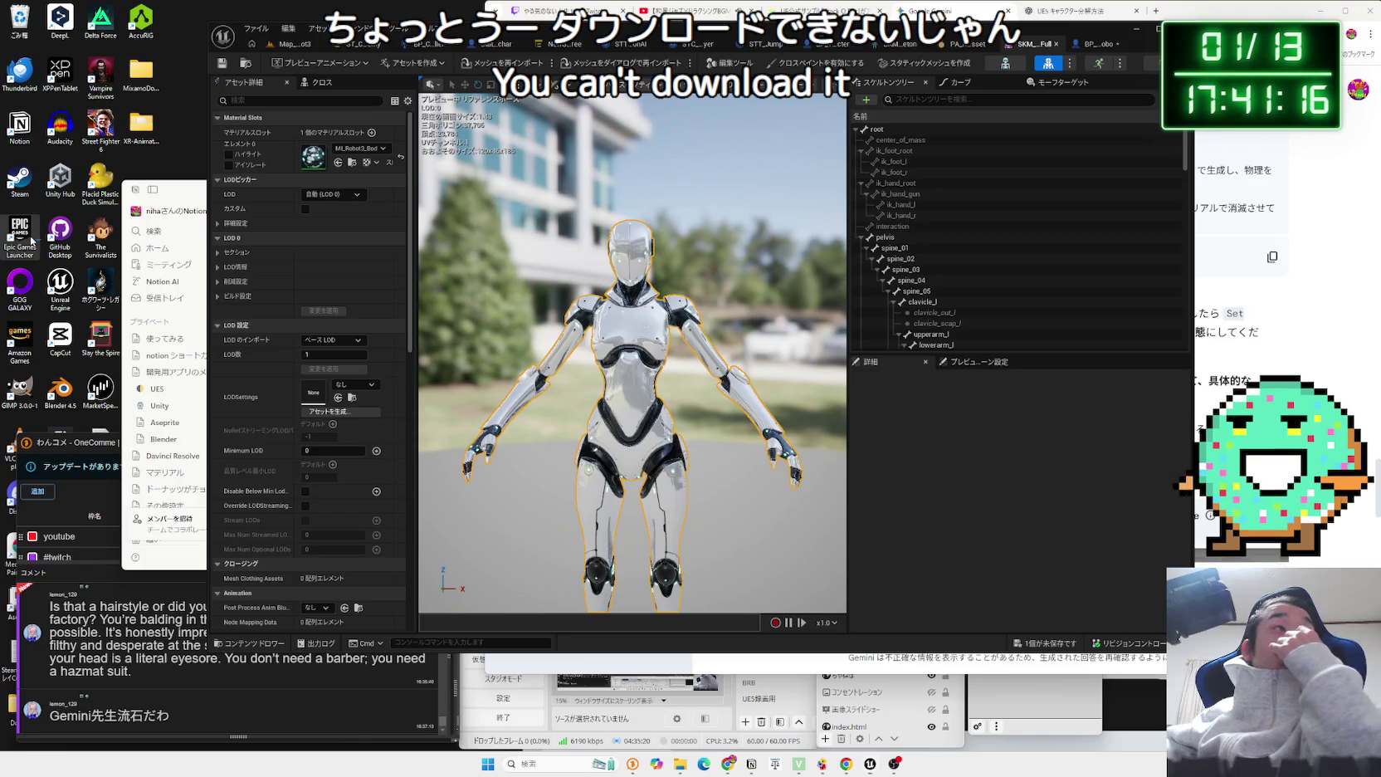
Launch the Epic Games Launcher from the desktop and go to its Library.
double_click(25, 237)
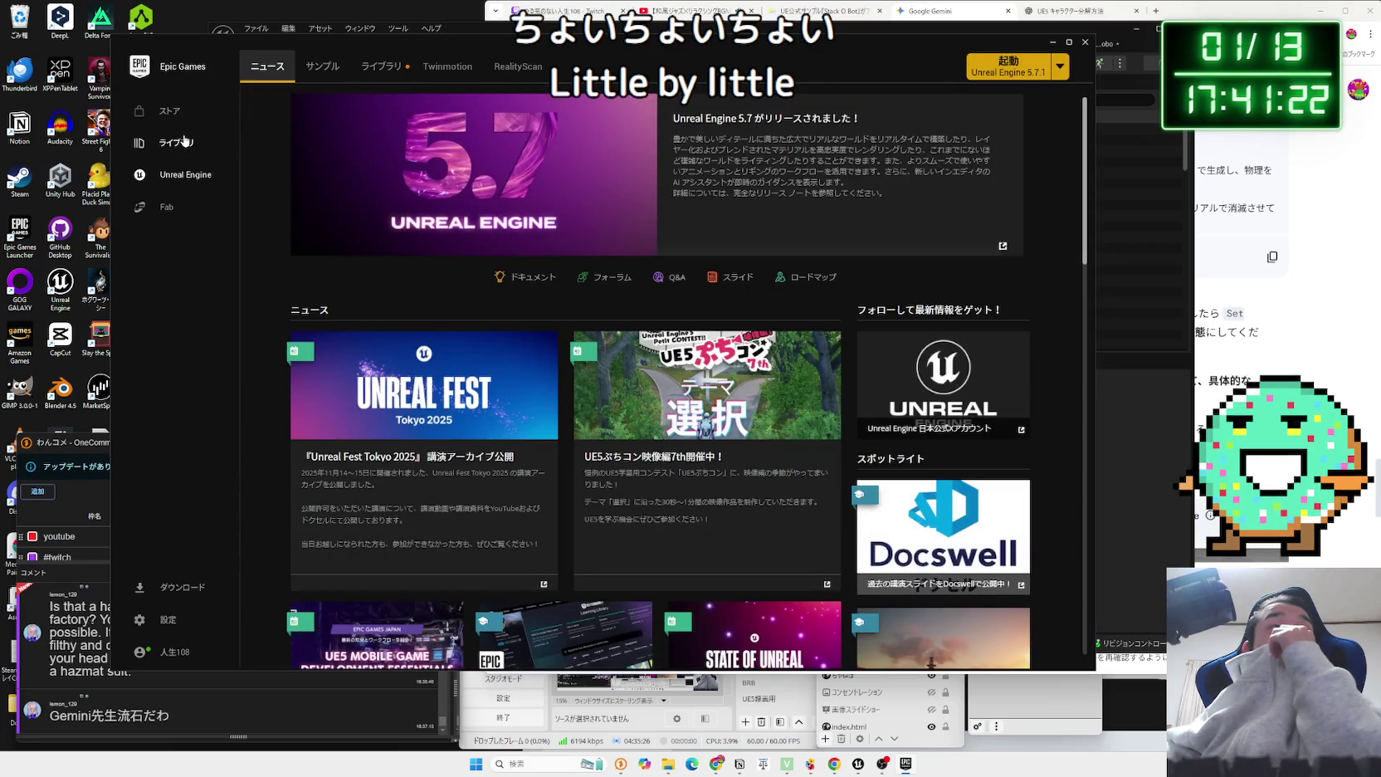
click(183, 154)
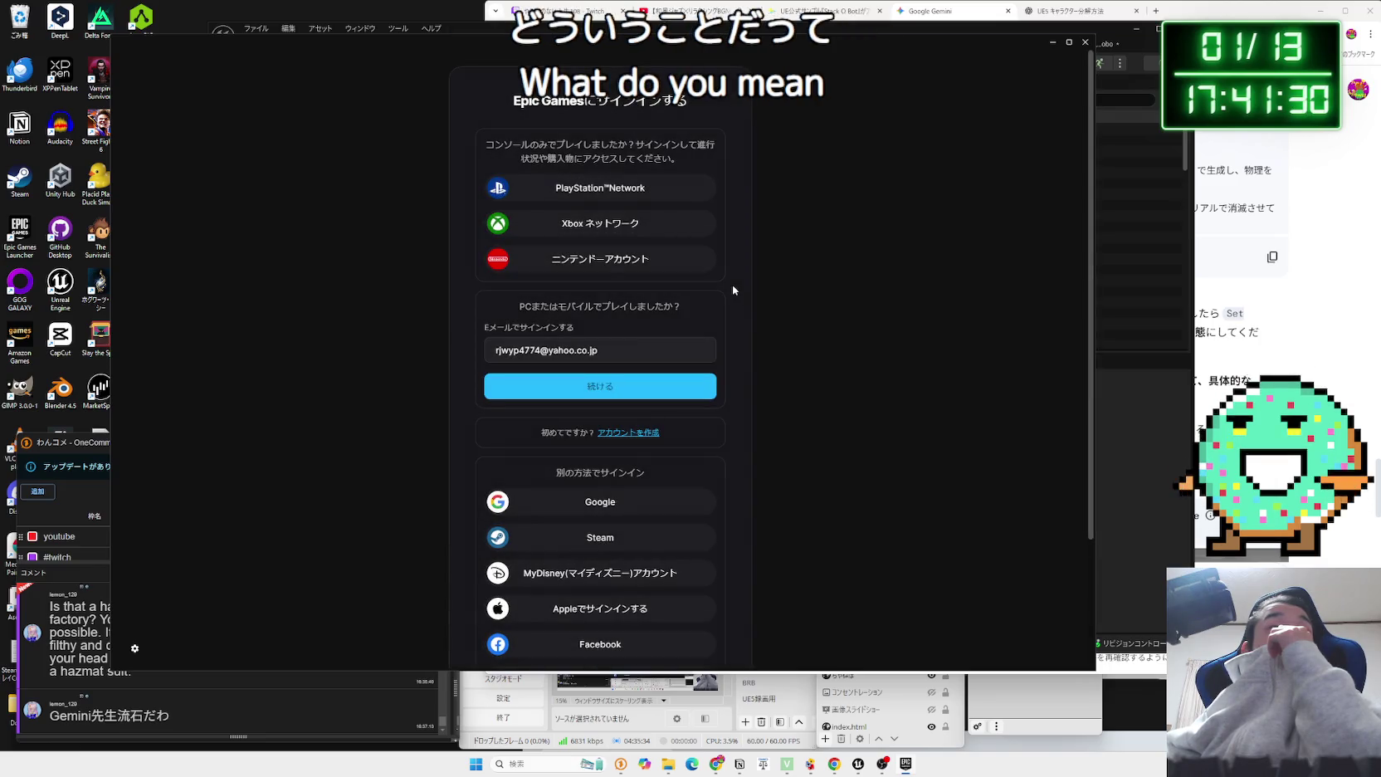
Switch the stream to the webcam-only scene while signing in, then view Scheduled Downloads.
click(769, 674)
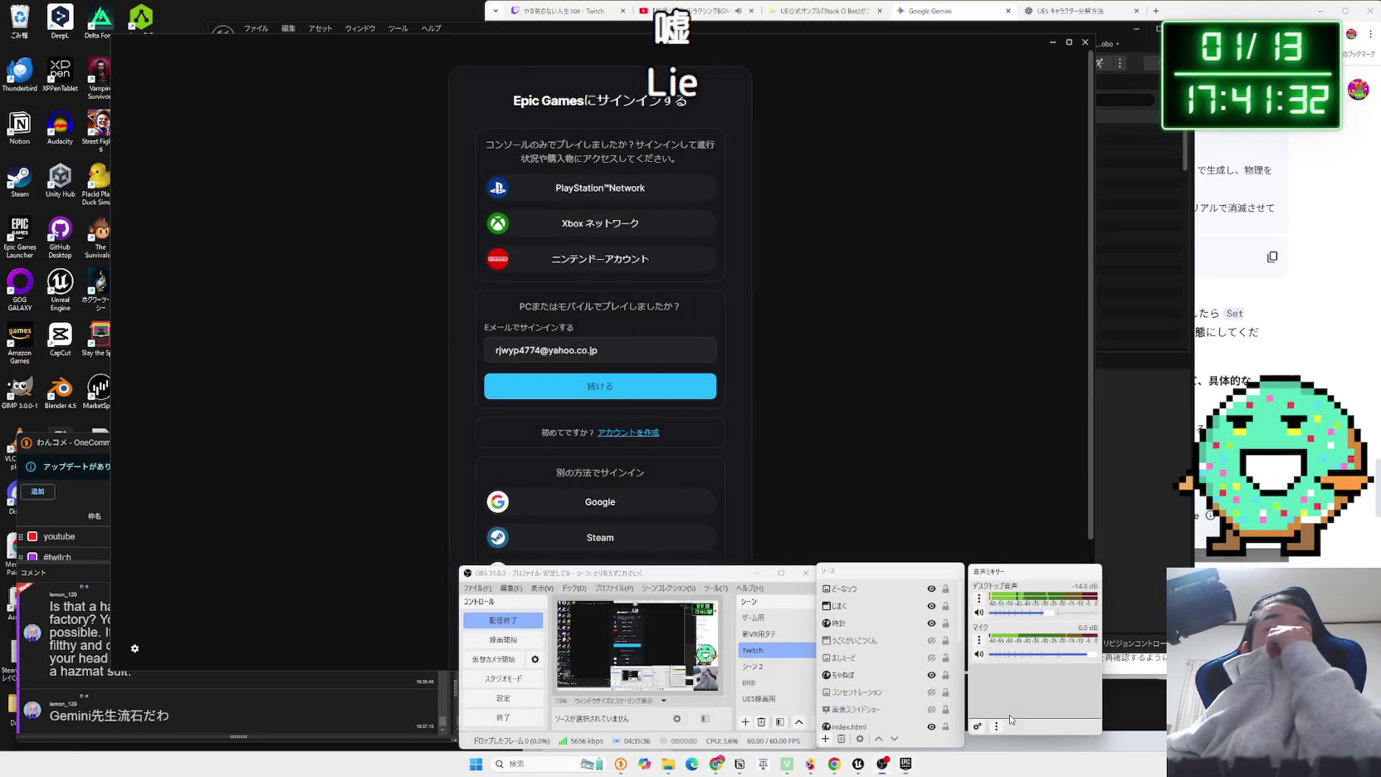
click(769, 668)
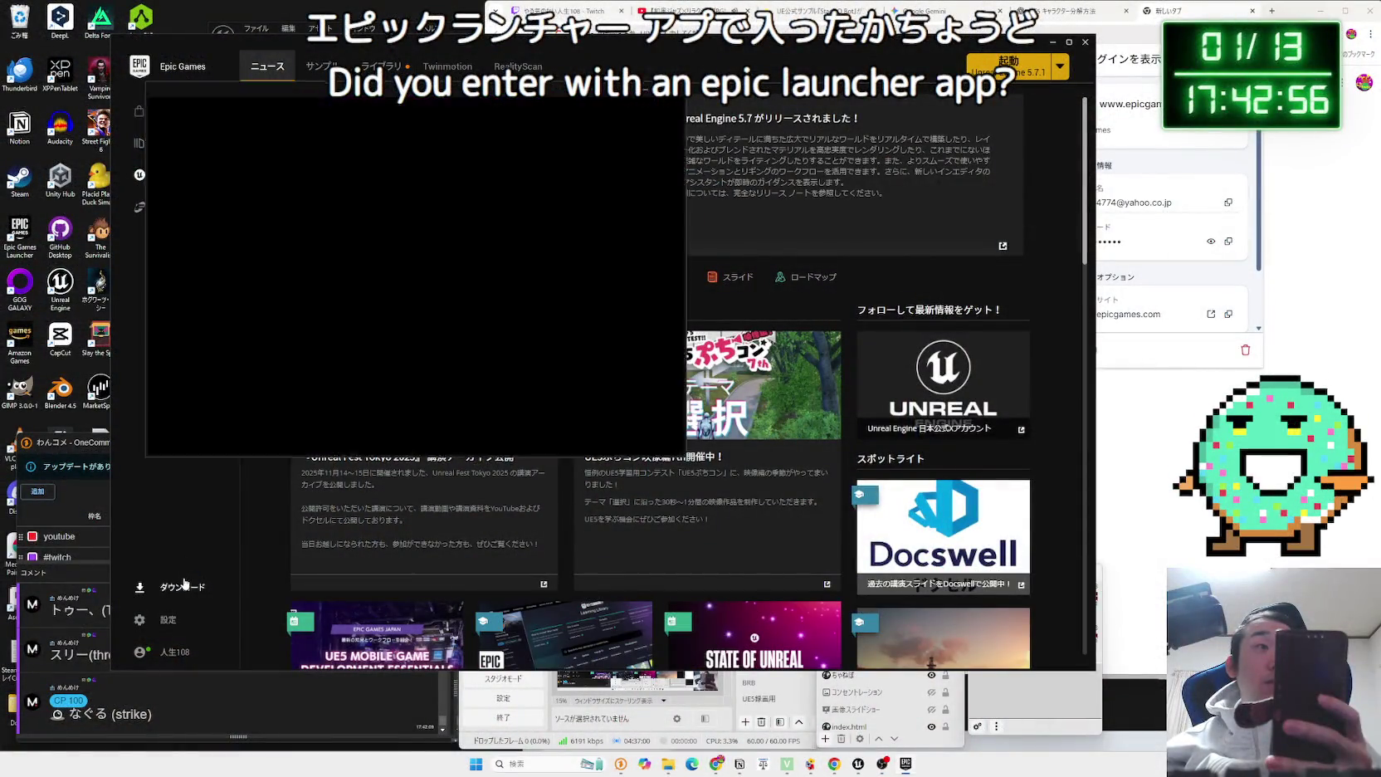
click(191, 142)
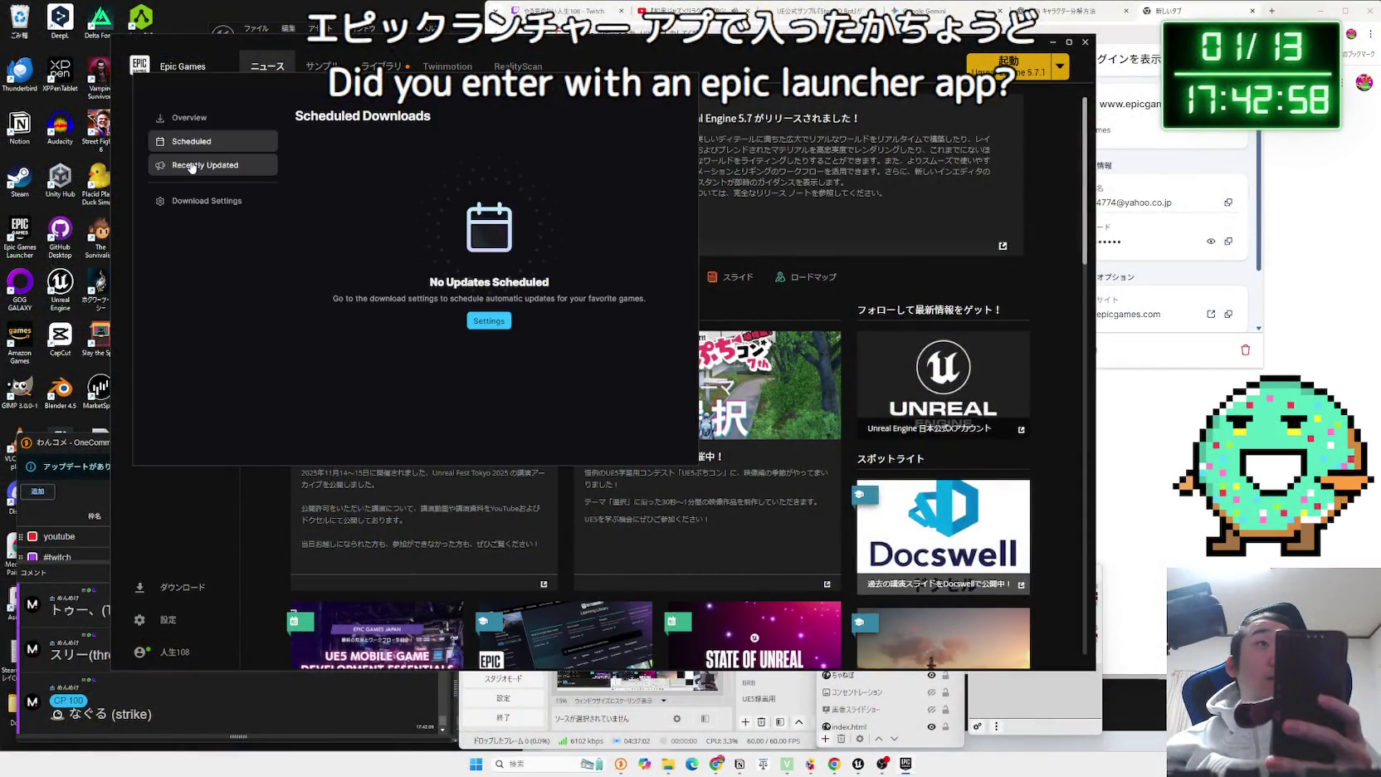
Check recently updated items and the download settings, then close the settings.
click(192, 166)
click(196, 199)
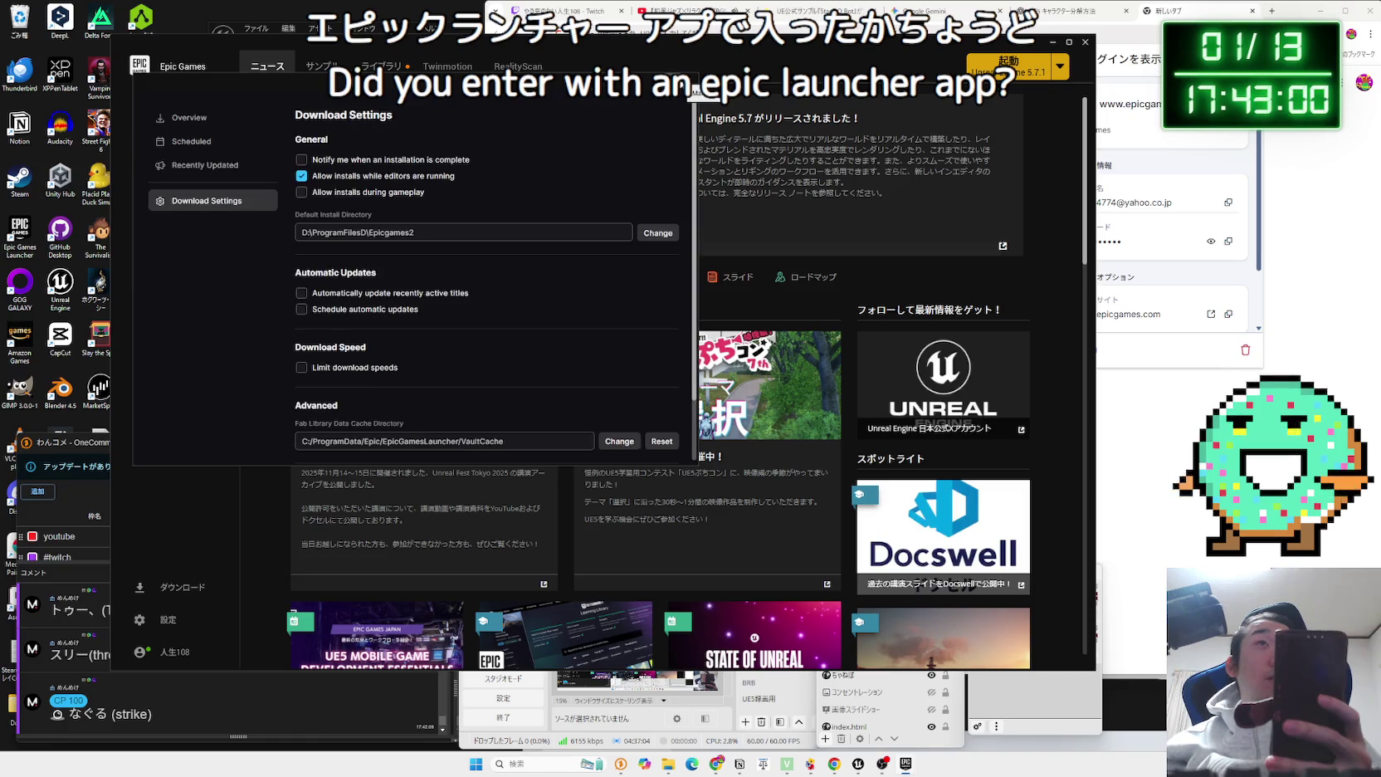
click(698, 88)
Open the Fab library of owned assets and switch the stream to the webcam-only scene.
click(380, 66)
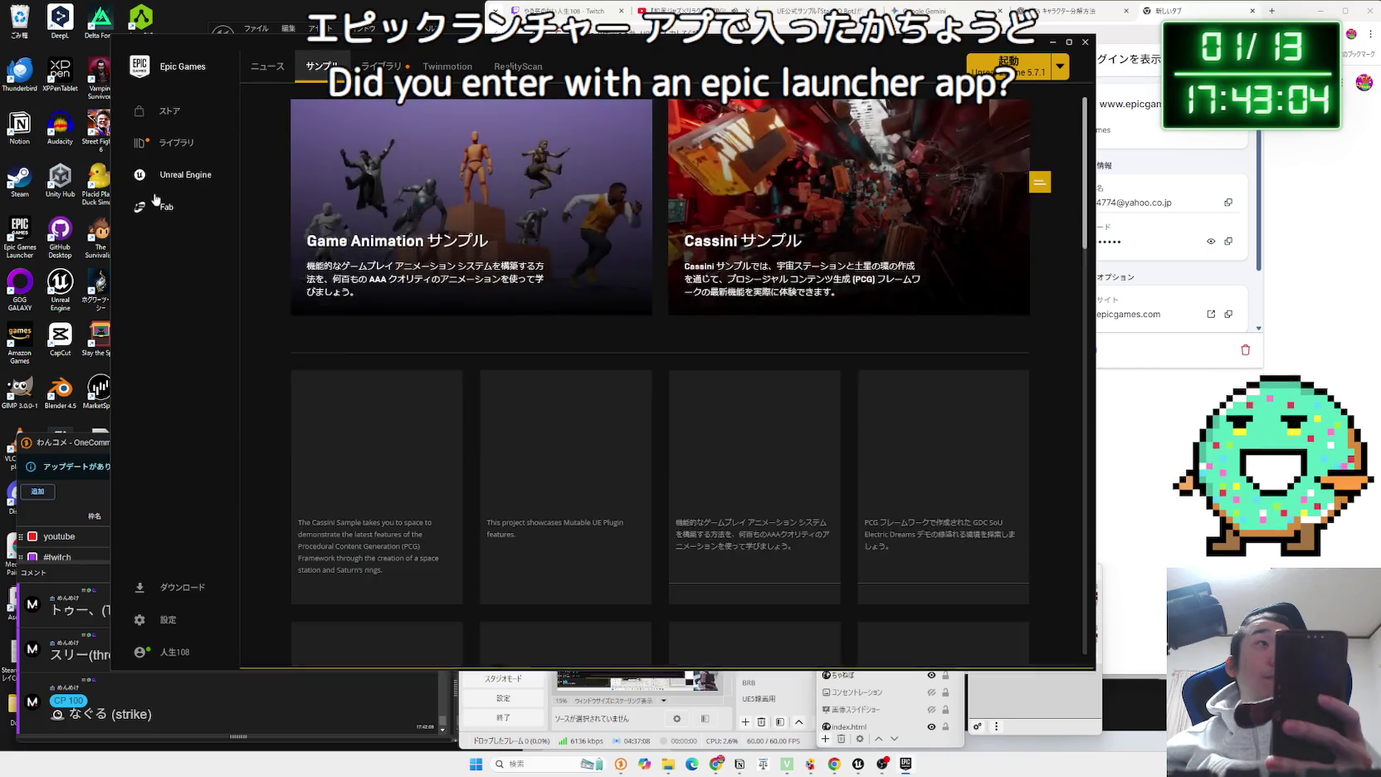
click(154, 207)
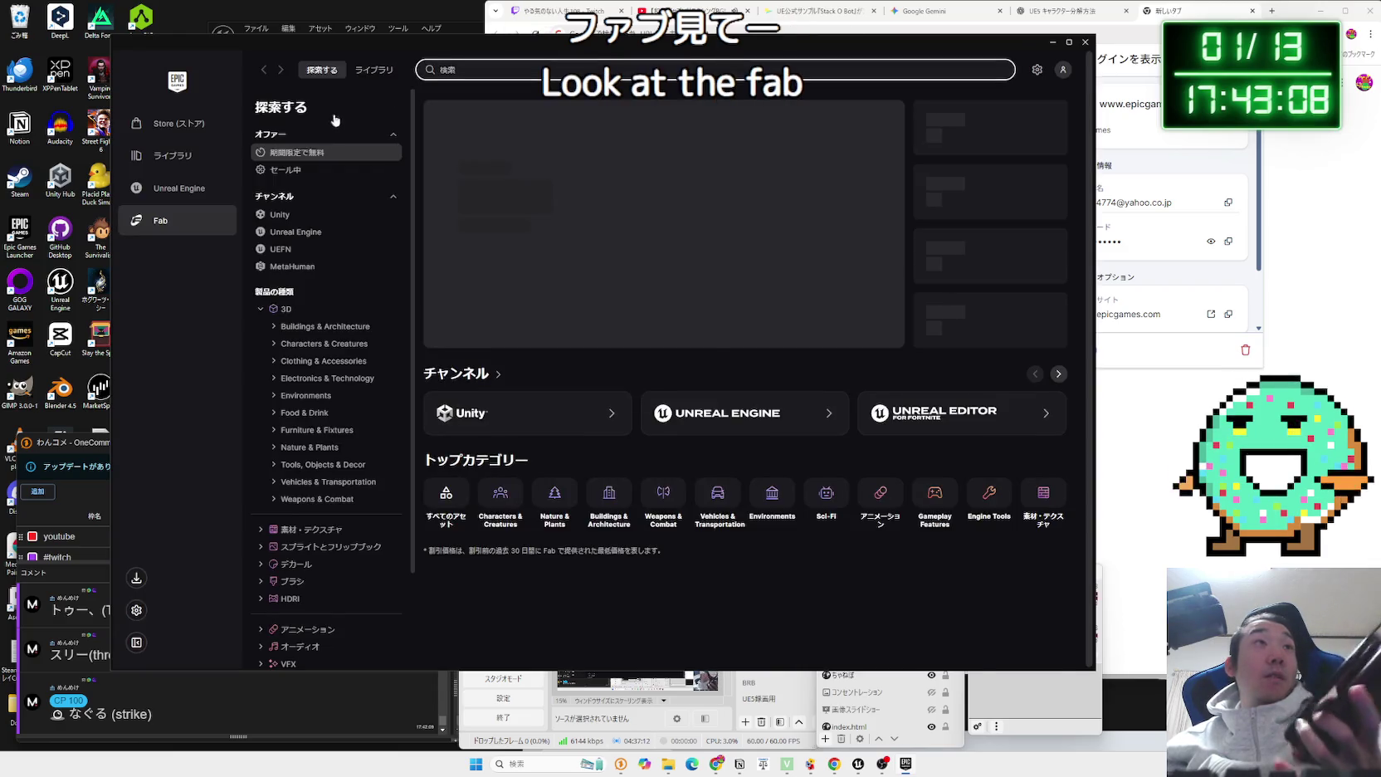
click(370, 72)
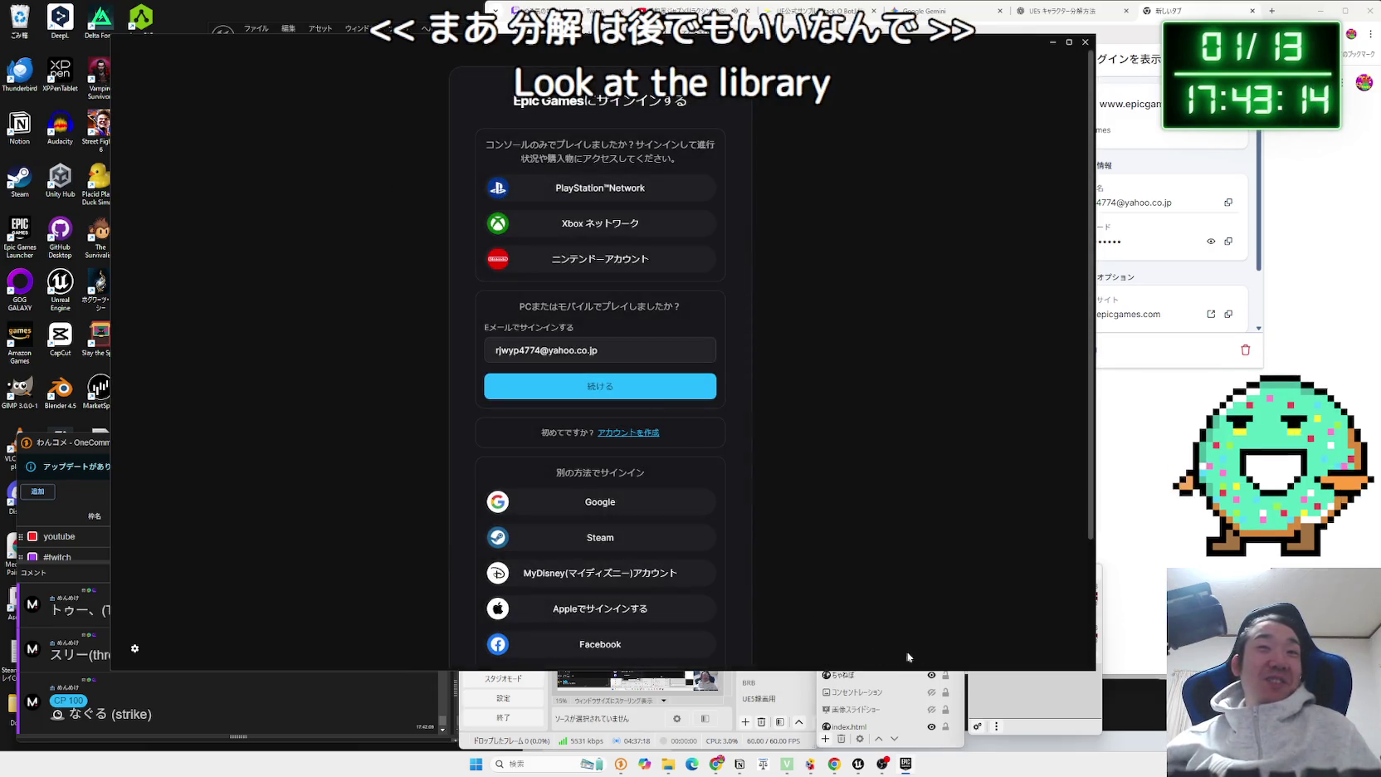
click(1025, 705)
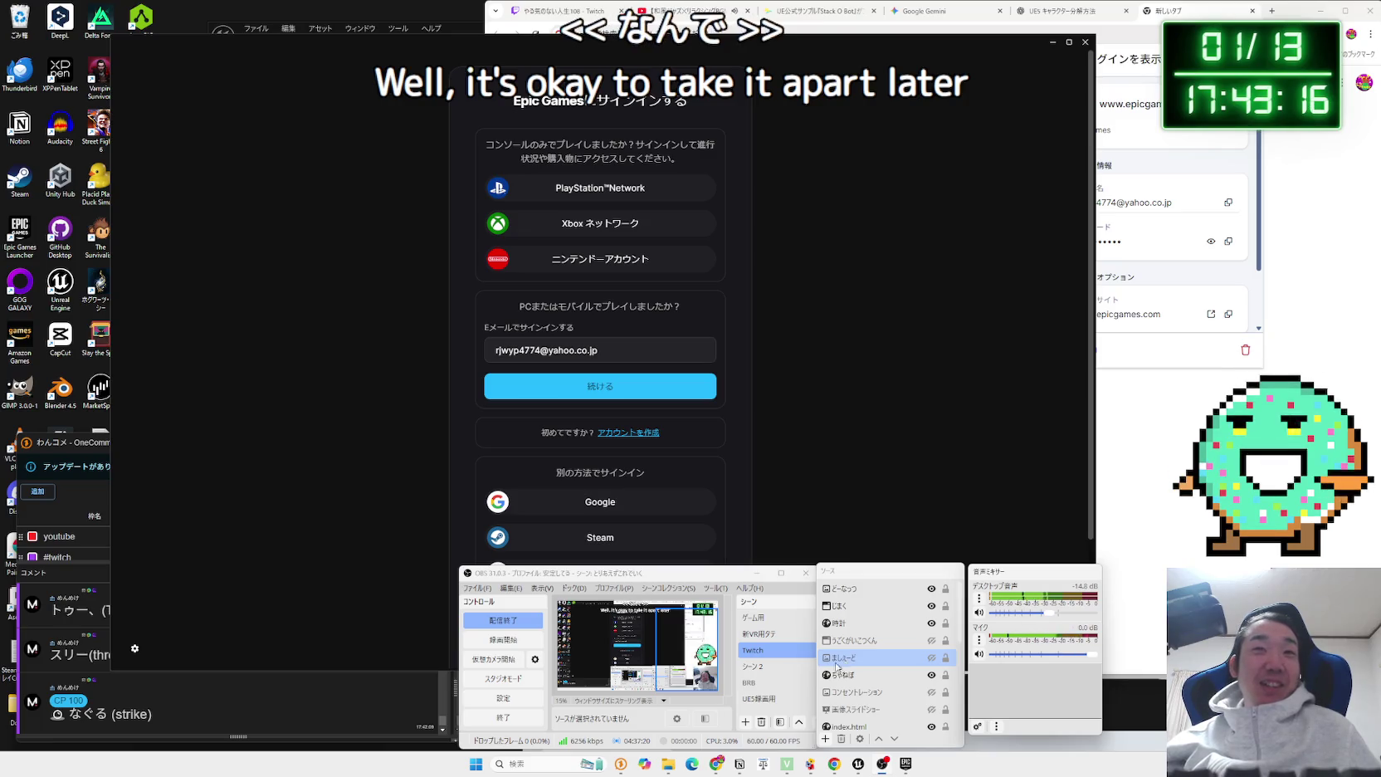
click(763, 666)
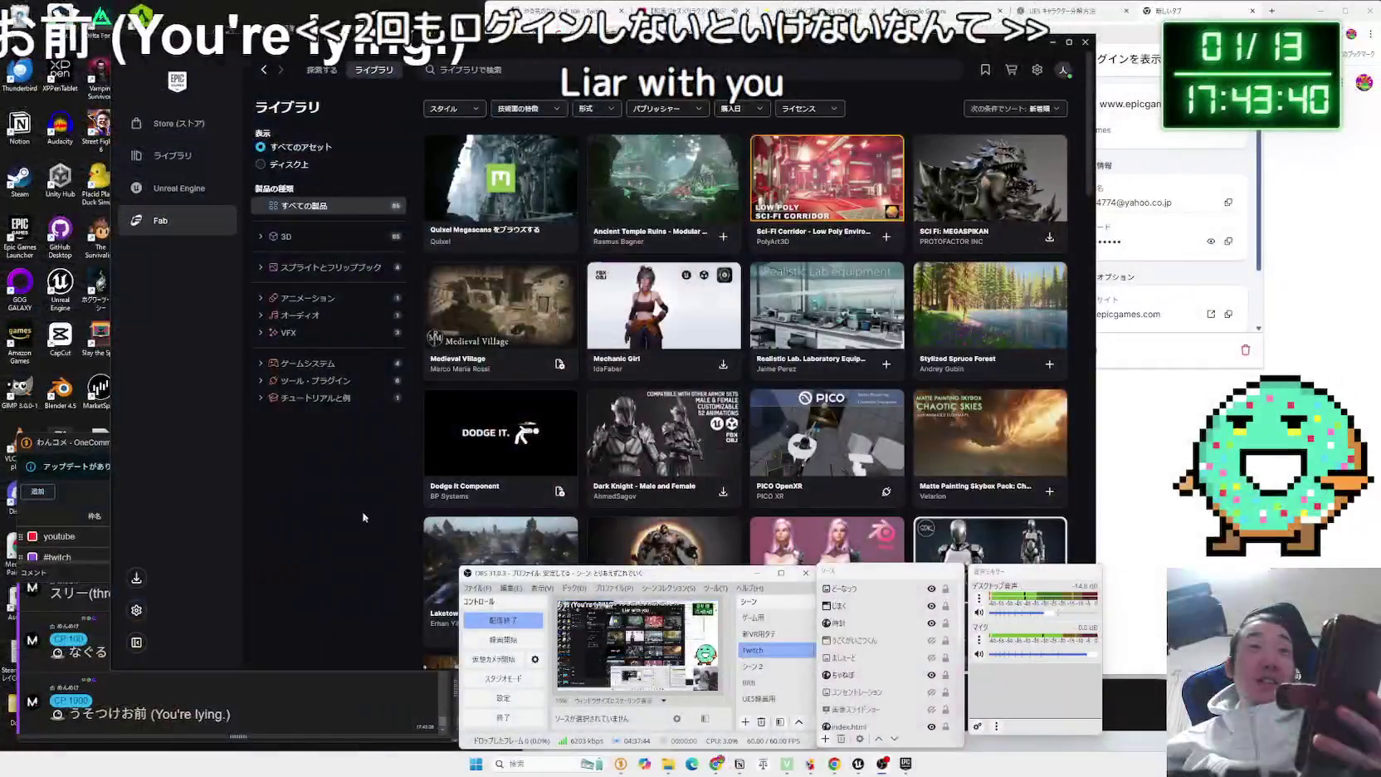
Scroll to Robot 3 in the Fab library and review its details page.
scroll(1019, 467, down, 1)
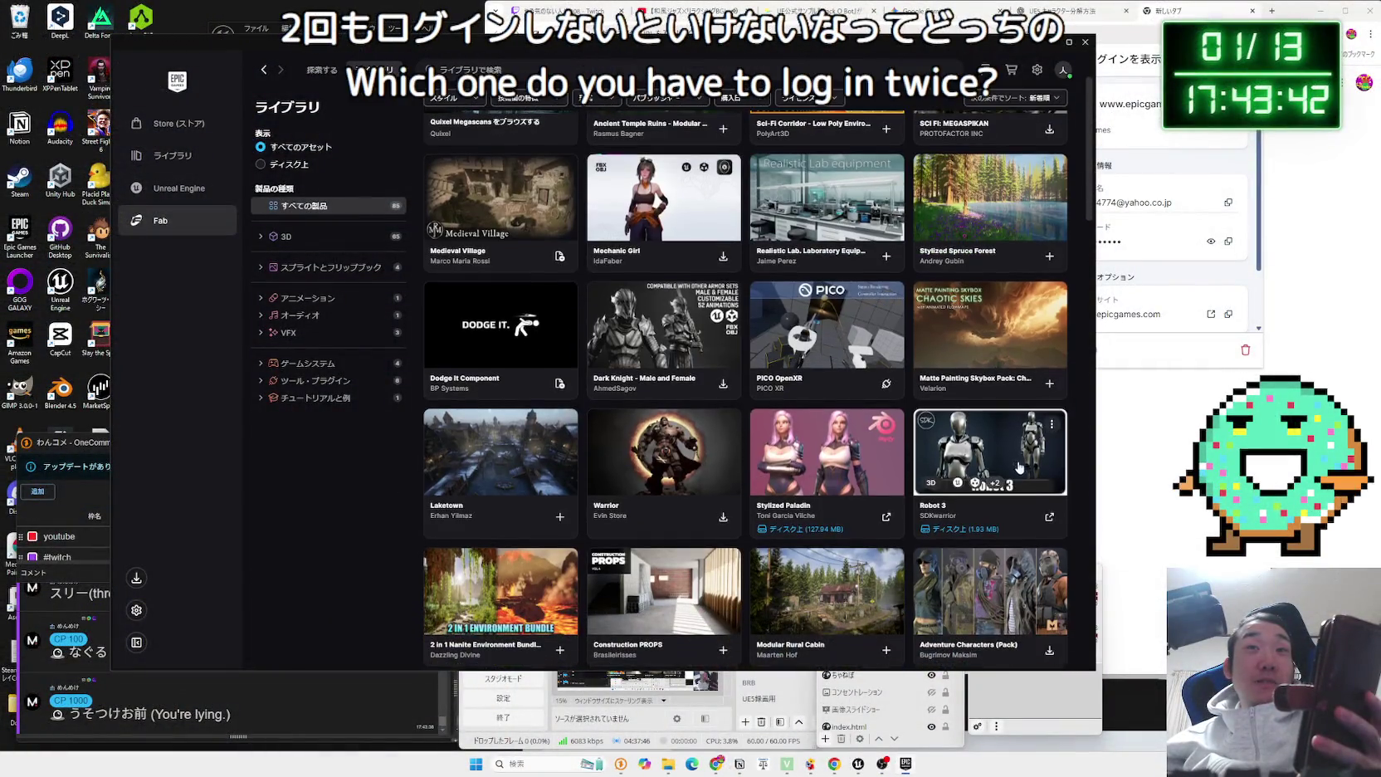
click(957, 535)
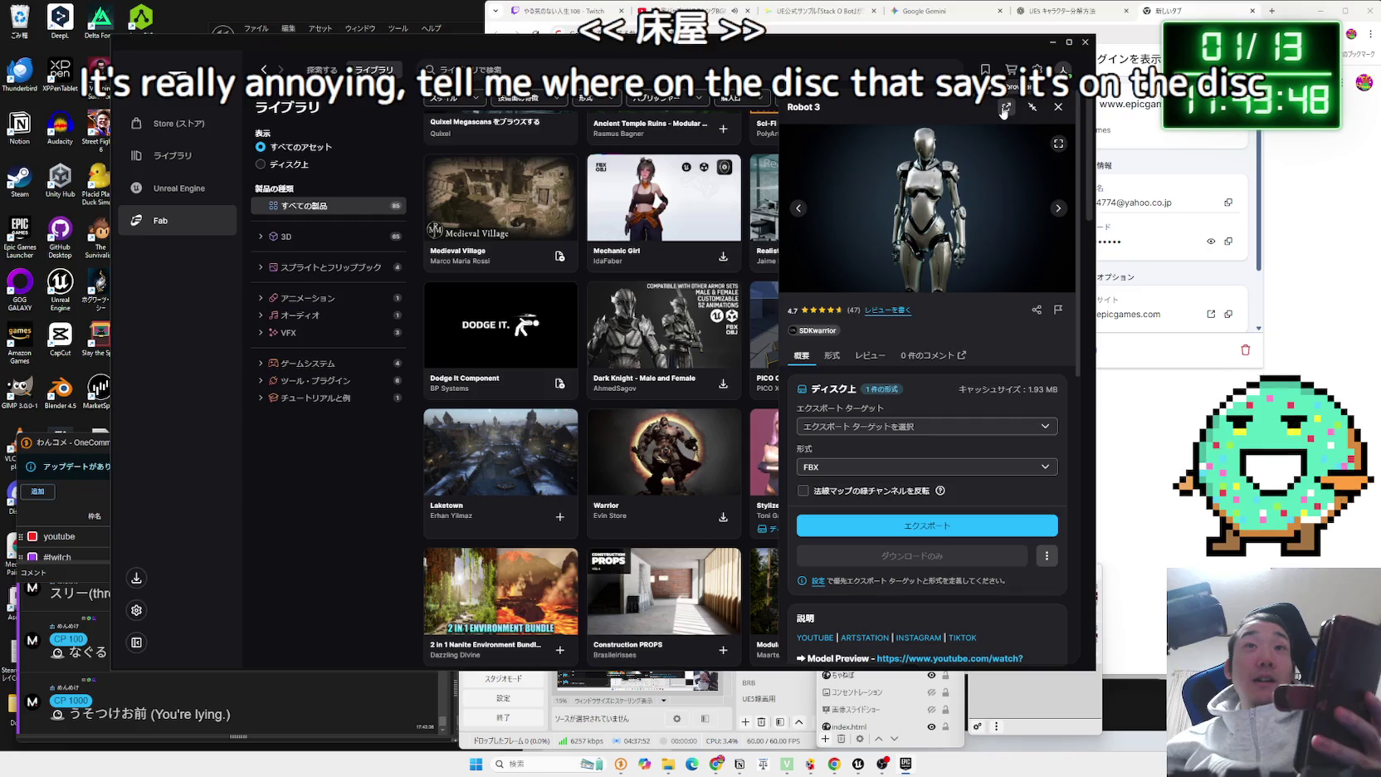
scroll(937, 408, down, 4)
scroll(938, 409, down, 5)
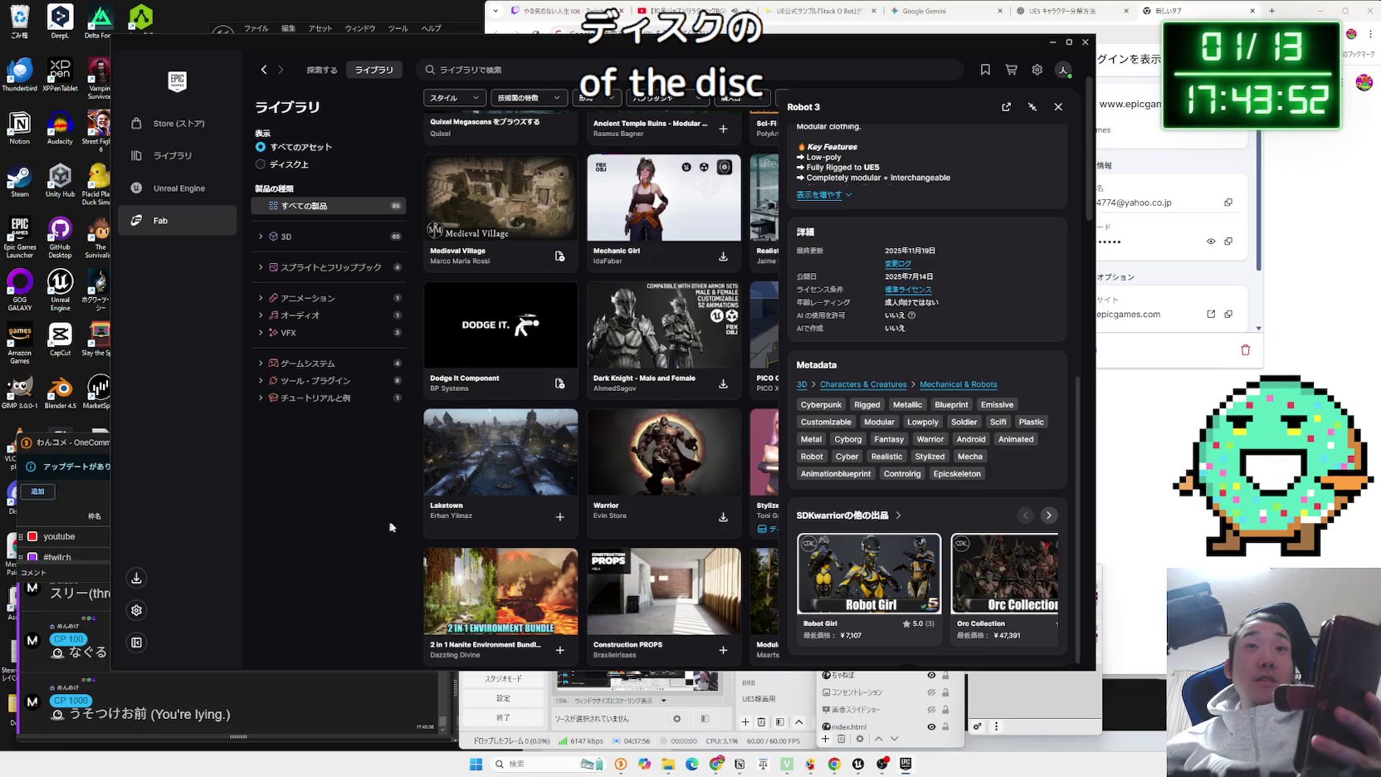
click(1058, 108)
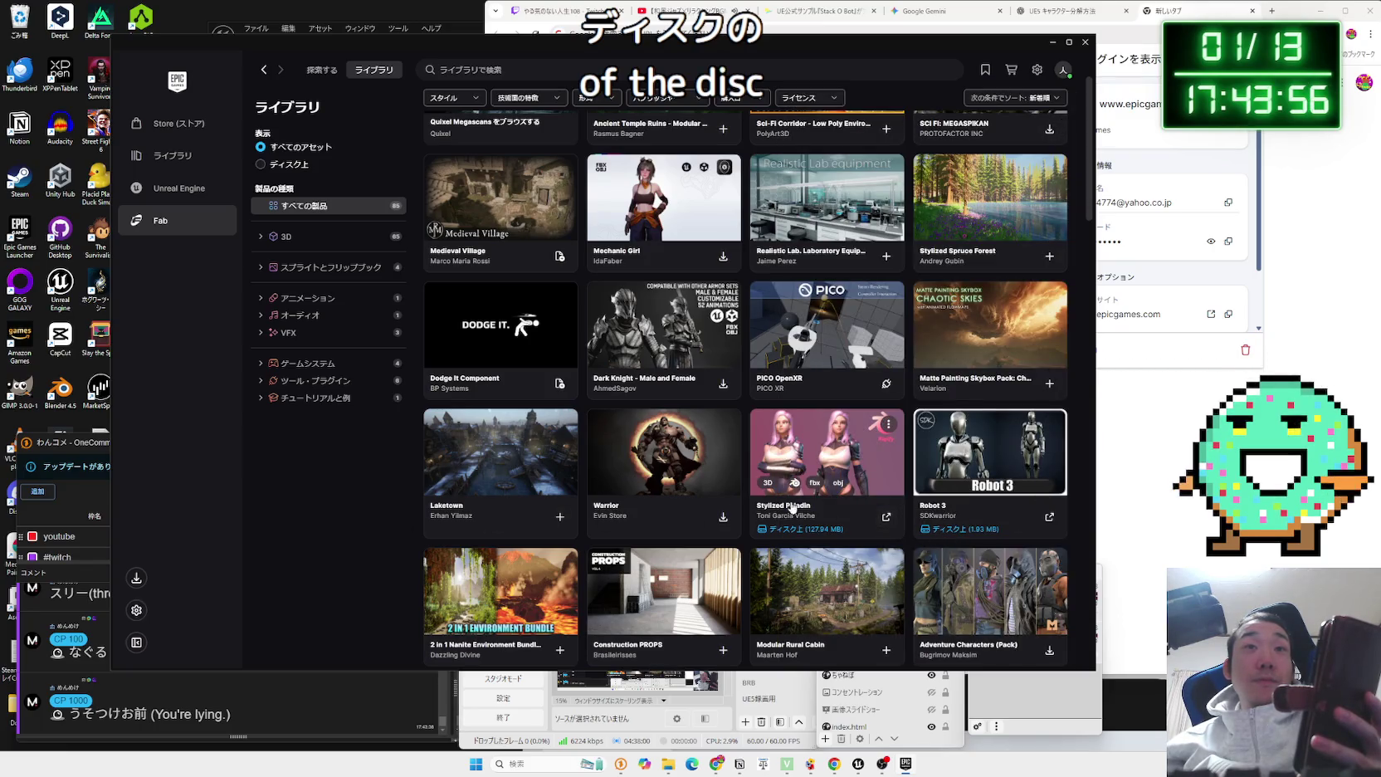
Show Robot 3's files on disk with ファイルに移動する and go up to FabLibrary.
click(1052, 427)
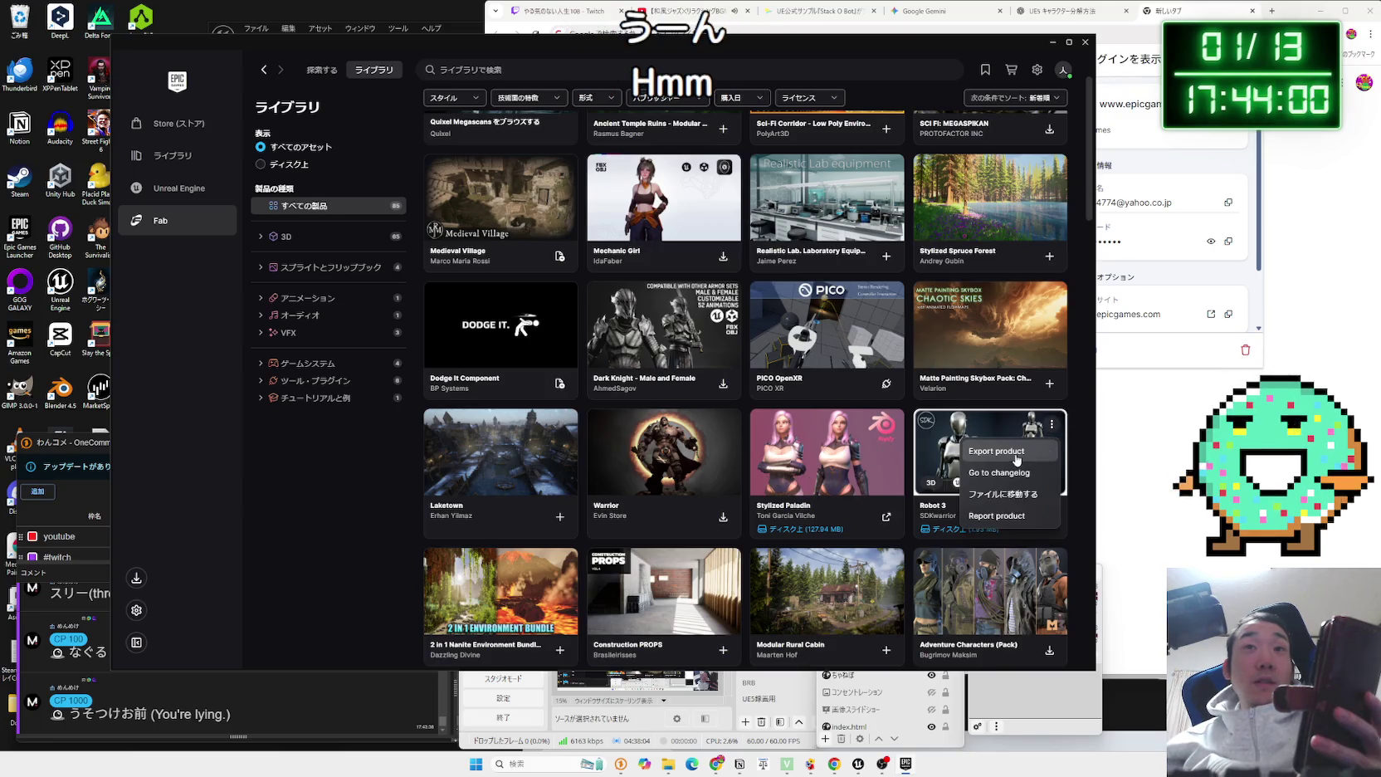
click(1030, 495)
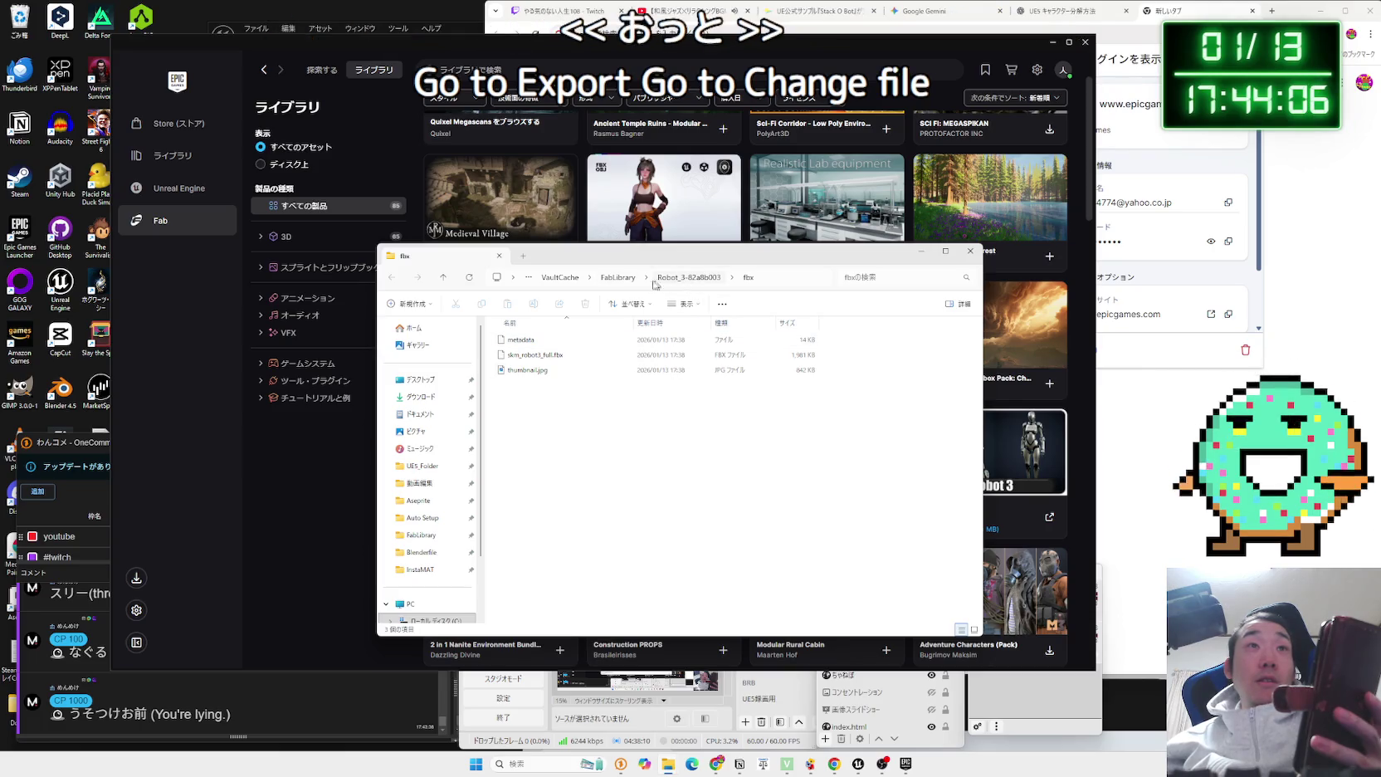
click(617, 277)
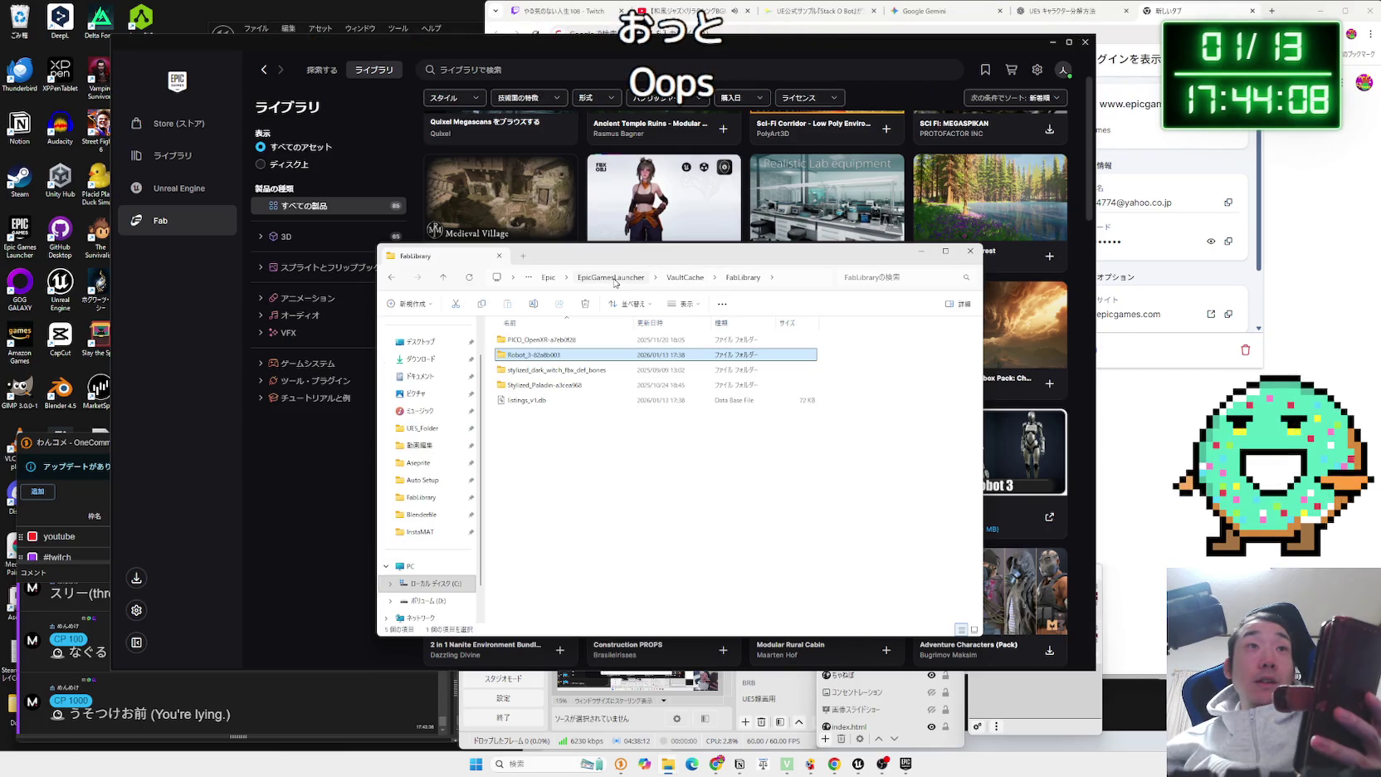
Go up to the EpicGamesLauncher folder and open VaultCache.
click(571, 422)
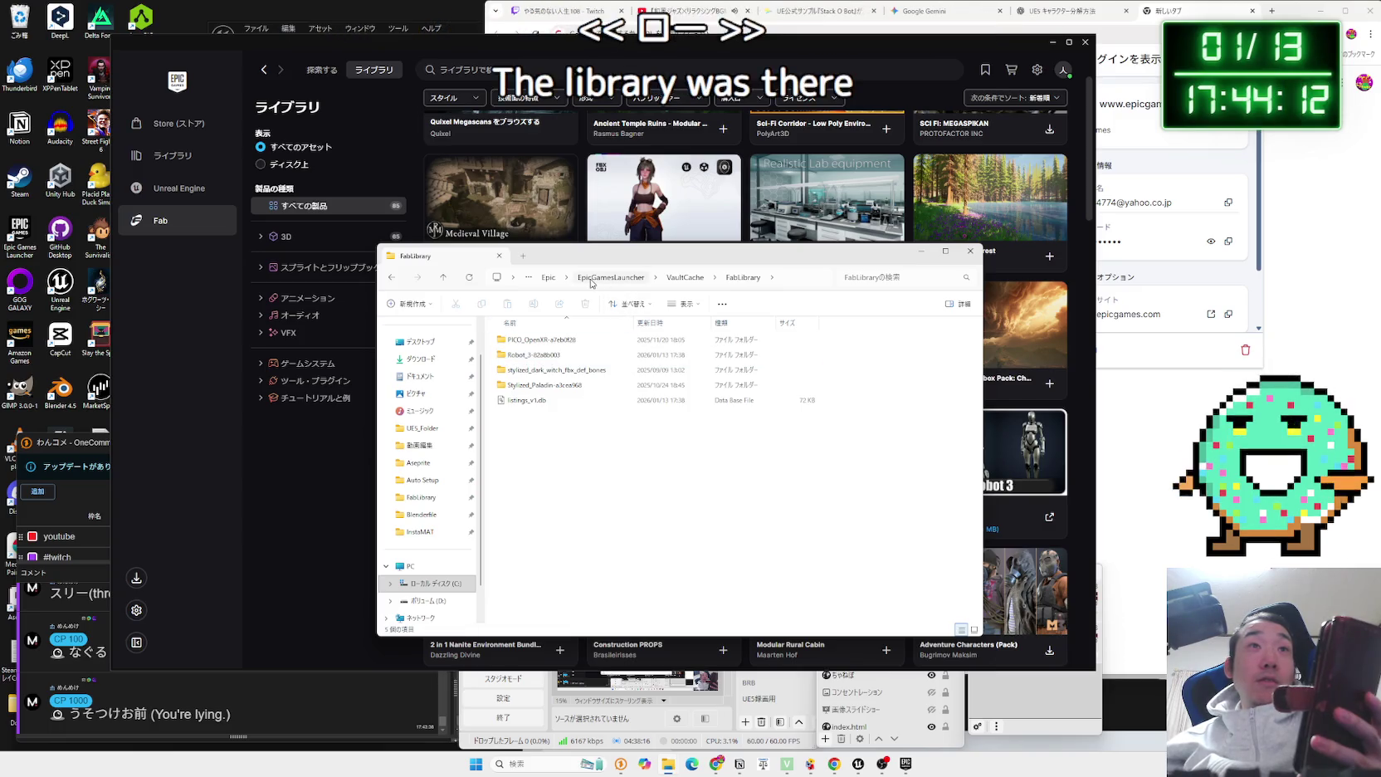
click(591, 279)
click(548, 366)
mouse_move(532, 391)
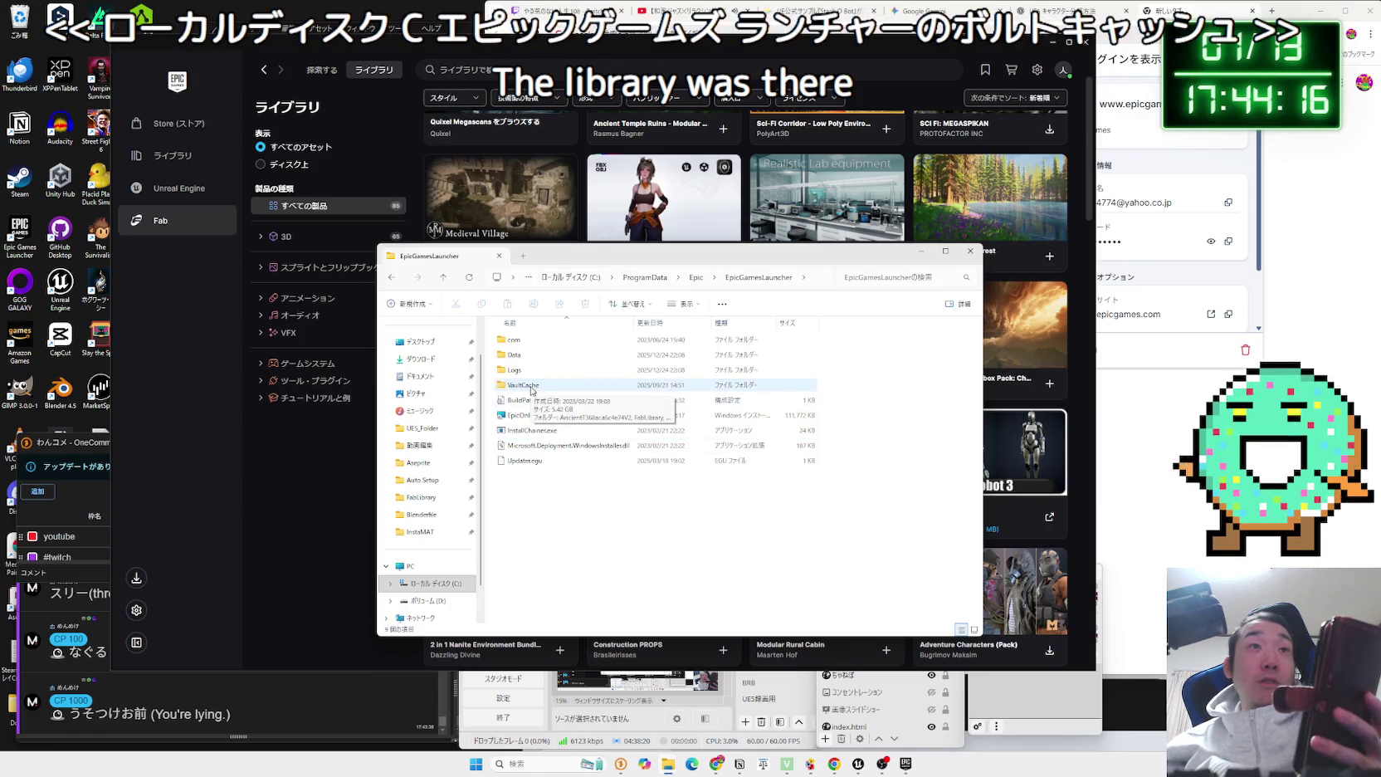
double_click(532, 386)
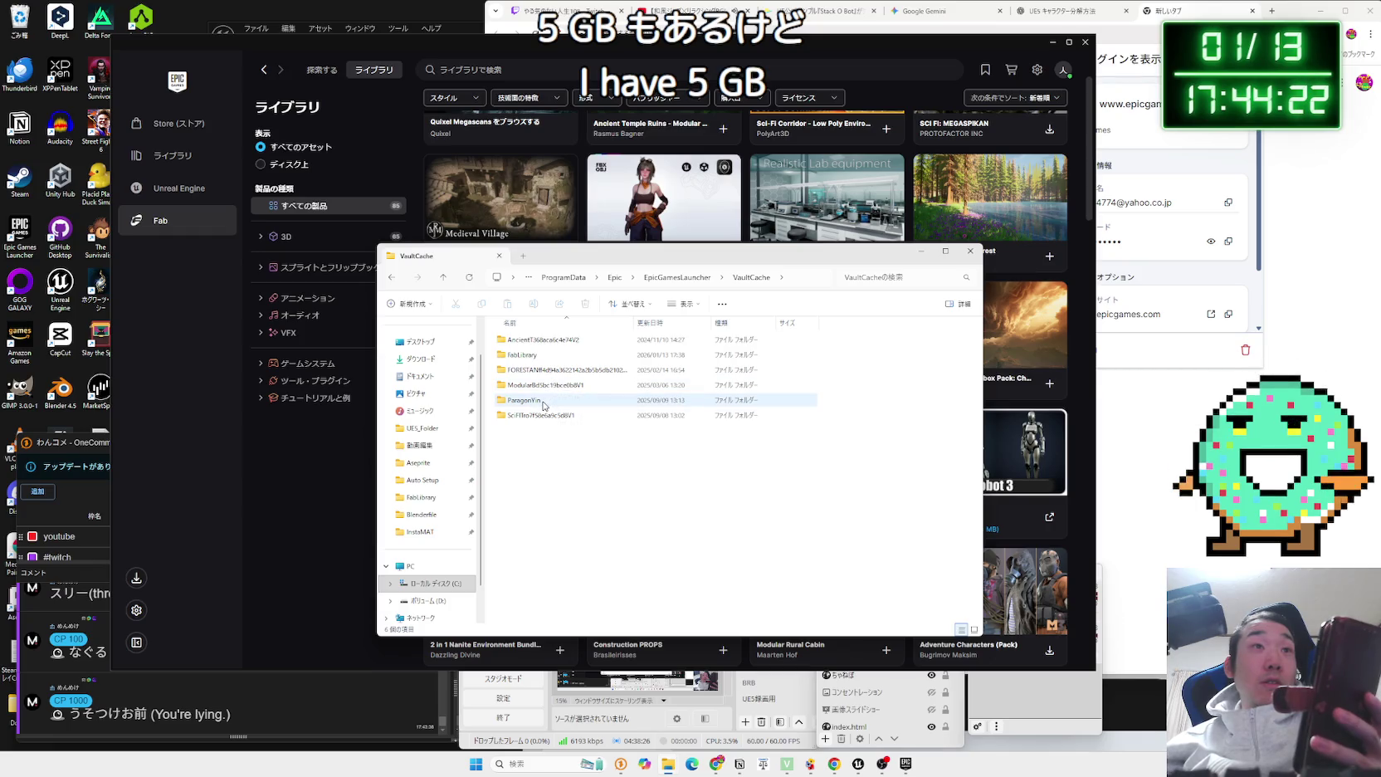
Peek into the SciFi and FabLibrary cache folders, returning to VaultCache each time.
click(545, 401)
double_click(549, 415)
key(alt+Left)
click(538, 370)
double_click(536, 357)
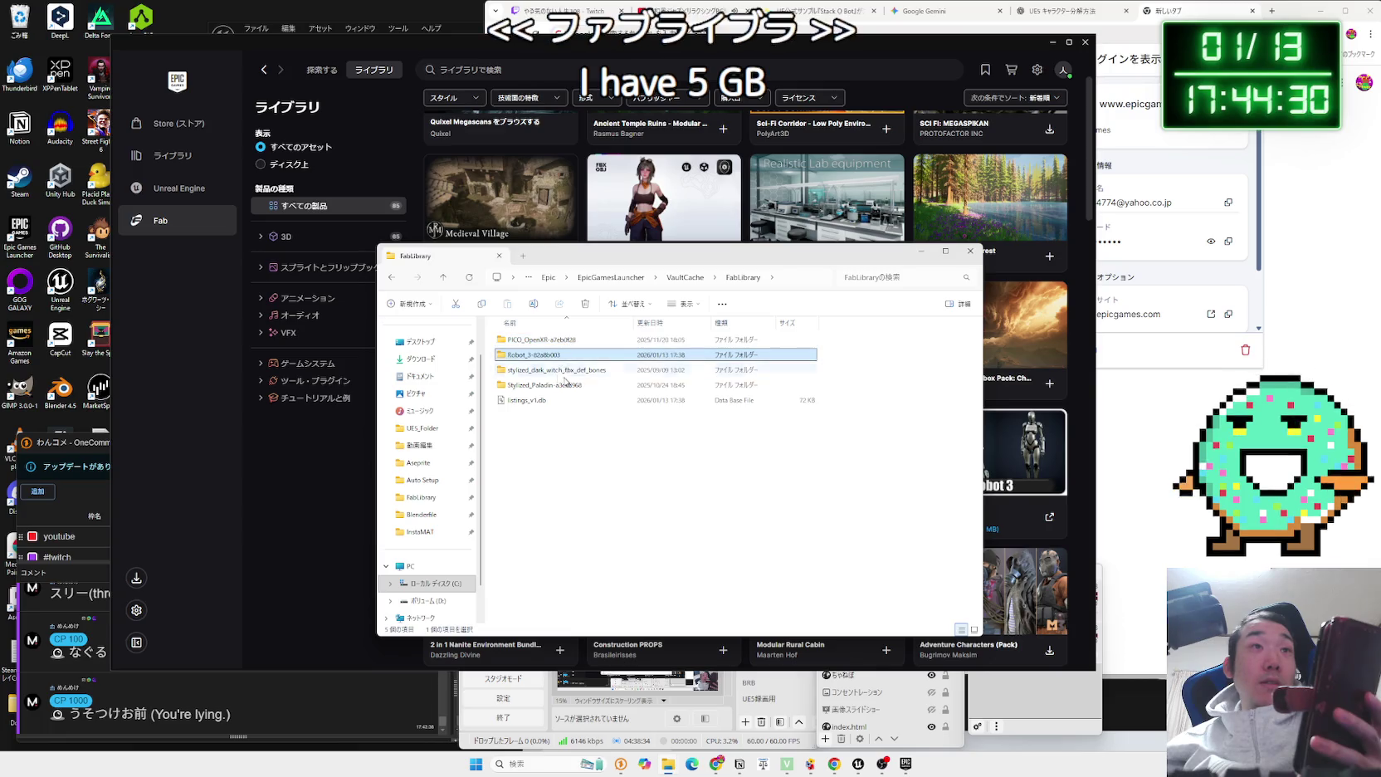
key(alt+Left)
click(554, 346)
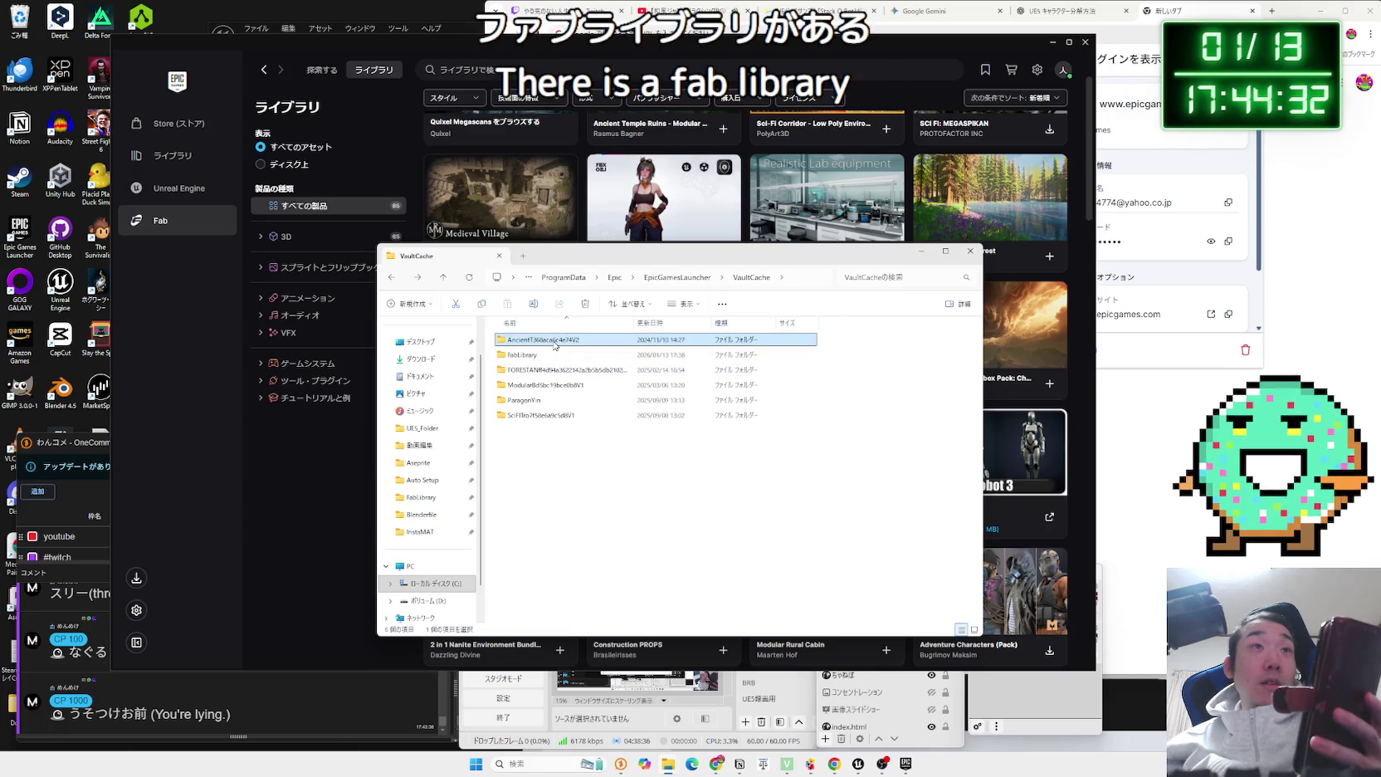
Check the Ancient folder's properties and size.
right_click(554, 345)
click(598, 504)
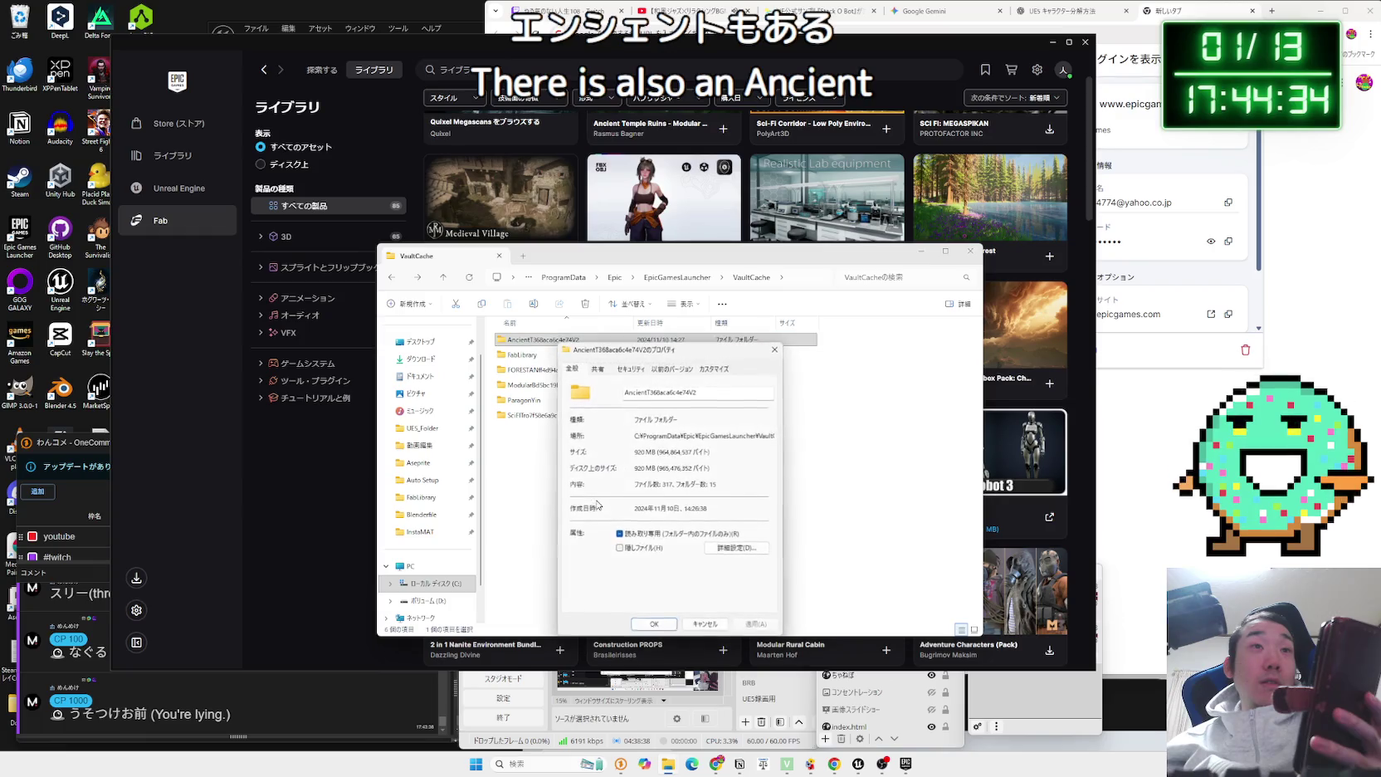
click(773, 352)
View AncientTreasures.png in the Ancient data folder, then return to VaultCache.
double_click(544, 339)
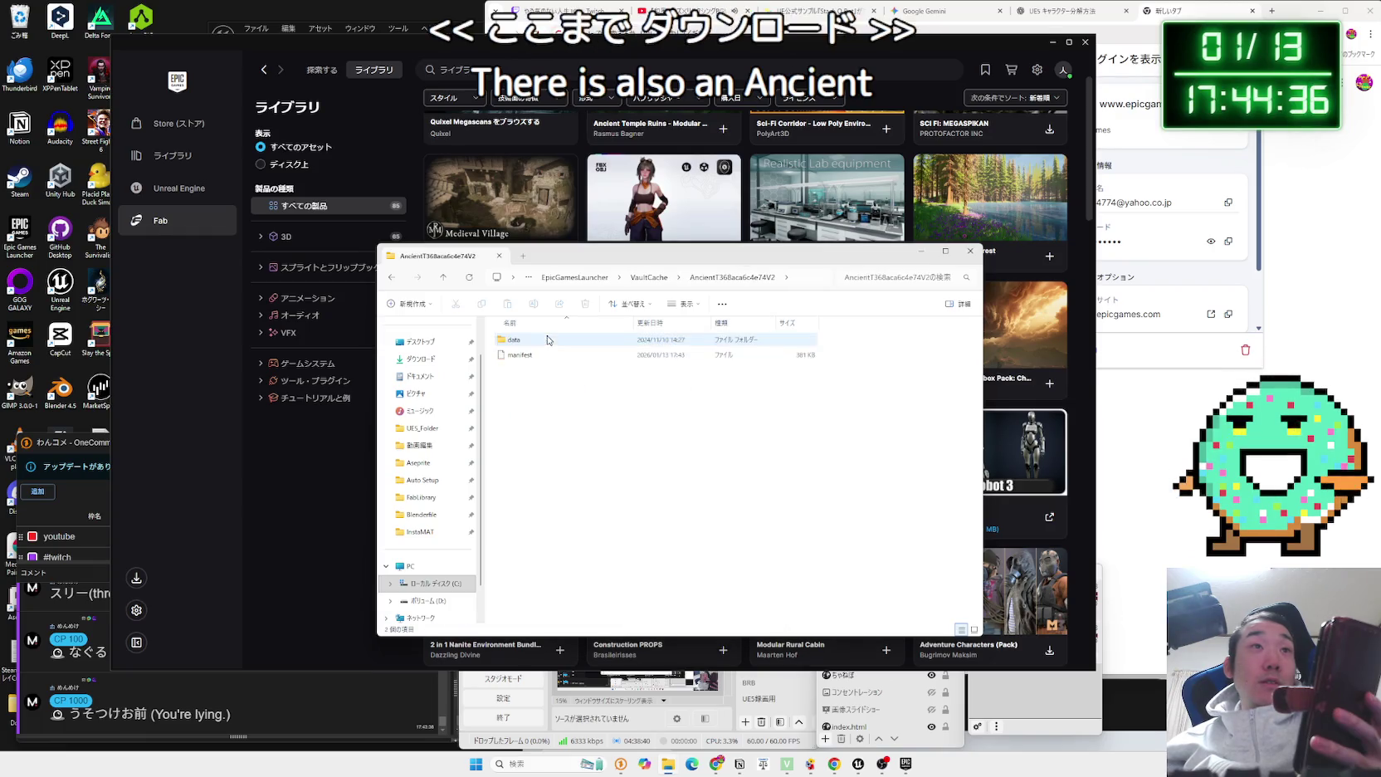
double_click(540, 340)
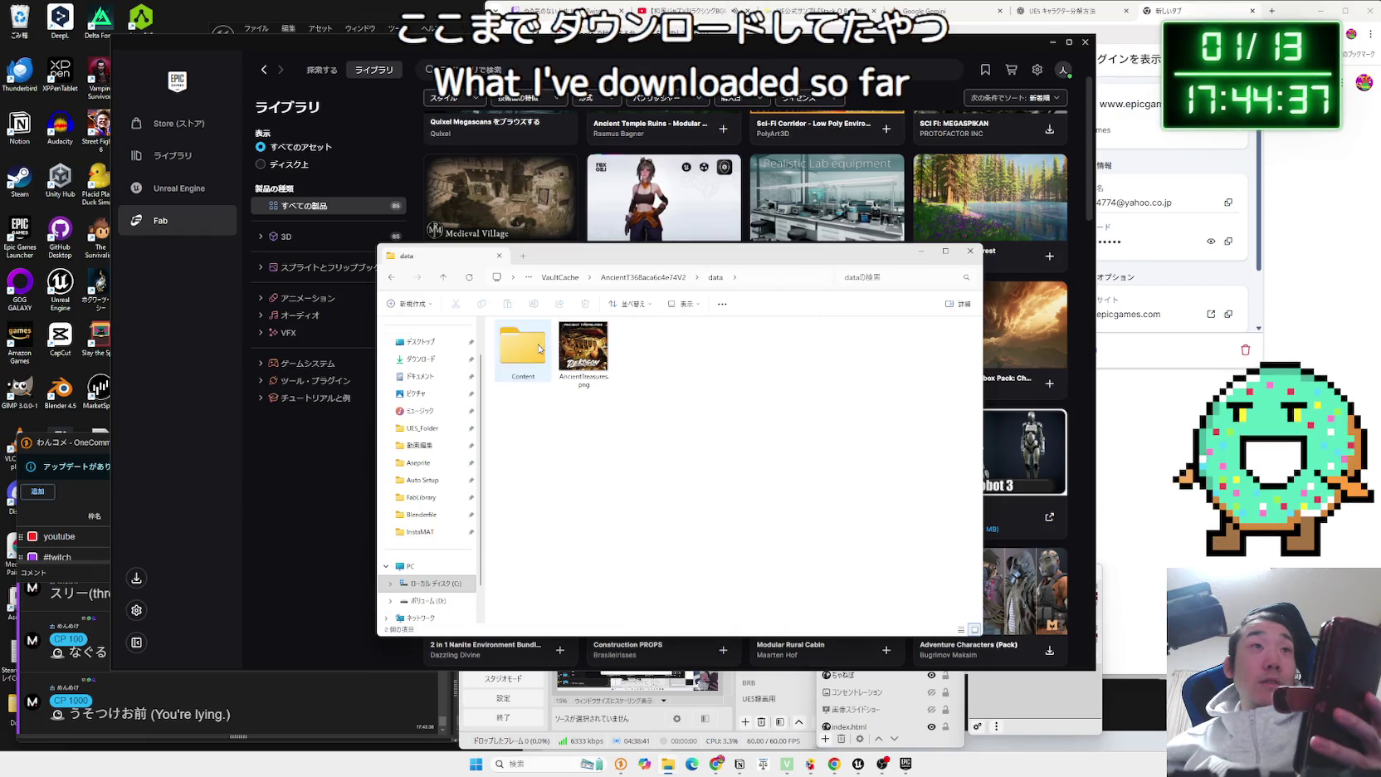
double_click(567, 378)
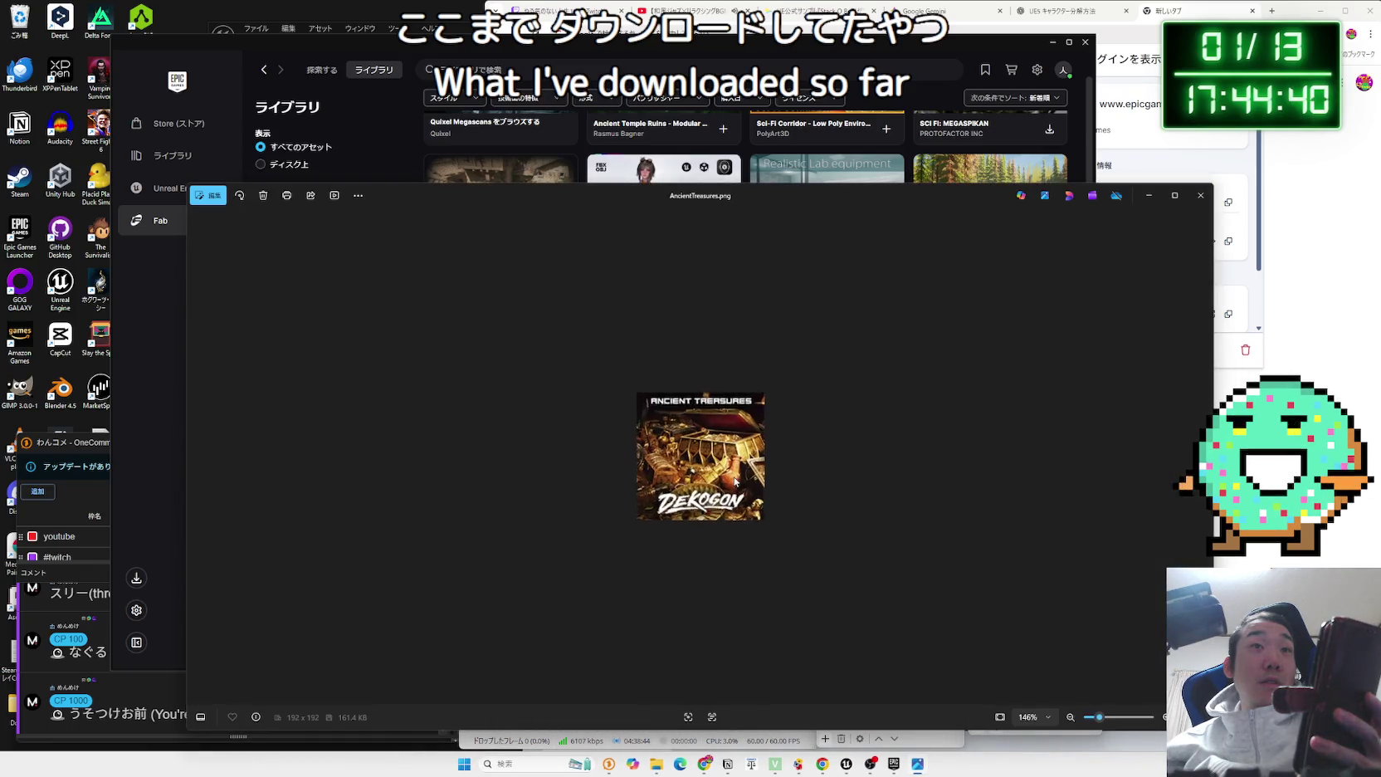
click(1199, 198)
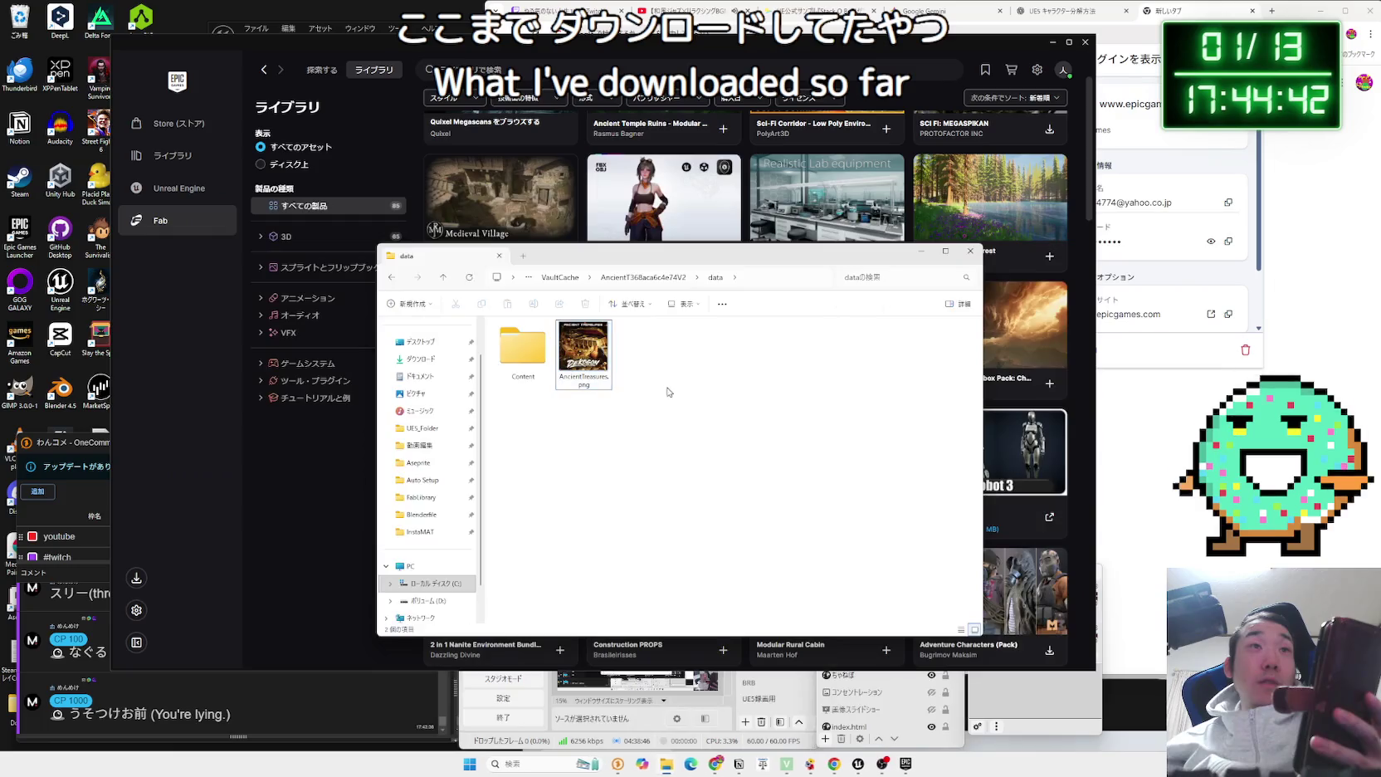
key(alt+Up)
key(alt+Up)
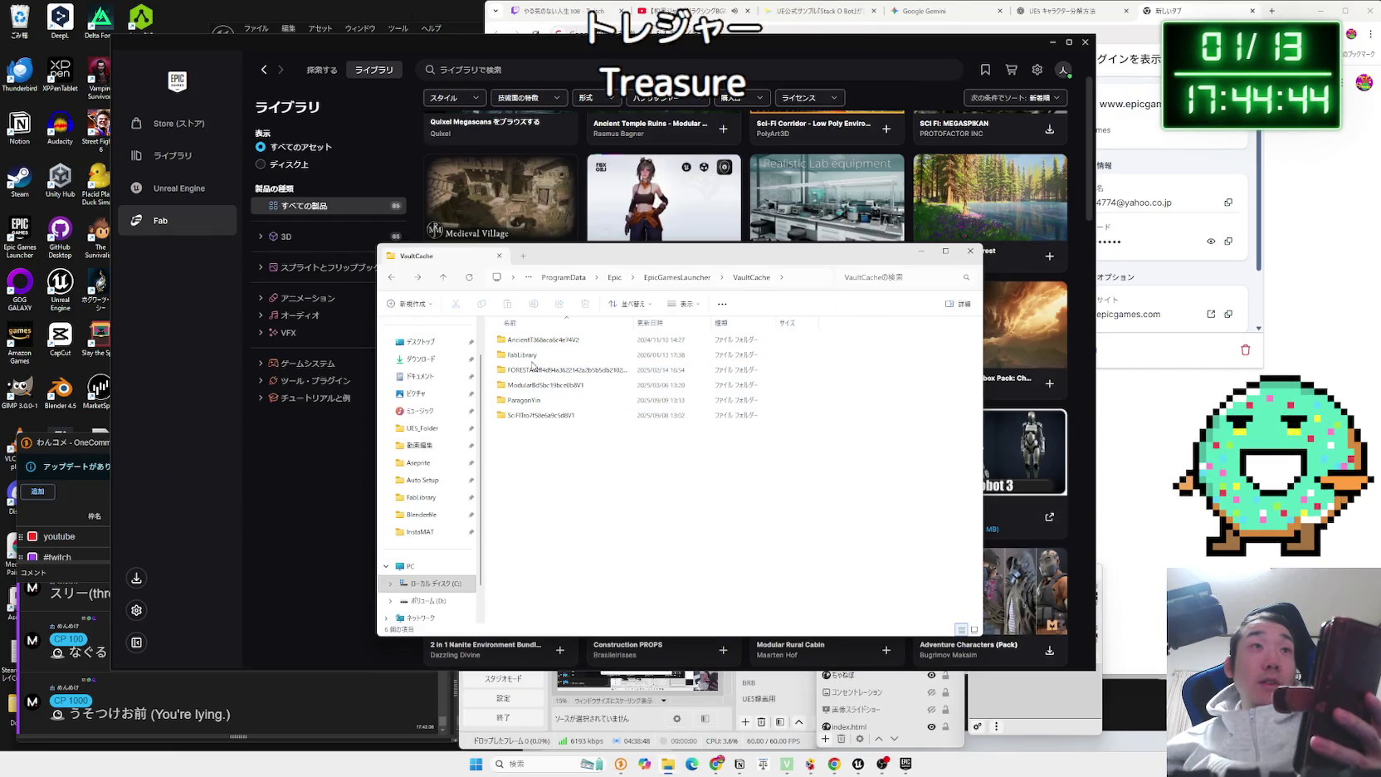
Open FabLibrary > Robot_3 > fbx and preview the Robot 3 thumbnail.
double_click(530, 355)
double_click(548, 355)
double_click(539, 340)
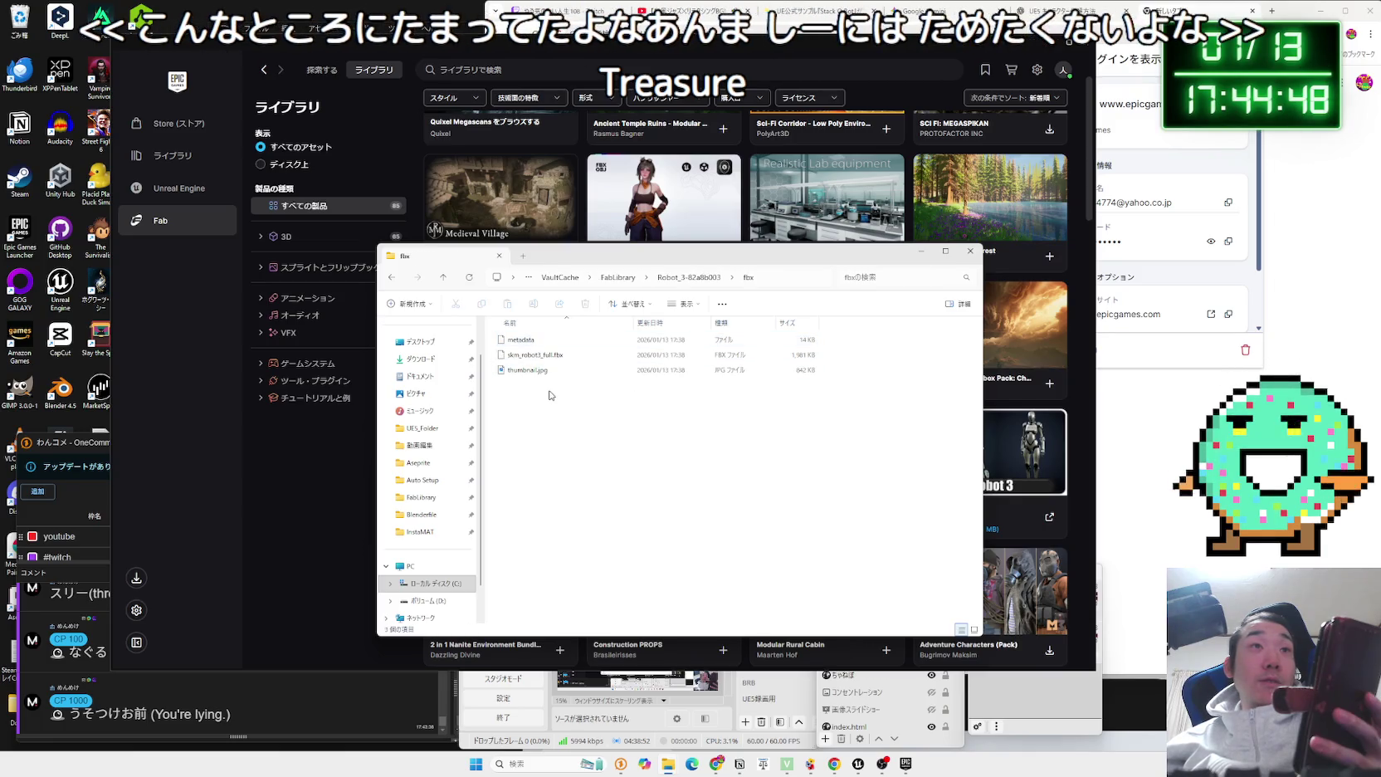
double_click(528, 369)
click(1200, 195)
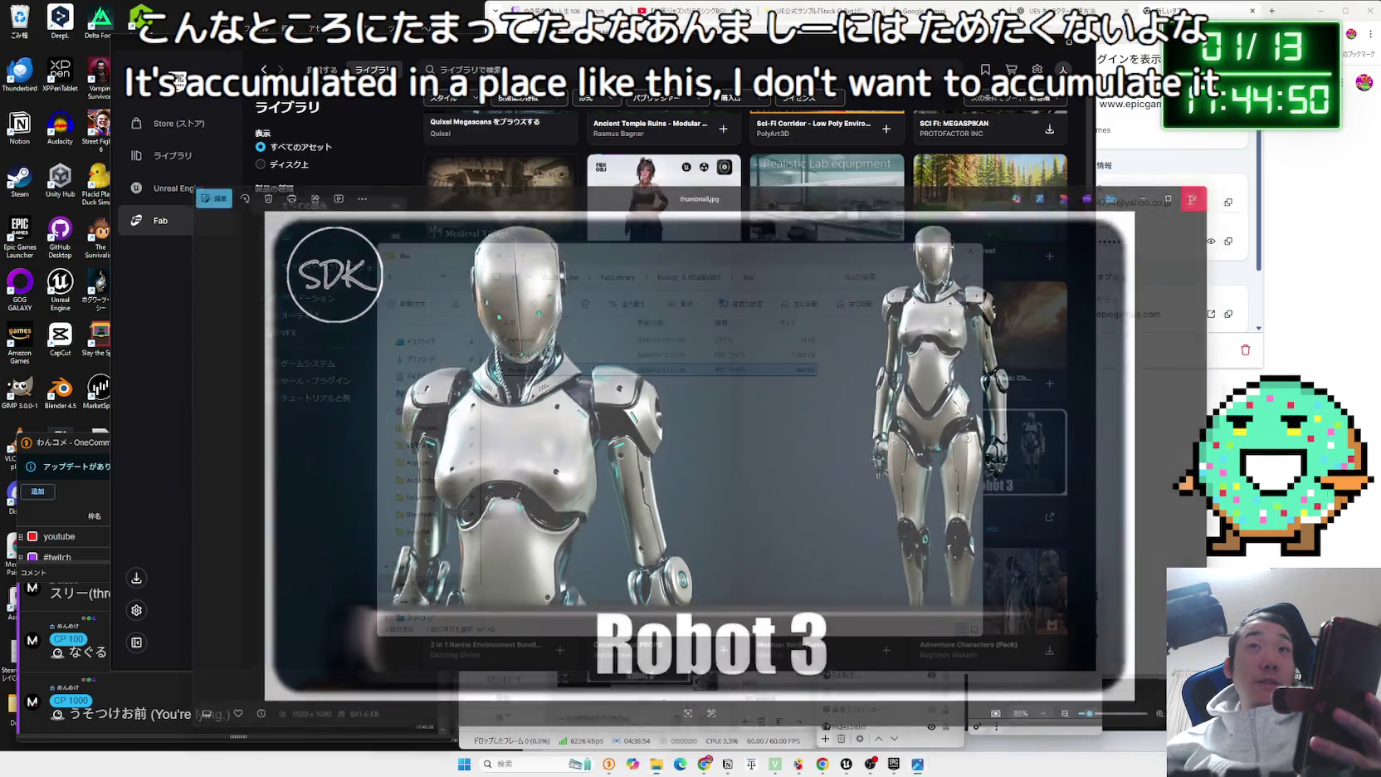
Move the fbx folder window aside and launch Blender 4.5 from the desktop.
drag(951, 263, 1229, 232)
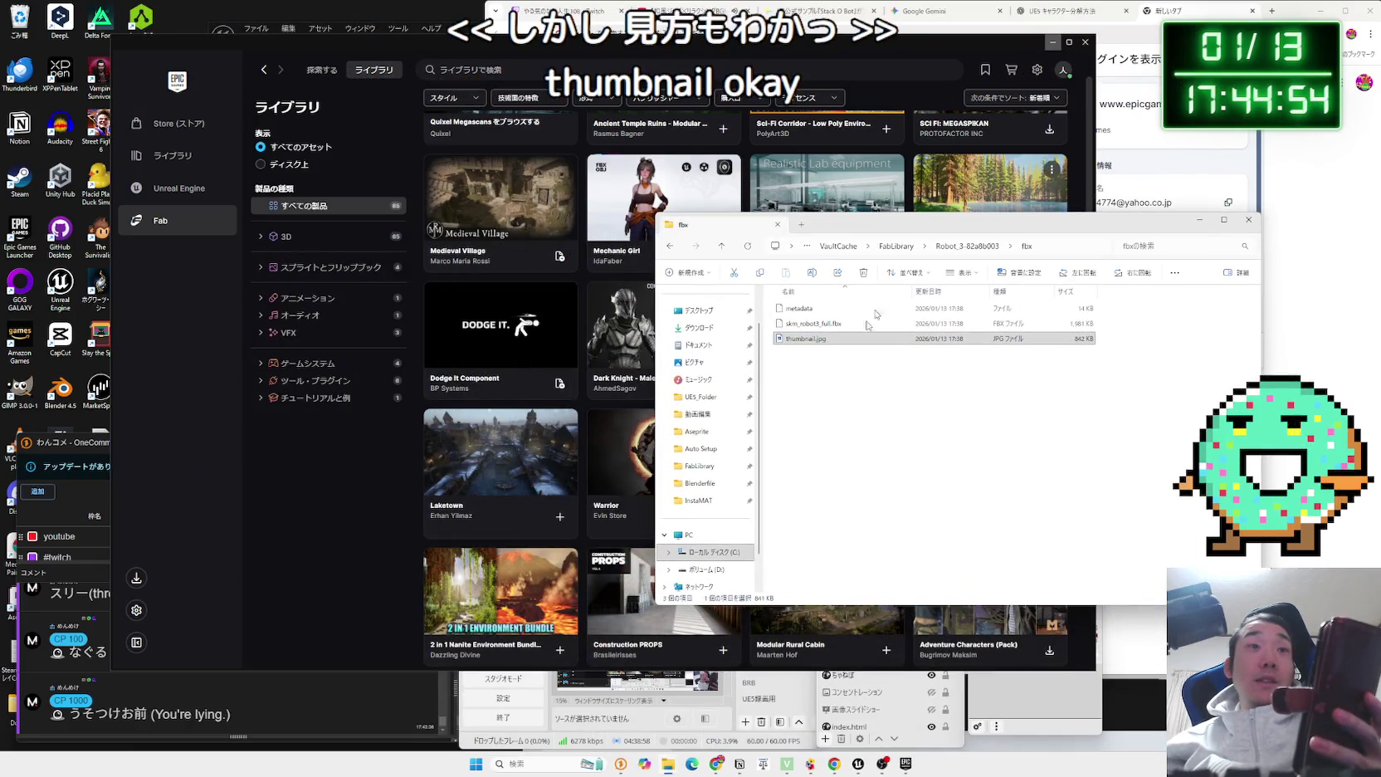
click(60, 394)
double_click(60, 395)
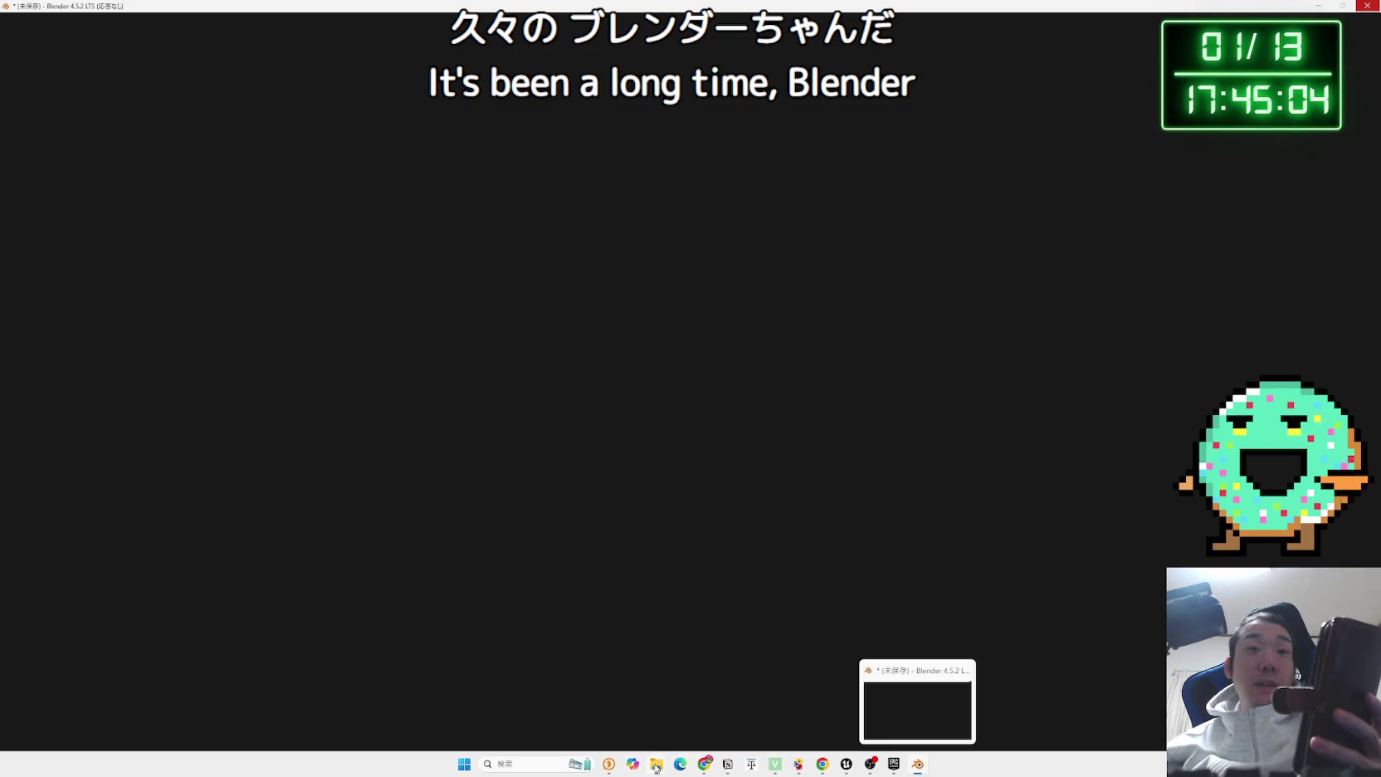
Select skm_robot3_full.fbx, then delete Blender's default cube, camera and light.
mouse_move(656, 767)
click(669, 718)
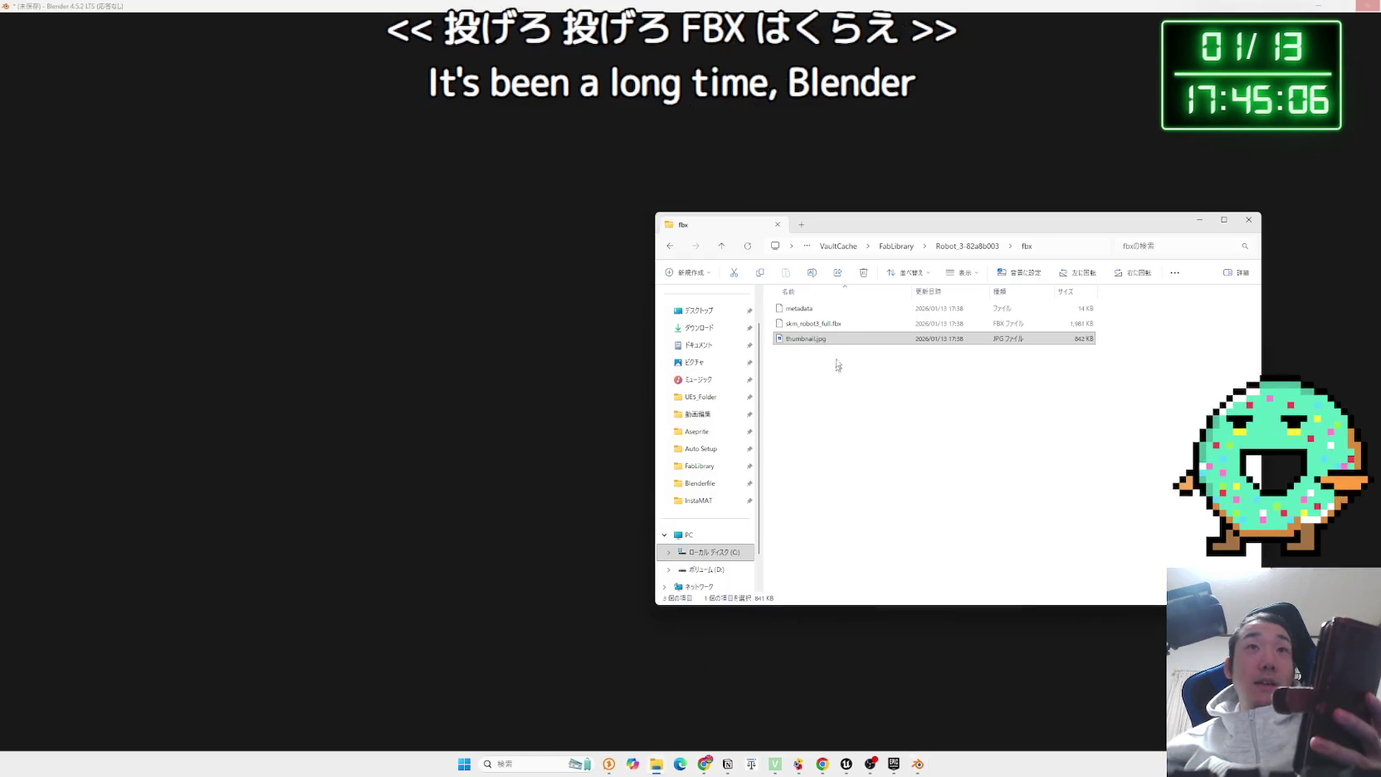
click(842, 324)
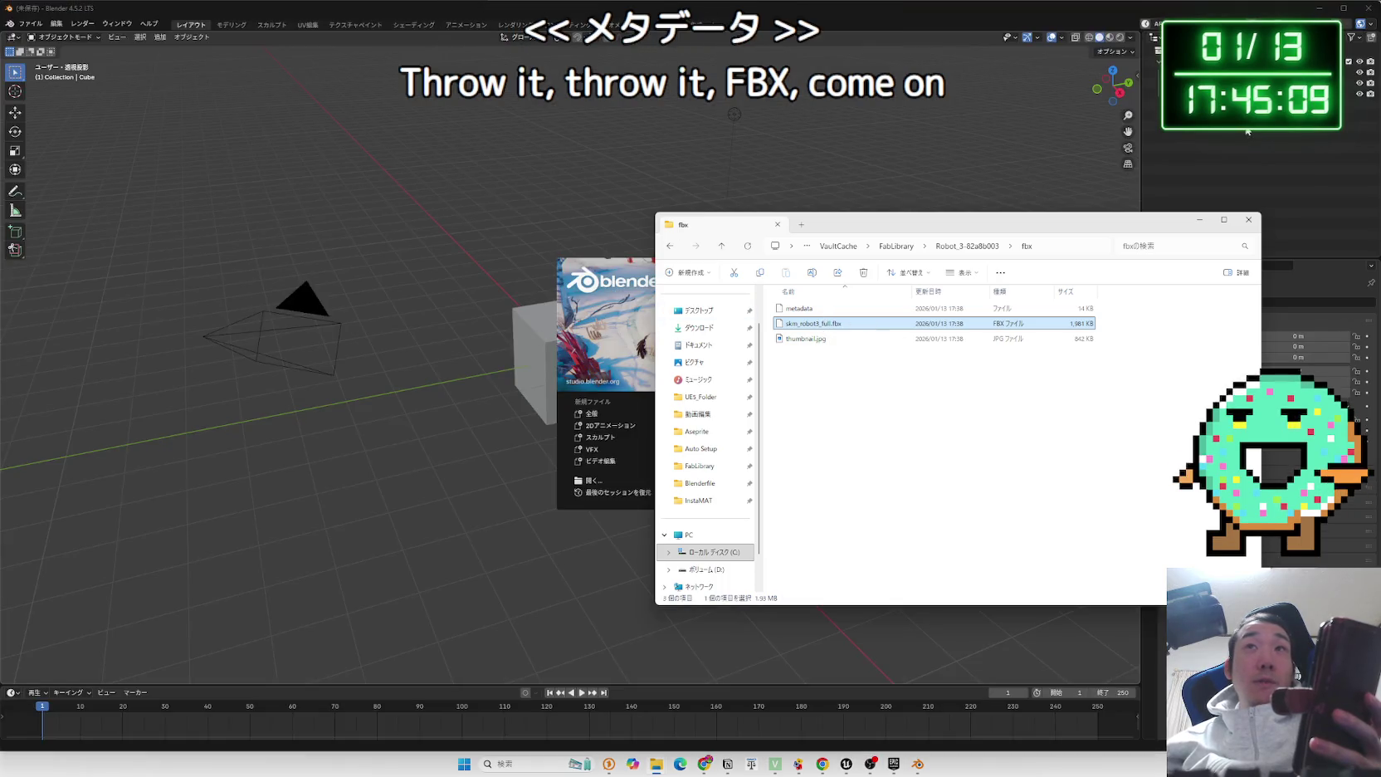
click(1247, 131)
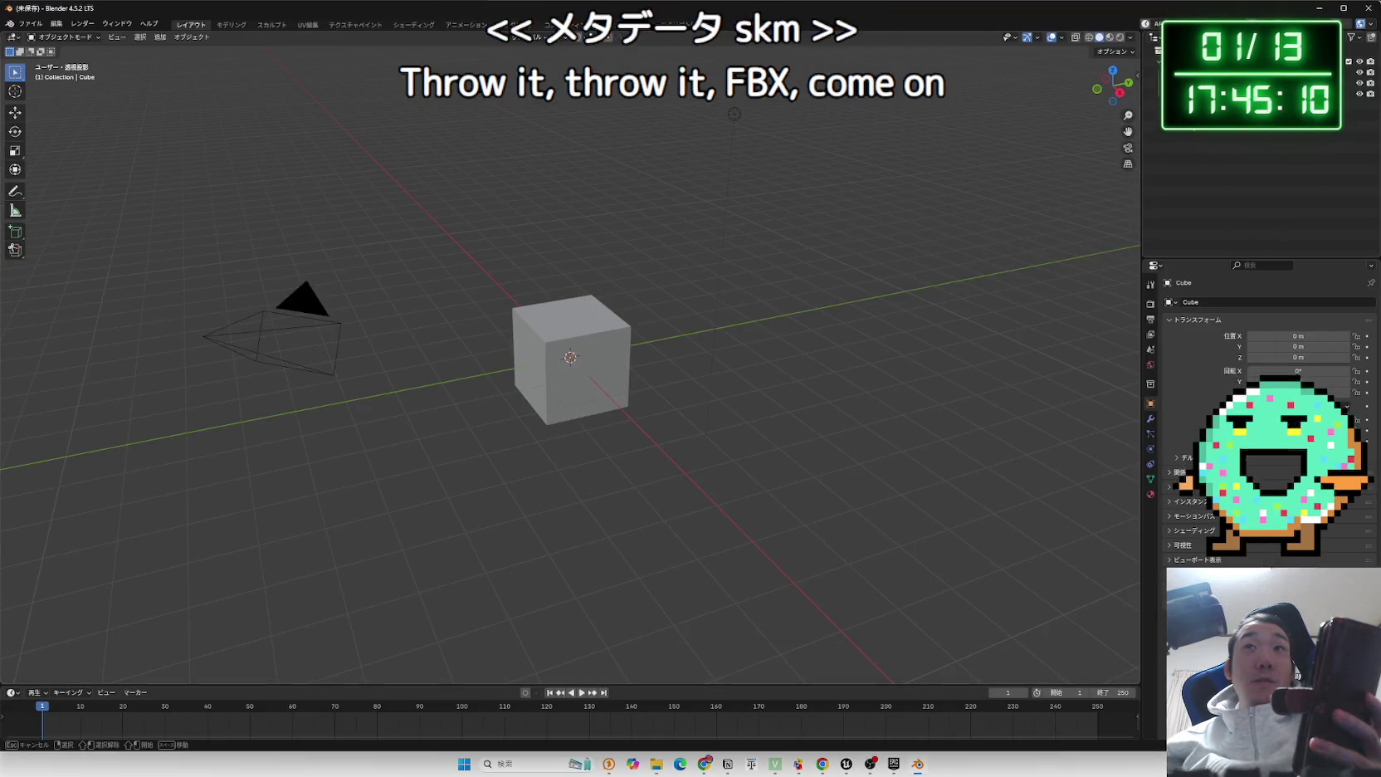
key(a)
key(Delete)
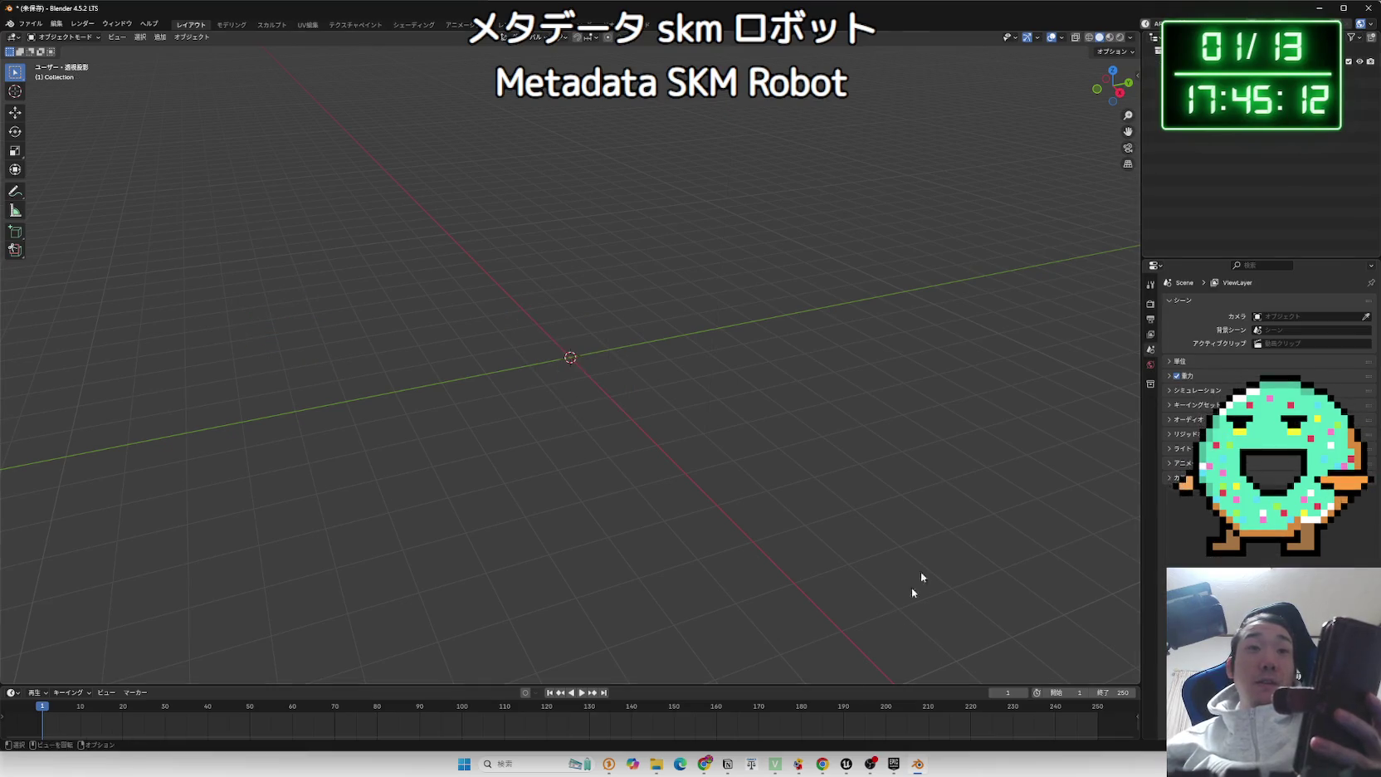
Drag skm_robot3_full.fbx into the empty viewport and confirm the FBX import.
mouse_move(656, 764)
click(656, 697)
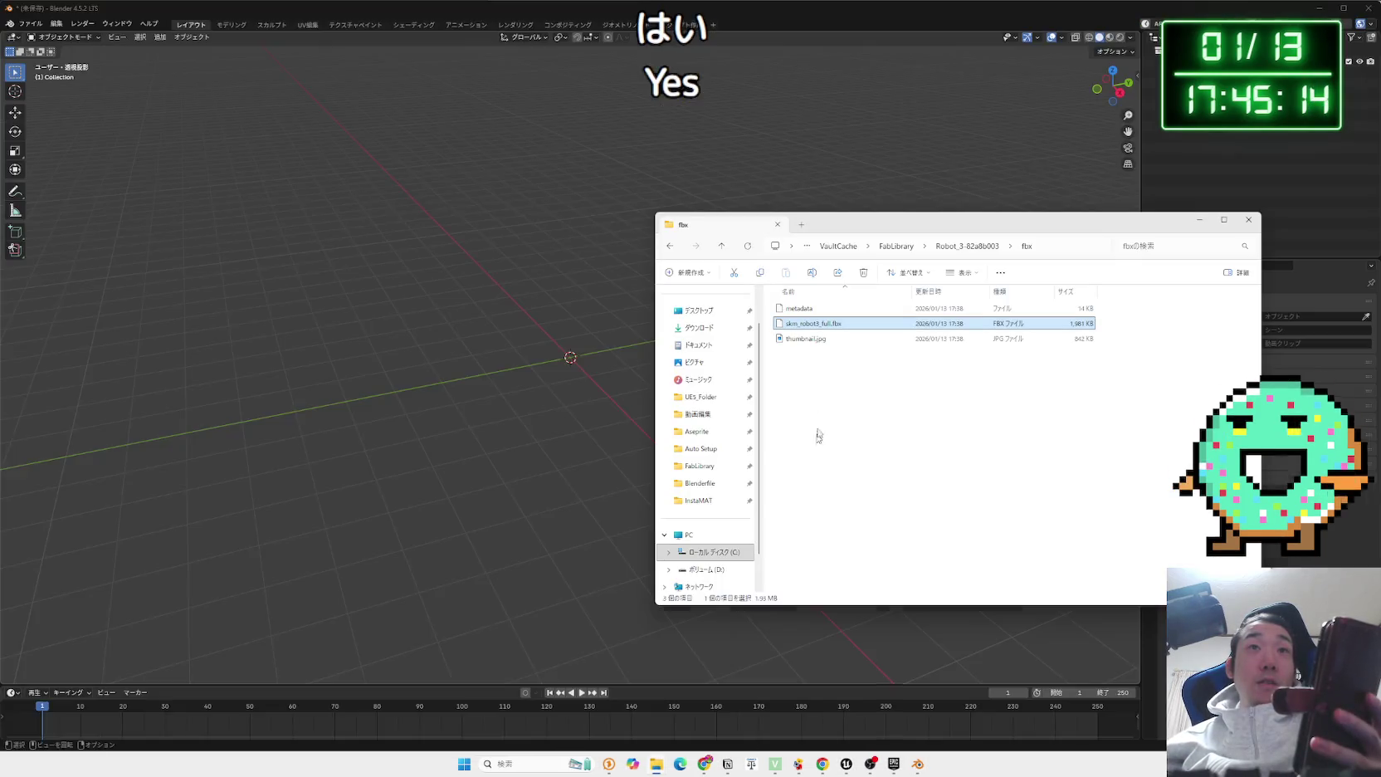
drag(567, 332, 510, 322)
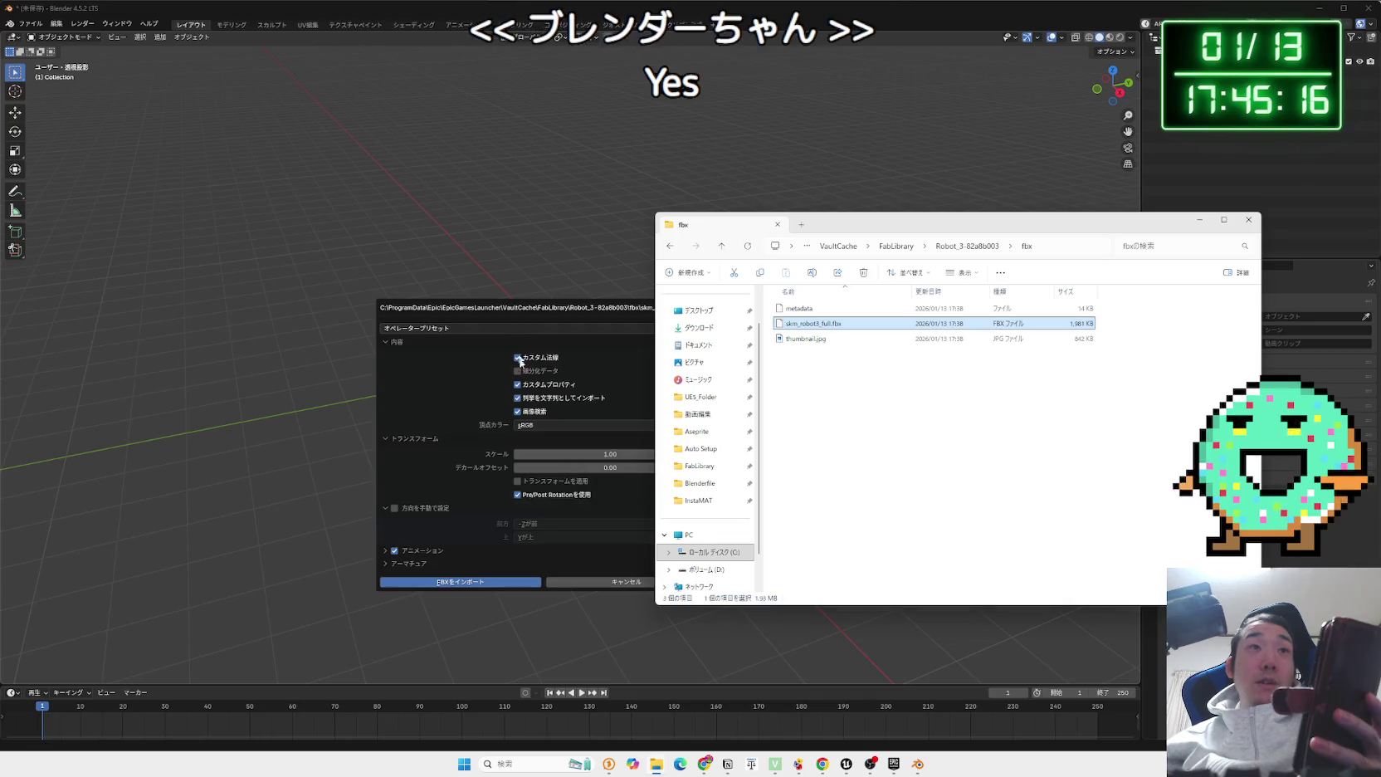
click(444, 309)
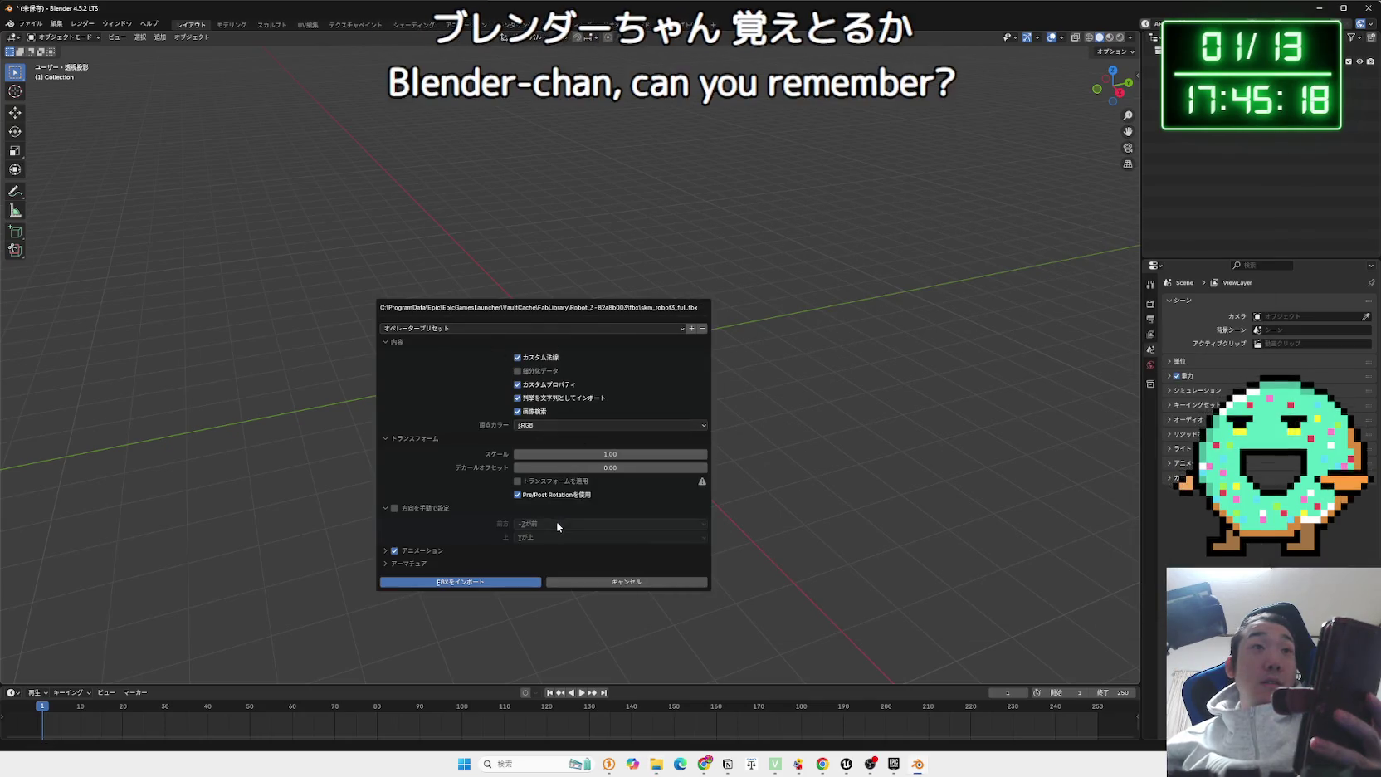
click(496, 582)
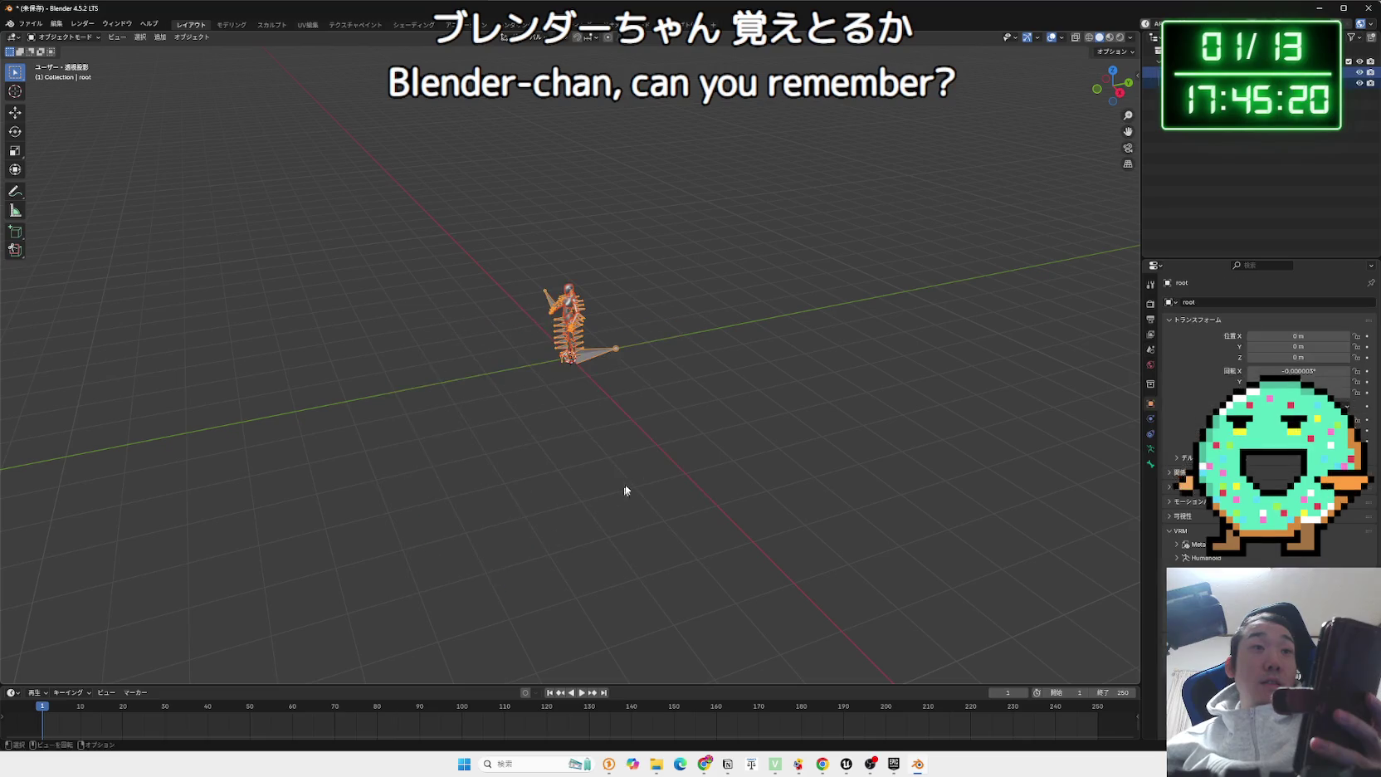
Select and frame the robot's pelvis, then select the left thigh part.
scroll(651, 363, up, 4)
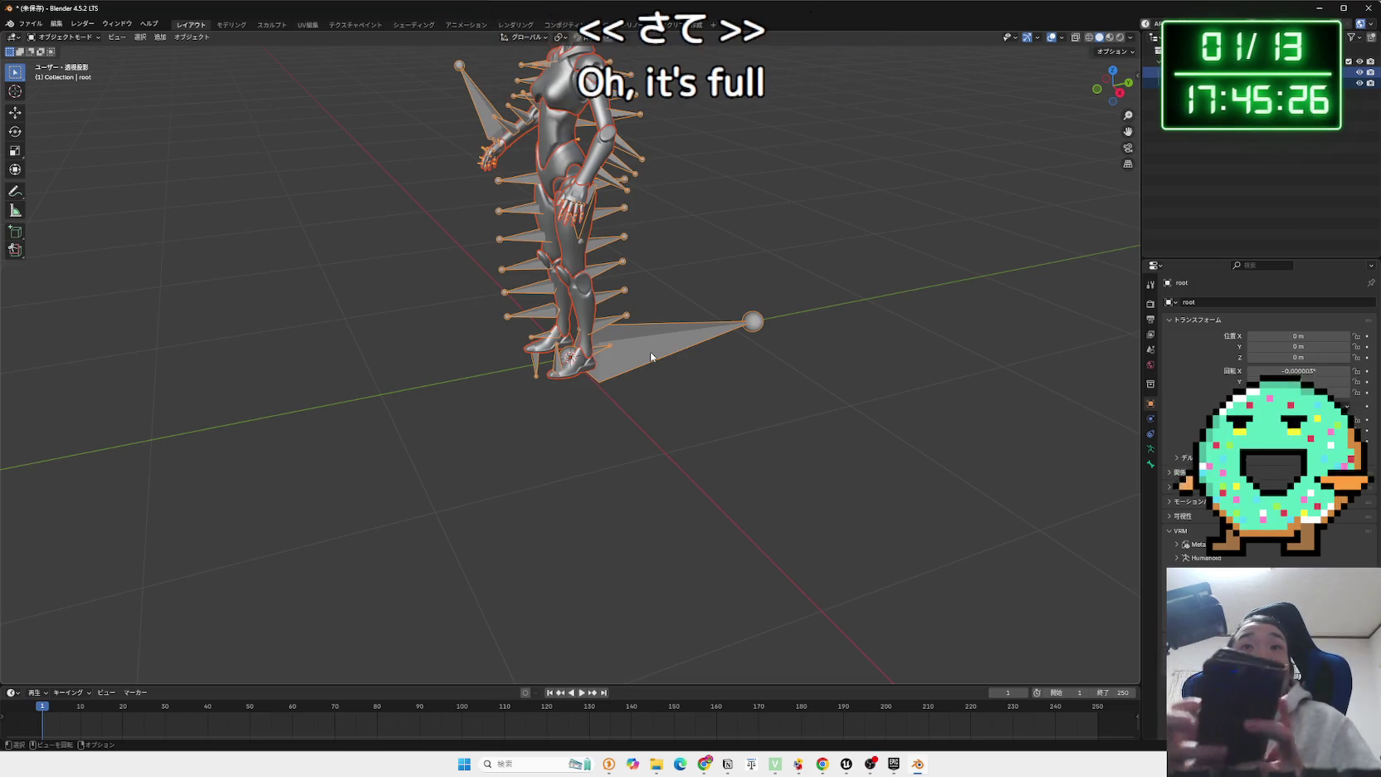
right_click(651, 357)
mouse_move(651, 357)
mouse_down()
mouse_move(651, 253)
mouse_move(596, 315)
mouse_move(650, 444)
mouse_move(600, 494)
mouse_move(554, 438)
mouse_move(299, 627)
mouse_move(464, 514)
mouse_move(576, 385)
mouse_up()
scroll(651, 253, down, 5)
click(596, 315)
key(KP_Decimal)
scroll(599, 329, down, 3)
click(600, 329)
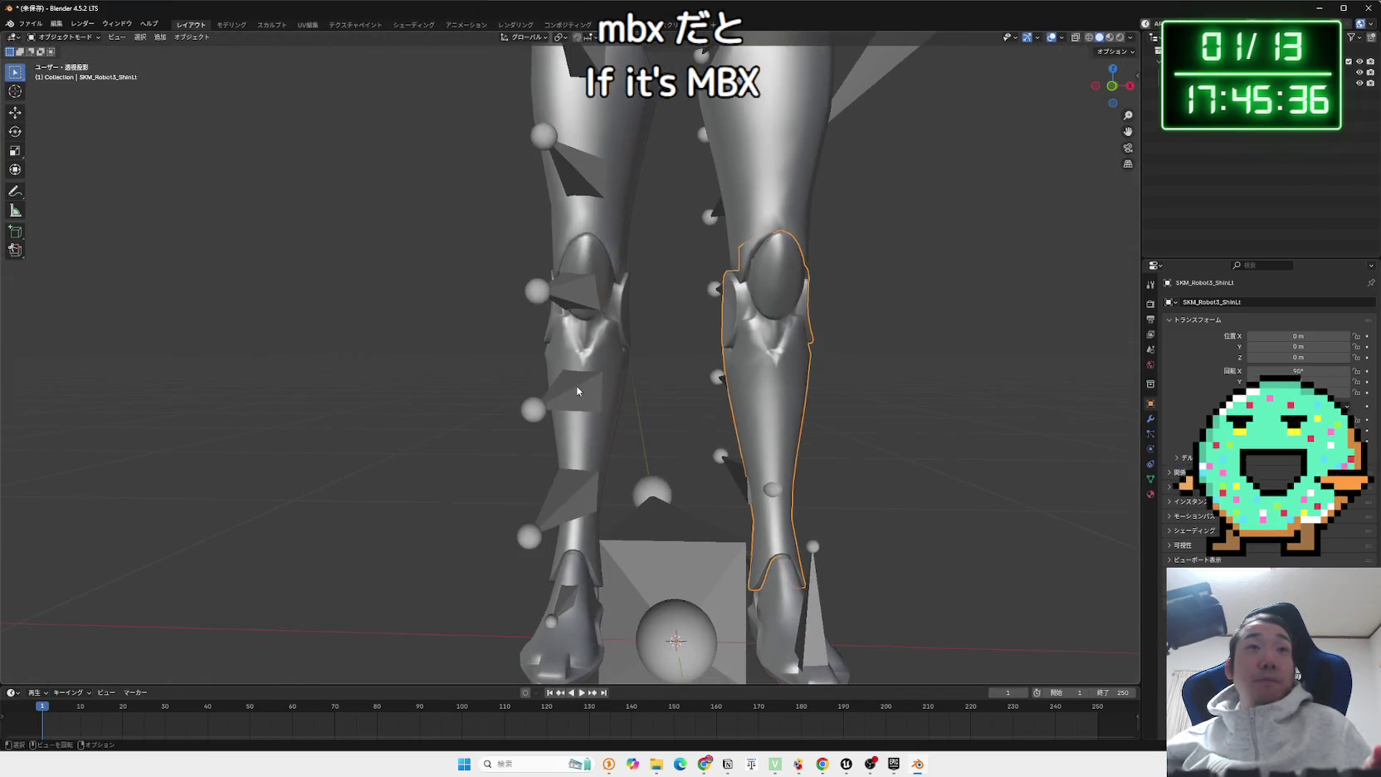
Inspect the armature, right shin, SKM_Robot3_AnkleRt foot and thigh, moving up to the torso.
click(598, 505)
drag(598, 505, 491, 321)
click(496, 322)
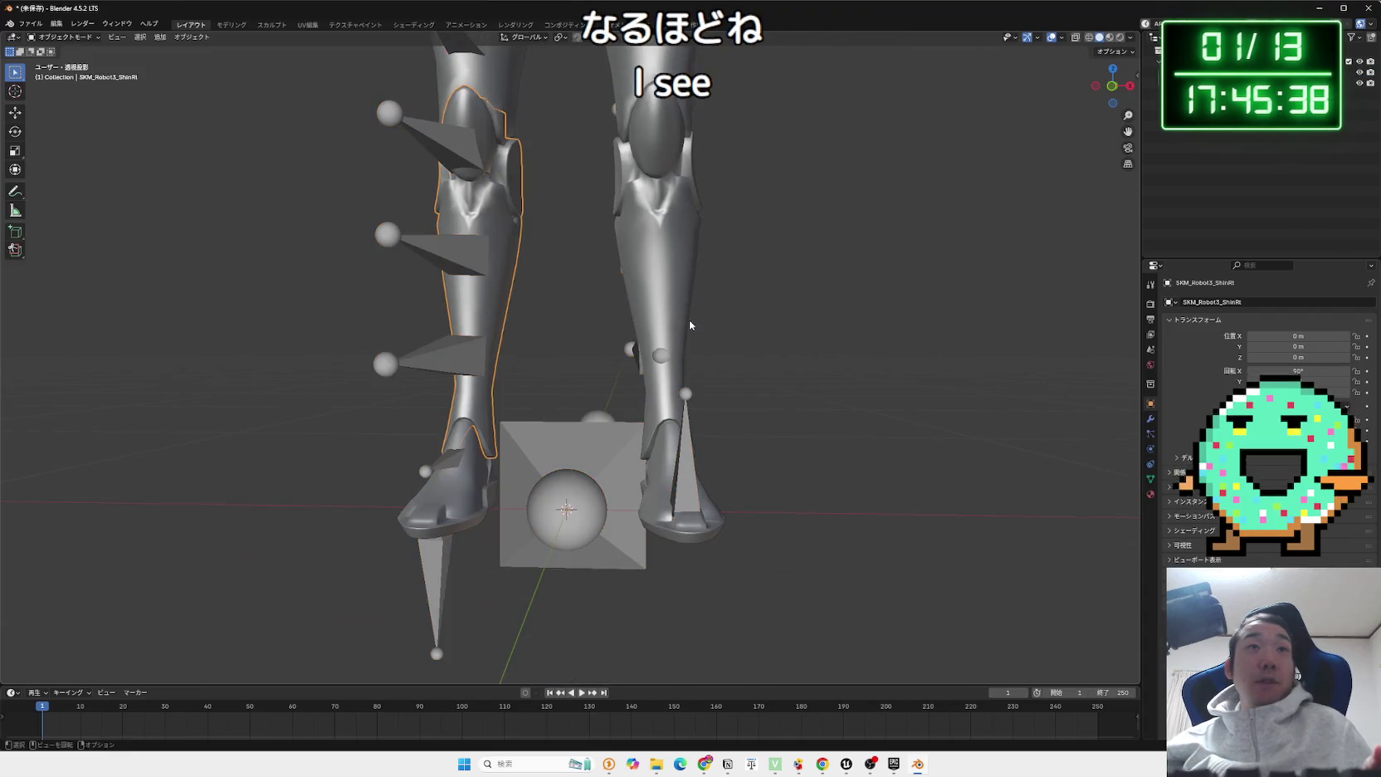
click(681, 507)
click(677, 515)
click(480, 442)
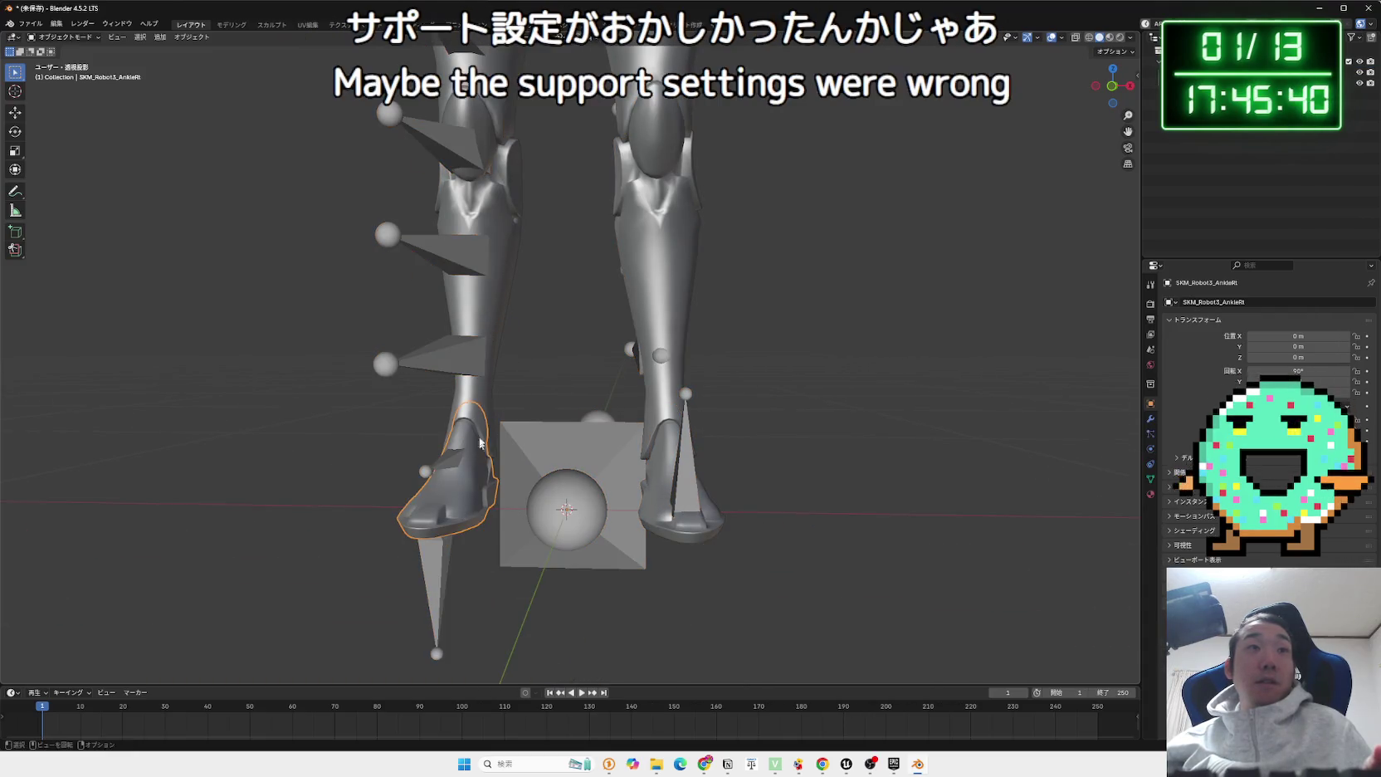
mouse_move(488, 399)
mouse_down()
mouse_move(452, 630)
mouse_move(416, 352)
mouse_up()
click(417, 352)
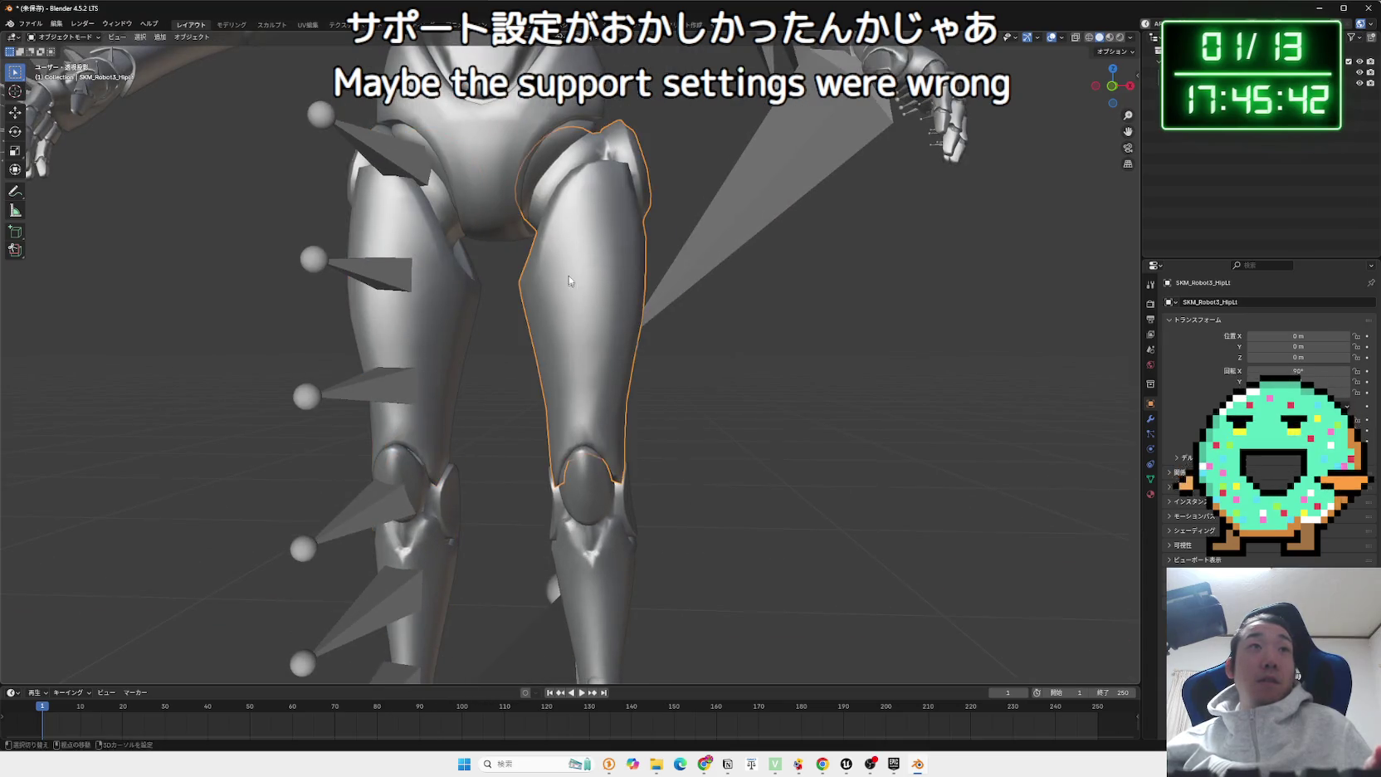
drag(570, 280, 533, 458)
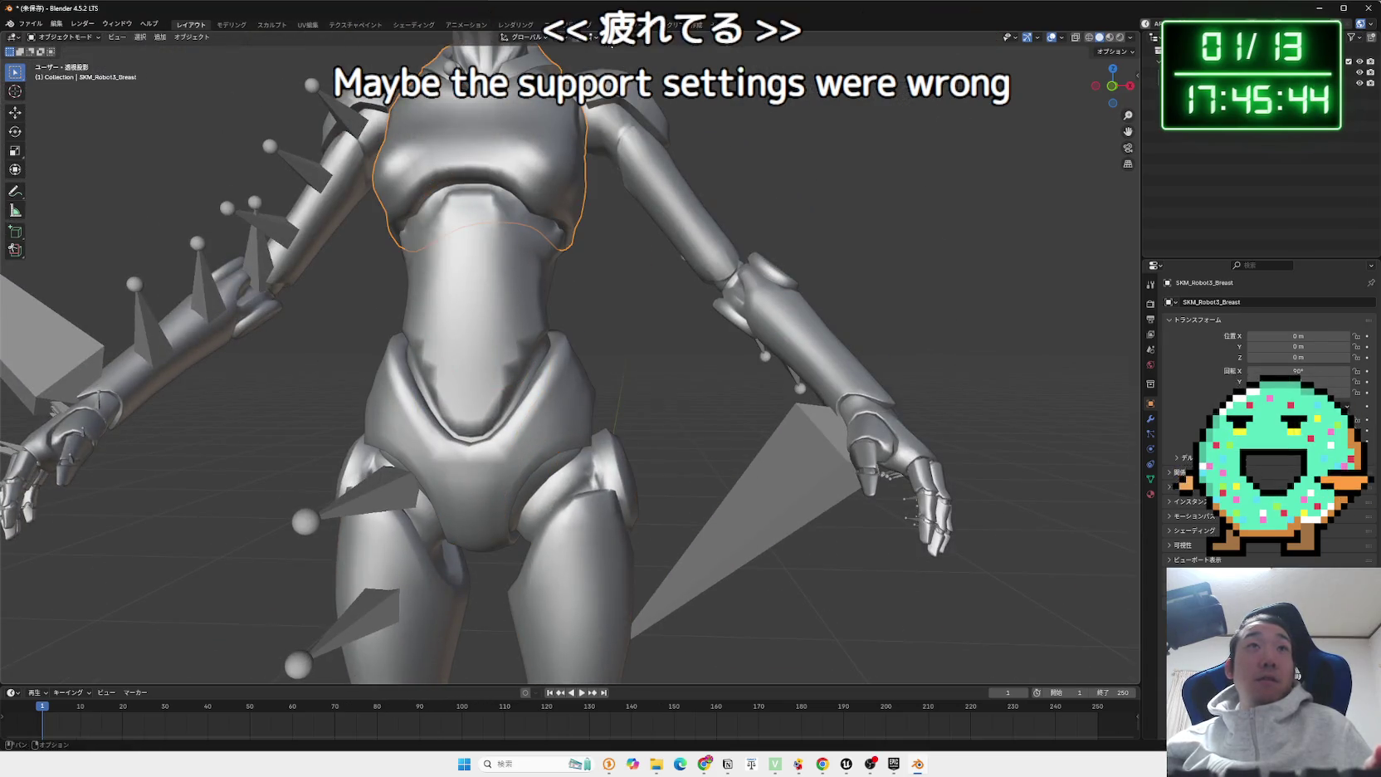
mouse_move(664, 197)
mouse_down()
mouse_move(662, 366)
mouse_move(660, 344)
mouse_up()
scroll(662, 411, down, 2)
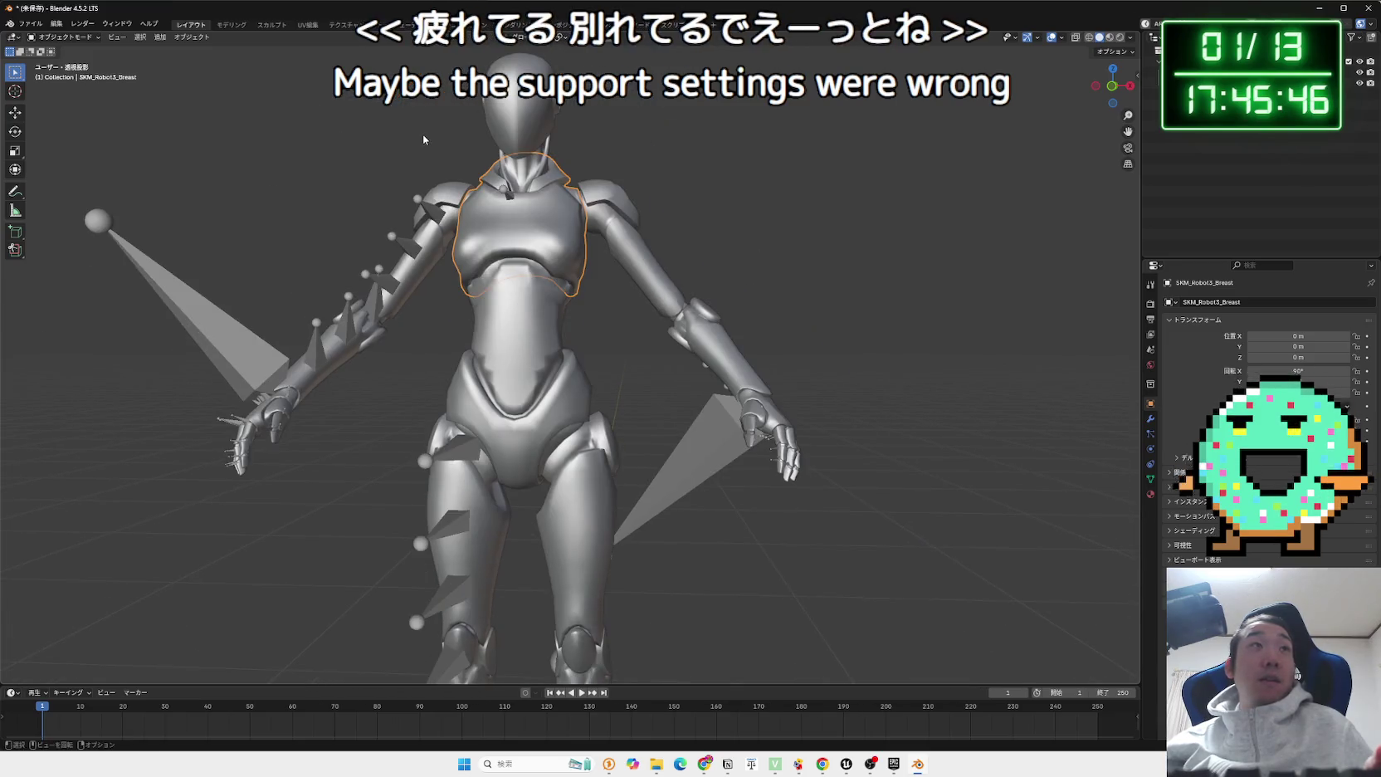
Switch the part into Sculpt Mode via the Ctrl+Tab pie, then back to Object Mode.
key(ctrl+Tab)
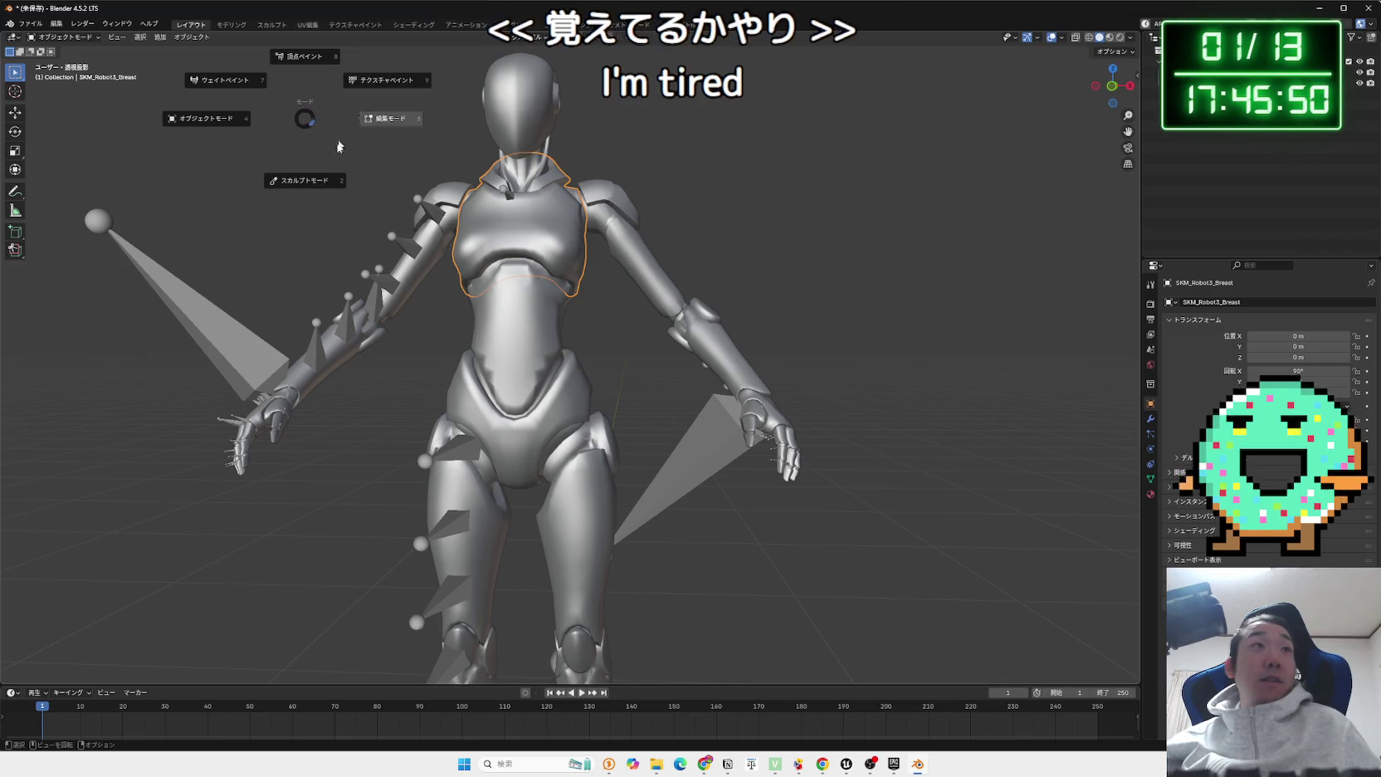
click(304, 180)
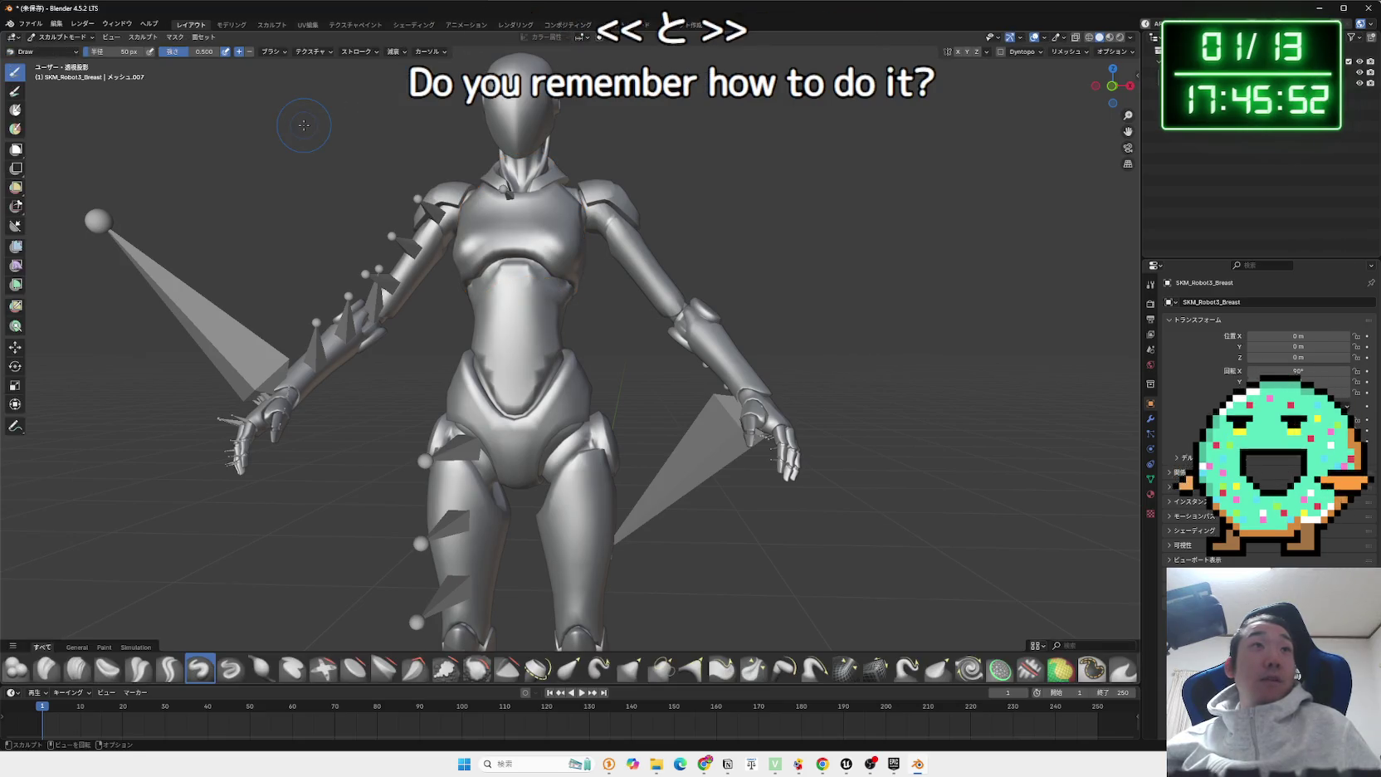
key(ctrl+Tab)
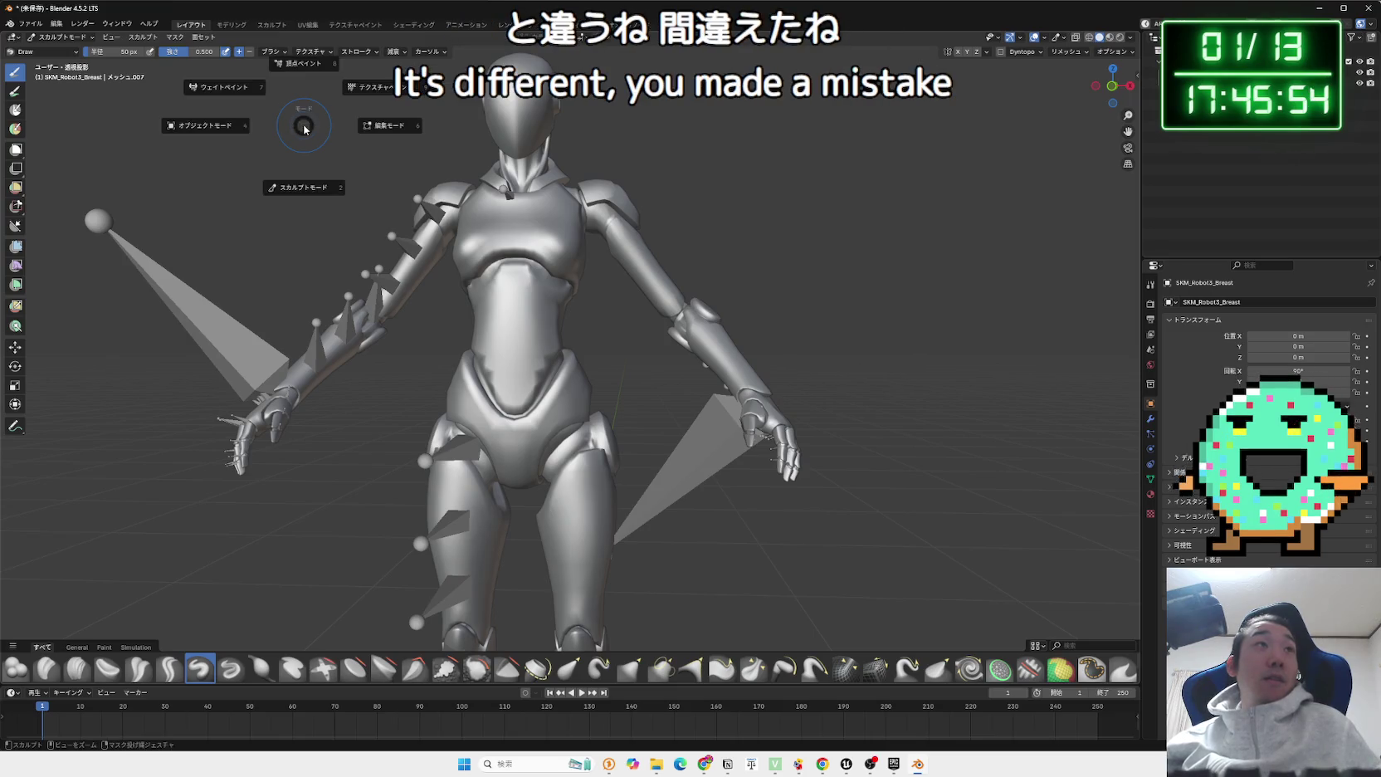
click(211, 127)
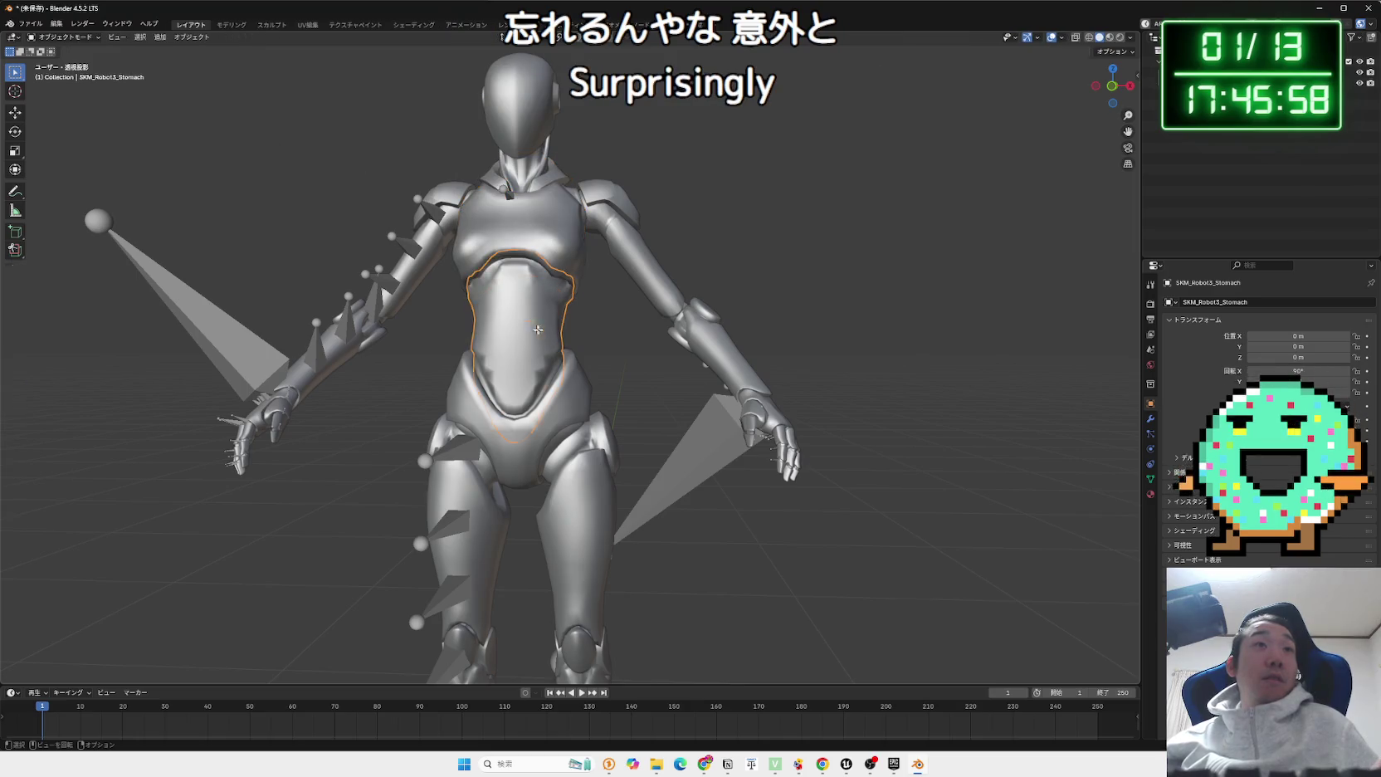
key(Tab)
key(Tab)
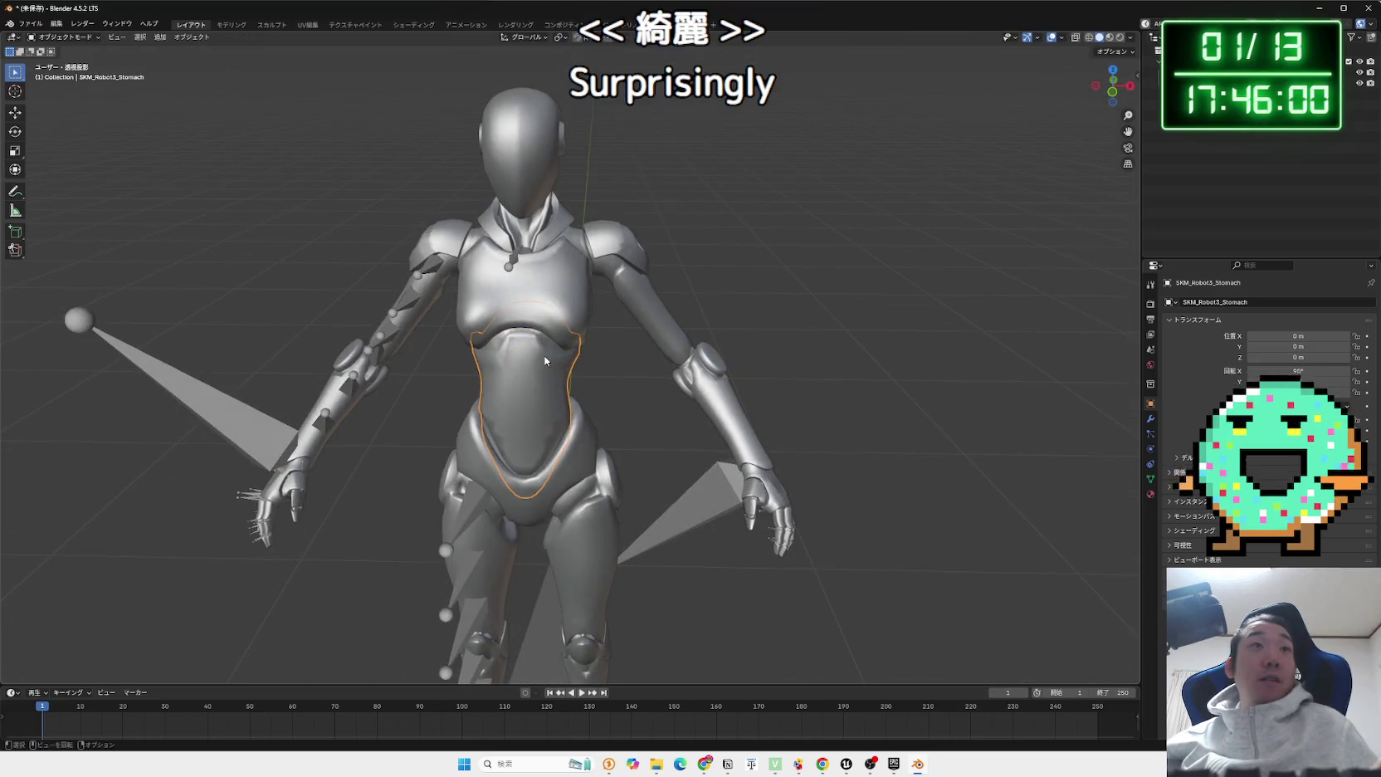
Select all robot parts and enable Statistics in the Viewport Overlays options.
scroll(544, 355, down, 2)
key(a)
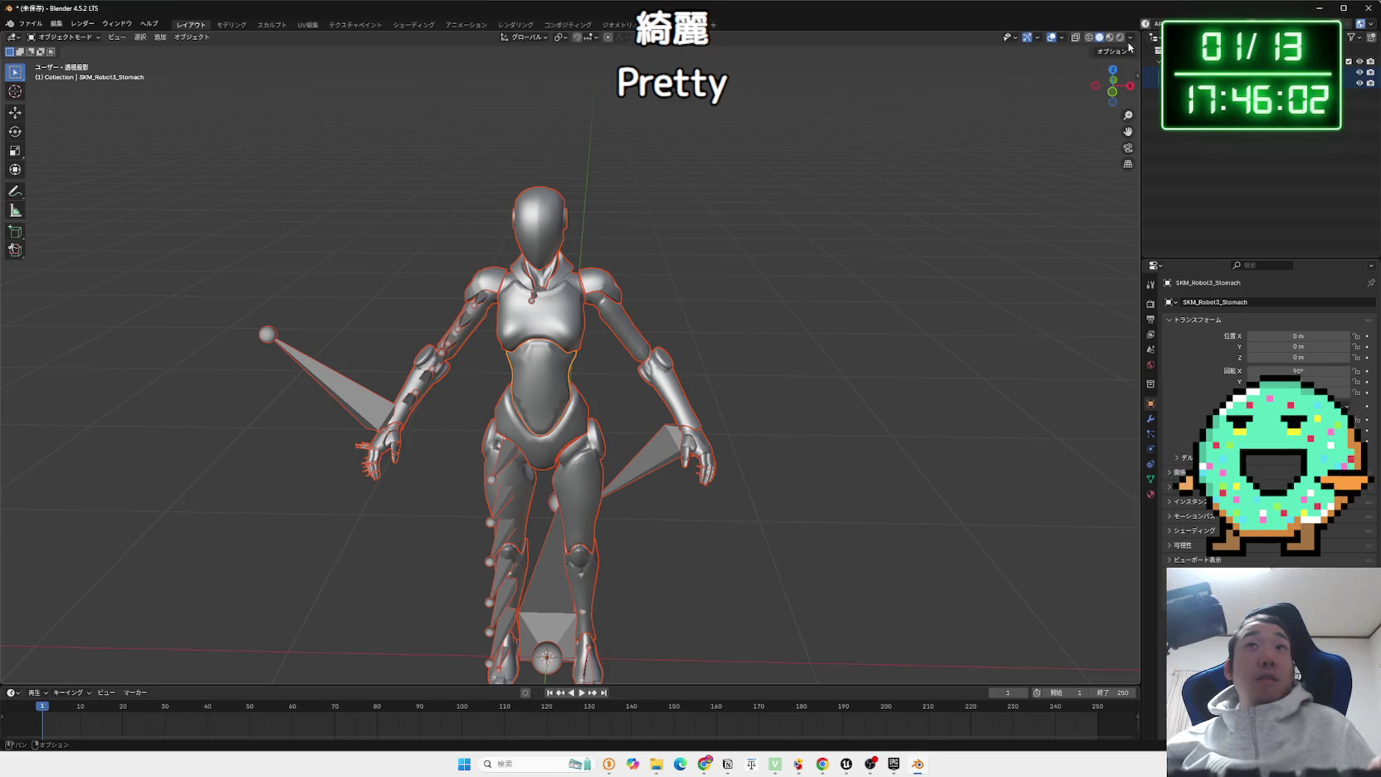
click(1130, 38)
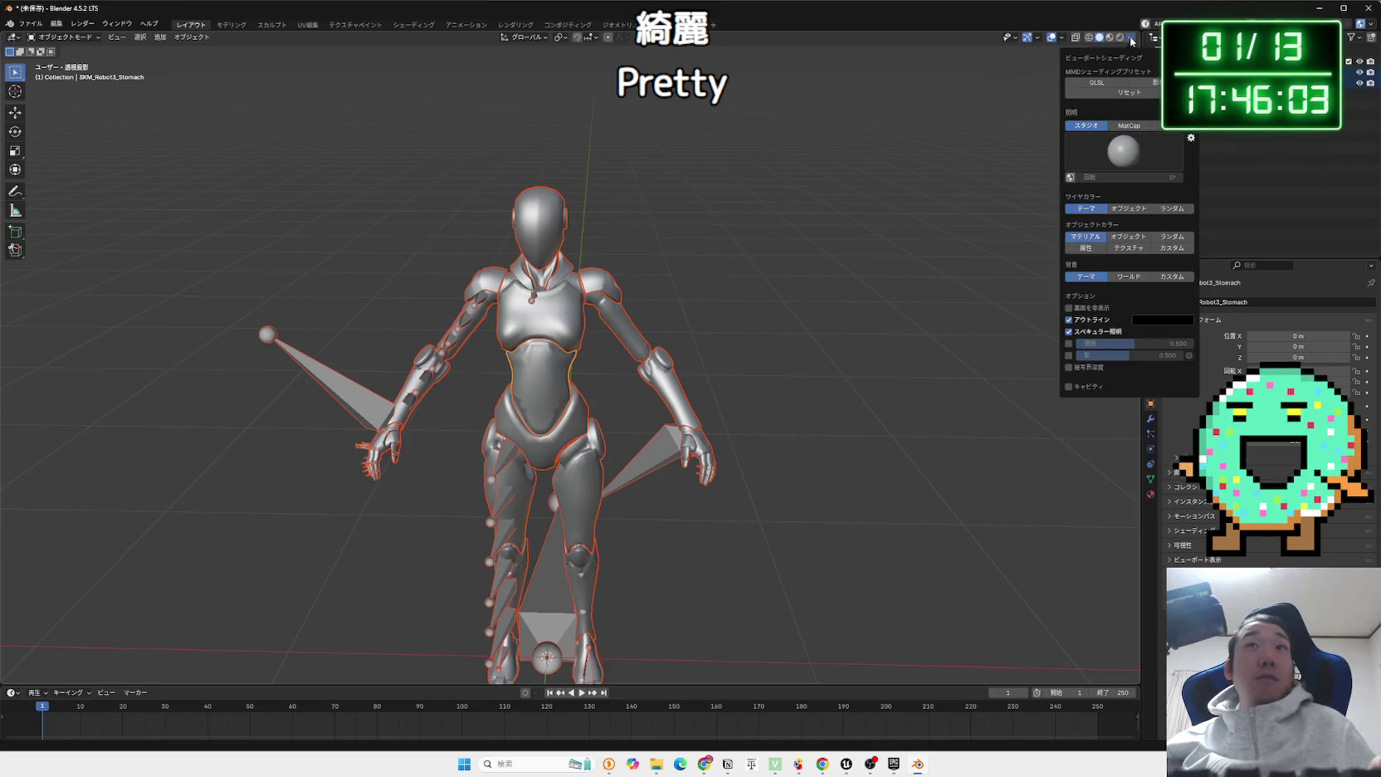
click(1052, 38)
click(1052, 37)
click(1064, 38)
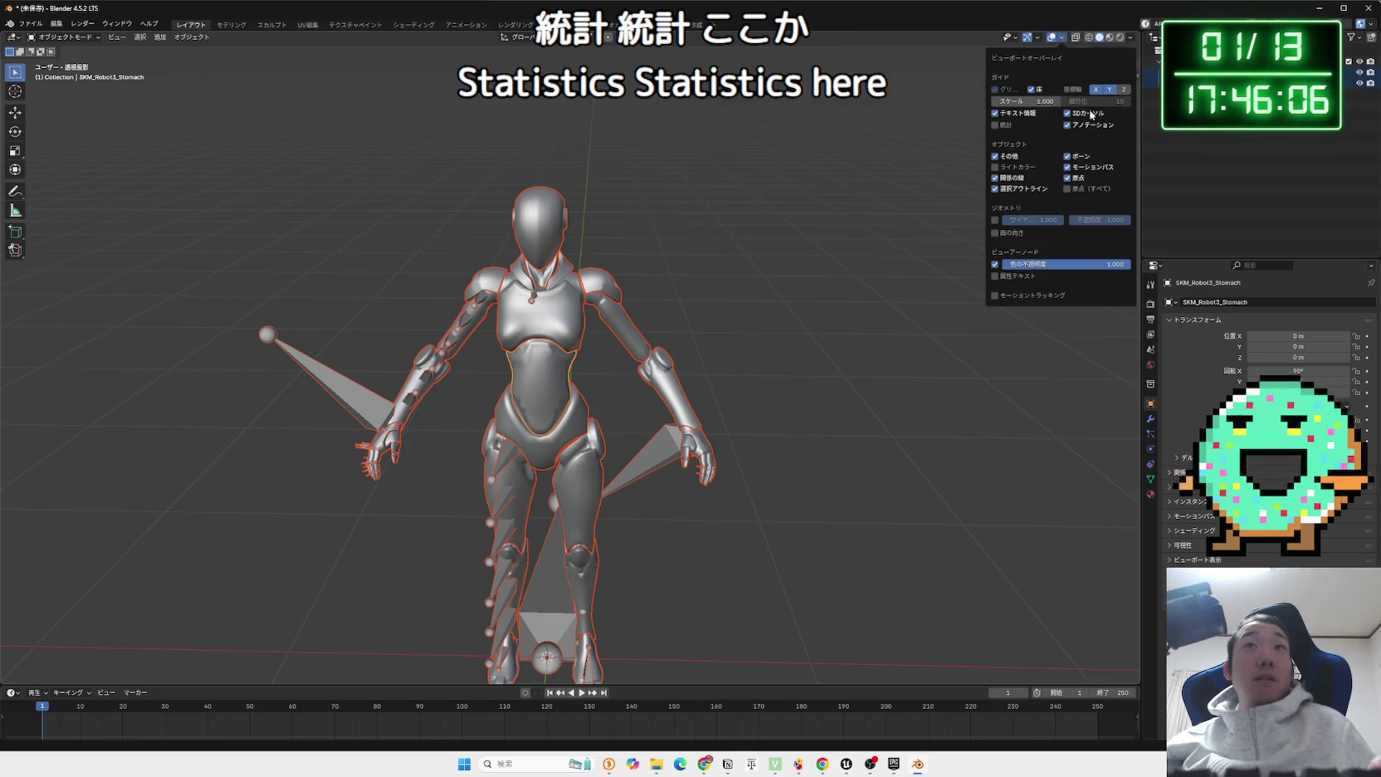
mouse_move(398, 197)
mouse_down()
mouse_move(383, 142)
mouse_move(254, 199)
mouse_move(407, 200)
mouse_move(440, 150)
mouse_move(622, 107)
mouse_move(988, 129)
mouse_up()
scroll(447, 109, up, 3)
Switch to the Texture Paint workspace and turn the 3D view to face the robot.
scroll(364, 136, up, 2)
scroll(364, 136, down, 2)
click(352, 25)
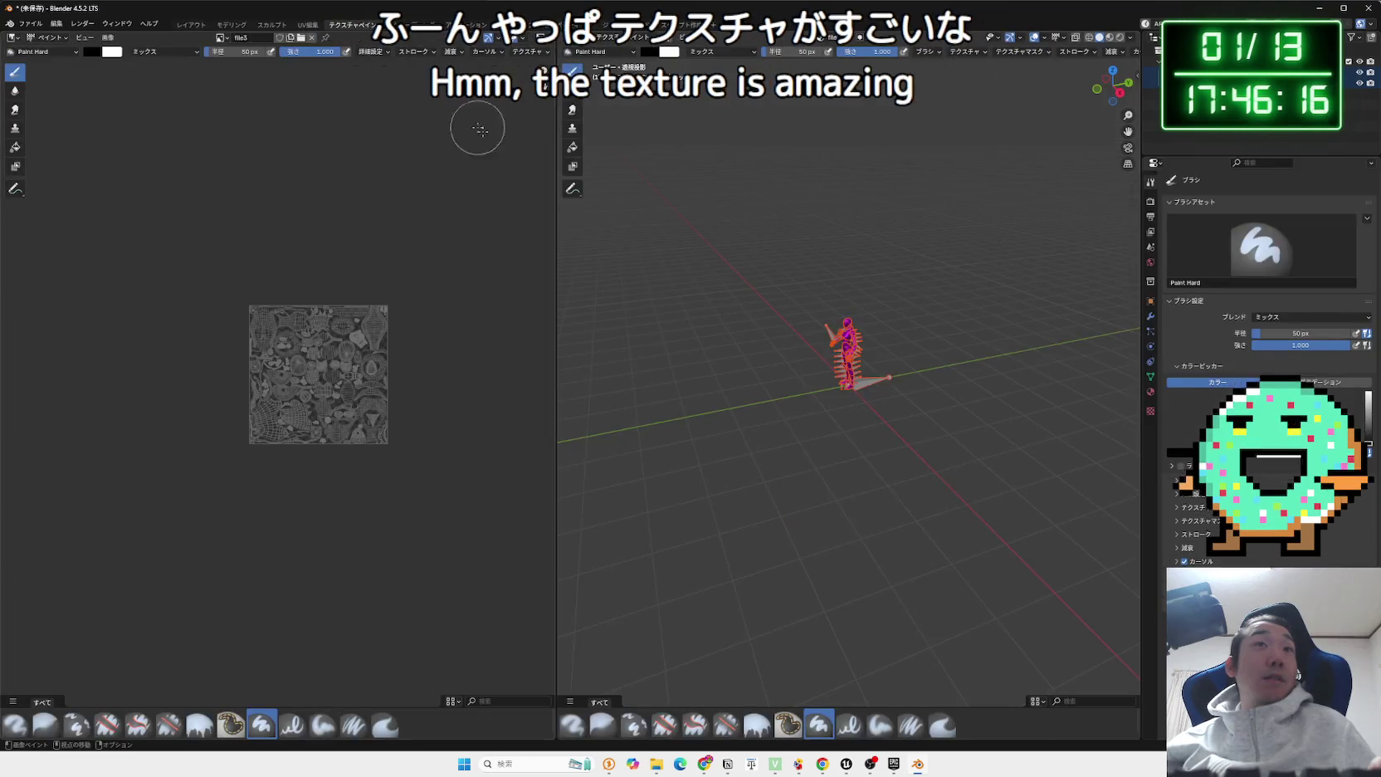
scroll(761, 410, up, 6)
scroll(762, 410, down, 2)
drag(762, 410, 772, 382)
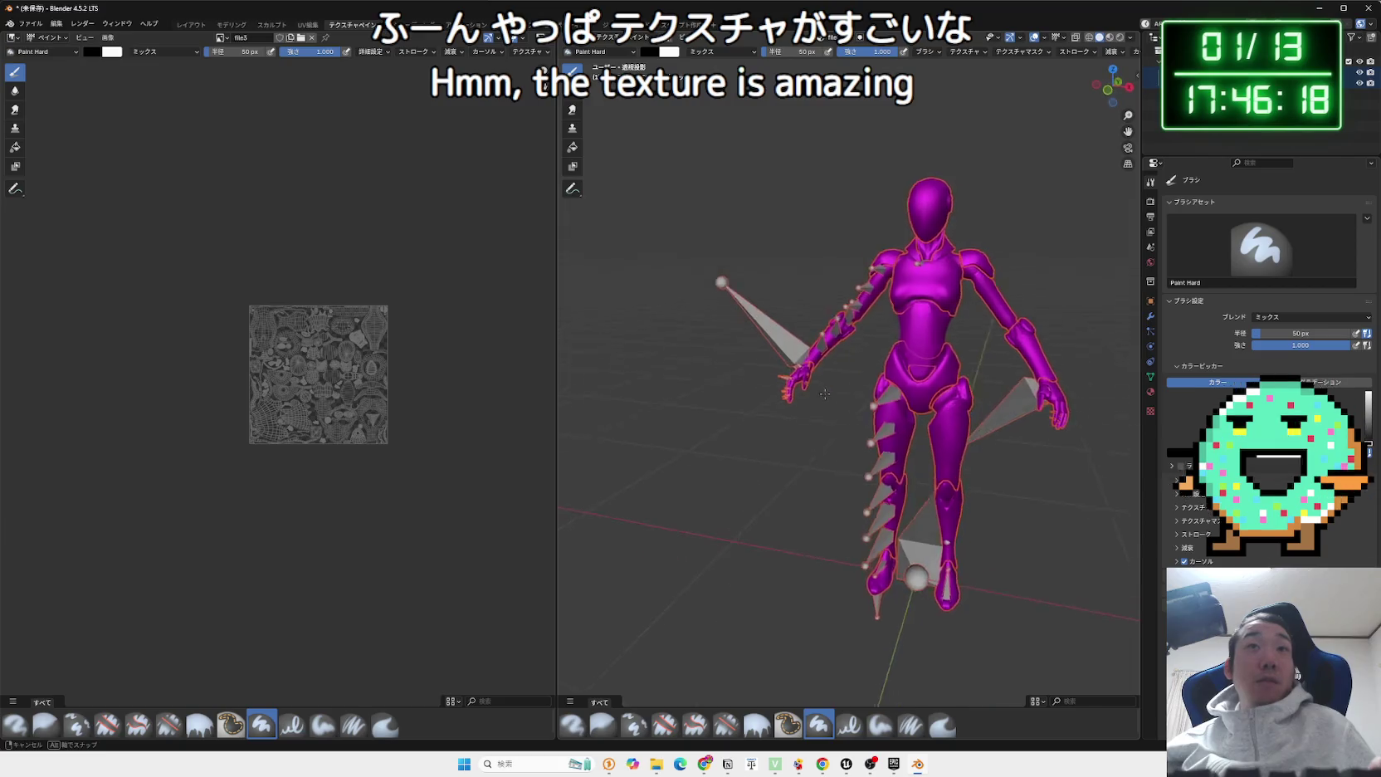
scroll(771, 376, up, 4)
scroll(384, 385, up, 5)
scroll(383, 384, up, 2)
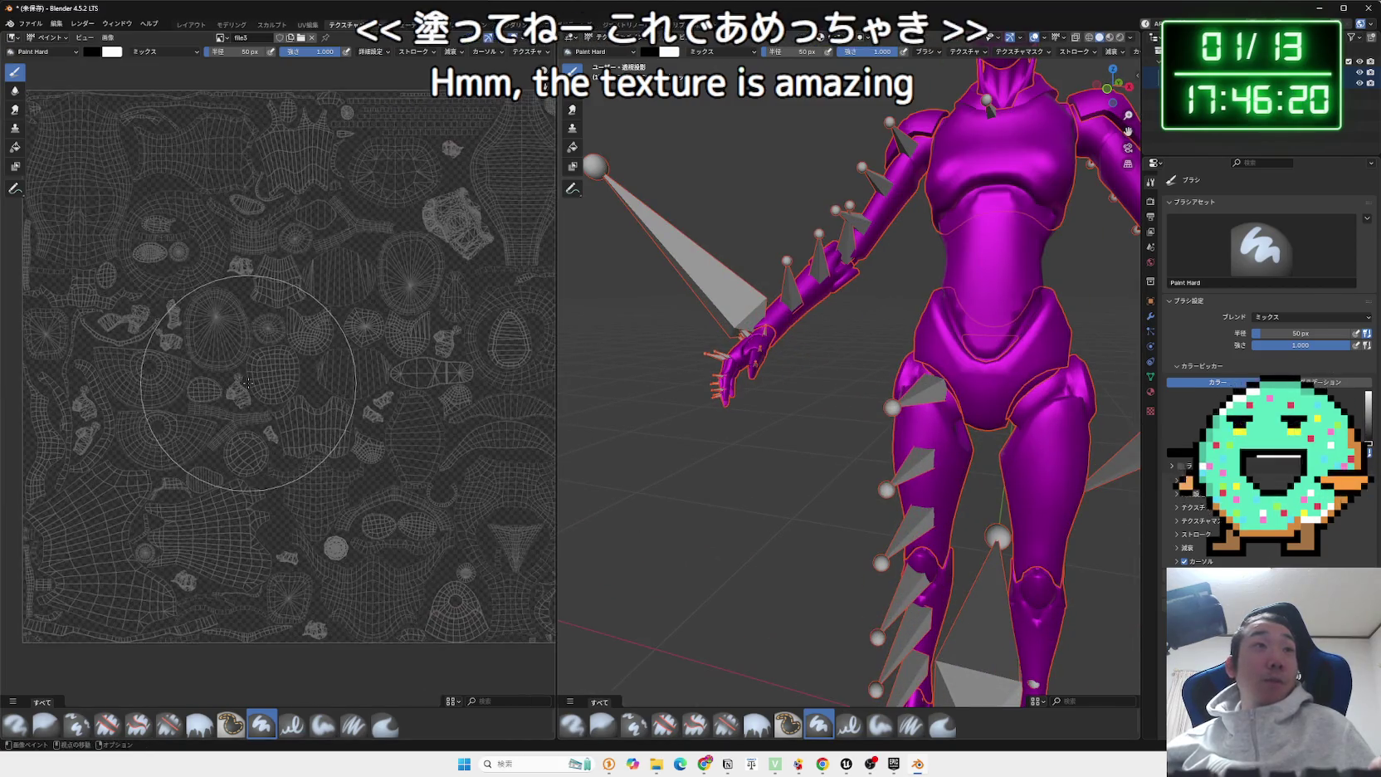
scroll(248, 384, down, 4)
scroll(248, 384, up, 1)
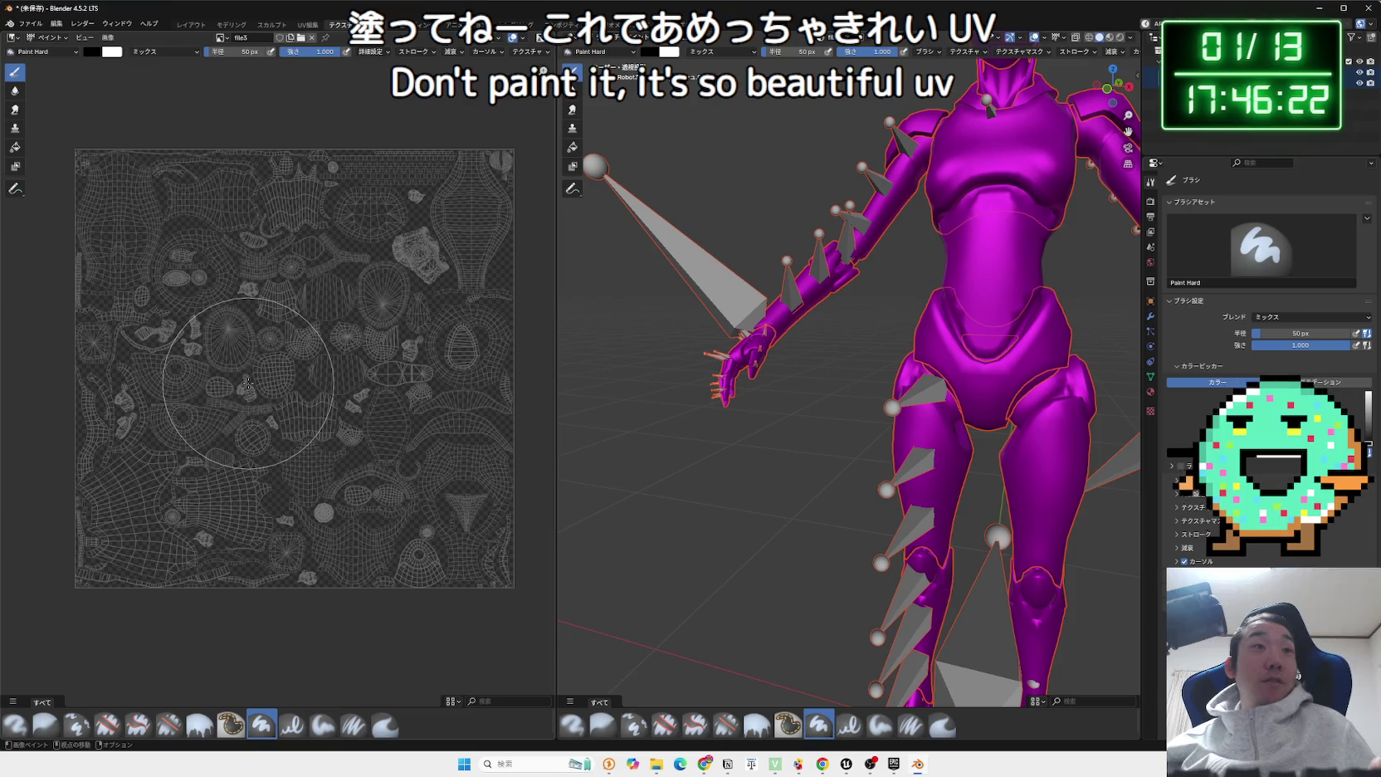
scroll(249, 384, up, 2)
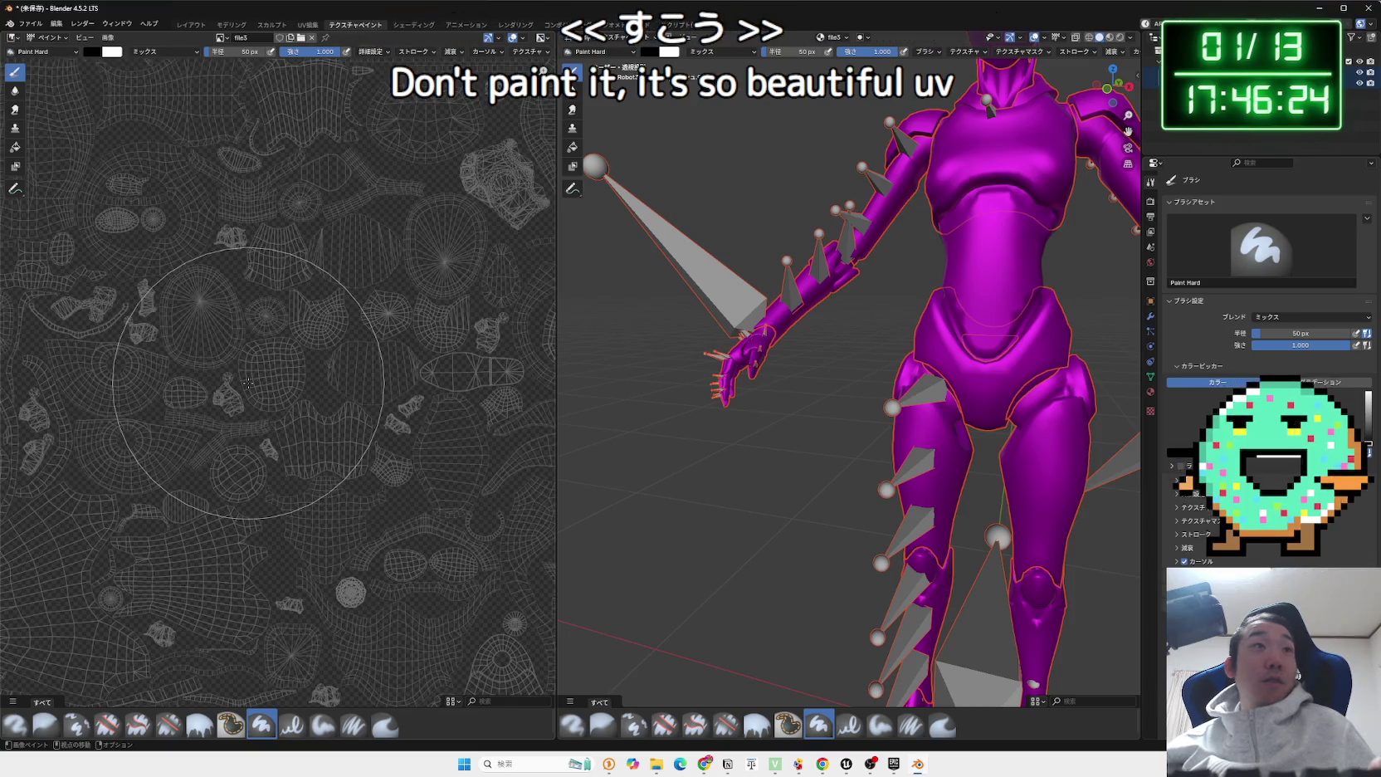
scroll(248, 383, down, 3)
scroll(928, 321, down, 5)
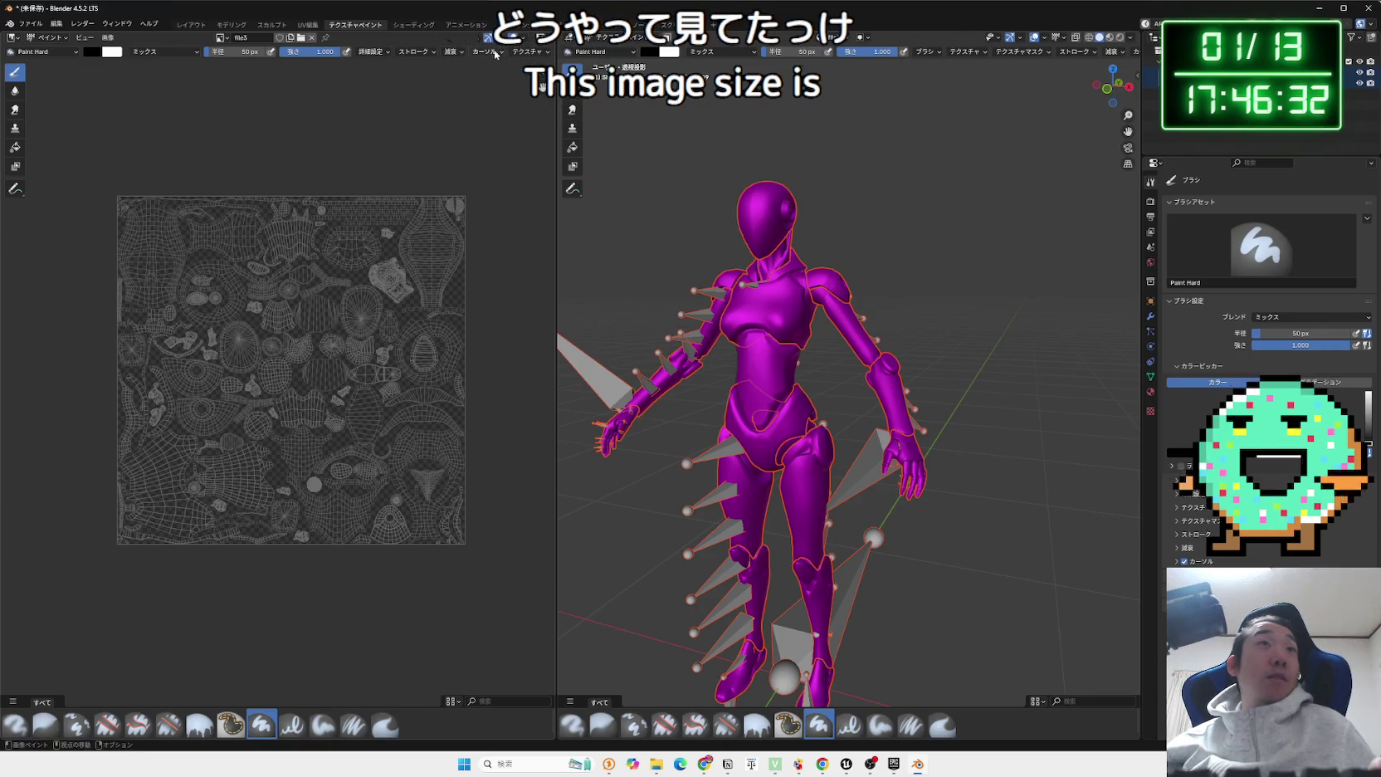
Inspect the brush texture mapping settings, then return to the Layout workspace.
click(530, 54)
mouse_move(497, 55)
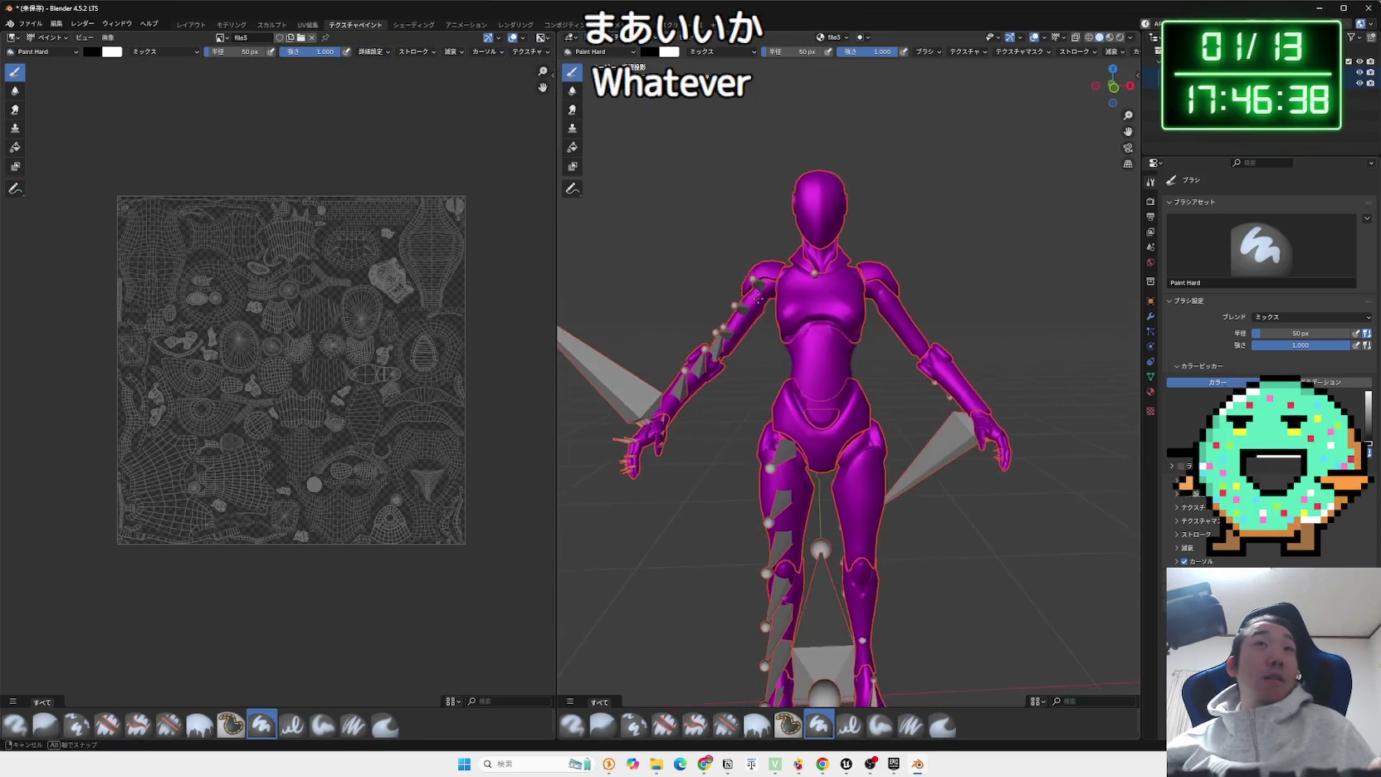
click(186, 27)
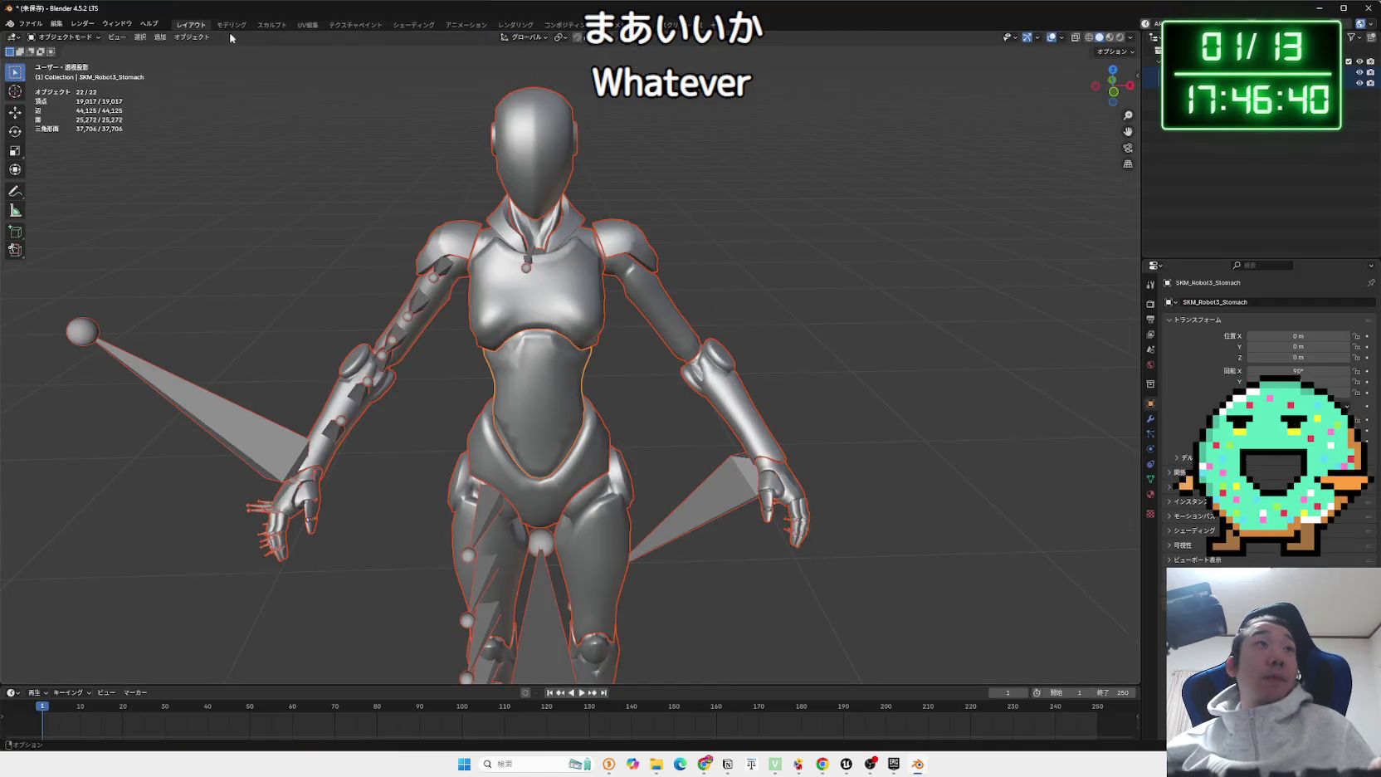
Keep Object Mode and view the orbited robot in material preview shading.
click(89, 37)
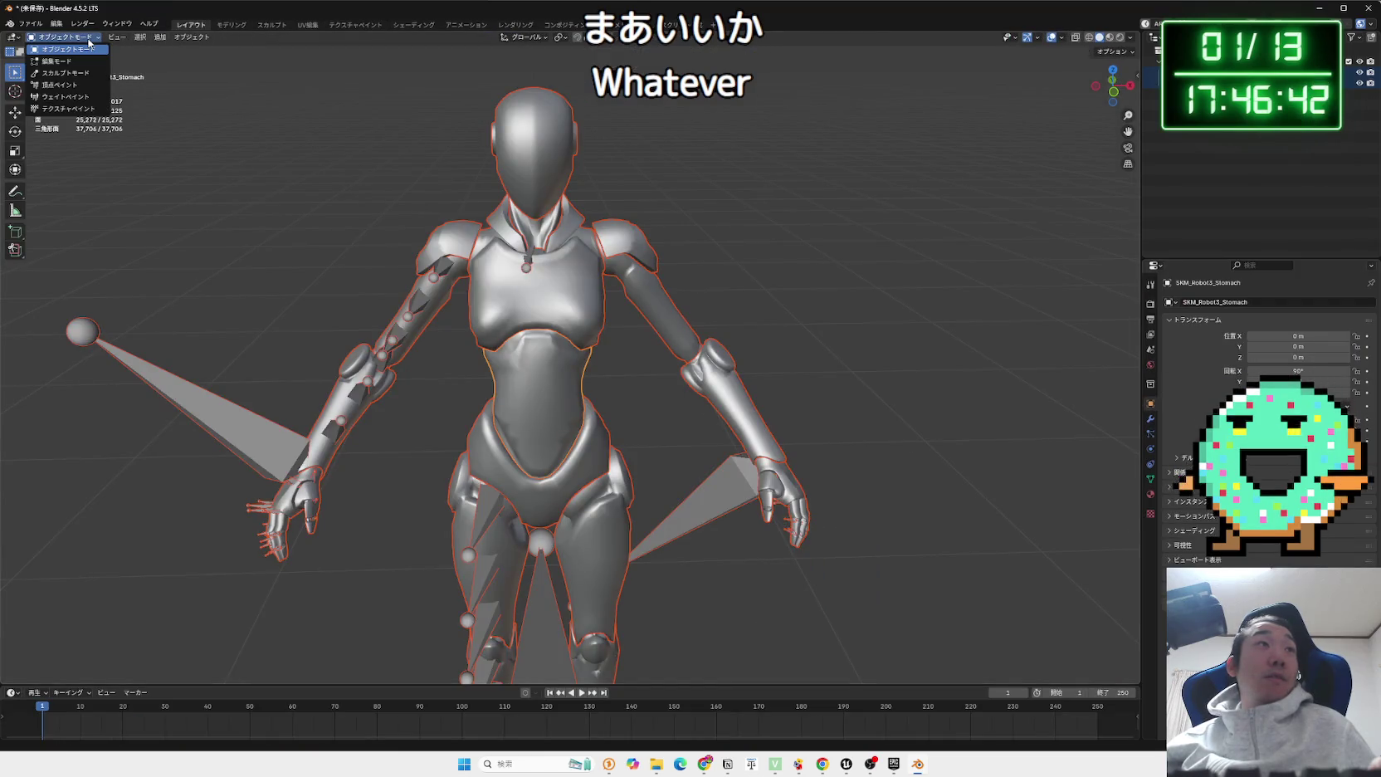
click(90, 49)
drag(412, 122, 807, 96)
click(1120, 37)
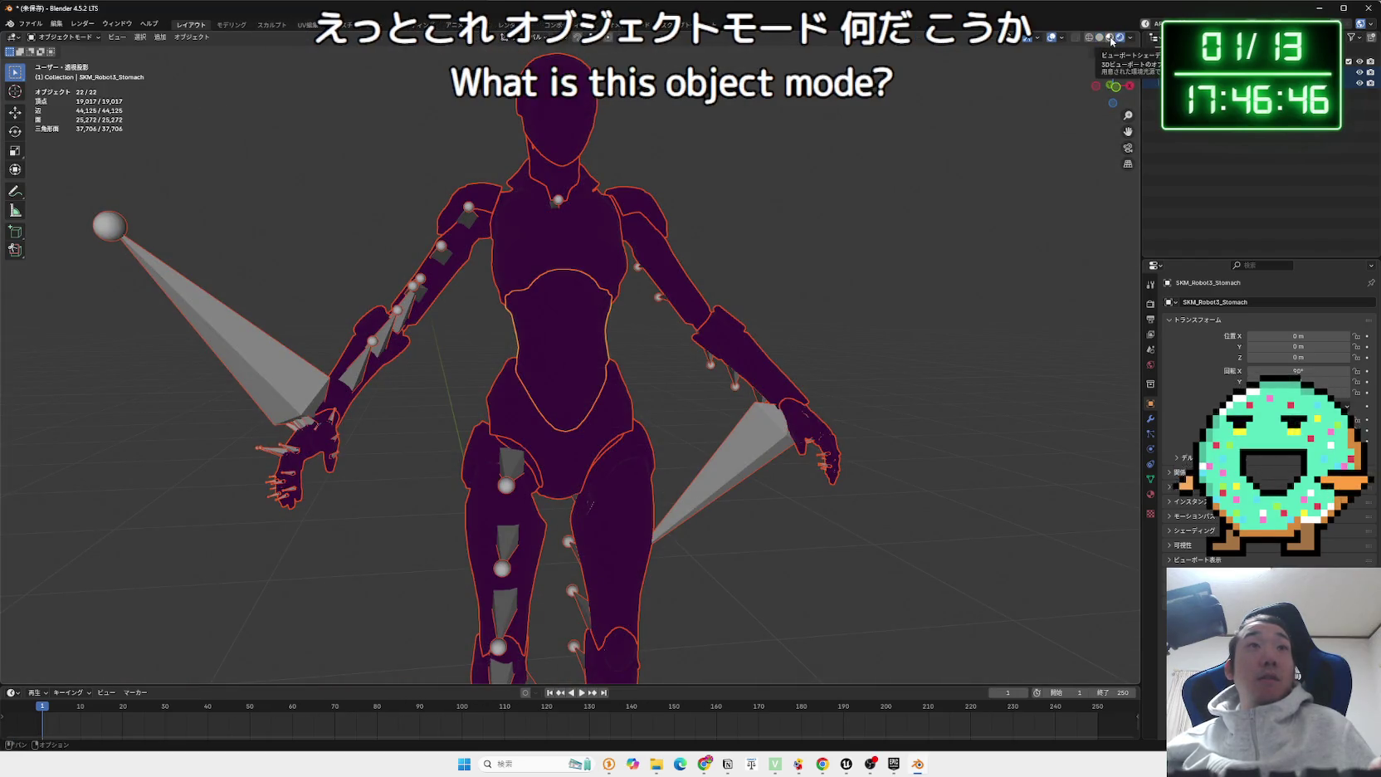
click(1109, 38)
mouse_move(756, 162)
mouse_down()
mouse_move(498, 183)
mouse_move(649, 211)
mouse_move(537, 229)
mouse_move(787, 213)
mouse_move(901, 247)
mouse_move(649, 218)
mouse_move(664, 193)
mouse_move(639, 239)
mouse_move(656, 236)
mouse_up()
scroll(649, 211, up, 3)
scroll(649, 211, down, 3)
Cycle through the viewport shading modes and return to solid shading.
click(1118, 40)
click(1109, 38)
click(1099, 37)
scroll(725, 176, up, 3)
scroll(704, 247, down, 3)
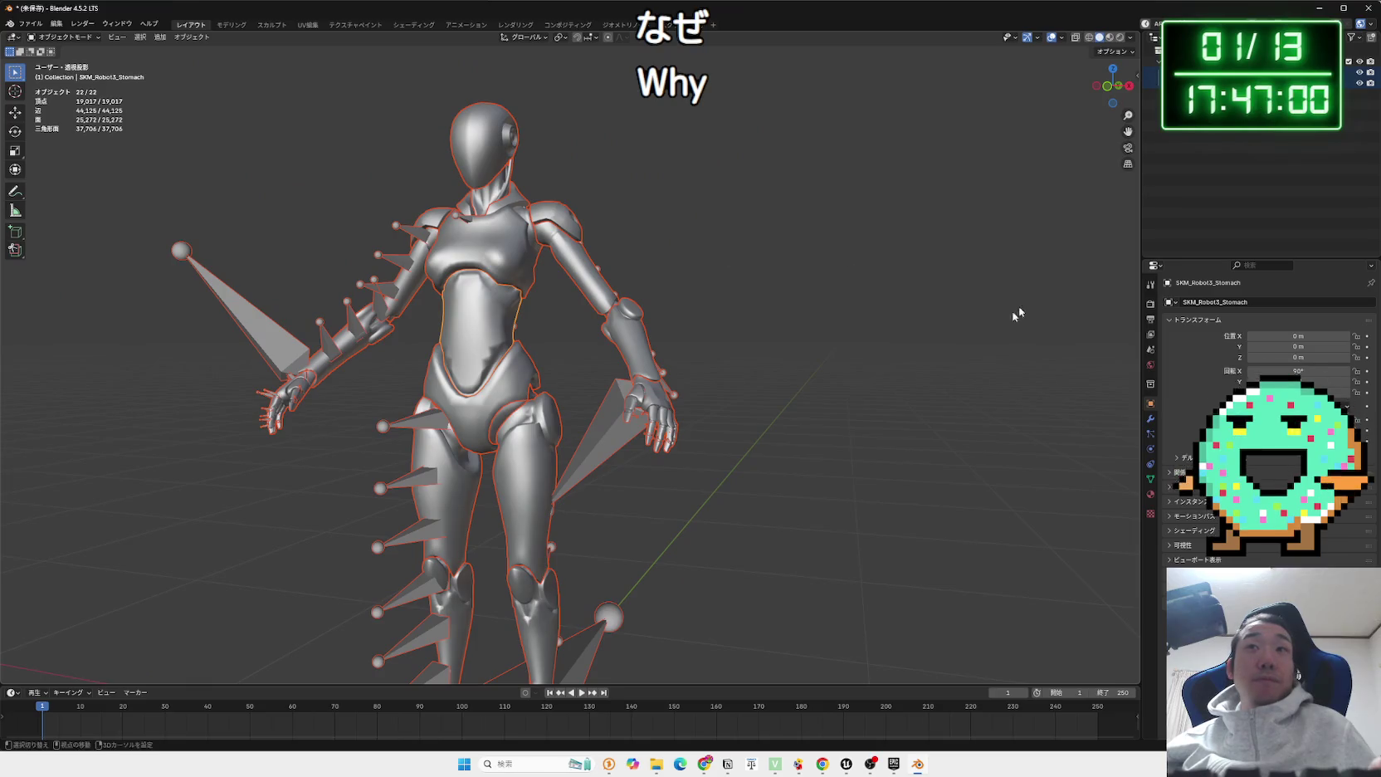
scroll(1017, 344, up, 2)
Open the M_Robot3 material properties and split the 3D view into two side-by-side areas.
click(1150, 464)
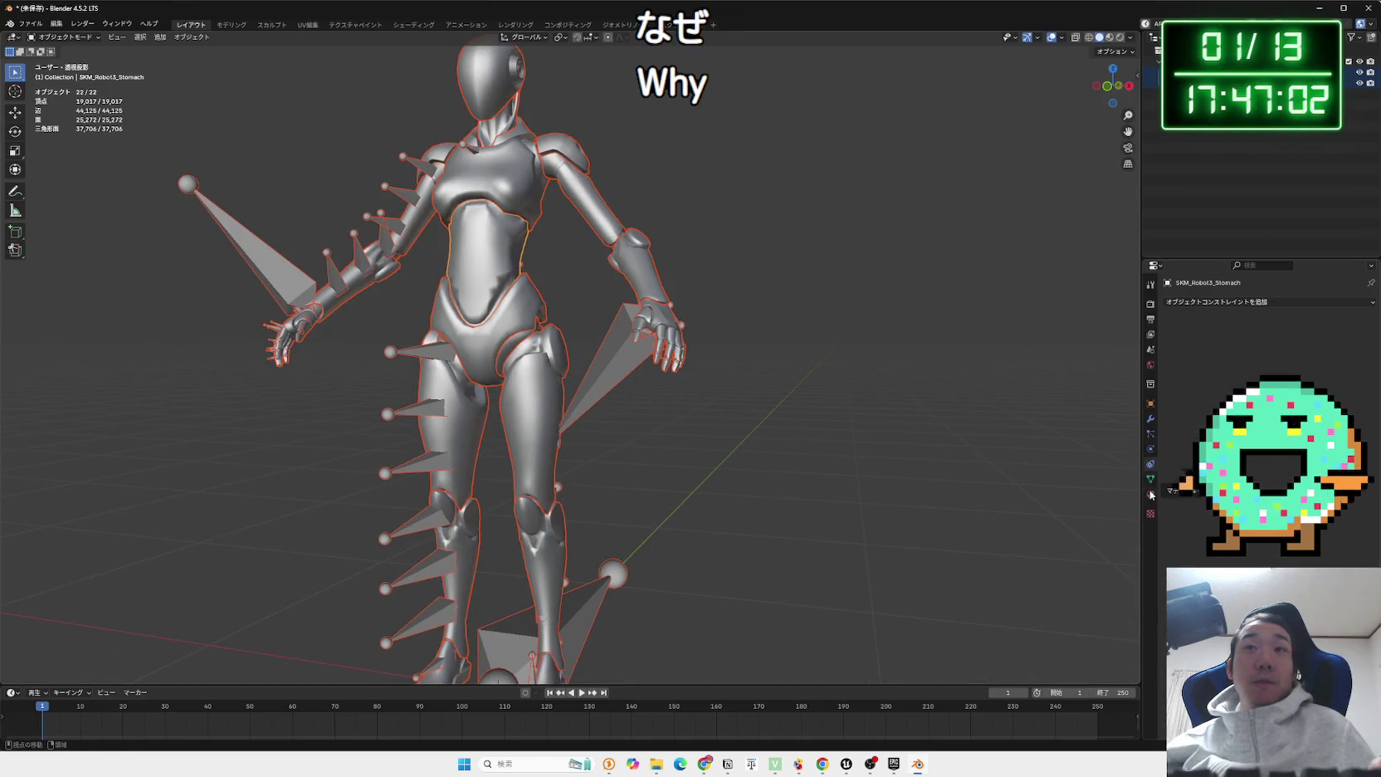
click(1150, 494)
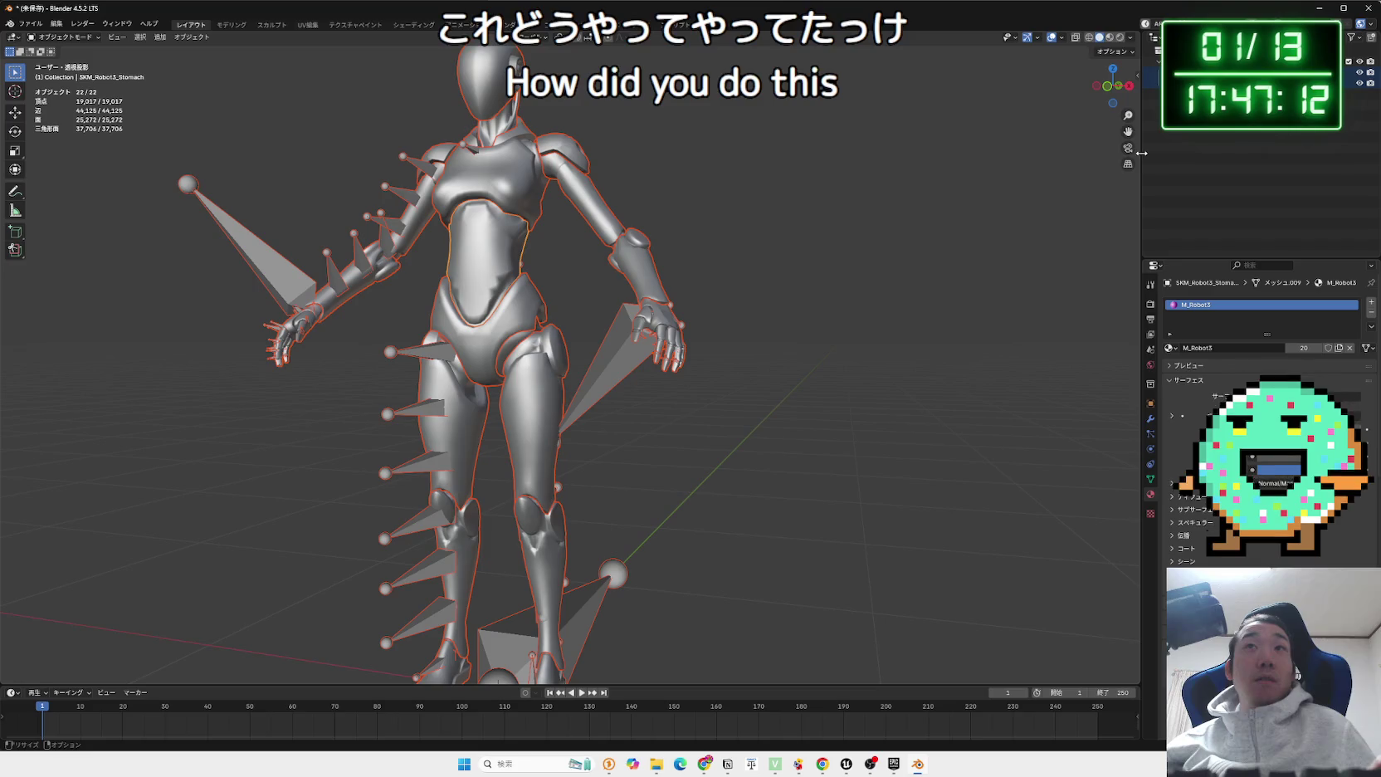
drag(1137, 31, 679, 59)
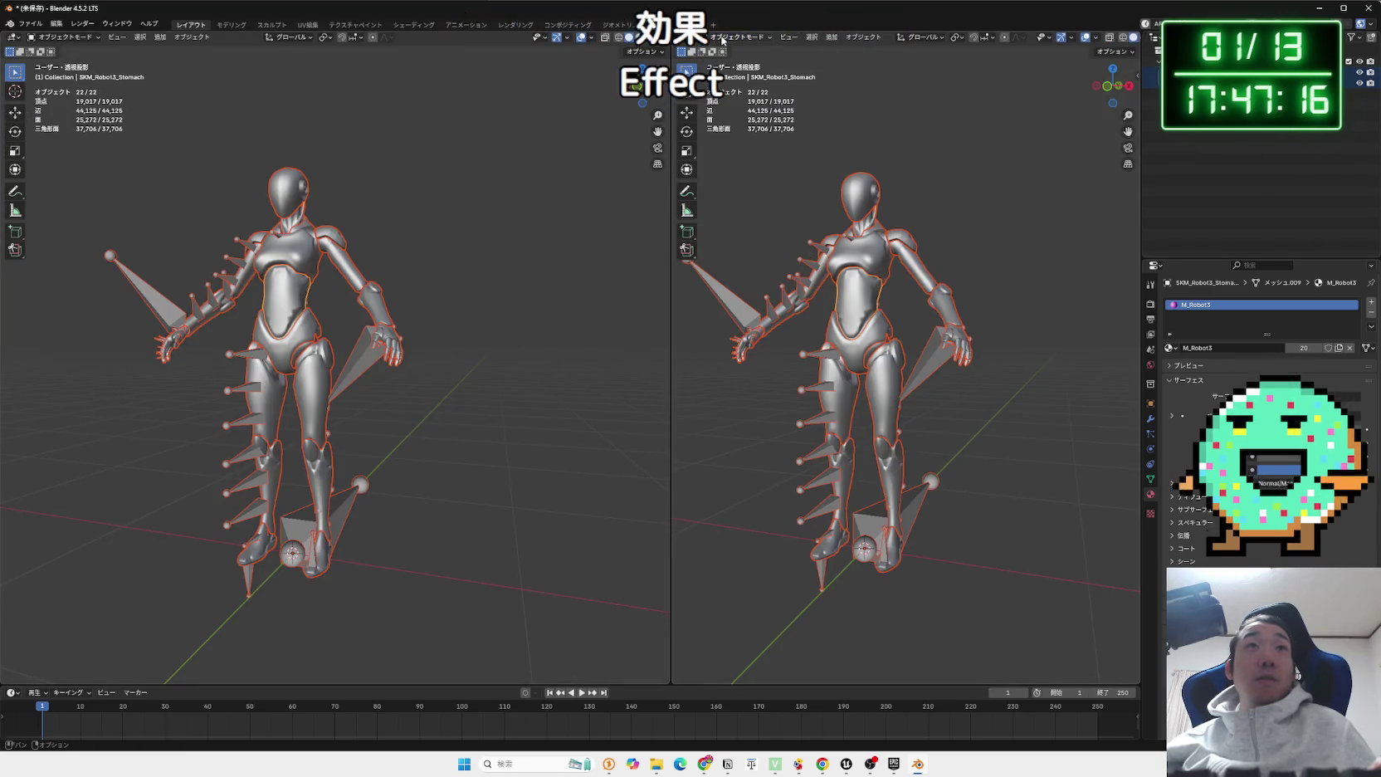
Turn the right area into a Shader Editor centred on the M_Robot3 nodes.
click(683, 38)
click(713, 126)
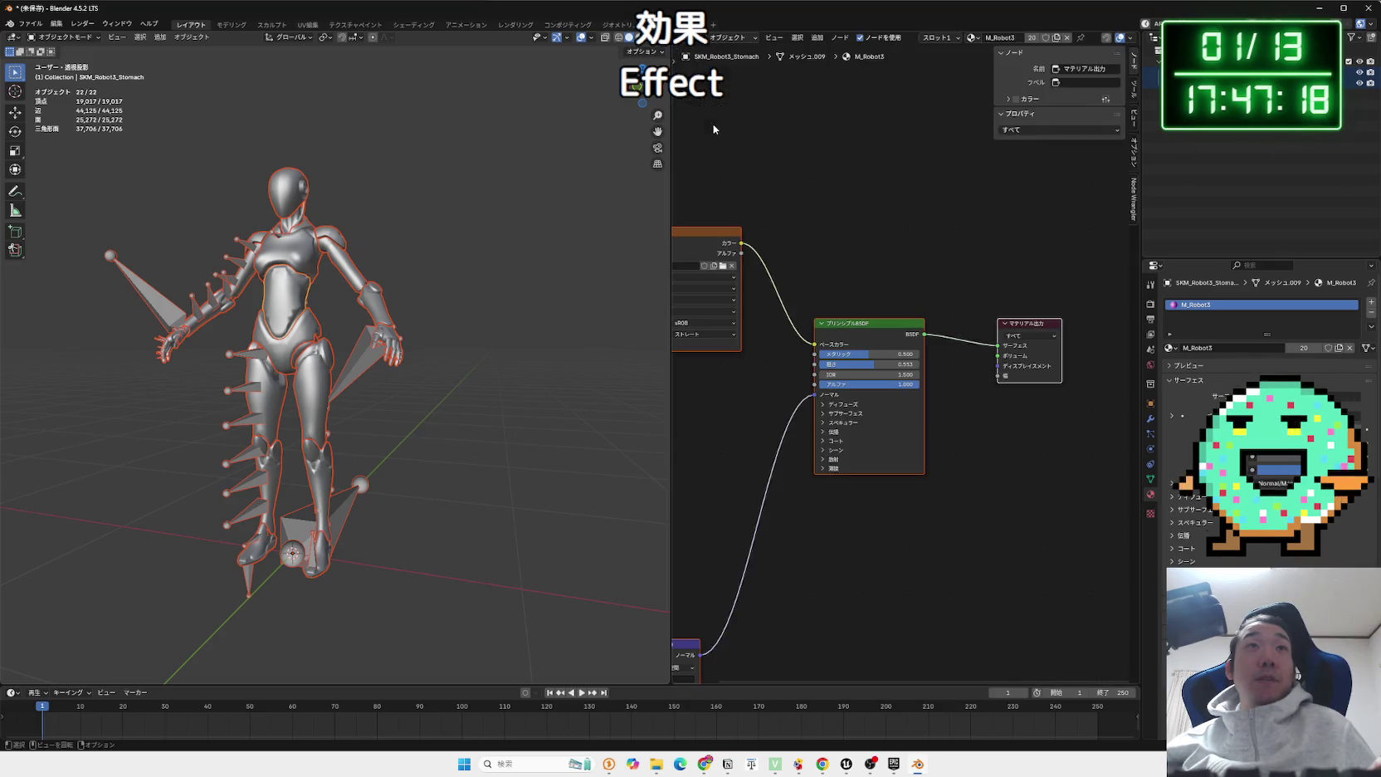
drag(779, 367, 975, 323)
scroll(887, 382, up, 3)
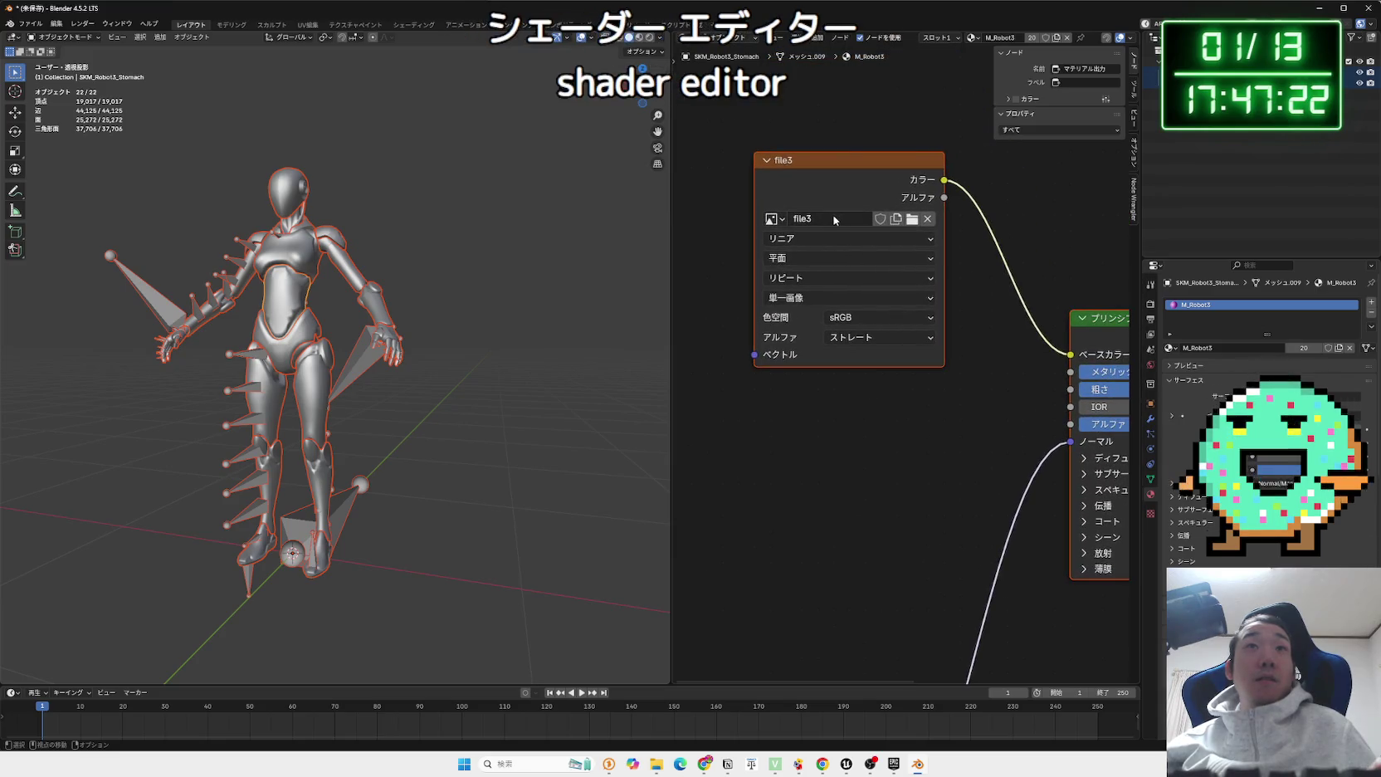
Inspect the file3 Image Texture node, leaving its name and image unchanged.
double_click(835, 219)
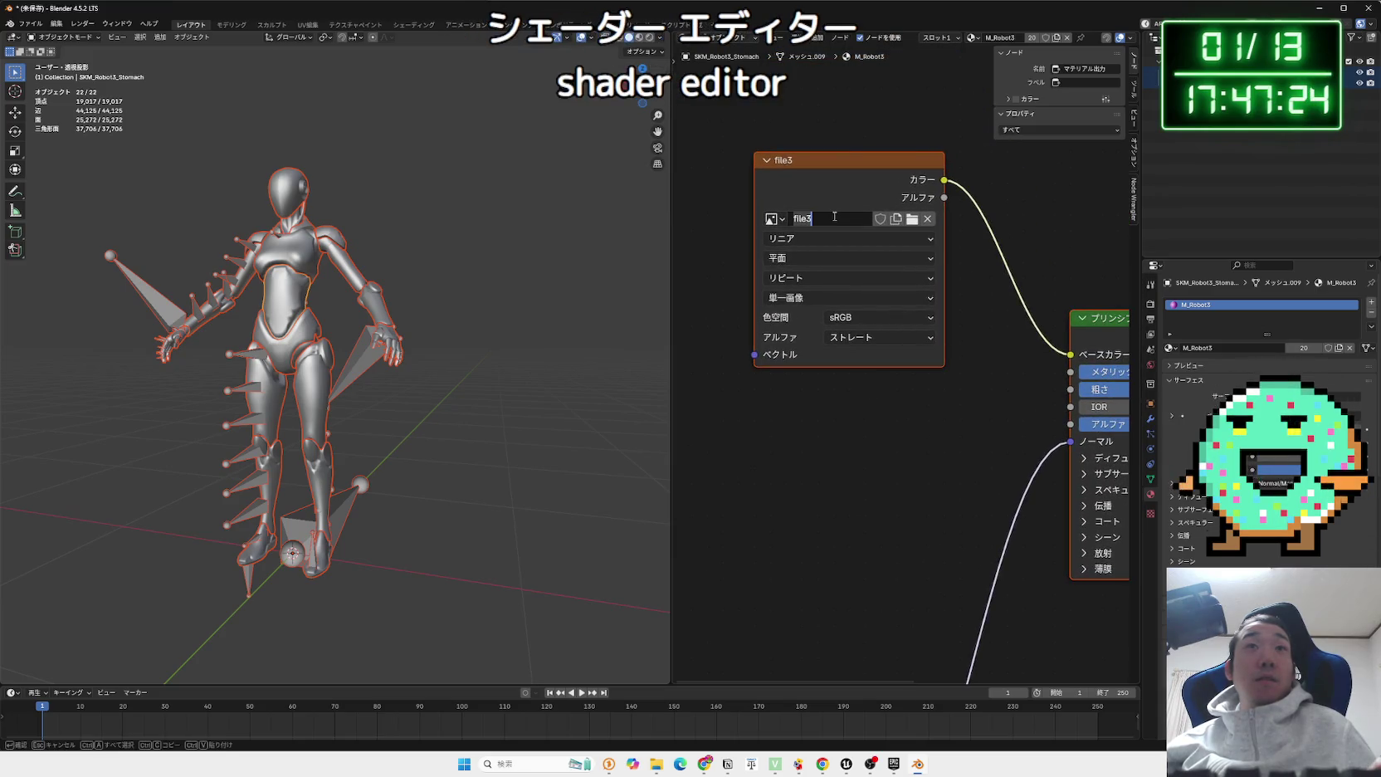
key(Escape)
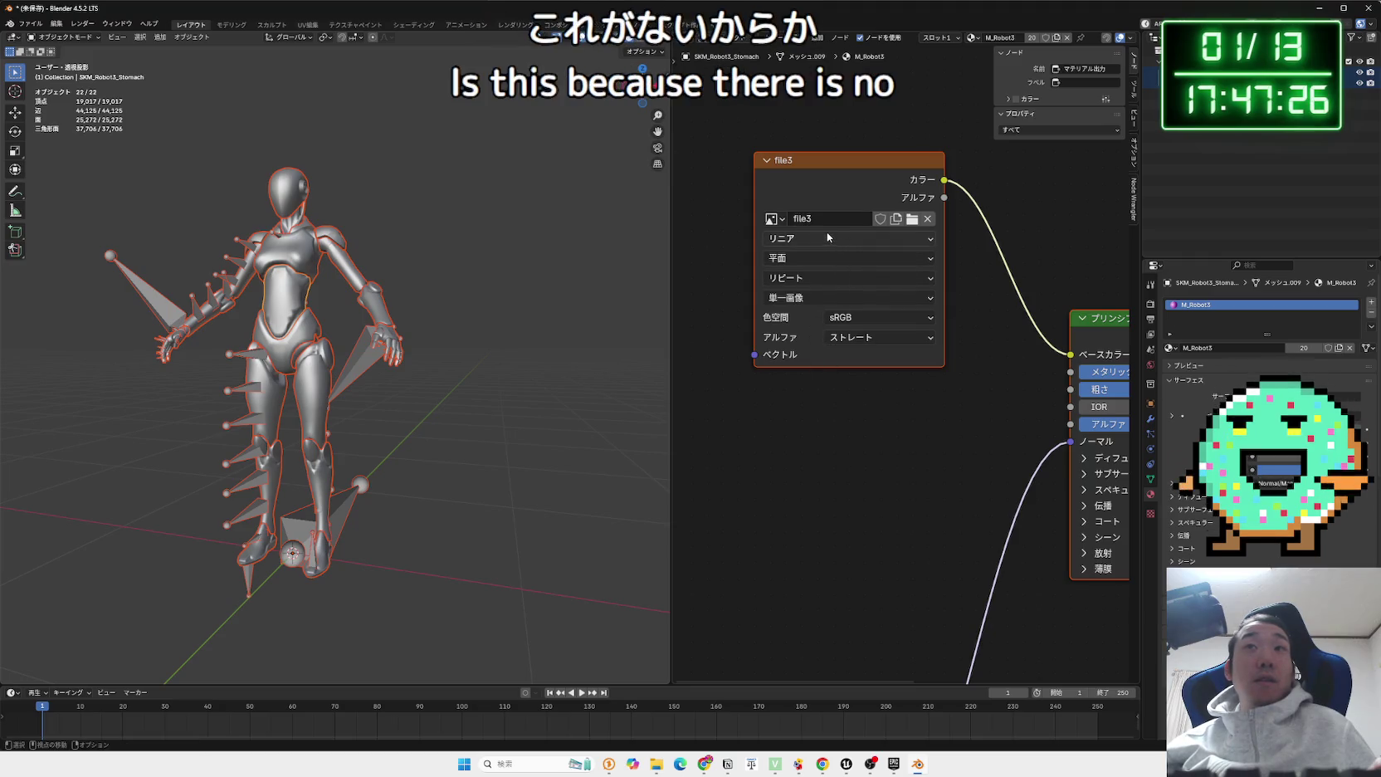
click(910, 219)
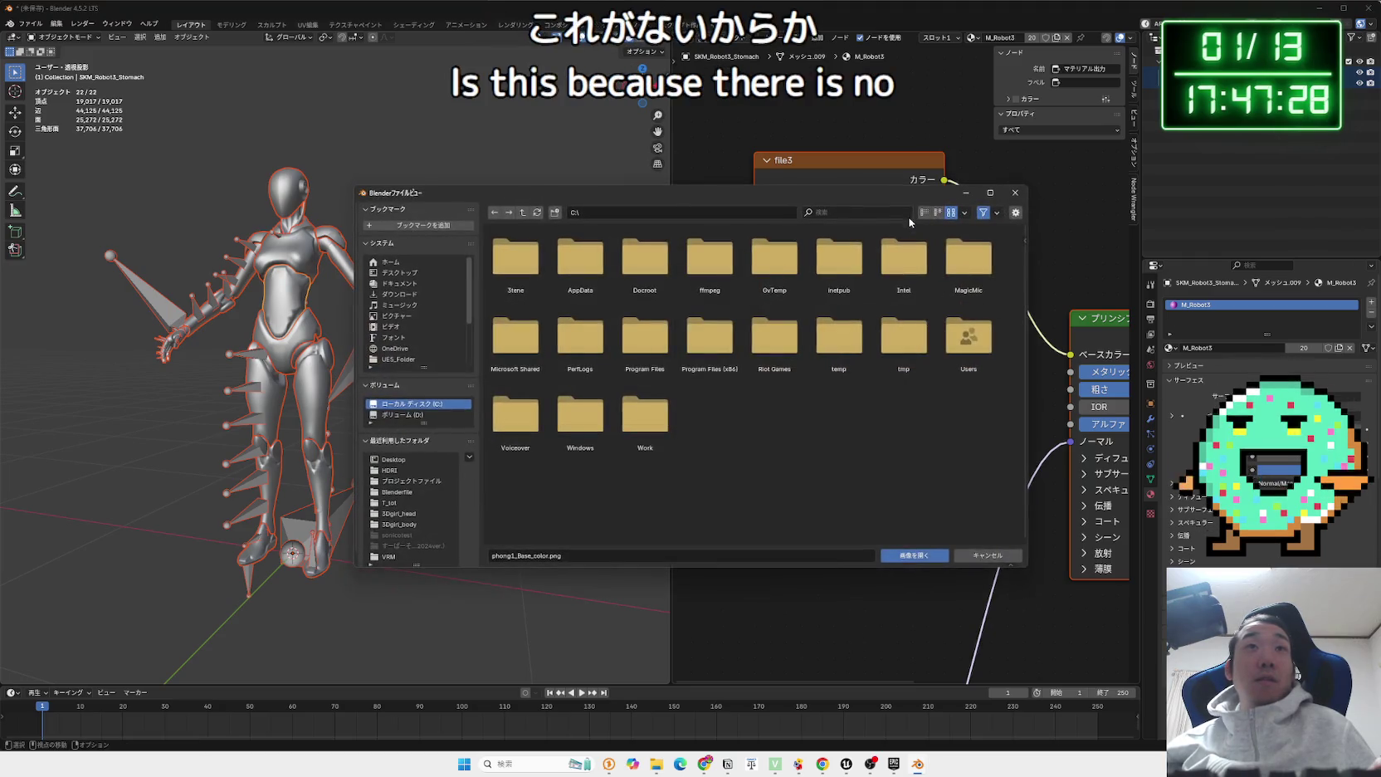
click(997, 557)
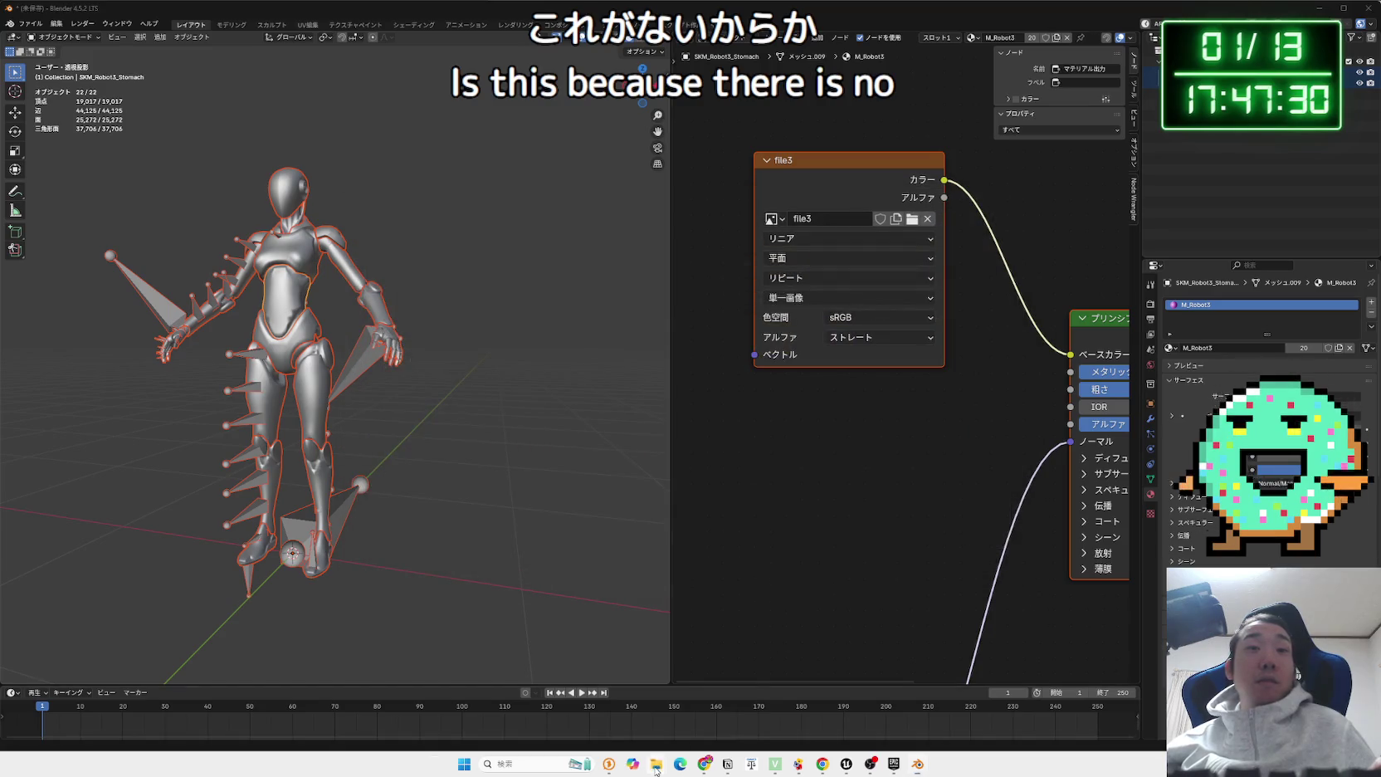
Check the fbx download folder in Explorer, then bring up the Fab library.
mouse_move(655, 770)
click(656, 706)
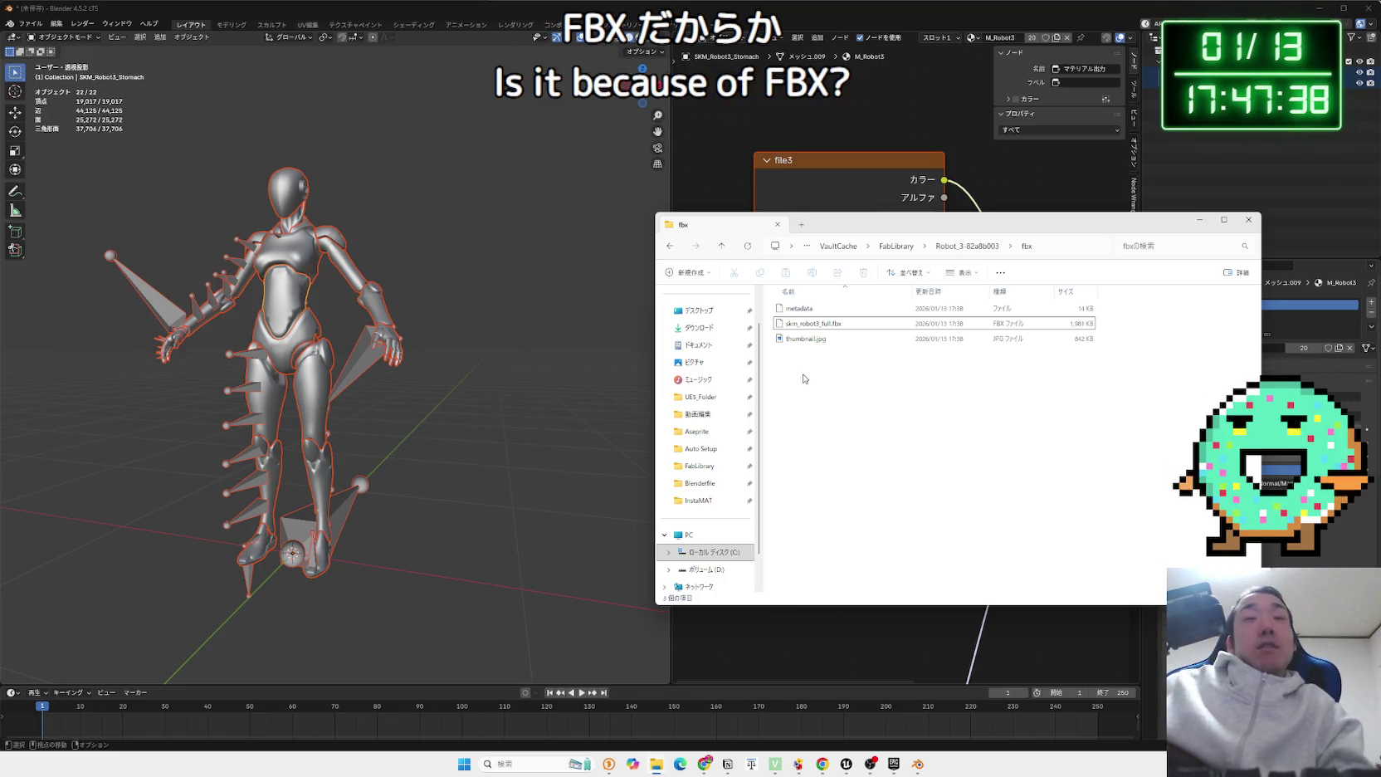
click(893, 763)
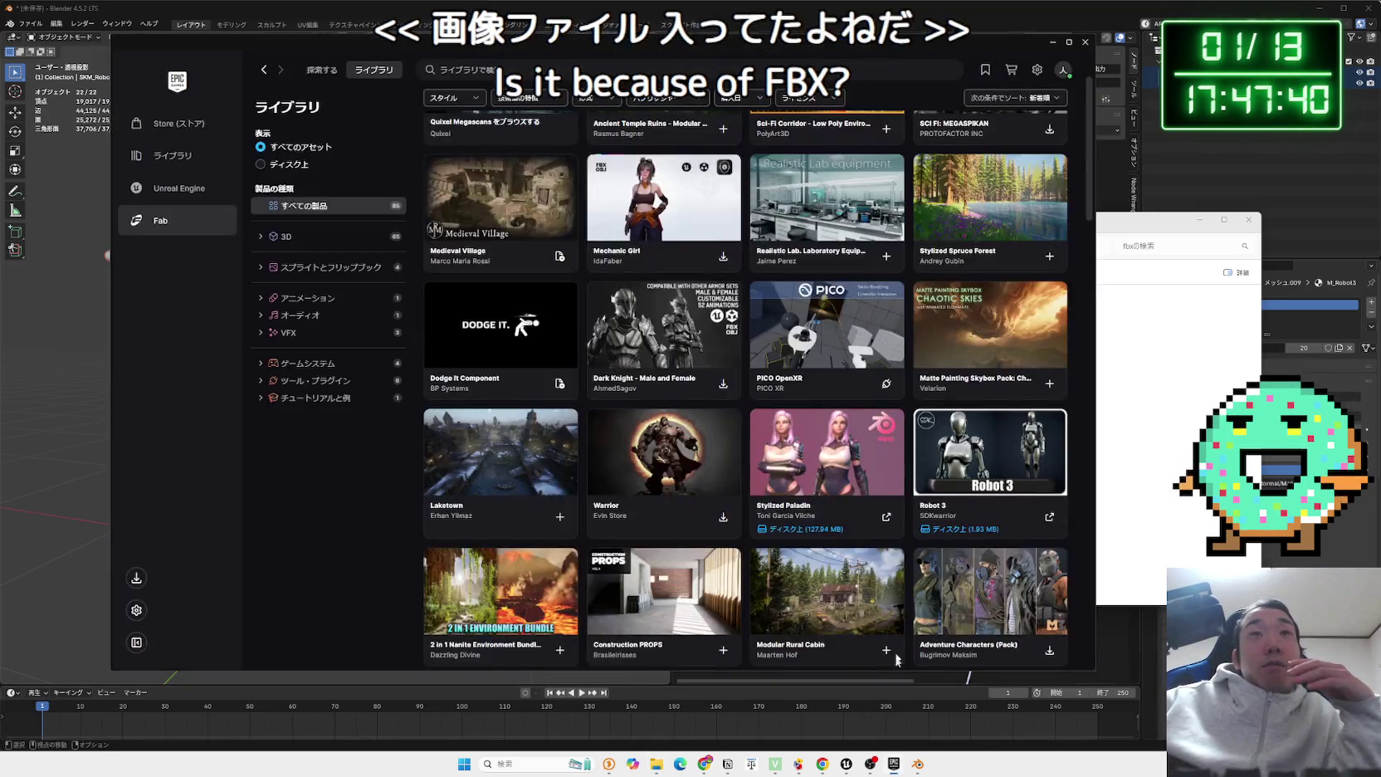
Open the Robot 3 asset details and set its download format to FBX.
click(1043, 504)
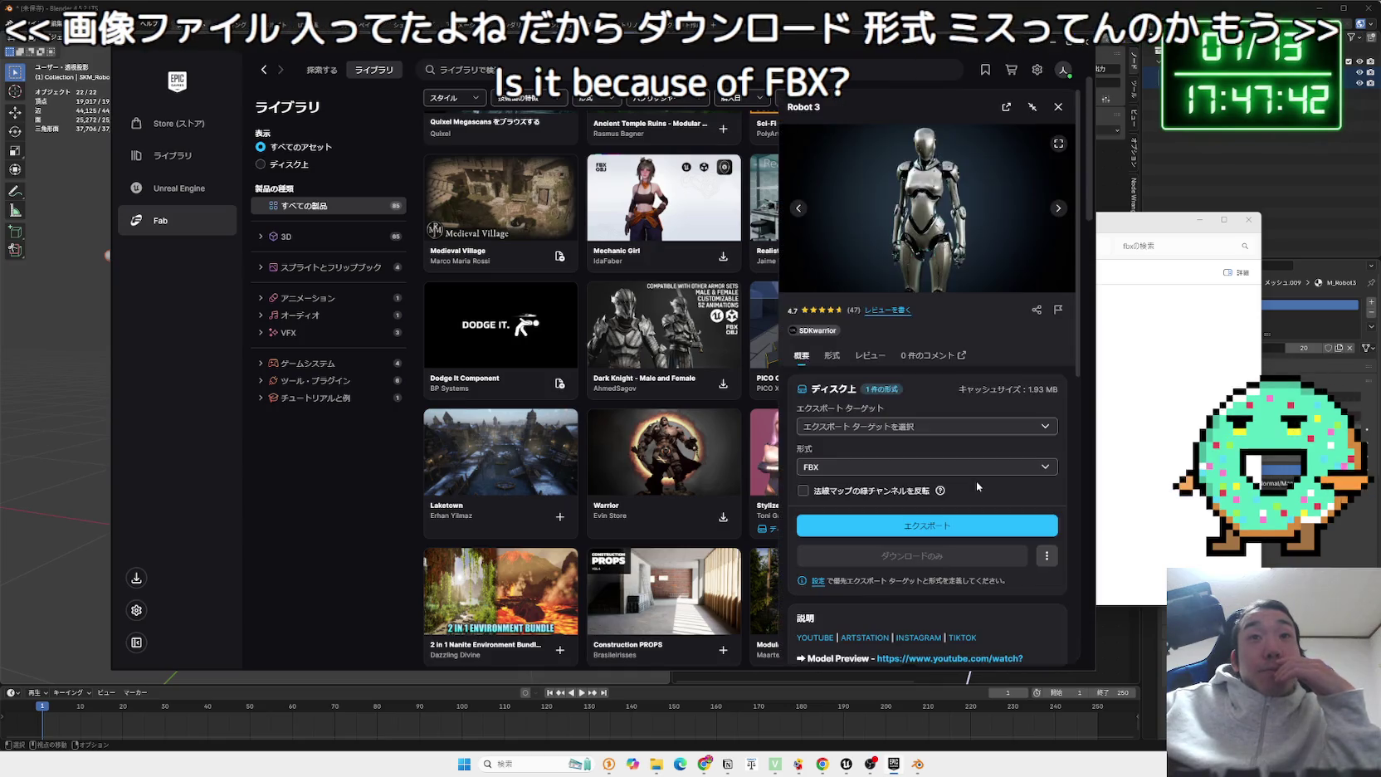
click(860, 465)
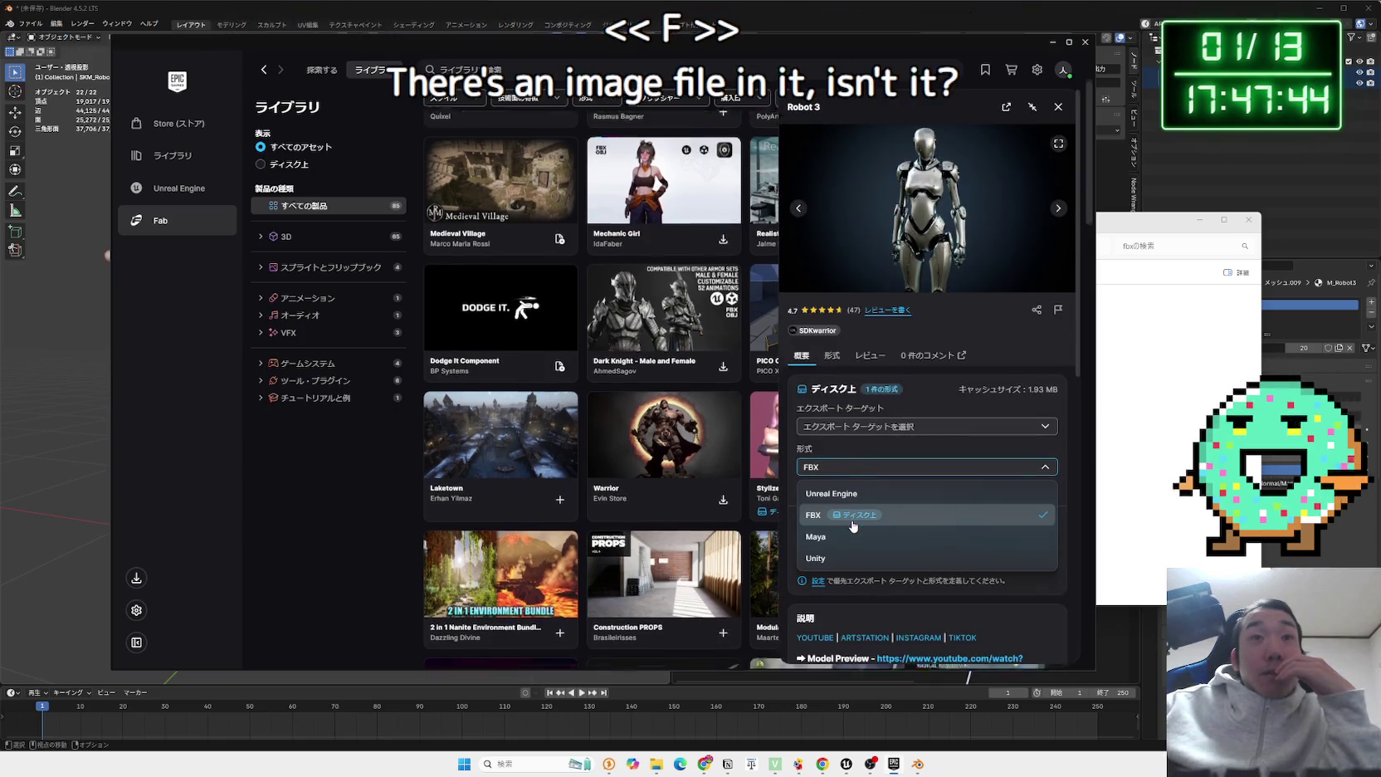
click(847, 496)
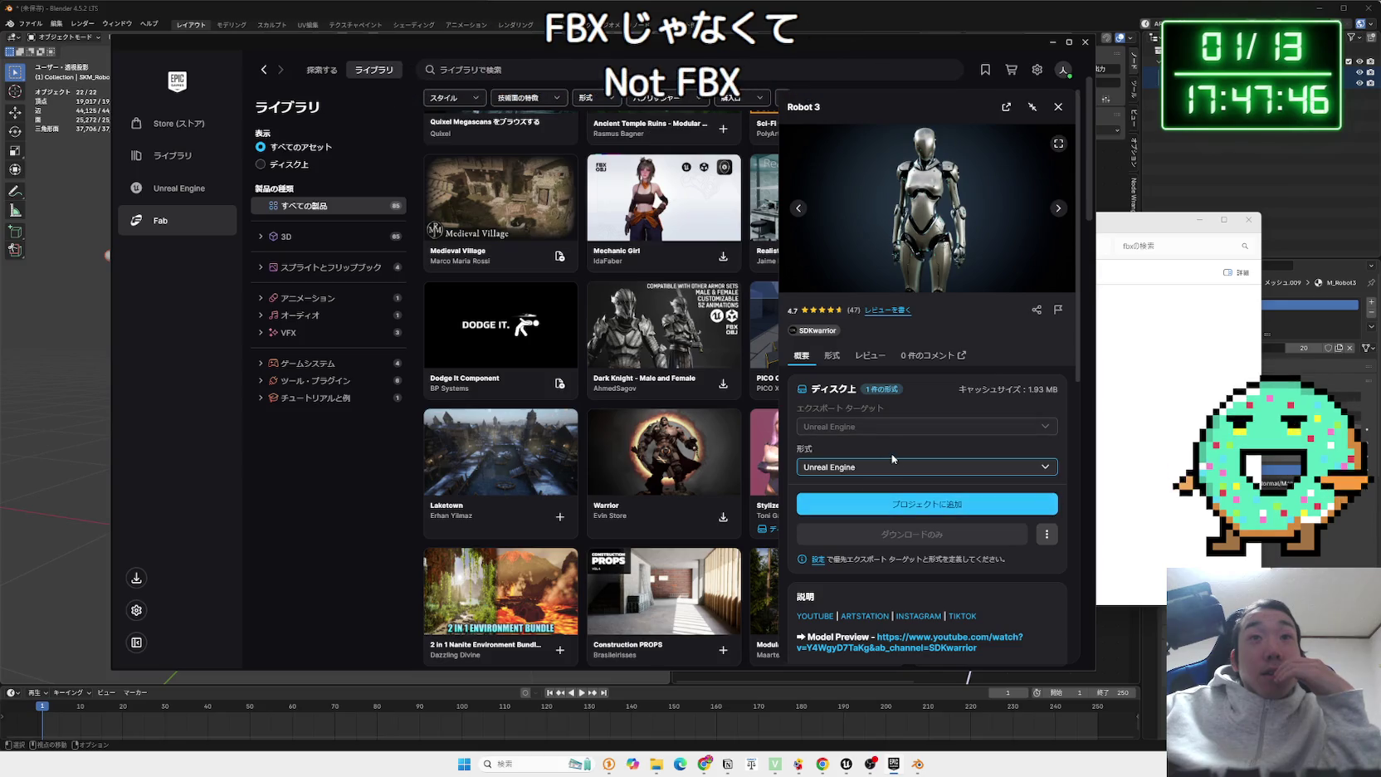
click(1044, 536)
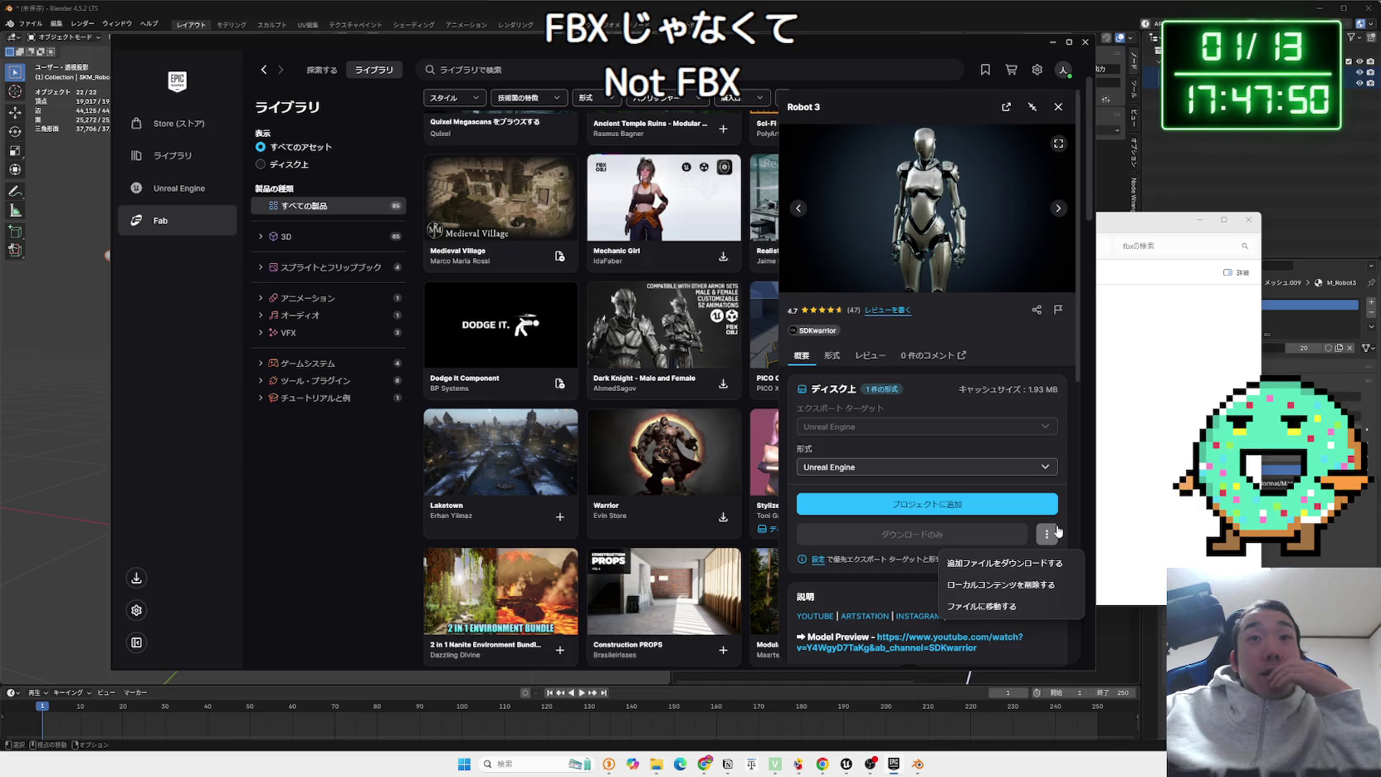
click(1064, 525)
click(949, 465)
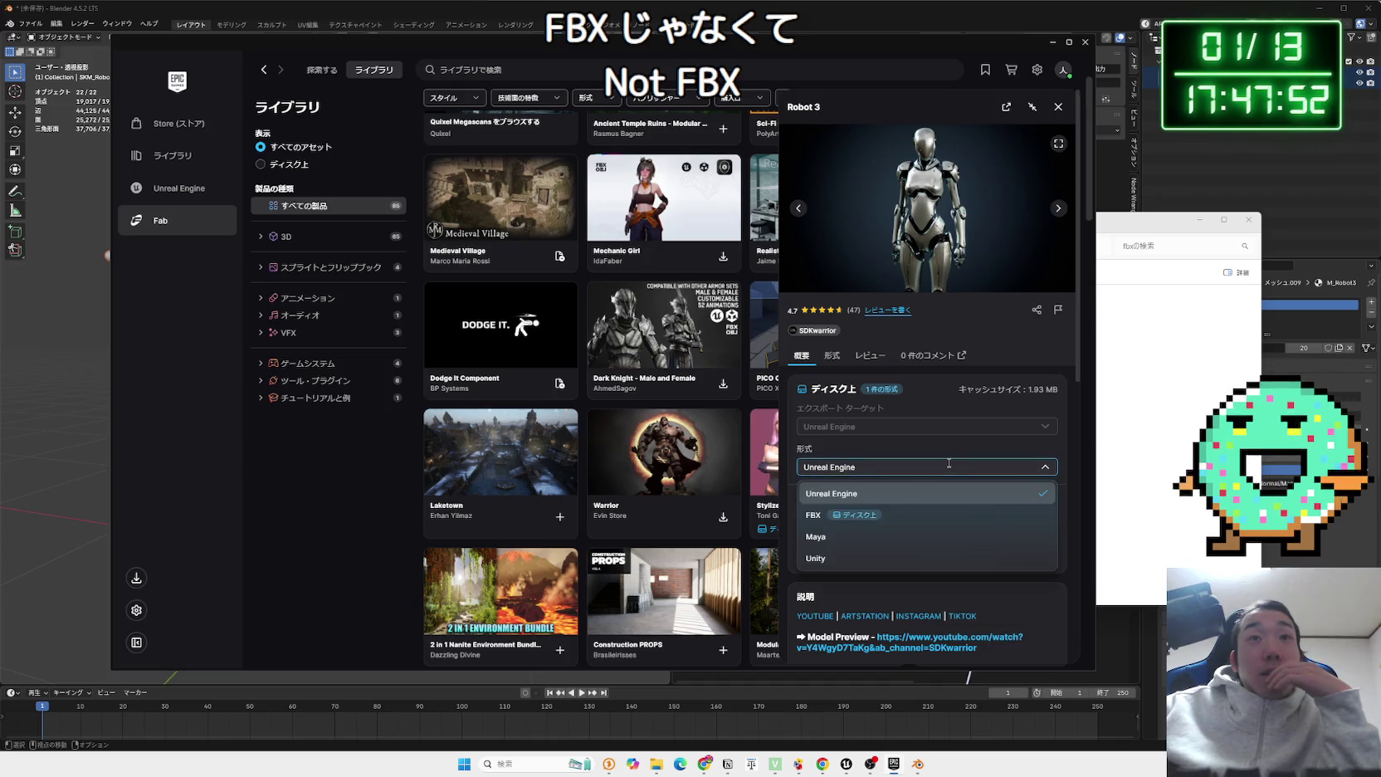
click(817, 516)
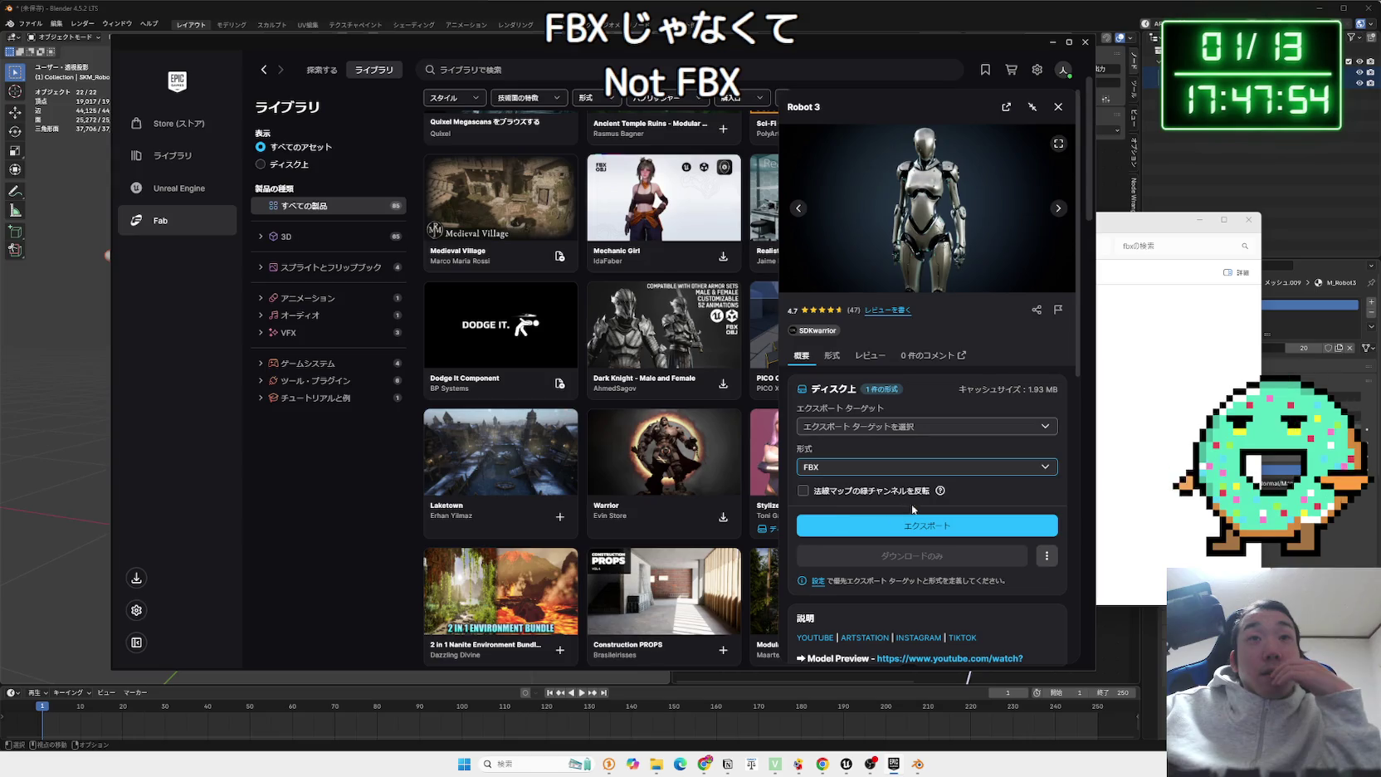
Set the Robot 3 export target to Unreal Engine 5.7.
click(902, 428)
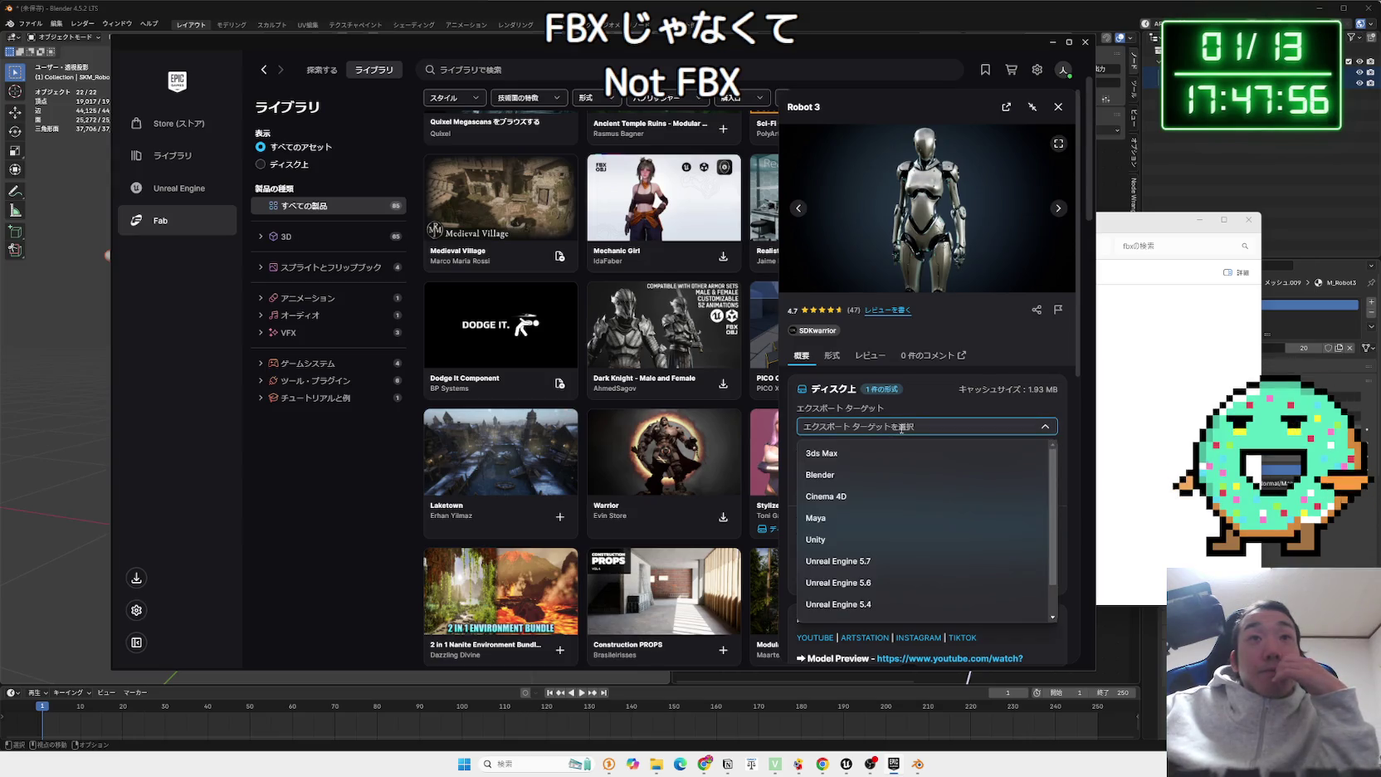
scroll(874, 495, down, 1)
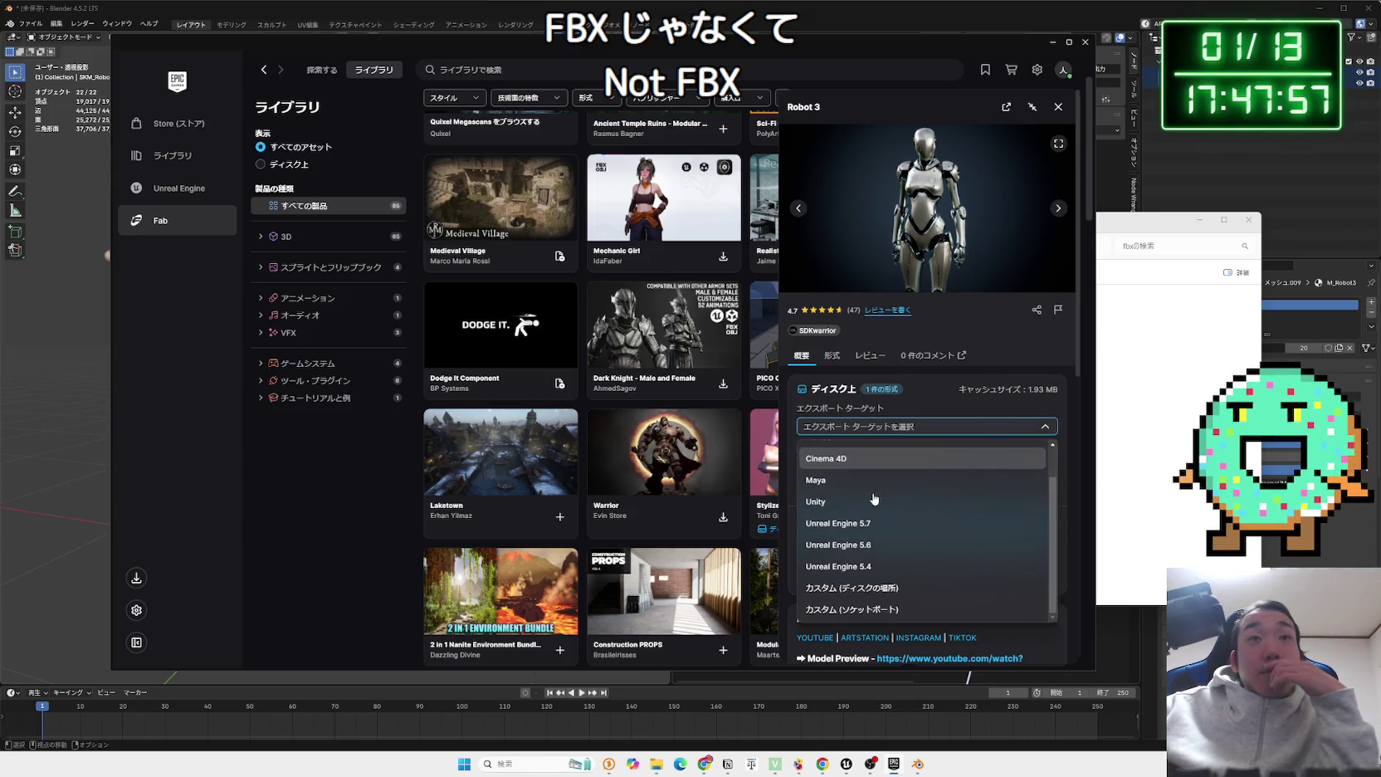
click(886, 590)
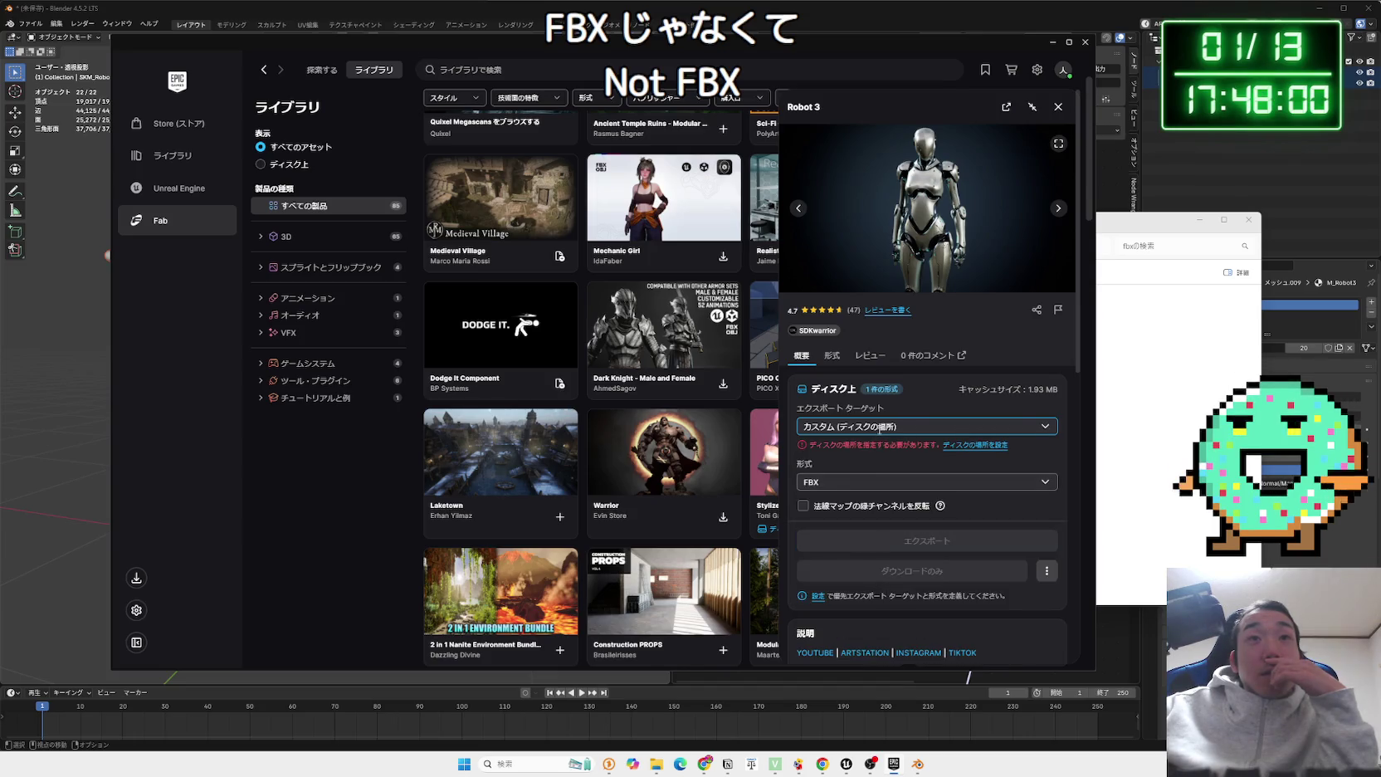
click(880, 428)
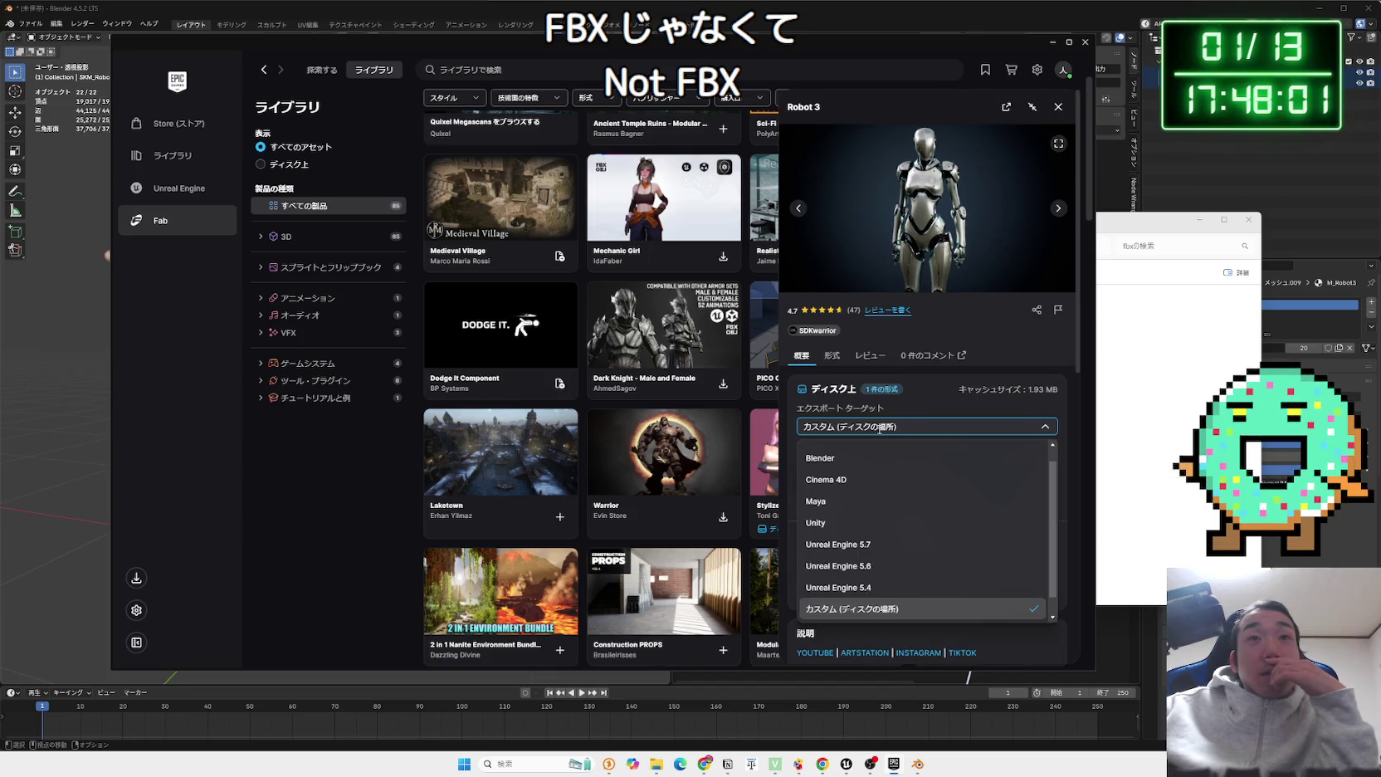
click(853, 544)
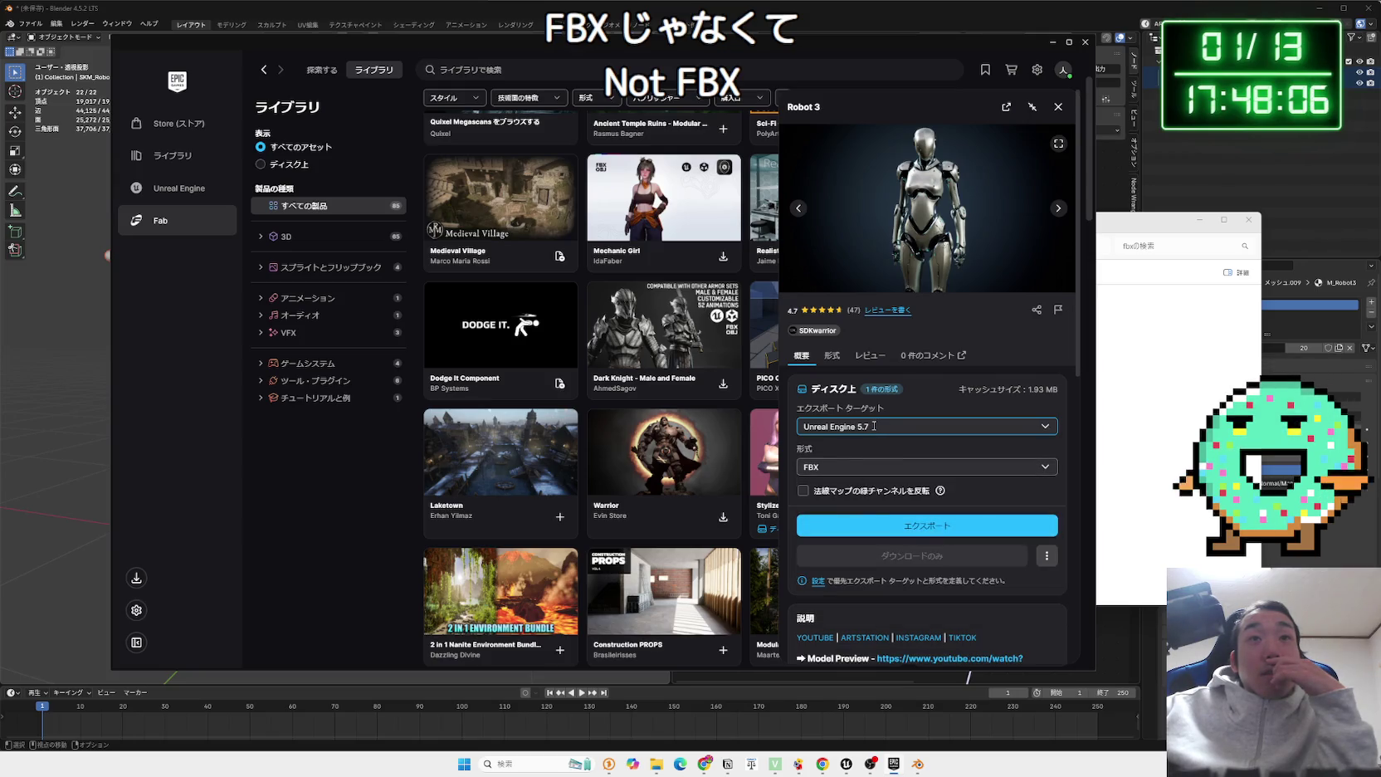
Review Robot 3's format info and reviews, then return to Unreal's robot level.
click(856, 365)
click(832, 356)
click(870, 364)
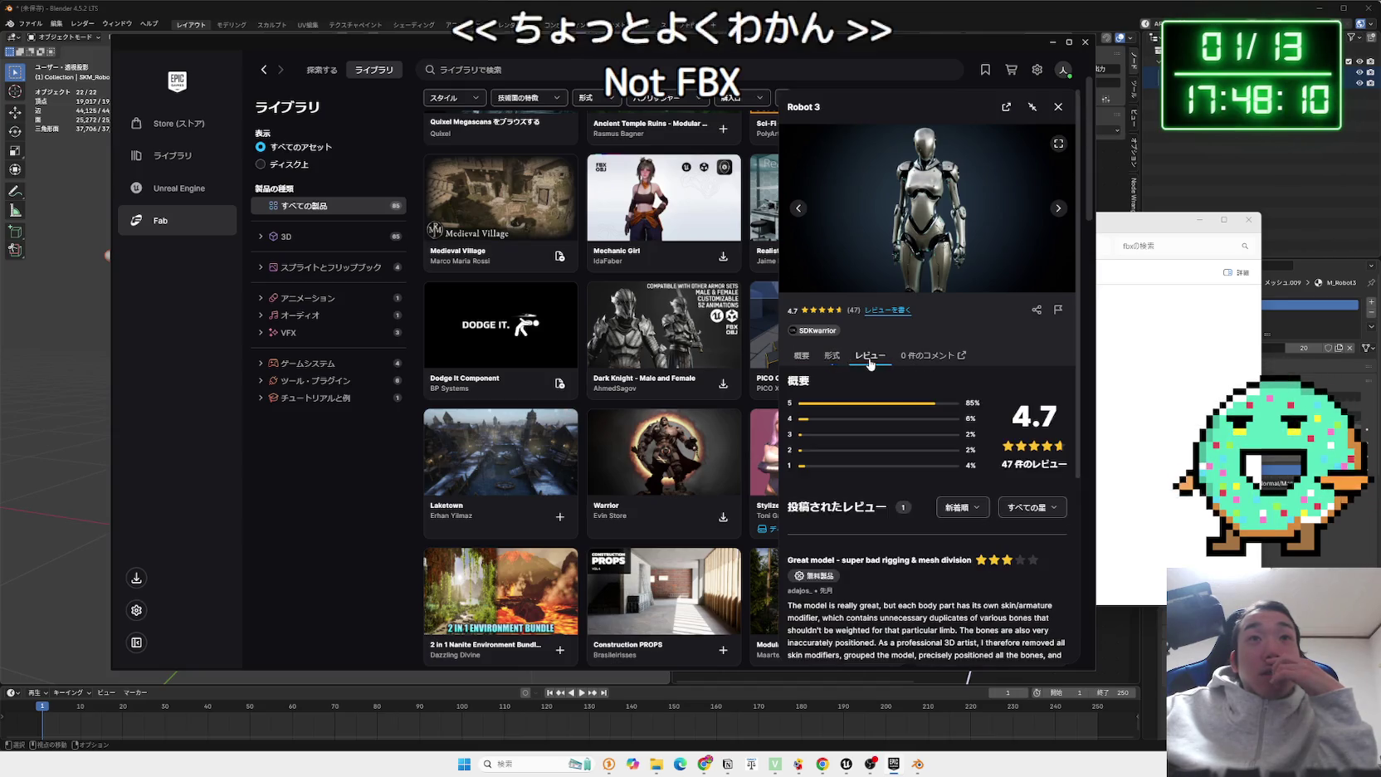
click(832, 357)
click(803, 364)
scroll(890, 462, down, 4)
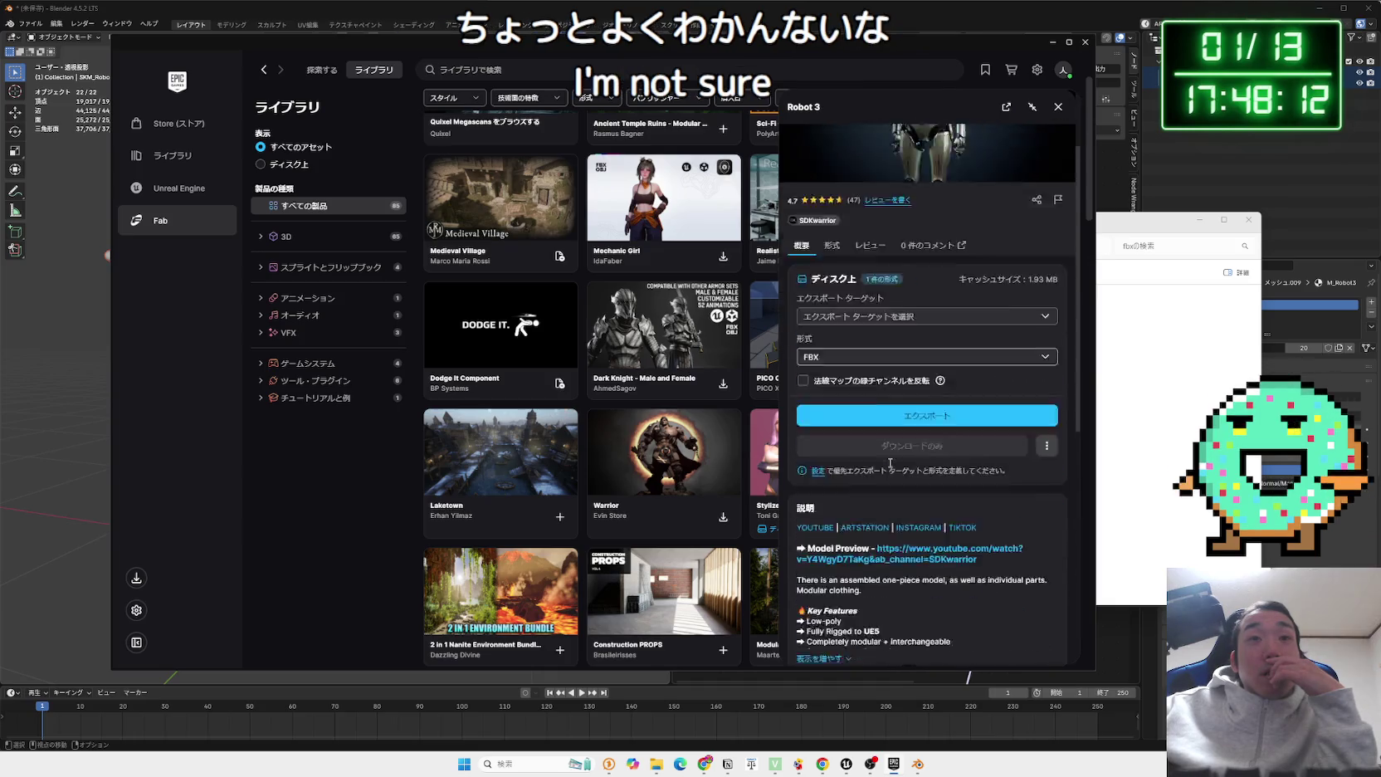
scroll(890, 463, up, 3)
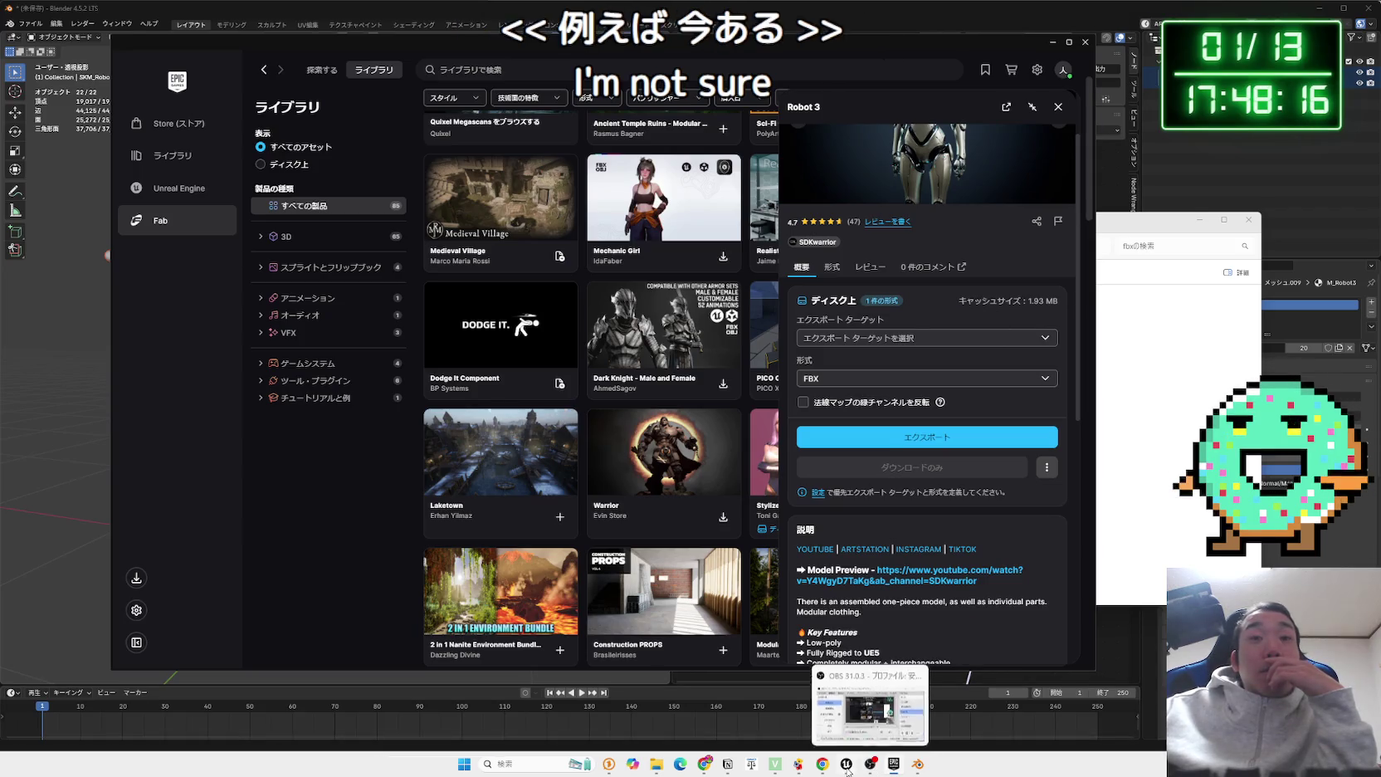
click(845, 764)
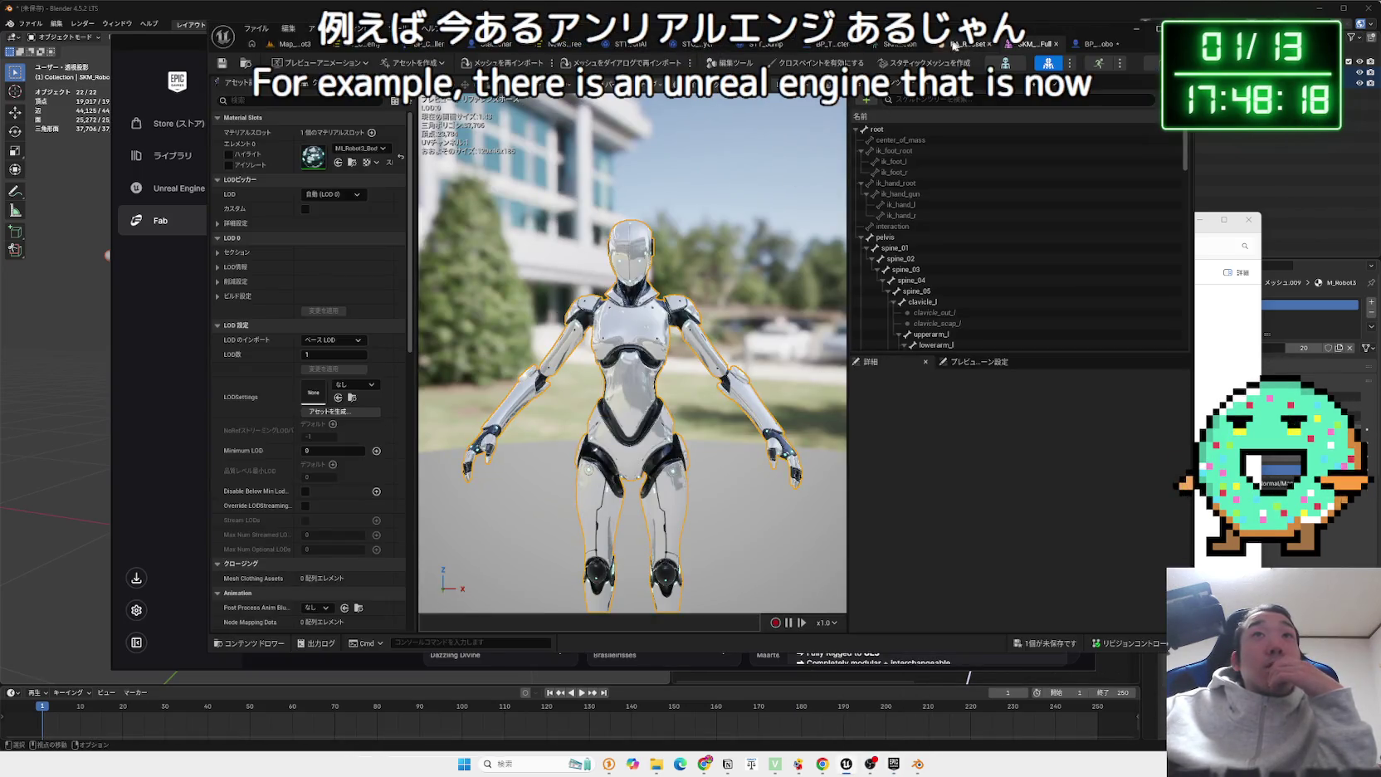
click(292, 43)
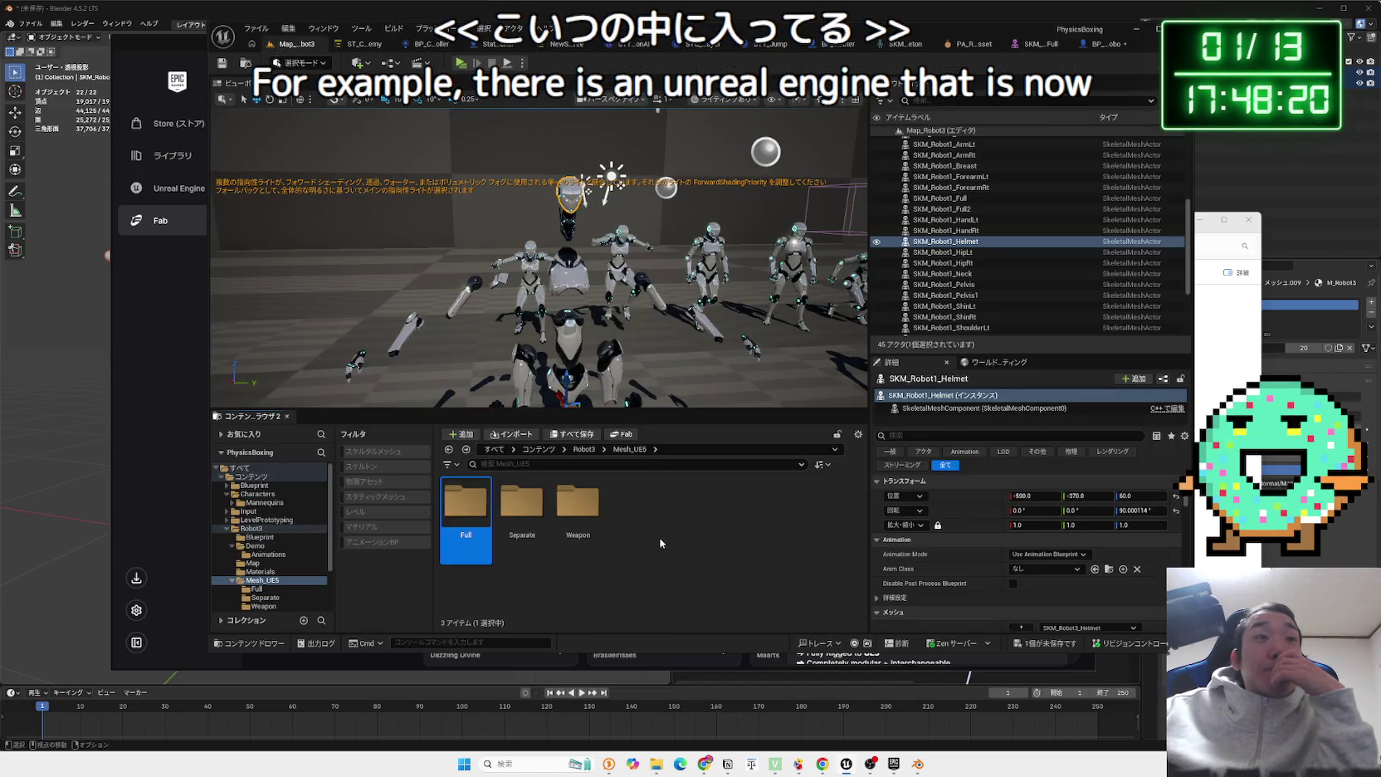
Browse the Robot3 Textures folder and the Demo animations folder.
key(alt+Left)
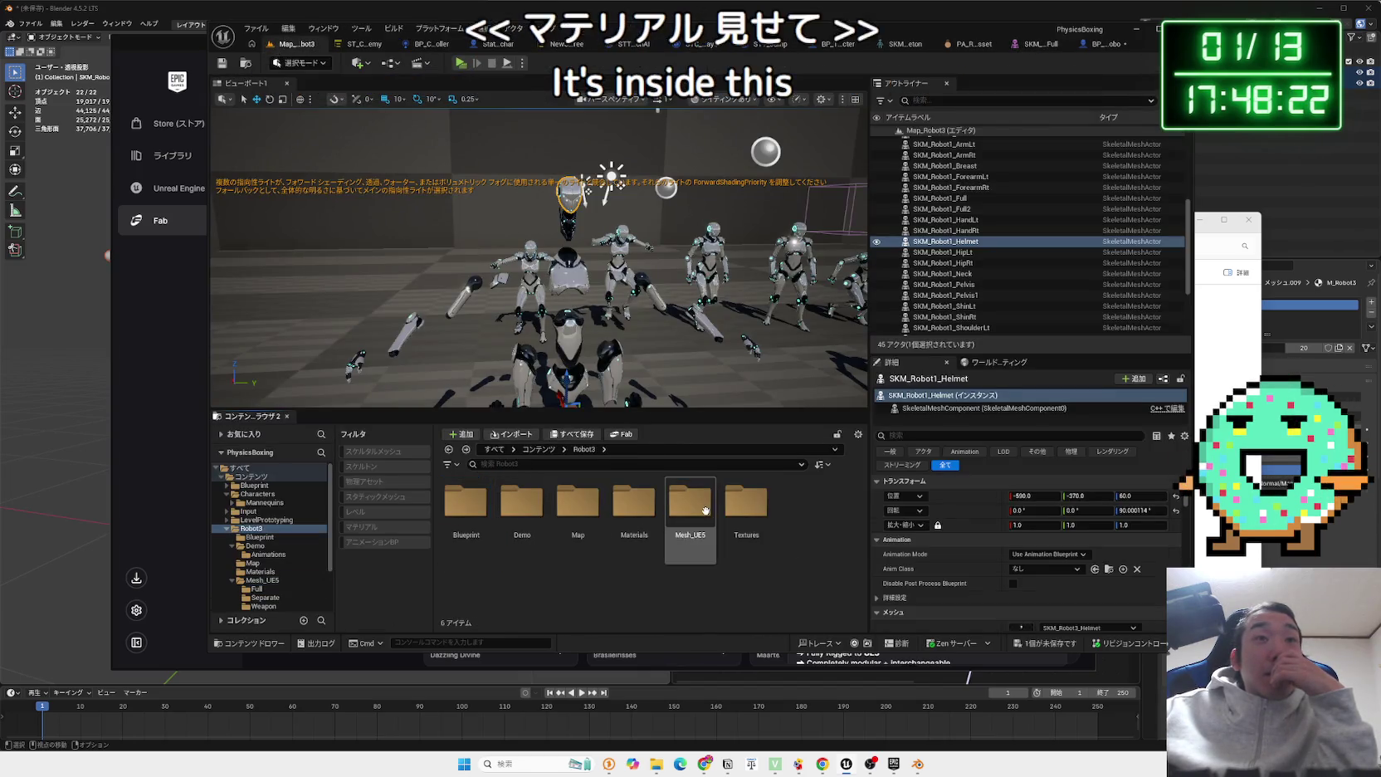
click(591, 504)
double_click(754, 506)
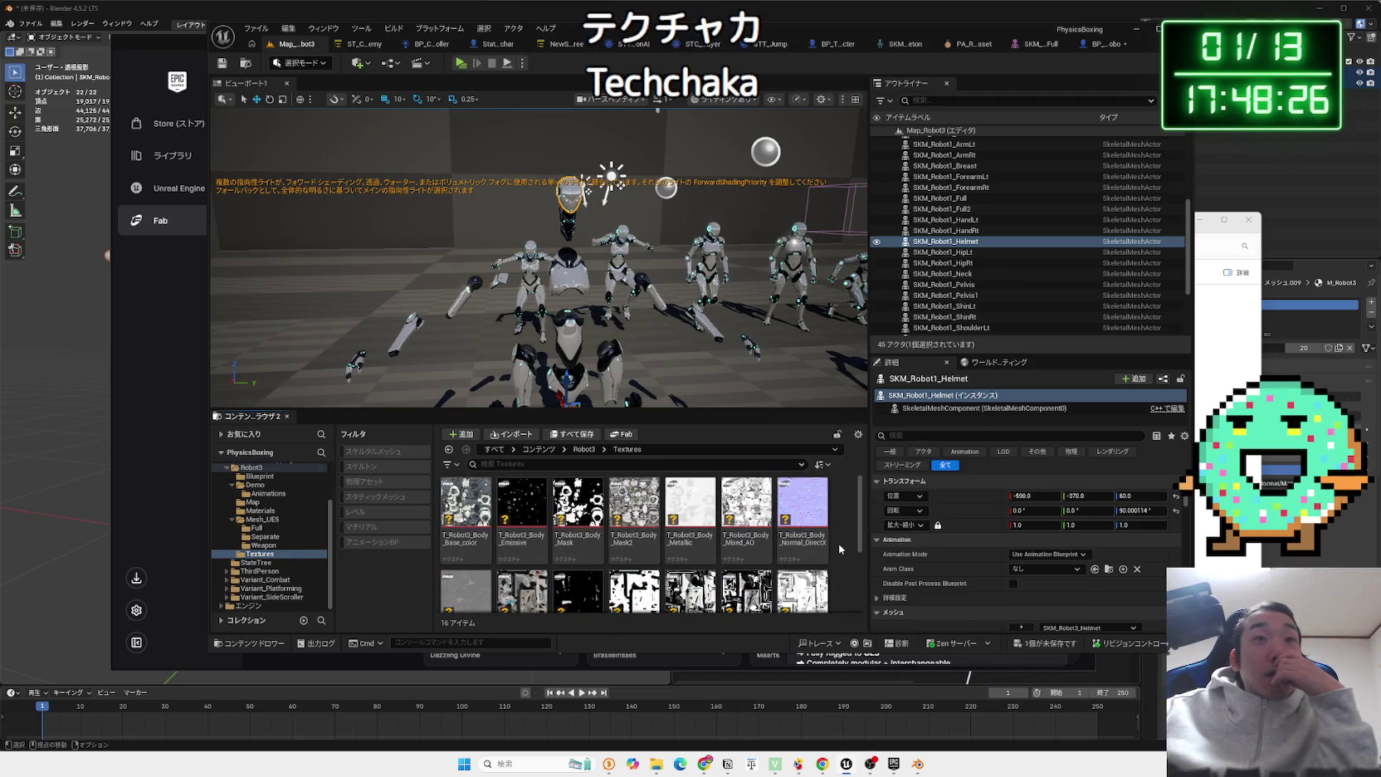
scroll(840, 548, down, 2)
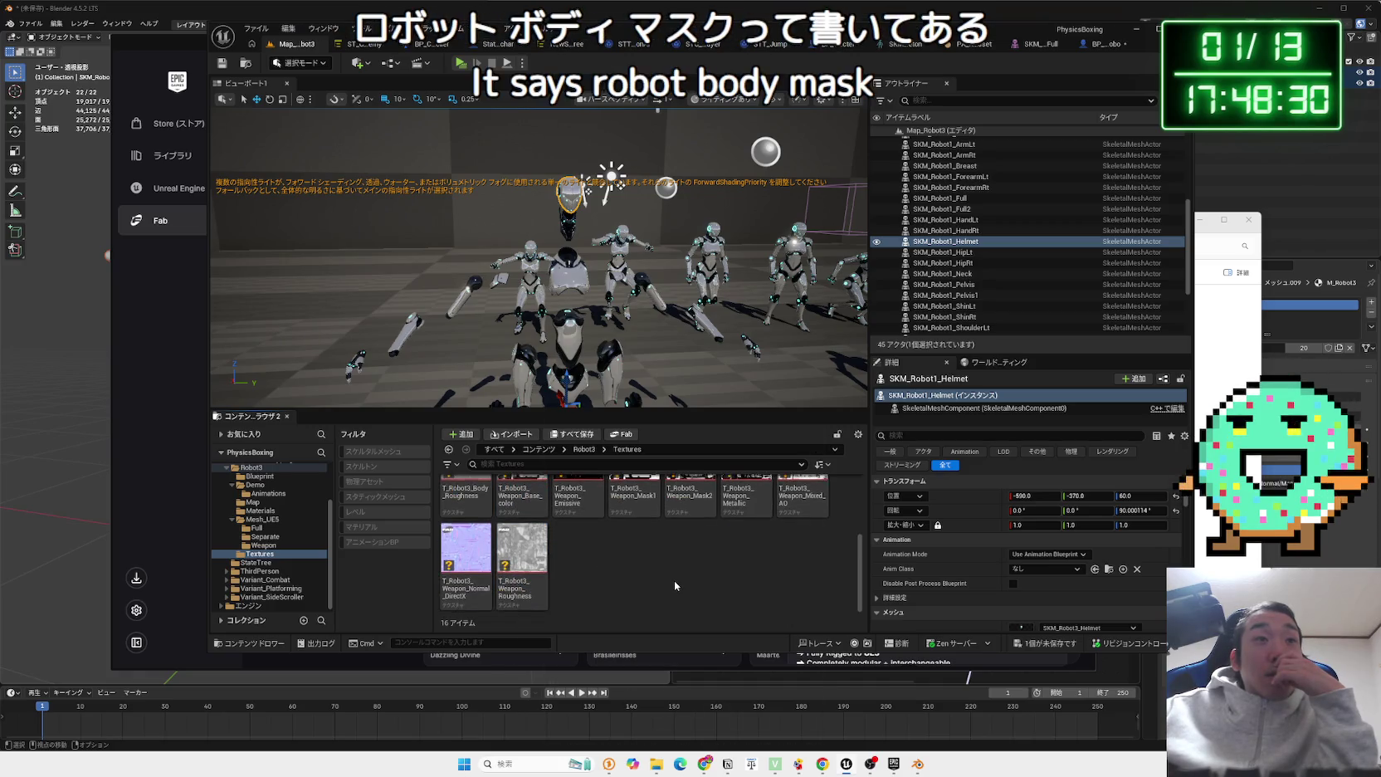
scroll(674, 581, up, 2)
click(583, 449)
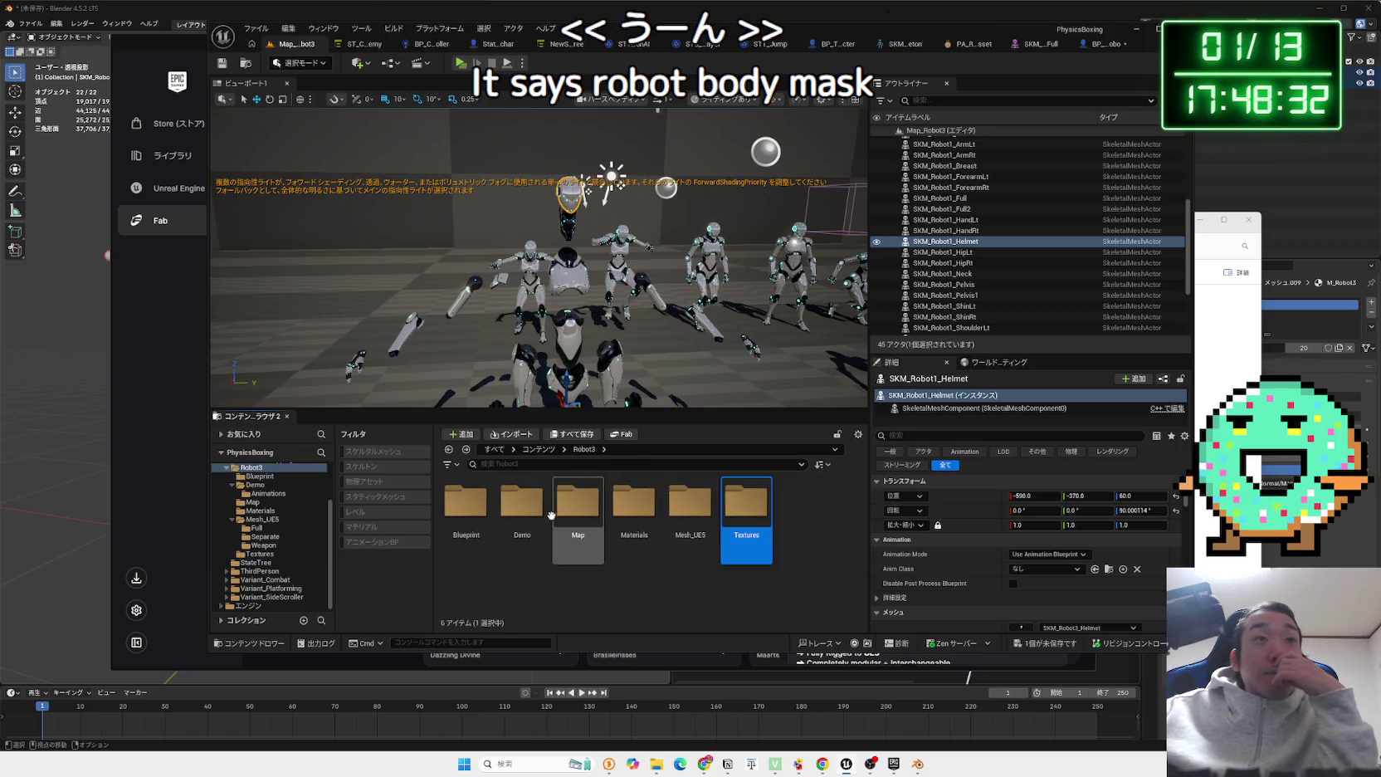
double_click(532, 508)
double_click(485, 515)
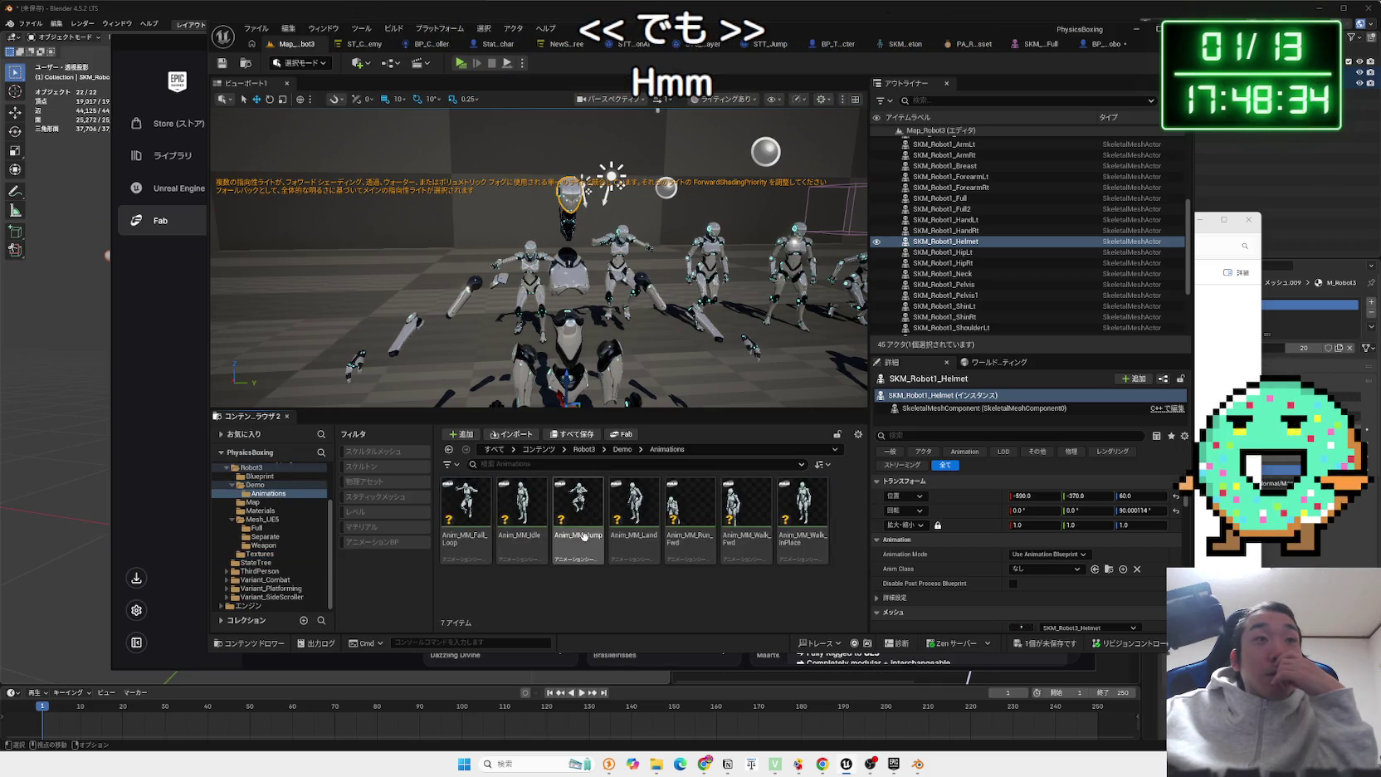
key(alt+Left)
key(alt+Left)
Open MI_Robot3_Body from the Materials folder, preview it, and close it.
double_click(636, 510)
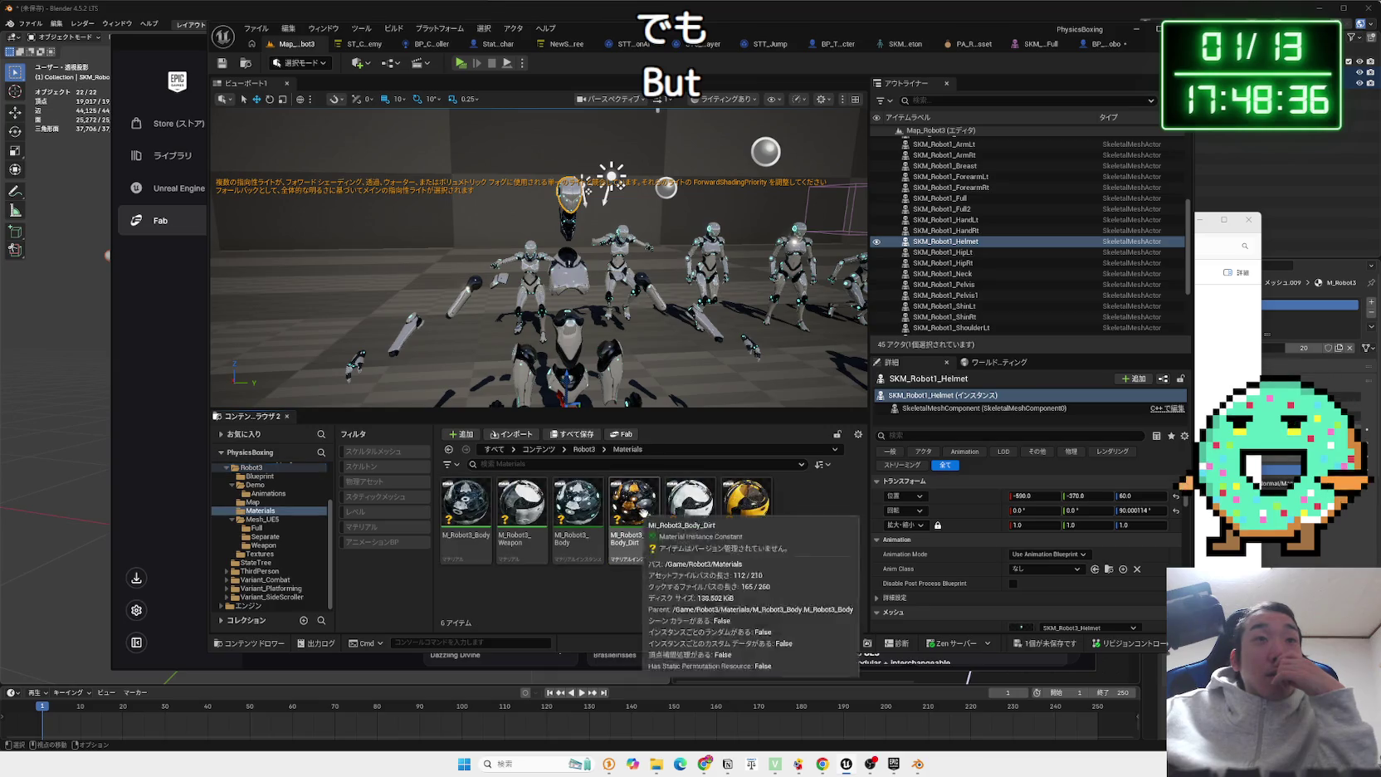
click(746, 511)
click(583, 548)
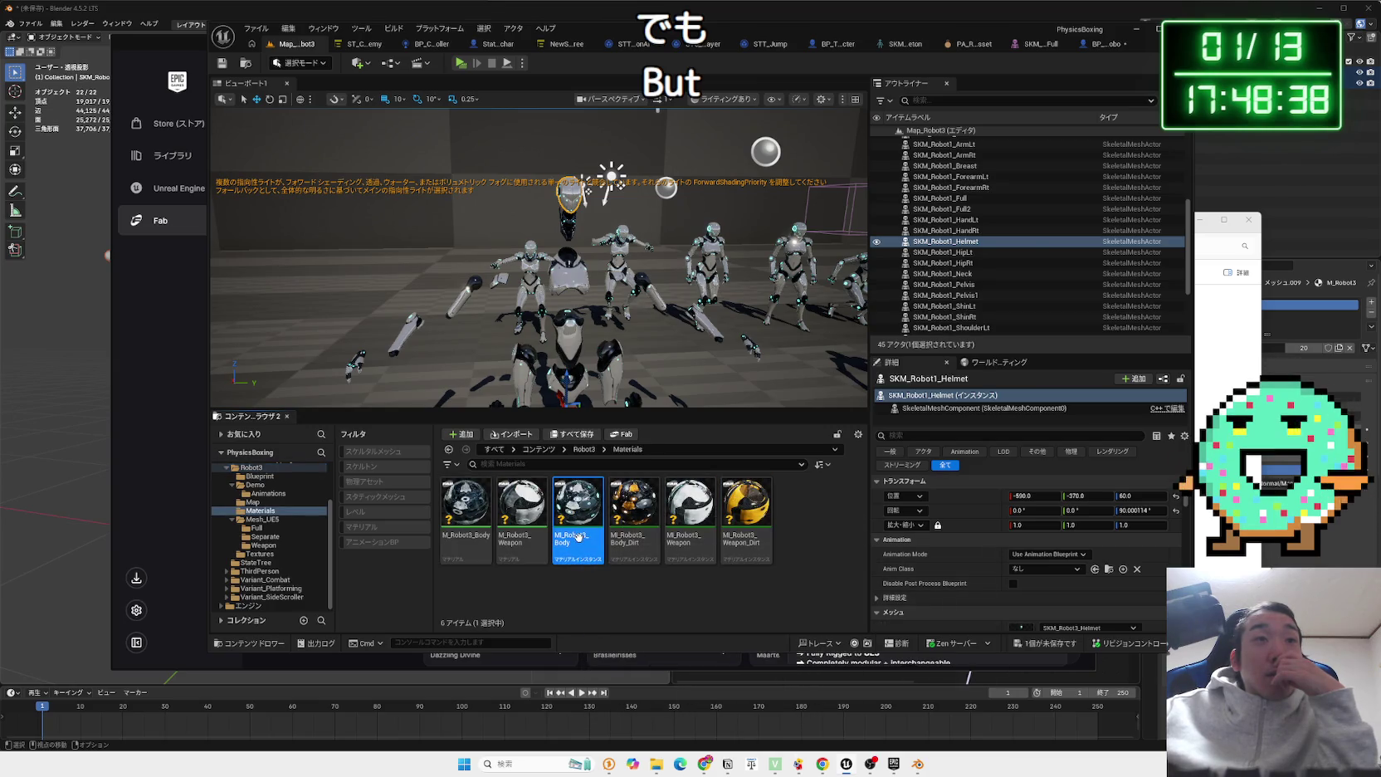
double_click(580, 541)
mouse_move(553, 445)
mouse_down()
mouse_move(664, 442)
mouse_move(648, 370)
mouse_move(586, 340)
mouse_up()
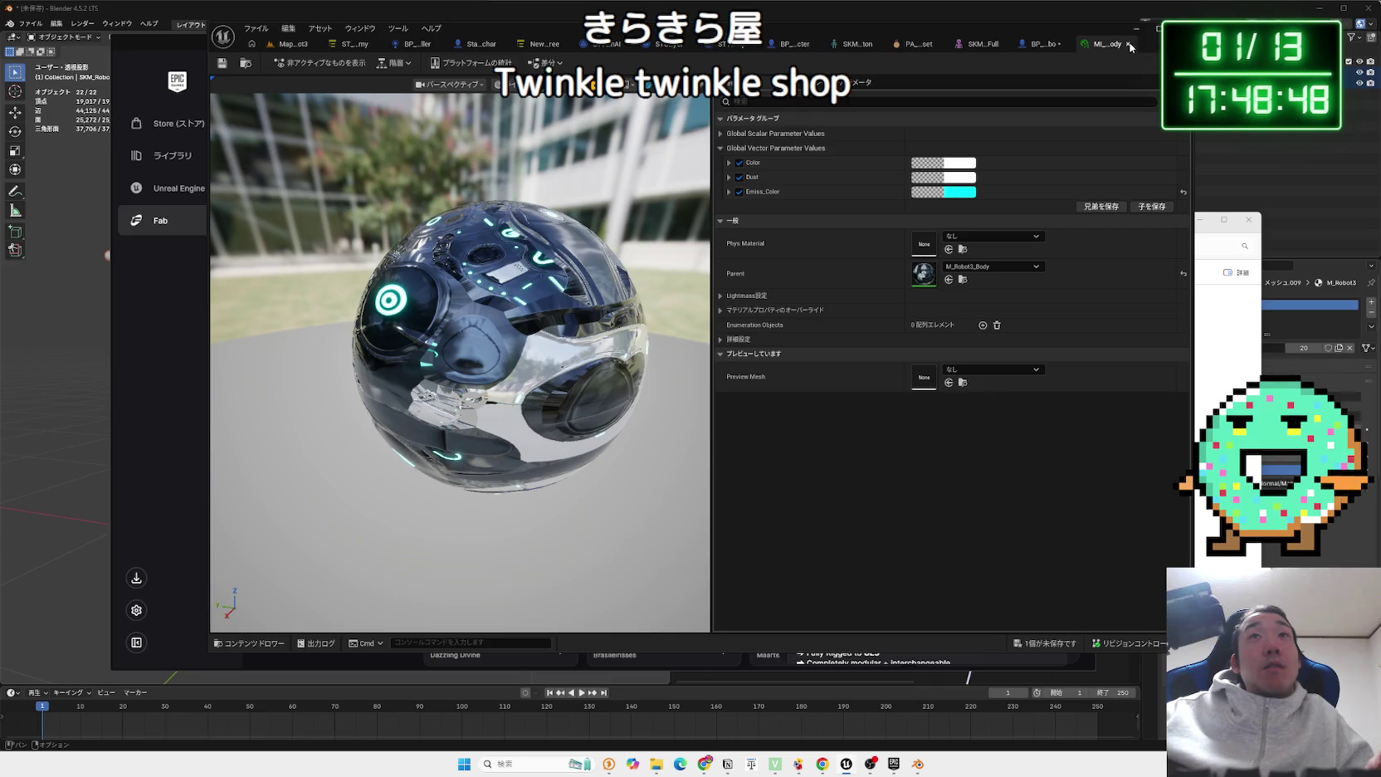
click(1129, 44)
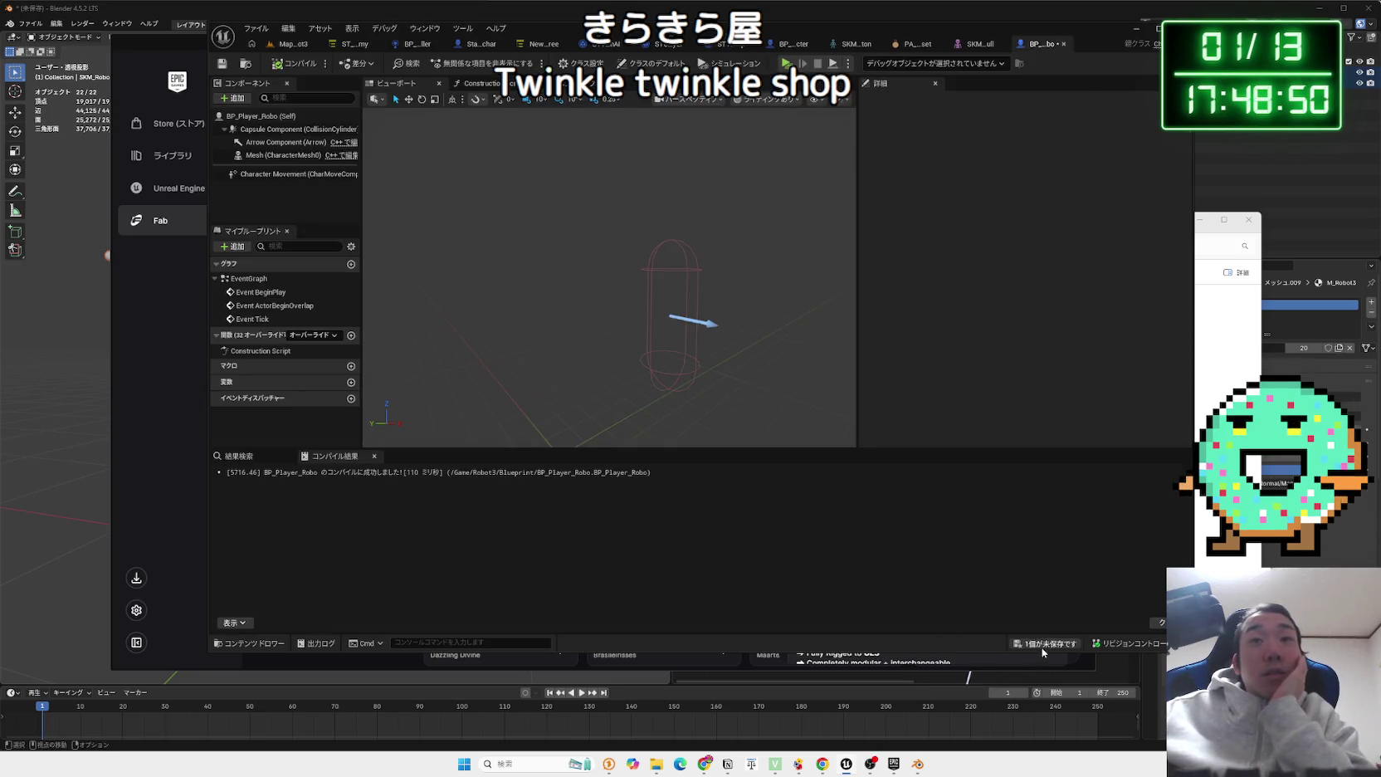
Save all the unsaved assets.
click(1043, 645)
click(761, 502)
click(1220, 498)
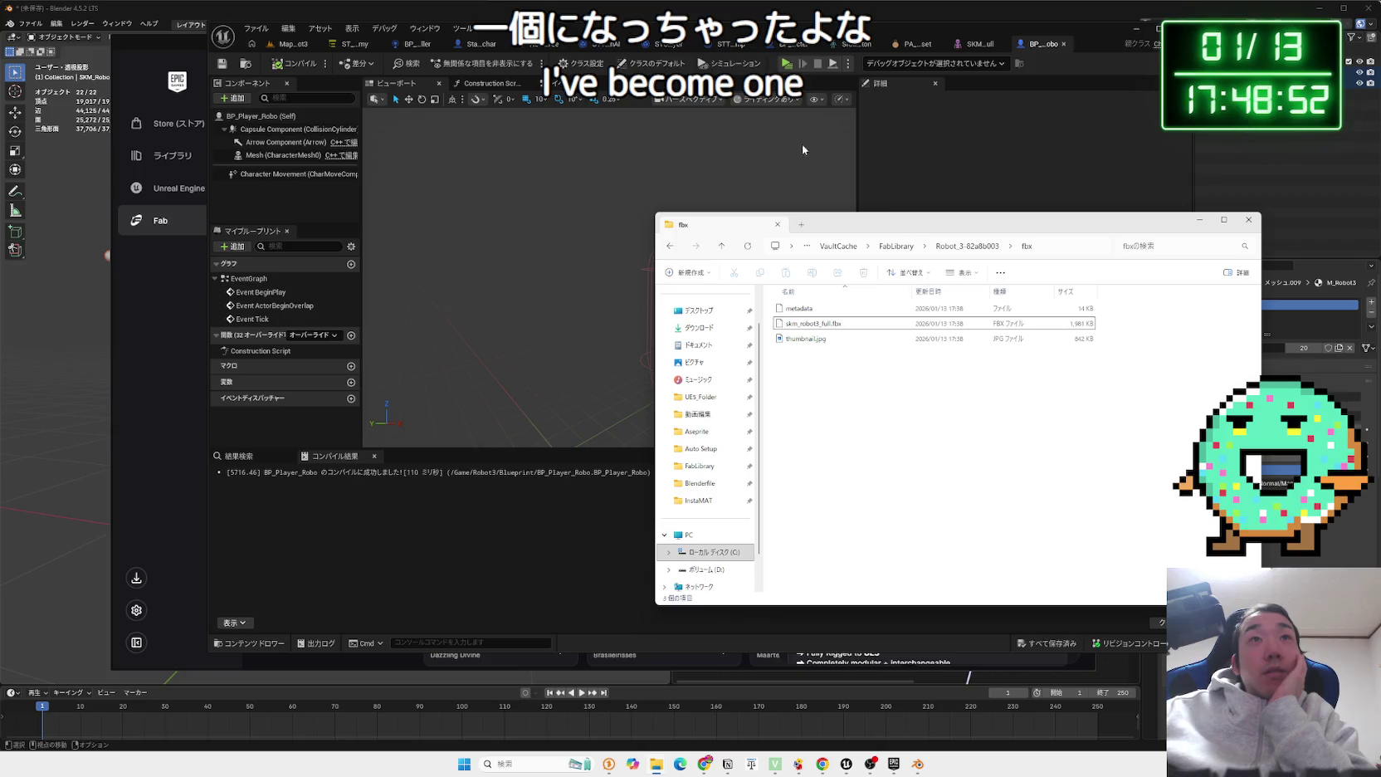
Close File Explorer, return to Blender, and frame the file3 Image Texture node.
click(1248, 219)
click(1265, 207)
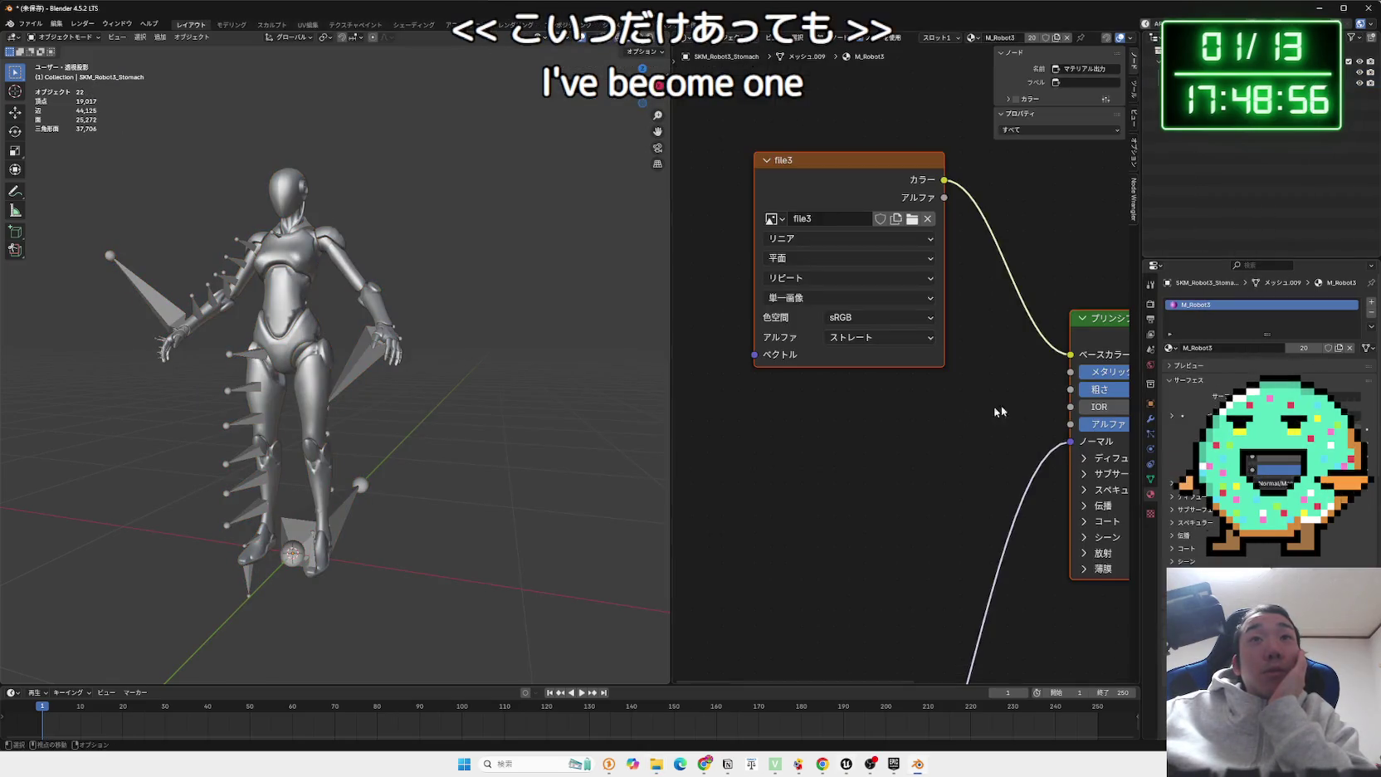
scroll(994, 406, down, 5)
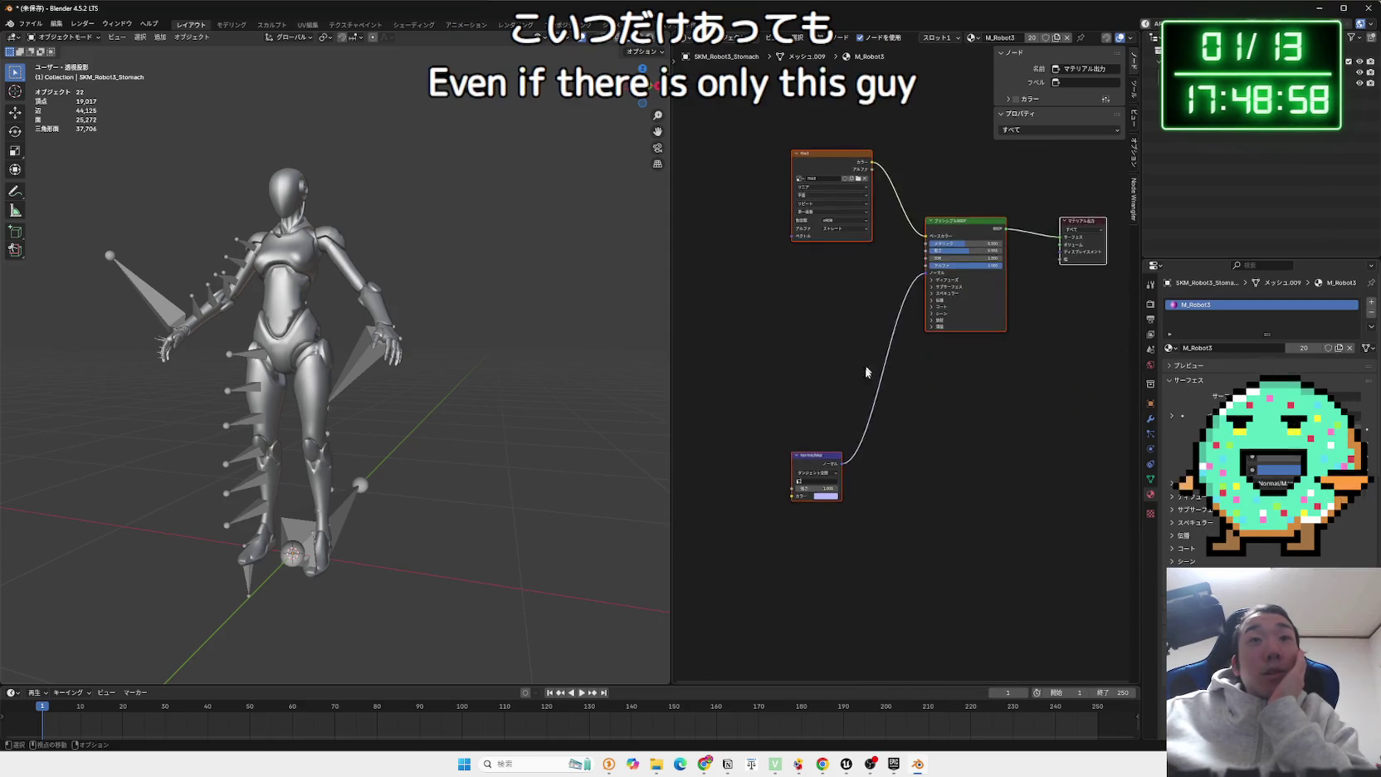
scroll(865, 372, up, 2)
scroll(835, 473, up, 5)
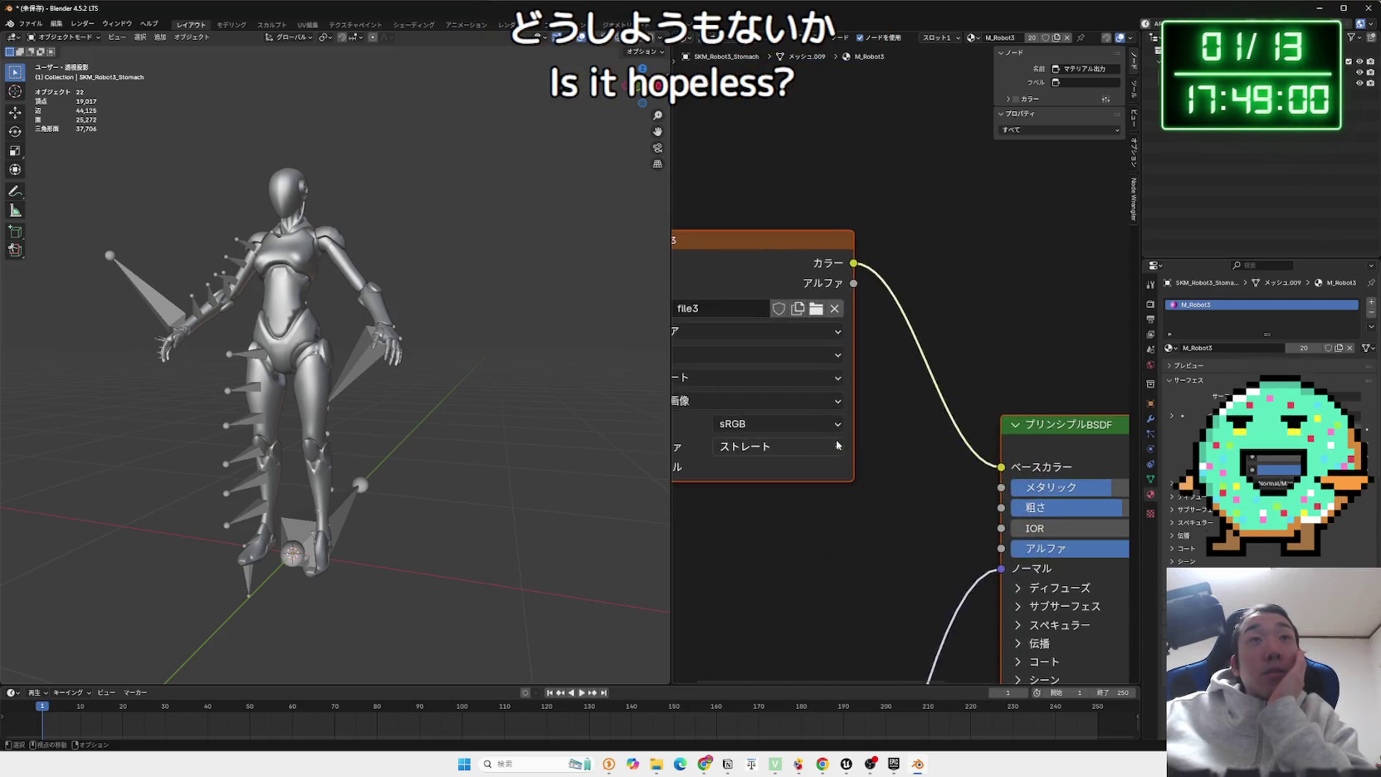
drag(837, 445, 1000, 451)
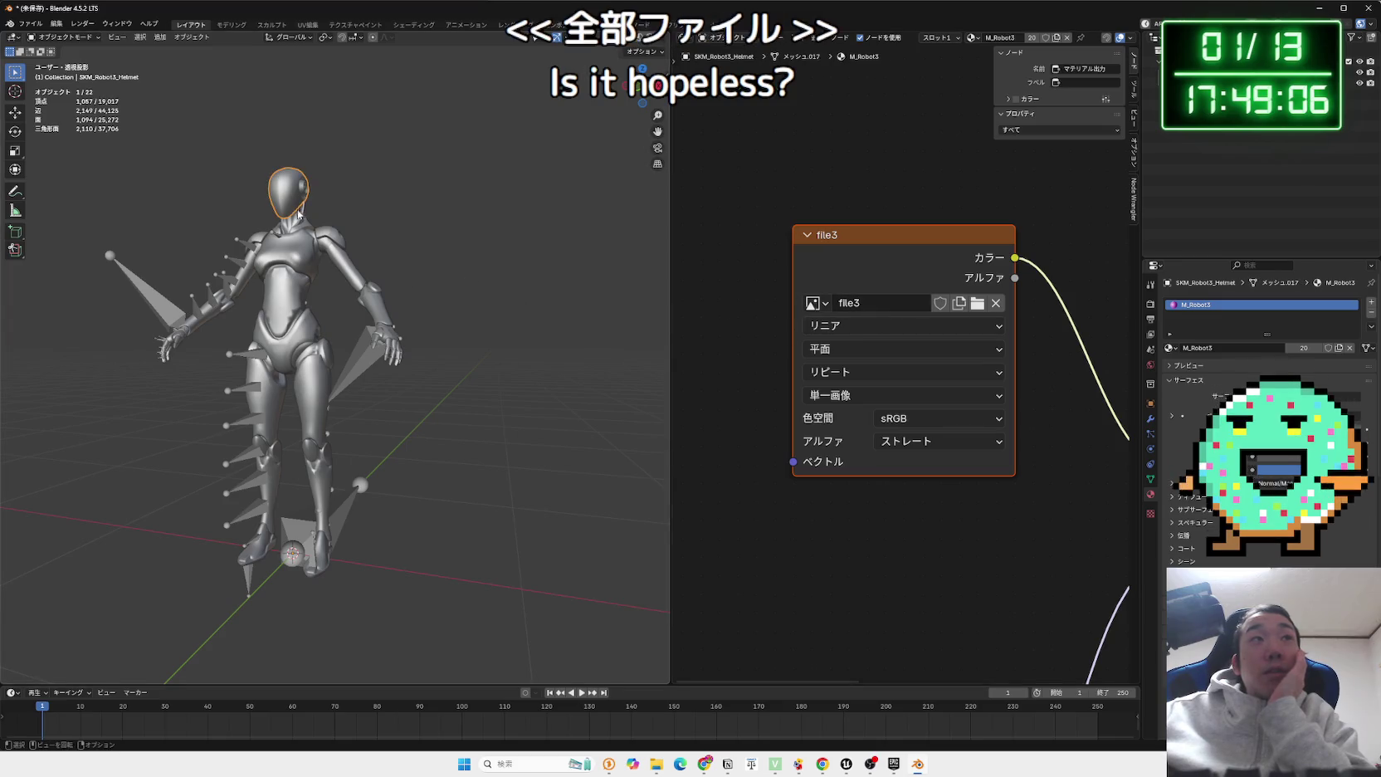
click(234, 298)
Select the armature and individual meshes, including the right hand and stomach.
click(199, 314)
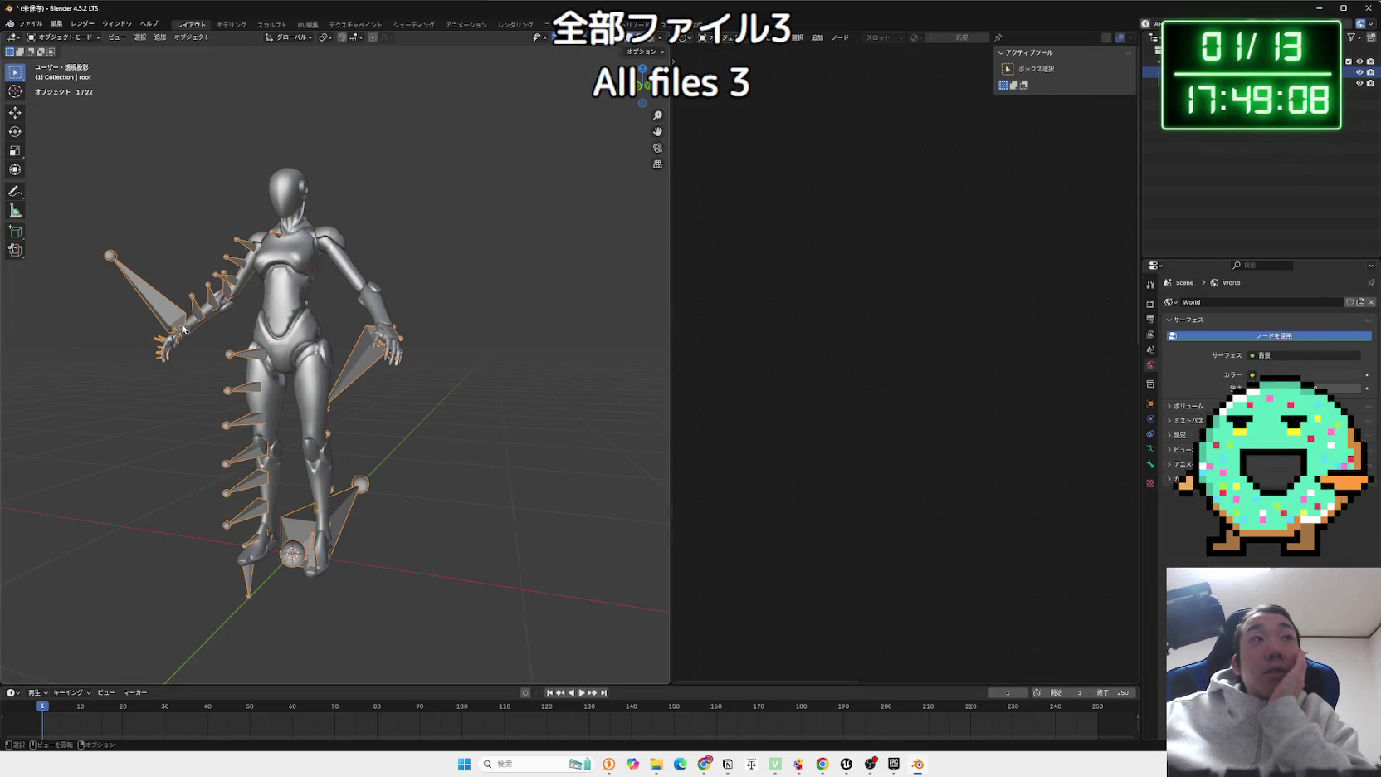
click(186, 331)
click(241, 284)
click(278, 295)
mouse_move(300, 260)
mouse_down()
mouse_move(539, 241)
mouse_move(488, 330)
mouse_move(438, 343)
mouse_move(350, 310)
mouse_move(438, 311)
mouse_move(166, 318)
mouse_move(315, 347)
mouse_move(414, 346)
mouse_move(388, 395)
mouse_up()
scroll(488, 330, up, 3)
click(535, 292)
click(496, 311)
scroll(350, 311, up, 2)
scroll(350, 311, down, 2)
Move the right hand and the armature's bones in Edit Mode, then quit Blender.
key(g)
click(217, 348)
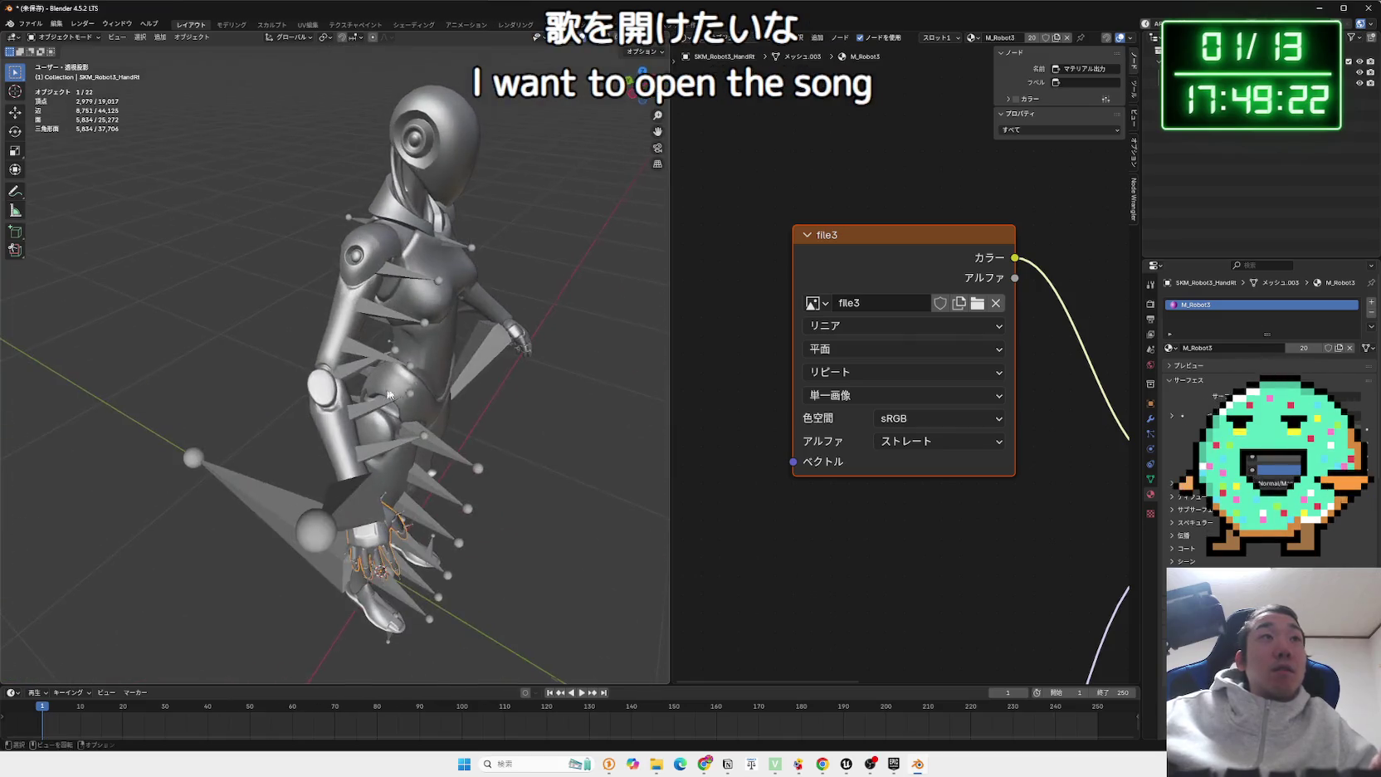
click(398, 287)
mouse_move(399, 286)
mouse_down()
mouse_move(607, 283)
mouse_move(348, 306)
mouse_move(423, 308)
mouse_move(384, 323)
mouse_move(407, 340)
mouse_move(433, 333)
mouse_up()
key(Tab)
key(Tab)
key(Tab)
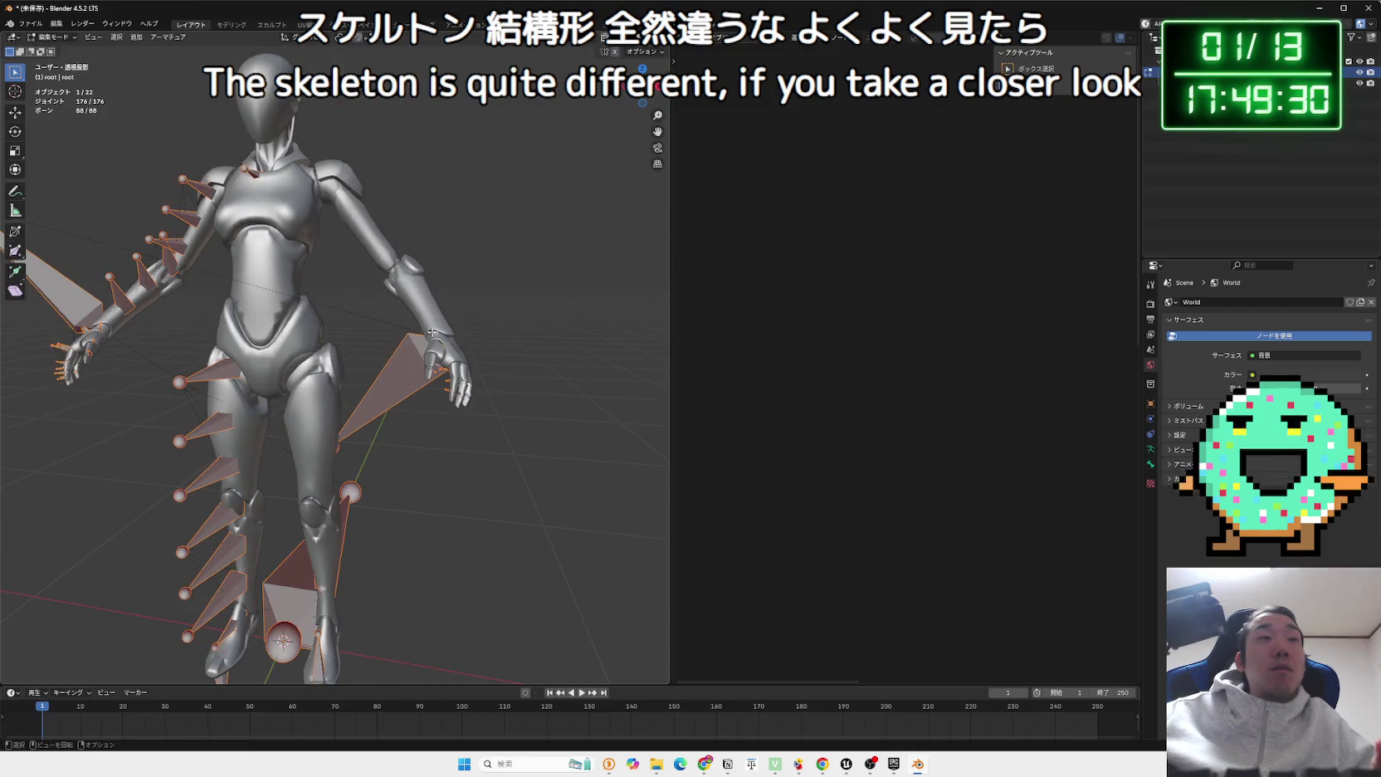
key(g)
click(631, 349)
mouse_move(630, 349)
mouse_down()
mouse_move(321, 393)
mouse_move(417, 349)
mouse_move(290, 340)
mouse_up()
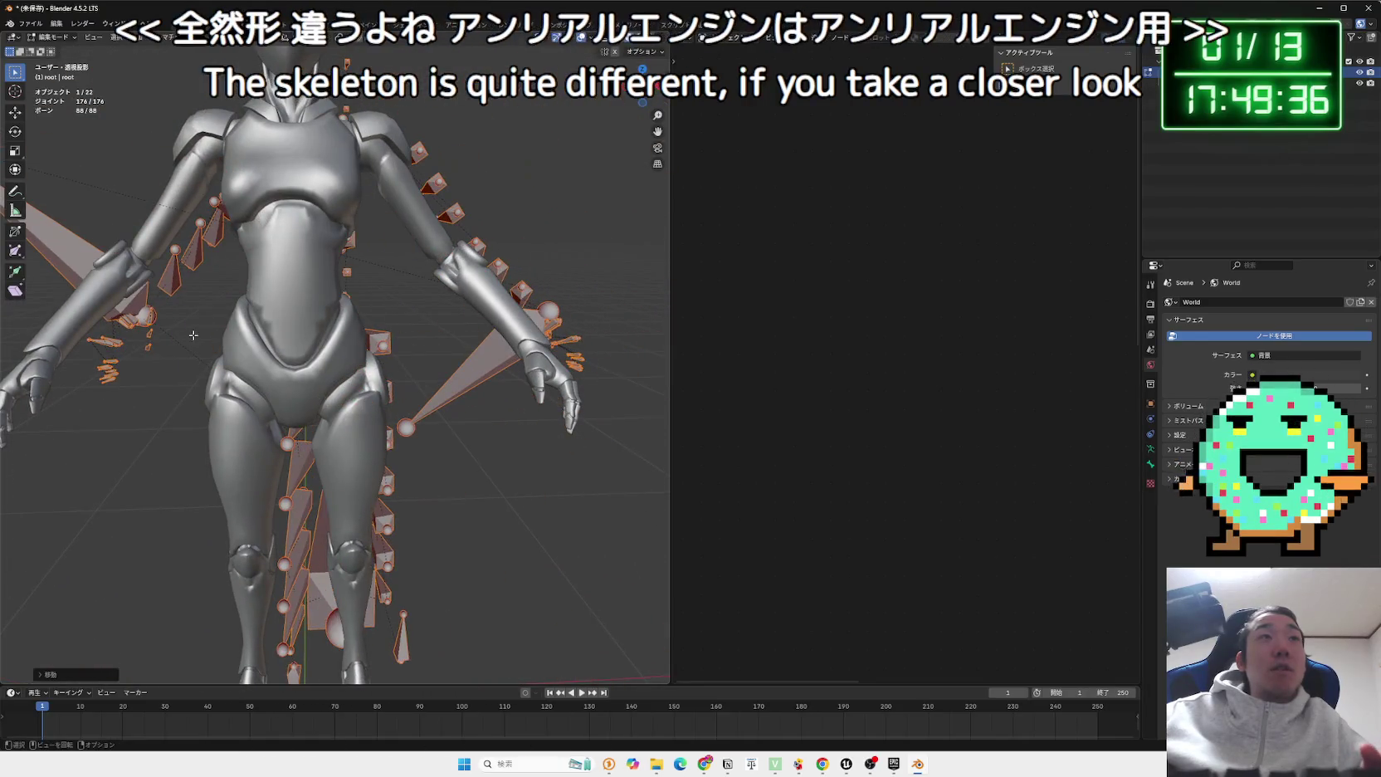
scroll(222, 335, down, 5)
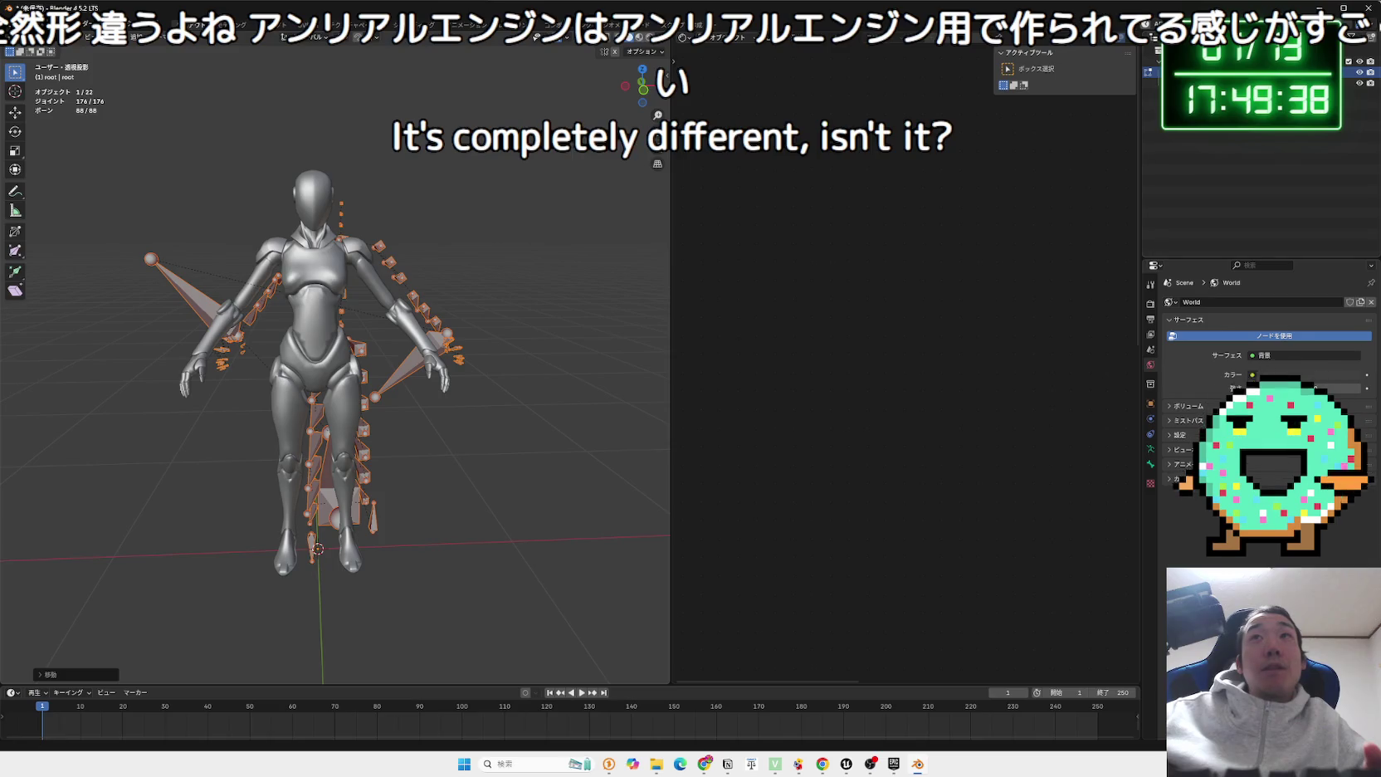
click(1369, 7)
click(704, 399)
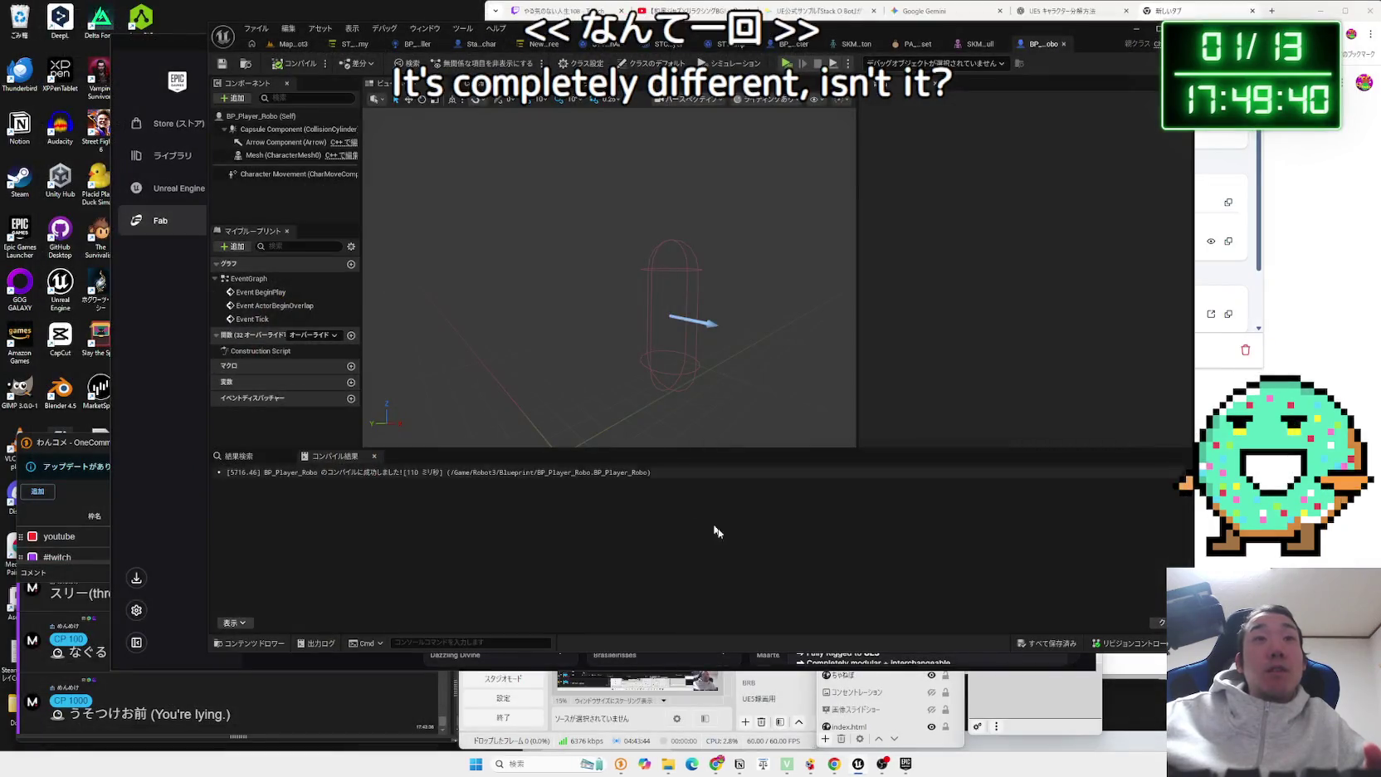
Close the Epicgames2 window and show Robot 3's downloaded files via the Fab library.
click(668, 763)
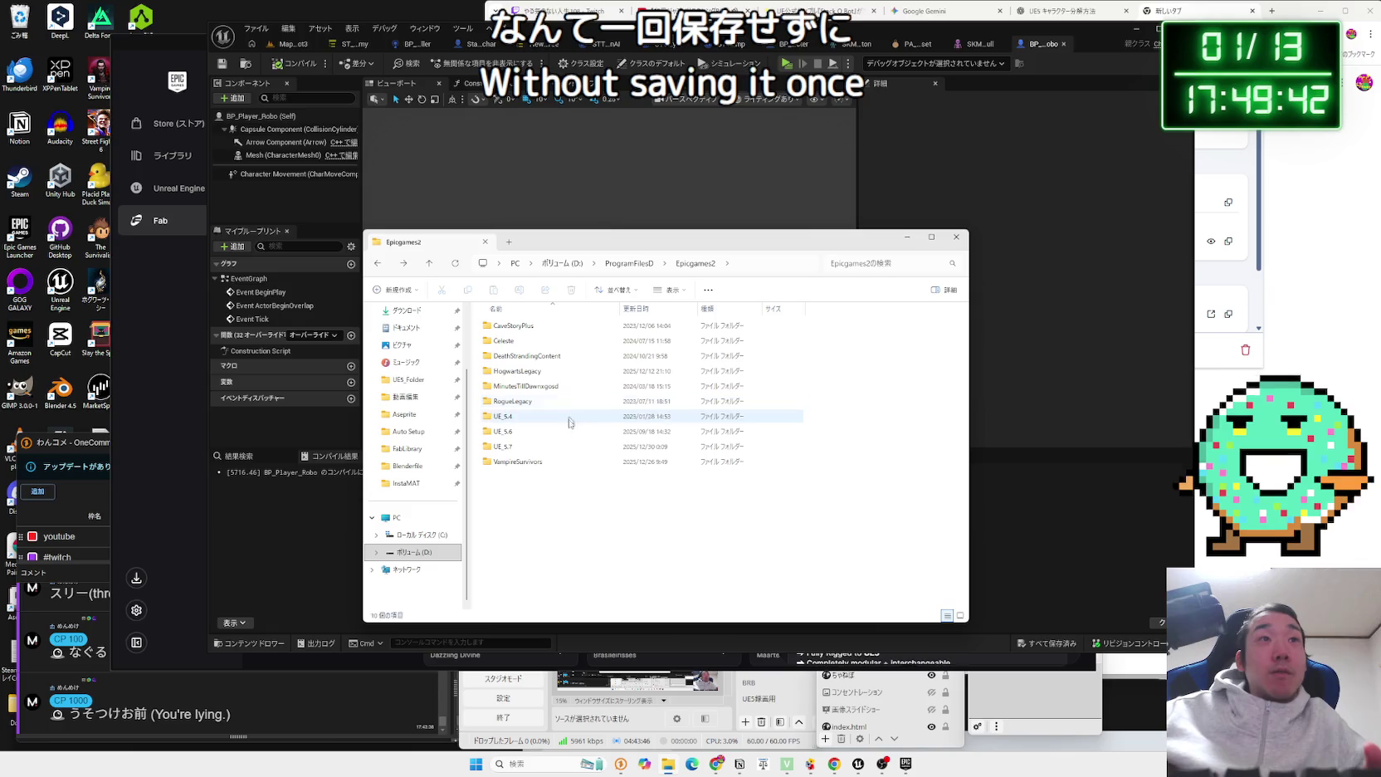
click(485, 244)
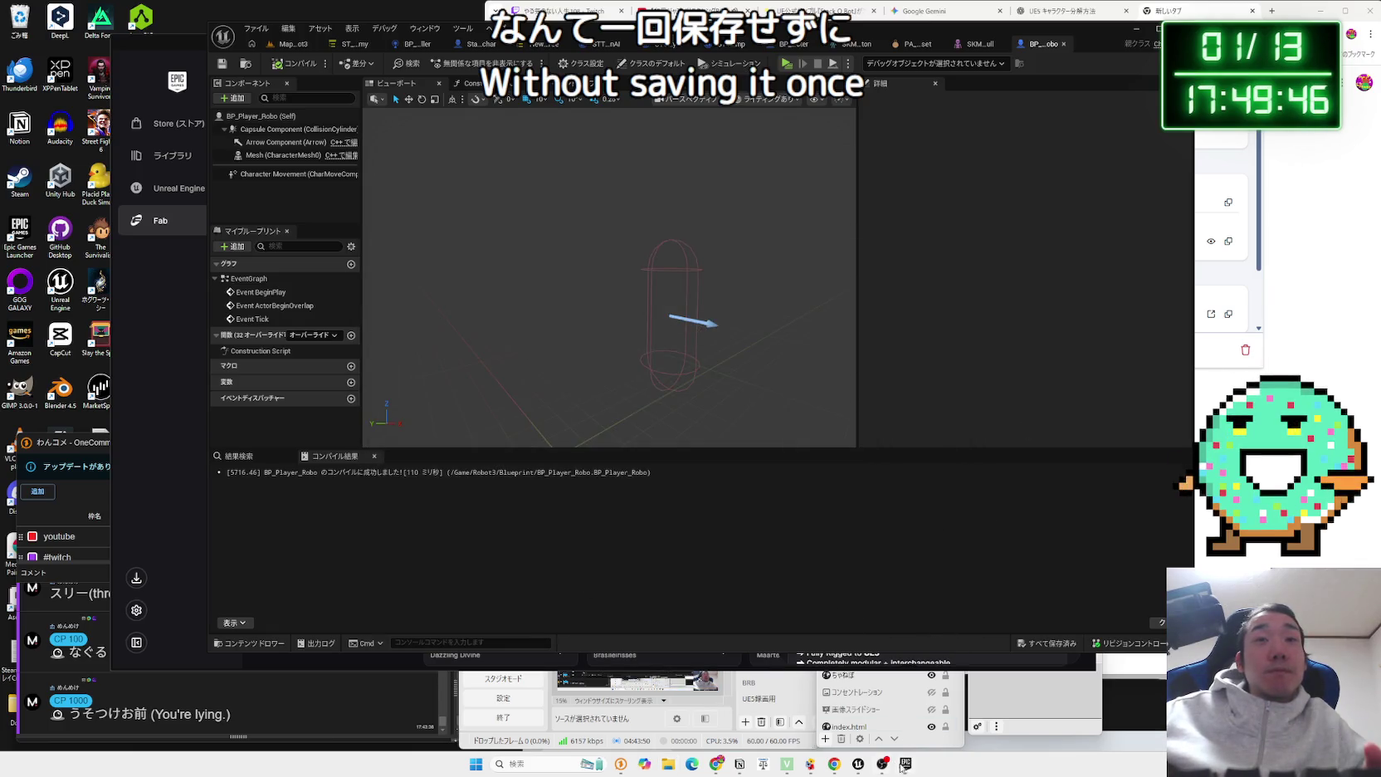
click(904, 765)
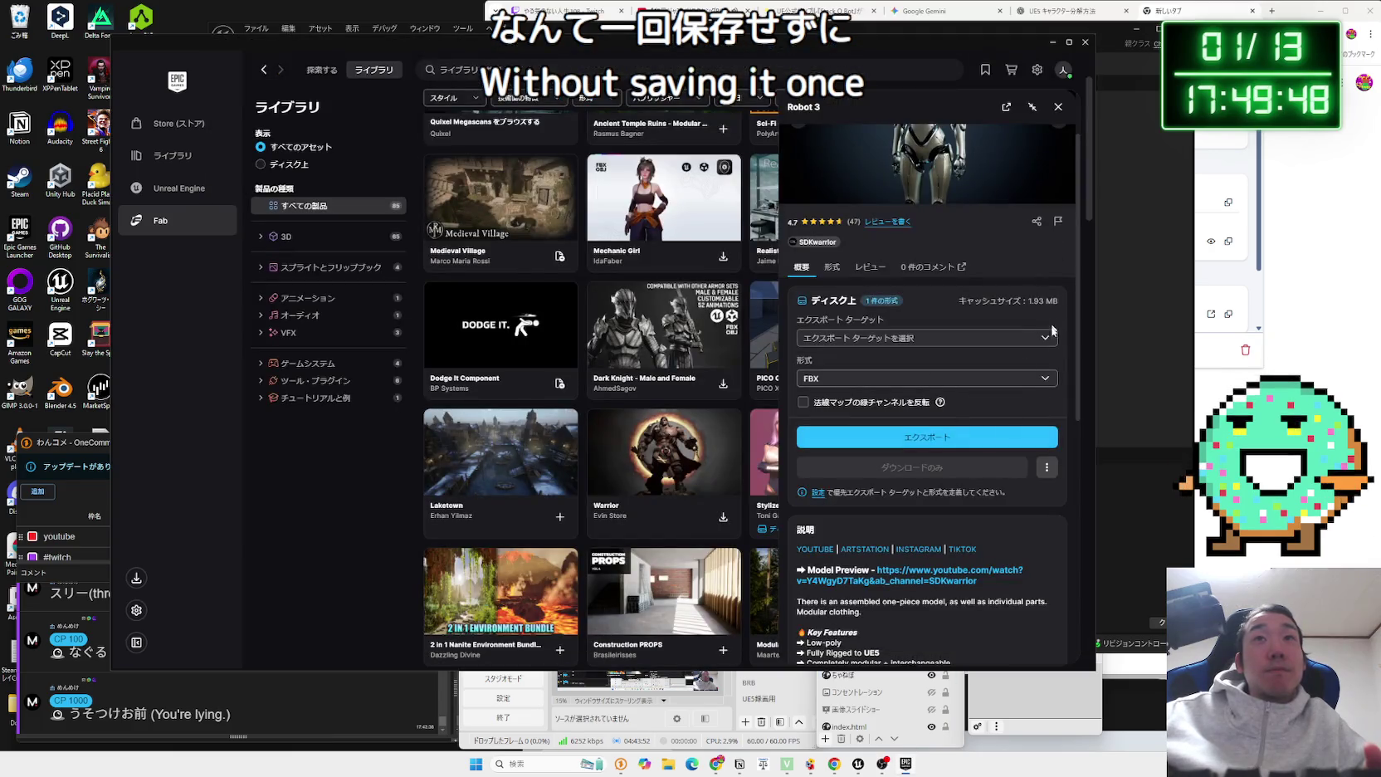
scroll(1000, 409, up, 2)
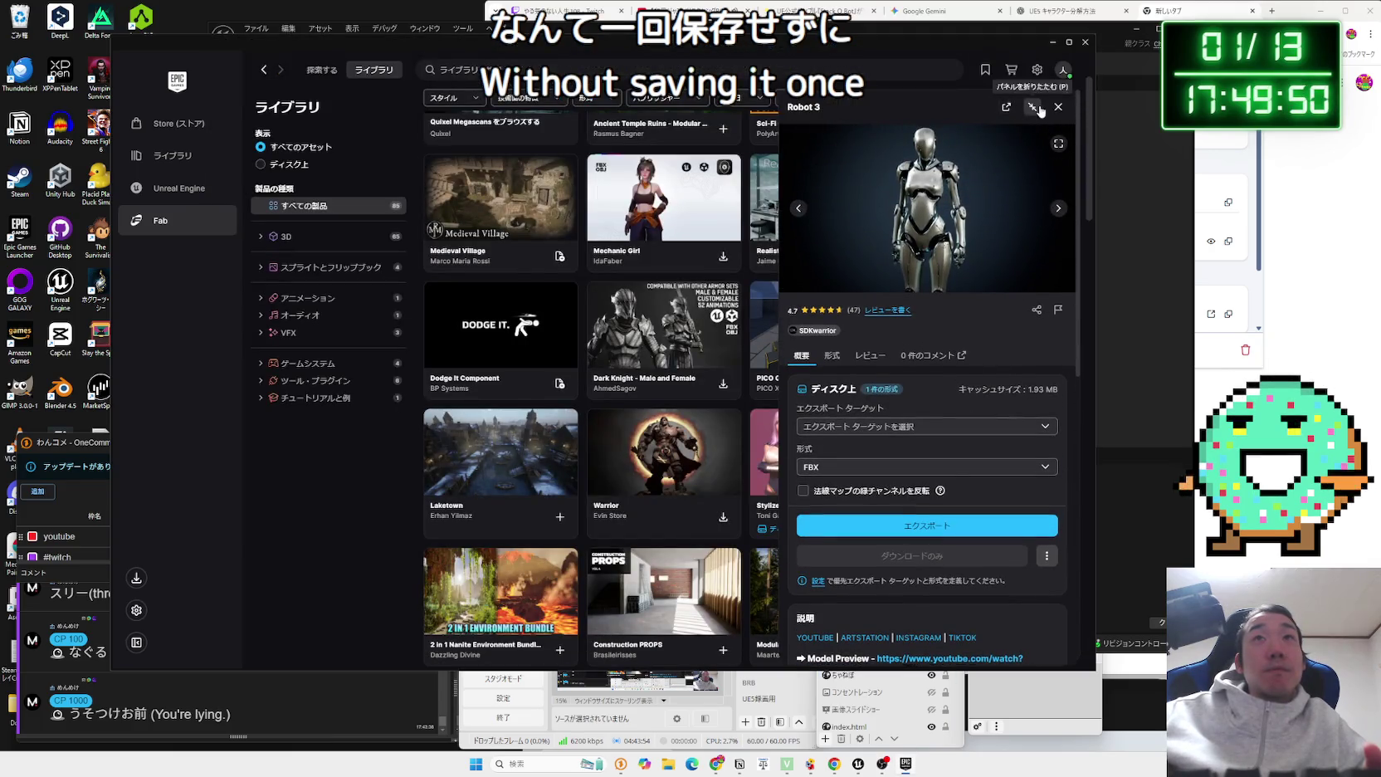
scroll(1014, 440, down, 5)
click(1047, 347)
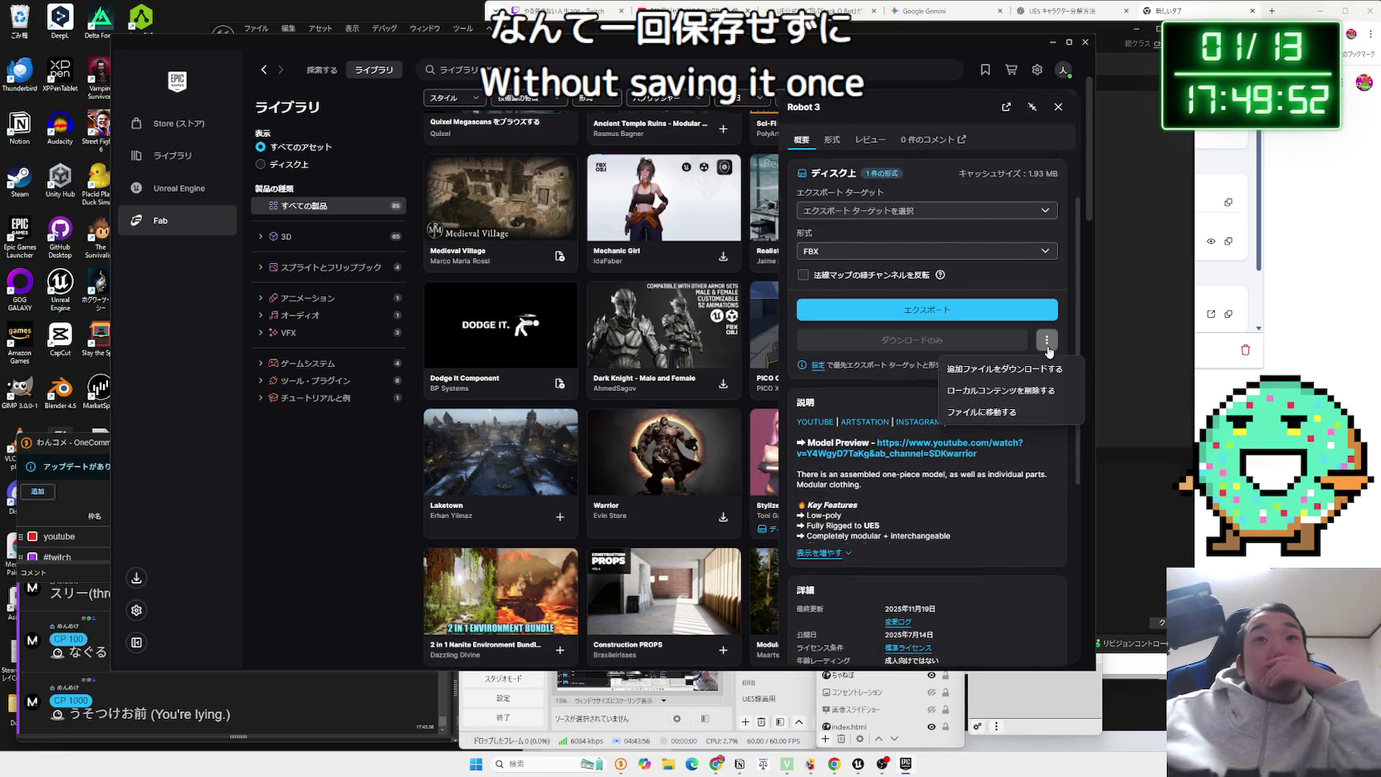
click(1038, 412)
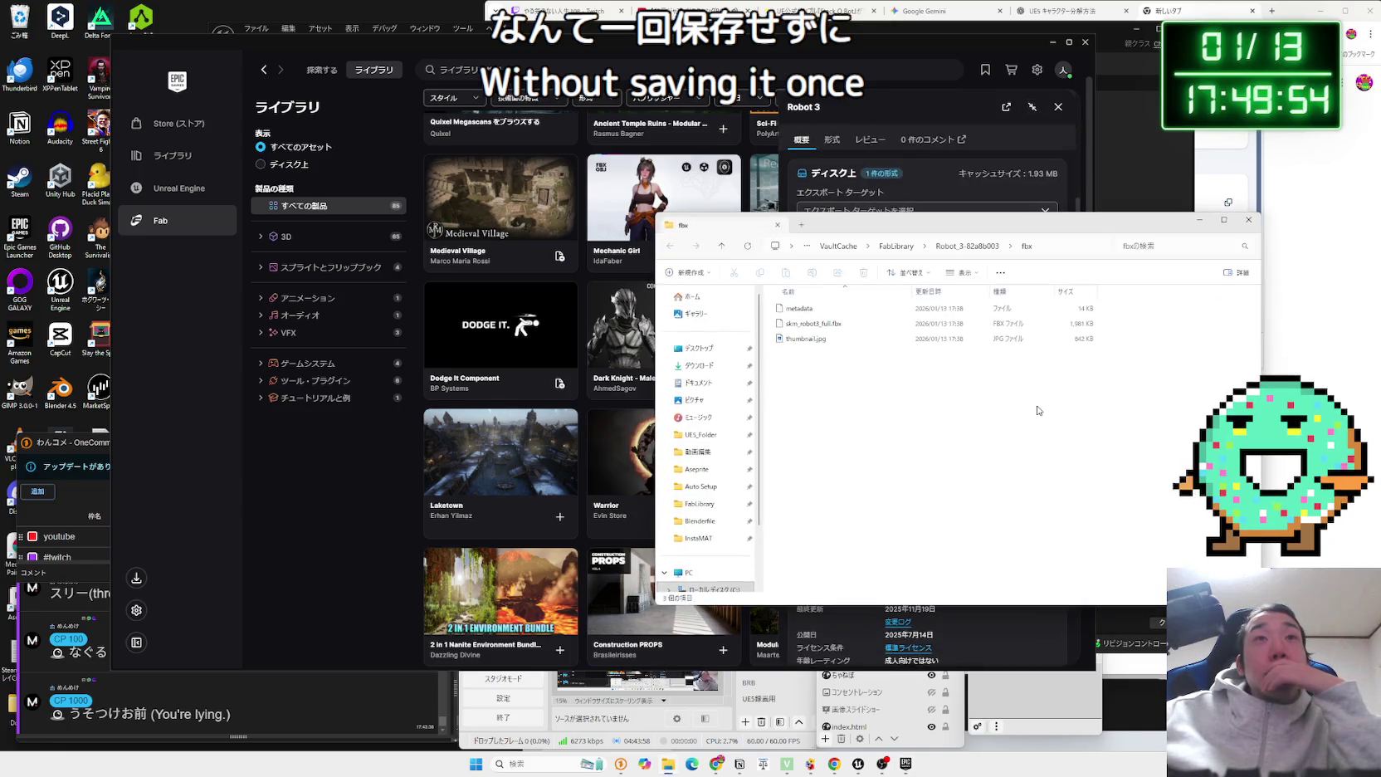
Go up to the FabLibrary folder and delete the Stylized Paladin folder.
click(961, 248)
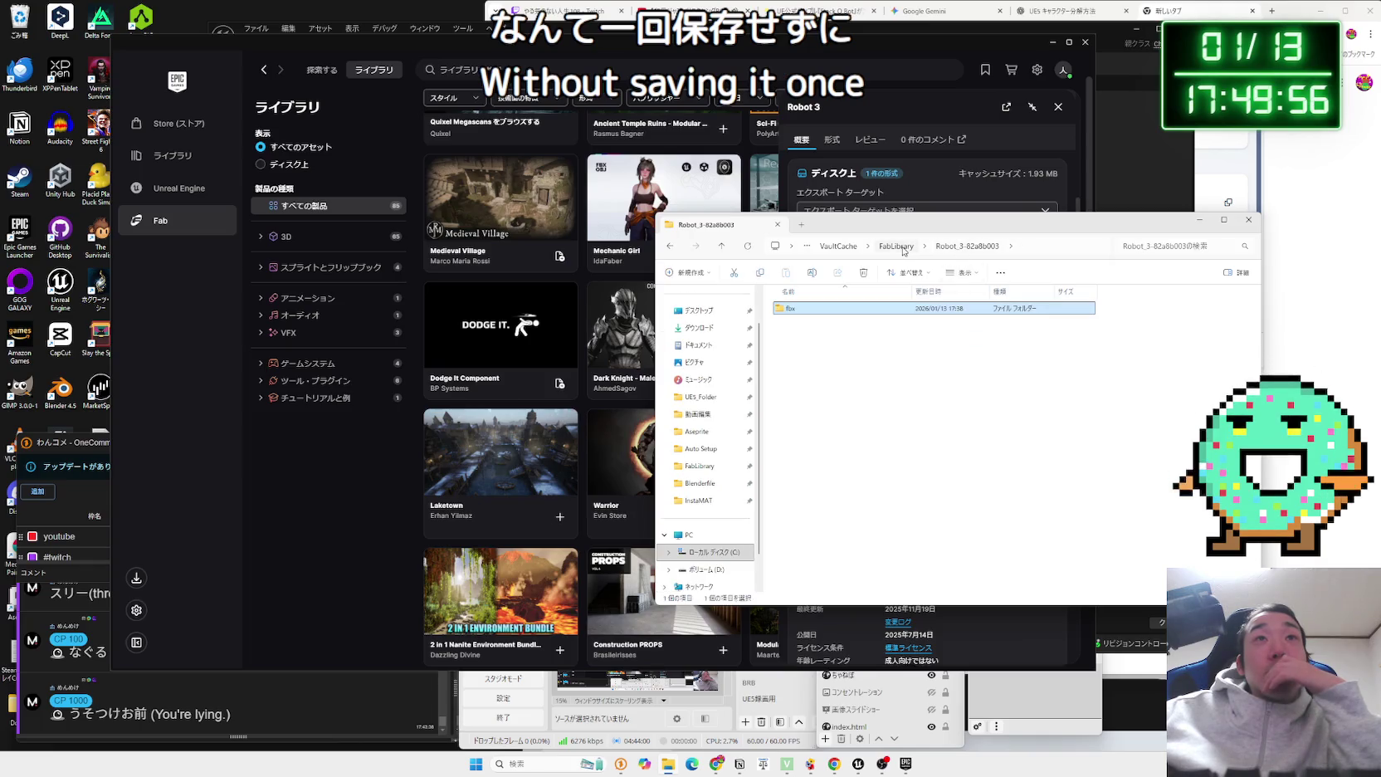
click(904, 247)
right_click(801, 325)
click(927, 344)
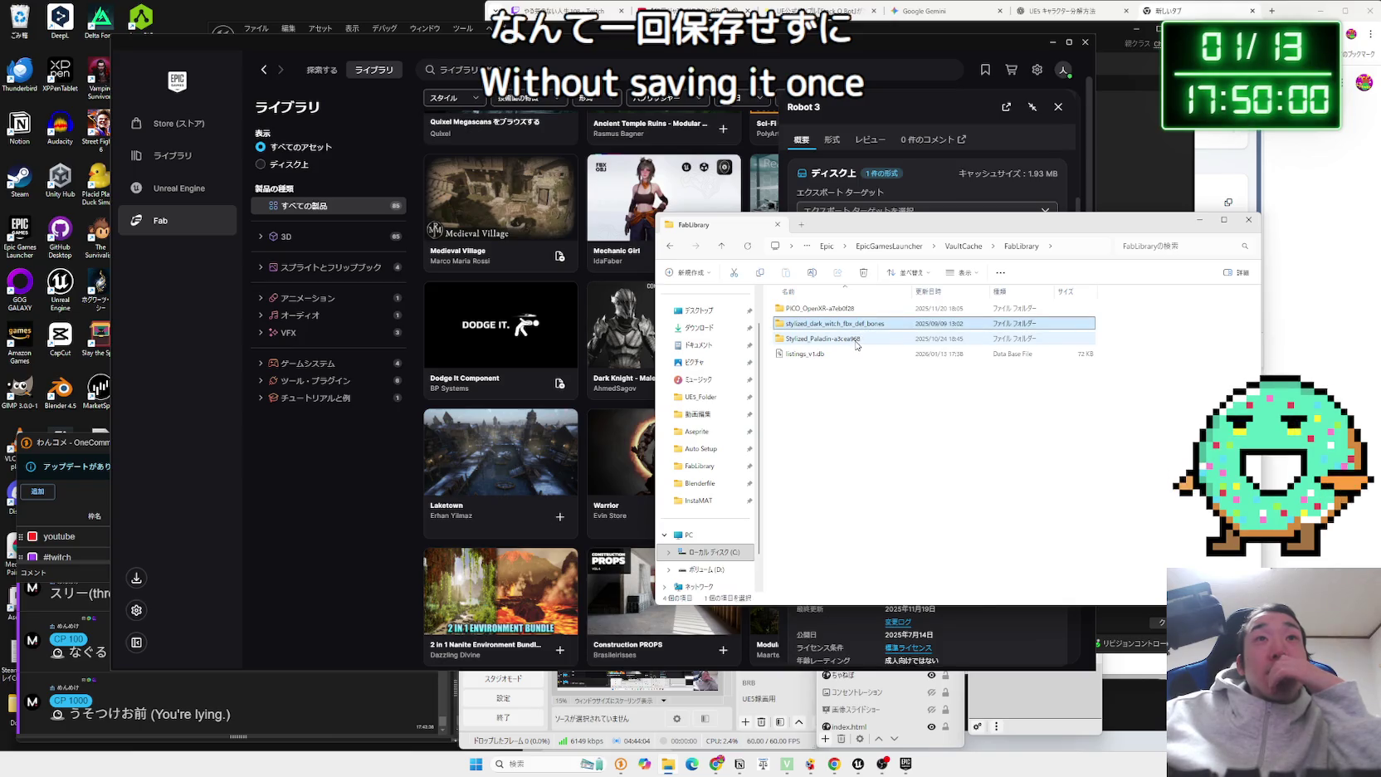
click(855, 340)
right_click(849, 343)
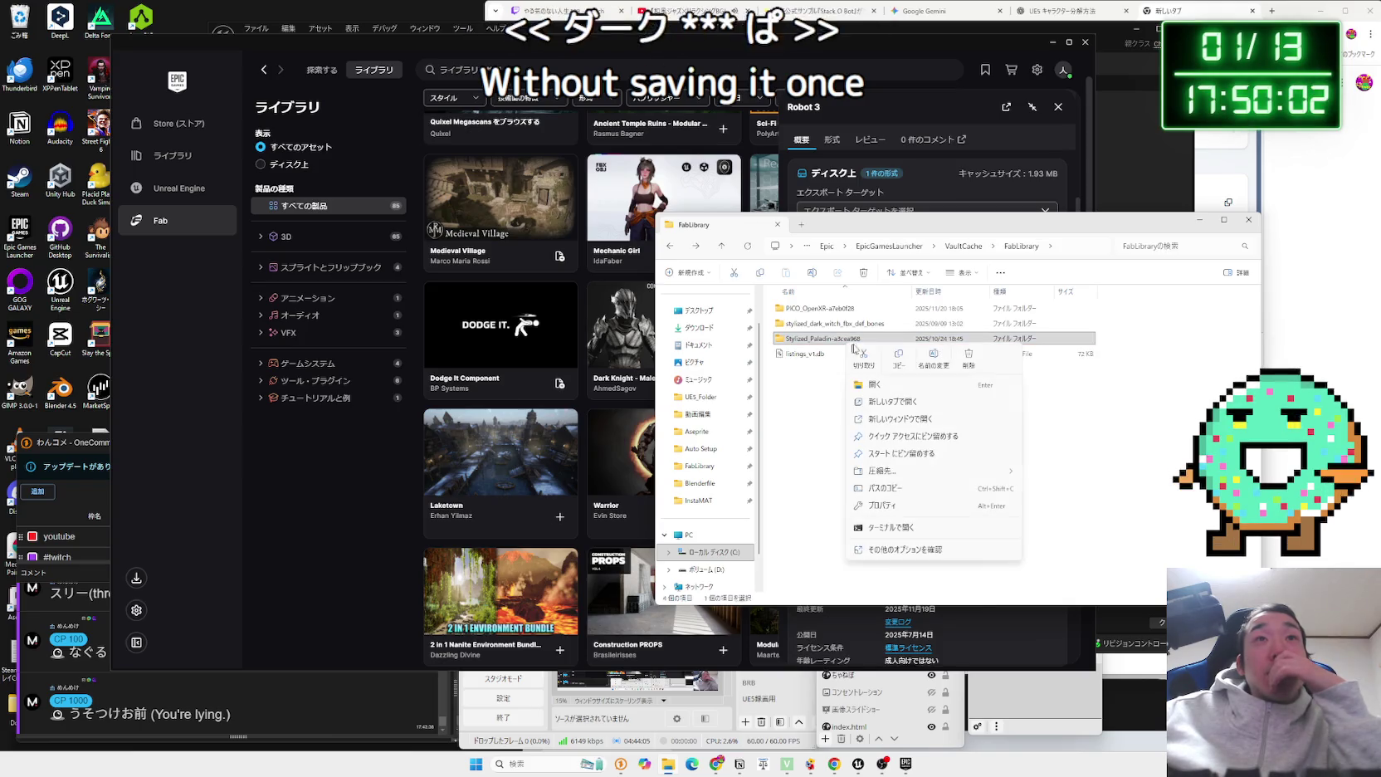
click(969, 363)
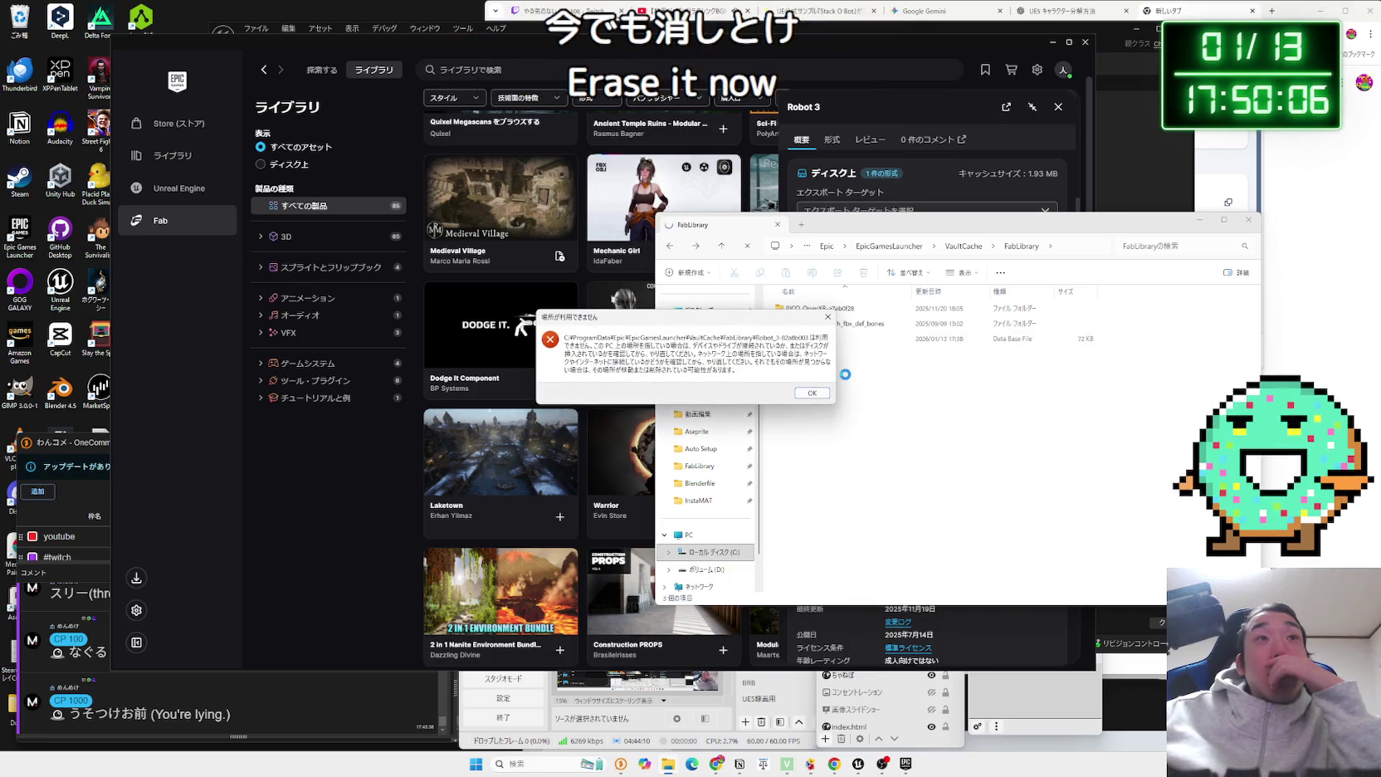
Dismiss the location-unavailable error, close the folder and the Robot 3 details.
click(817, 397)
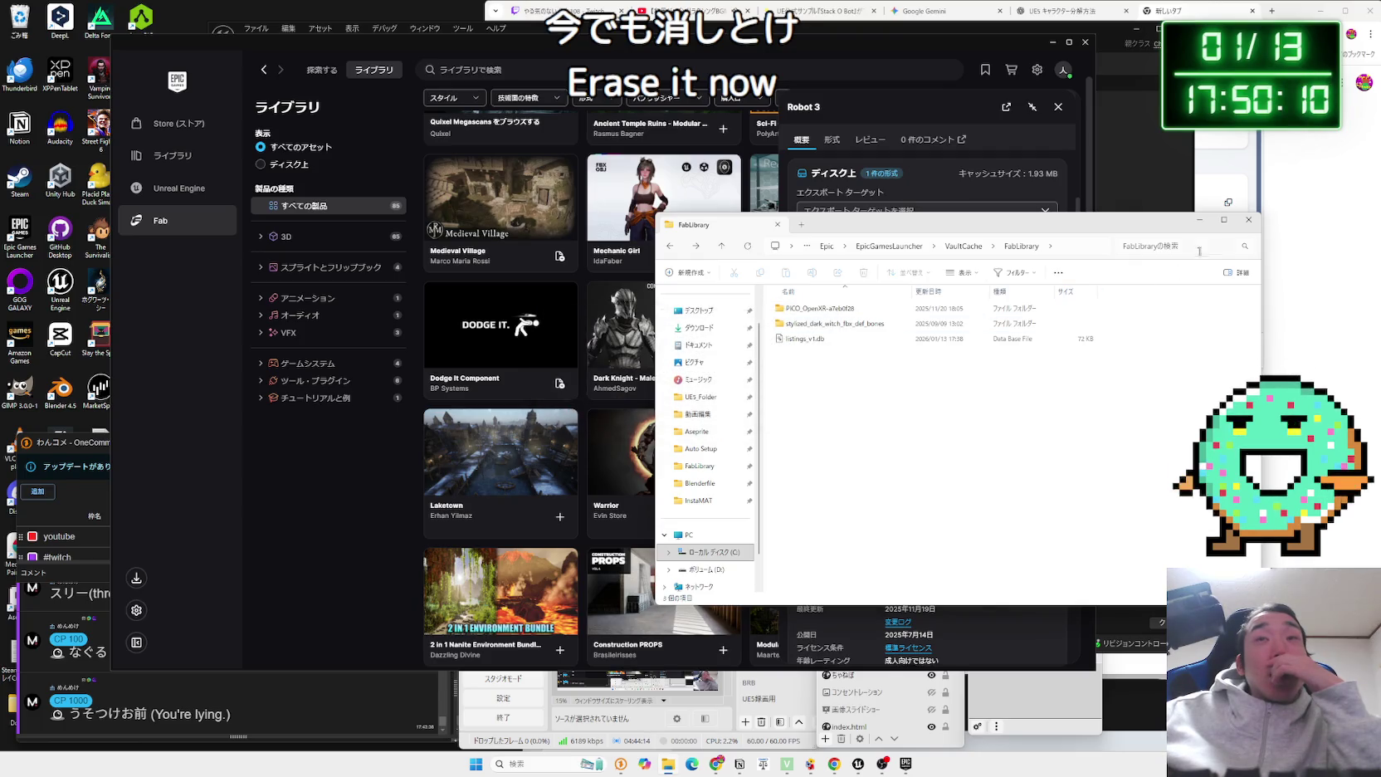
click(1250, 223)
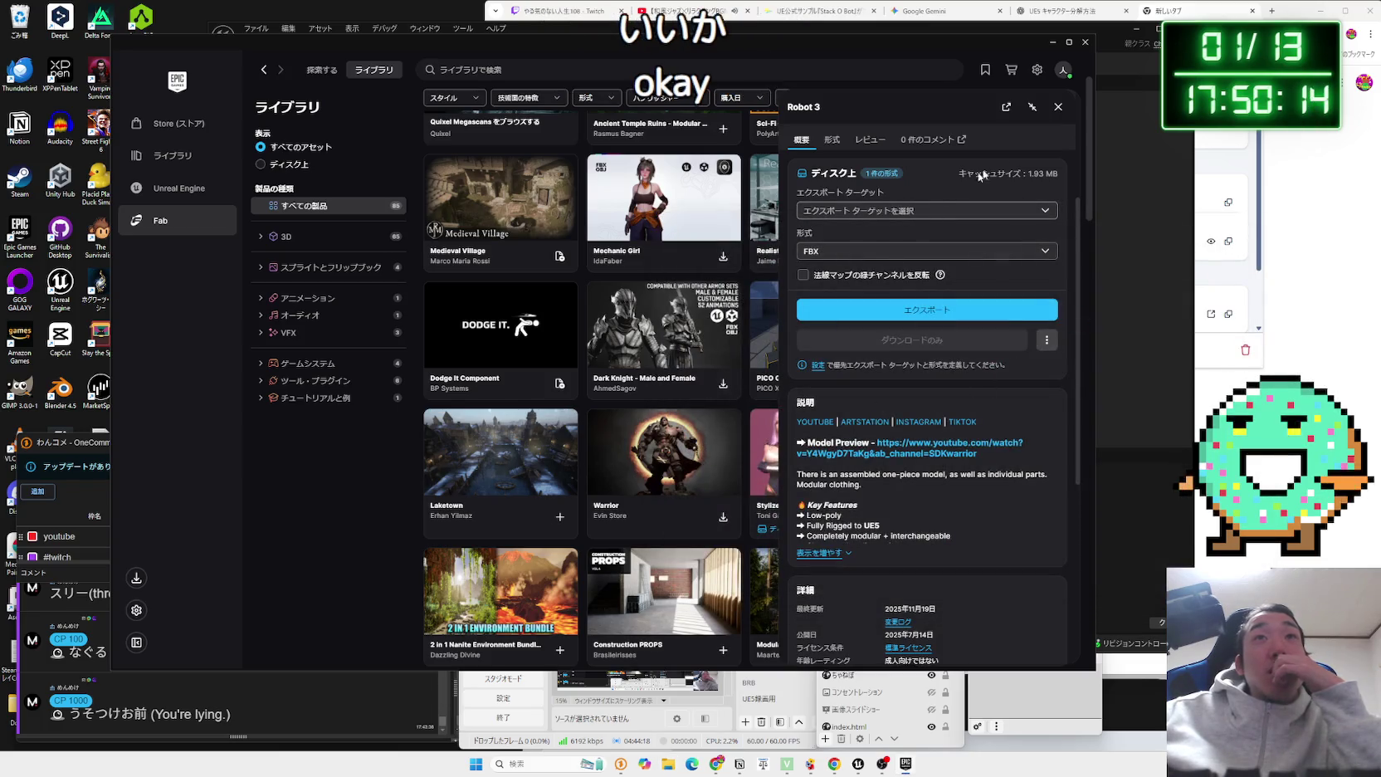
click(1059, 107)
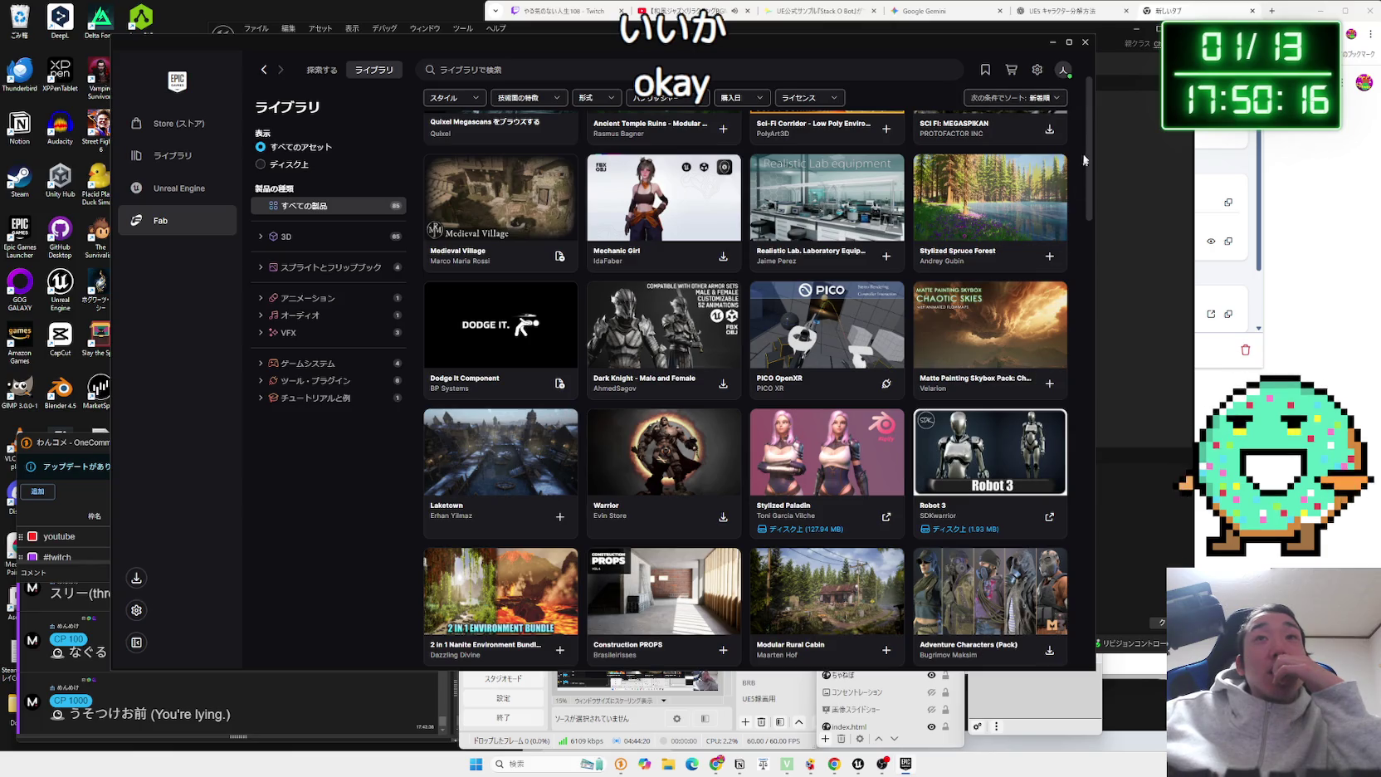
Close the launcher, move the Unreal window top-left, and preview SKM_Robot3_Full.
click(1084, 43)
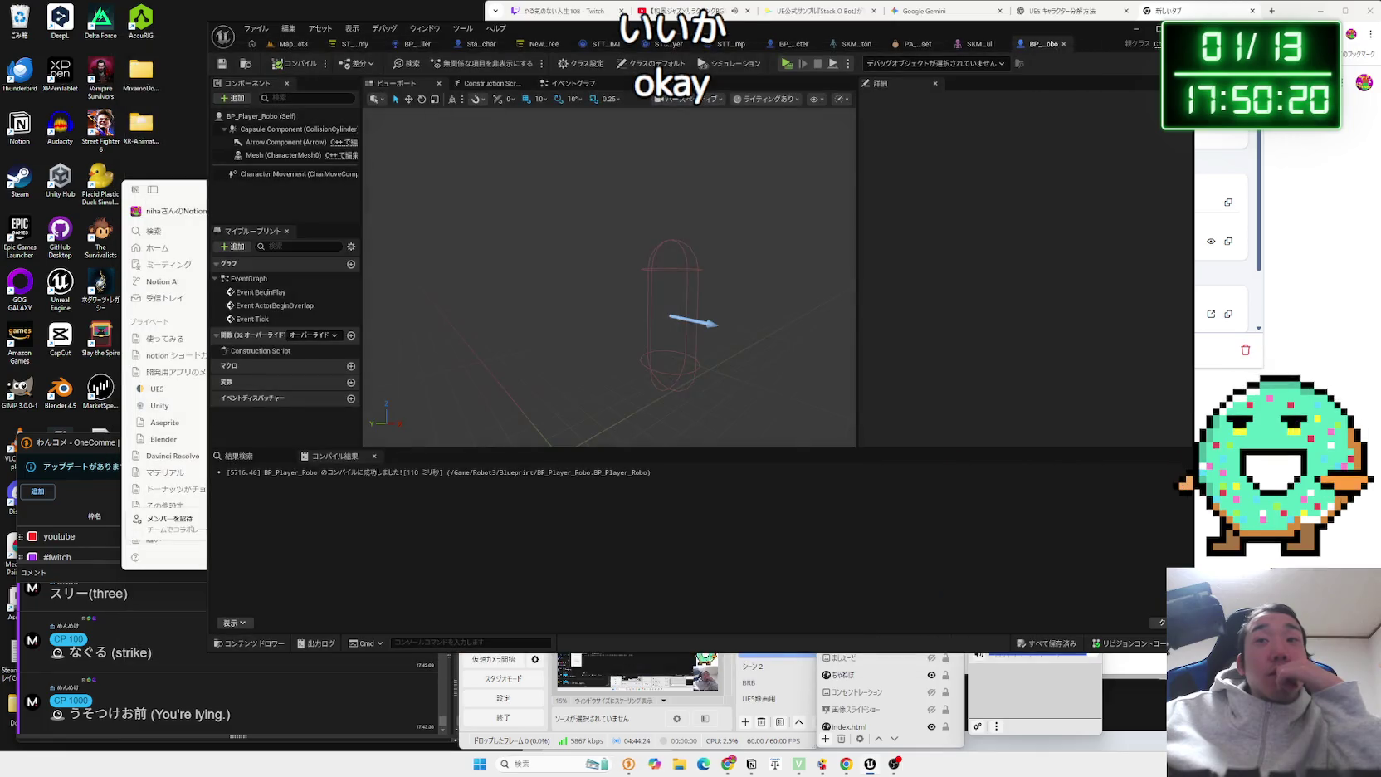
mouse_move(595, 37)
mouse_down()
mouse_move(704, 111)
mouse_move(549, 38)
mouse_up()
mouse_move(963, 34)
mouse_down()
mouse_move(829, 24)
mouse_move(803, 7)
mouse_up()
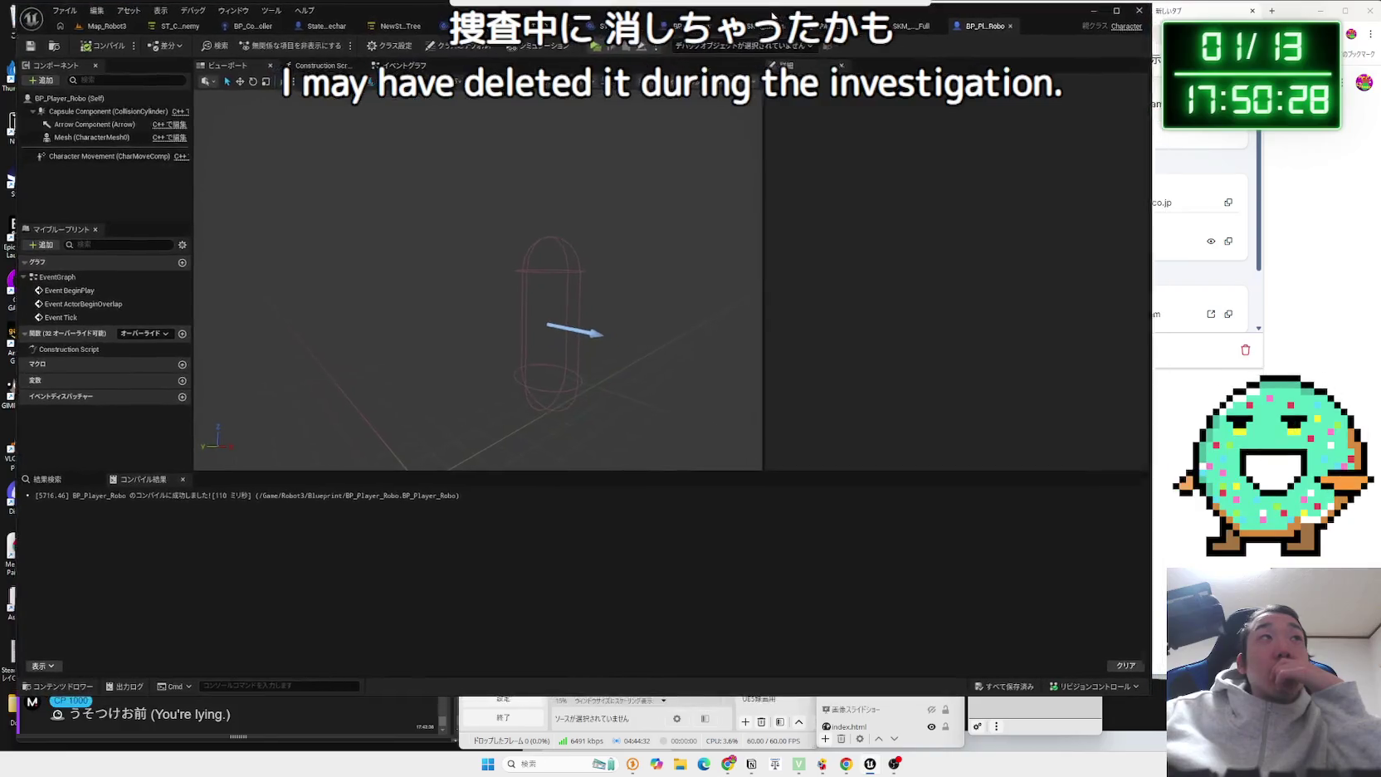
click(955, 28)
mouse_move(625, 326)
mouse_down()
mouse_move(408, 214)
mouse_move(619, 342)
mouse_up()
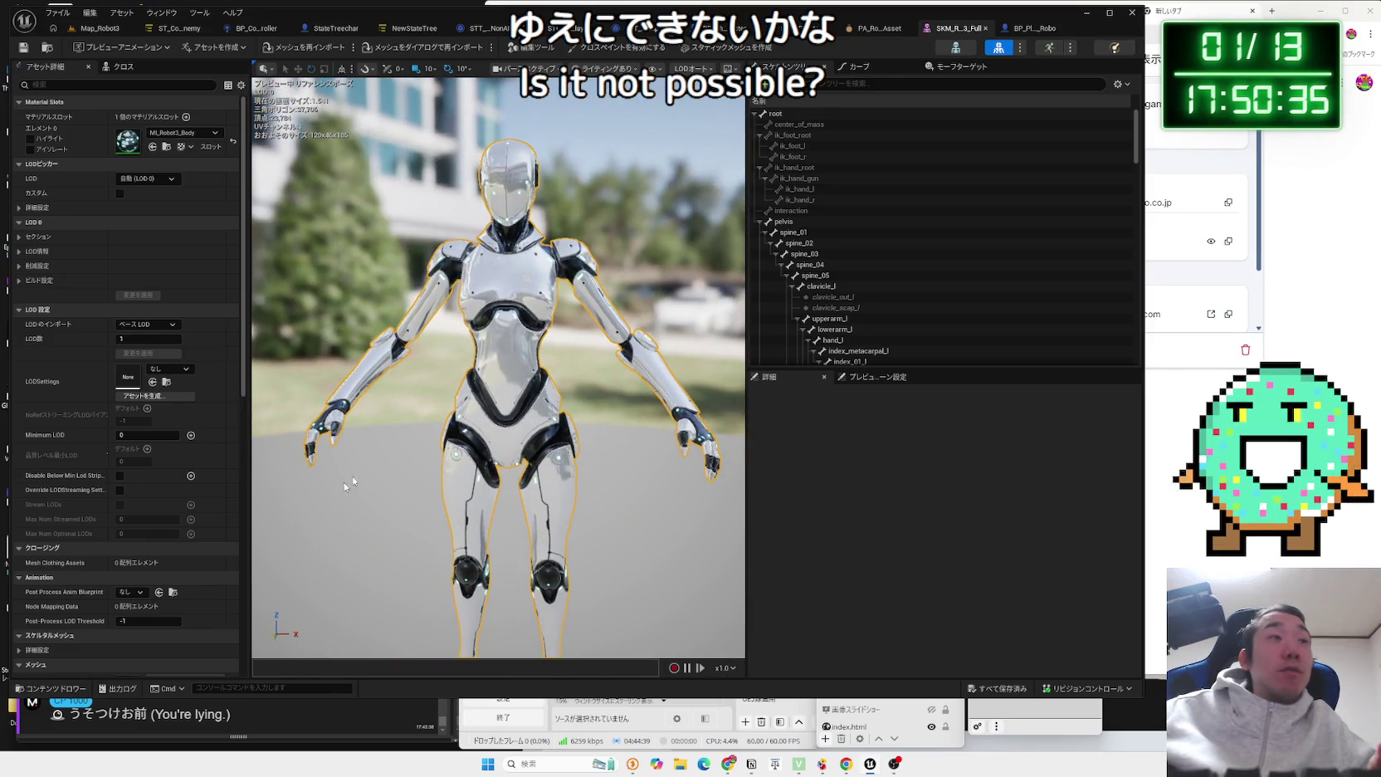
Enter mesh editing mode on SKM_Robot3_Full and try the Edit Skeleton tool.
click(553, 48)
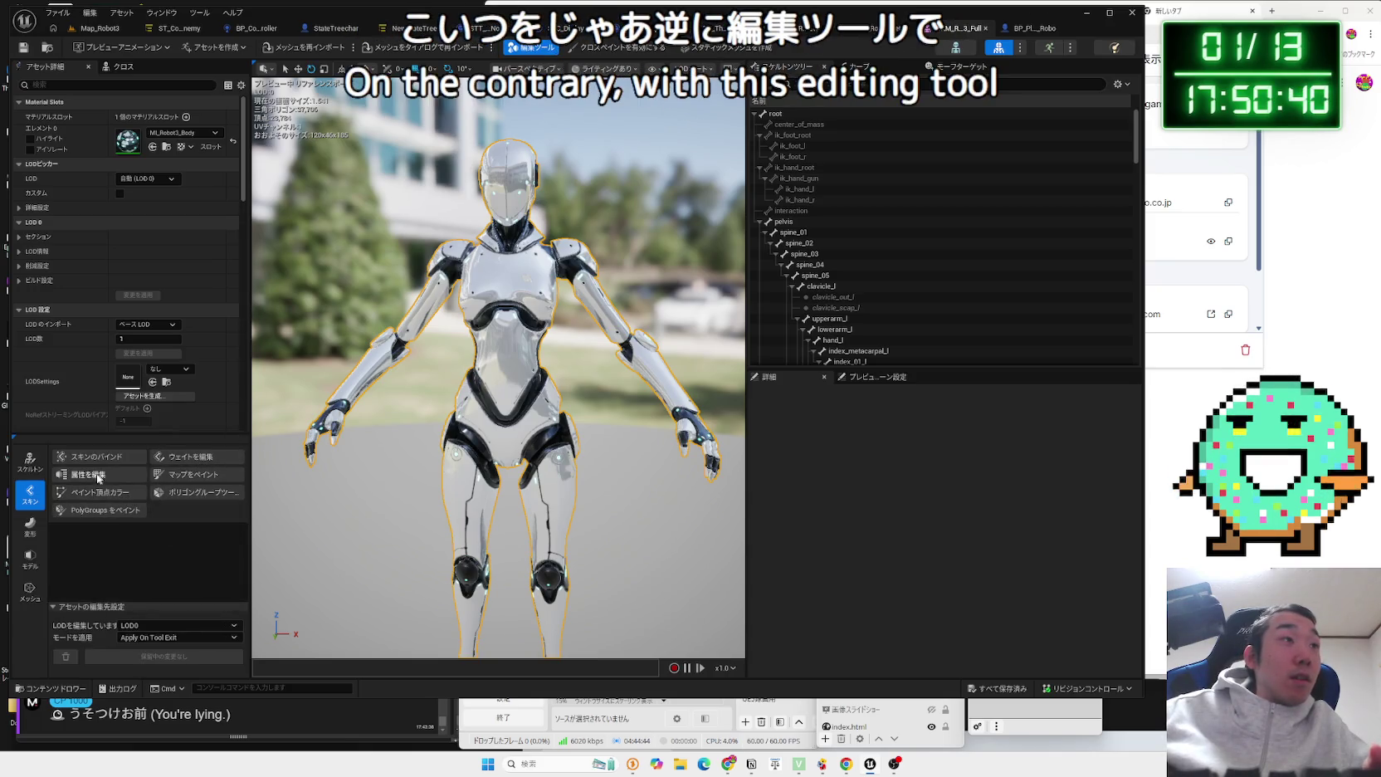
click(36, 469)
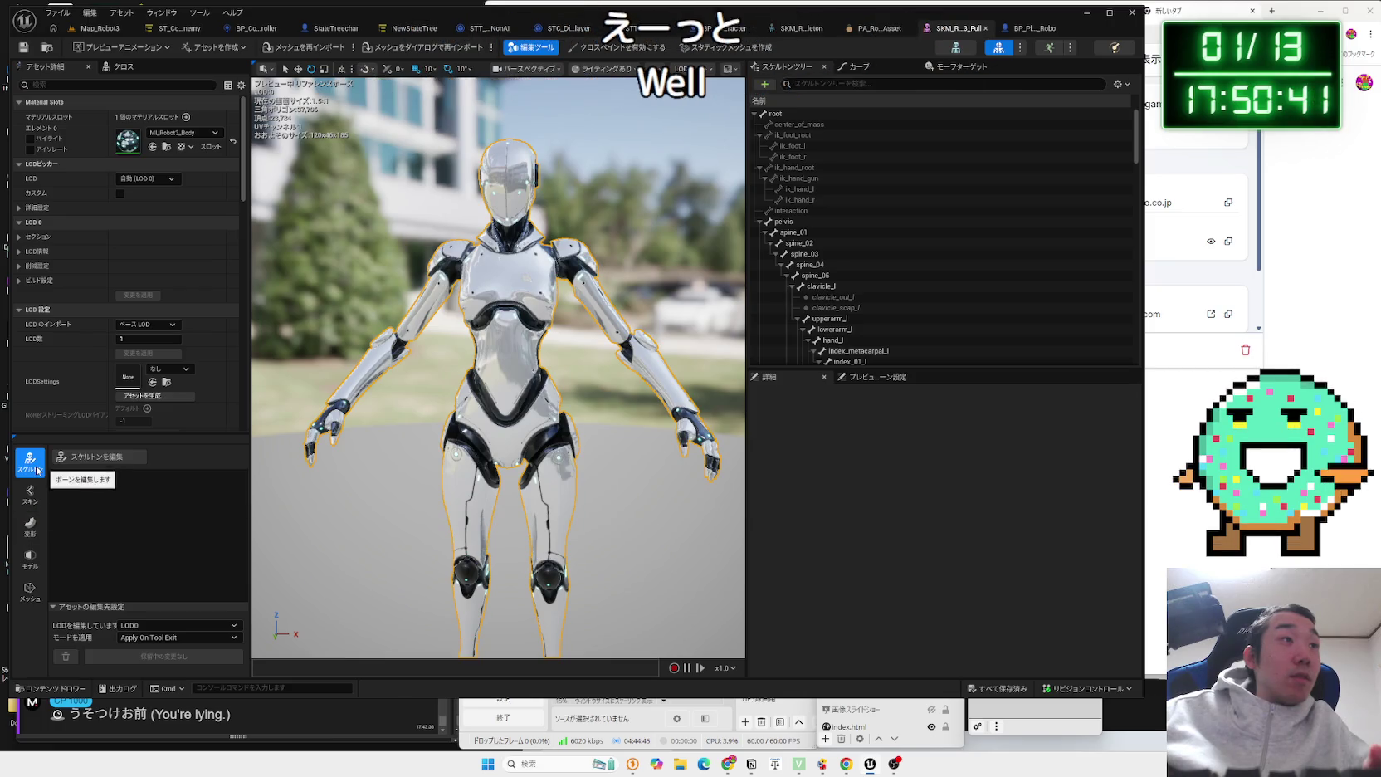
click(91, 462)
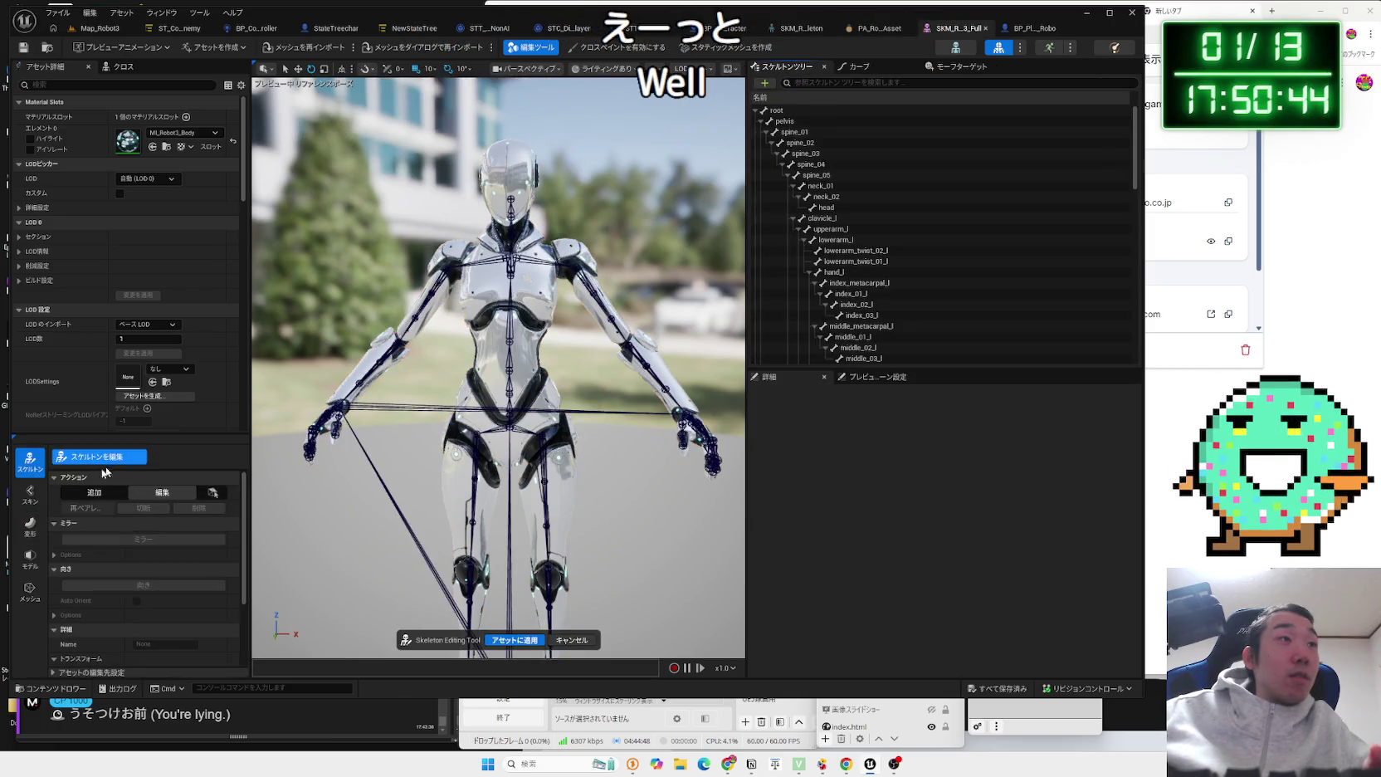
Try Vertex Sculpt from the Deform tools, then exit it leaving the robot unchanged.
click(38, 503)
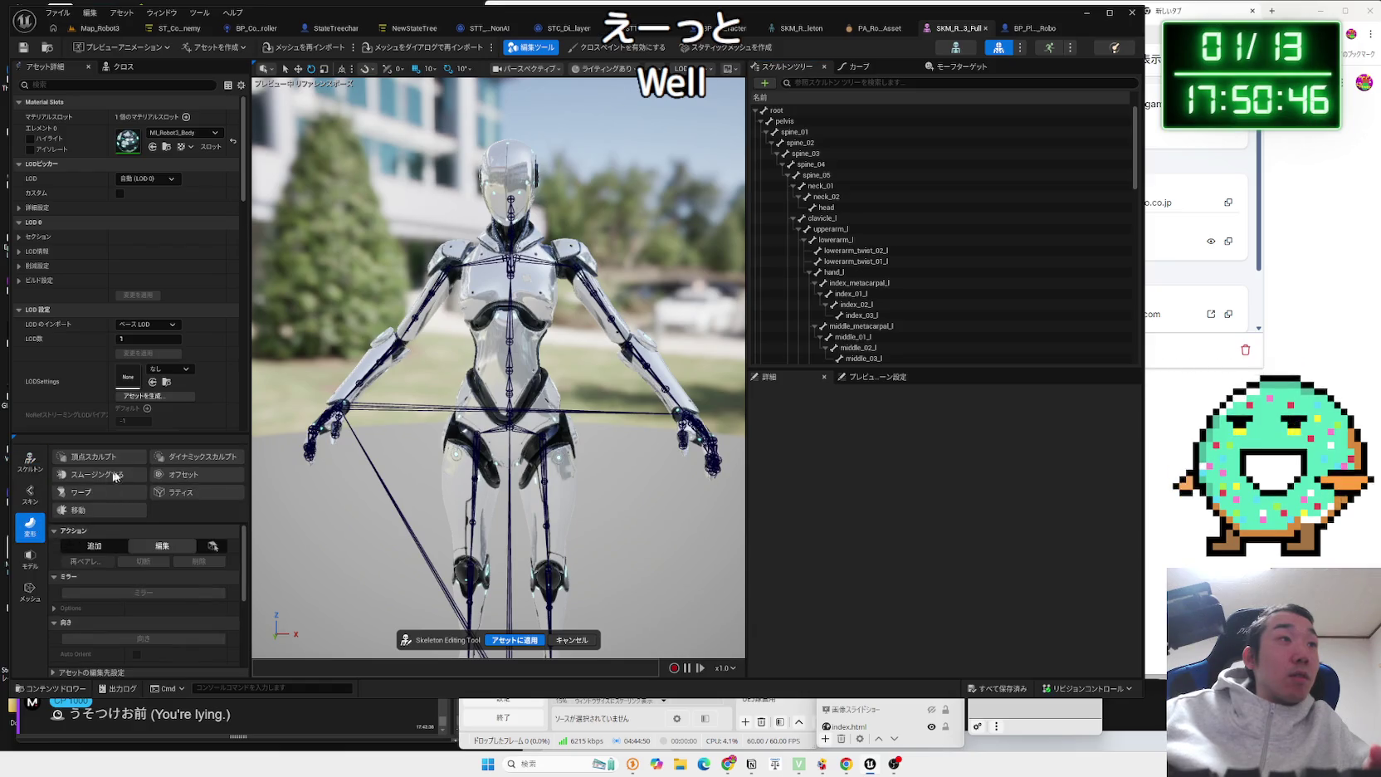
click(40, 566)
click(38, 537)
click(88, 464)
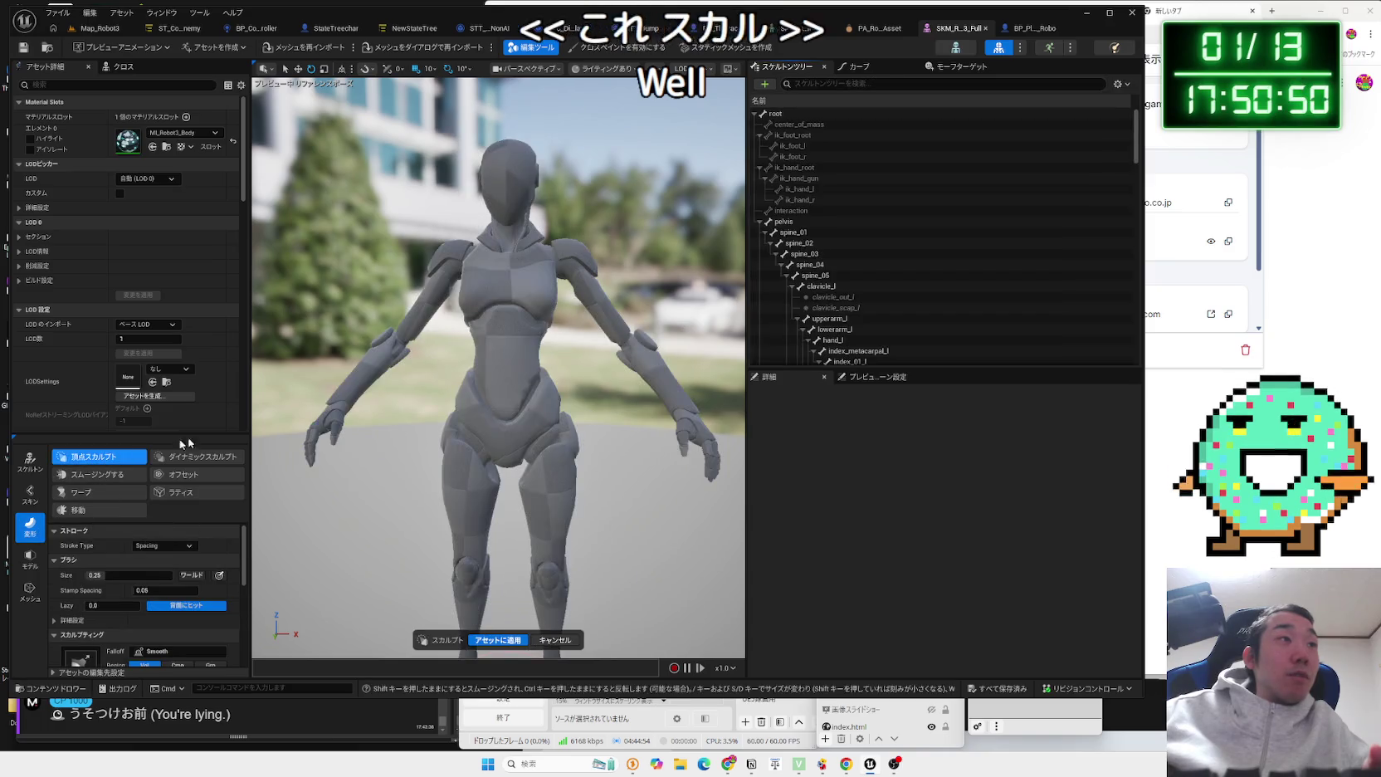
scroll(493, 392, up, 5)
scroll(493, 392, down, 5)
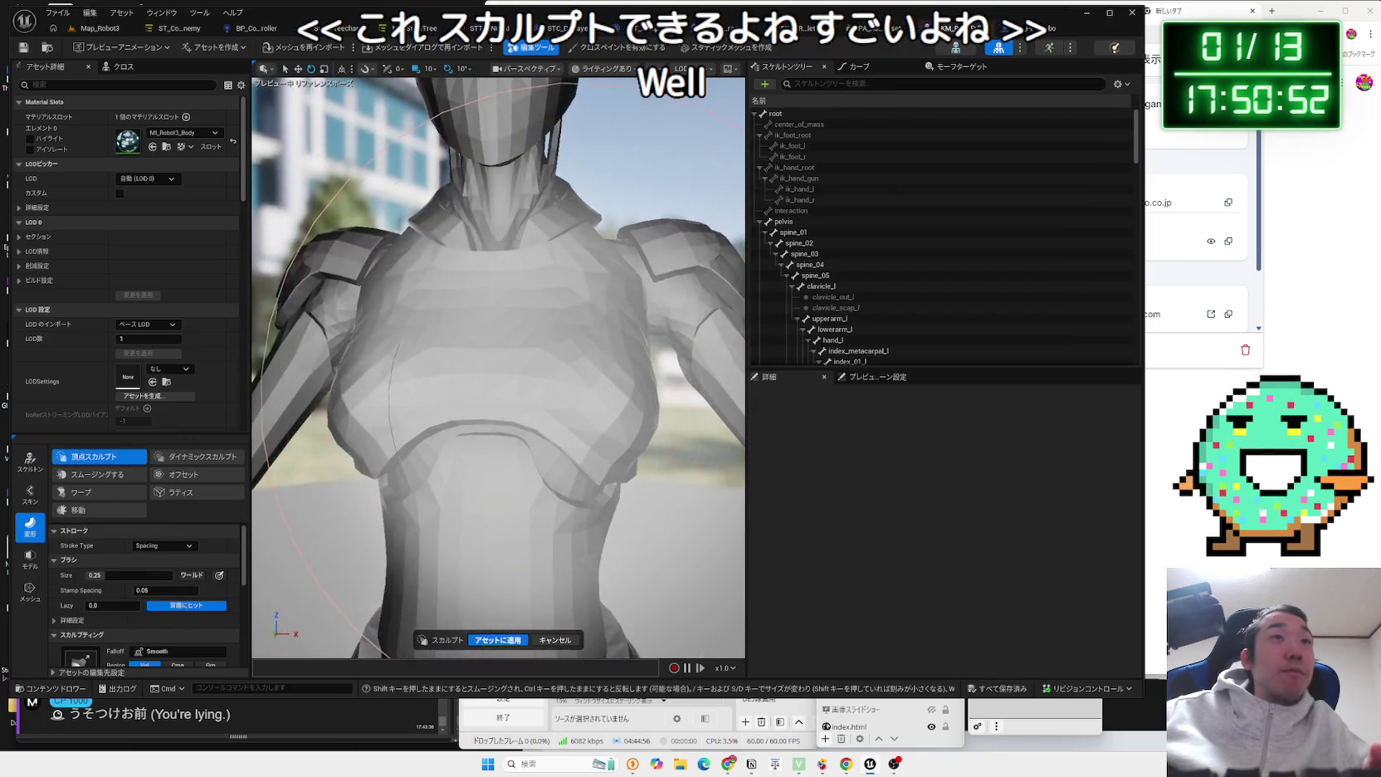
mouse_move(493, 392)
mouse_down()
mouse_move(522, 406)
mouse_move(492, 390)
mouse_move(685, 397)
mouse_move(664, 396)
mouse_up()
scroll(523, 407, up, 2)
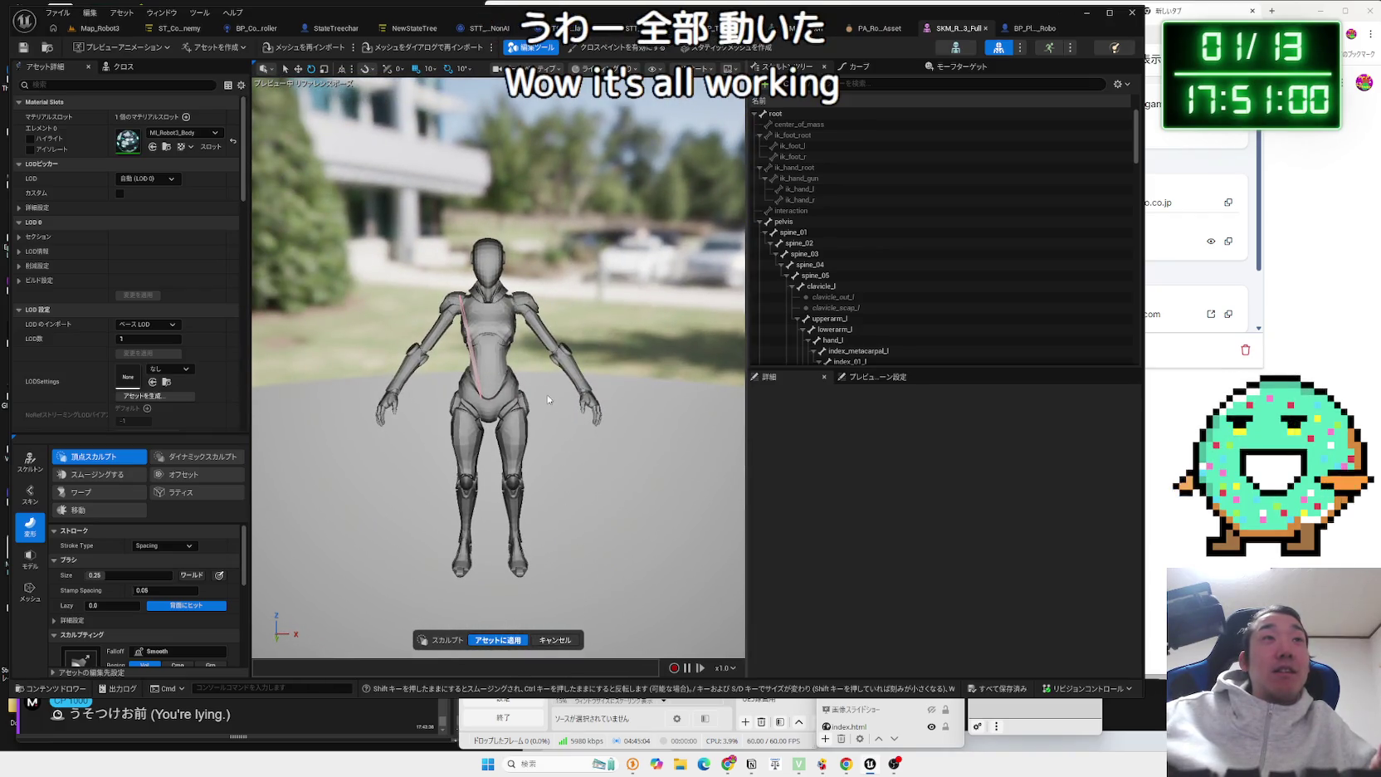
scroll(548, 399, up, 3)
click(559, 640)
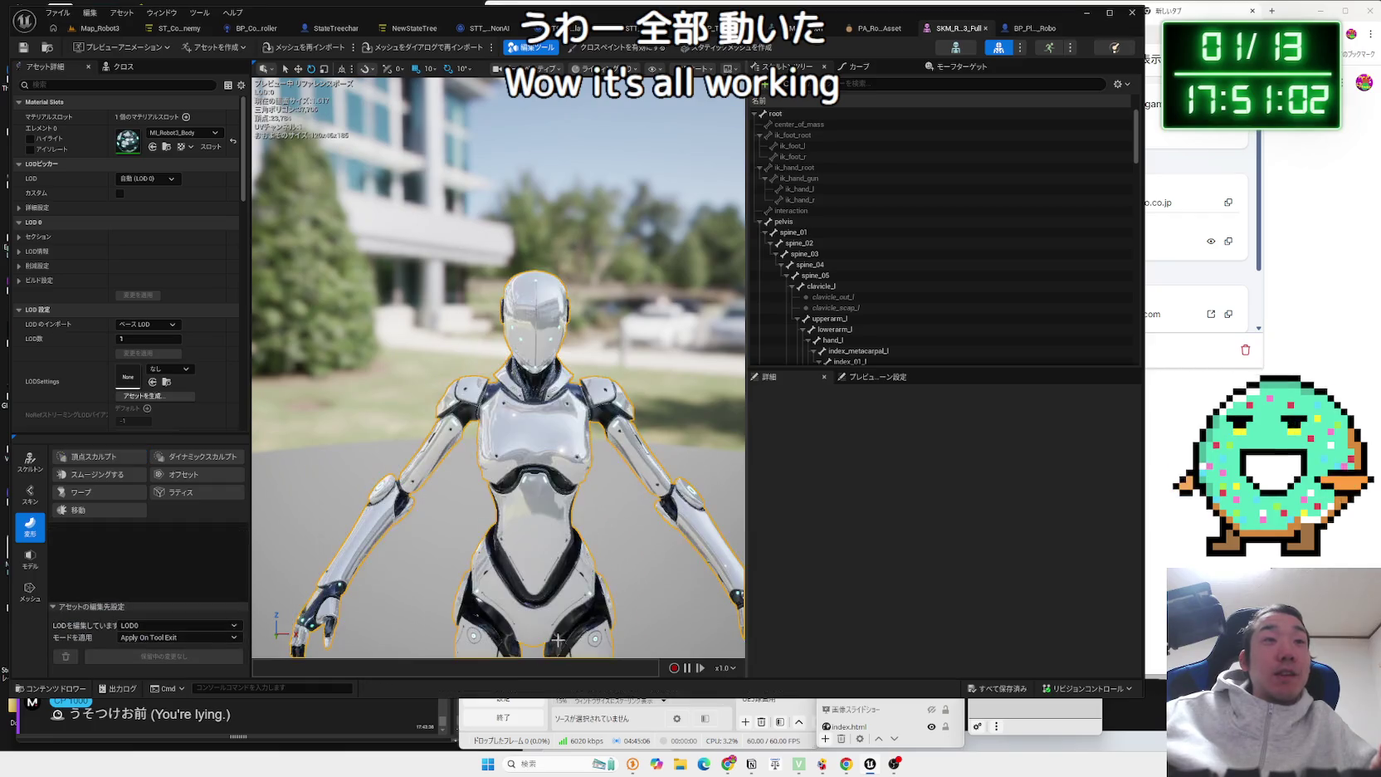
Switch to the Skin tool category and bring the chat comments window forward.
scroll(558, 640, up, 5)
scroll(559, 640, up, 3)
scroll(559, 640, down, 8)
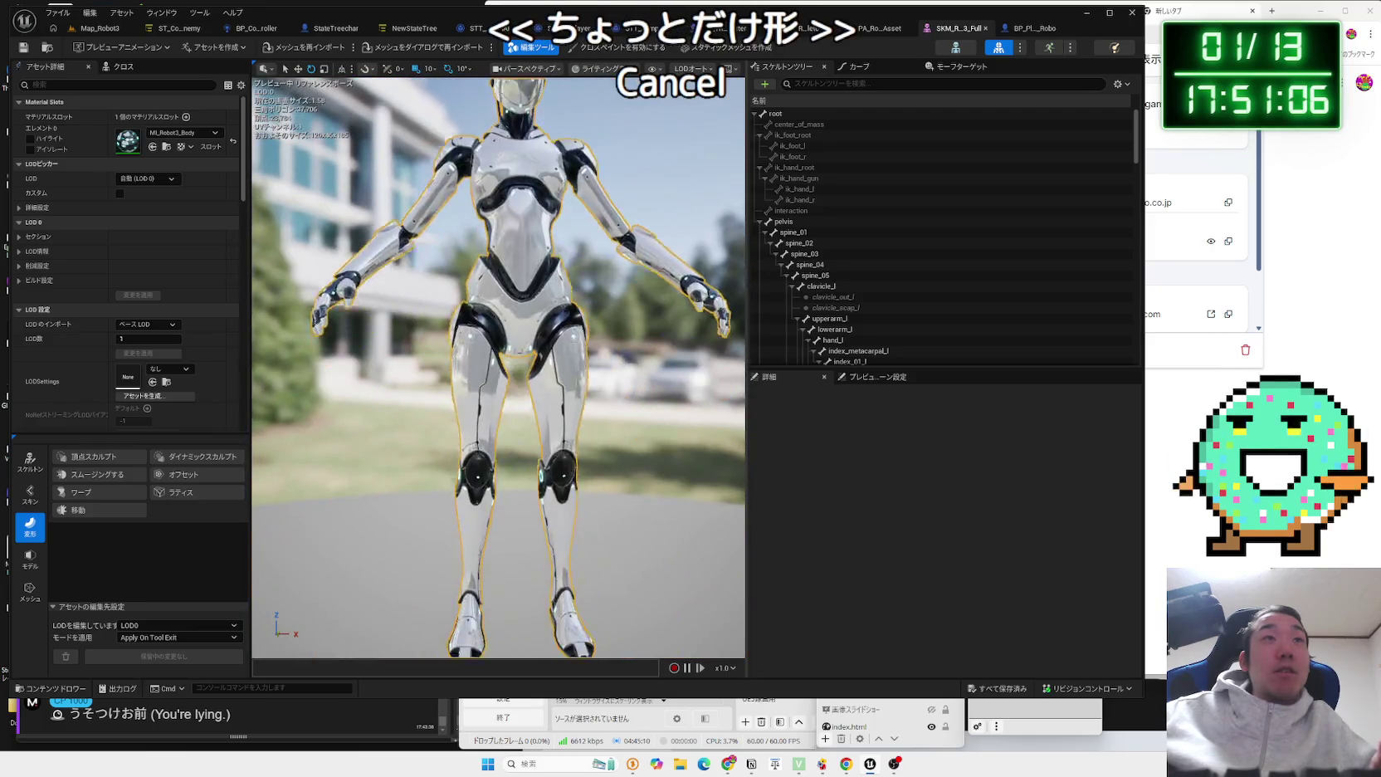
mouse_move(558, 640)
mouse_down()
mouse_move(664, 606)
mouse_move(618, 448)
mouse_up()
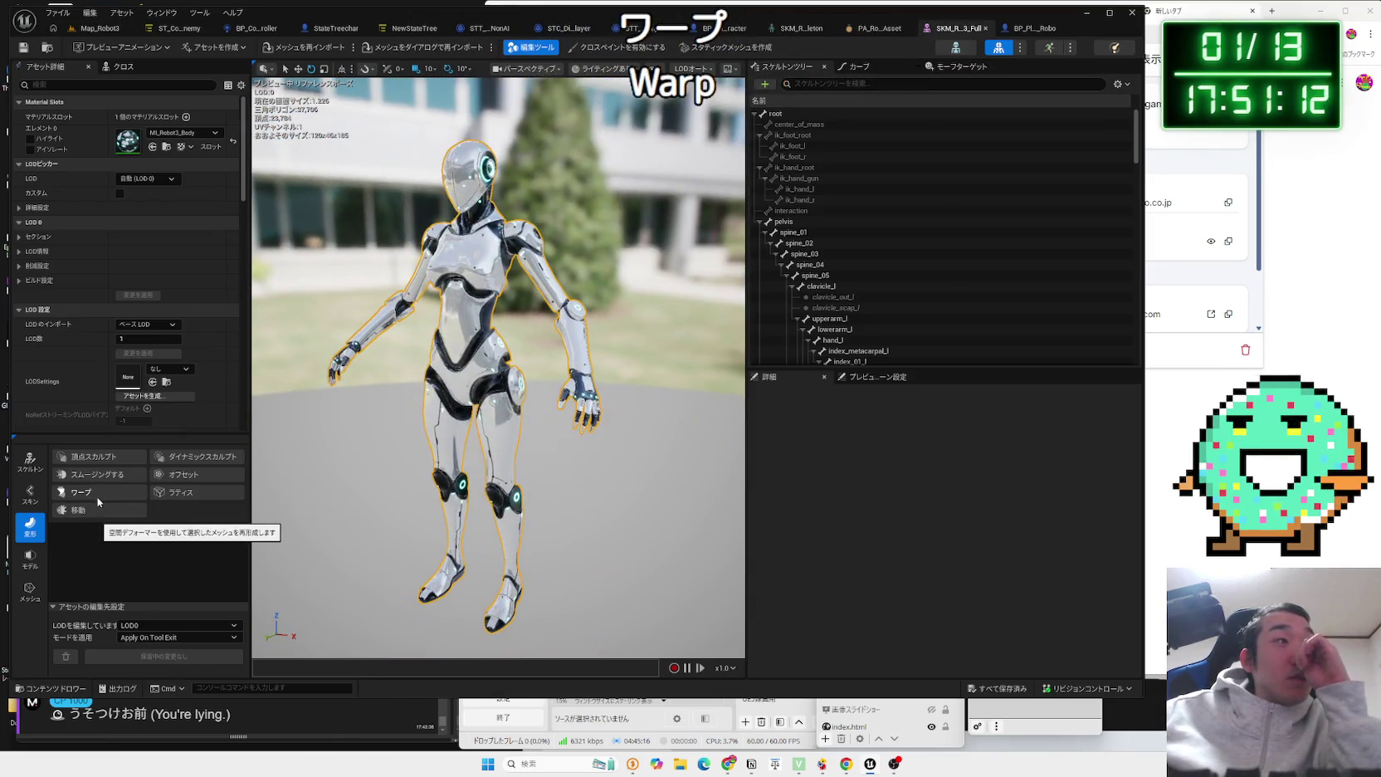
click(30, 495)
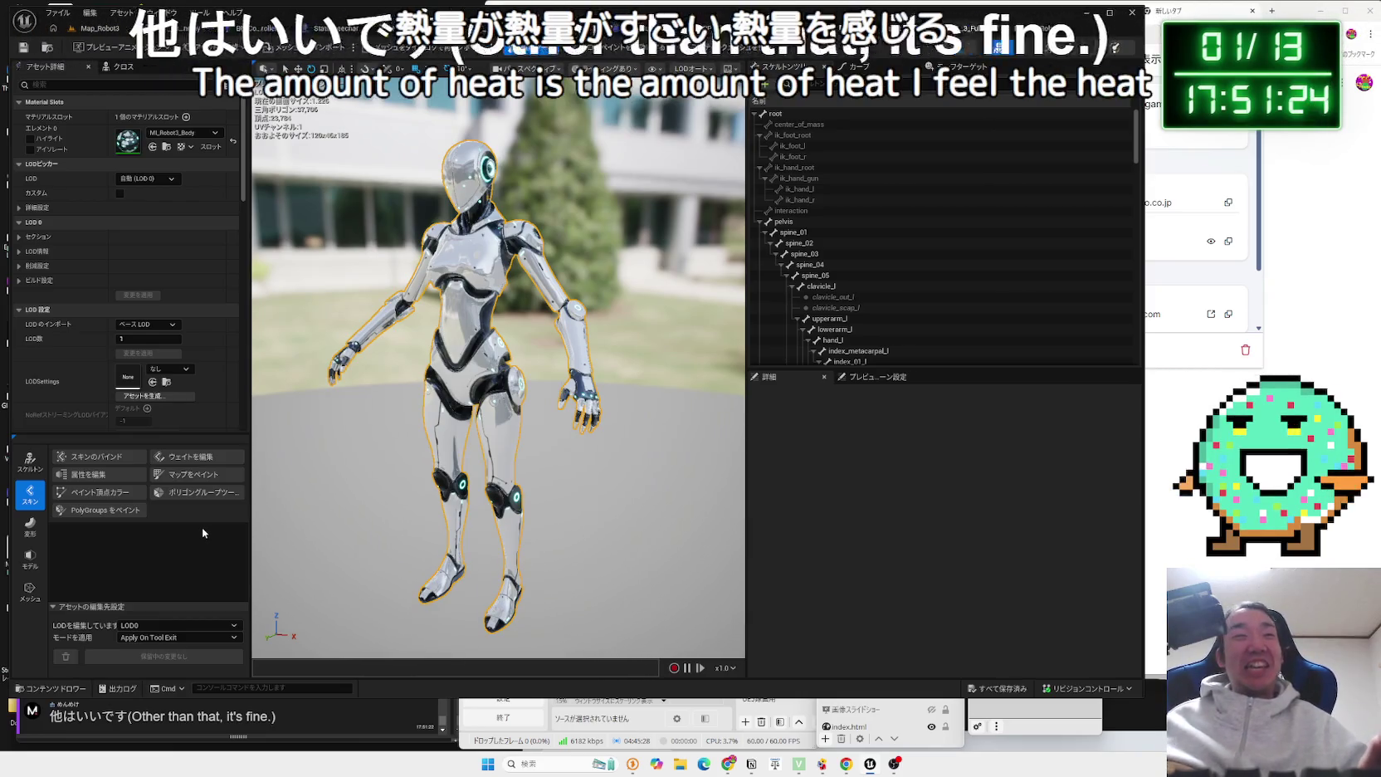
click(301, 725)
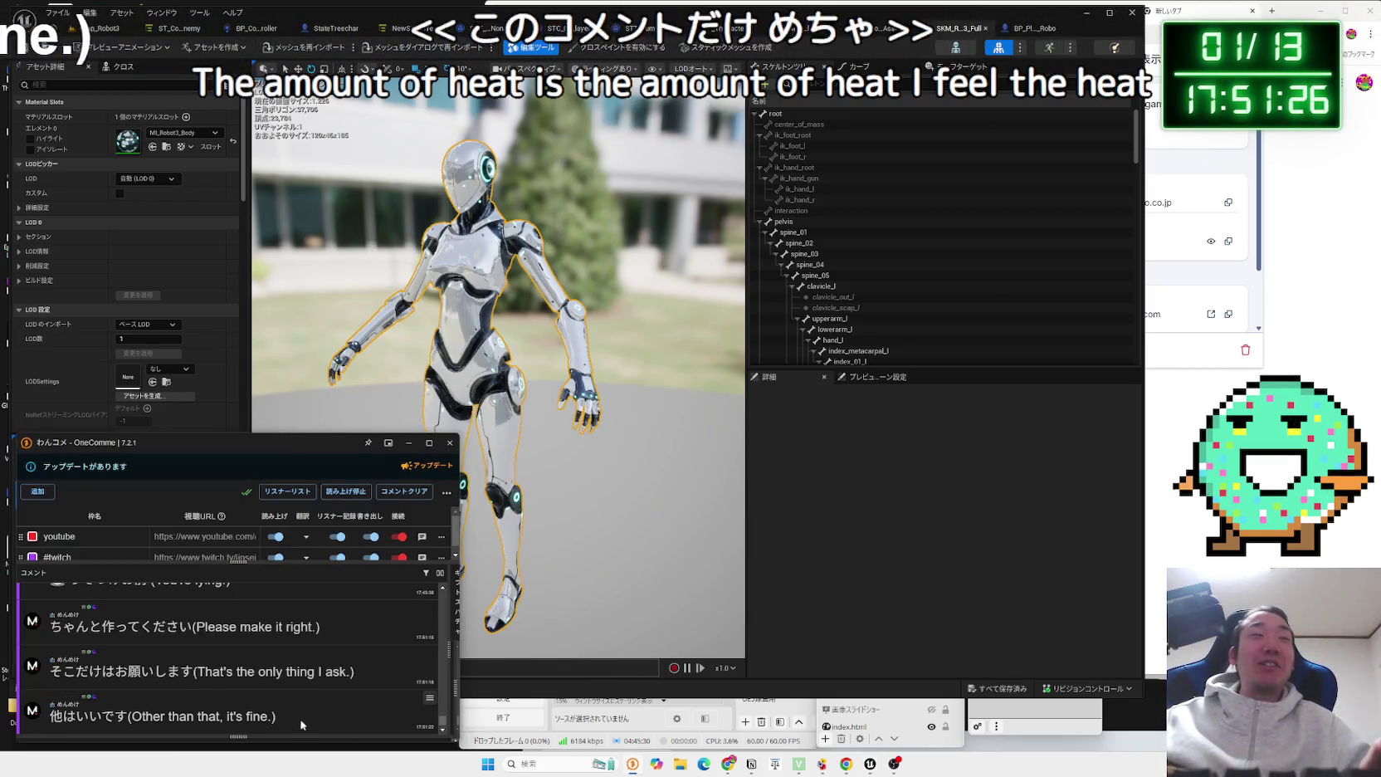
scroll(301, 725, up, 1)
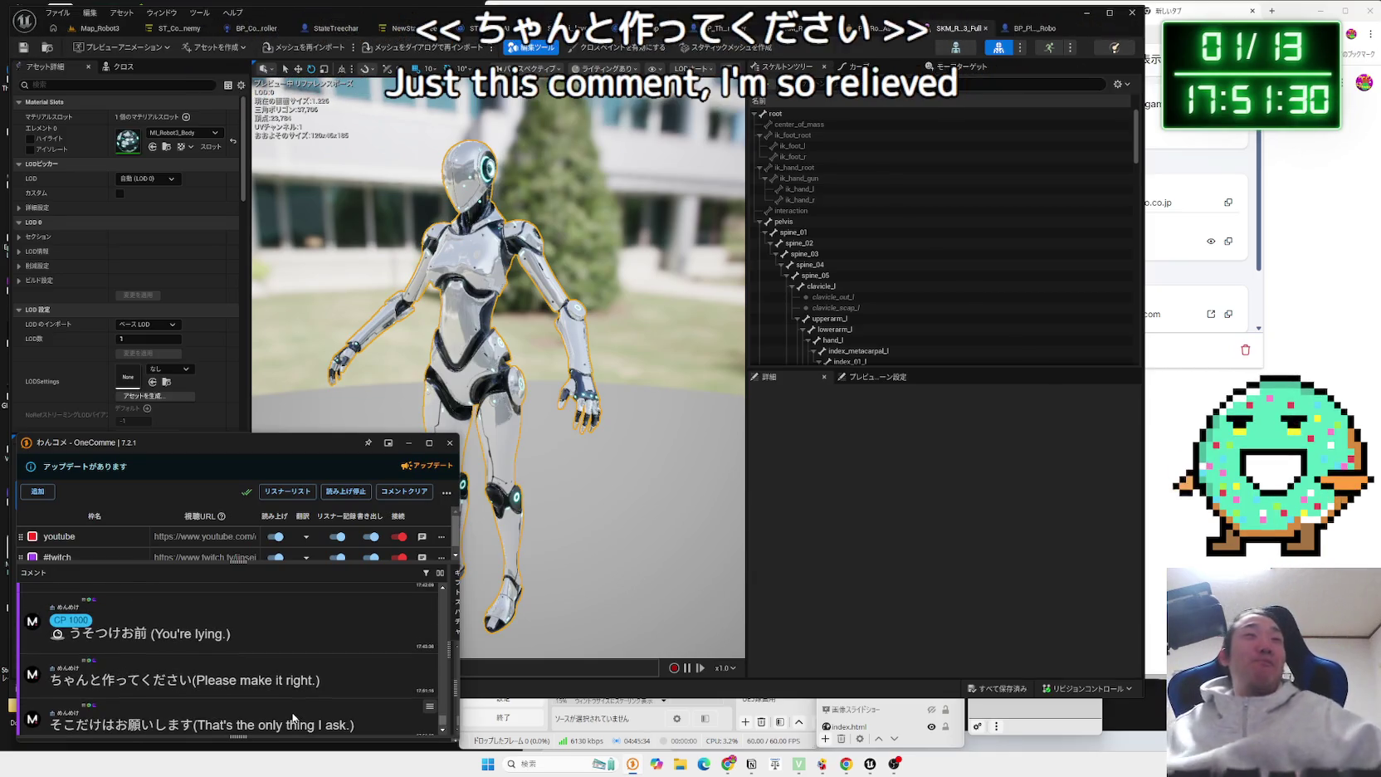
click(587, 492)
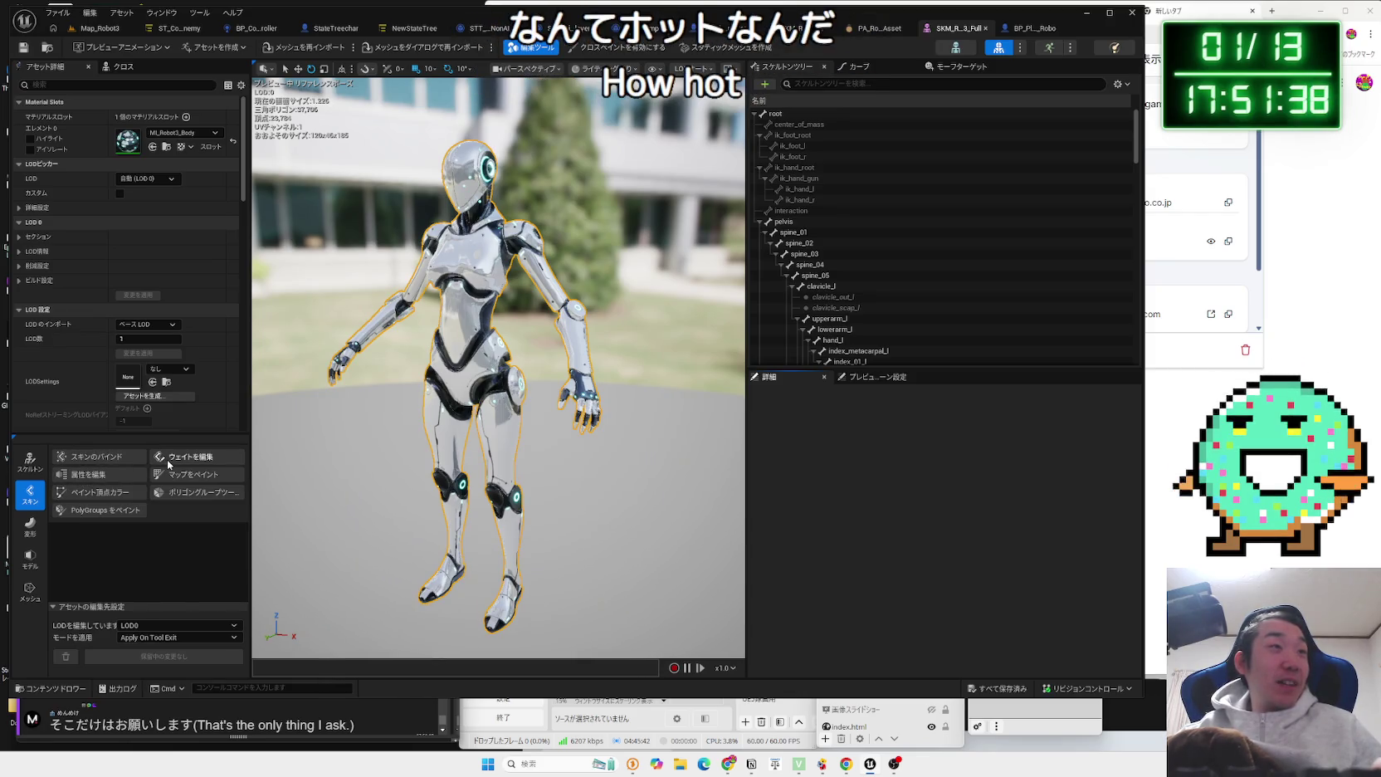
Start the Displace tool from the Deform category, set to Perlin Noise at intensity 10.0.
click(34, 593)
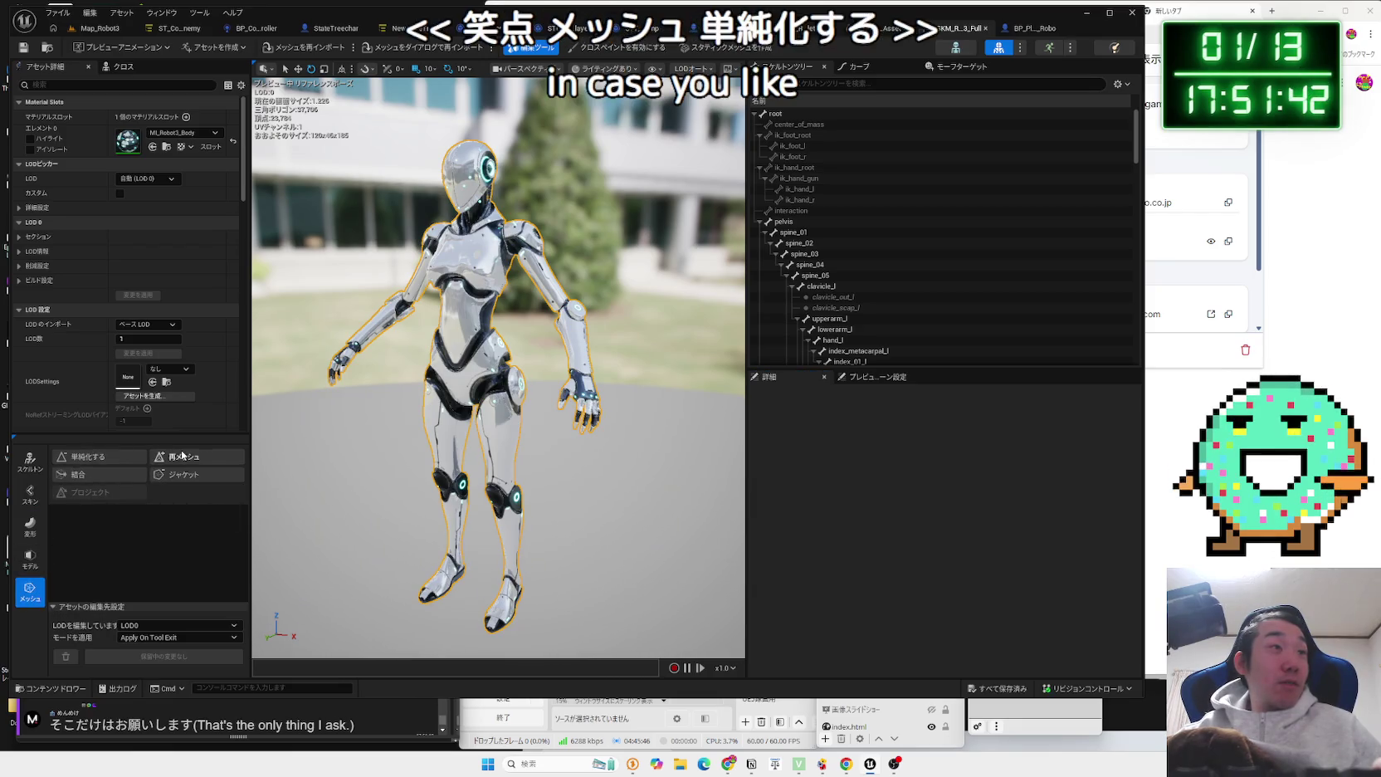
click(33, 496)
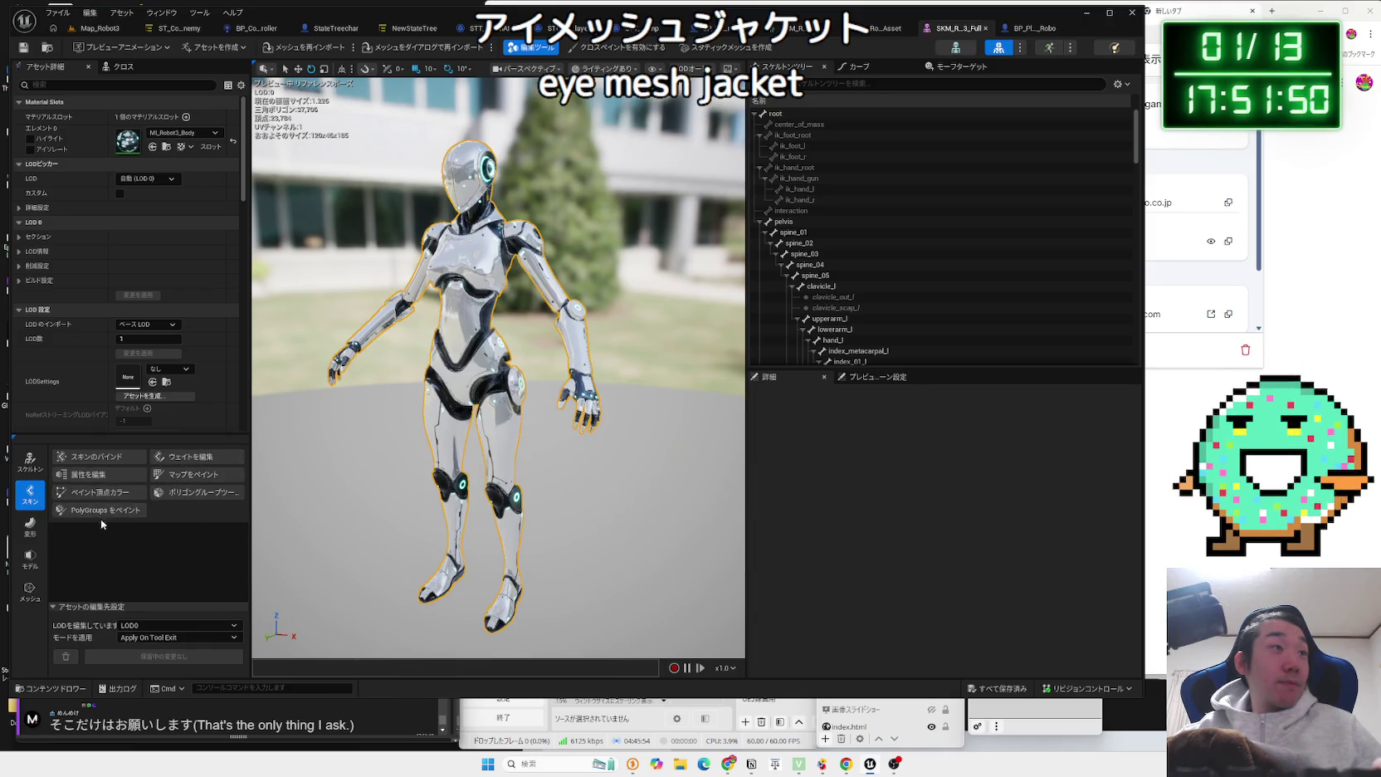
click(35, 535)
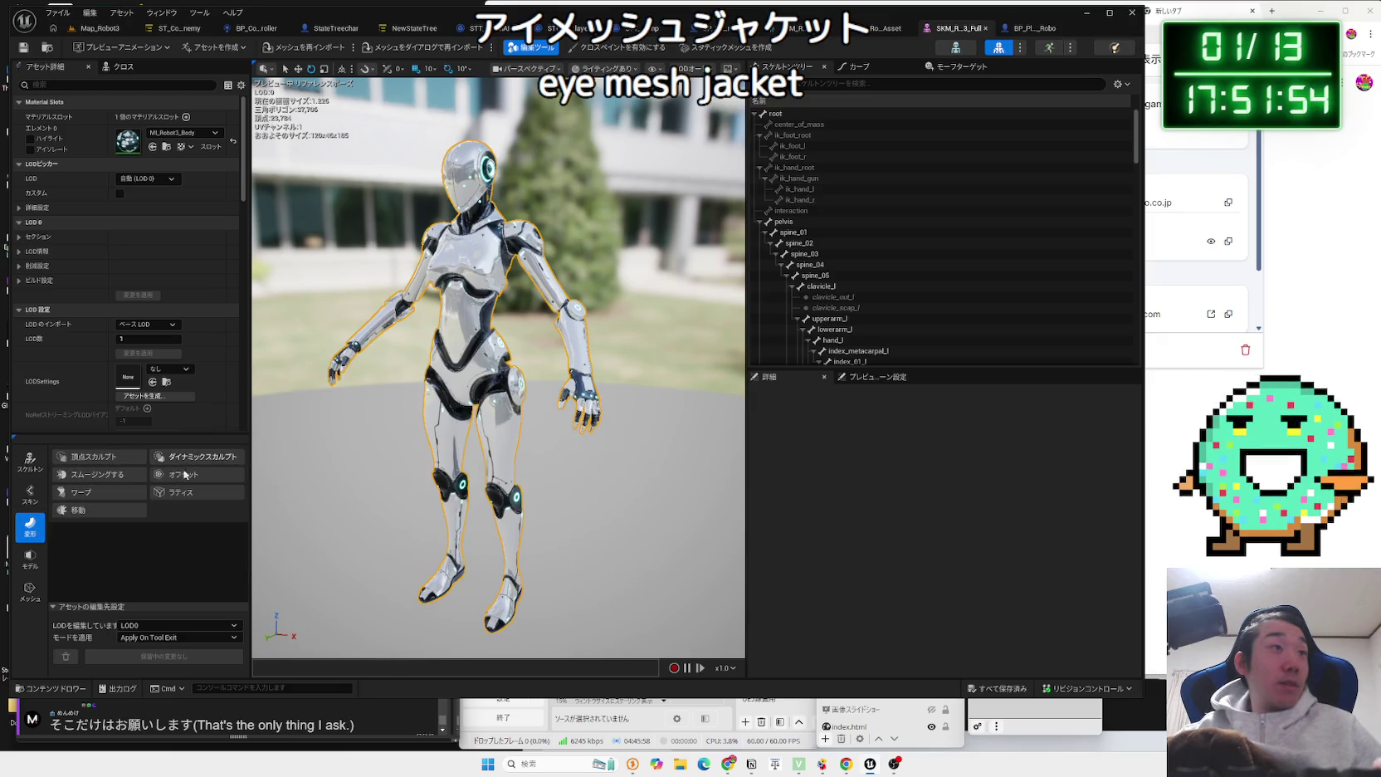
click(98, 513)
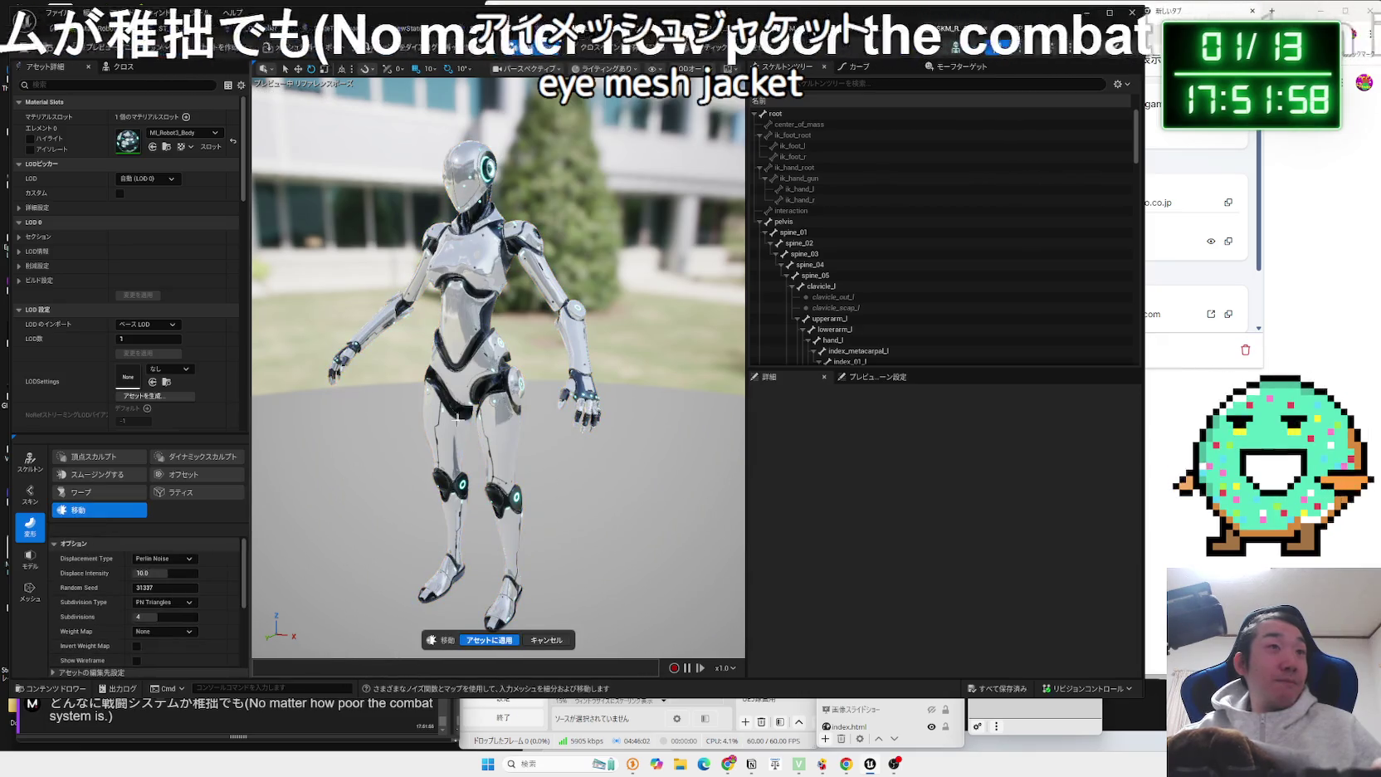
Cancel the noise displacement so the robot returns to its original shape.
drag(498, 365, 565, 369)
scroll(498, 365, up, 5)
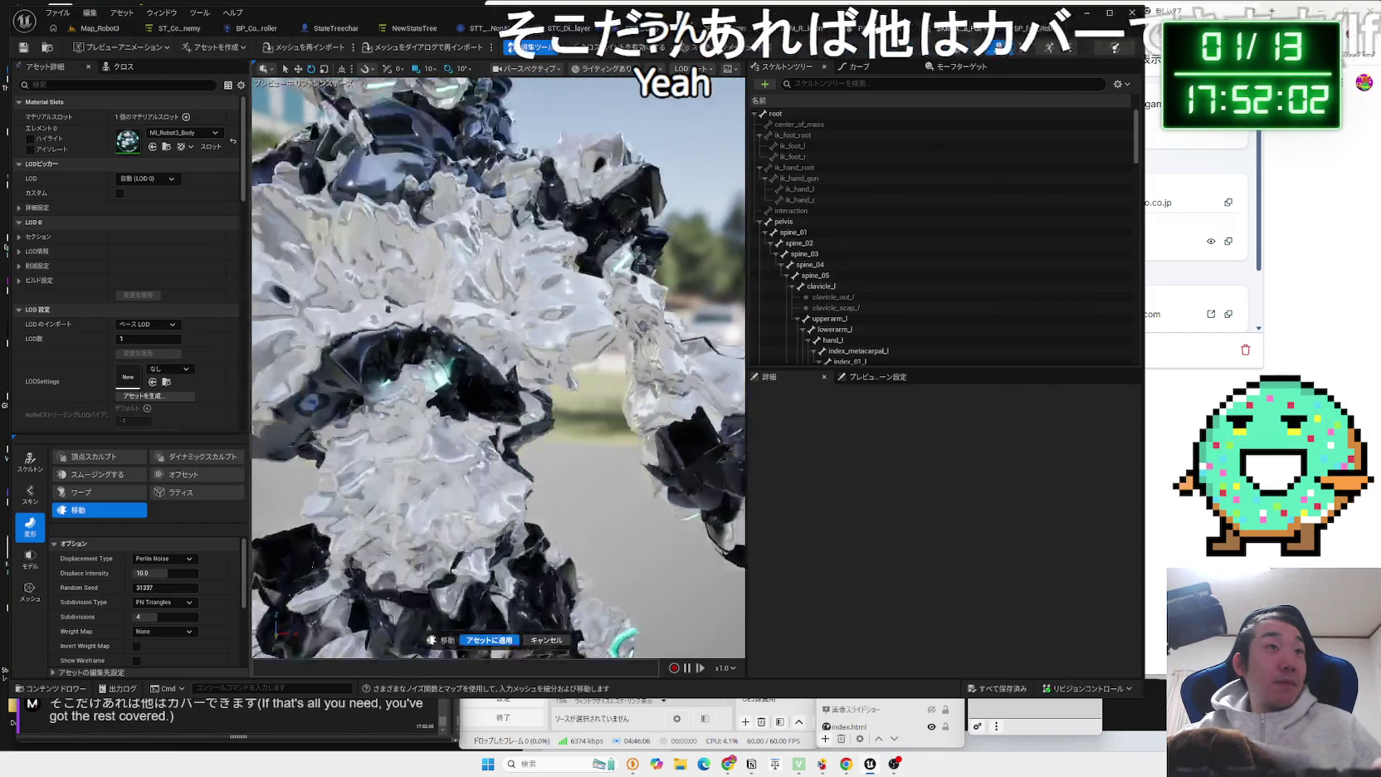
scroll(498, 374, down, 10)
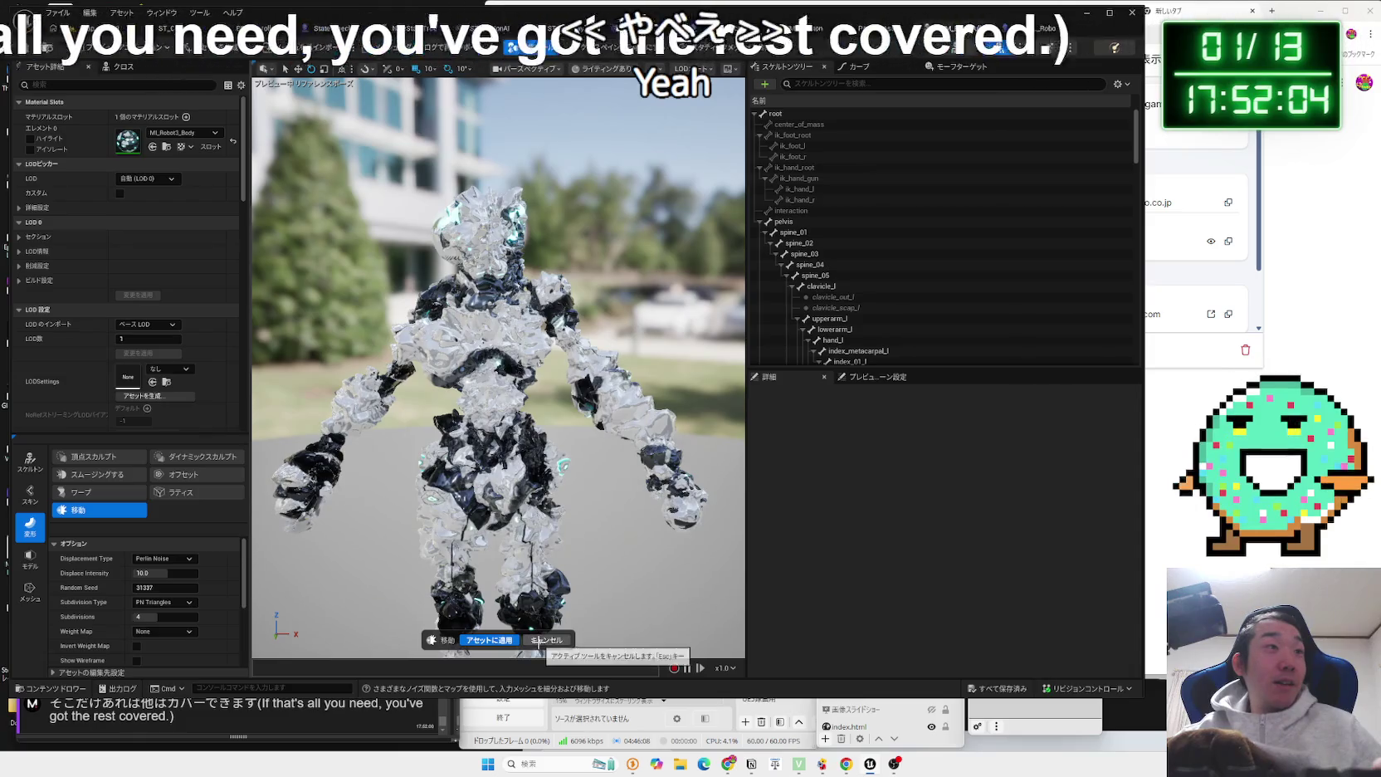
click(540, 640)
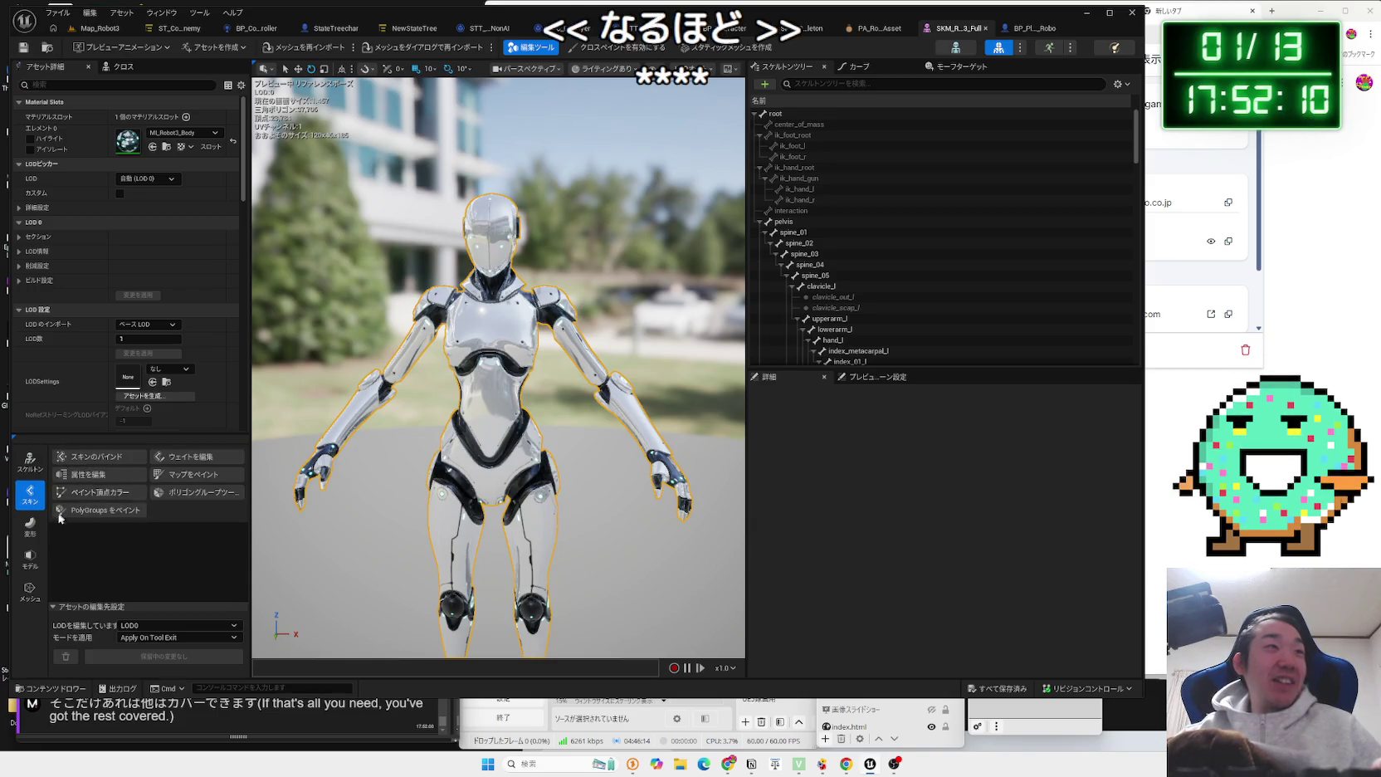
Try a Dynamic Sculpt stroke pushing up the chest, then cancel it.
click(31, 535)
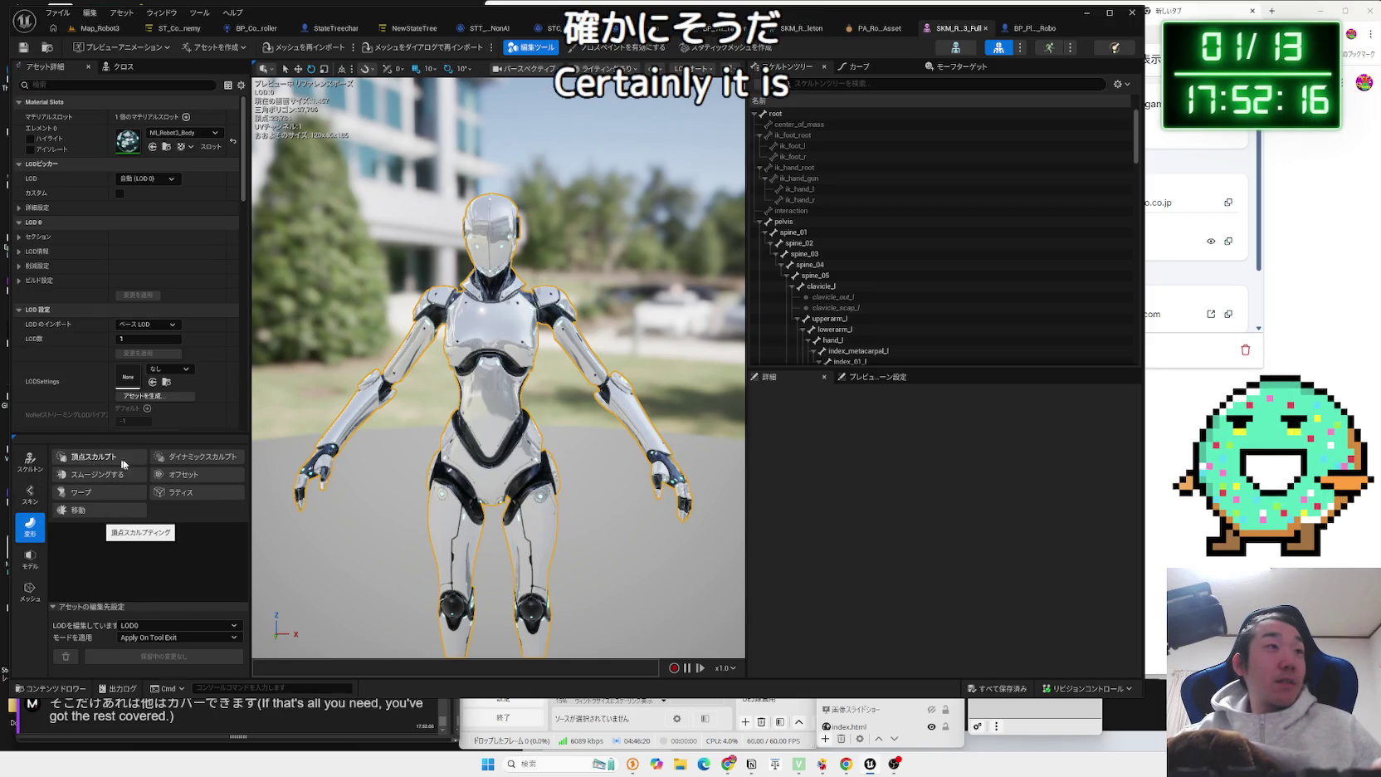
click(189, 458)
mouse_move(478, 401)
mouse_down()
mouse_move(507, 325)
mouse_move(524, 364)
mouse_move(632, 397)
mouse_move(619, 404)
mouse_up()
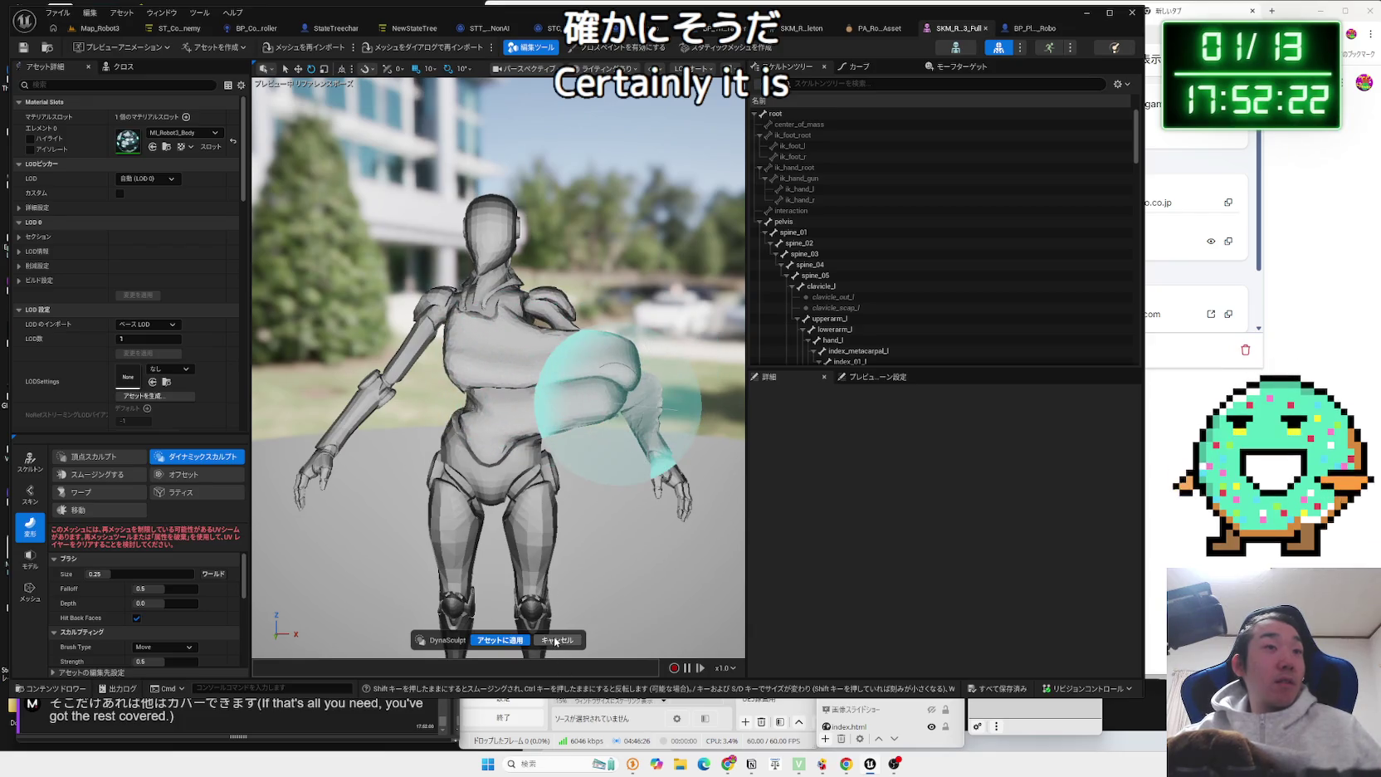
click(555, 641)
scroll(498, 373, up, 5)
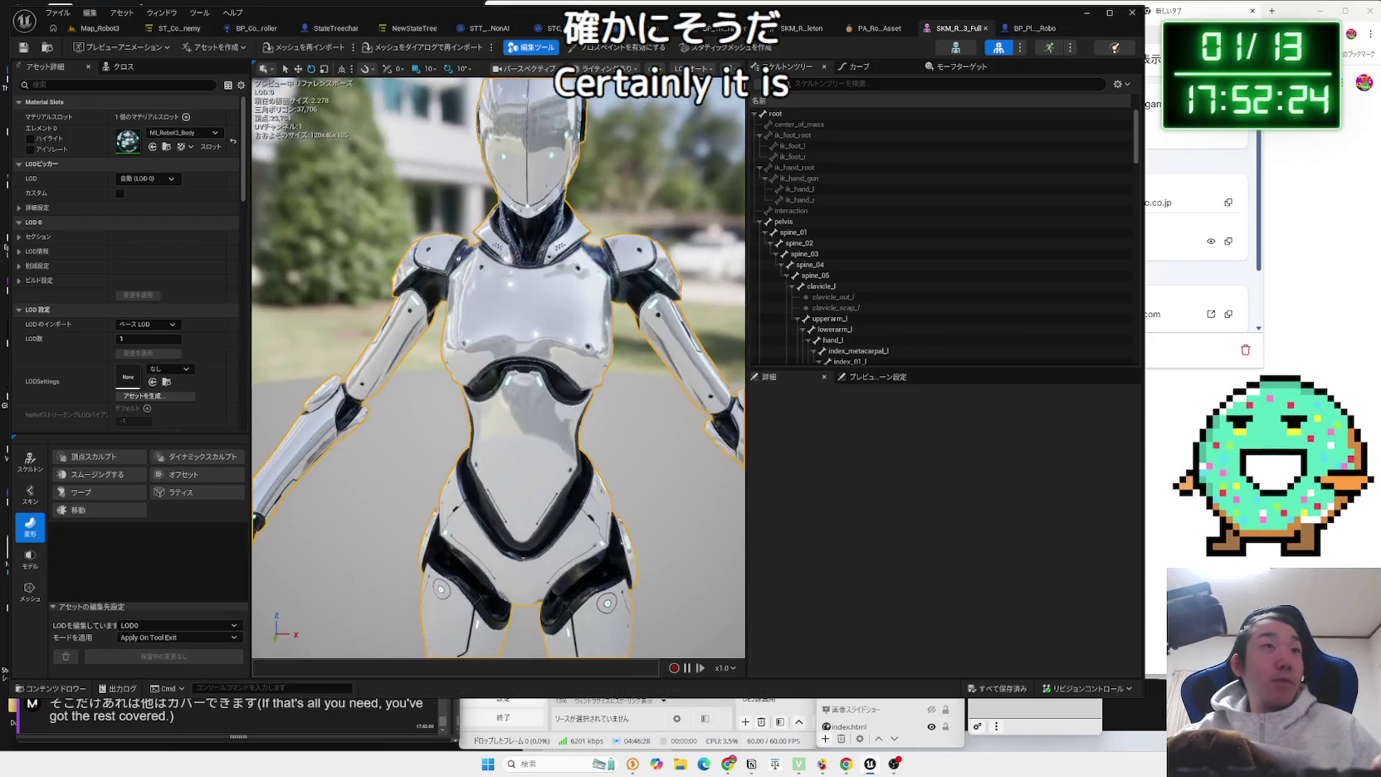
Start the Lattice deform on the robot with X resolution 15 and Z resolution 23.
click(186, 493)
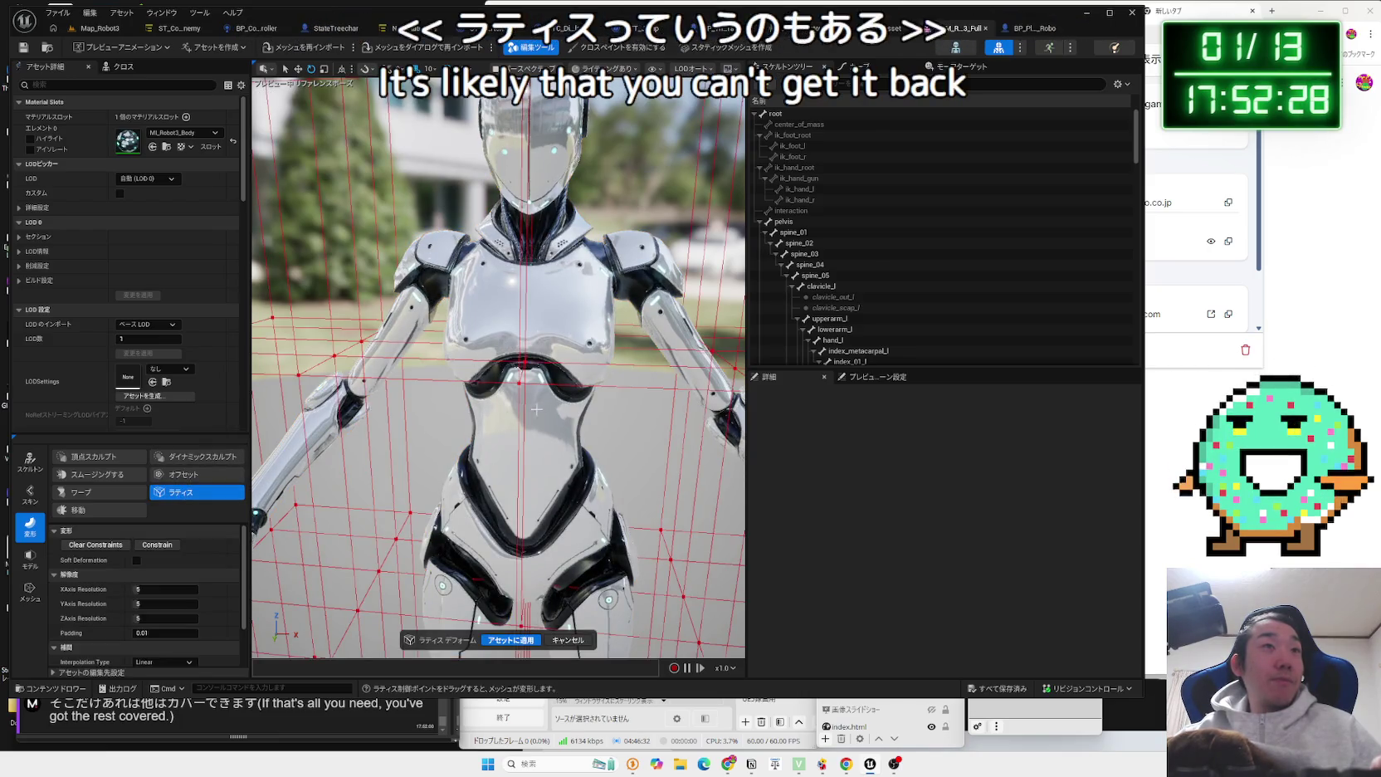
scroll(498, 365, down, 3)
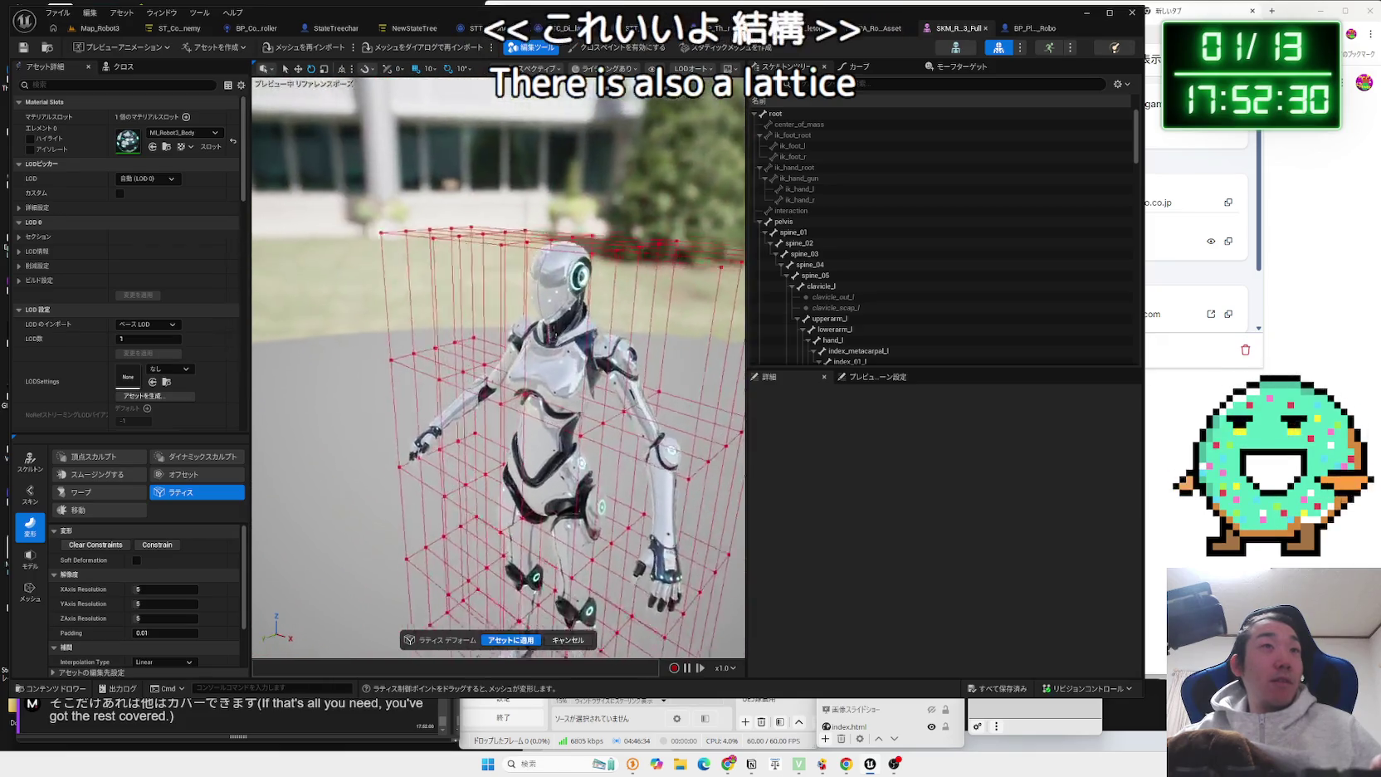
scroll(498, 366, up, 2)
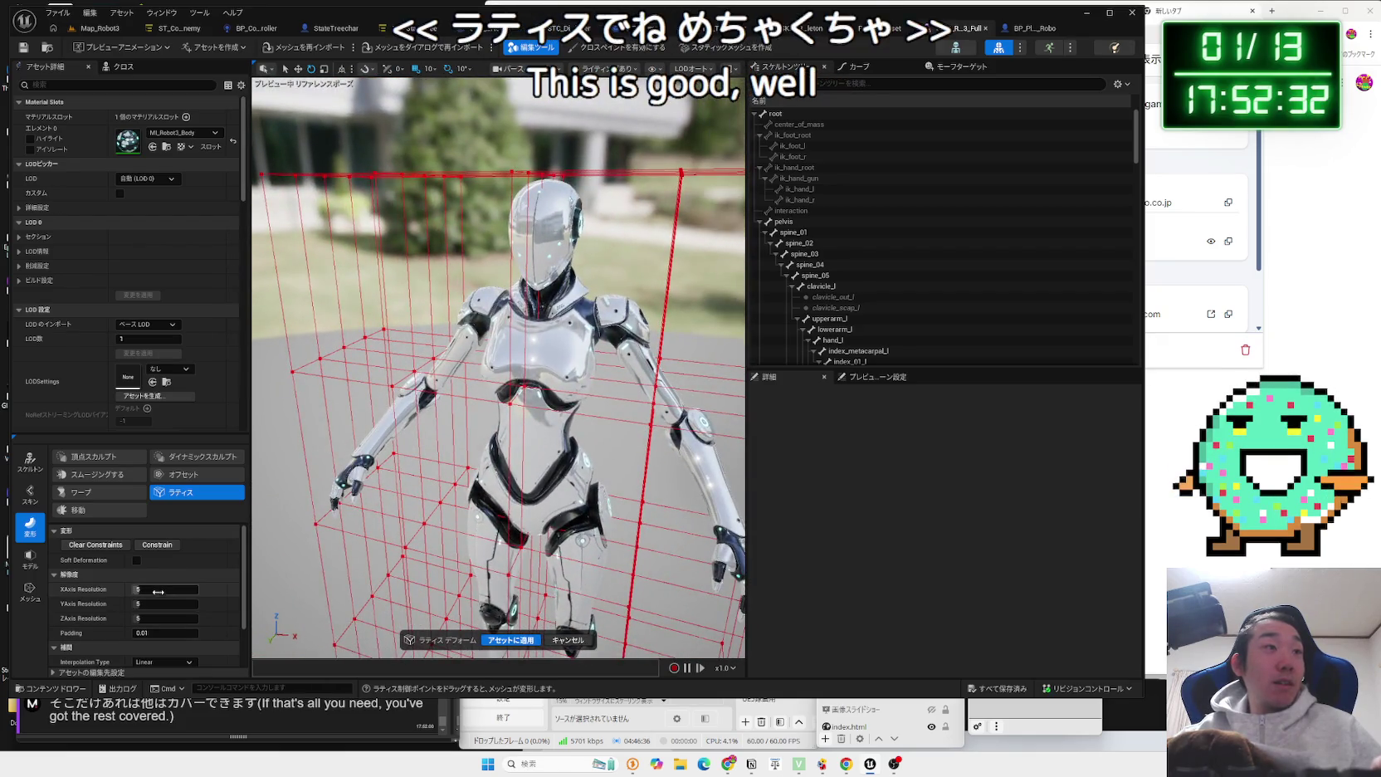
click(166, 589)
text(8)
key(Return)
text(10)
key(Return)
drag(166, 590, 157, 591)
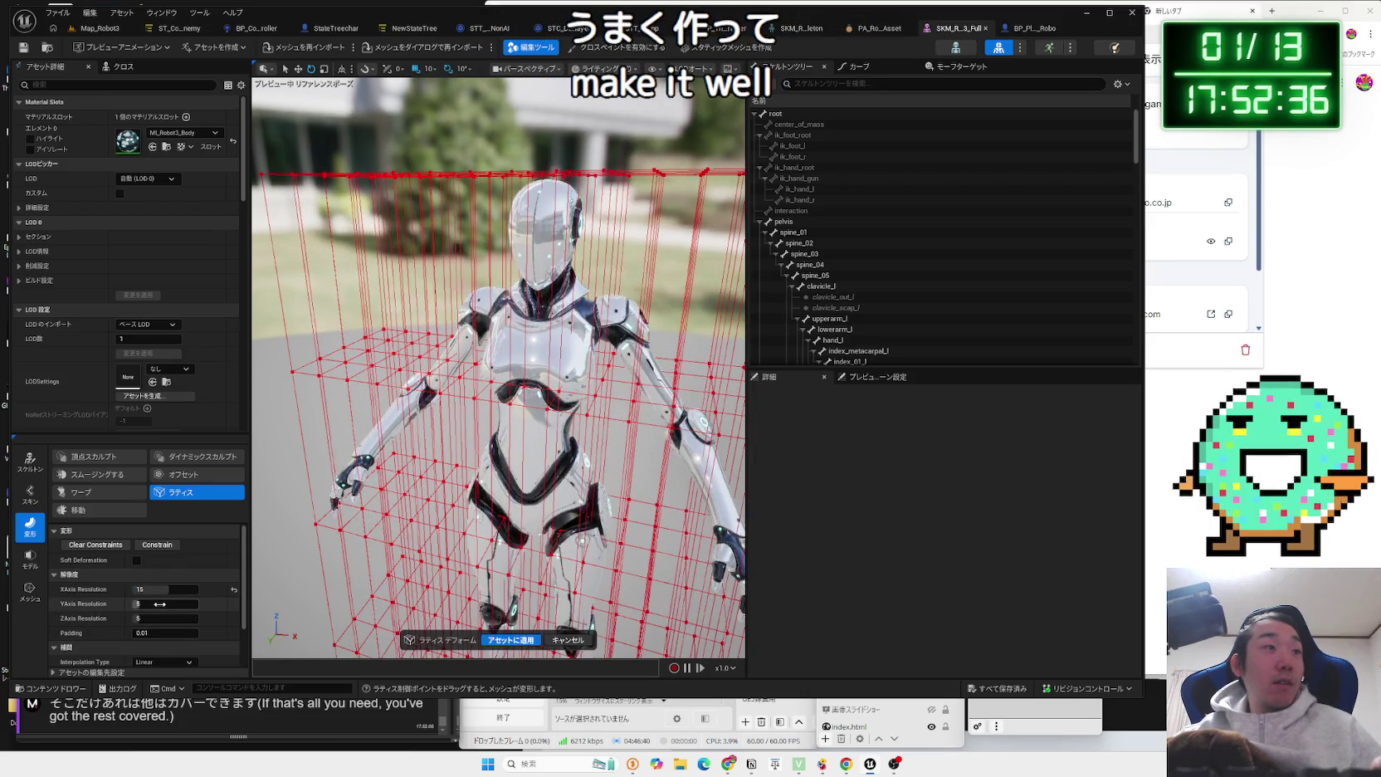
mouse_move(336, 539)
mouse_down()
mouse_move(465, 531)
mouse_move(367, 519)
mouse_up()
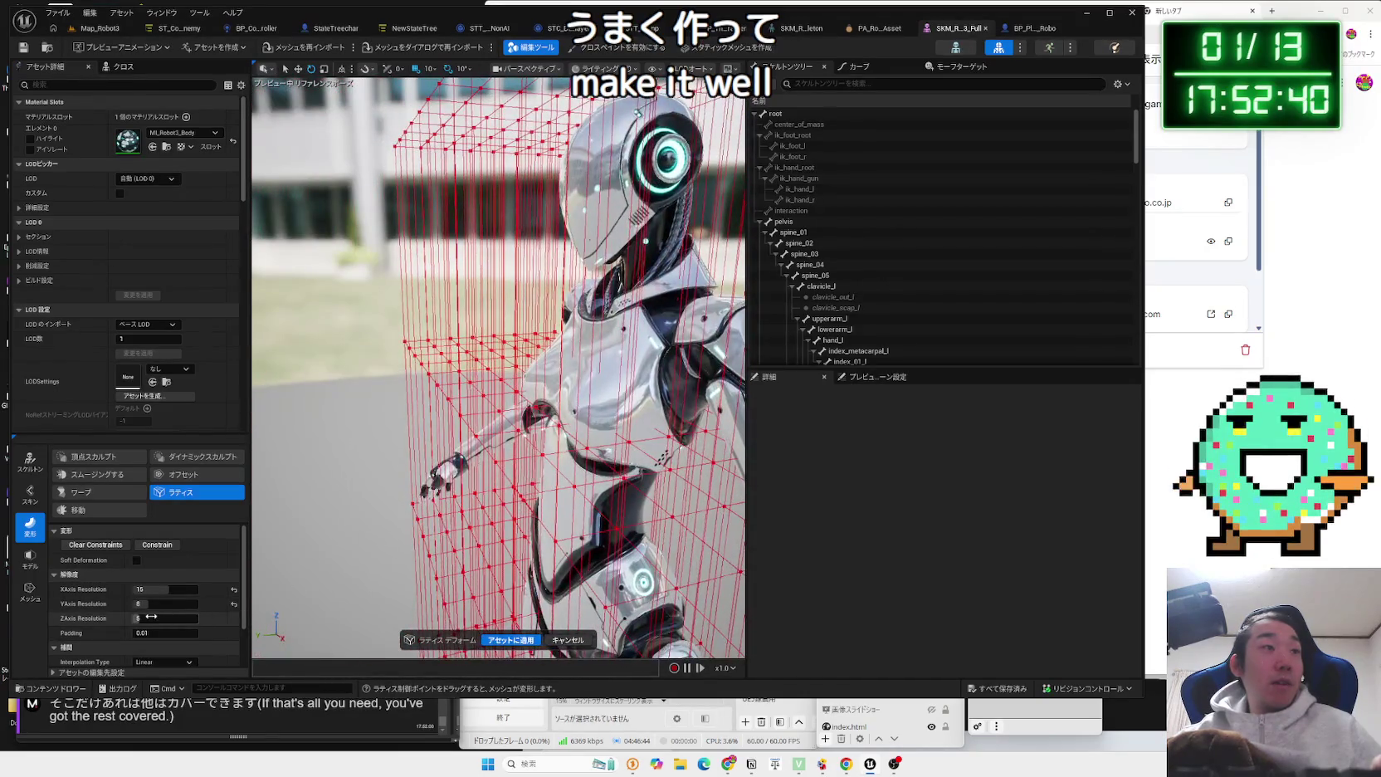
drag(151, 619, 196, 618)
Move lattice control points near the arm to reshape it, then finish the lattice with Enter.
mouse_move(498, 373)
mouse_down()
mouse_move(523, 373)
mouse_move(282, 368)
mouse_up()
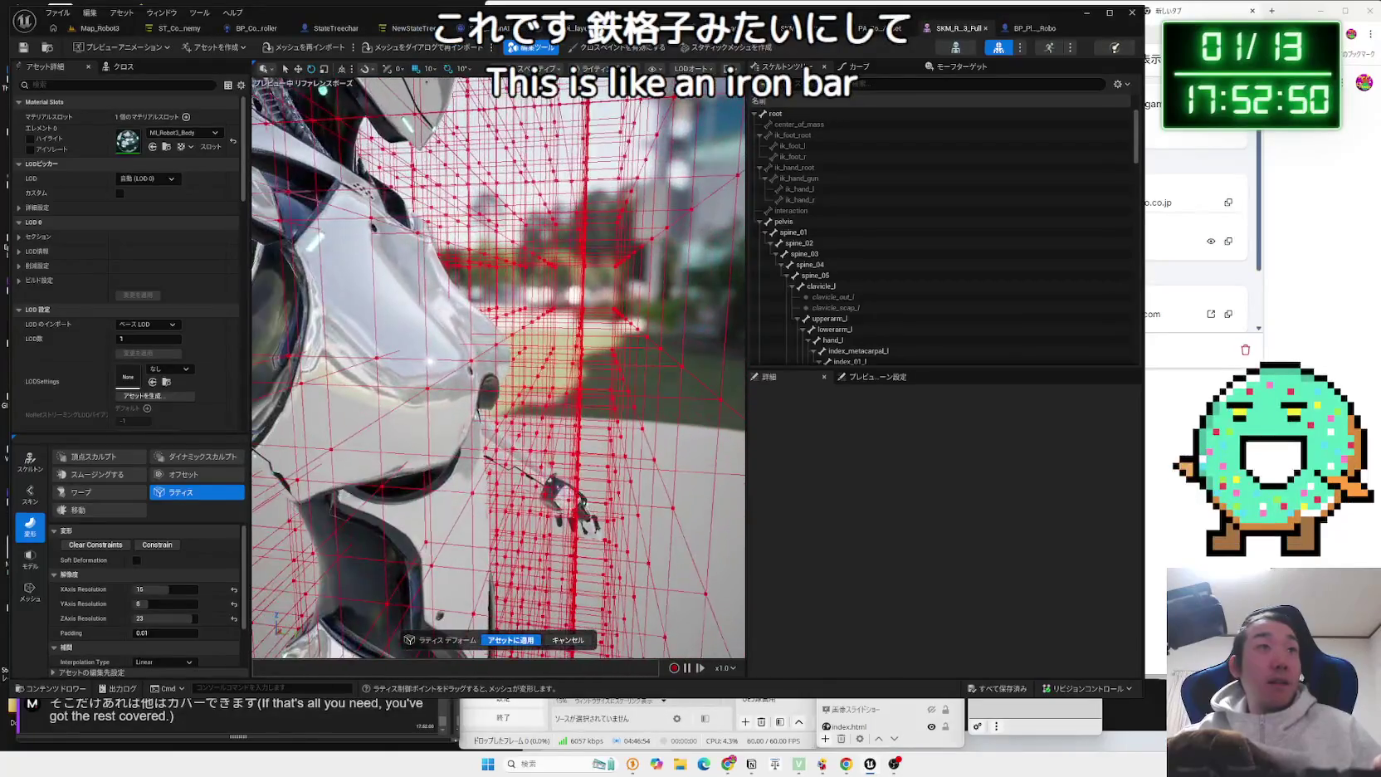
click(473, 363)
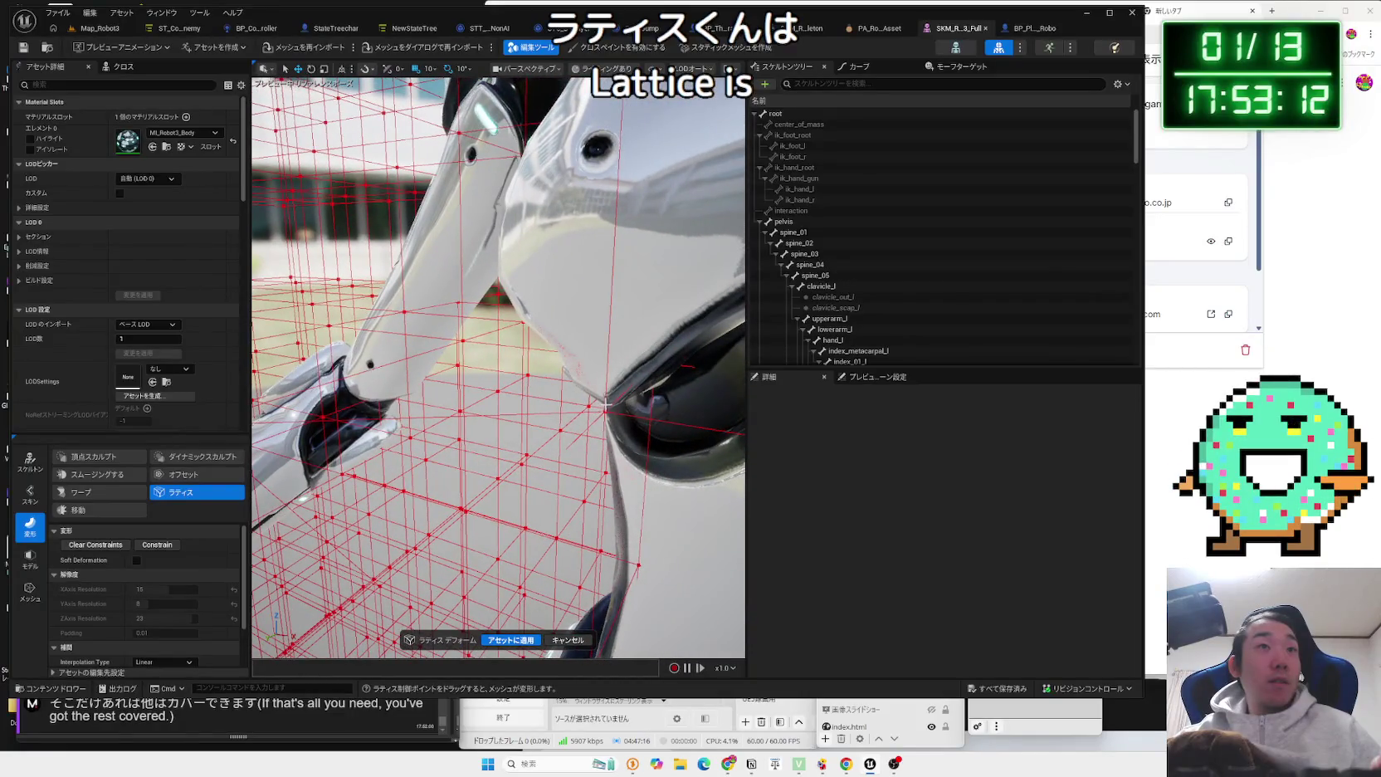
click(409, 532)
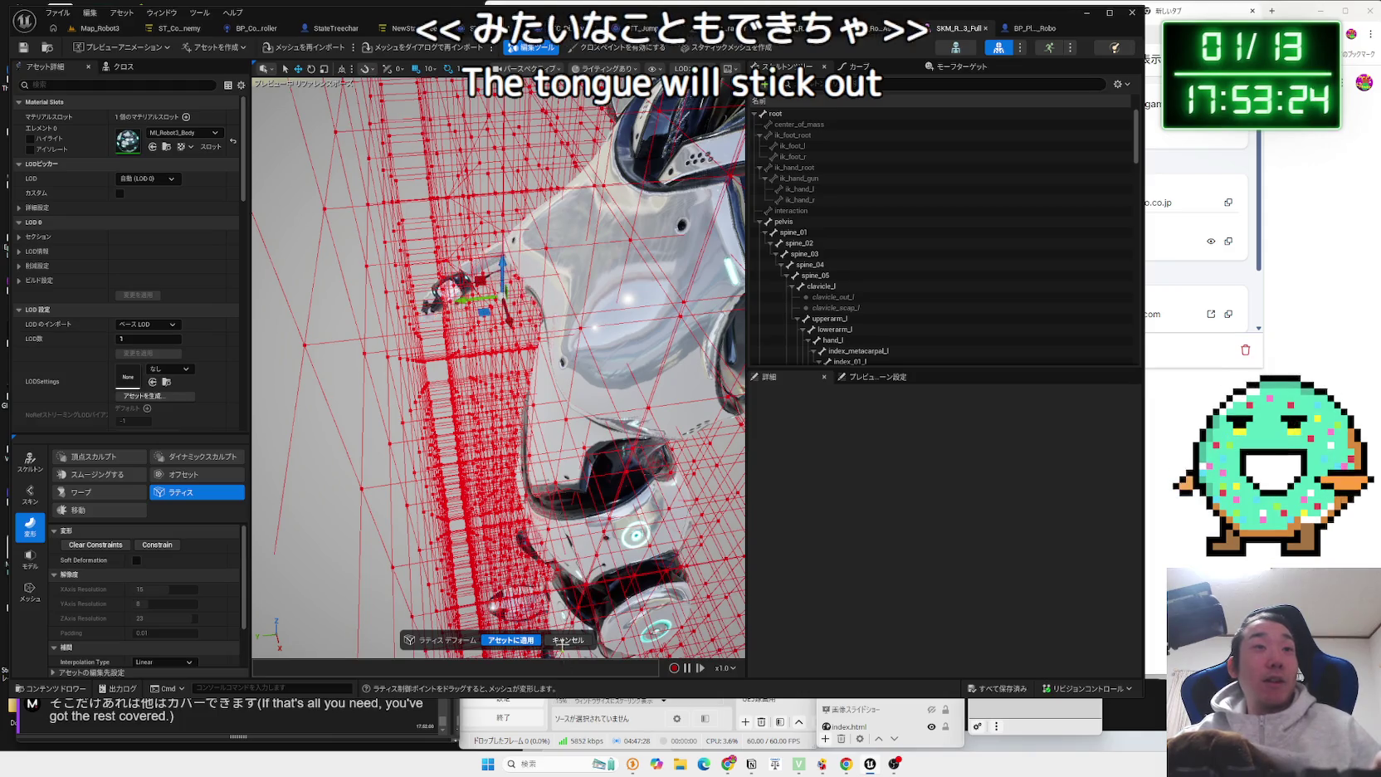
key(Return)
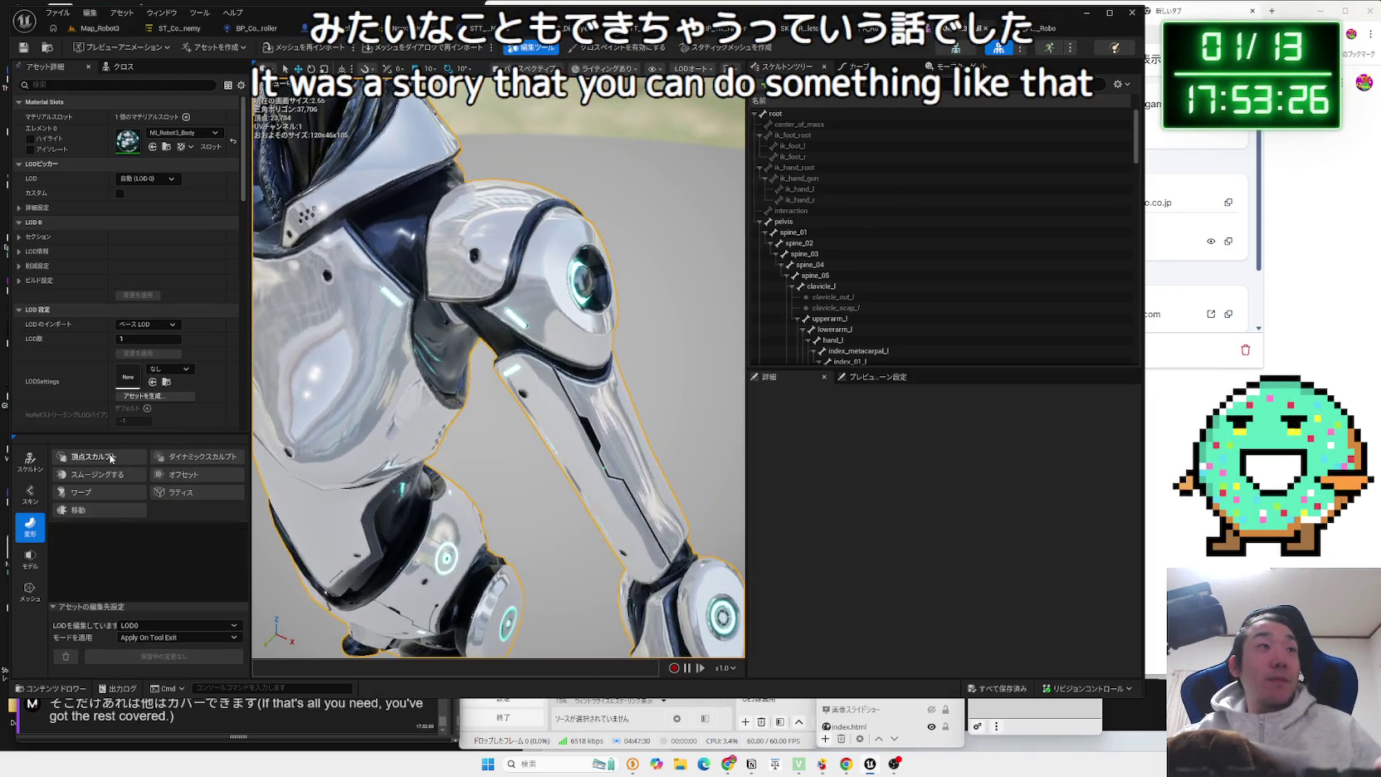
Switch to vertex sculpting with a 0.04 brush size and Airbrush stroke type.
click(110, 457)
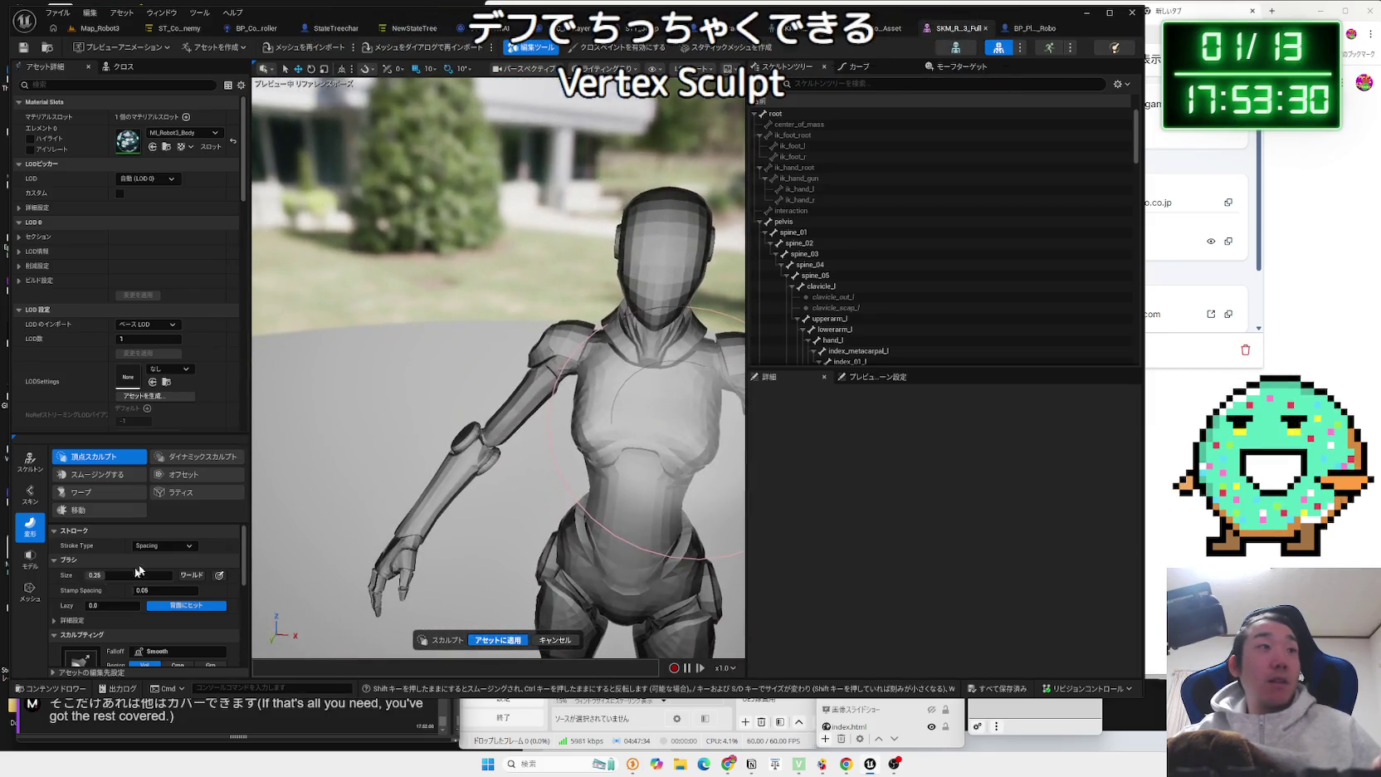
drag(158, 576, 125, 575)
scroll(287, 569, up, 5)
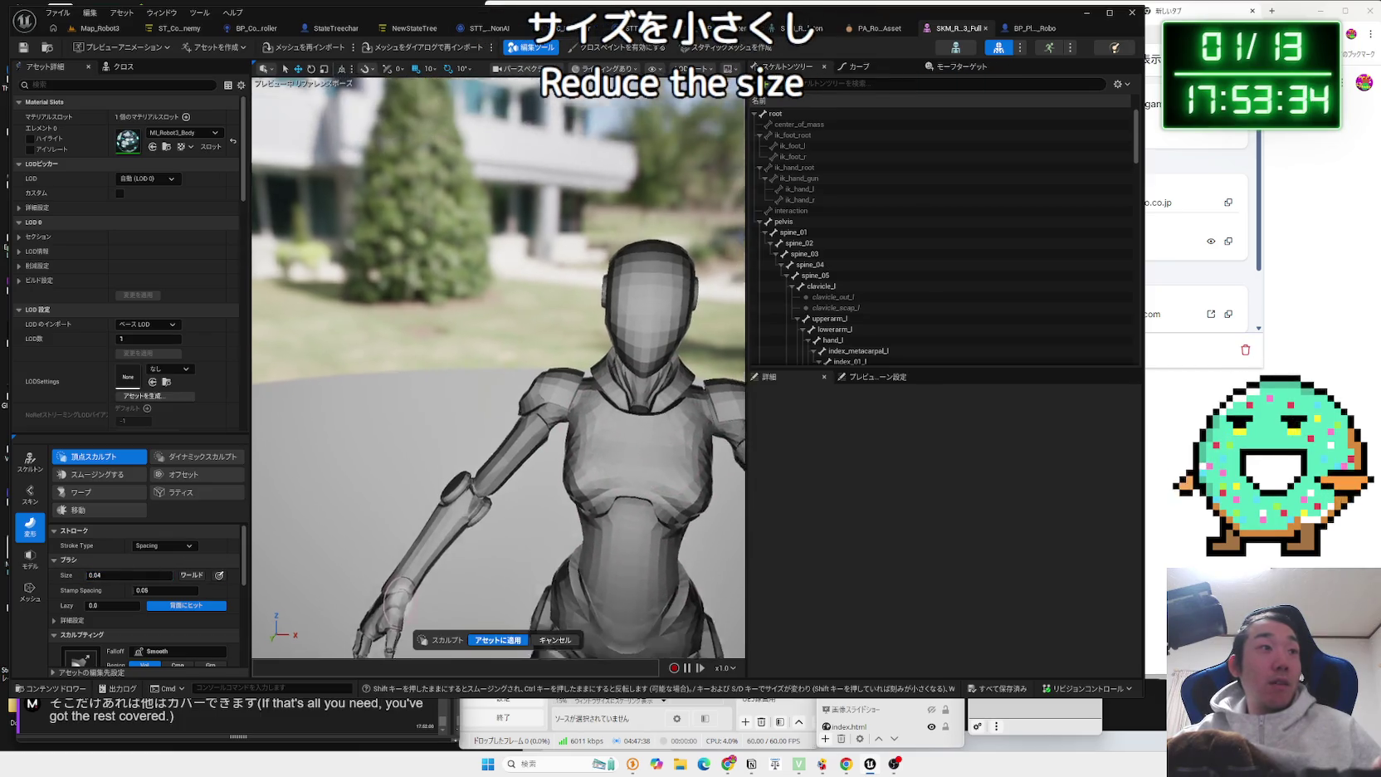
click(146, 547)
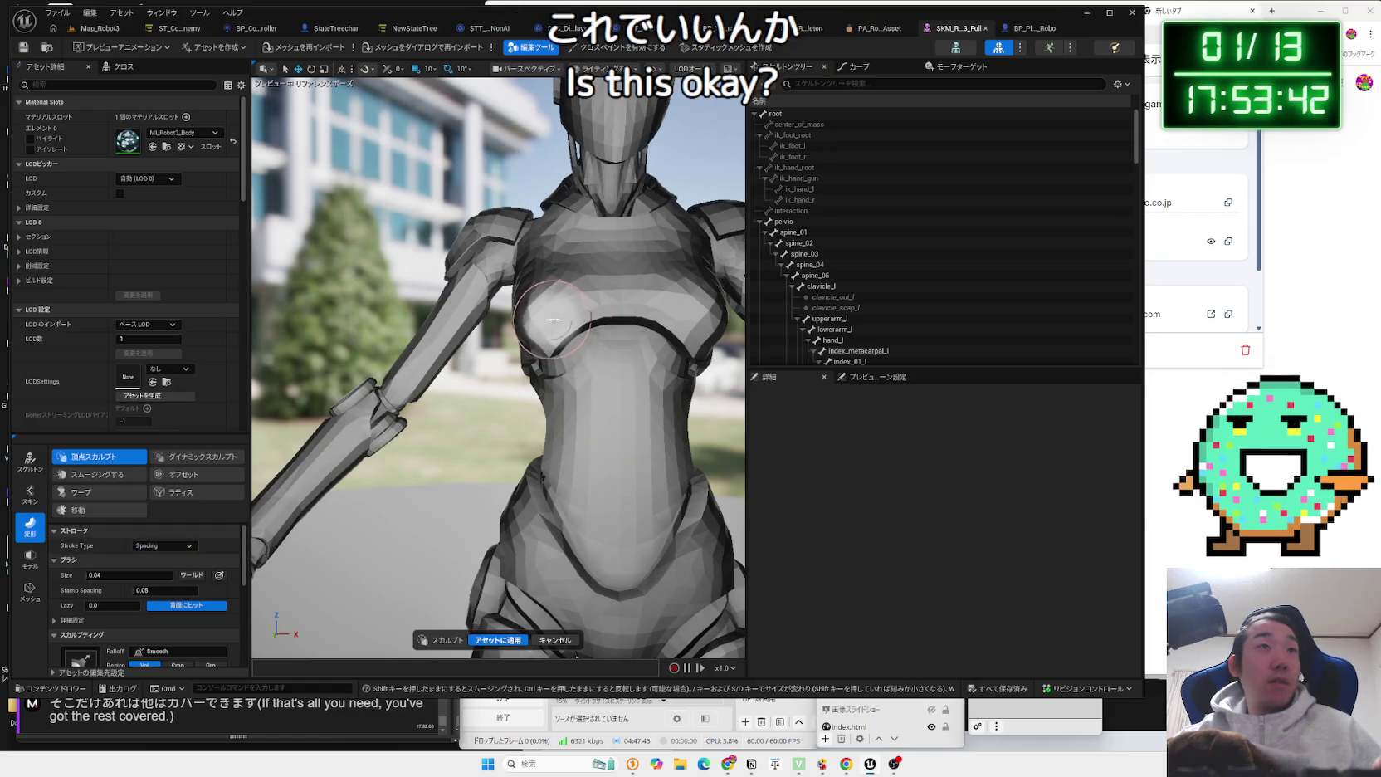
drag(564, 307, 612, 325)
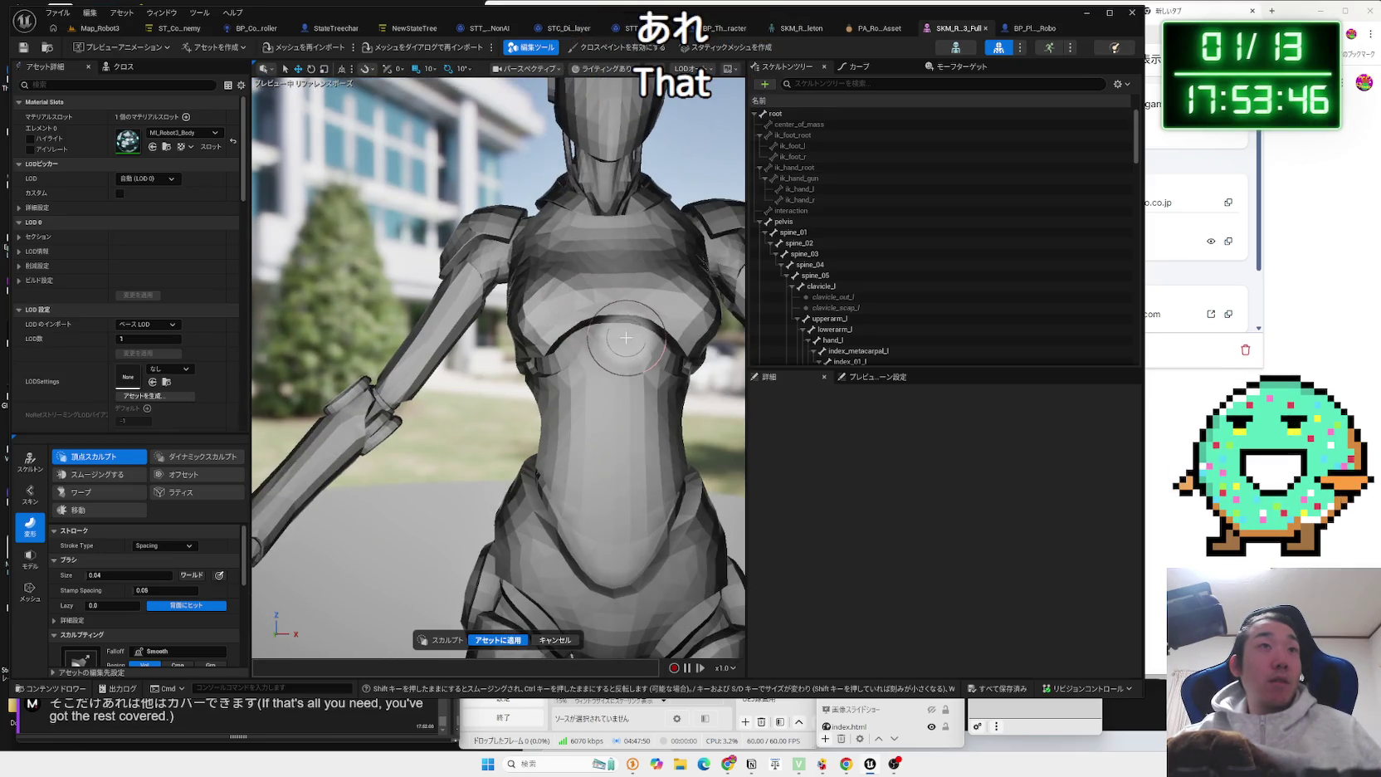
click(164, 545)
click(157, 579)
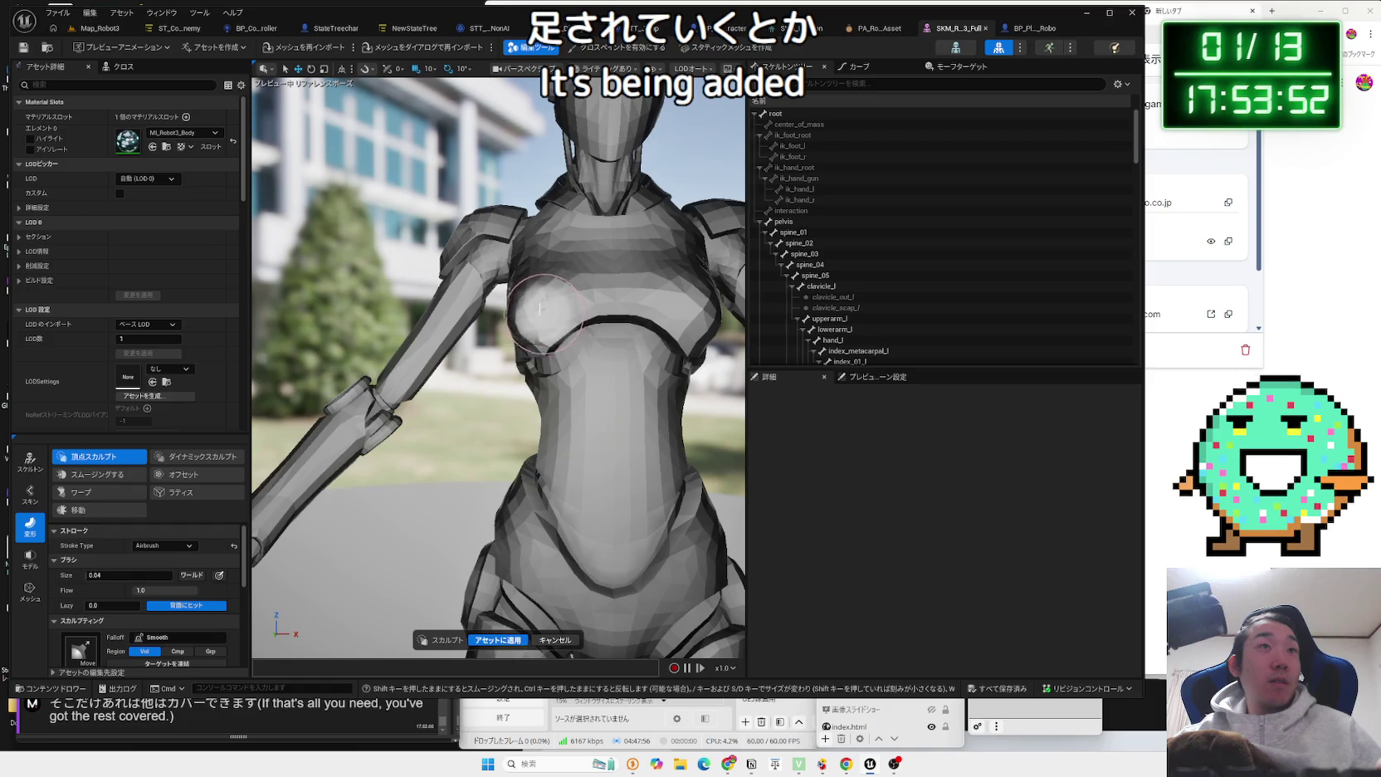
Work over the chest from side and front views, then exit the sculpting tool.
drag(538, 323, 456, 318)
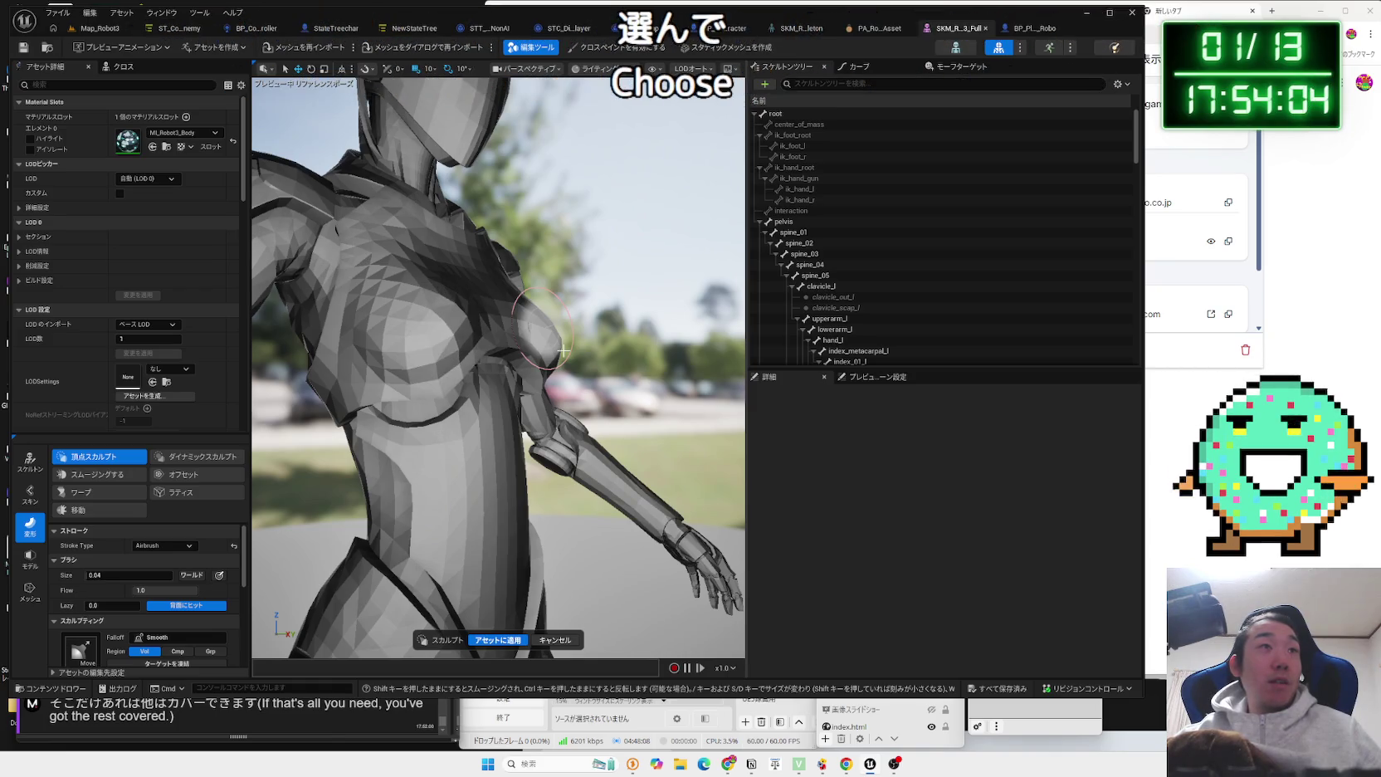
drag(564, 351, 564, 351)
click(554, 639)
drag(609, 493, 839, 552)
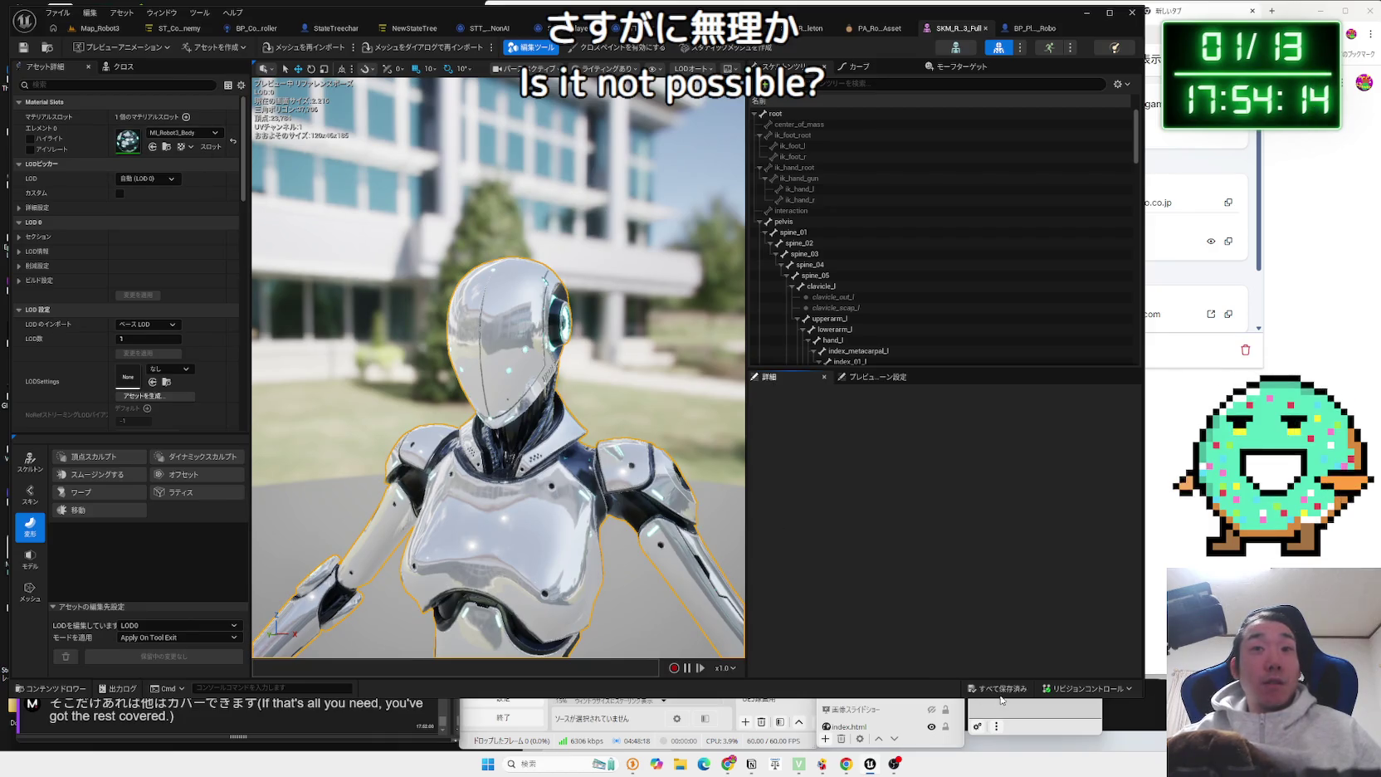
scroll(610, 160, down, 5)
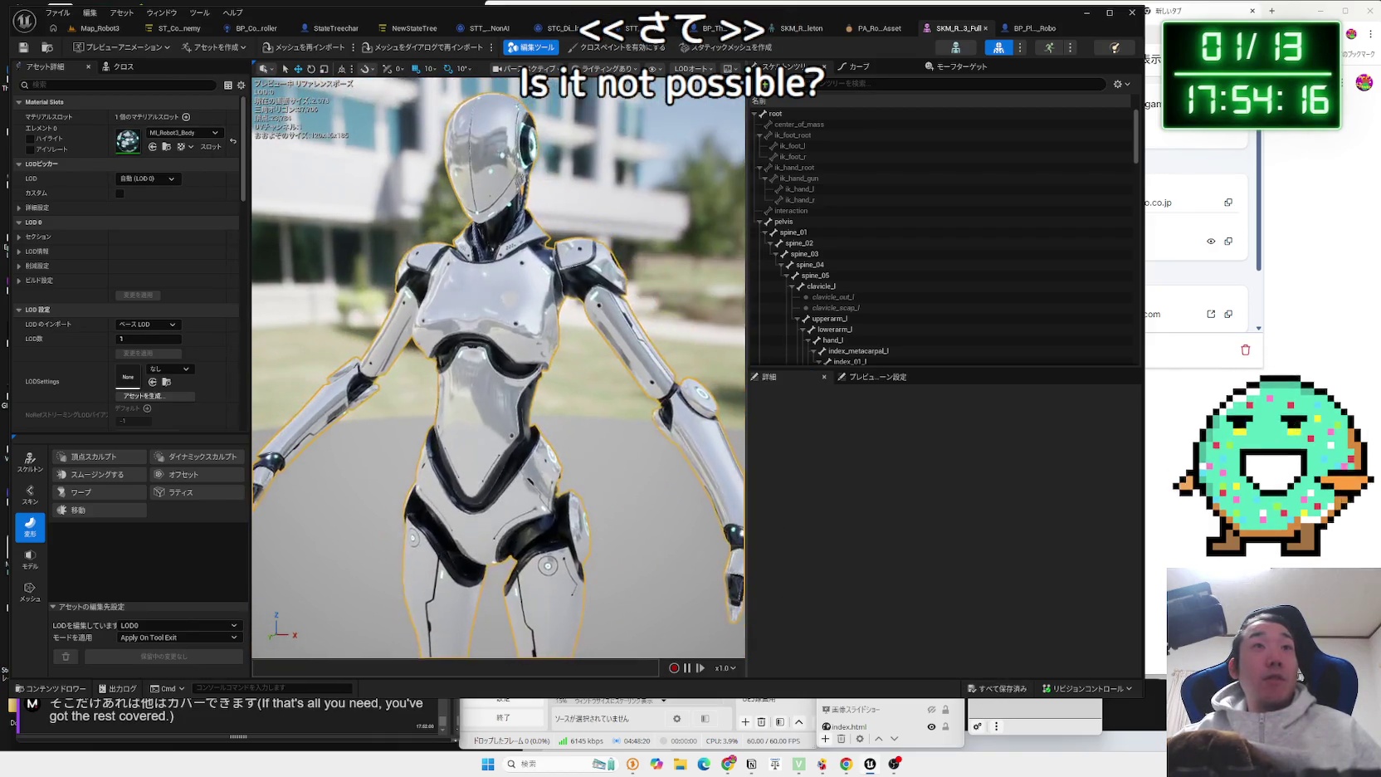
Expand LOD 0 sections to confirm a single MI_Robot3_Body section, then collapse LOD 0.
drag(611, 160, 610, 159)
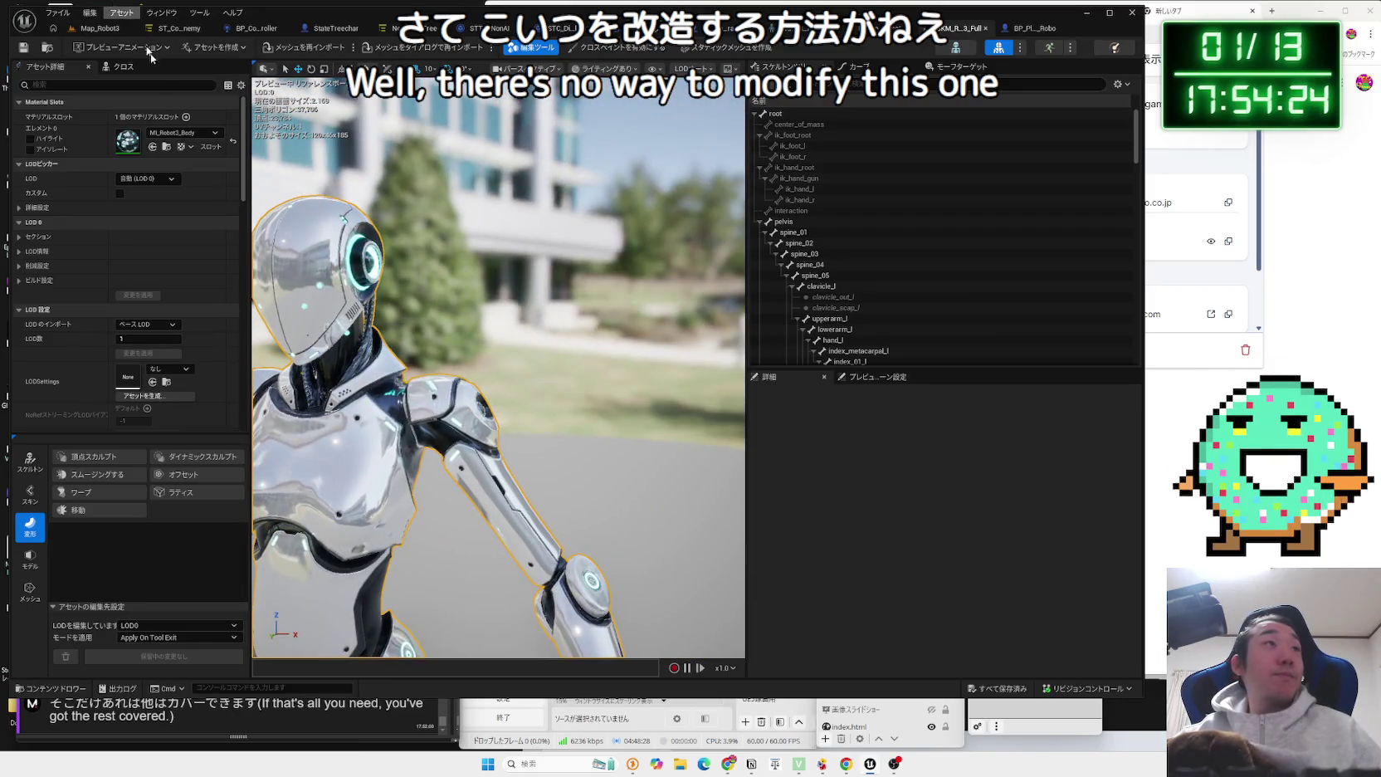
click(40, 237)
scroll(117, 316, down, 2)
scroll(123, 313, up, 1)
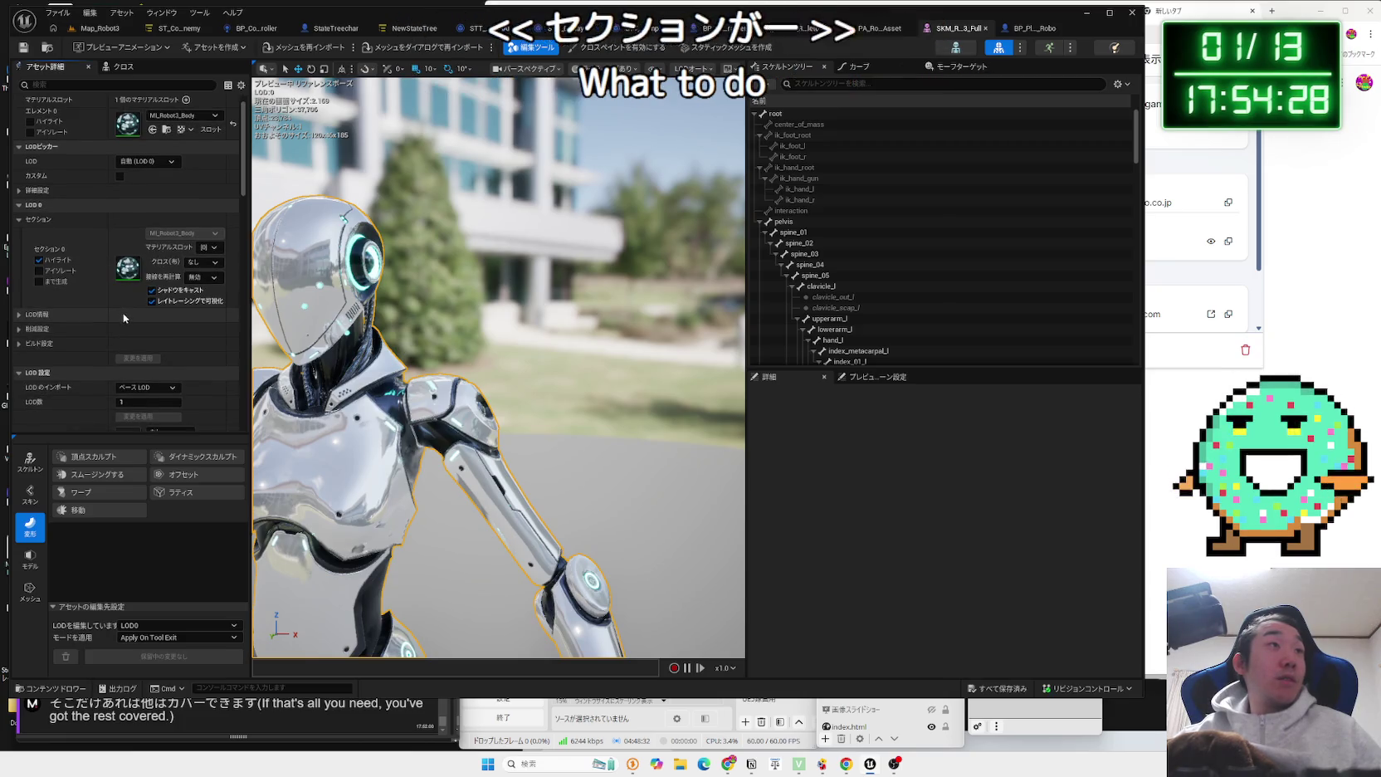
scroll(123, 312, up, 1)
click(20, 237)
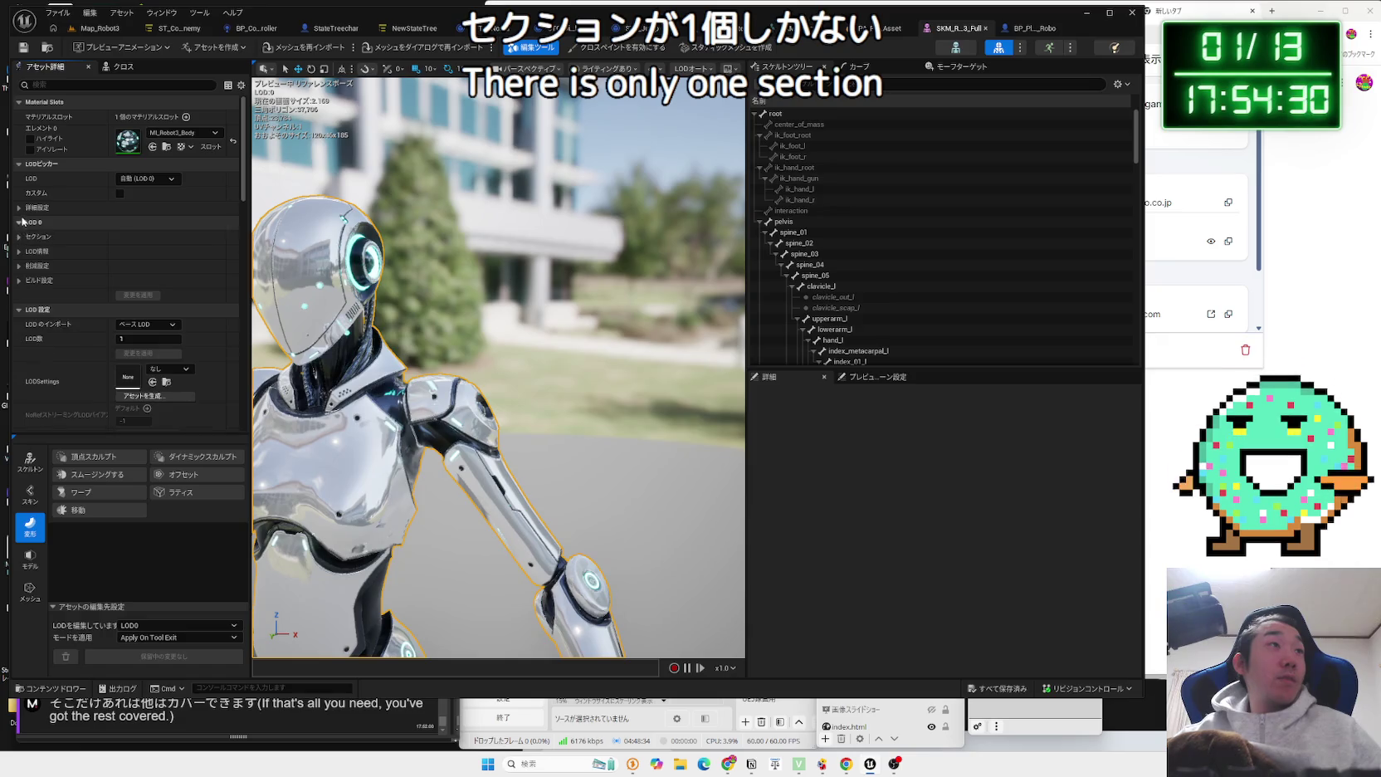
click(21, 222)
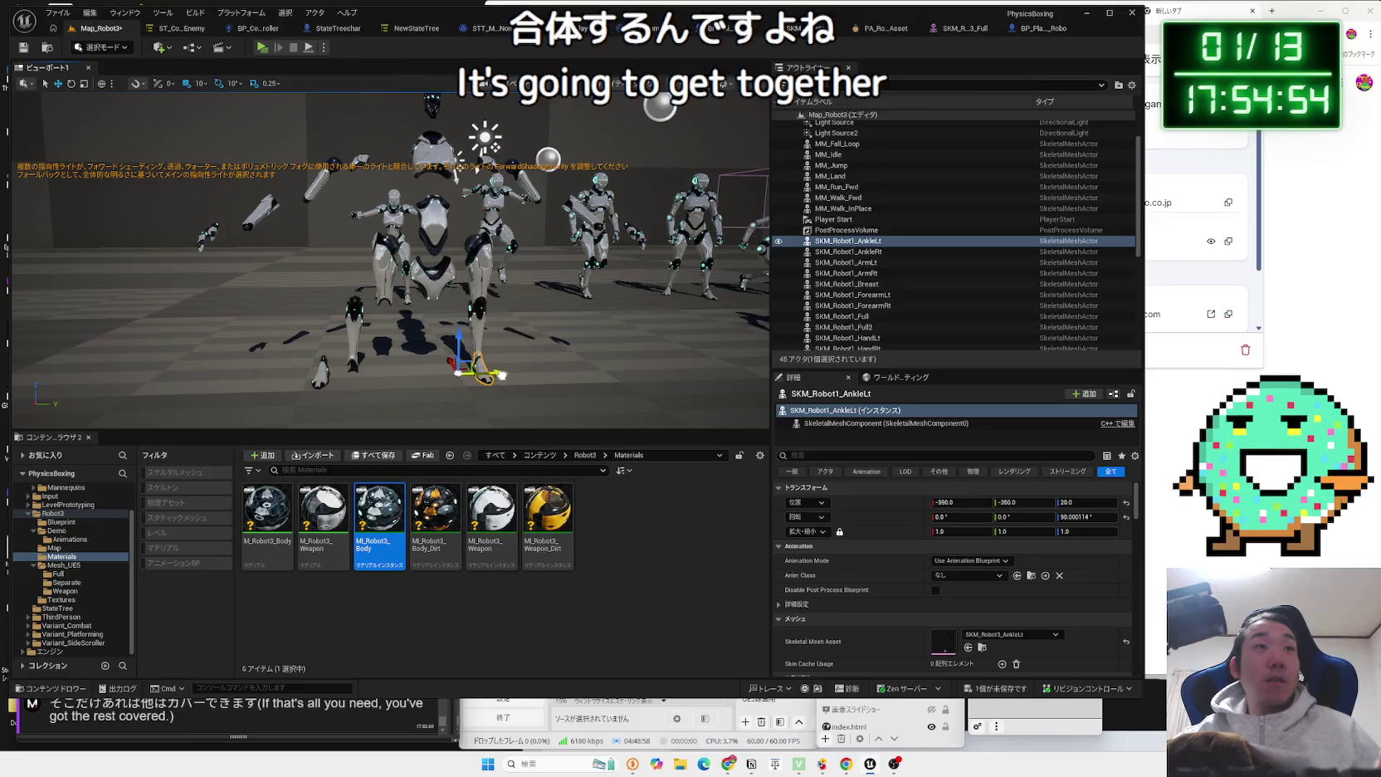
click(440, 297)
mouse_move(428, 371)
mouse_down()
mouse_move(429, 339)
mouse_move(498, 370)
mouse_move(465, 378)
mouse_up()
click(411, 273)
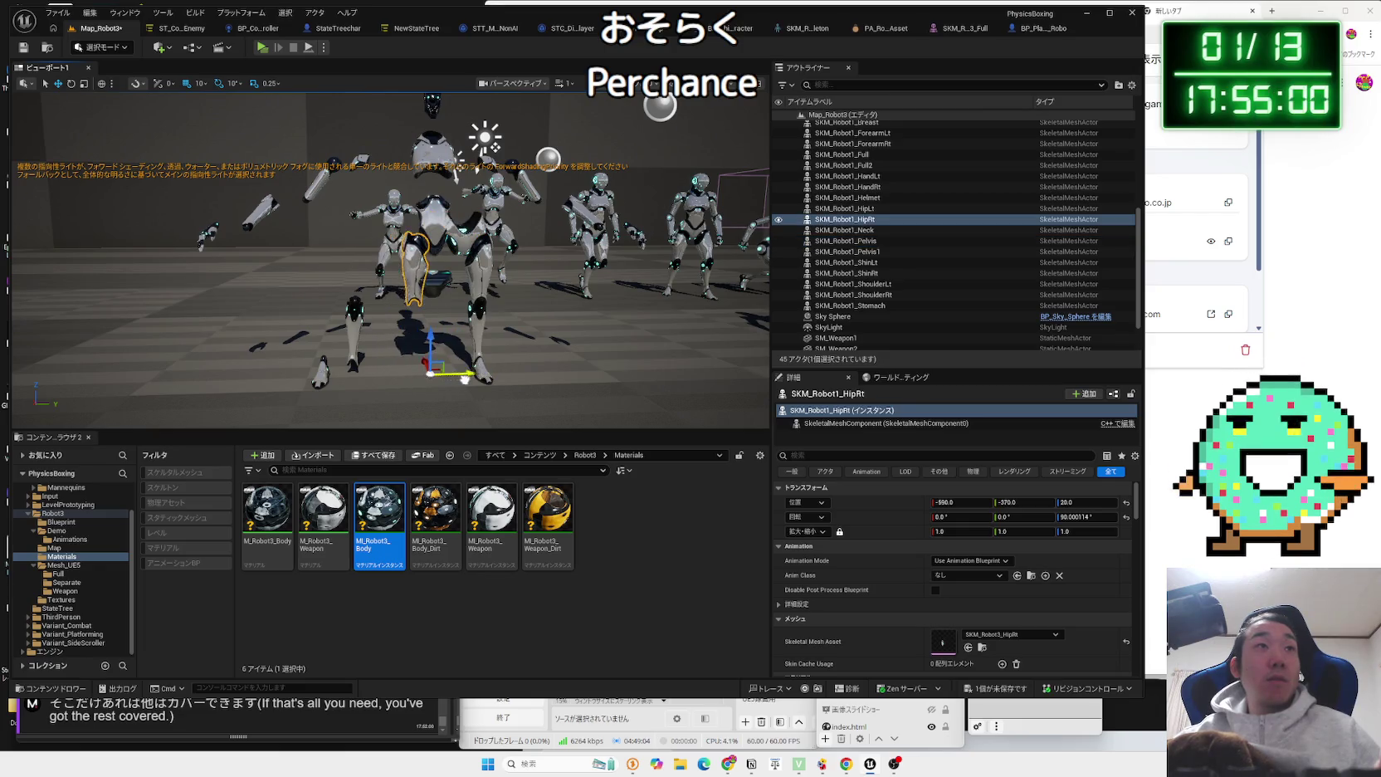
click(359, 341)
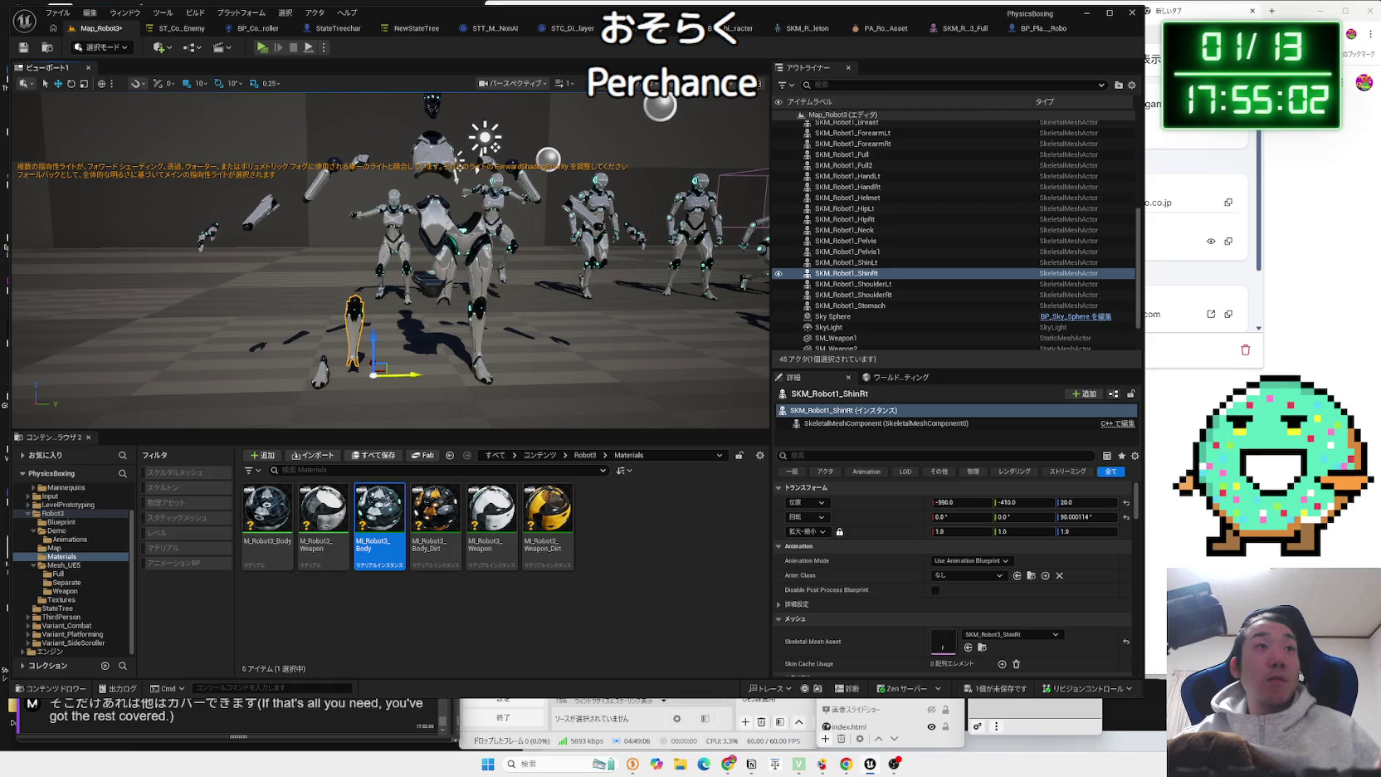
click(322, 370)
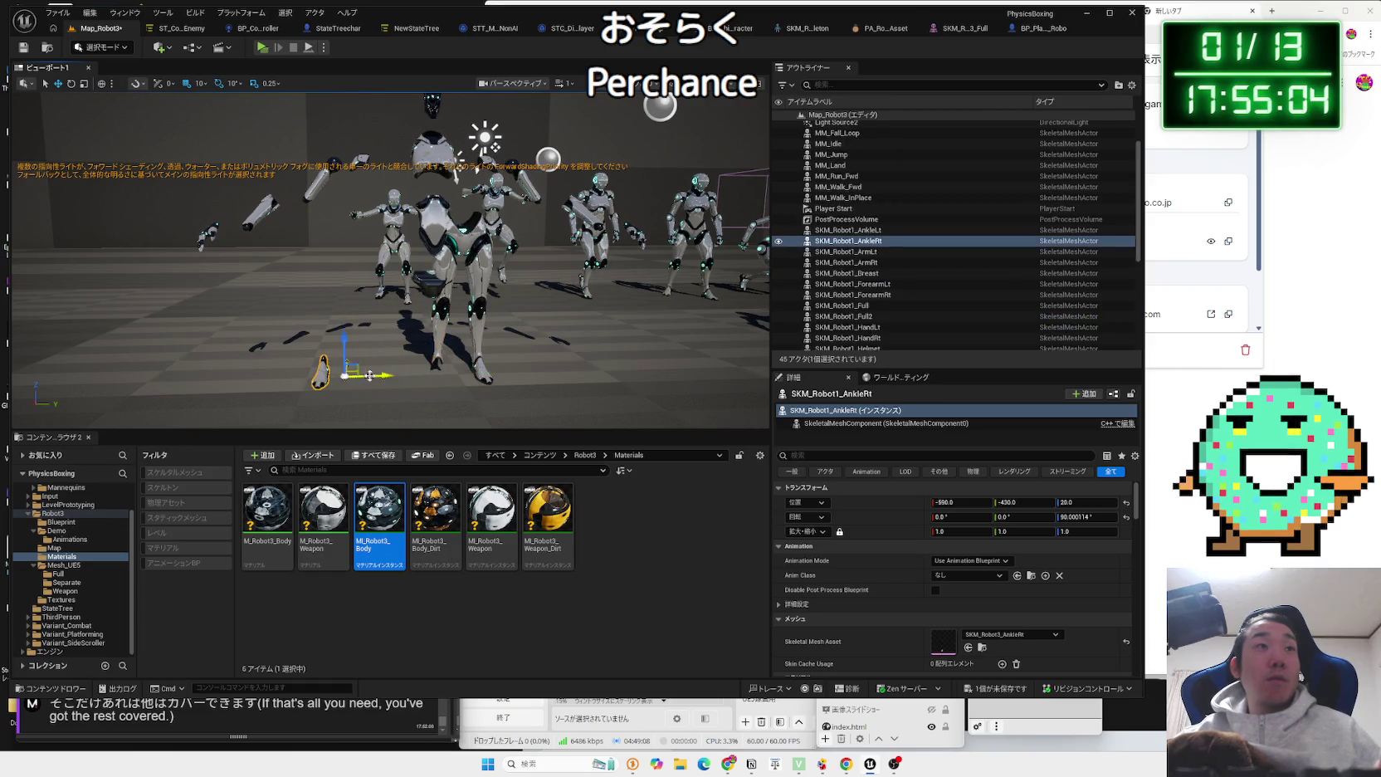
scroll(500, 347, up, 5)
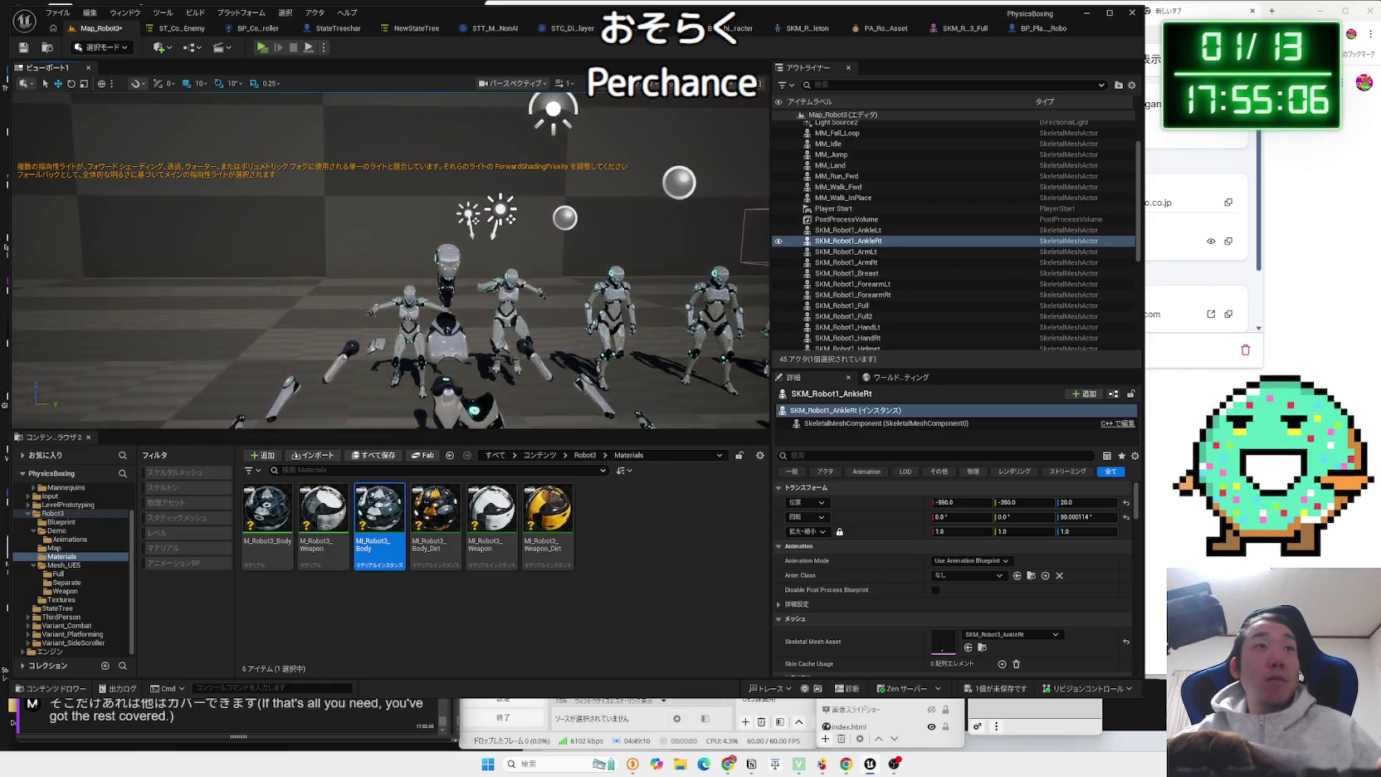
click(398, 266)
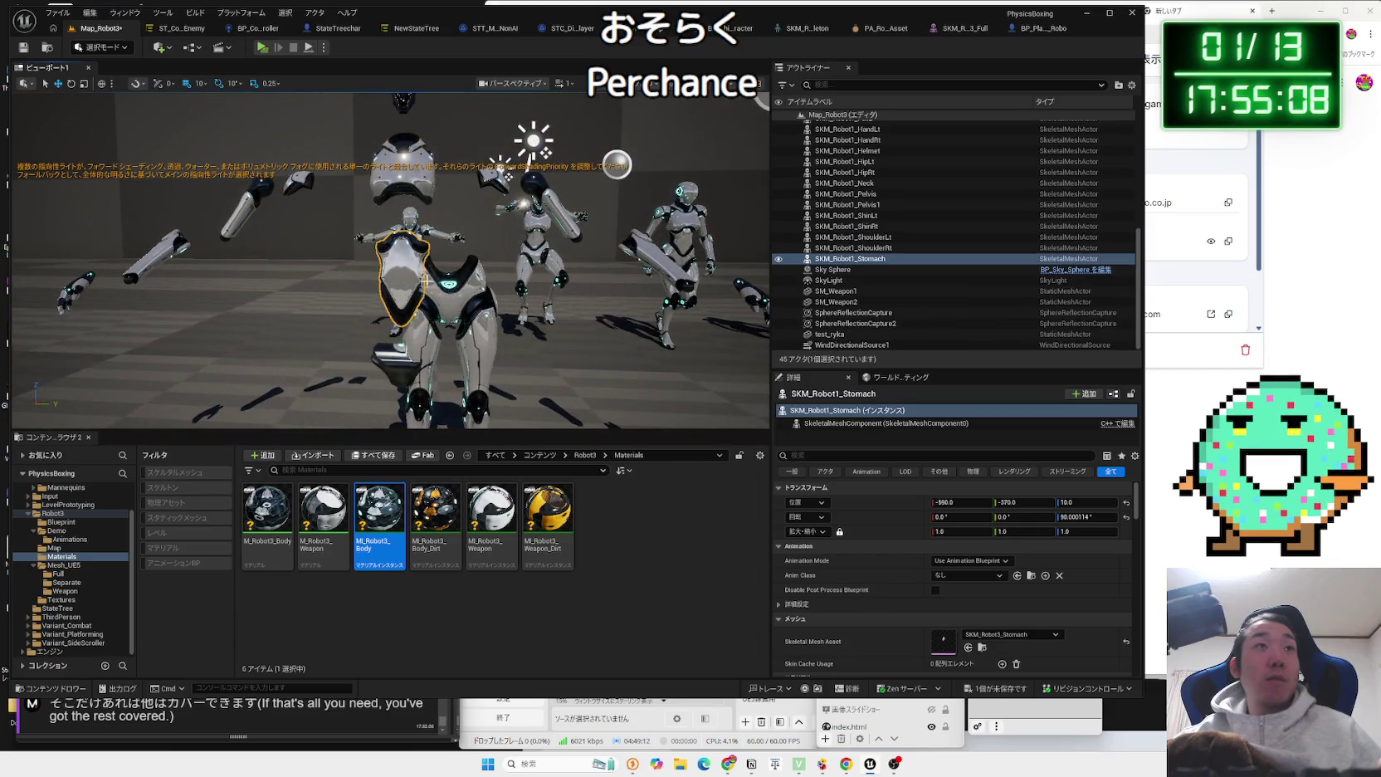
key(f)
mouse_move(426, 358)
mouse_down()
mouse_move(464, 360)
mouse_move(428, 282)
mouse_up()
key(f)
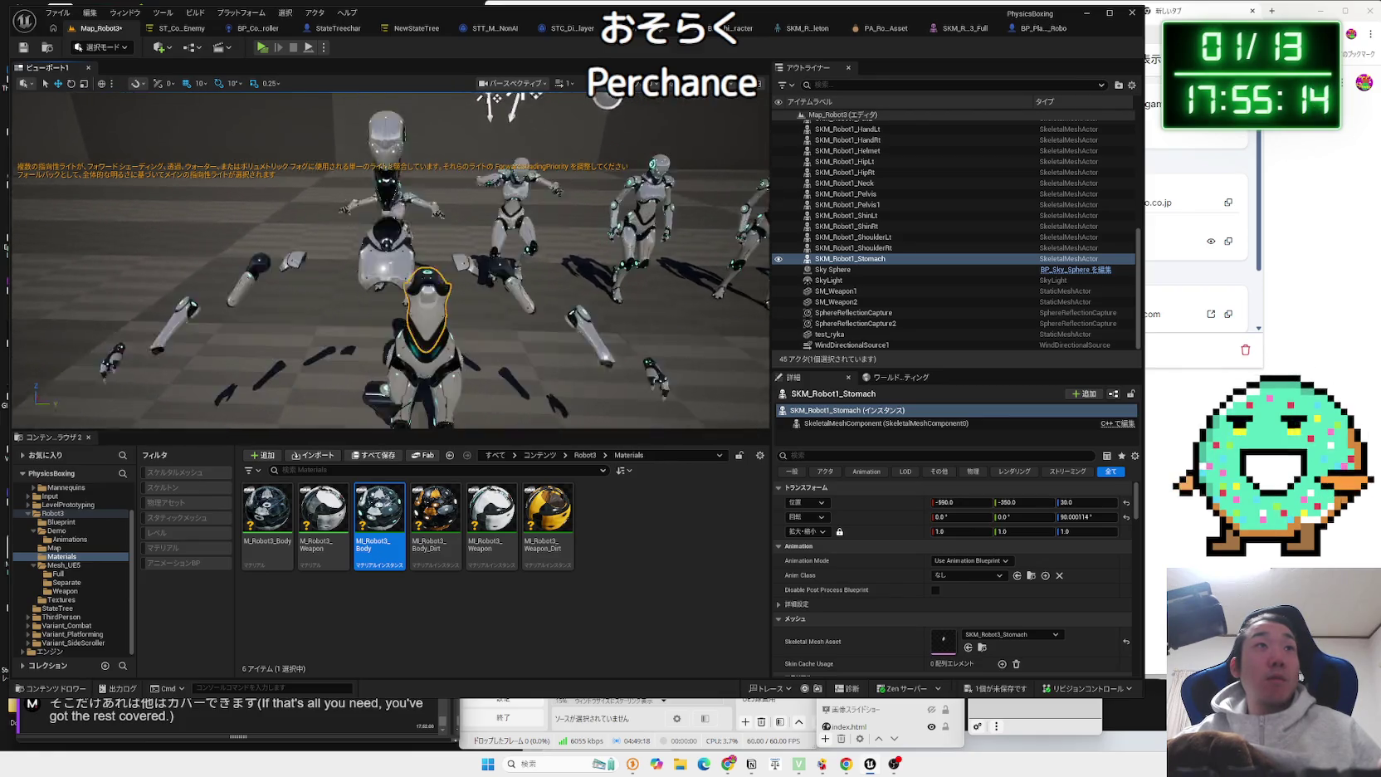
click(390, 178)
drag(423, 414, 461, 415)
key(f)
drag(349, 303, 350, 303)
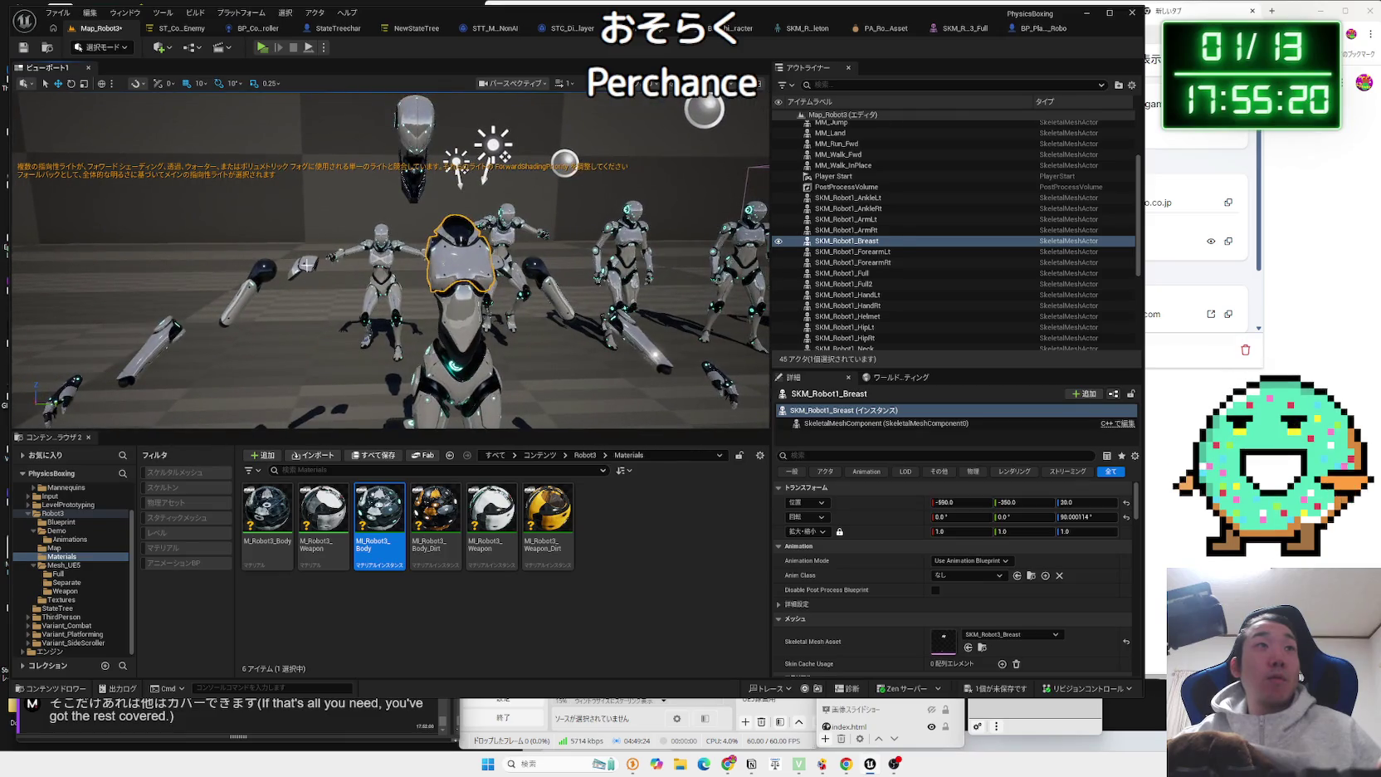
click(309, 267)
key(f)
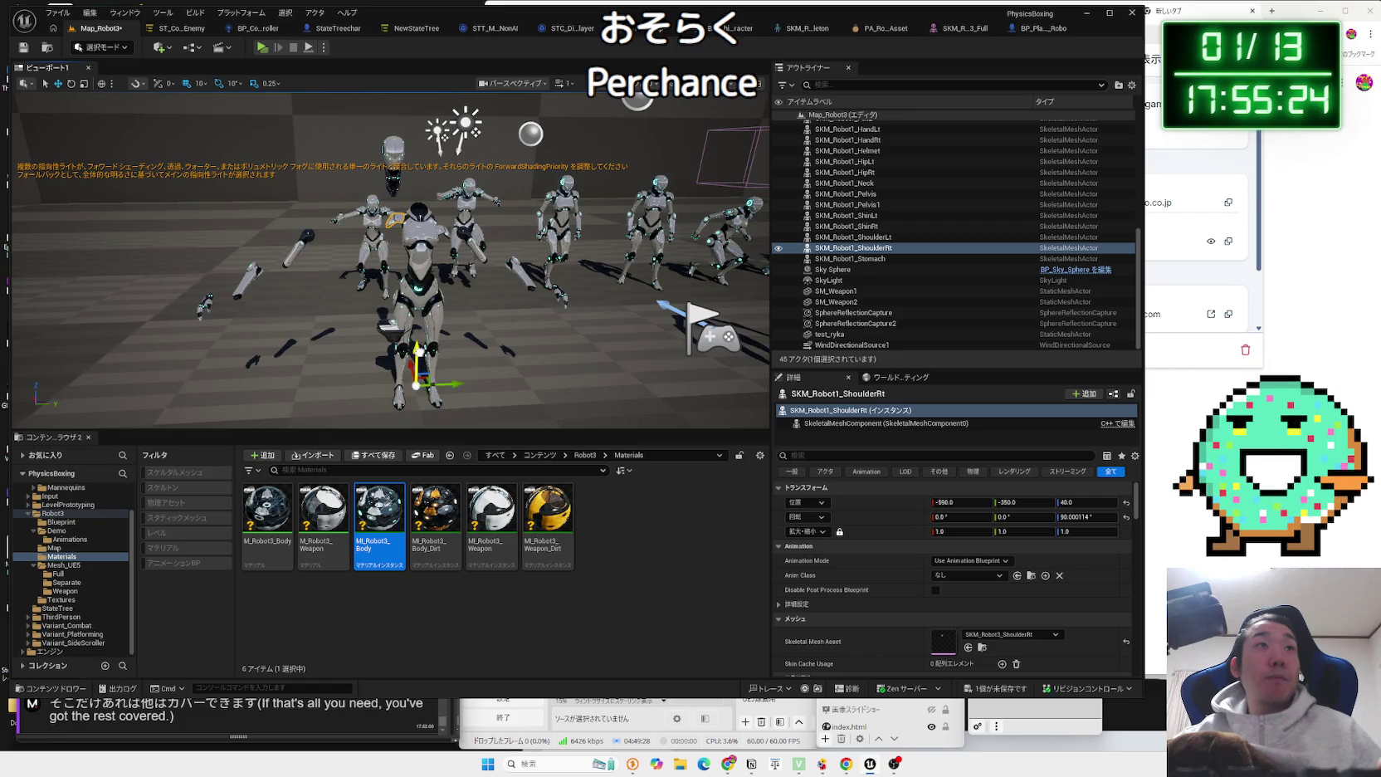
click(312, 257)
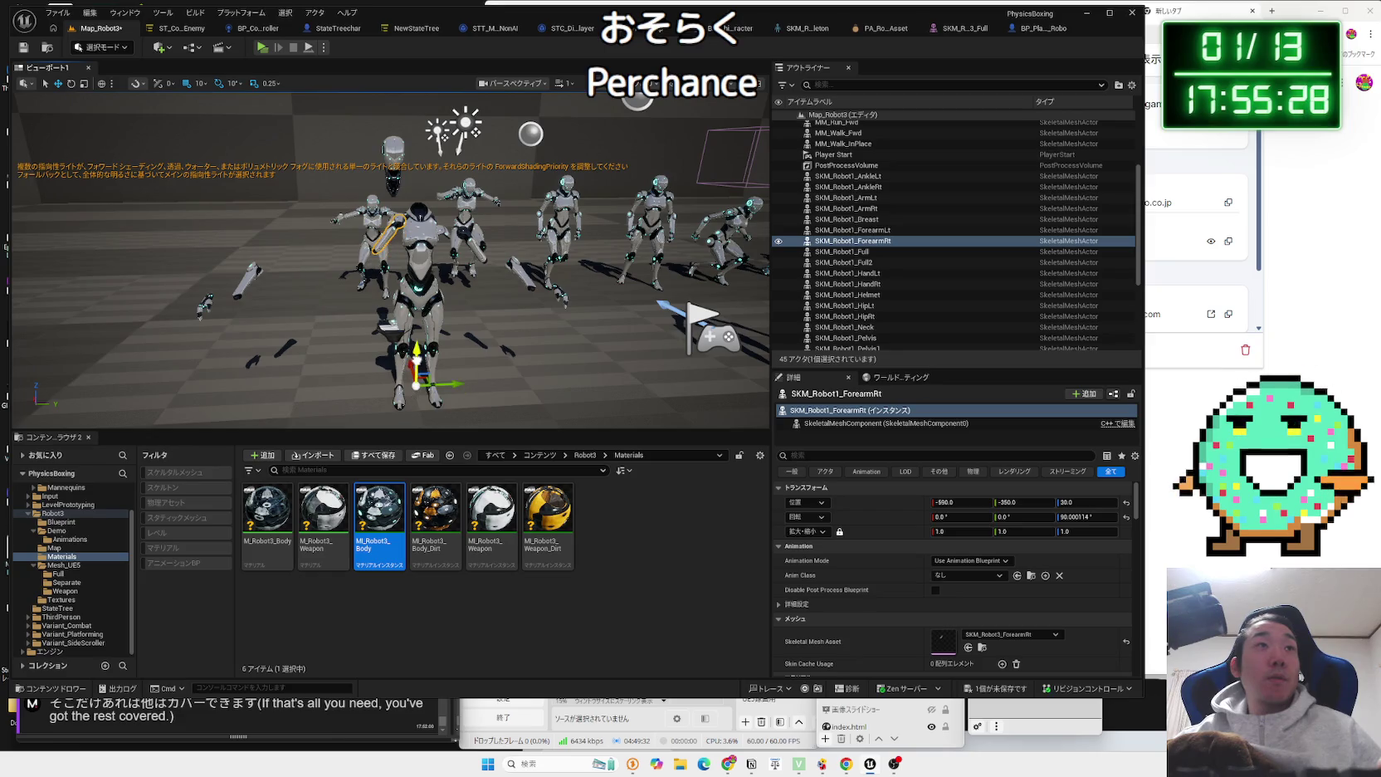
key(f)
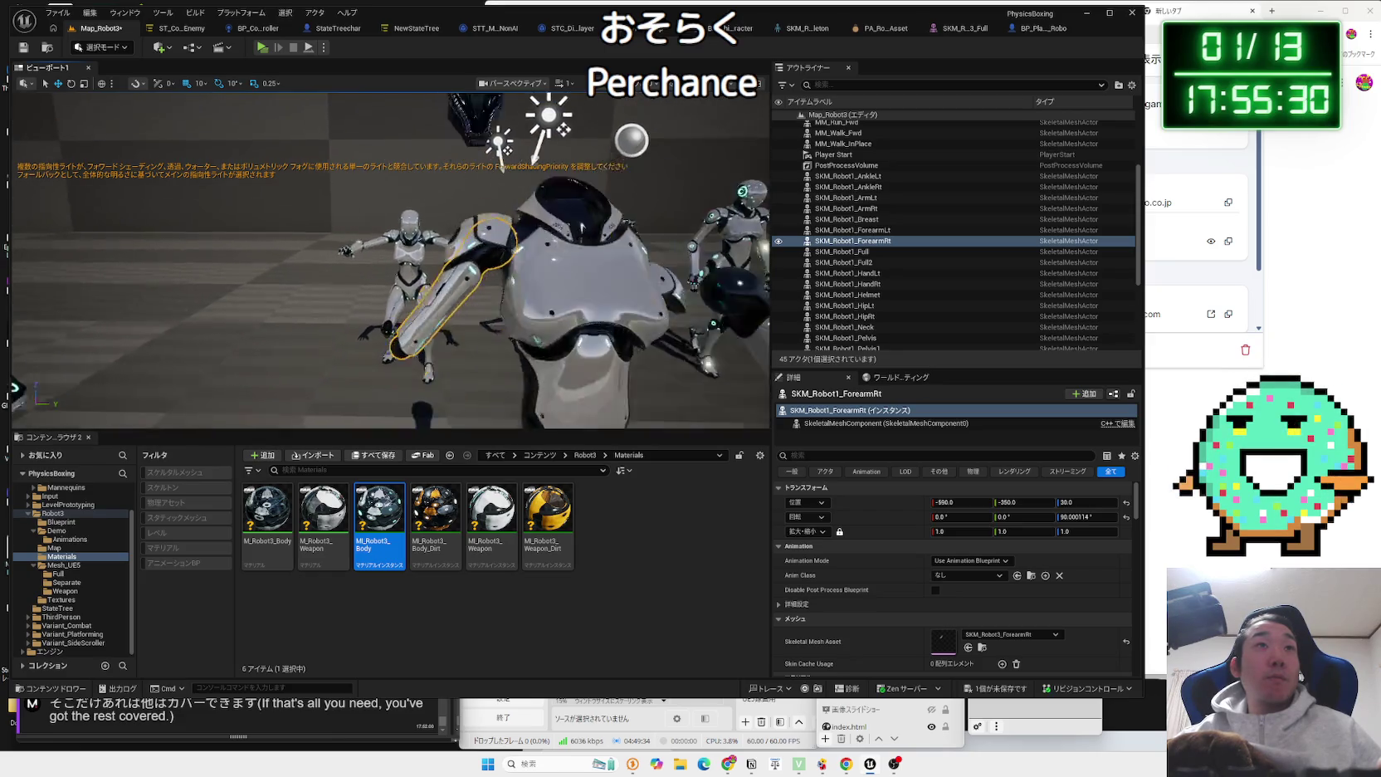
scroll(416, 282, down, 3)
click(283, 301)
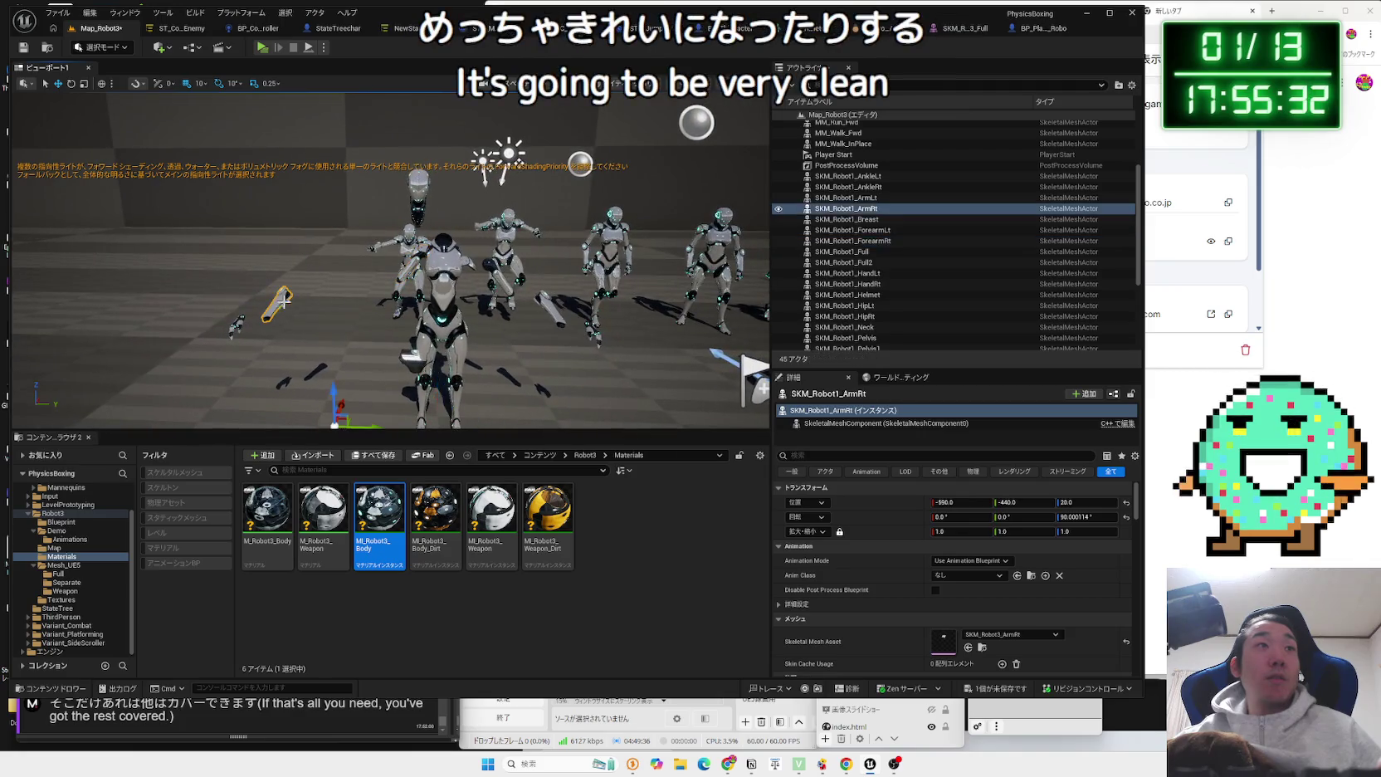
click(247, 328)
drag(247, 328, 288, 371)
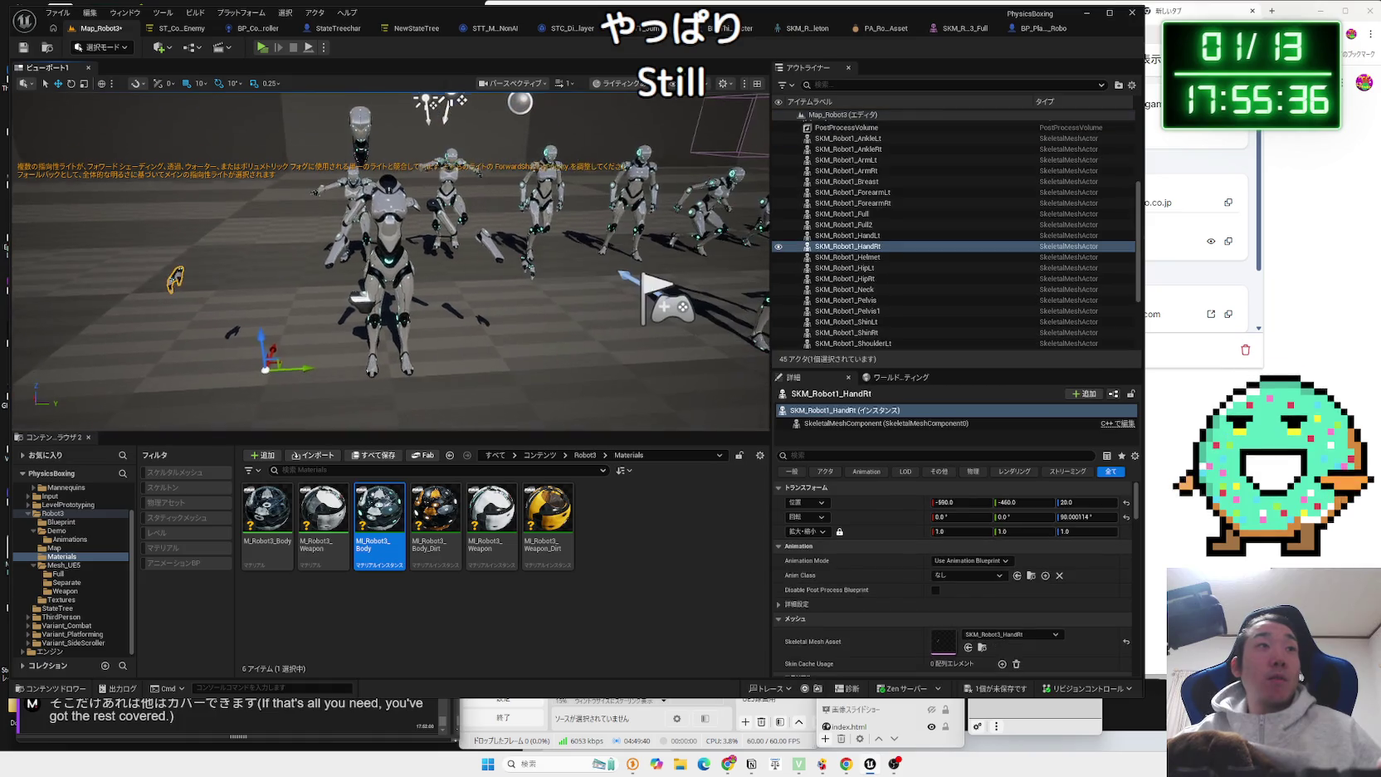
click(176, 279)
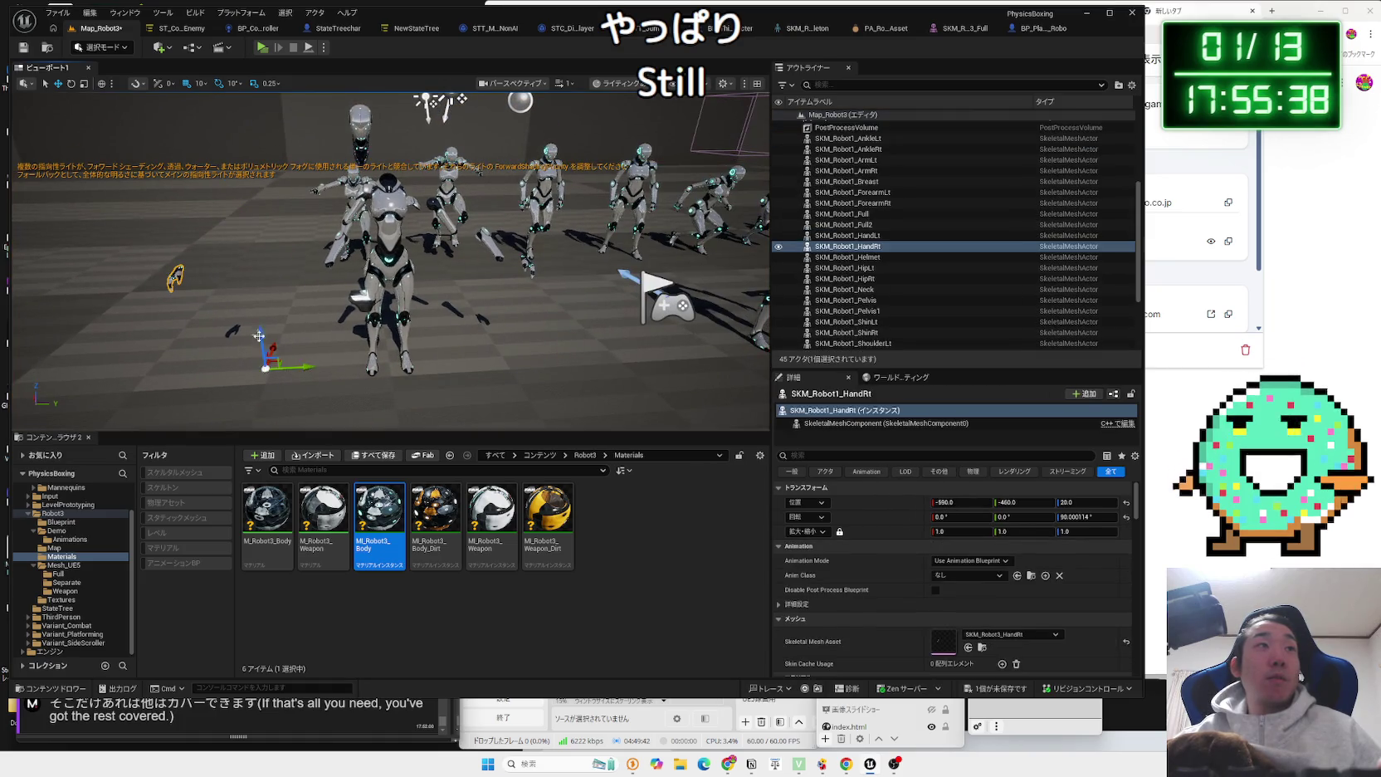
click(455, 321)
mouse_move(455, 321)
mouse_down()
mouse_move(456, 224)
mouse_move(448, 348)
mouse_move(448, 290)
mouse_up()
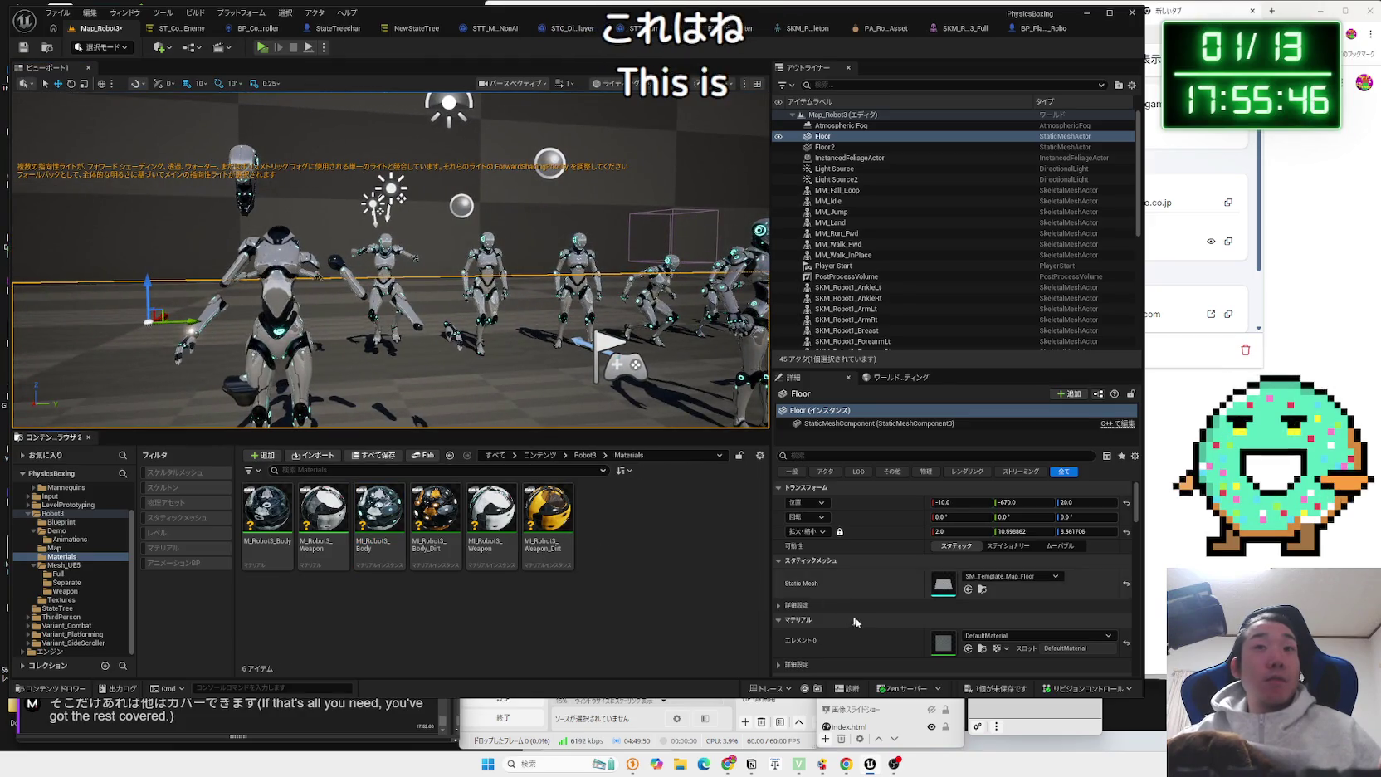
Save the selected modified assets, then open the SKM_Robot3 skeletal mesh.
click(1000, 688)
click(767, 499)
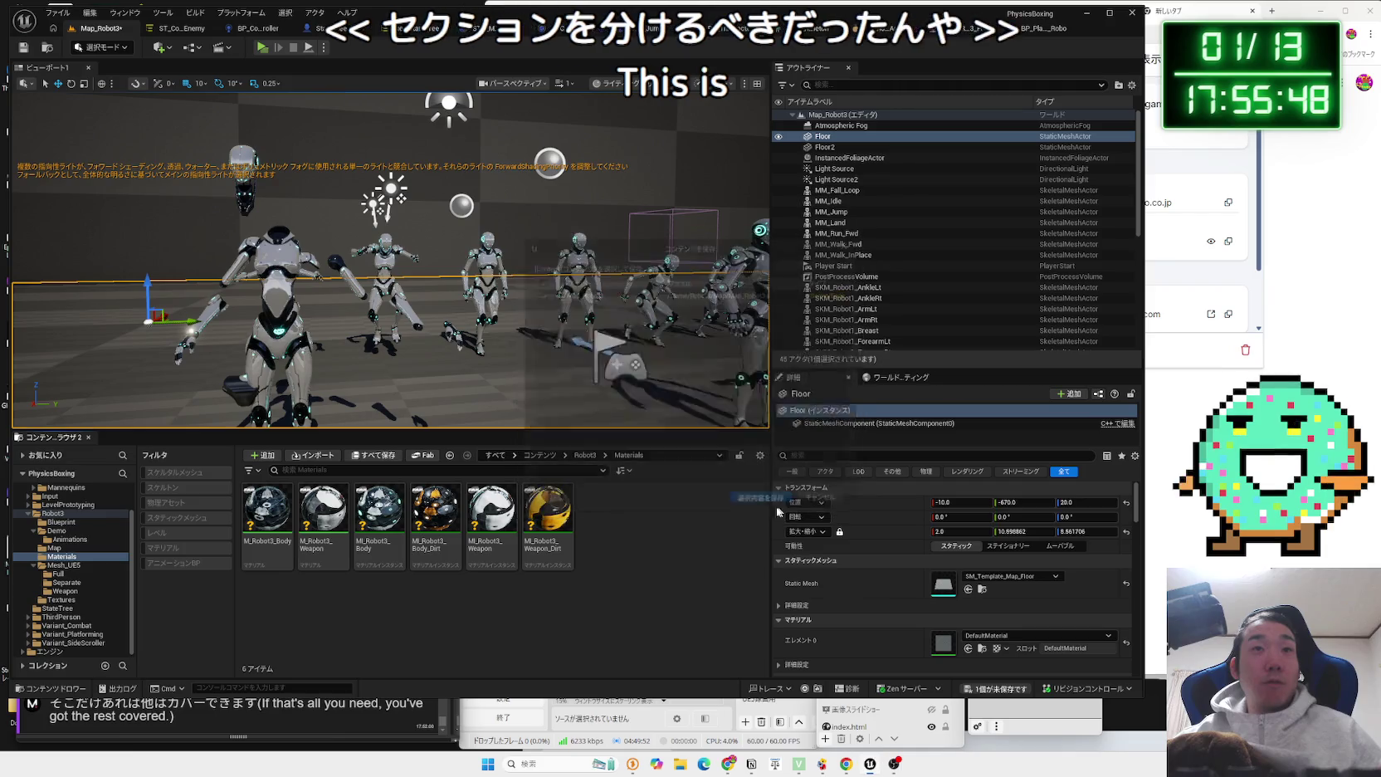
double_click(581, 282)
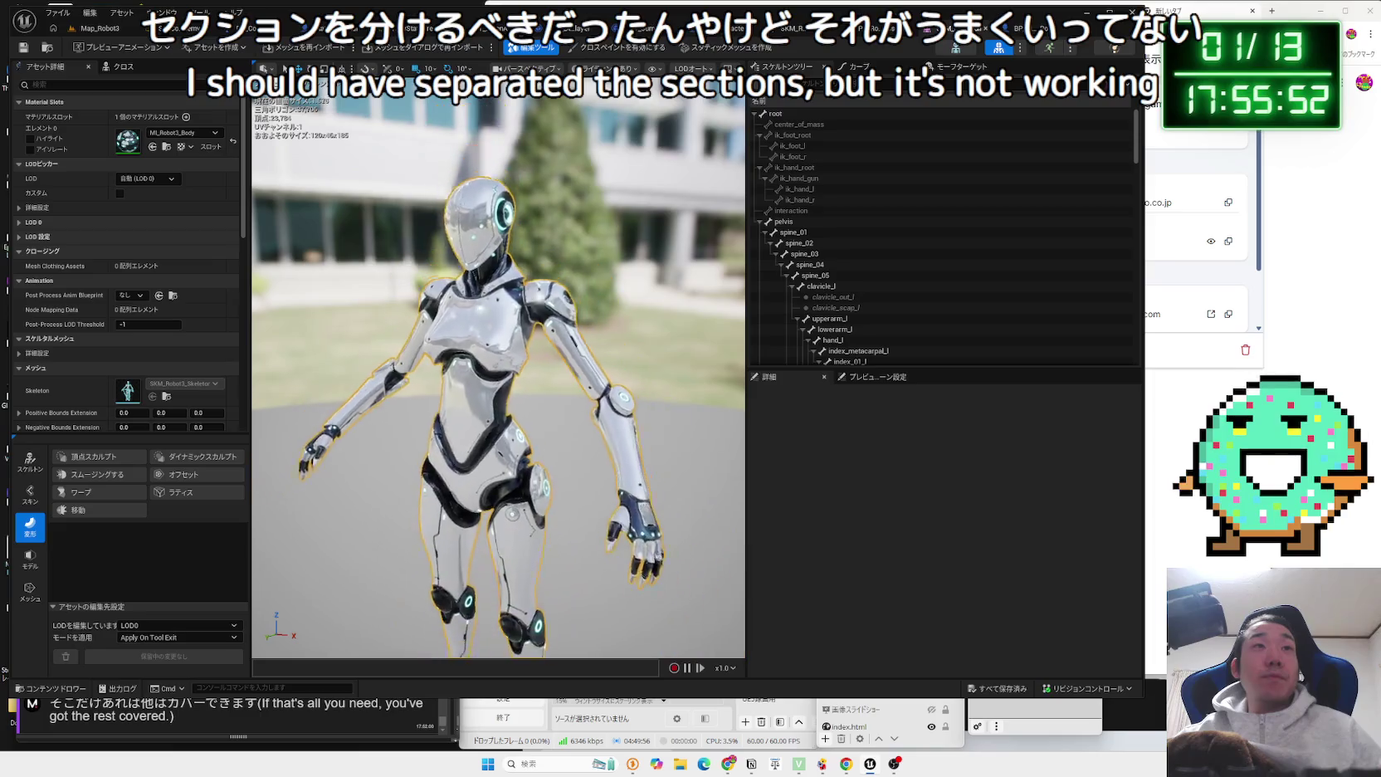
Check the PA_Robot and SKM_Robot3_Full tabs, return to Map_Robot3, then bring the browser forward.
click(875, 28)
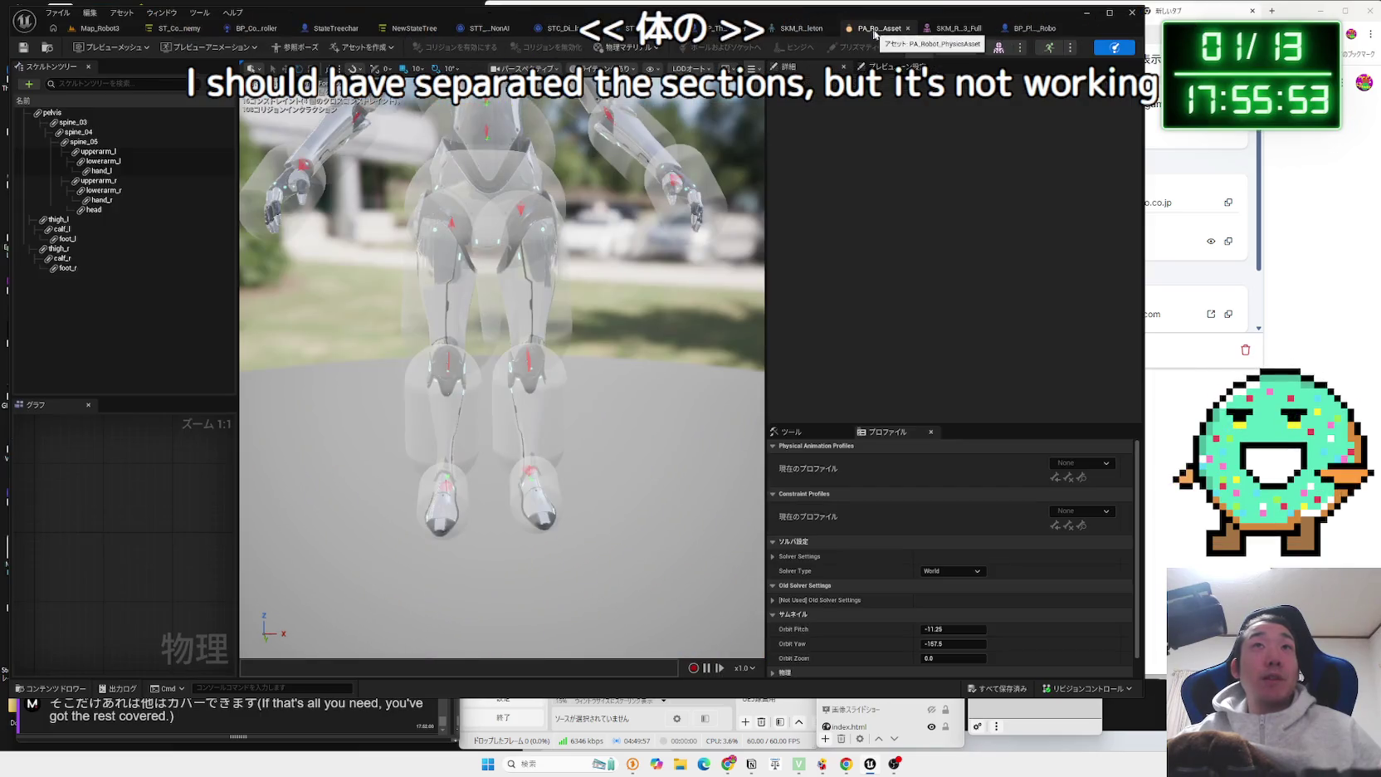
click(943, 32)
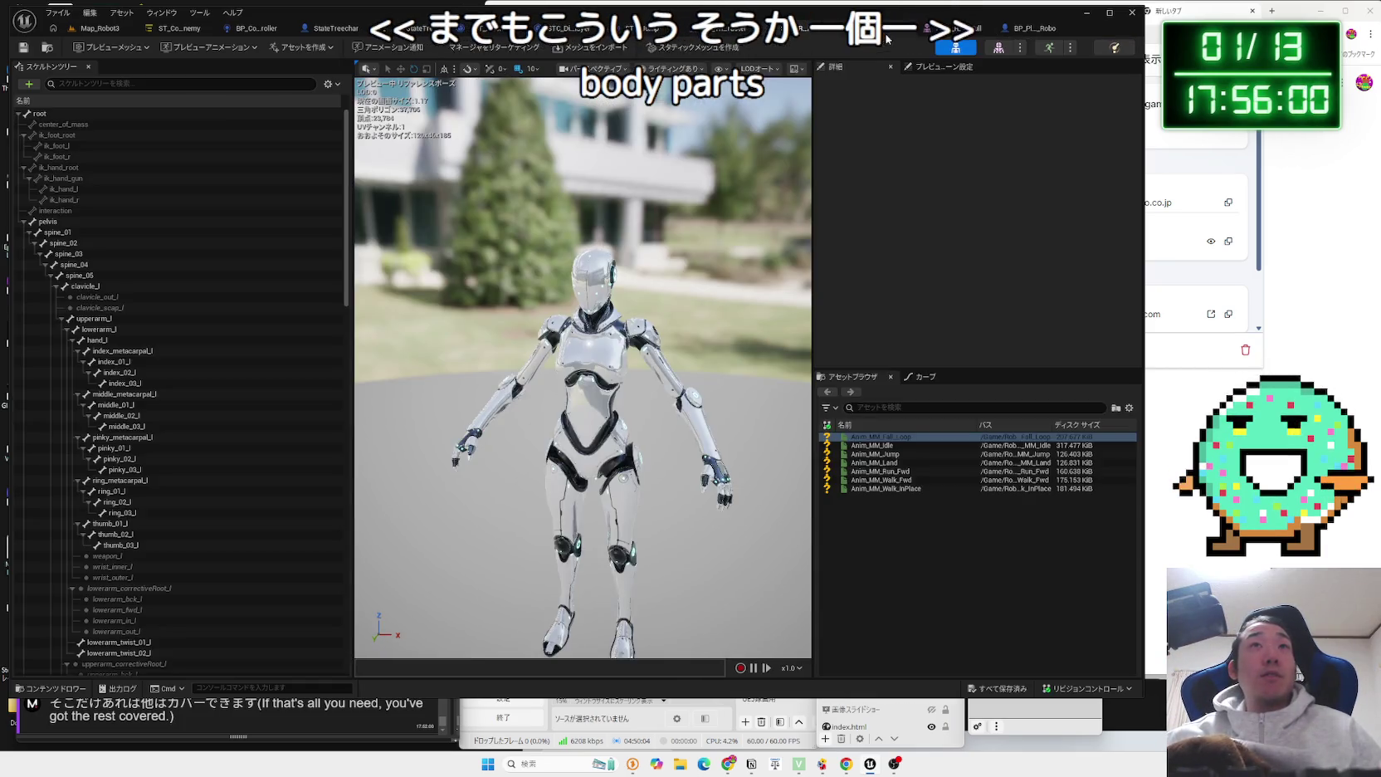
click(887, 35)
click(946, 30)
click(886, 32)
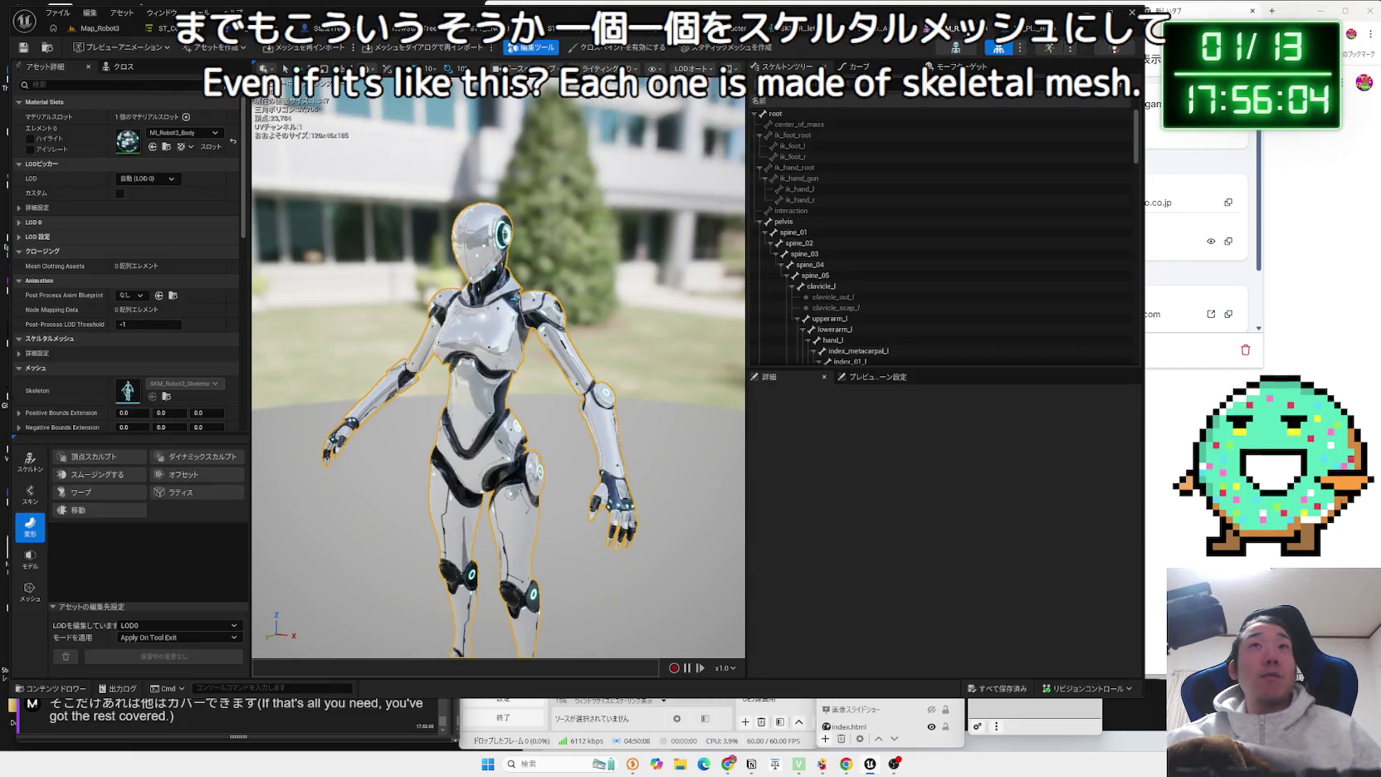
click(104, 29)
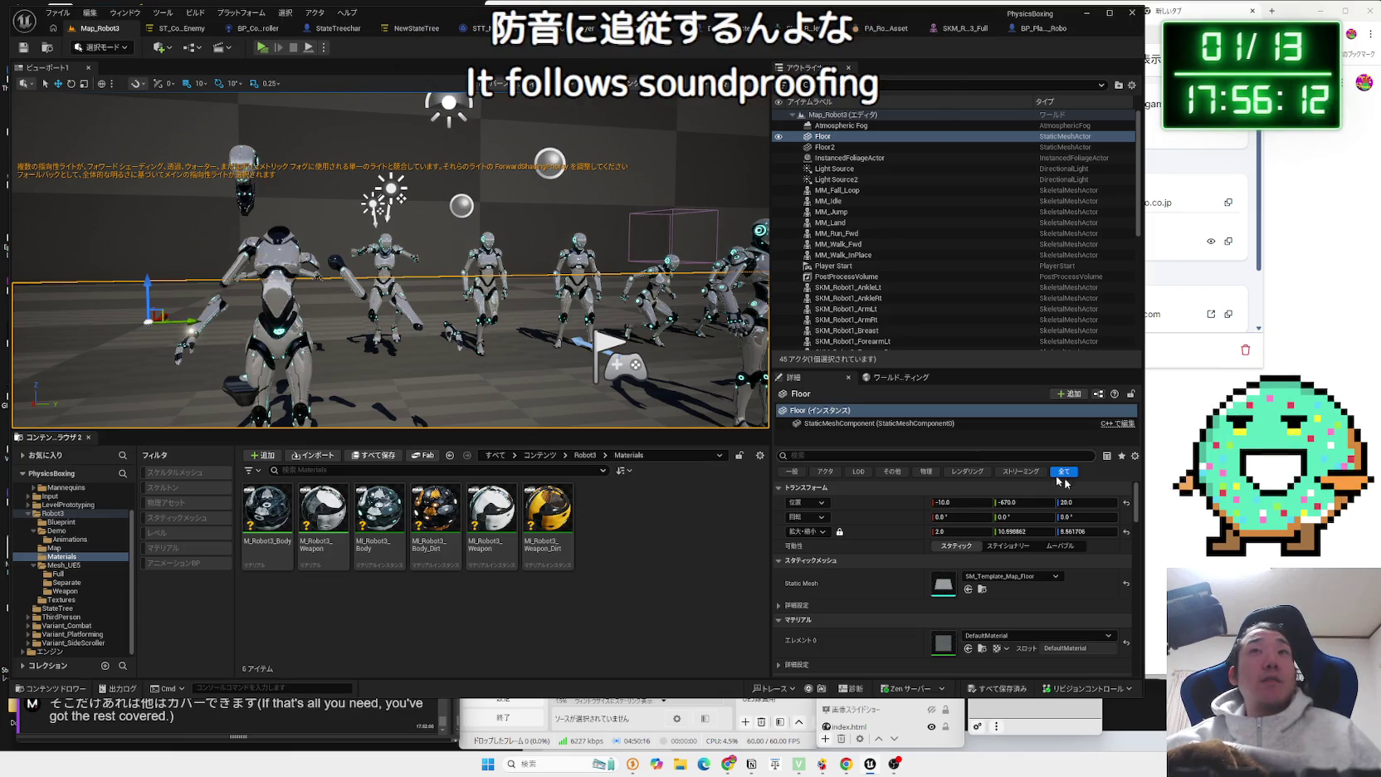
click(1195, 465)
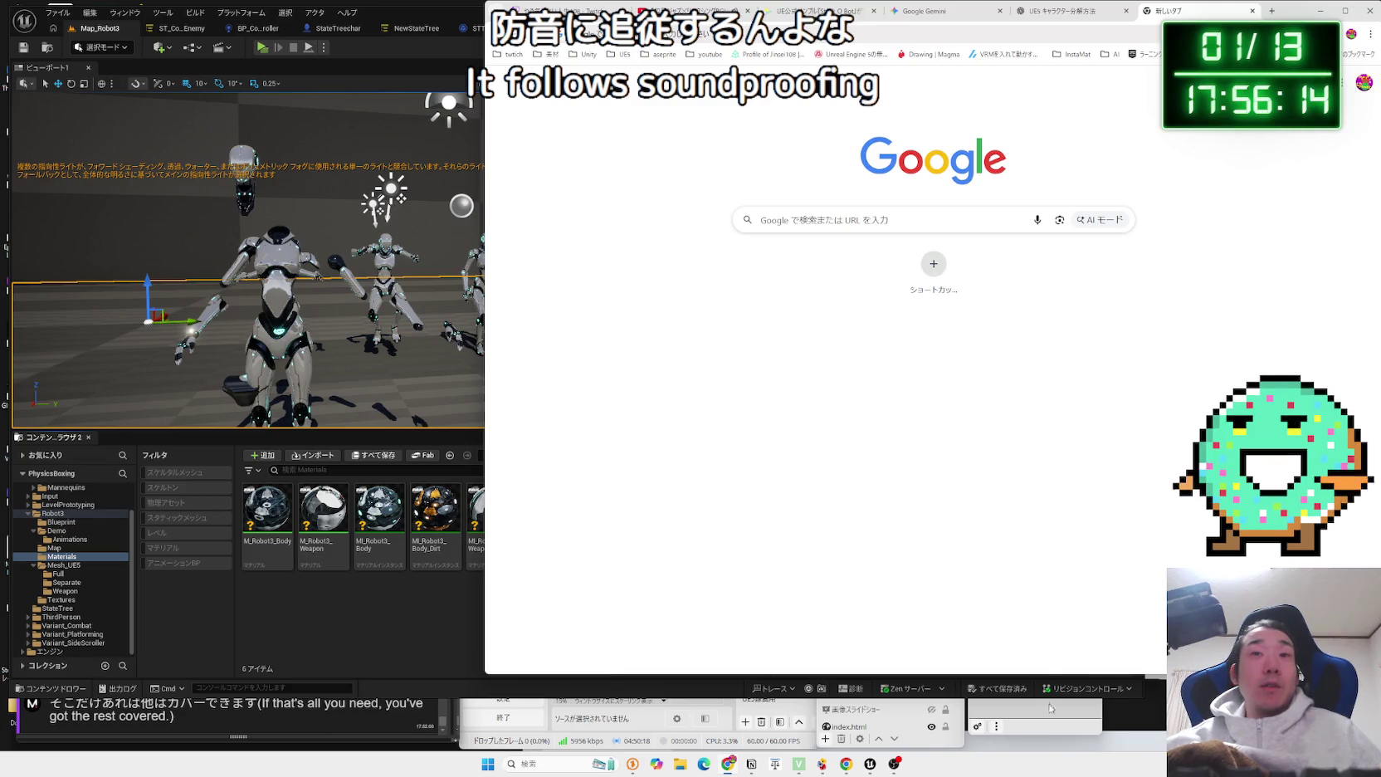
Close the empty tab, highlight section 3 of Gemini's robot-parts answer, then move to the ChatGPT chat.
click(1050, 707)
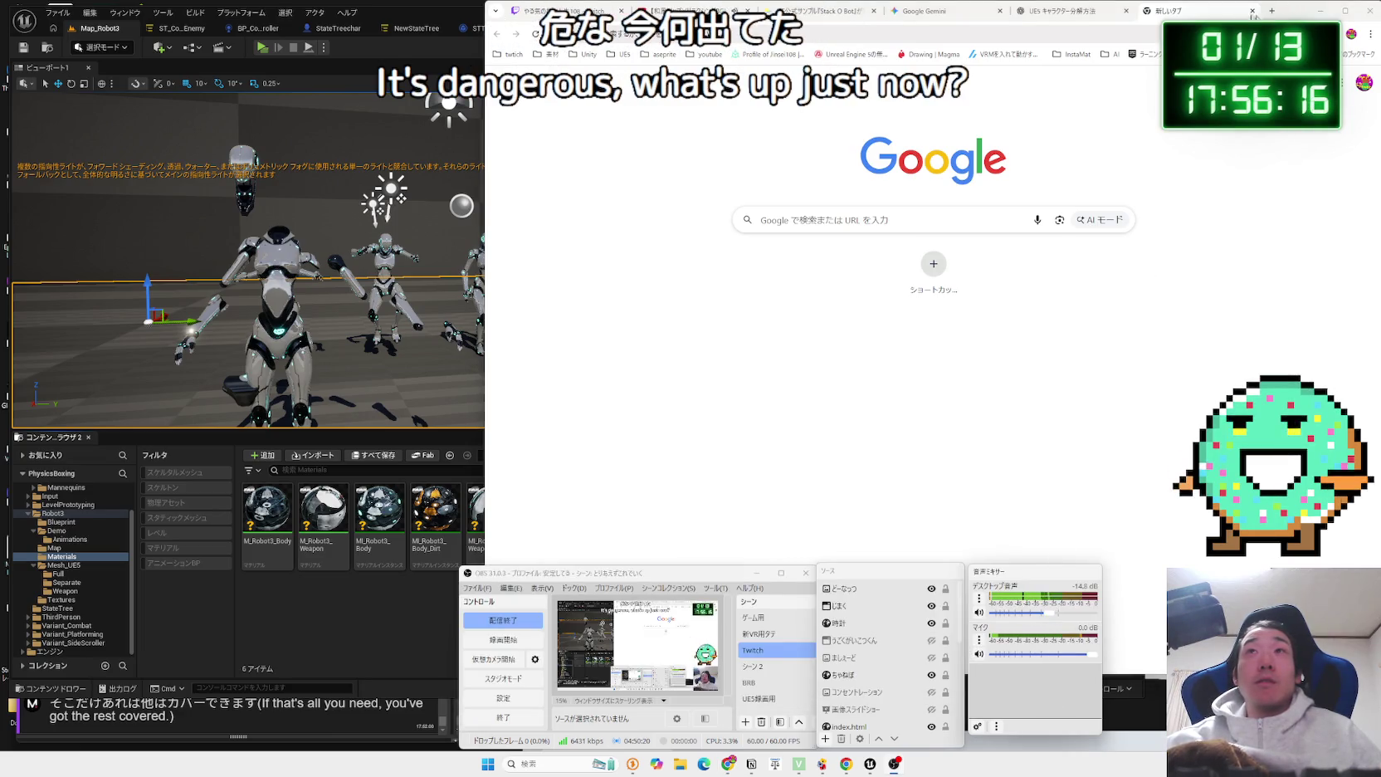
click(1250, 11)
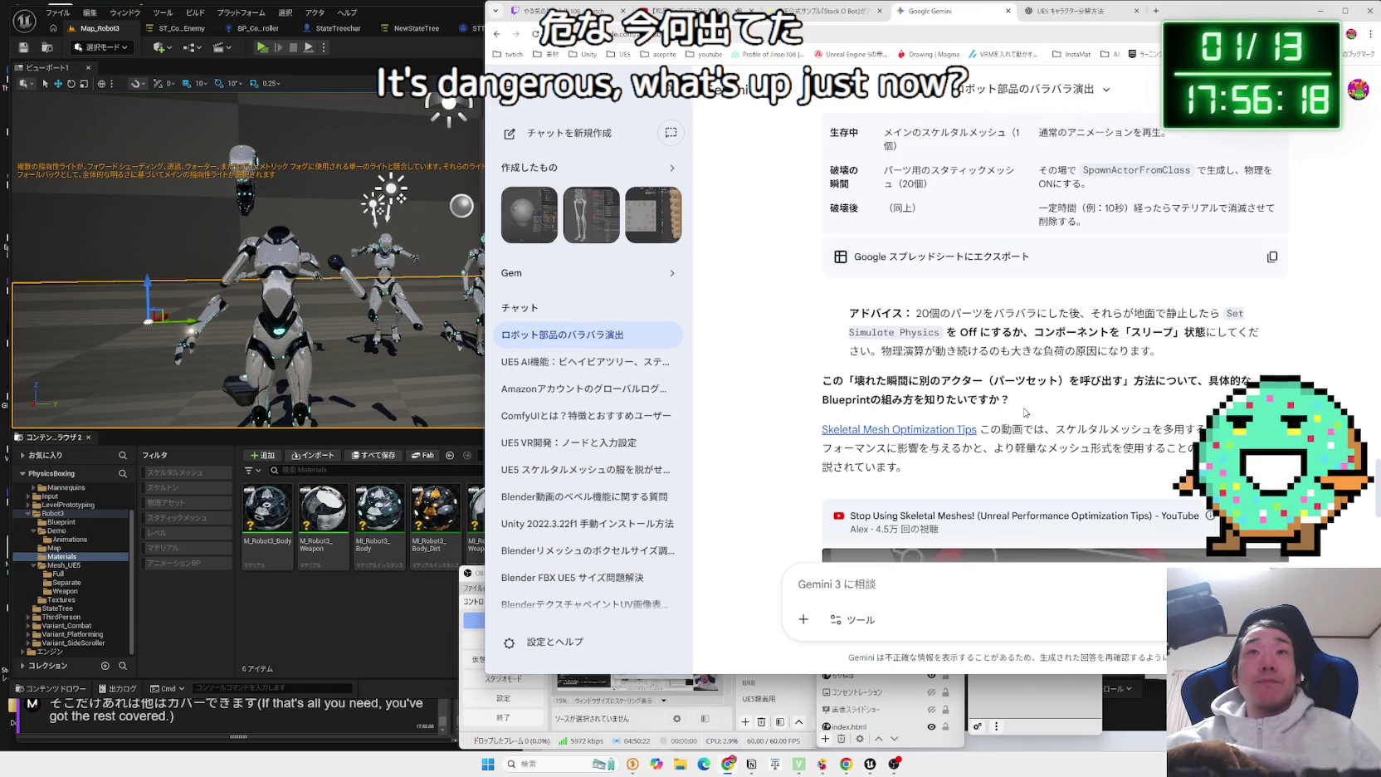
scroll(1025, 412, down, 3)
scroll(1023, 423, up, 7)
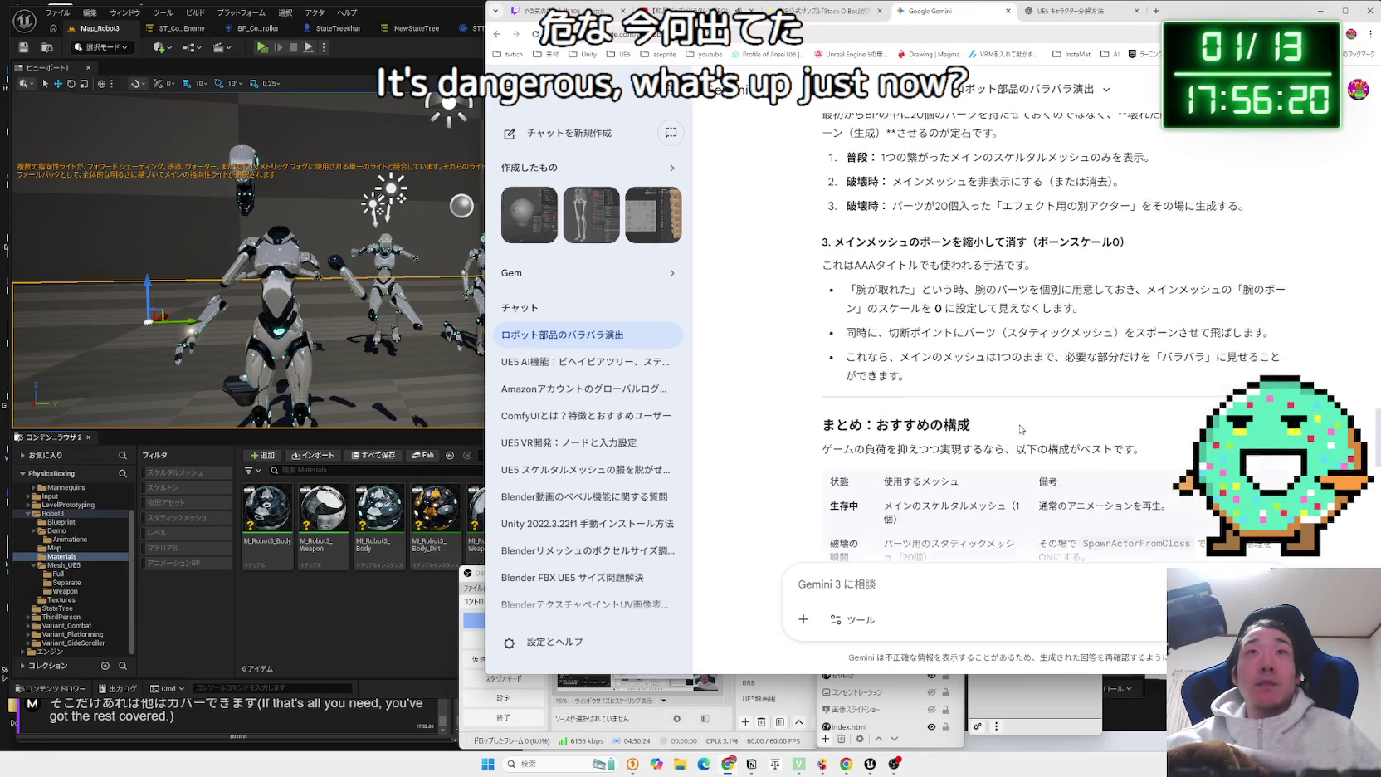
scroll(1021, 429, up, 1)
drag(889, 401, 1065, 420)
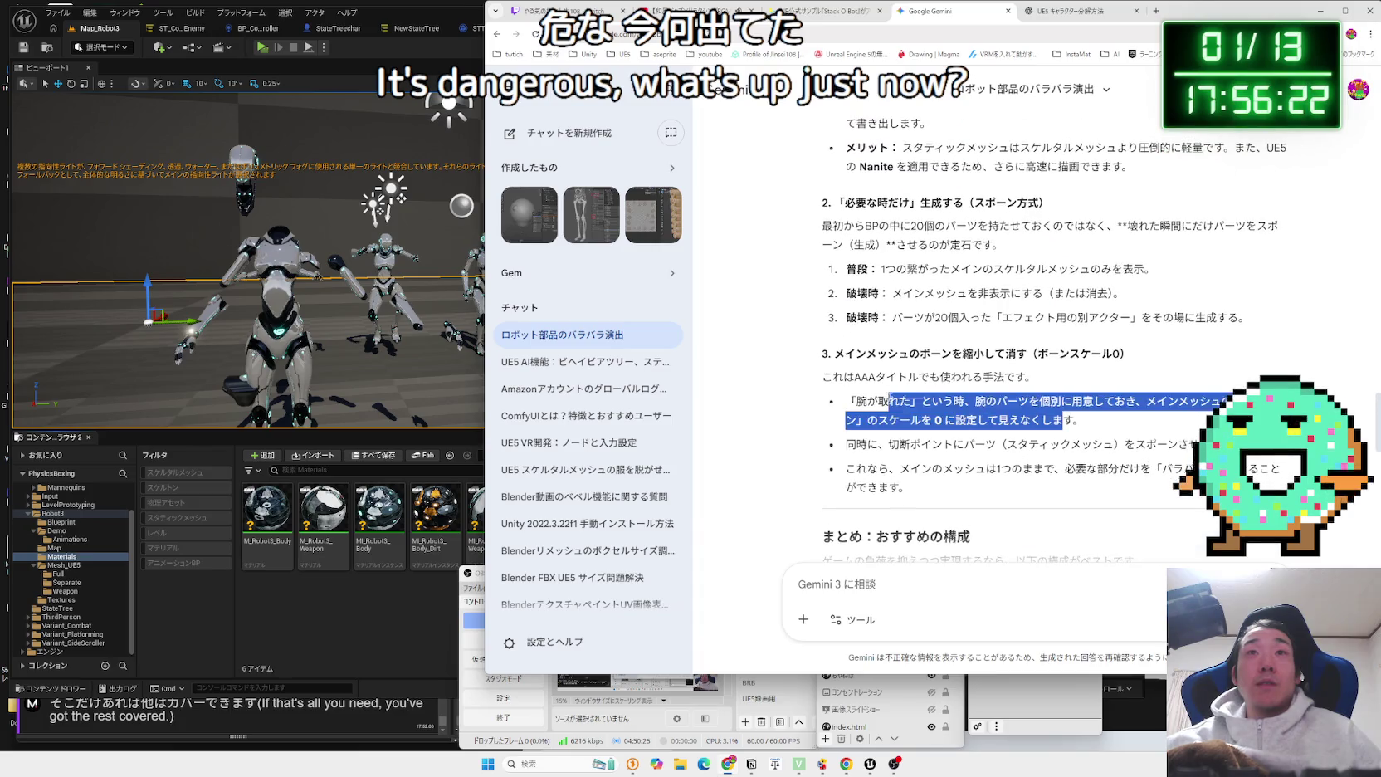
key(ctrl+Tab)
scroll(1025, 539, down, 5)
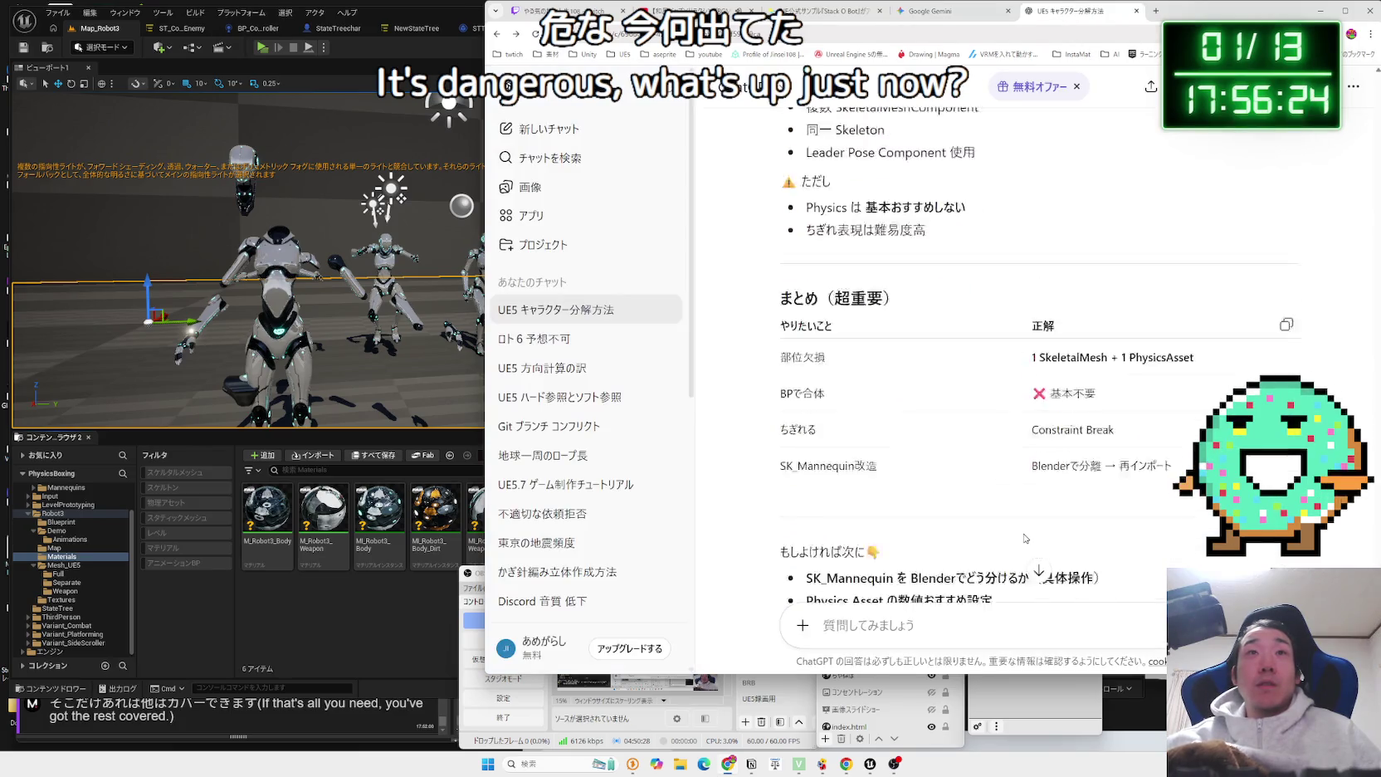
Begin a Japanese follow-up saying the Fab asset was downloaded directly into UE5.
scroll(1025, 538, down, 3)
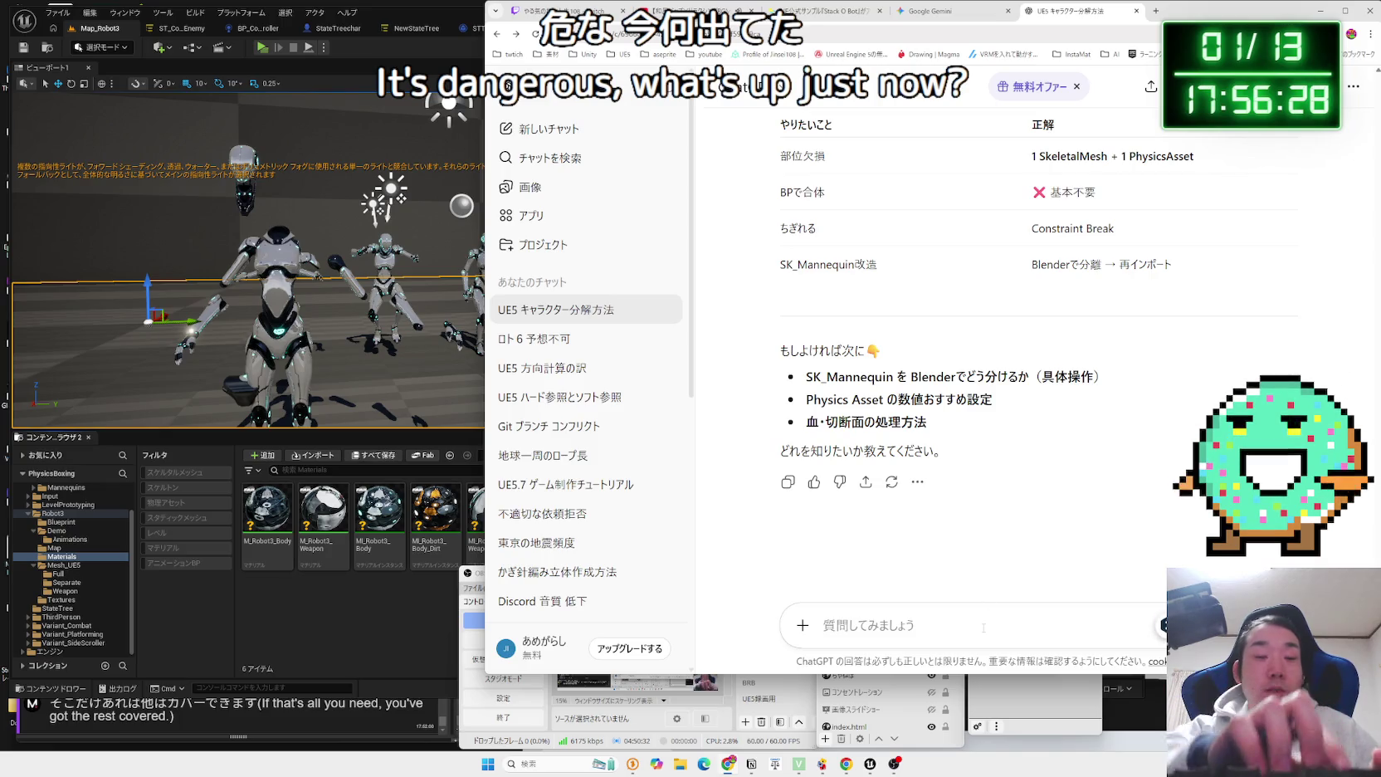
key(Zenkaku_Hankaku)
text(でわけ t)
key(space)
text(ですが、)
key(Return)
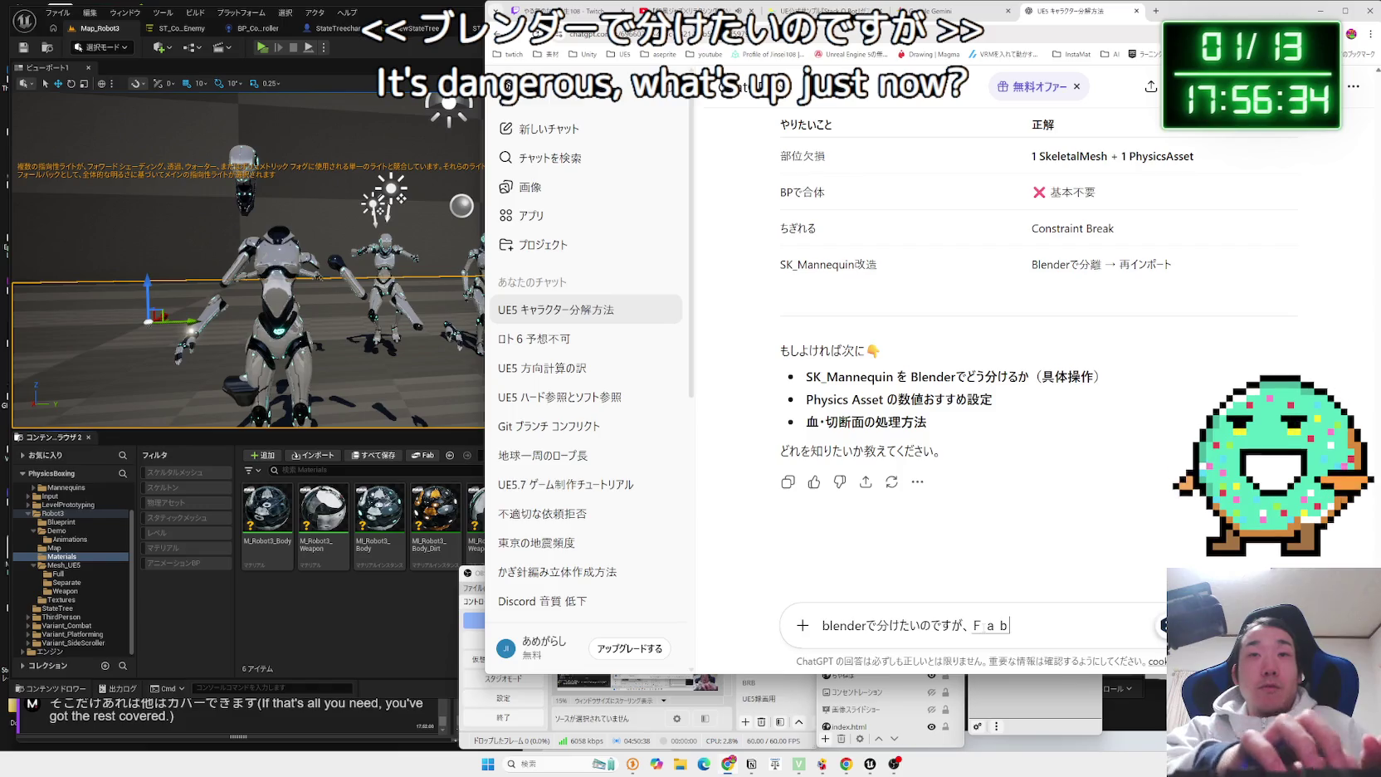
text(d)
text(ro-)
key(space)
key(BackSpace)
key(BackSpace)
key(BackSpace)
text(UE5)
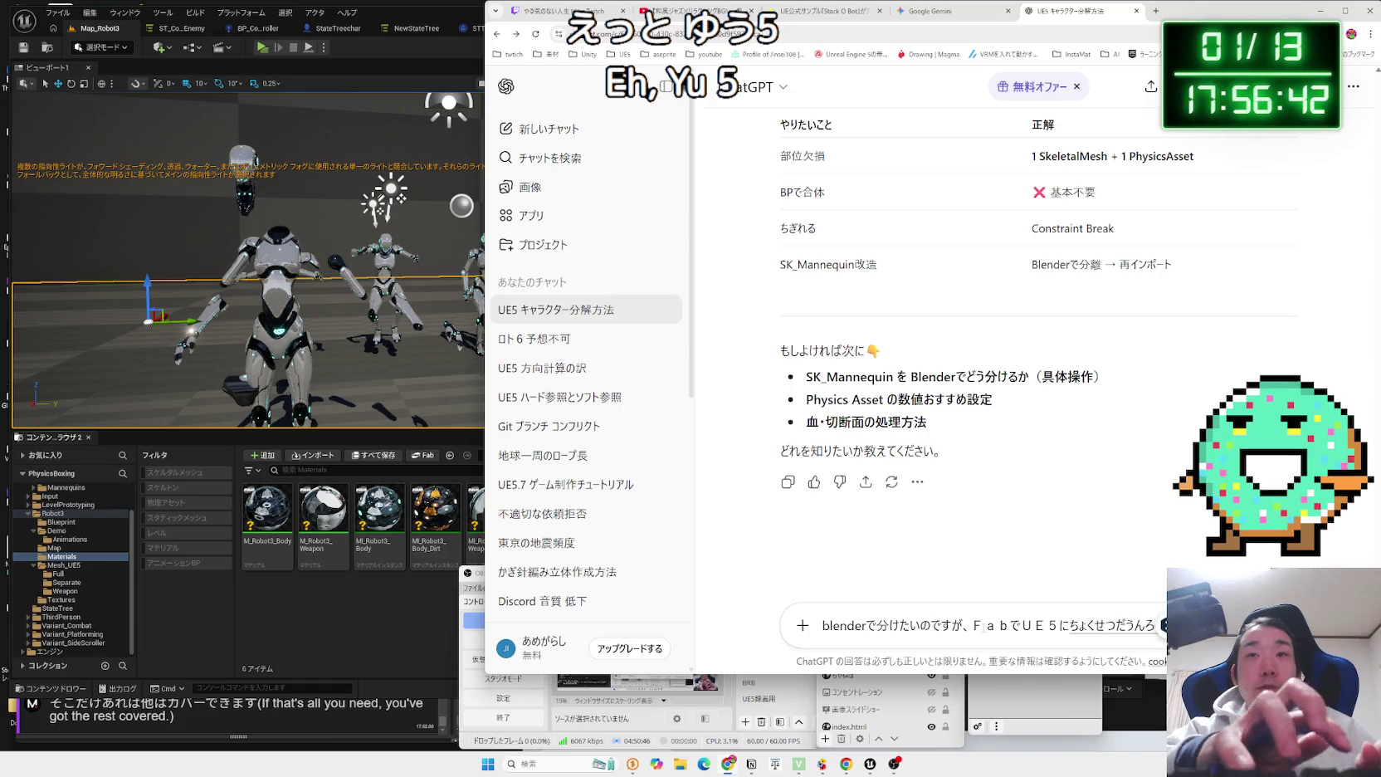
key(space)
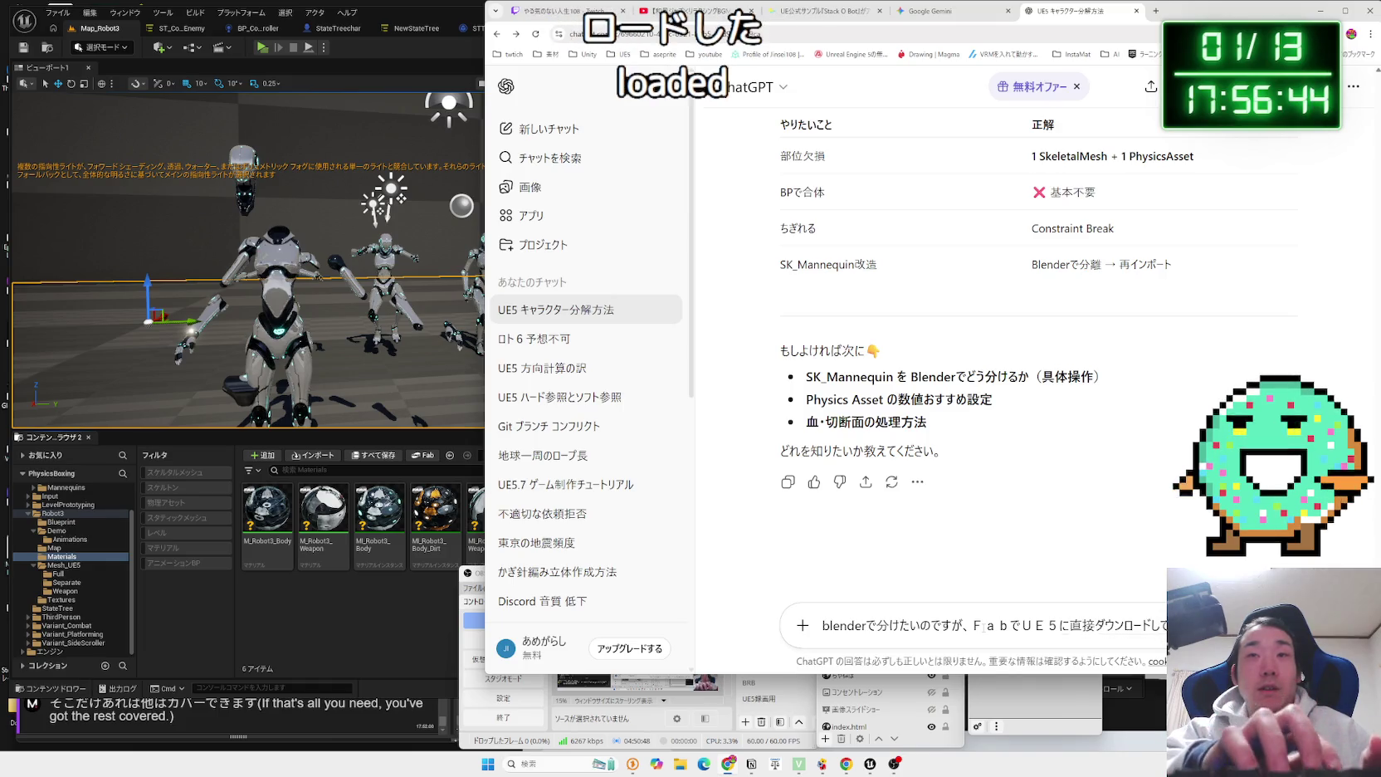
Finish the question that the asset couldn't be edited in Blender, and send it.
text(ase)
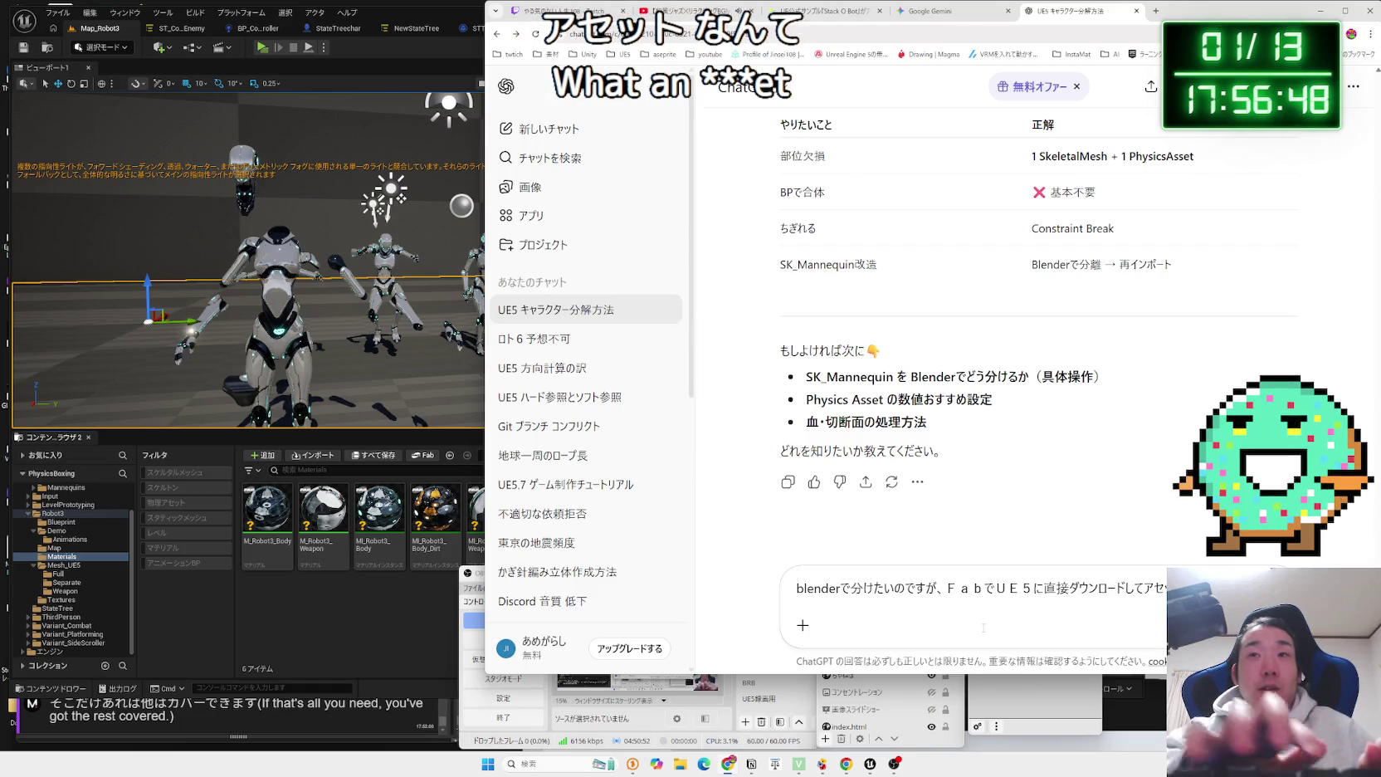
text(ットなのでBlenderでn)
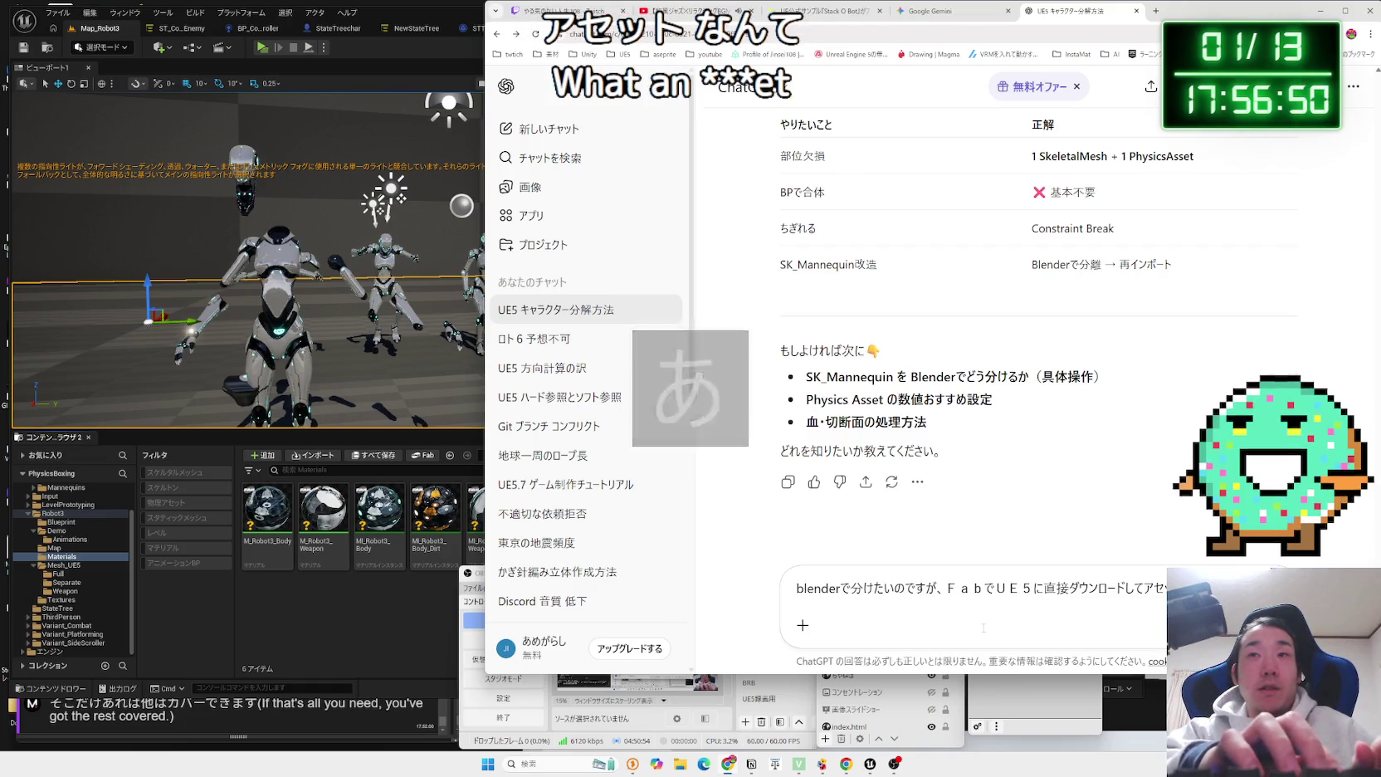
text(shu)
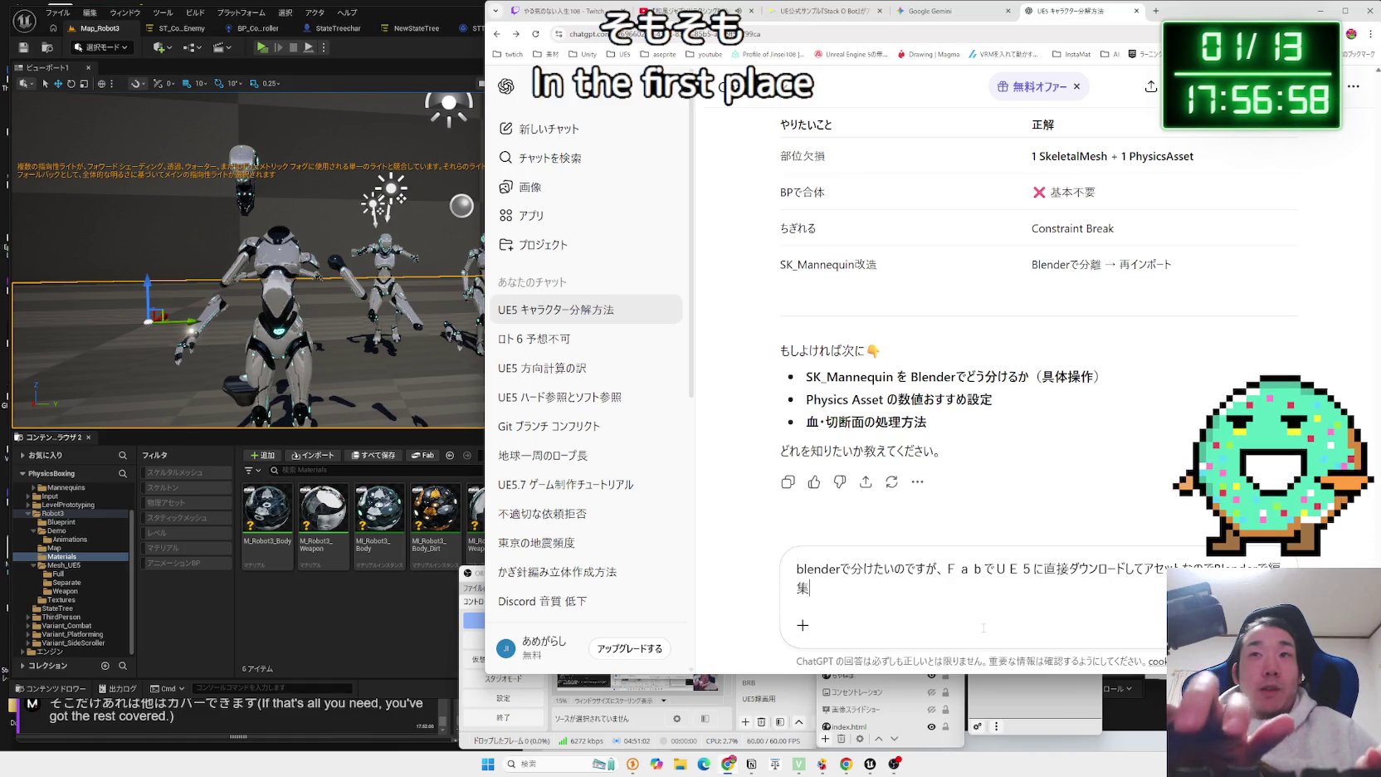
key(BackSpace)
key(BackSpace)
key(BackSpace)
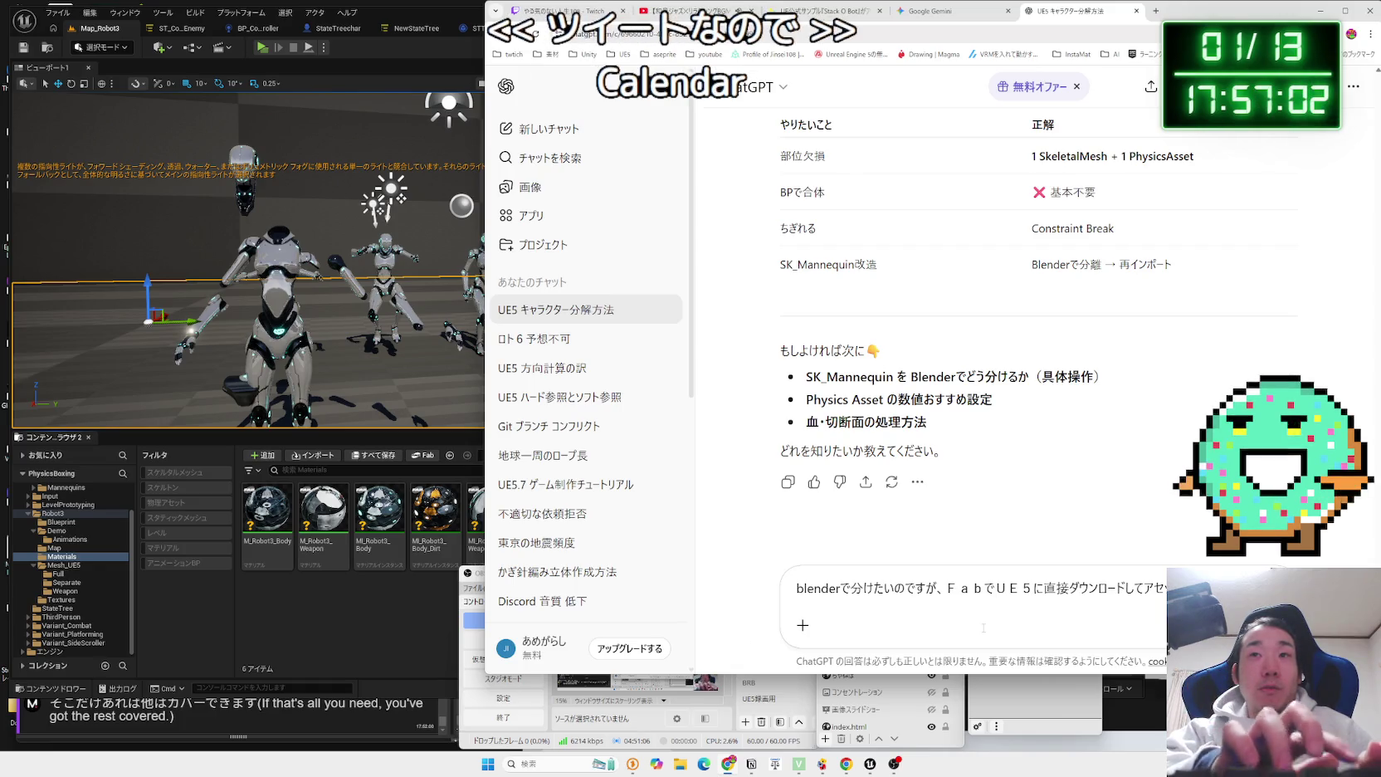
text(erで)
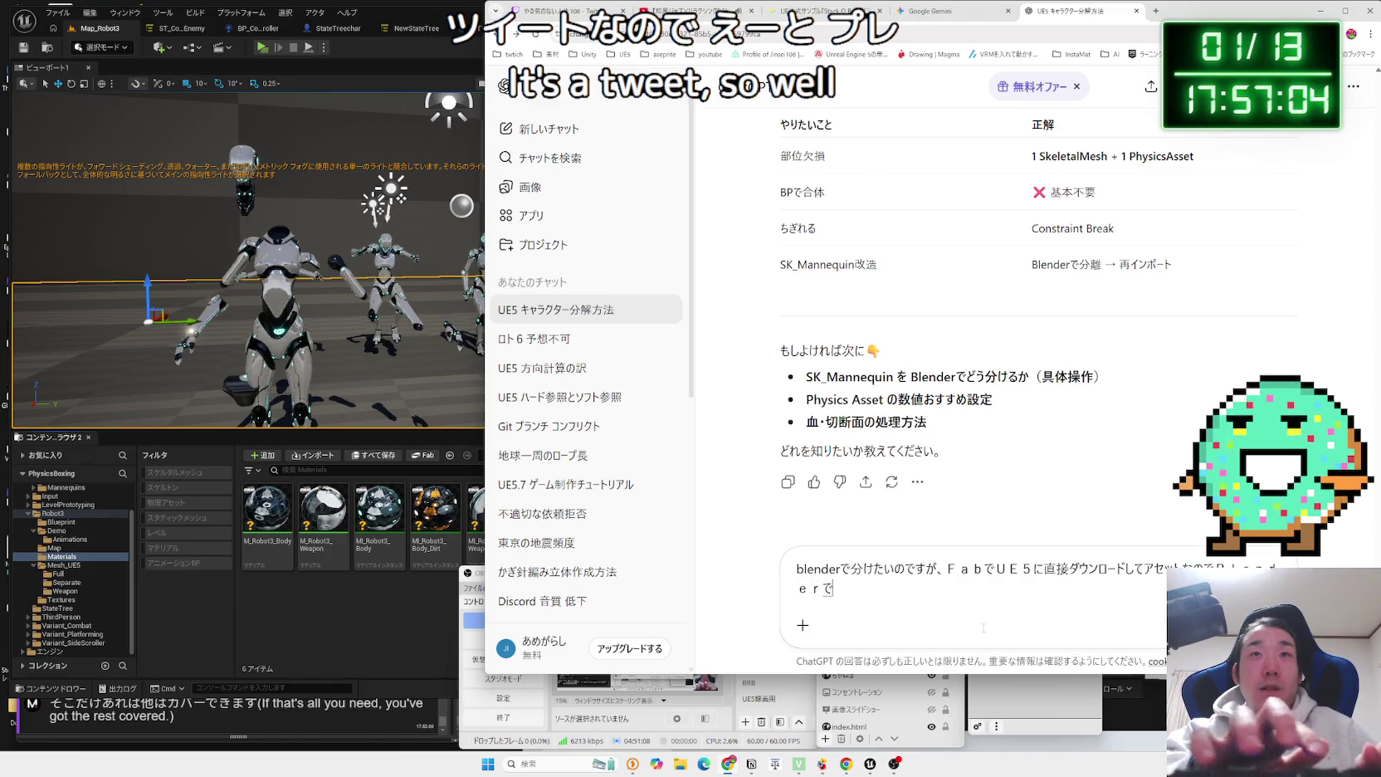
text(imasend)
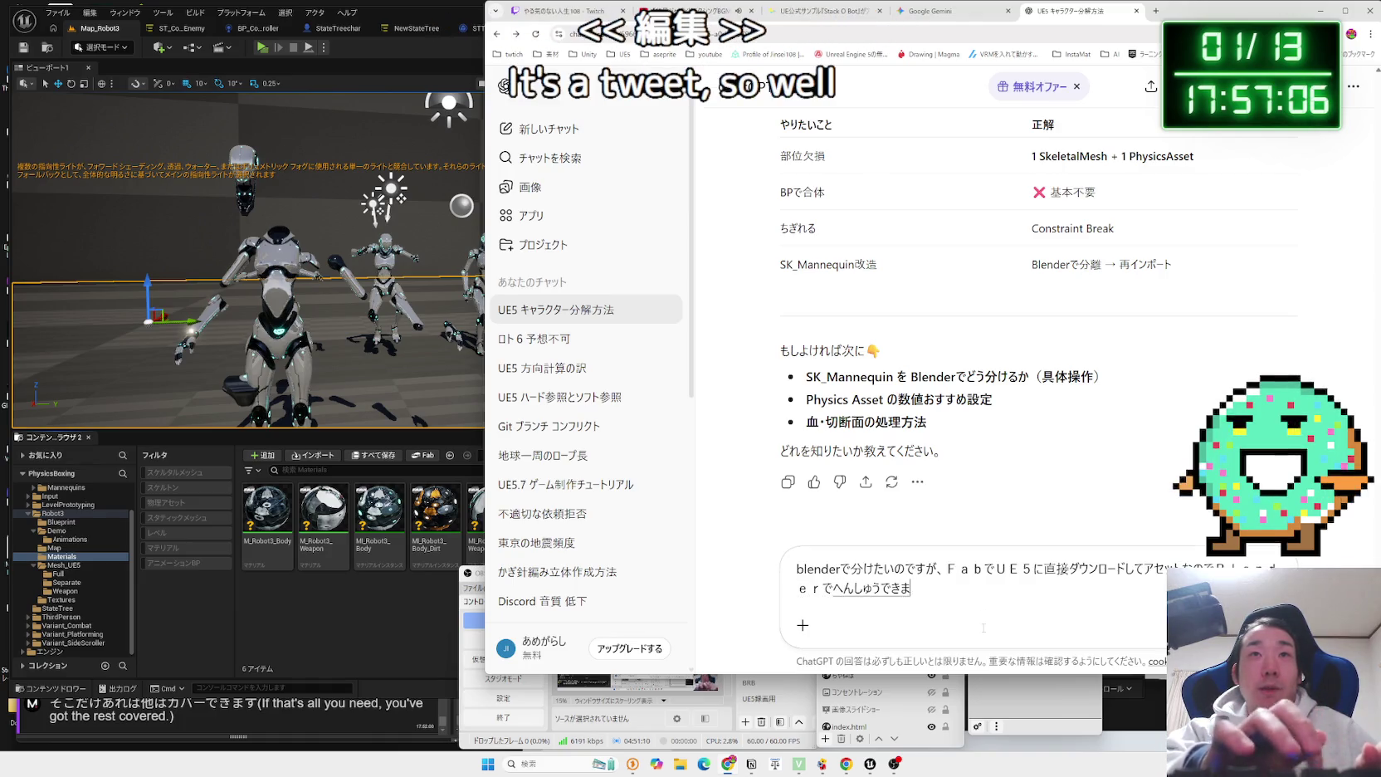
text(ta)
key(Return)
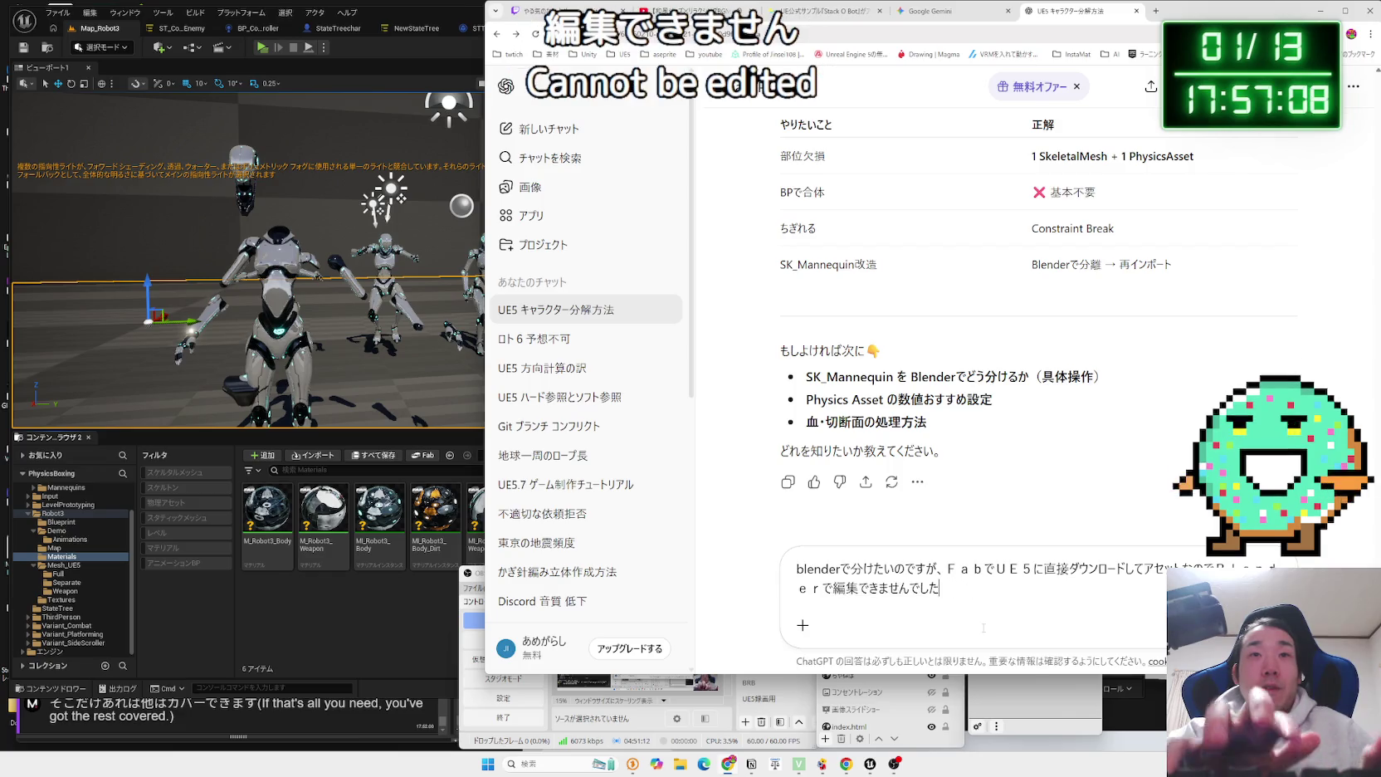
key(Return)
click(932, 10)
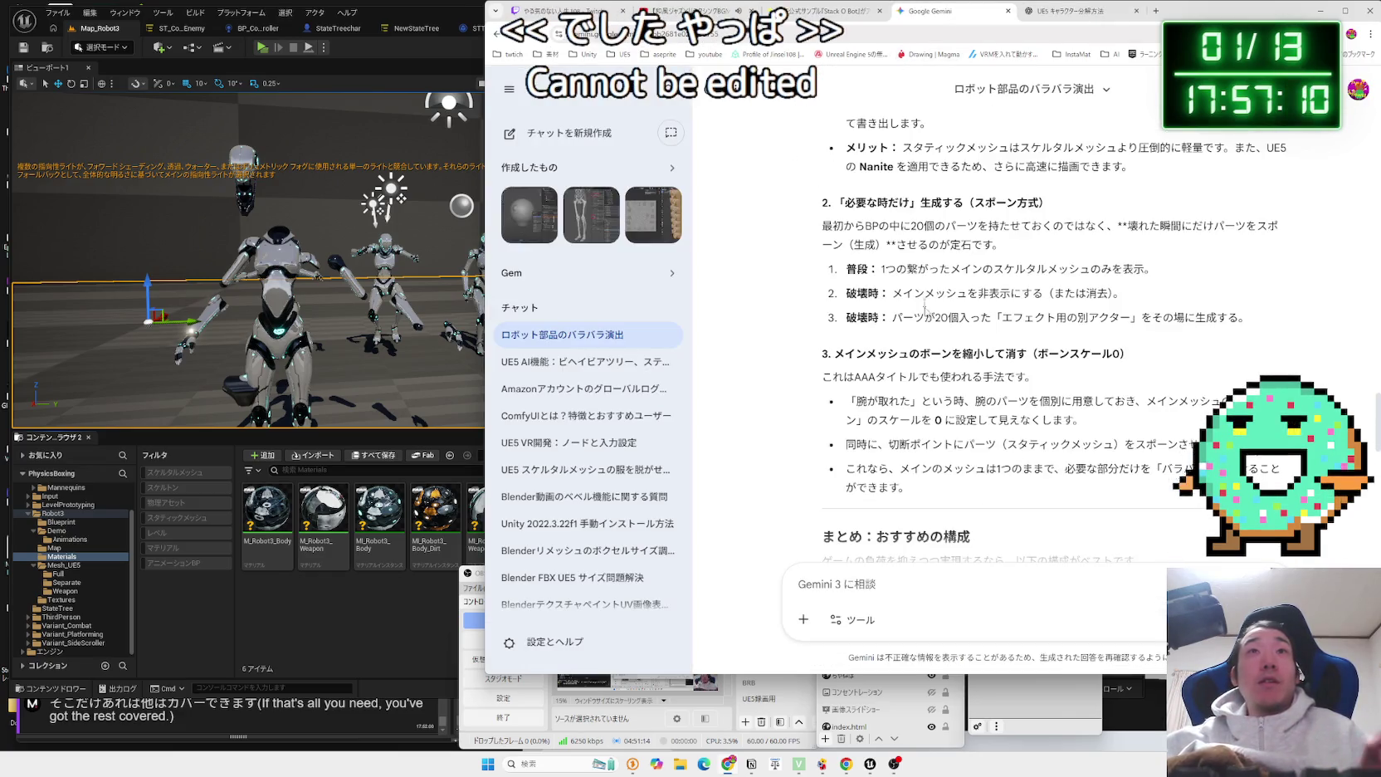
Reread Gemini's static-mesh export advice, highlighting its 方法 and メリット paragraphs, then return to Unreal Engine.
scroll(936, 335, up, 2)
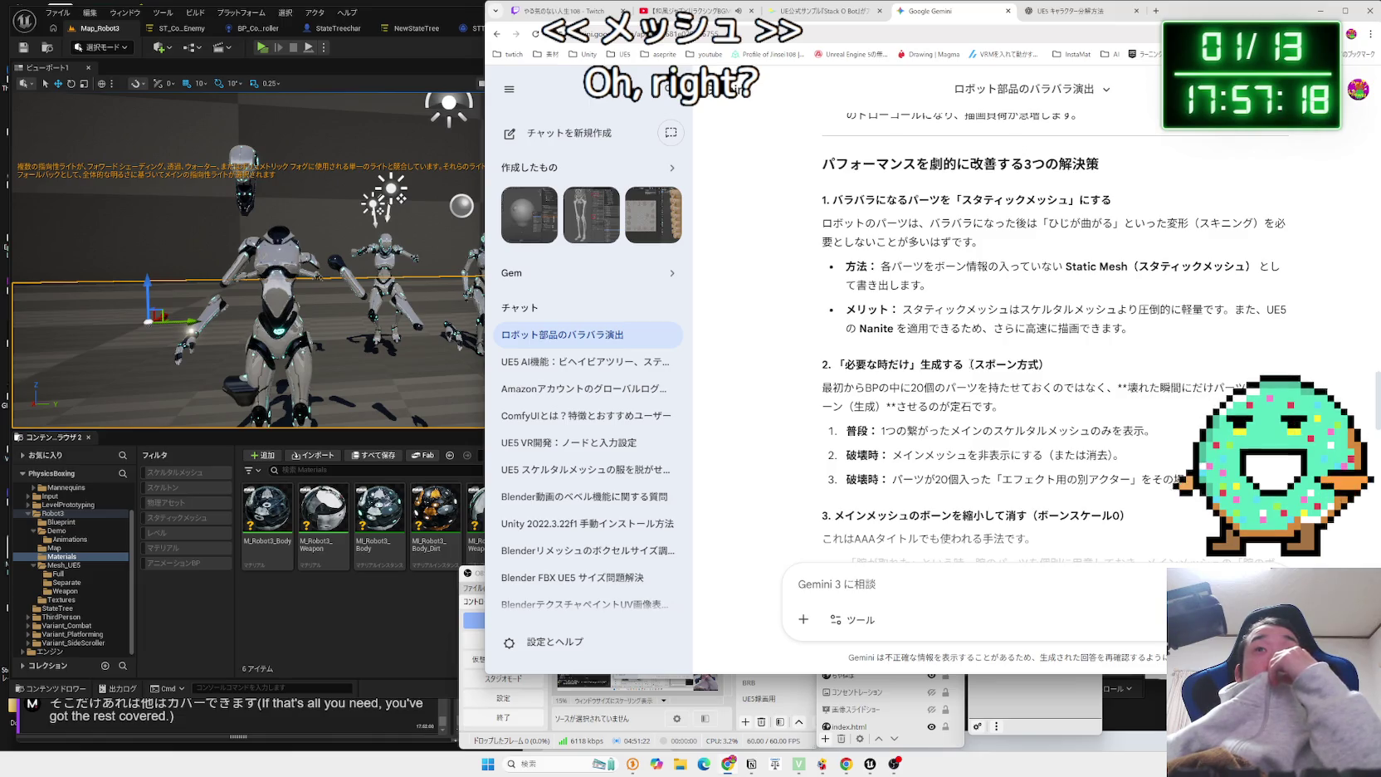
triple_click(925, 285)
click(924, 286)
triple_click(925, 286)
click(946, 288)
triple_click(963, 290)
click(973, 291)
triple_click(973, 291)
click(974, 291)
mouse_move(973, 291)
mouse_down()
mouse_move(1123, 324)
mouse_move(944, 310)
mouse_up()
click(1123, 324)
drag(1131, 328, 902, 309)
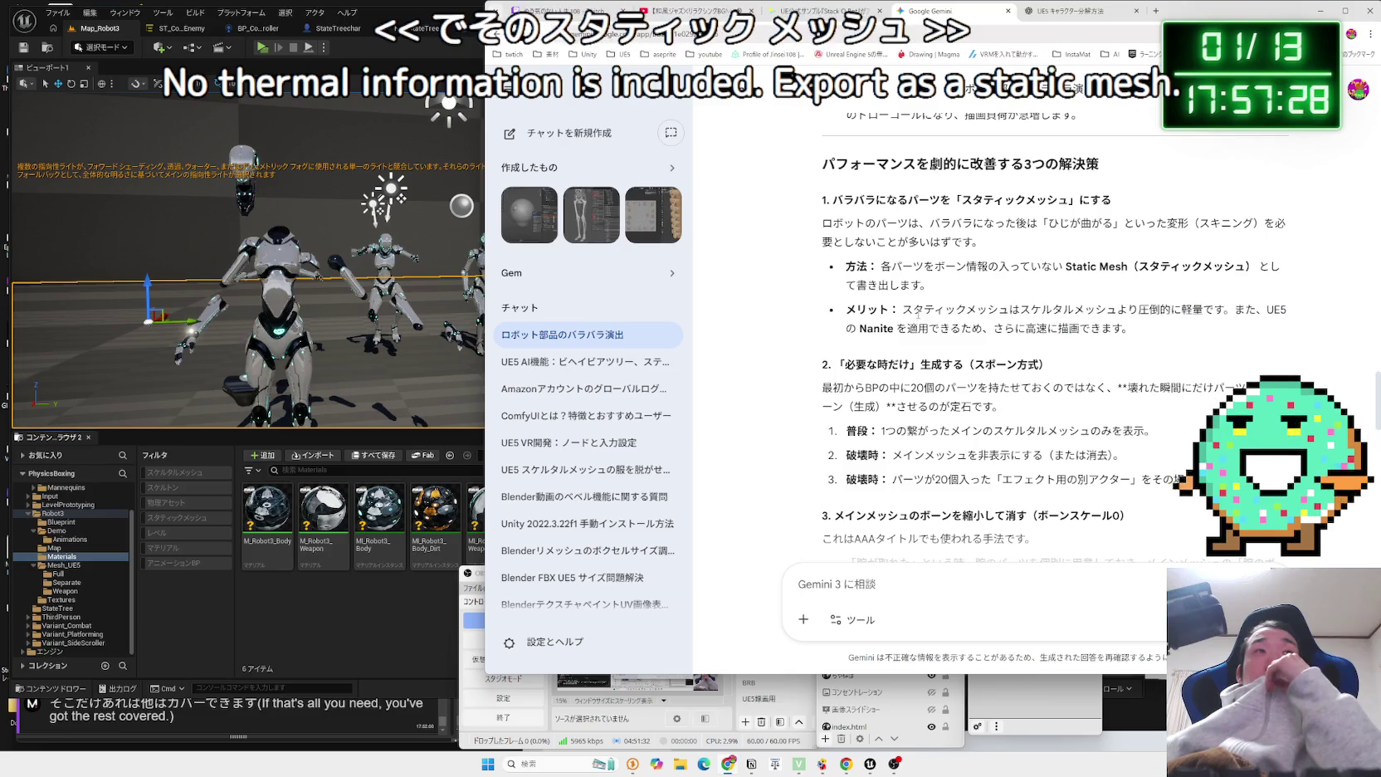
click(294, 526)
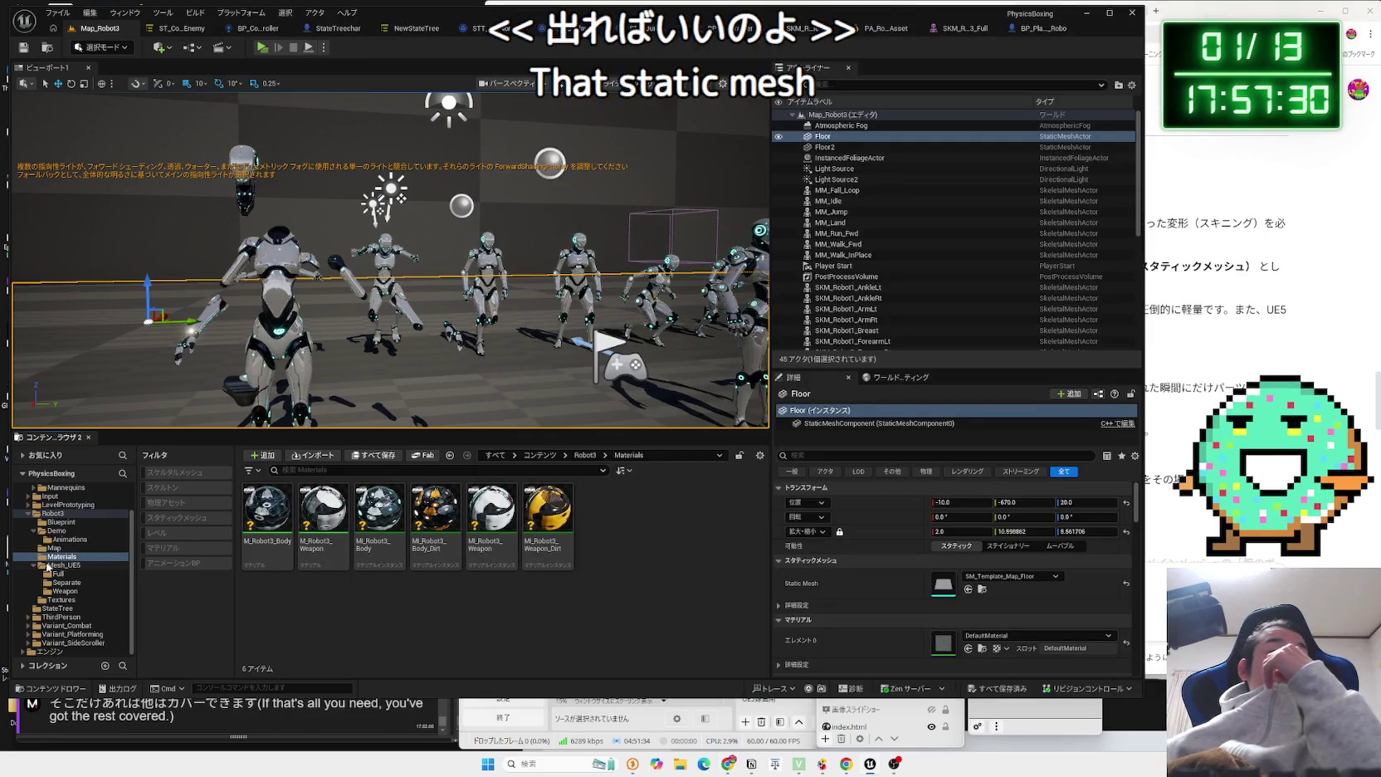
Collapse Mesh_UE5 and step through the Robot3 folders in the Content Browser.
click(33, 565)
click(56, 610)
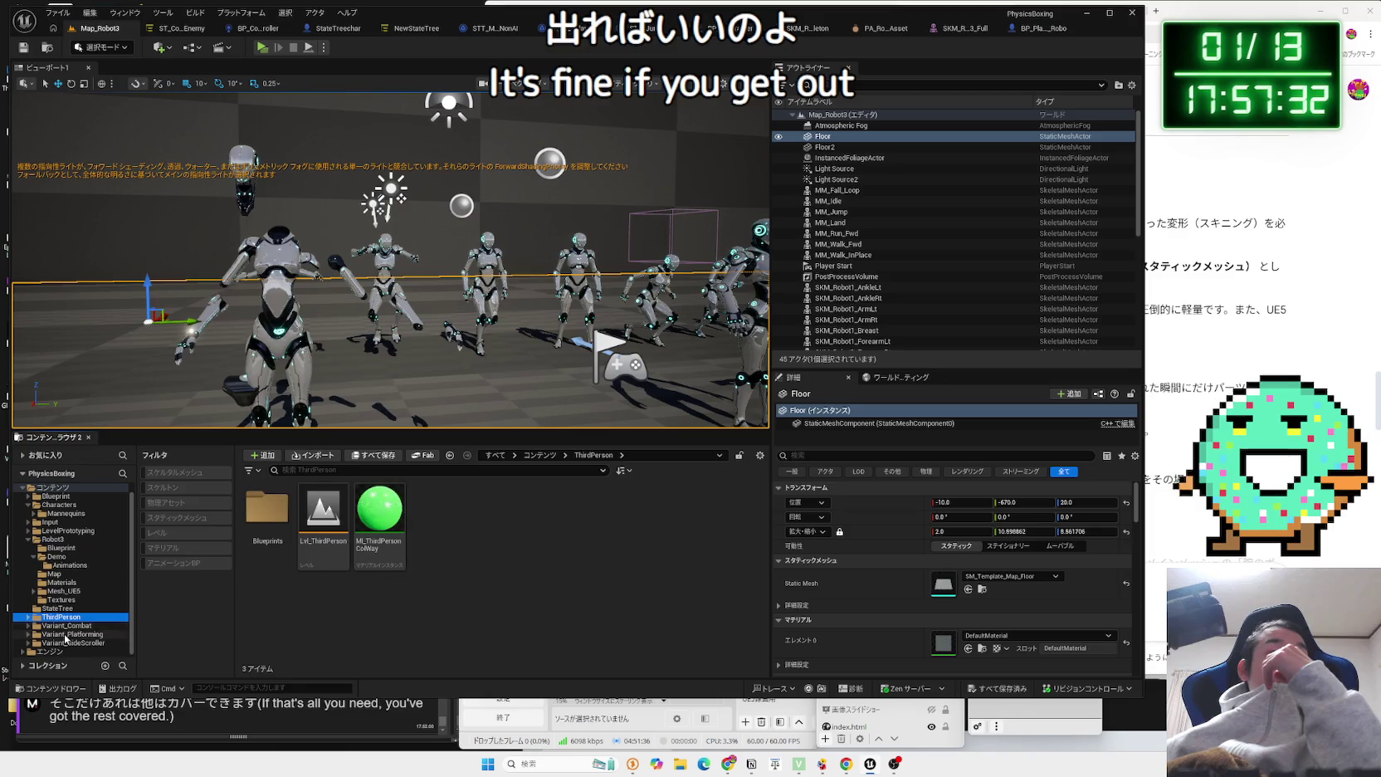
key(Up)
key(Up)
key(Up)
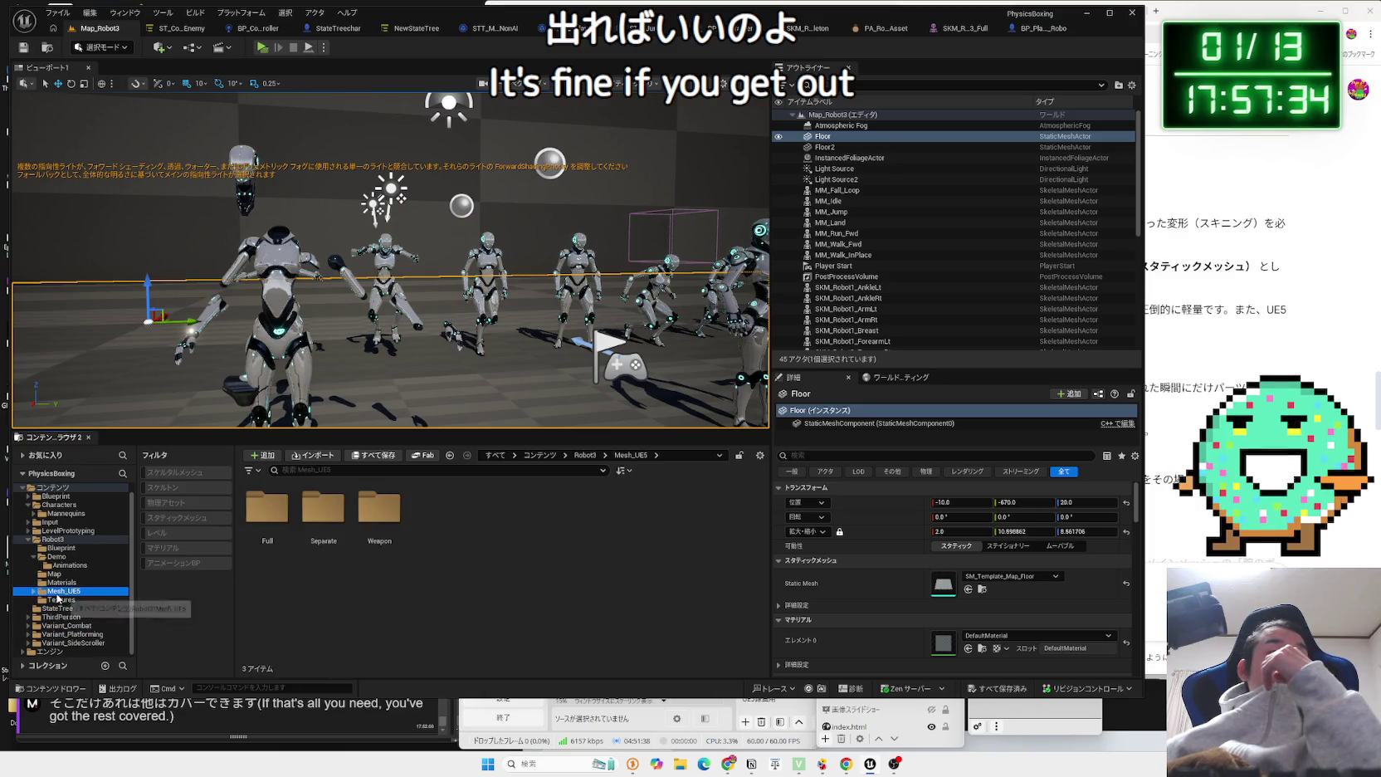
In BP_Player_Robo, select the Mesh component and check its Anim Class list.
click(257, 28)
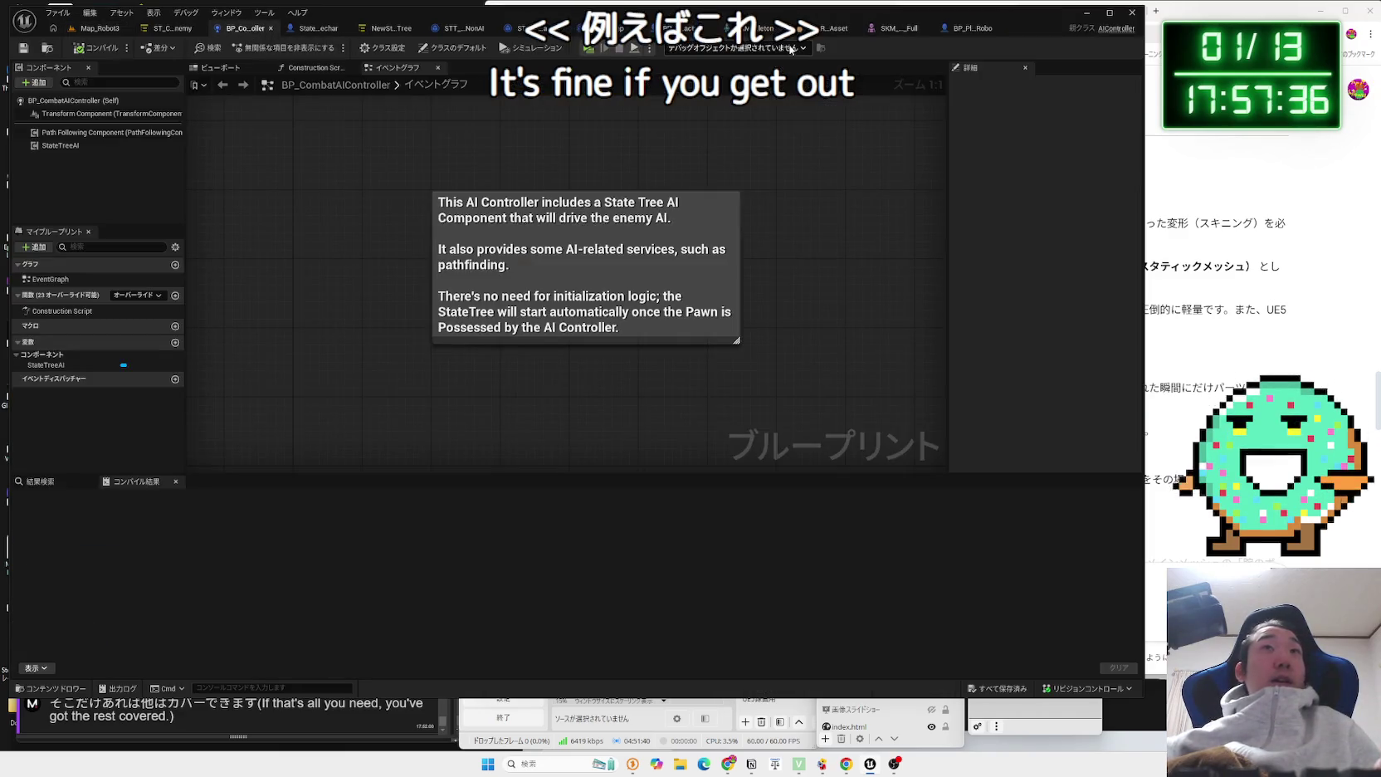
click(979, 31)
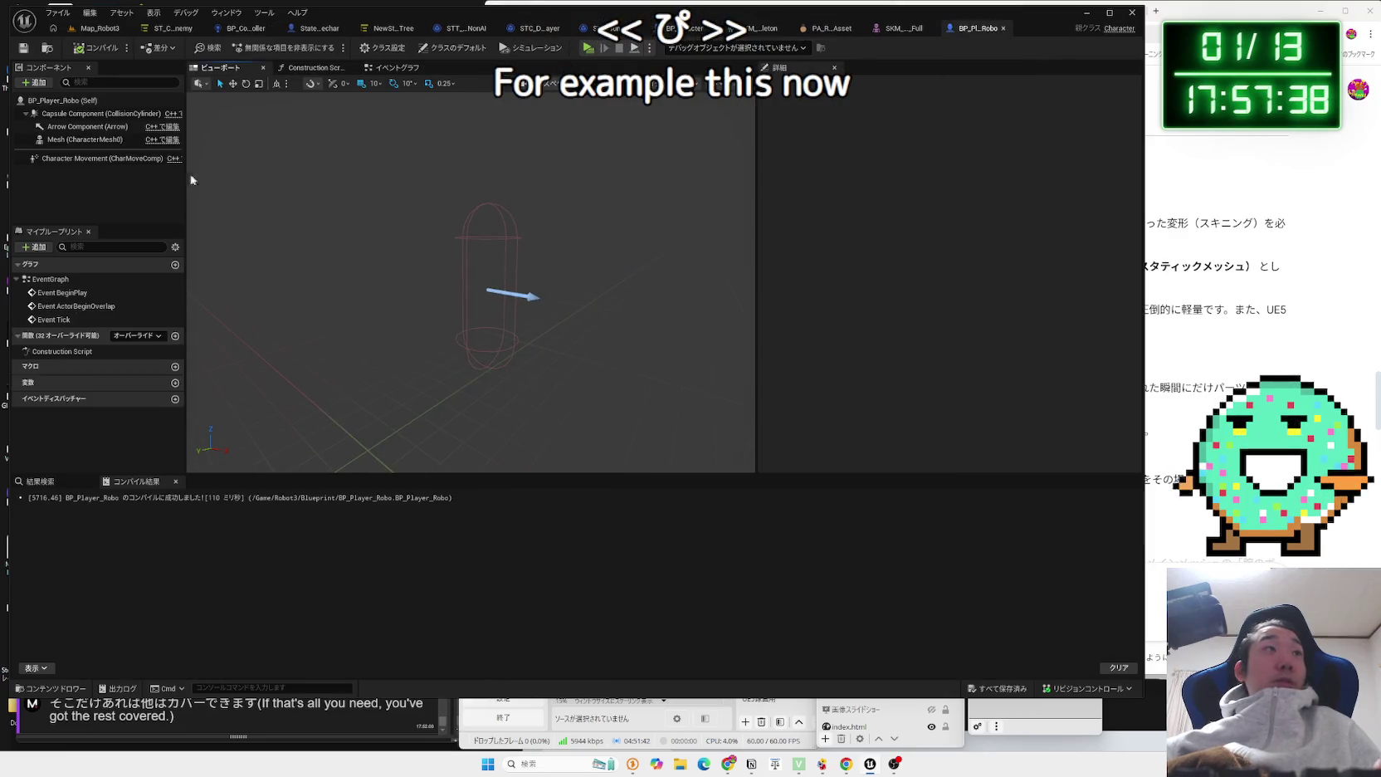
click(85, 139)
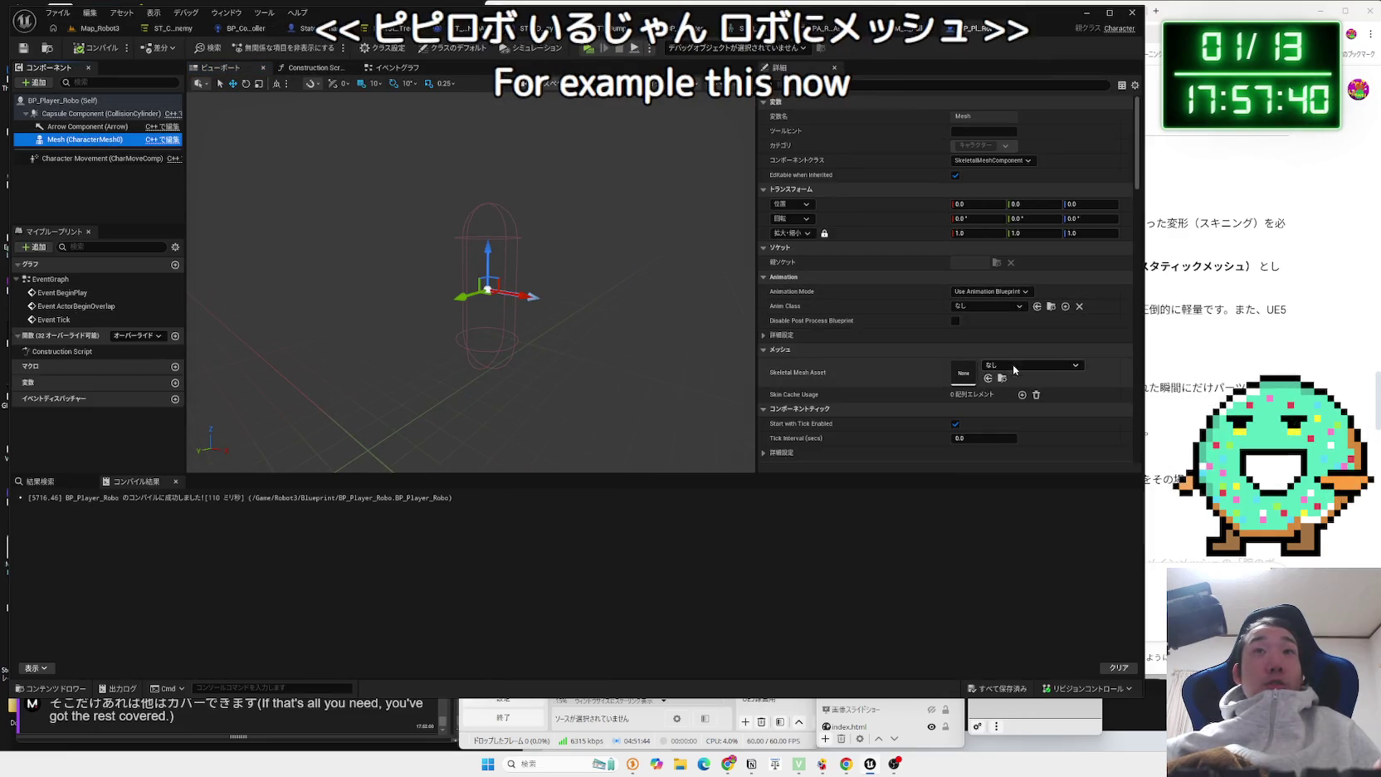
click(981, 305)
text(ro)
key(BackSpace)
key(BackSpace)
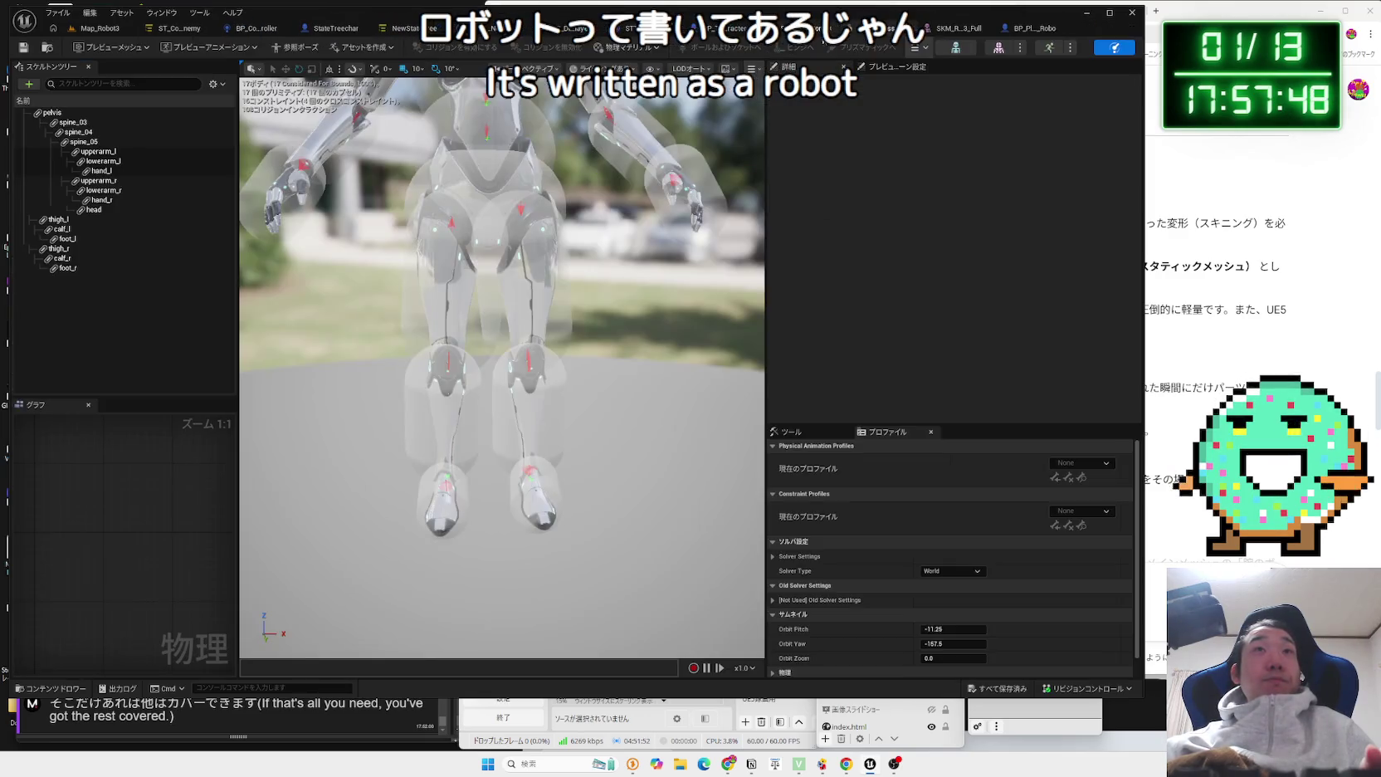
Return to Map_Robot3 and browse the StateTree, Robot3 and Demo Animations folders.
click(99, 28)
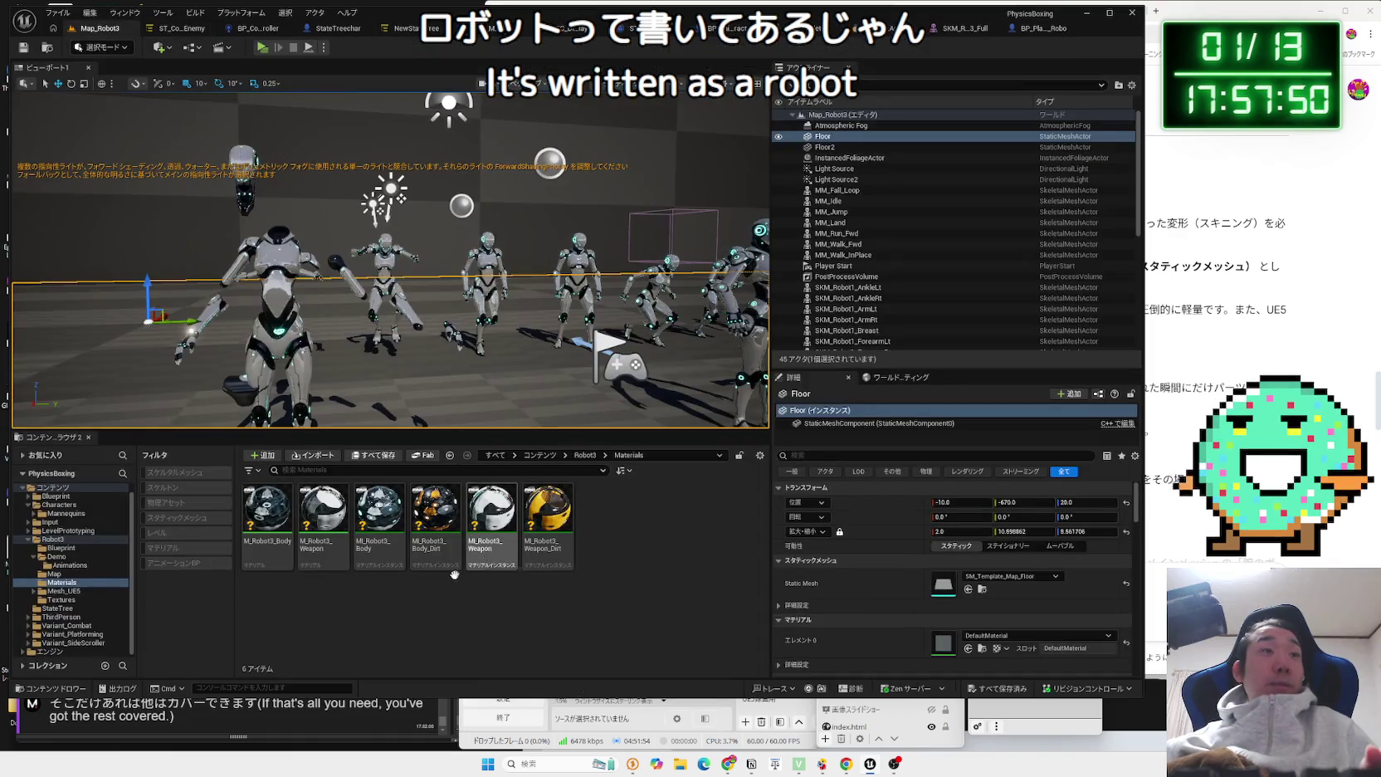
key(alt+Left)
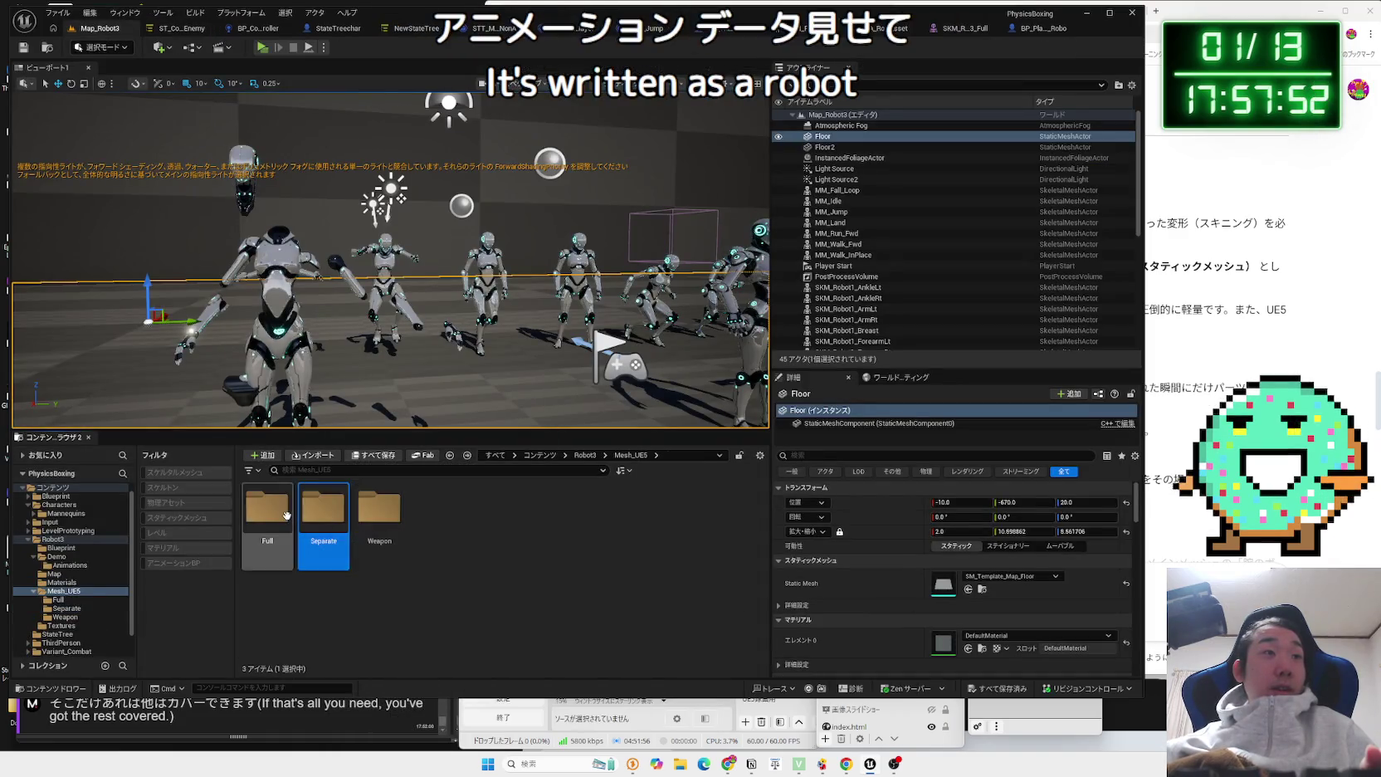
click(60, 626)
click(60, 634)
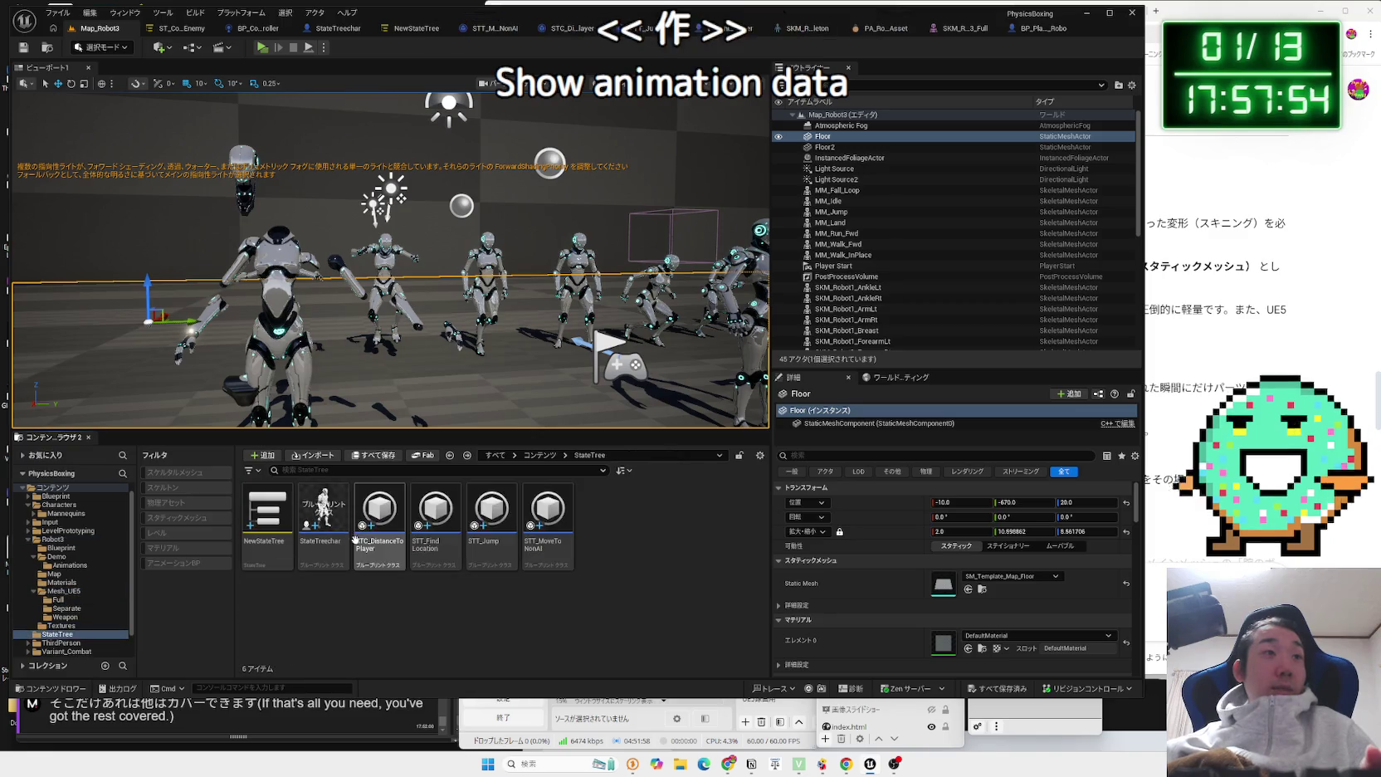
click(58, 599)
double_click(111, 549)
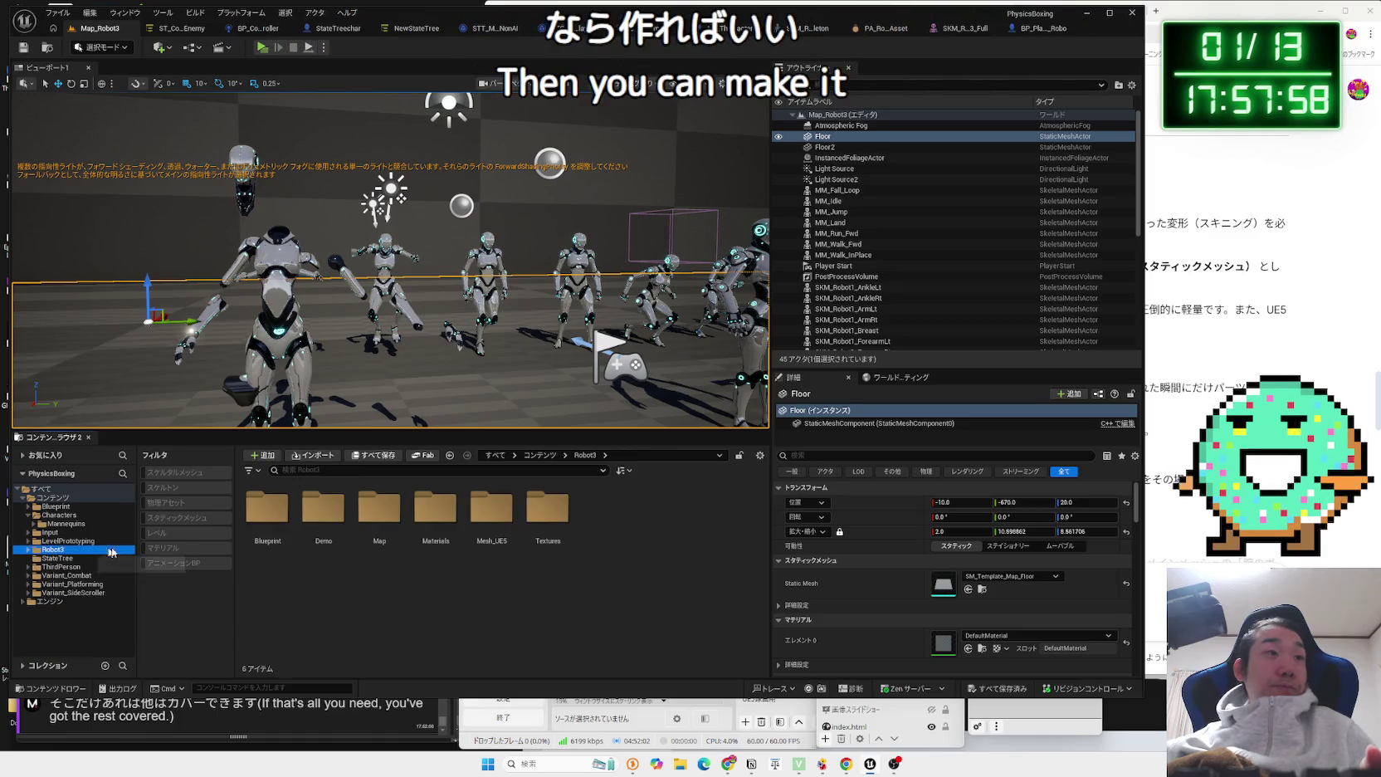
click(382, 518)
double_click(323, 508)
double_click(267, 508)
key(alt+Left)
key(alt+Left)
key(alt+Right)
Look through Robot3's Materials, Mesh_UE5 Separate and Full, and other subfolders.
key(alt+Left)
double_click(435, 508)
key(alt+Left)
double_click(491, 507)
click(380, 508)
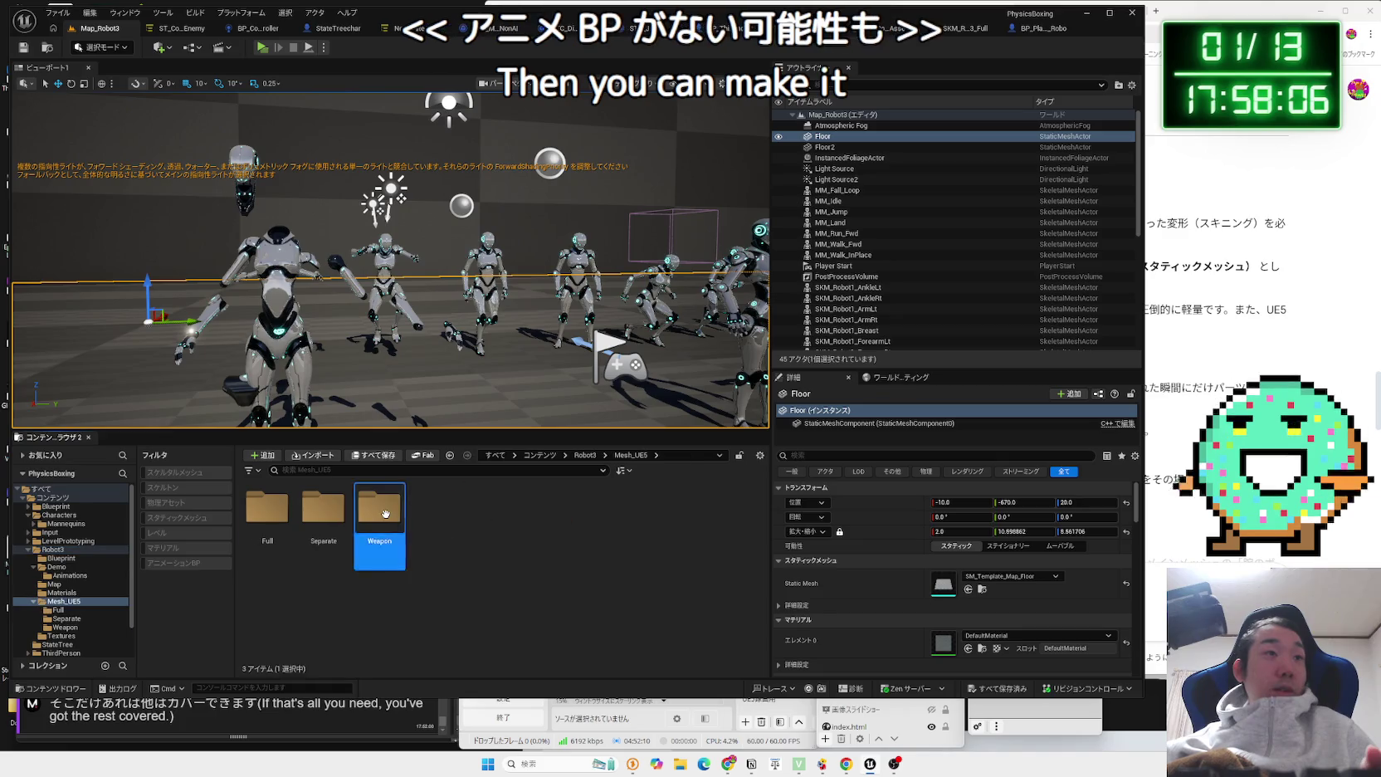
double_click(313, 512)
key(alt+Left)
double_click(267, 508)
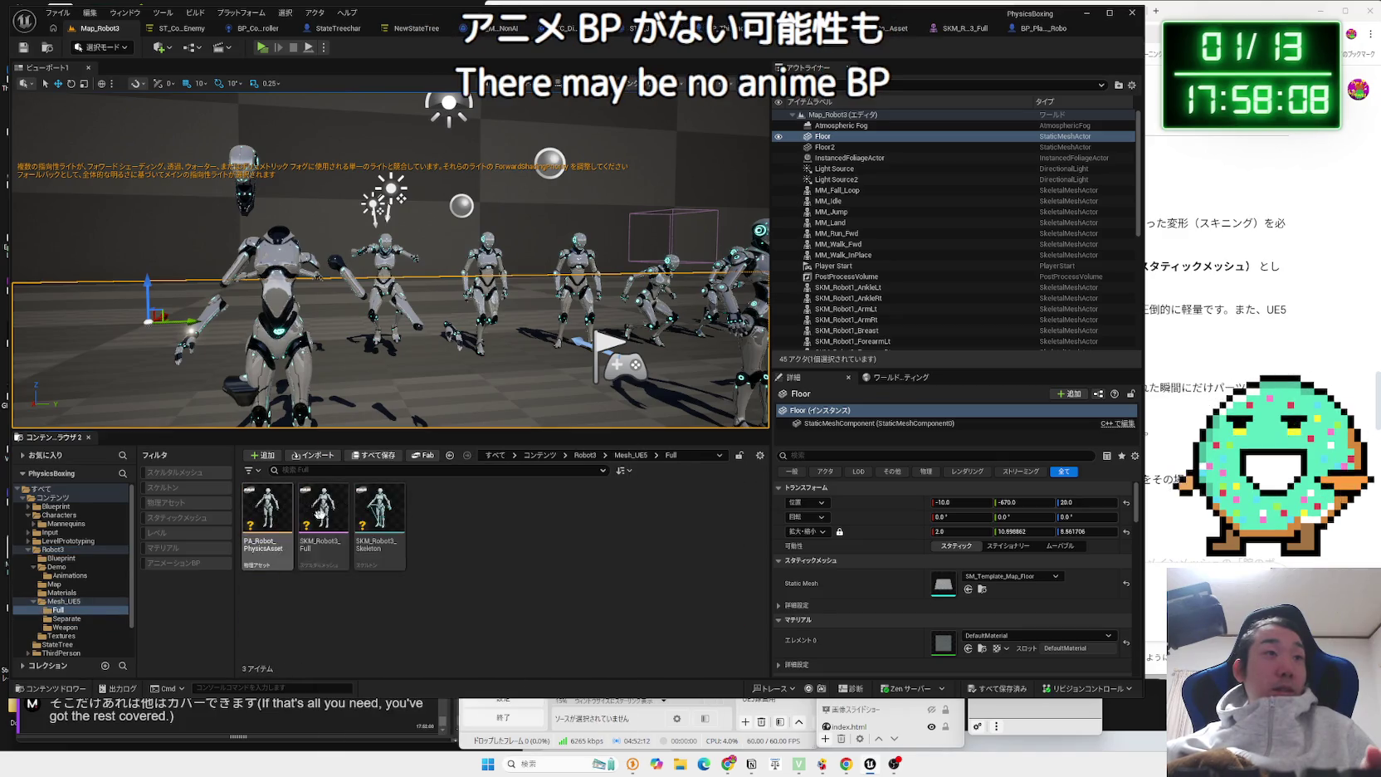
key(alt+Left)
key(alt+Left)
key(Right)
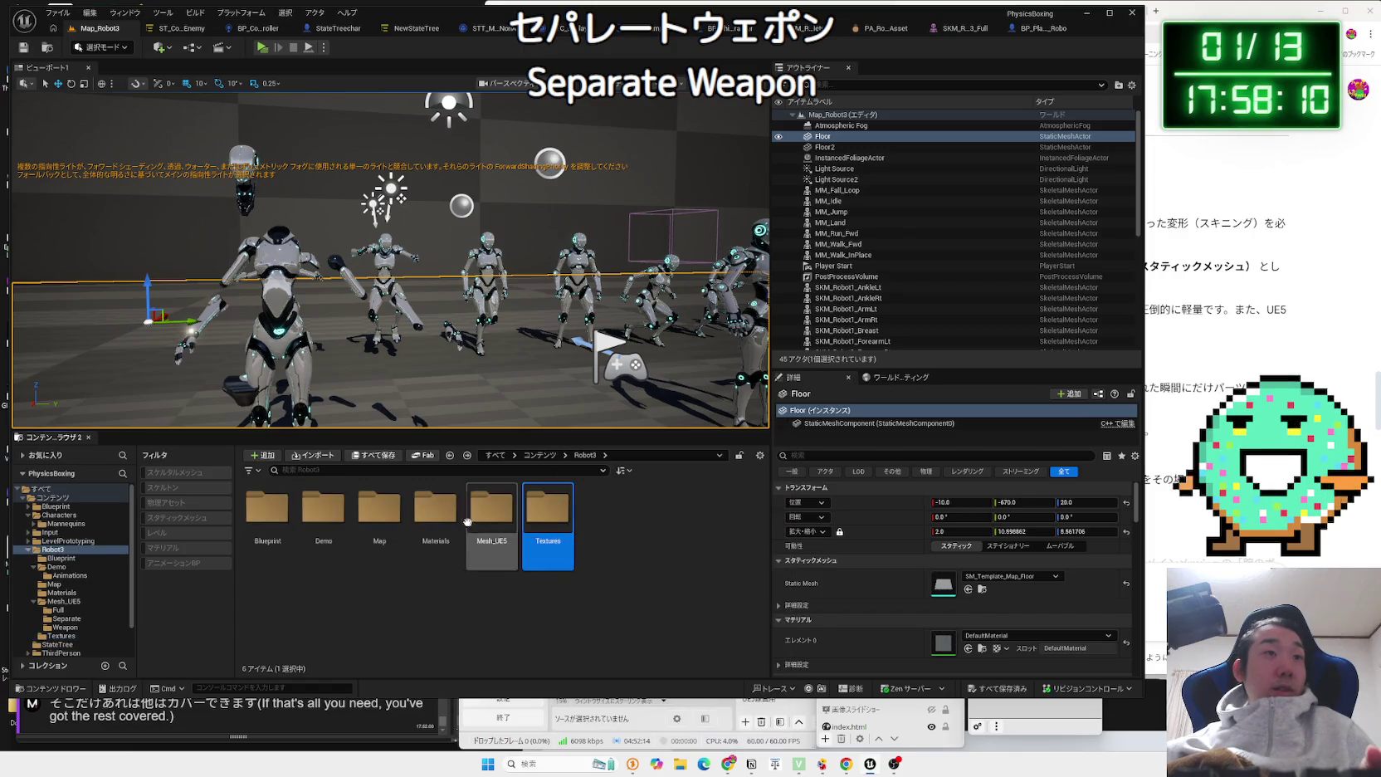
key(Home)
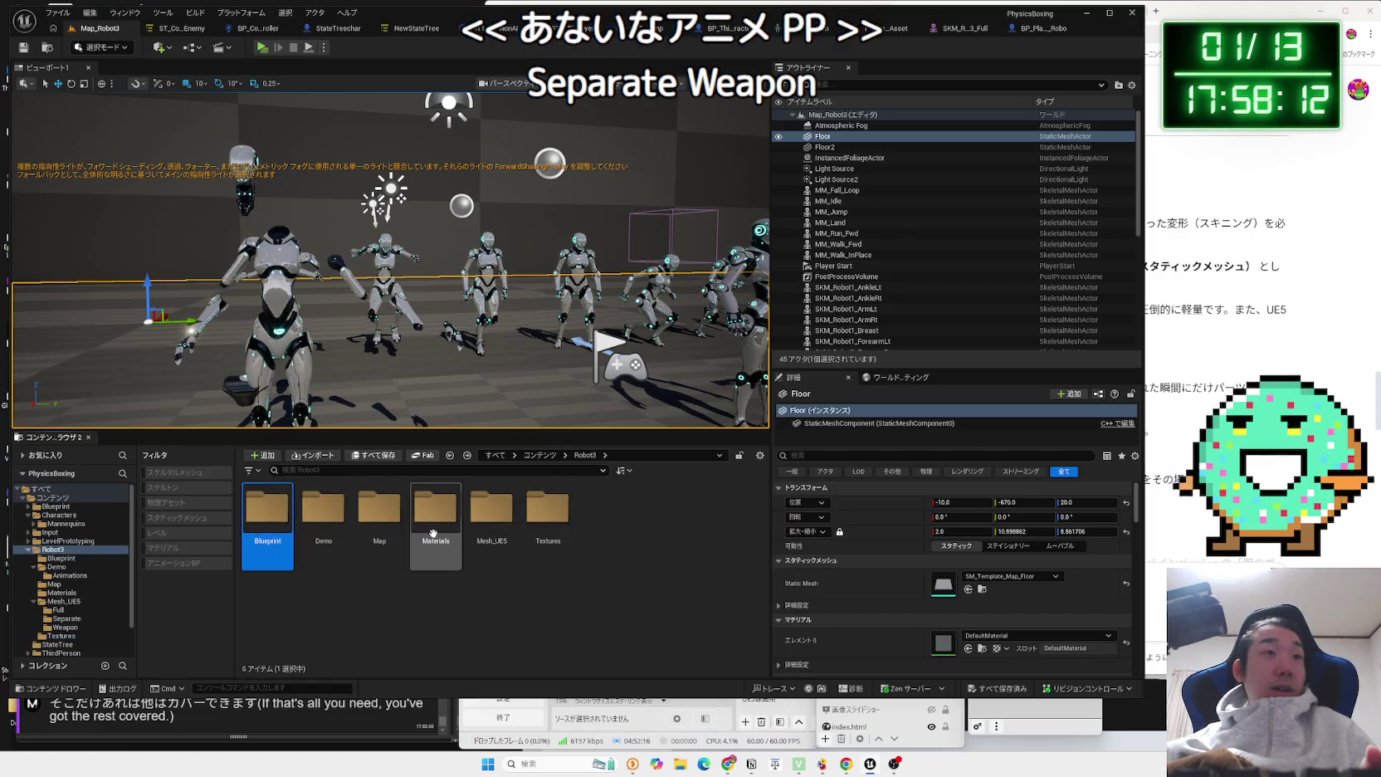
double_click(433, 511)
key(alt+Left)
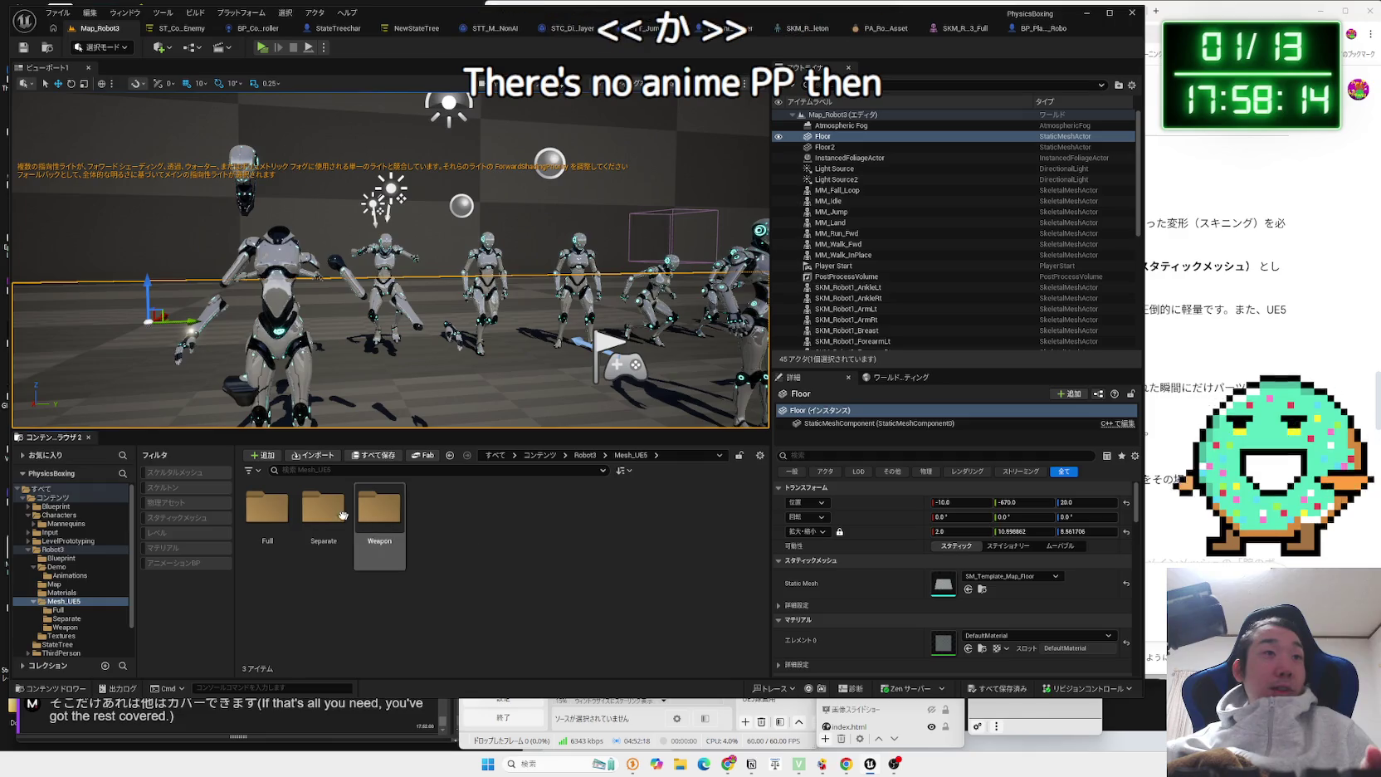
Open the Mesh_UE5/Full folder that holds the Robot3 meshes.
double_click(323, 507)
key(alt+Left)
click(262, 514)
double_click(262, 514)
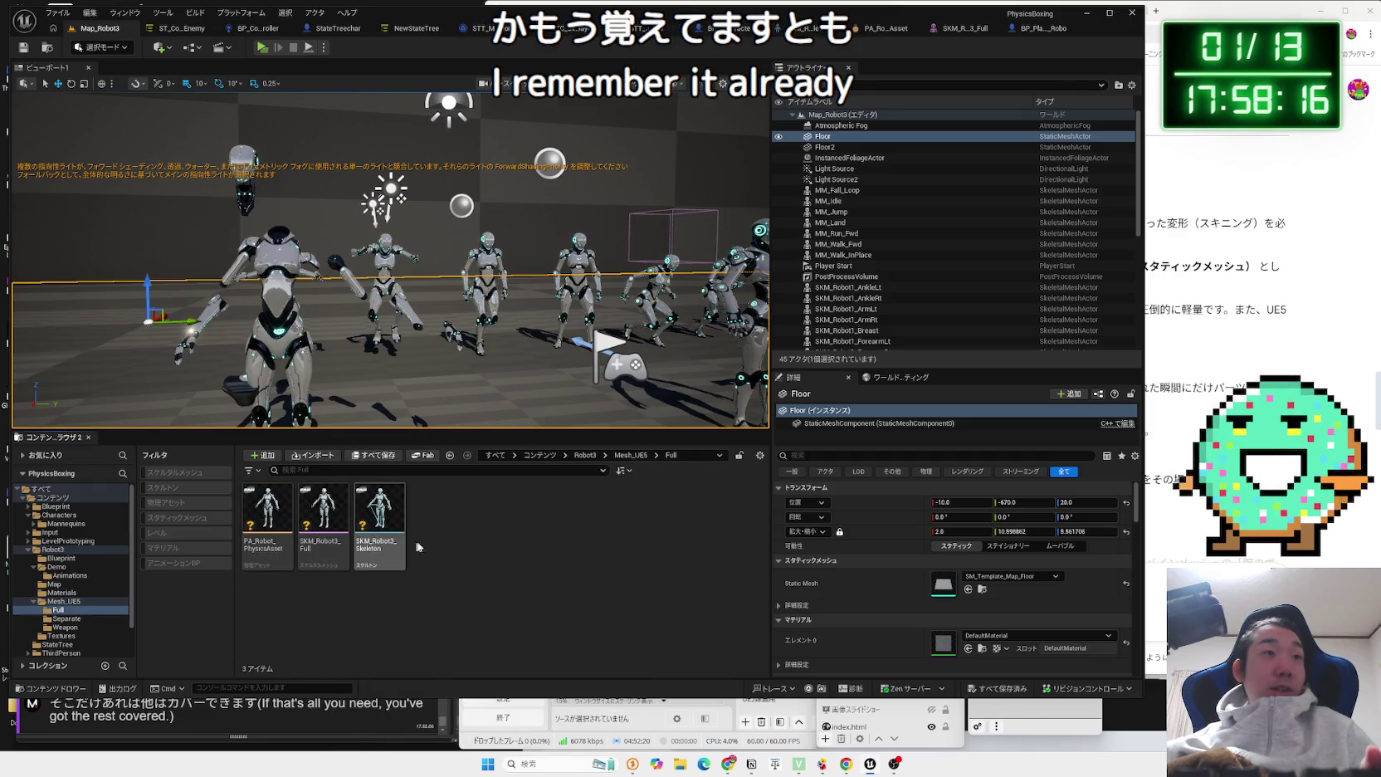
Look through the context menus of SKM_Robot3_Full and SKM_Robot3_Skeleton.
click(320, 516)
right_click(320, 516)
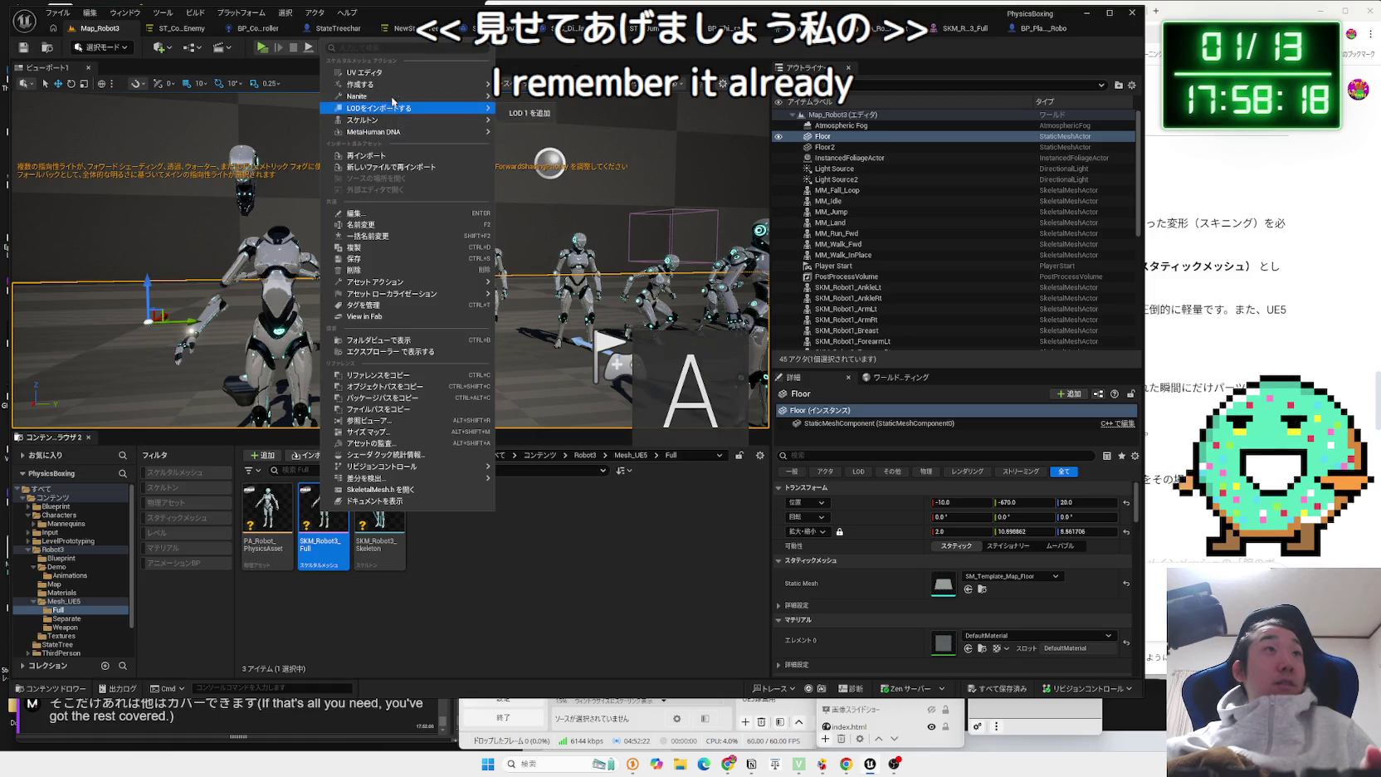
mouse_move(412, 89)
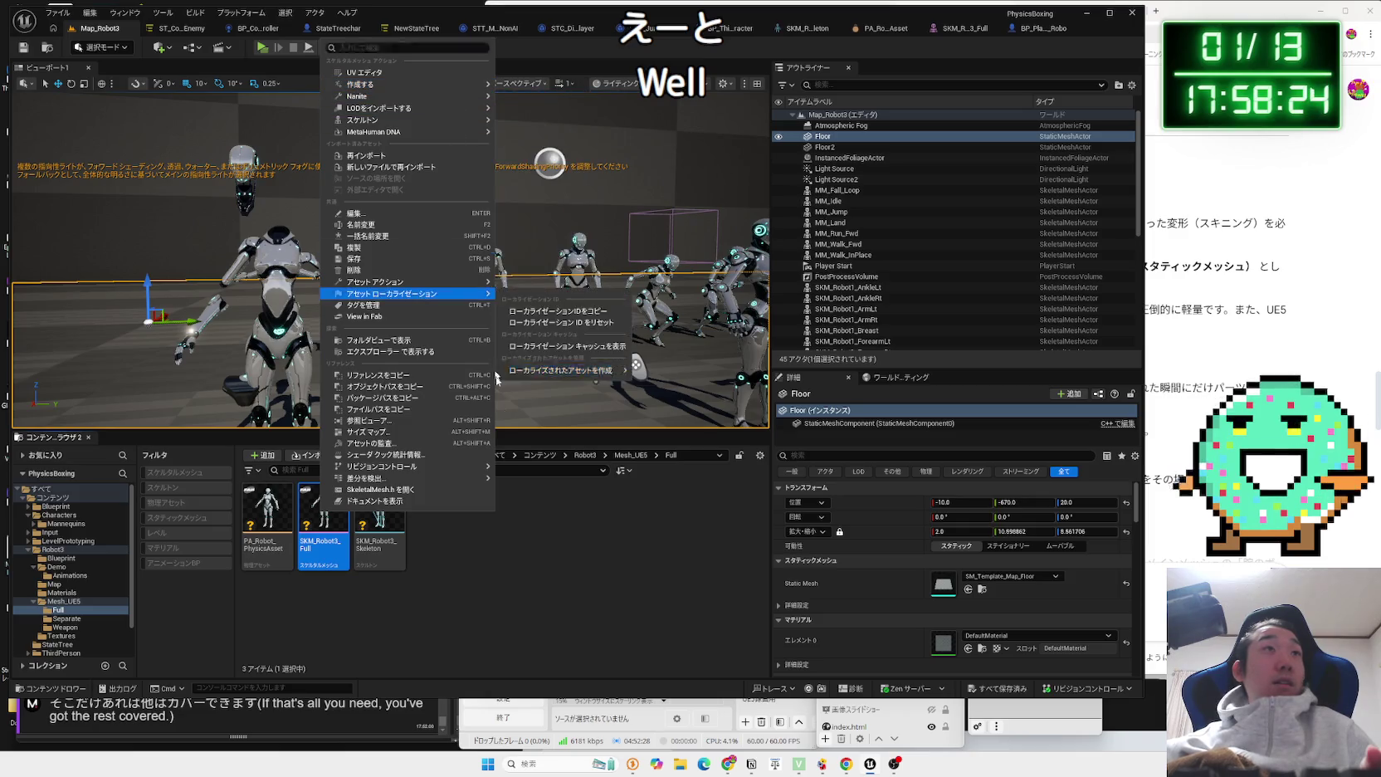
click(379, 531)
right_click(380, 528)
mouse_move(465, 207)
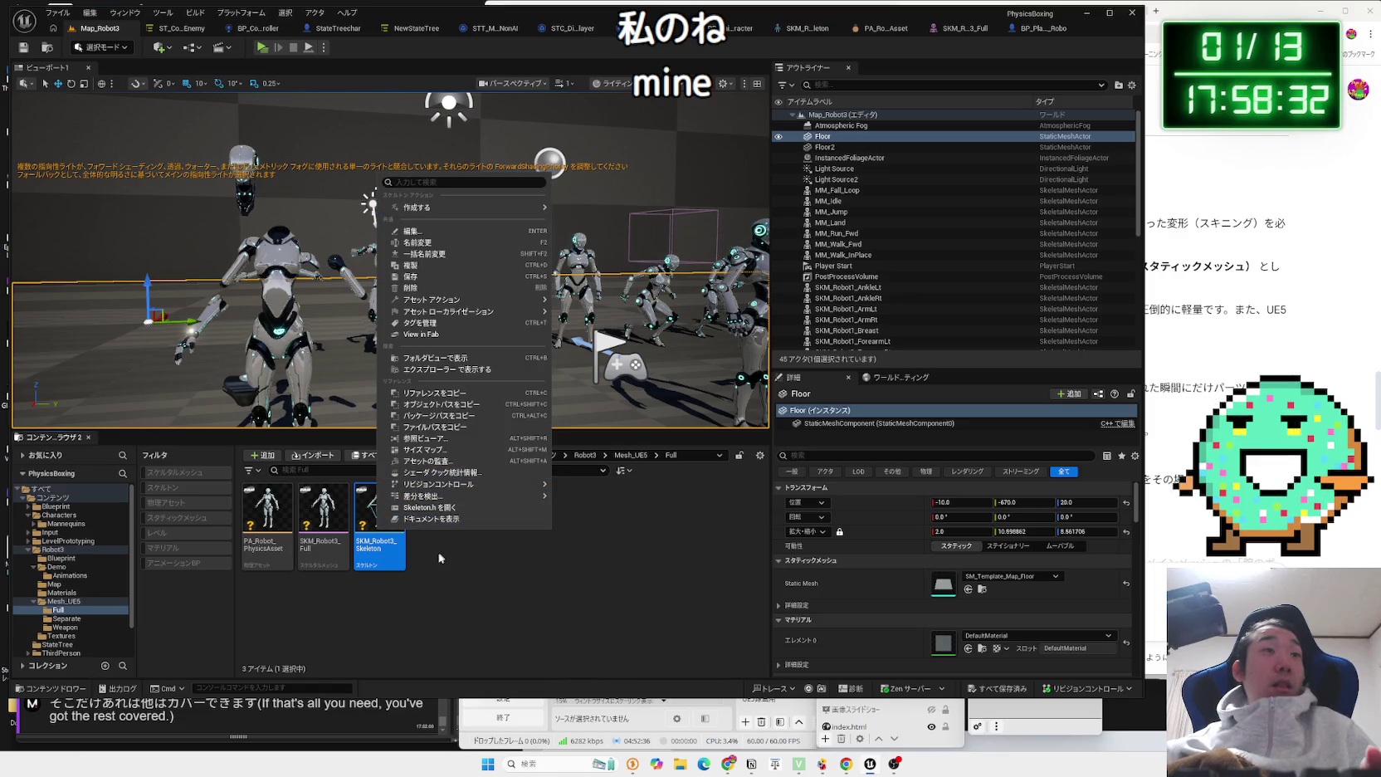
click(437, 554)
Recheck the SKM_Robot3_Full actions, then bring up SKM_Robot3_Skeleton's Create options.
click(339, 517)
right_click(339, 516)
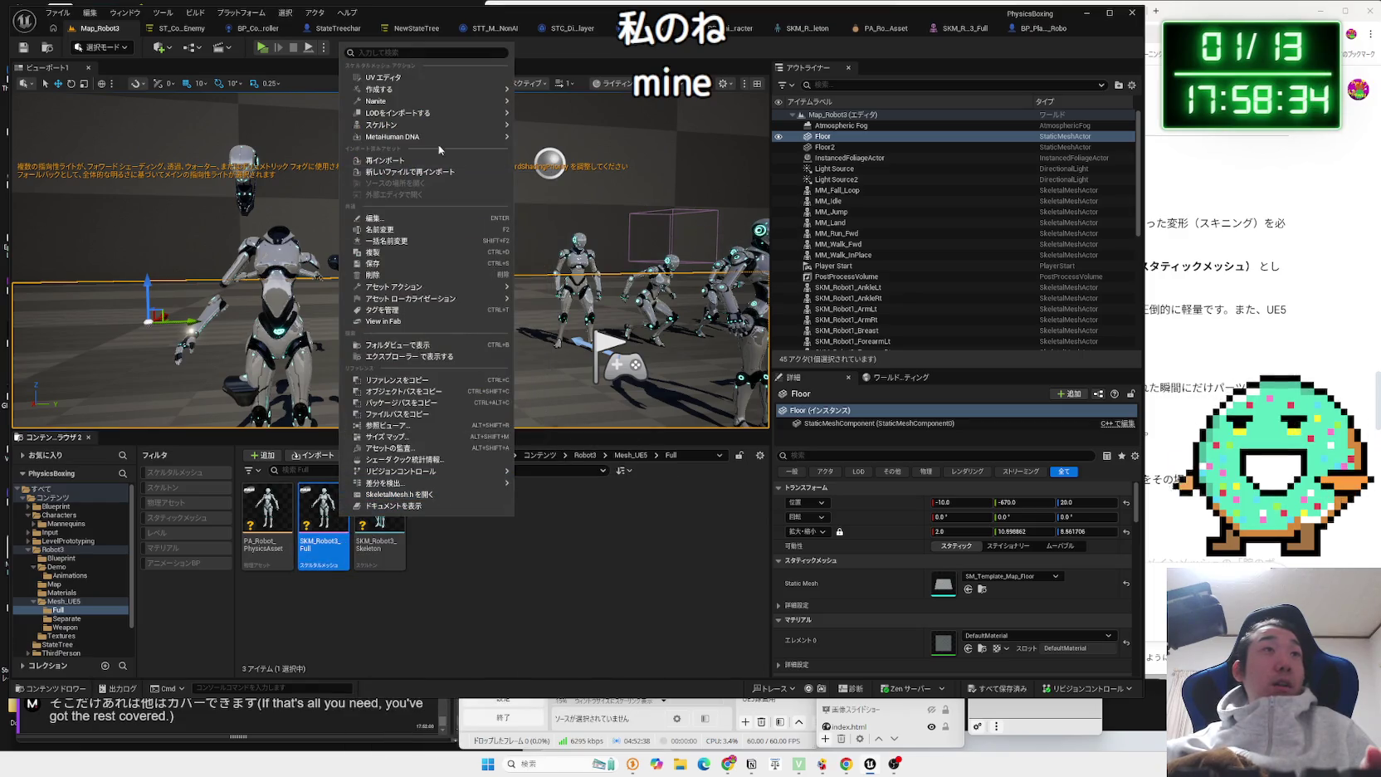
mouse_move(442, 126)
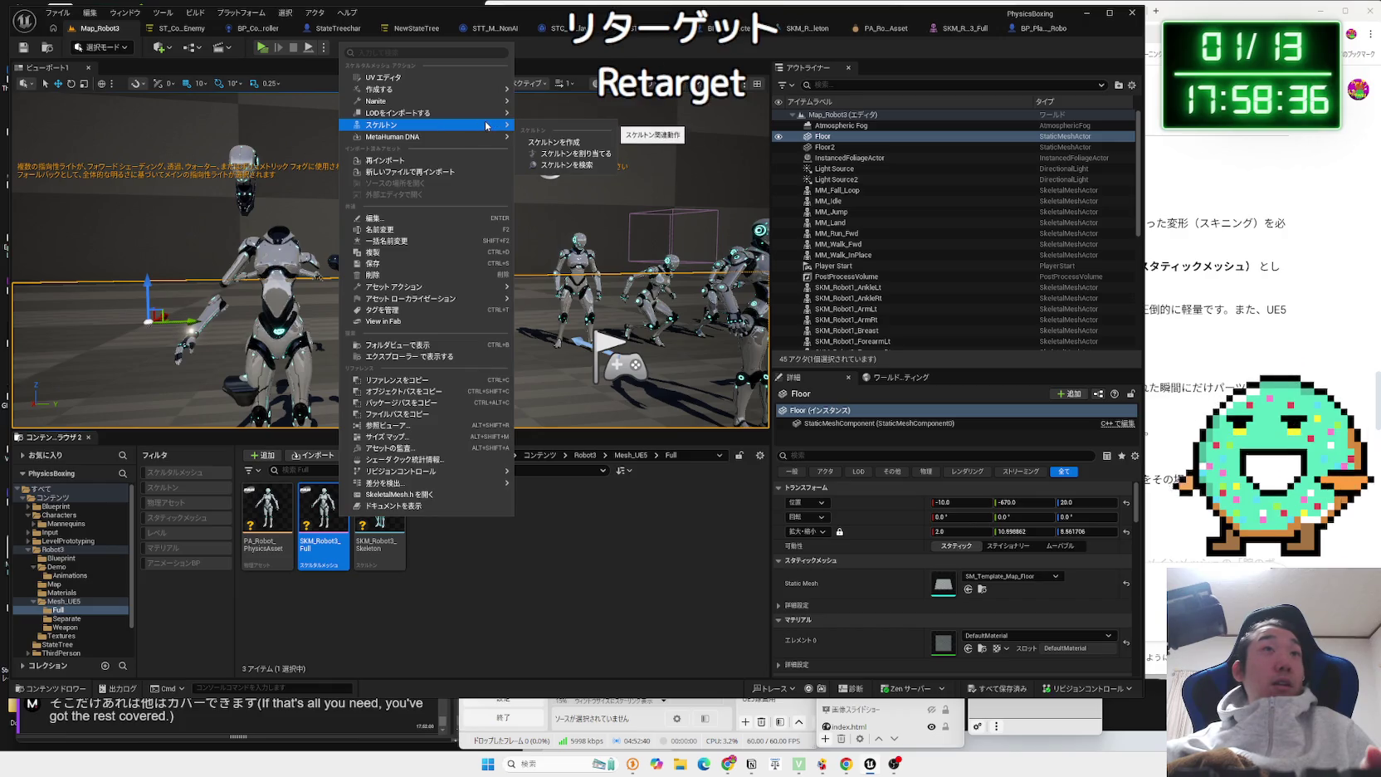
mouse_move(482, 117)
mouse_move(478, 90)
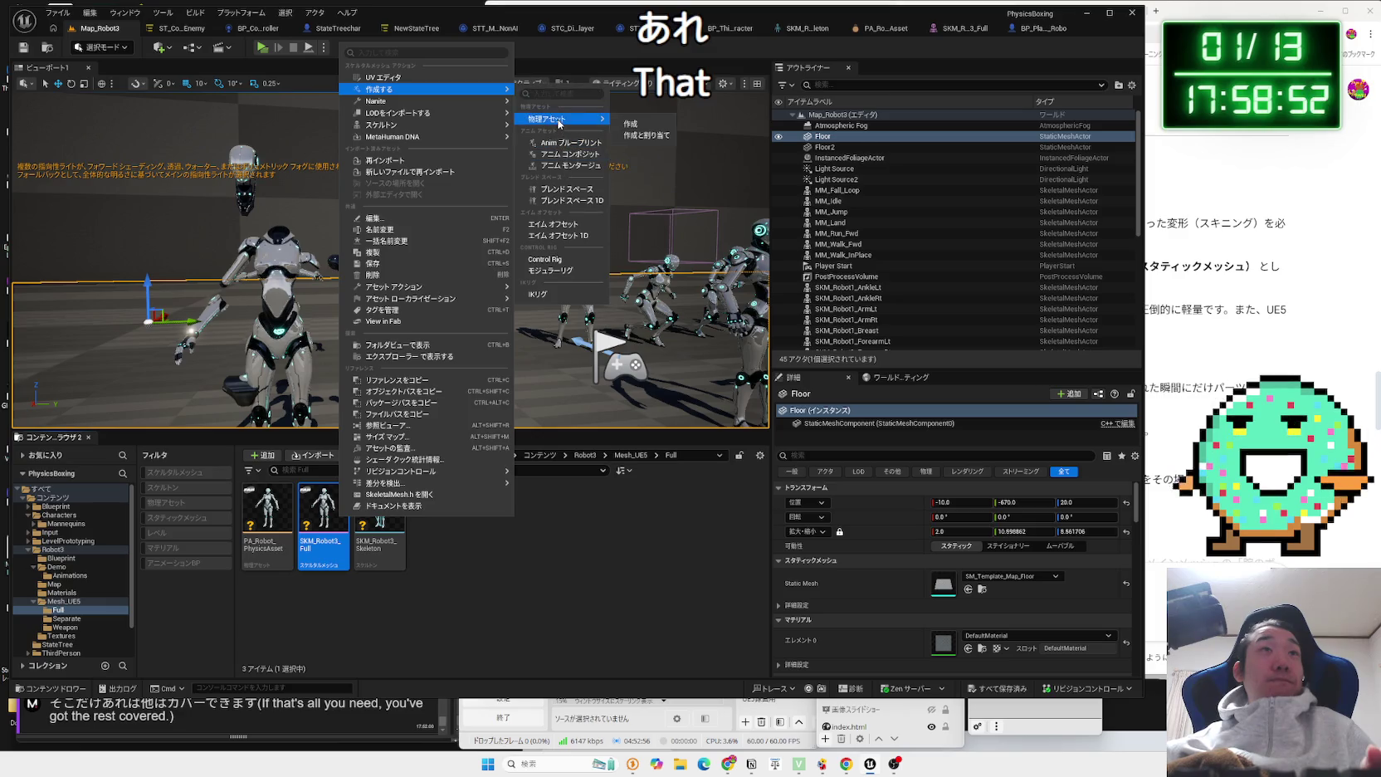
key(Escape)
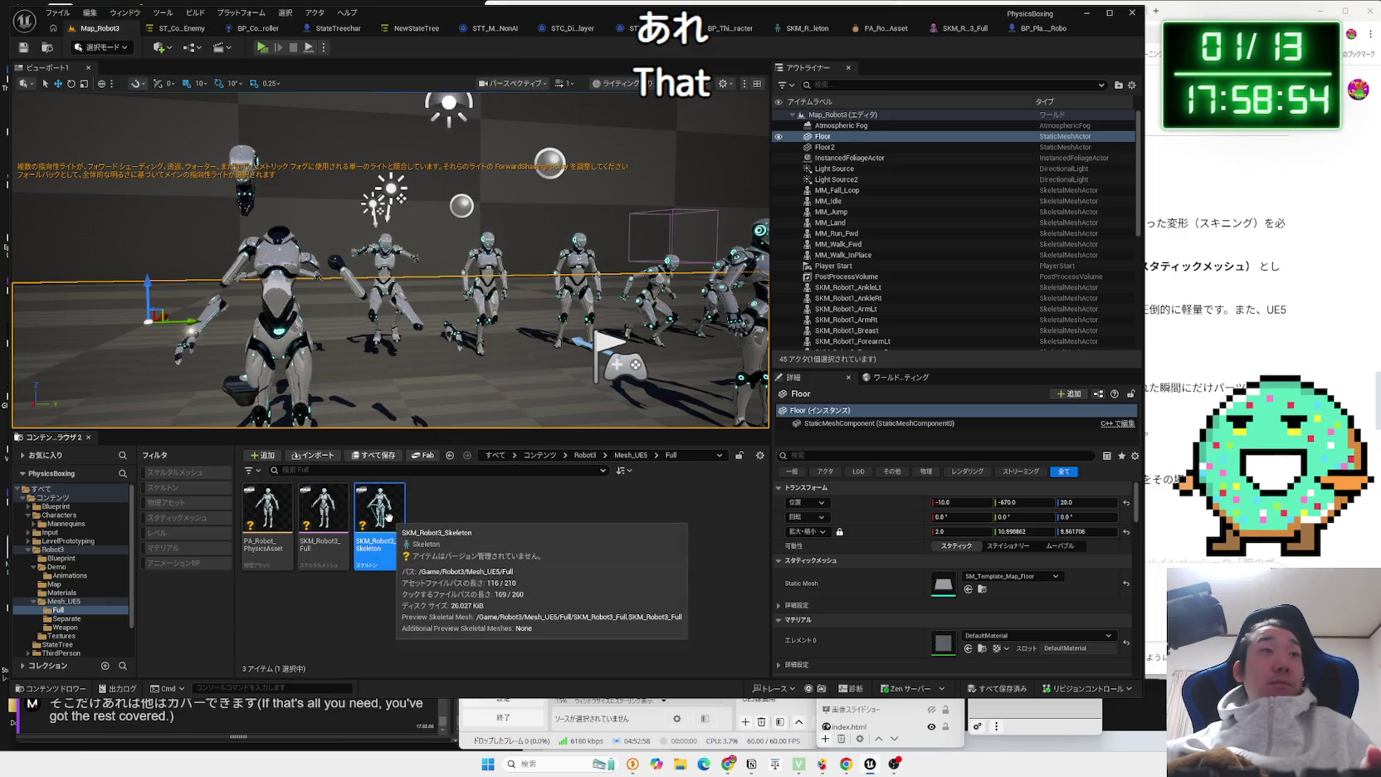
right_click(390, 511)
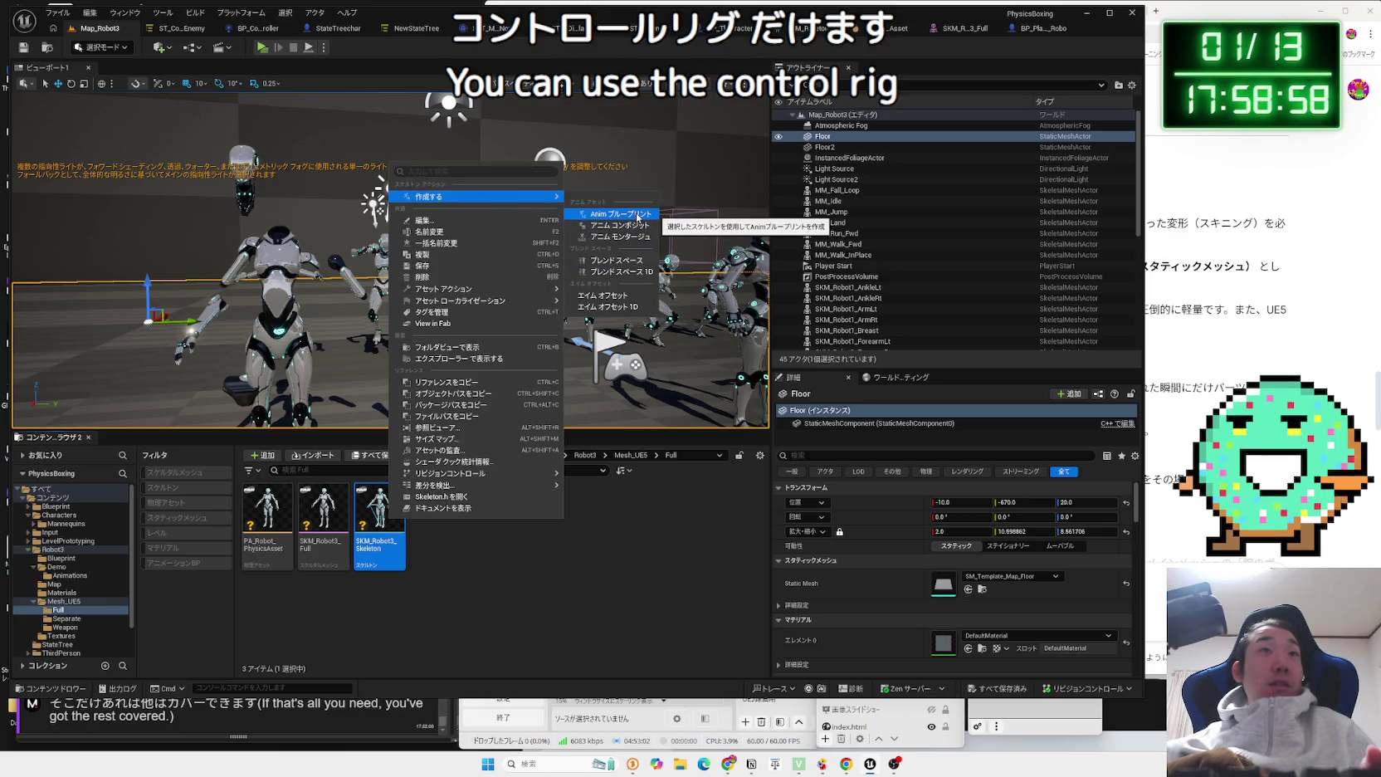
Create an Anim Blueprint from SKM_Robot3_Skeleton and check its Retarget Animations target mesh list.
click(636, 218)
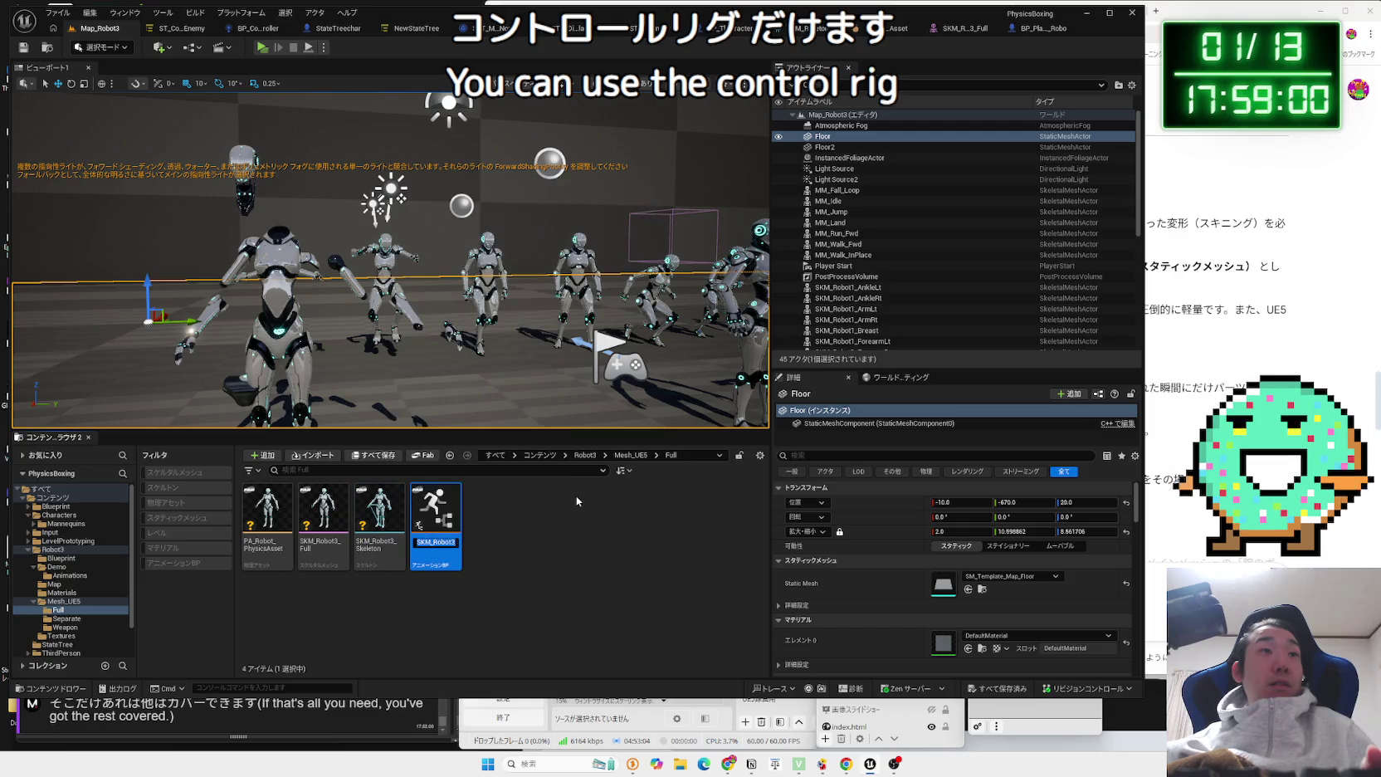
right_click(455, 507)
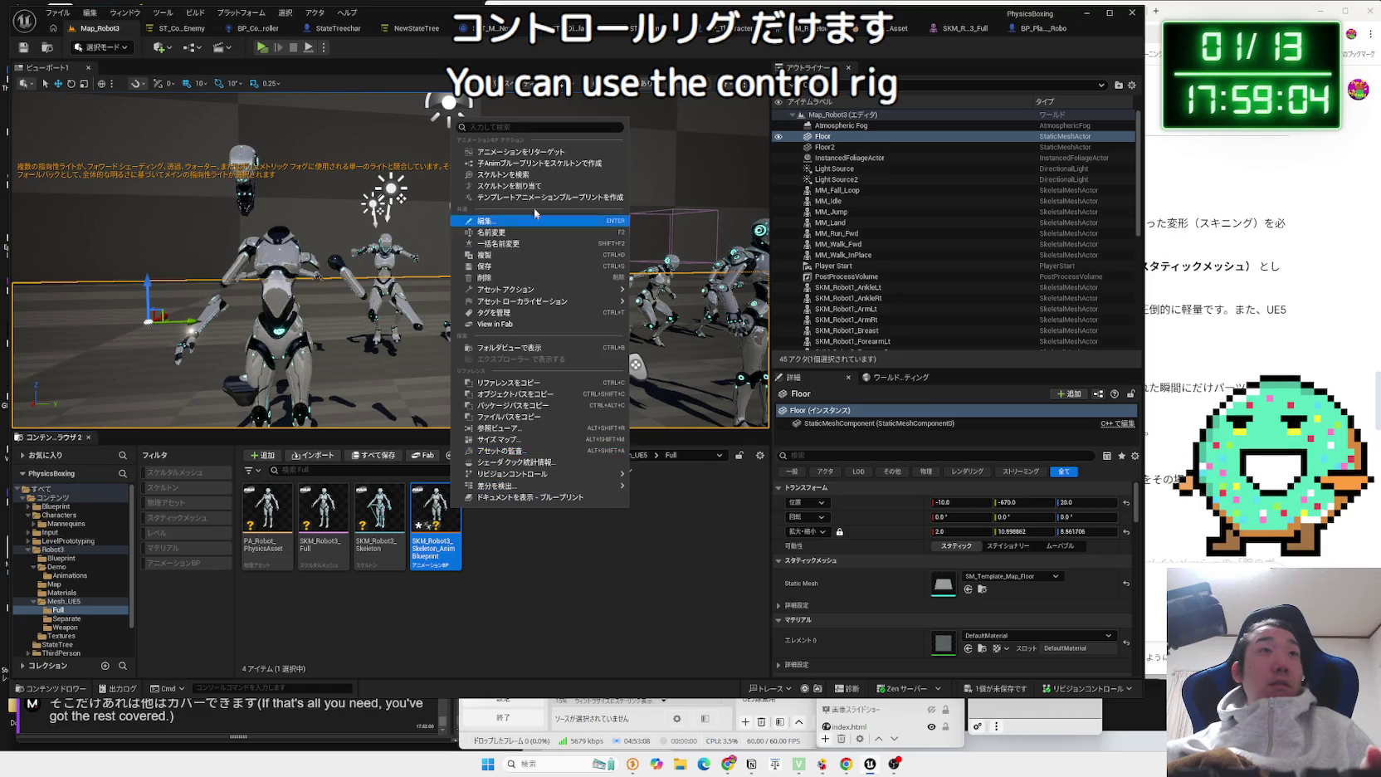
click(522, 153)
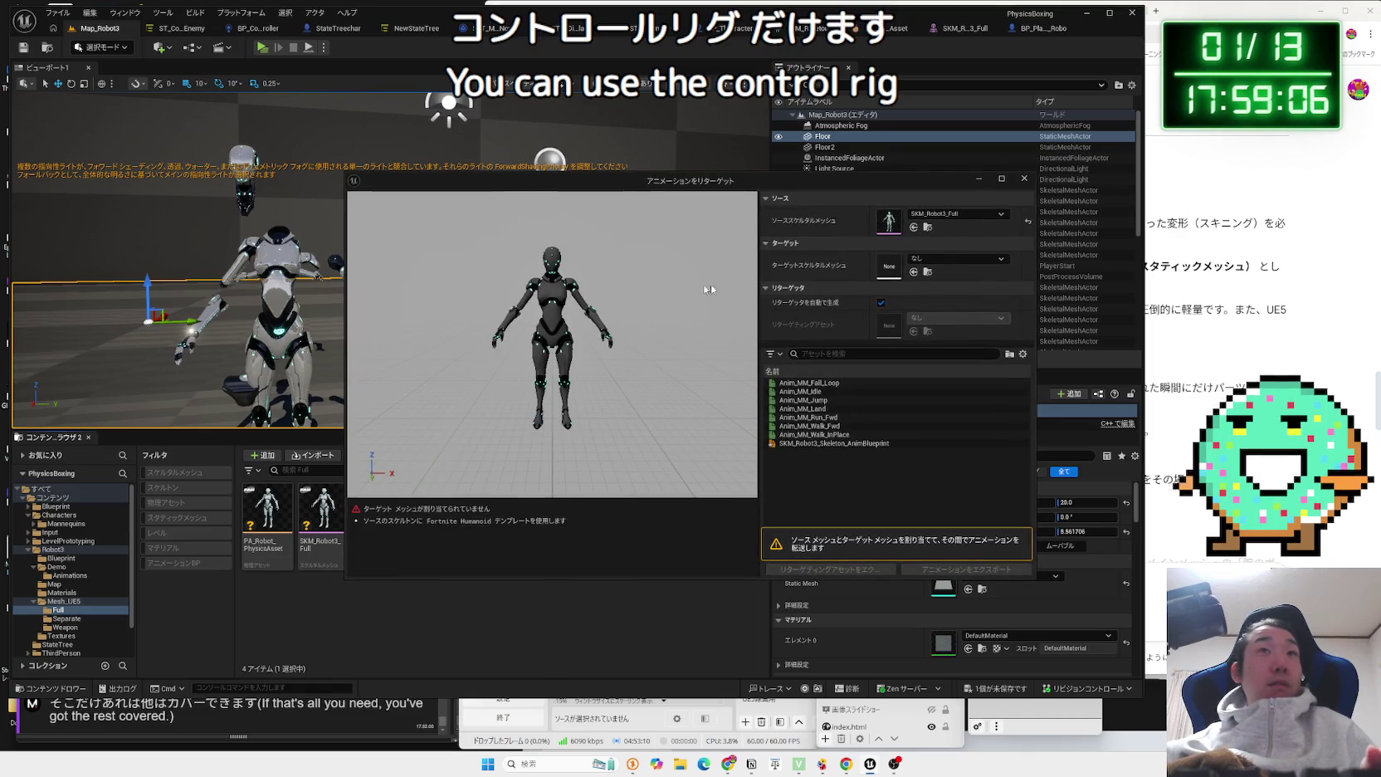
click(943, 263)
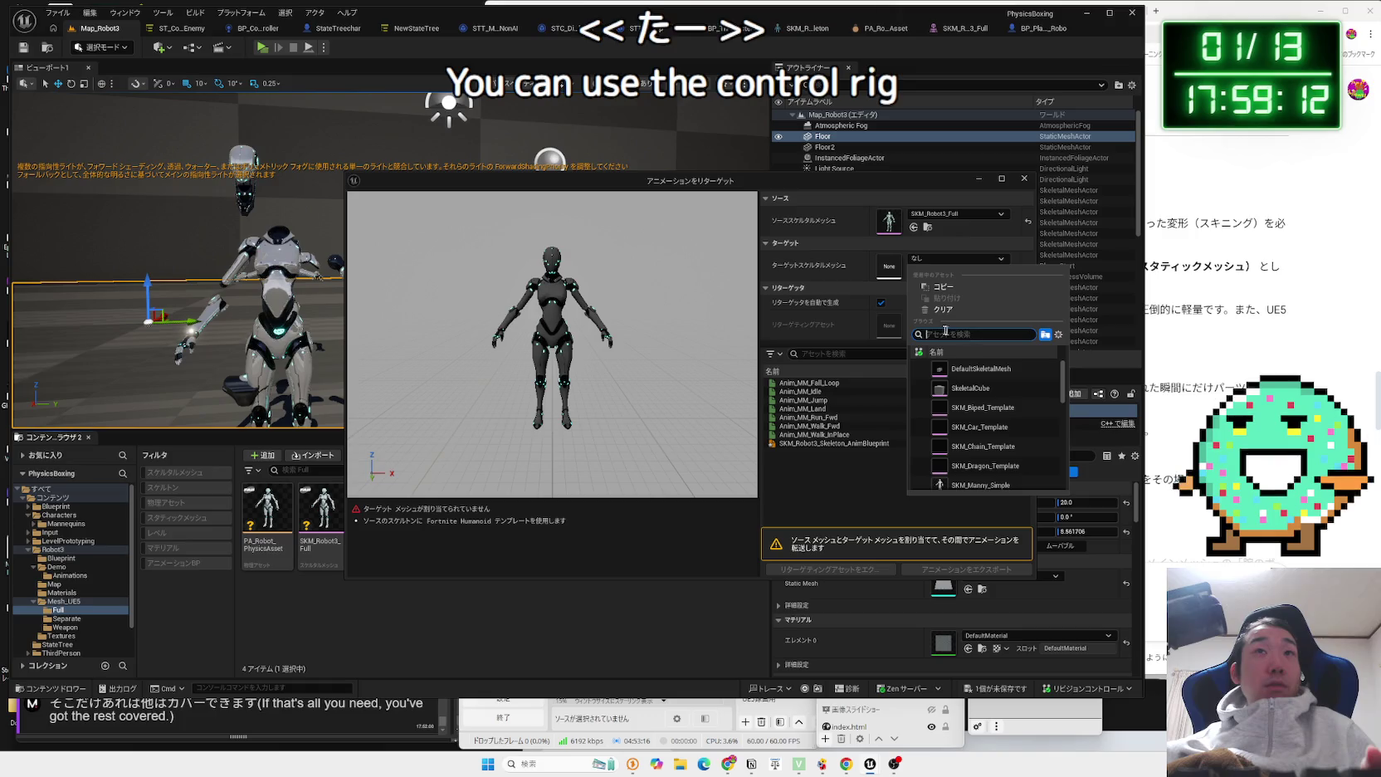
key(Escape)
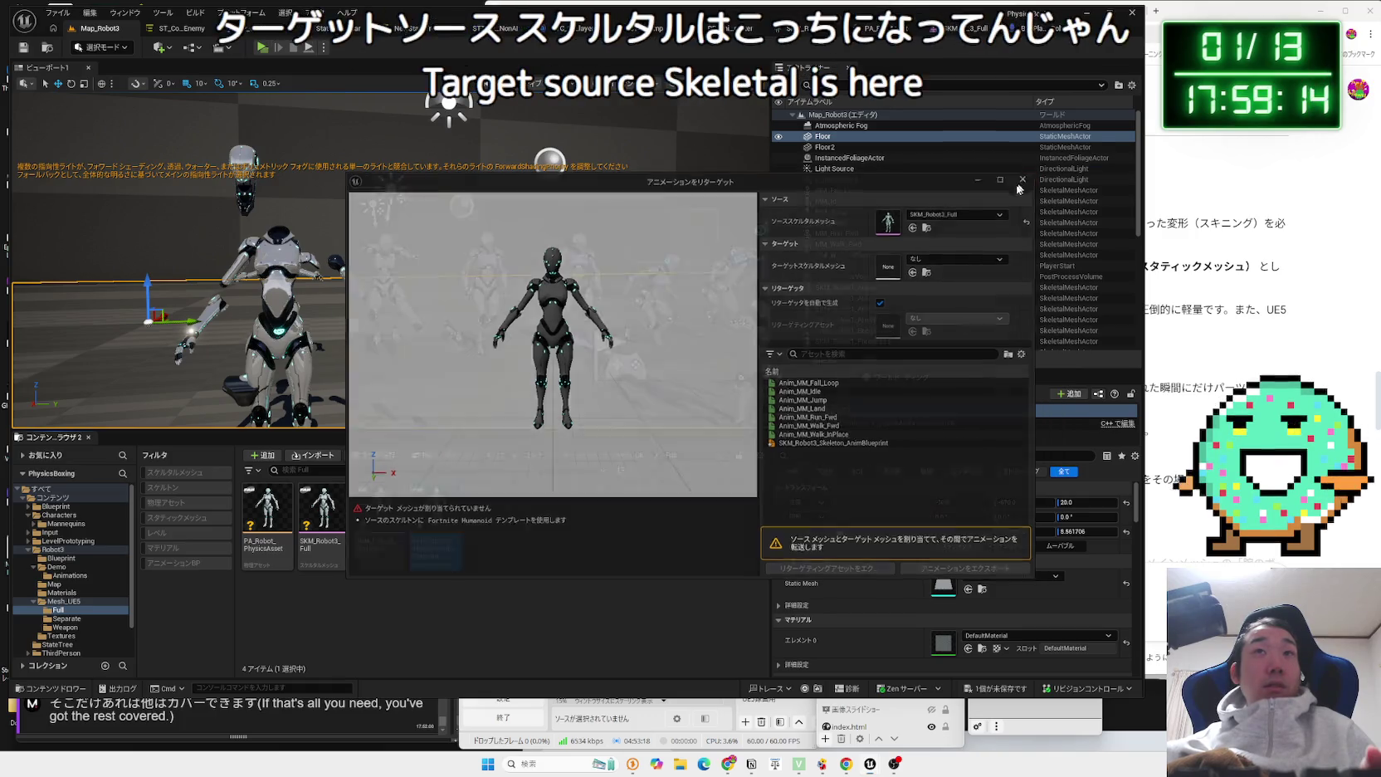
click(1023, 180)
Delete the test Anim Blueprint and open the Characters/Mannequins folder.
right_click(436, 513)
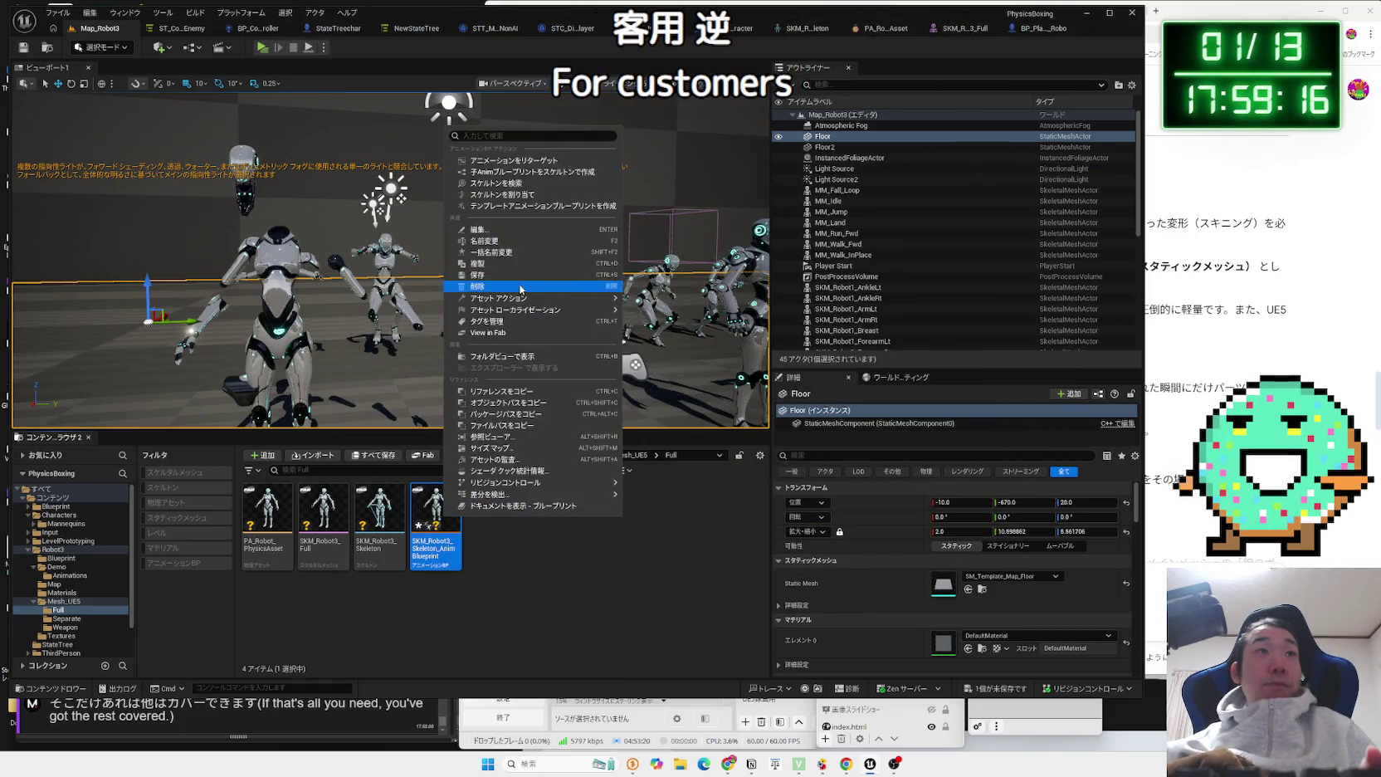
click(524, 286)
click(644, 556)
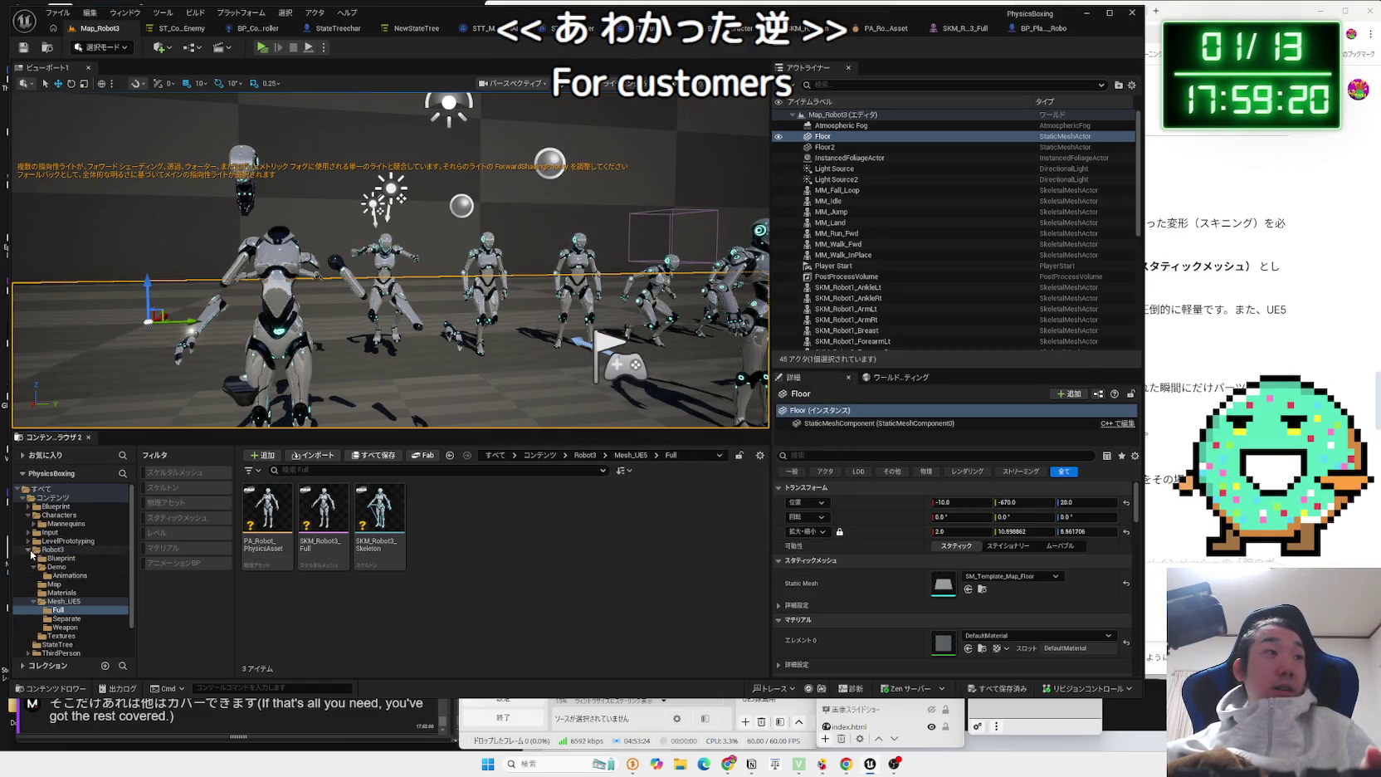
click(66, 524)
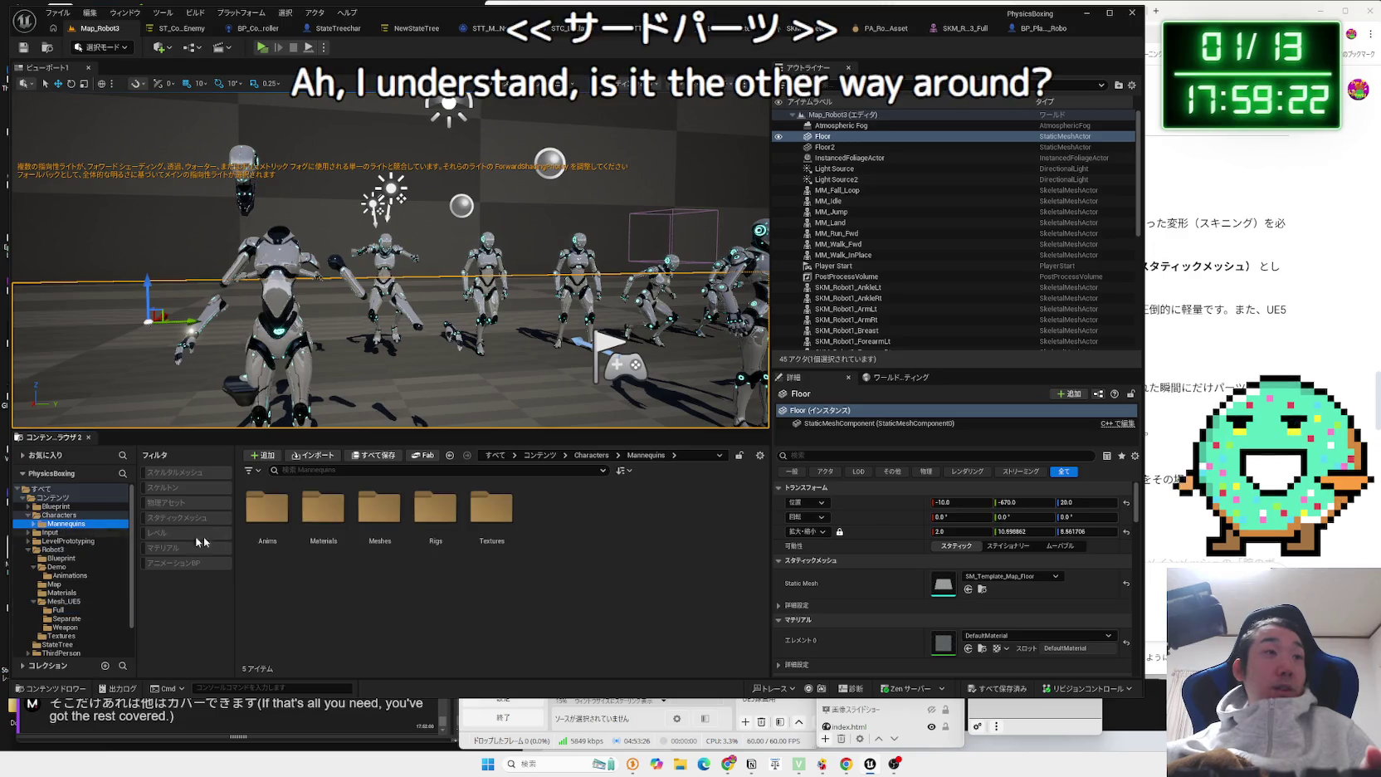
Navigate from Mannequins into the Anims/Unarmed folder.
double_click(322, 521)
key(alt+Left)
double_click(267, 521)
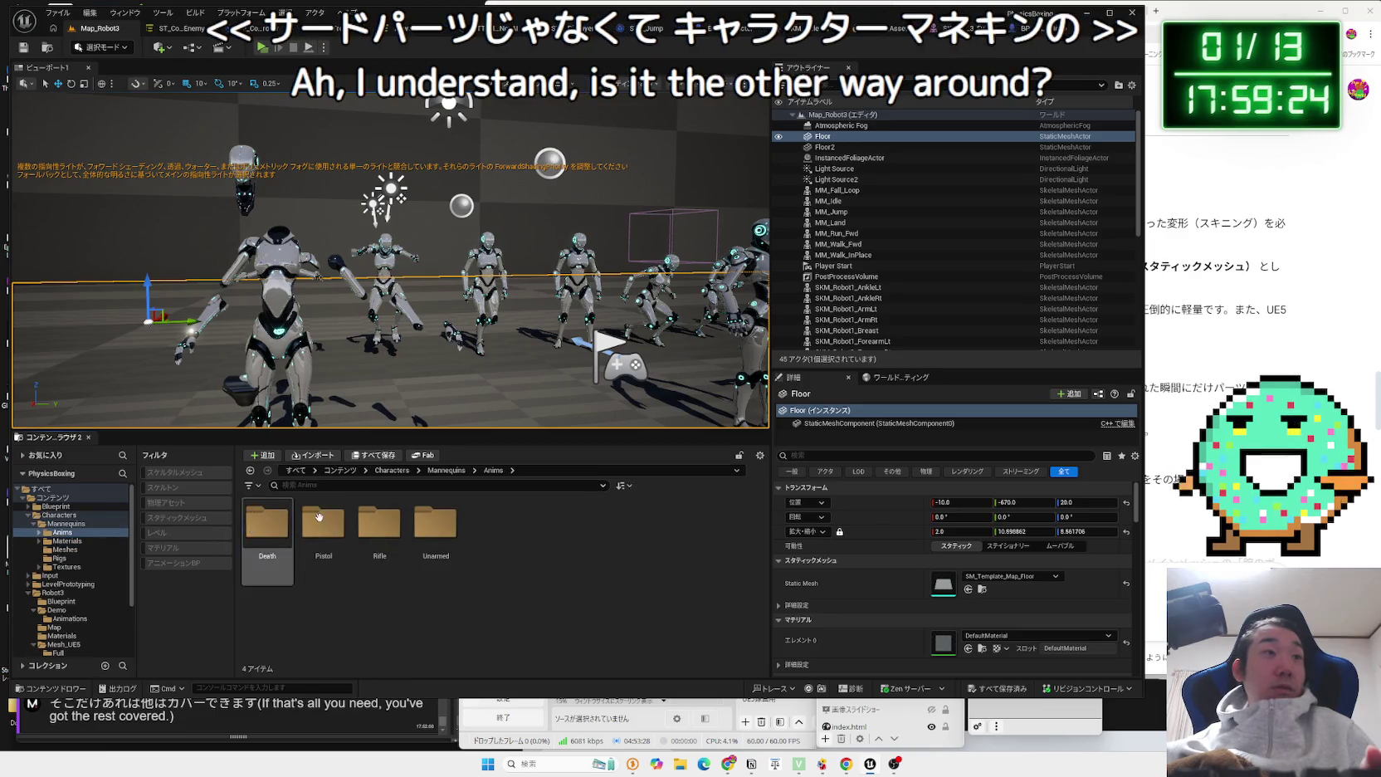
double_click(274, 523)
key(alt+Left)
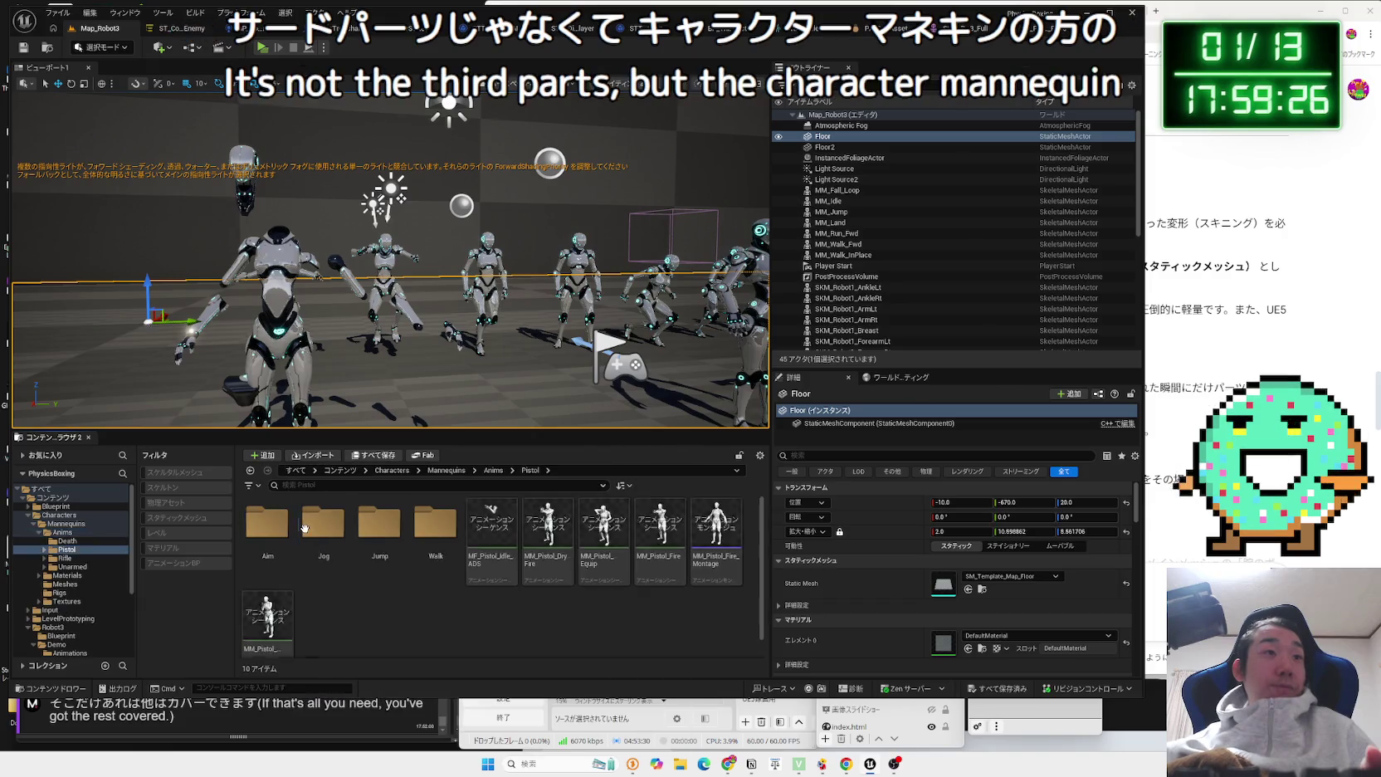
double_click(426, 522)
Retarget ABP_Unarmed's animations, searching 'robot' to pick SKM_Robot3_Full as target mesh.
right_click(496, 535)
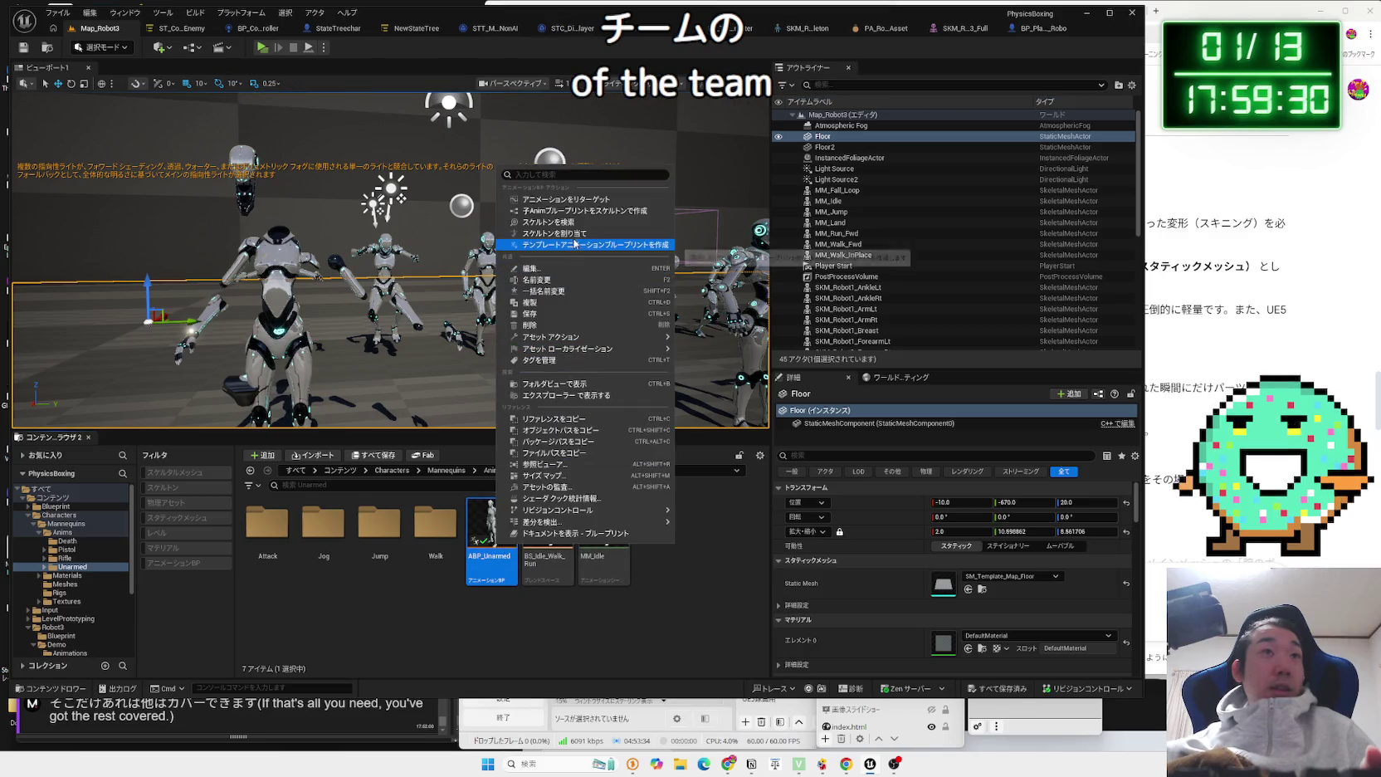
click(575, 199)
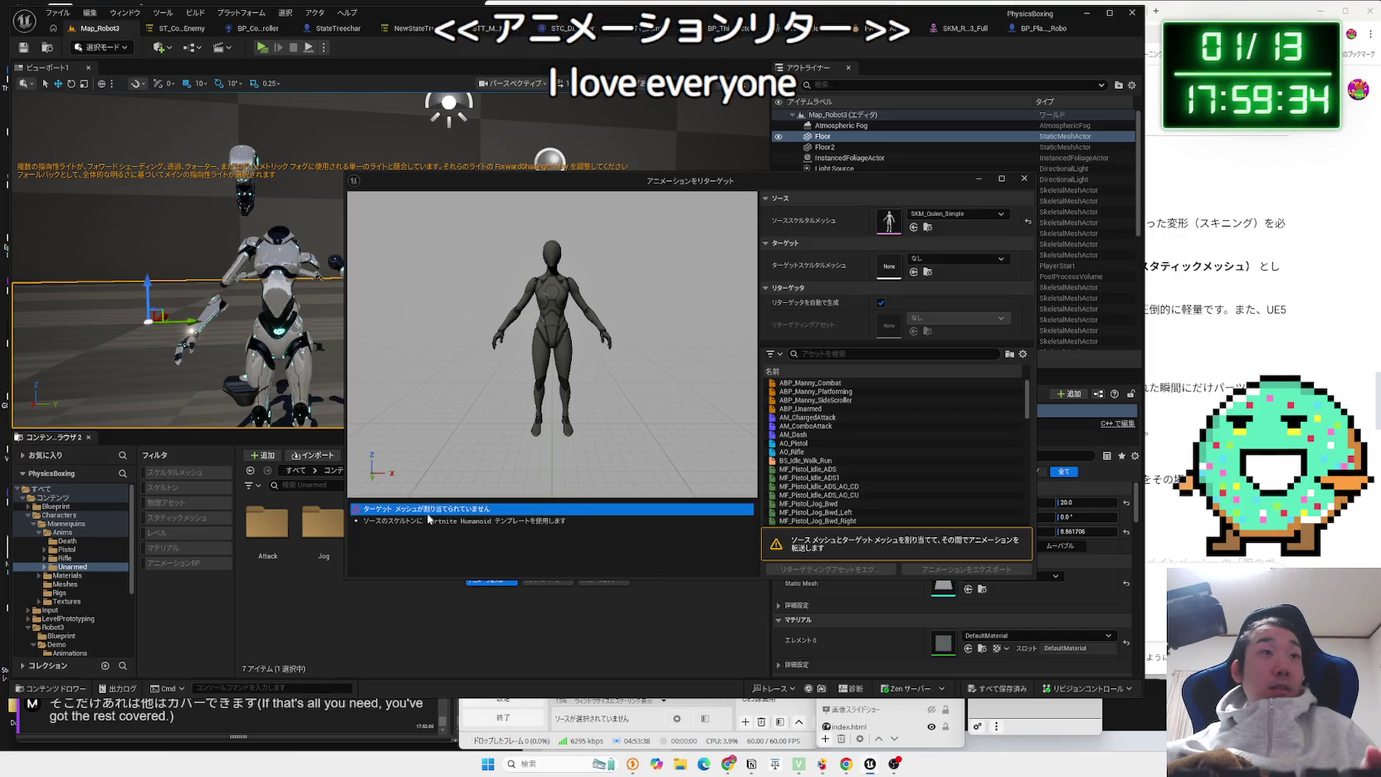
click(954, 259)
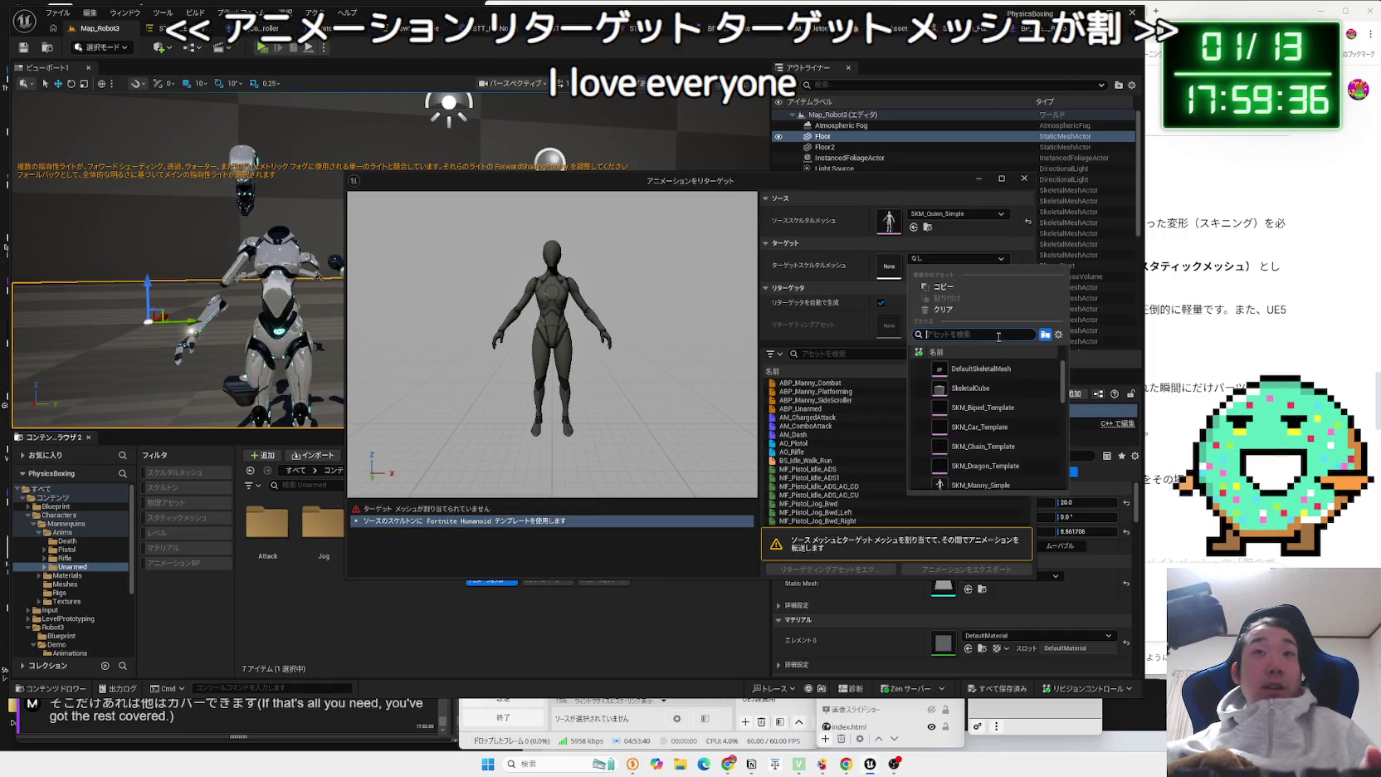
text(robot)
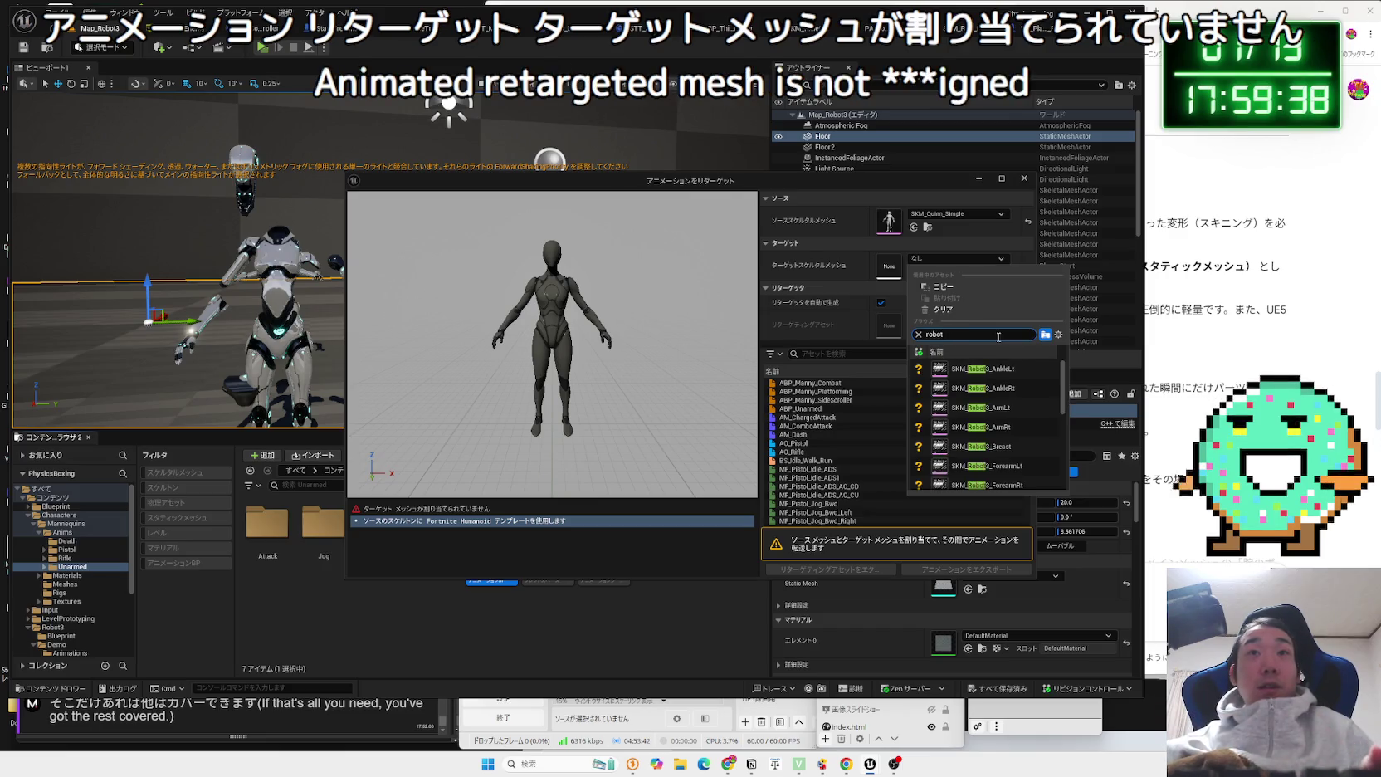
scroll(1017, 432, down, 5)
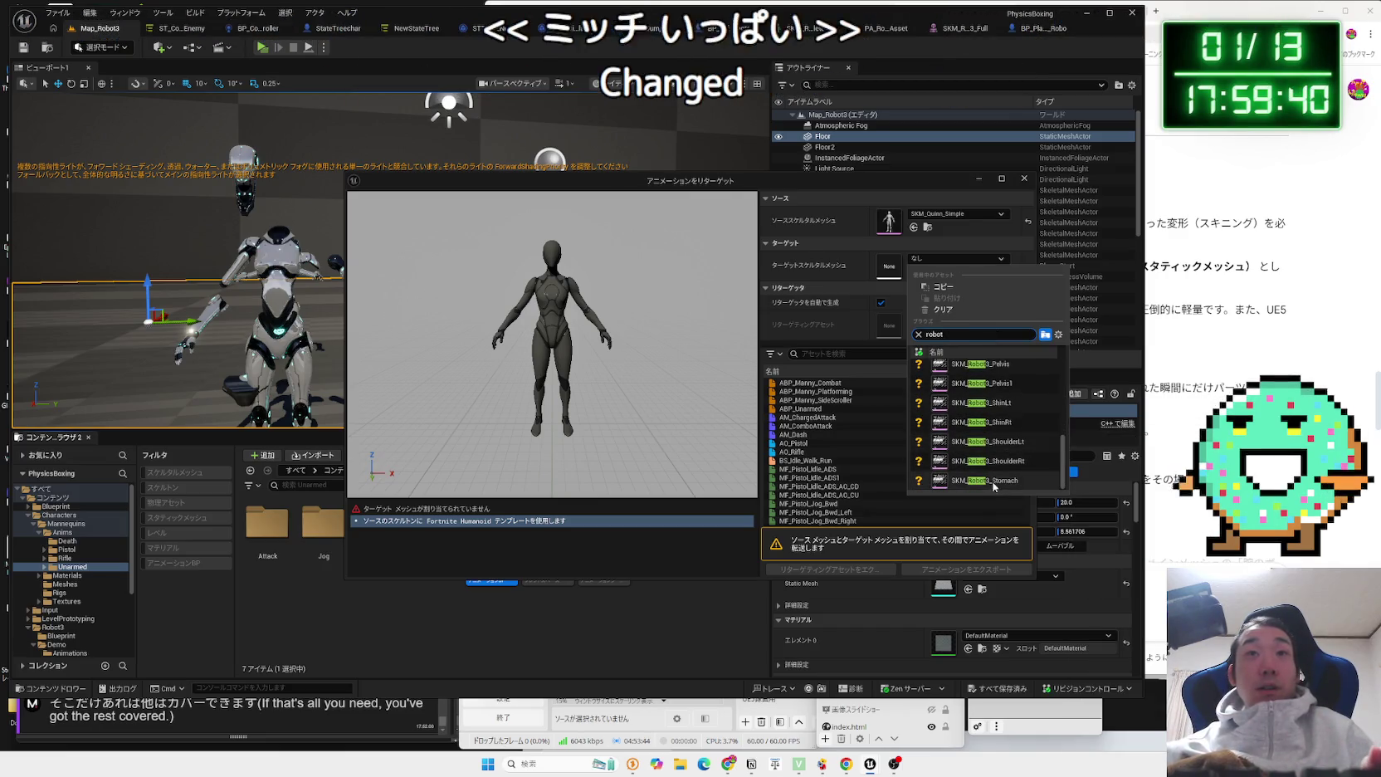
scroll(1017, 442, up, 5)
scroll(1019, 448, down, 1)
click(1017, 455)
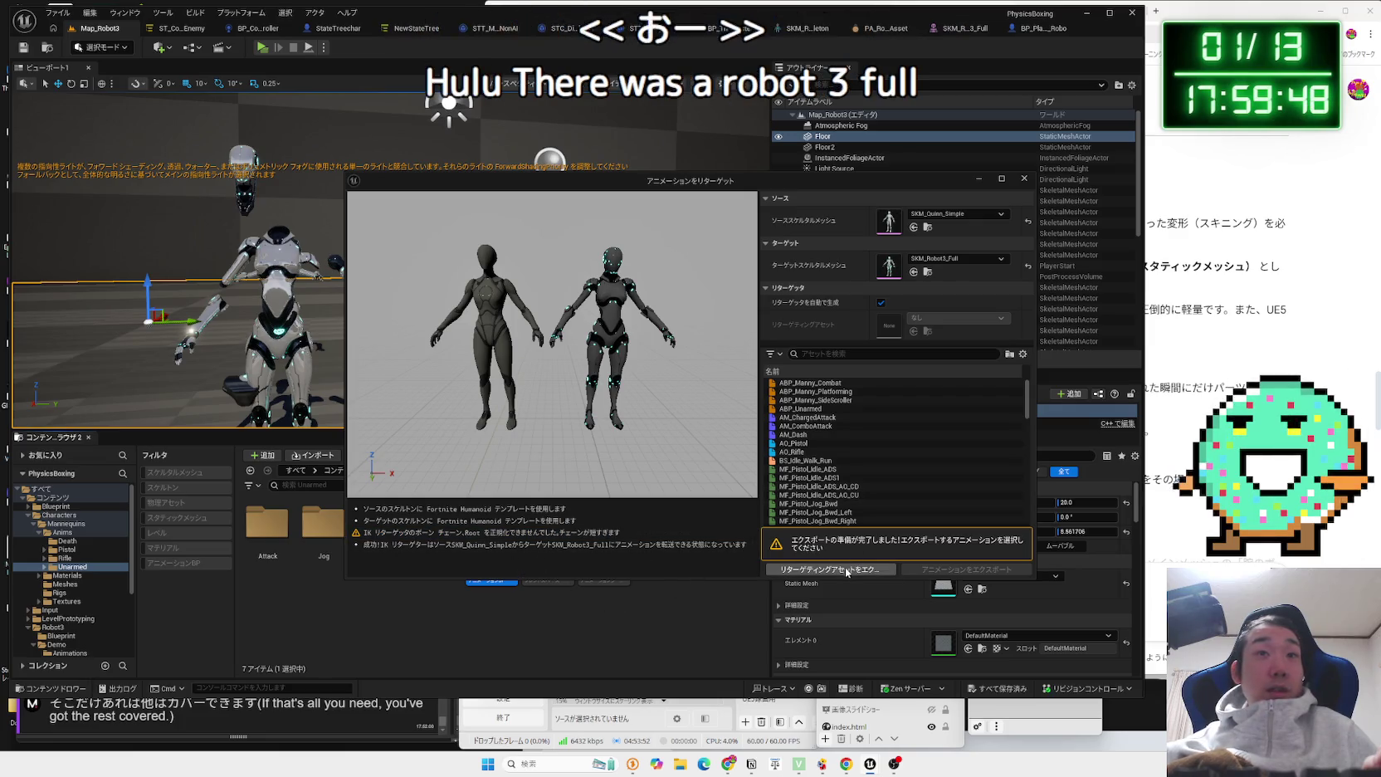
Review the target skeleton template and IK chain warnings in the message log.
scroll(852, 483, down, 3)
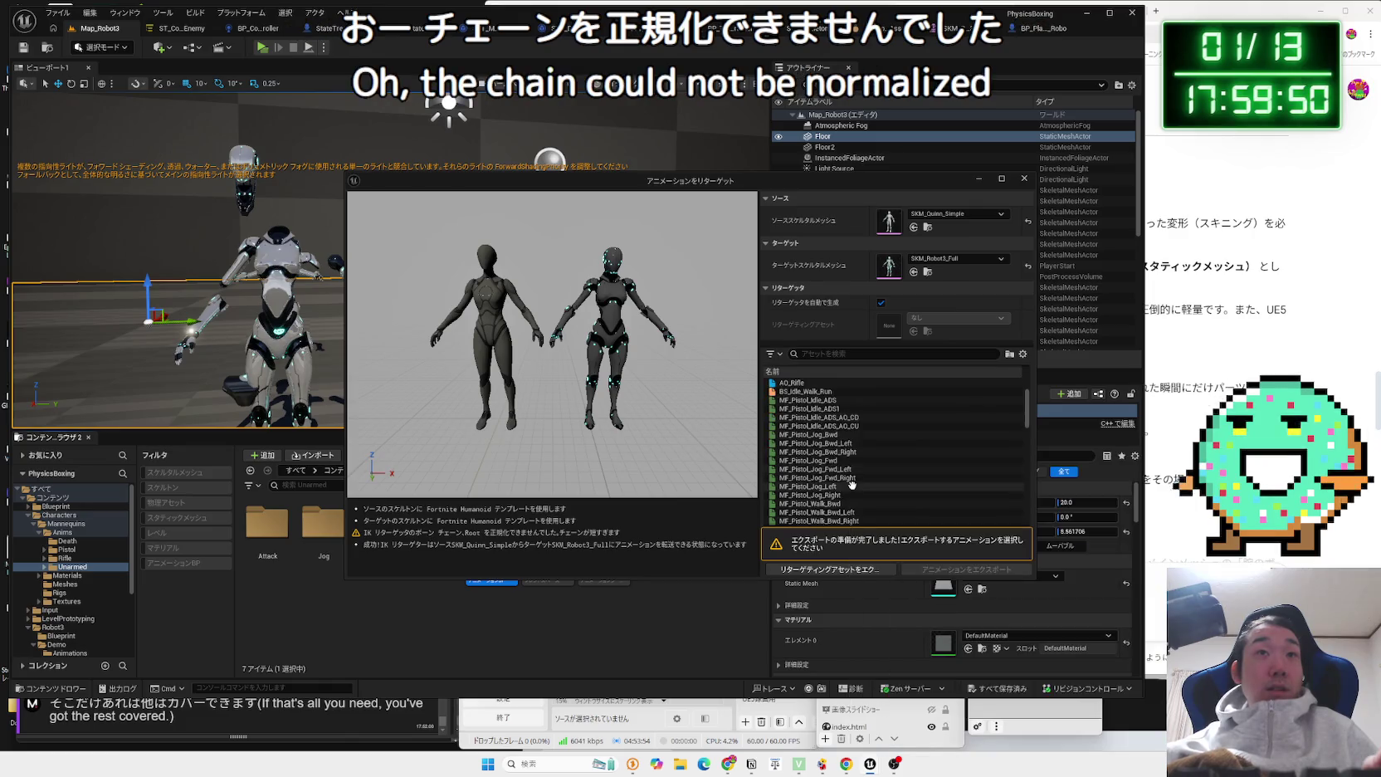
click(508, 522)
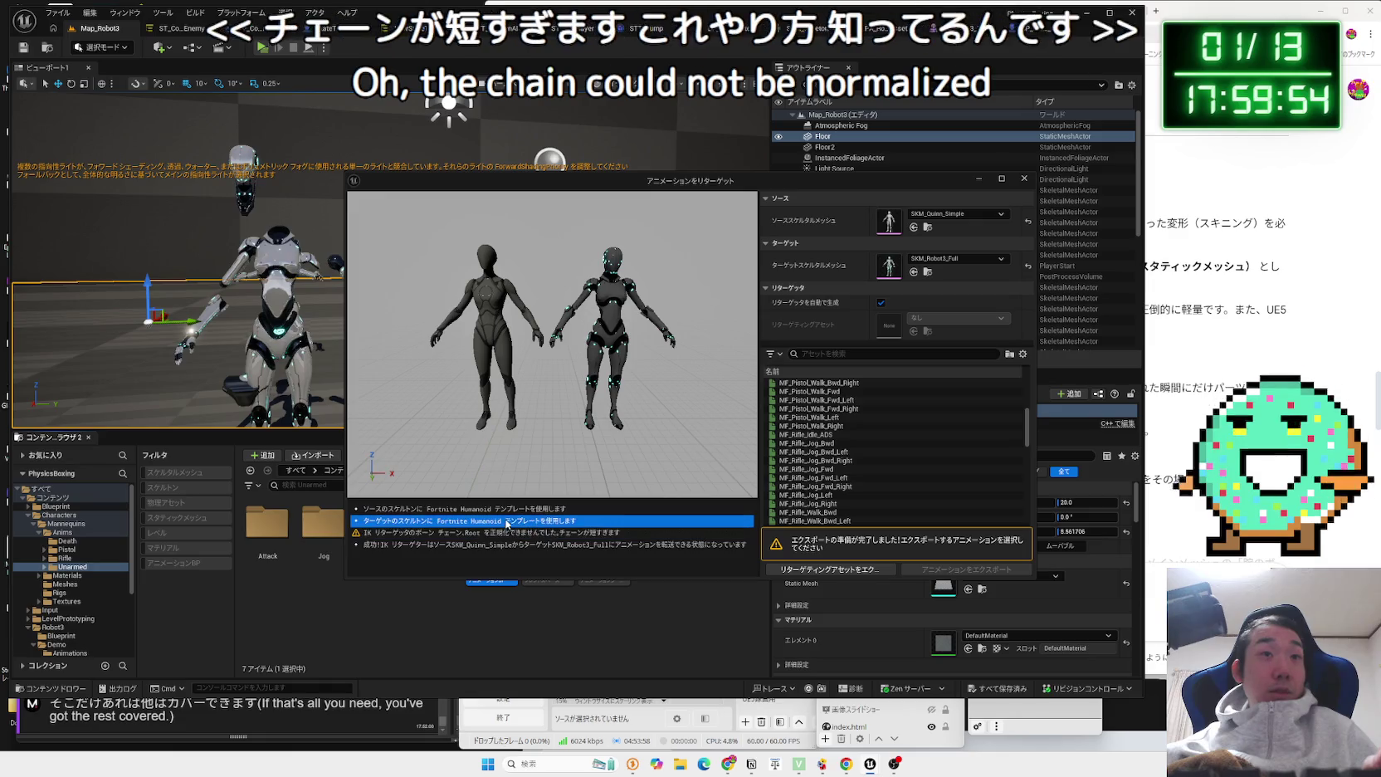
click(507, 532)
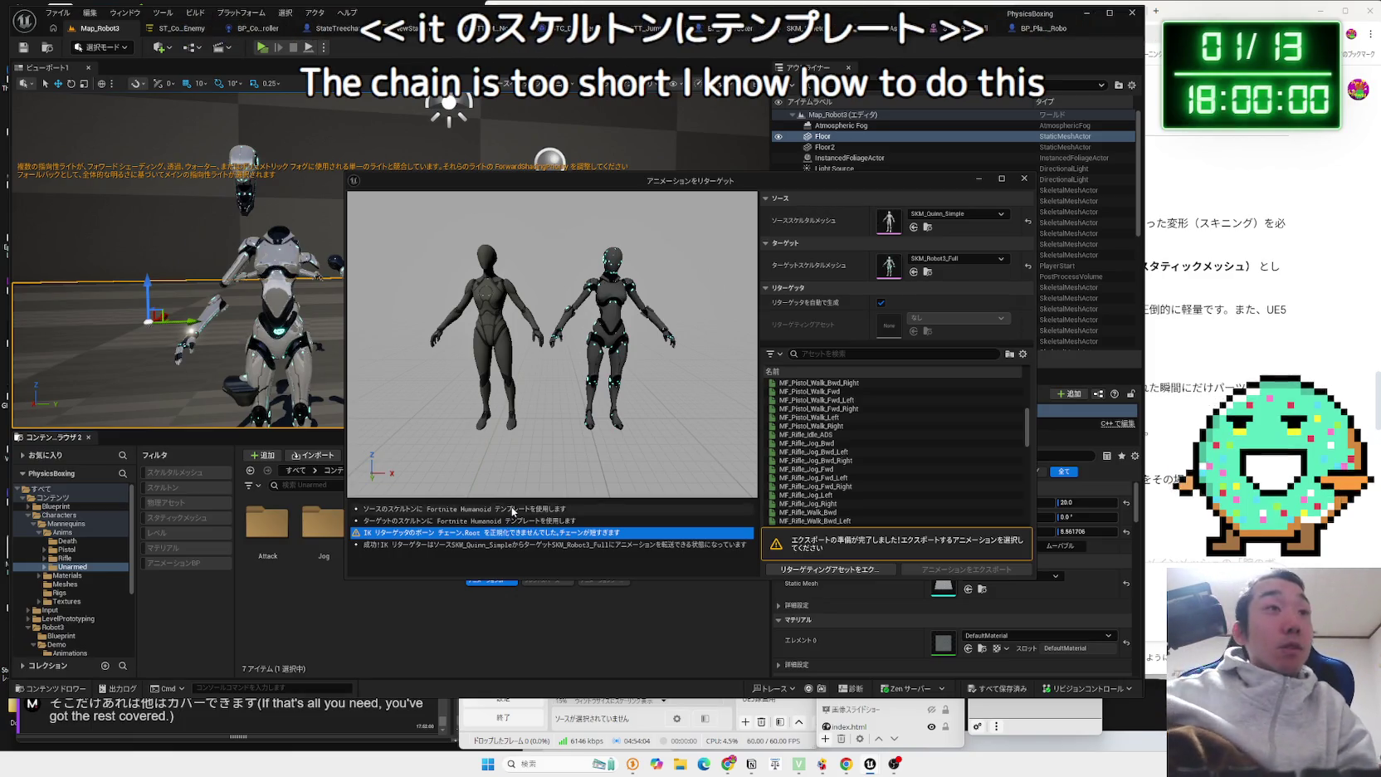
click(615, 440)
Preview rifle jog, charged attack, platforming, unarmed jog, death and hit-react animations on the robot.
click(796, 450)
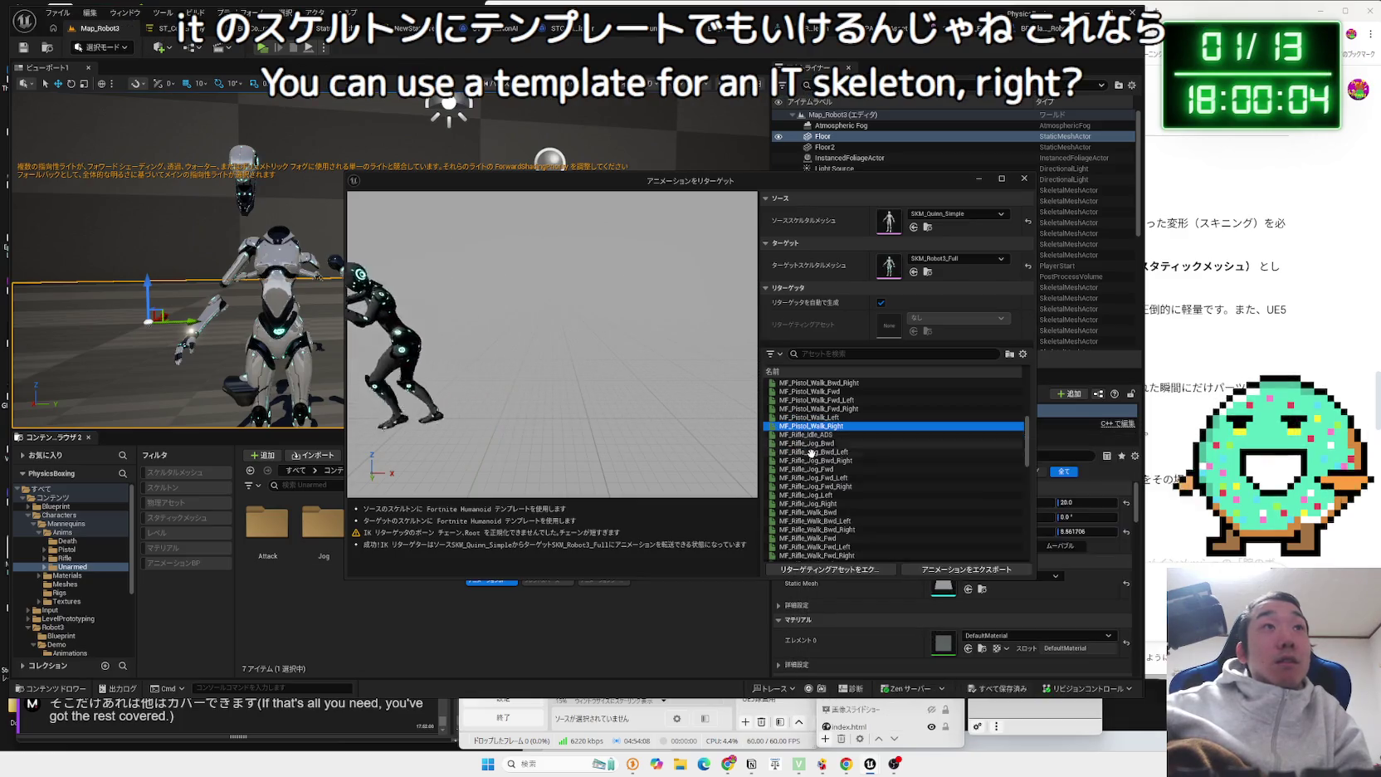
scroll(817, 440, up, 10)
click(825, 418)
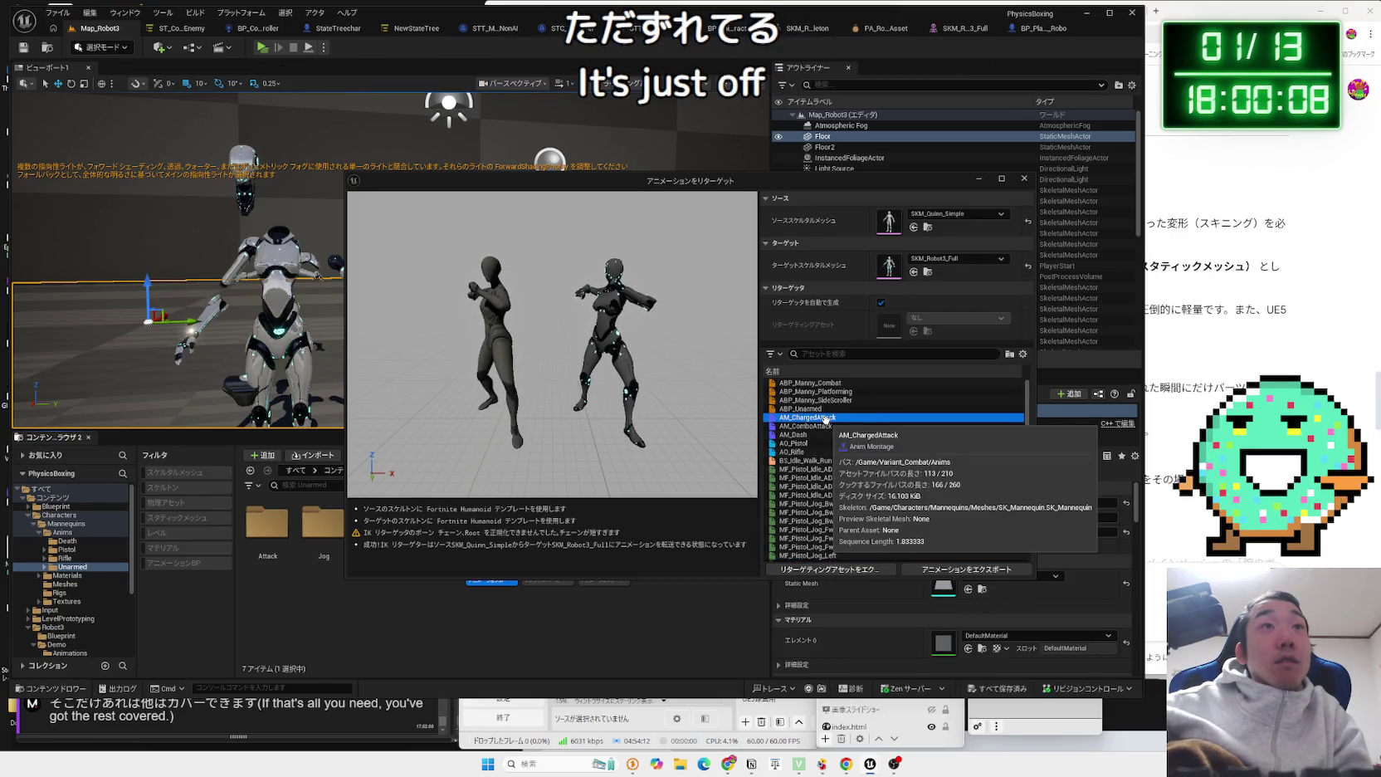
click(822, 391)
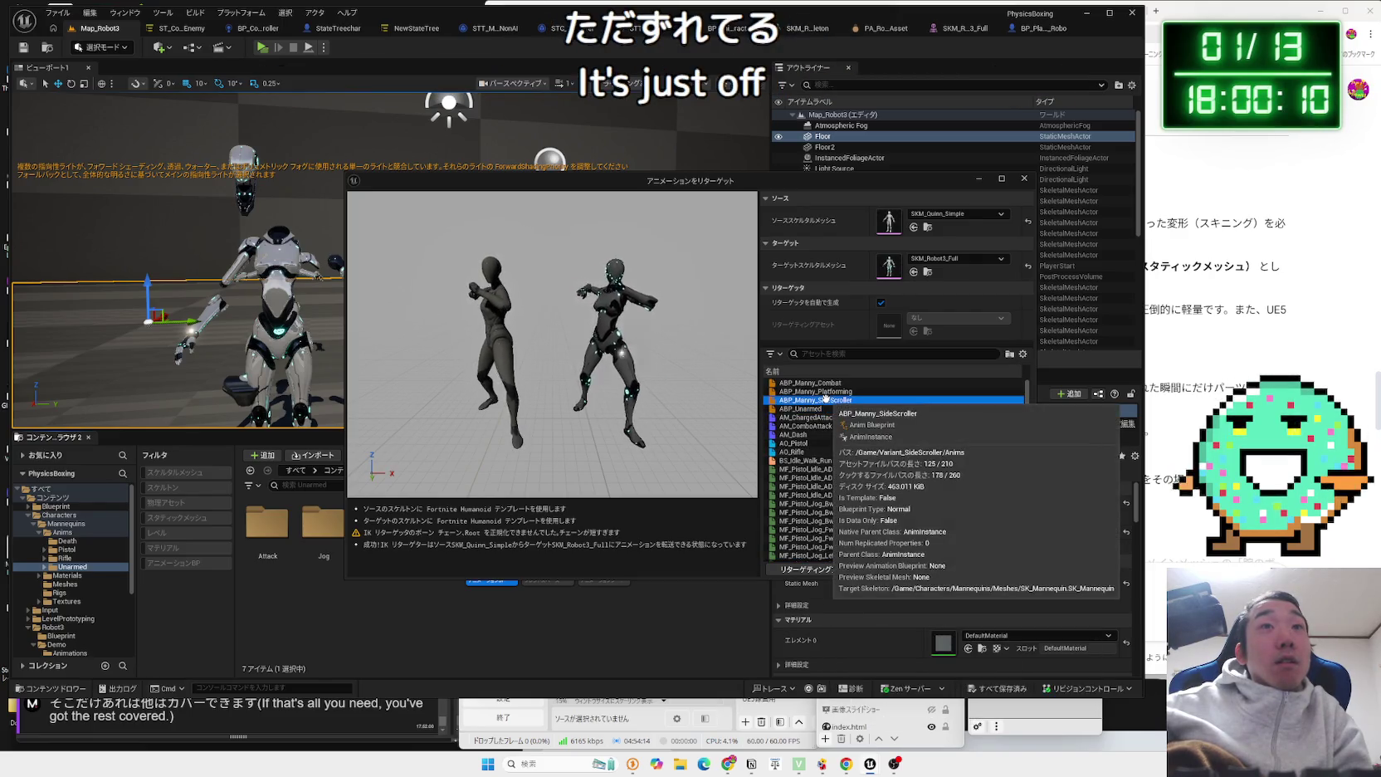
scroll(830, 474, down, 5)
click(835, 486)
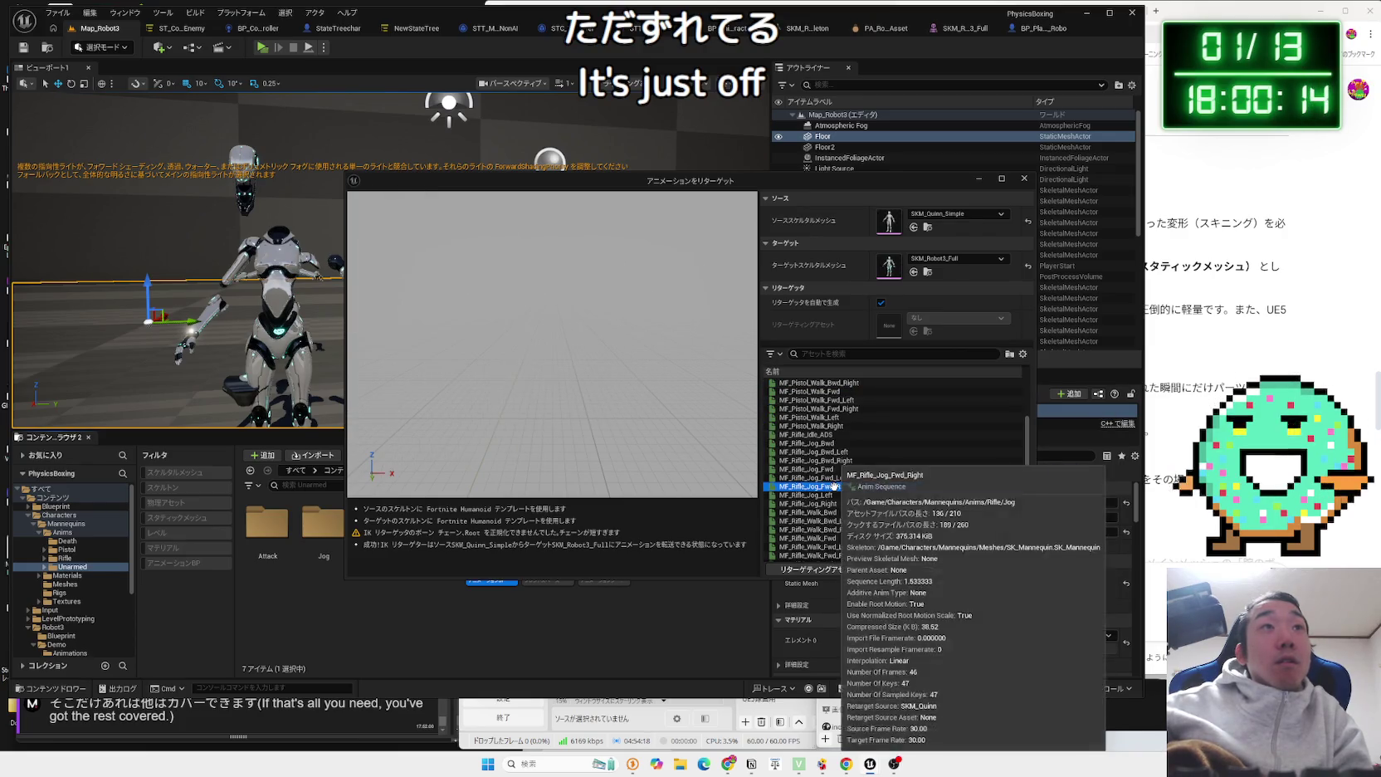
scroll(835, 486, down, 4)
click(835, 487)
scroll(835, 487, down, 4)
click(835, 486)
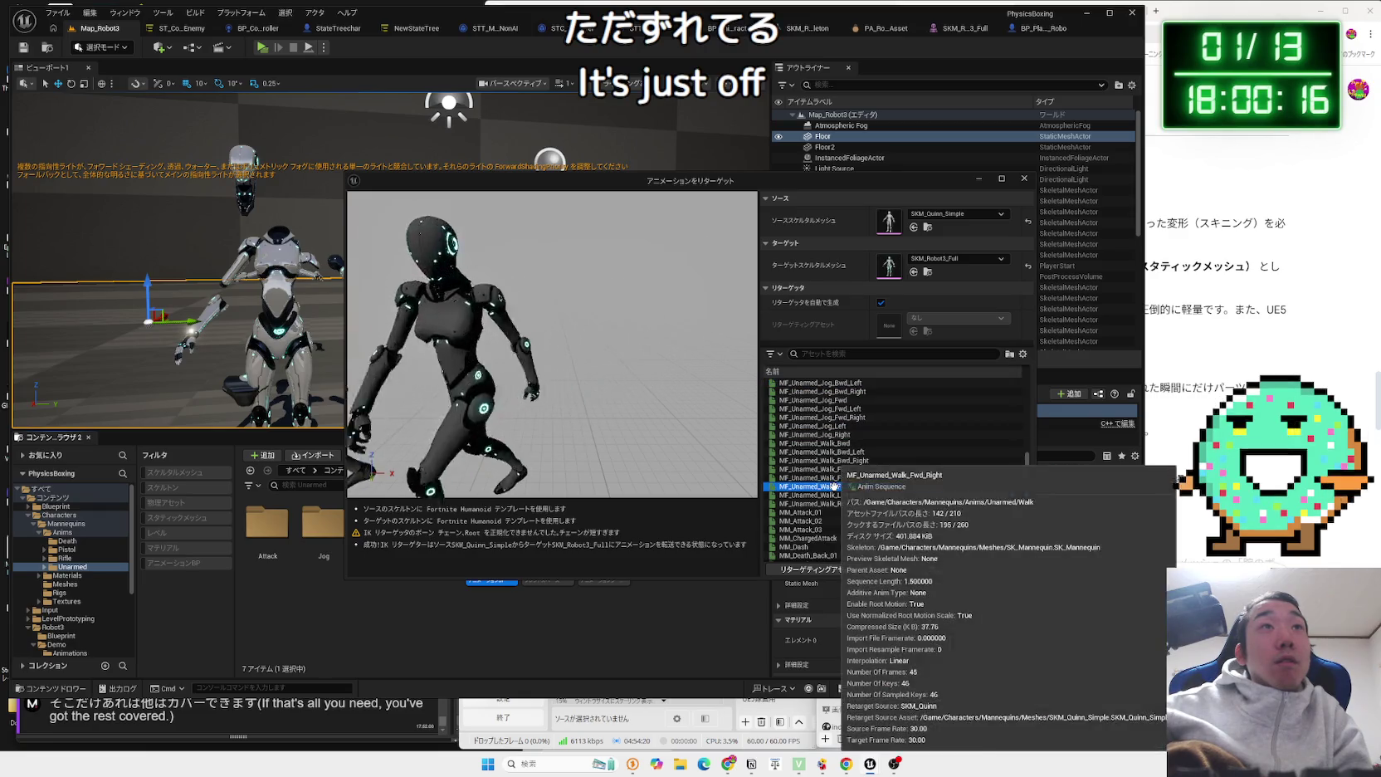
scroll(835, 487, down, 3)
click(835, 487)
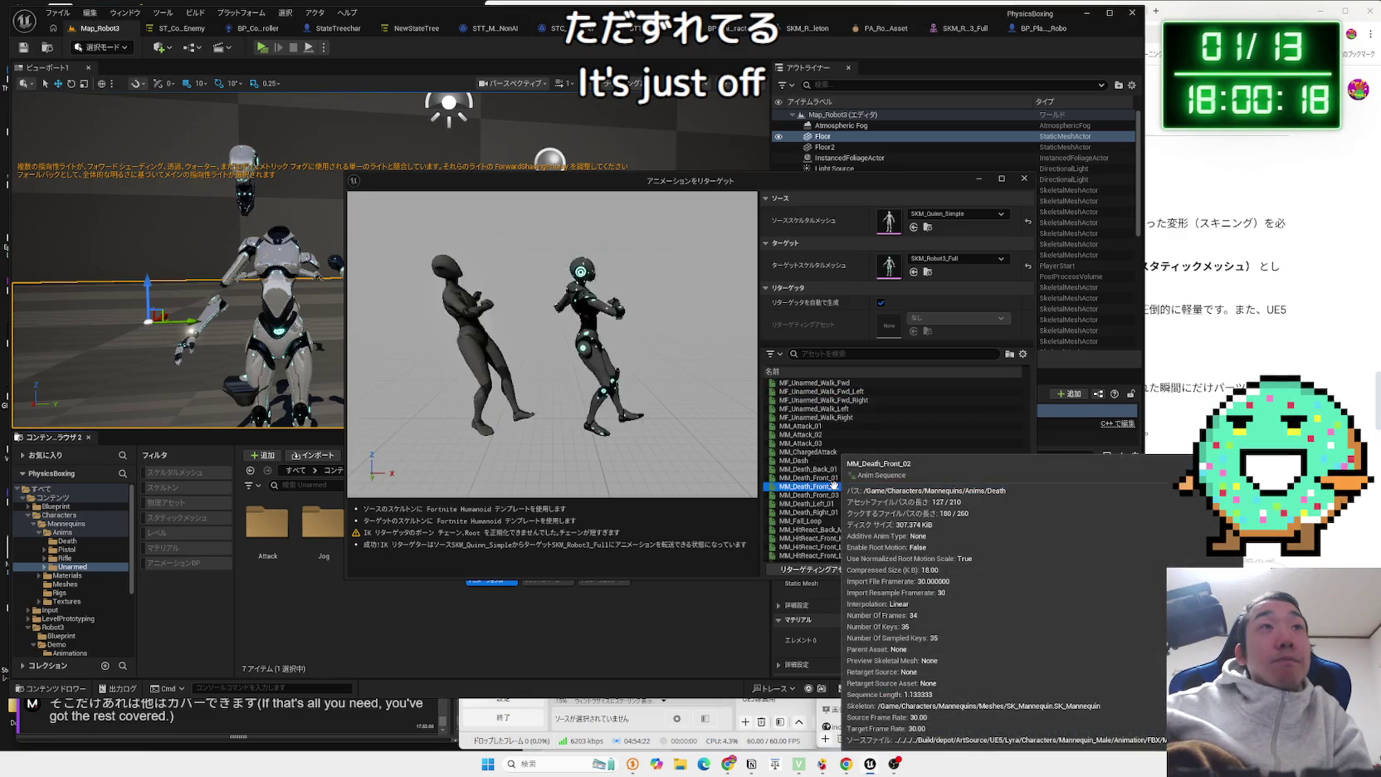
scroll(835, 486, down, 3)
click(835, 486)
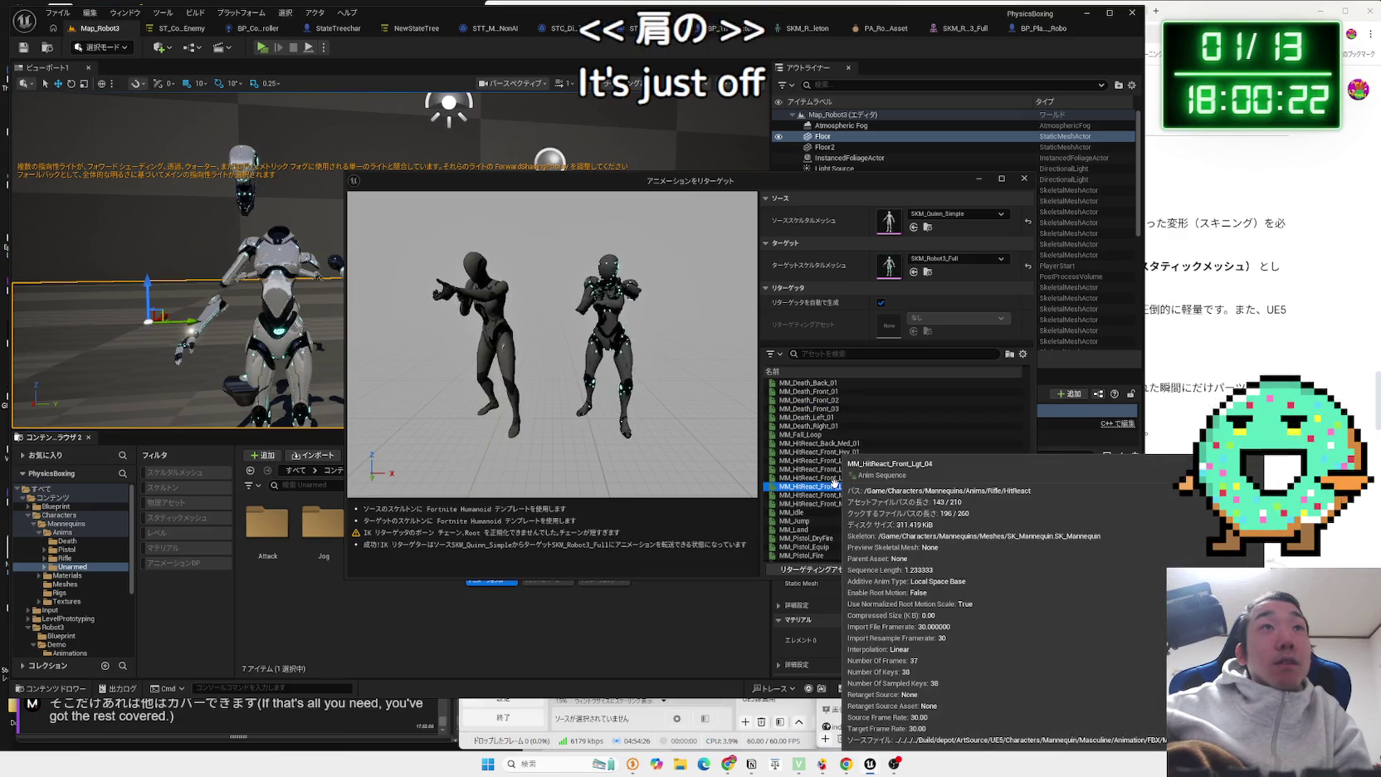
Preview hit-react, pistol, rifle jump, wall jump and reload animations, then close the window.
click(821, 504)
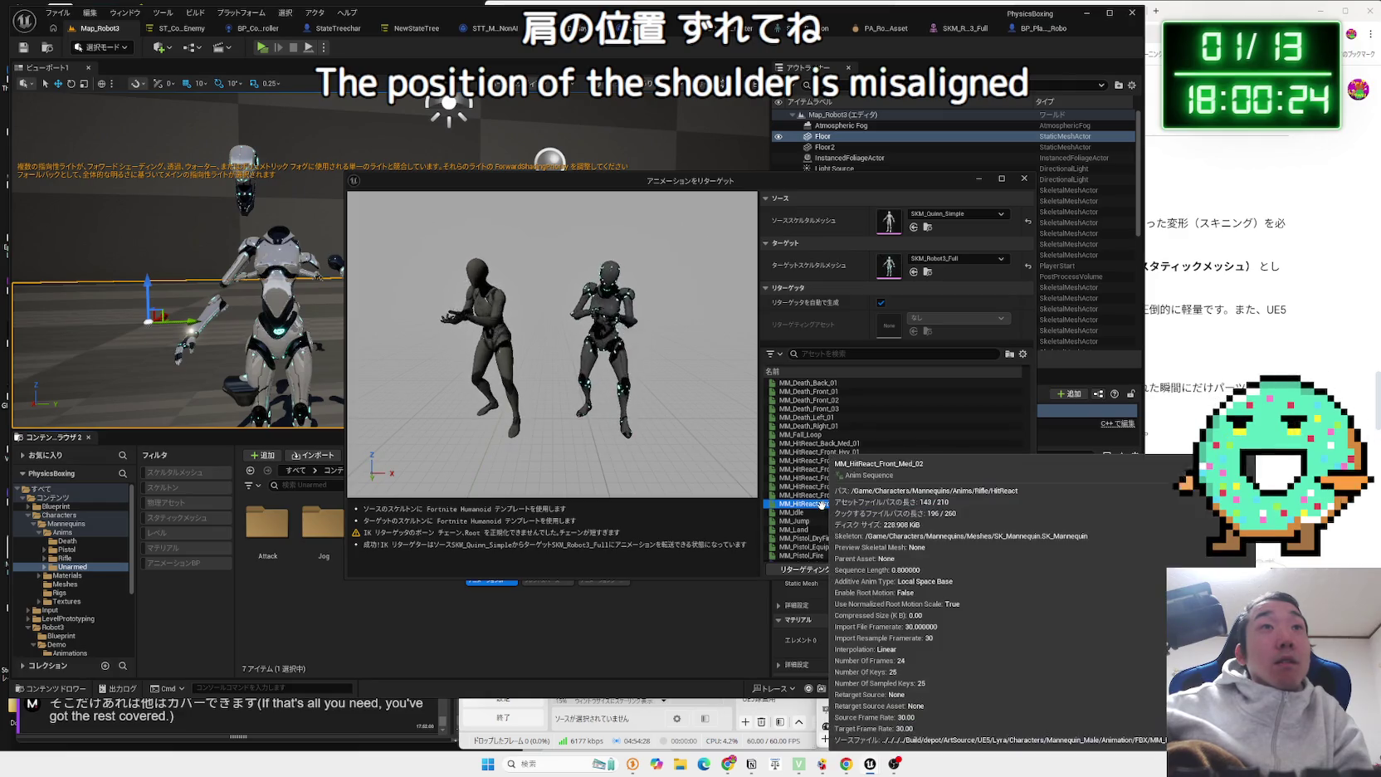
scroll(822, 504, down, 2)
click(822, 504)
scroll(822, 503, down, 2)
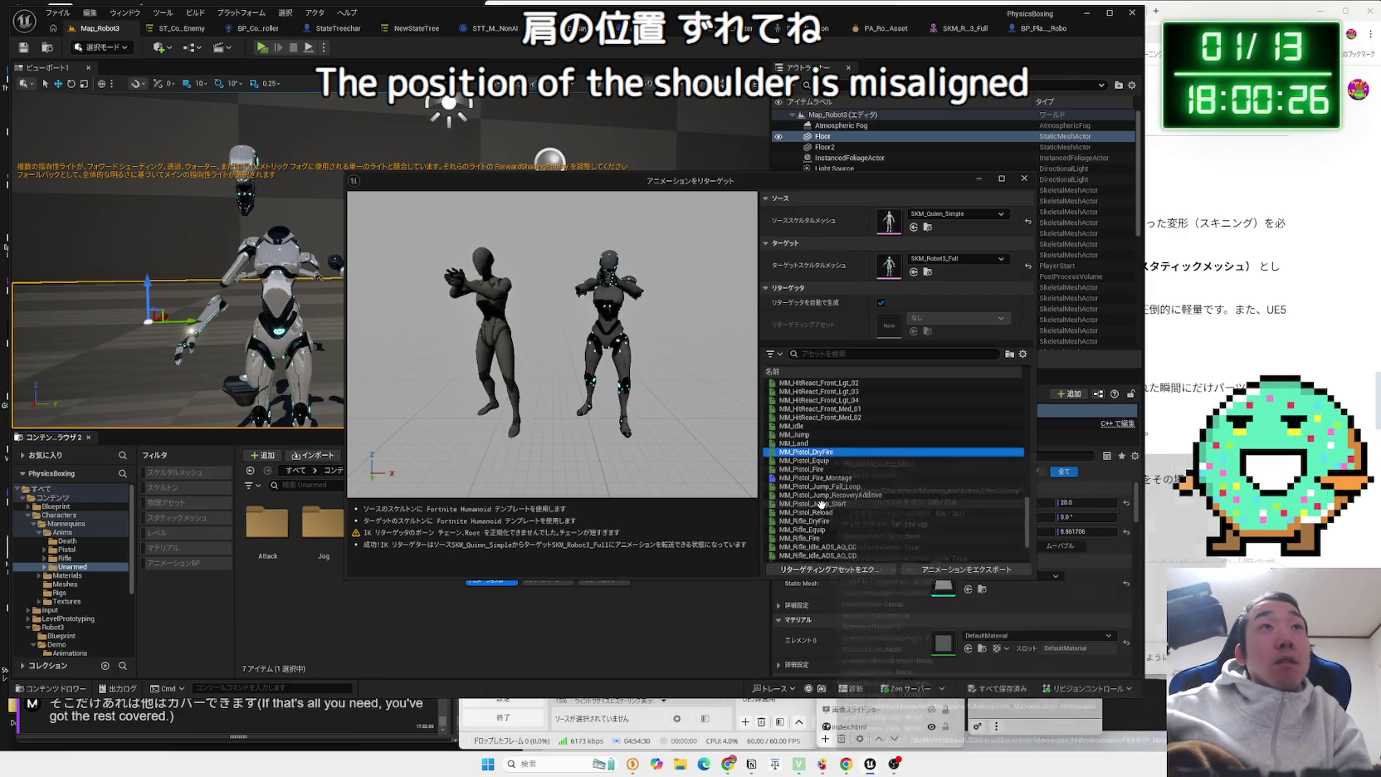
click(821, 503)
scroll(822, 504, down, 3)
click(822, 498)
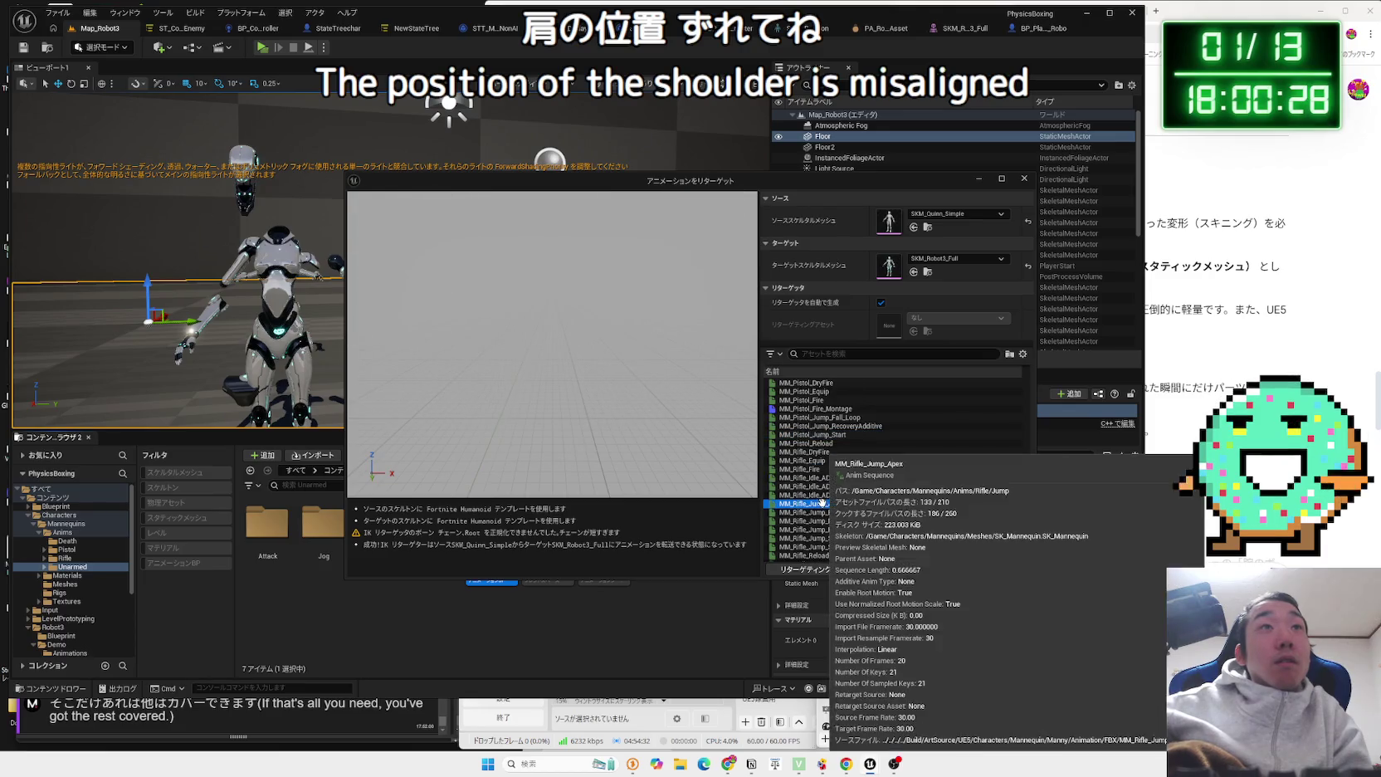
click(823, 505)
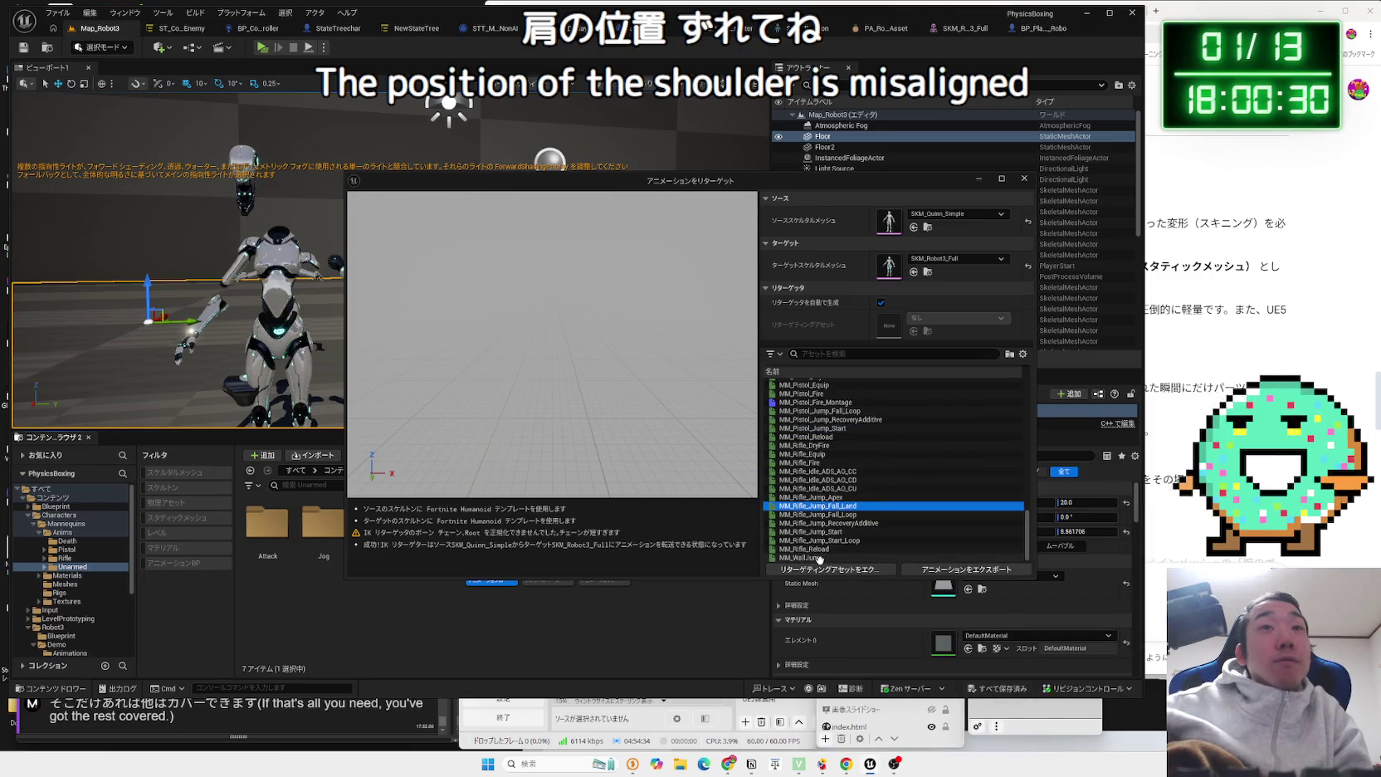
click(819, 557)
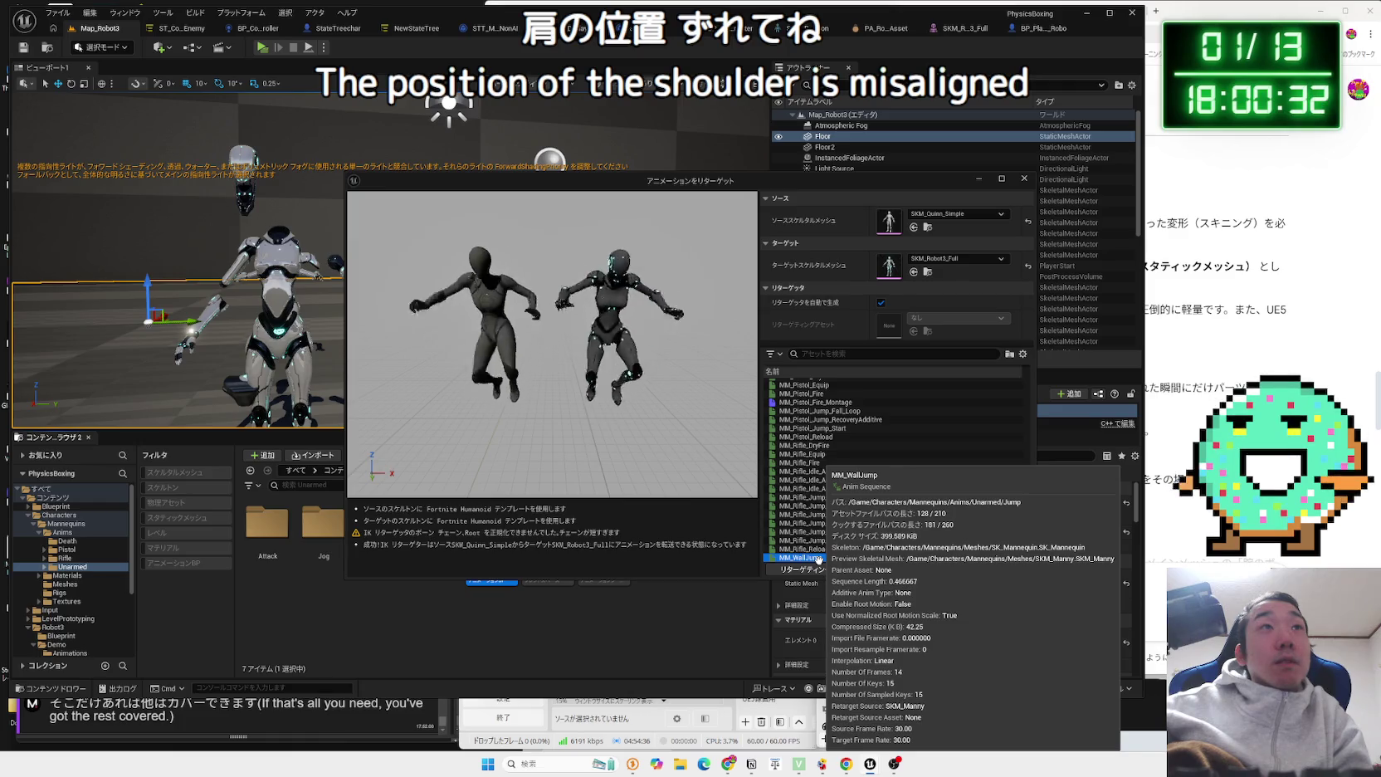
click(822, 548)
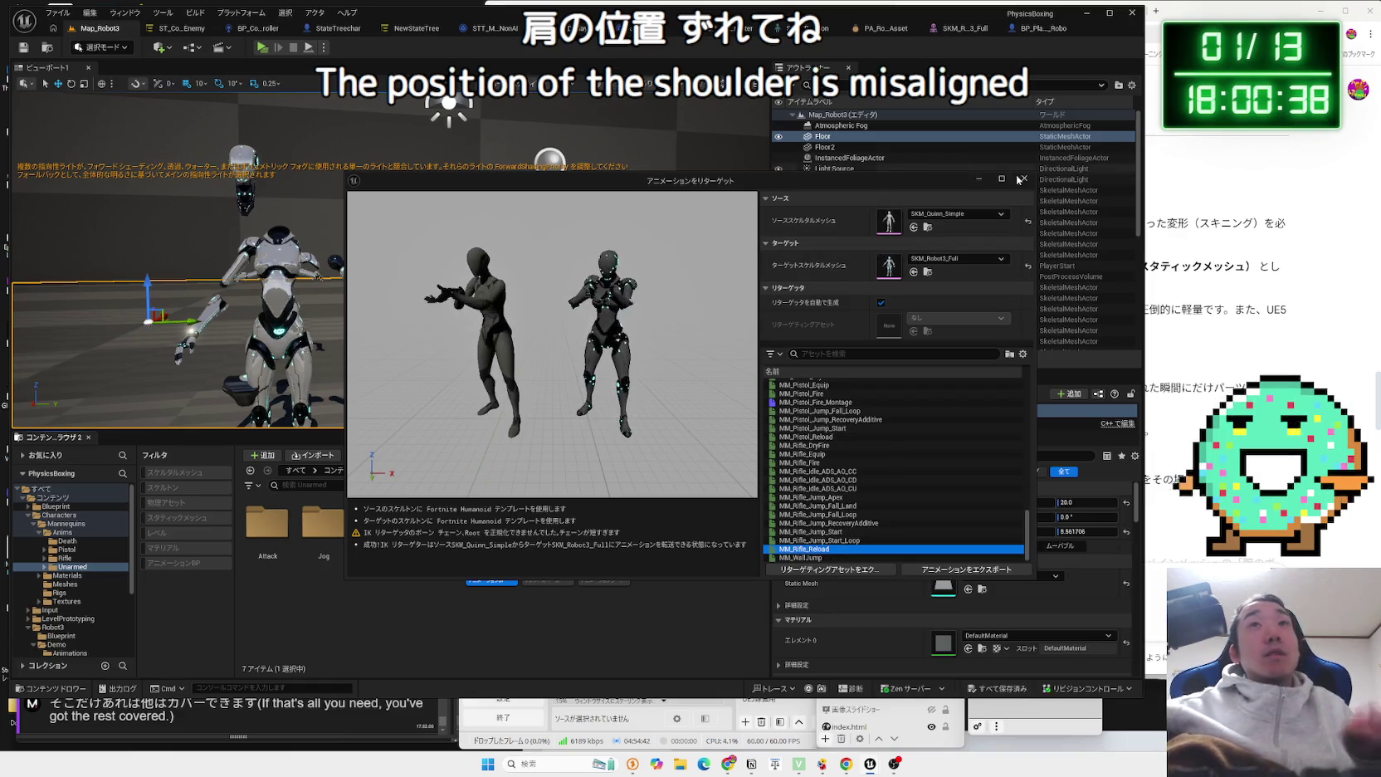
click(979, 178)
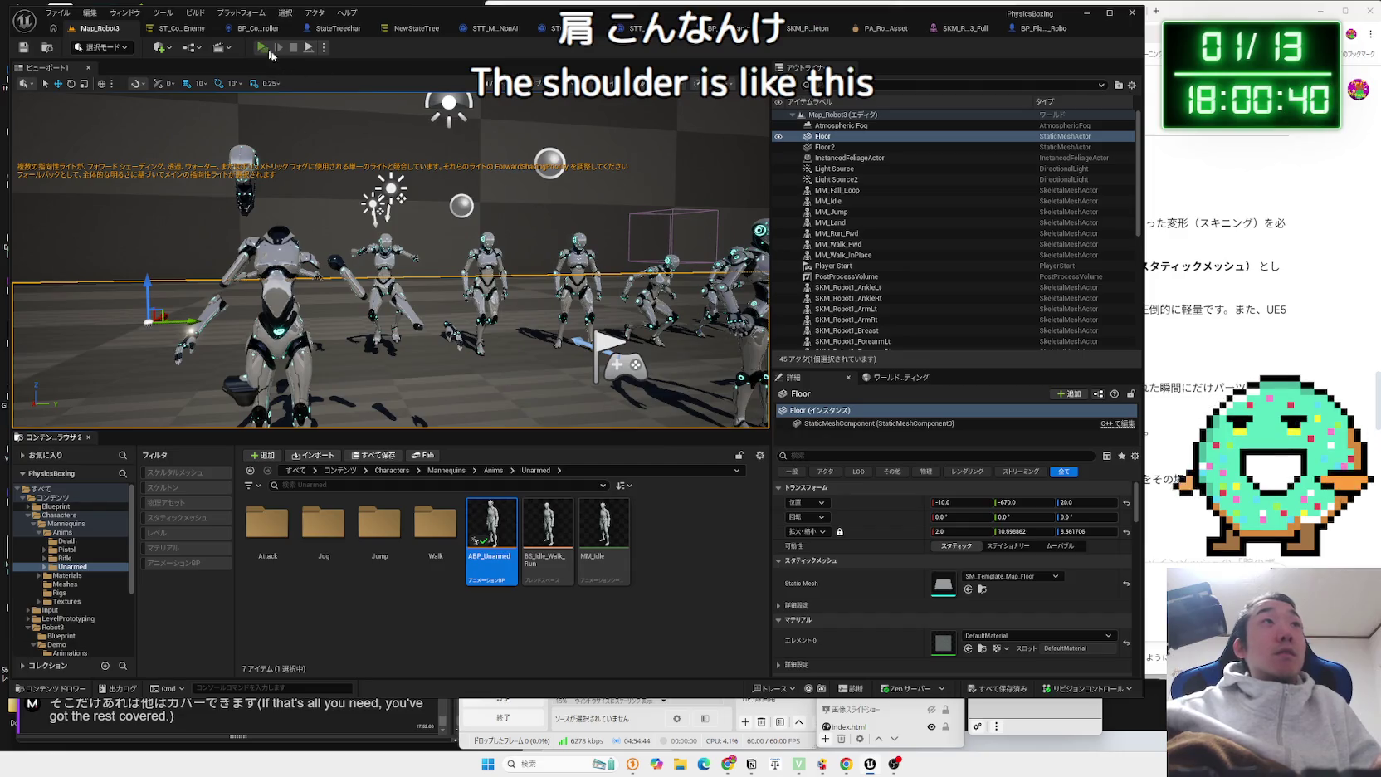
Start Play In Editor and move the camera around the player among the robots.
key(alt+p)
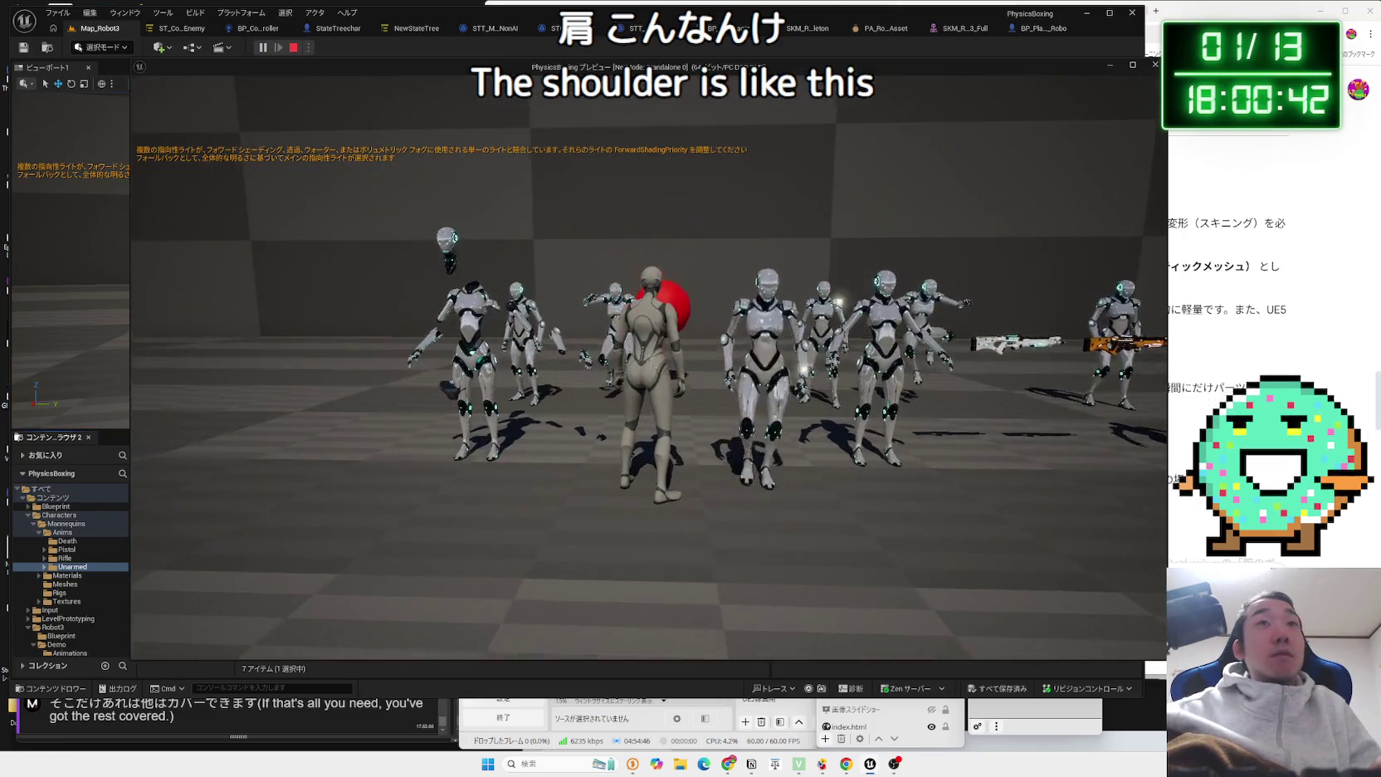
key(s)
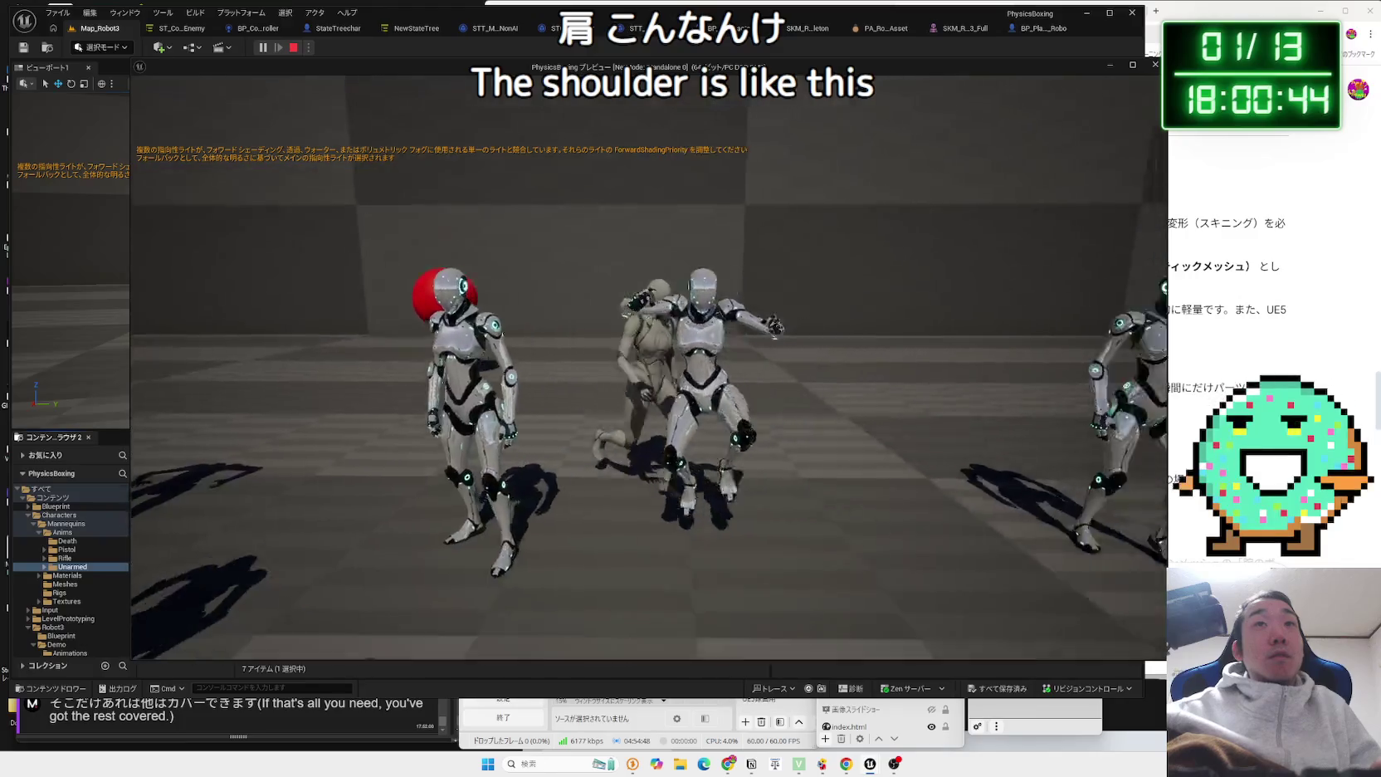
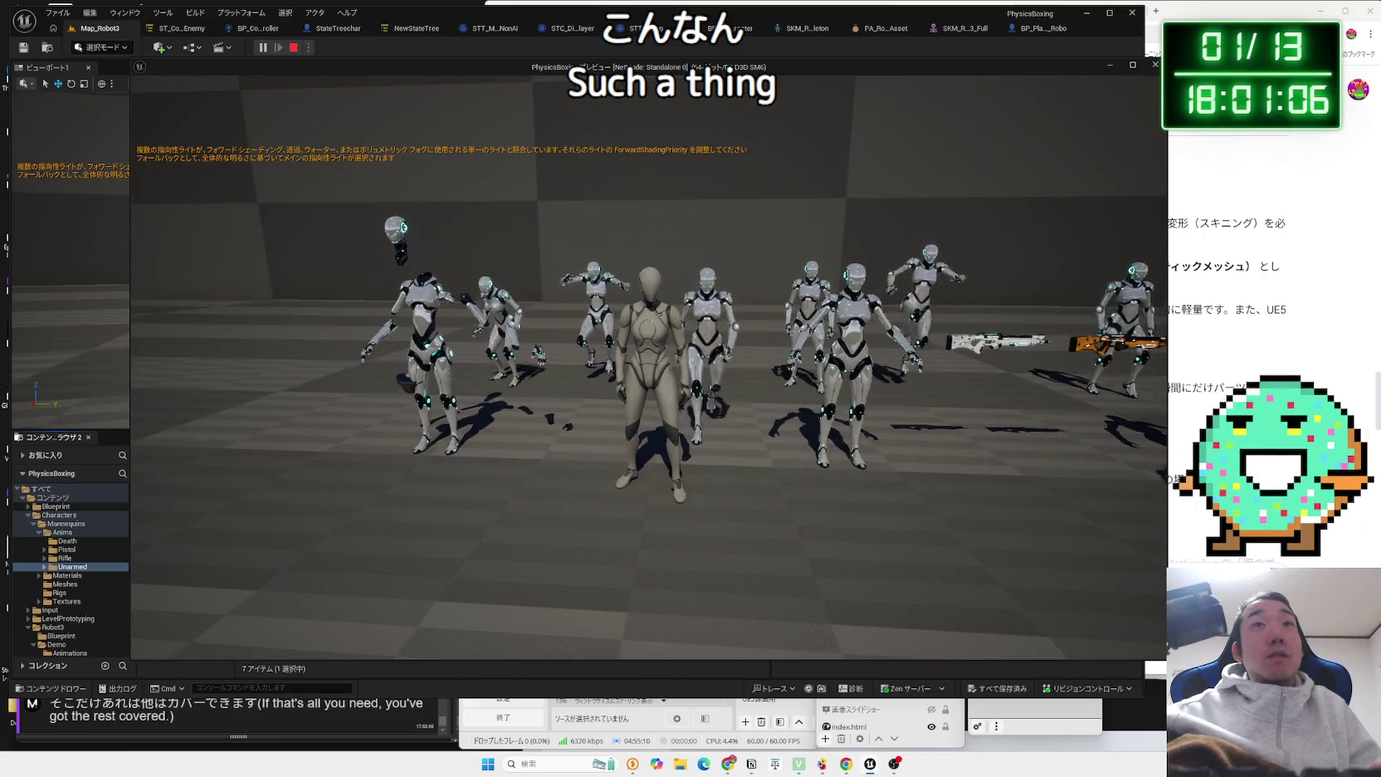
Stop the play session and retarget ABP_Unarmed's animations onto target mesh SKM_Robot3_Full for export.
key(Escape)
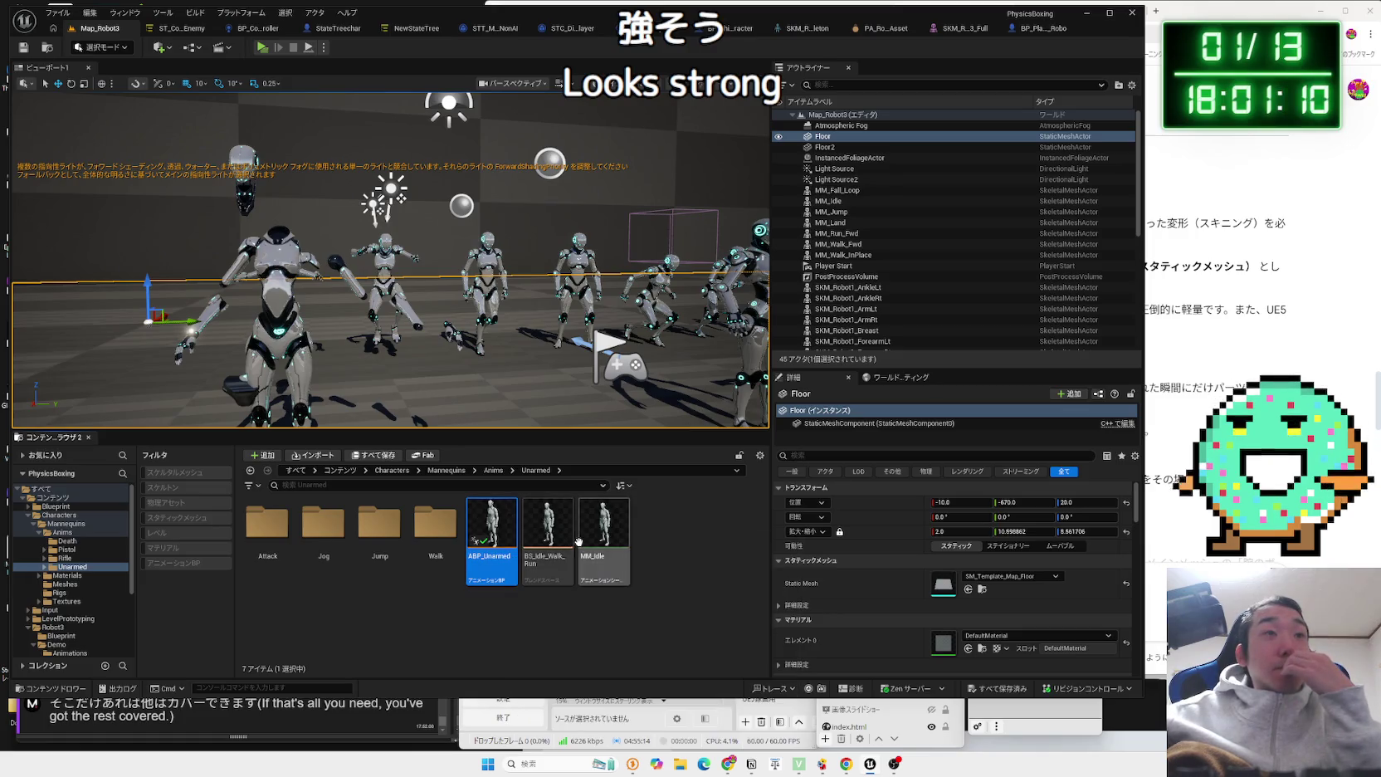
right_click(500, 527)
click(582, 183)
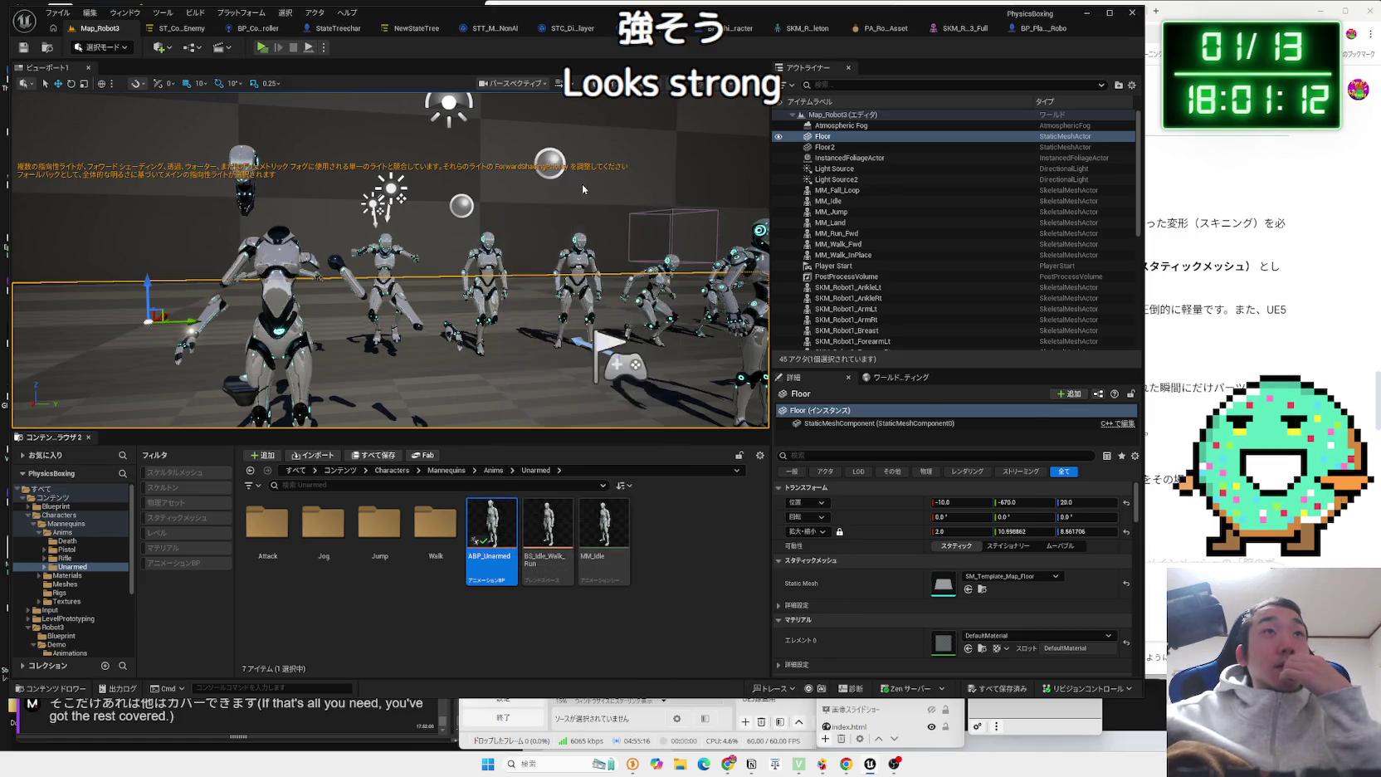
click(928, 259)
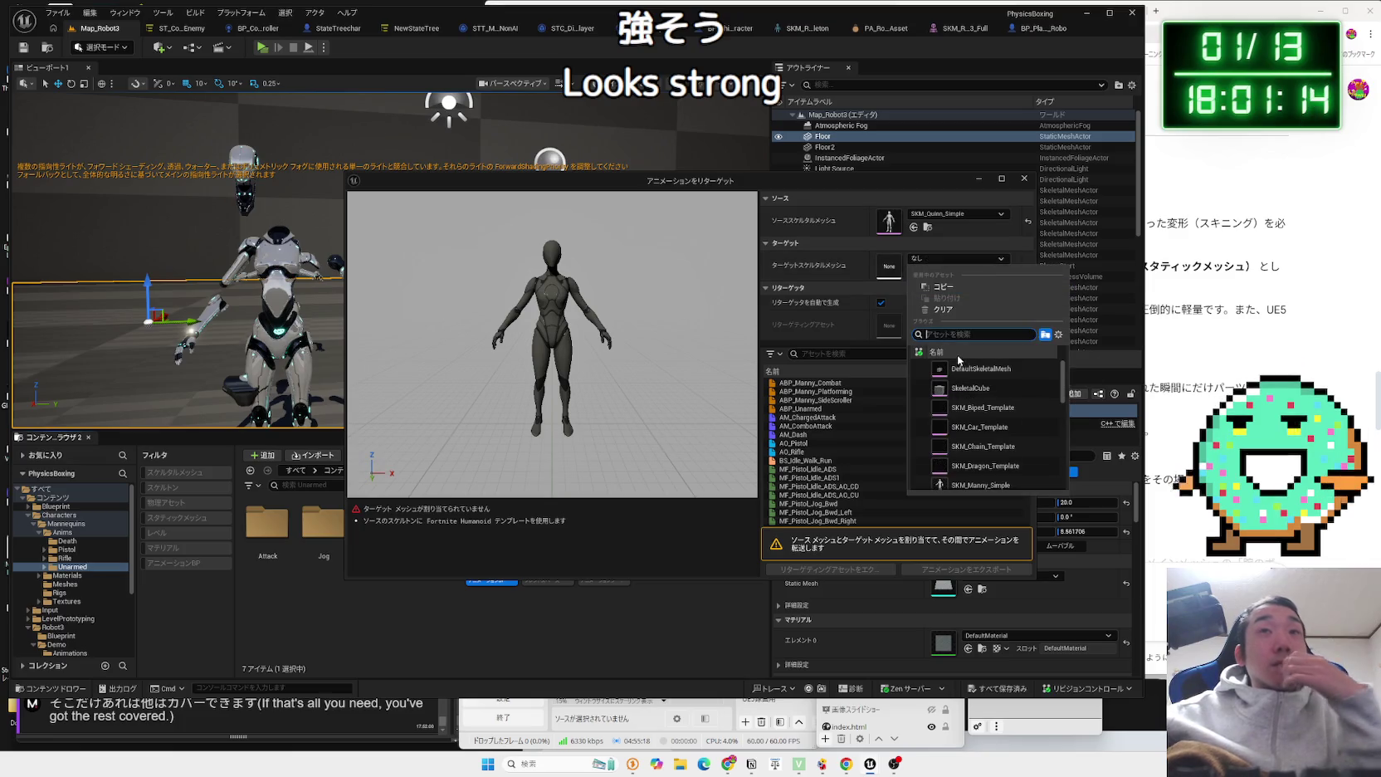
text(robot full)
click(986, 365)
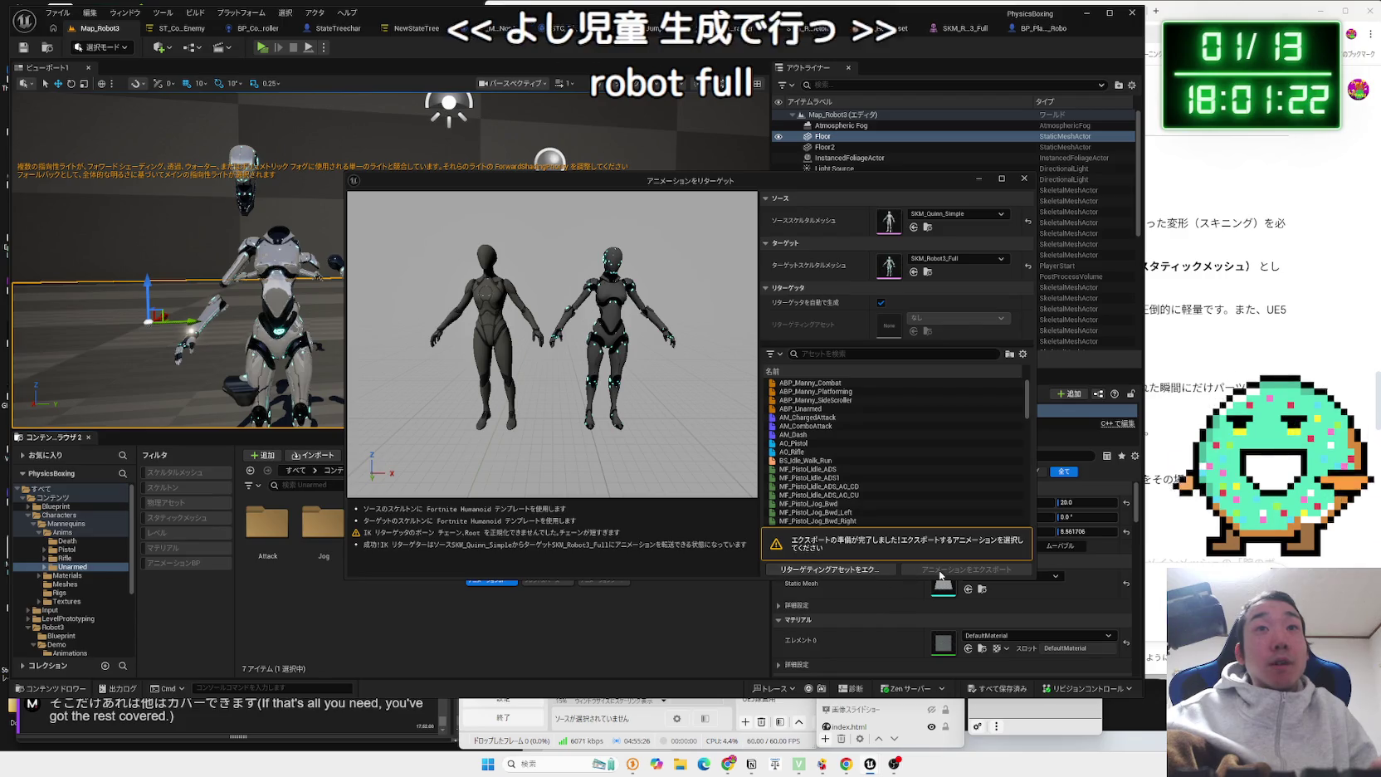
click(828, 409)
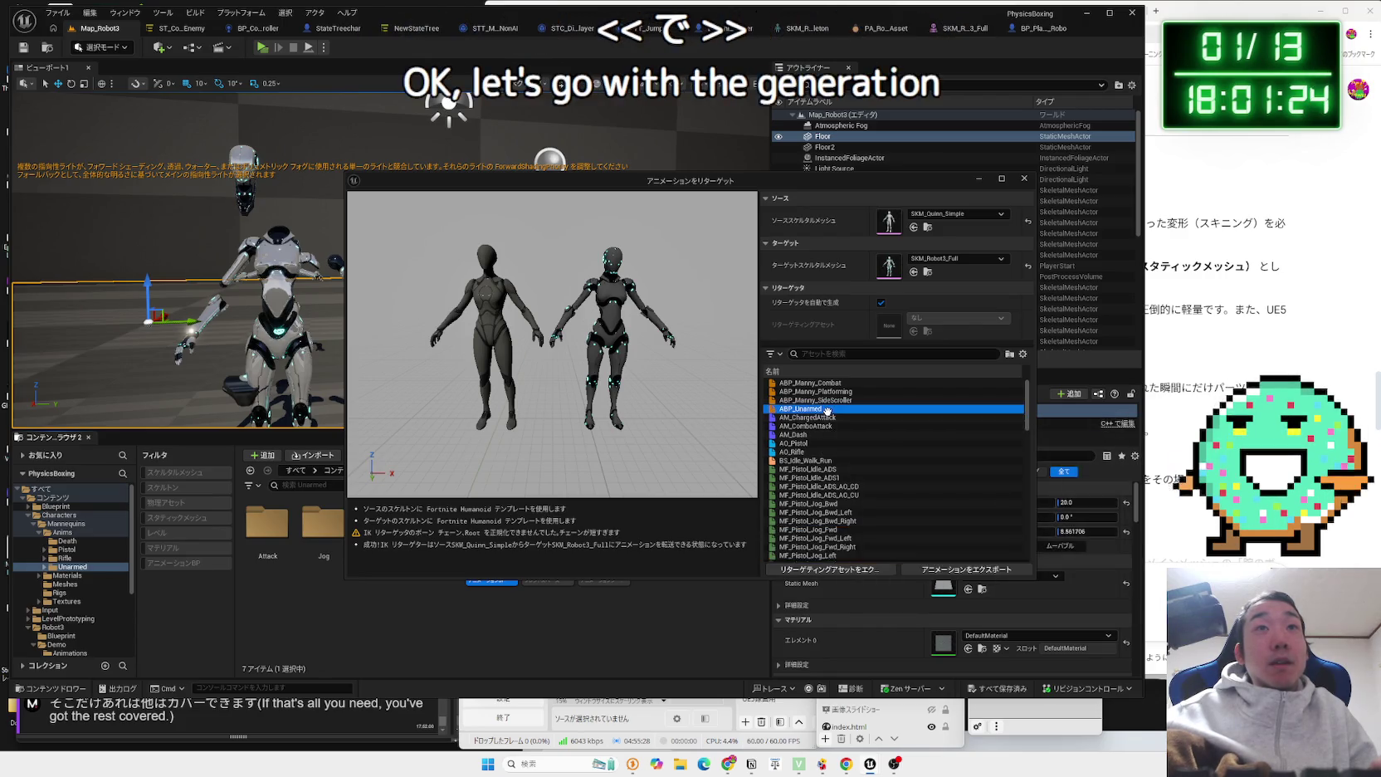
click(967, 570)
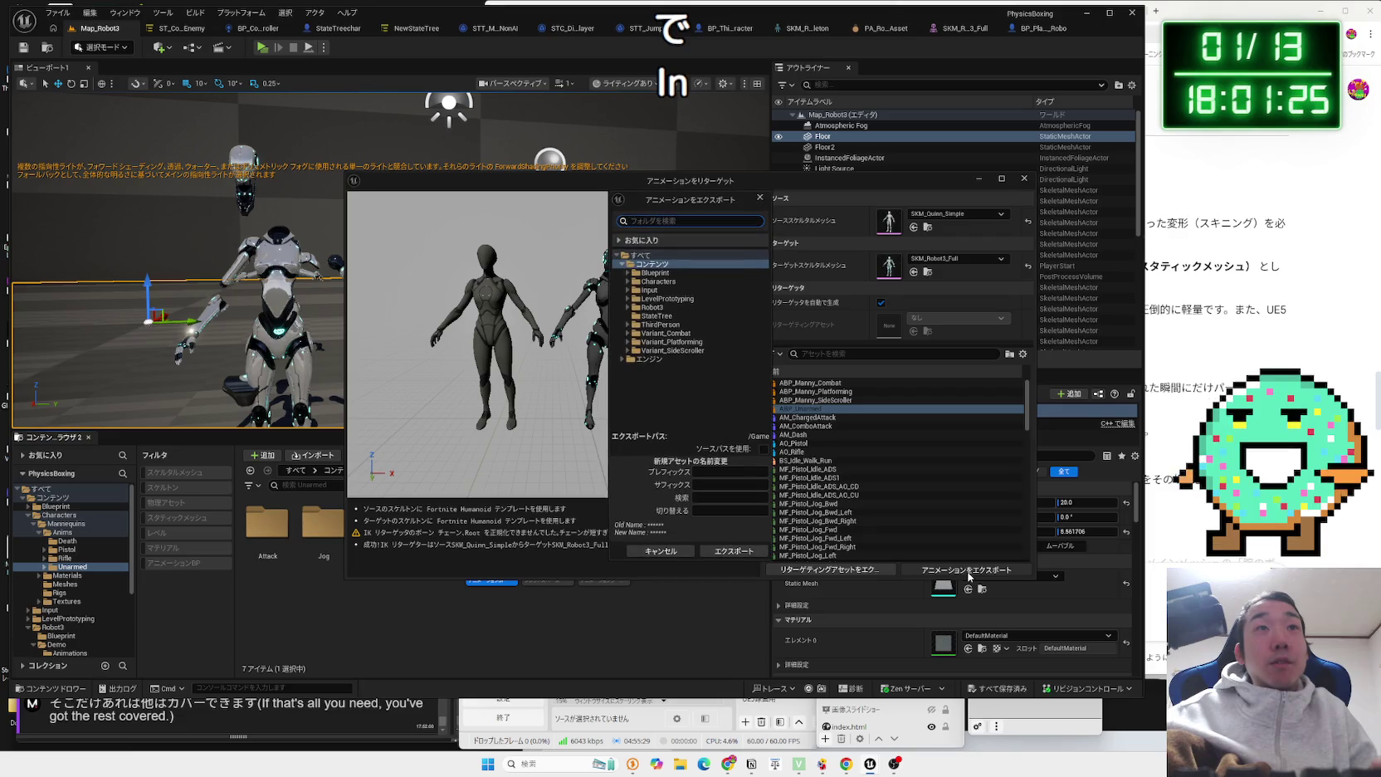
Create a new Anim folder under Robot3 and choose it as the export destination.
click(659, 326)
click(662, 333)
click(628, 325)
click(669, 316)
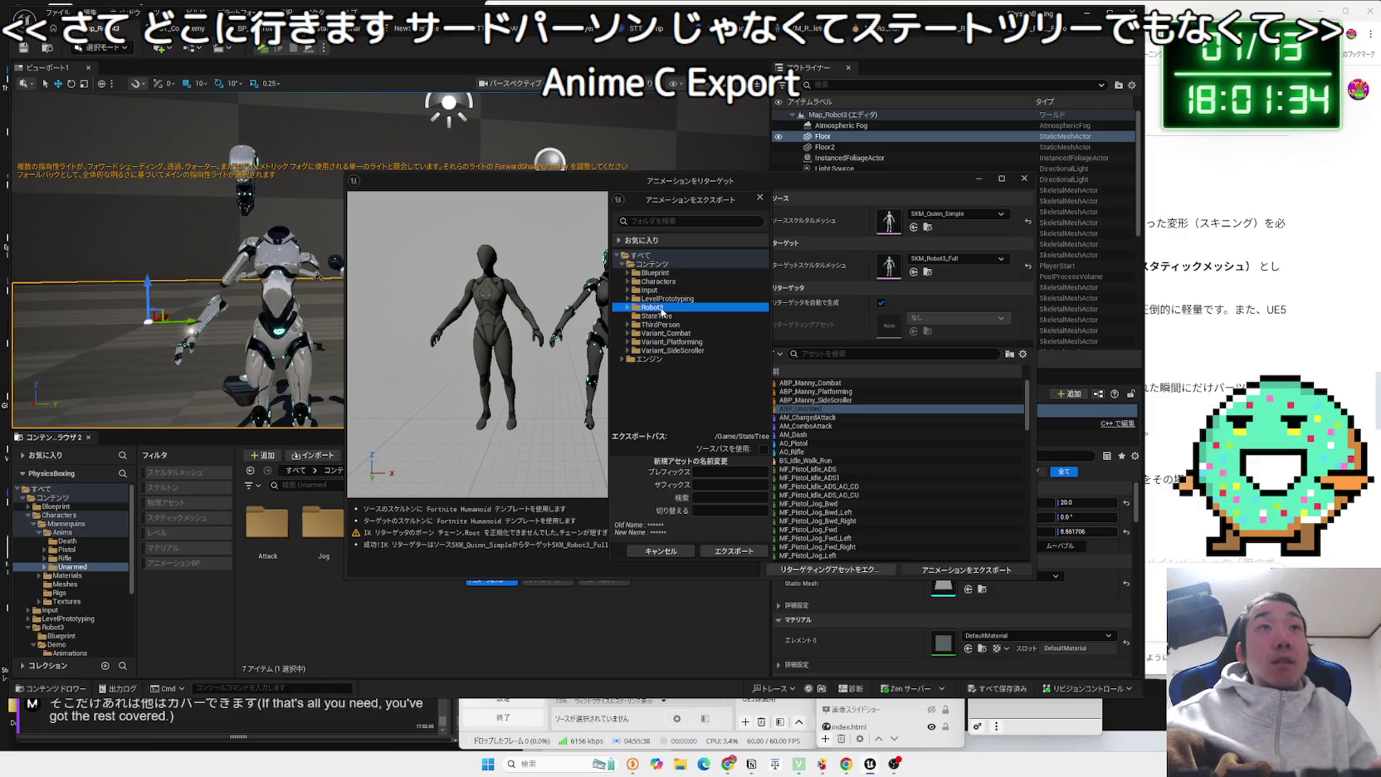
click(628, 309)
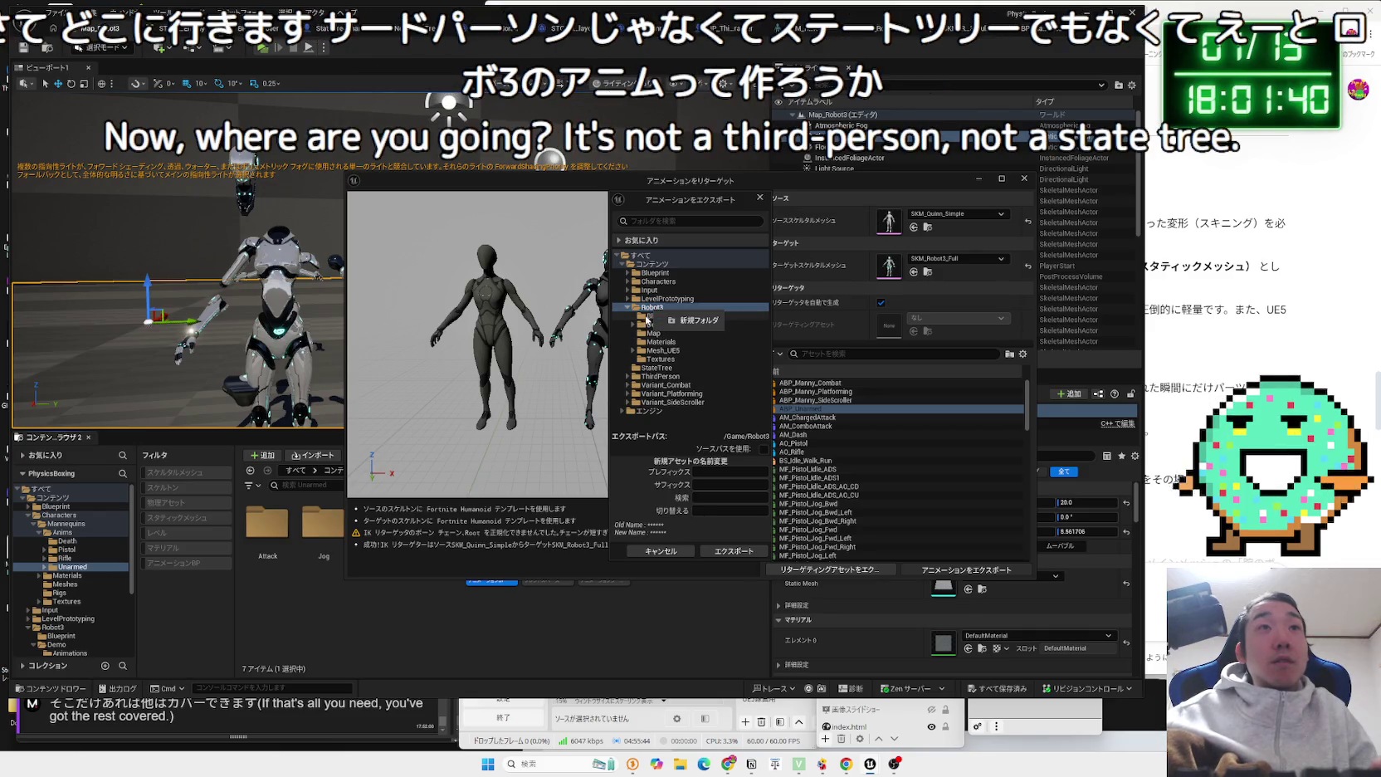
click(697, 320)
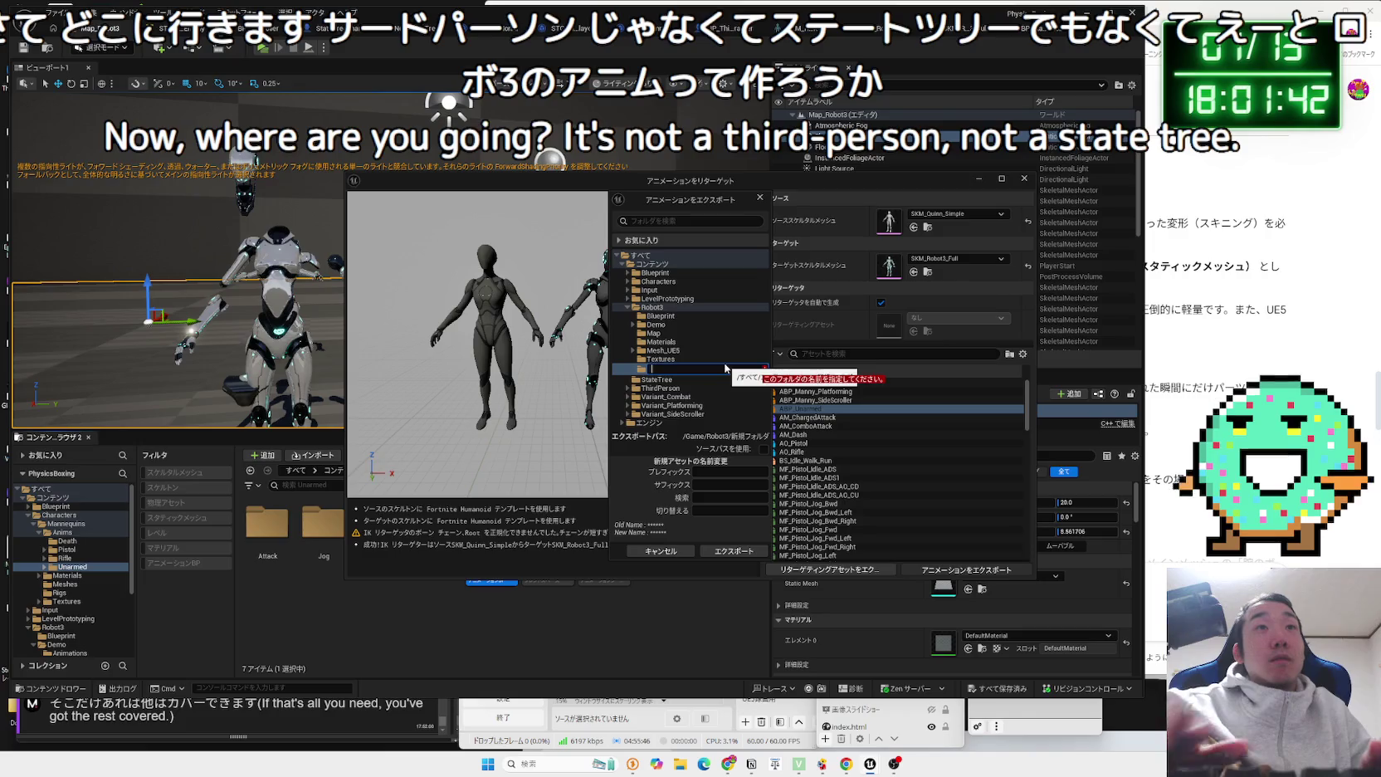
text(Anim)
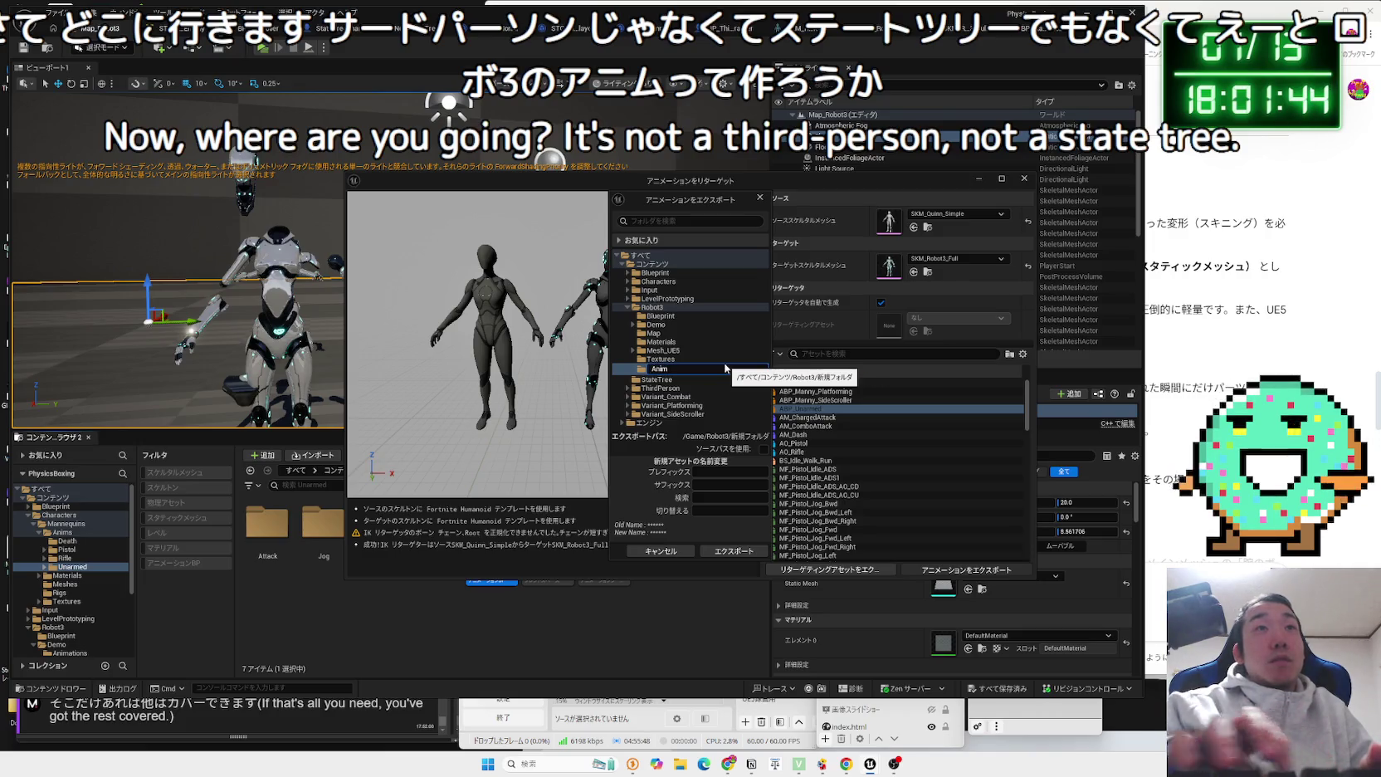
key(Return)
click(663, 318)
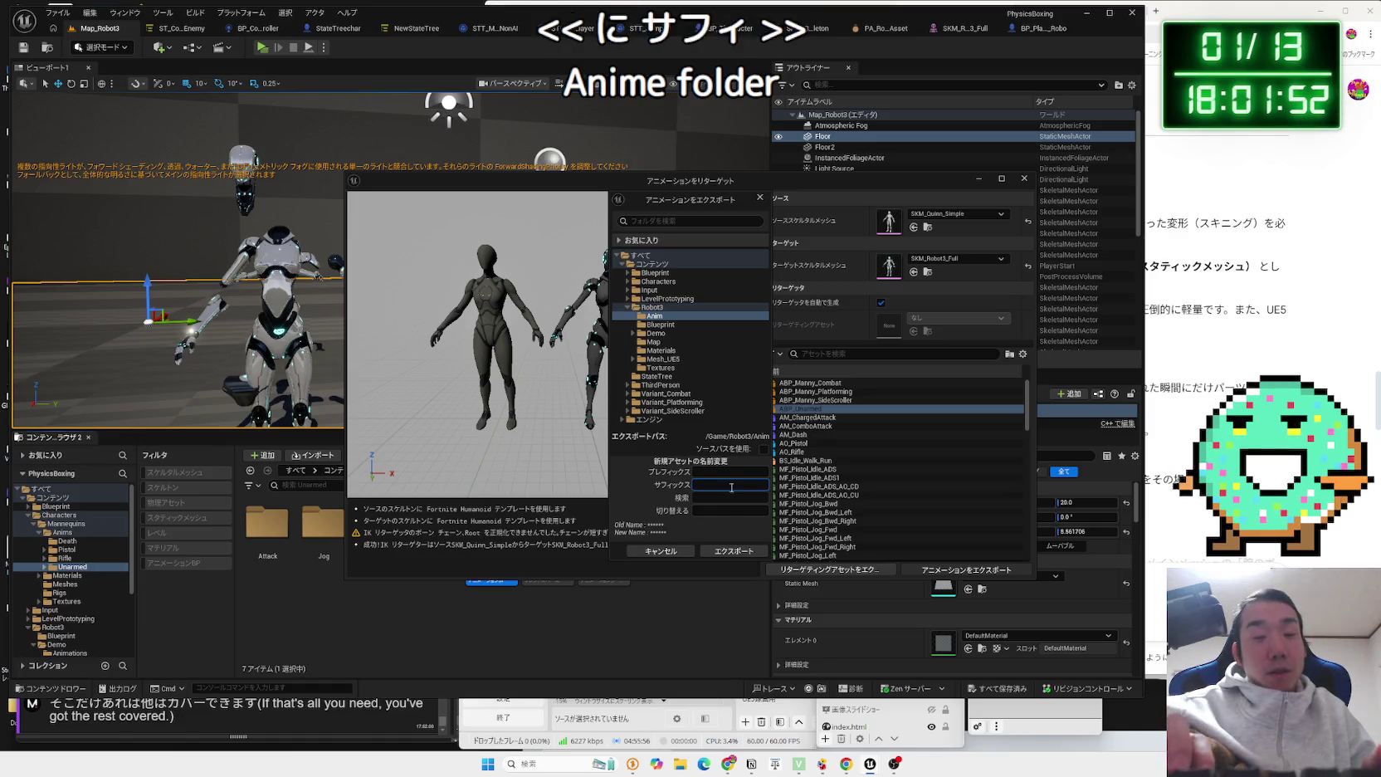
Set the name suffix to _Robot and batch-export the retargeted animations.
text(_Robot)
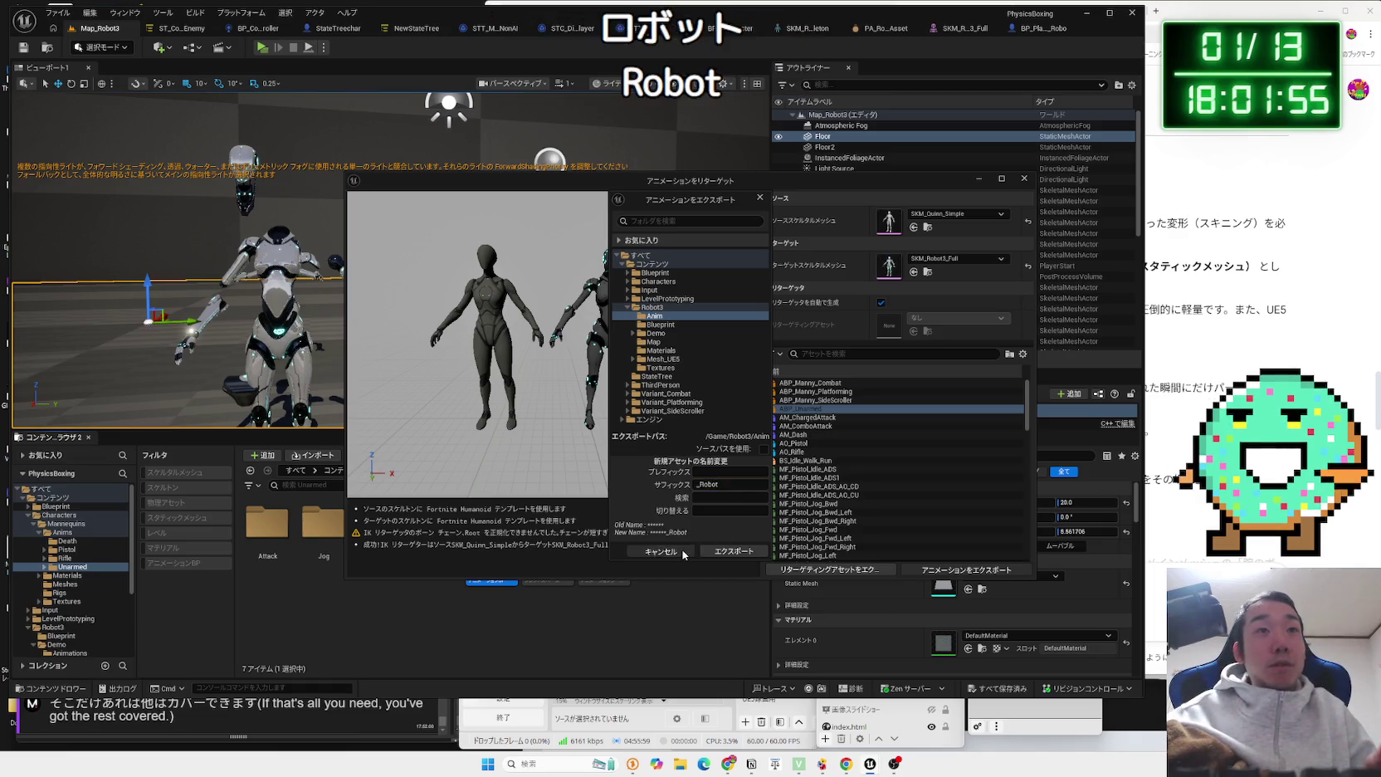
click(684, 553)
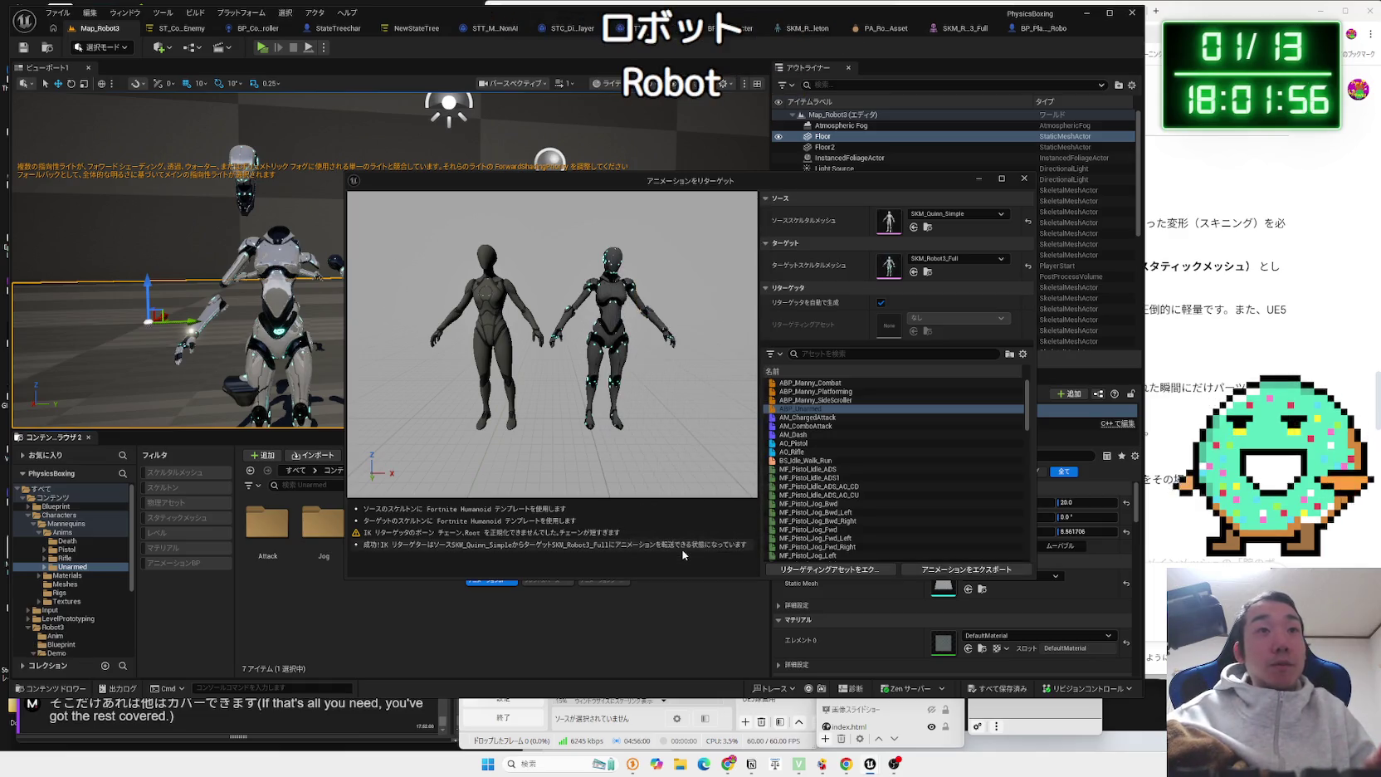
click(965, 570)
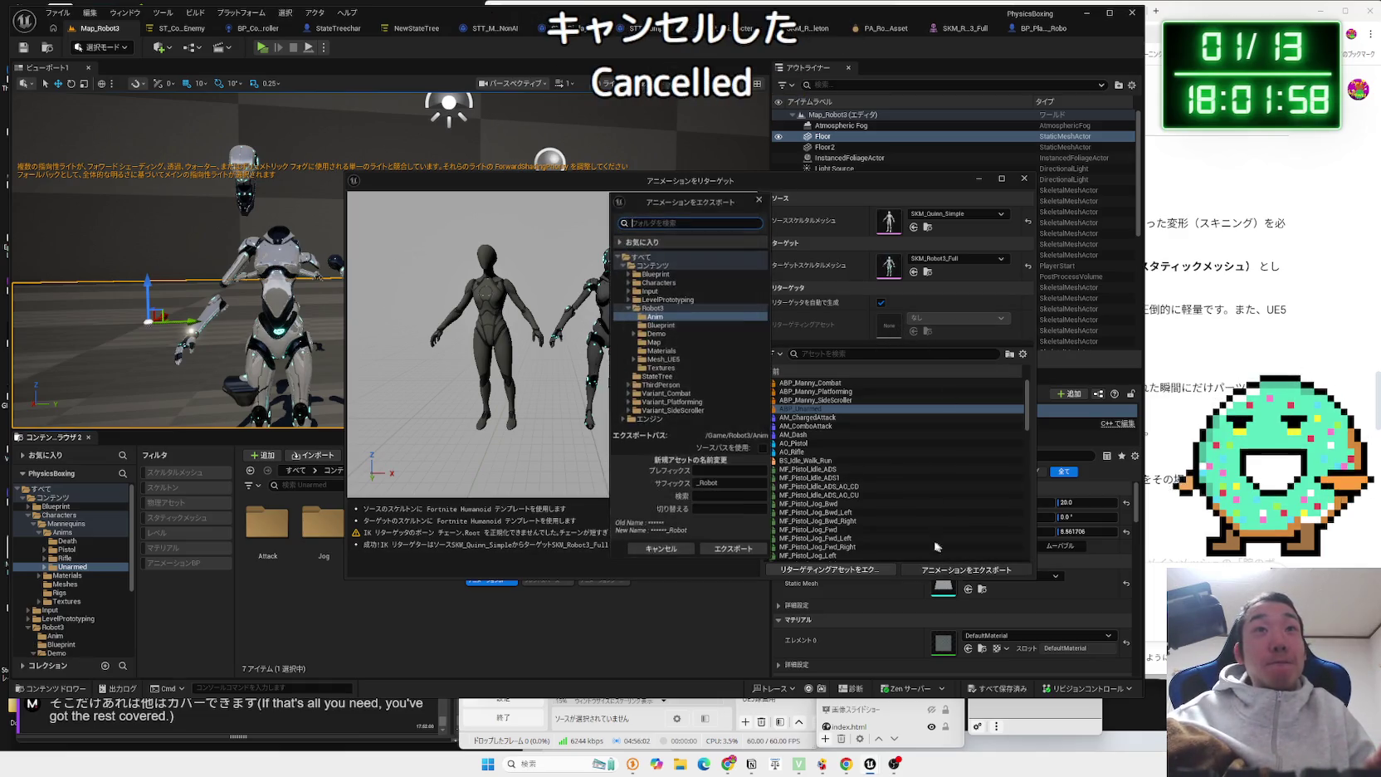
click(734, 552)
click(774, 429)
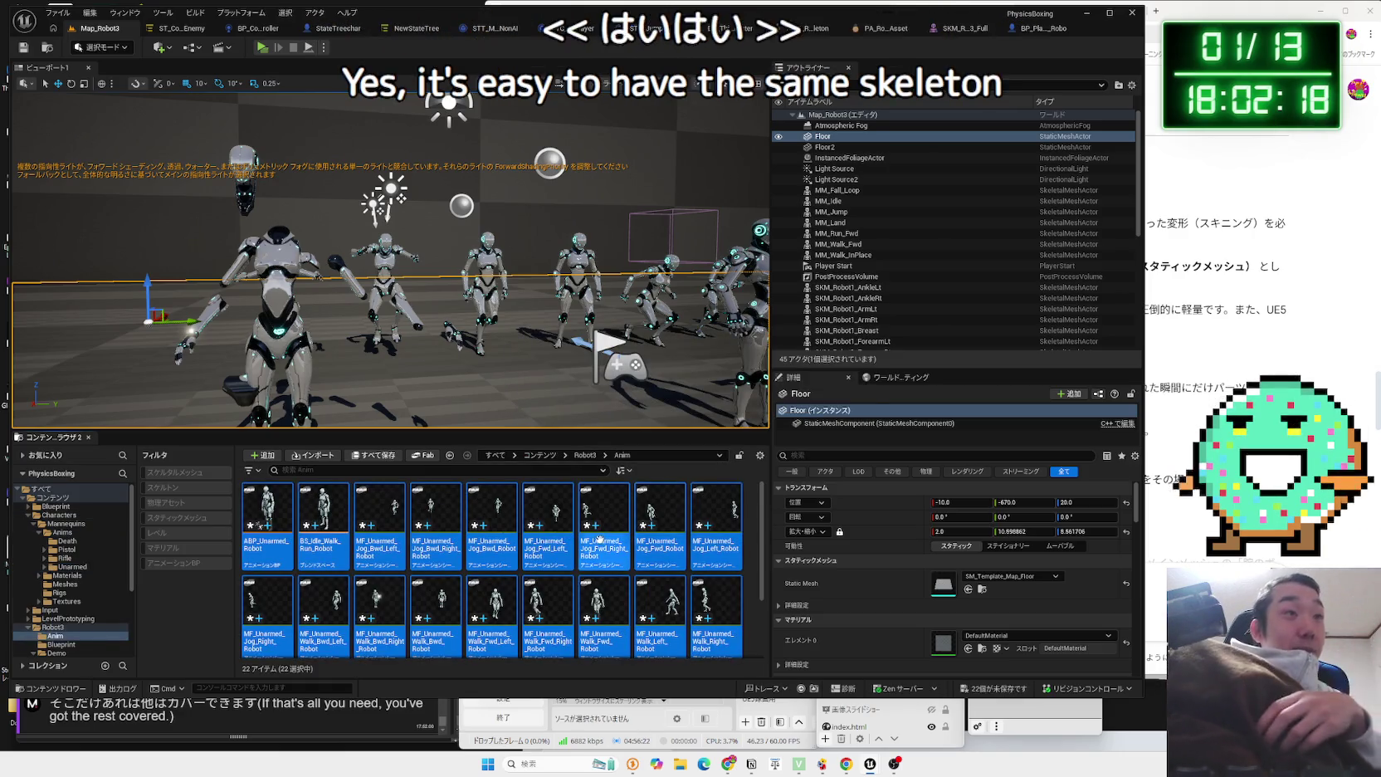
Review the 22 new _Robot assets in Robot3/Anim, then switch to BP_Player_Robo.
scroll(576, 598, down, 2)
click(576, 598)
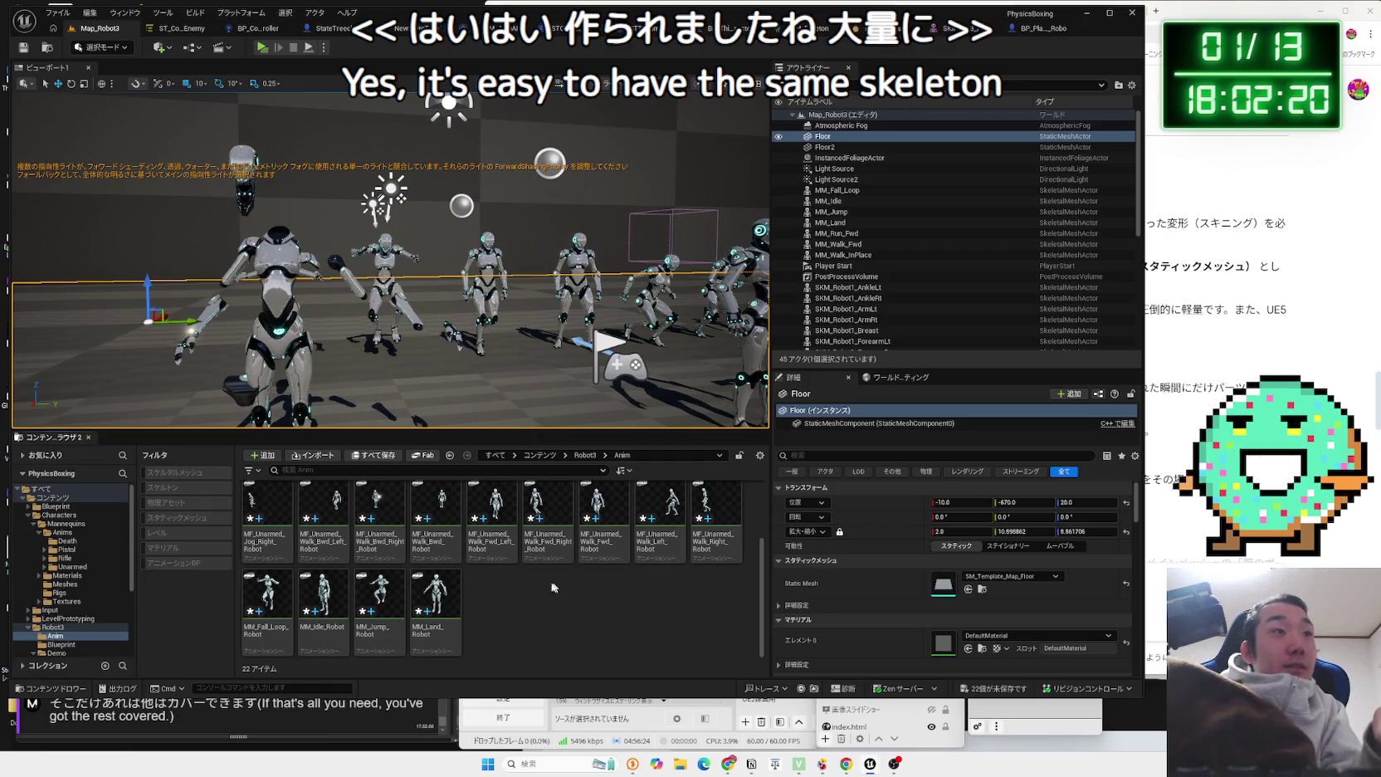
scroll(390, 249, up, 5)
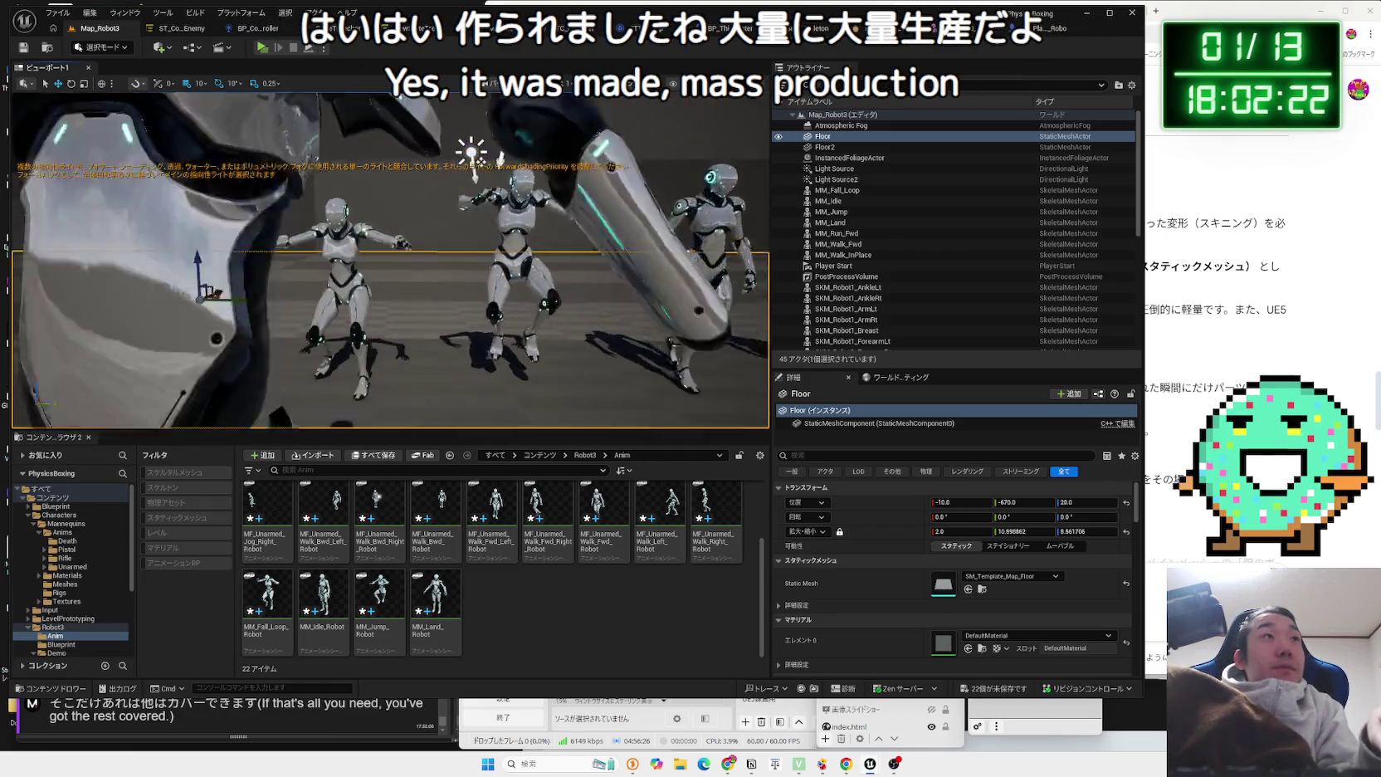
scroll(687, 425, down, 6)
drag(688, 424, 695, 189)
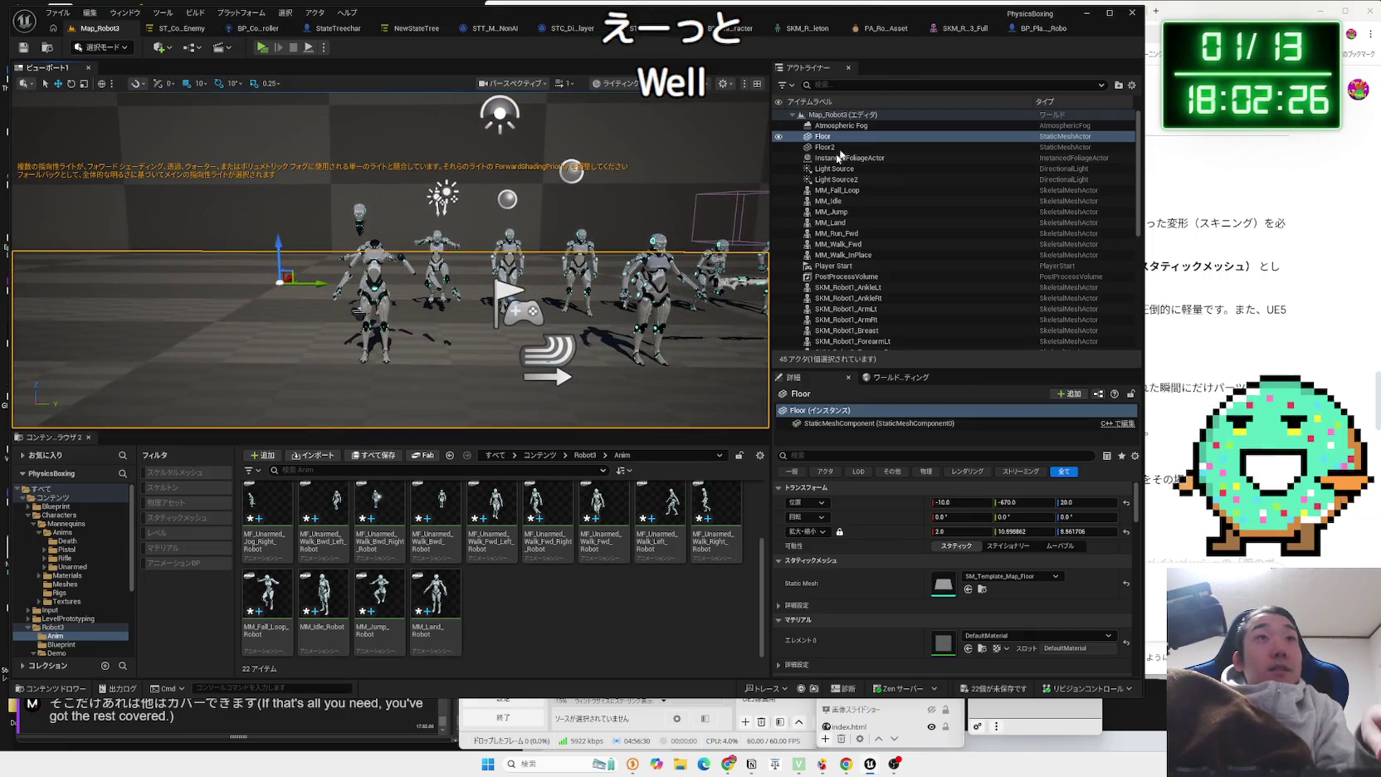
scroll(603, 260, down, 2)
click(1027, 30)
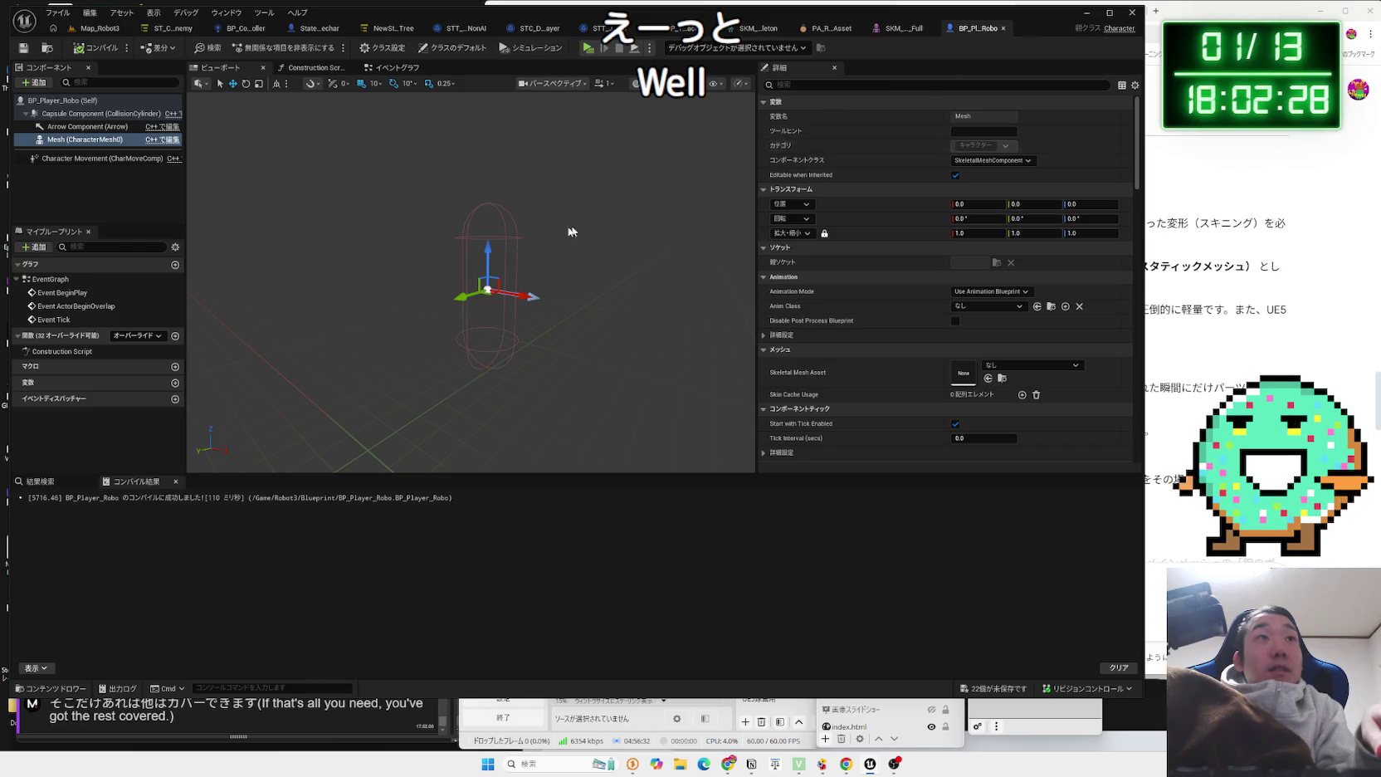
Assign SKM_Robot3_Full to the Mesh, lowered to Z -80 and rotated -90°.
click(1001, 363)
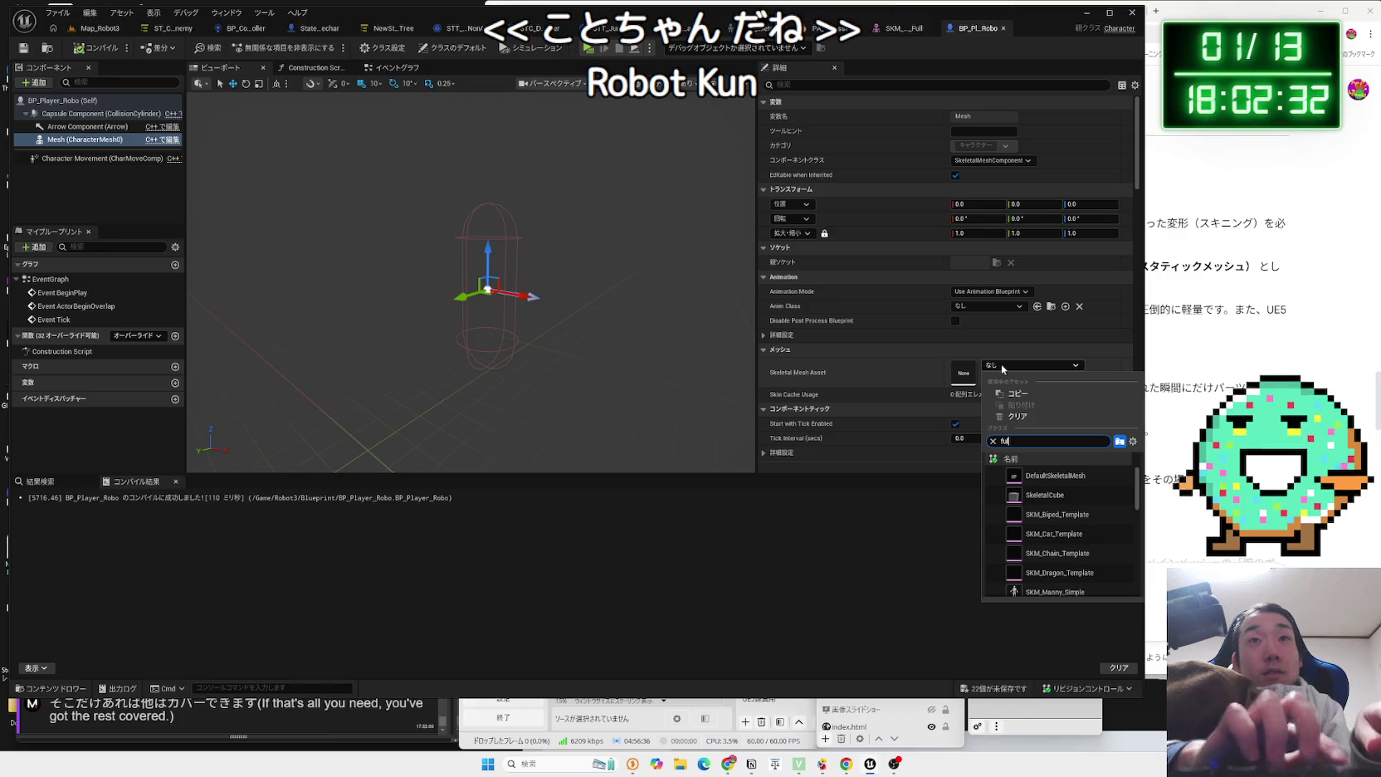
text(full)
click(1050, 477)
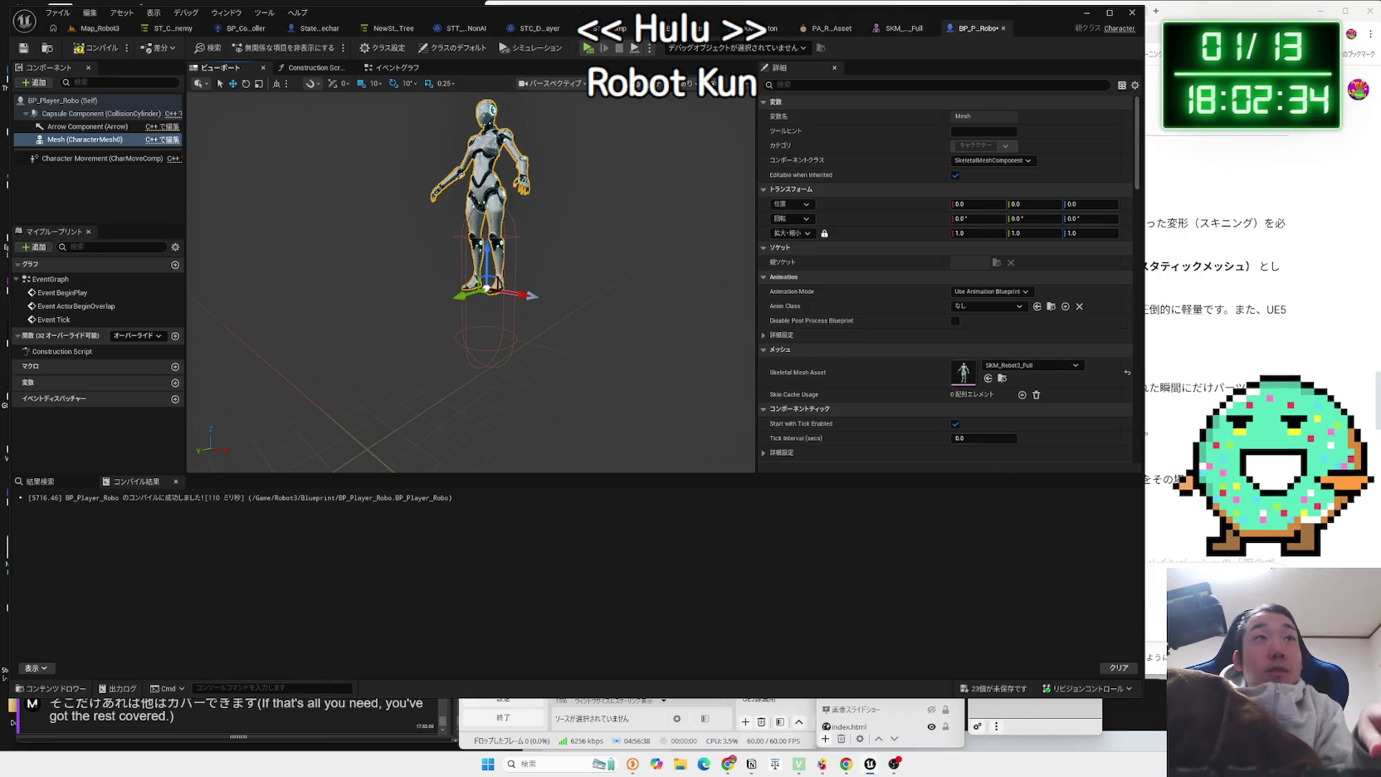
mouse_move(470, 240)
mouse_down()
mouse_move(501, 348)
mouse_move(500, 314)
mouse_up()
drag(482, 243, 565, 254)
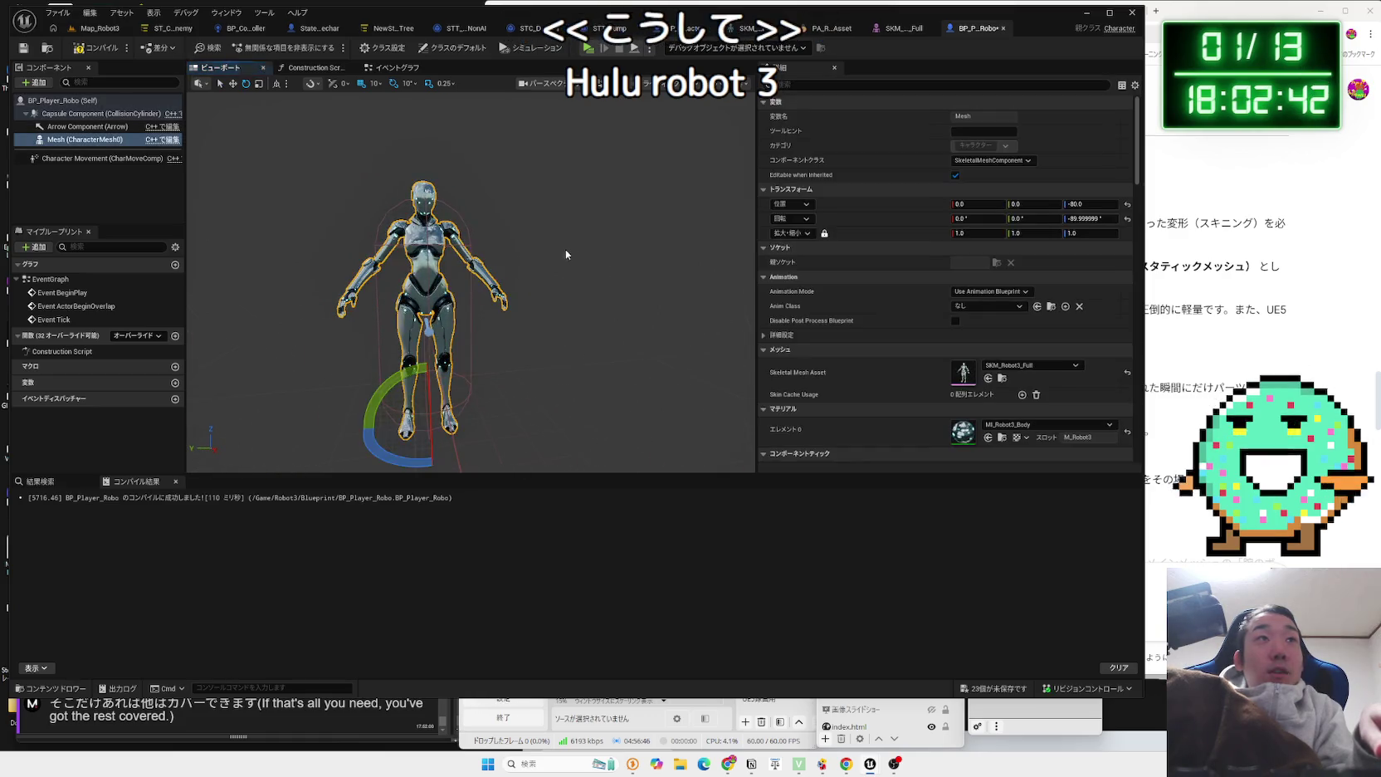
Compile BP_Player_Robo, then view the BP_ThirdPersonCharacter event graph.
click(565, 254)
scroll(565, 254, up, 5)
scroll(565, 250, down, 6)
scroll(565, 251, up, 3)
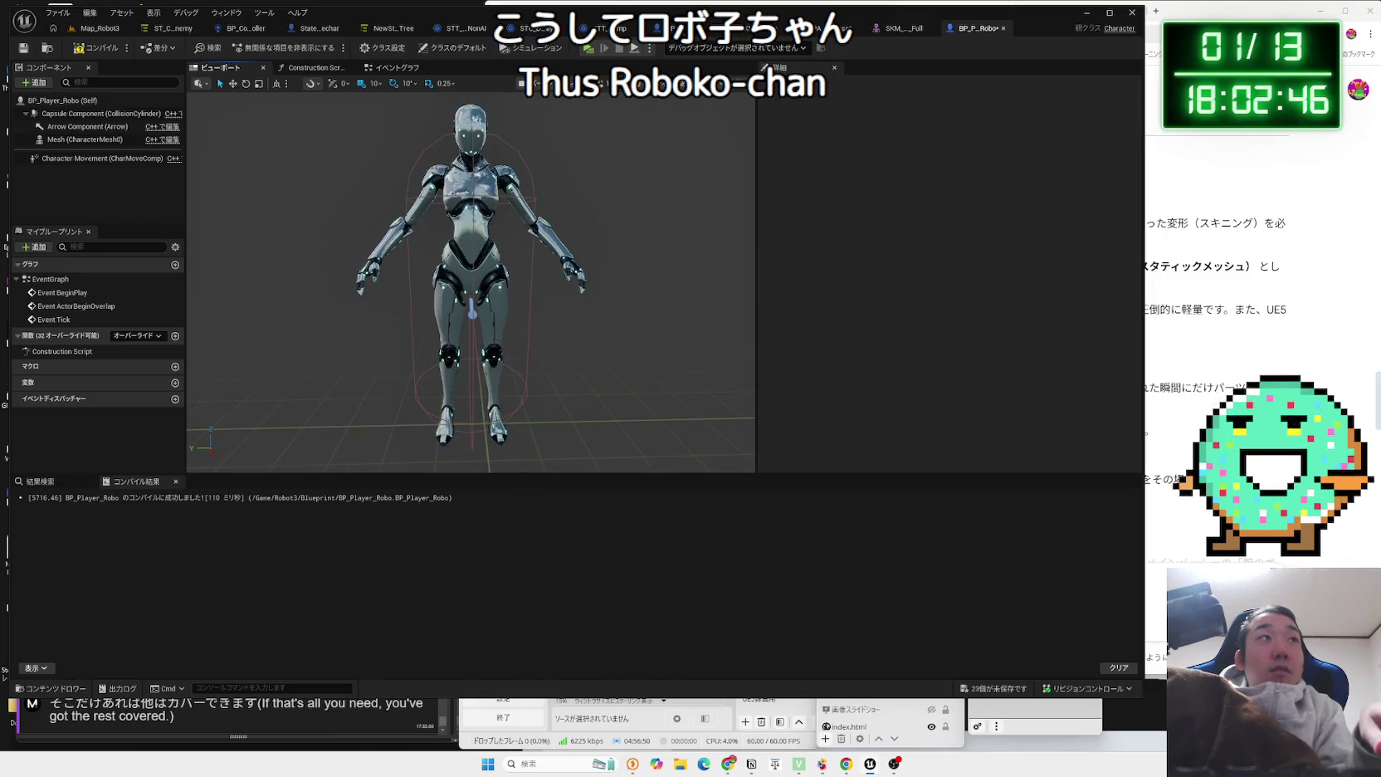
click(94, 48)
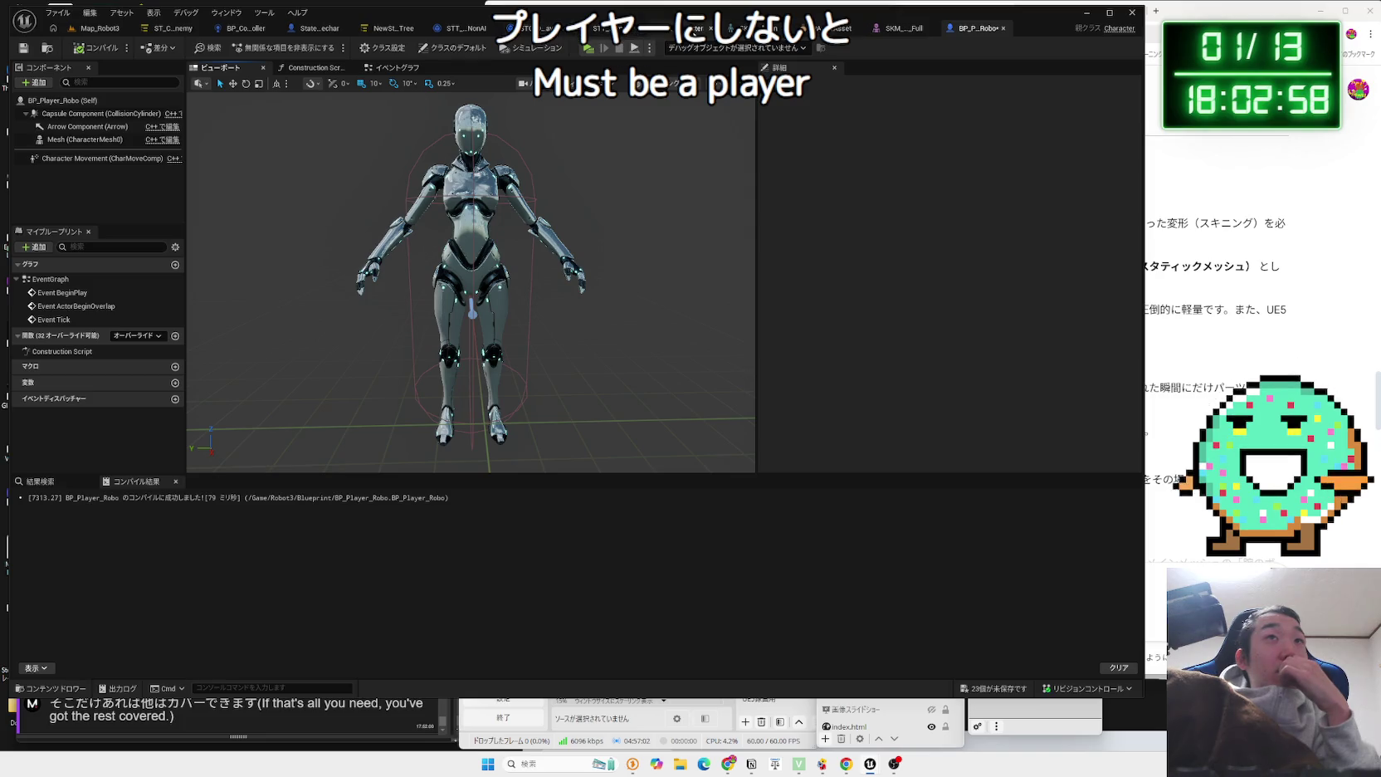
click(697, 29)
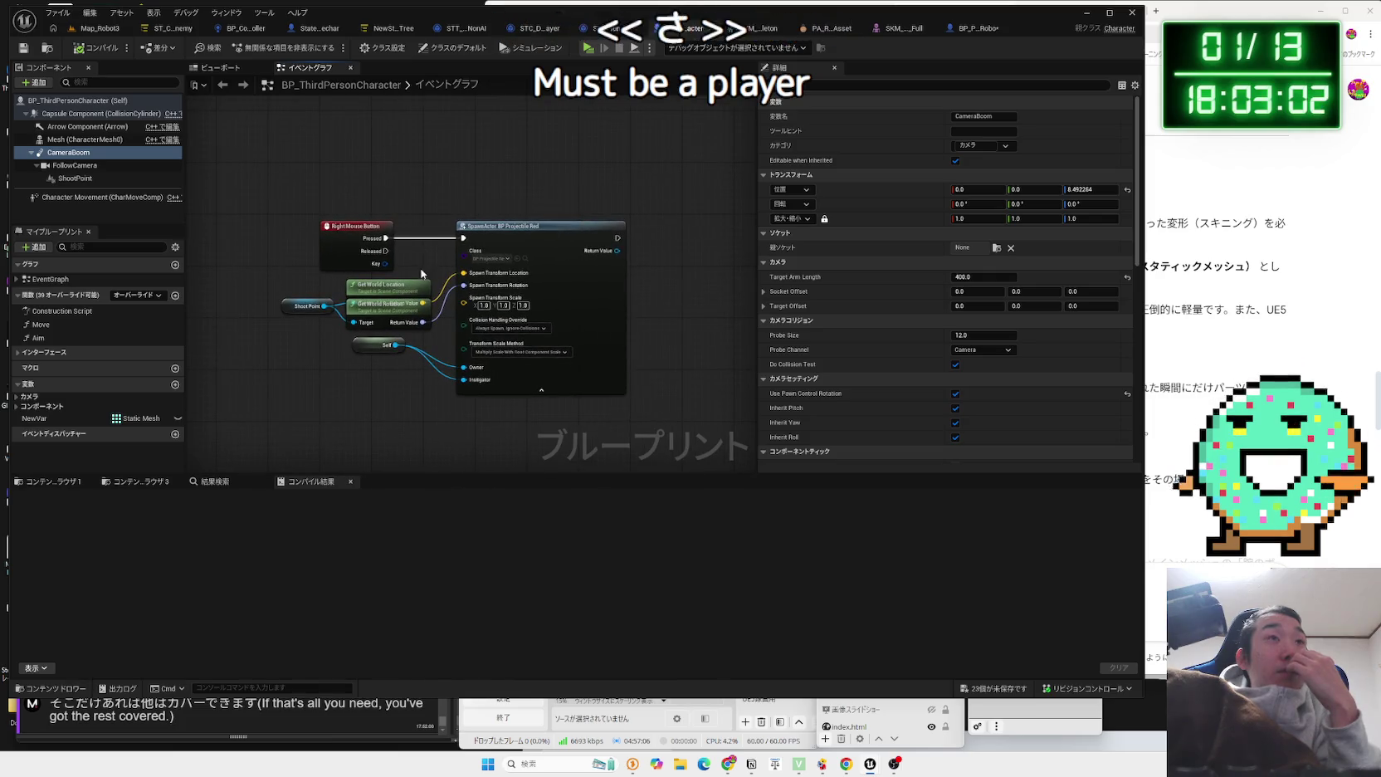
Browse the event graph's Left Mouse Button spawn nodes and camera nodes.
scroll(417, 282, down, 5)
scroll(418, 282, up, 5)
mouse_move(417, 282)
mouse_down()
mouse_move(392, 246)
mouse_move(401, 160)
mouse_move(450, 190)
mouse_up()
scroll(450, 190, down, 3)
scroll(396, 363, up, 4)
scroll(397, 363, up, 2)
mouse_move(396, 357)
mouse_down()
mouse_move(412, 438)
mouse_move(485, 347)
mouse_move(511, 277)
mouse_up()
scroll(412, 438, down, 2)
scroll(486, 429, down, 2)
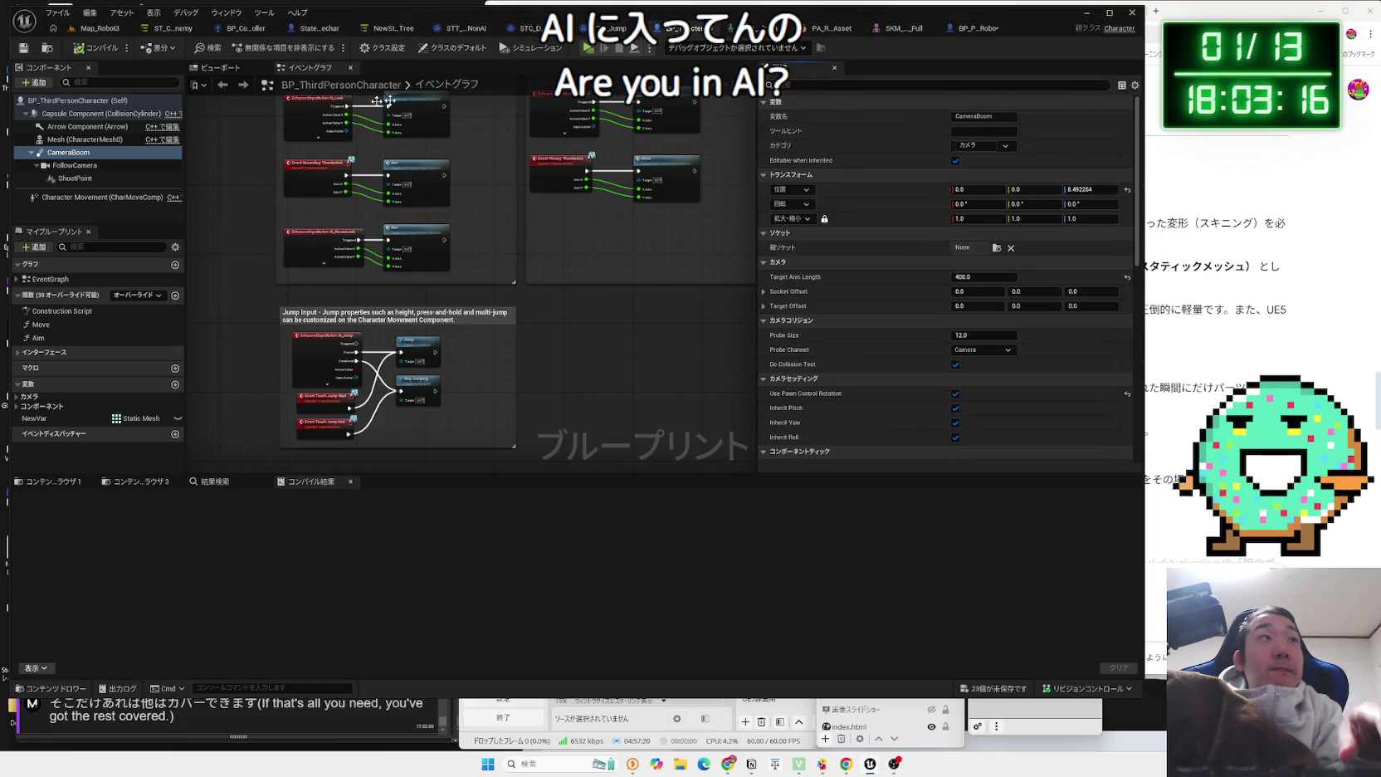
Review the character's class defaults, check the Gemini research chat, and return to Map_Robot3.
click(75, 100)
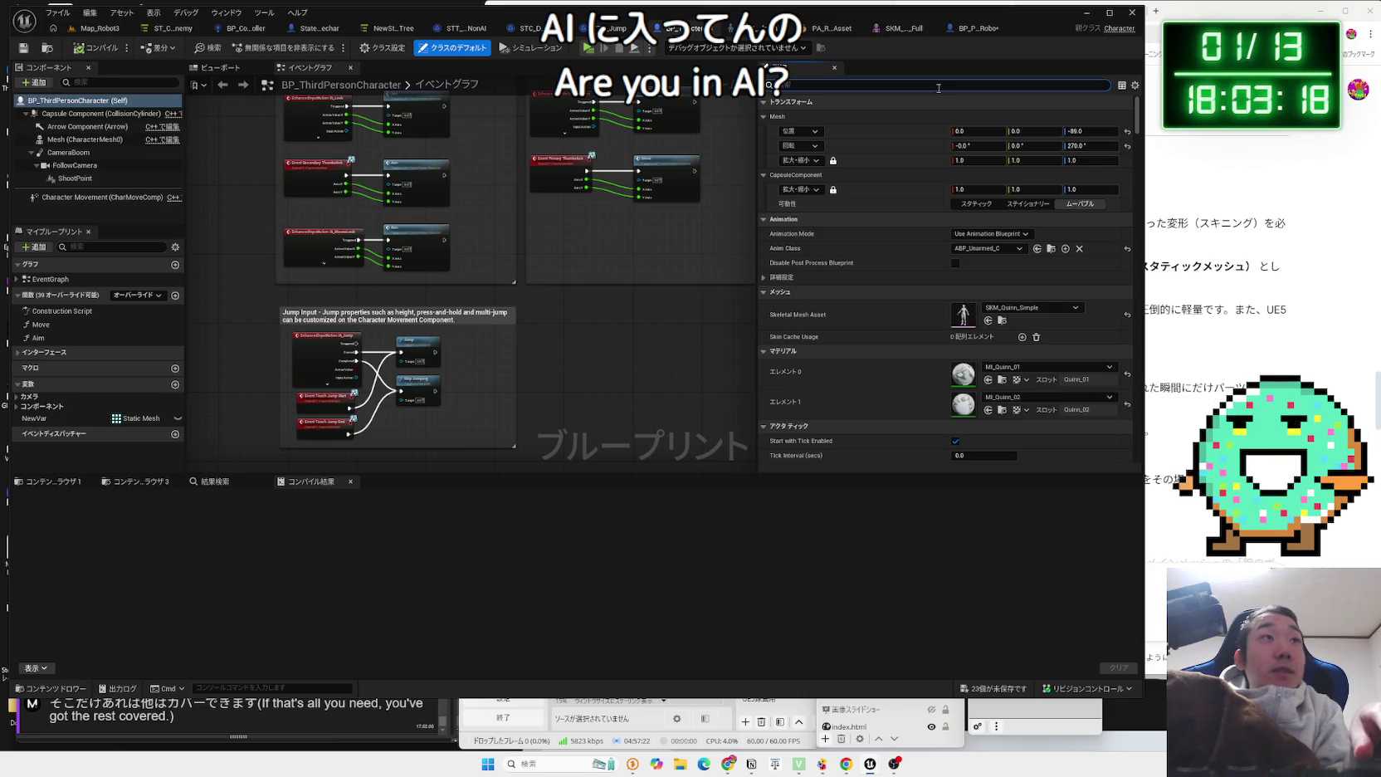
scroll(1139, 172, down, 10)
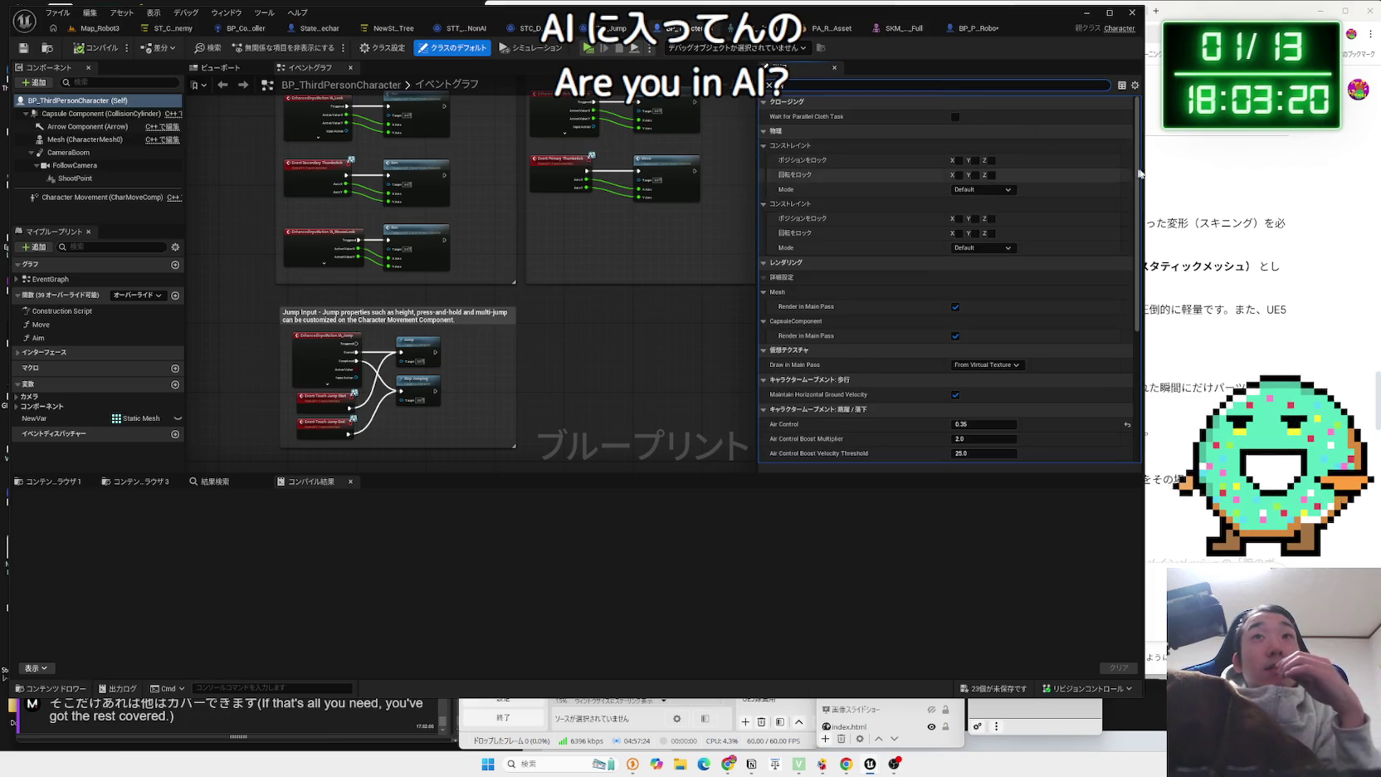
scroll(1139, 172, down, 5)
click(1154, 330)
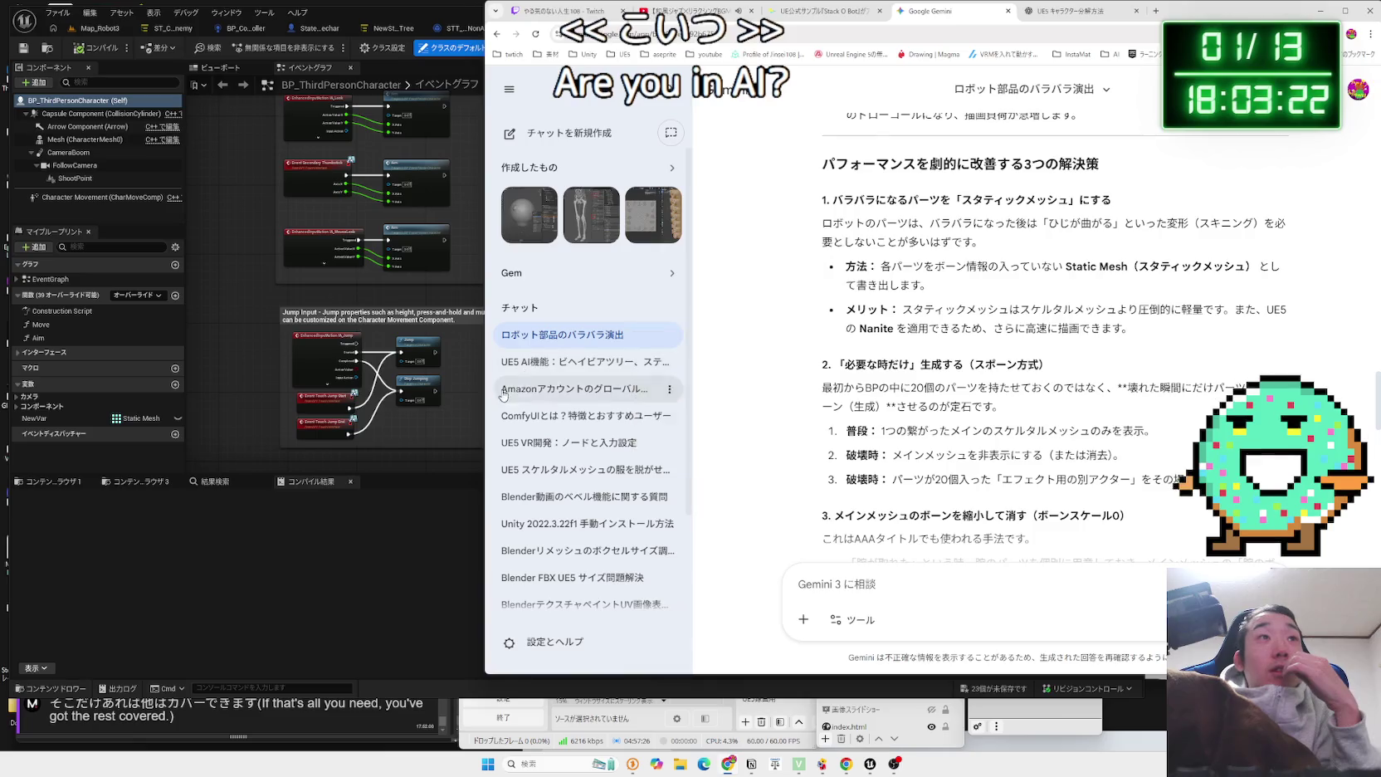
key(alt+Tab)
scroll(1134, 371, down, 5)
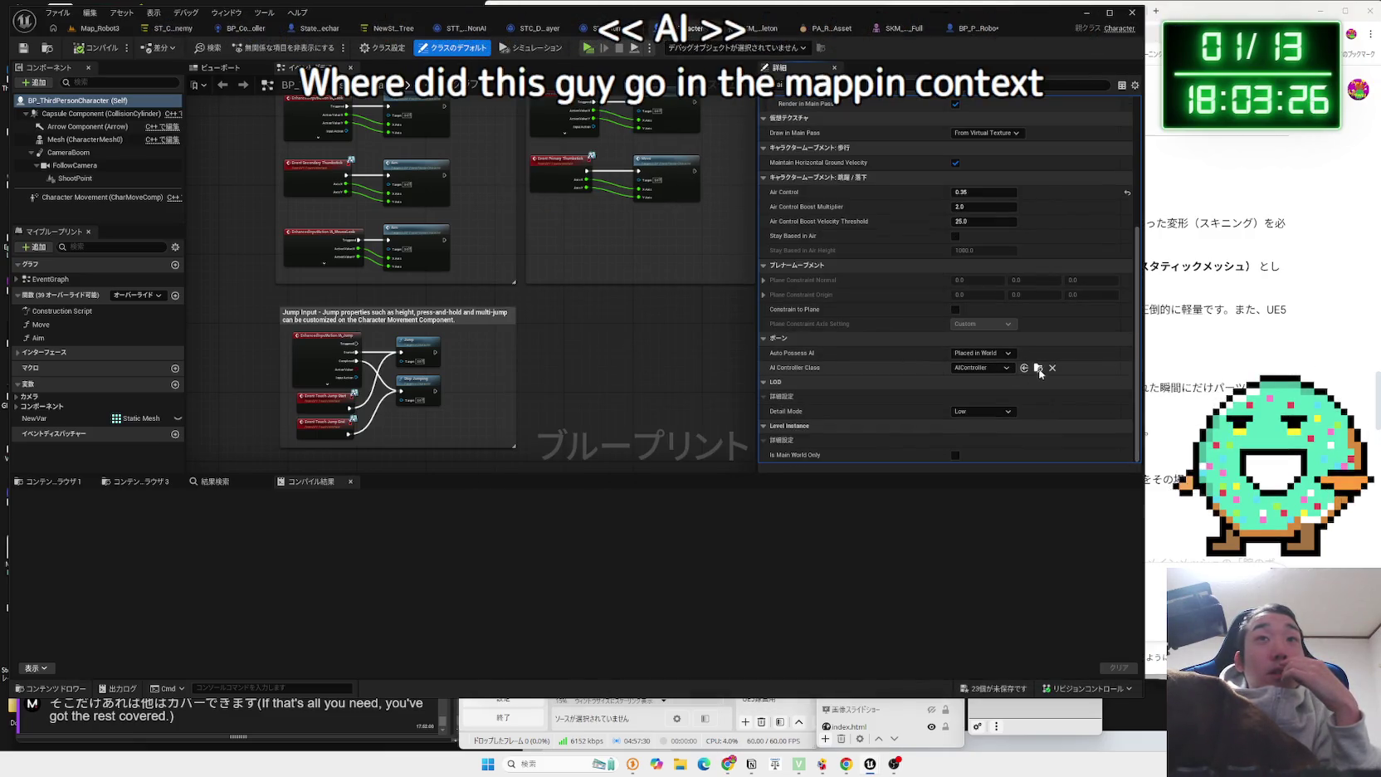
key(ctrl+Tab)
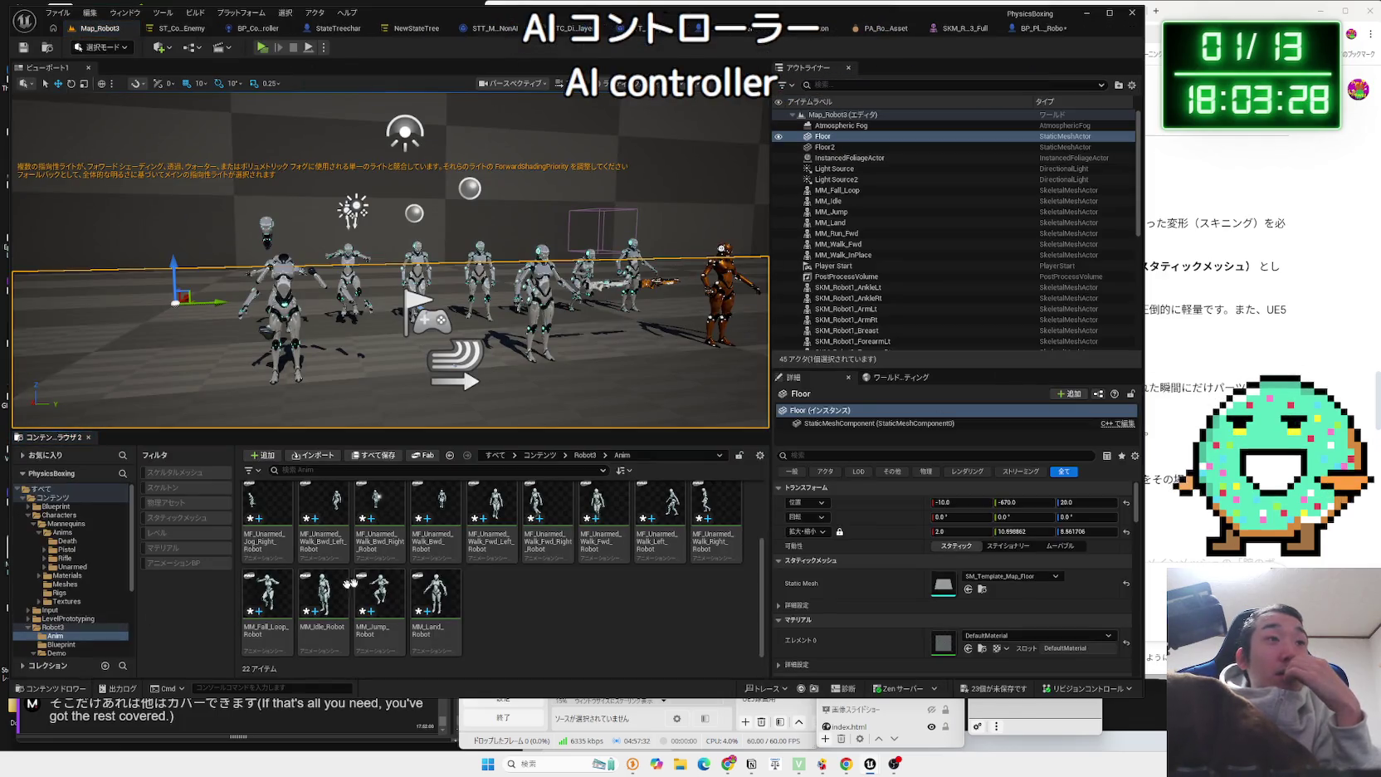
Go to BP_ThirdPersonCharacter's 3D preview with the details filter cleared.
scroll(573, 564, up, 2)
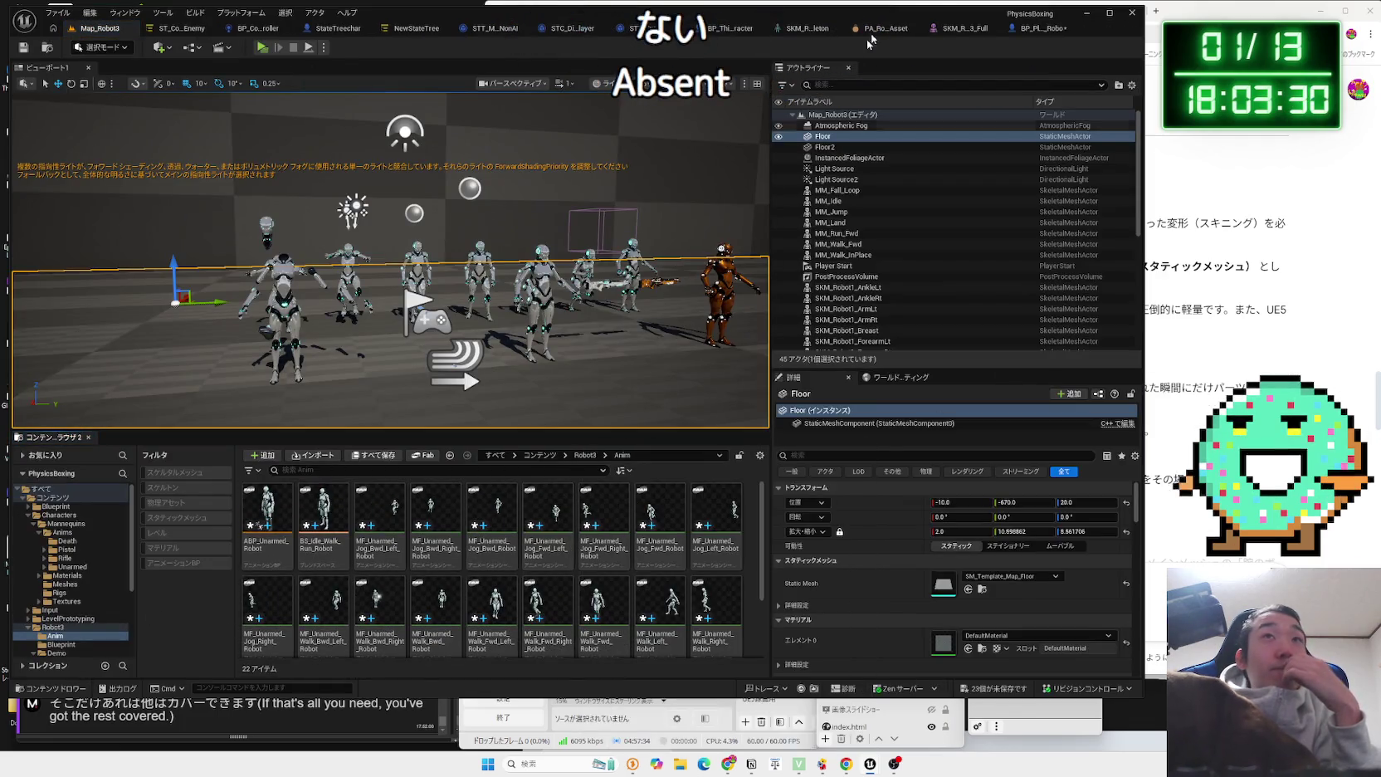
click(1031, 30)
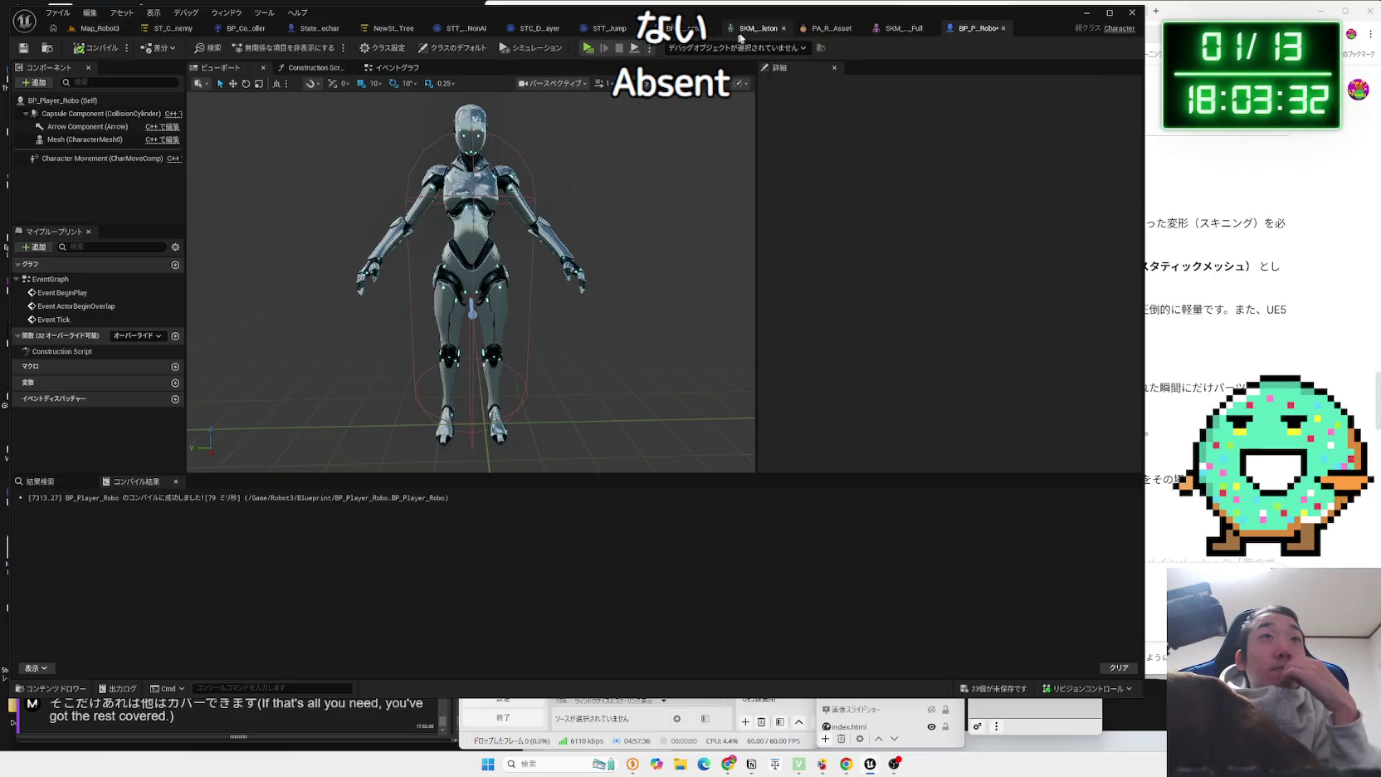
click(740, 33)
click(715, 34)
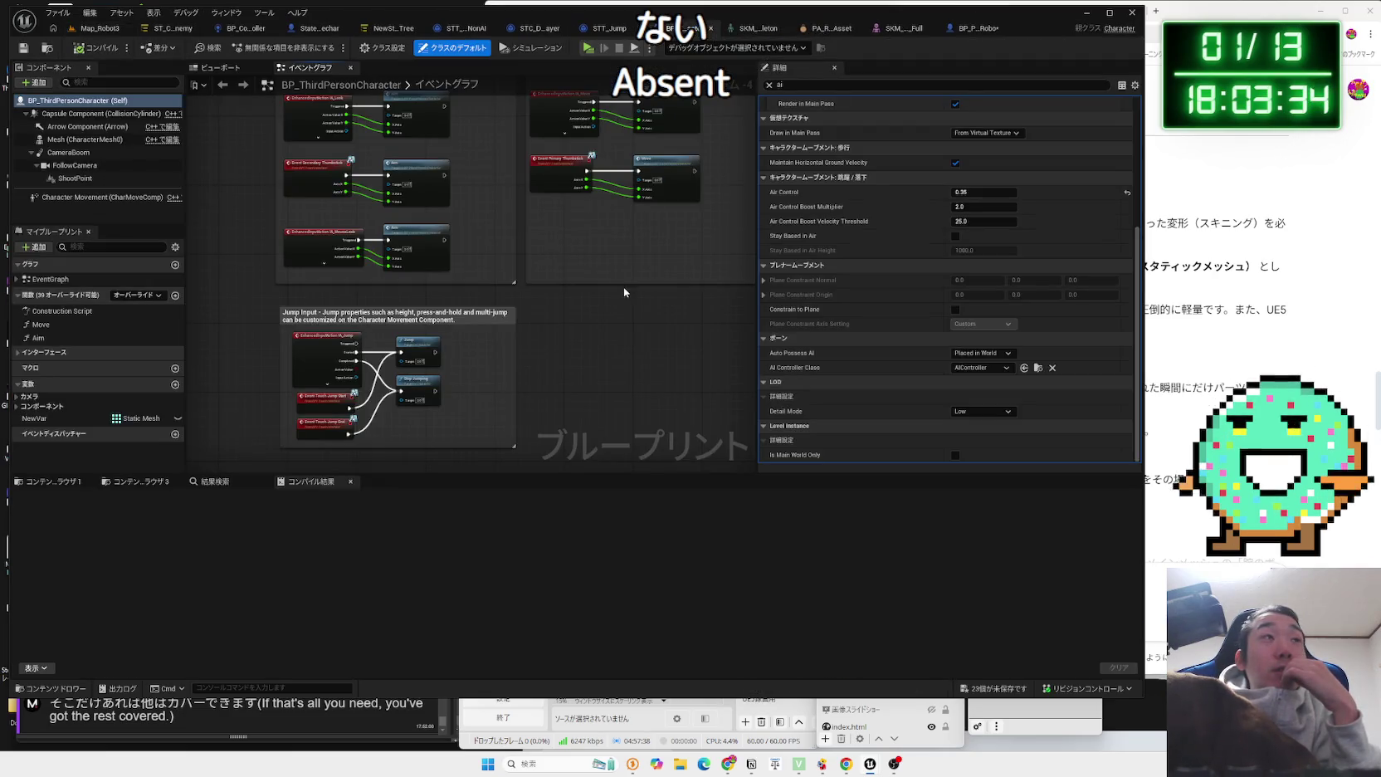
click(769, 84)
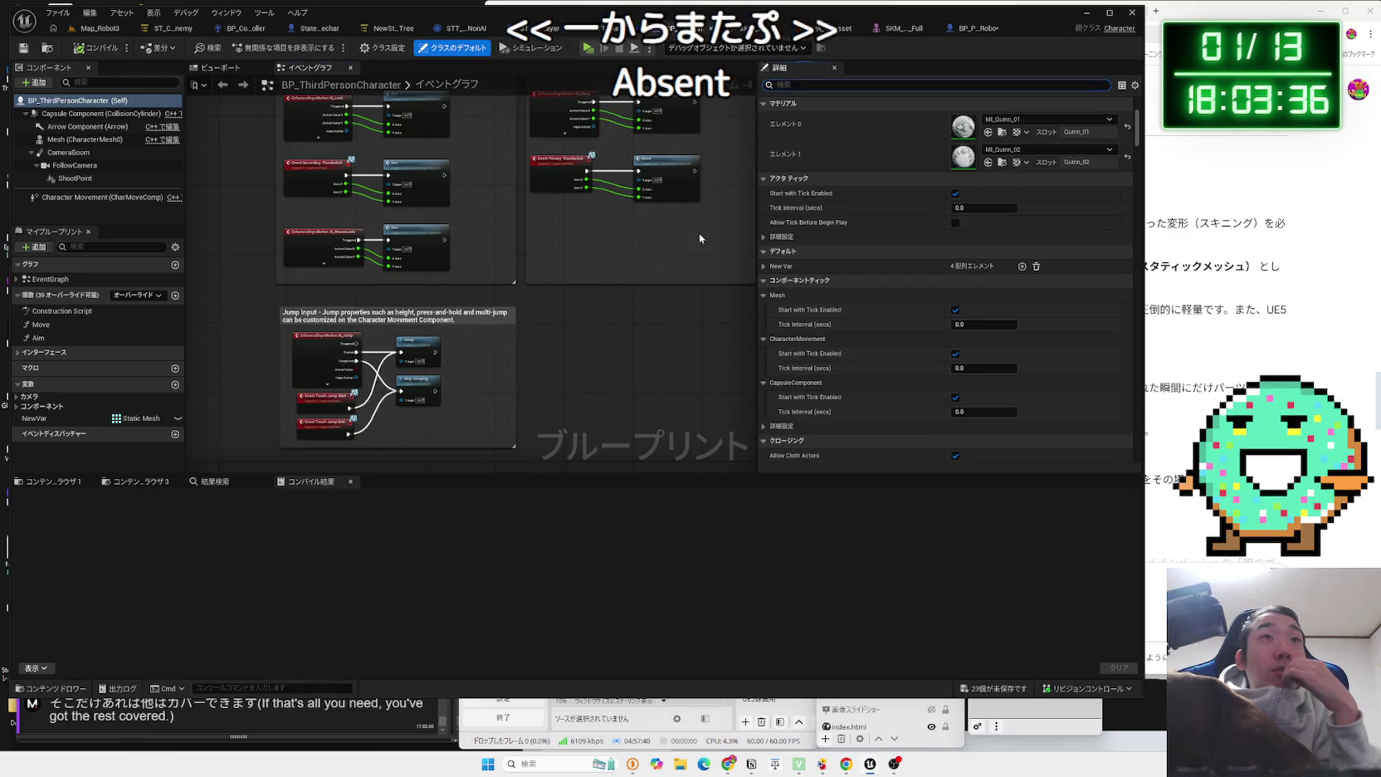
scroll(699, 232, down, 5)
scroll(554, 198, up, 5)
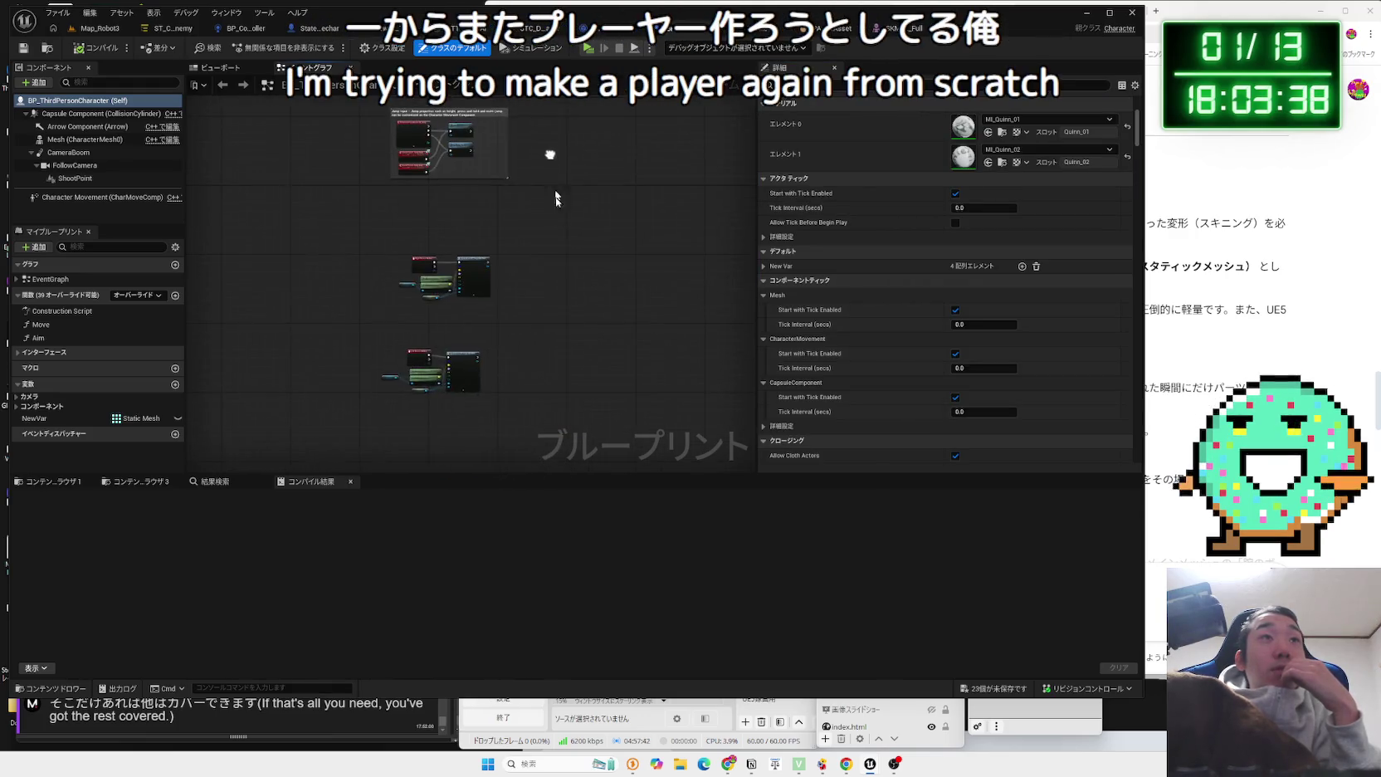
scroll(590, 256, down, 5)
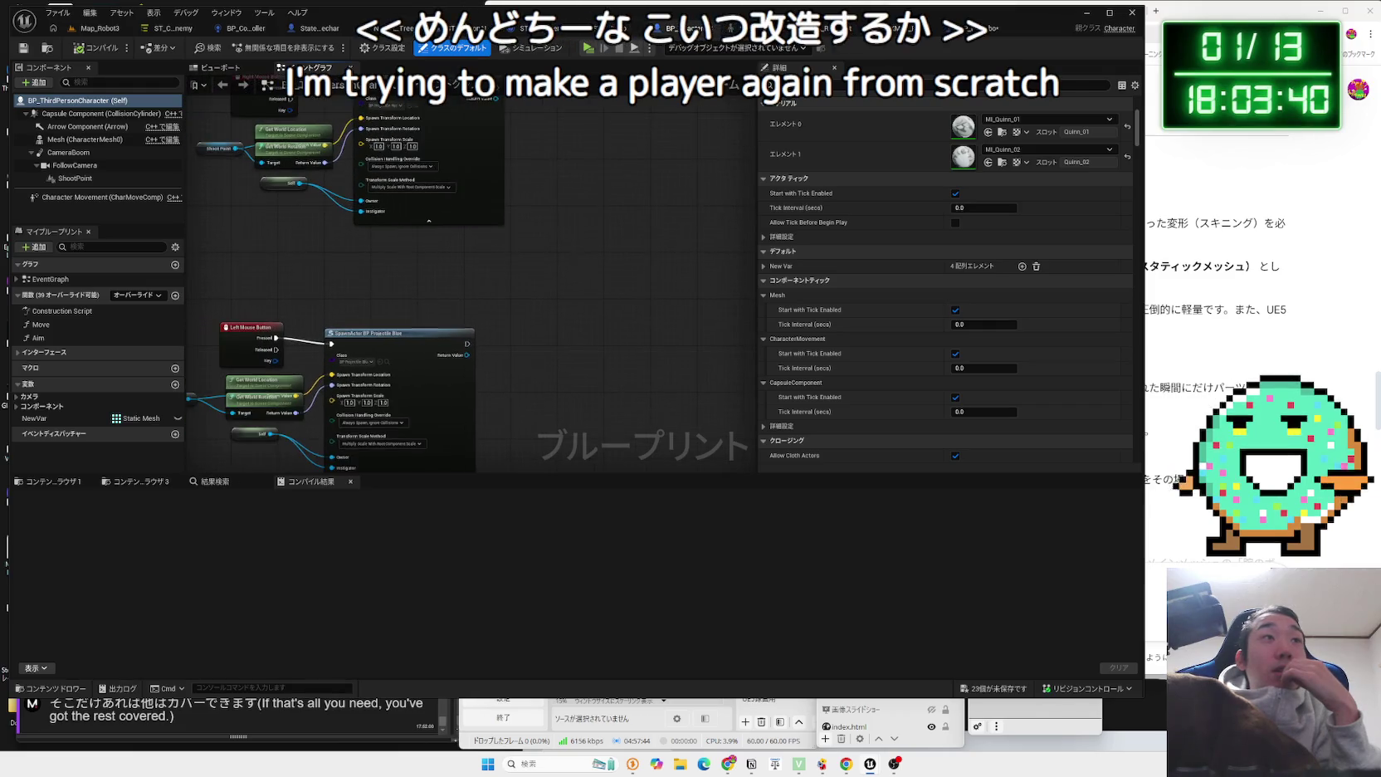
key(ctrl+Tab)
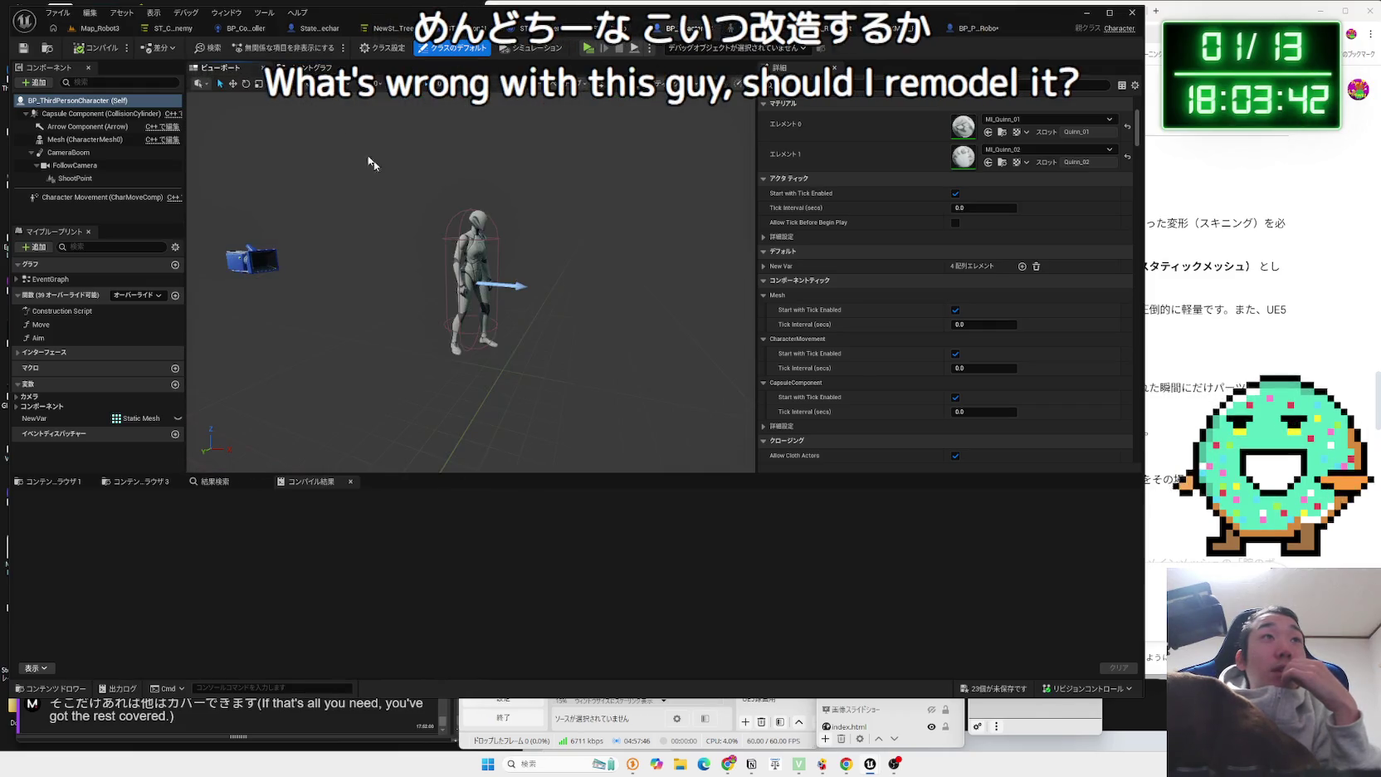
scroll(571, 245, up, 4)
scroll(519, 282, down, 3)
scroll(520, 282, up, 2)
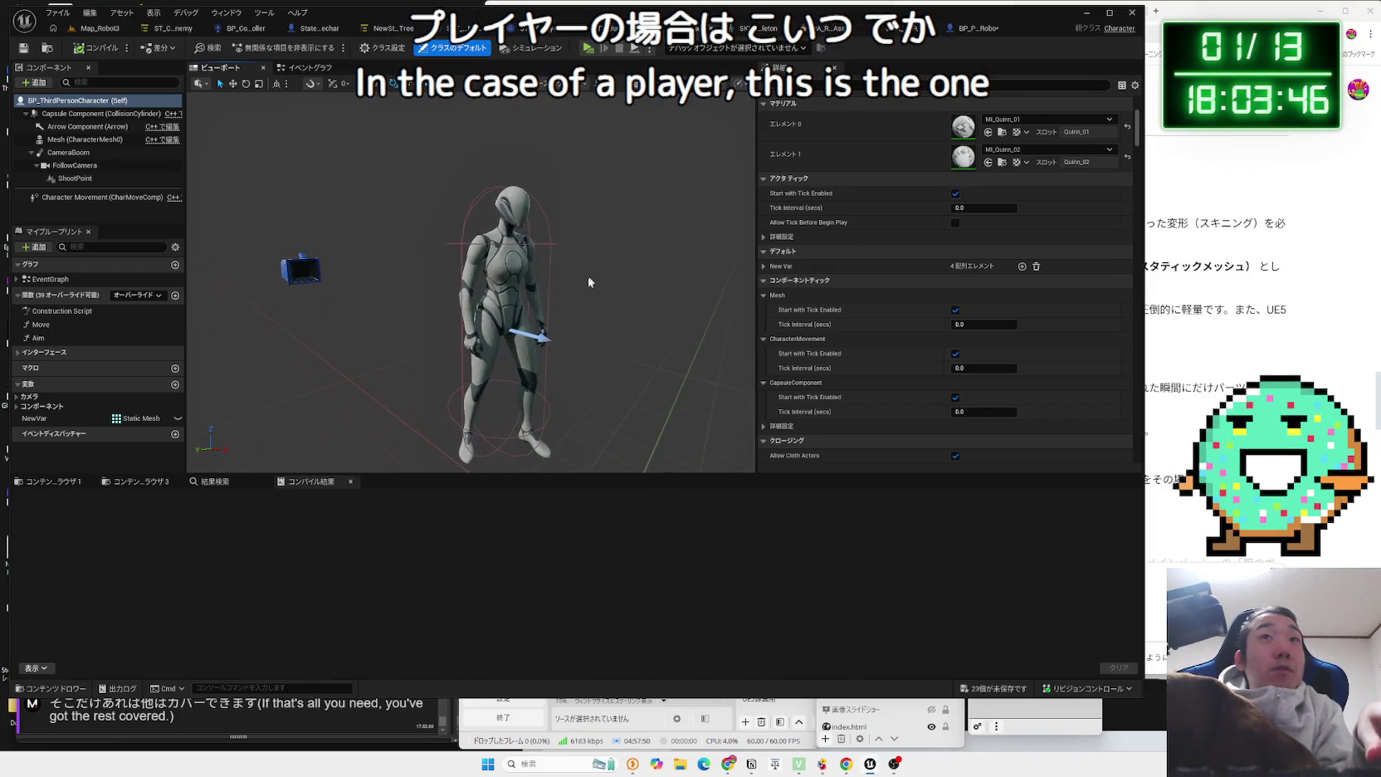
Set the Mesh component's Skeletal Mesh Asset to SKM_Robot3_Full, then return to Map_Robot3.
click(520, 282)
scroll(946, 274, down, 3)
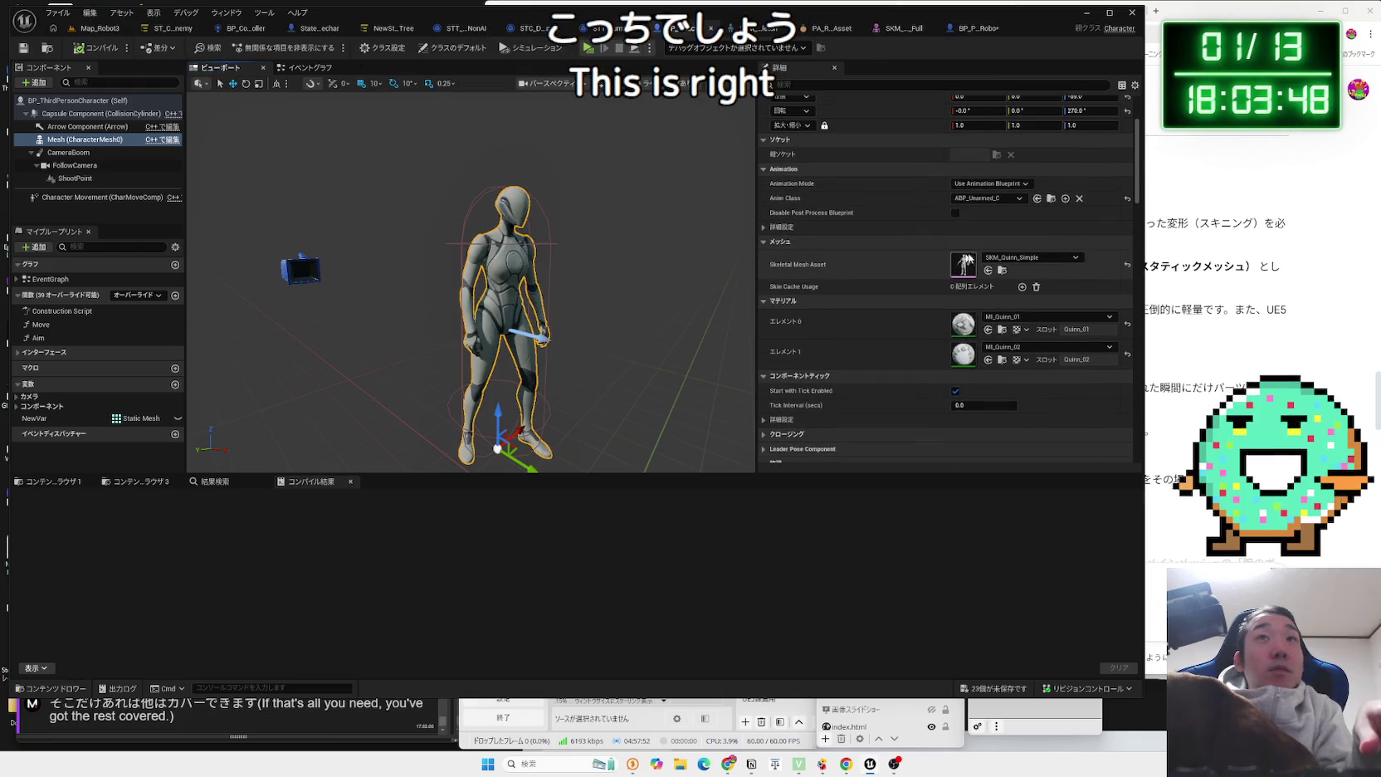
click(1034, 259)
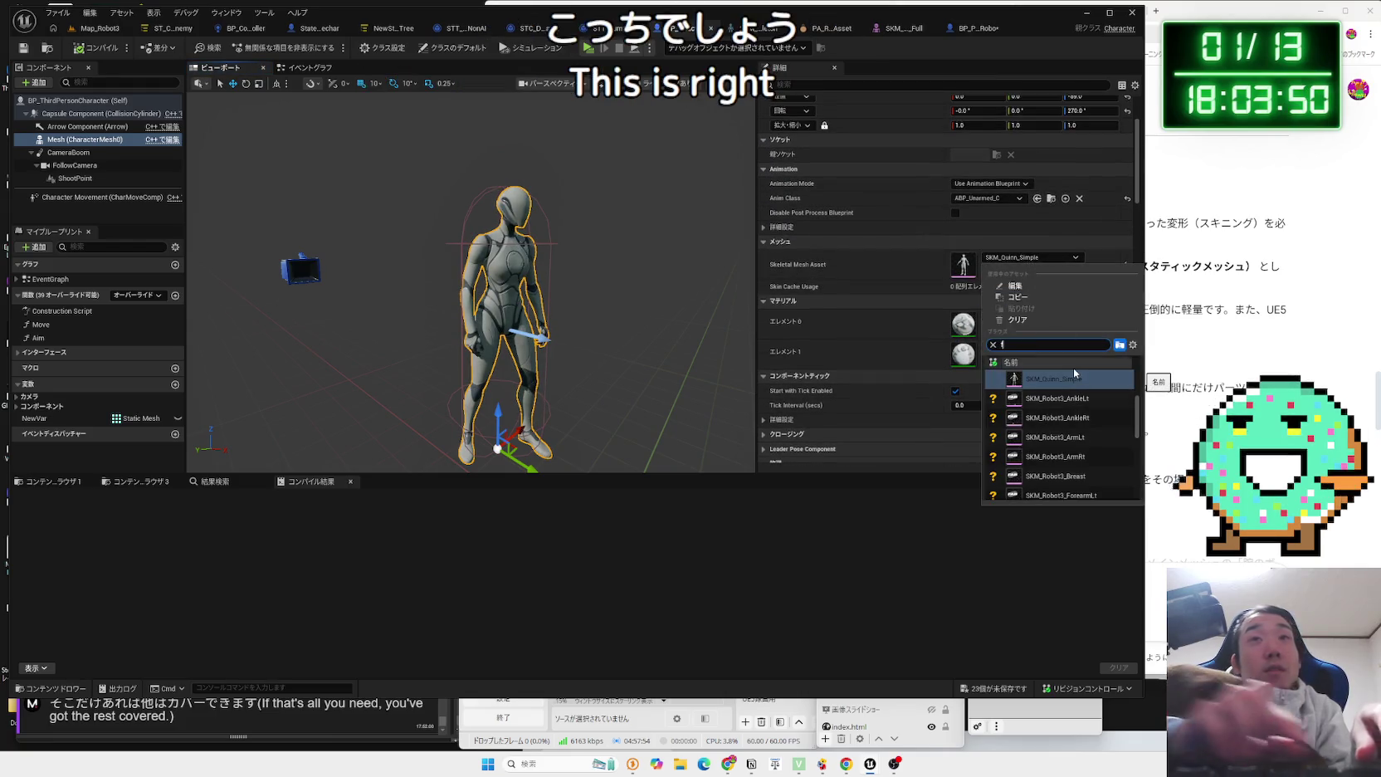
text(full)
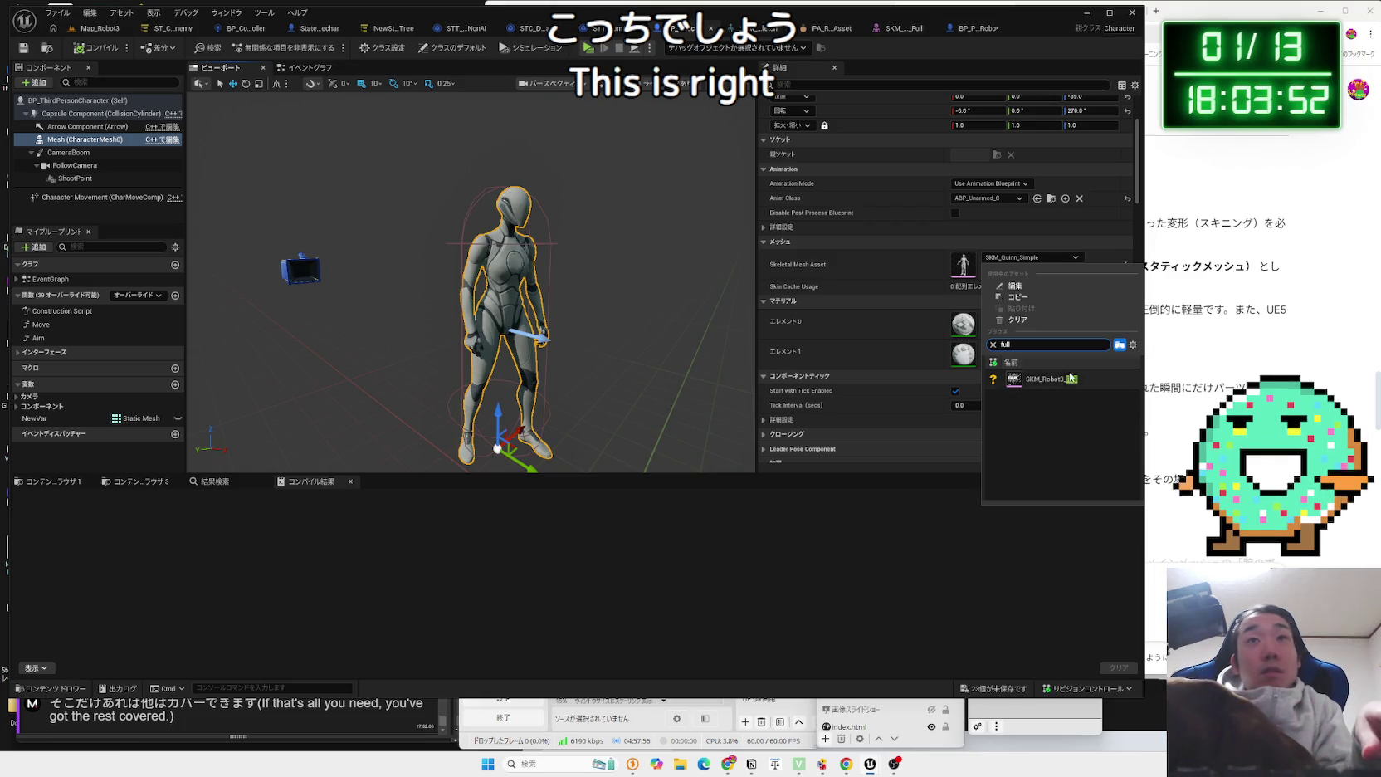
click(1062, 378)
mouse_move(641, 337)
mouse_down()
mouse_move(548, 340)
mouse_move(598, 337)
mouse_up()
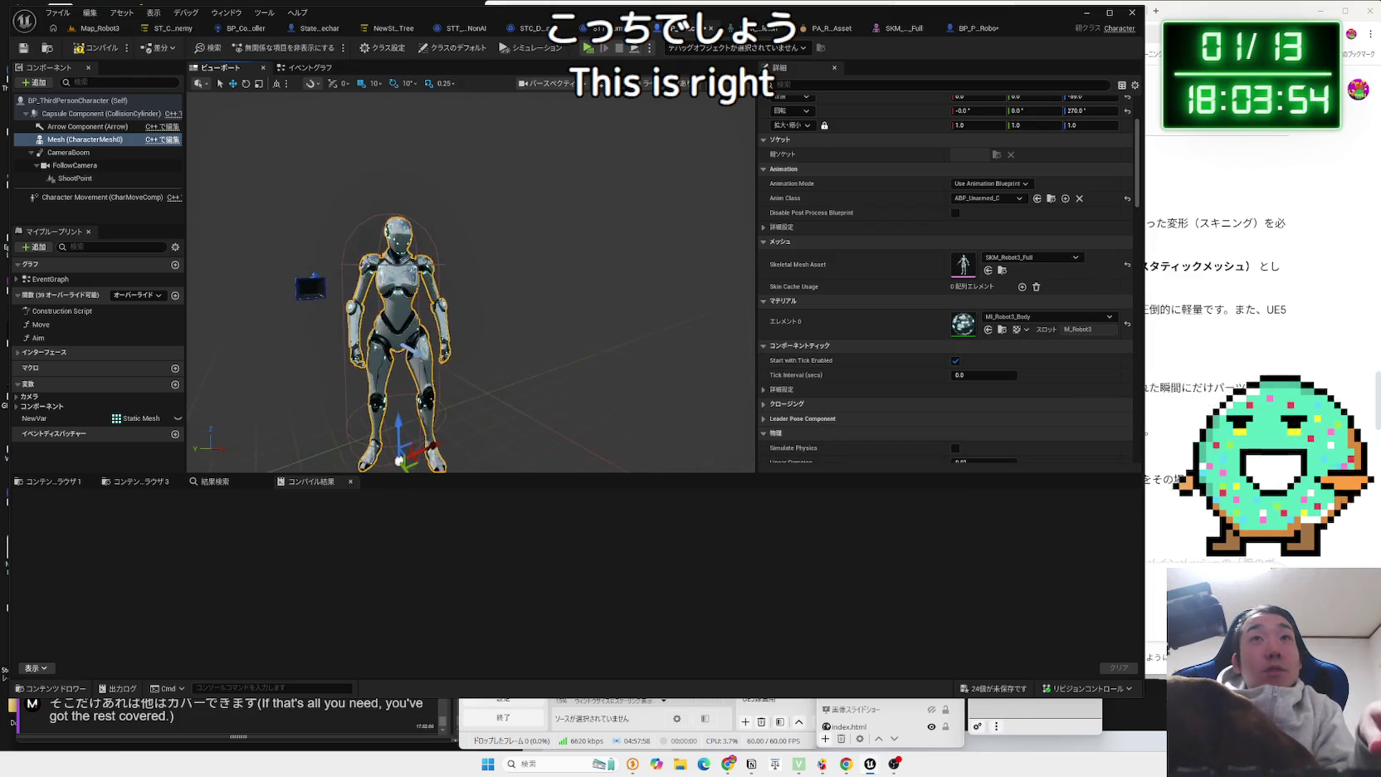
click(98, 27)
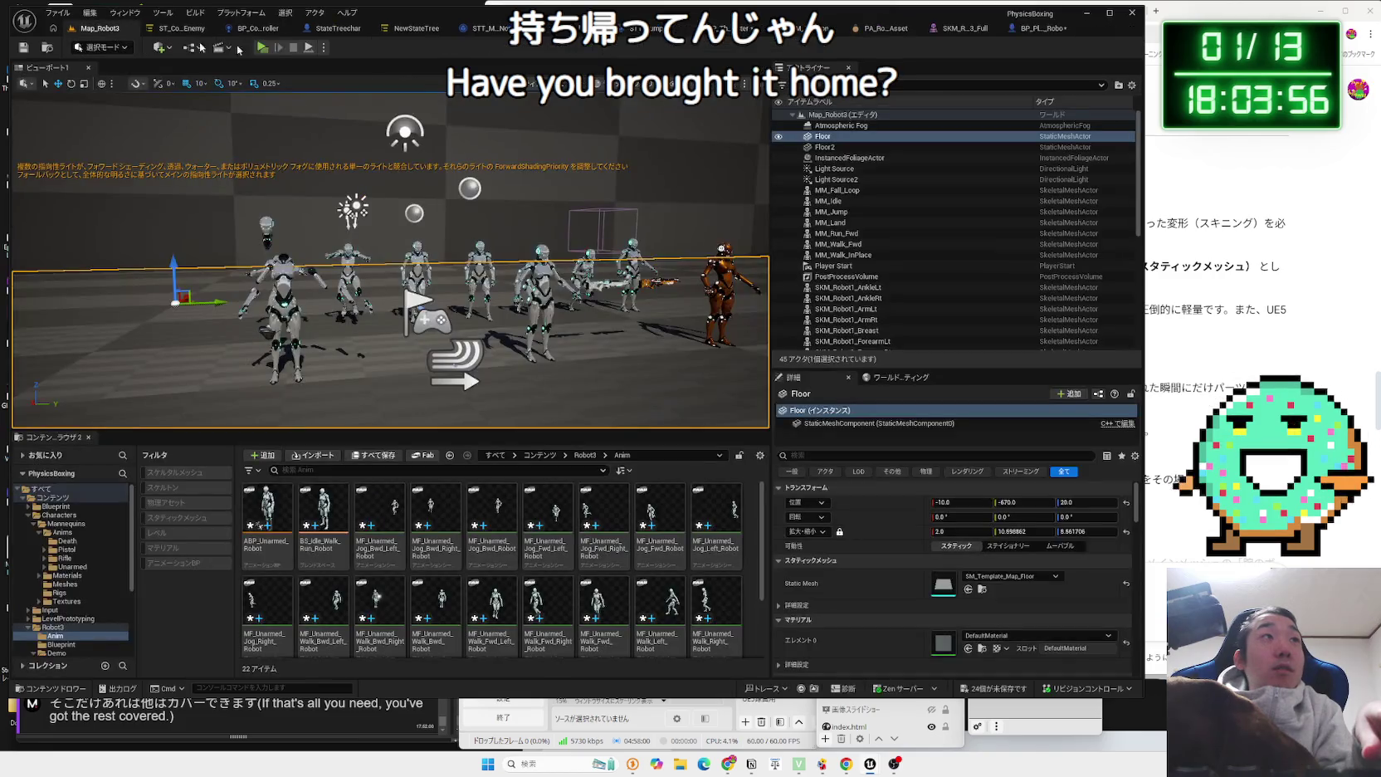
key(alt+p)
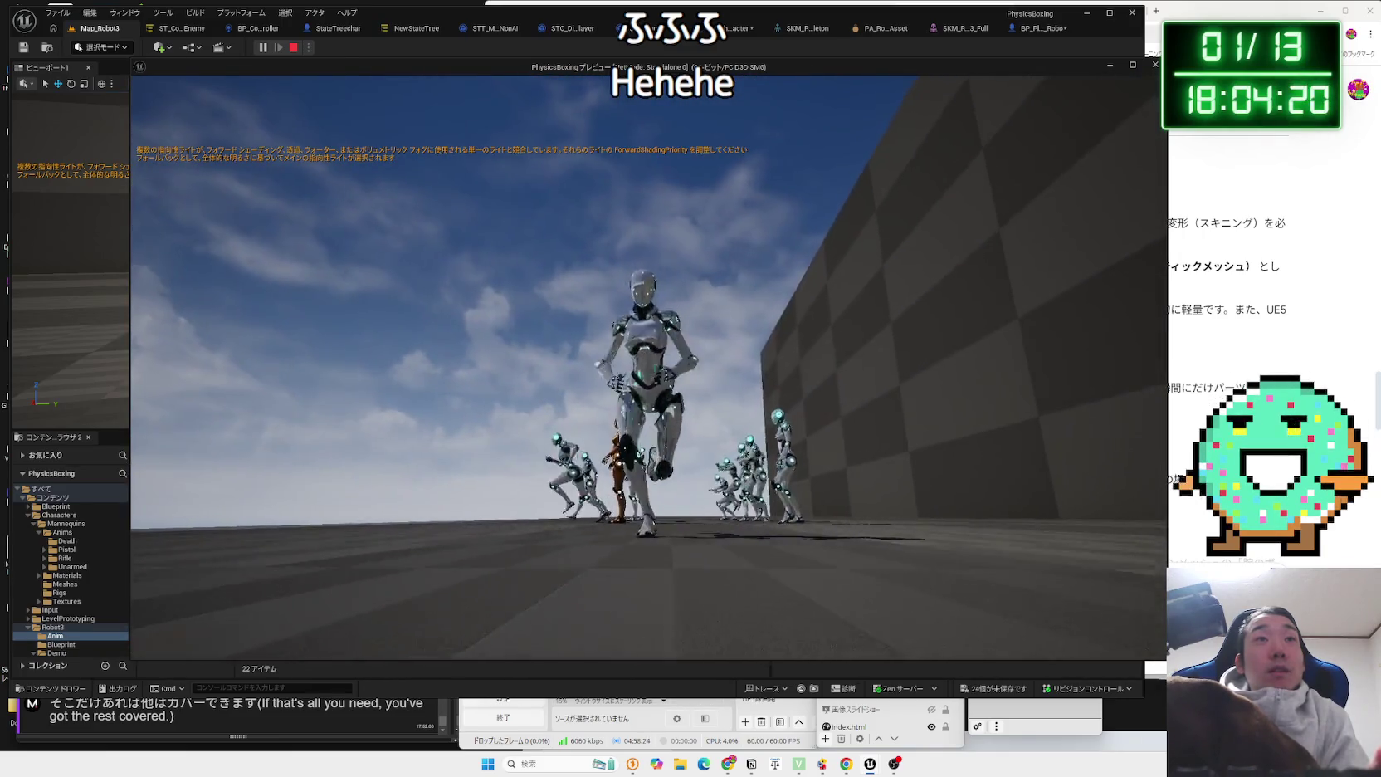
key(w)
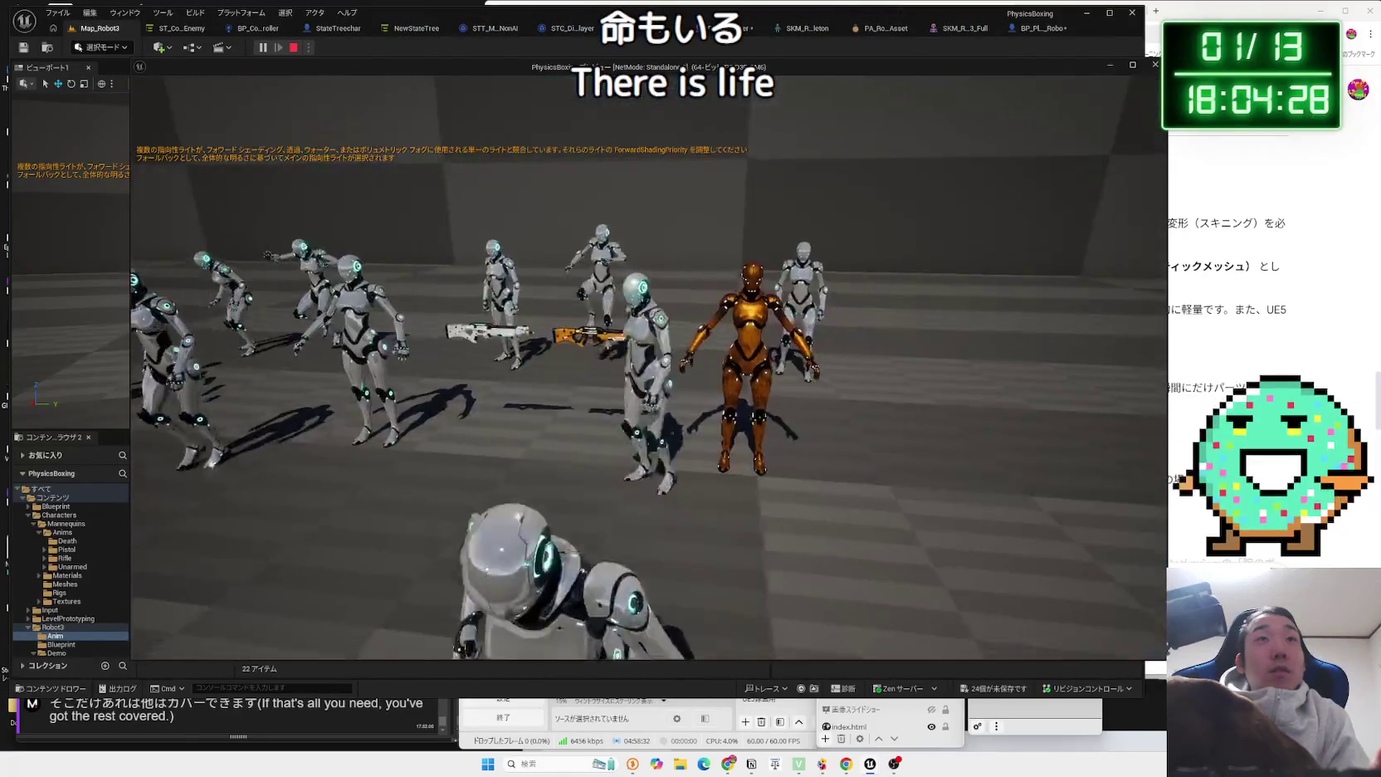
key(Escape)
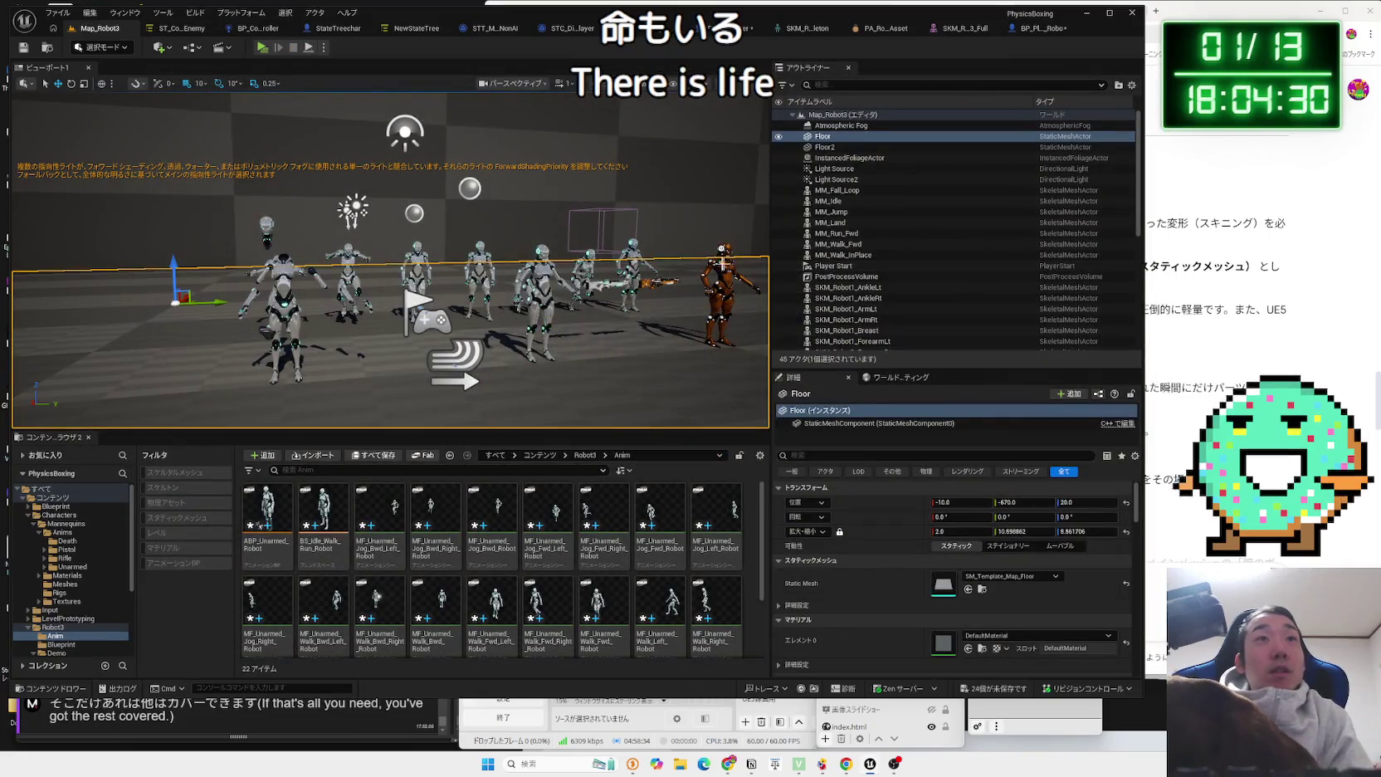
Select the orange robot SKM_Robot1_Full2, then the Floor and Floor2 actors.
click(879, 247)
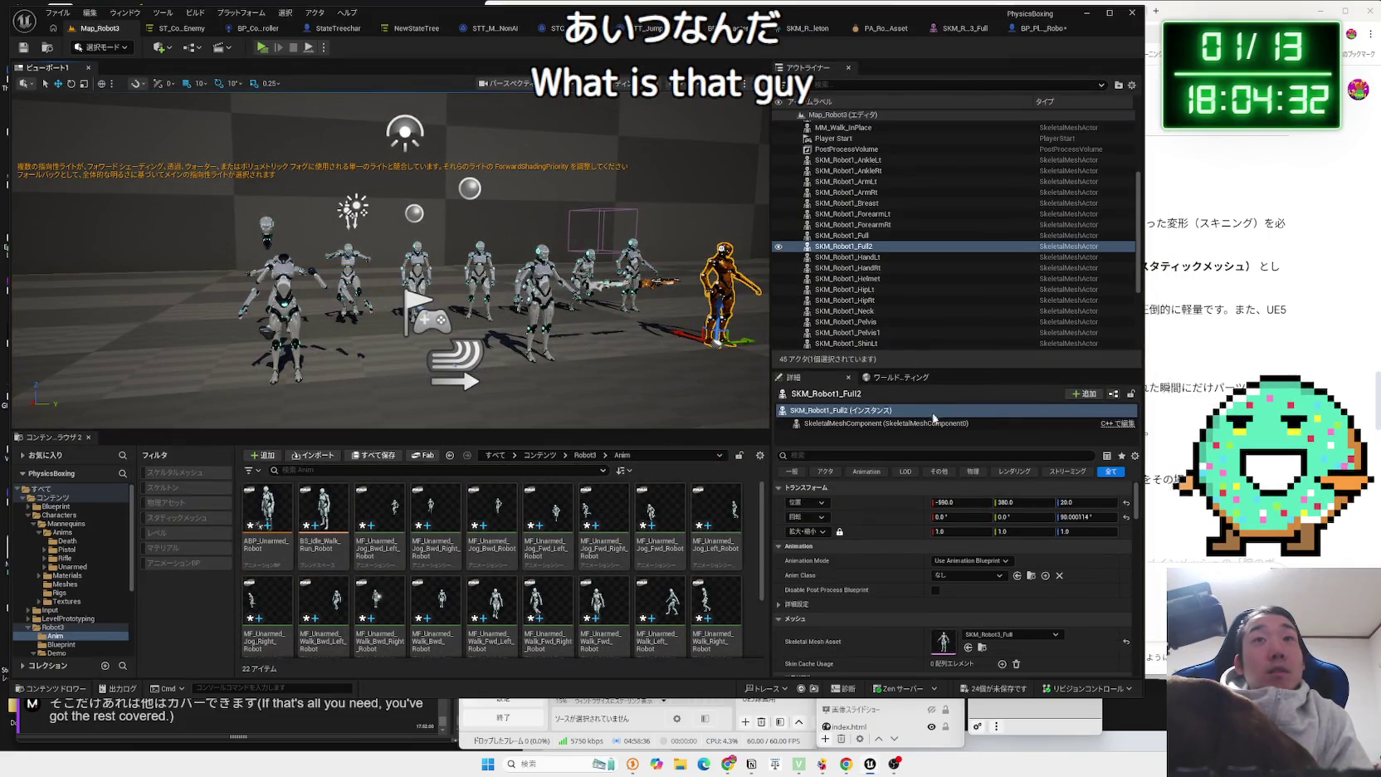
scroll(979, 540, down, 5)
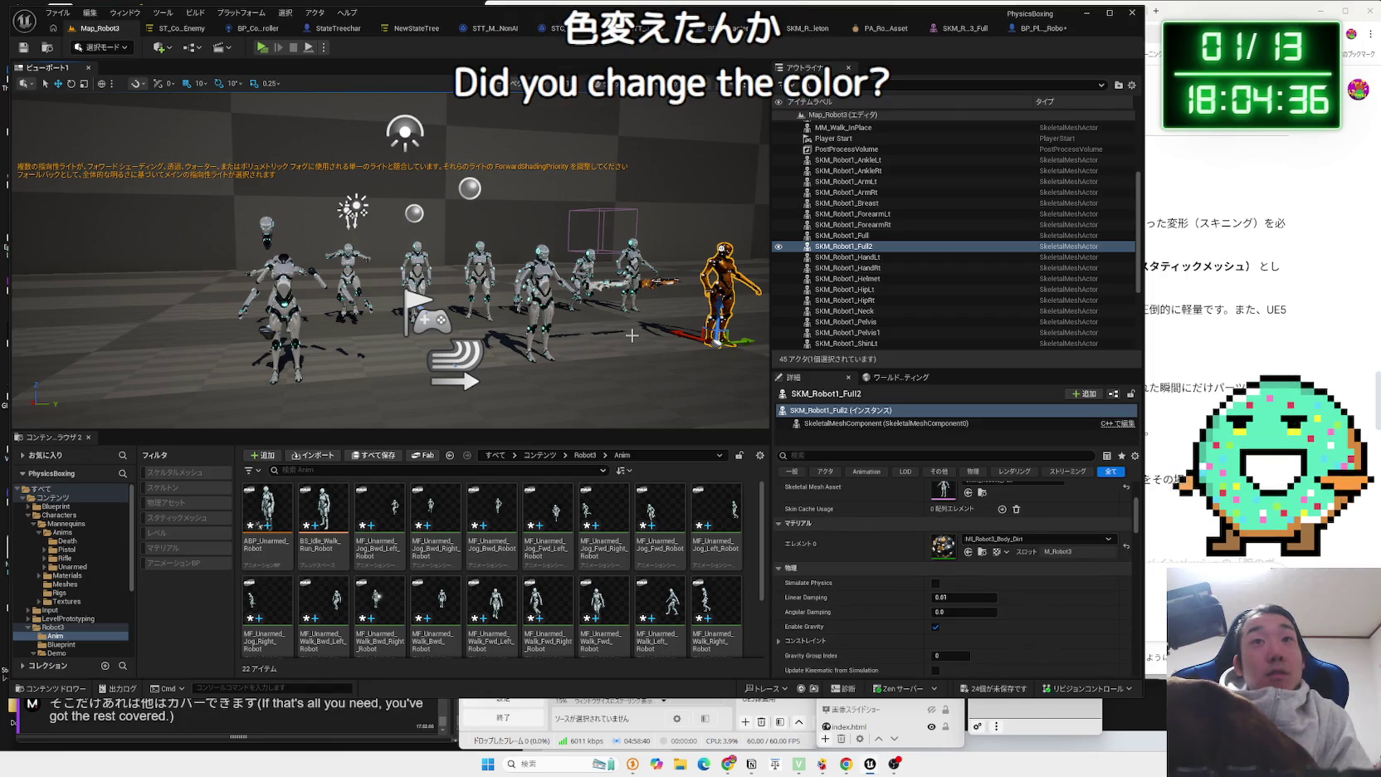
click(631, 332)
scroll(631, 332, up, 10)
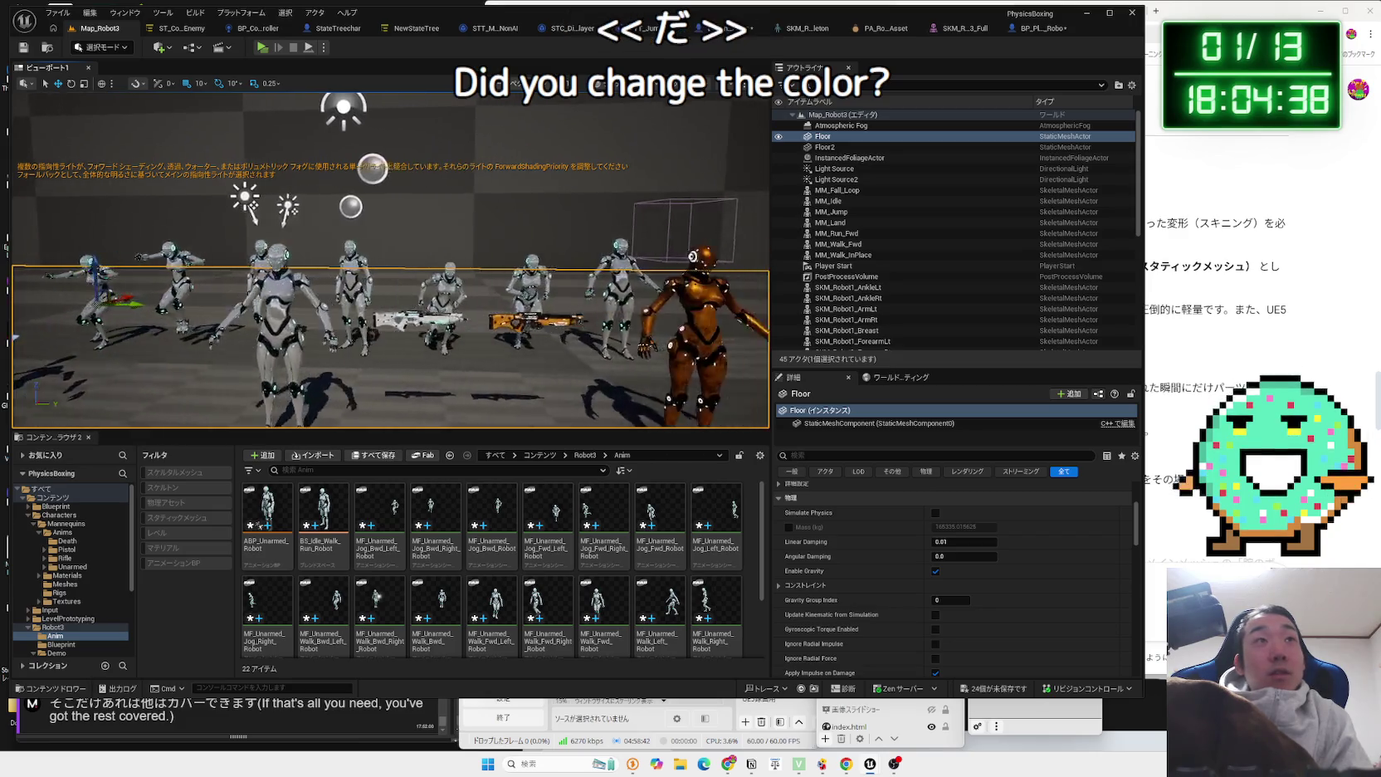
scroll(679, 262, down, 10)
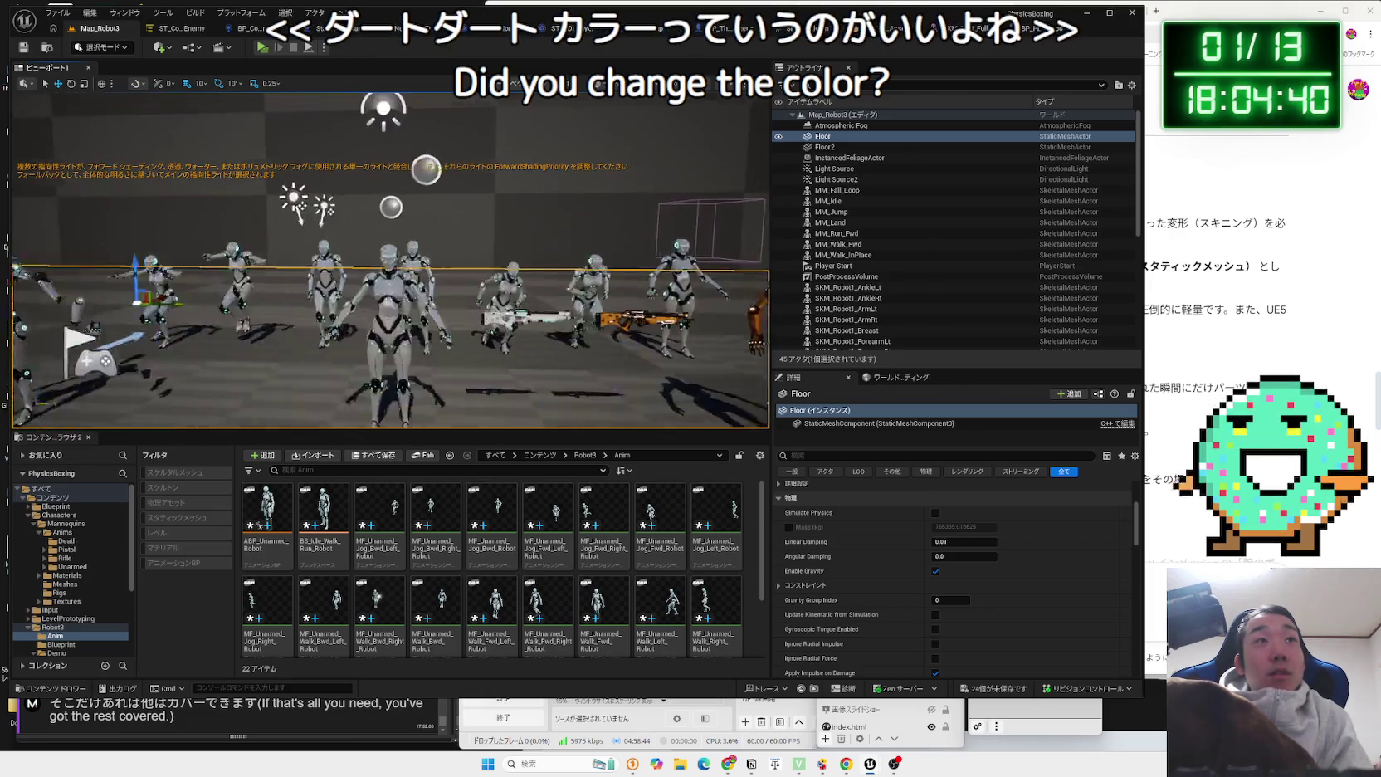
click(502, 267)
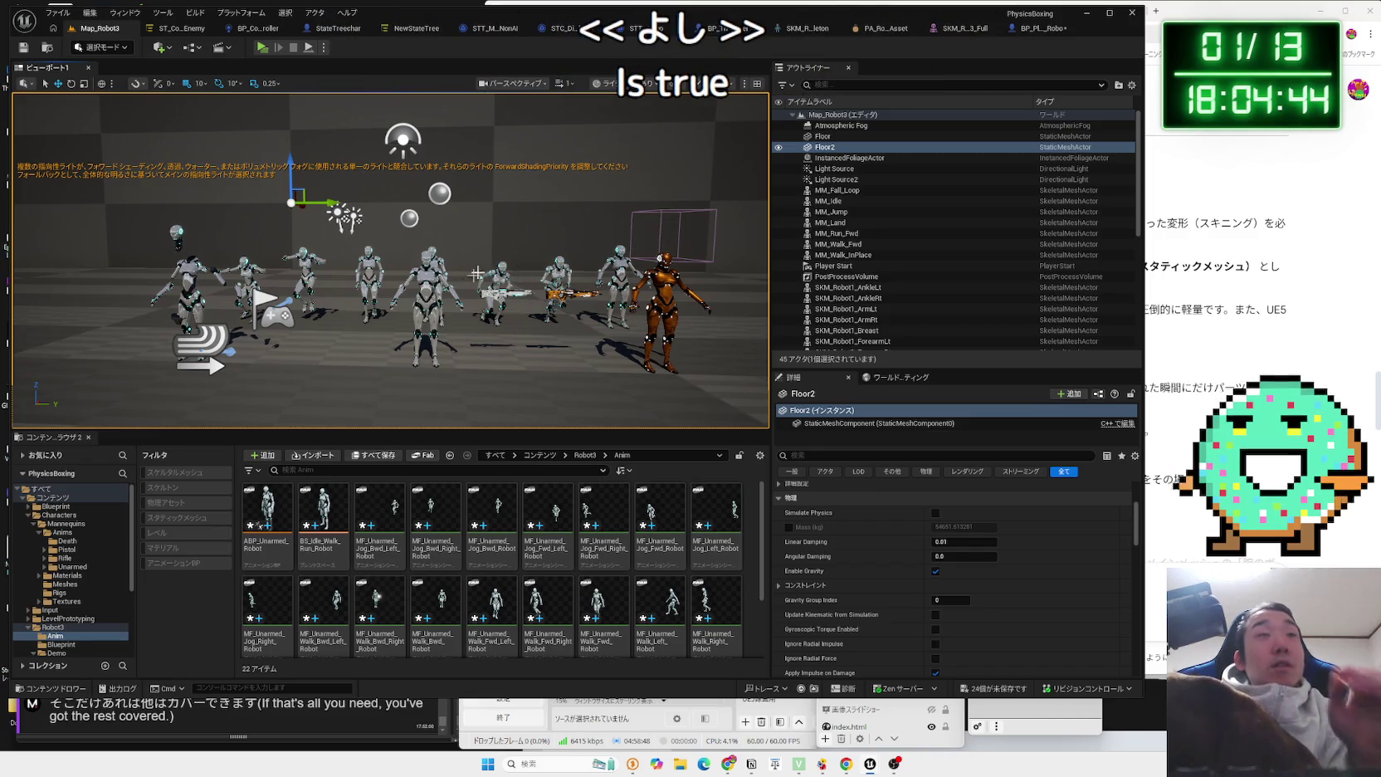
Look over the robot's physics asset, then return to BP_ThirdPersonCharacter.
click(1037, 28)
click(892, 29)
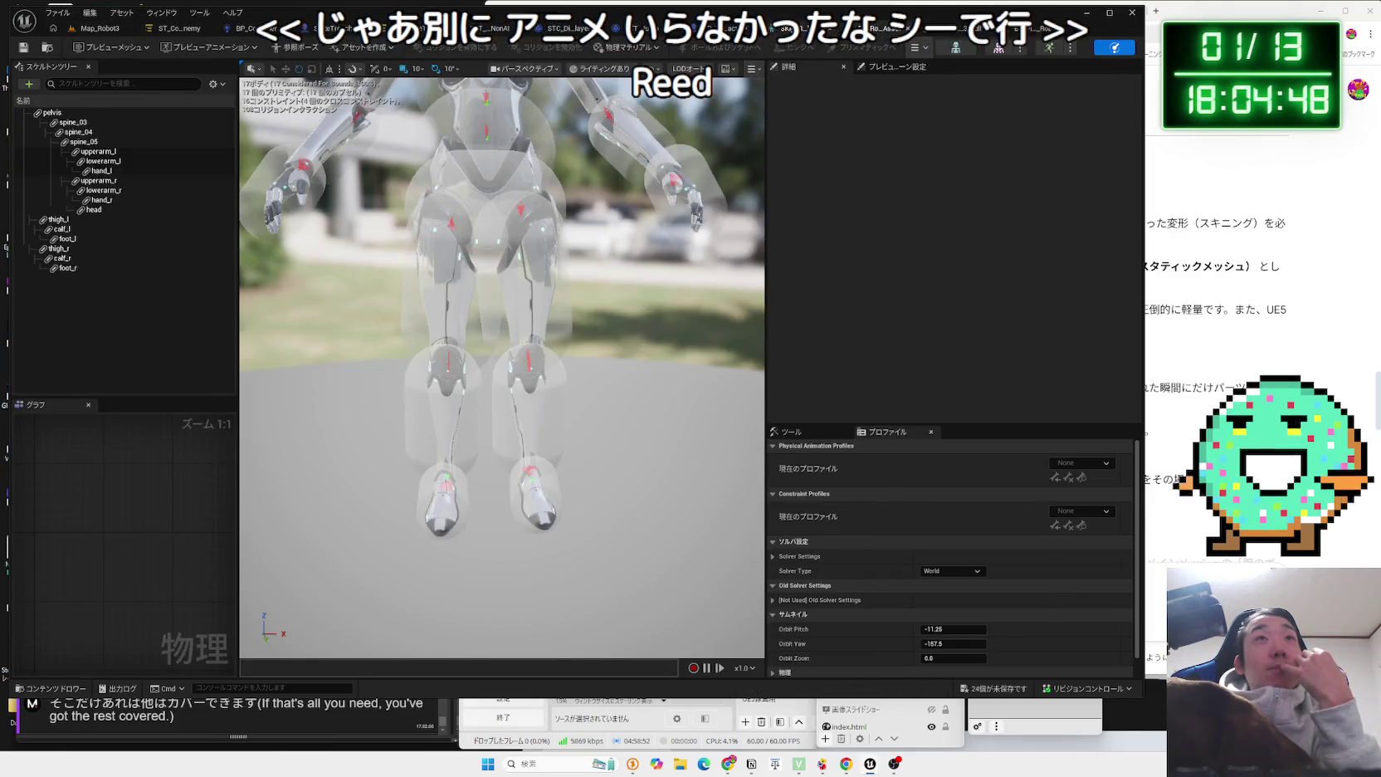
click(830, 28)
click(720, 28)
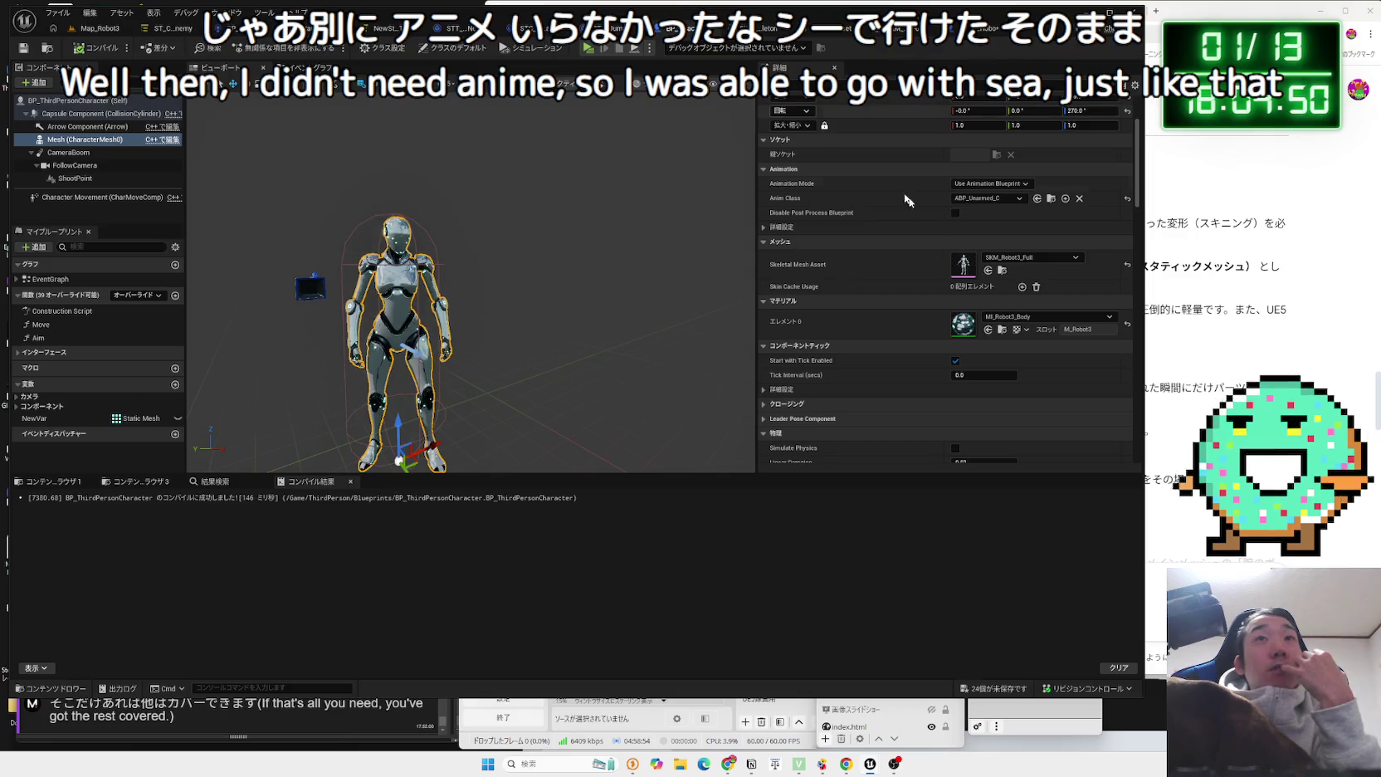
Set the Mesh Anim Class to ABP_Unarmed_Robot and run a Map_Robot3 play test.
click(981, 198)
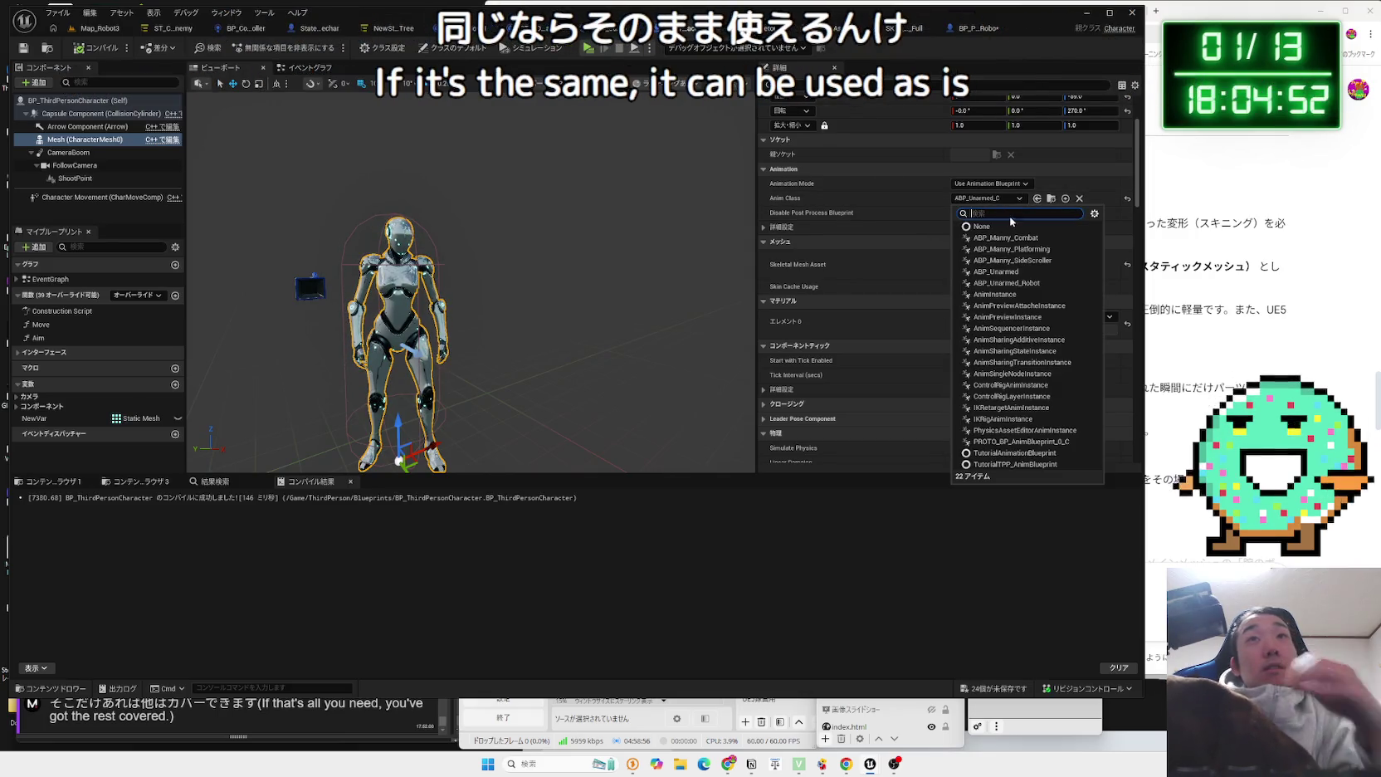
click(1006, 283)
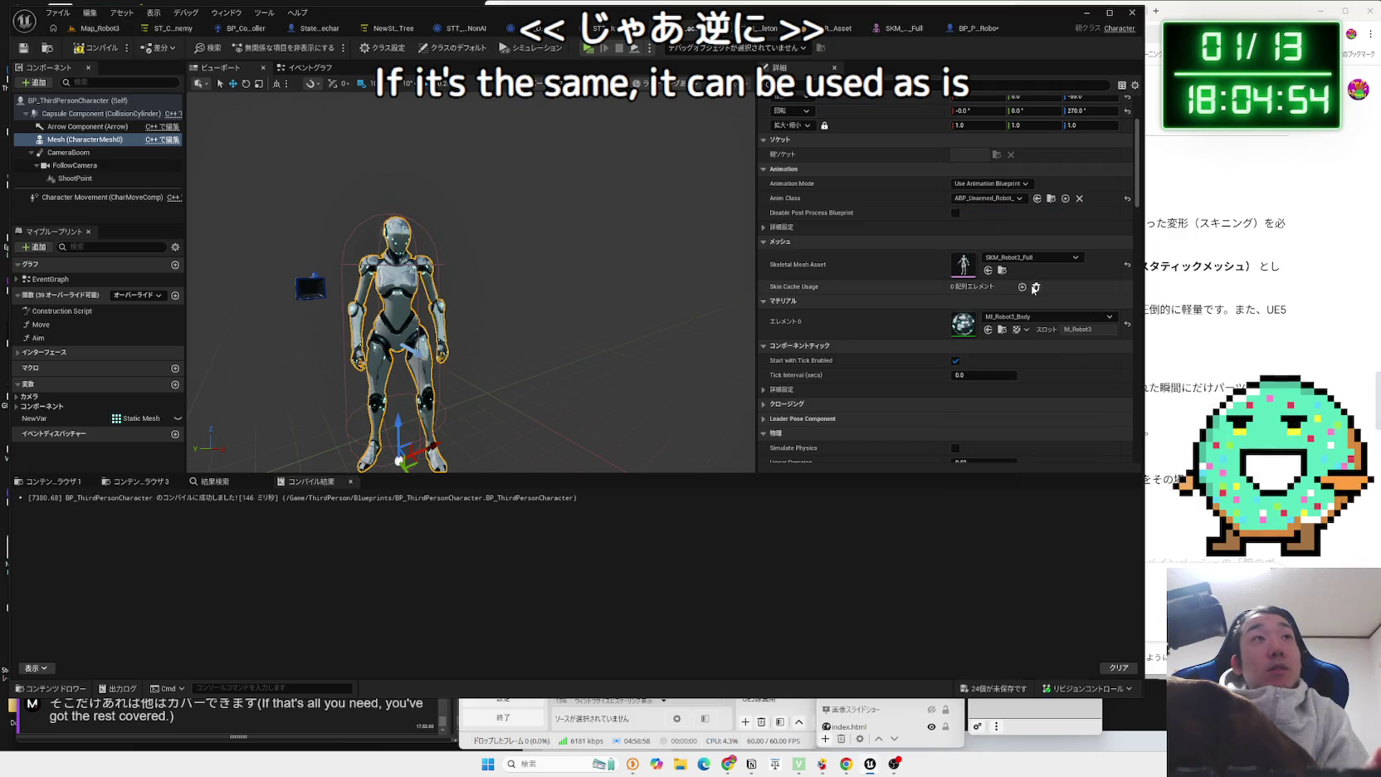
click(98, 28)
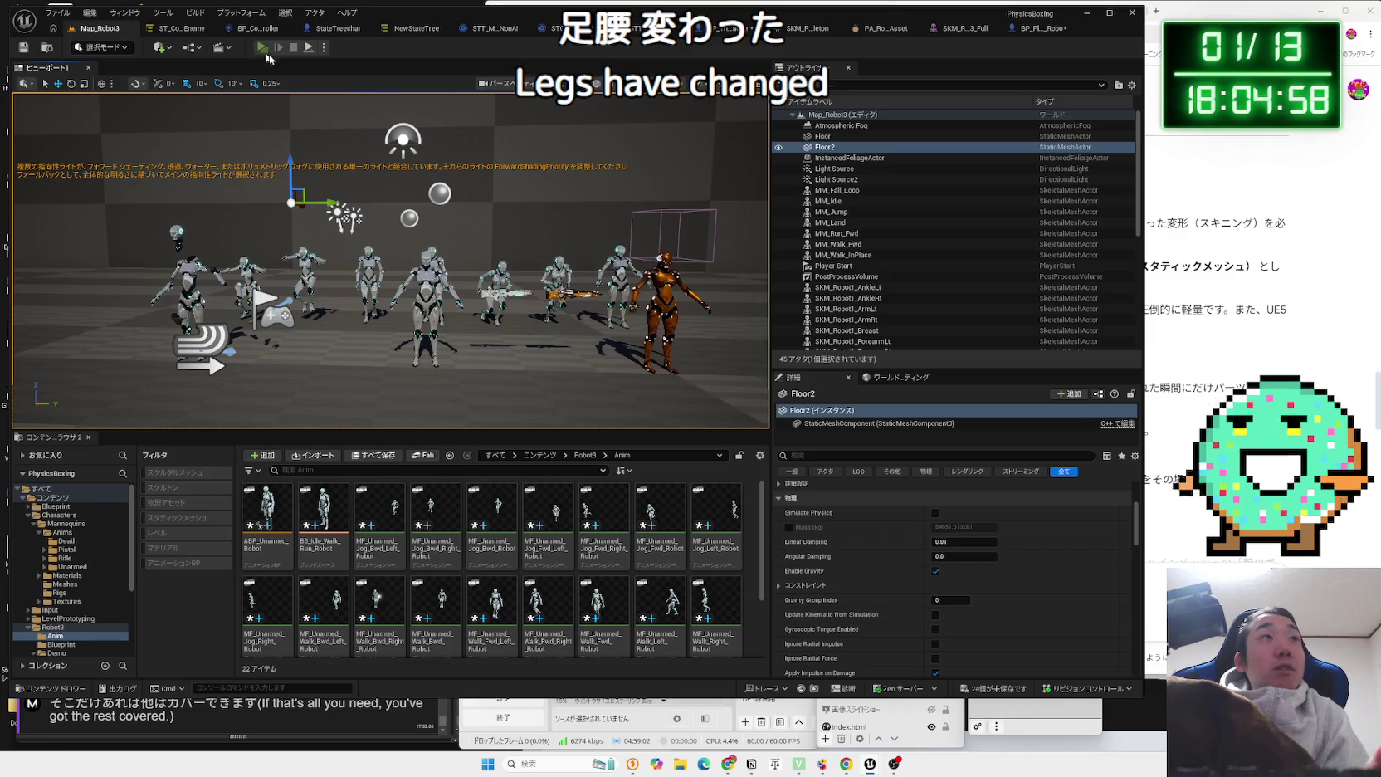
click(264, 50)
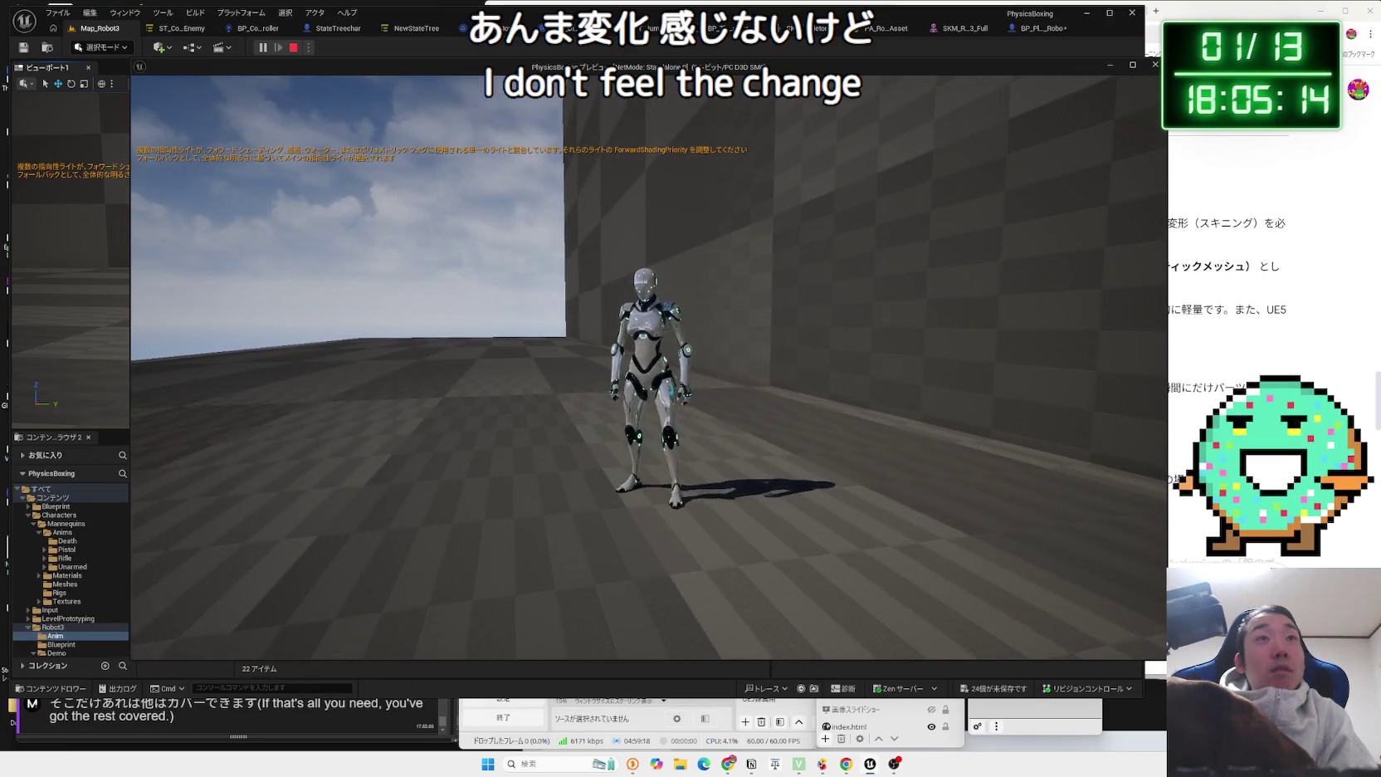
key(Escape)
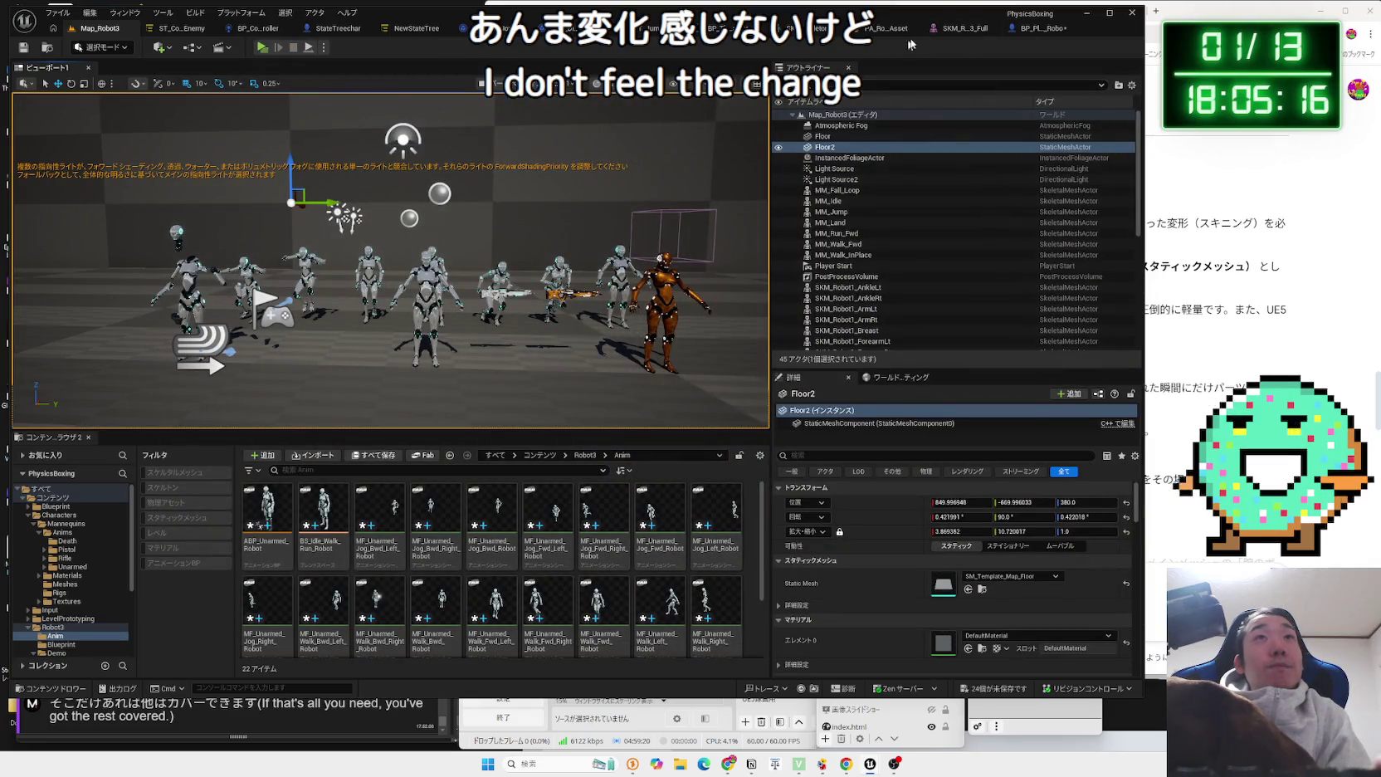
Set the character's Anim Class to ABP_Unarmed and play-test running forward in Map_Robot3.
click(1040, 30)
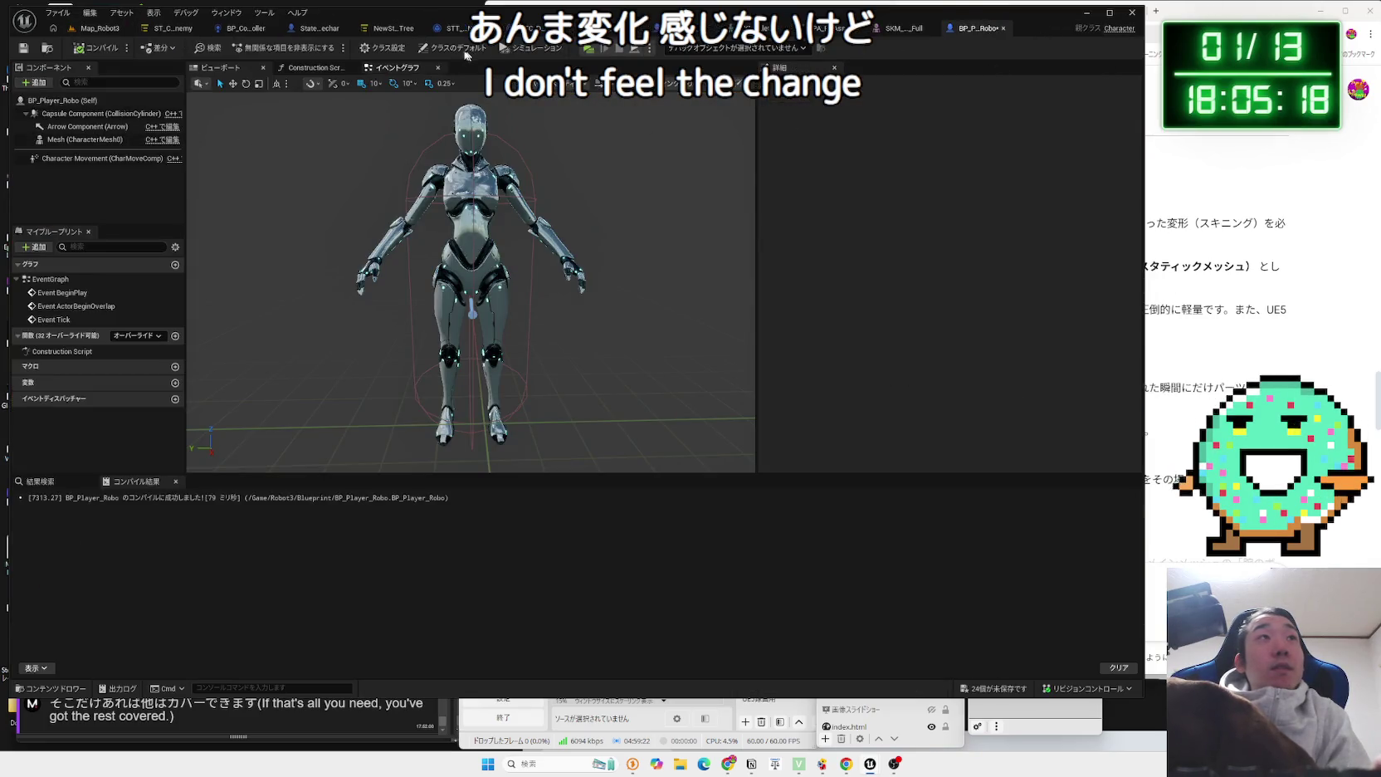
key(ctrl+Tab)
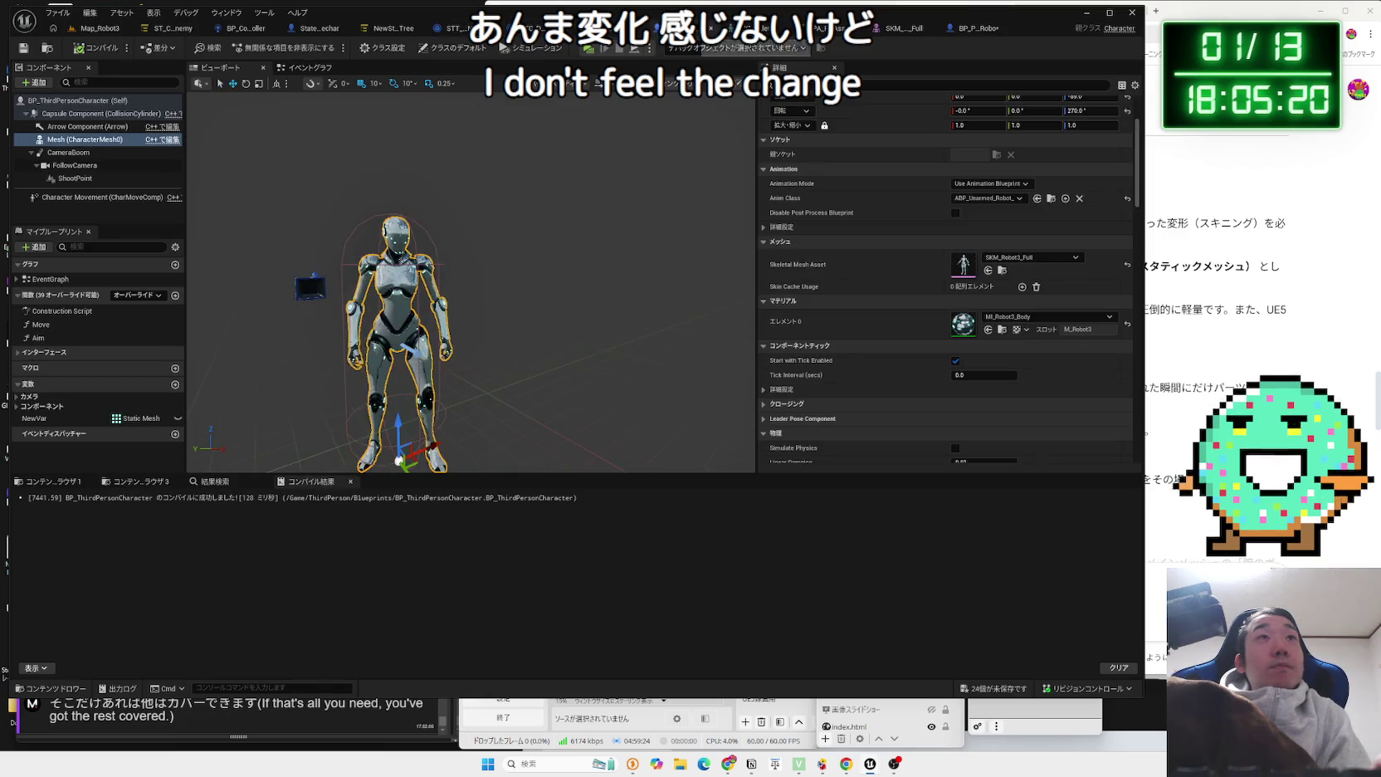
click(1000, 200)
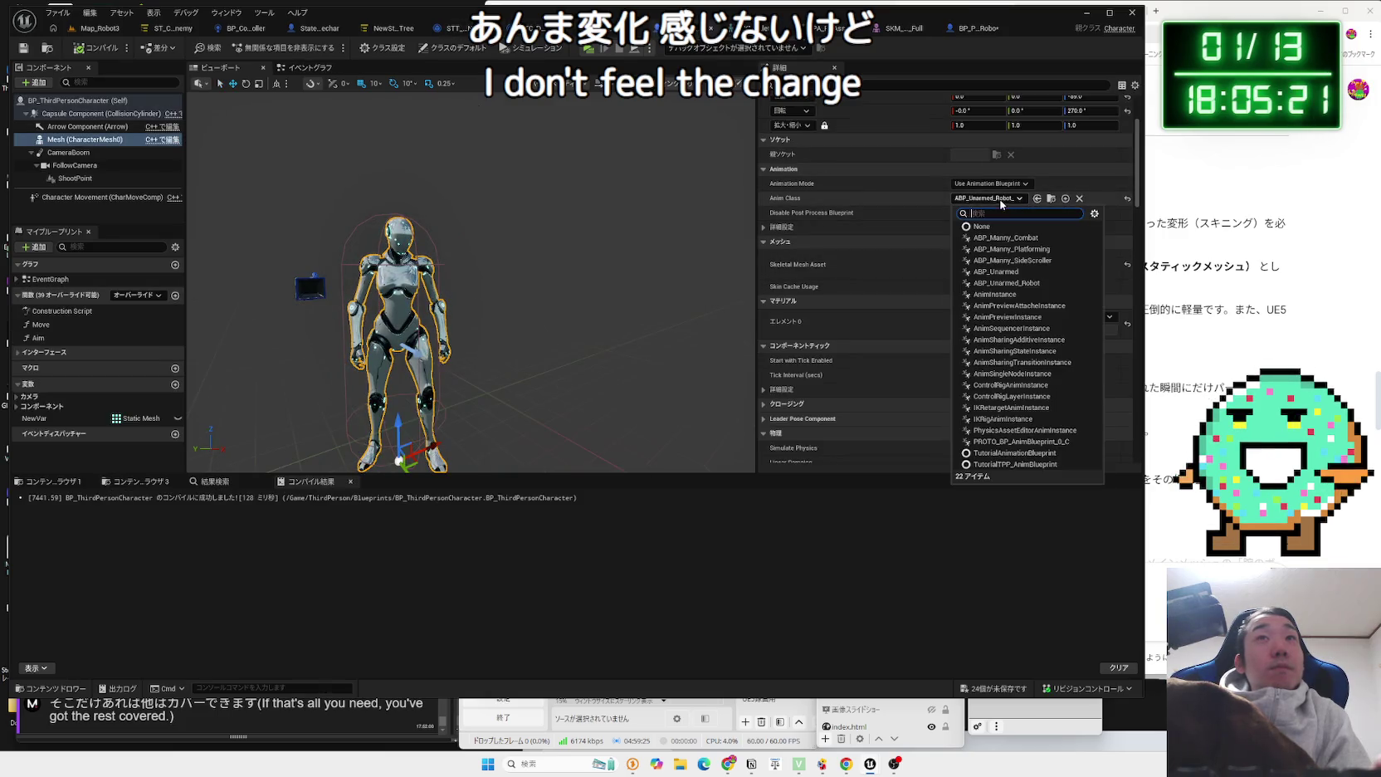
click(1019, 272)
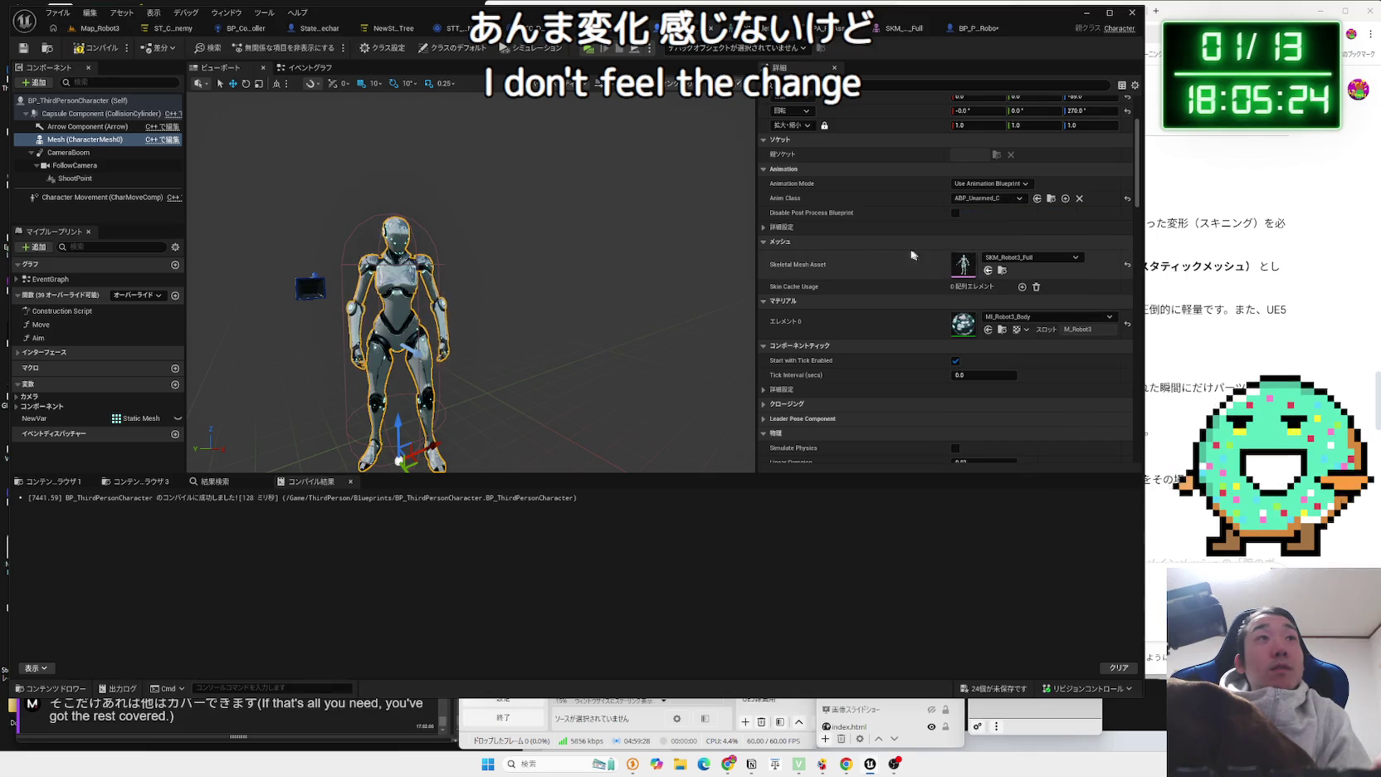
click(95, 30)
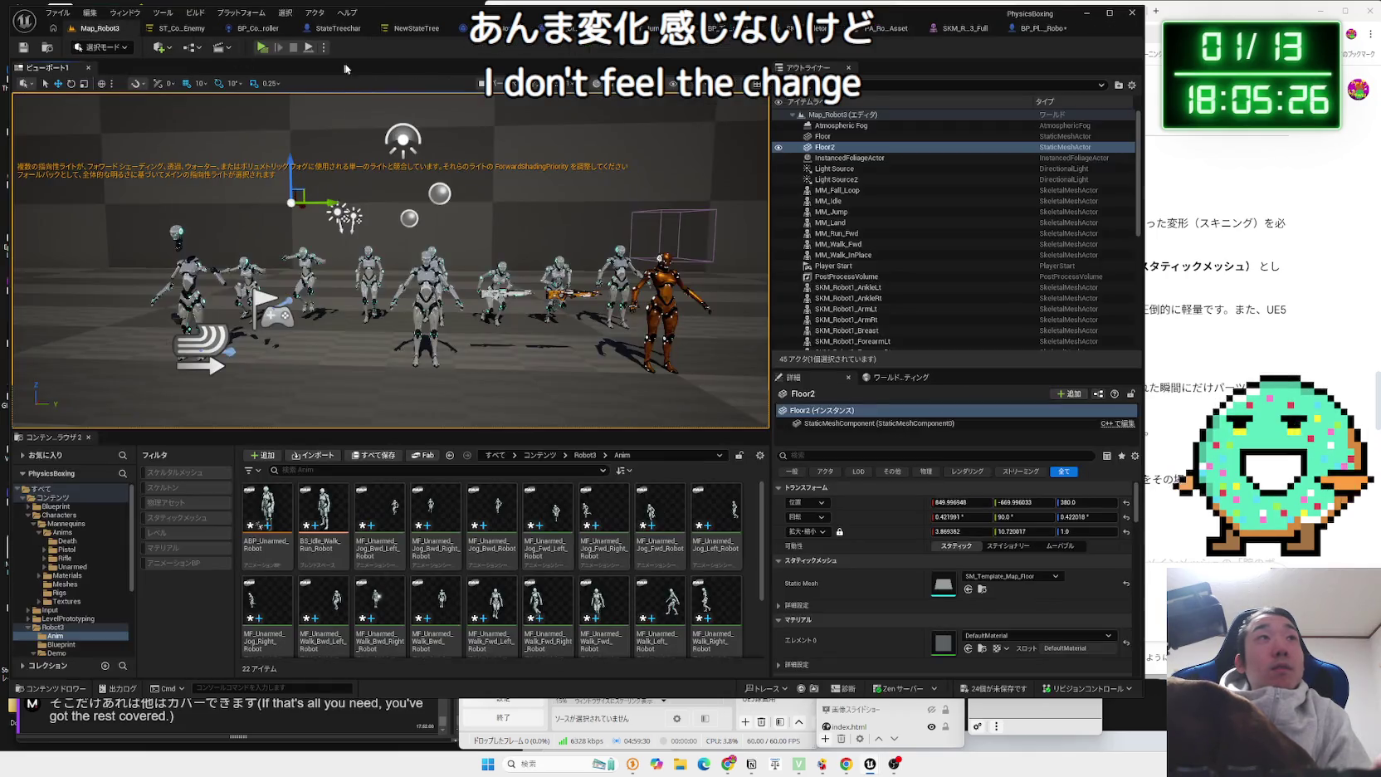
click(261, 47)
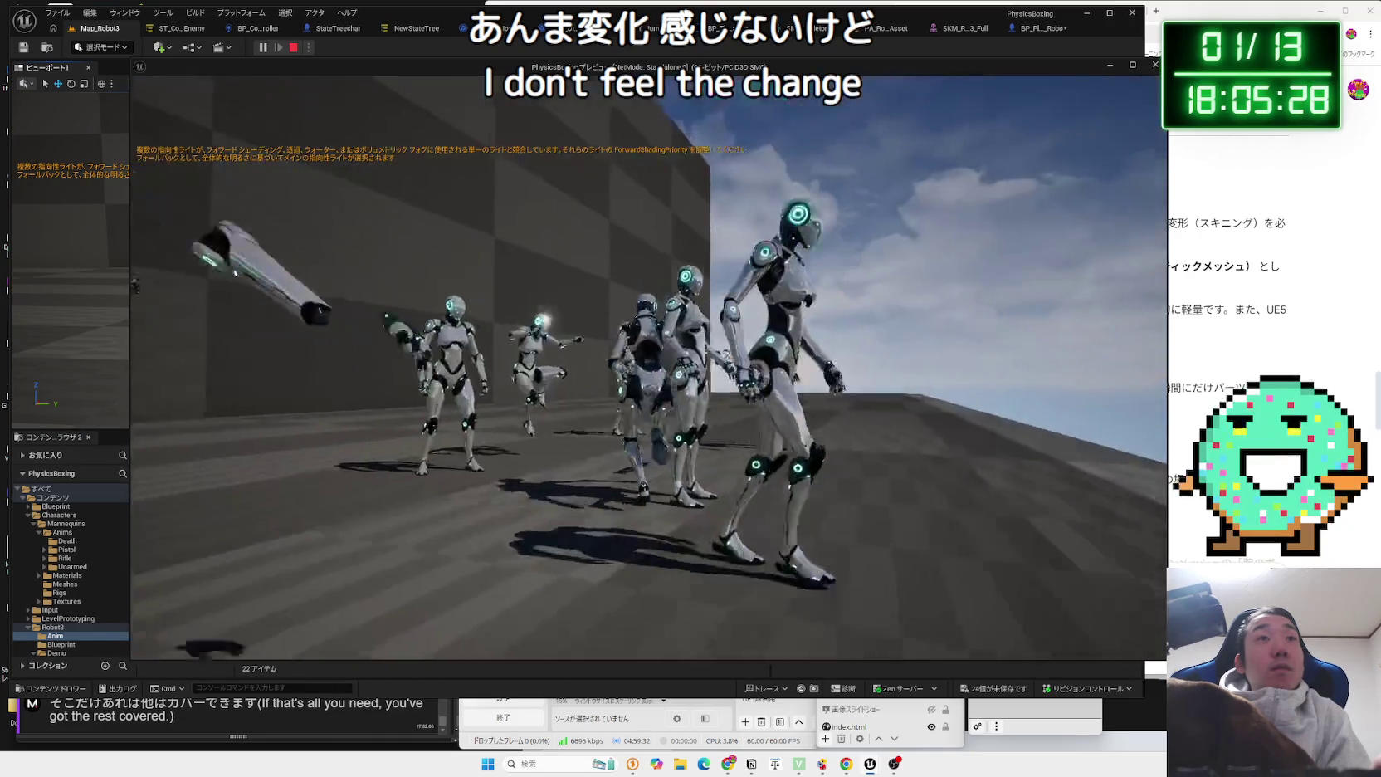
key(w)
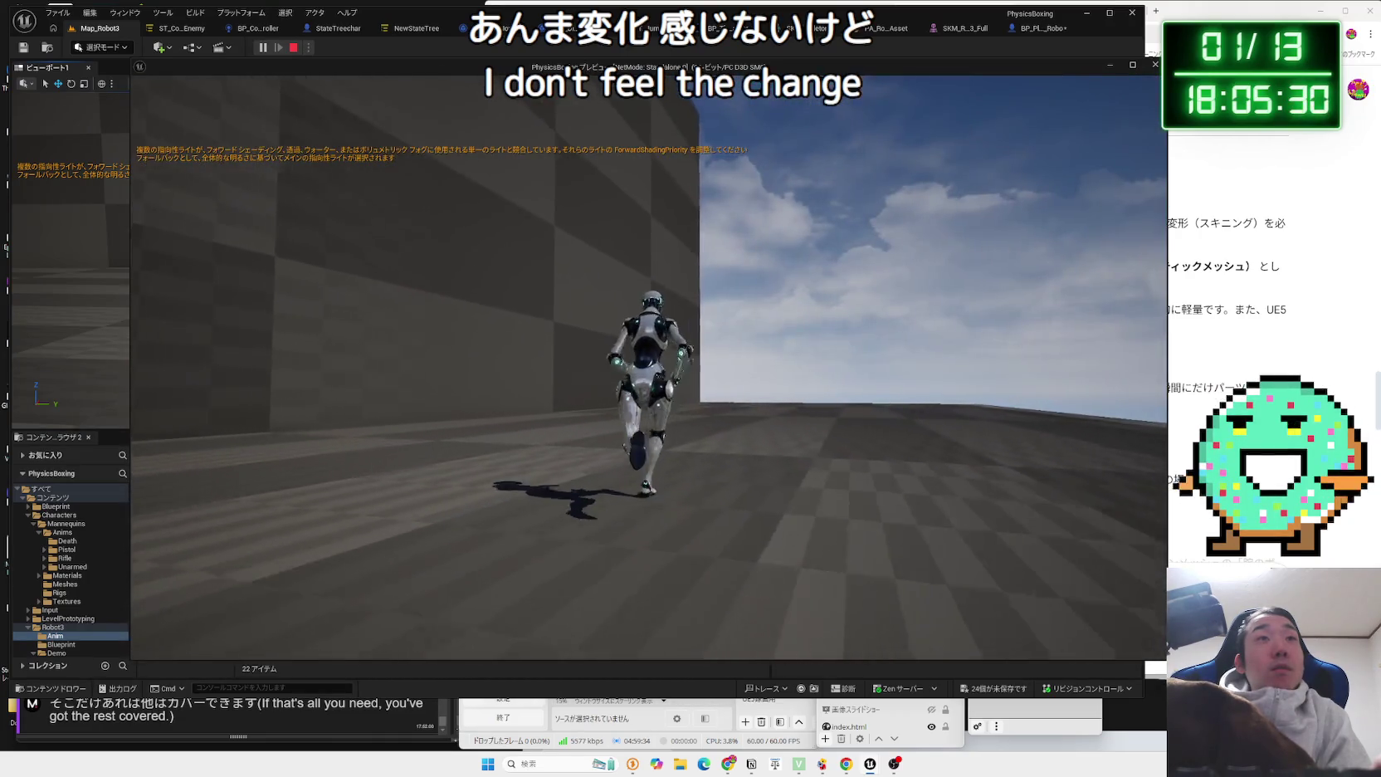
key(Escape)
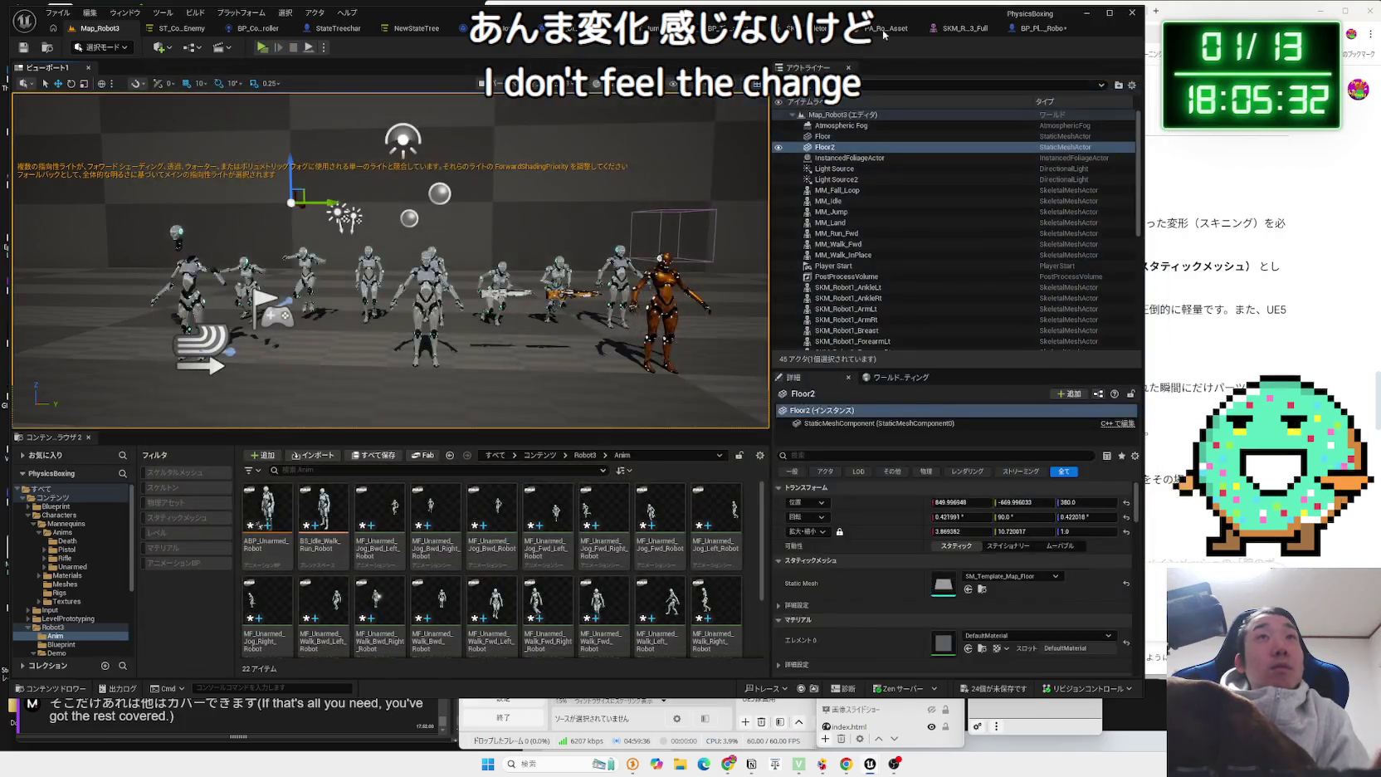
Switch the Anim Class to ABP_Unarmed_Robot and play-test again.
click(884, 28)
click(715, 28)
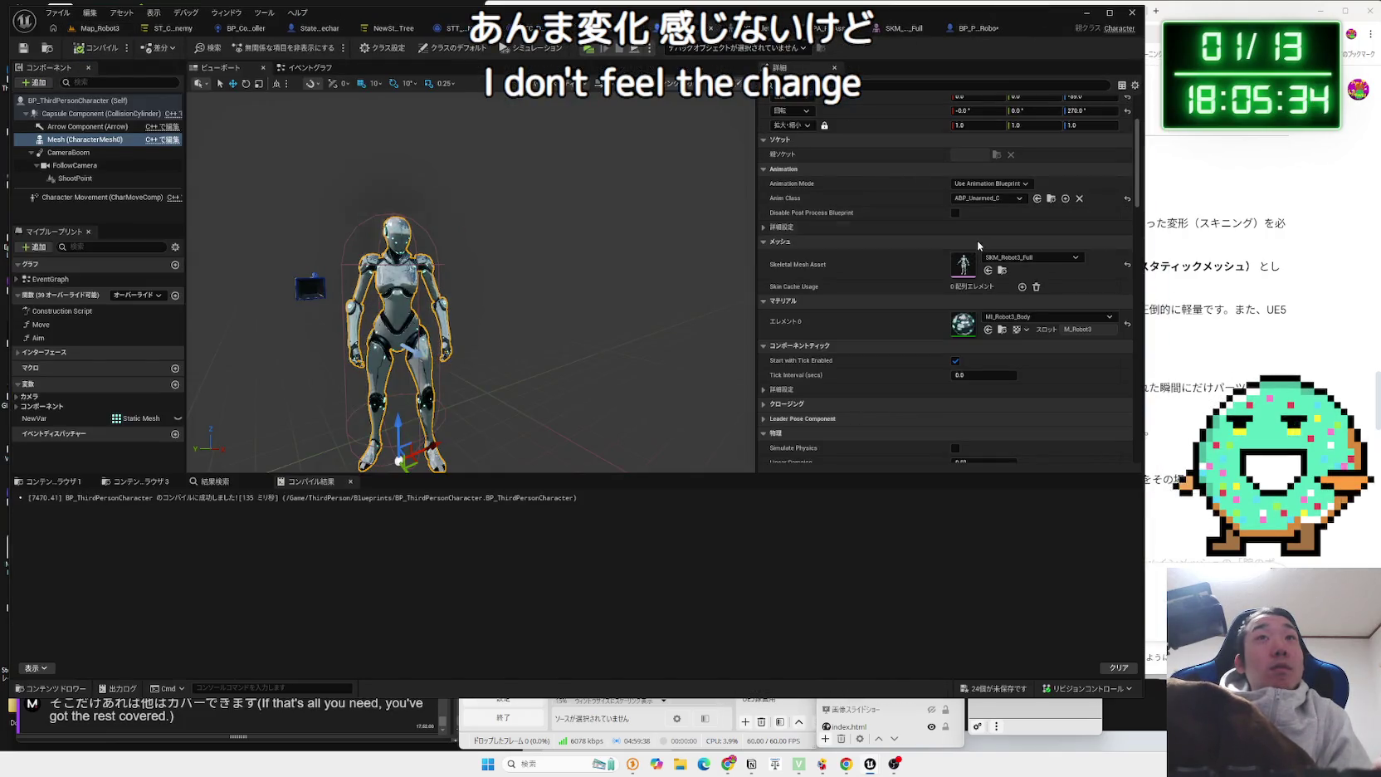
click(986, 199)
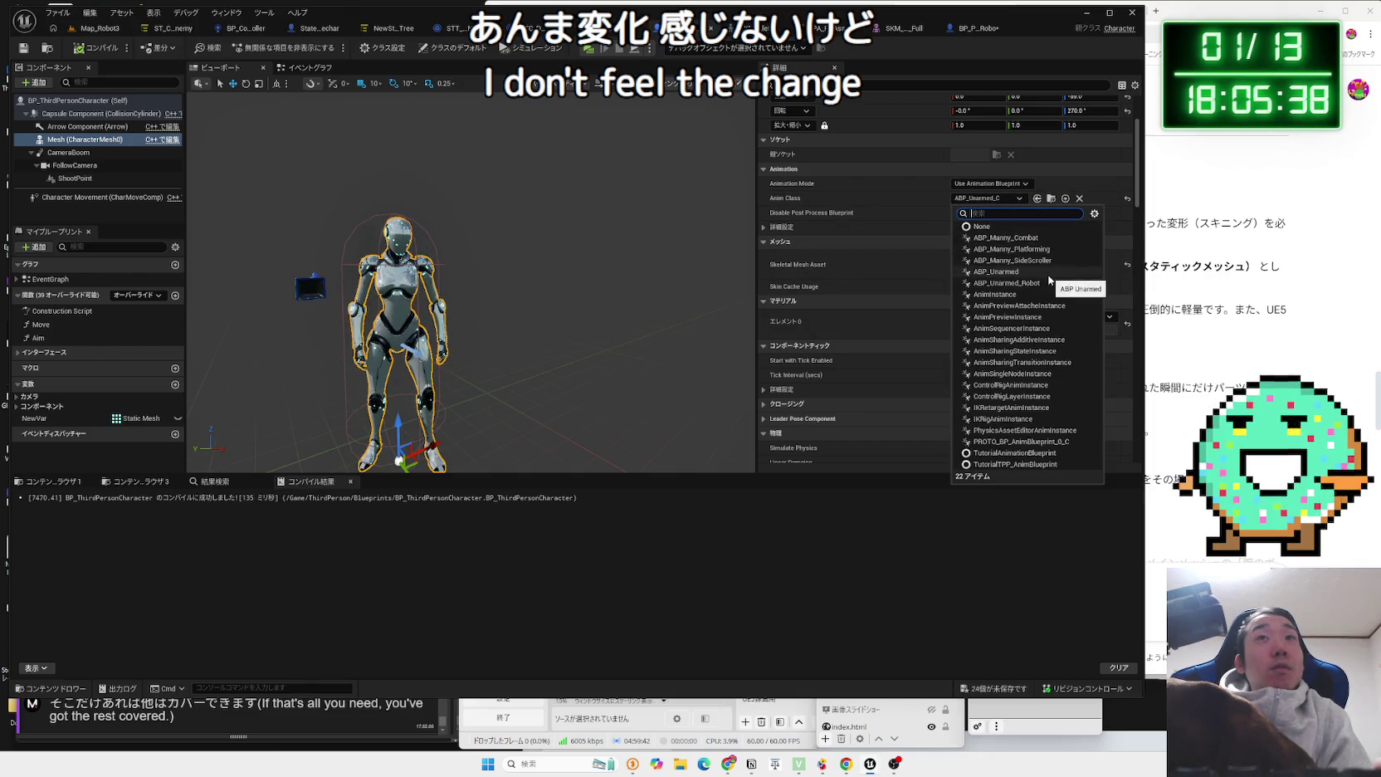
click(1006, 283)
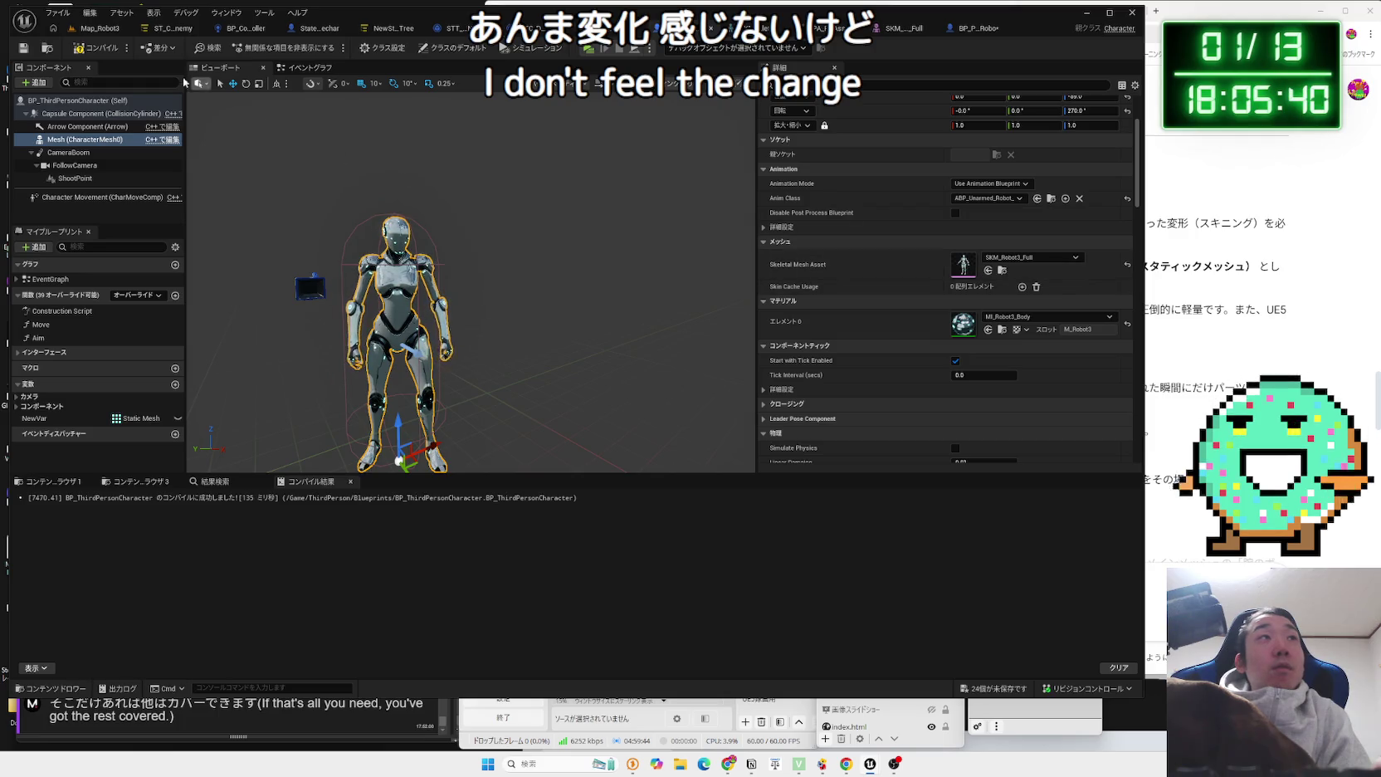
click(98, 27)
click(261, 47)
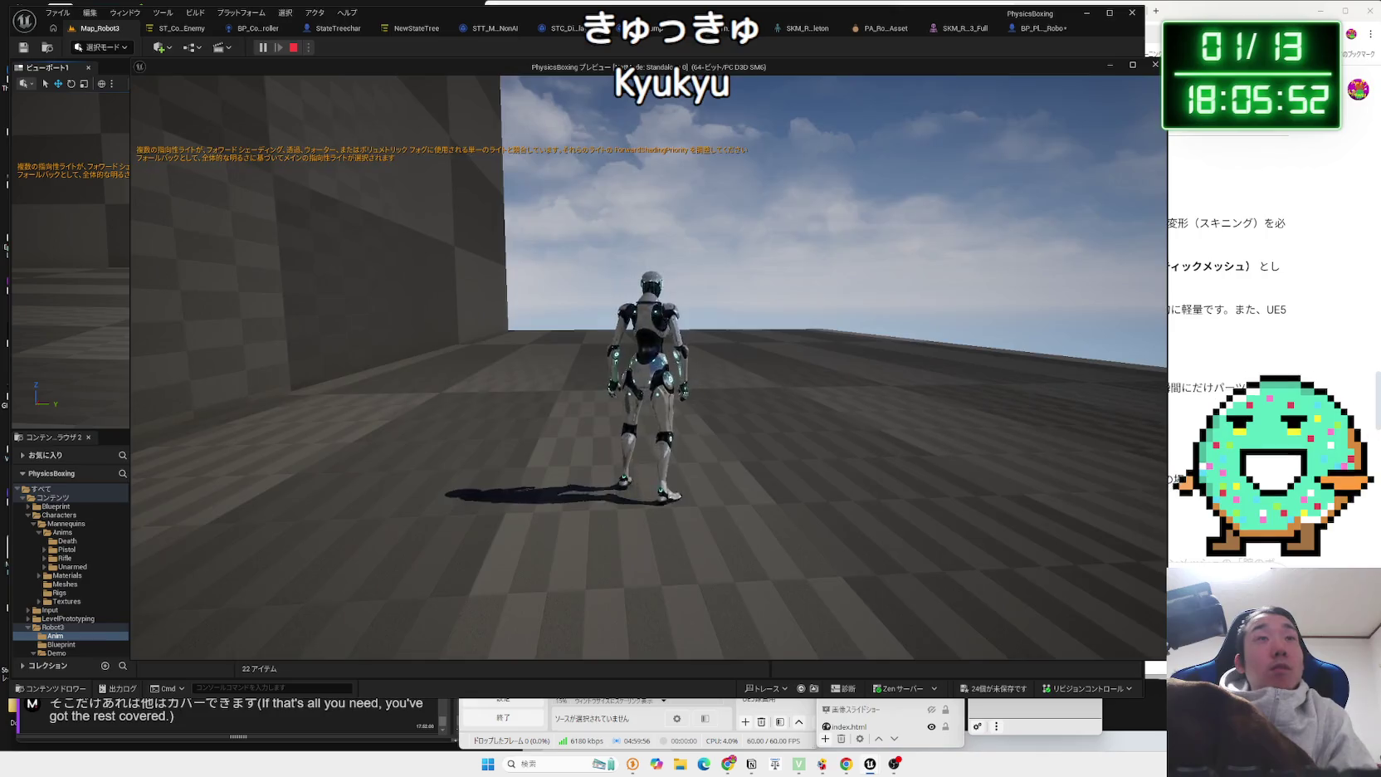
key(Escape)
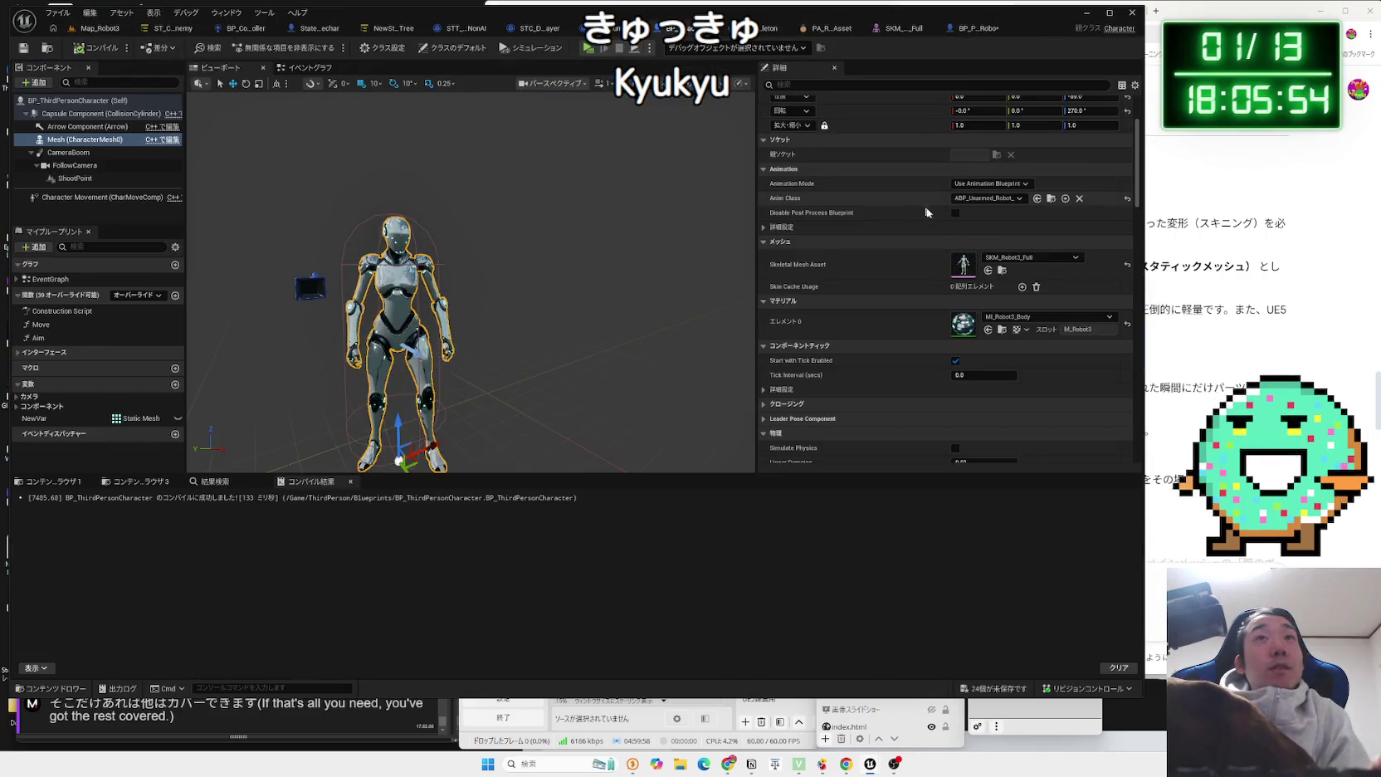
Revert the Anim Class to ABP_Unarmed and return to Map_Robot3.
click(988, 198)
click(1018, 278)
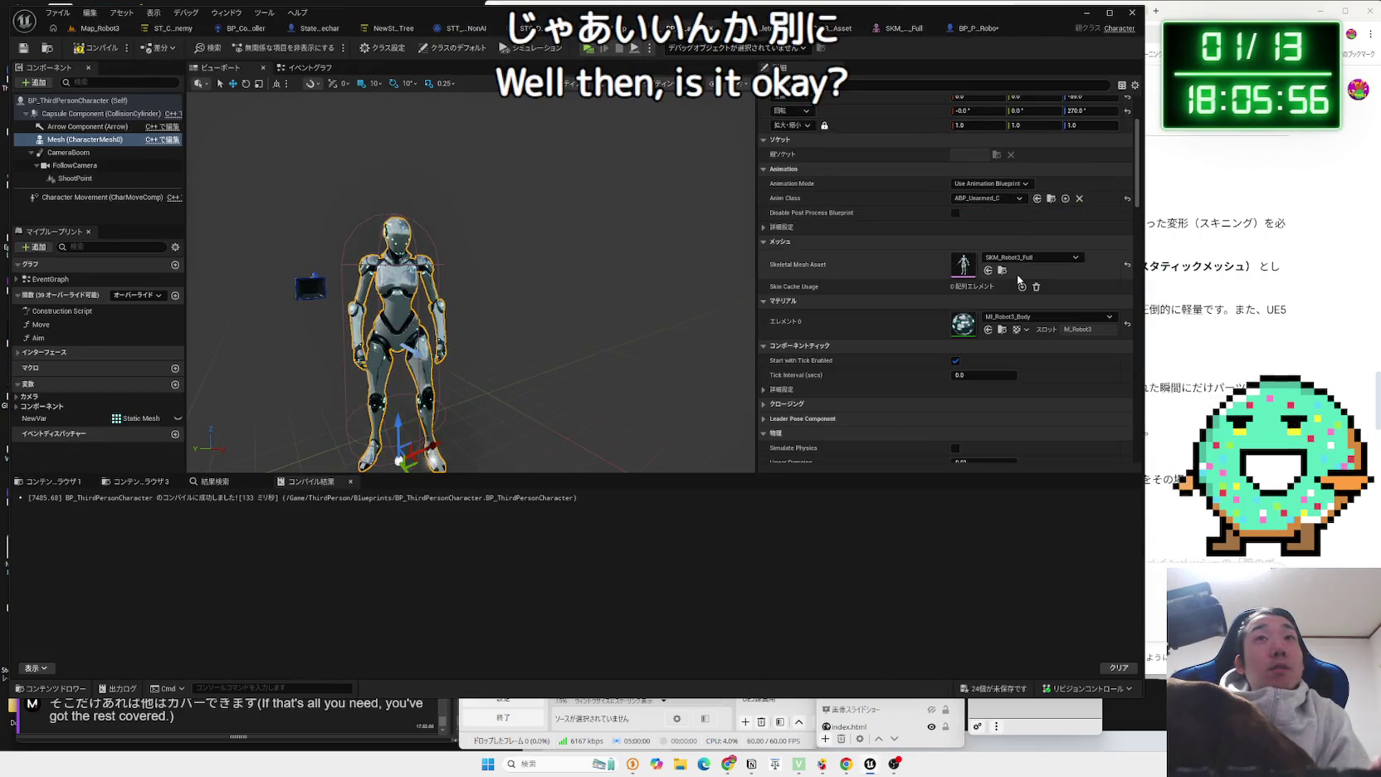
click(100, 28)
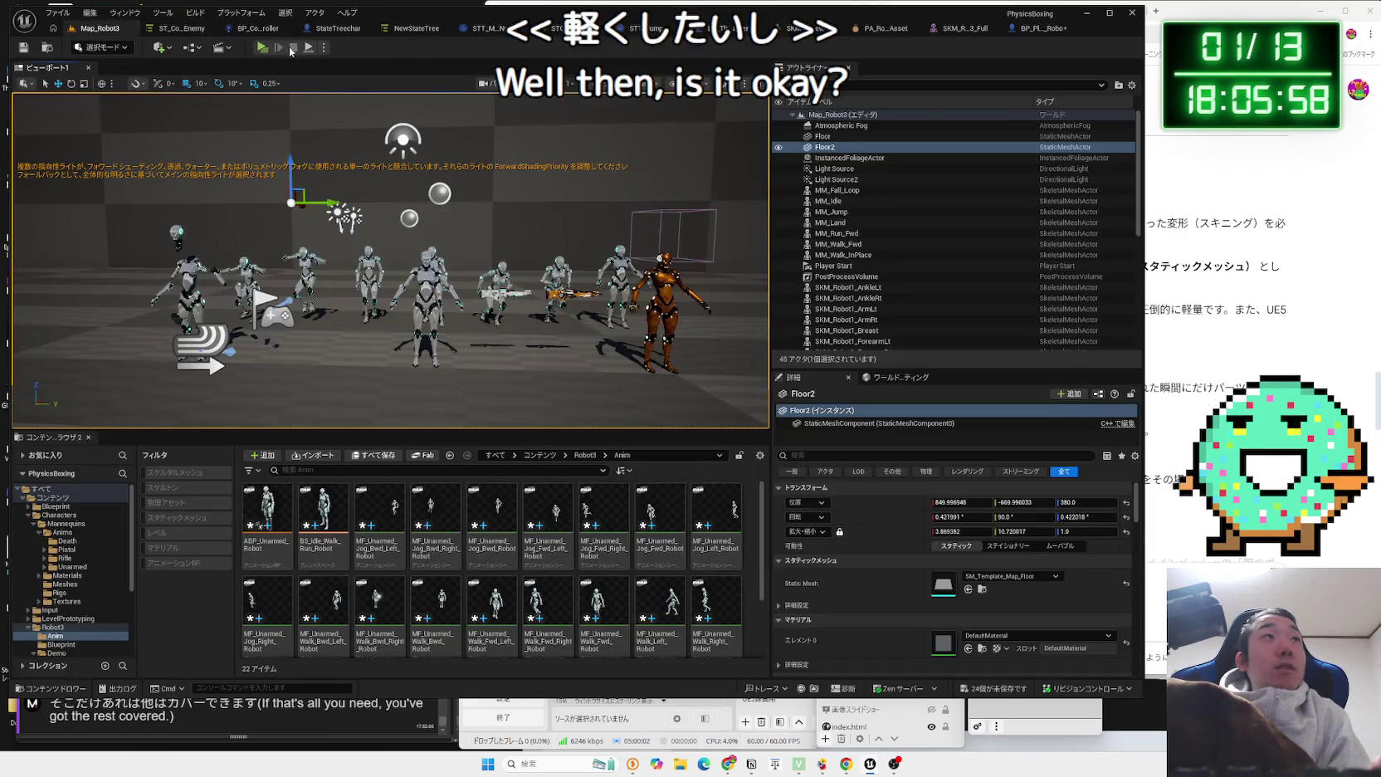
Play-test the level, running the character around the floor toward the enemy robots.
click(262, 47)
key(w)
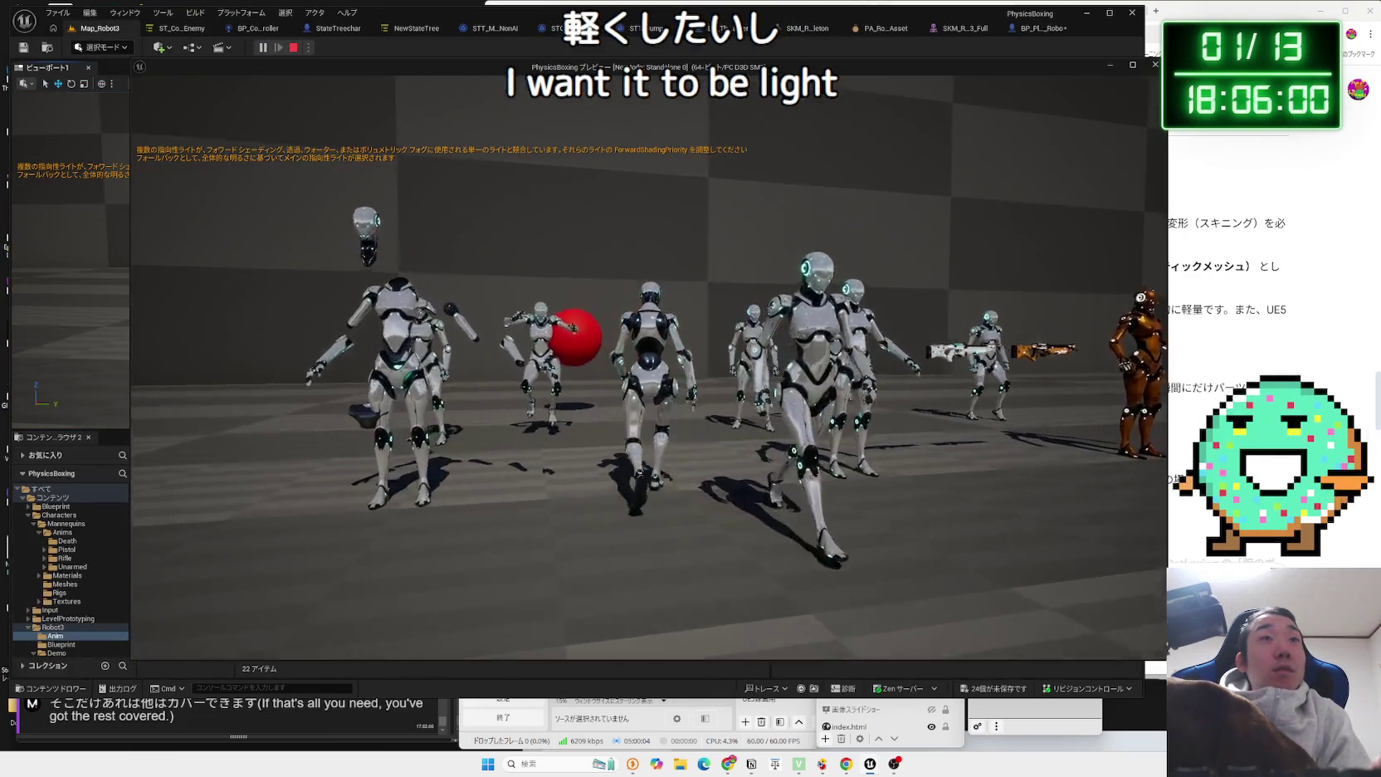
key(w)
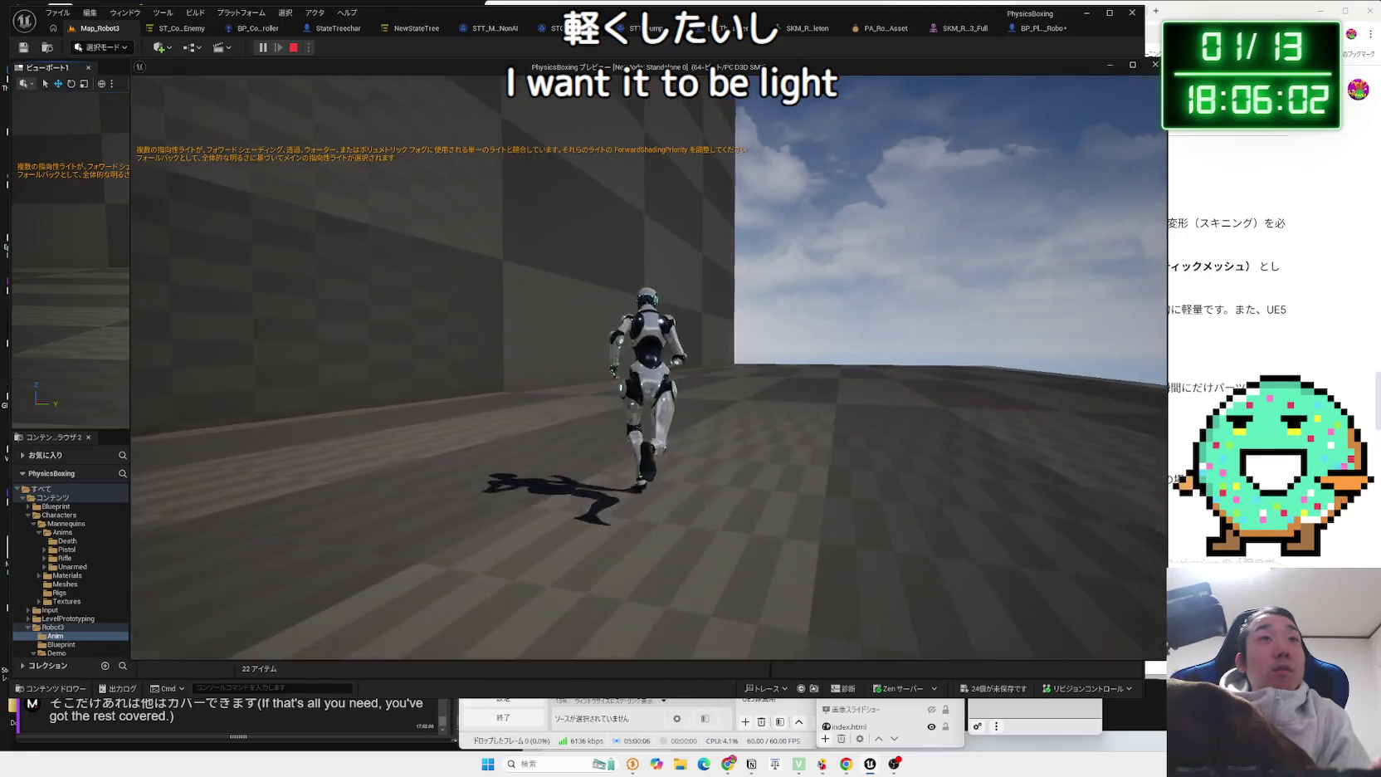
key(w)
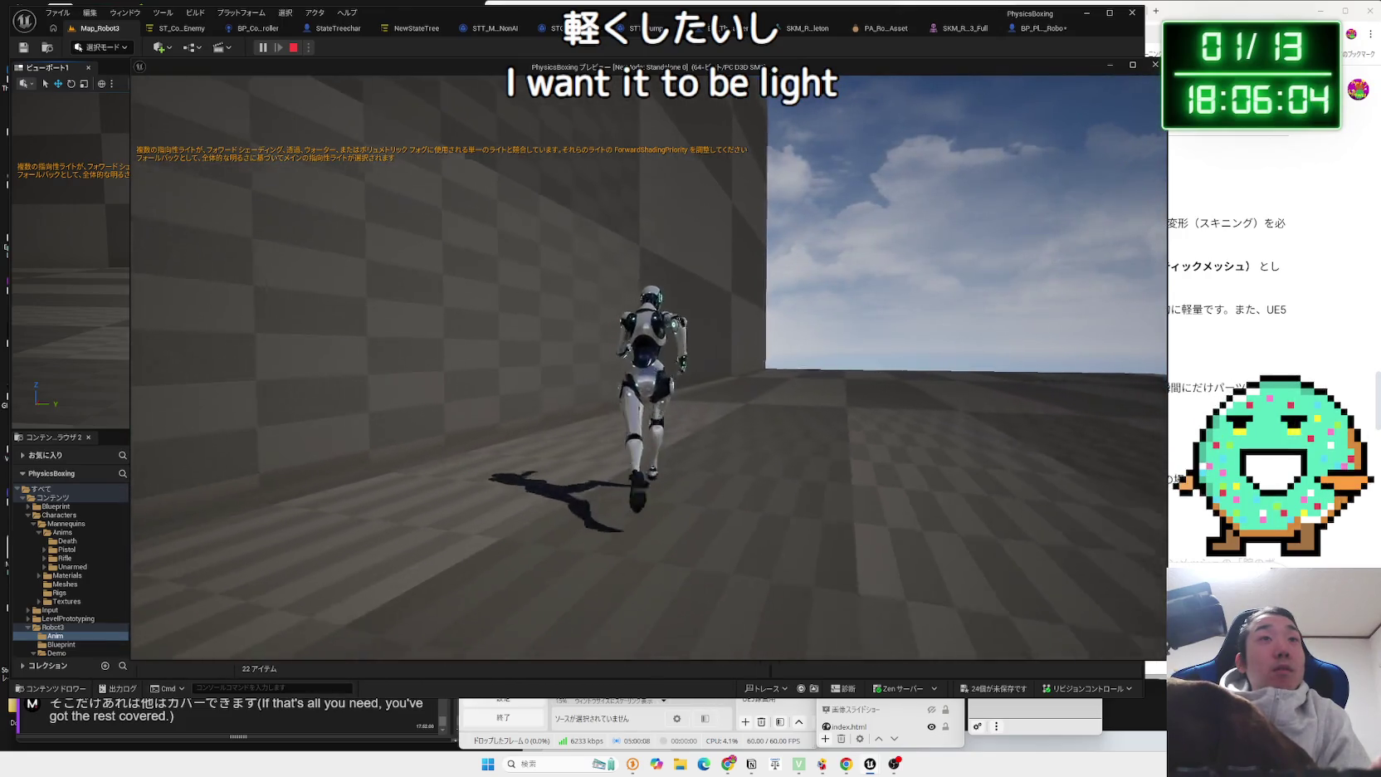
key(s)
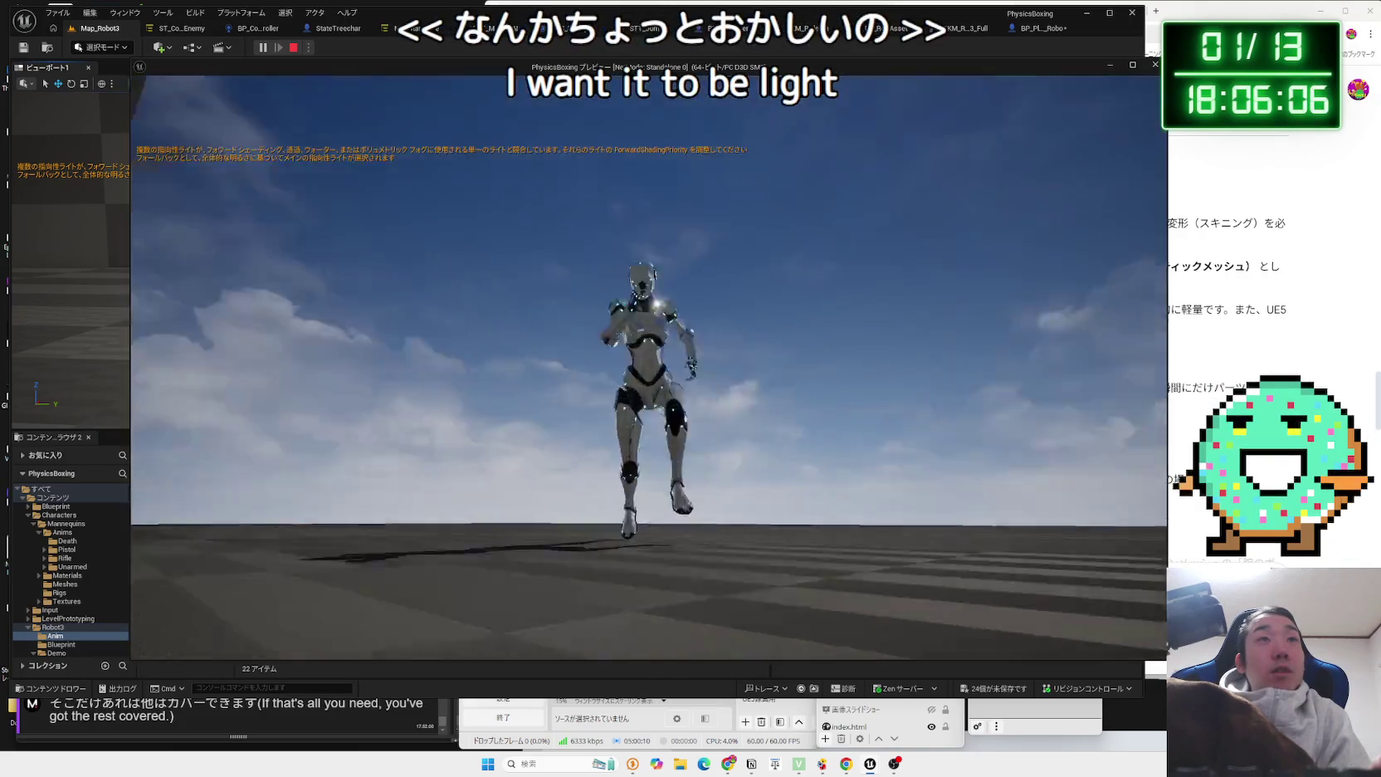
key(d)
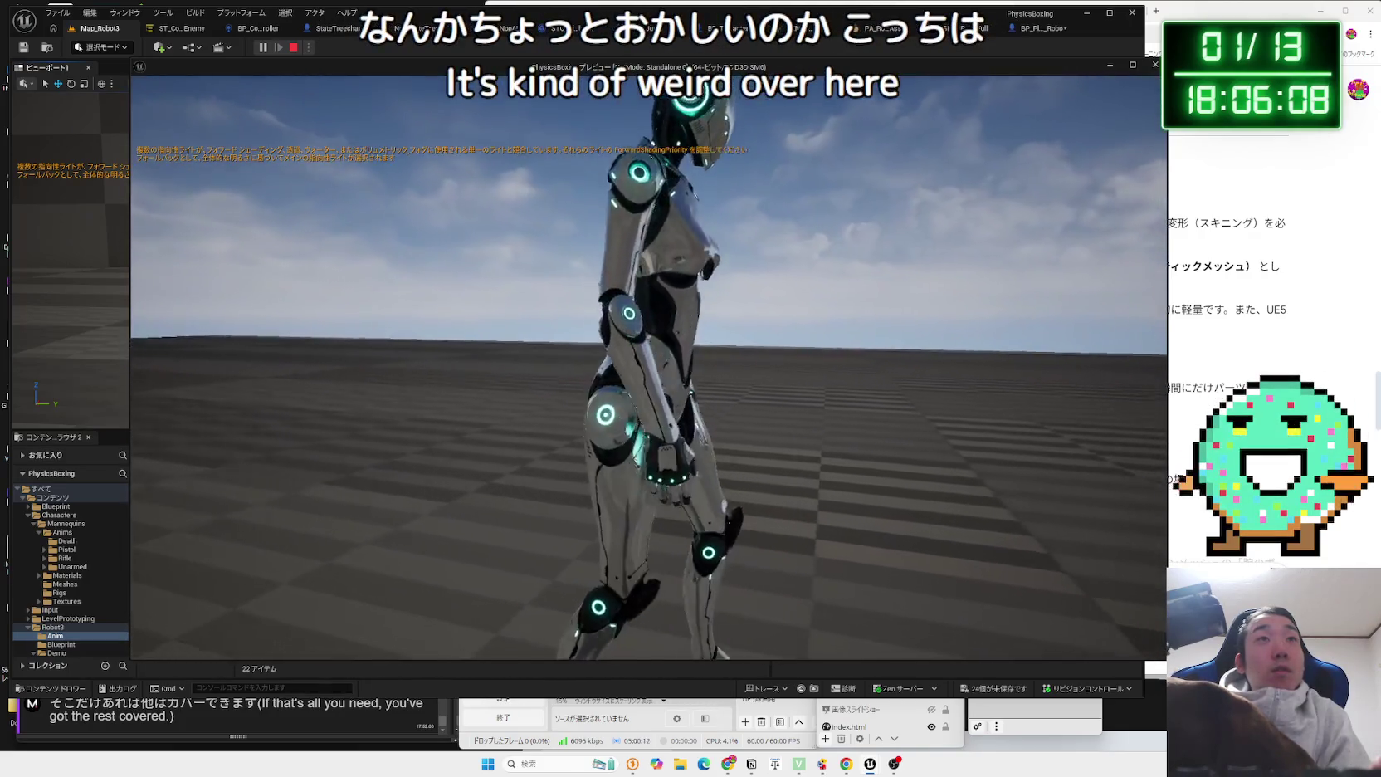
key(w)
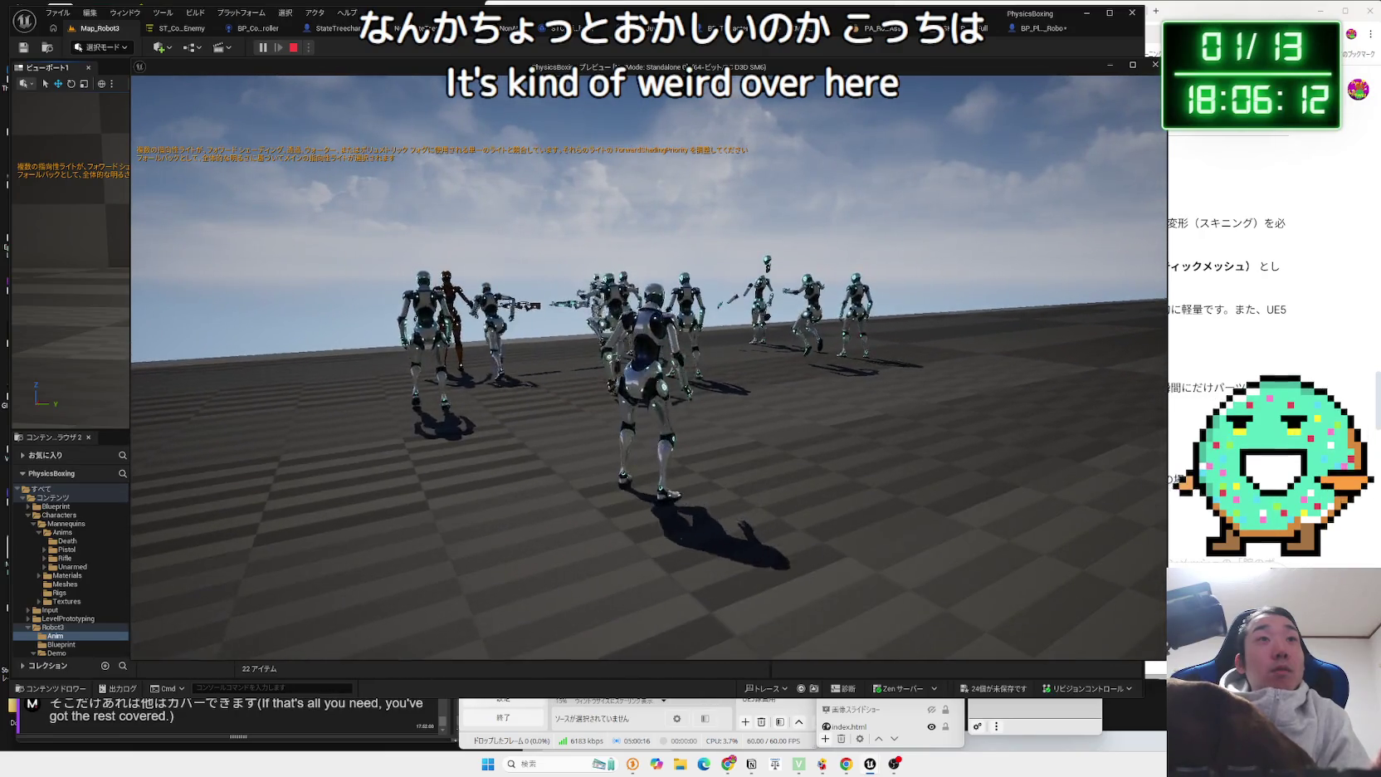
key(Escape)
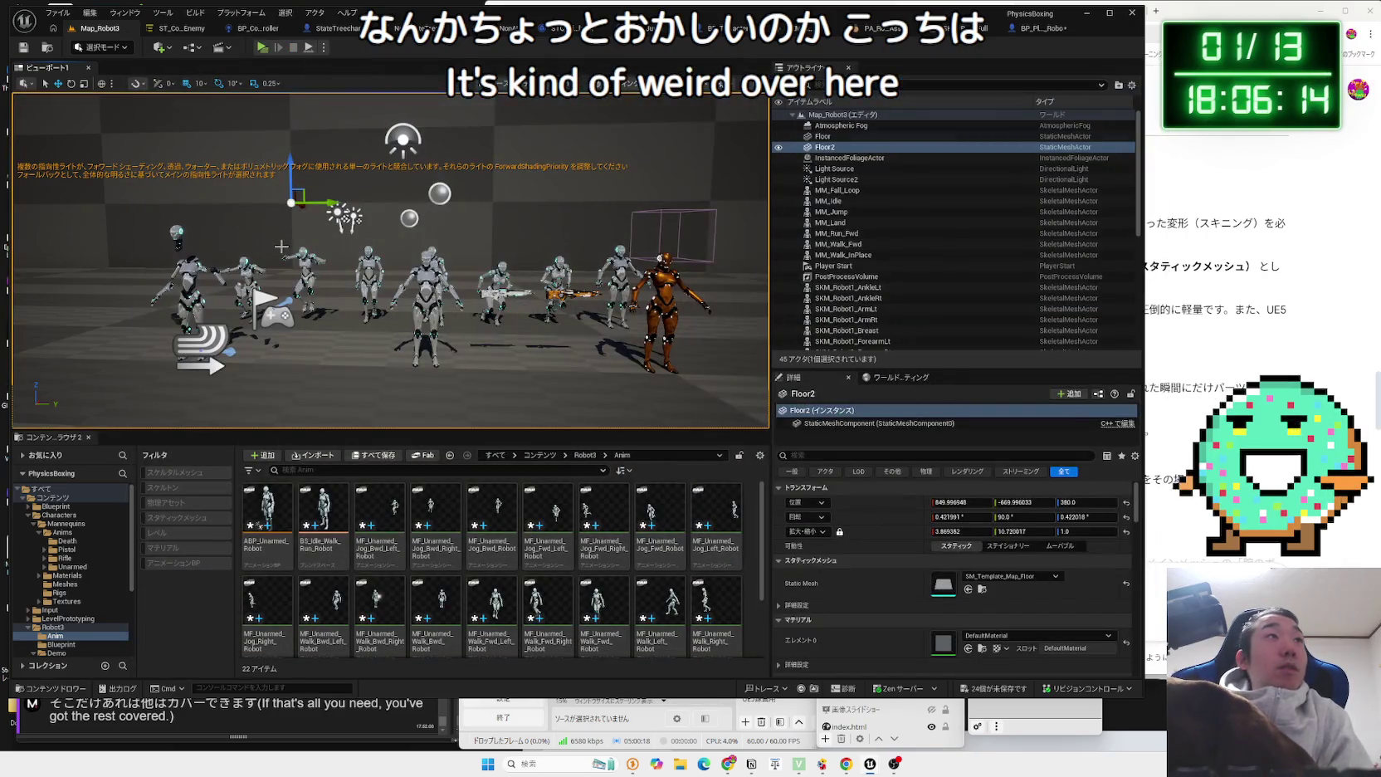
Filter the Content Browser to levels and open Lvl_ThirdPerson.
click(67, 490)
click(185, 534)
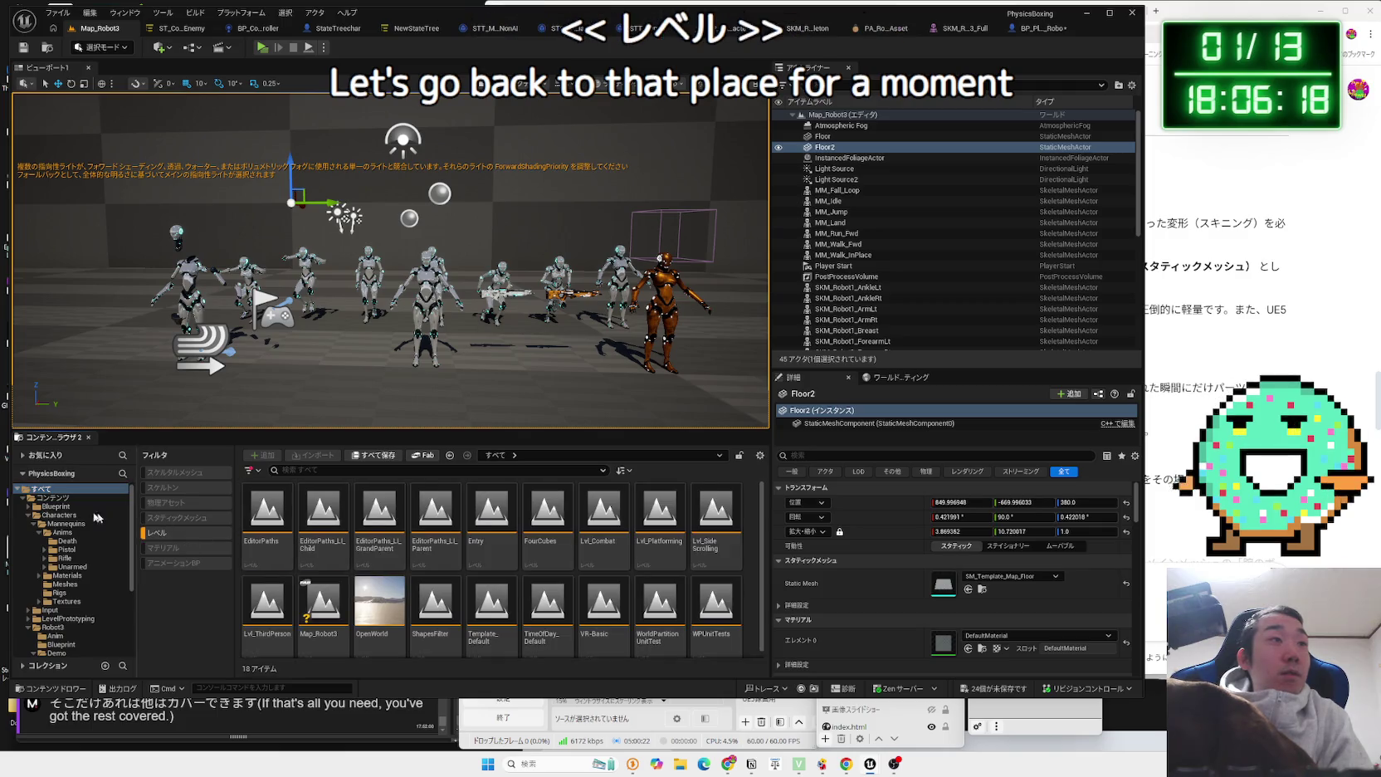
click(49, 506)
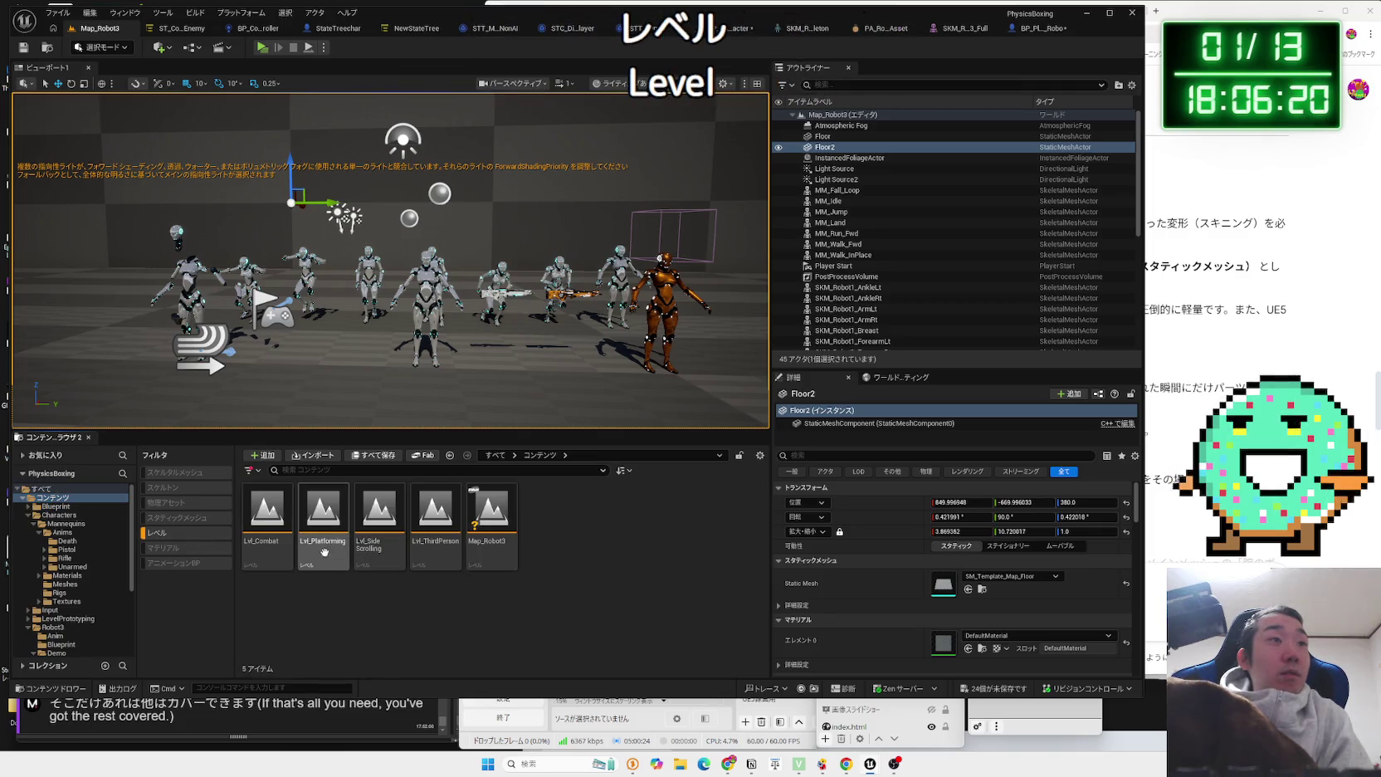
double_click(435, 535)
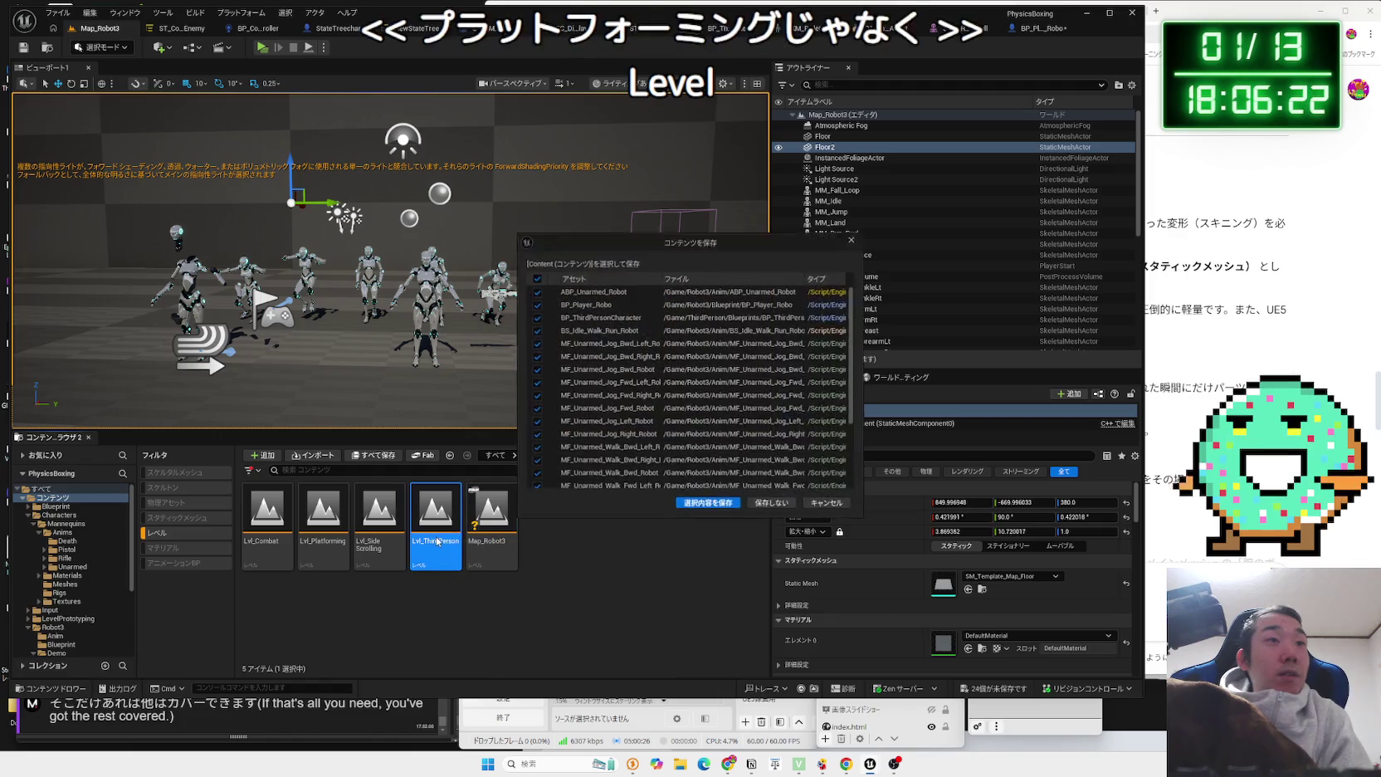
Save changes, play-test Lvl_ThirdPerson running the robot among the mannequins and toward the platform, then stop.
click(704, 499)
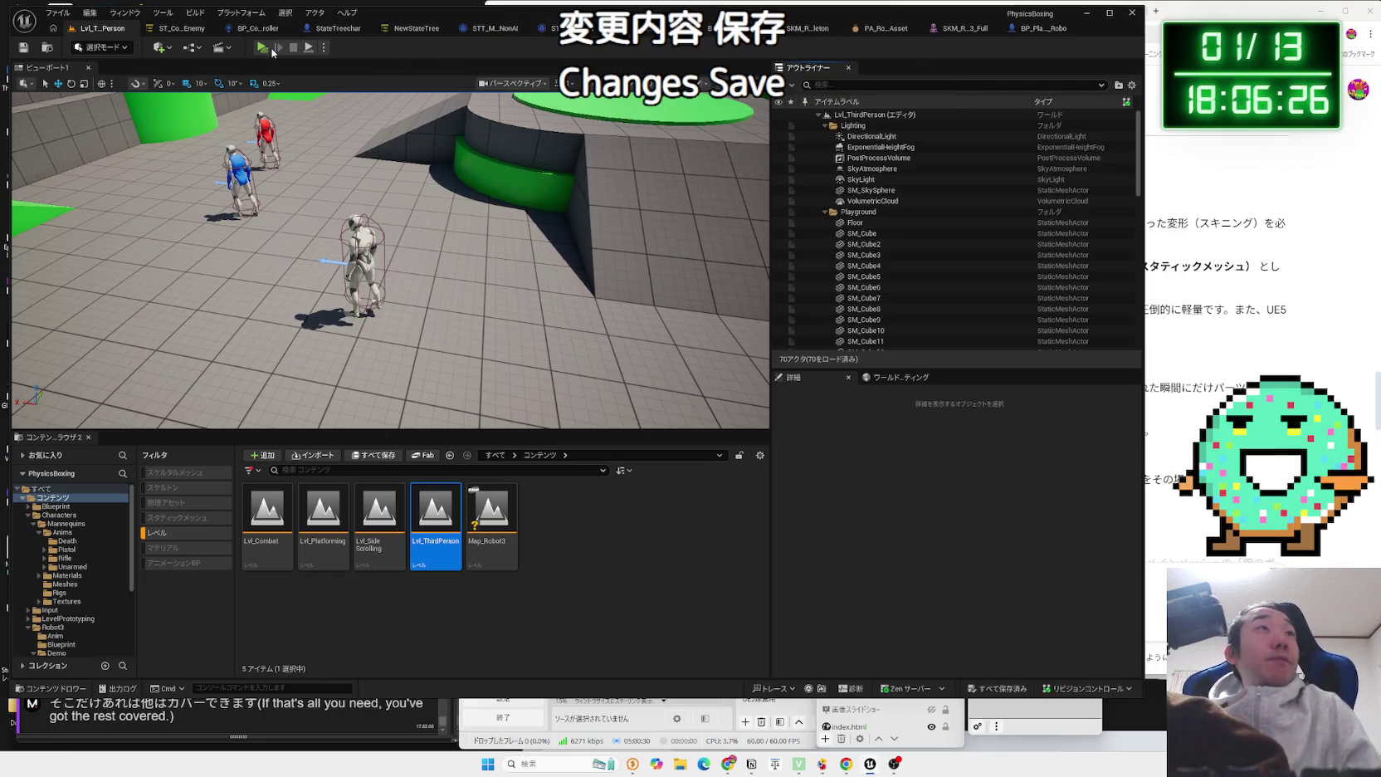
click(262, 48)
key(s)
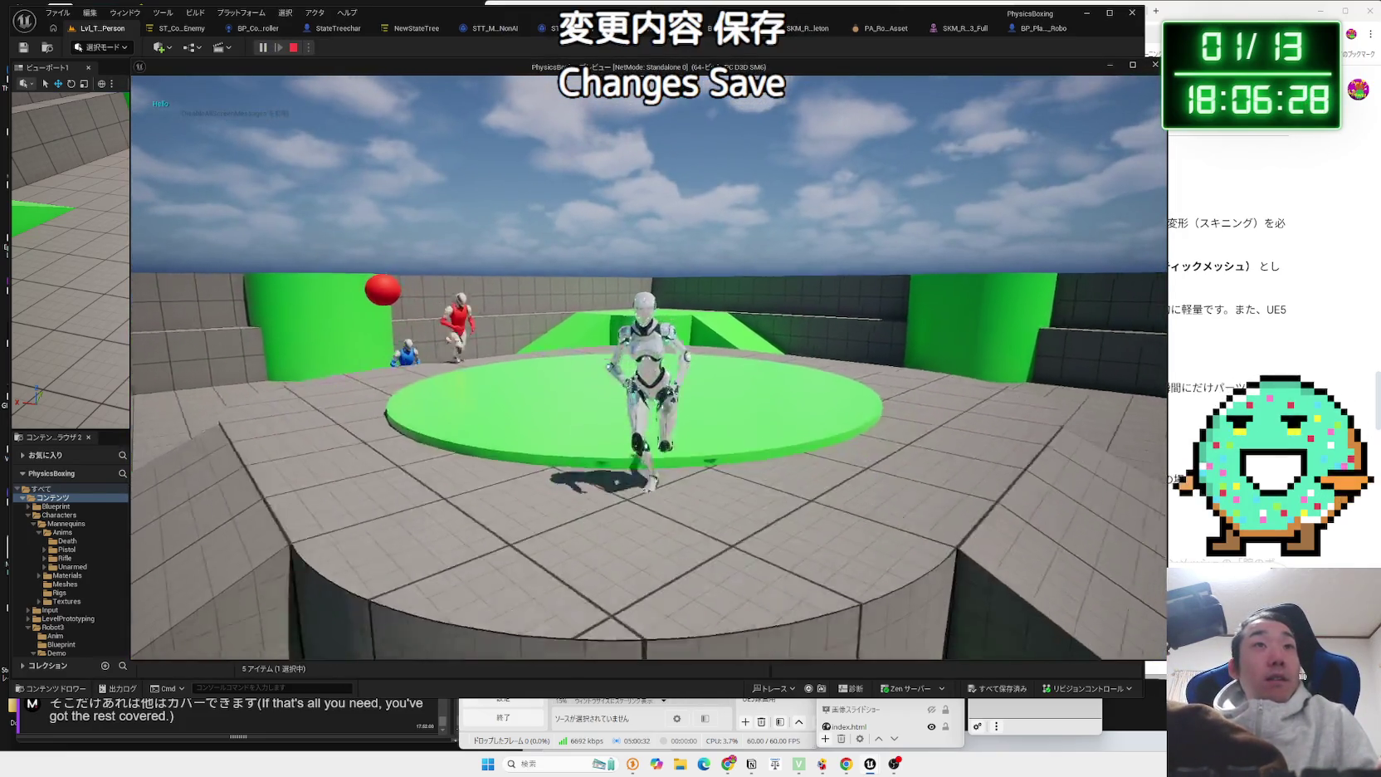
key(w)
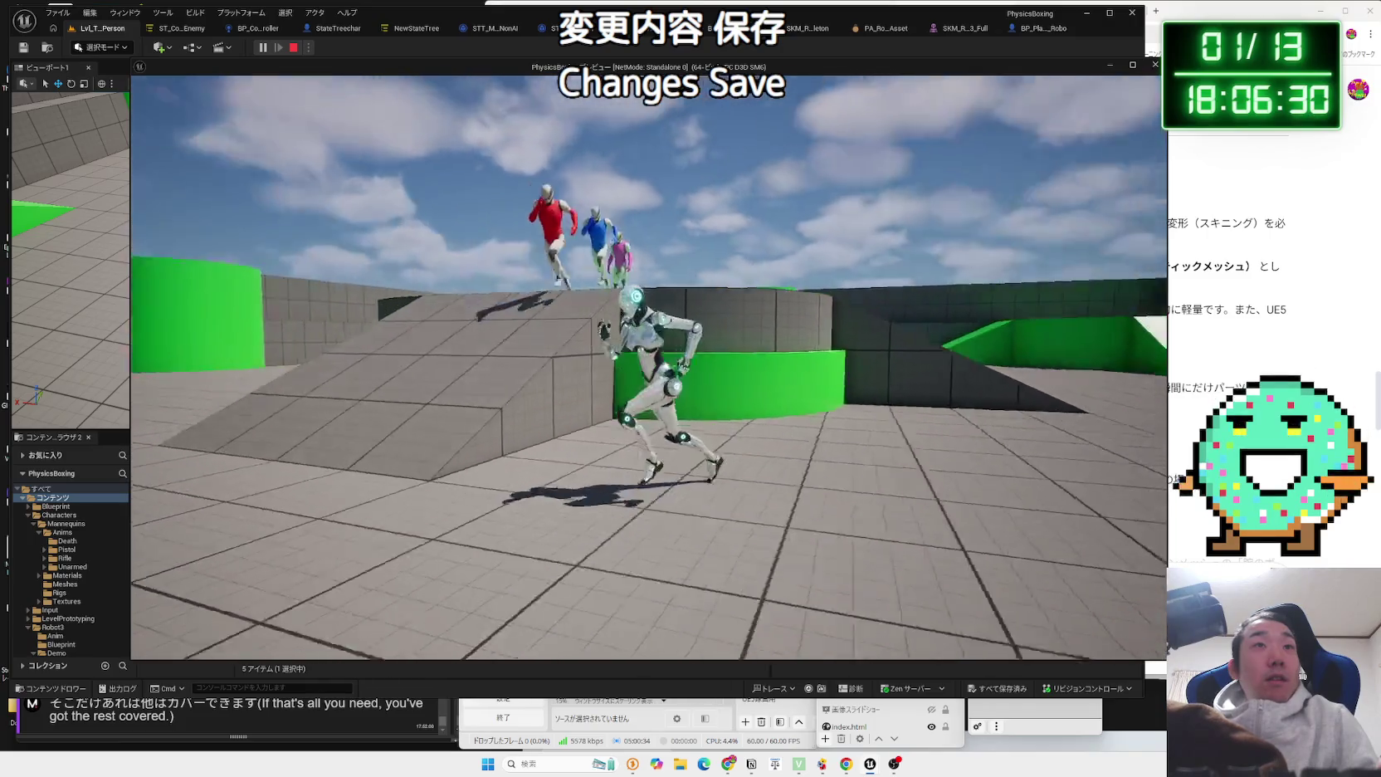
key(w)
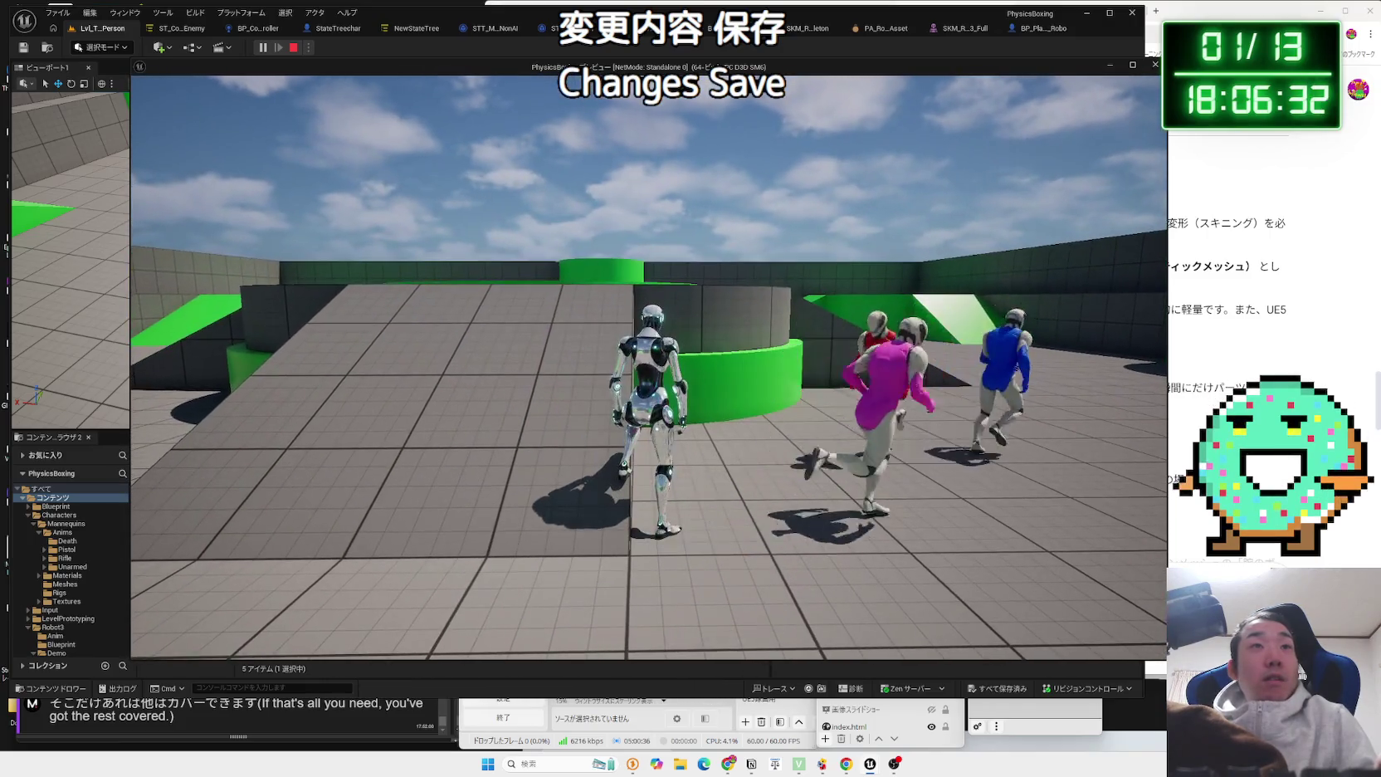
key(w)
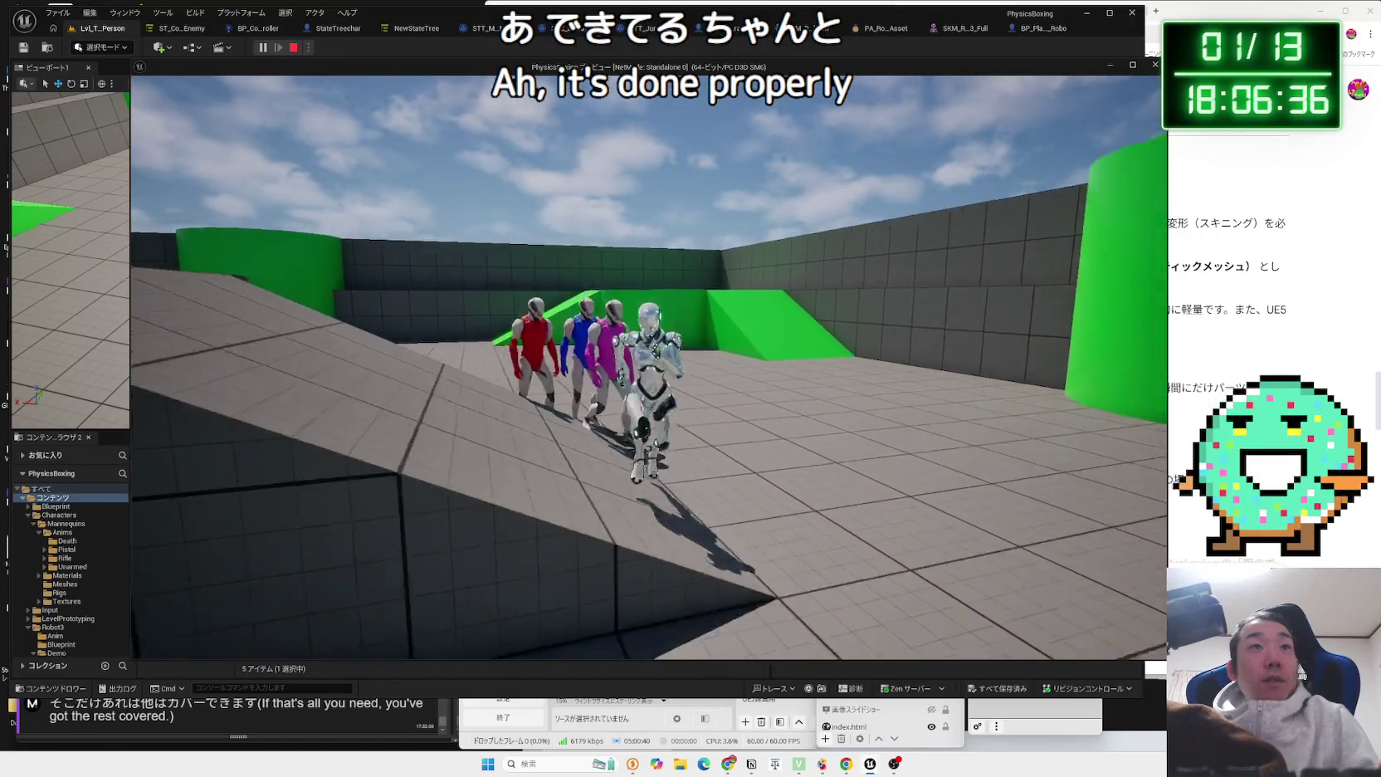
key(s)
key(w)
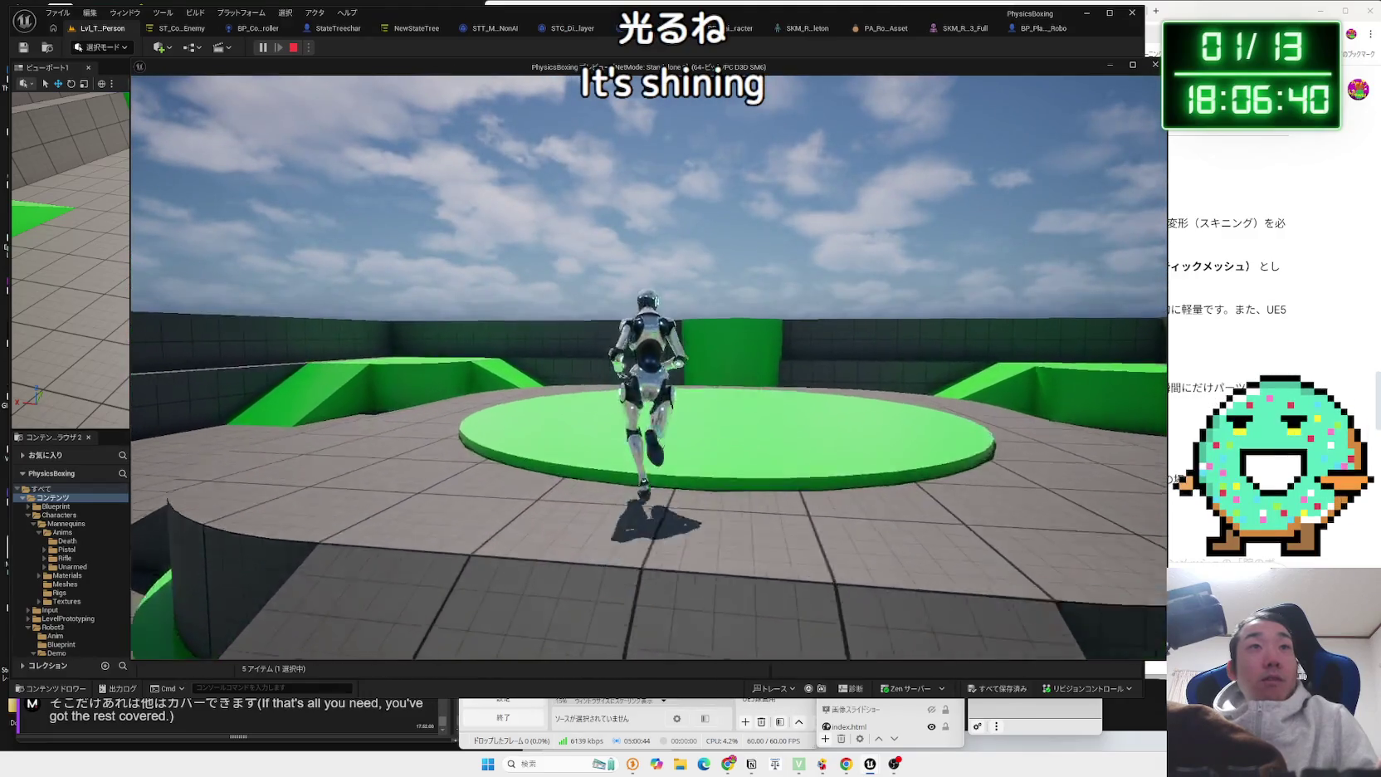
key(w)
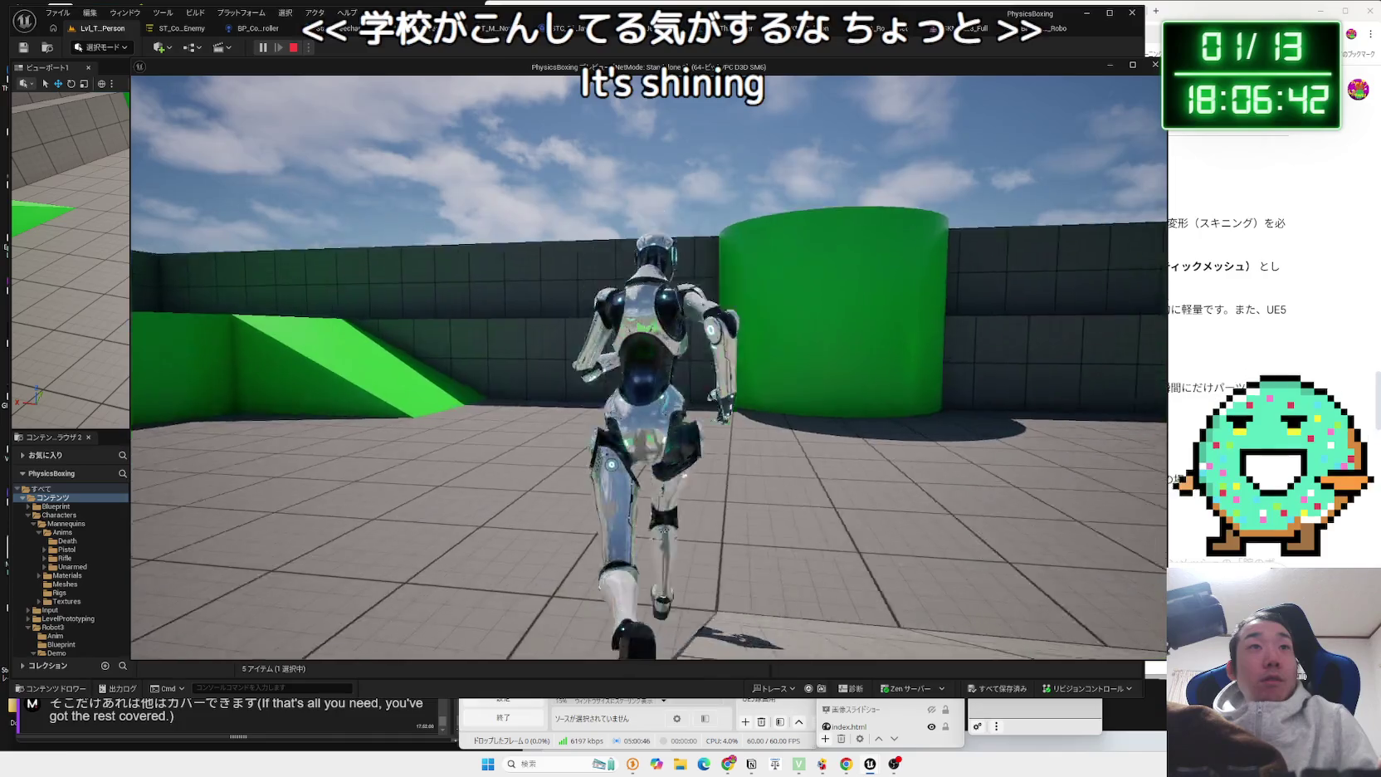
key(w)
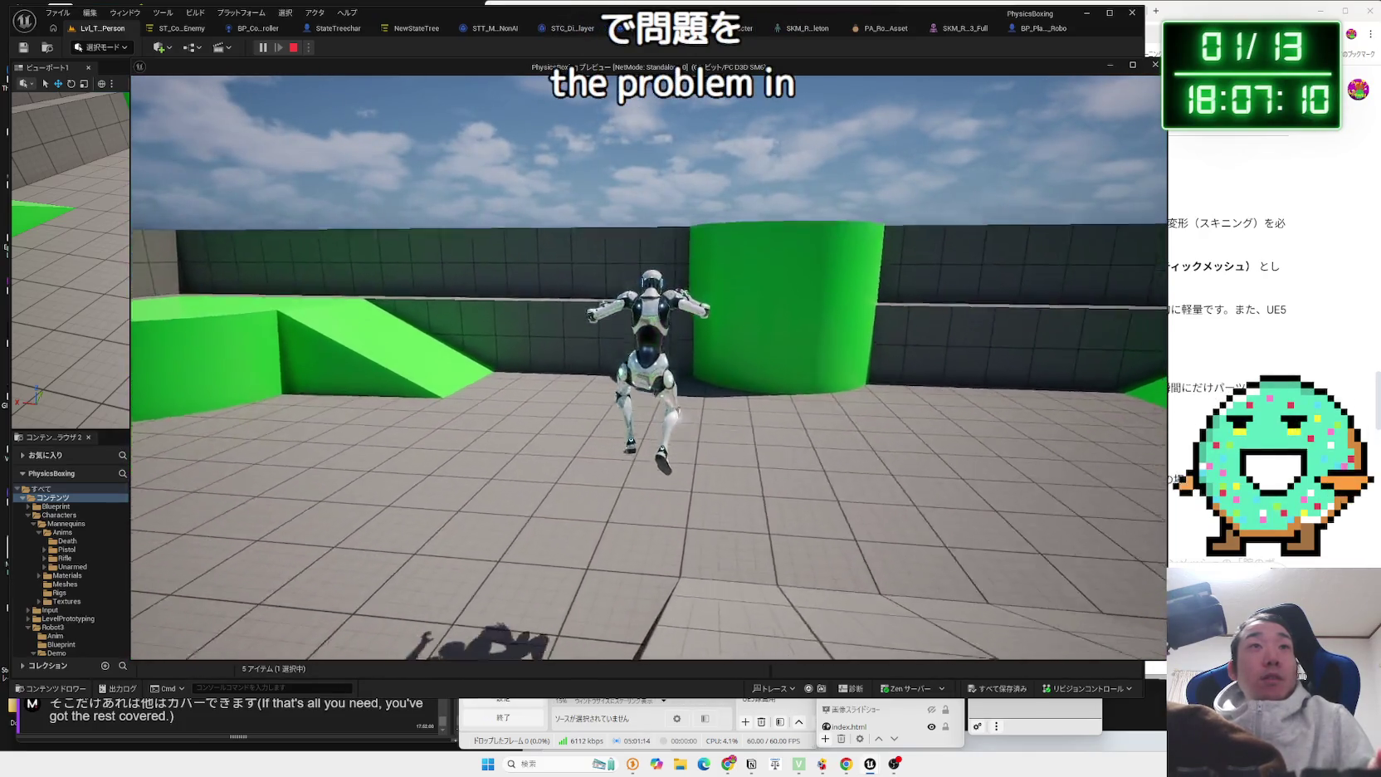
key(w)
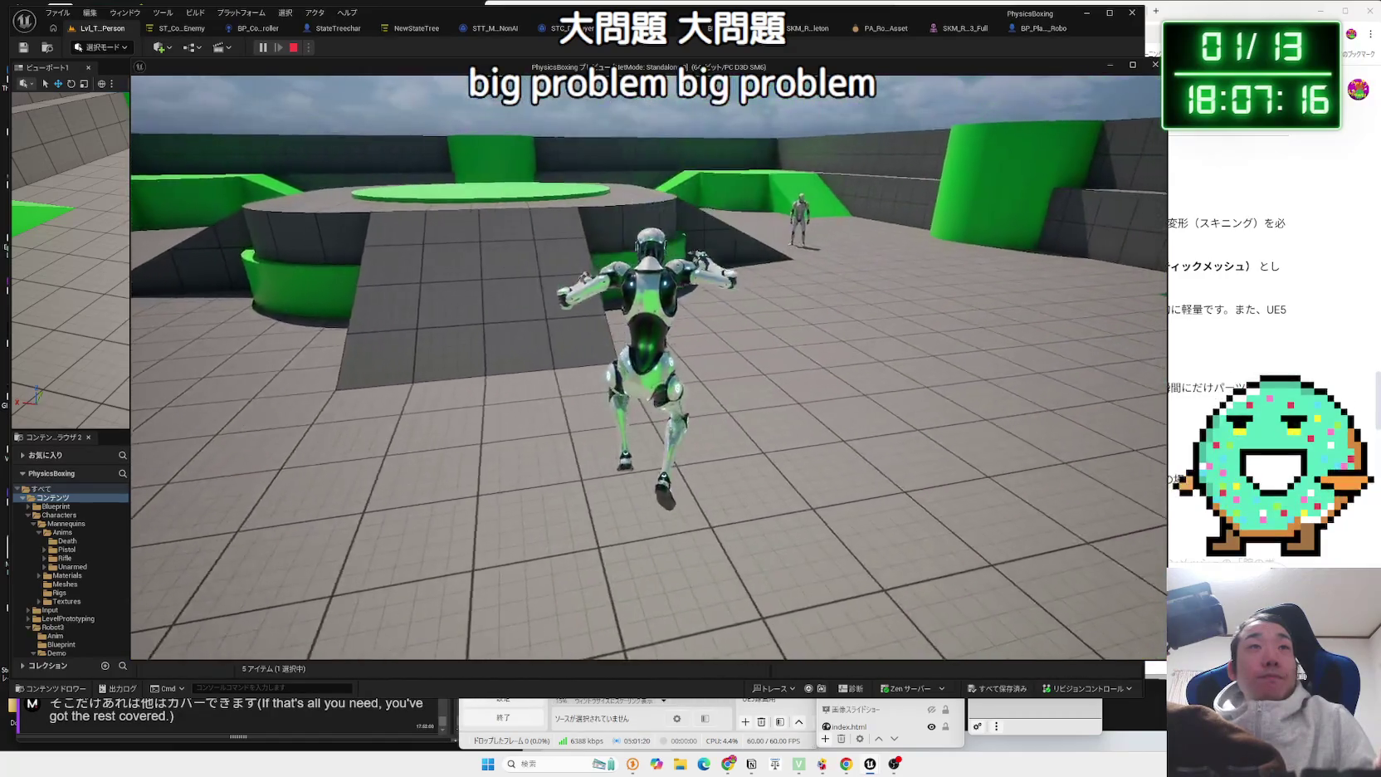
key(Escape)
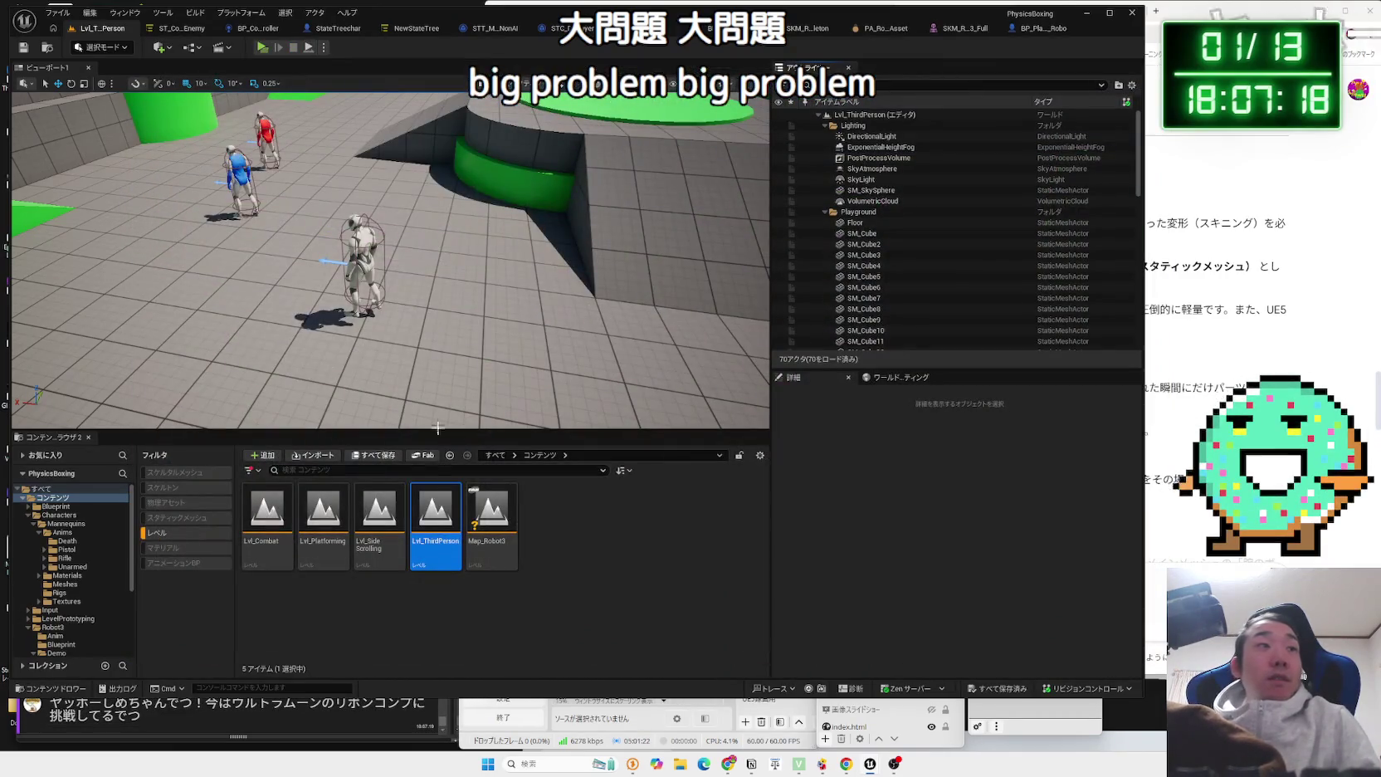
Web-search the phrase 'ウルトラムーンのリボン' from the latest OneComme viewer comment.
click(274, 718)
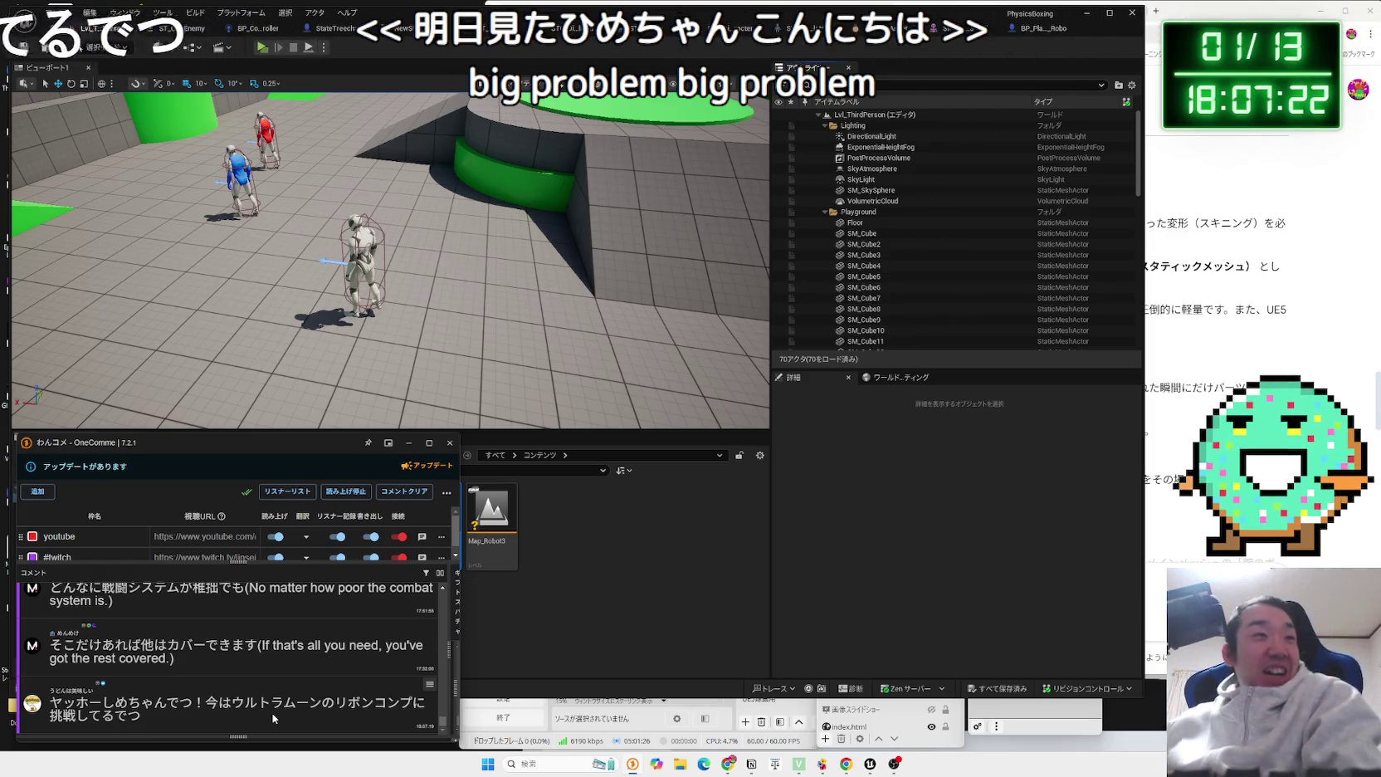
drag(232, 702, 375, 702)
right_click(367, 705)
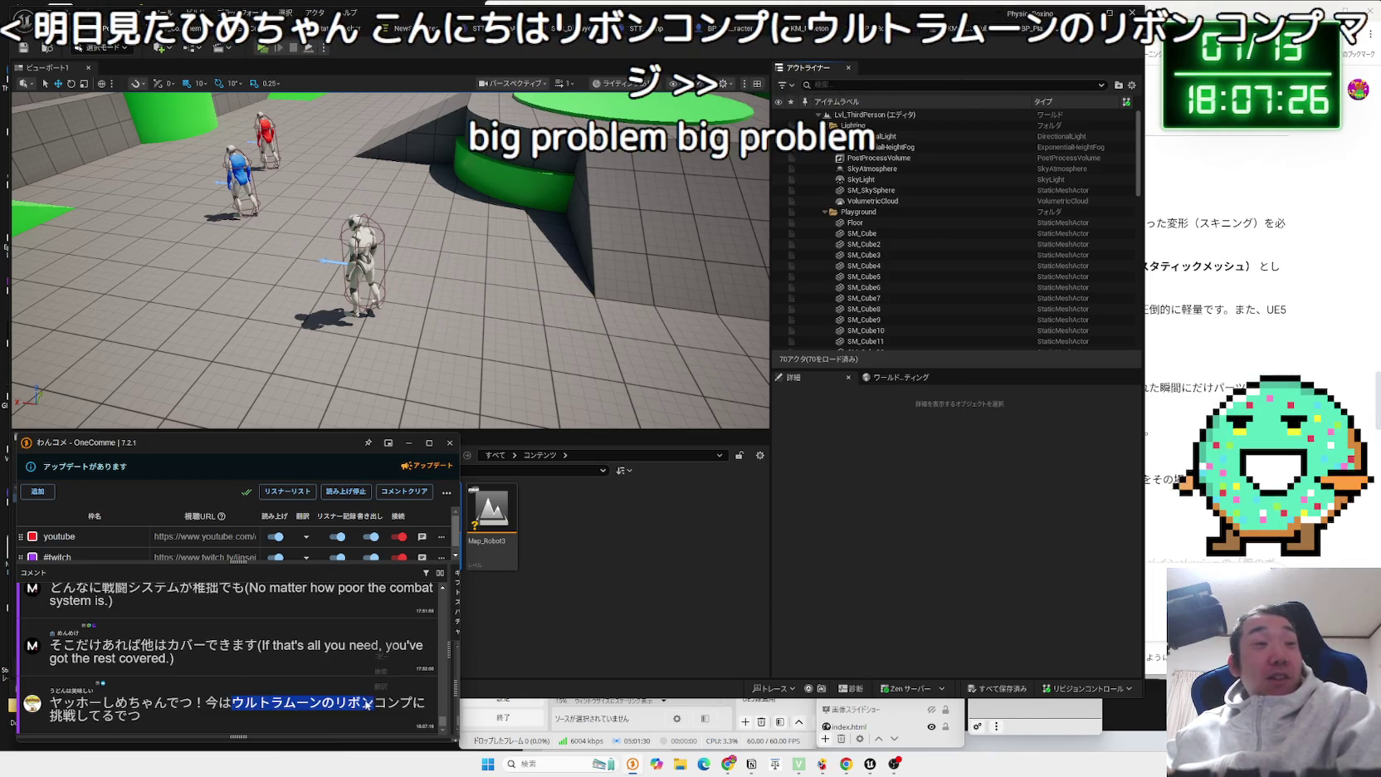
click(380, 671)
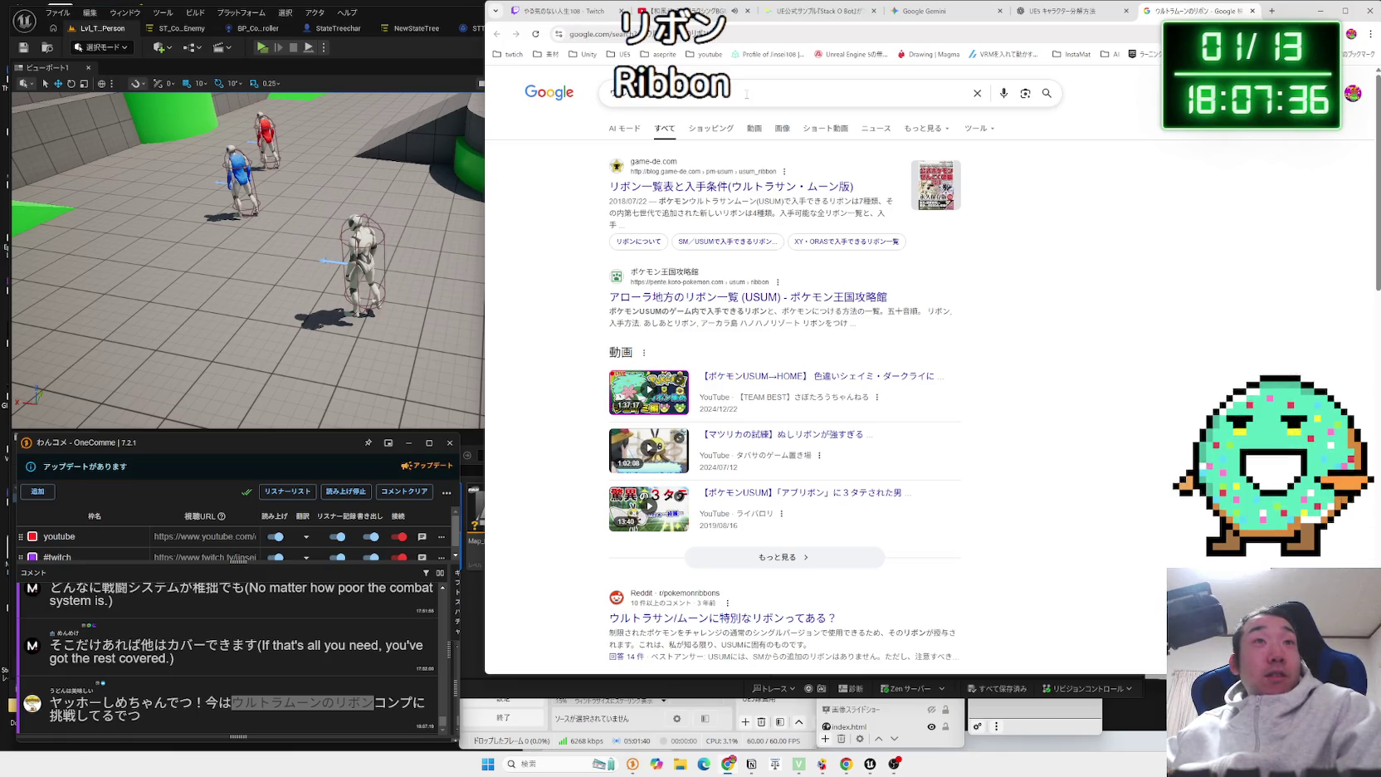
Open the game-de.com Ultra Sun/Moon ribbon list article from the Google results.
click(726, 101)
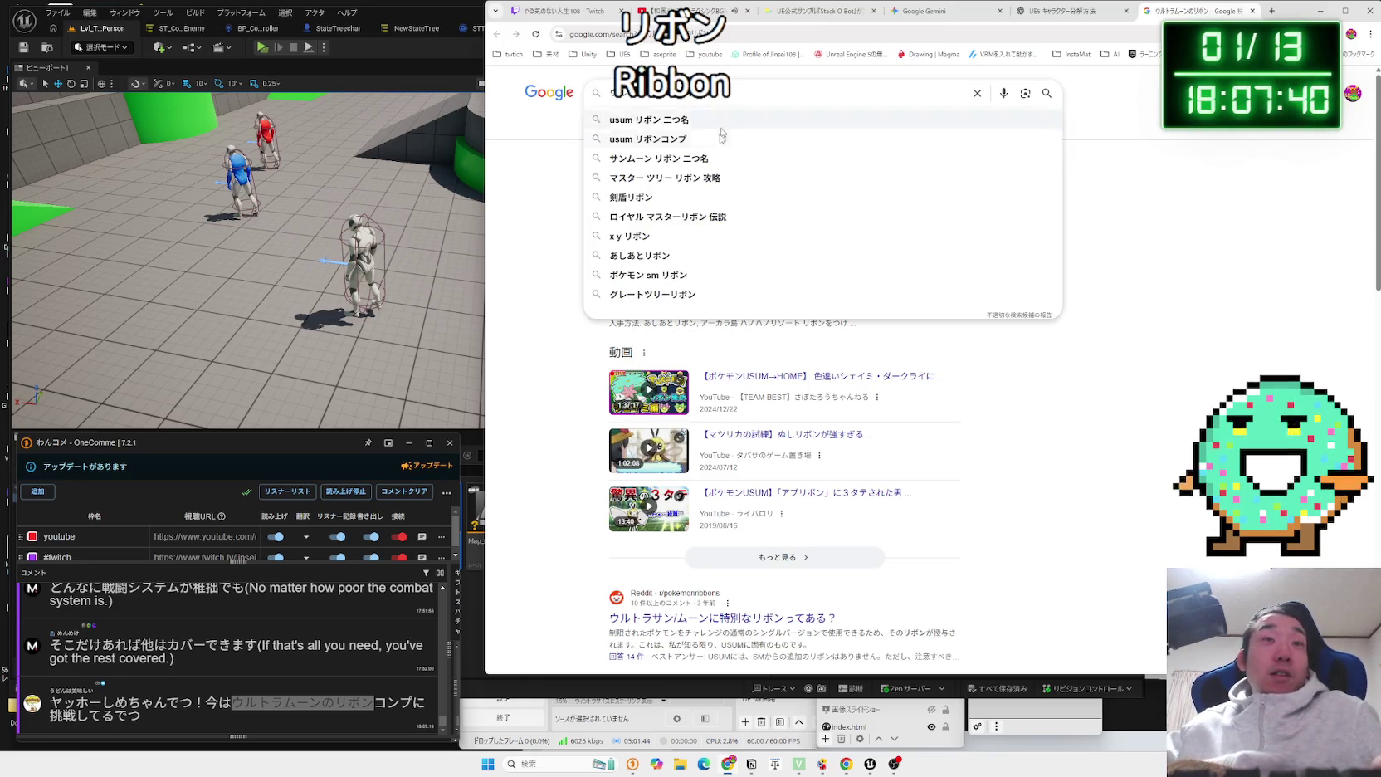
click(932, 495)
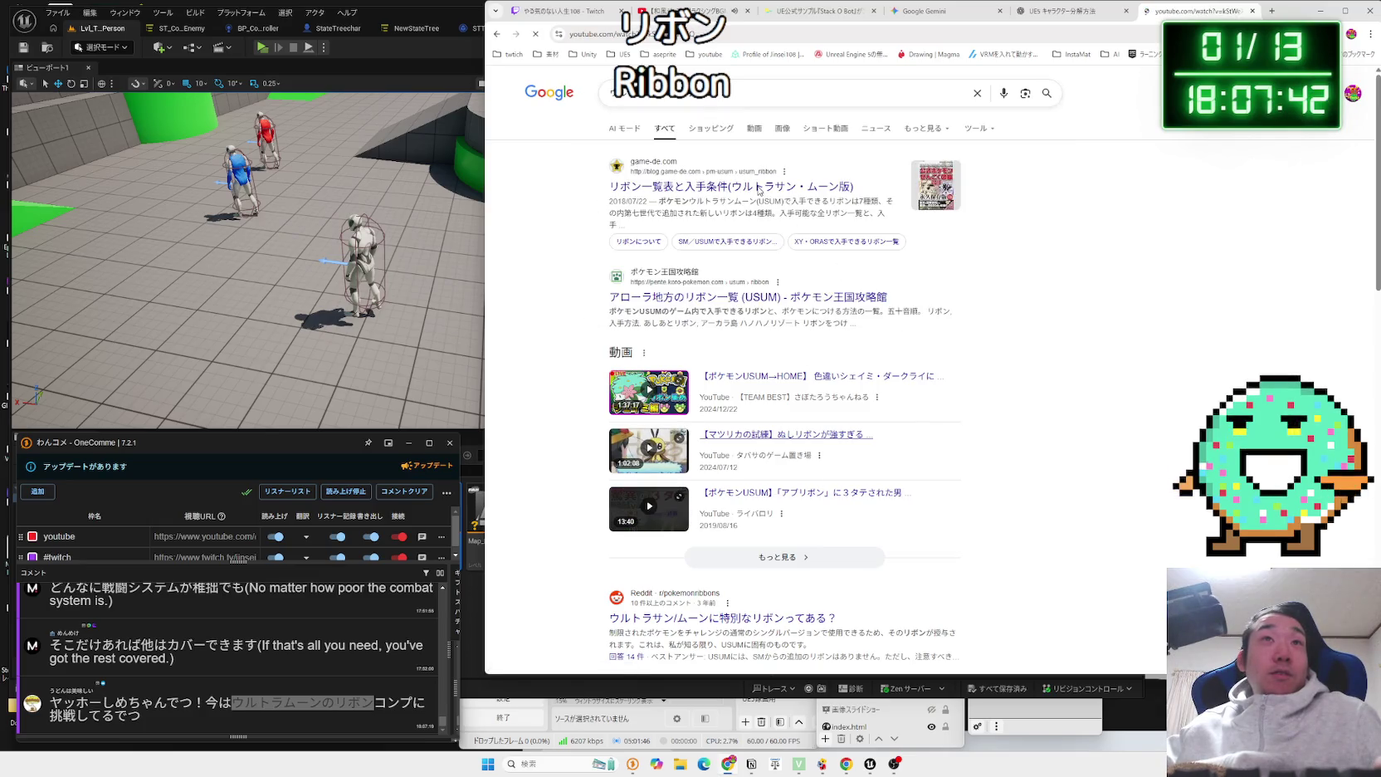
key(alt+Left)
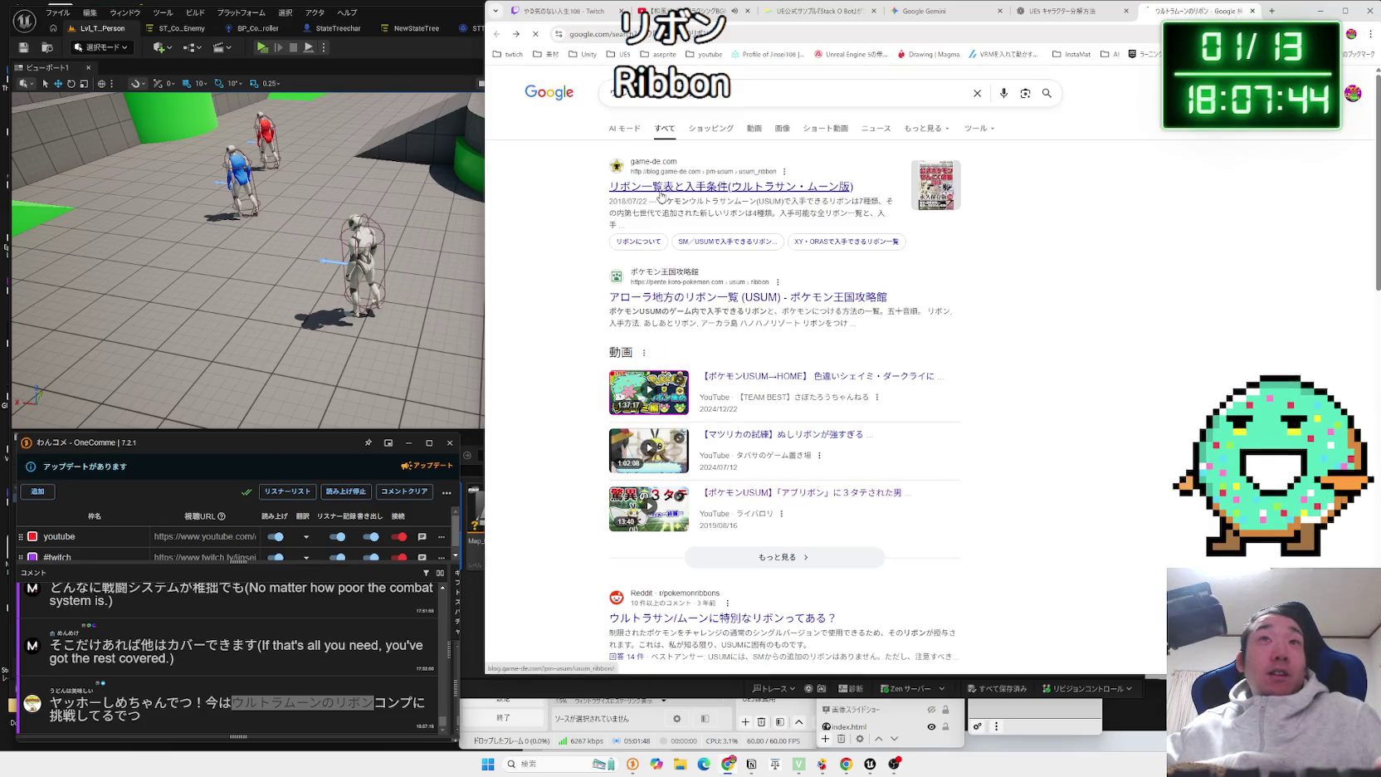
click(661, 191)
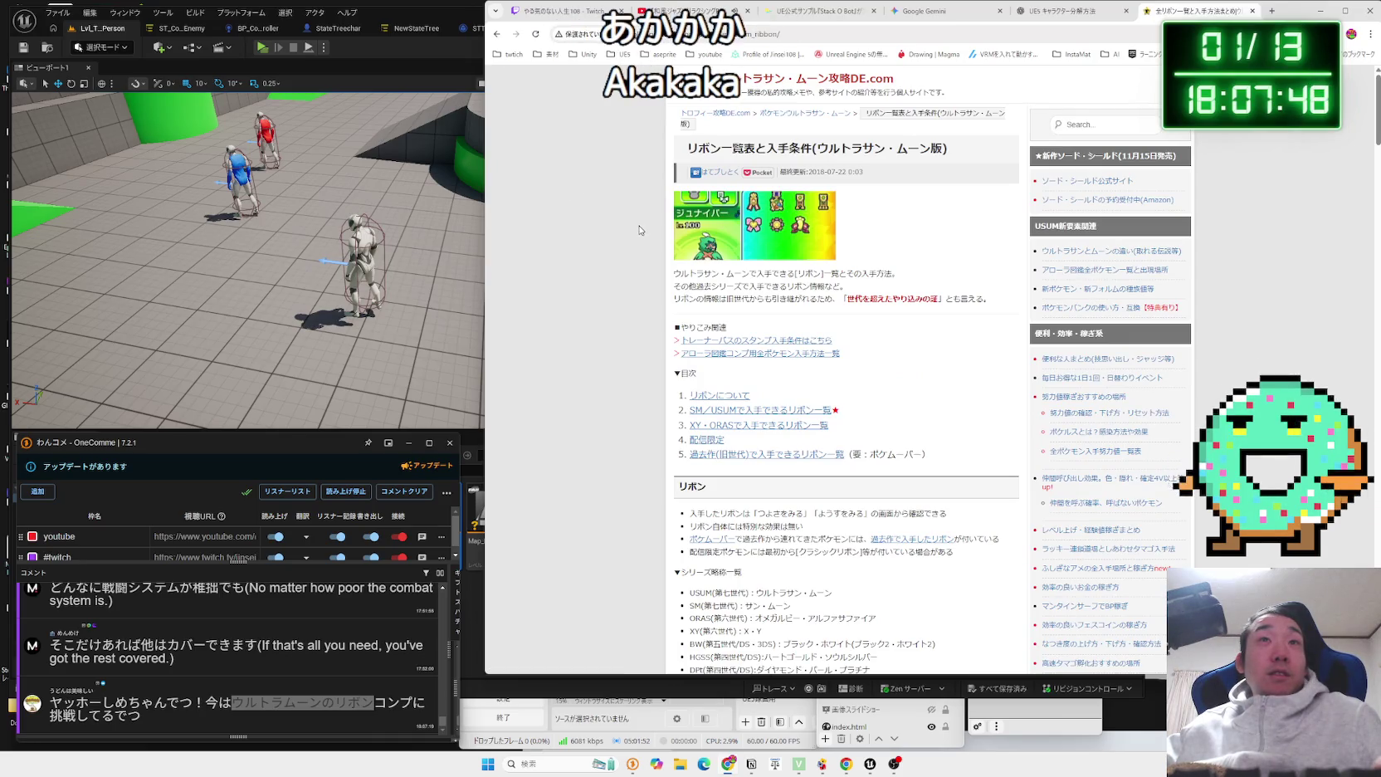
Read down through the article's ribbon tables.
mouse_move(971, 293)
mouse_down()
mouse_move(913, 349)
mouse_move(747, 664)
mouse_up()
click(641, 283)
scroll(641, 283, down, 4)
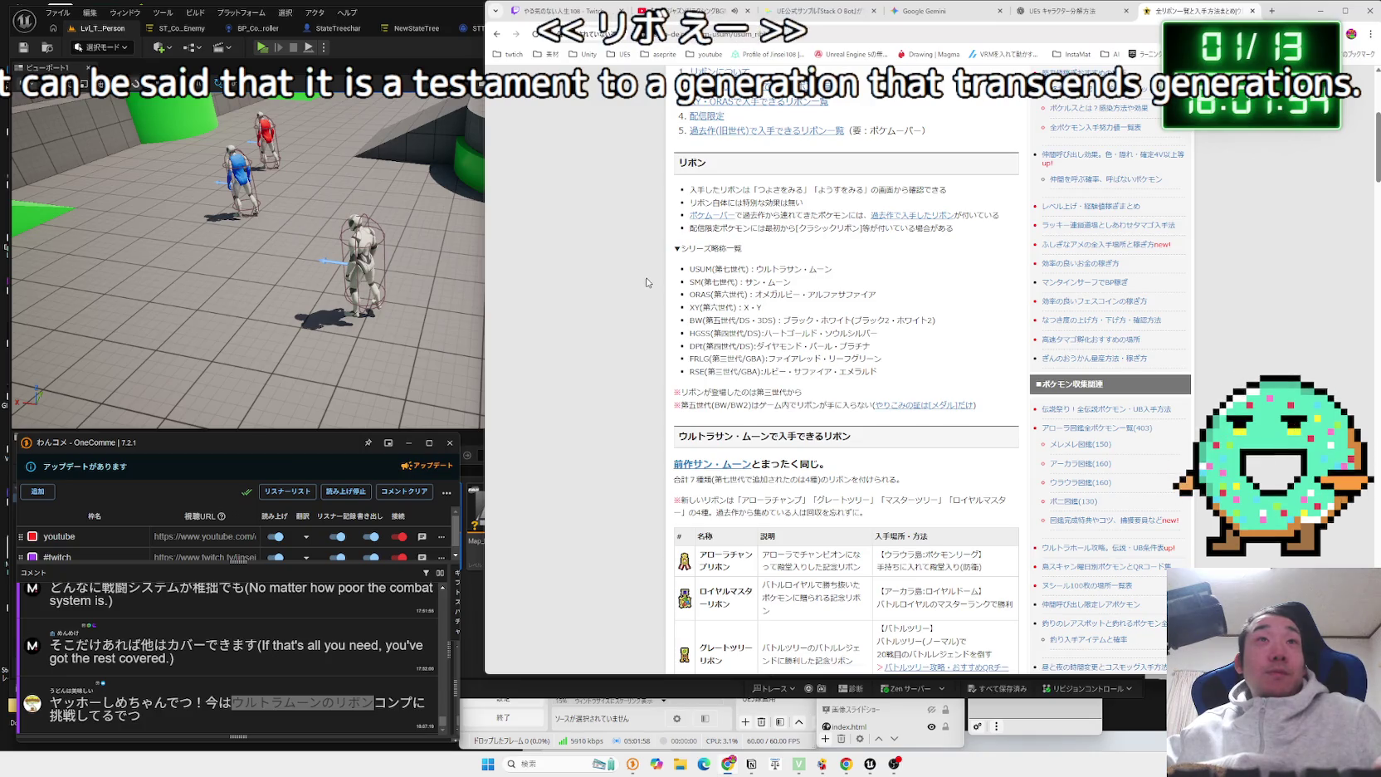
scroll(649, 282, down, 3)
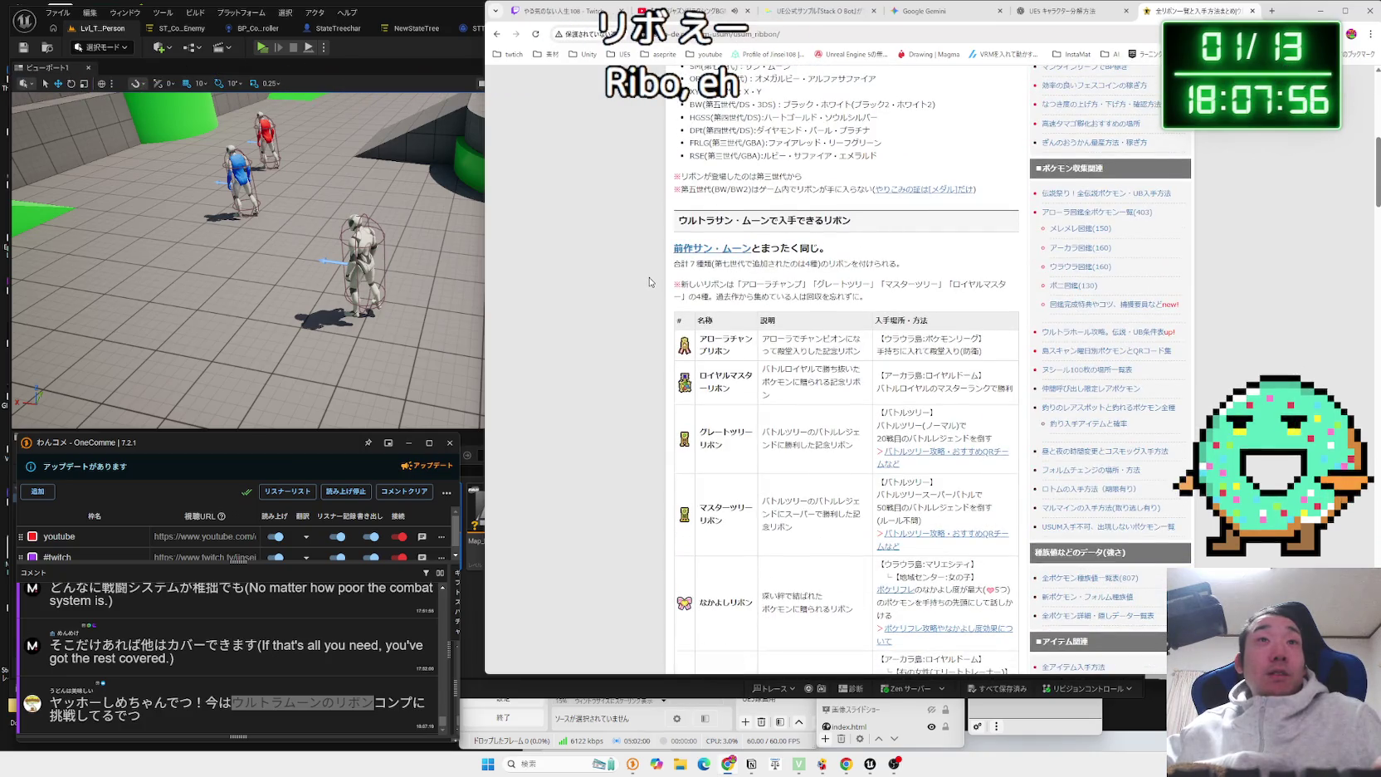
scroll(650, 277, down, 1)
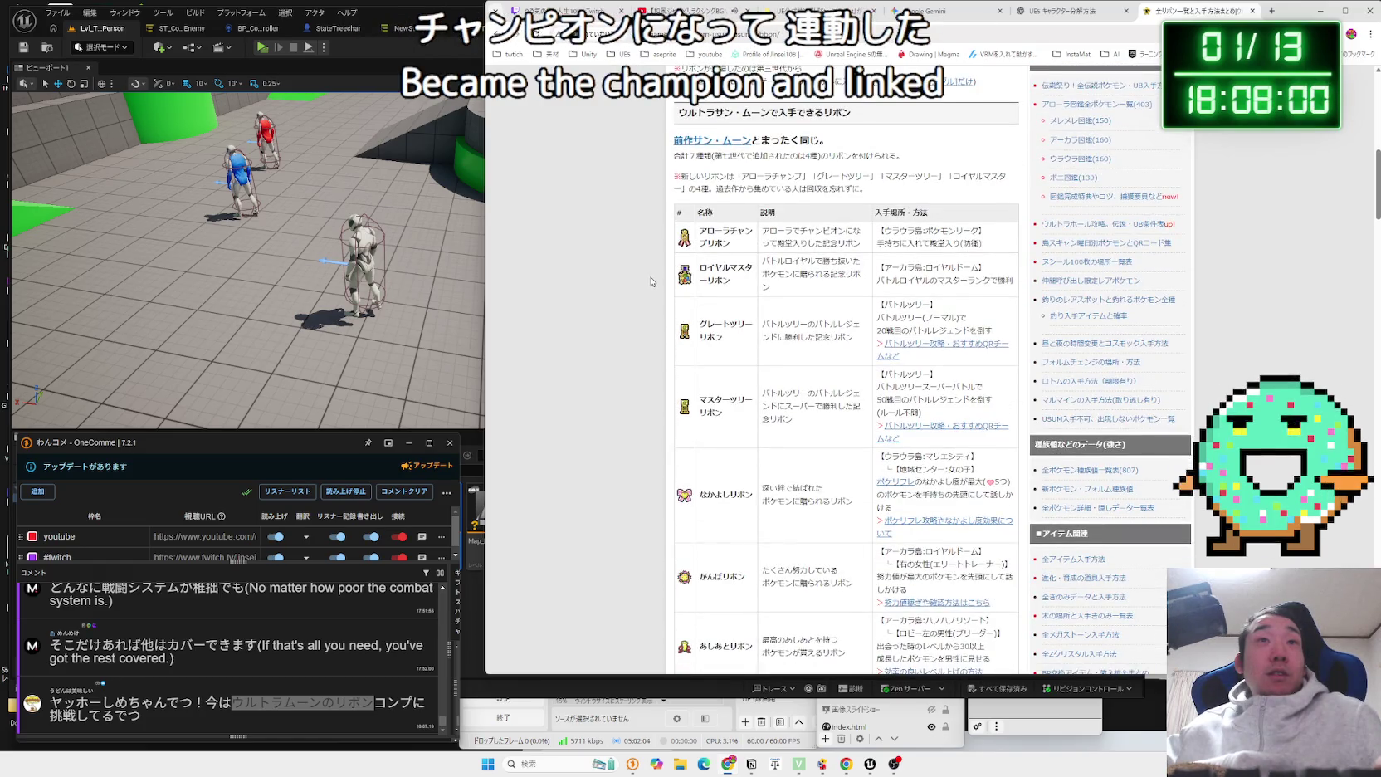
scroll(651, 282, down, 2)
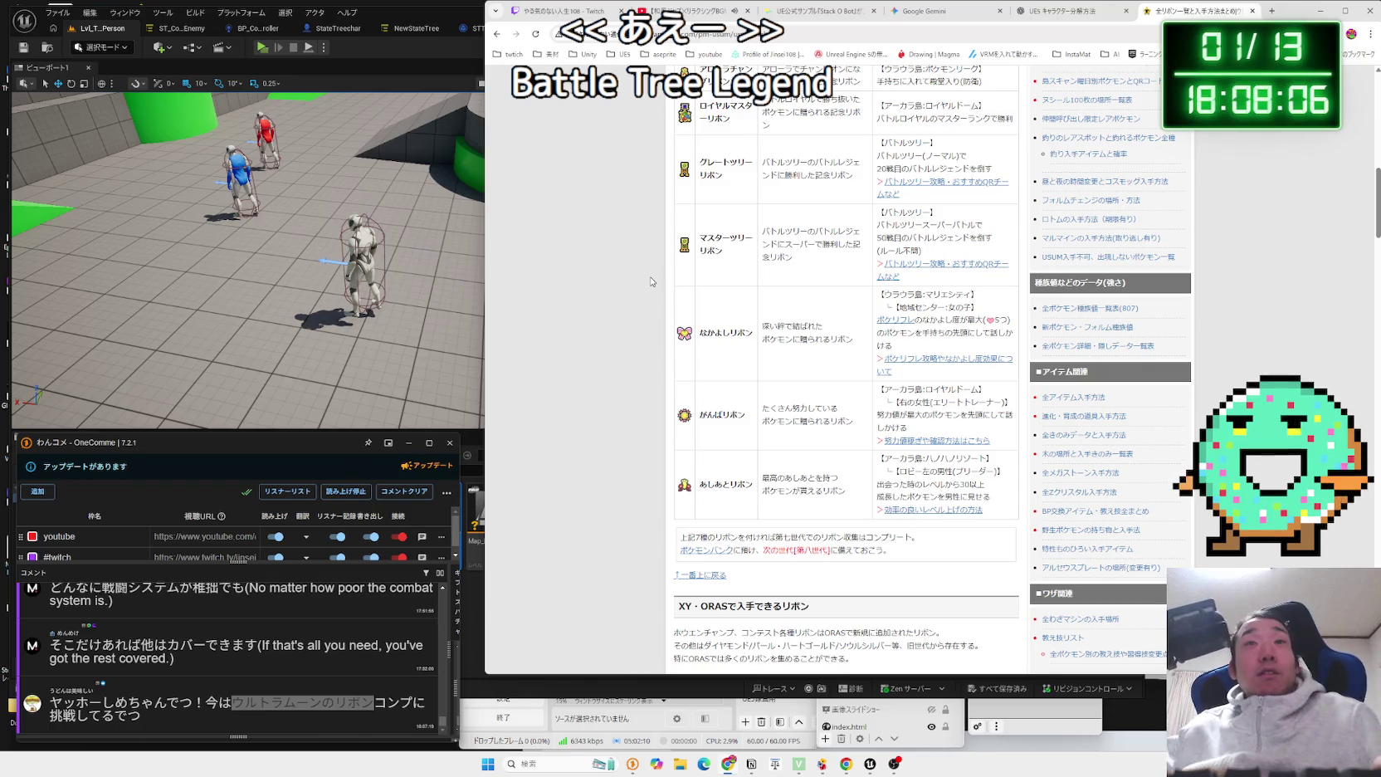
scroll(650, 281, up, 8)
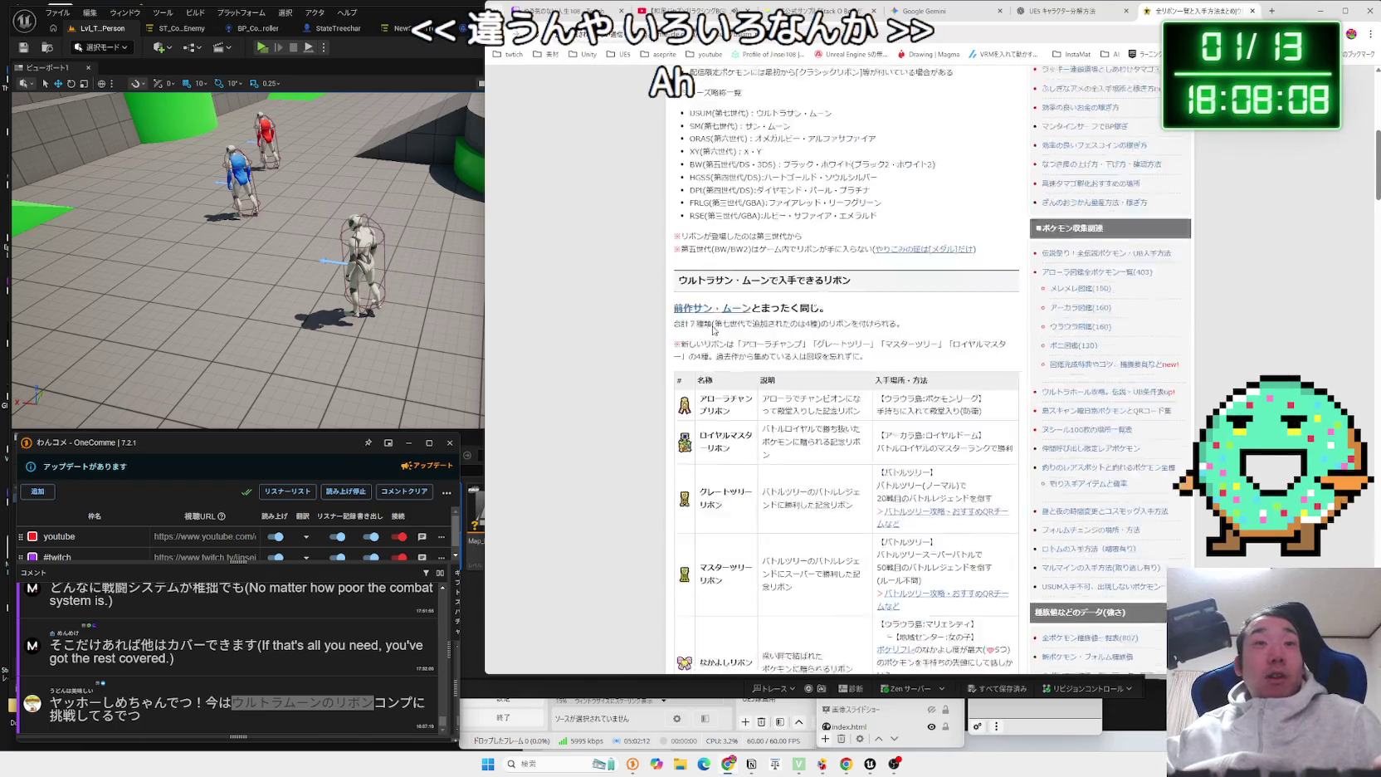
scroll(899, 309, down, 3)
scroll(900, 309, down, 15)
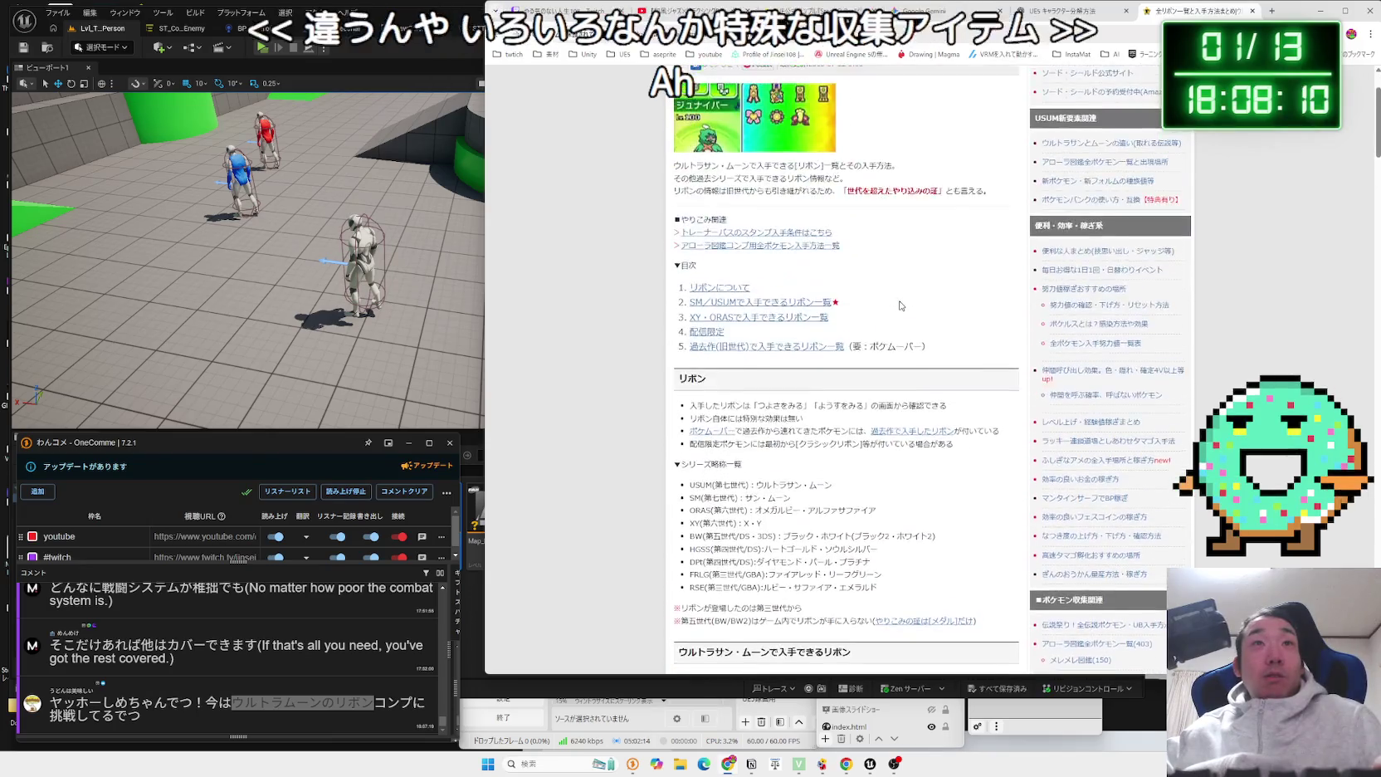
scroll(901, 307, down, 3)
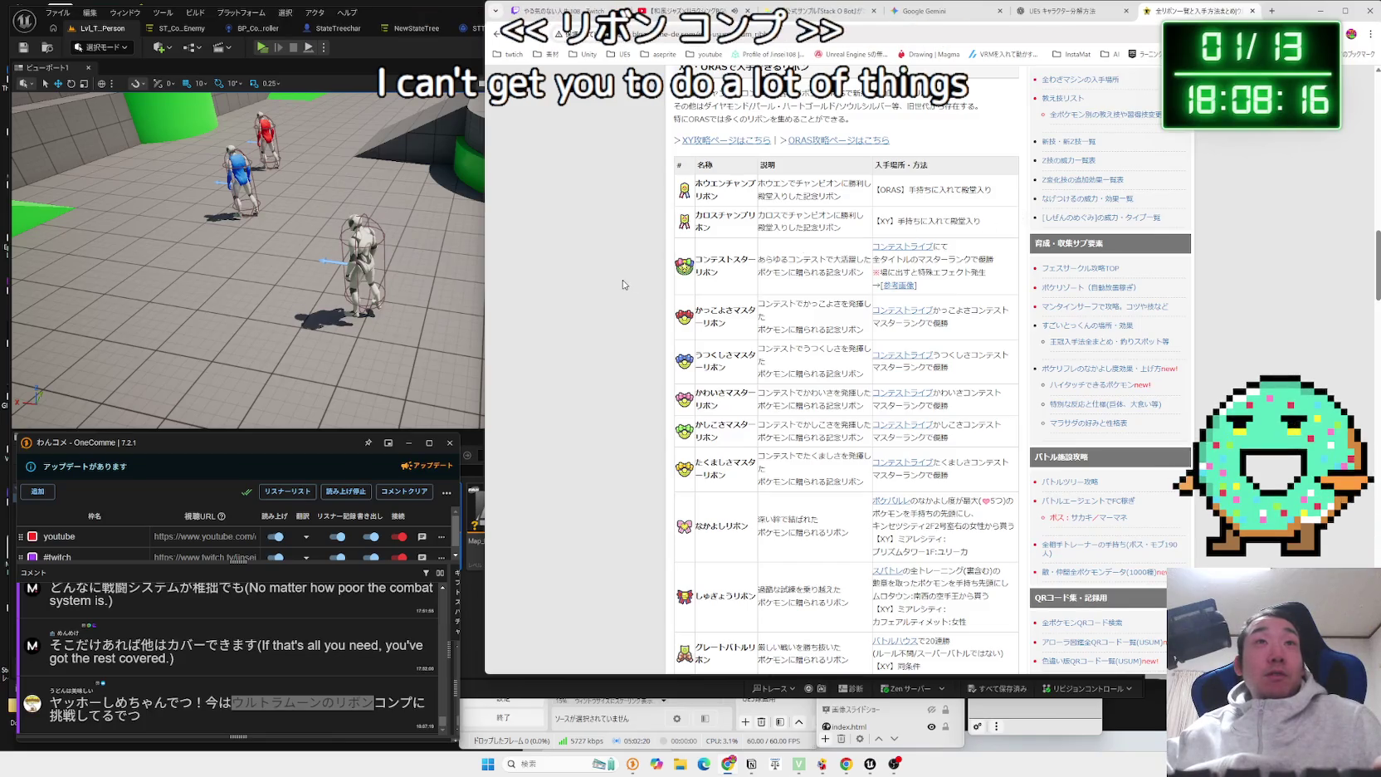
scroll(651, 287, down, 3)
scroll(652, 287, down, 3)
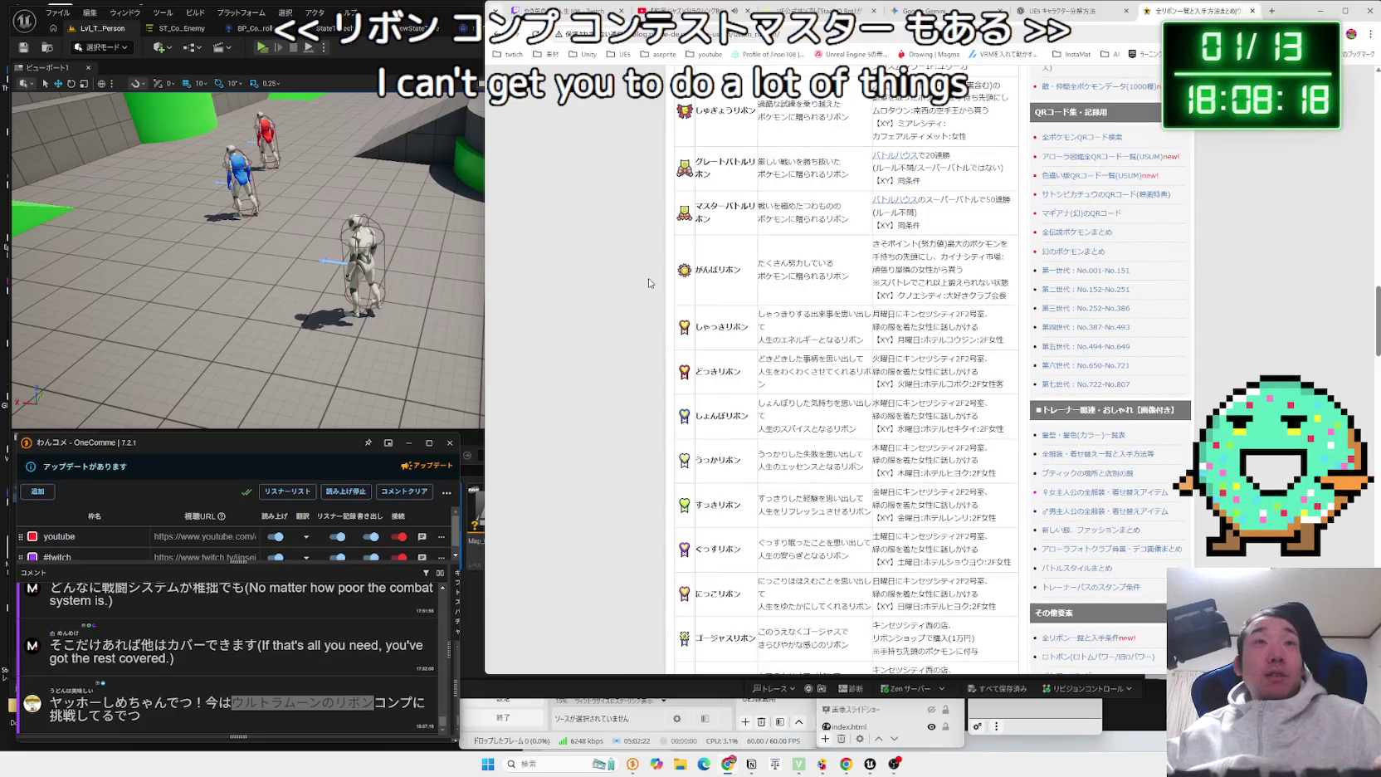
scroll(652, 285, down, 3)
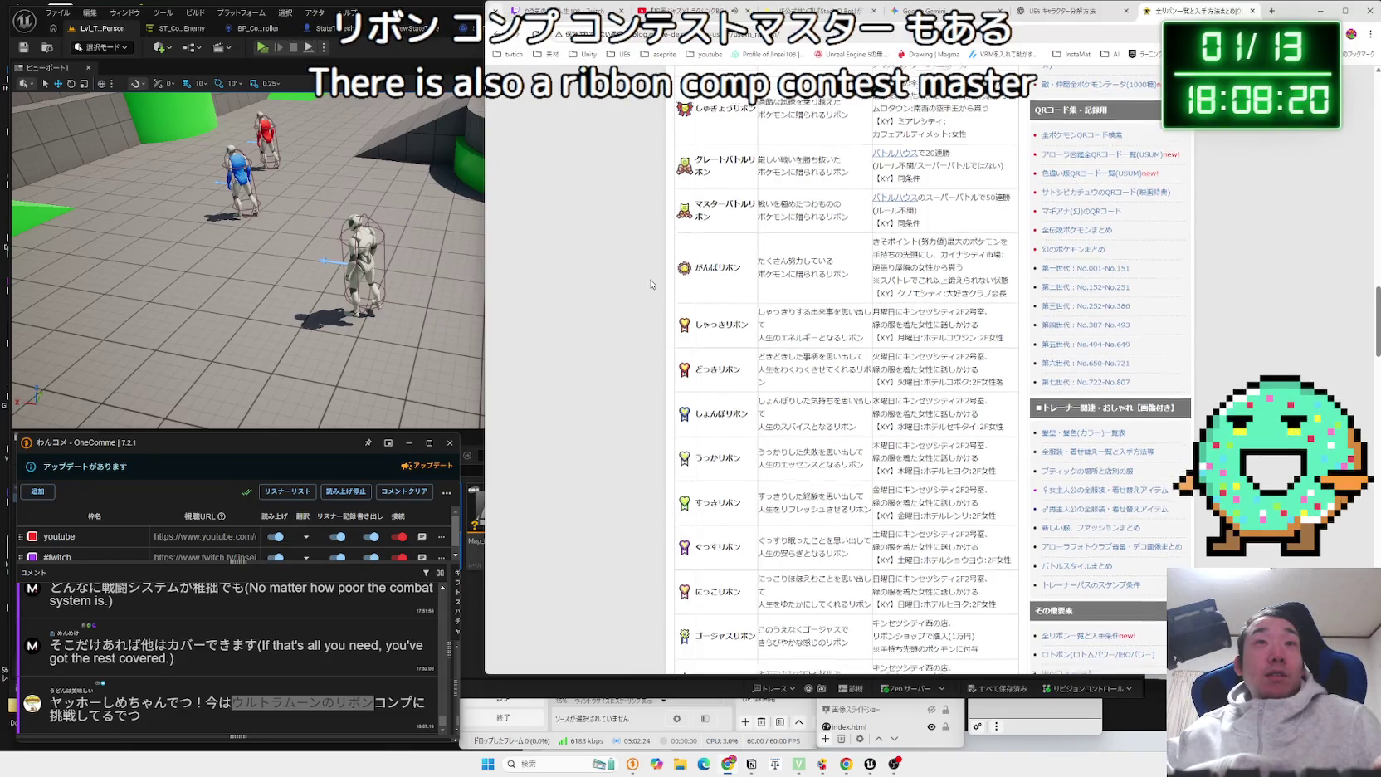
Close the article and bring the Unreal editor back to the front.
click(1253, 10)
click(955, 11)
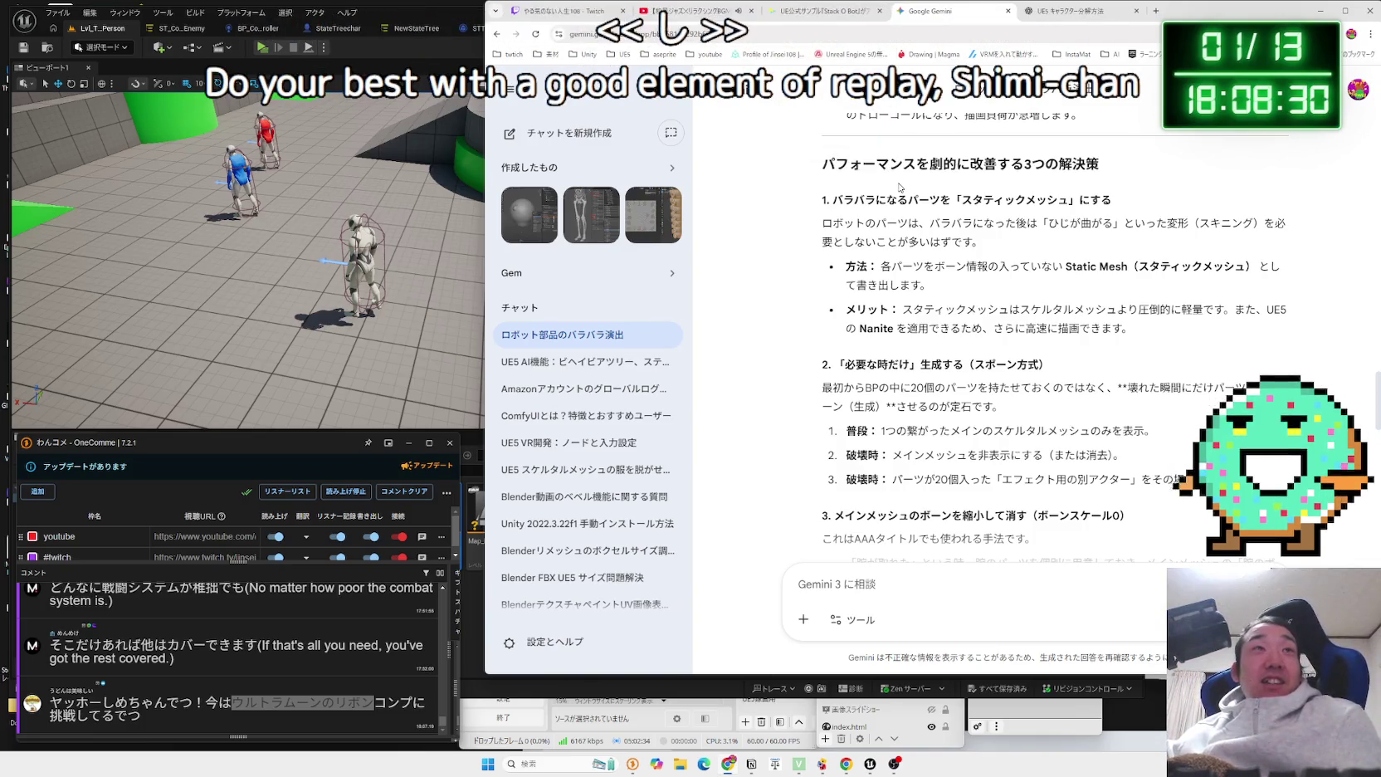
click(420, 22)
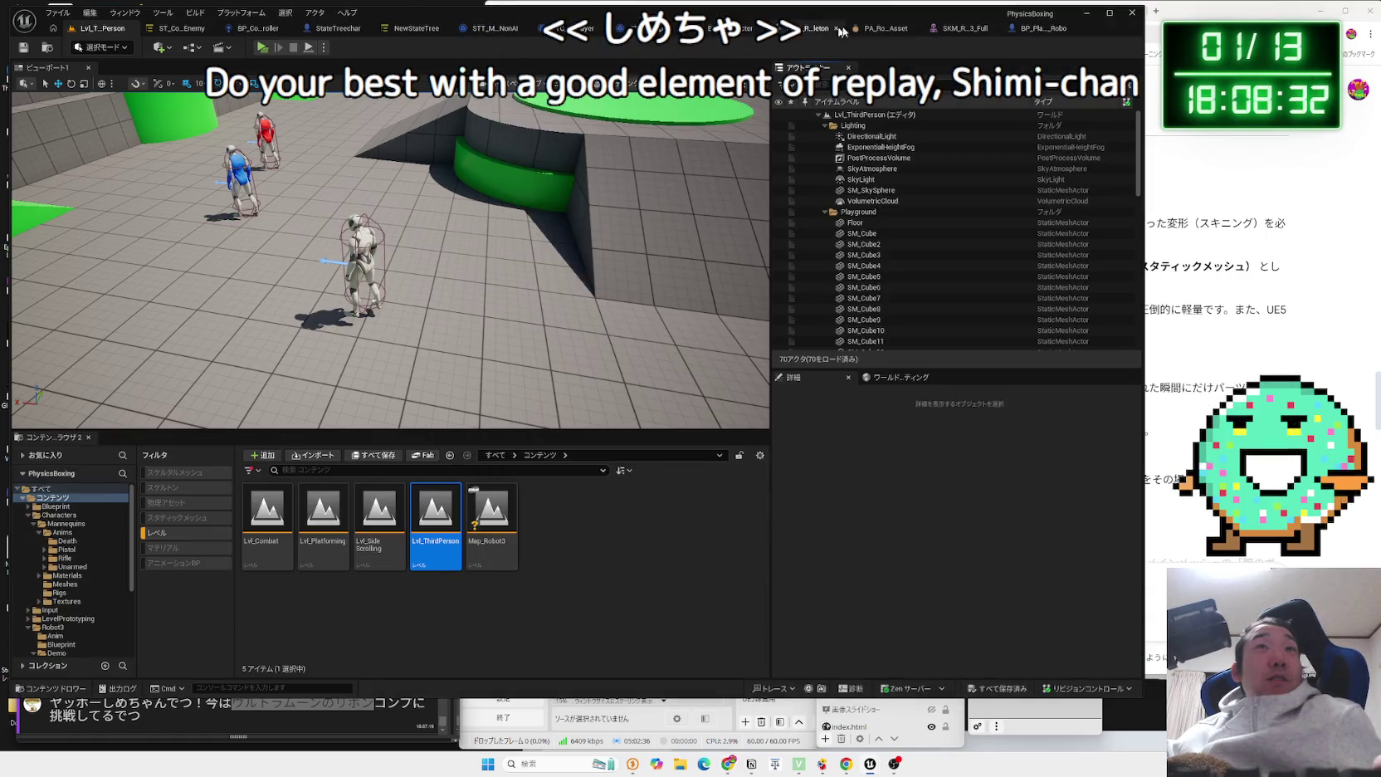
Preview the SKM_R_3_Full skeletal mesh, then return to the Lvl_ThirdPerson level.
click(959, 30)
drag(582, 208, 464, 211)
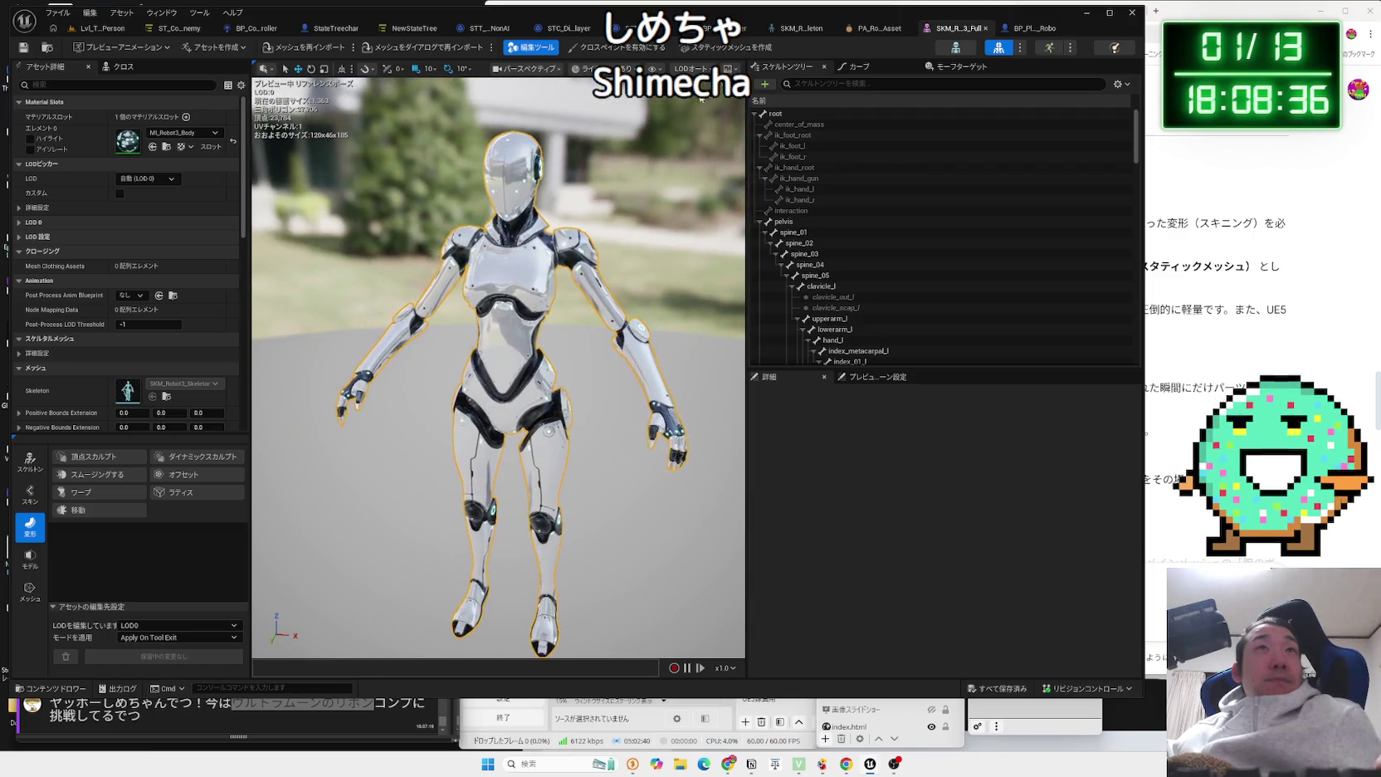
click(103, 28)
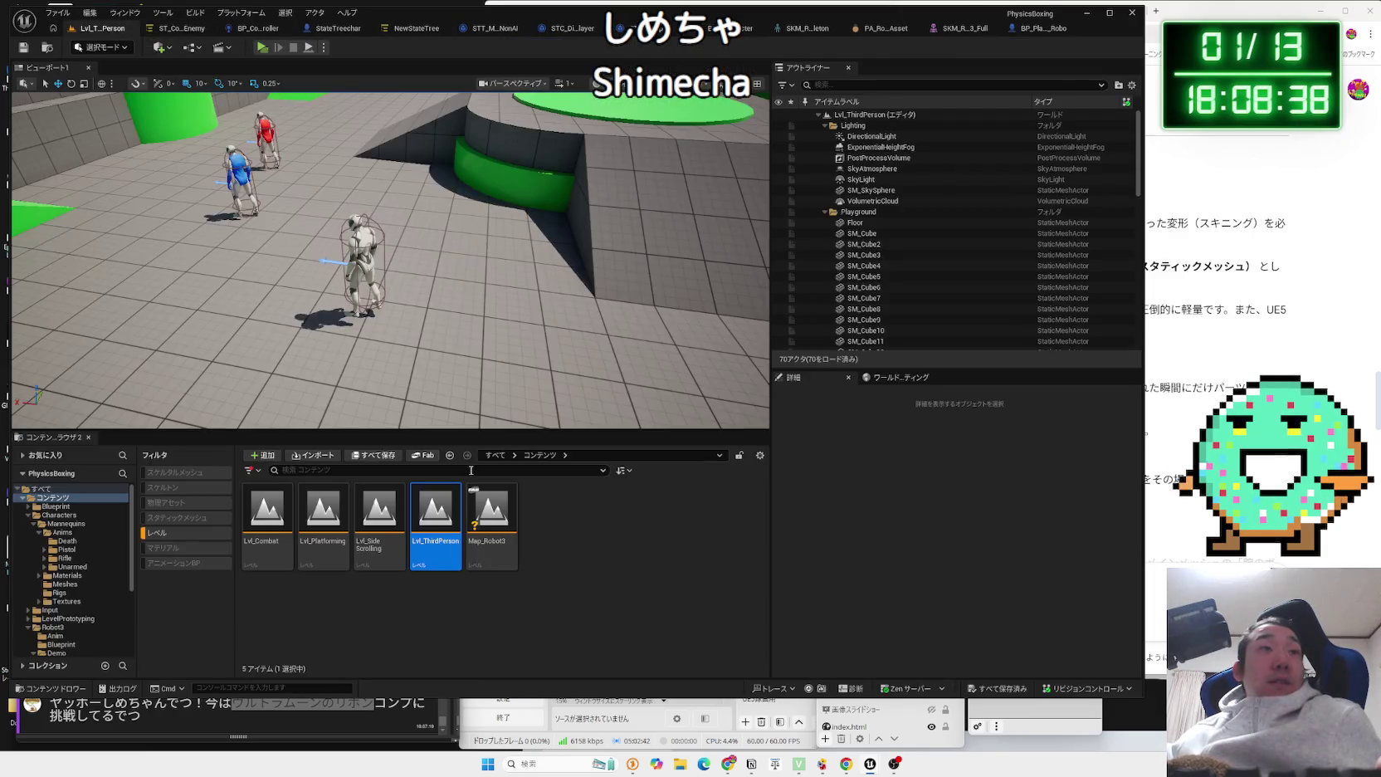
Collapse and re-expand the コンテンツ folder tree in the Content Browser.
click(22, 497)
click(22, 497)
click(23, 497)
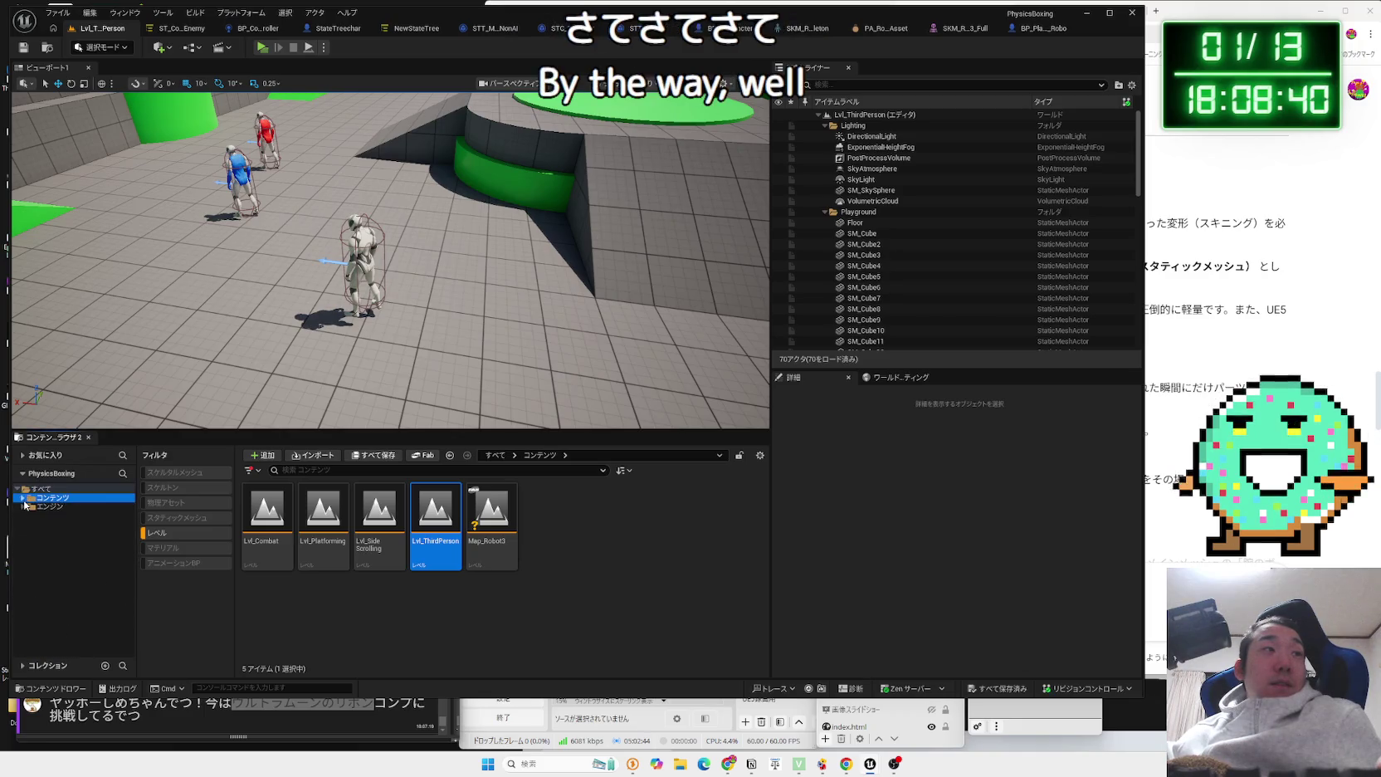
click(22, 498)
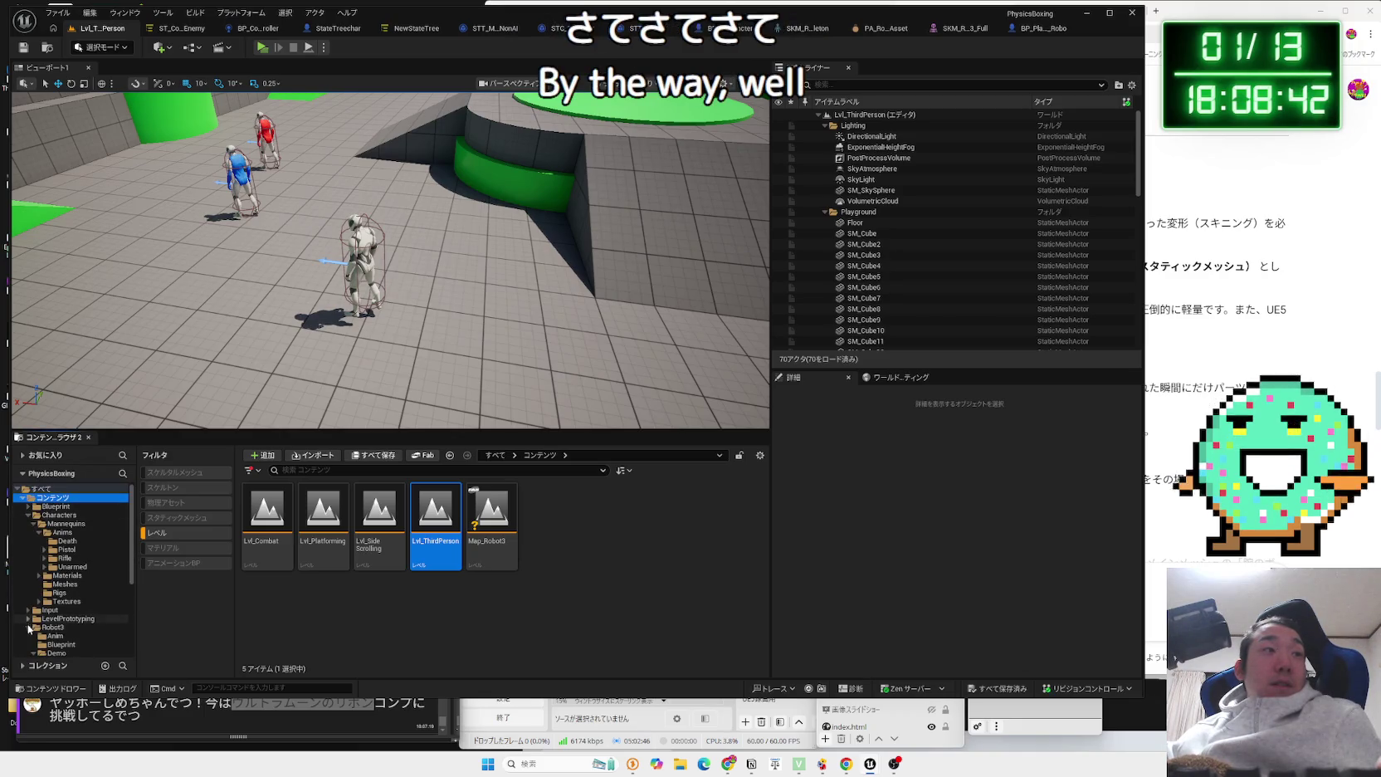
click(22, 497)
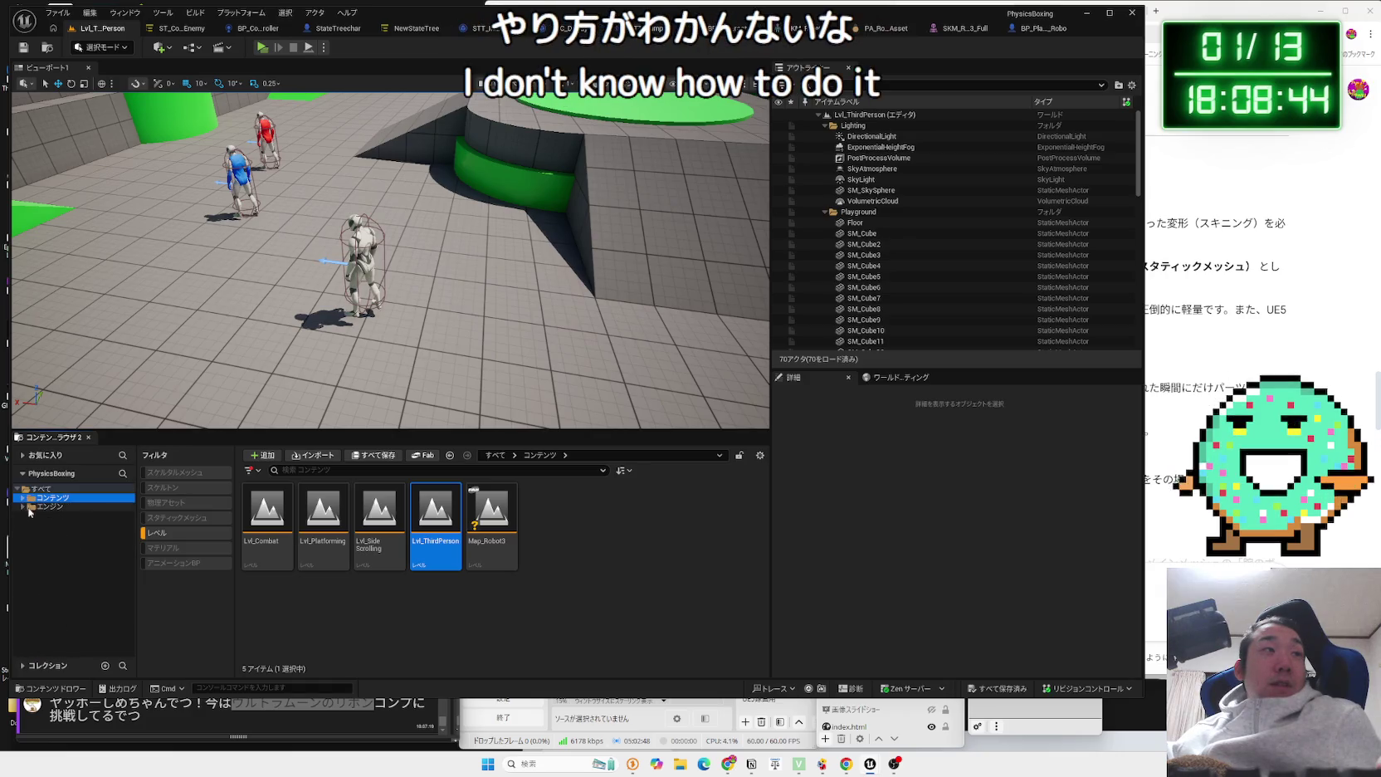
click(22, 497)
scroll(66, 573, down, 5)
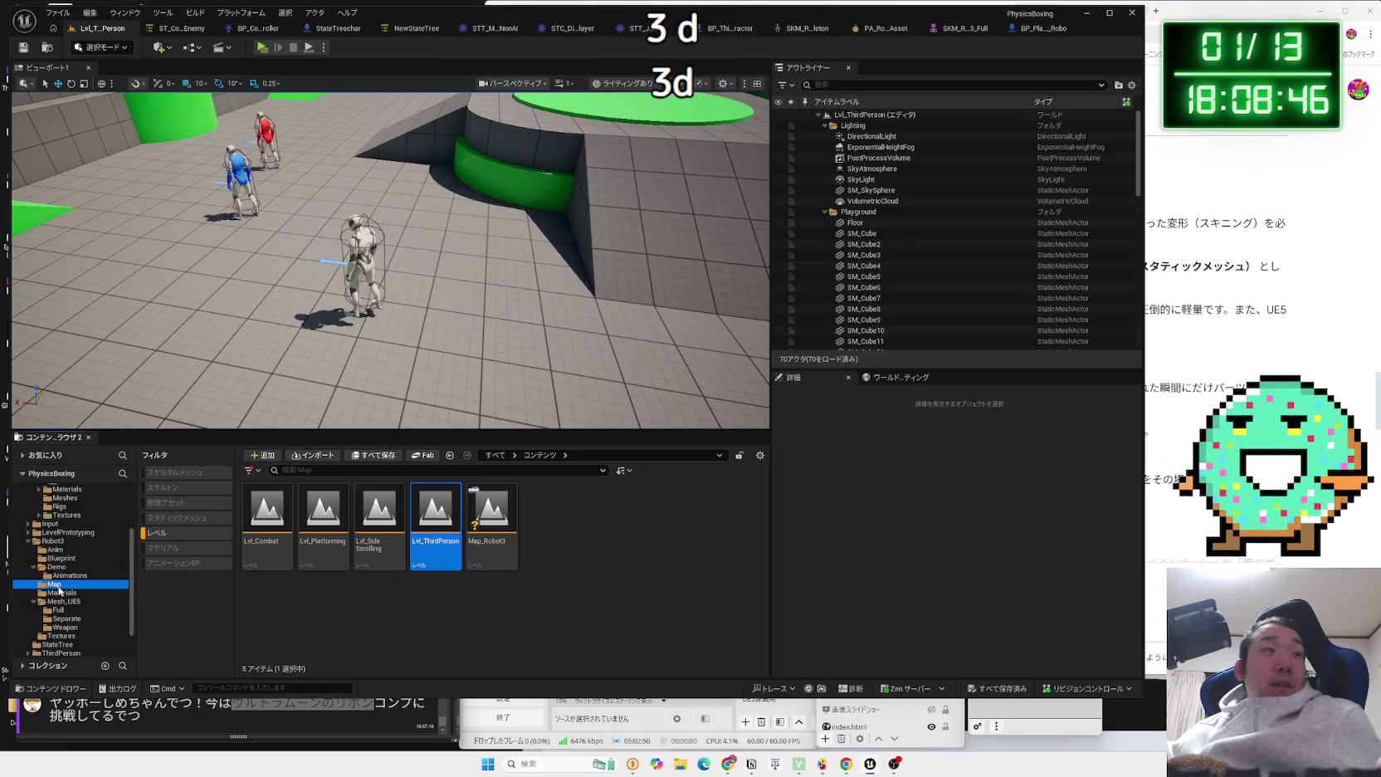
Browse Robot3's Map and Mesh_UE5 folders, clearing the filter so Mesh_UE5's folders show.
click(55, 584)
click(64, 601)
click(62, 636)
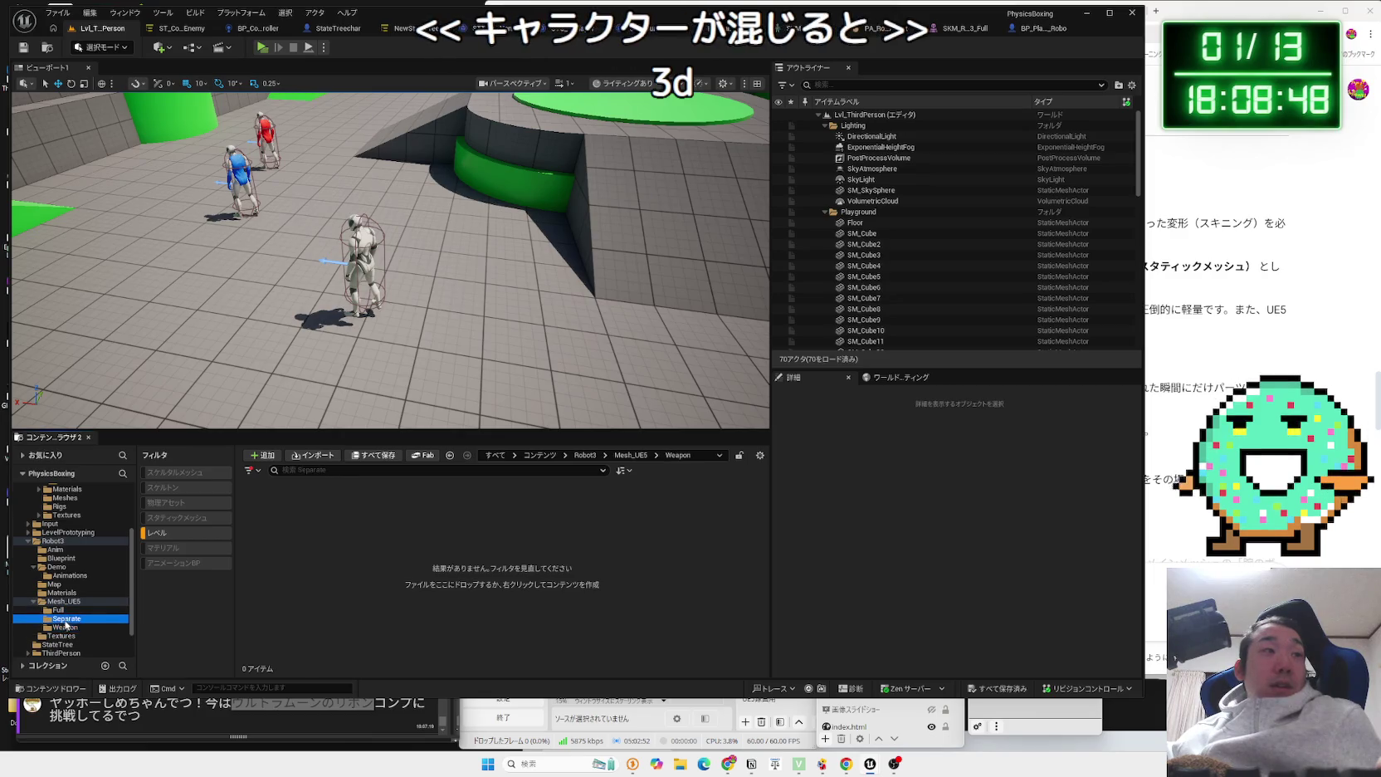
click(67, 628)
click(64, 600)
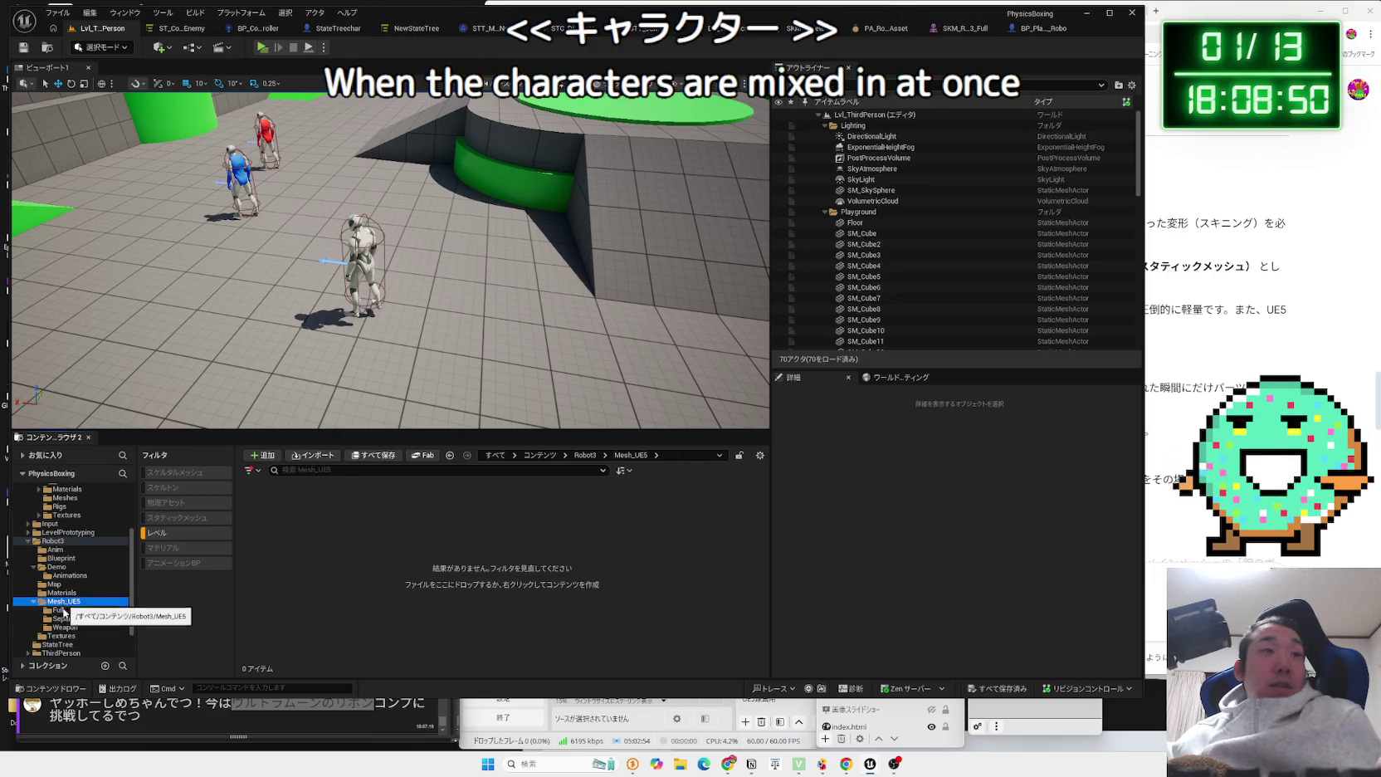
click(170, 533)
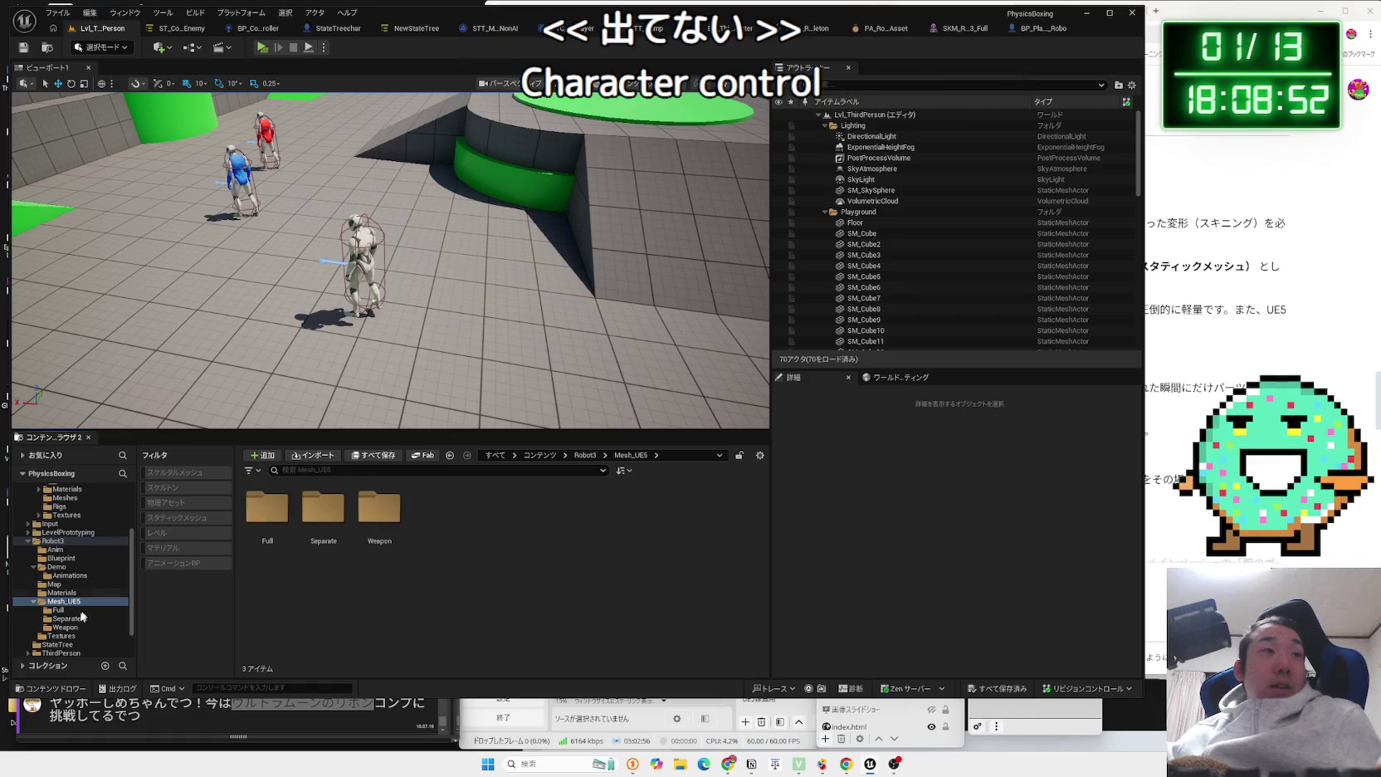
click(55, 584)
click(62, 593)
click(61, 599)
Navigate to Robot3's Blueprint folder and select the BP_Player_Robo blueprint.
click(61, 592)
click(56, 567)
click(55, 558)
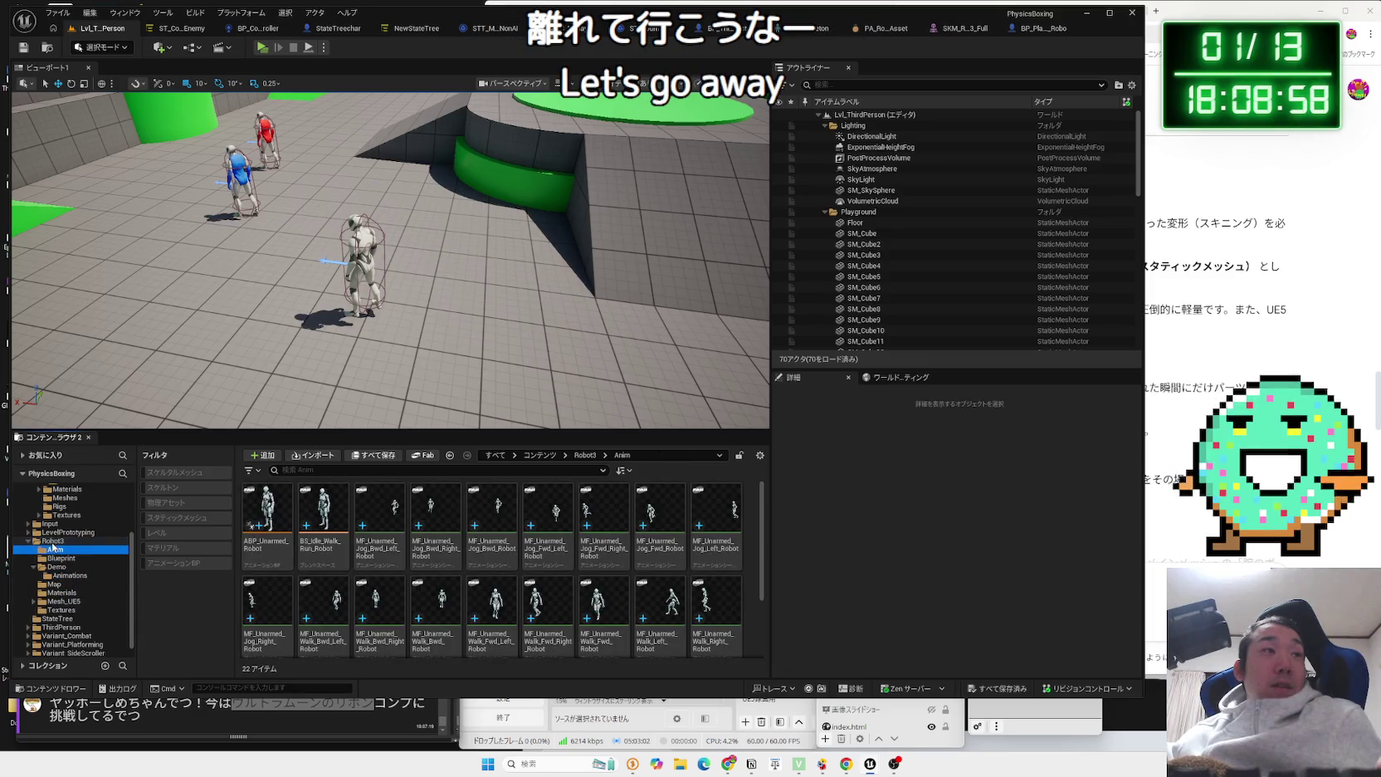
click(52, 544)
click(59, 559)
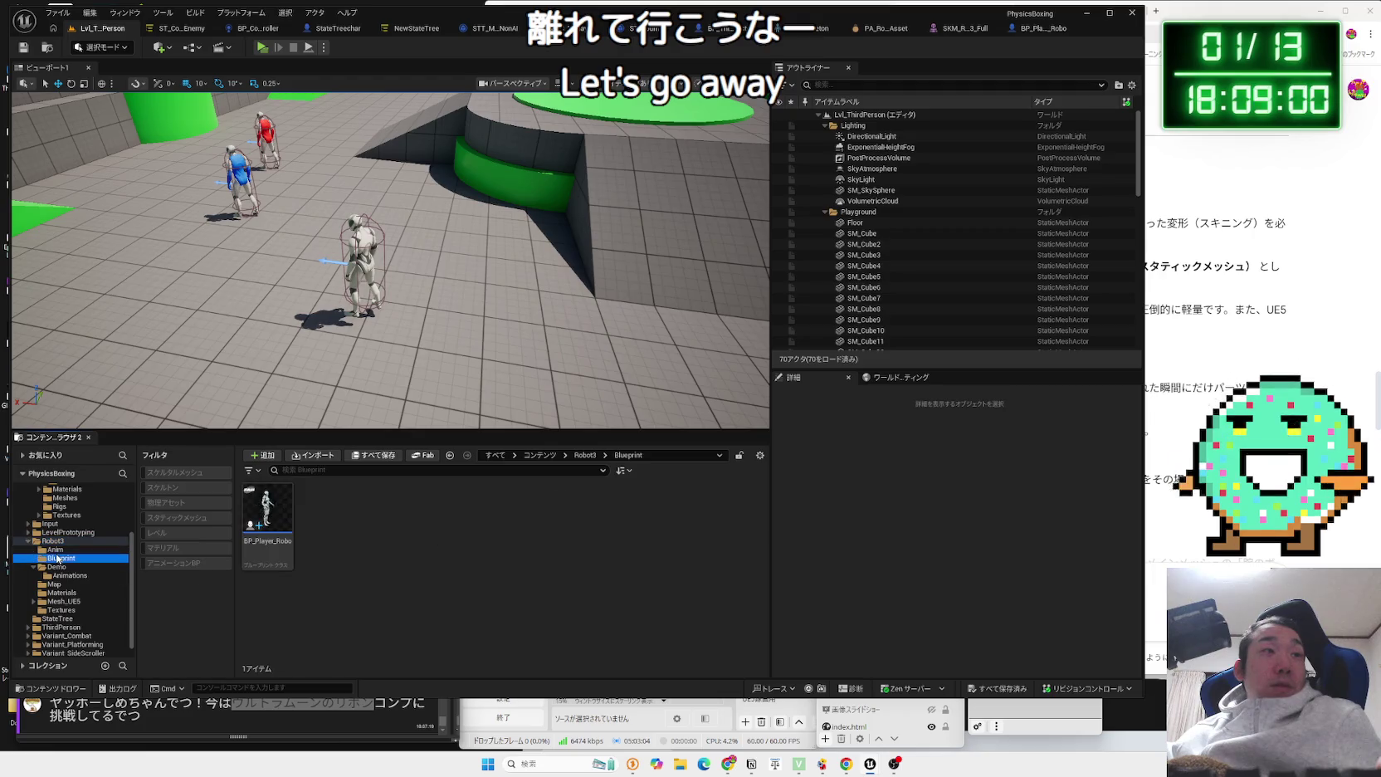
click(56, 550)
click(59, 560)
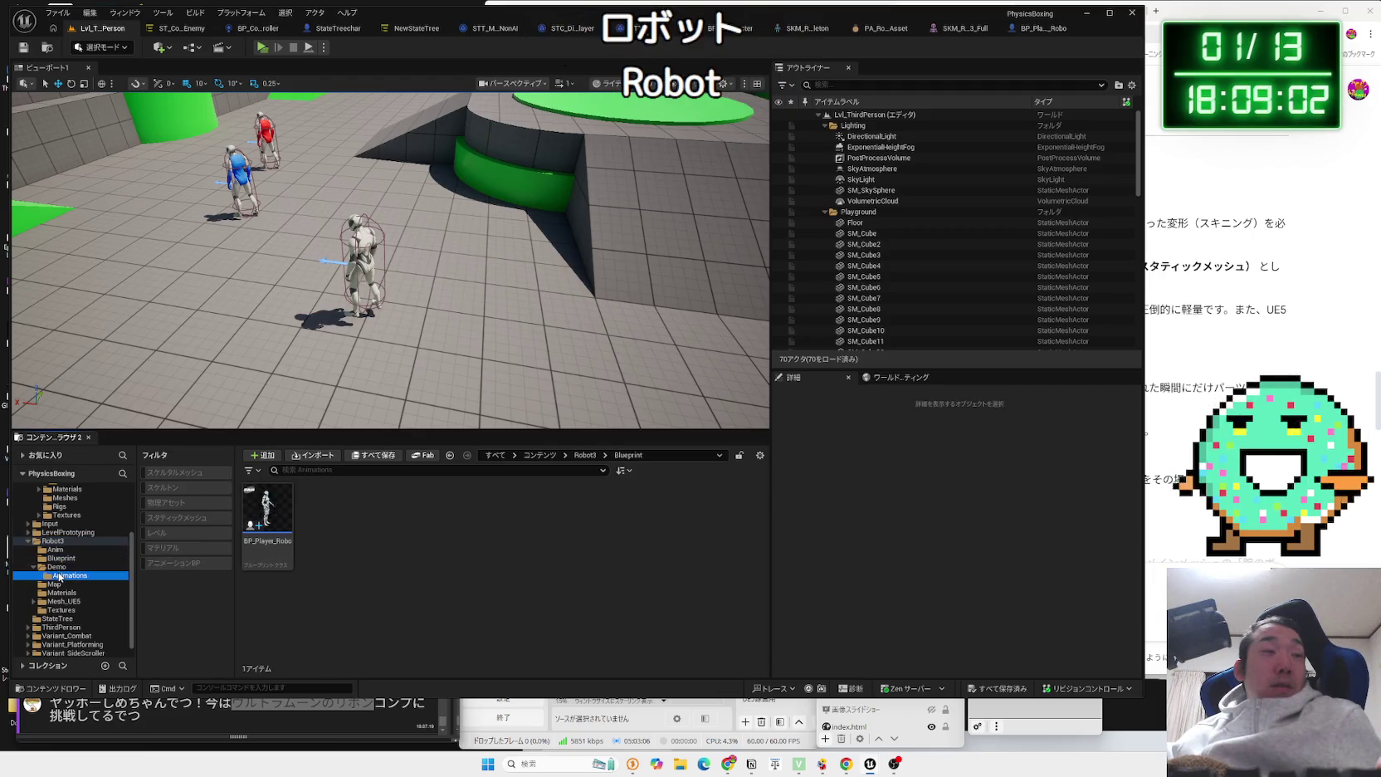
click(56, 567)
click(59, 558)
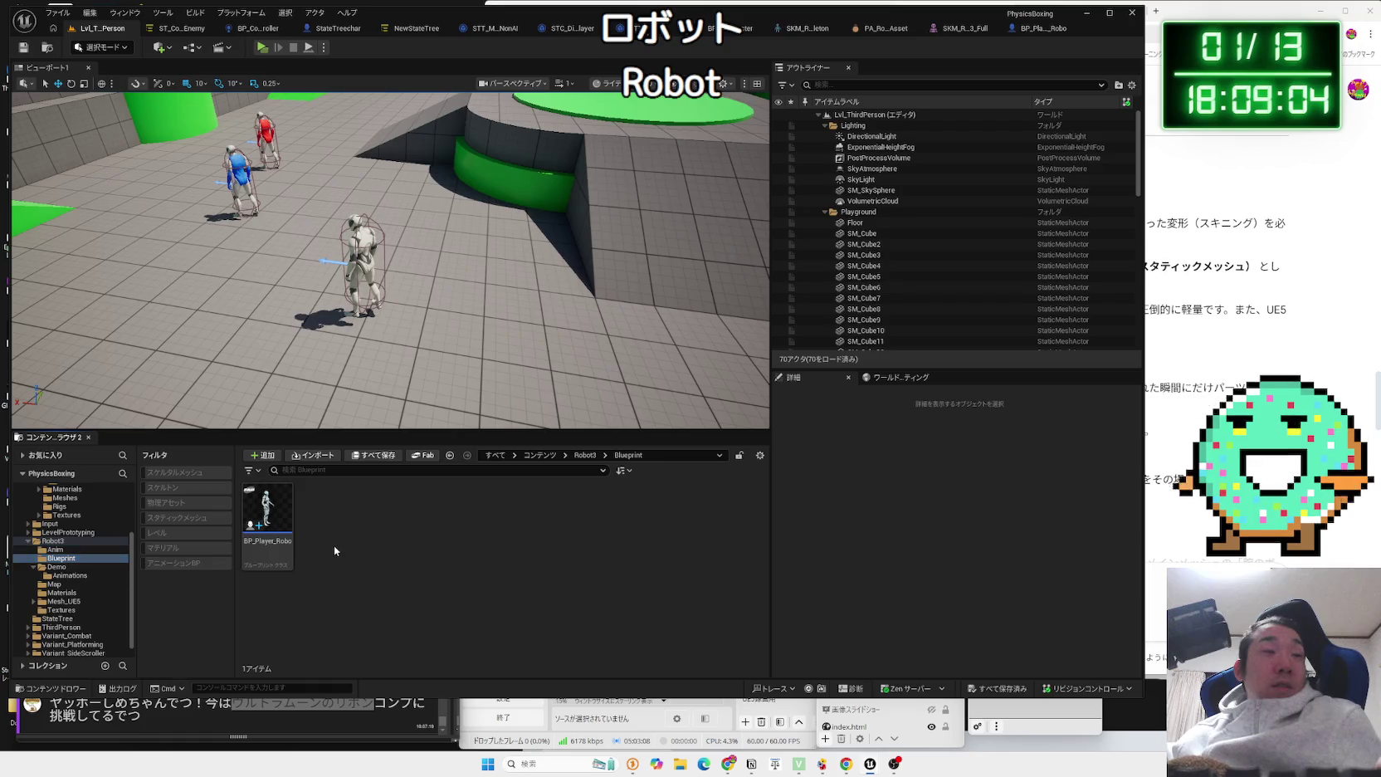
key(ctrl+a)
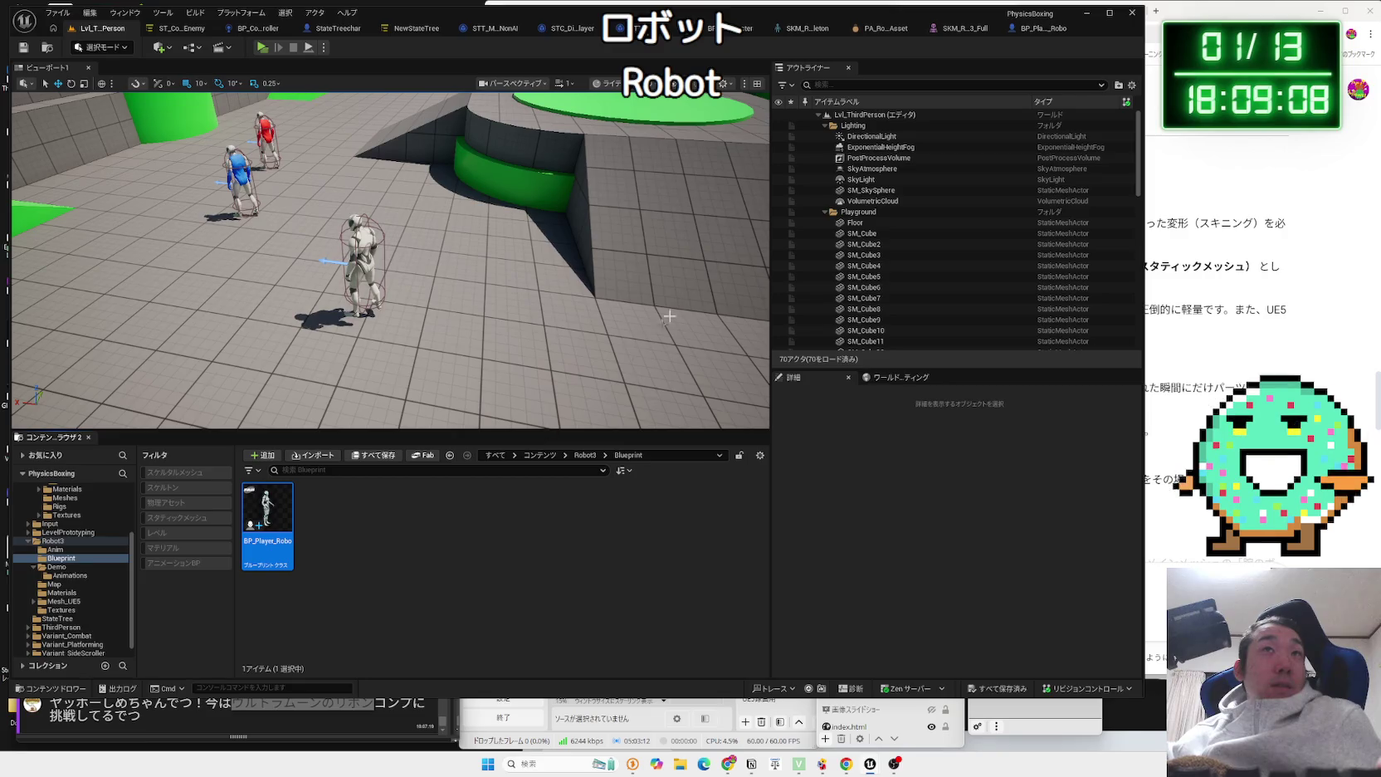
click(729, 32)
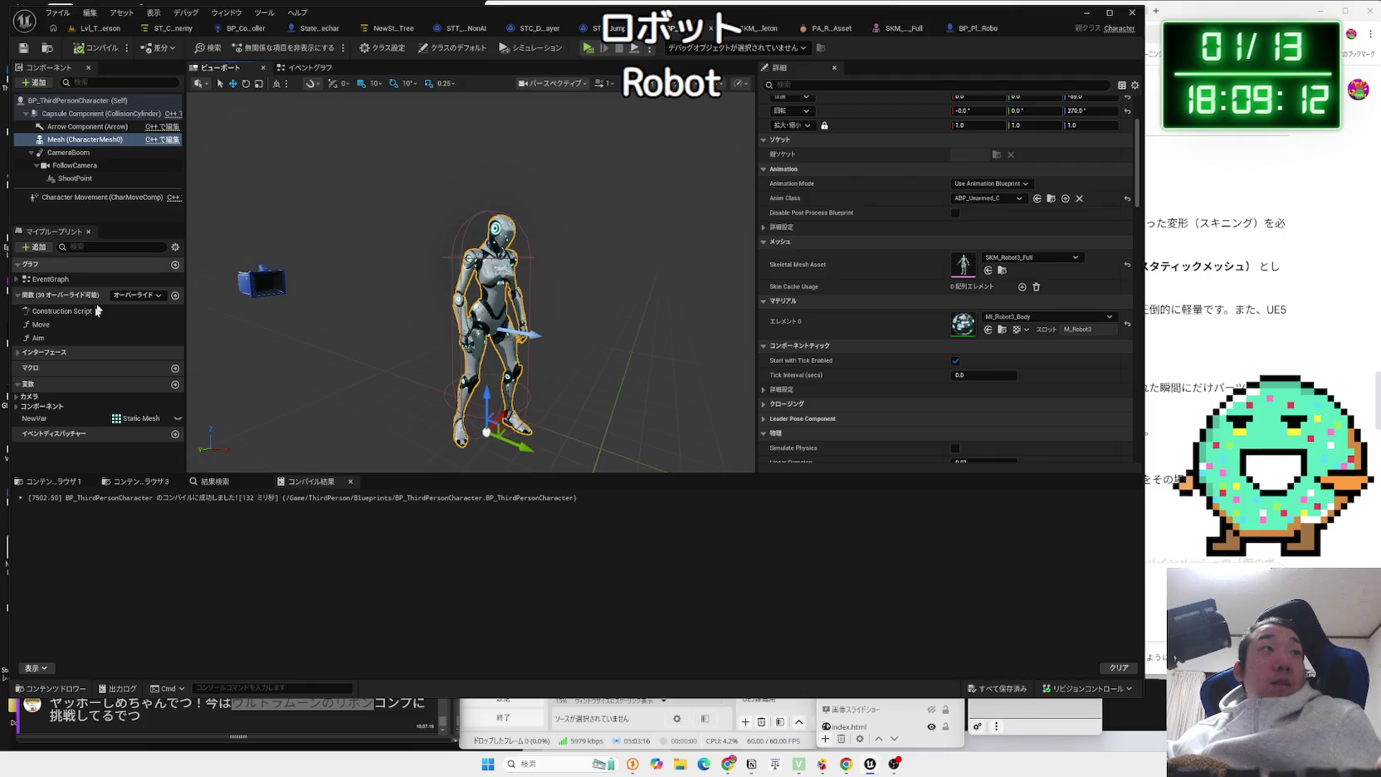
double_click(54, 327)
double_click(53, 337)
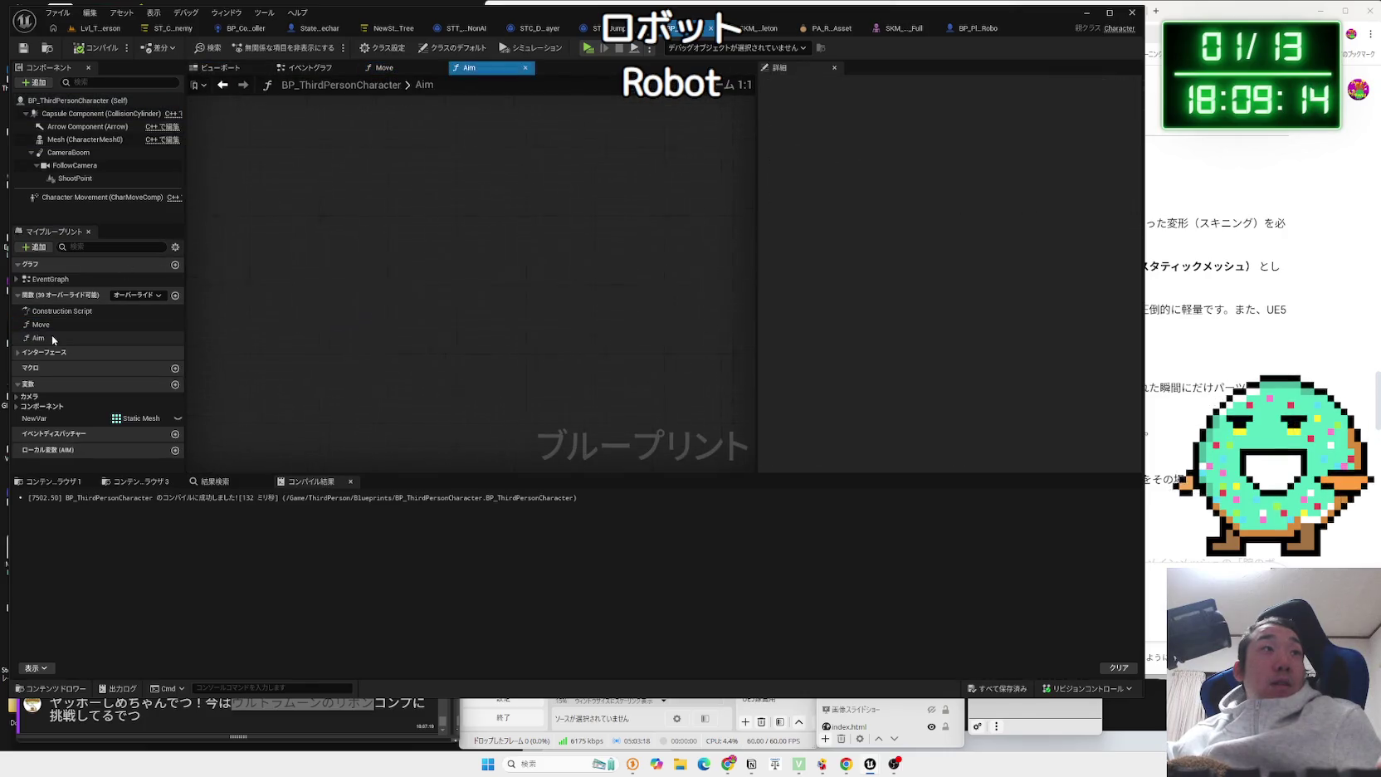
double_click(55, 312)
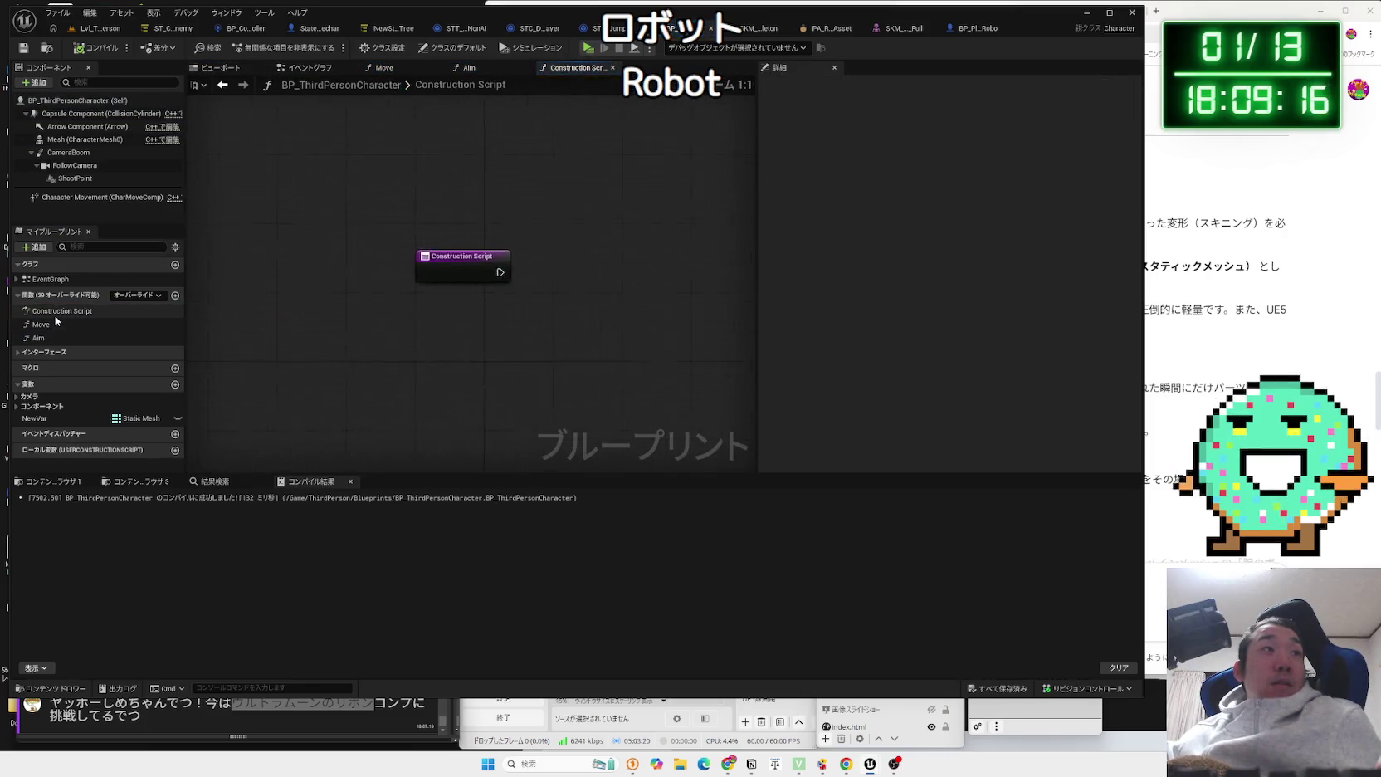
click(307, 67)
scroll(398, 274, down, 3)
drag(397, 274, 398, 390)
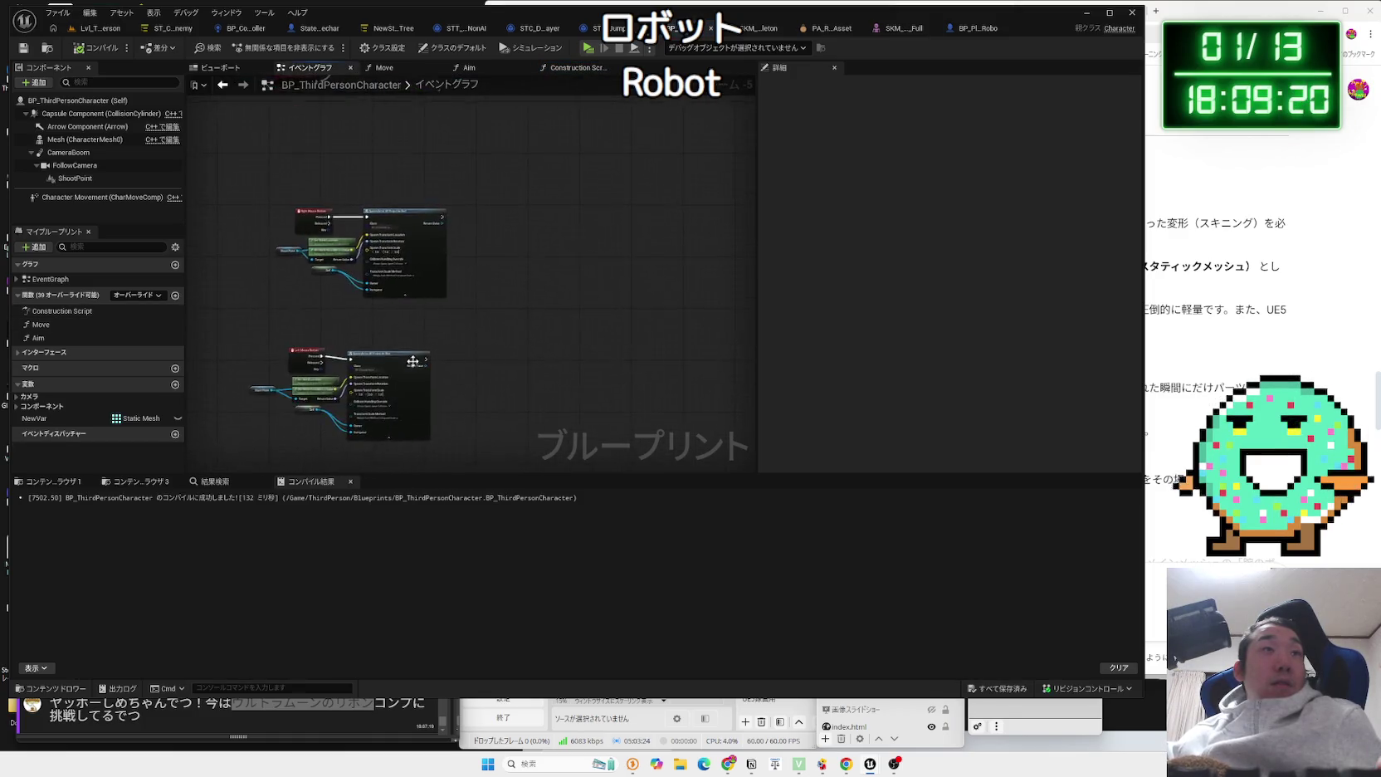
scroll(398, 391, up, 3)
scroll(431, 373, down, 3)
scroll(478, 406, up, 1)
scroll(479, 407, up, 4)
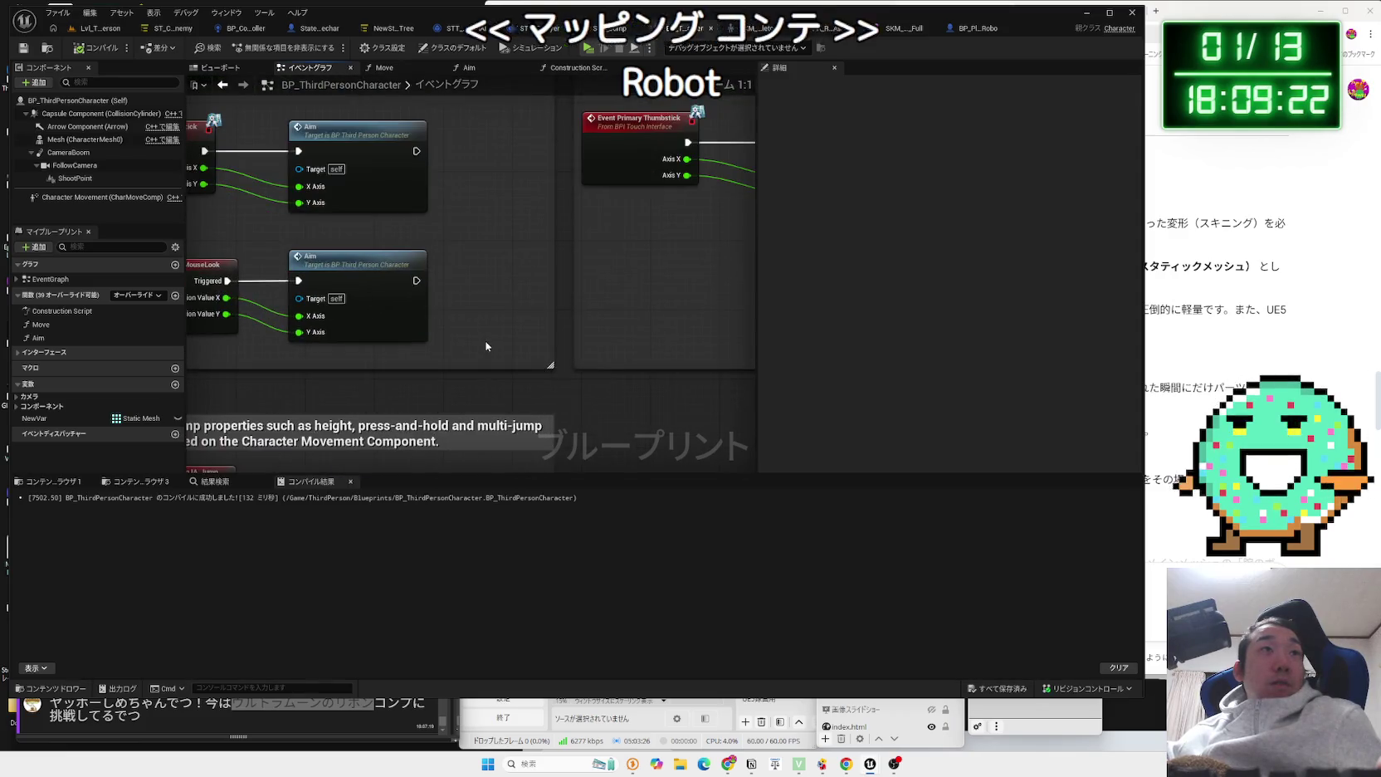
scroll(524, 438, down, 2)
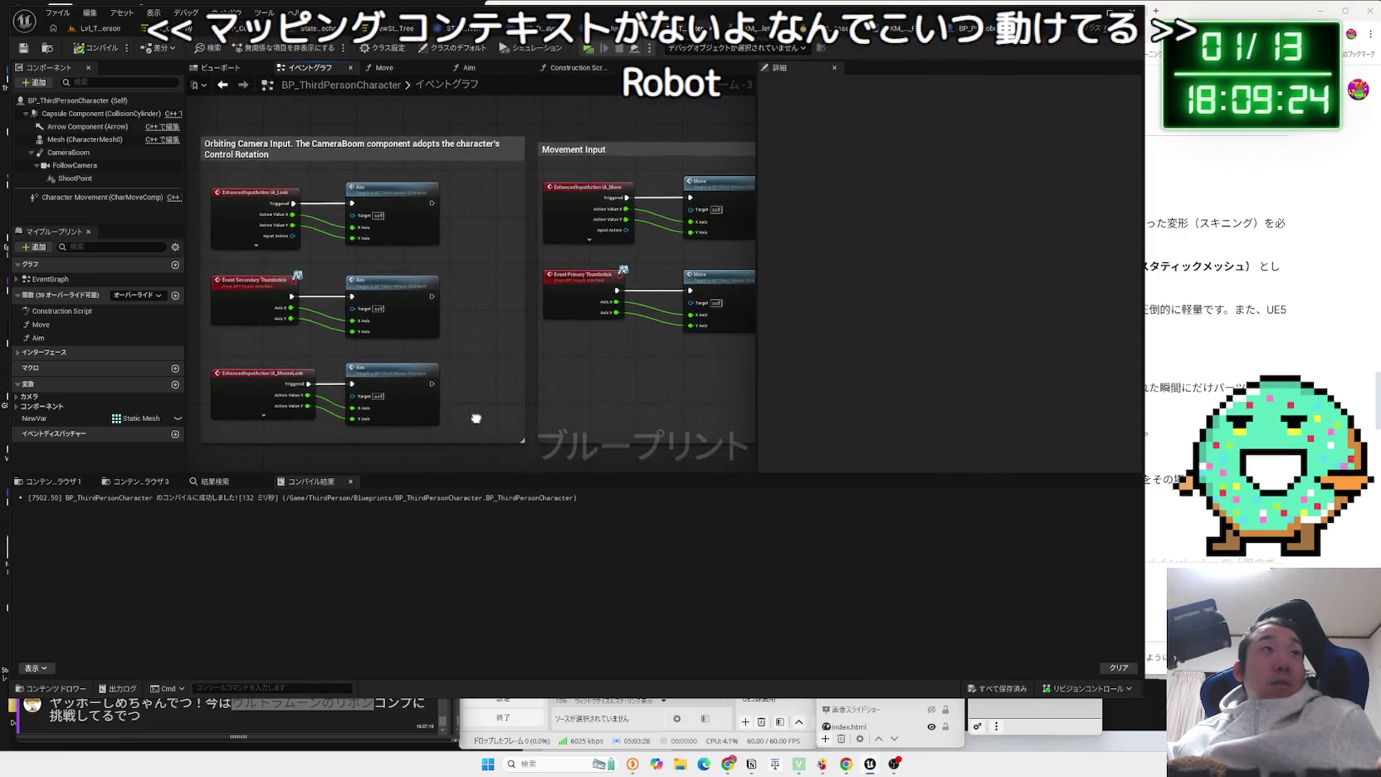
scroll(471, 416, up, 2)
scroll(515, 373, down, 2)
scroll(515, 373, down, 1)
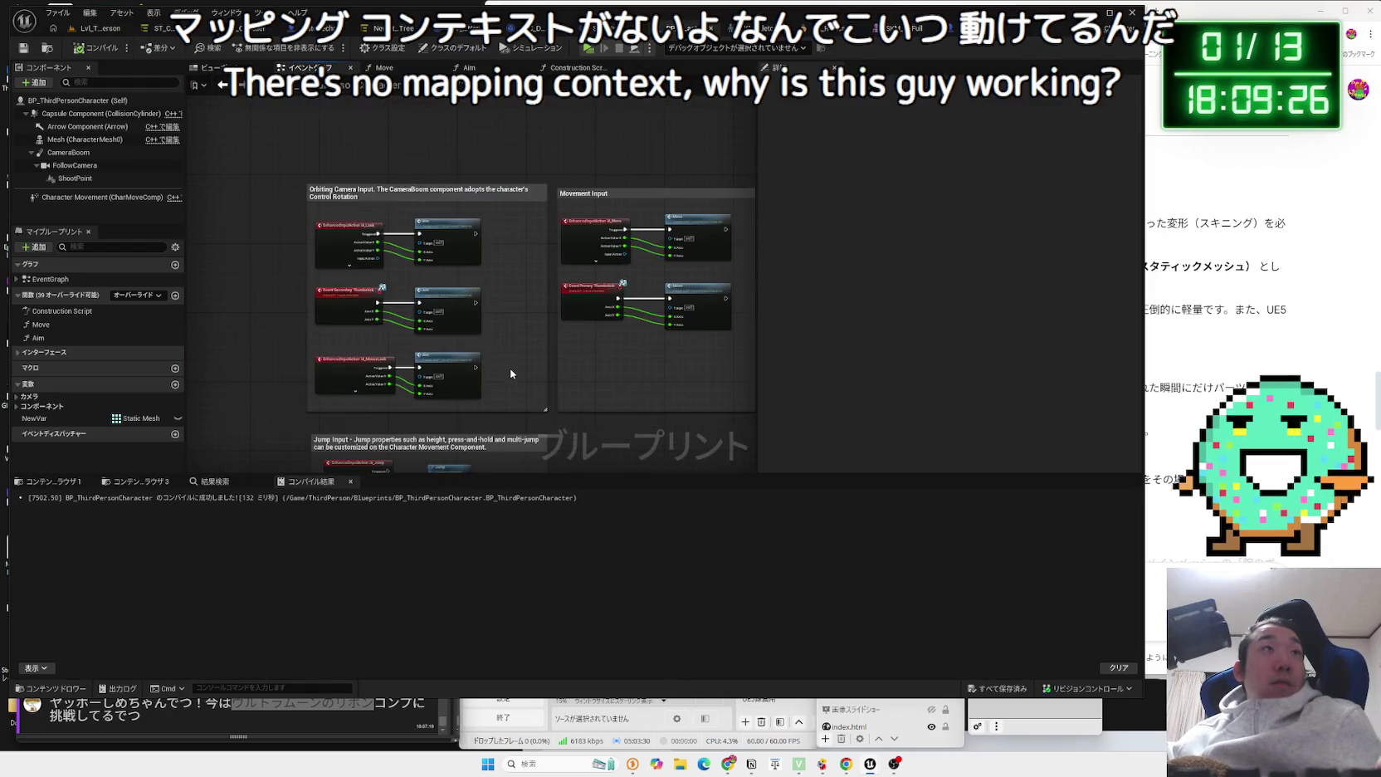
scroll(509, 367, down, 1)
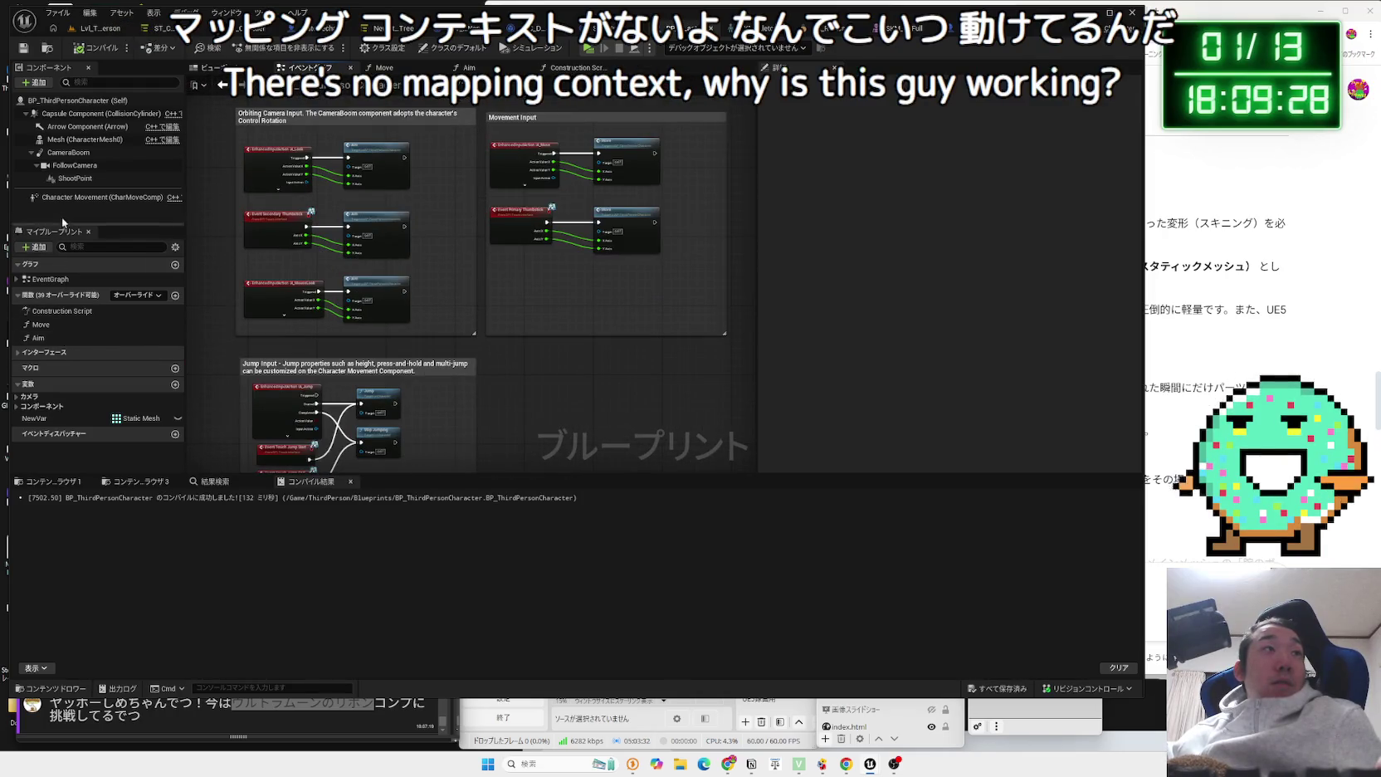
click(66, 151)
key(Up)
key(Up)
key(Up)
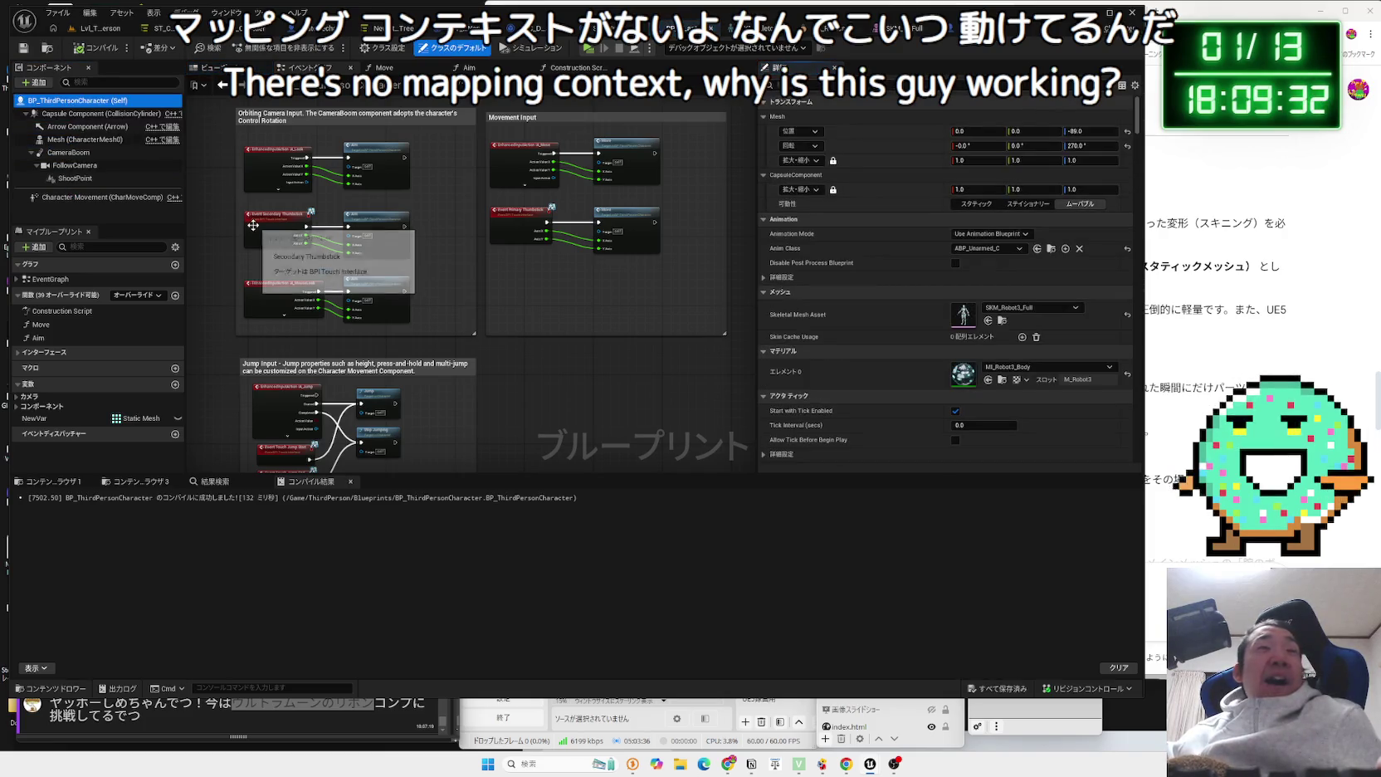
click(82, 108)
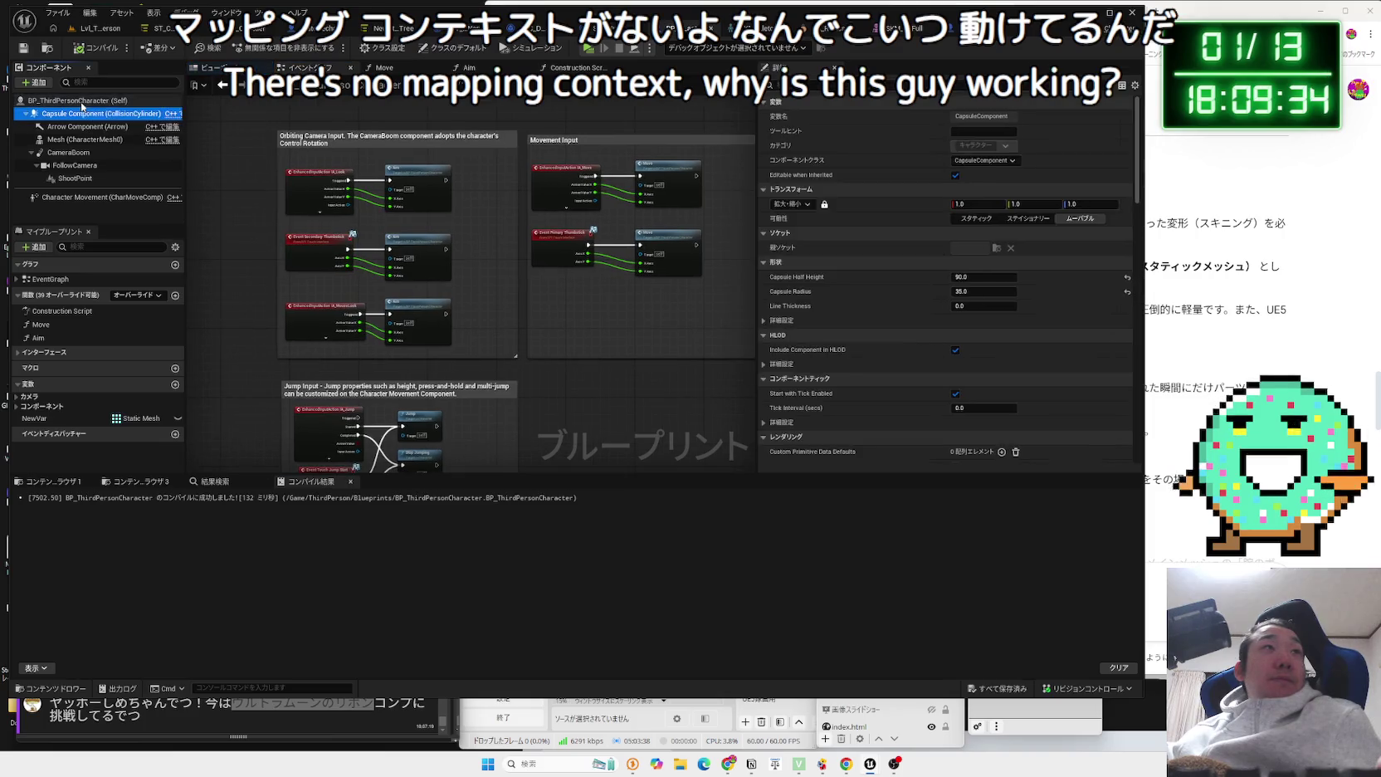
click(82, 100)
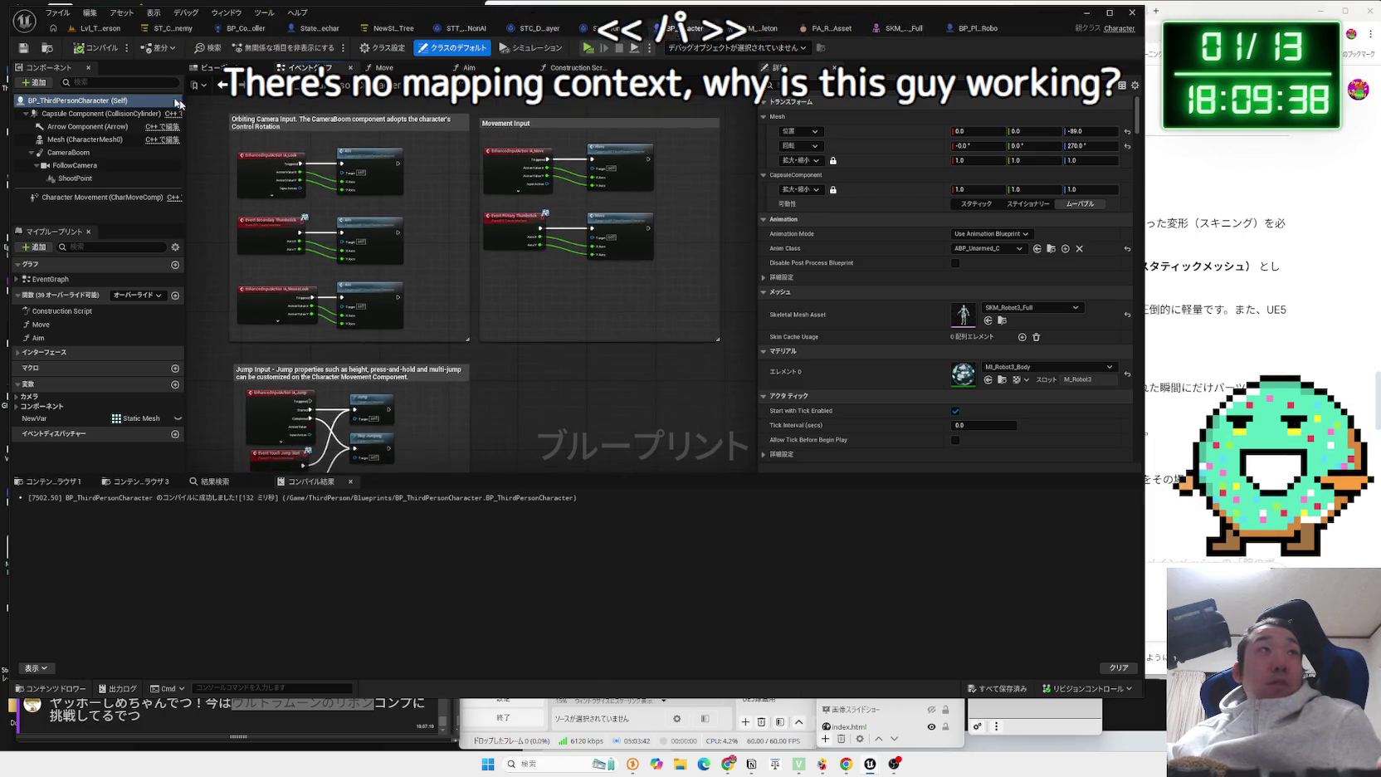
click(93, 30)
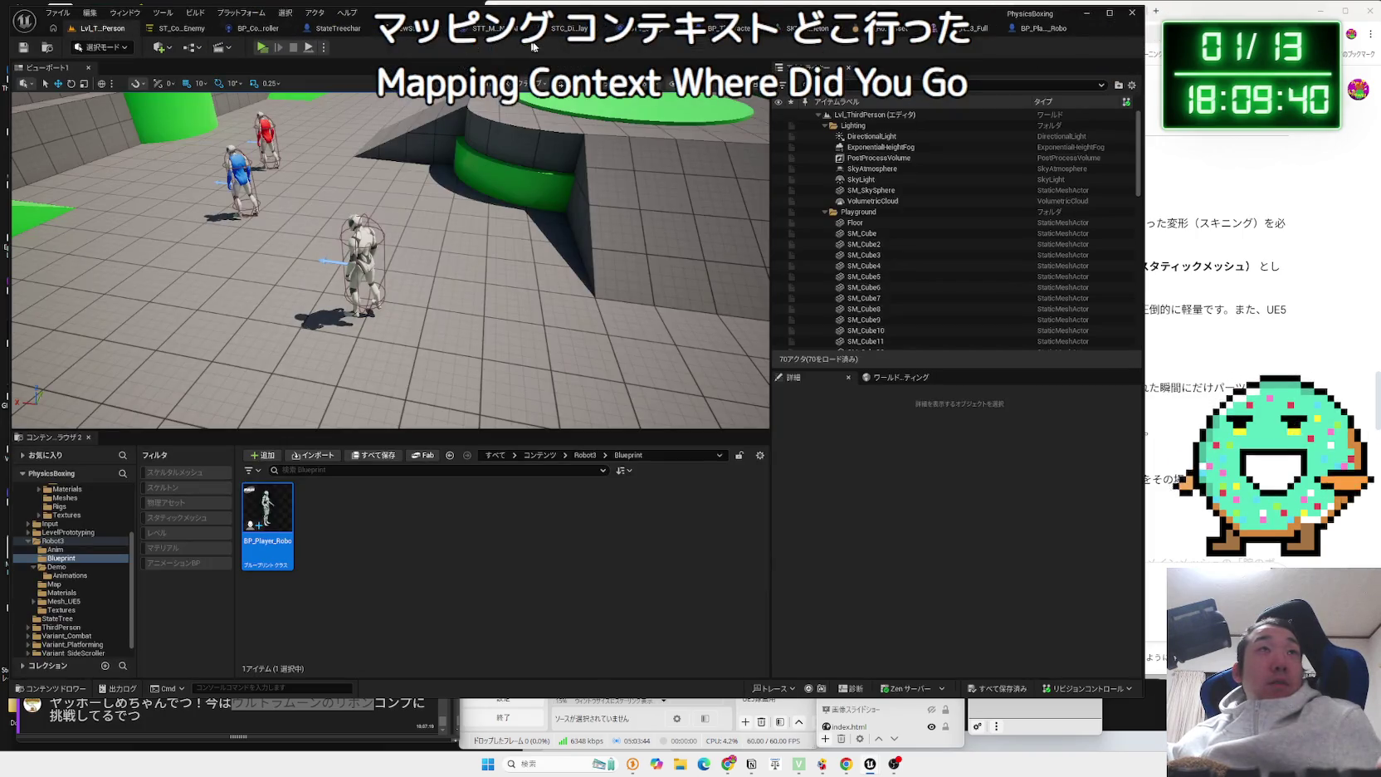
Look through the robot's physics asset, skeleton and skeletal mesh editors.
click(810, 32)
click(867, 28)
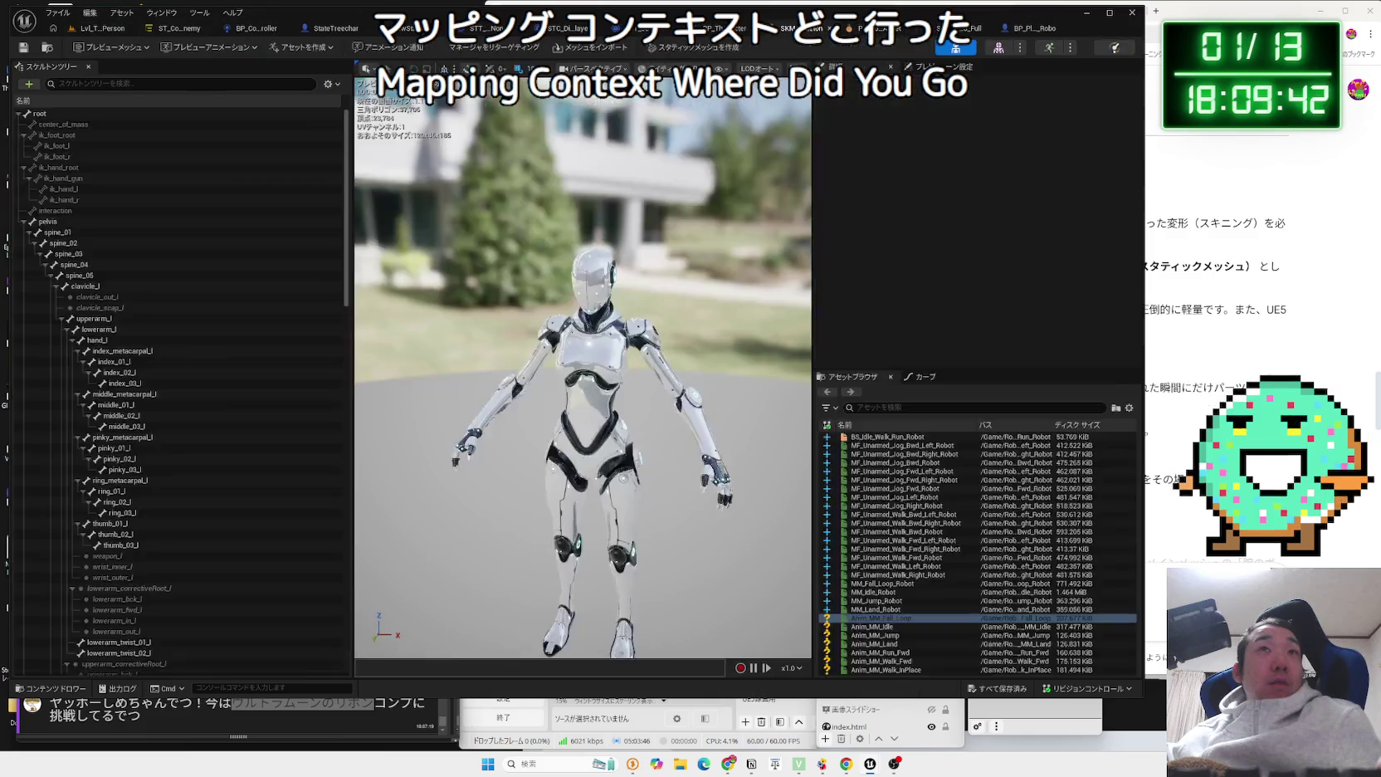
click(863, 28)
click(854, 28)
click(801, 28)
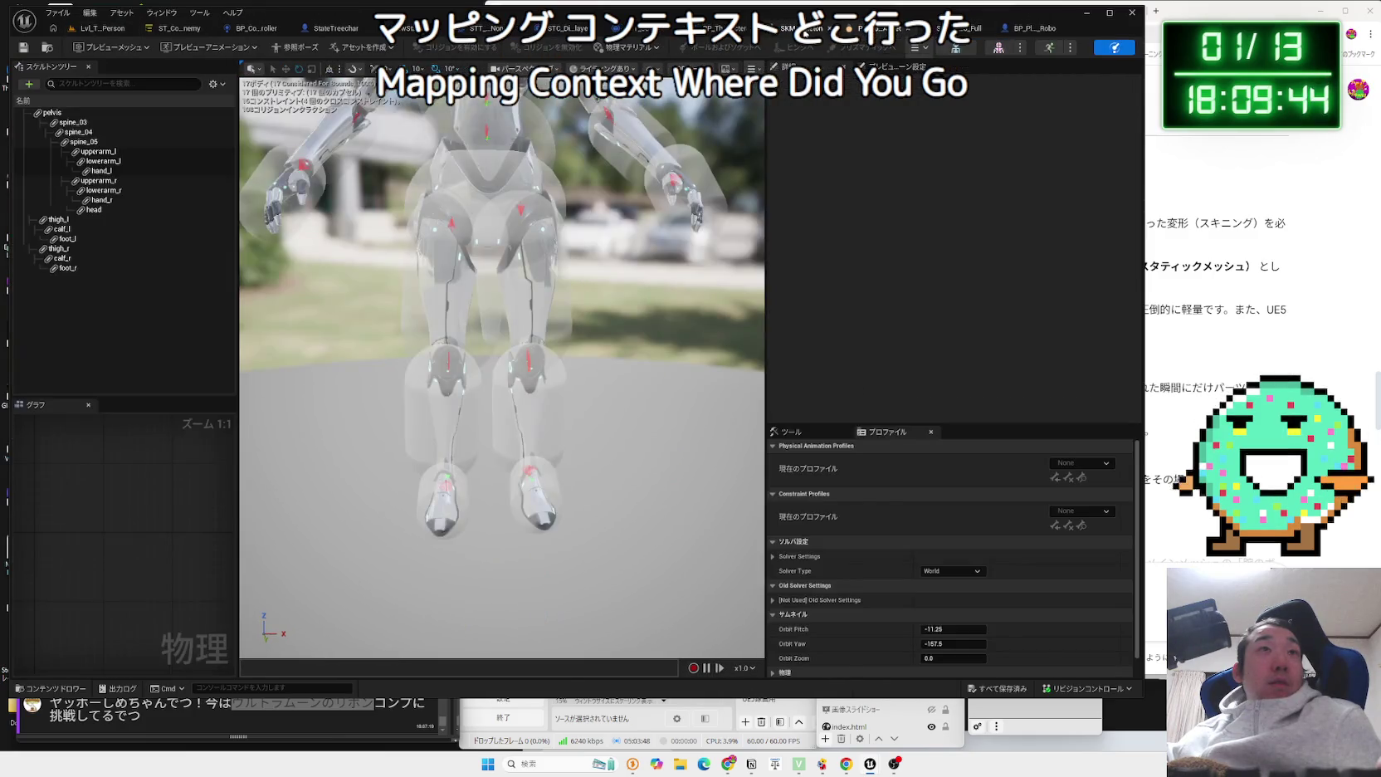
click(859, 30)
Return to the level editor, then reopen BP_ThirdPersonCharacter's event graph.
click(98, 30)
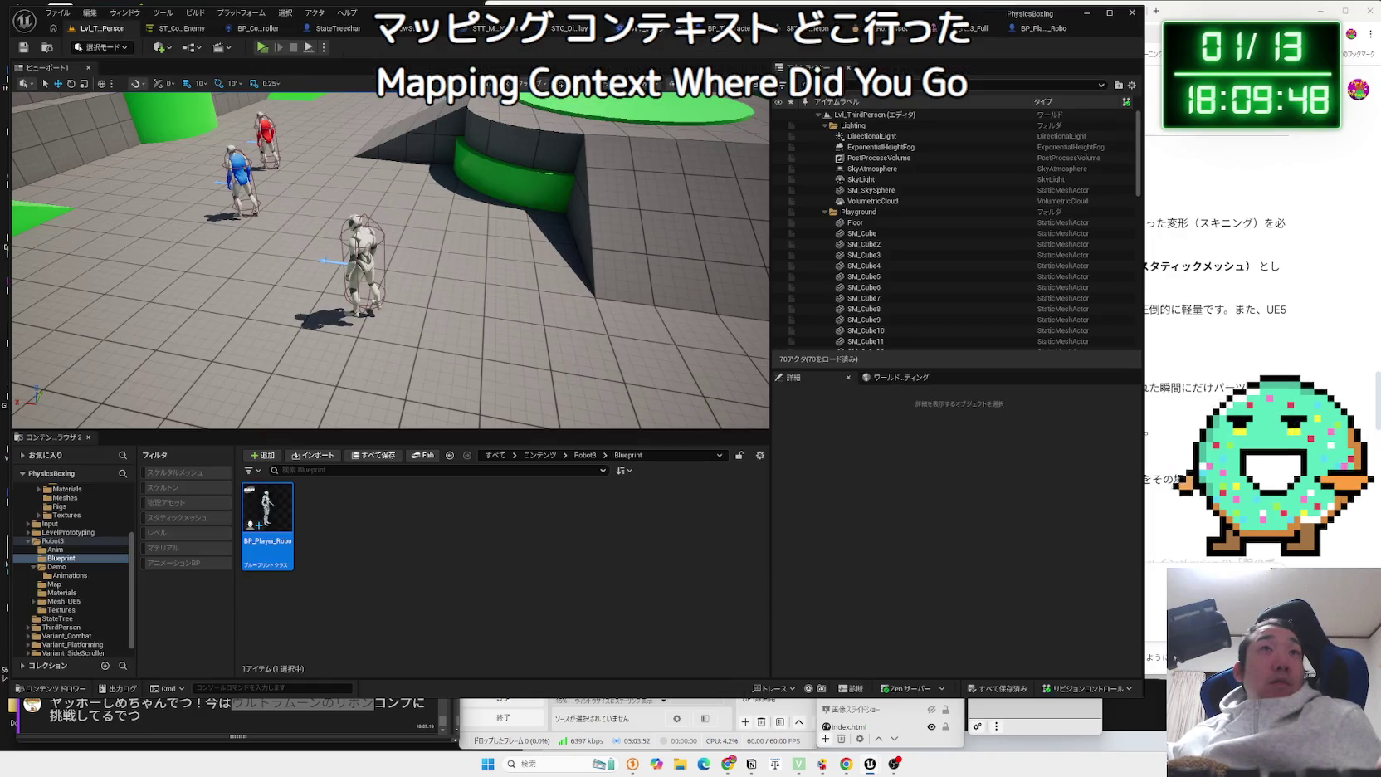
click(712, 30)
scroll(547, 371, up, 3)
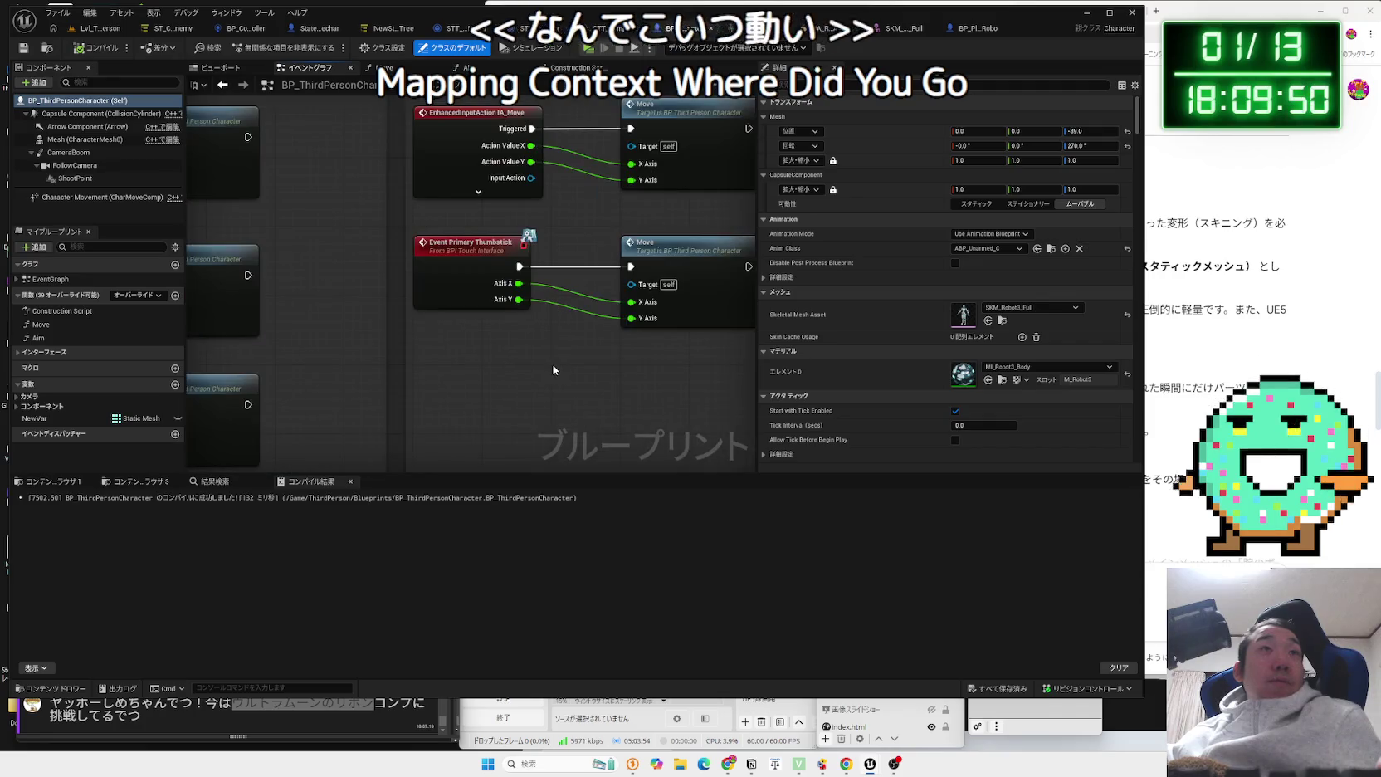
Inspect the event graph's movement input nodes and the Jump Input block.
mouse_move(488, 371)
mouse_down()
mouse_move(561, 337)
mouse_move(581, 166)
mouse_move(634, 402)
mouse_up()
scroll(562, 337, up, 3)
scroll(561, 337, down, 3)
scroll(532, 358, up, 3)
scroll(633, 401, down, 3)
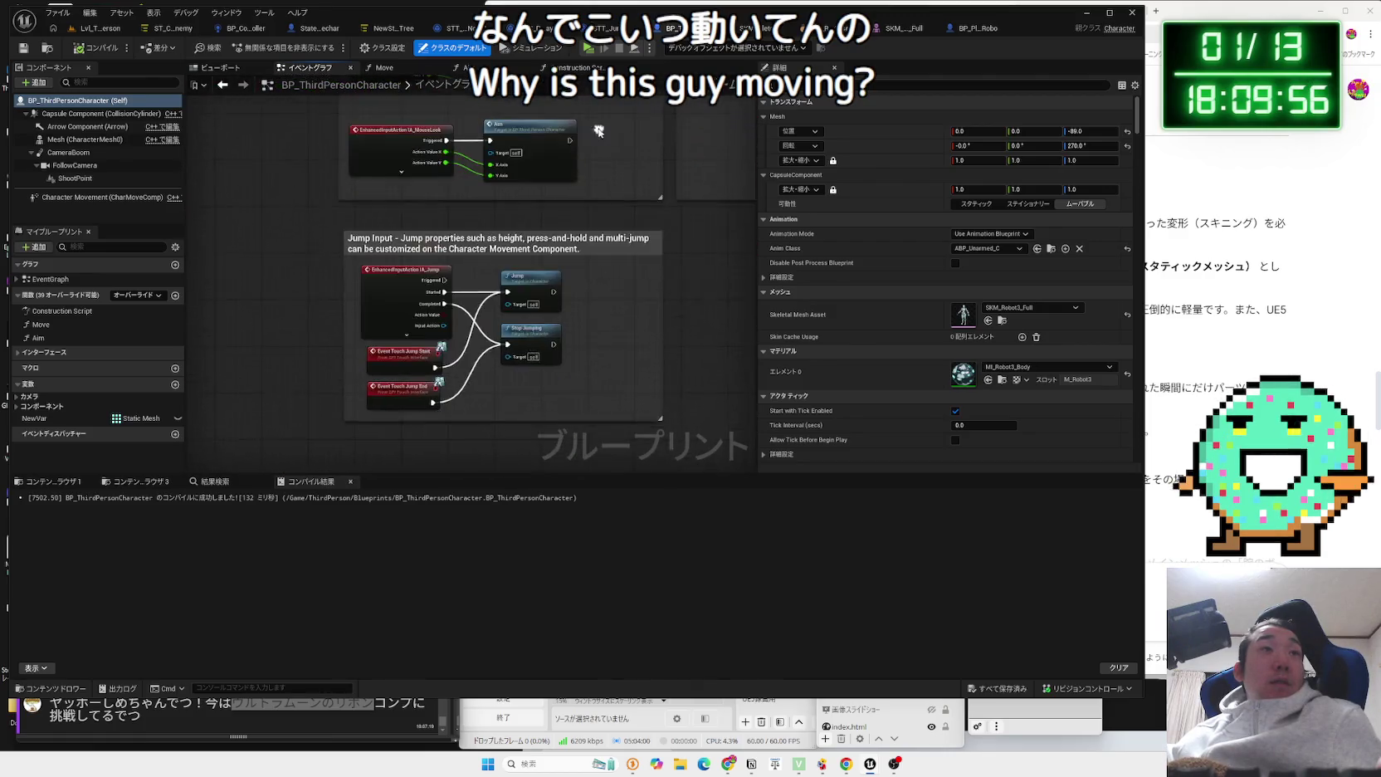
scroll(571, 335, up, 3)
mouse_move(571, 335)
mouse_down()
mouse_move(571, 410)
mouse_move(578, 121)
mouse_move(548, 121)
mouse_move(538, 276)
mouse_up()
click(291, 196)
scroll(399, 397, down, 2)
mouse_move(398, 398)
mouse_down()
mouse_move(406, 239)
mouse_move(421, 391)
mouse_up()
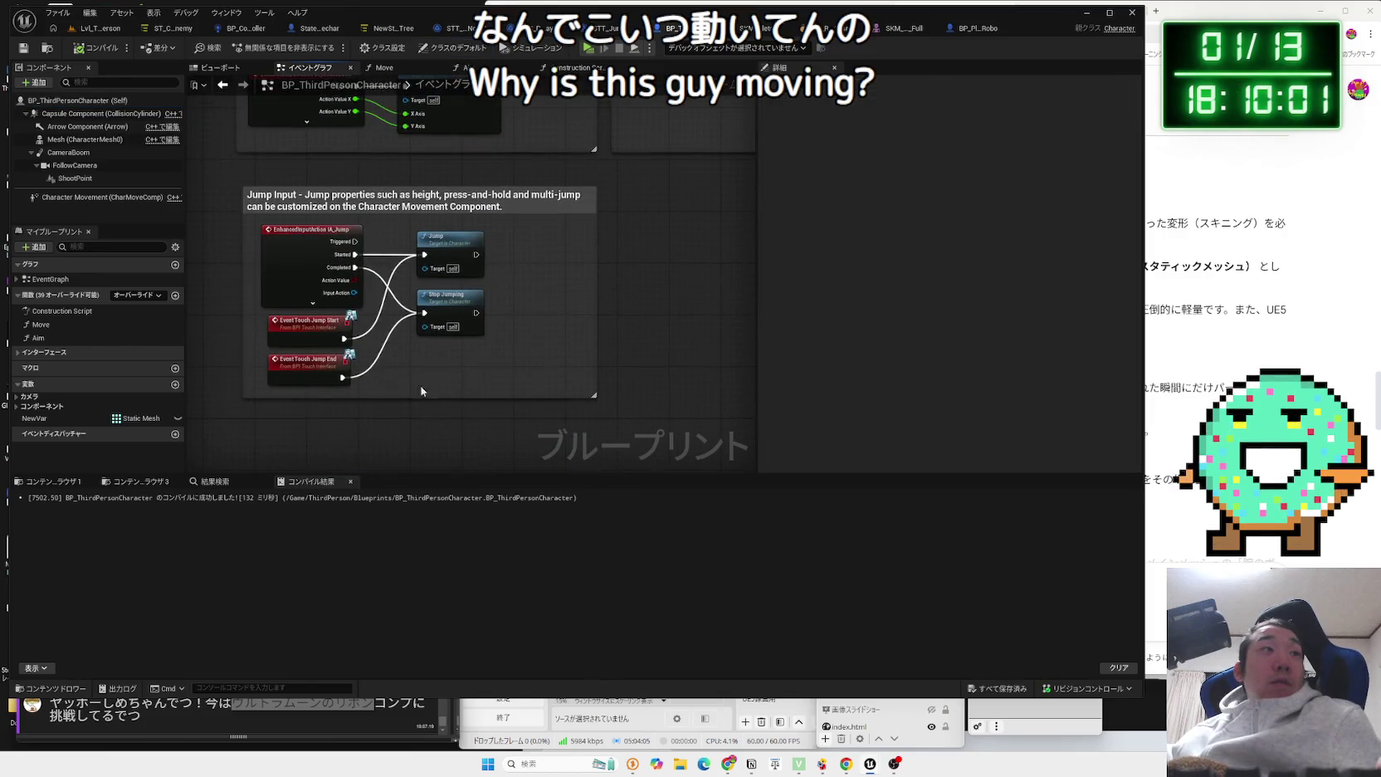
Delete the NewVar Static Mesh variable from My Blueprint.
click(83, 418)
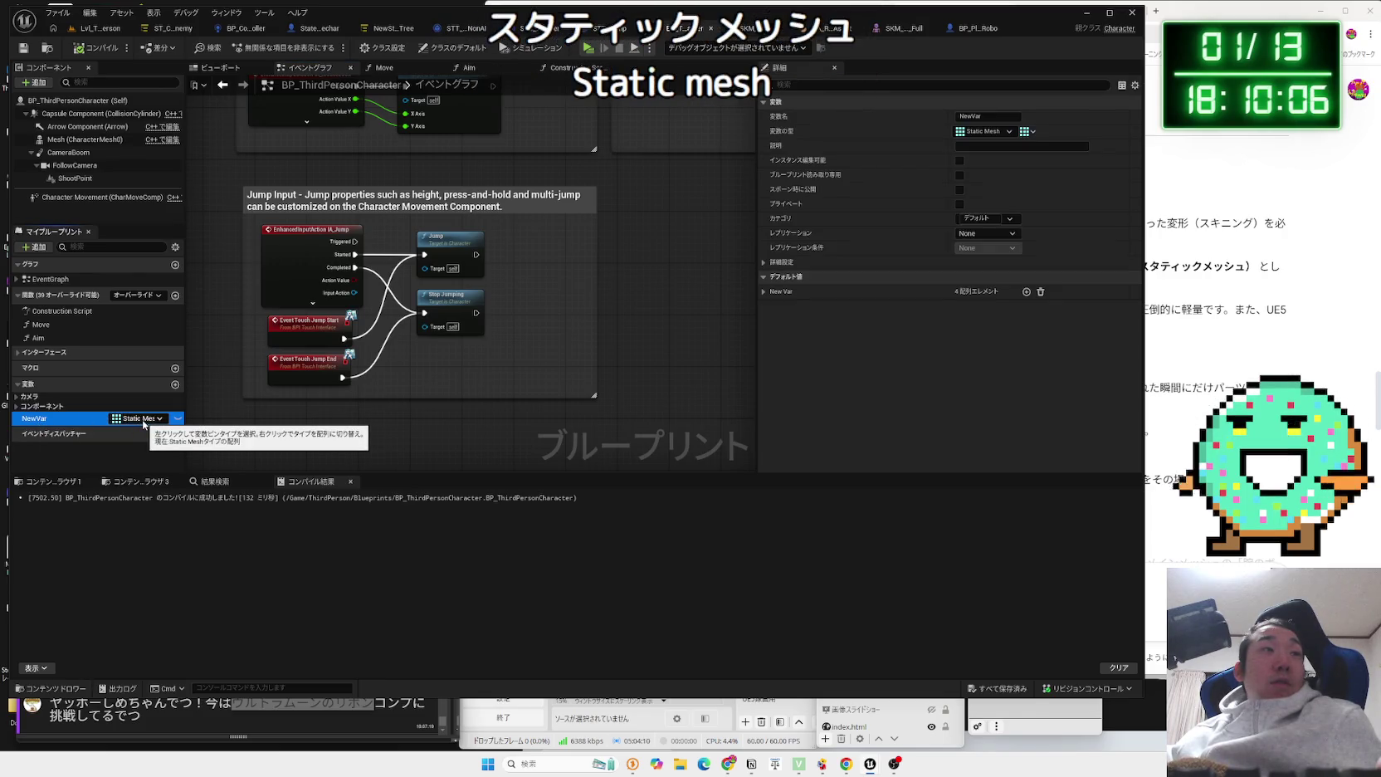
right_click(58, 418)
click(100, 498)
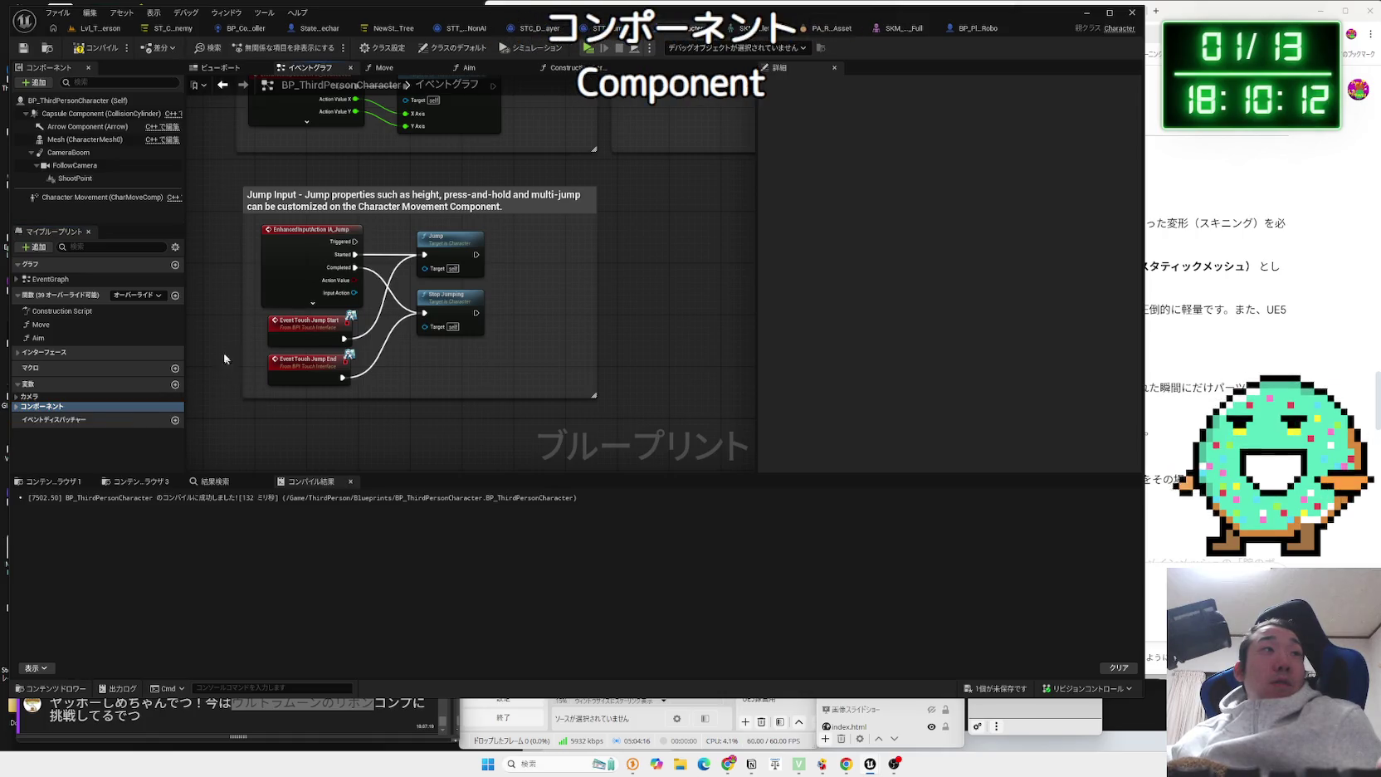
drag(280, 166, 300, 210)
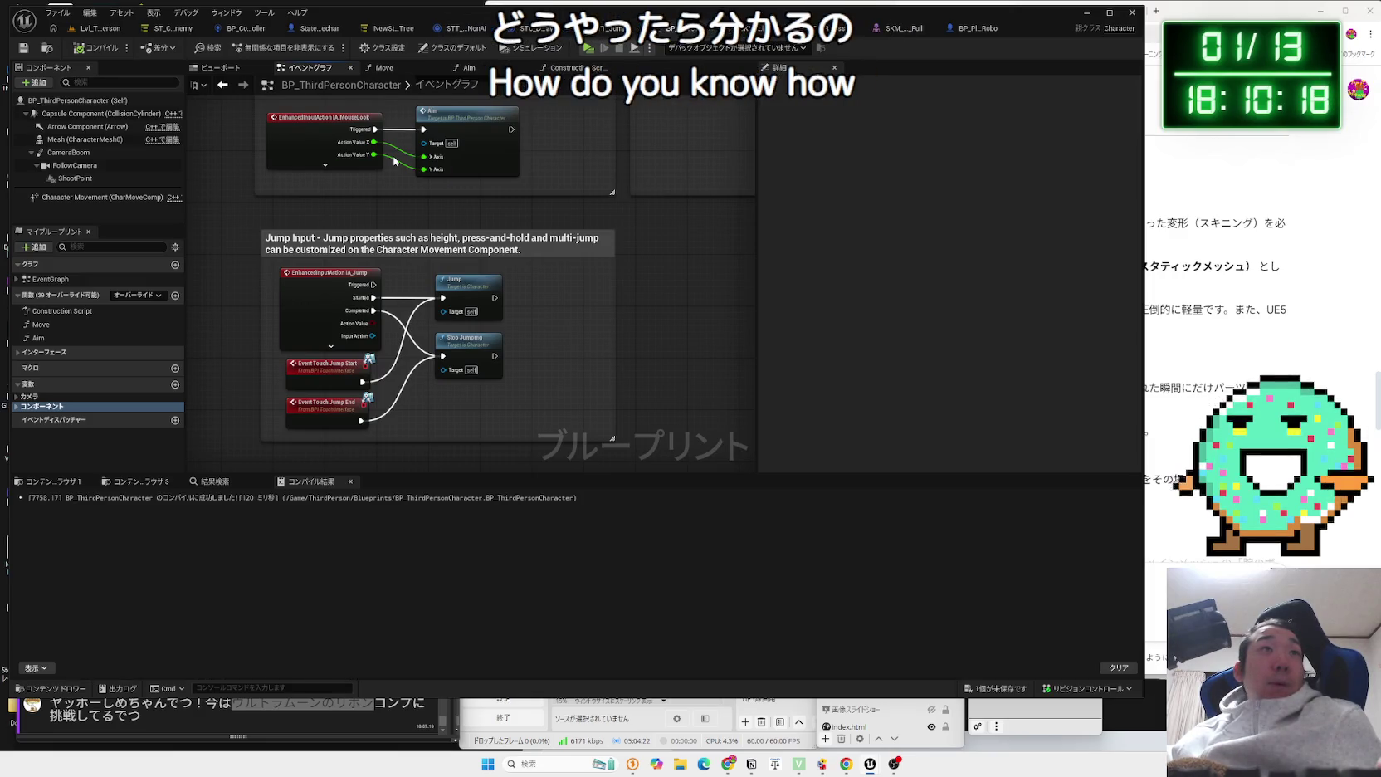
Search all blueprints for 'mapping context' and open the BP_ThirdPersonPlayerController result.
click(213, 481)
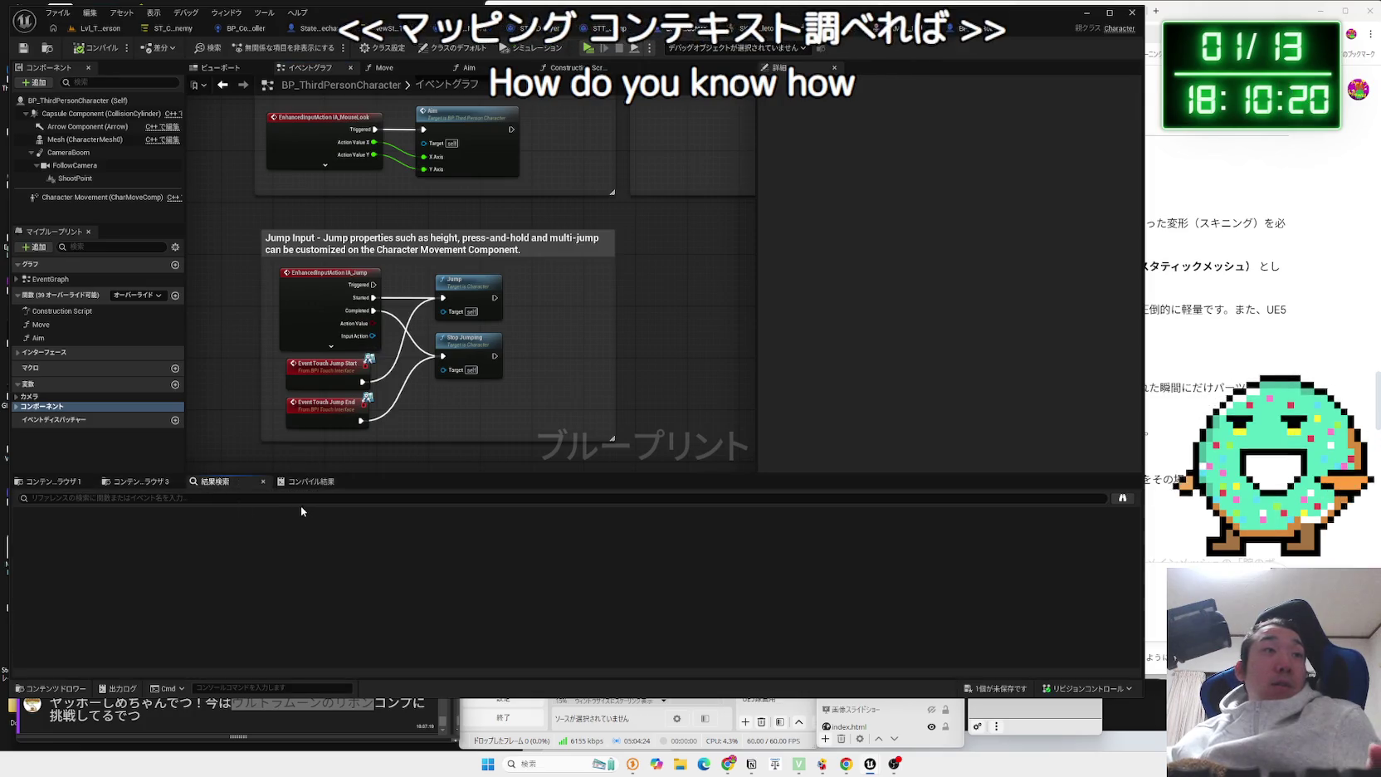
text(mappi)
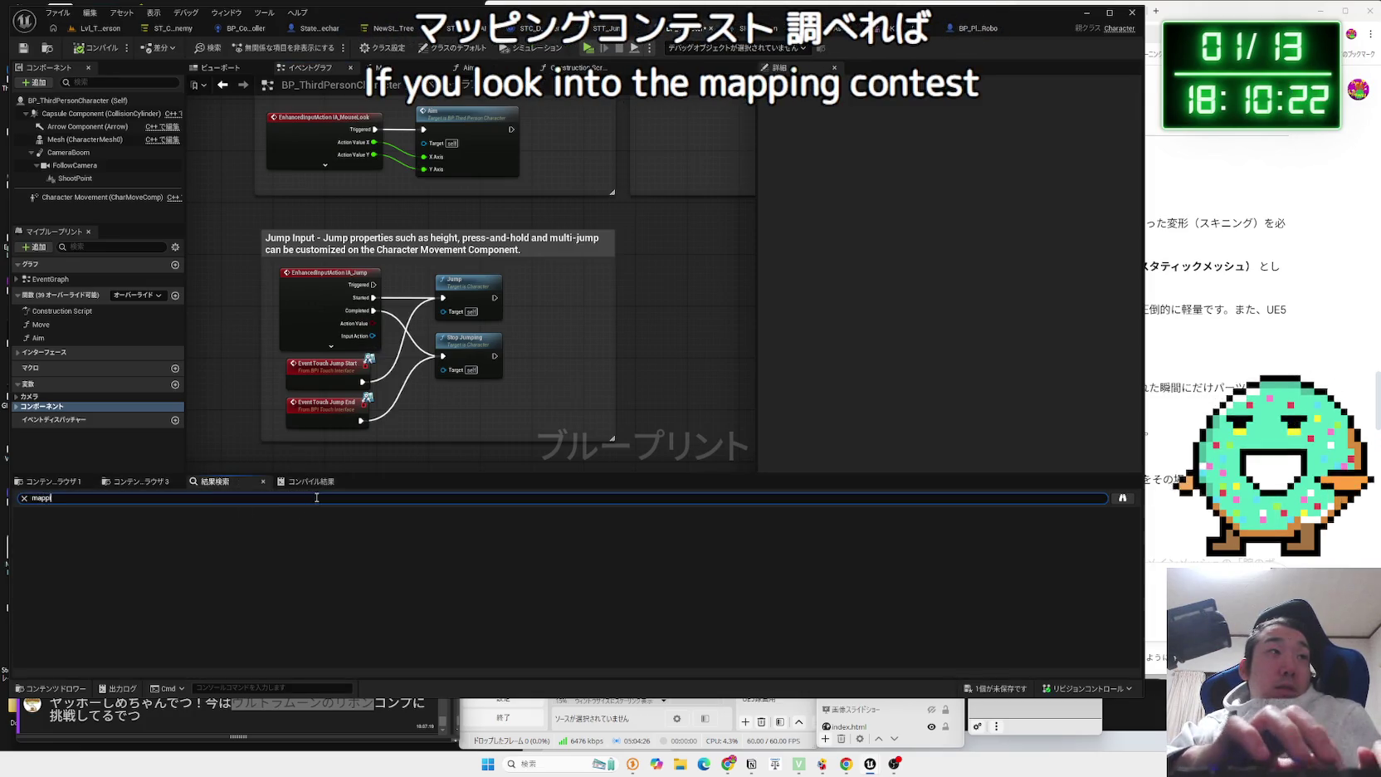
text(ng context)
key(Return)
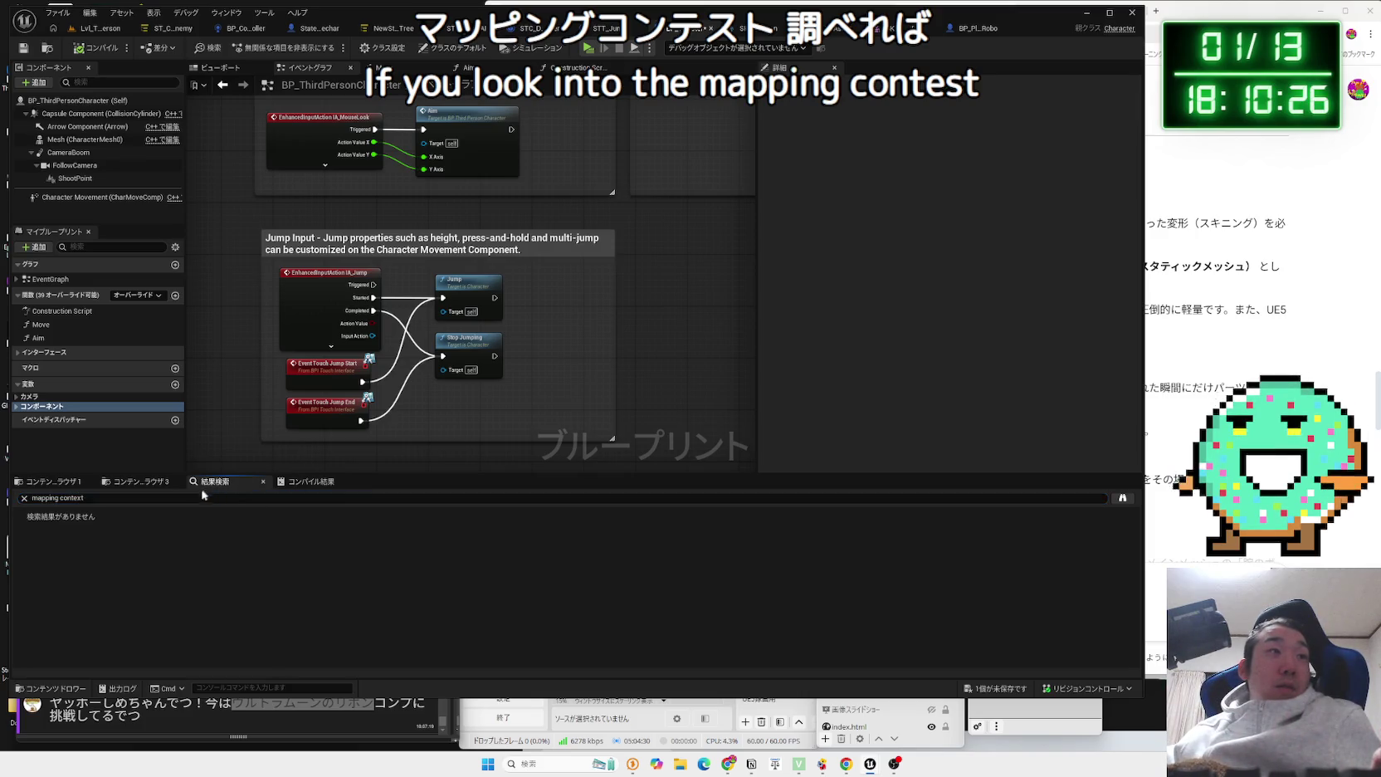
click(1120, 498)
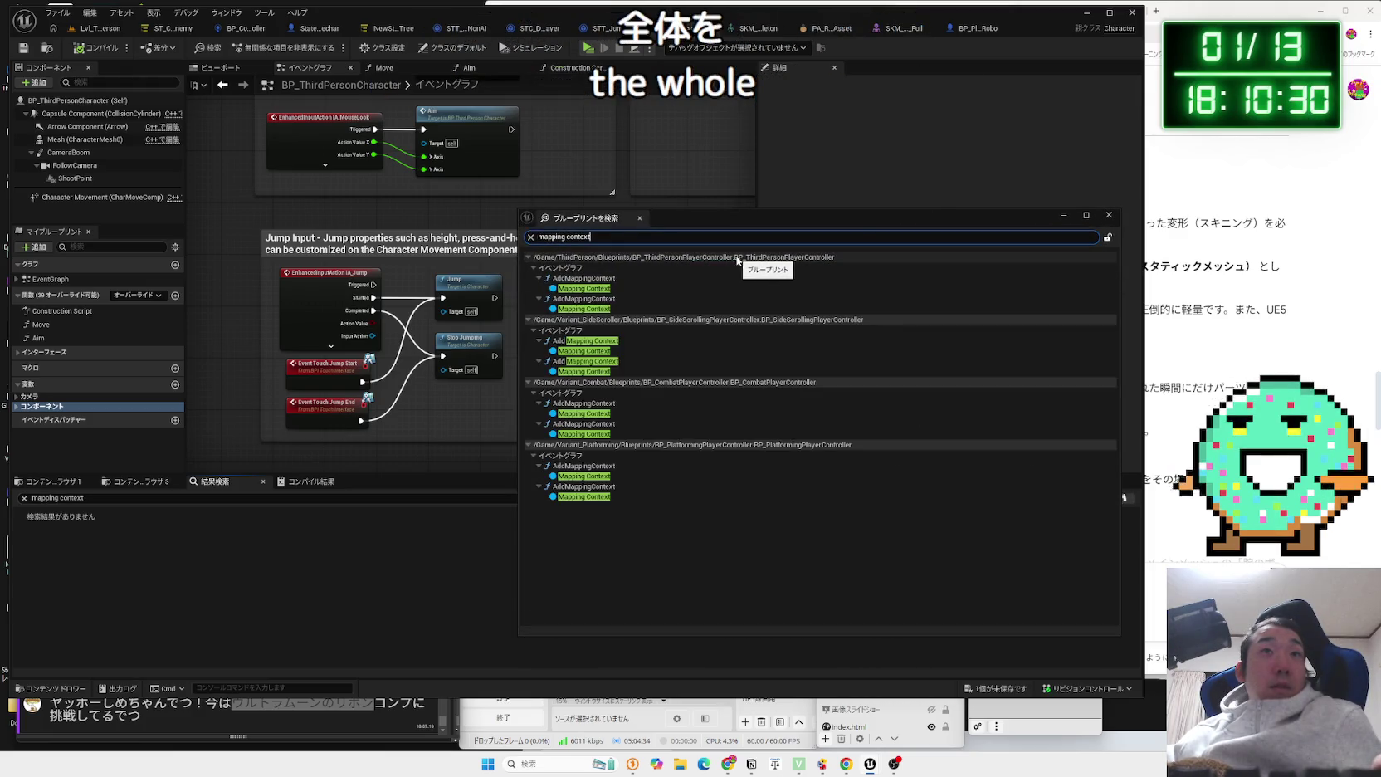
click(586, 288)
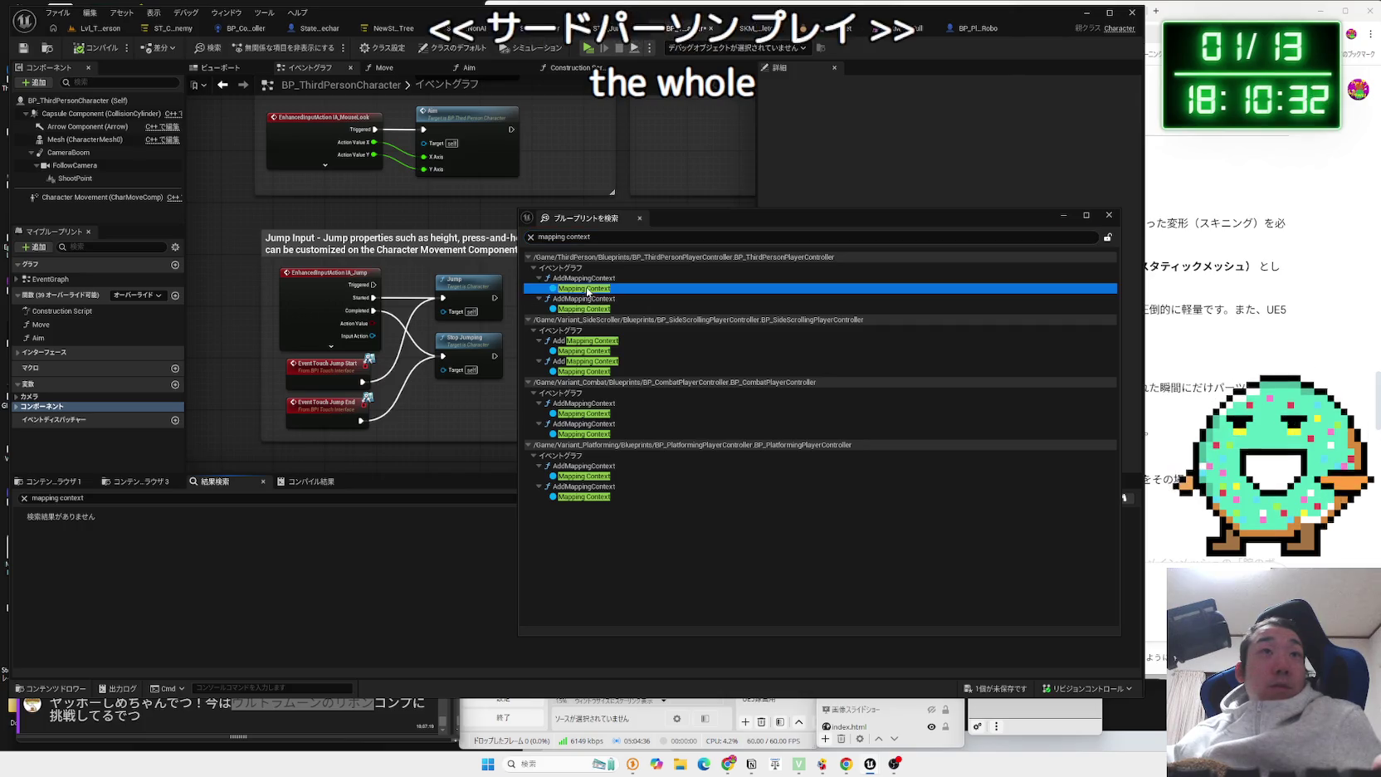
double_click(586, 289)
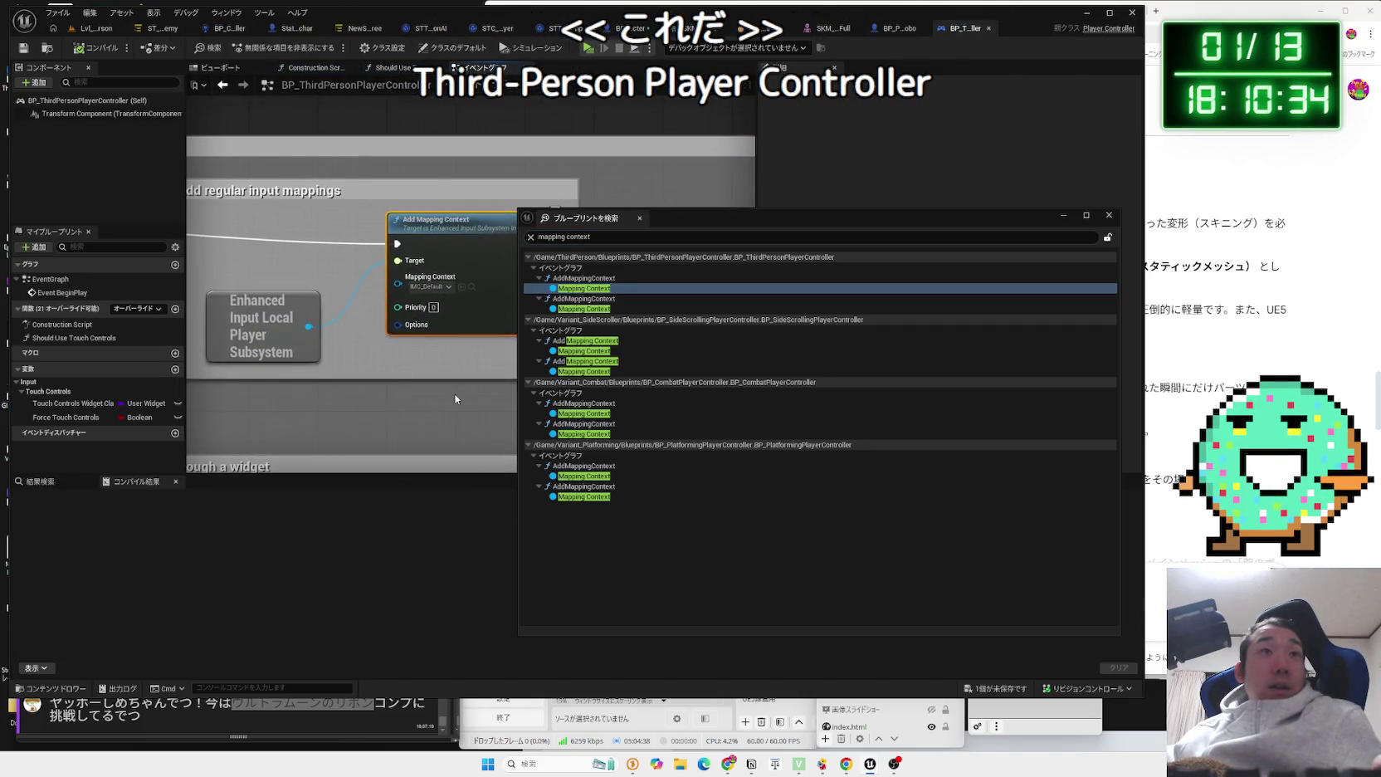
Inspect the BP_ThirdPersonPlayerController graph and close the blueprint search results.
scroll(438, 404, down, 5)
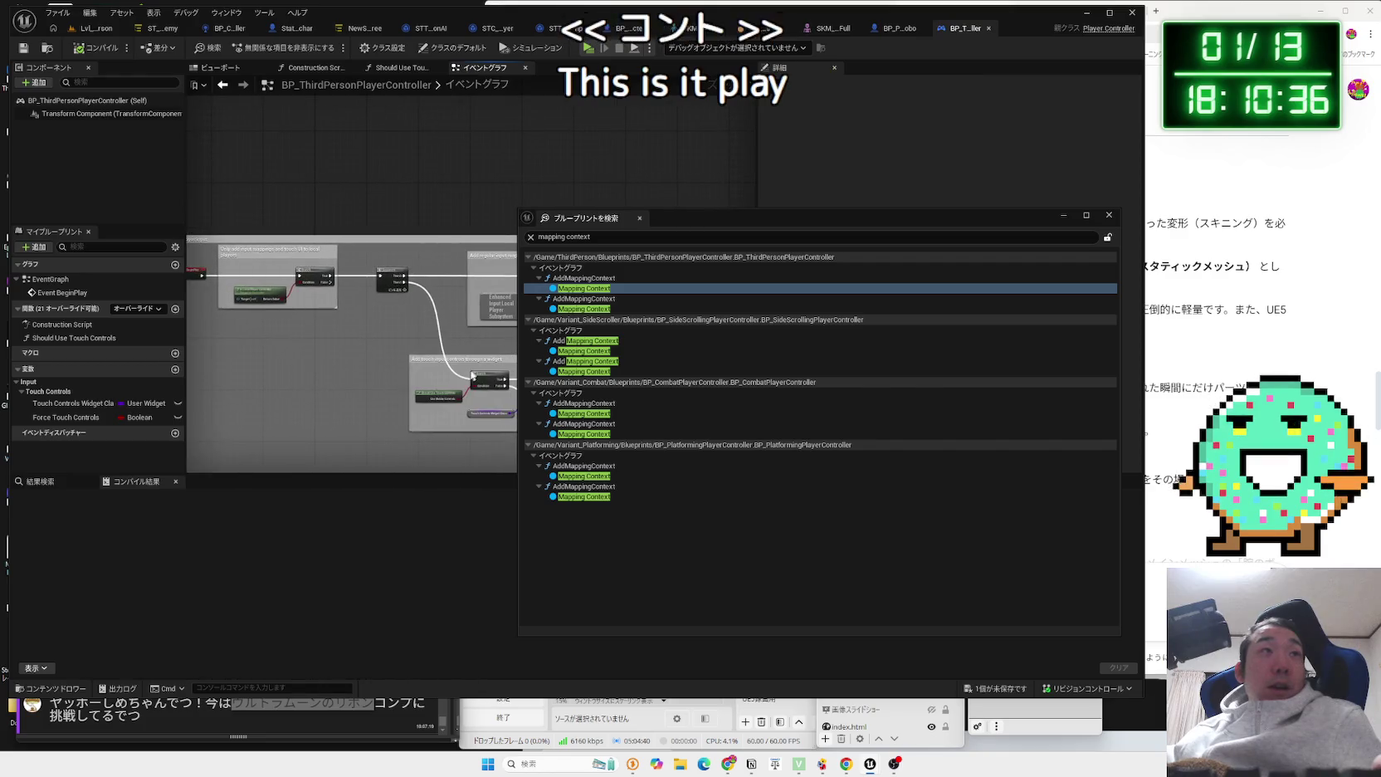
scroll(369, 375, up, 4)
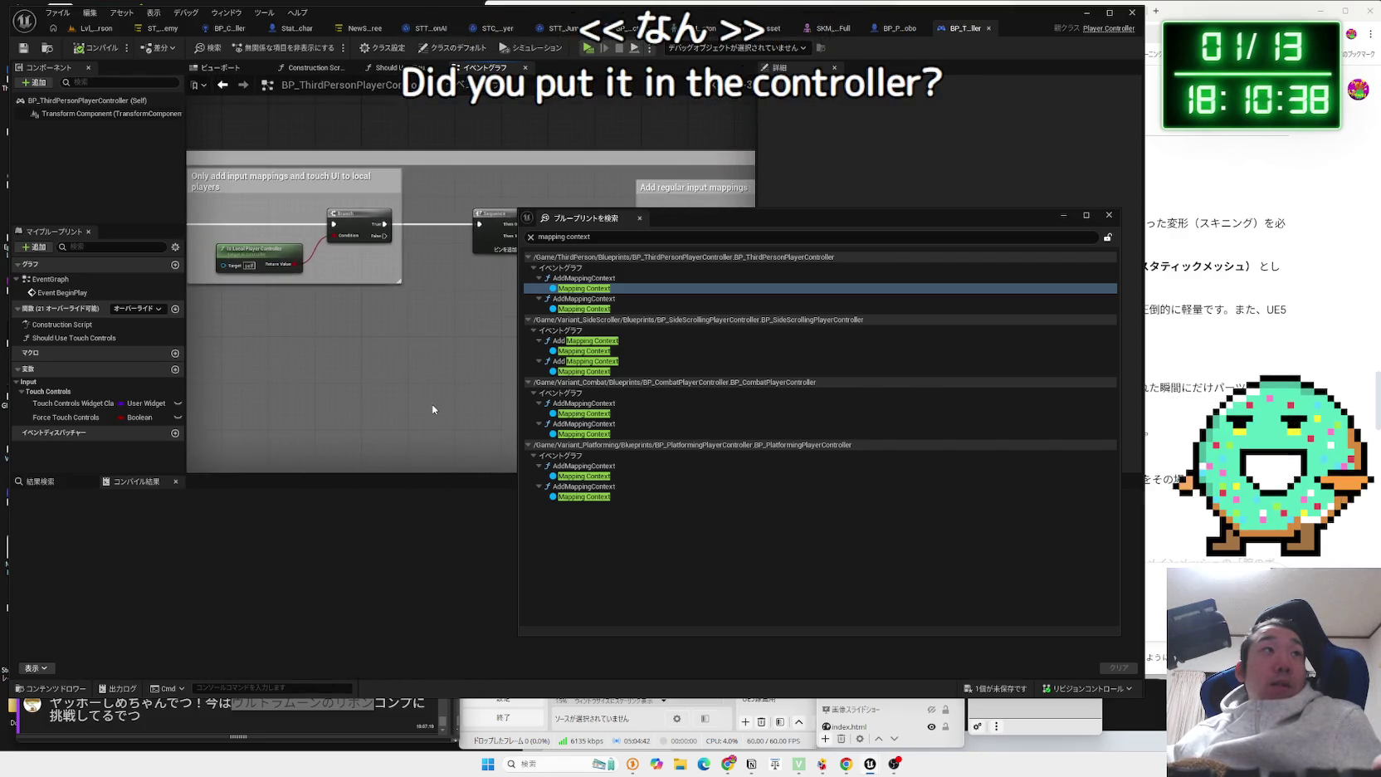
drag(380, 389, 403, 381)
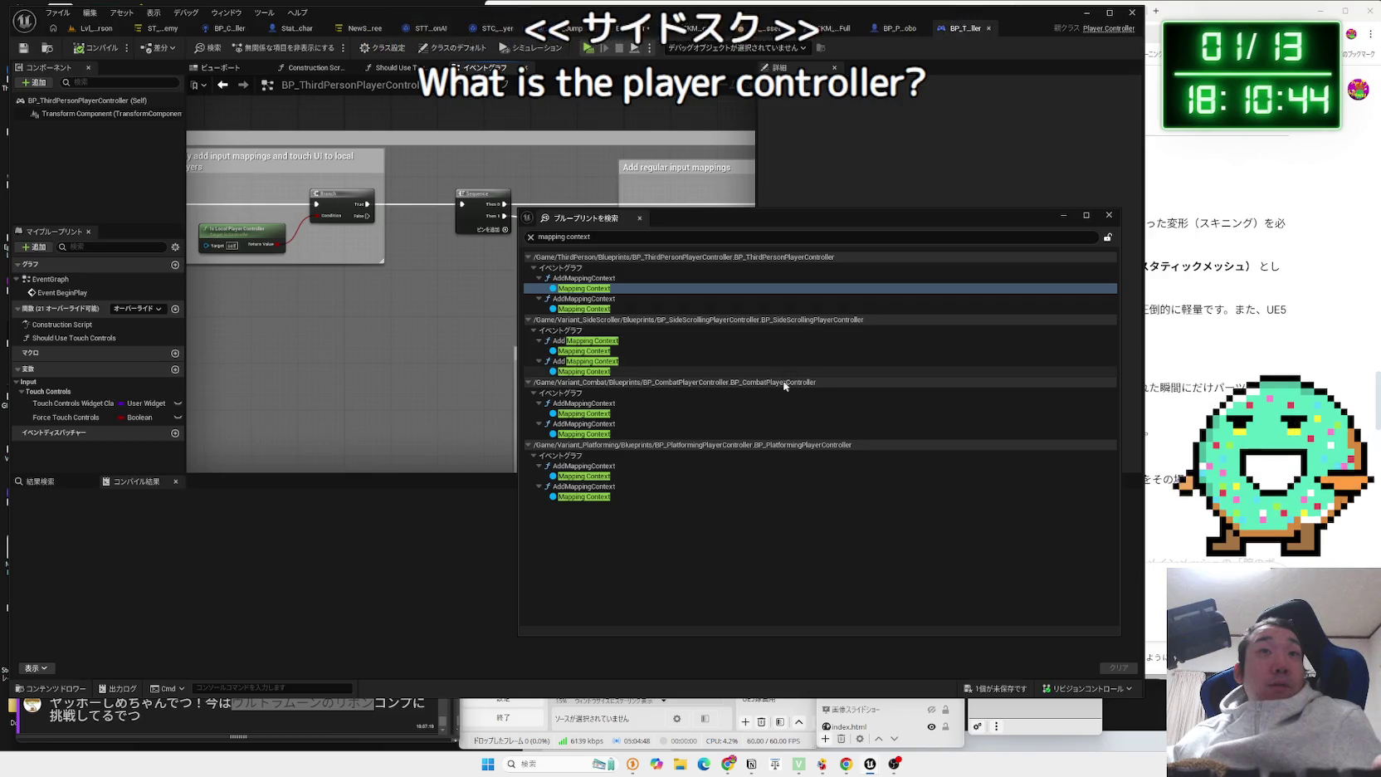
click(1109, 215)
scroll(401, 308, down, 5)
scroll(489, 326, up, 6)
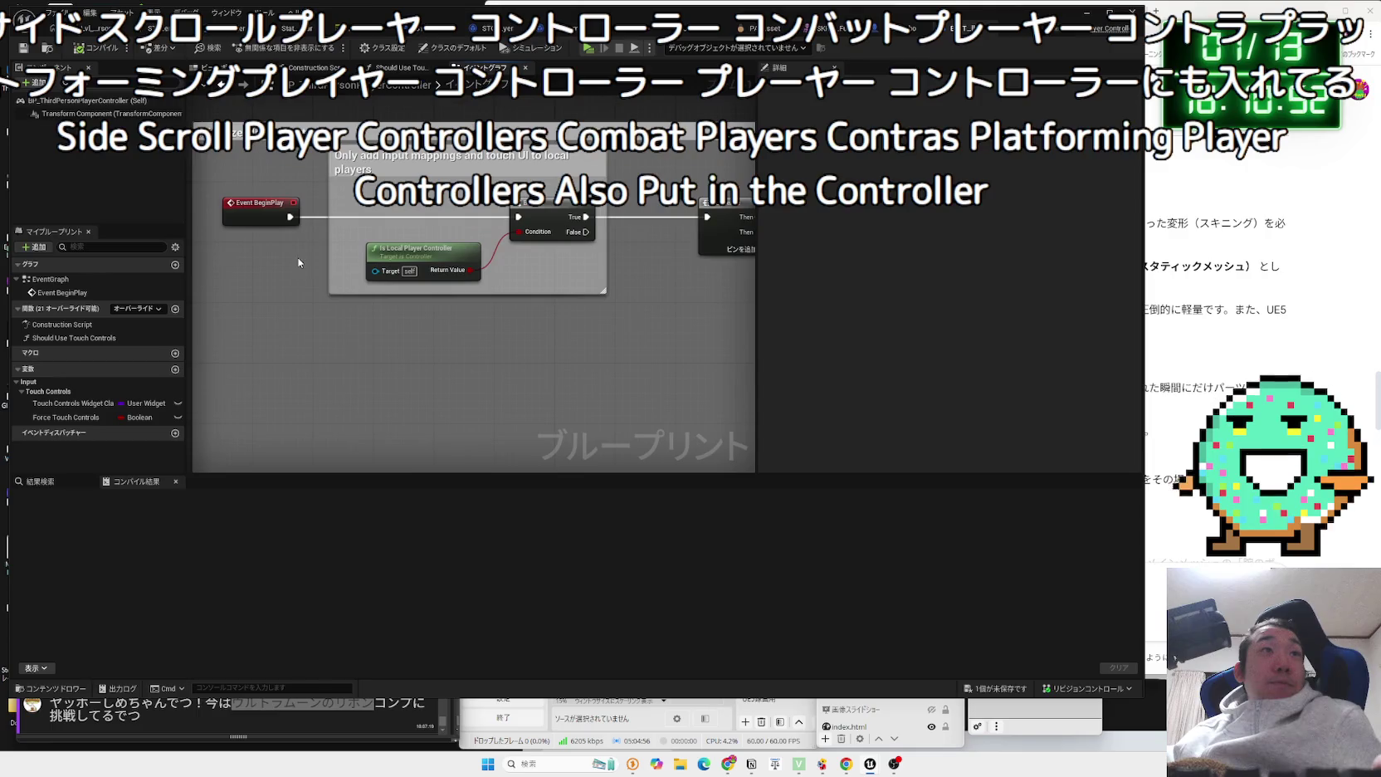
Check the other open blueprint tabs, then view the controller's Add Mapping Context node.
click(659, 28)
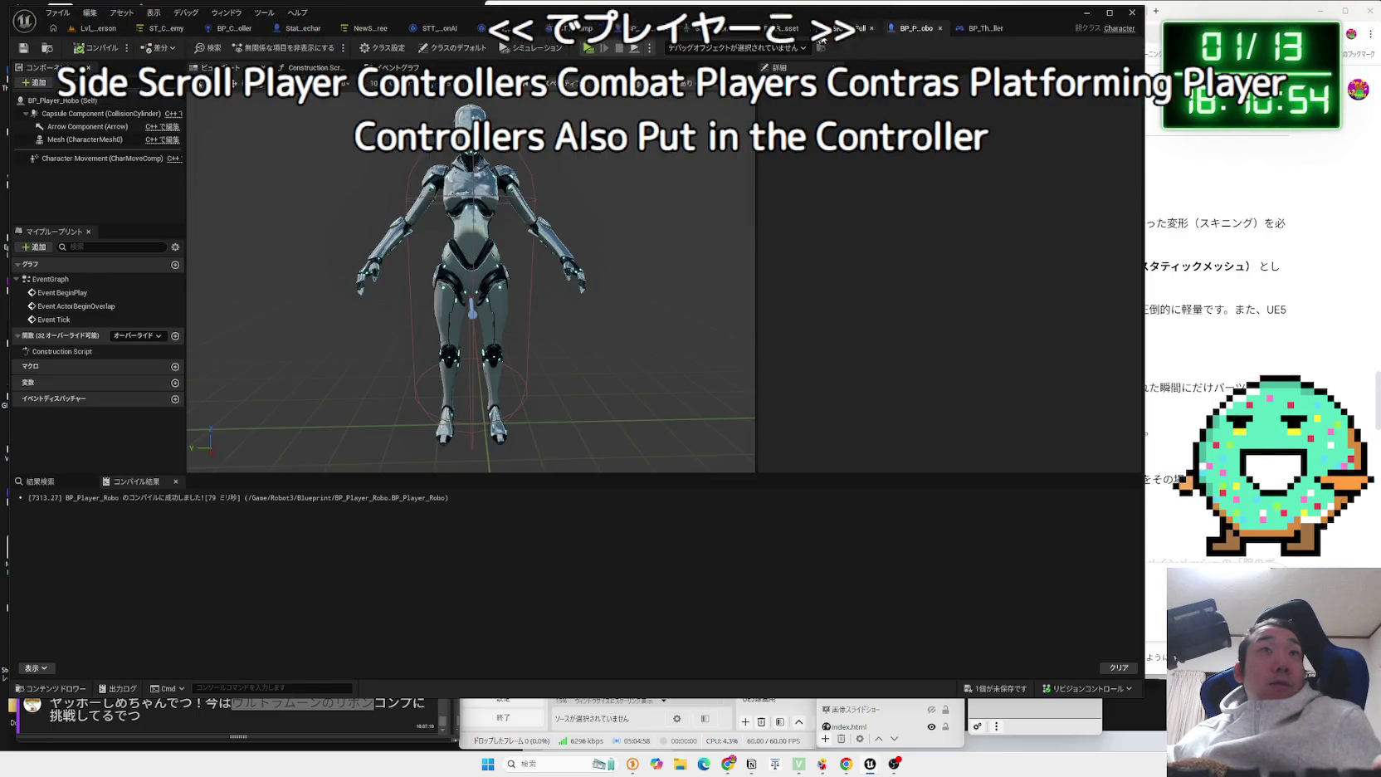
click(560, 33)
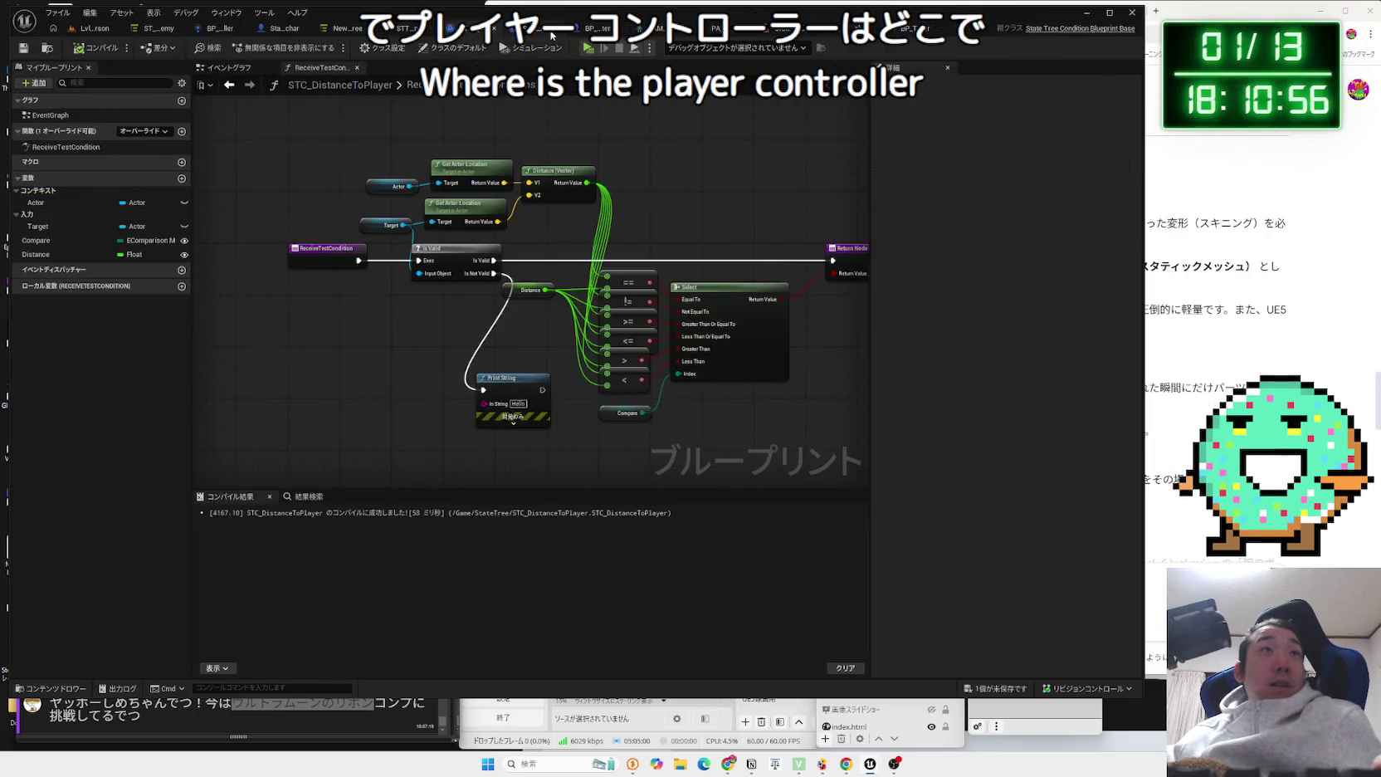
click(922, 31)
click(985, 29)
scroll(613, 268, up, 5)
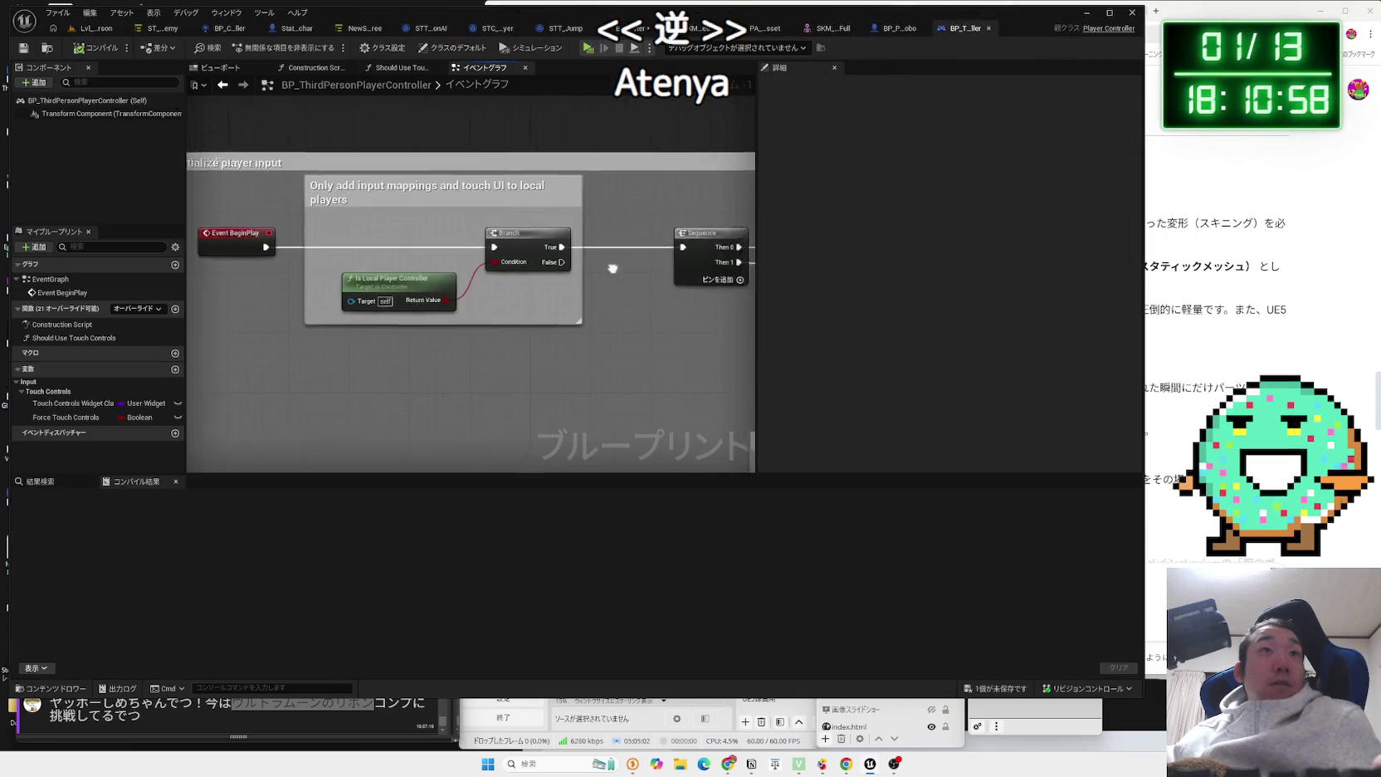
scroll(507, 347, up, 2)
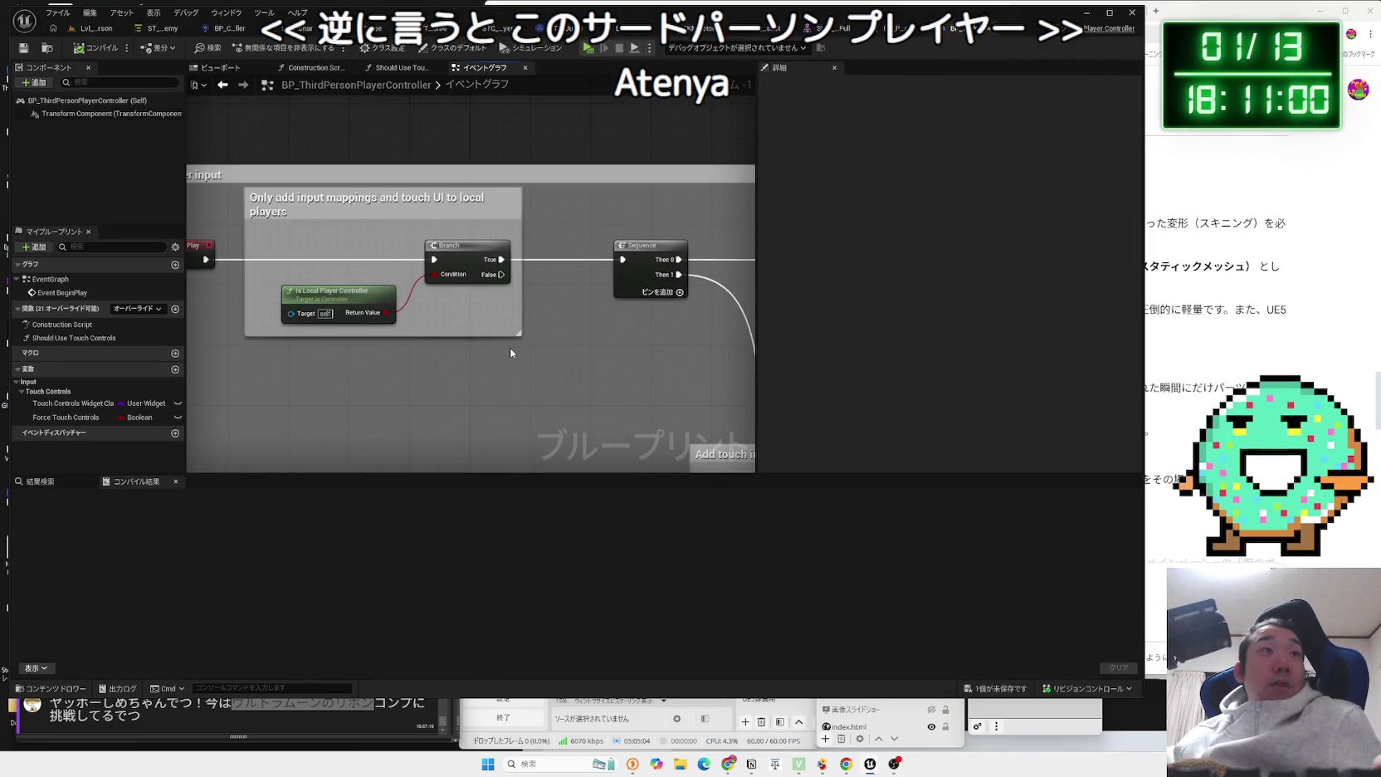
scroll(511, 348, down, 2)
scroll(448, 240, up, 2)
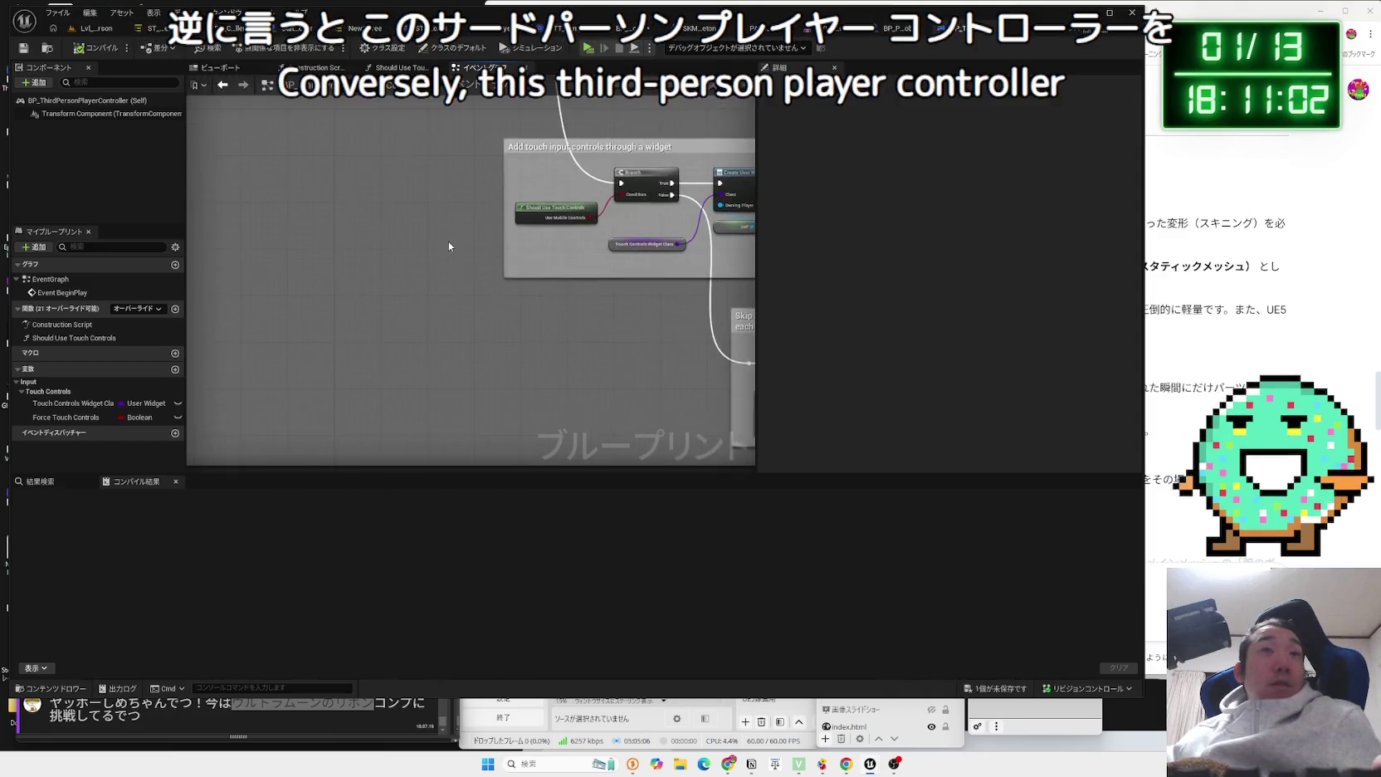
drag(490, 192, 445, 300)
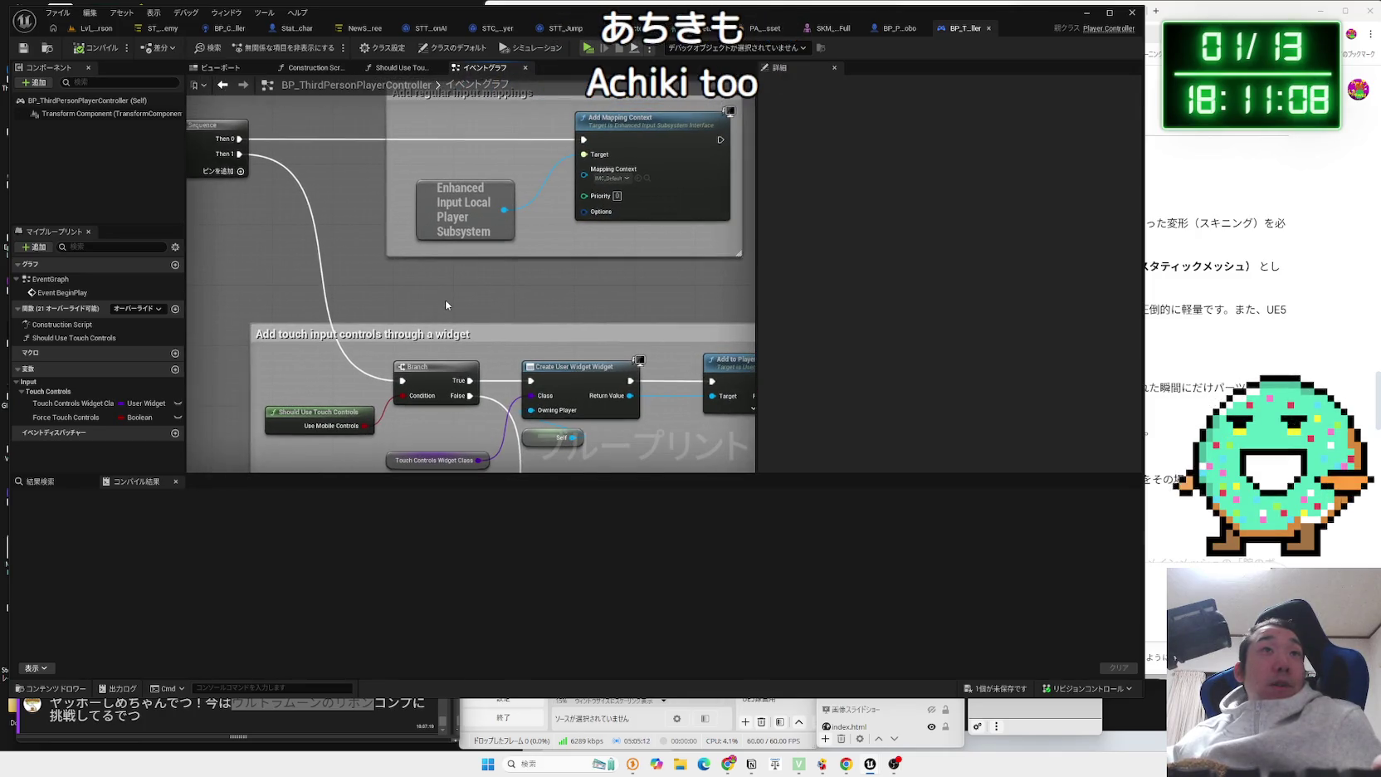
scroll(445, 300, down, 2)
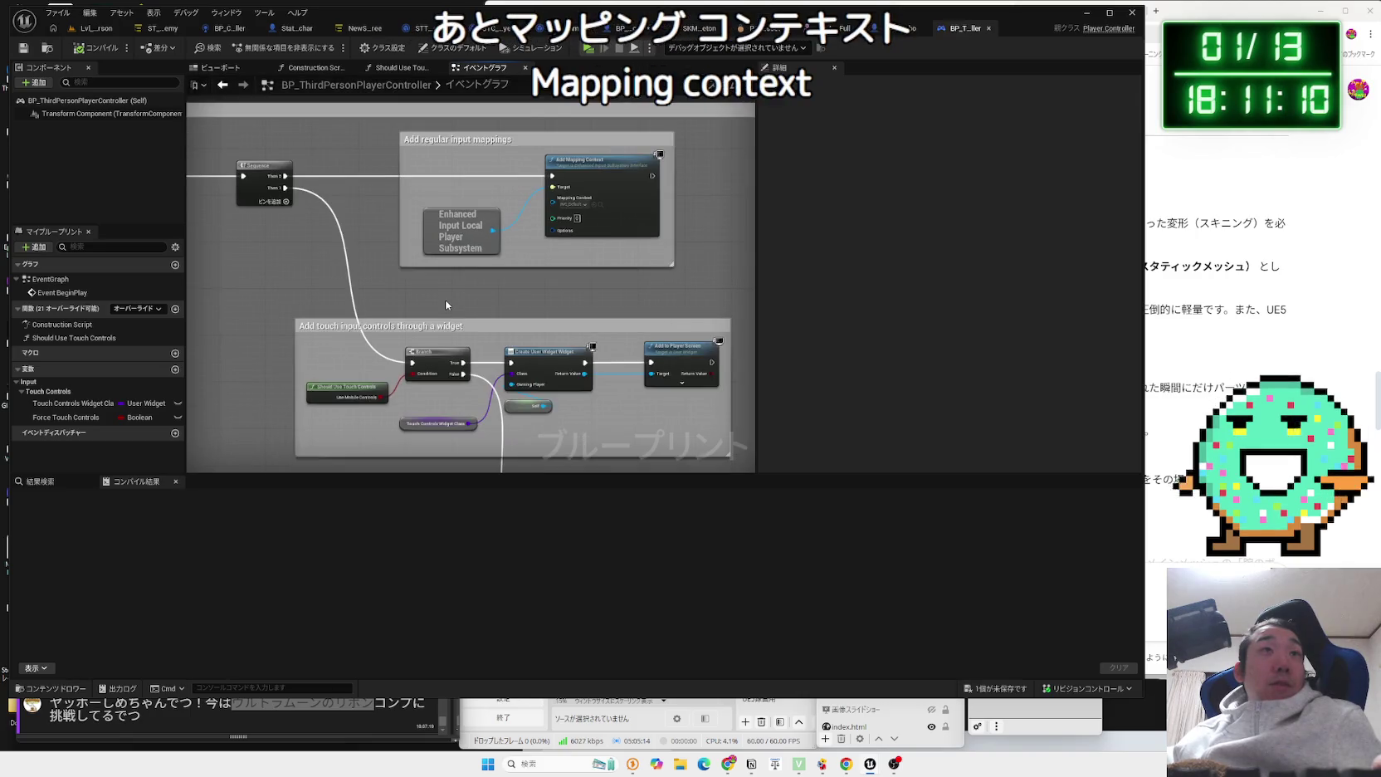
scroll(445, 300, down, 4)
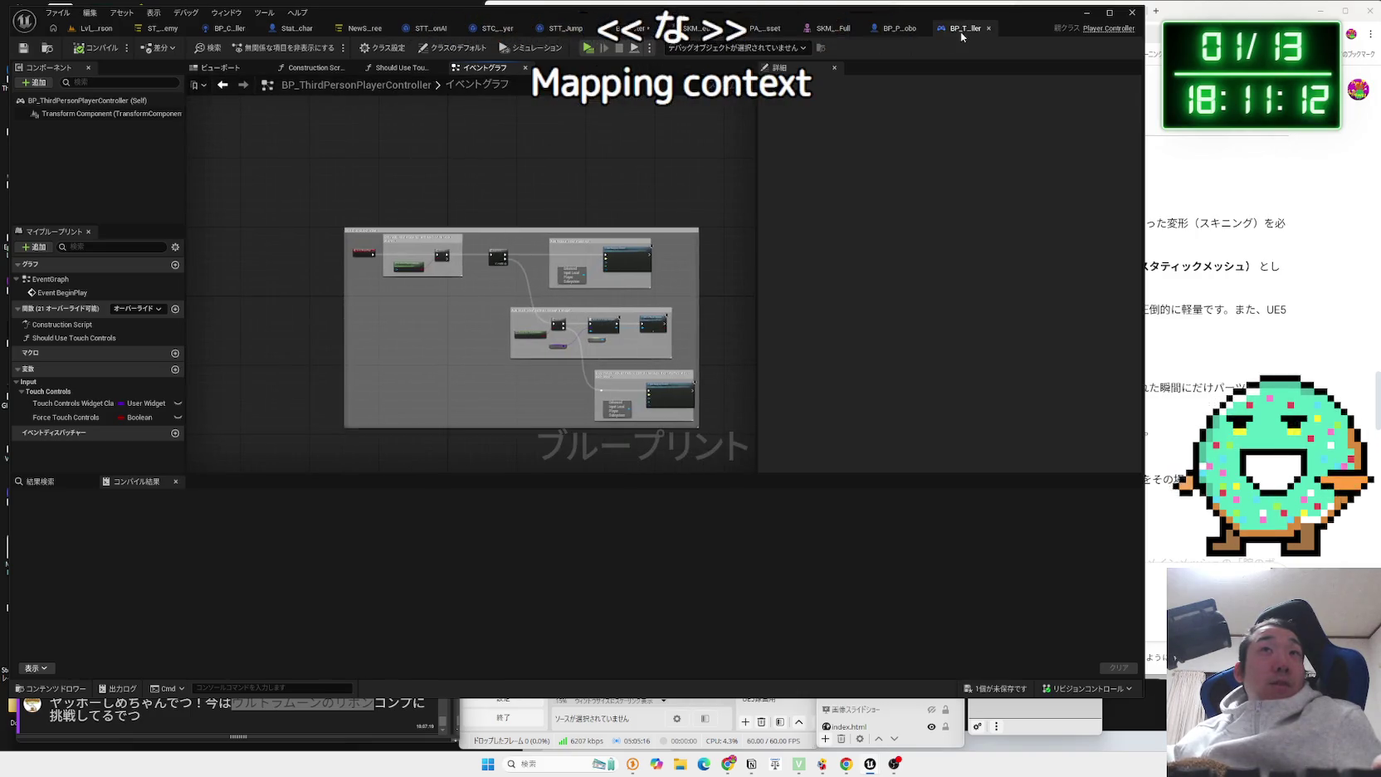
Glance at the STT_Jump and BP_ThirdPersonCharacter tabs, then return to Lvl_ThirdPerson.
click(599, 31)
click(600, 32)
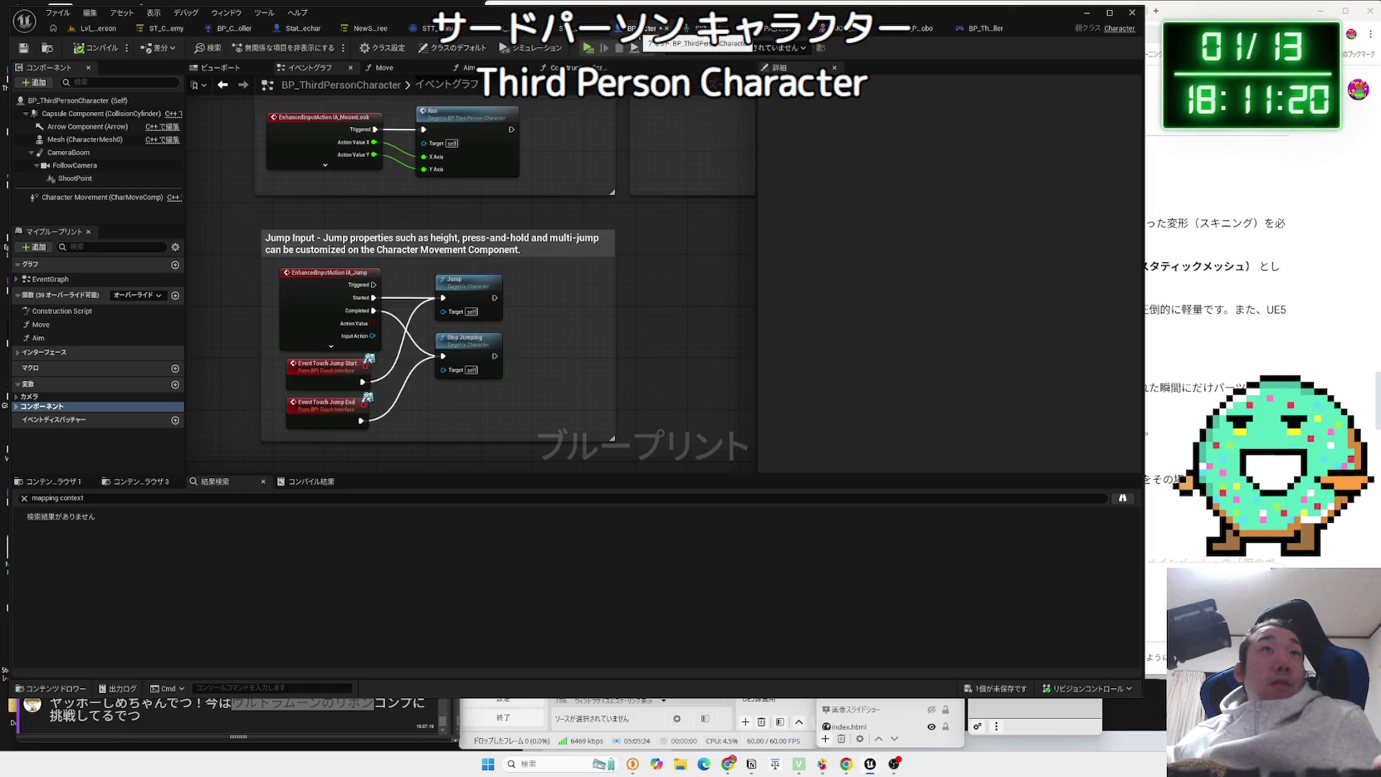
click(87, 31)
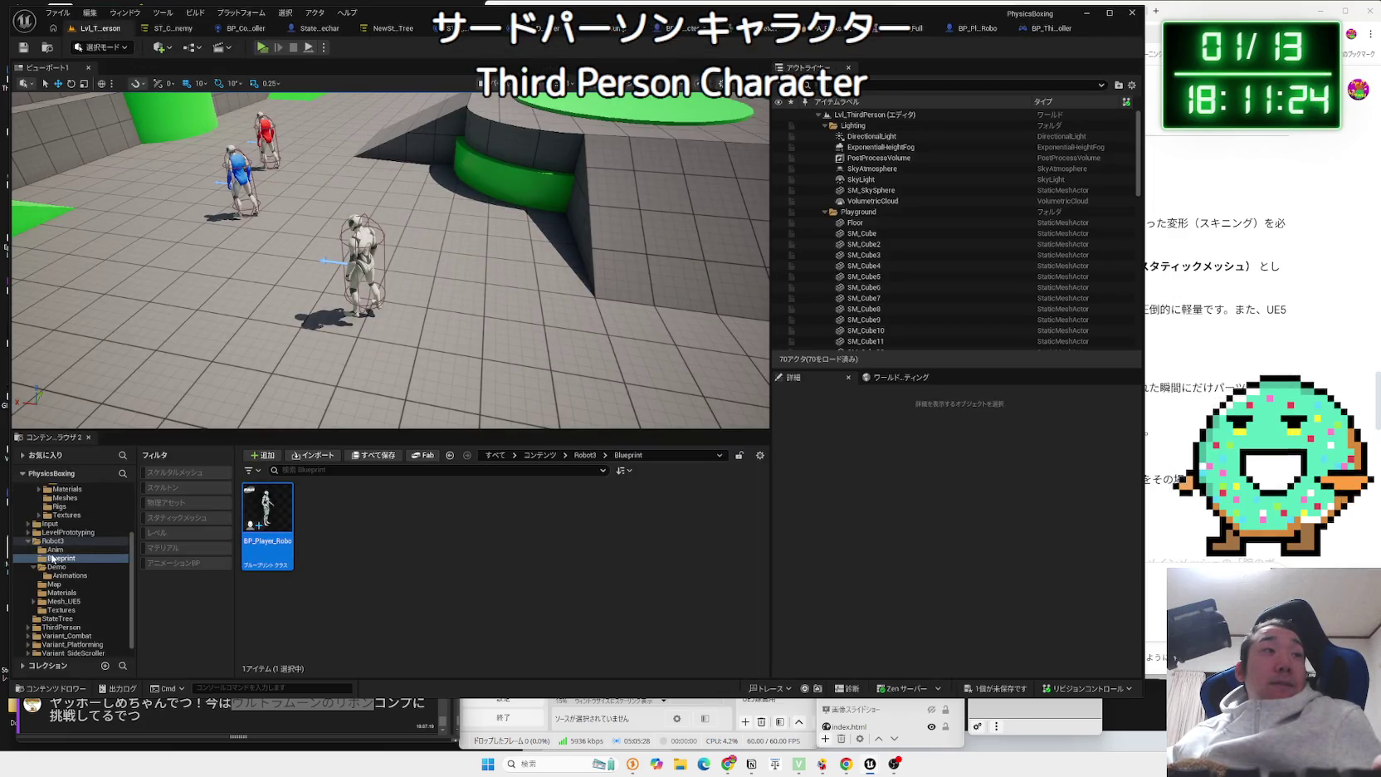
scroll(30, 562, up, 1)
scroll(58, 565, up, 3)
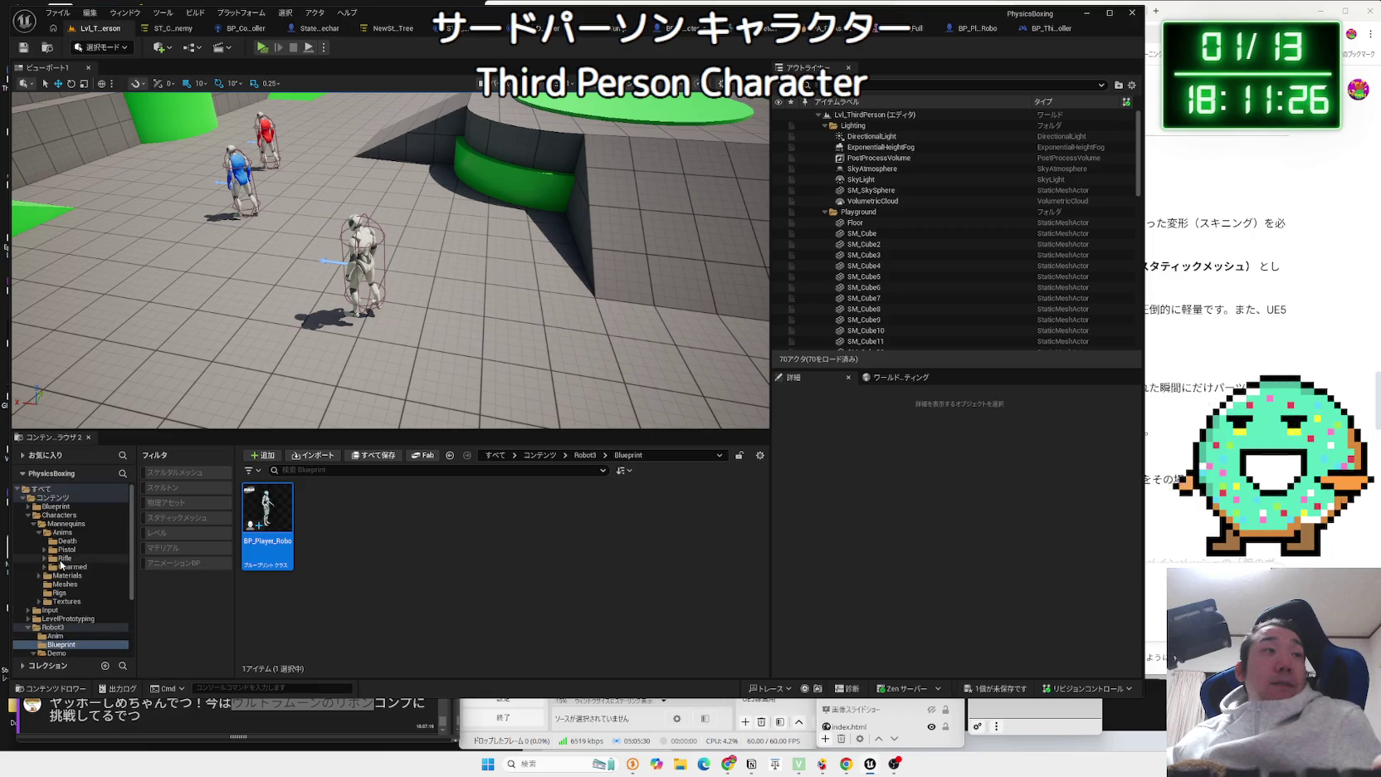
Create child blueprint BP_ThirdPersonCharacter_Robot from BP_ThirdPersonCharacter in ThirdPerson/Blueprints.
scroll(72, 556, down, 5)
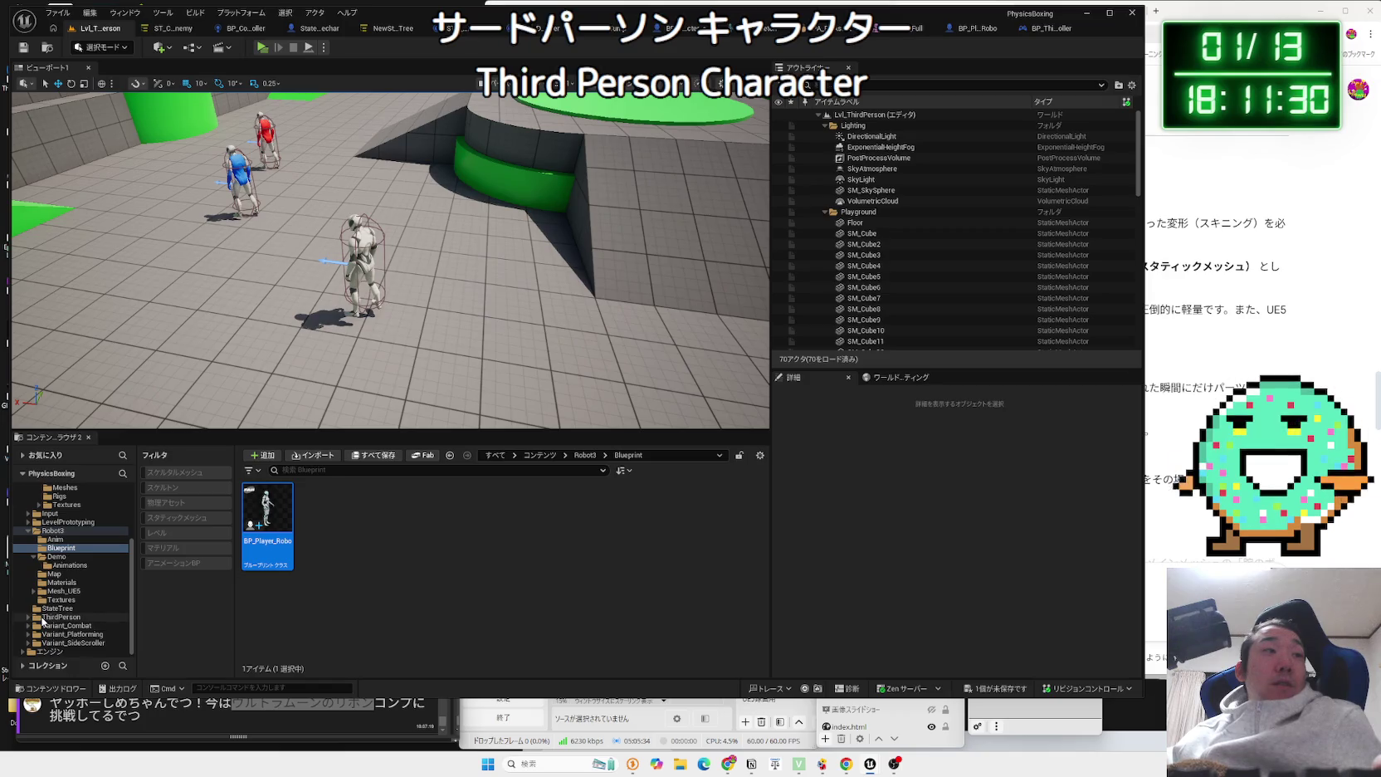
click(42, 618)
click(52, 626)
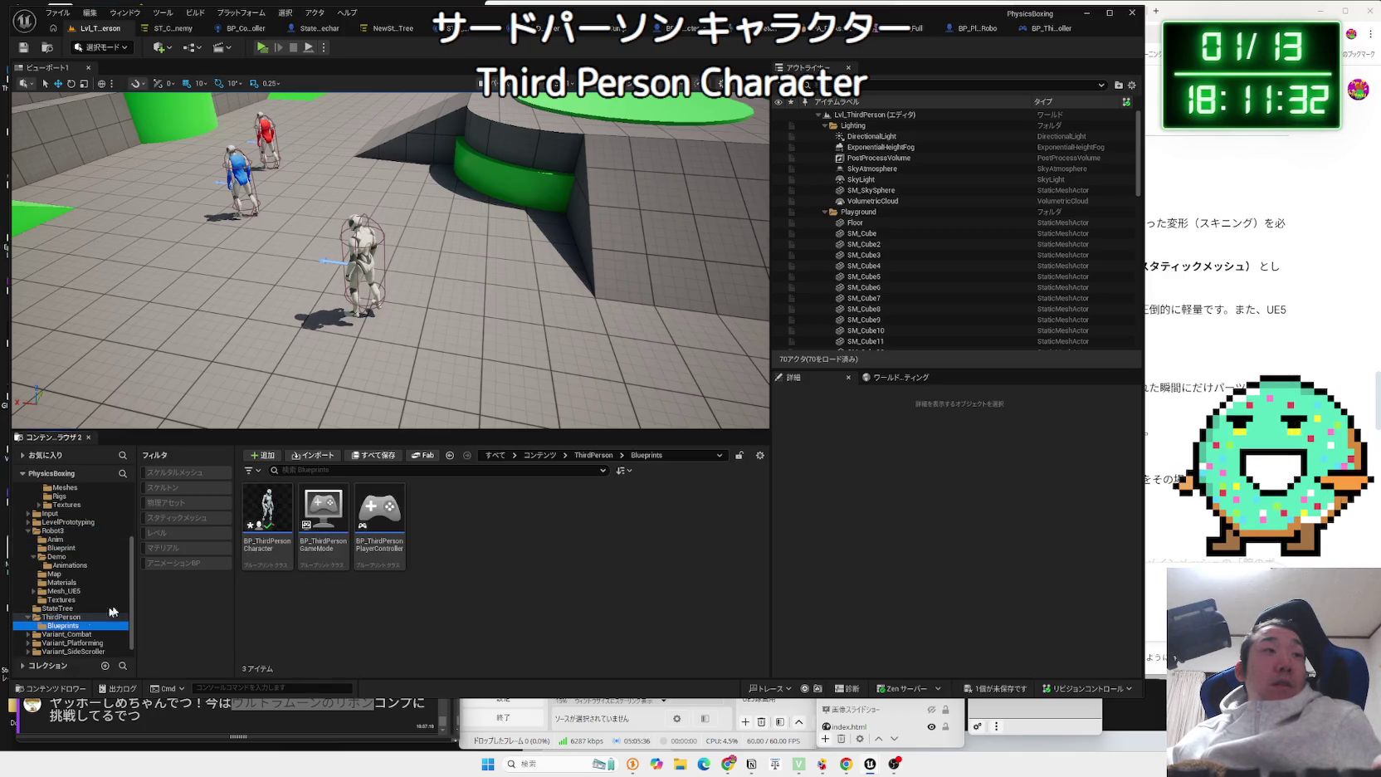
mouse_move(262, 516)
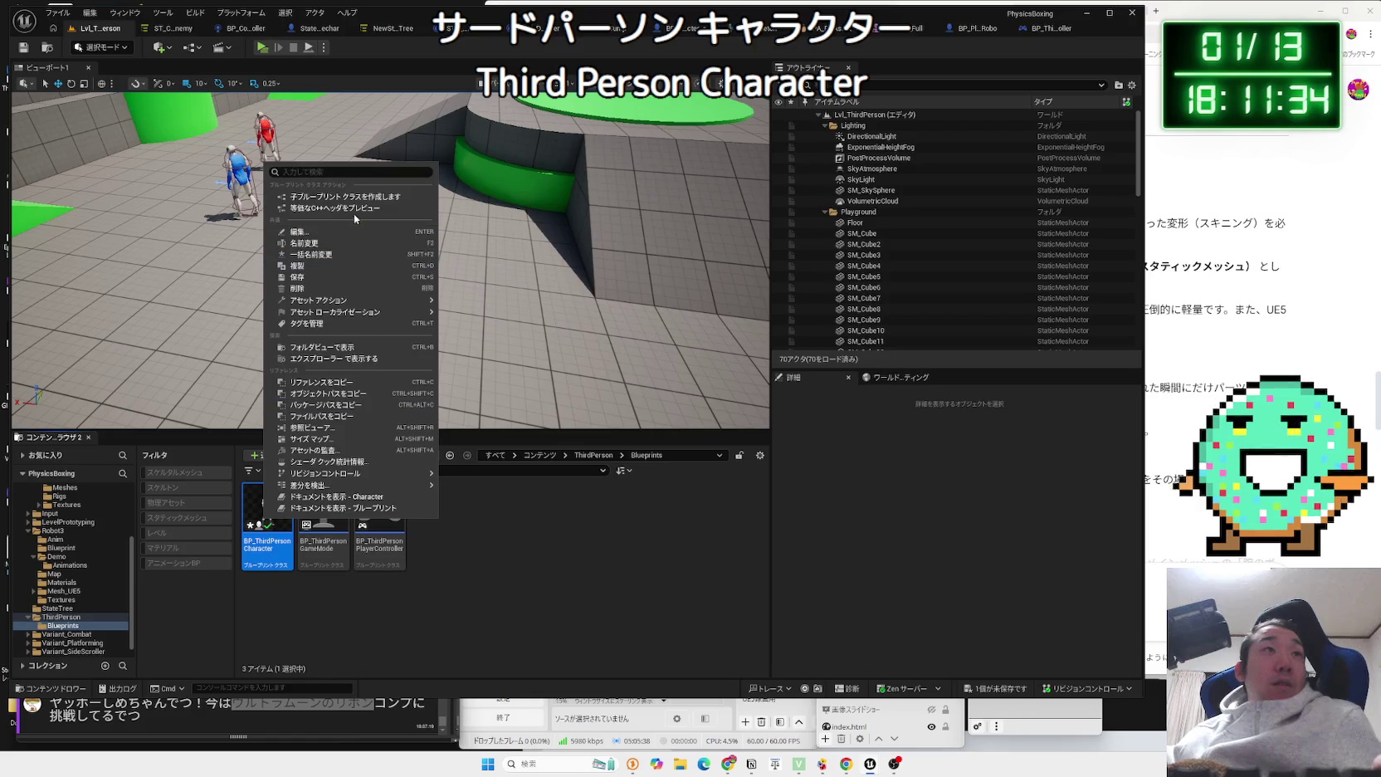
click(352, 197)
key(End)
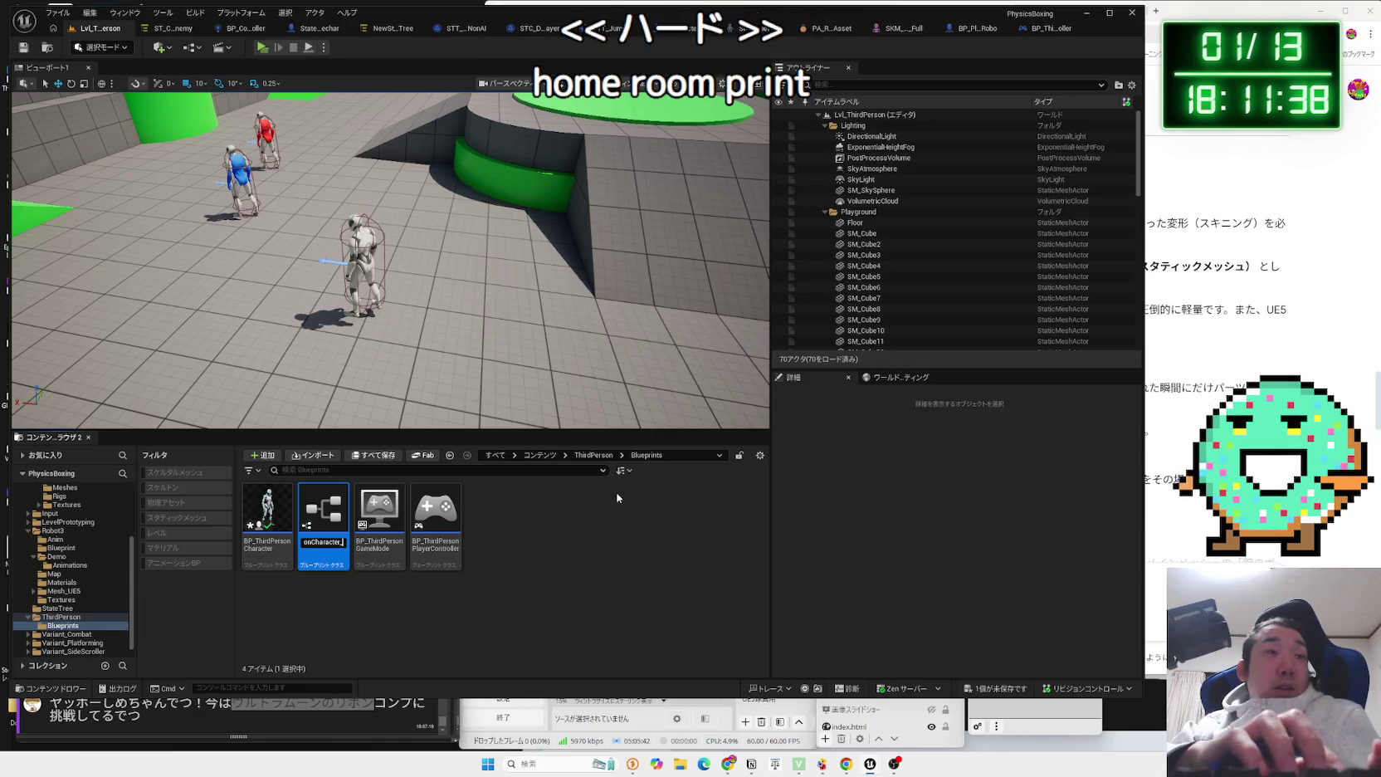
text(Robot)
key(Return)
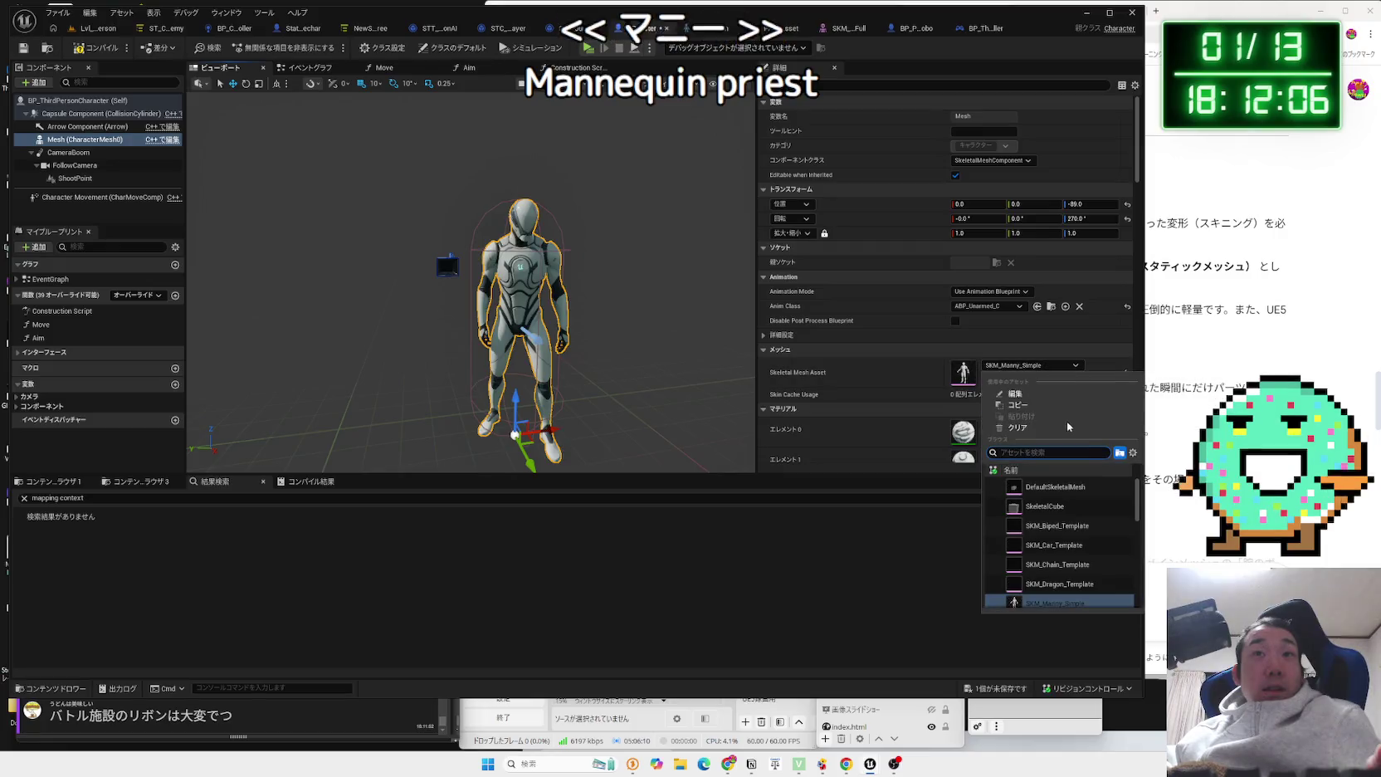
Set the character's Skeletal Mesh Asset to SKM_Quinn_Simple, save, and play the level.
text(man)
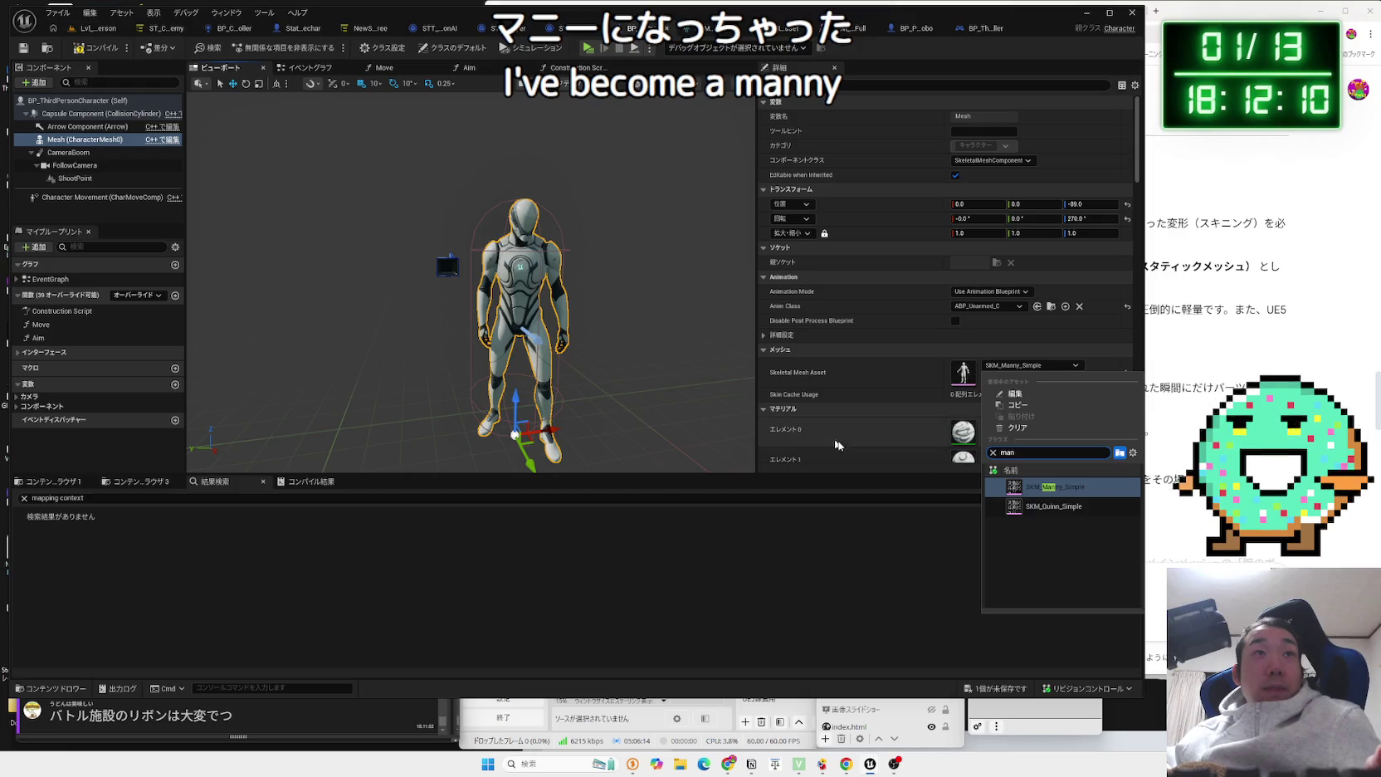
click(1046, 506)
click(988, 689)
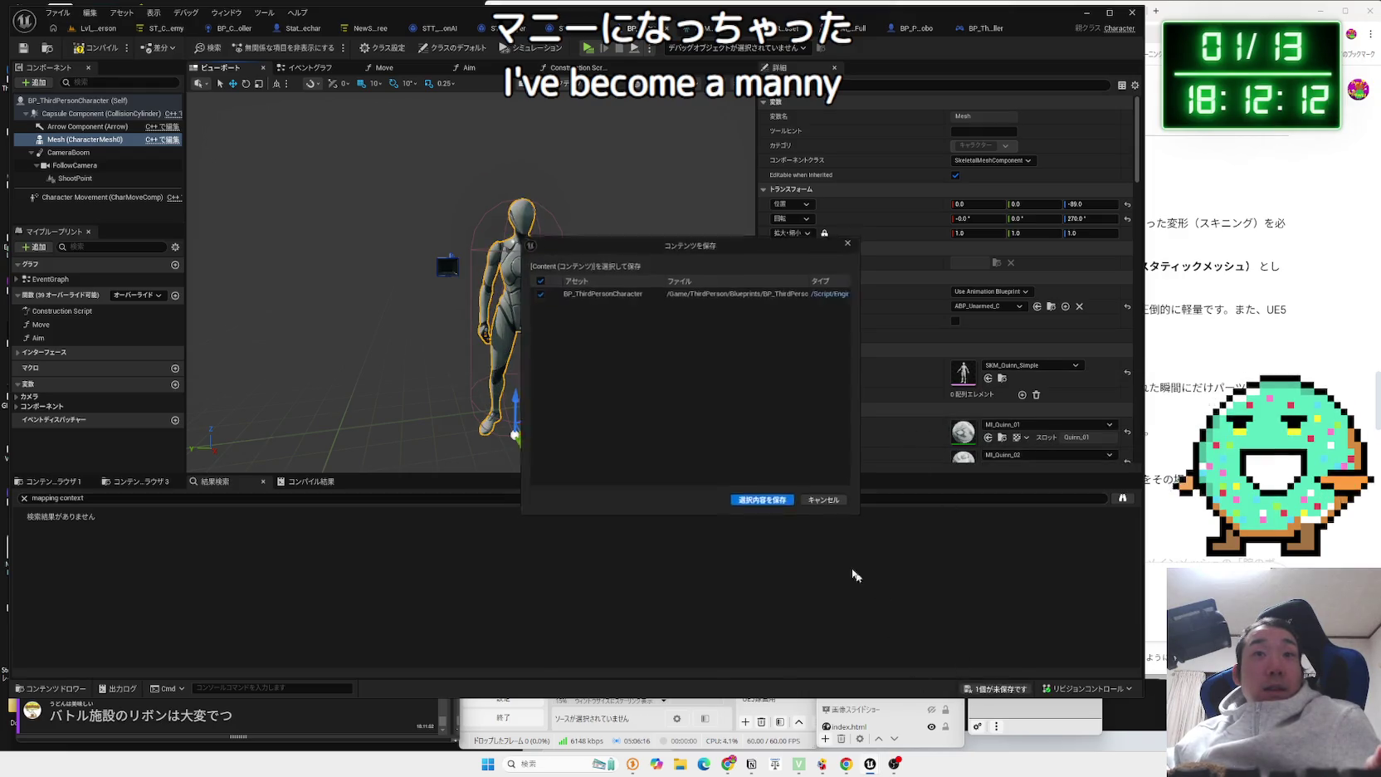
click(762, 509)
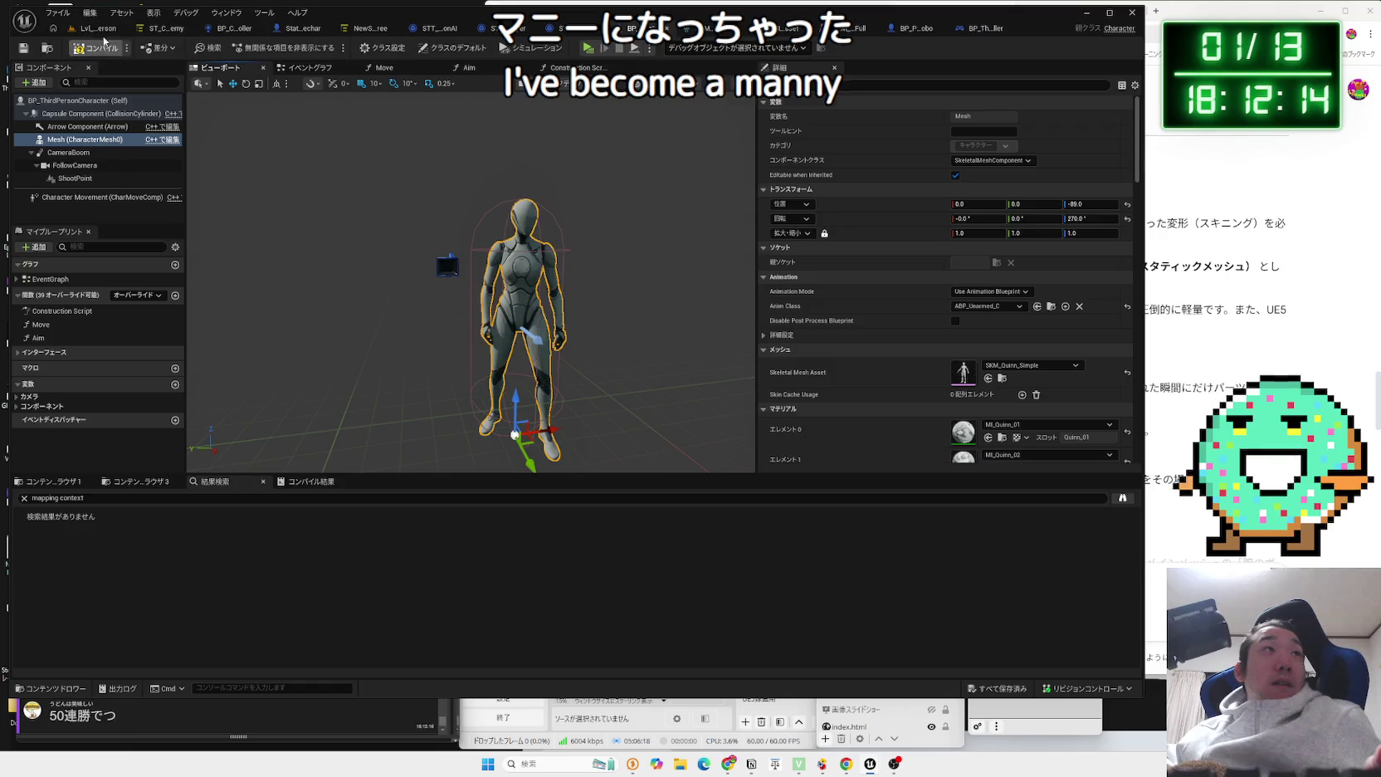
click(100, 28)
click(267, 54)
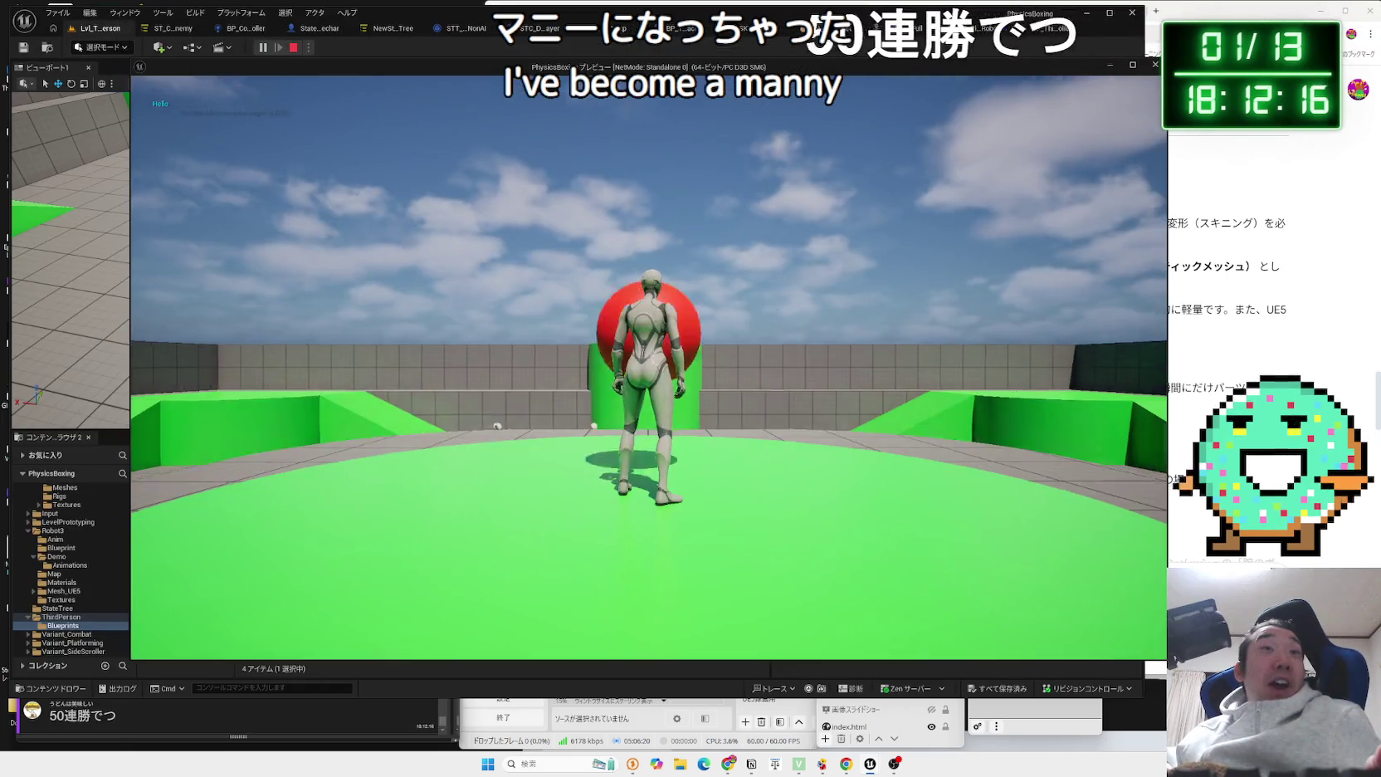
Finish the play test and set World Settings' Default Pawn Class to the robot character.
key(space)
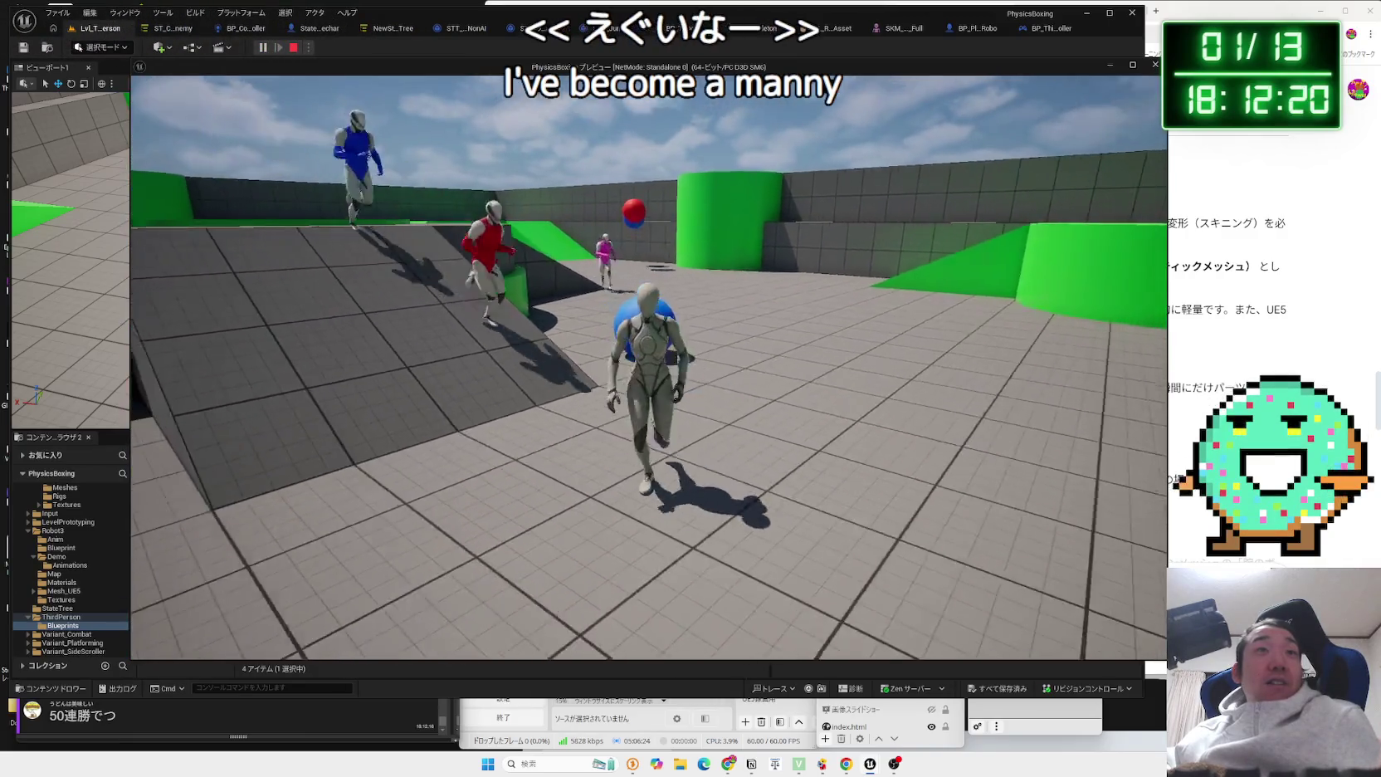
key(Escape)
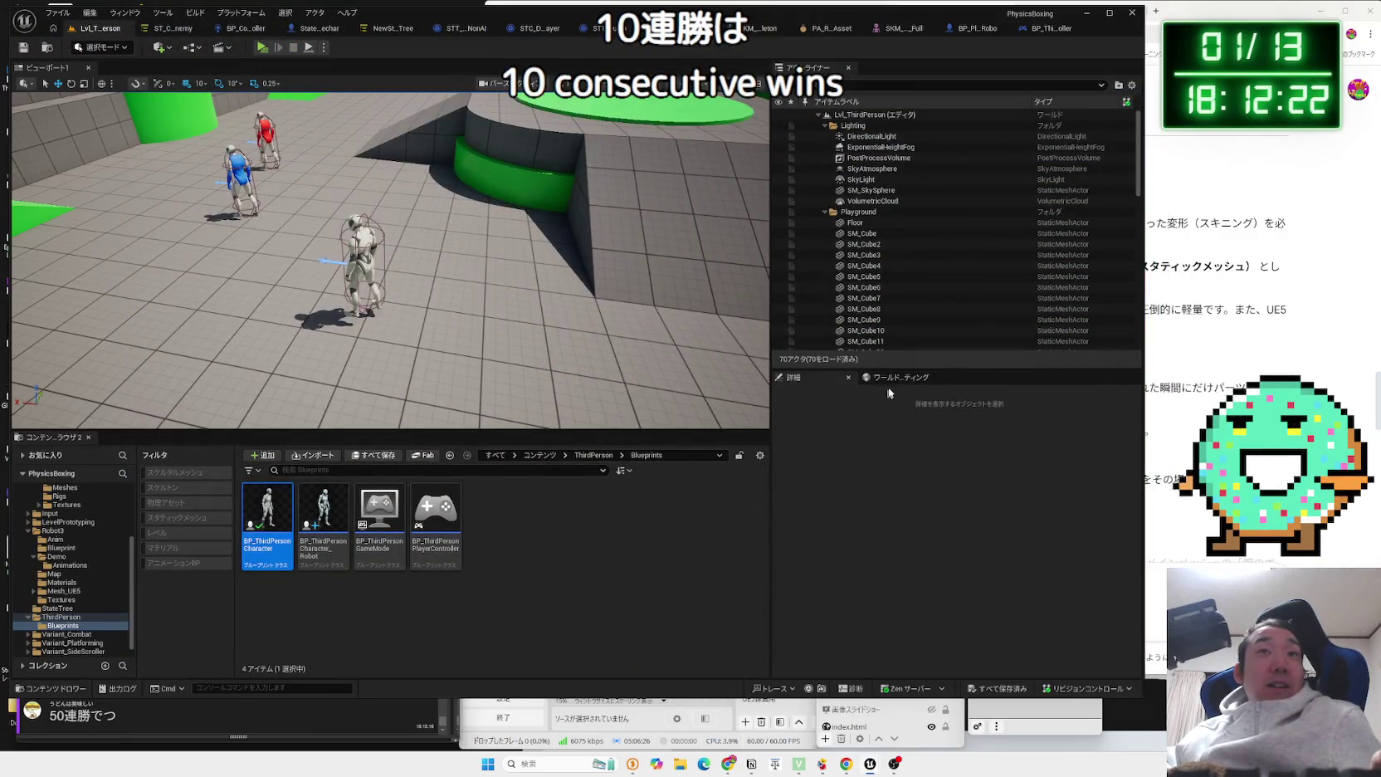
click(898, 377)
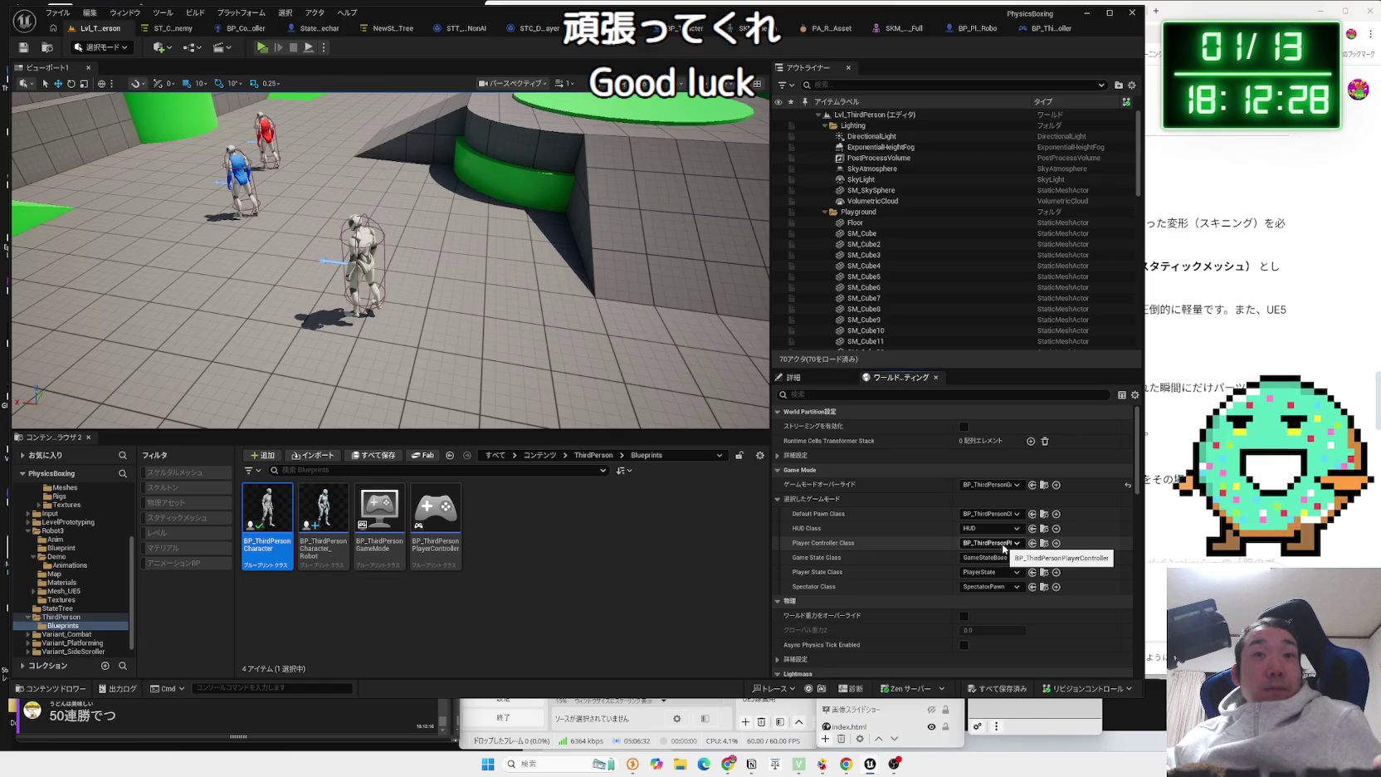
click(996, 516)
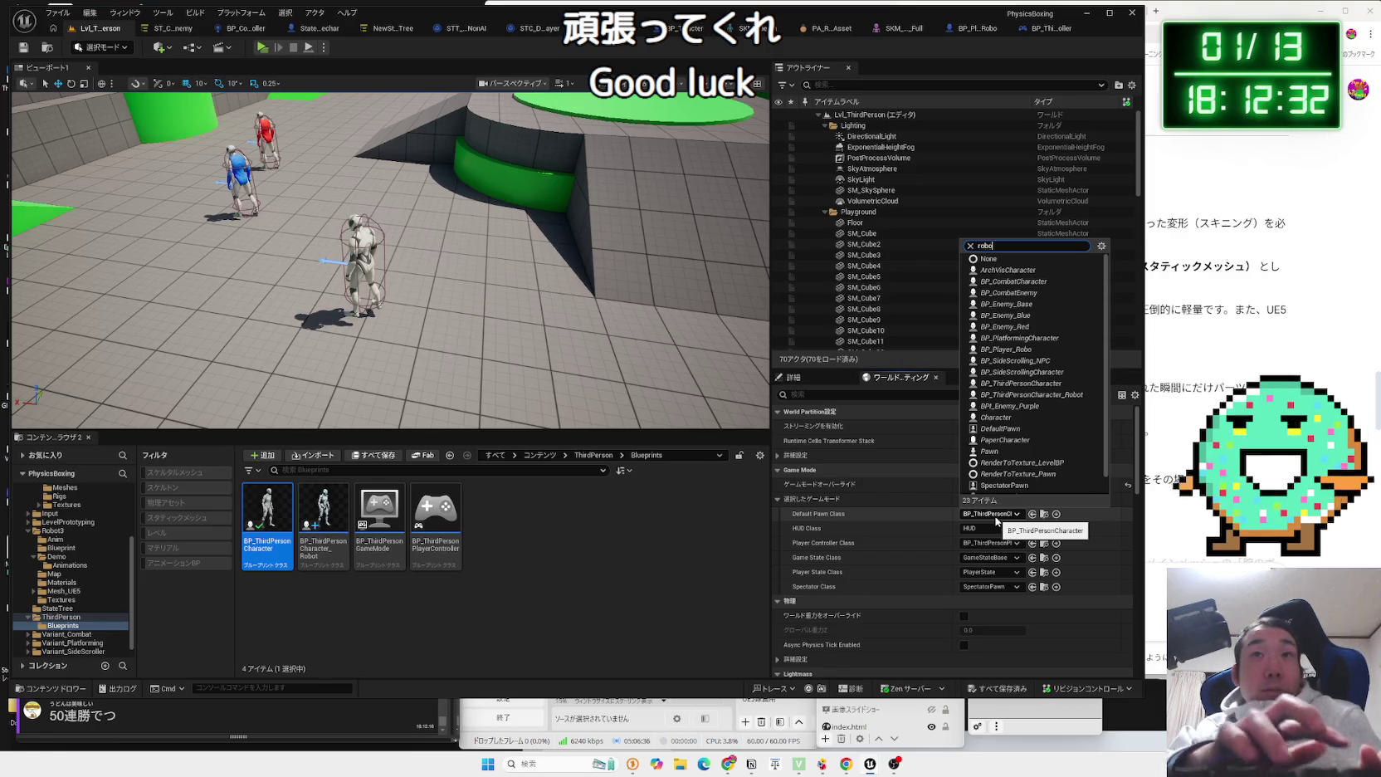
text(robo)
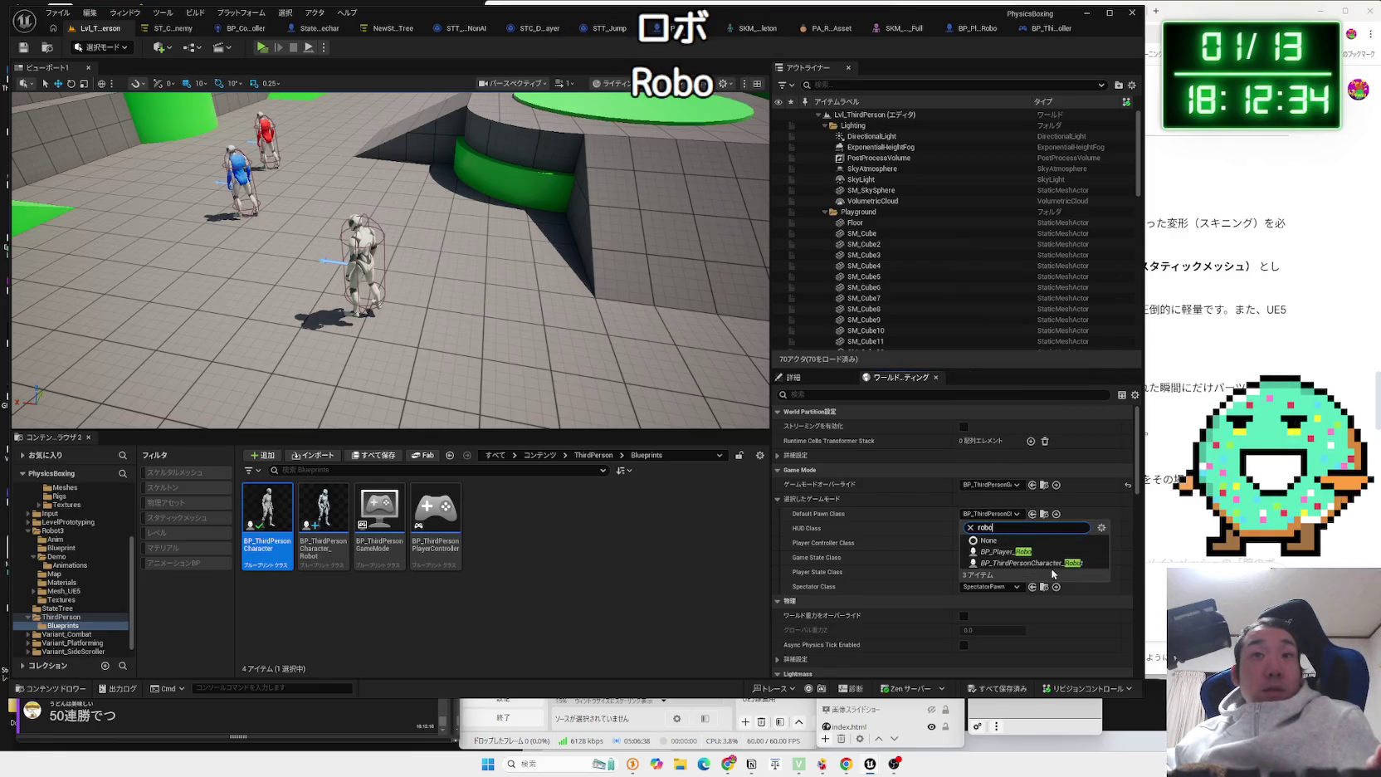
click(1050, 564)
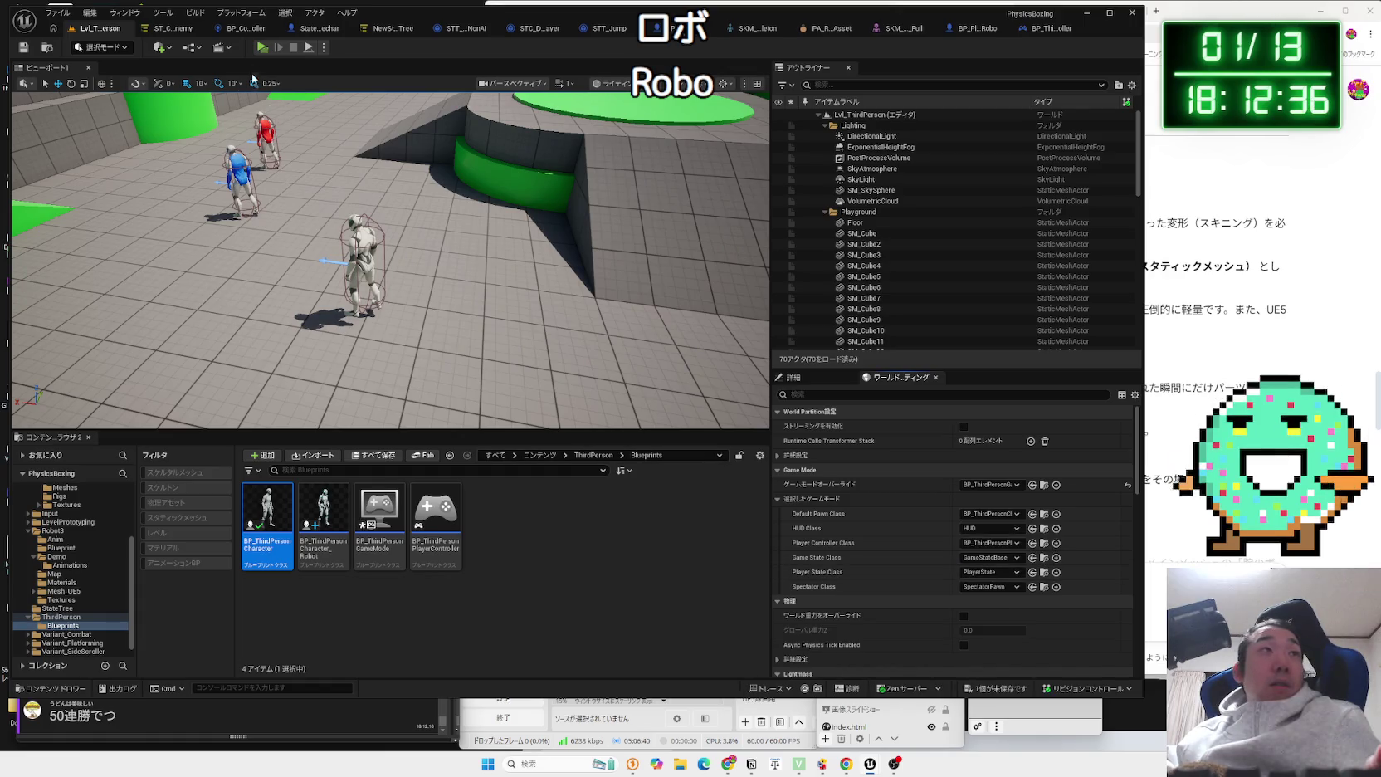
Close the robot player blueprint, run a quick play test, then open BP_ThirdPersonCharacter_Robot.
click(1003, 29)
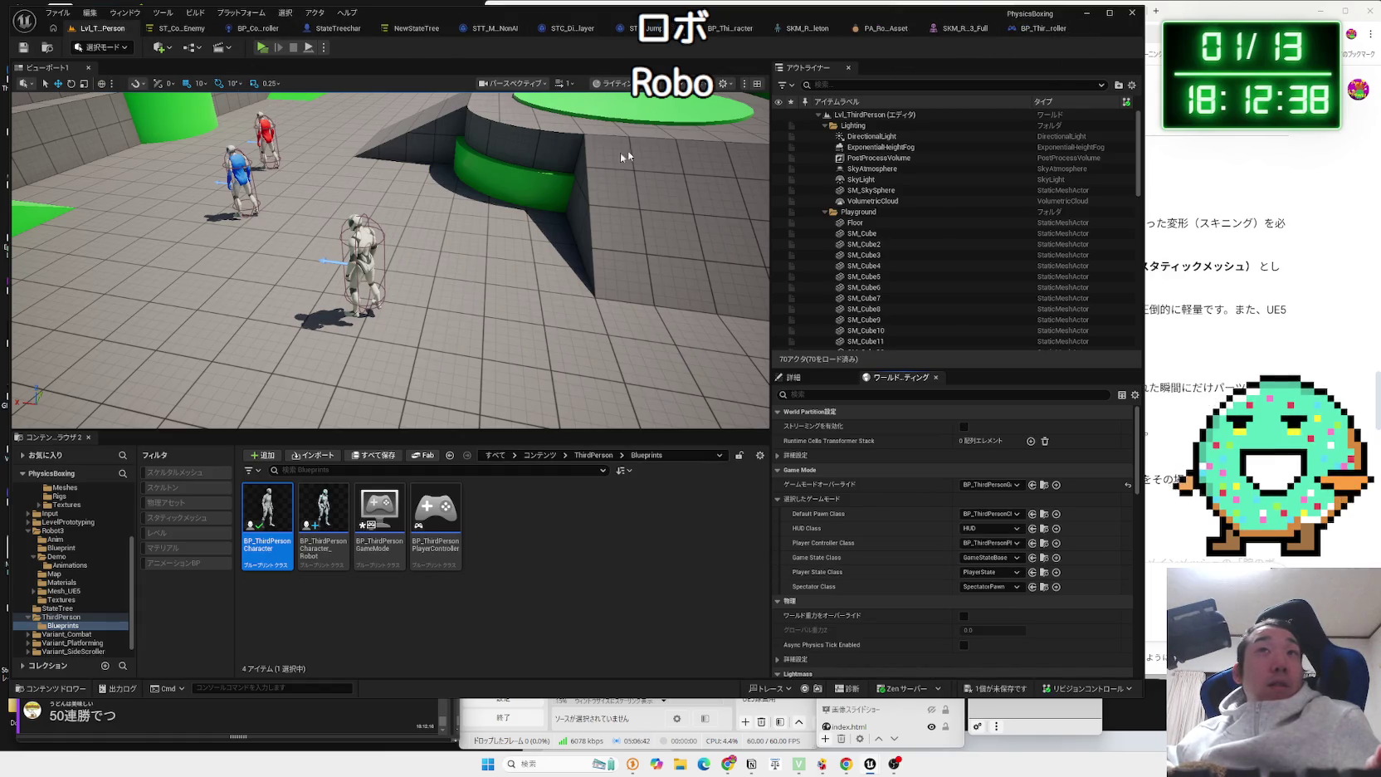
click(262, 48)
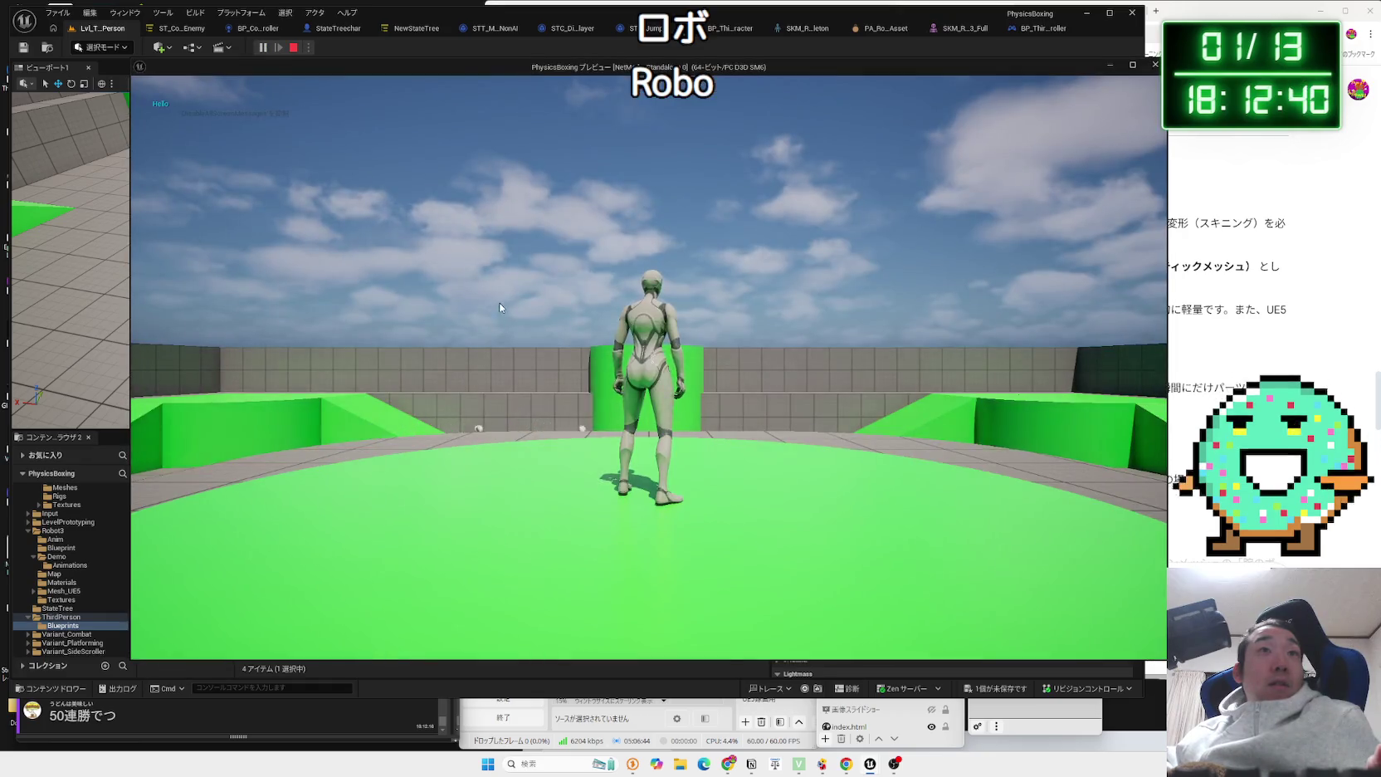
key(Escape)
click(315, 529)
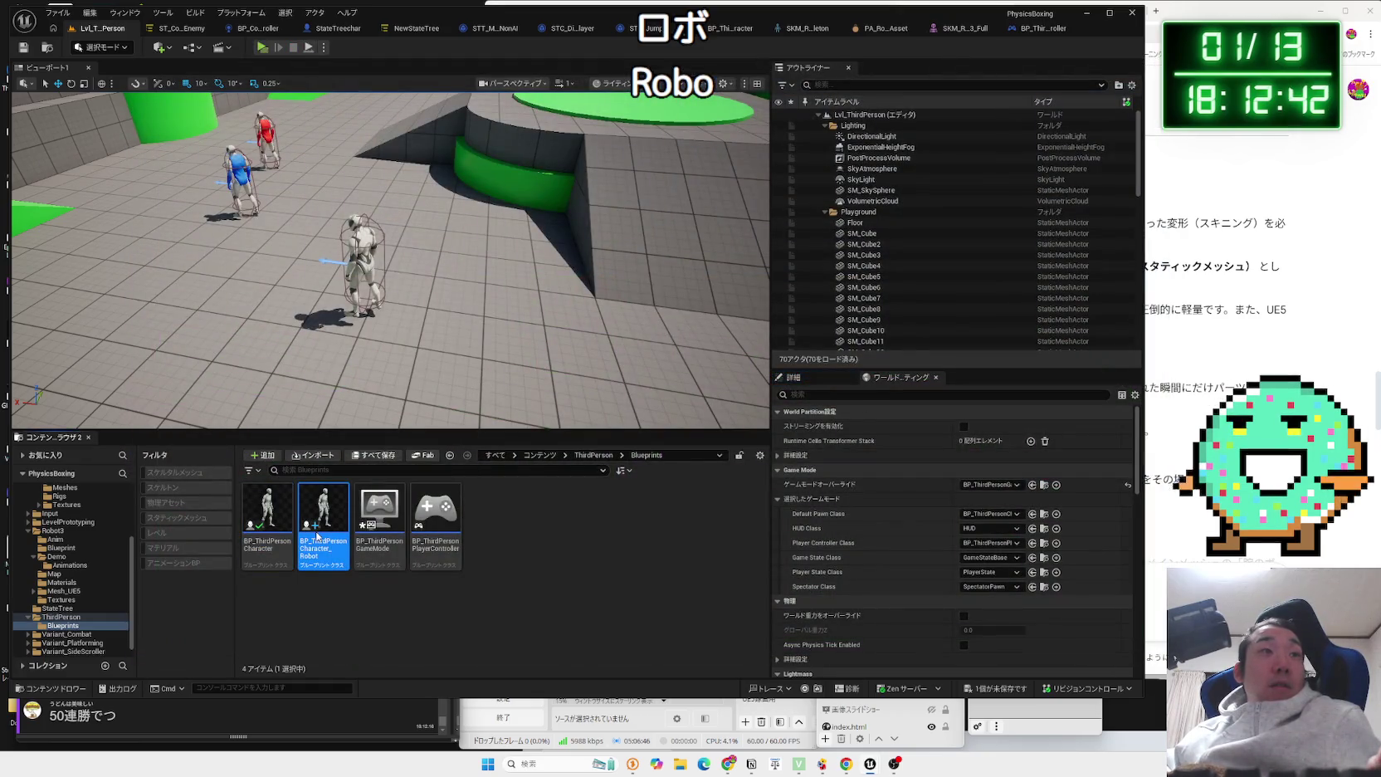
double_click(317, 535)
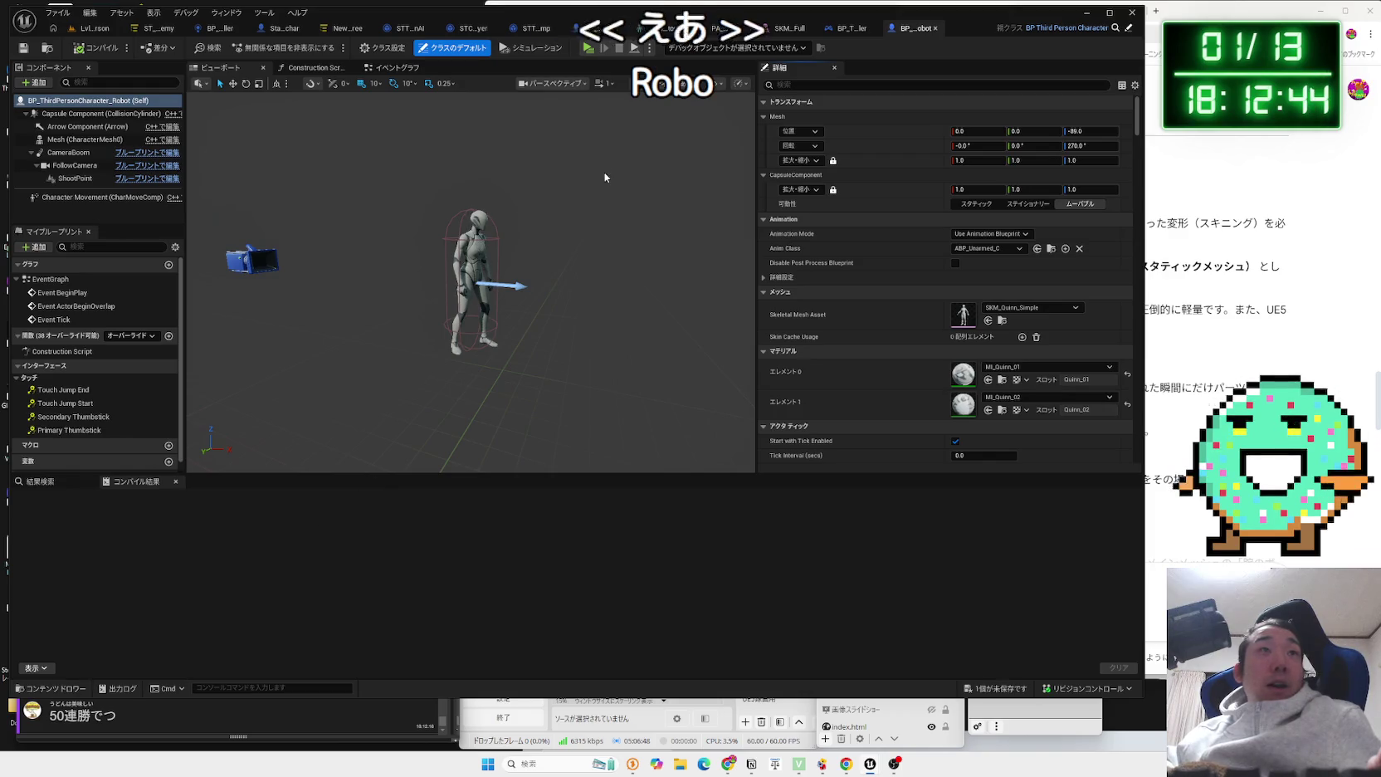
Assign SKM_Robot3_Full as the character's Skeletal Mesh Asset.
click(1034, 308)
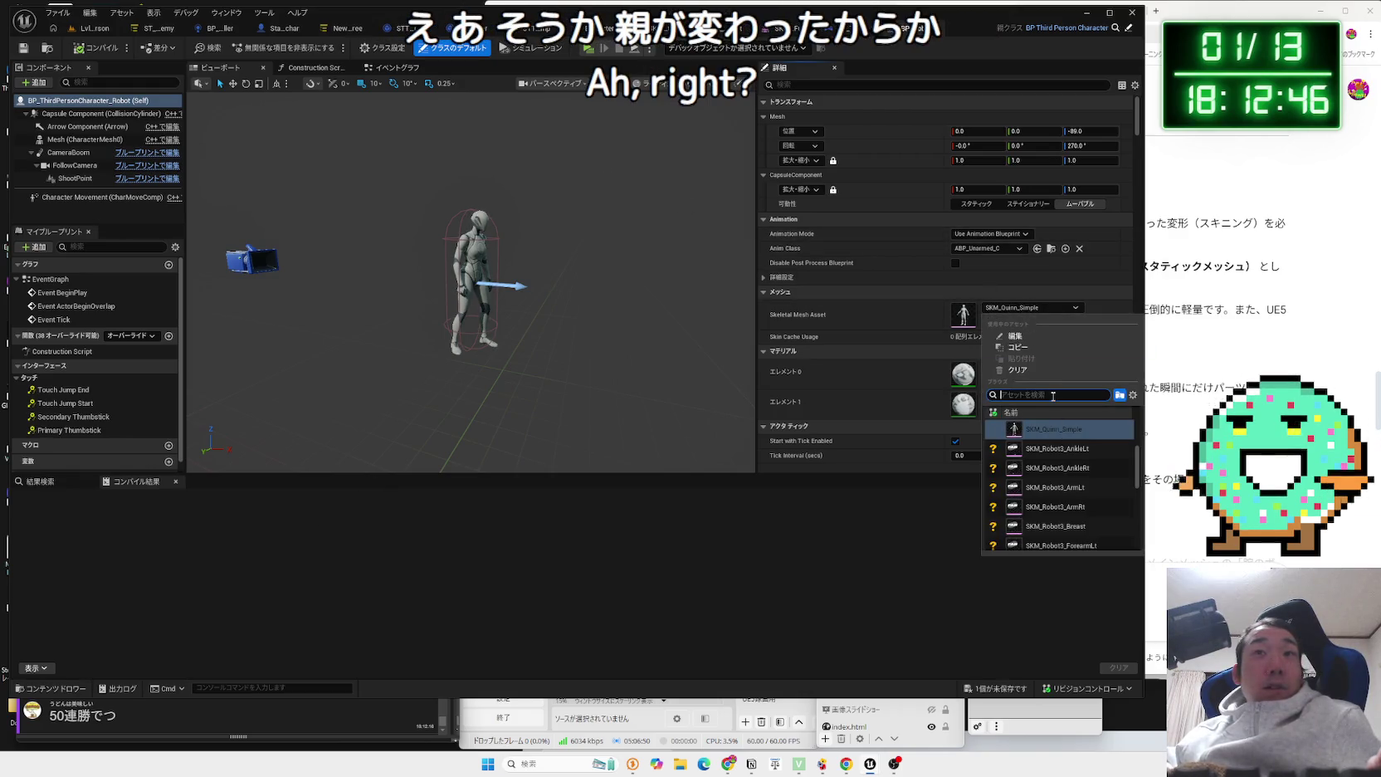
text(full)
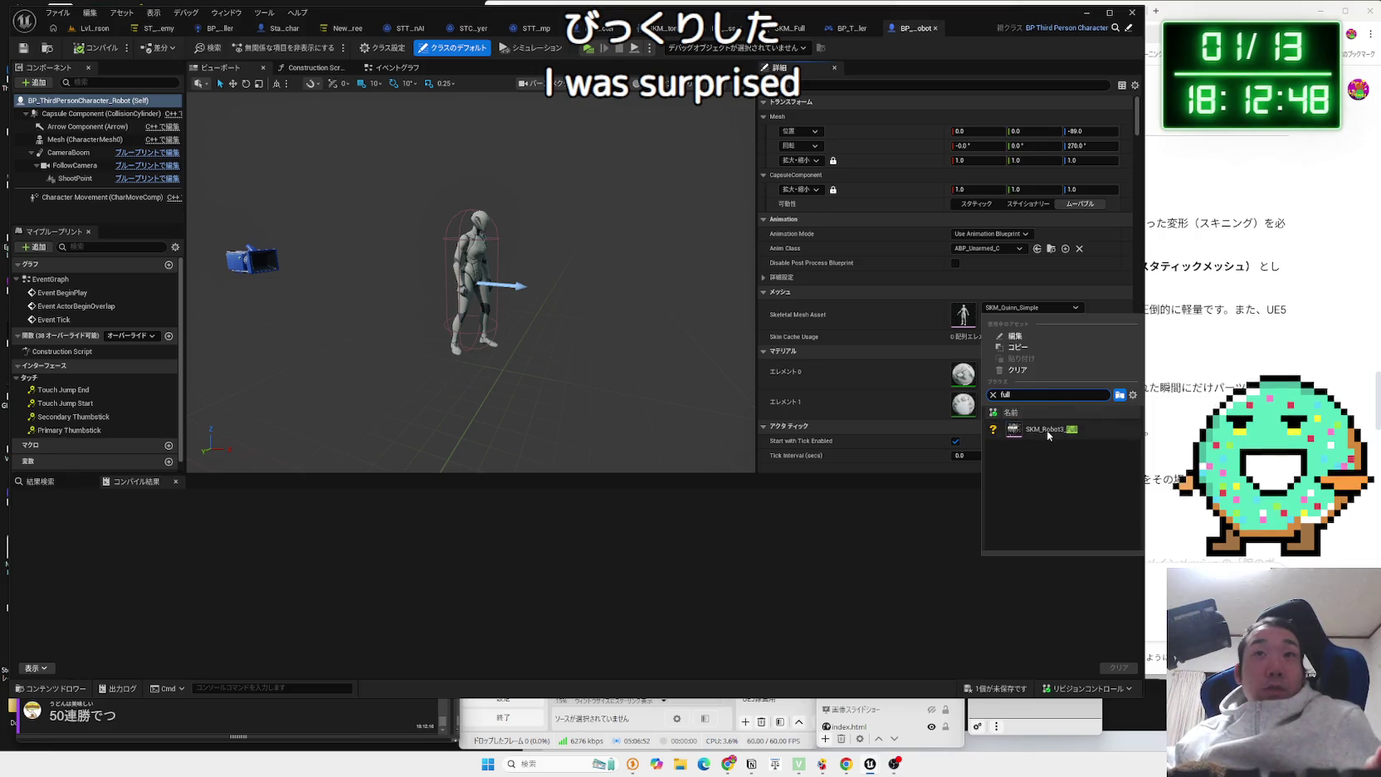
click(1048, 432)
click(987, 248)
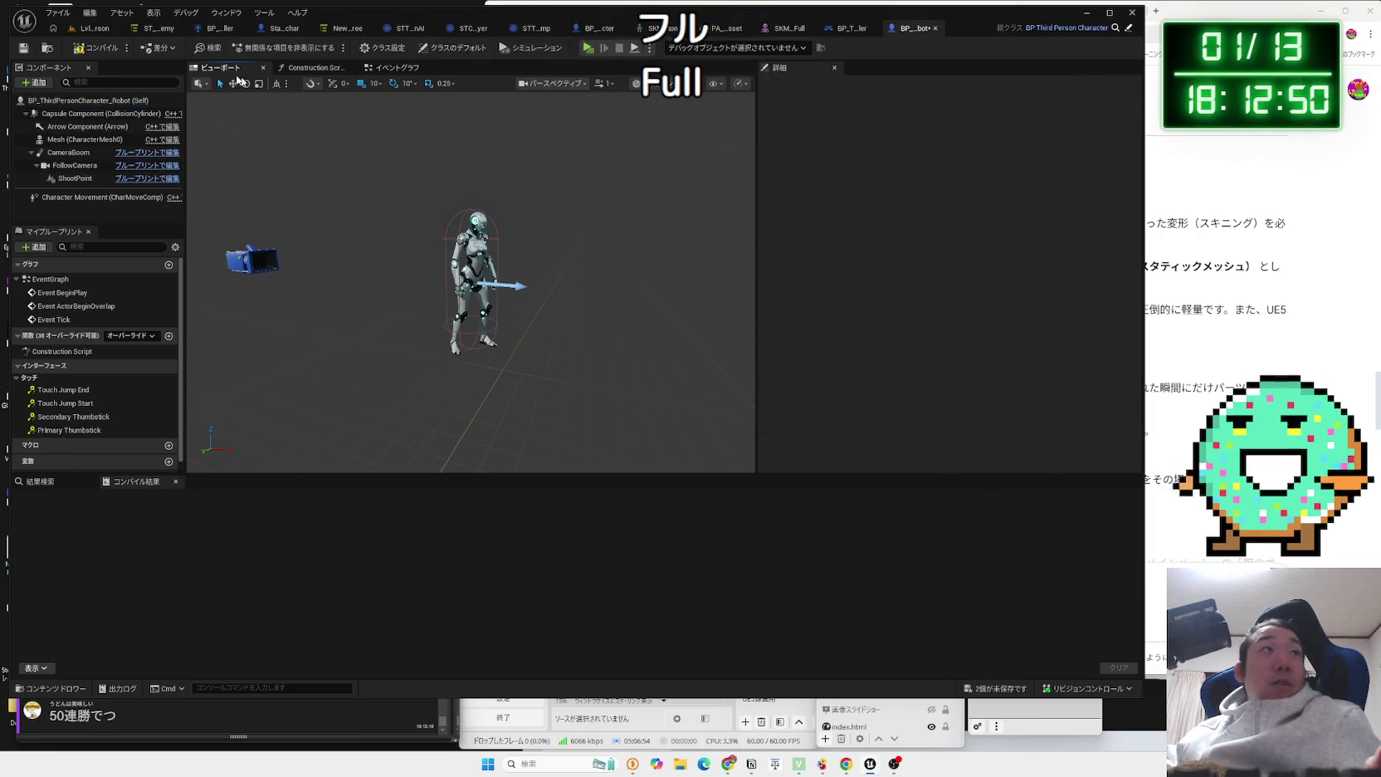
Play-test the level with the robot mesh, then reopen BP_ThirdPersonCharacter_Robot.
click(95, 28)
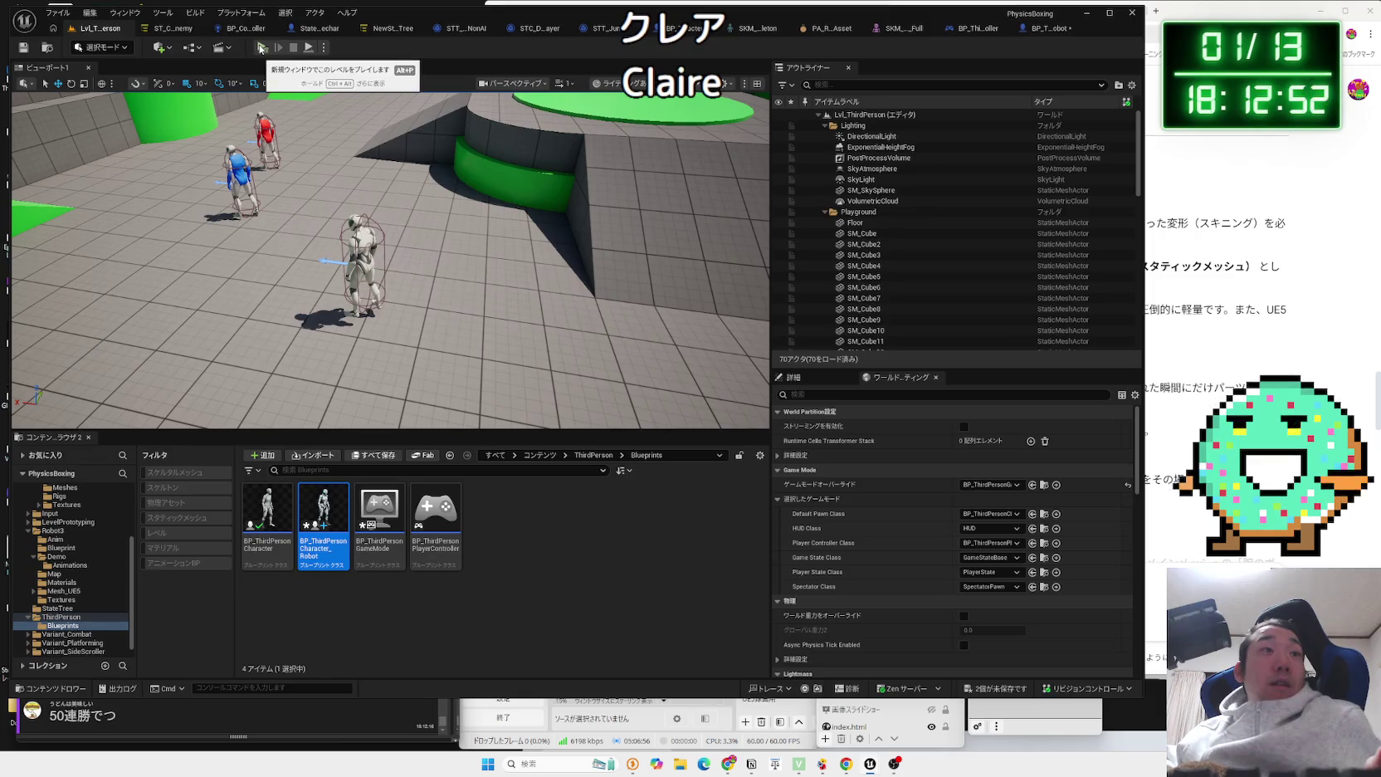
click(263, 47)
click(376, 168)
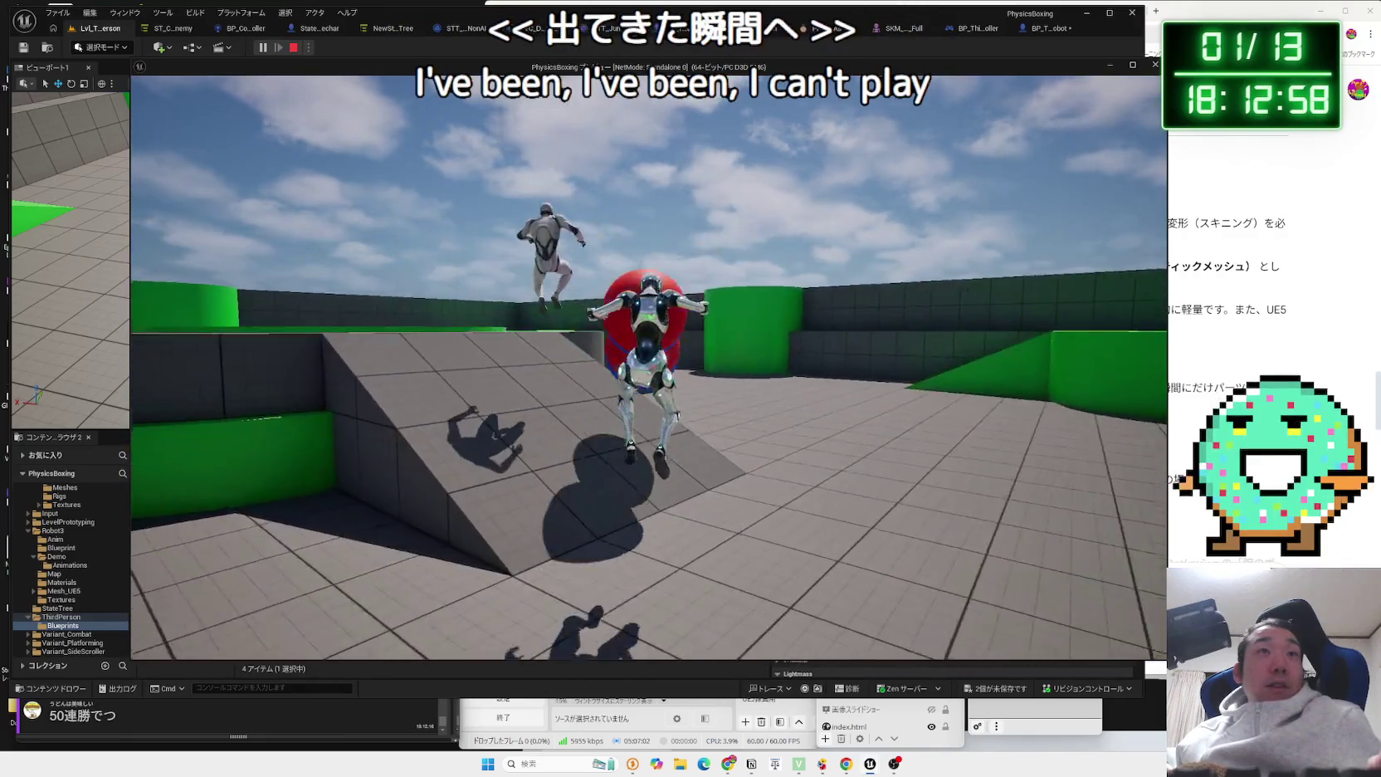
key(Escape)
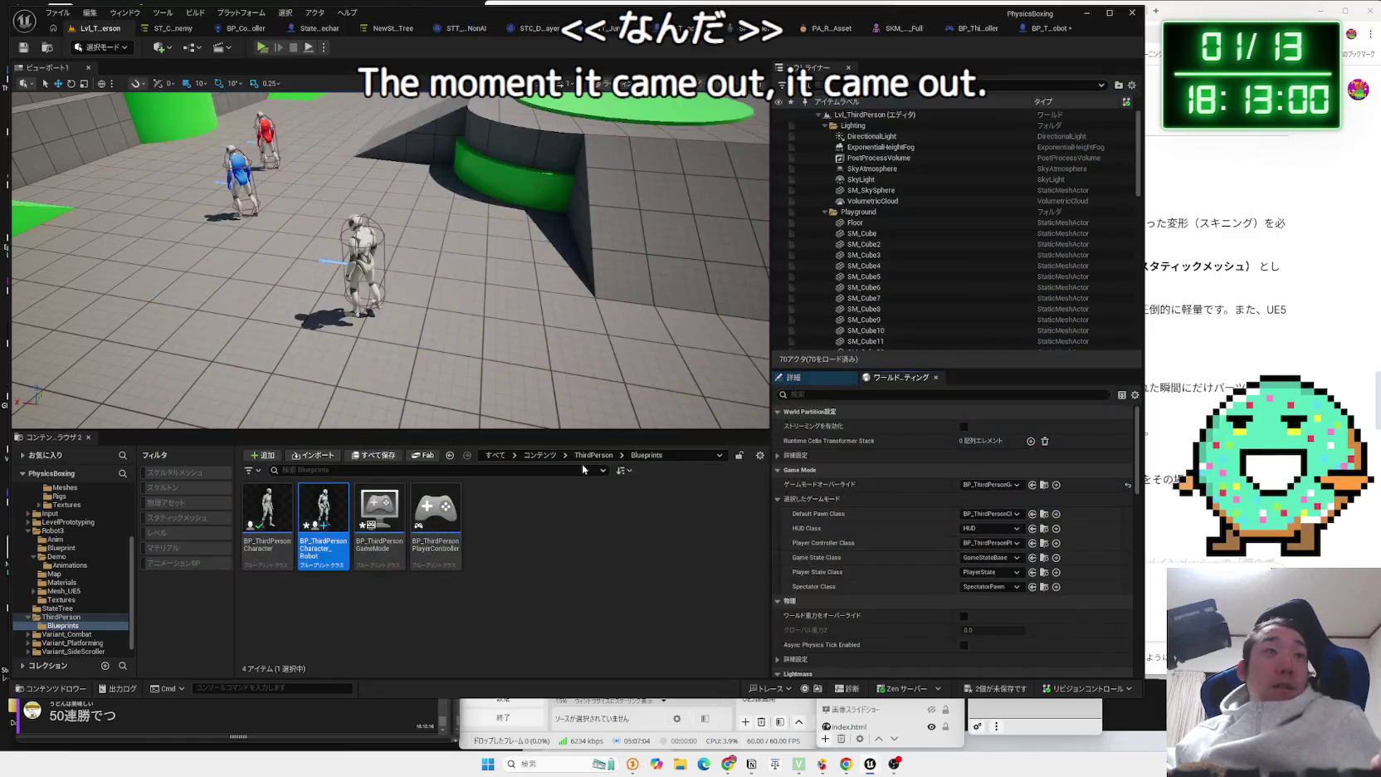
double_click(312, 521)
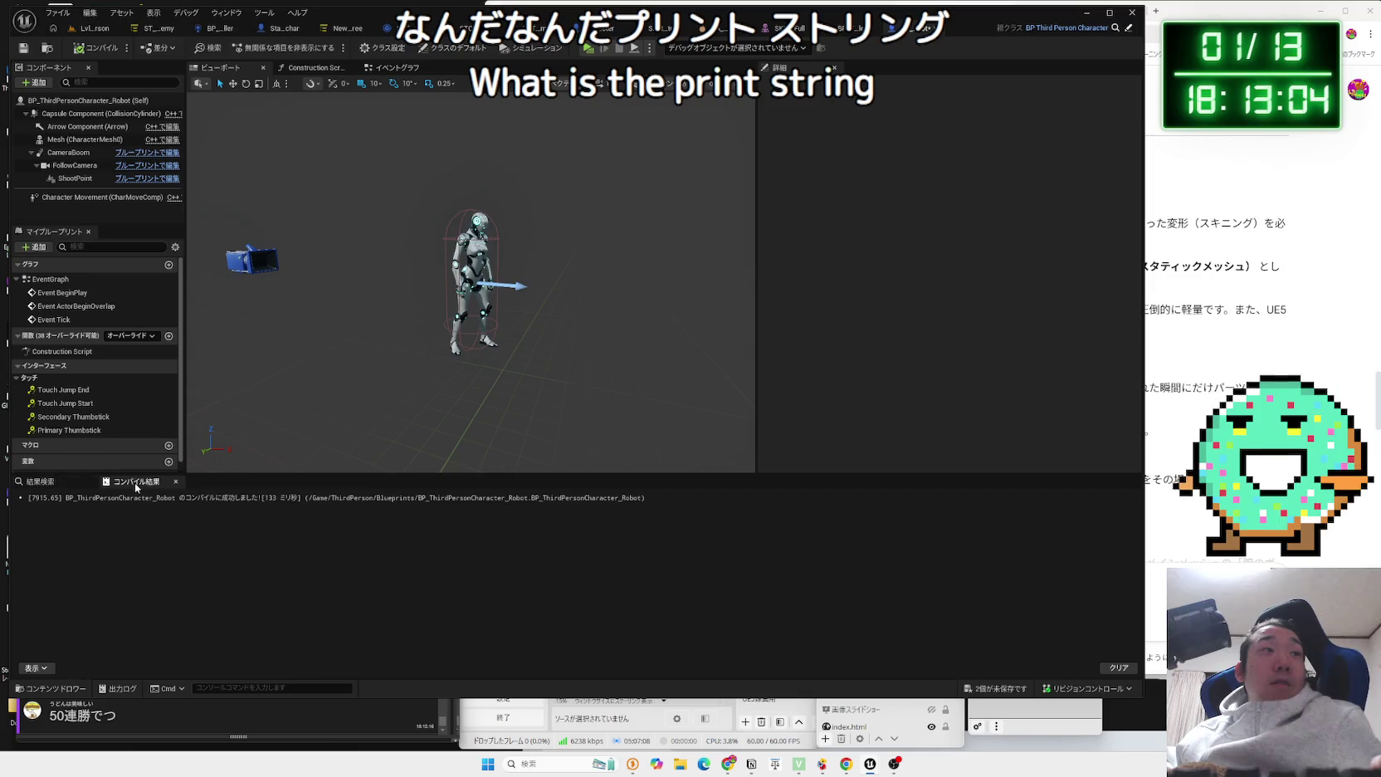
Search all blueprints for 'pring' and scroll through the Print String results.
click(54, 486)
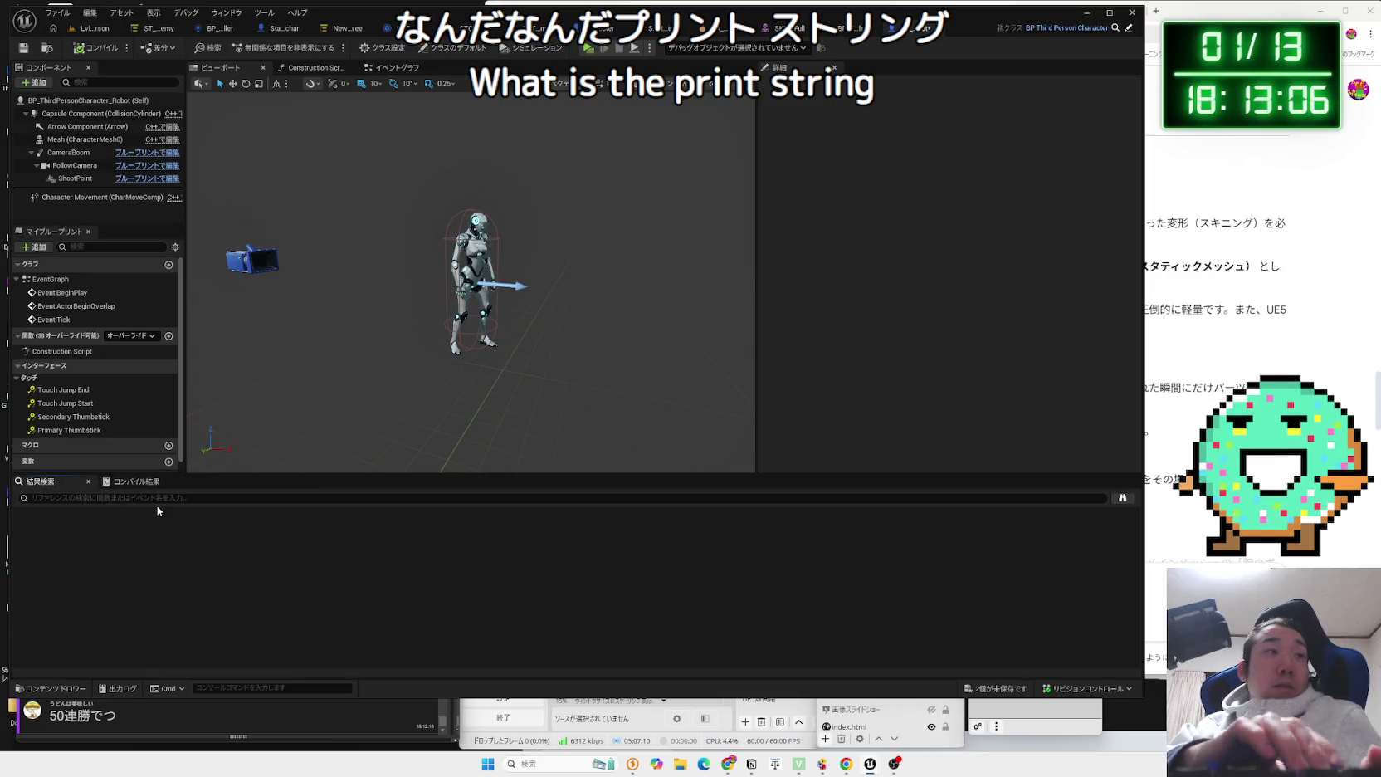
text(pri)
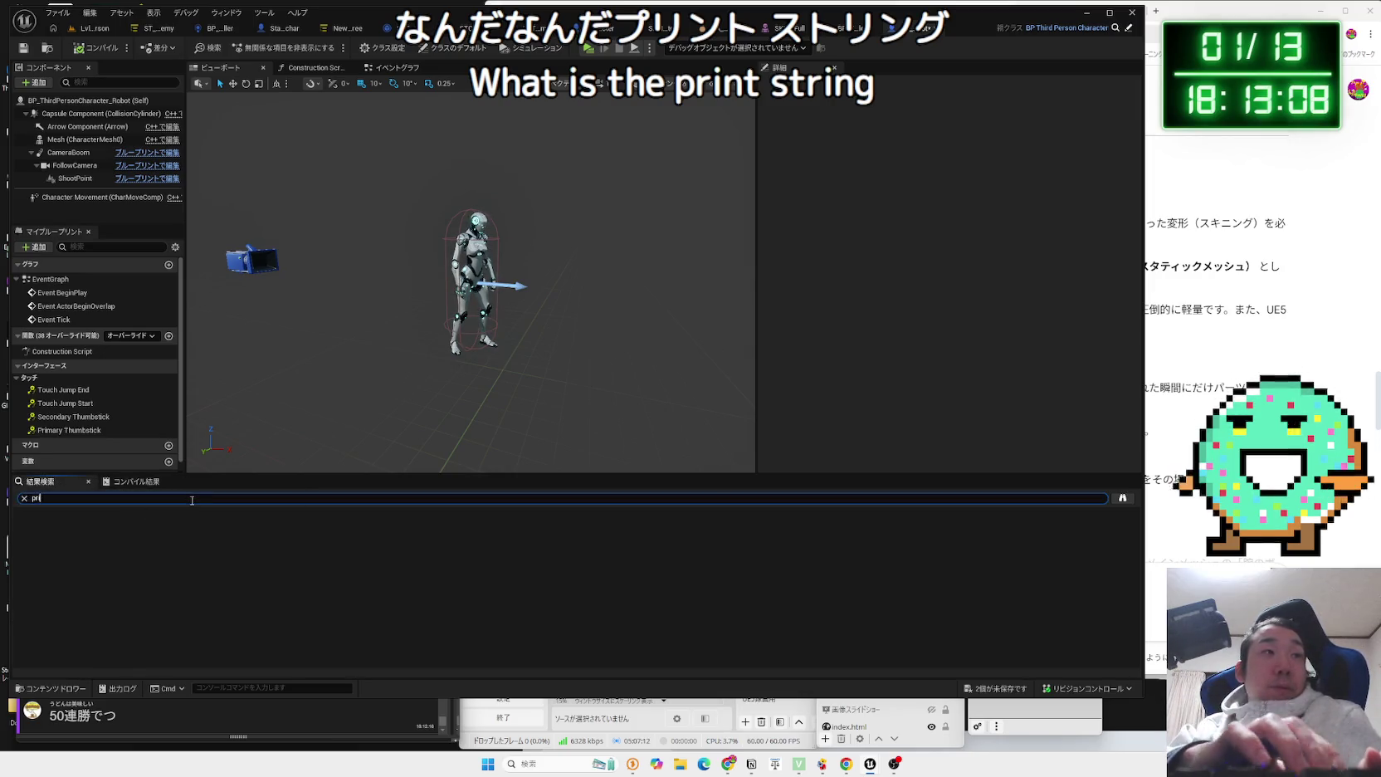
text(nt string)
key(Return)
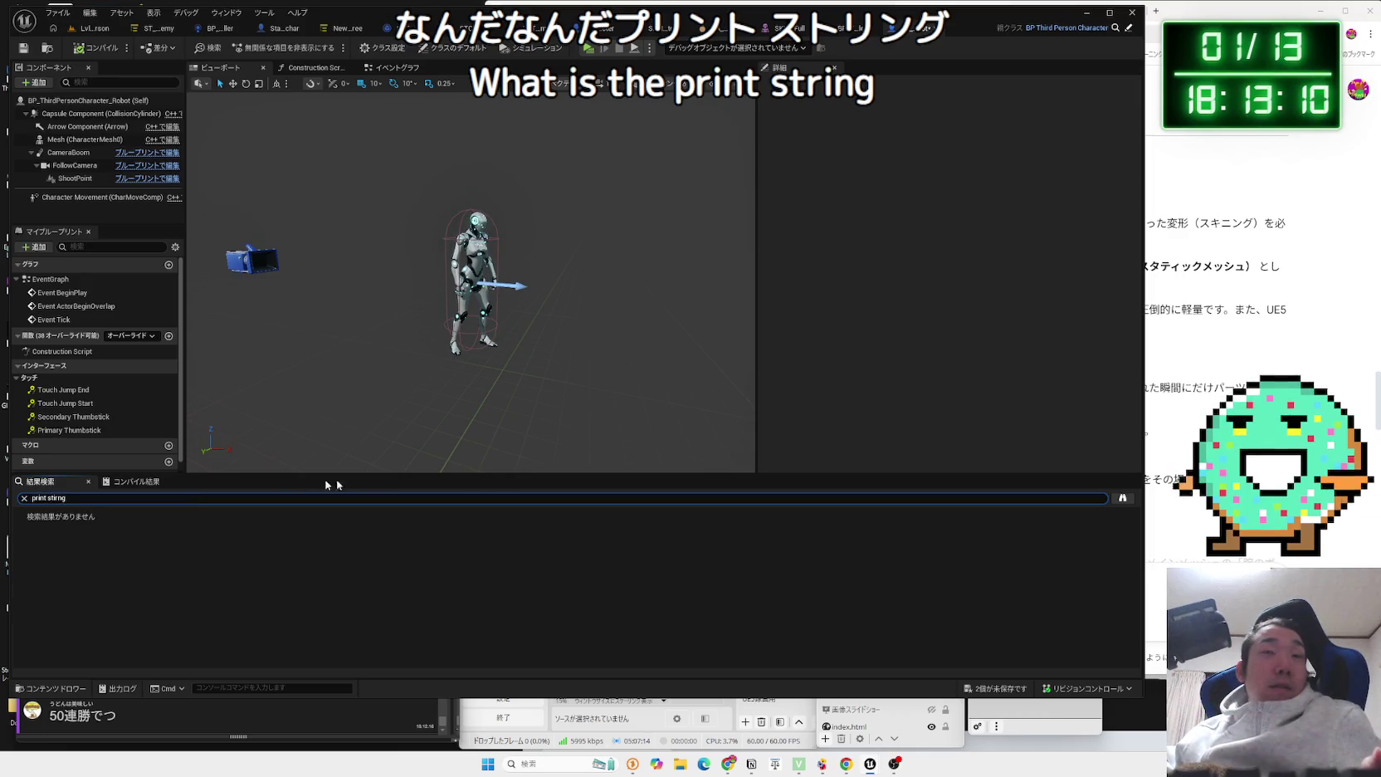
click(1128, 499)
text(print)
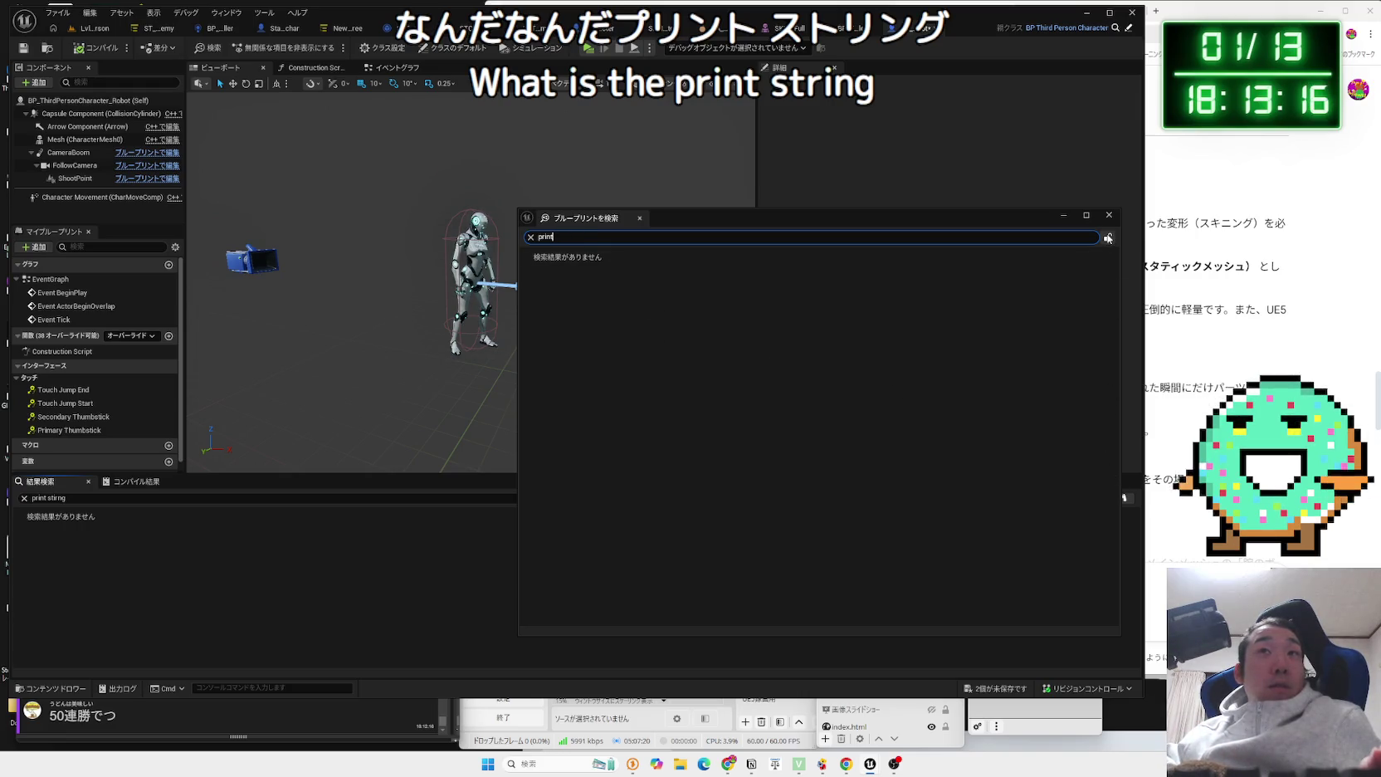
key(Return)
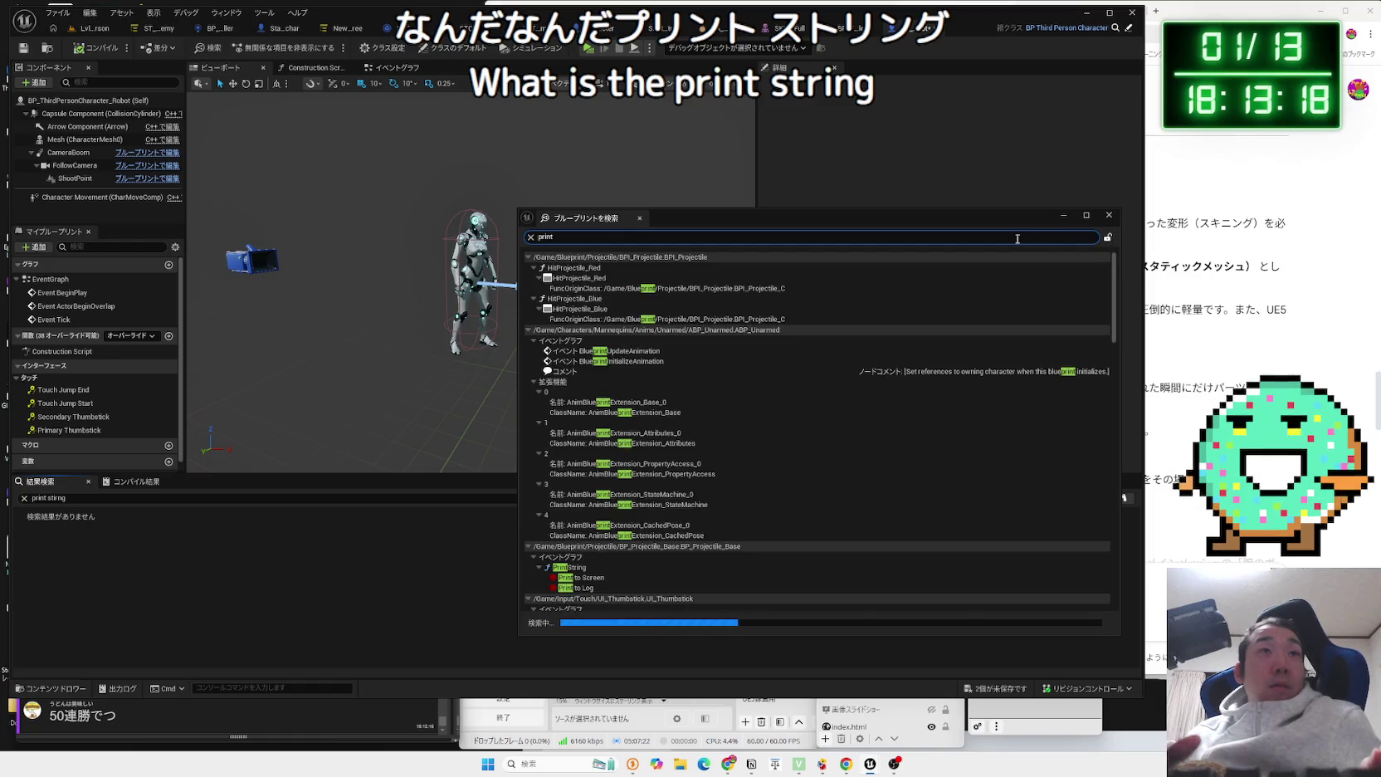
click(589, 568)
scroll(650, 542, down, 9)
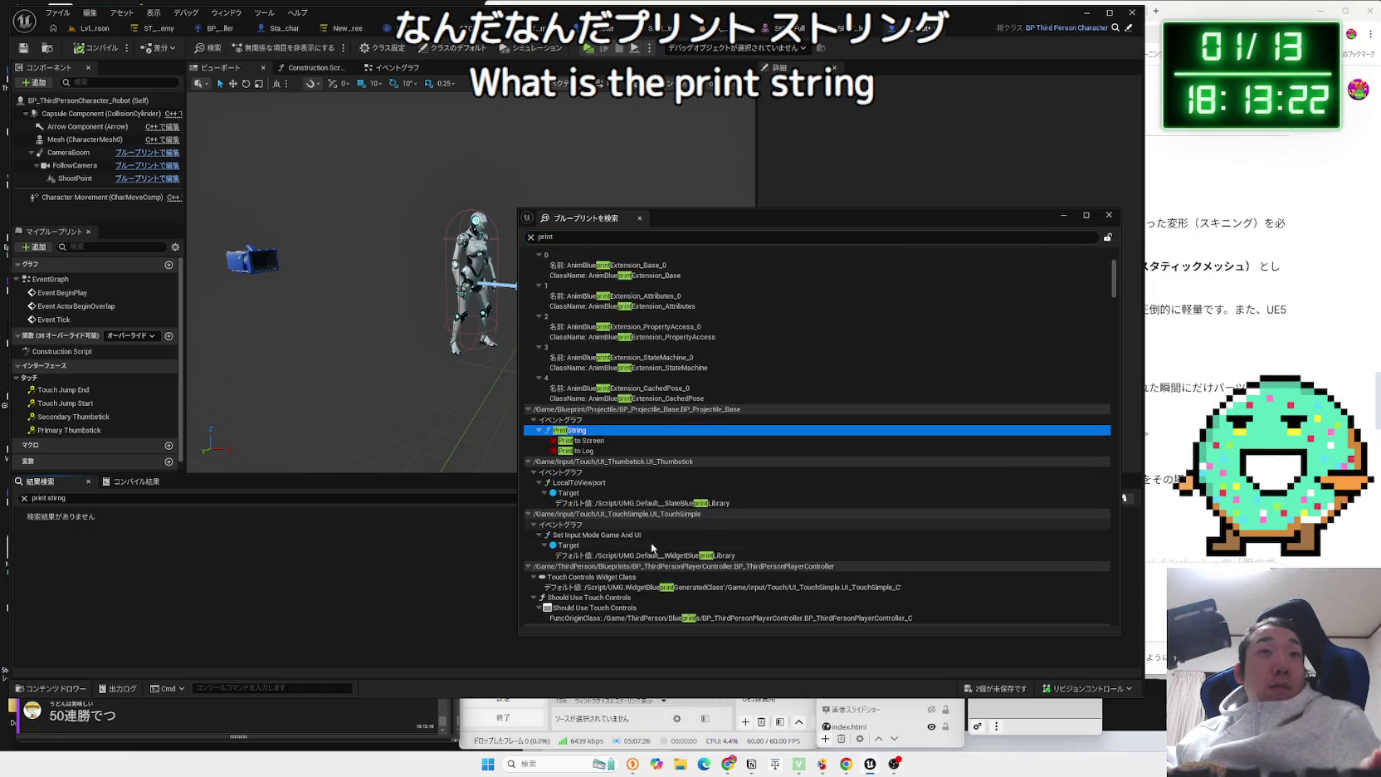
scroll(651, 542, down, 15)
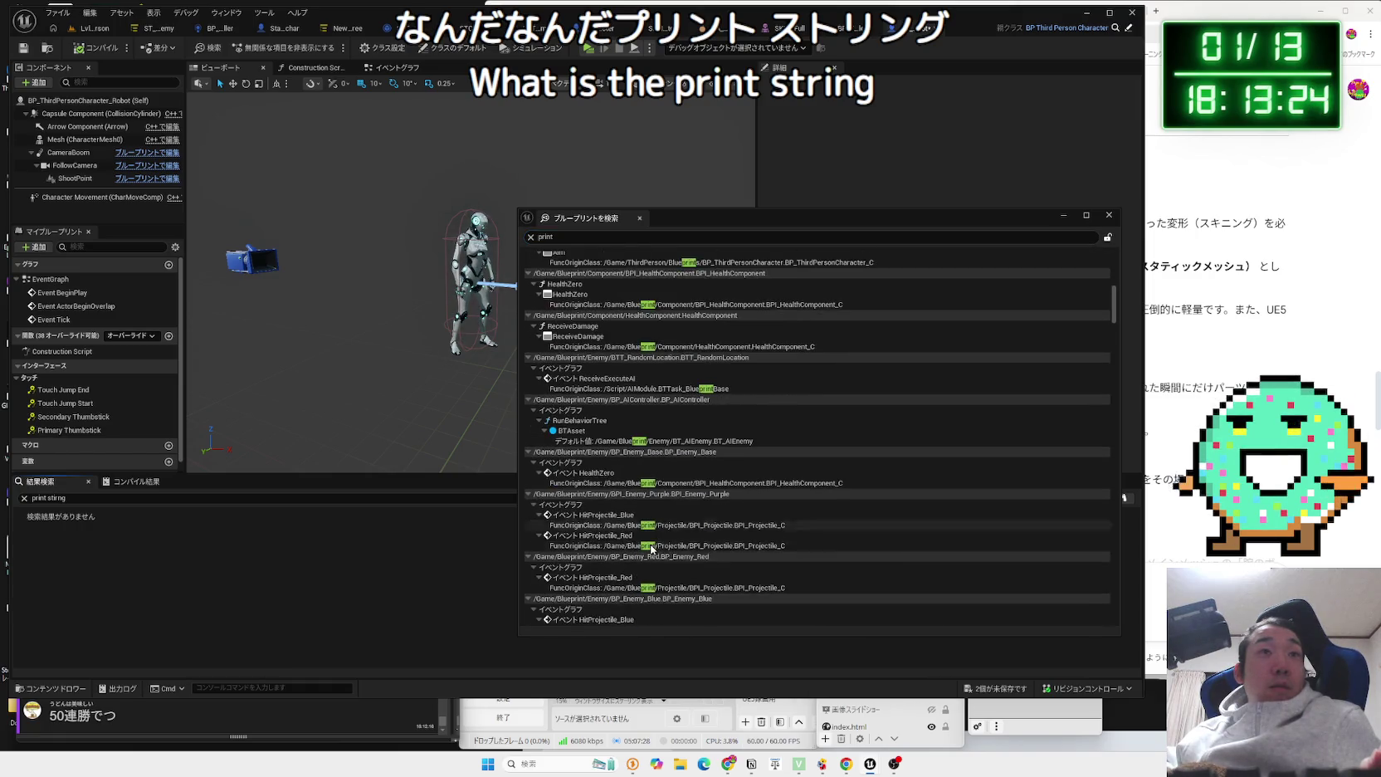
scroll(650, 550, down, 15)
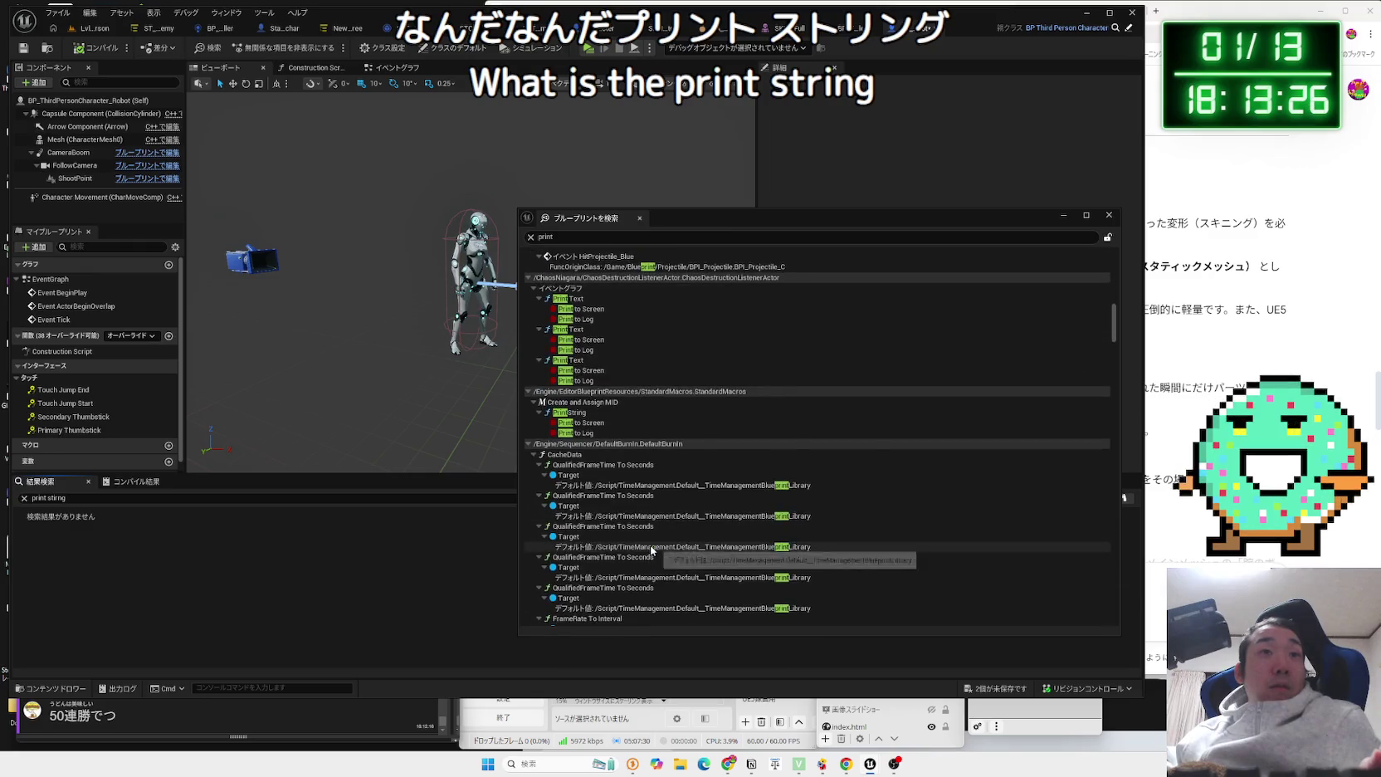
scroll(650, 549, down, 10)
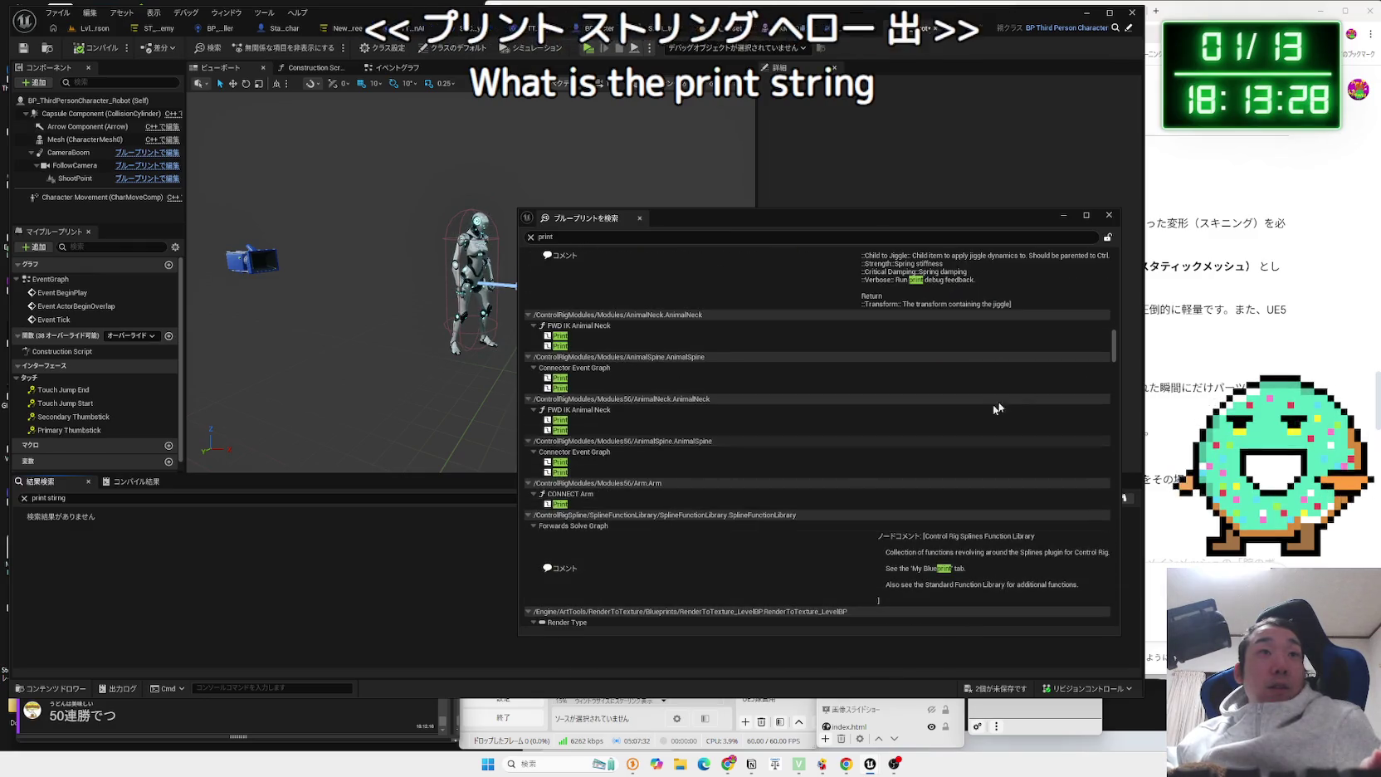
scroll(1107, 541, down, 5)
scroll(1108, 541, down, 15)
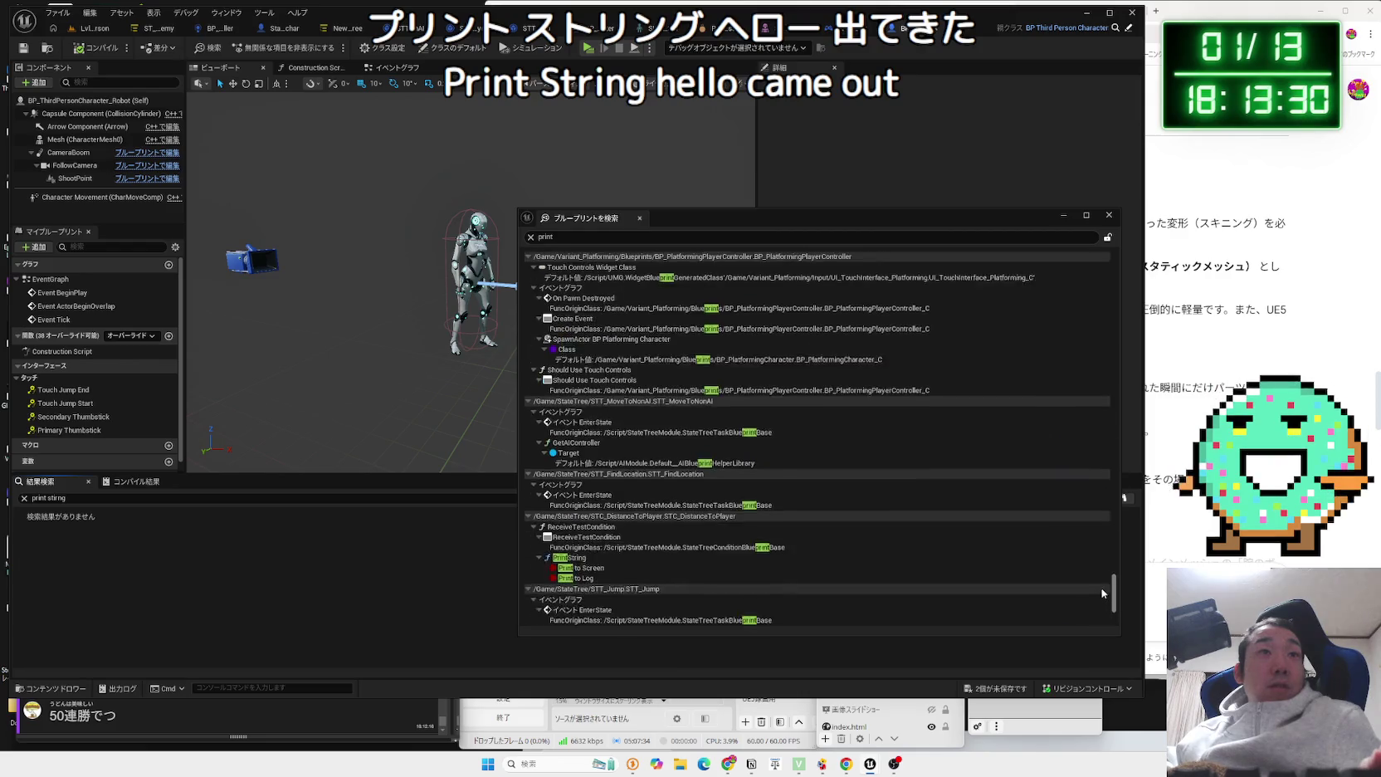
Re-search all blueprints for 'printstring' and open the first match in BP_Projectile_Base.
click(665, 237)
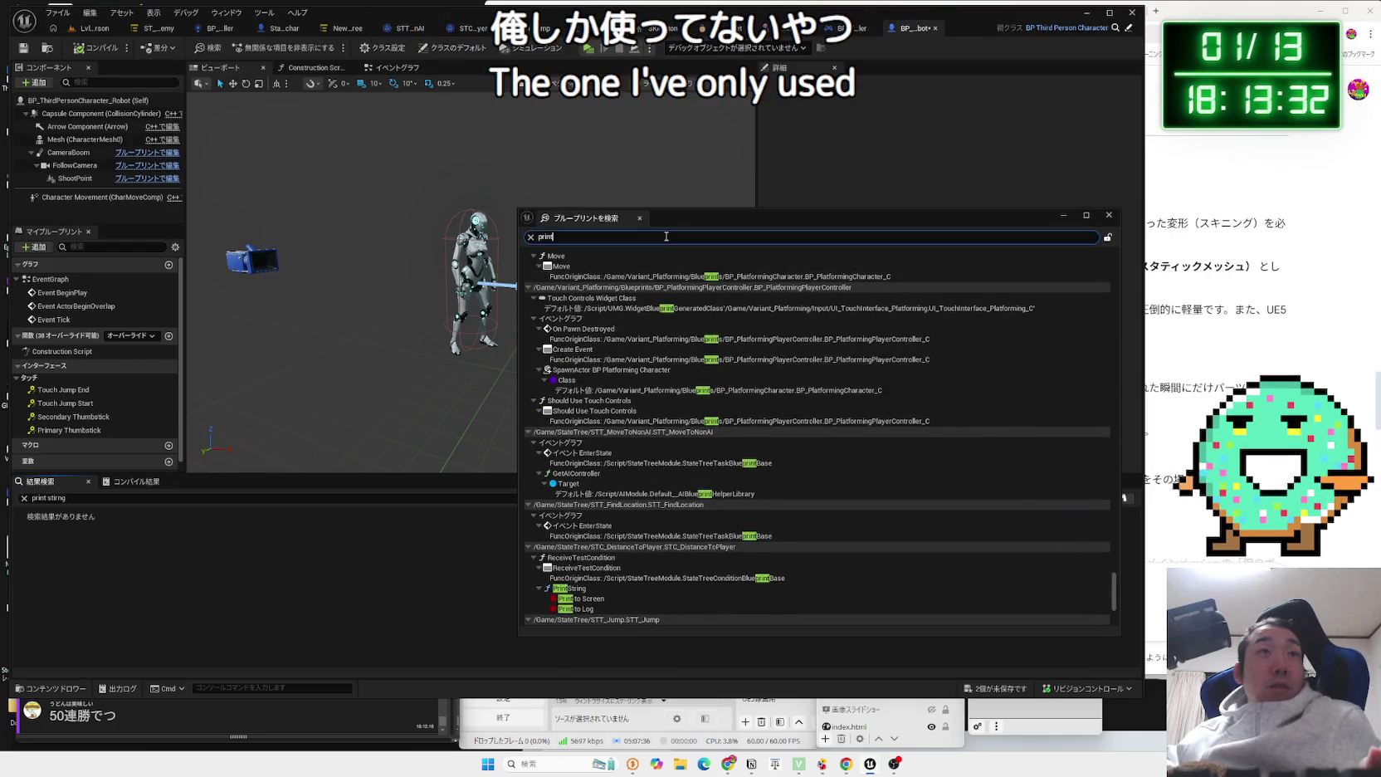
text(s)
key(ctrl+a)
text(prints)
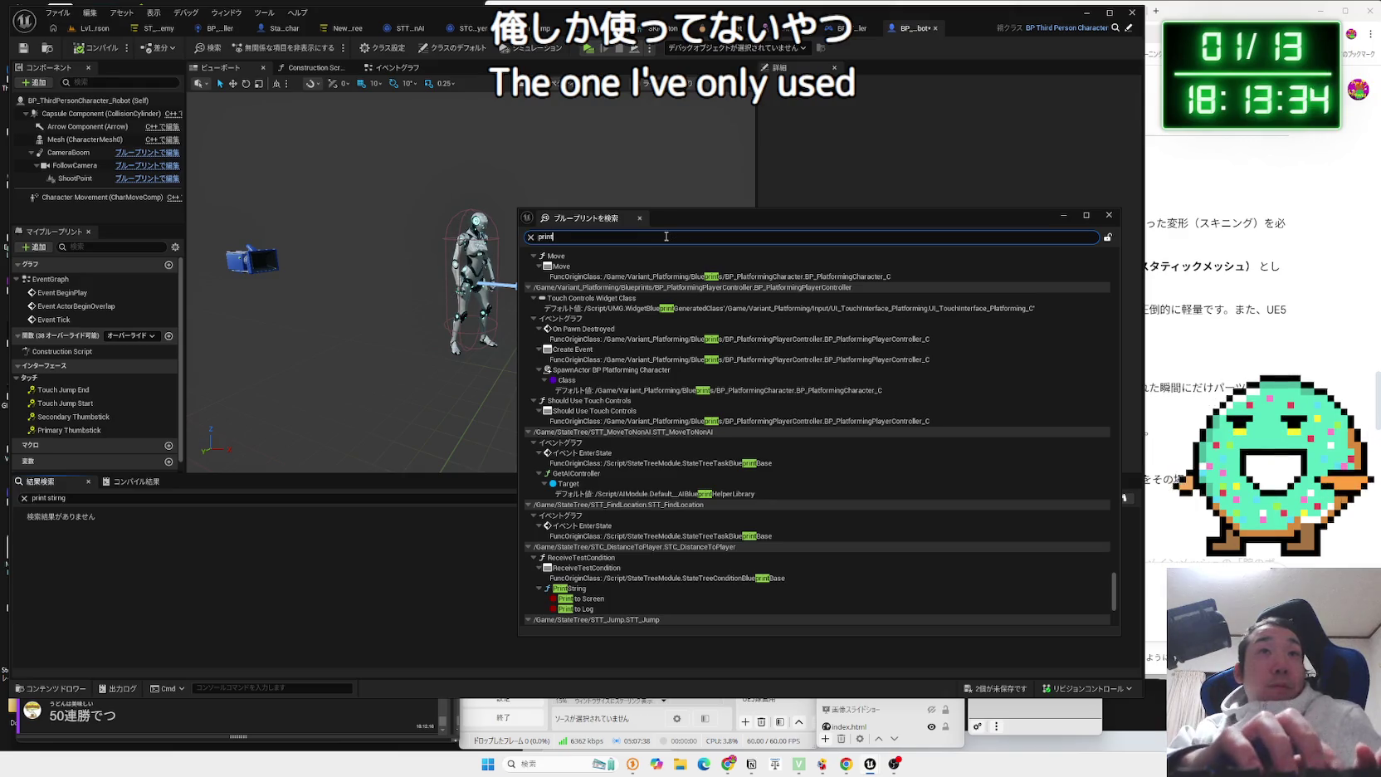
text(tring)
key(Return)
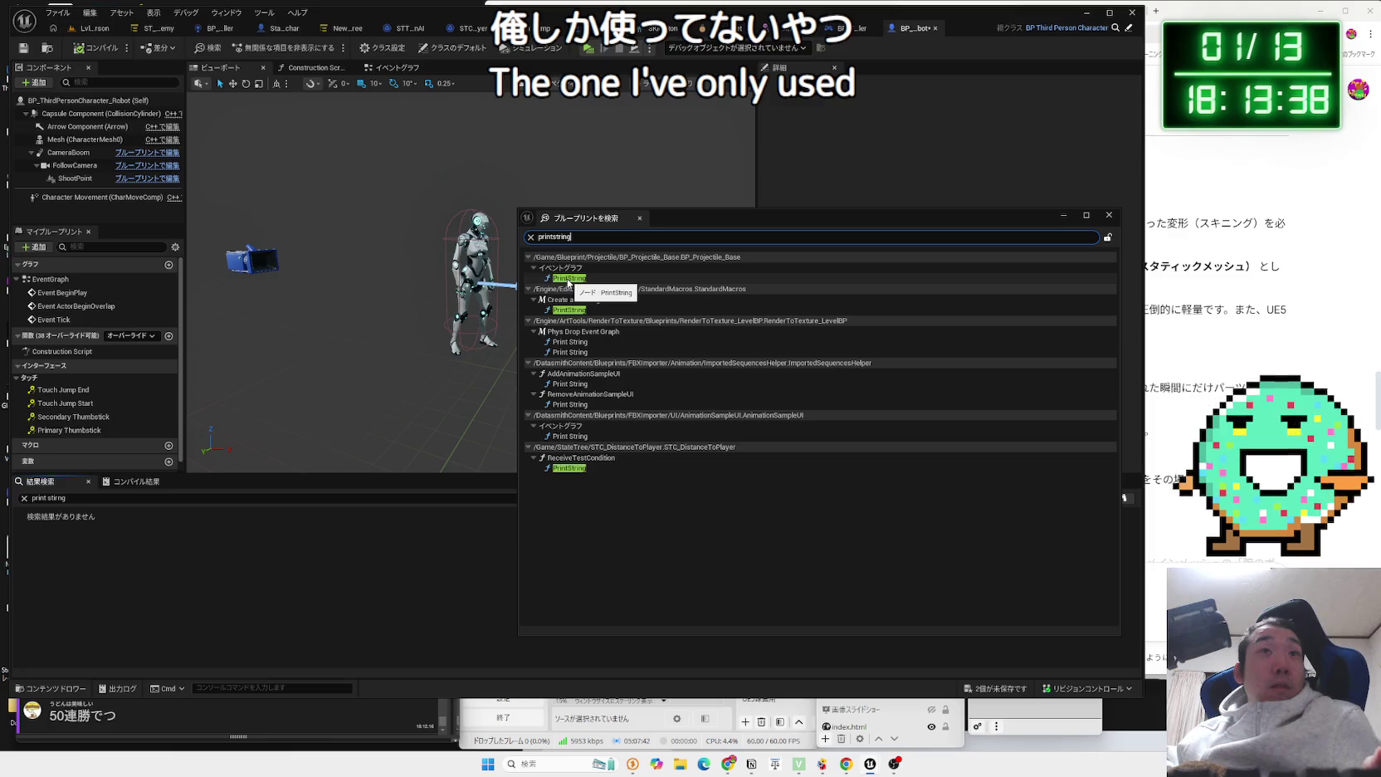
click(569, 280)
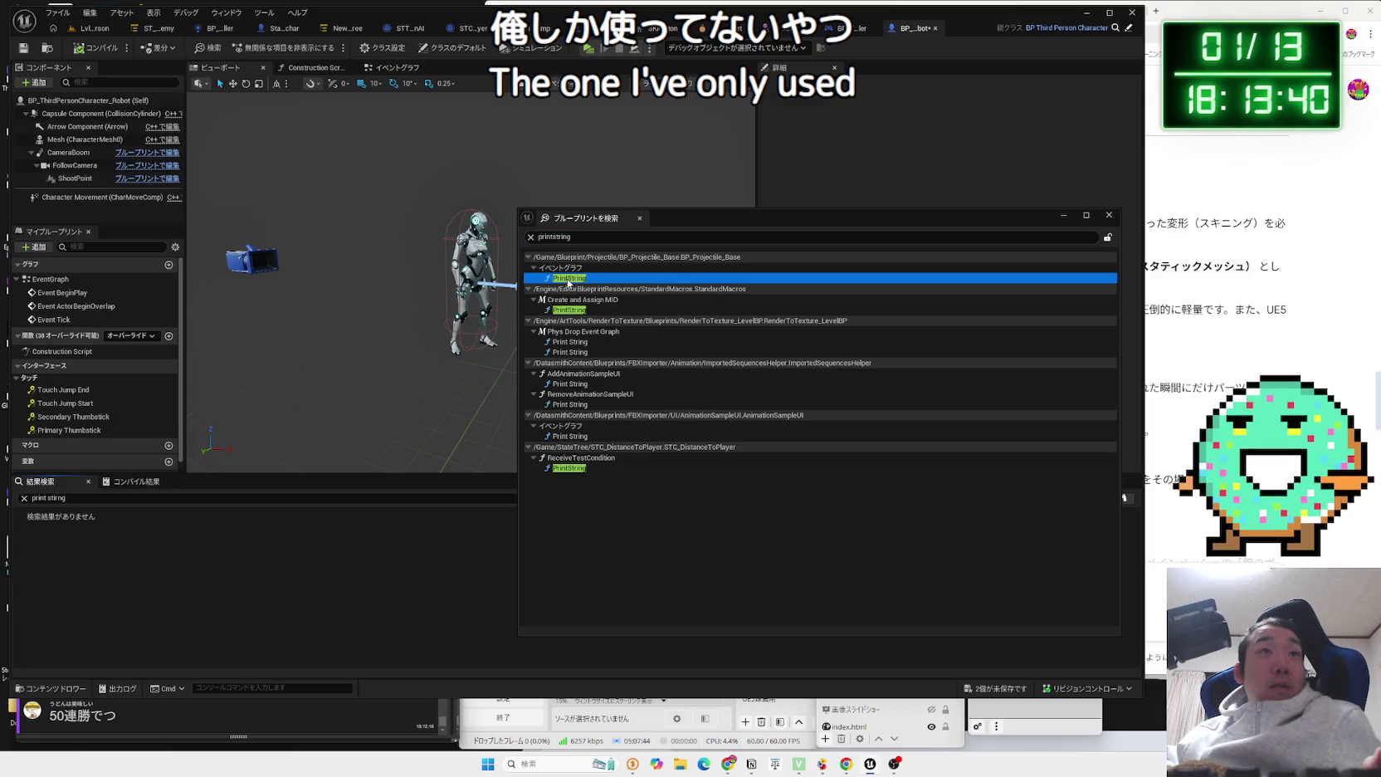
double_click(569, 279)
Step through matches to STC_DistanceToPlayer's ReceiveTestCondition graph and close the search results.
mouse_move(475, 405)
mouse_down()
mouse_move(490, 404)
mouse_move(444, 403)
mouse_up()
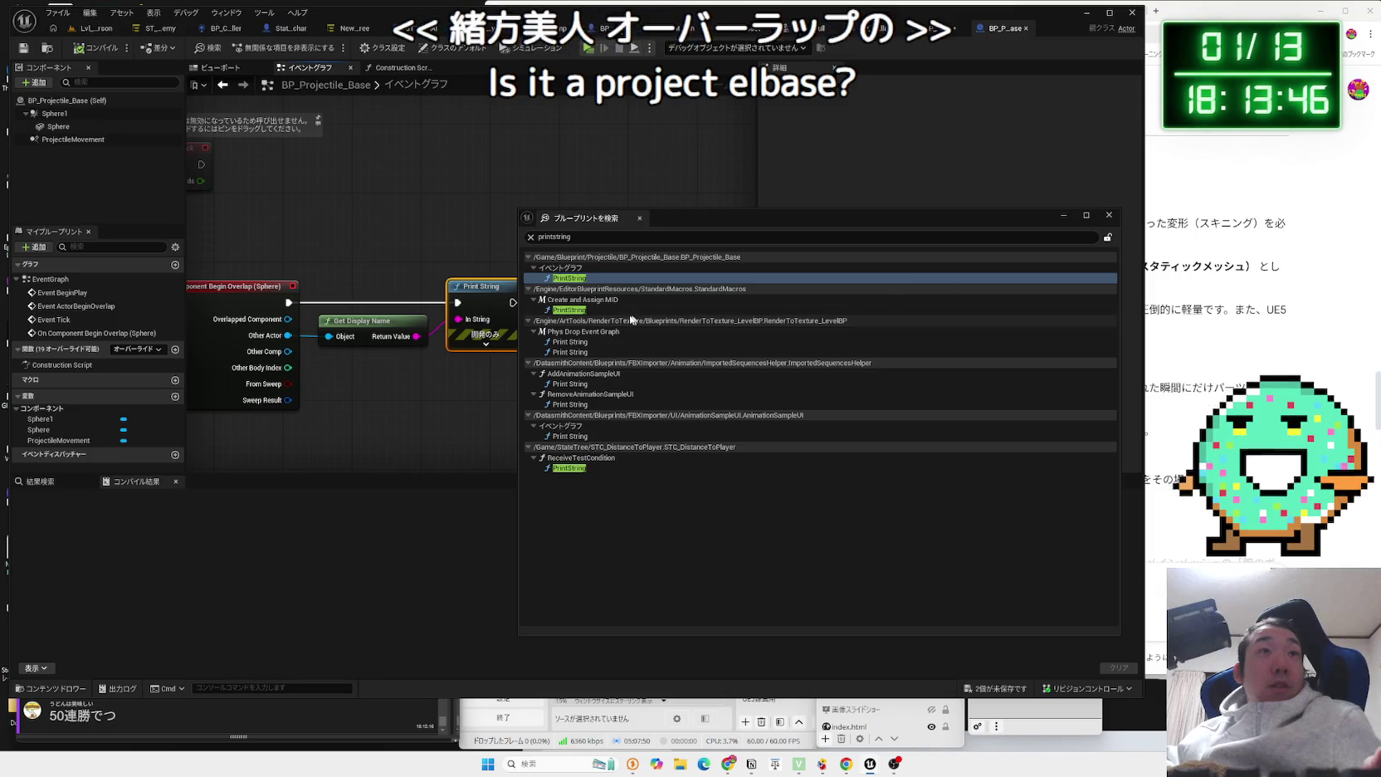
double_click(568, 311)
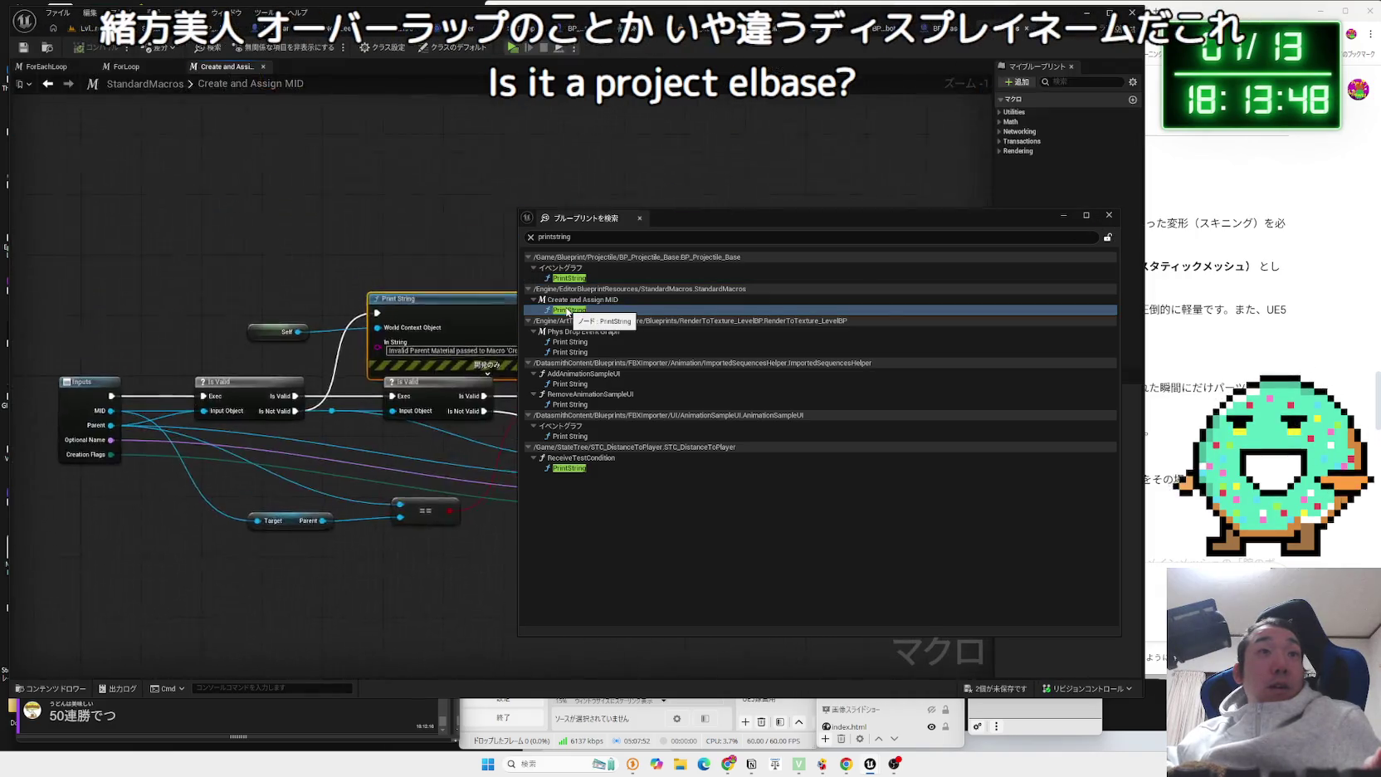
double_click(569, 468)
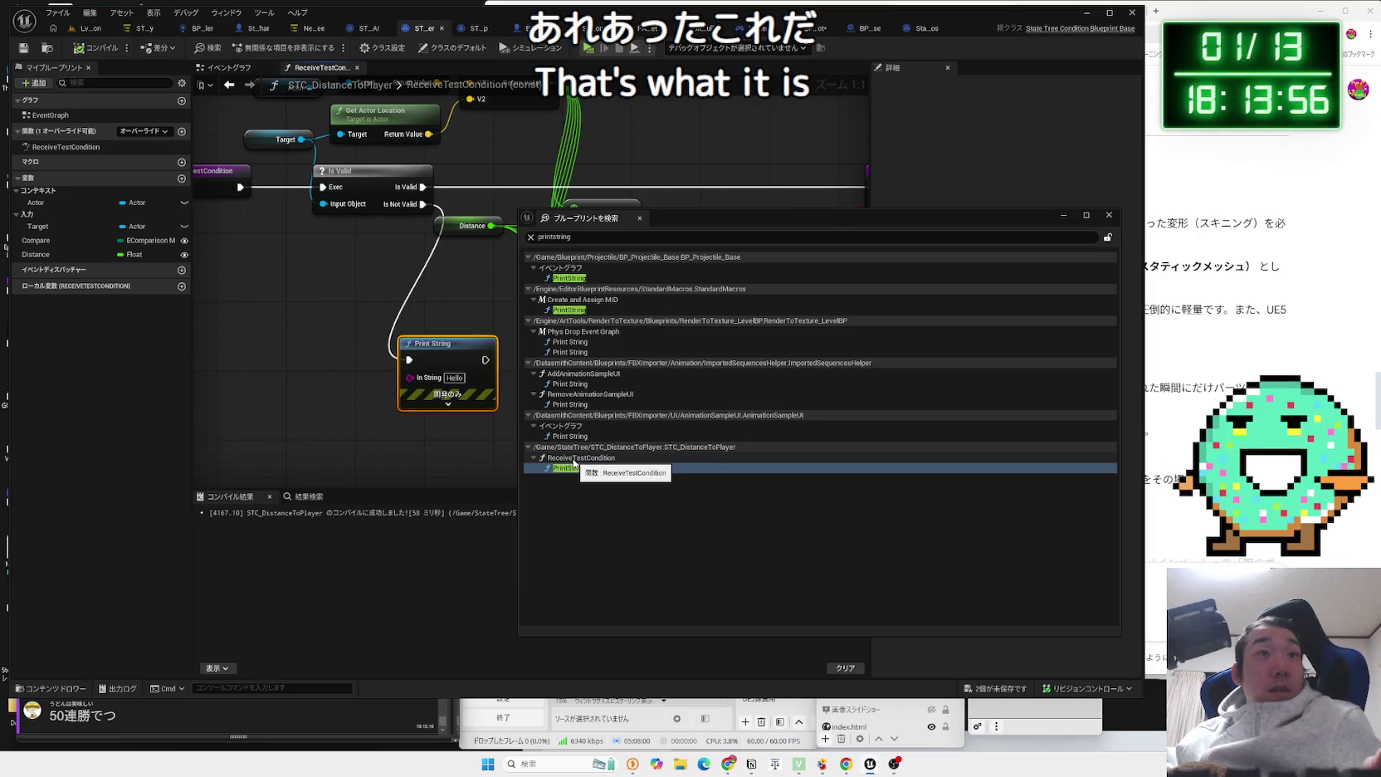
click(573, 458)
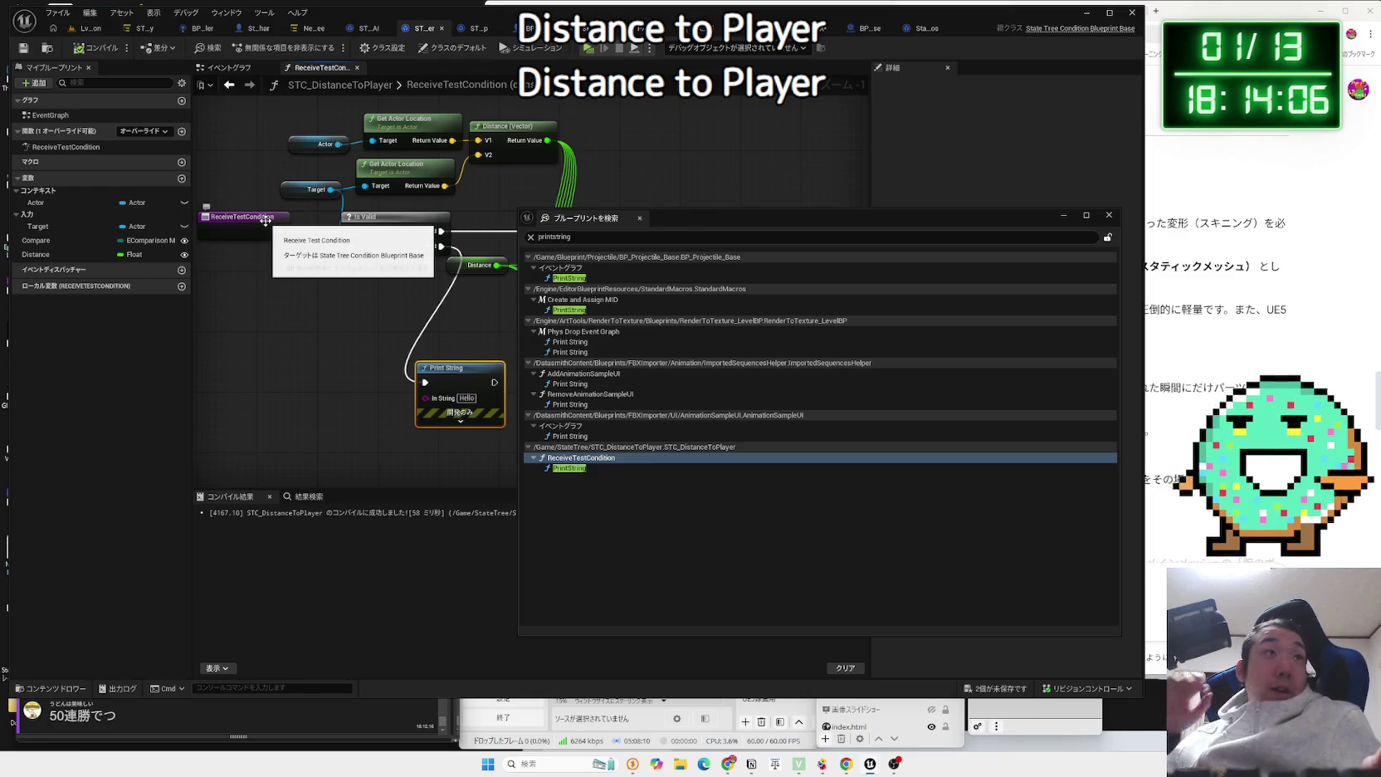
click(1108, 216)
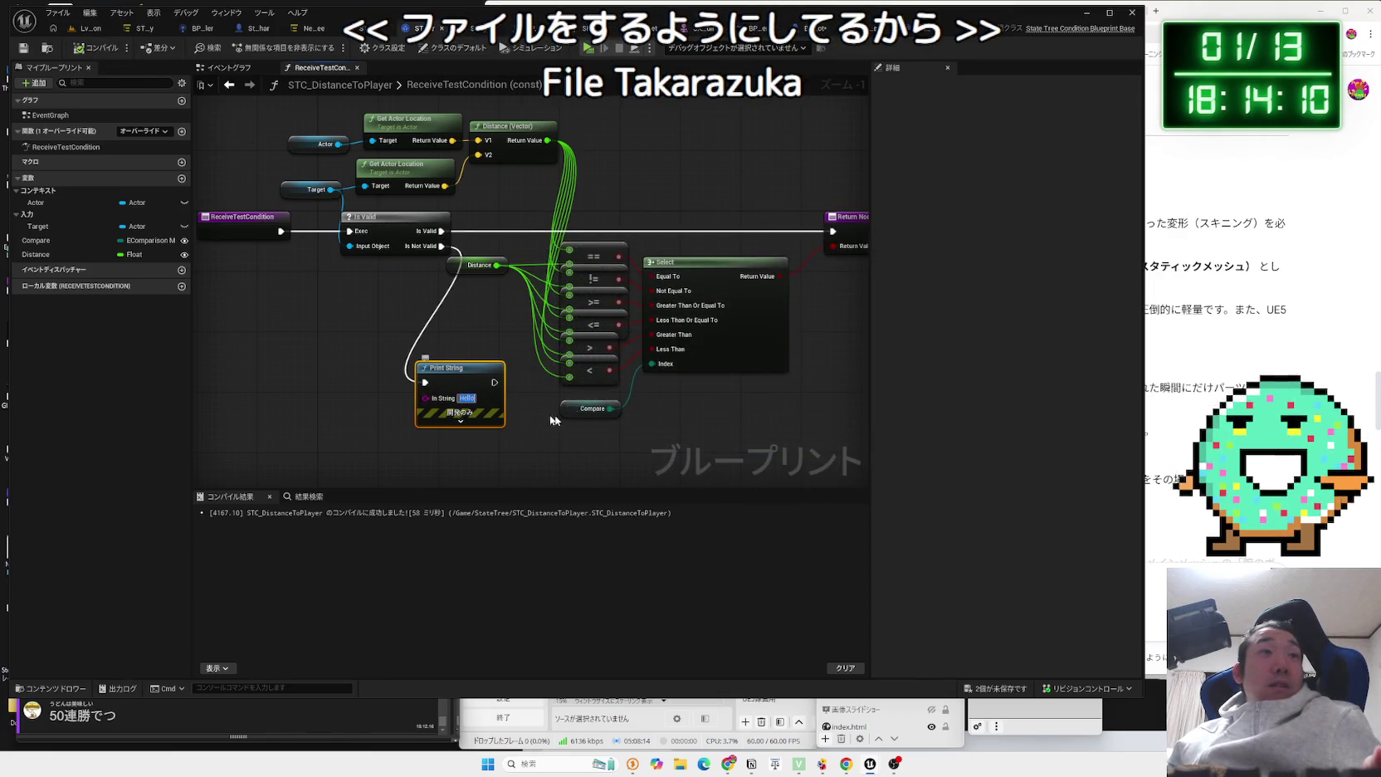
Change the Print String message to 'DistanceToPlayer' and run a quick play test.
text(DistanceToP)
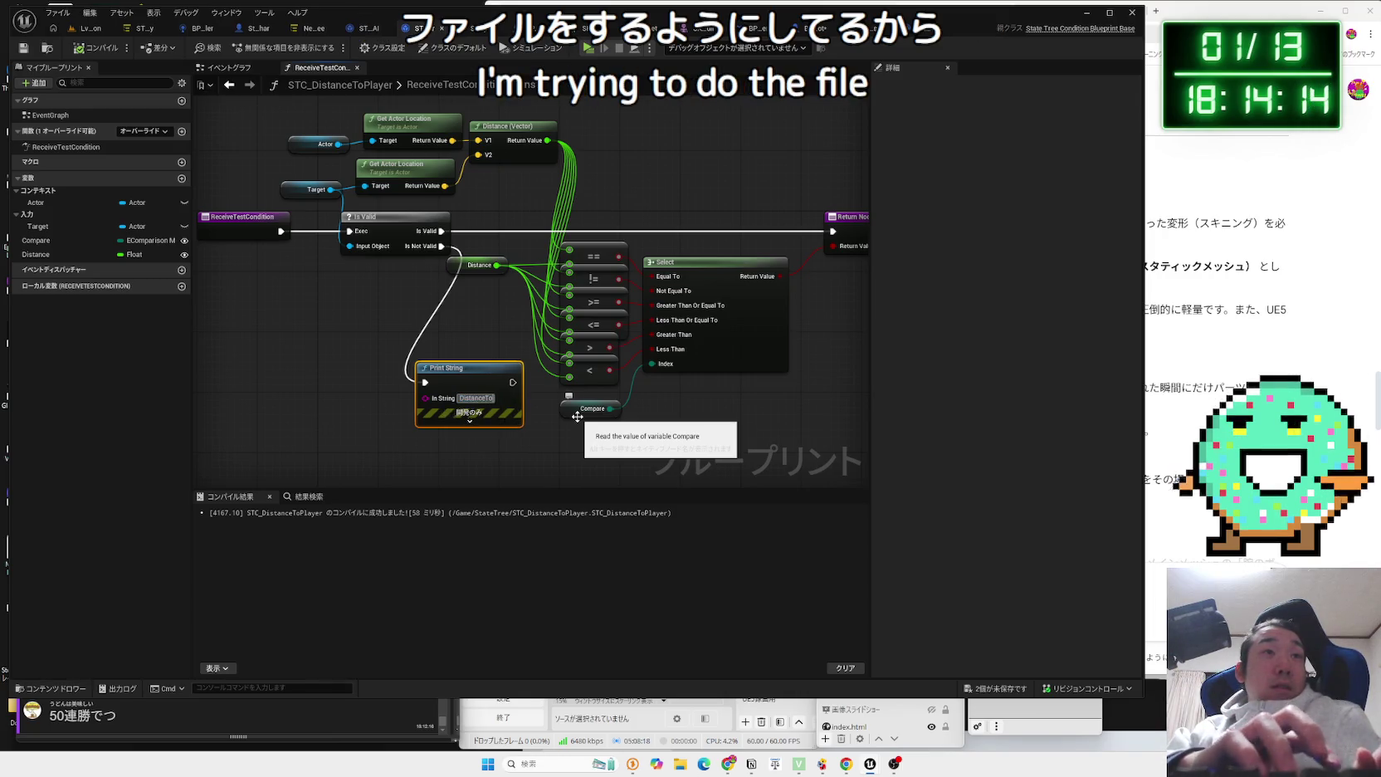
text(layer)
key(Return)
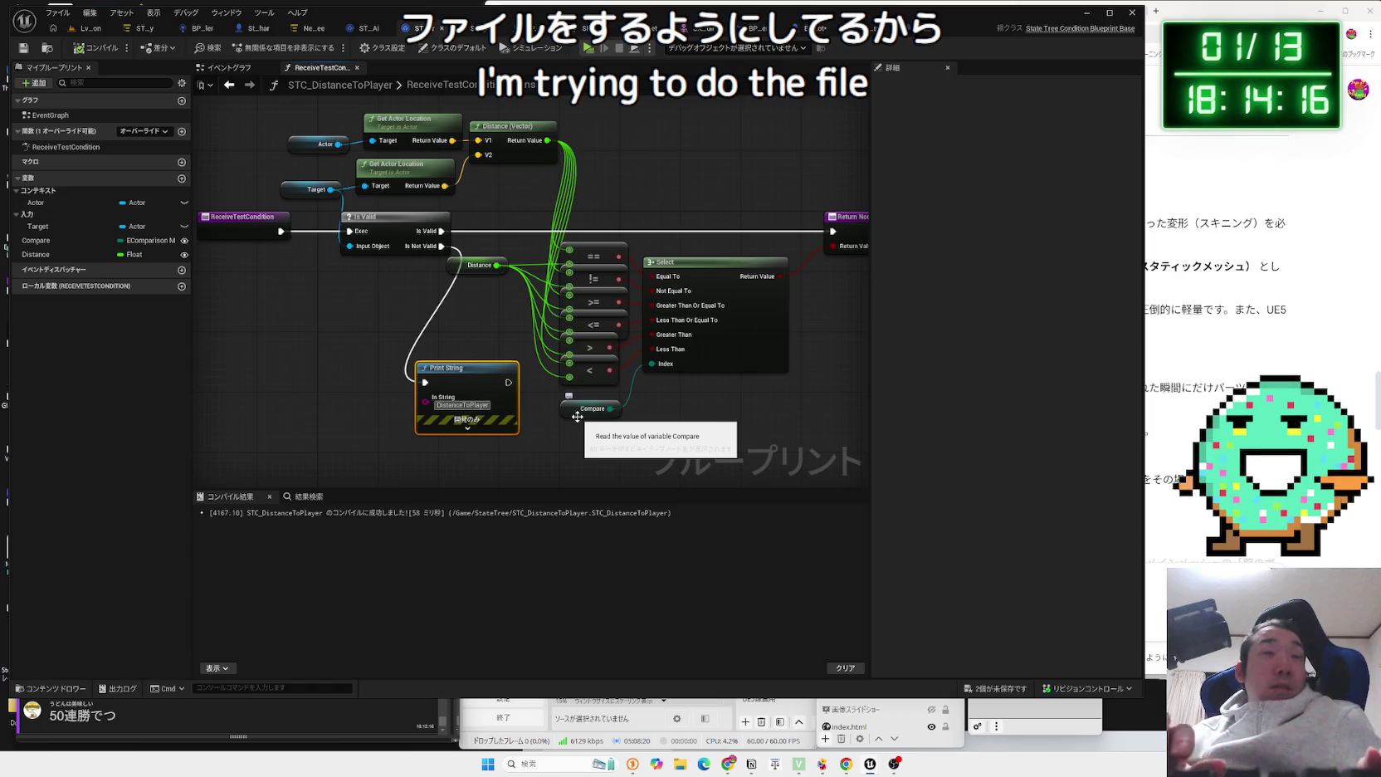
click(92, 28)
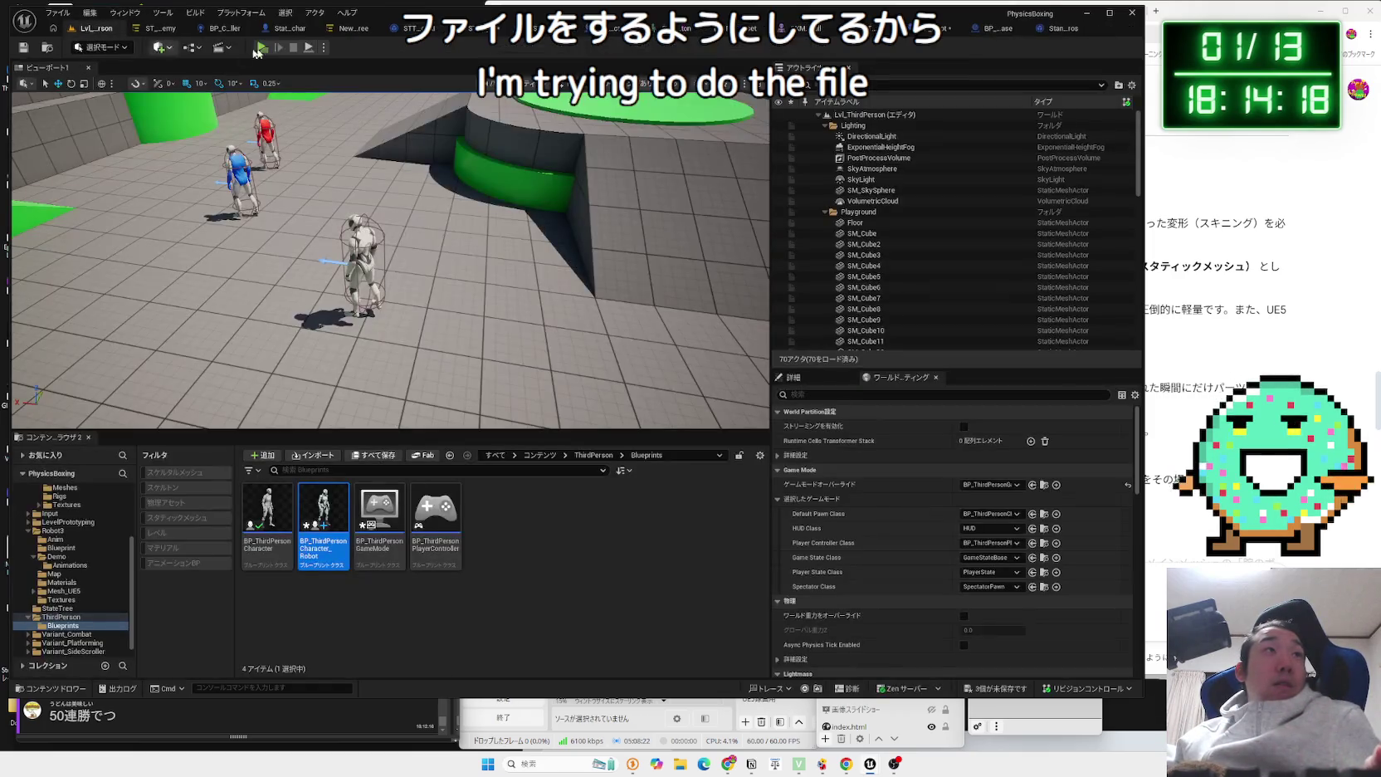
click(262, 47)
key(Escape)
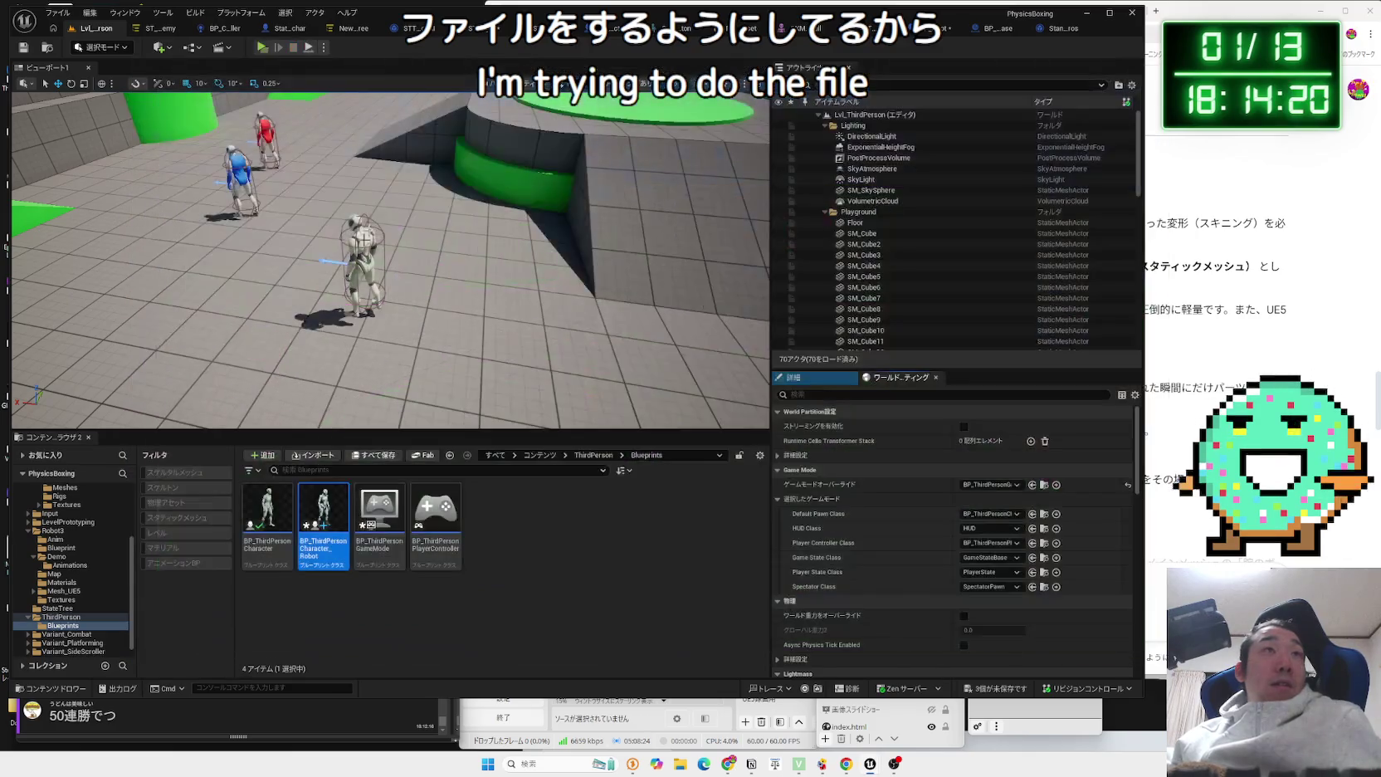
Close the StandardMacros, projectile, robot character, player controller, skeletal mesh and STT_Jump tabs.
click(1072, 29)
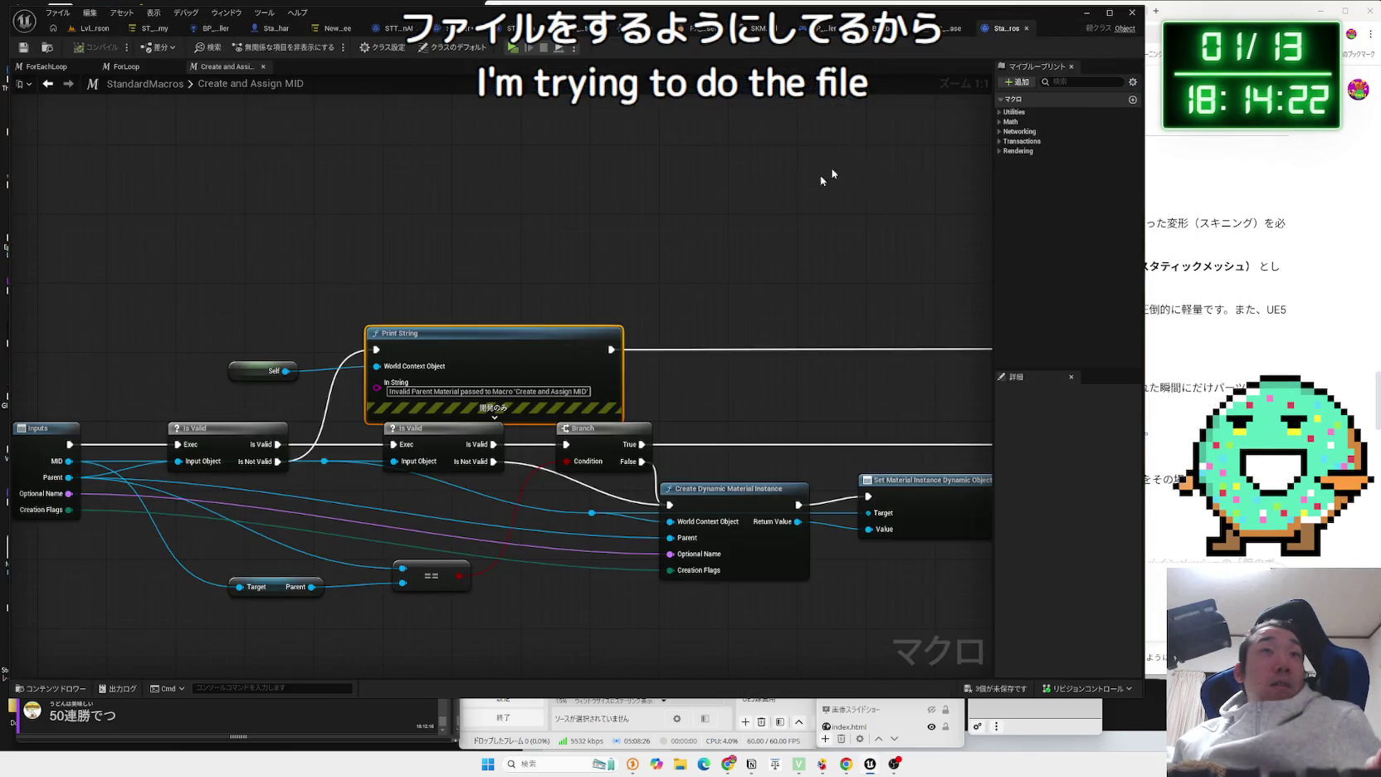
click(1026, 29)
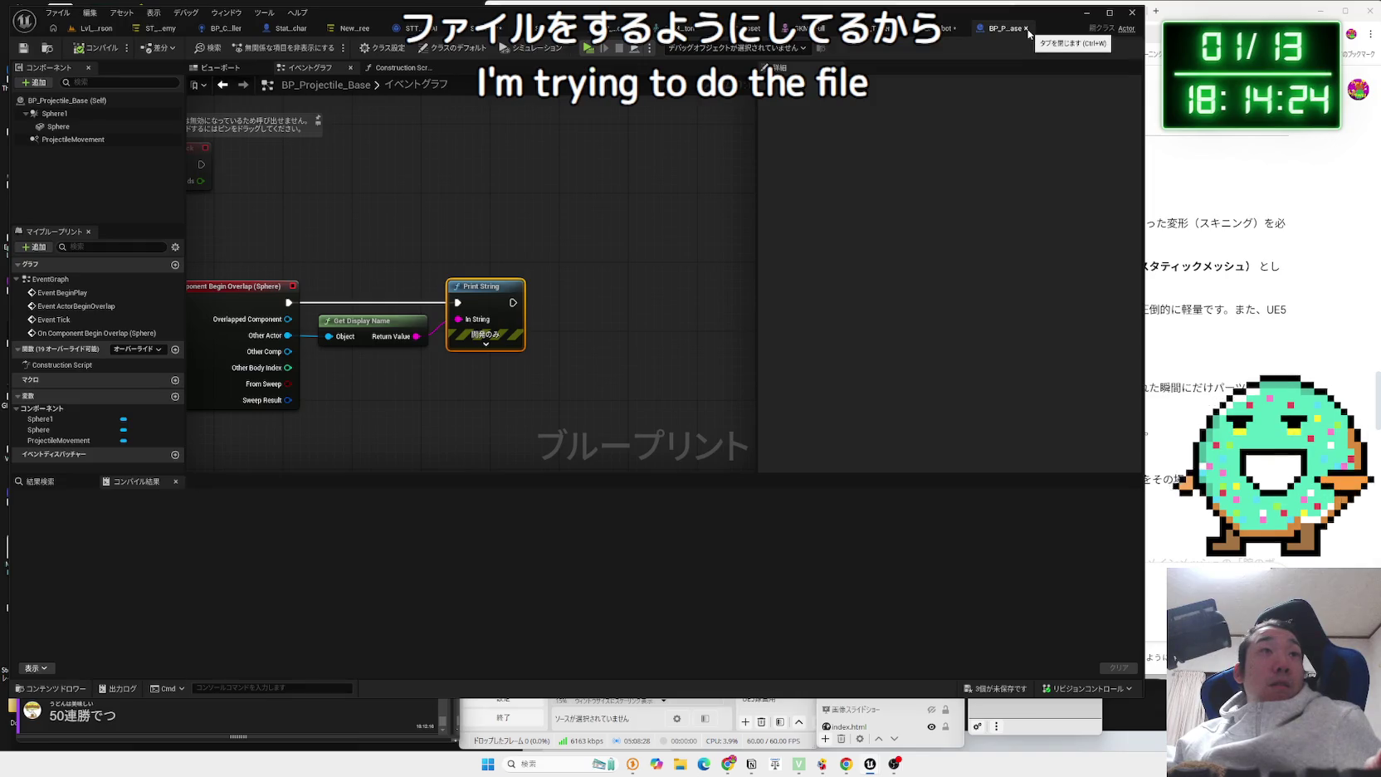
click(1027, 29)
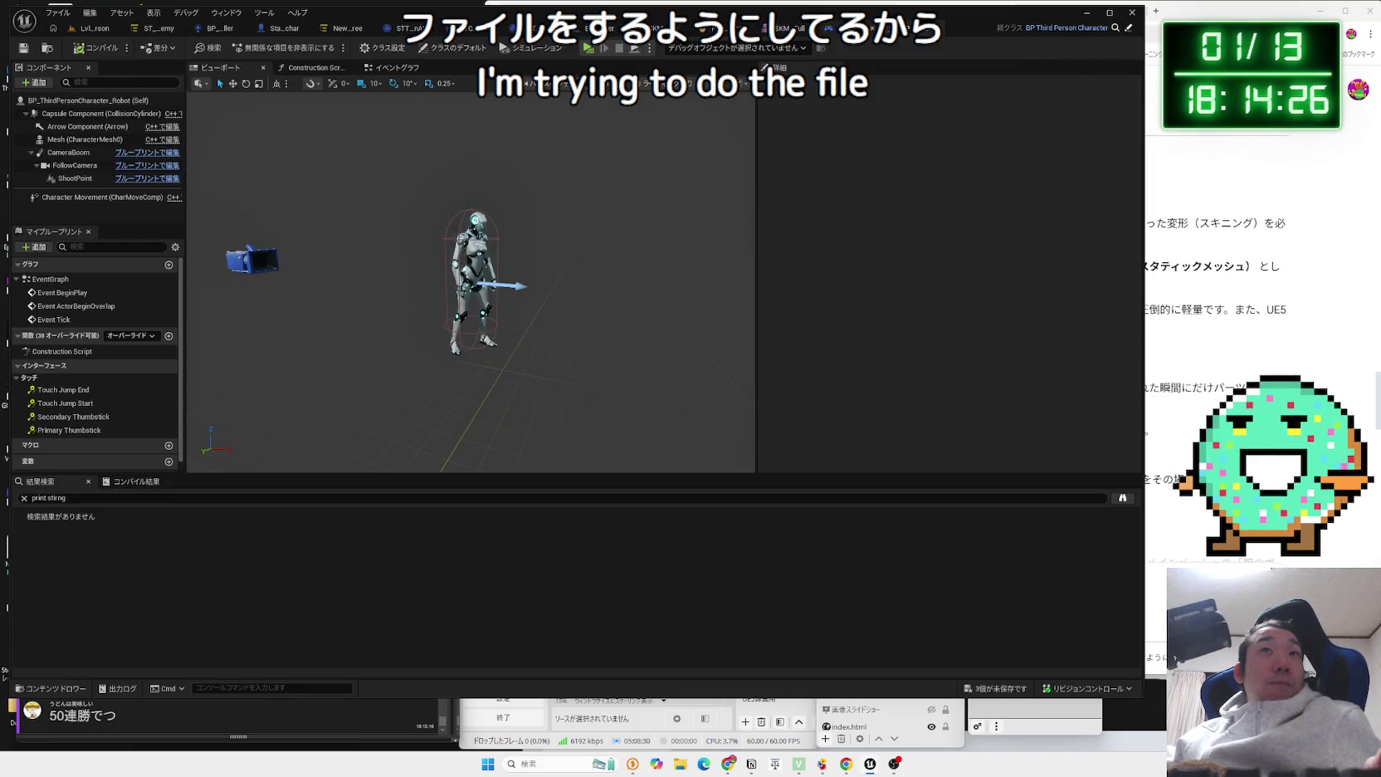
click(871, 29)
click(697, 30)
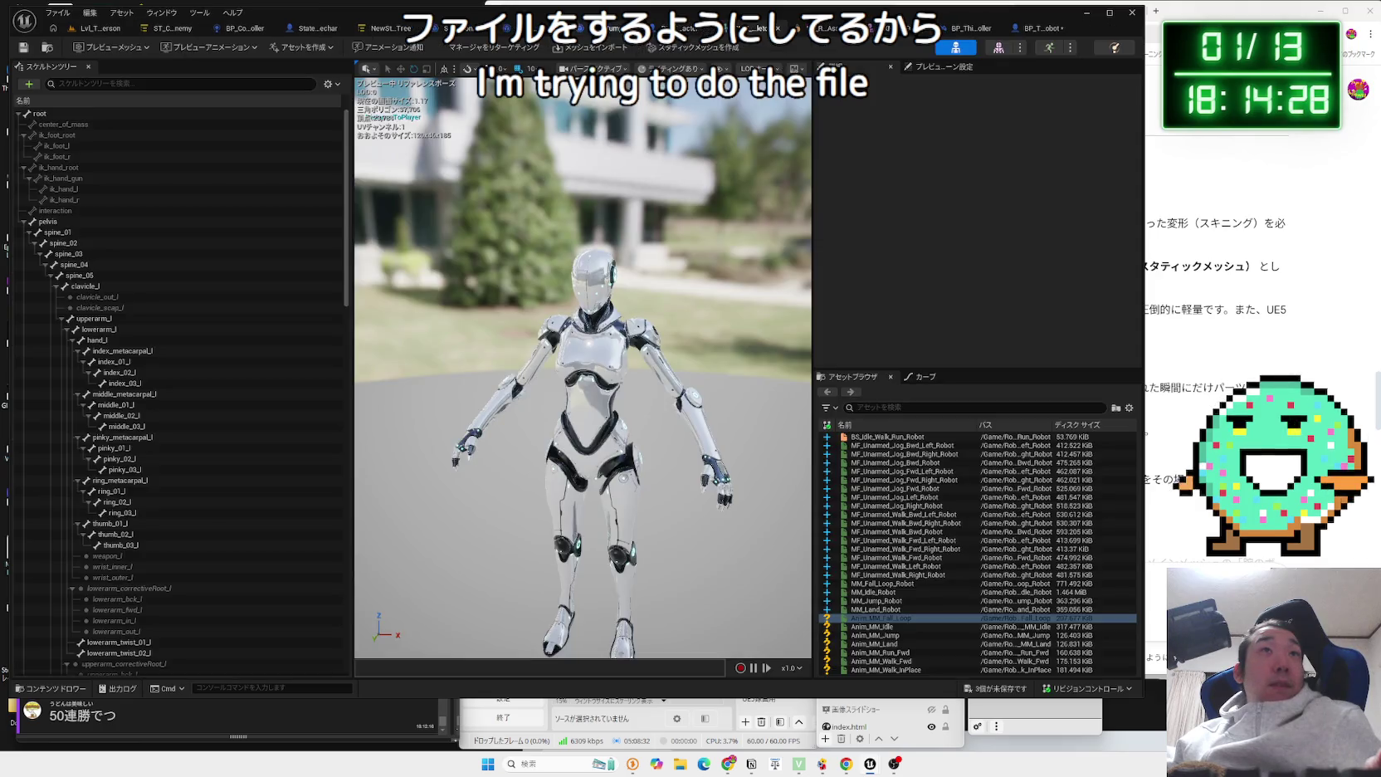
click(610, 31)
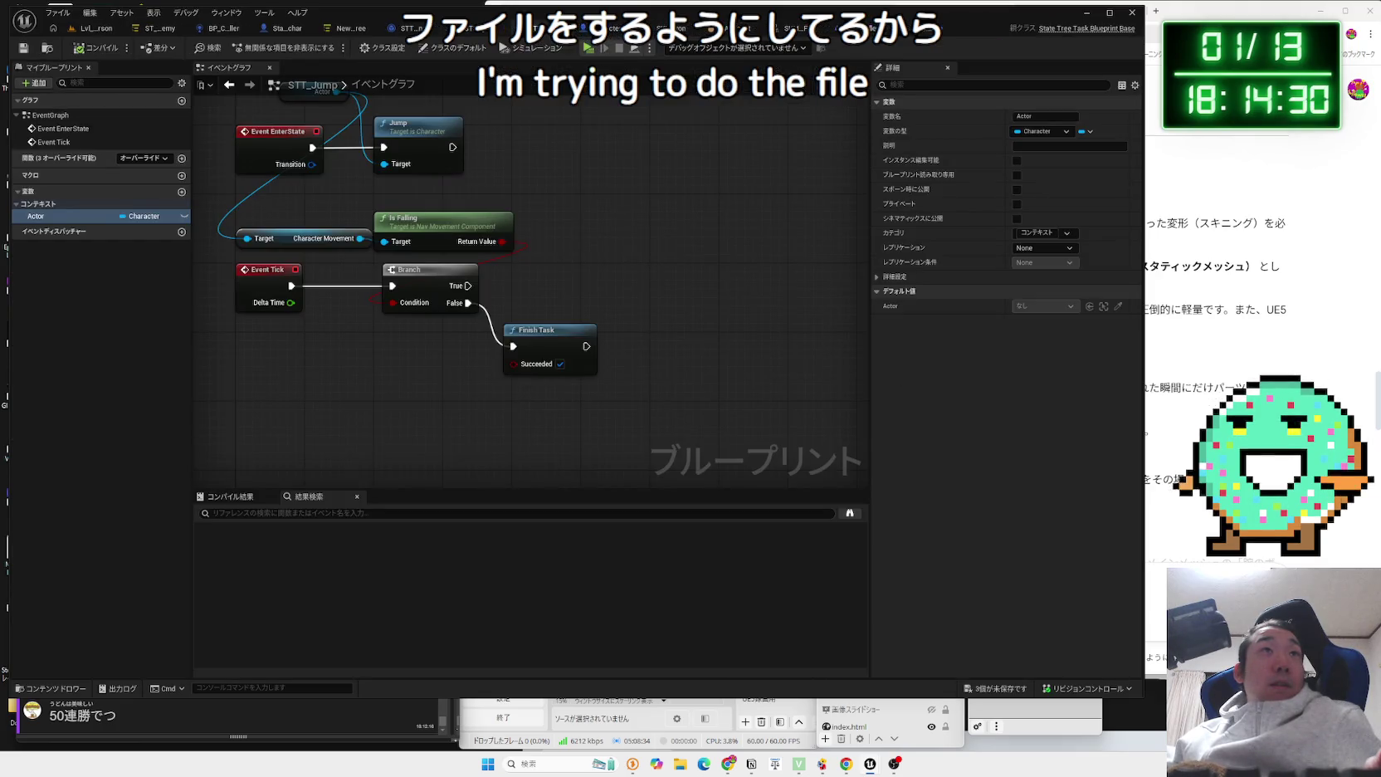
click(469, 31)
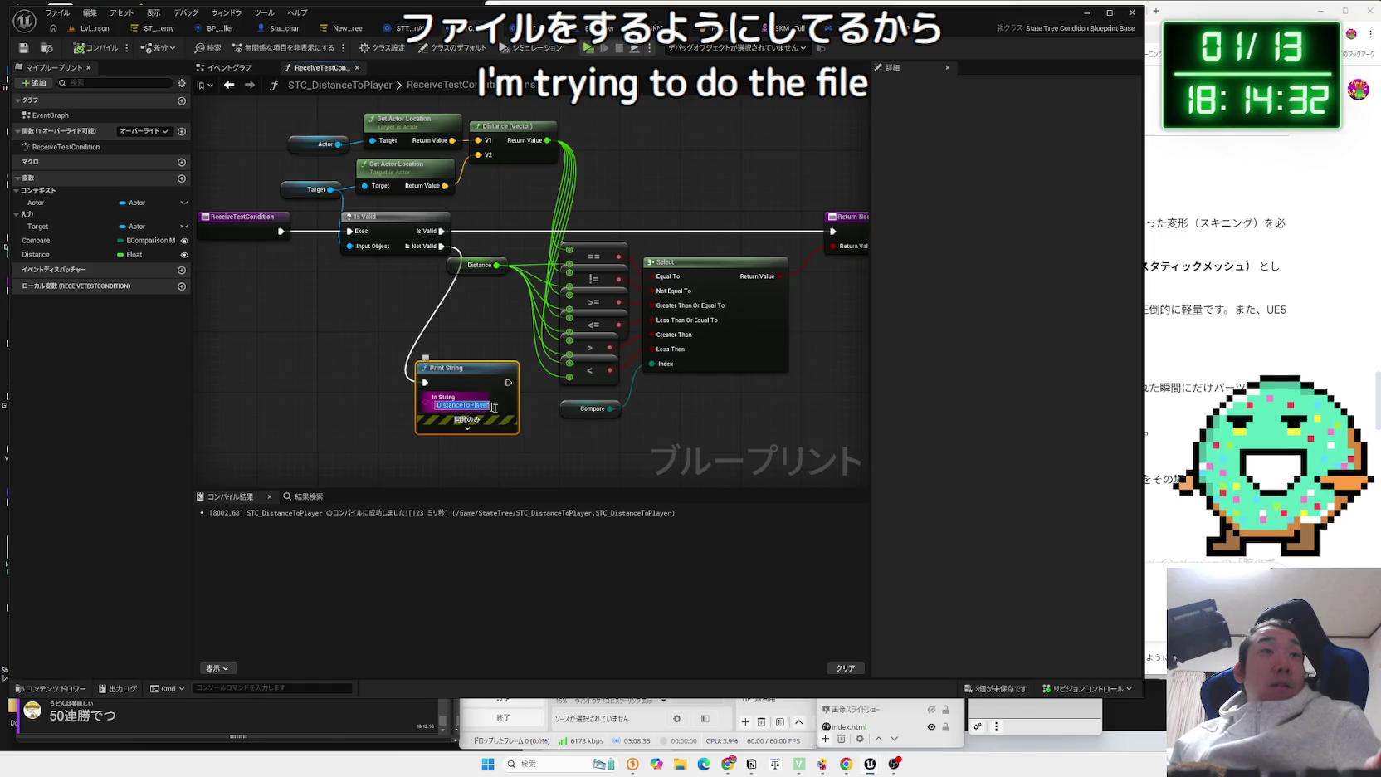
Extend the message to 'DistanceToPlayerFaild' and set its Text Color to red.
key(End)
text(Fail)
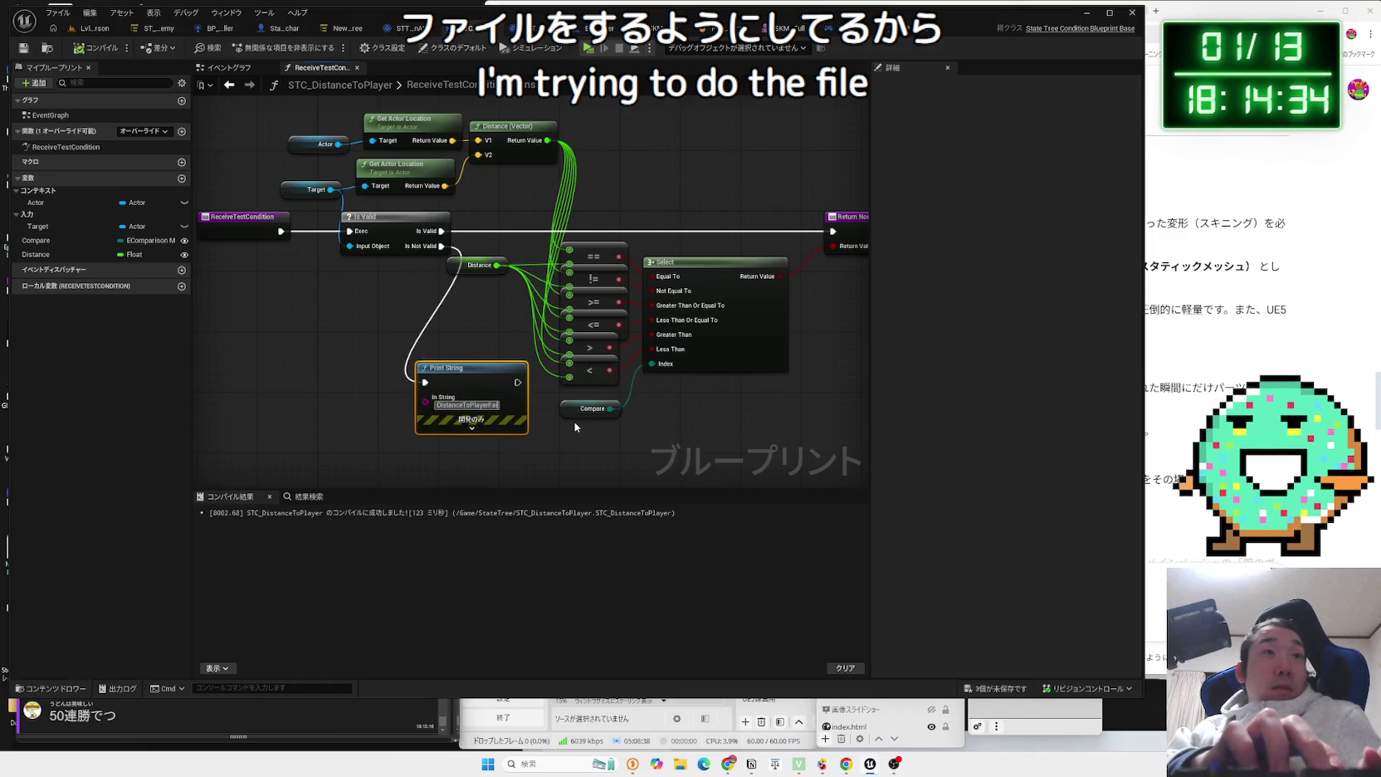
text(d)
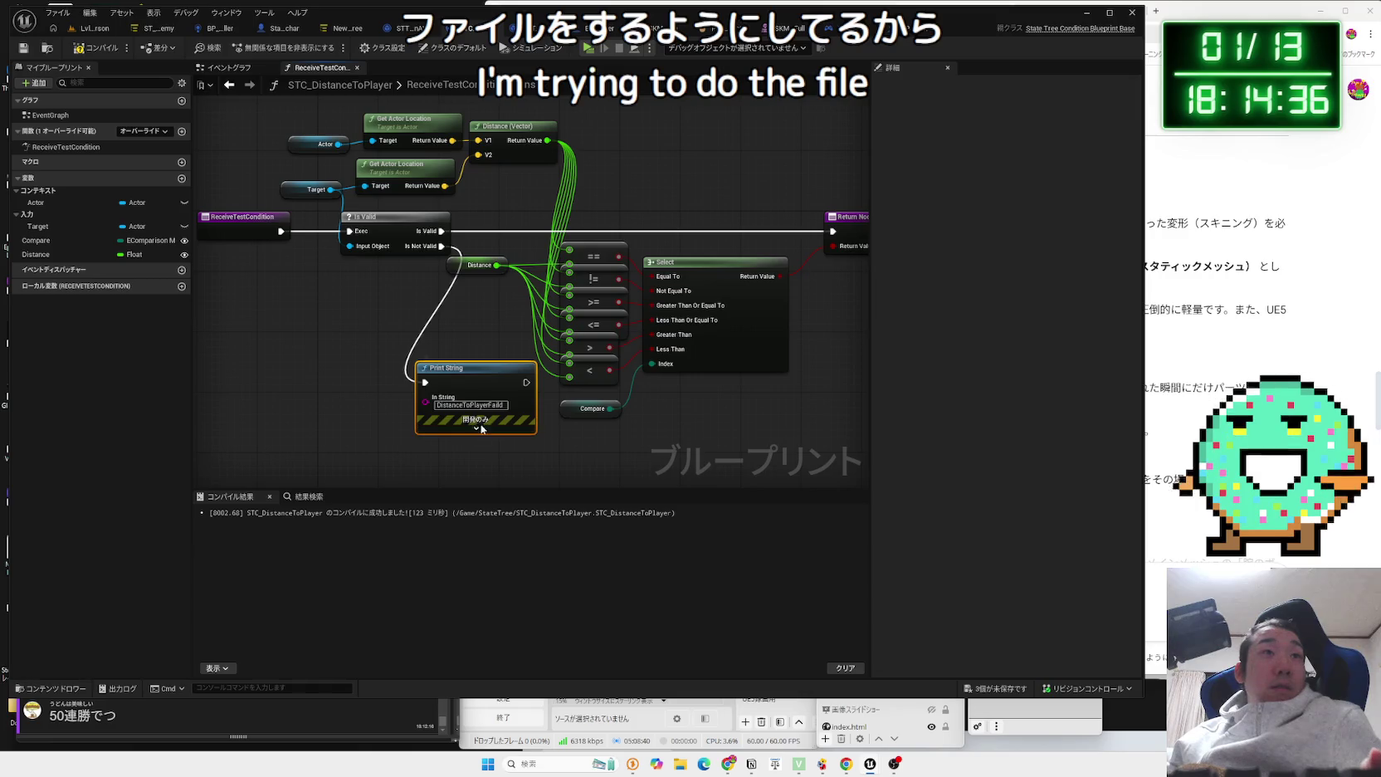
click(477, 427)
click(466, 454)
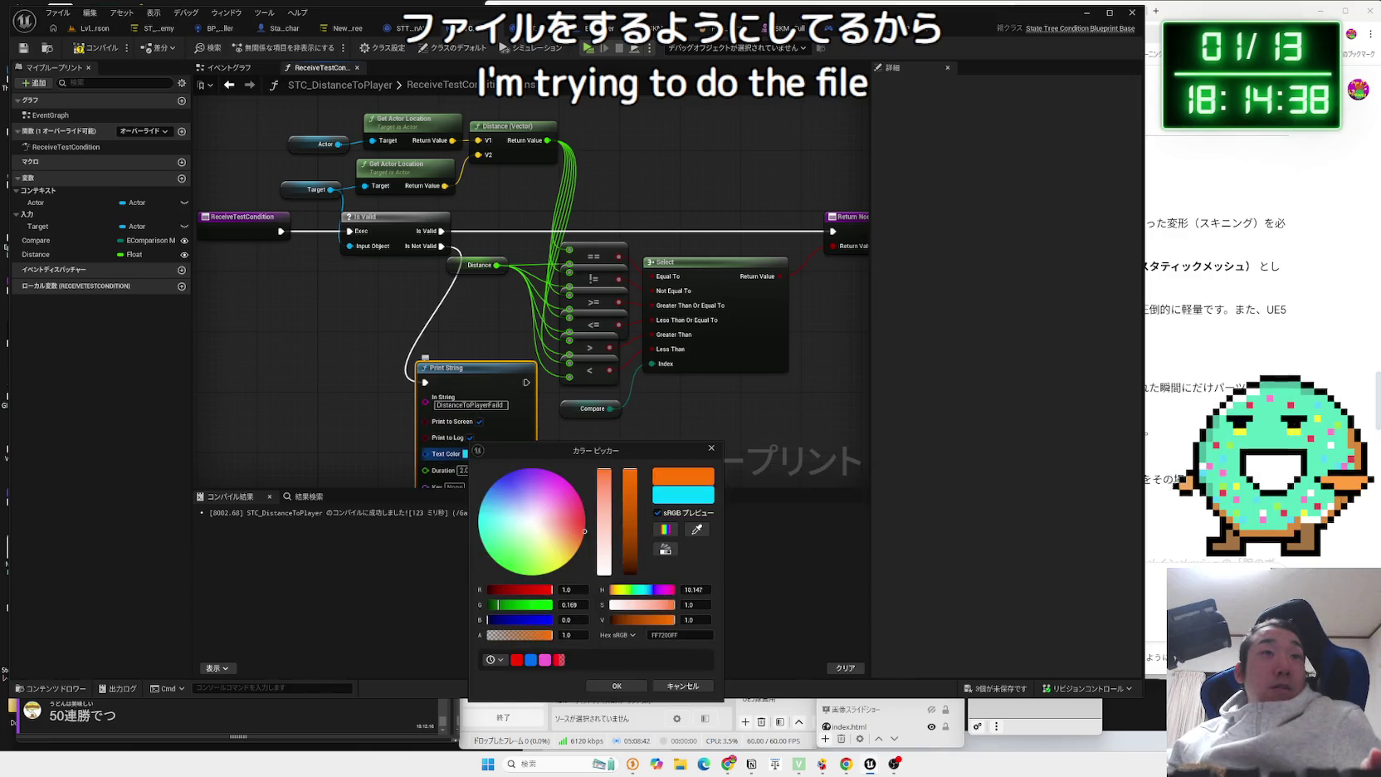
text(0)
key(Return)
click(617, 685)
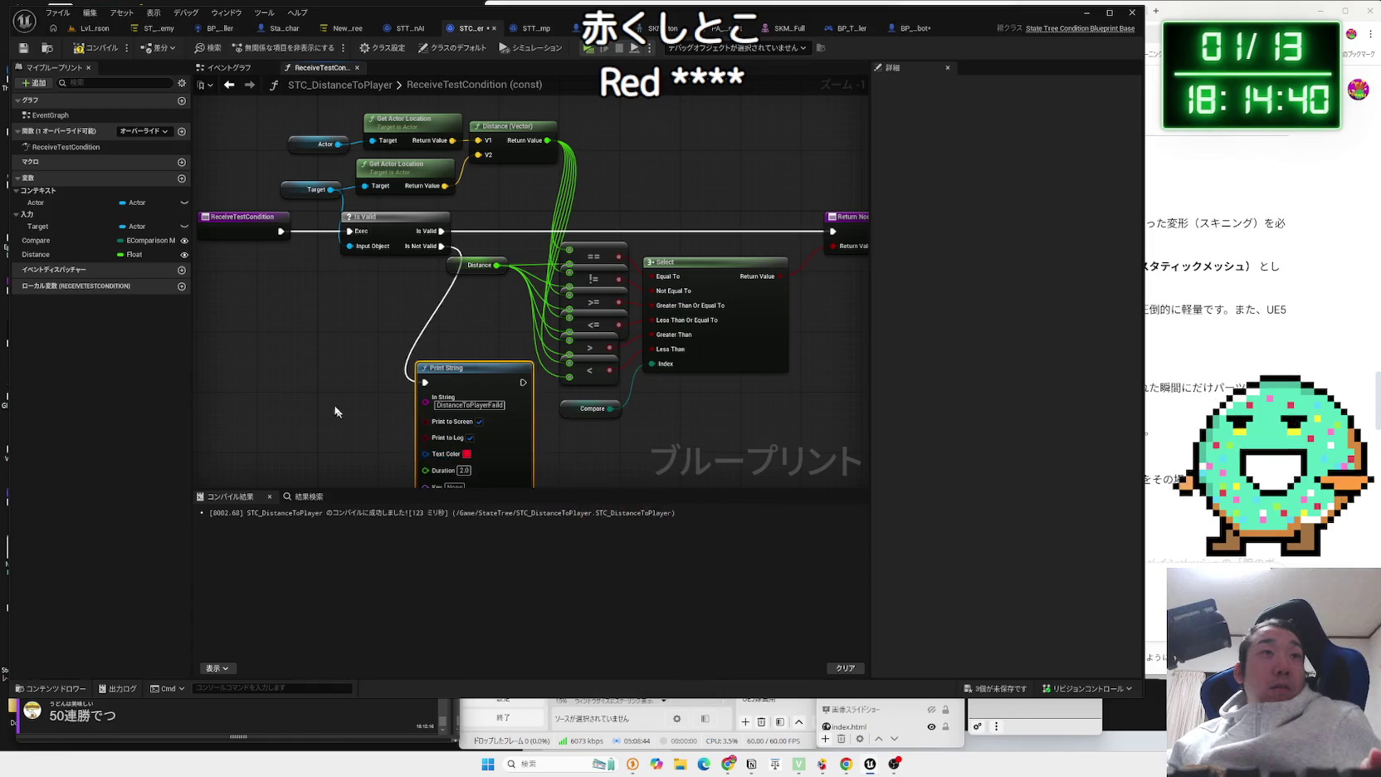
click(95, 31)
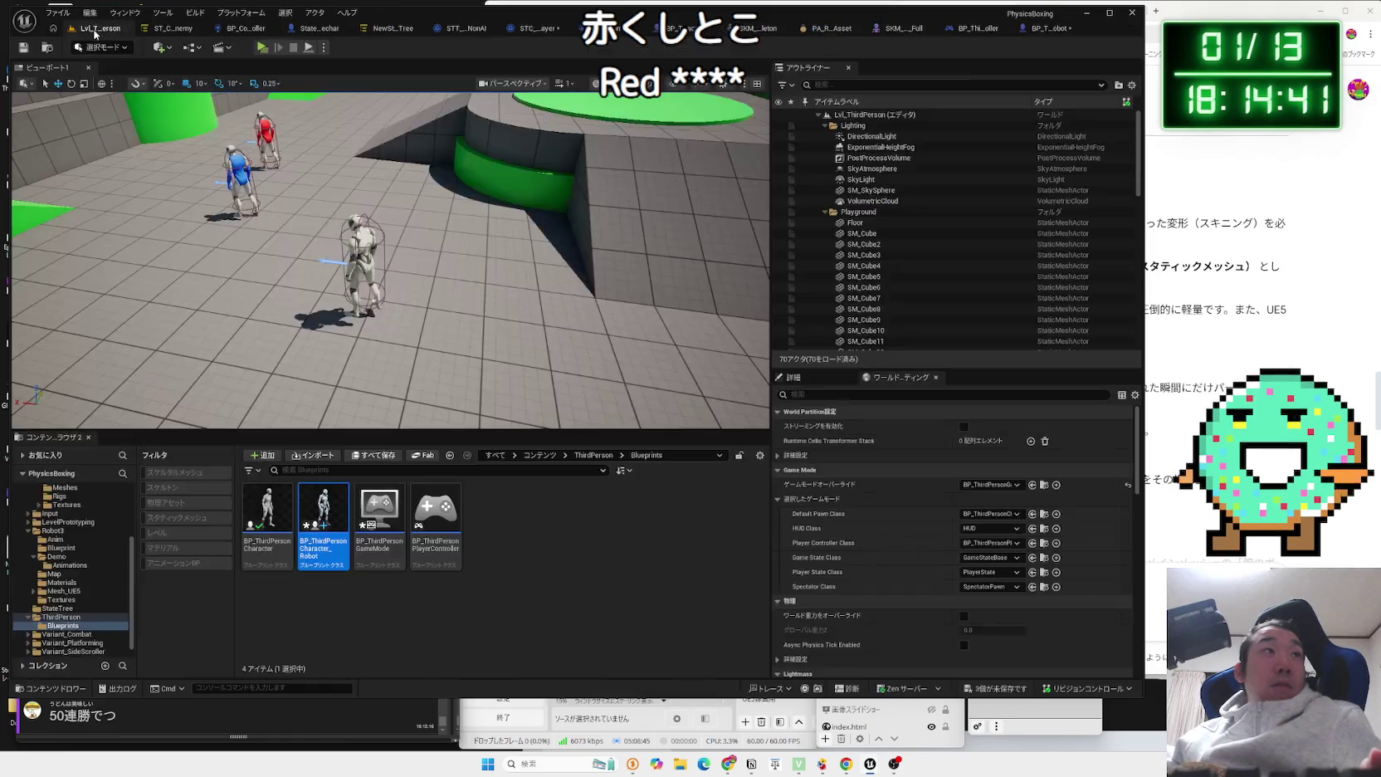
Run a quick play test, view SKM_Robot3_Full's skeleton tree, then bring up BP_ThirdPersonCharacter_Robot.
click(267, 48)
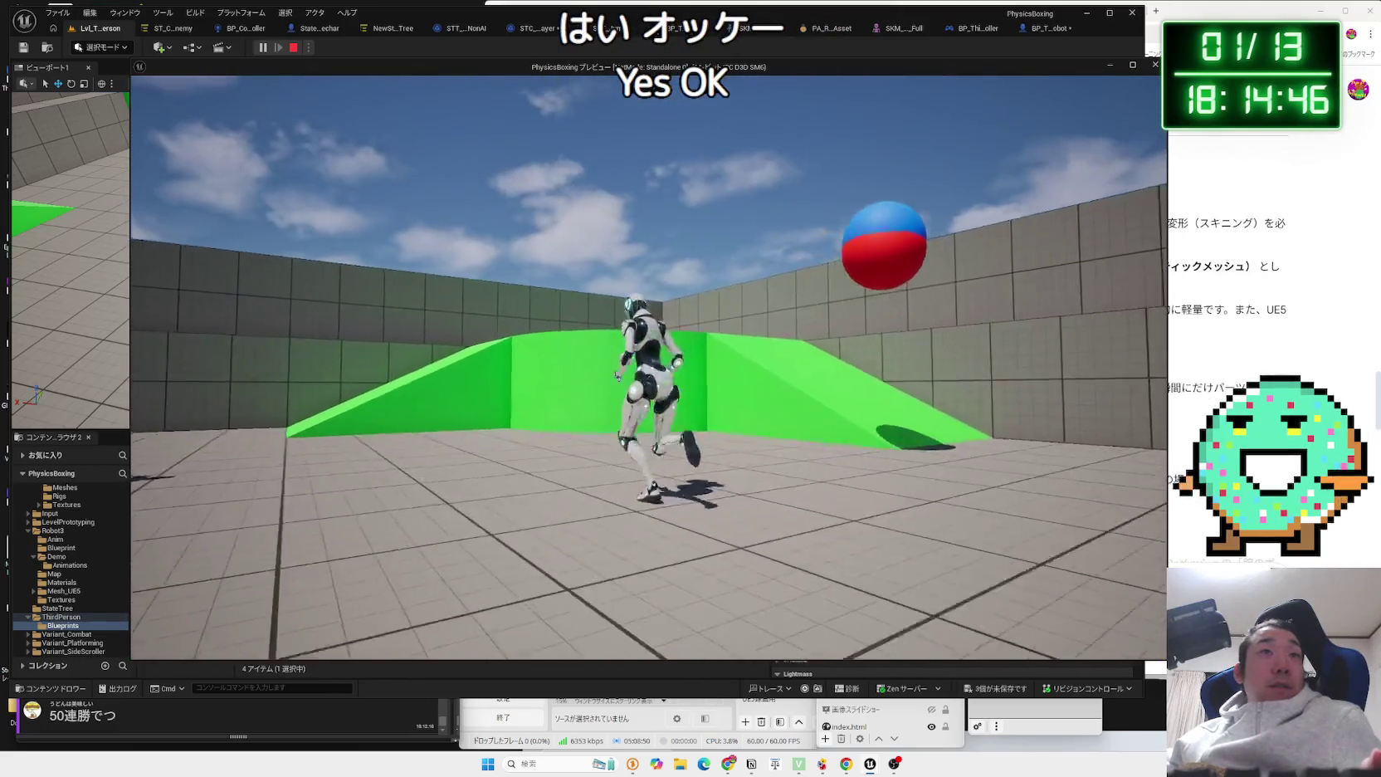
key(Escape)
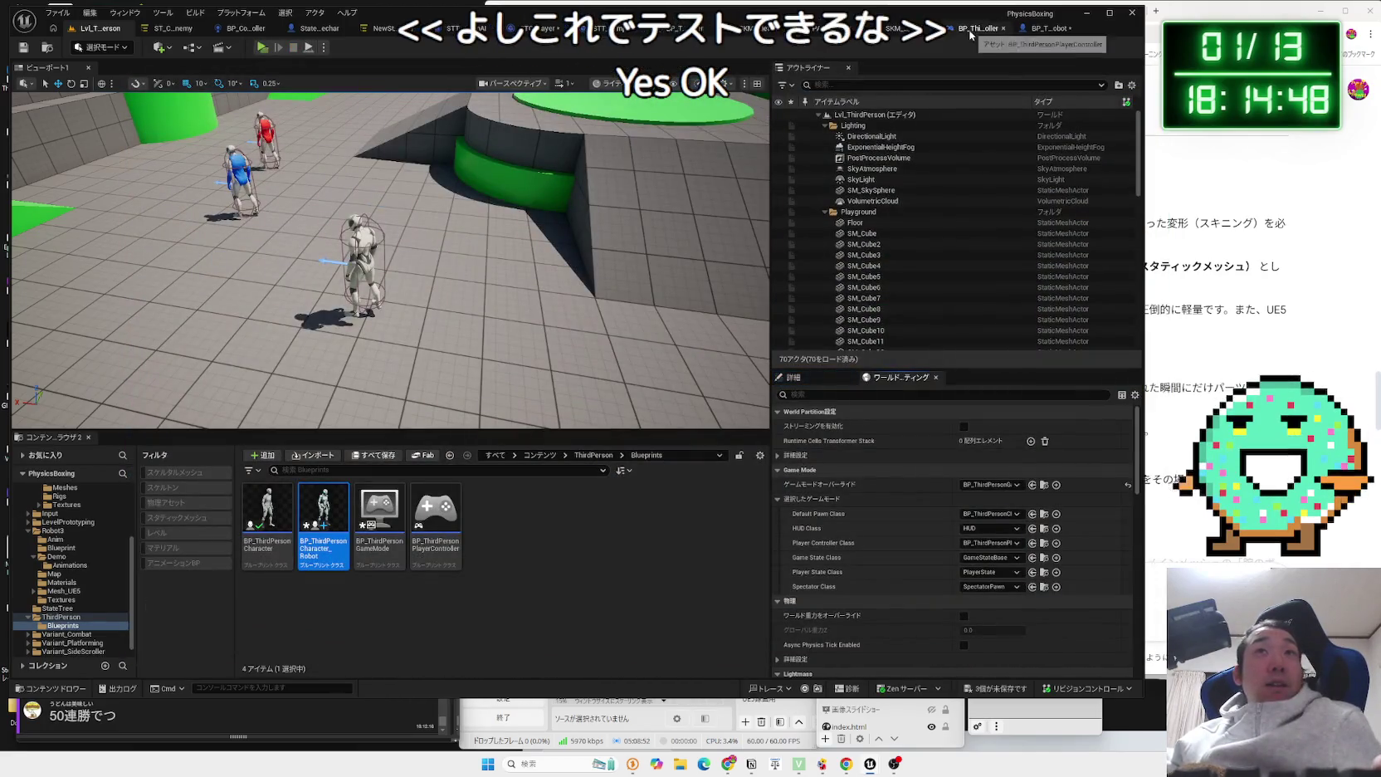
click(892, 32)
click(830, 30)
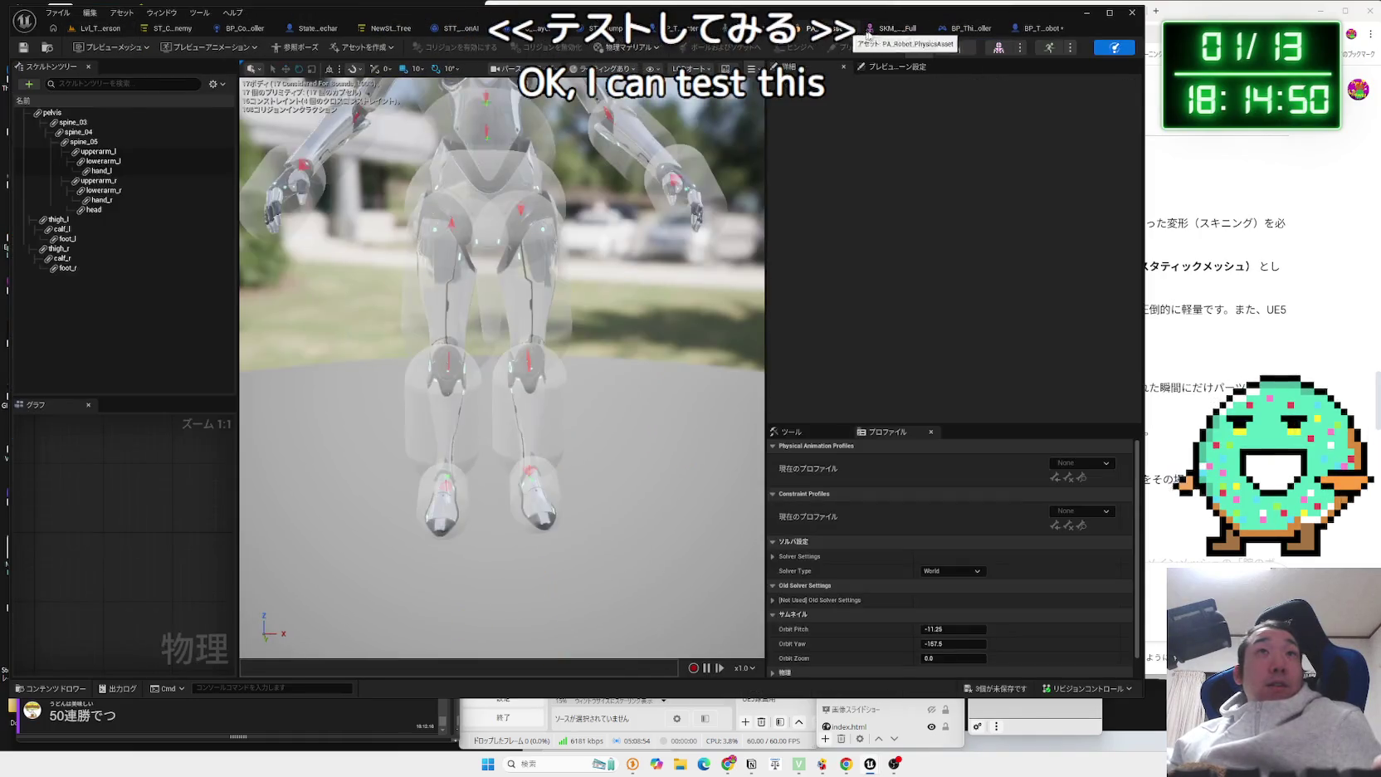
click(876, 33)
click(956, 47)
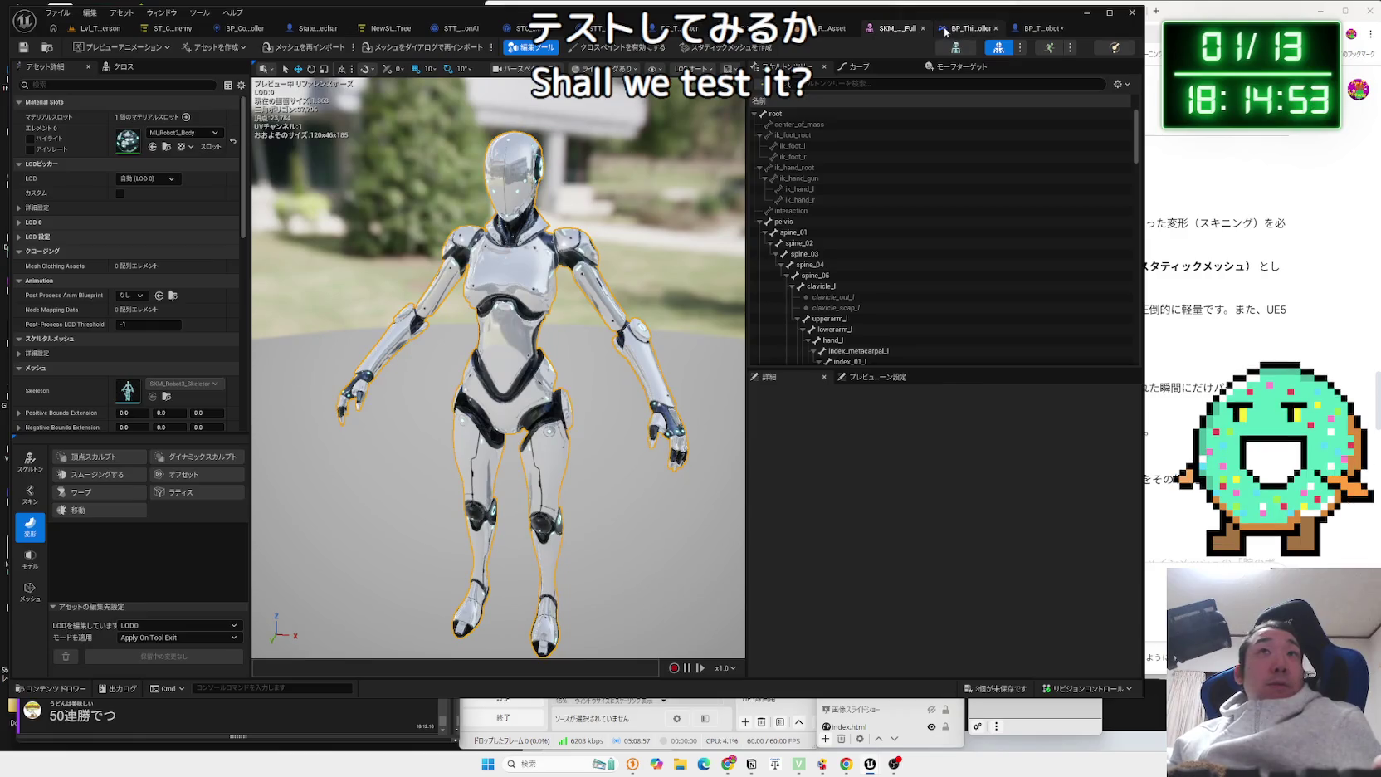
click(946, 31)
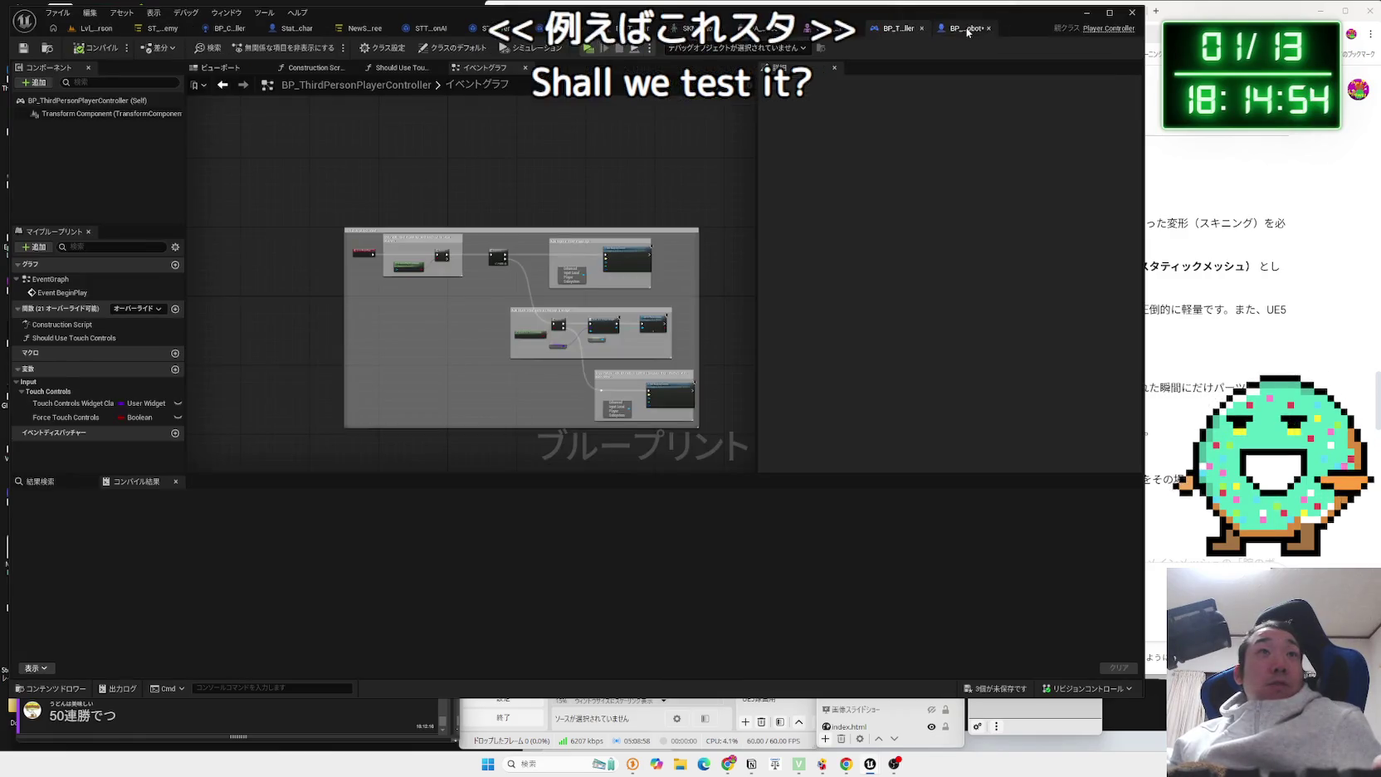
Add a Static Mesh component to the robot using SM_Weapon3.
click(37, 83)
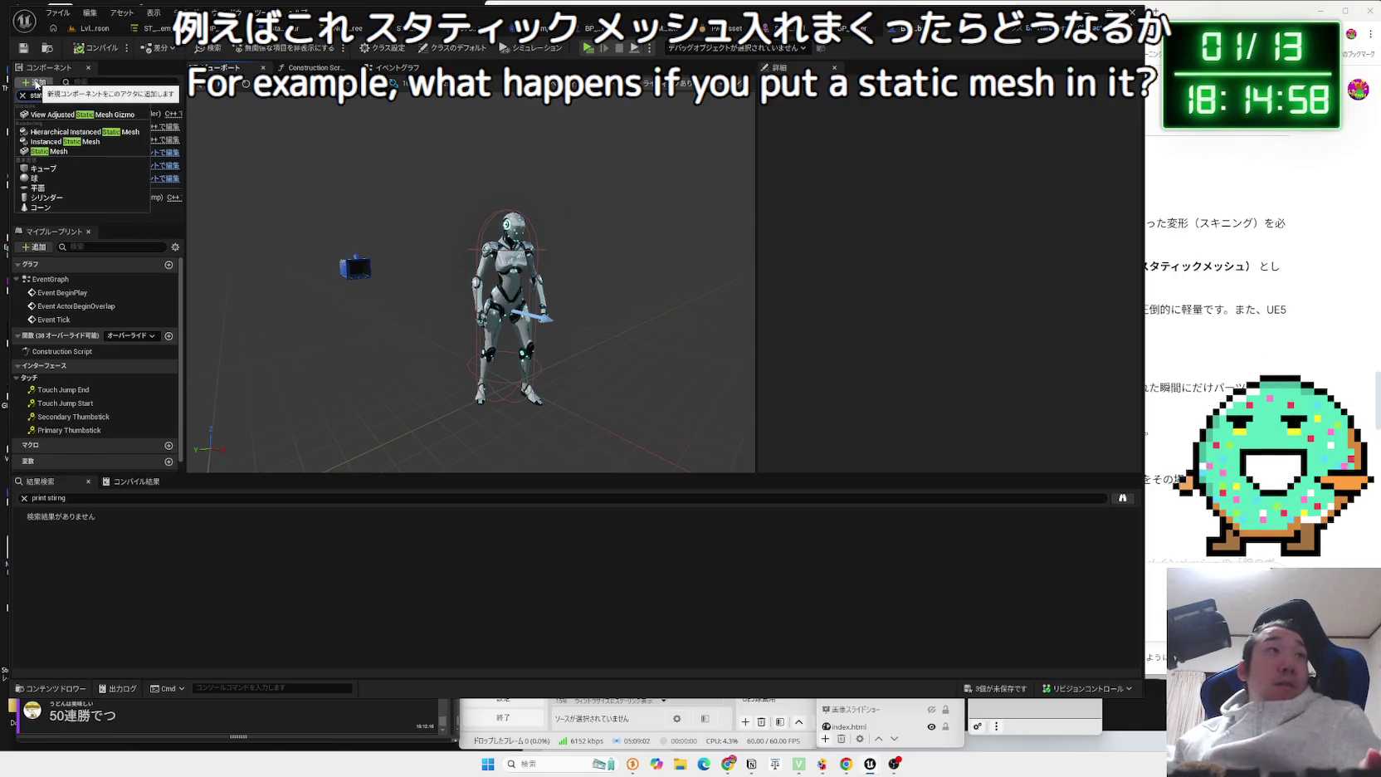
click(79, 153)
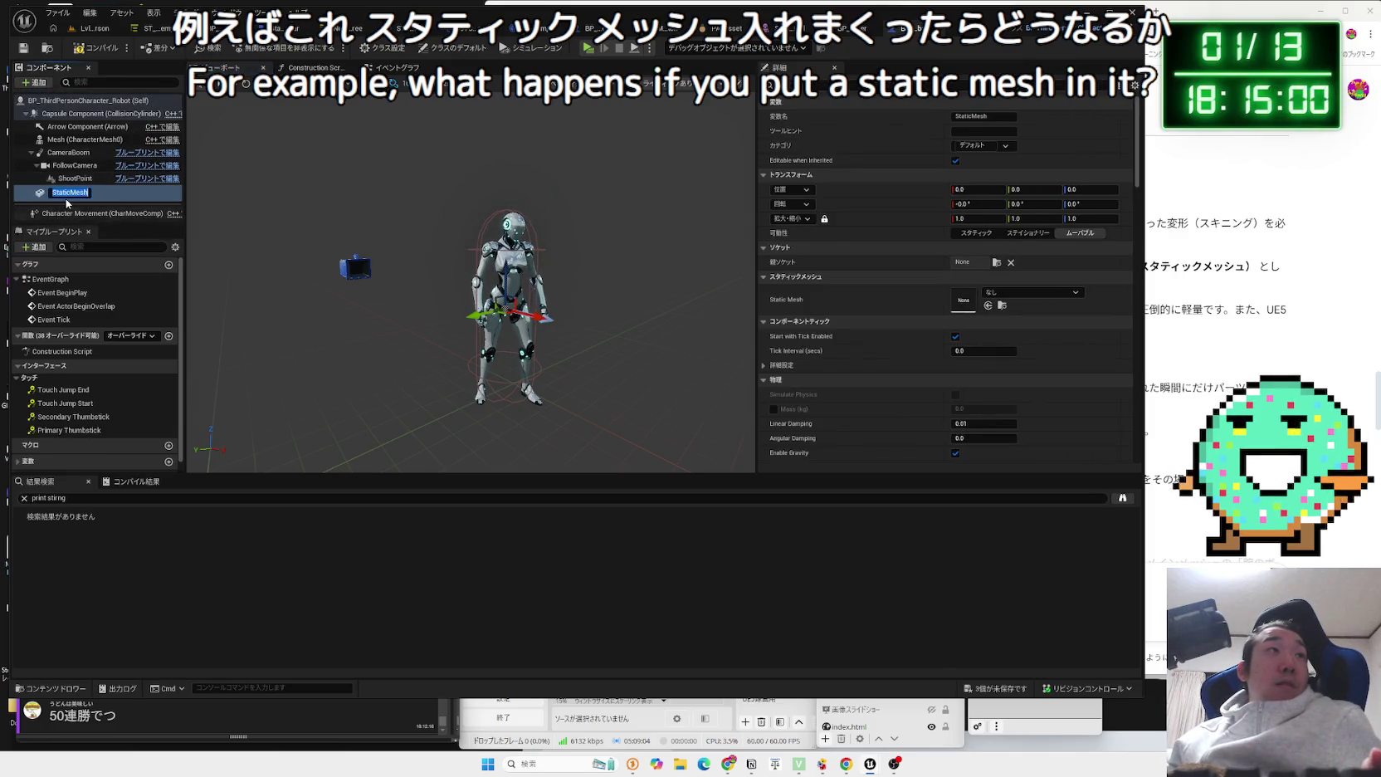
click(1031, 292)
text(robot)
click(1061, 403)
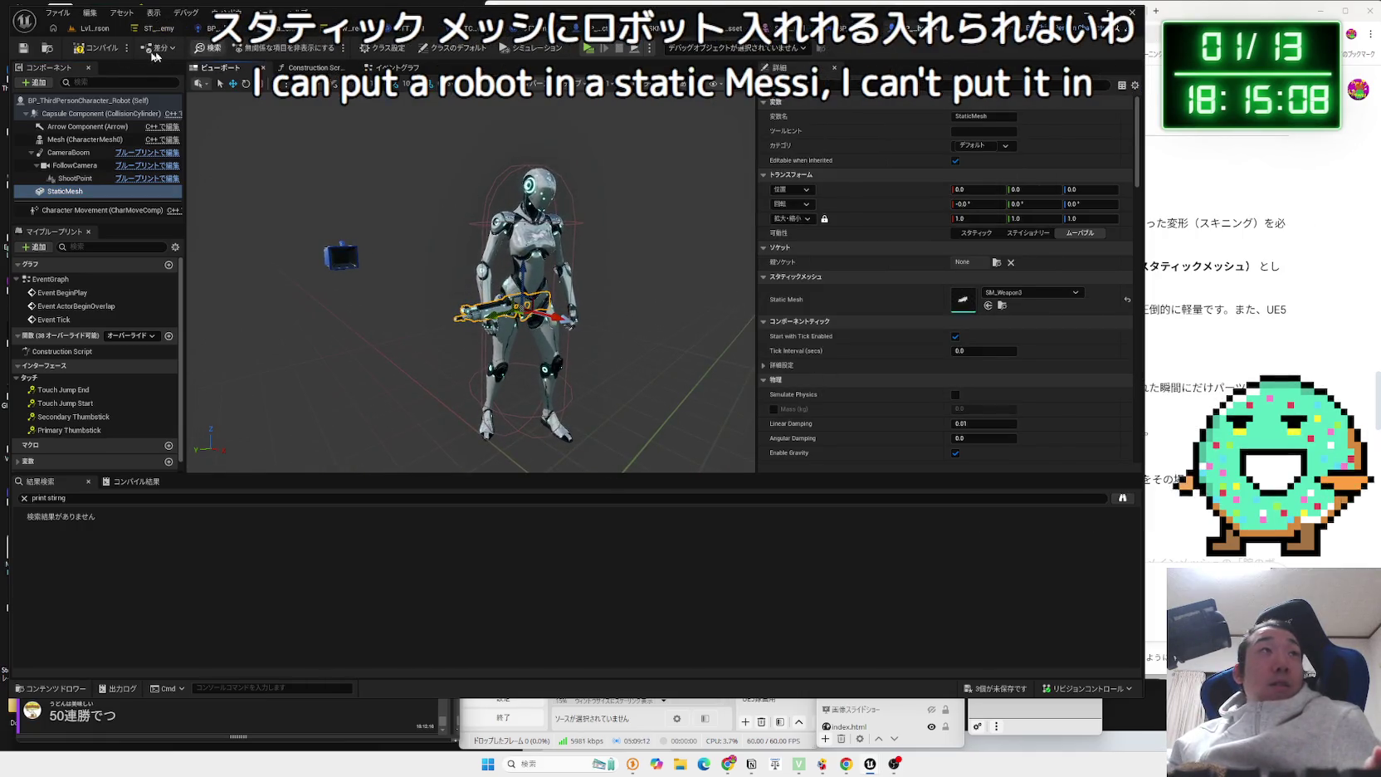
Play-test the weapon on the robot, then clear the Static Mesh back to None.
key(ctrl+Tab)
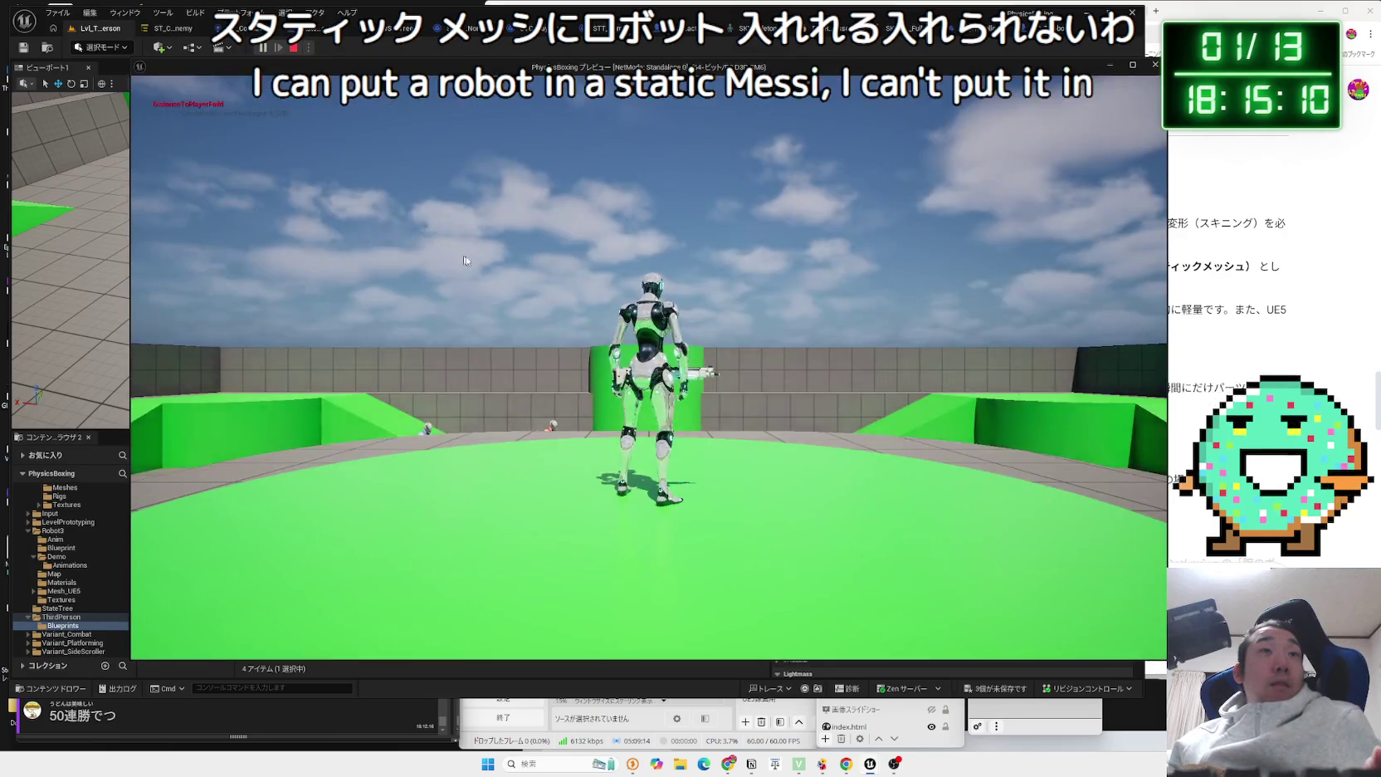
key(w)
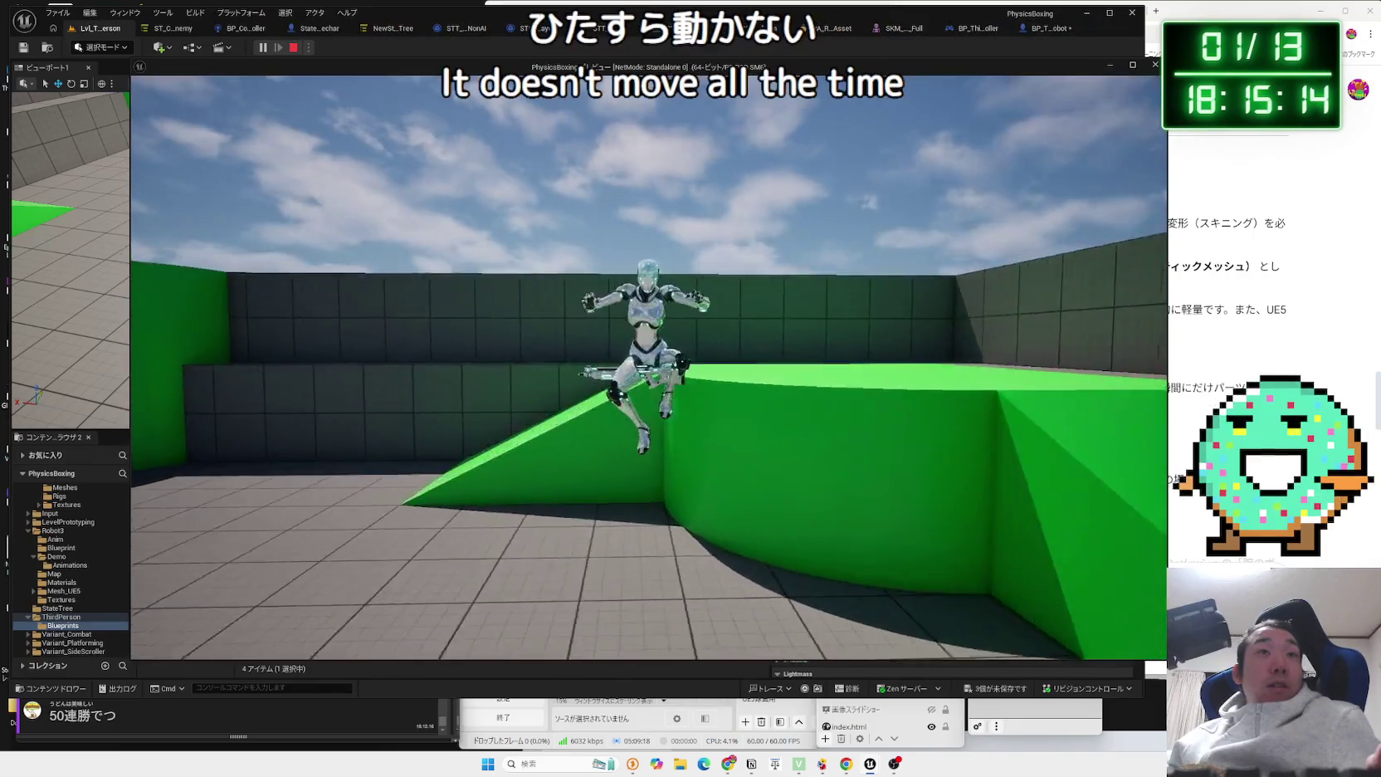
key(Escape)
click(1040, 29)
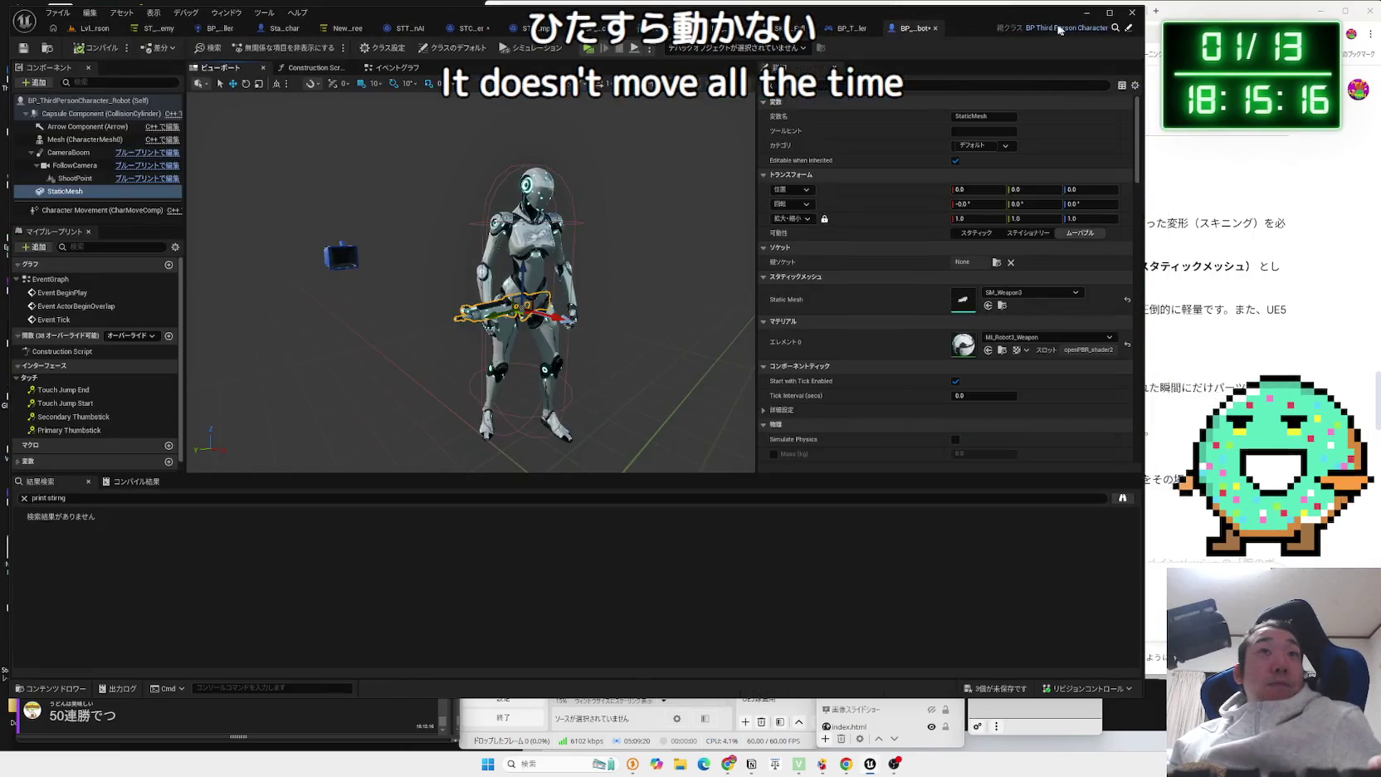
click(1001, 295)
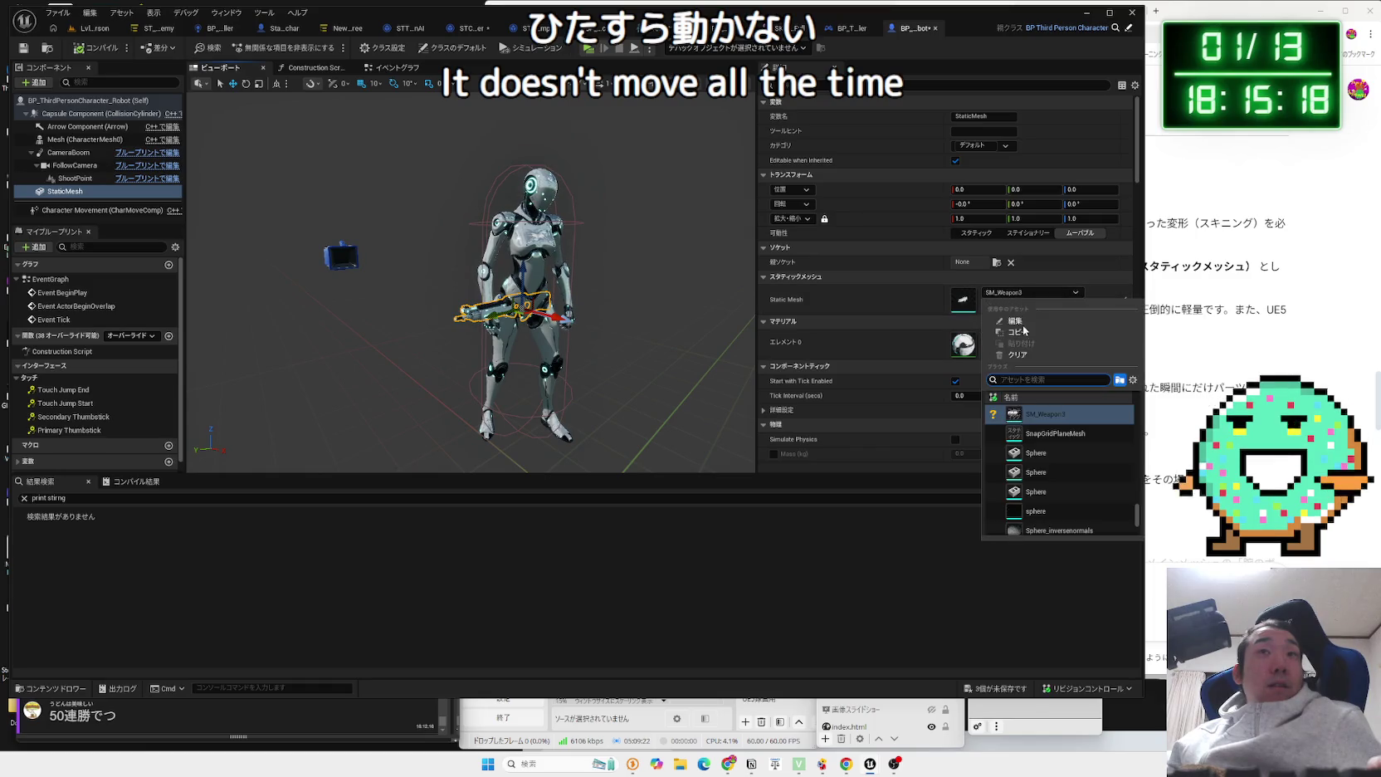
click(1020, 355)
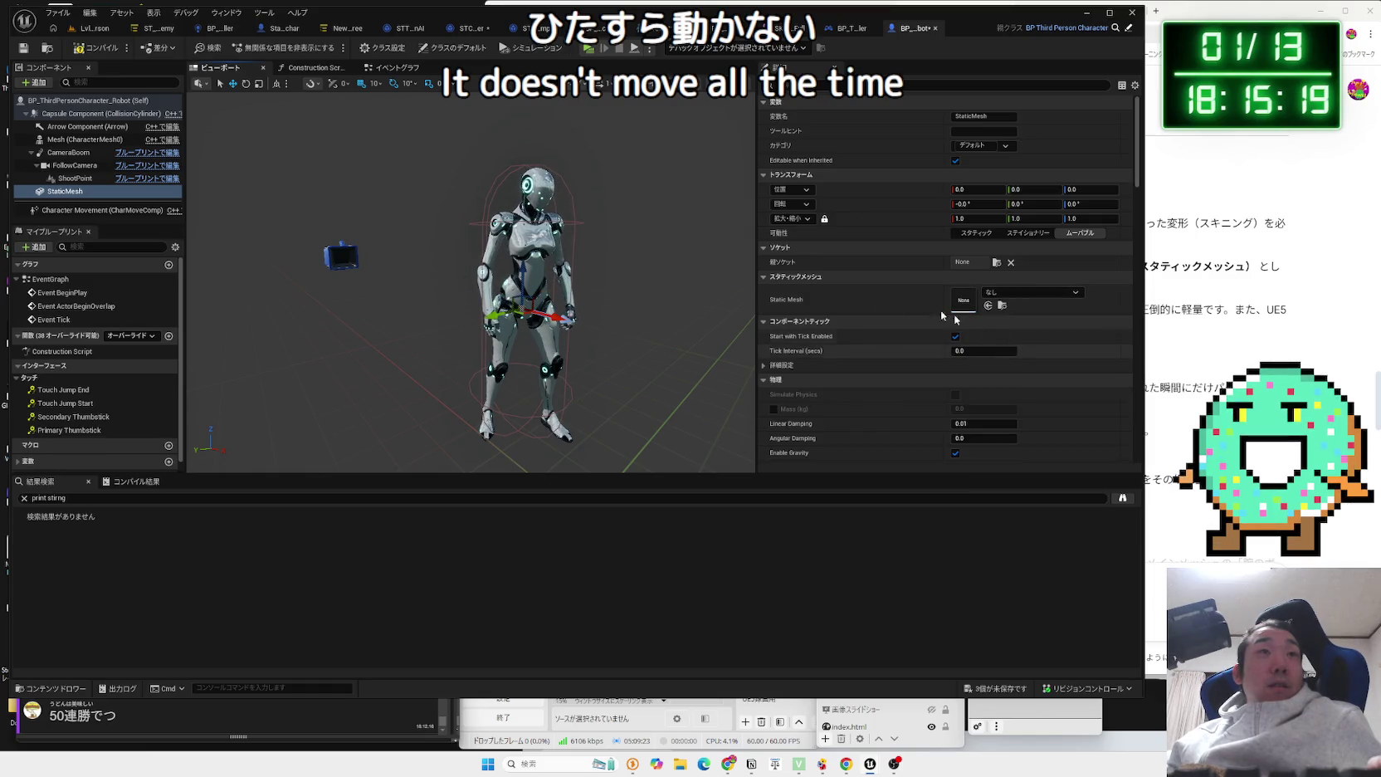
Delete the StaticMesh component and add a Skeletal Mesh component using SKM_Robot3_AnkleLt.
right_click(72, 193)
click(124, 307)
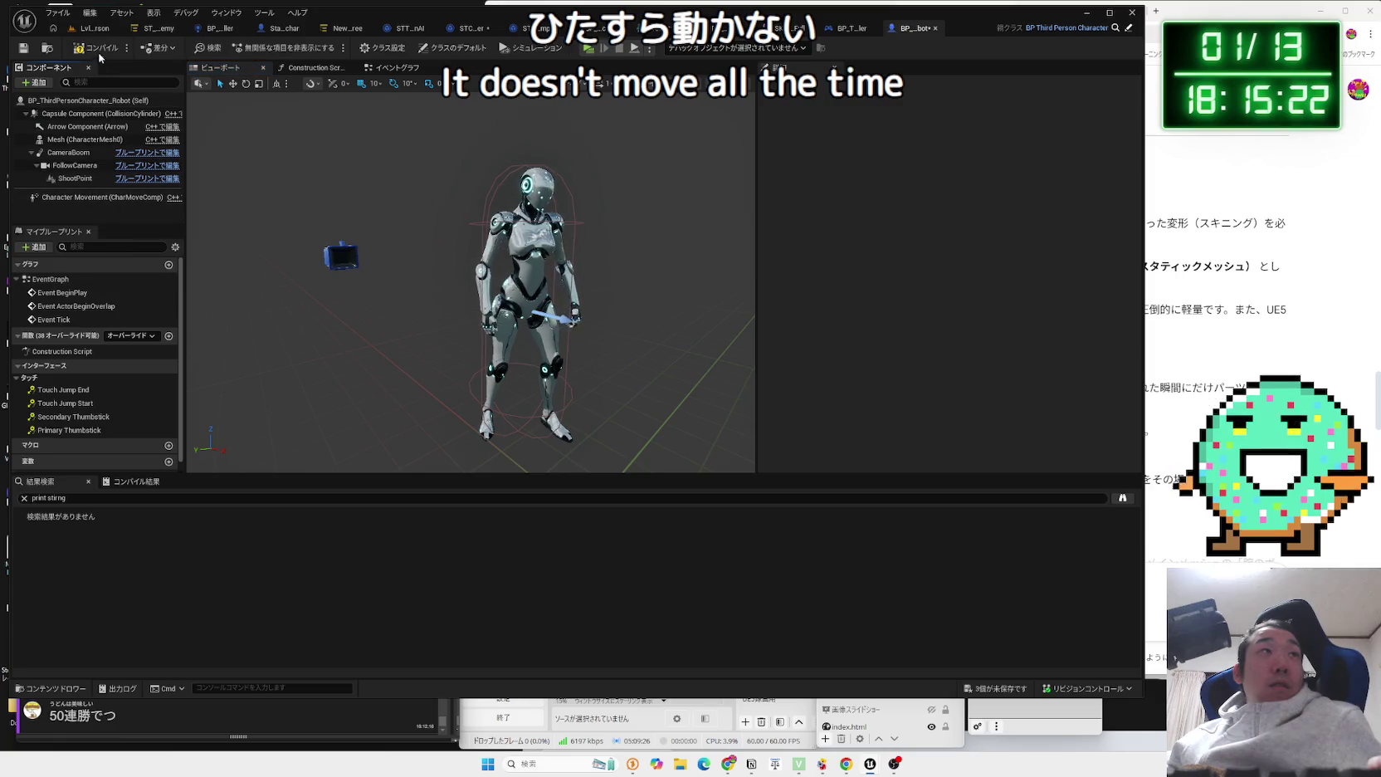
click(45, 82)
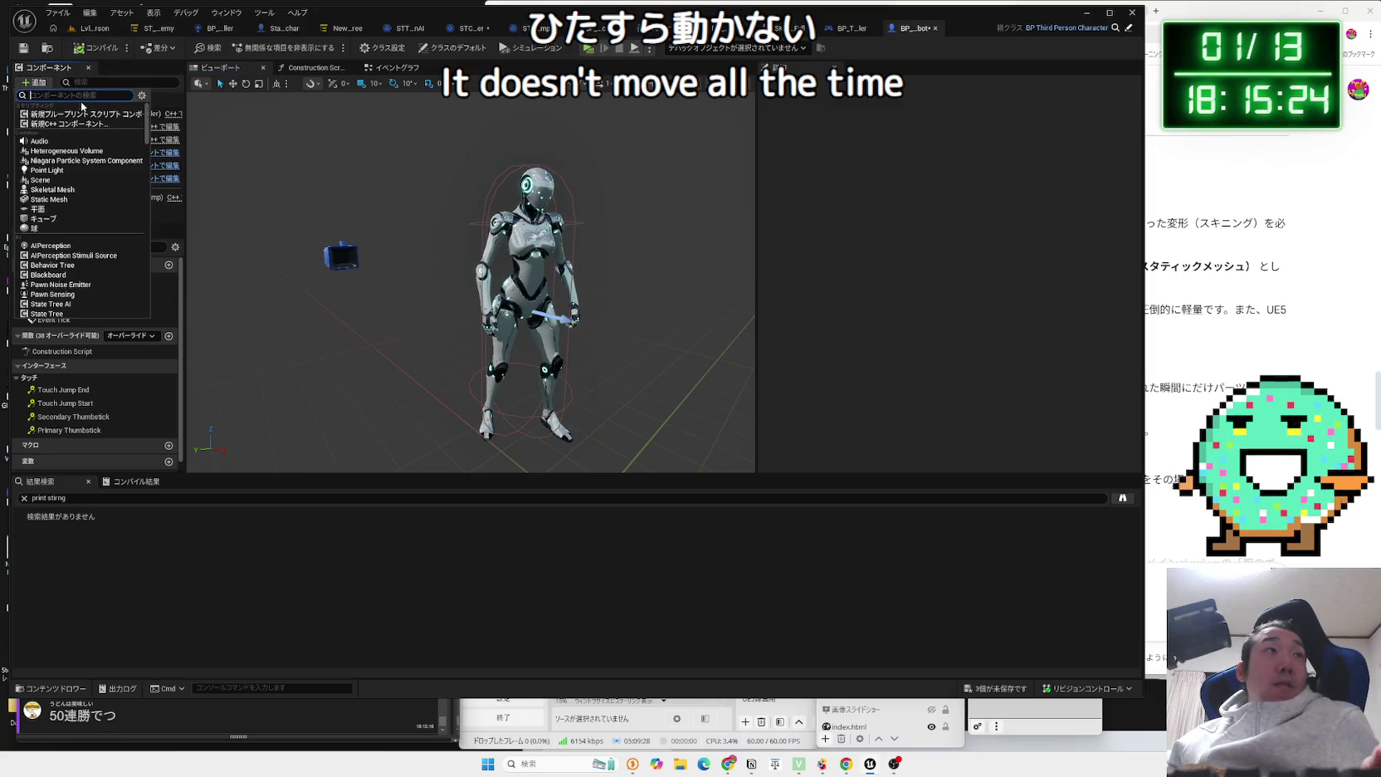
text(skel)
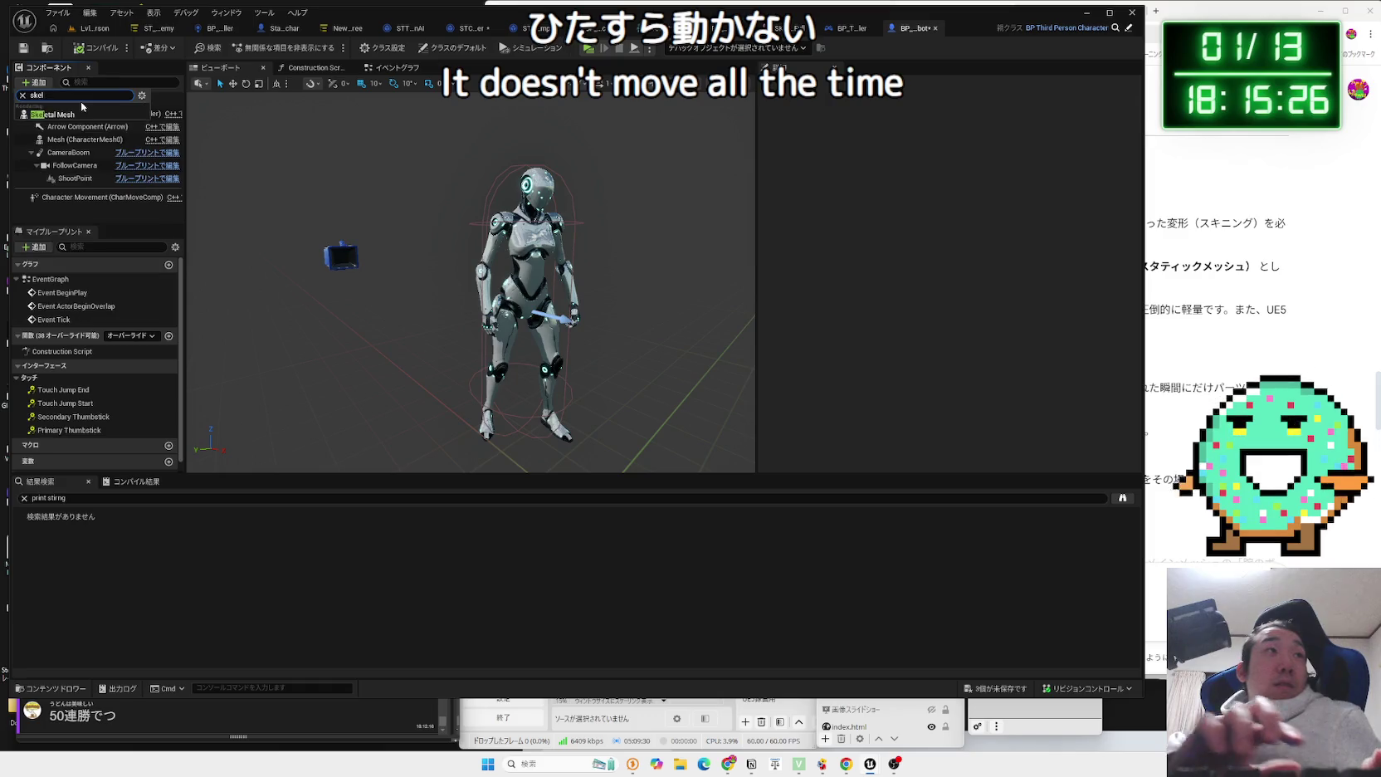
click(57, 113)
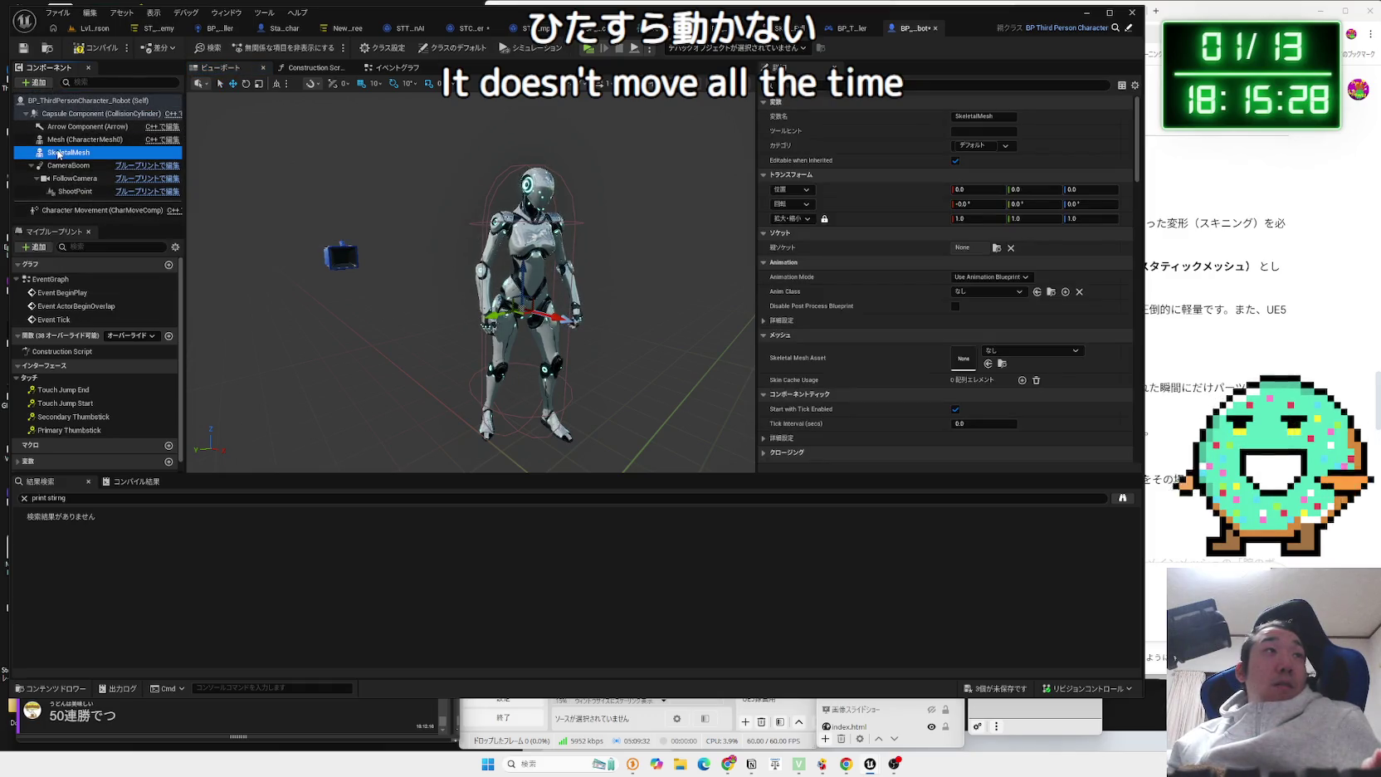
click(1009, 352)
text(ro)
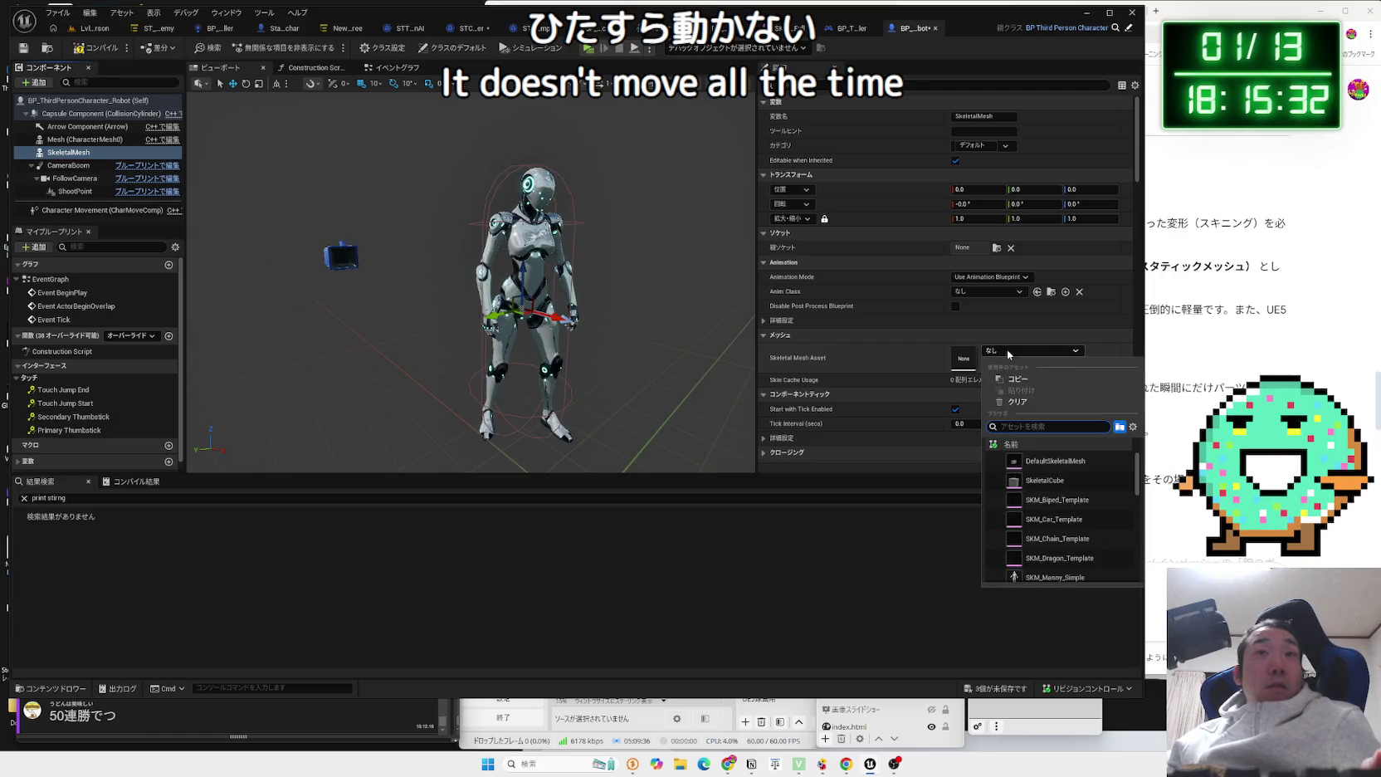
text(bot)
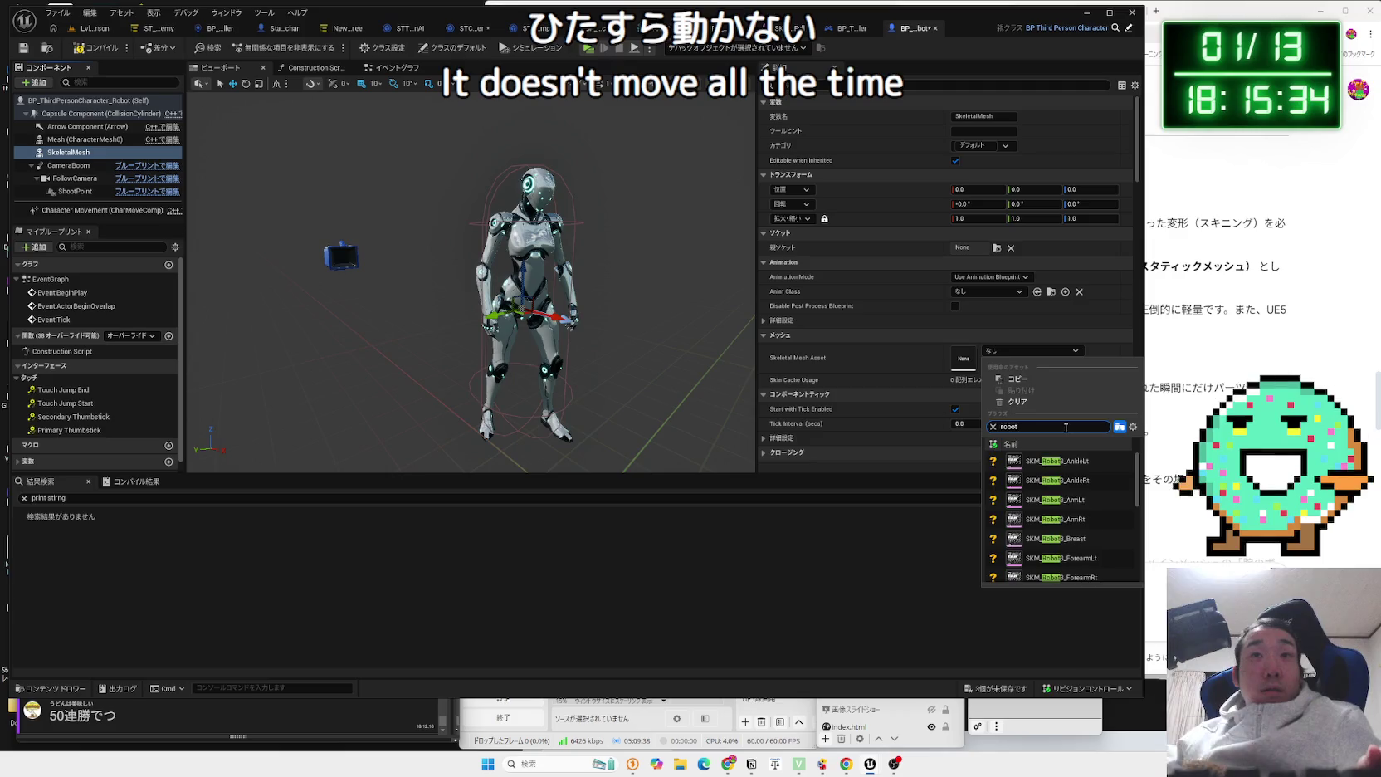
click(1079, 461)
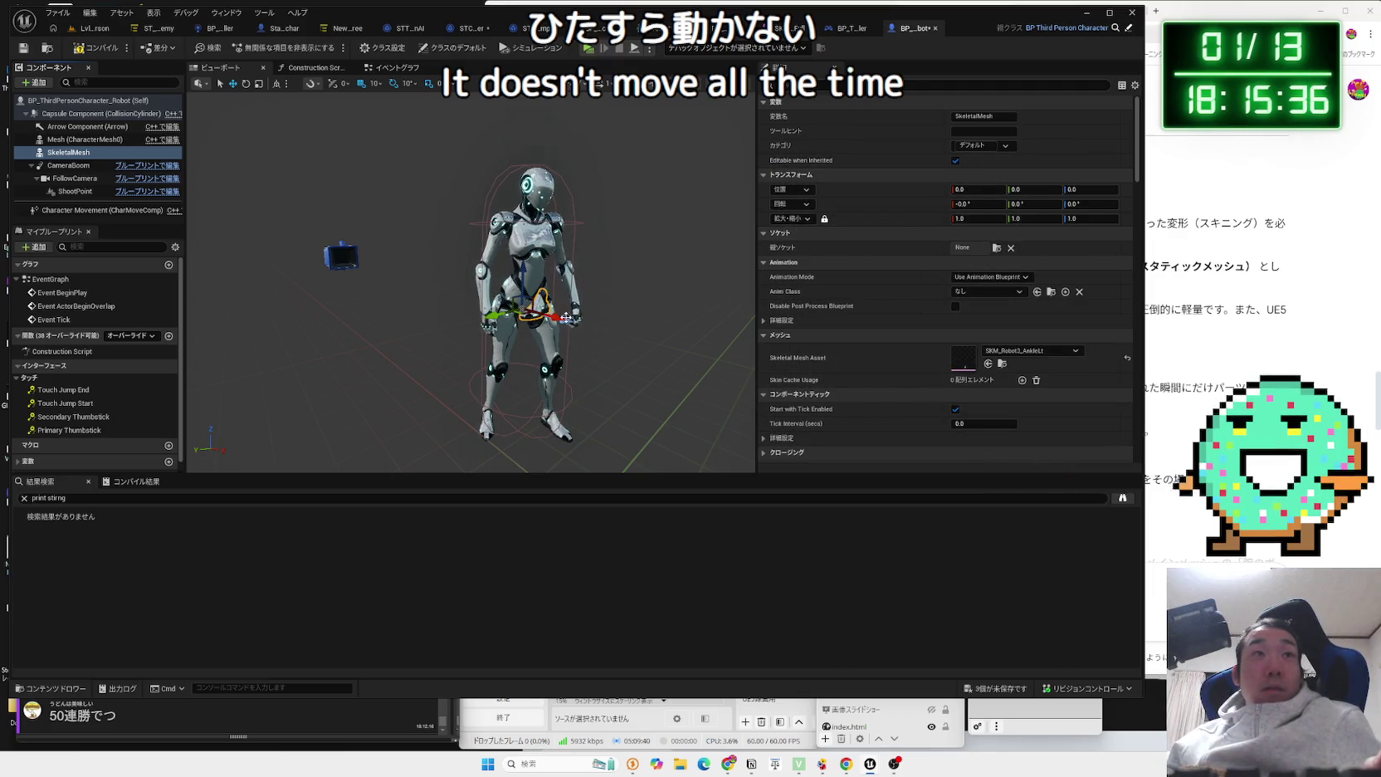
Play-test the level with the new skeletal mesh part, then return to the robot blueprint.
click(91, 27)
click(261, 50)
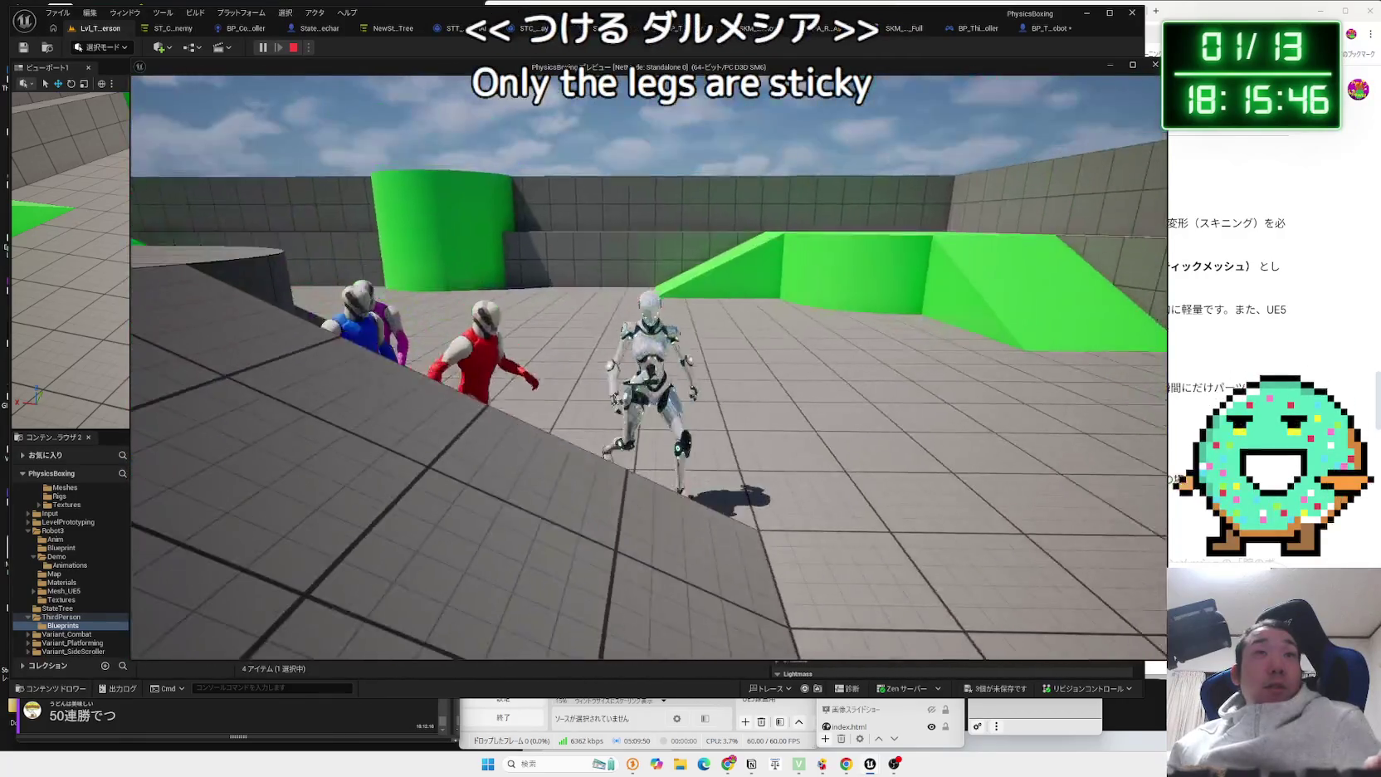
key(Escape)
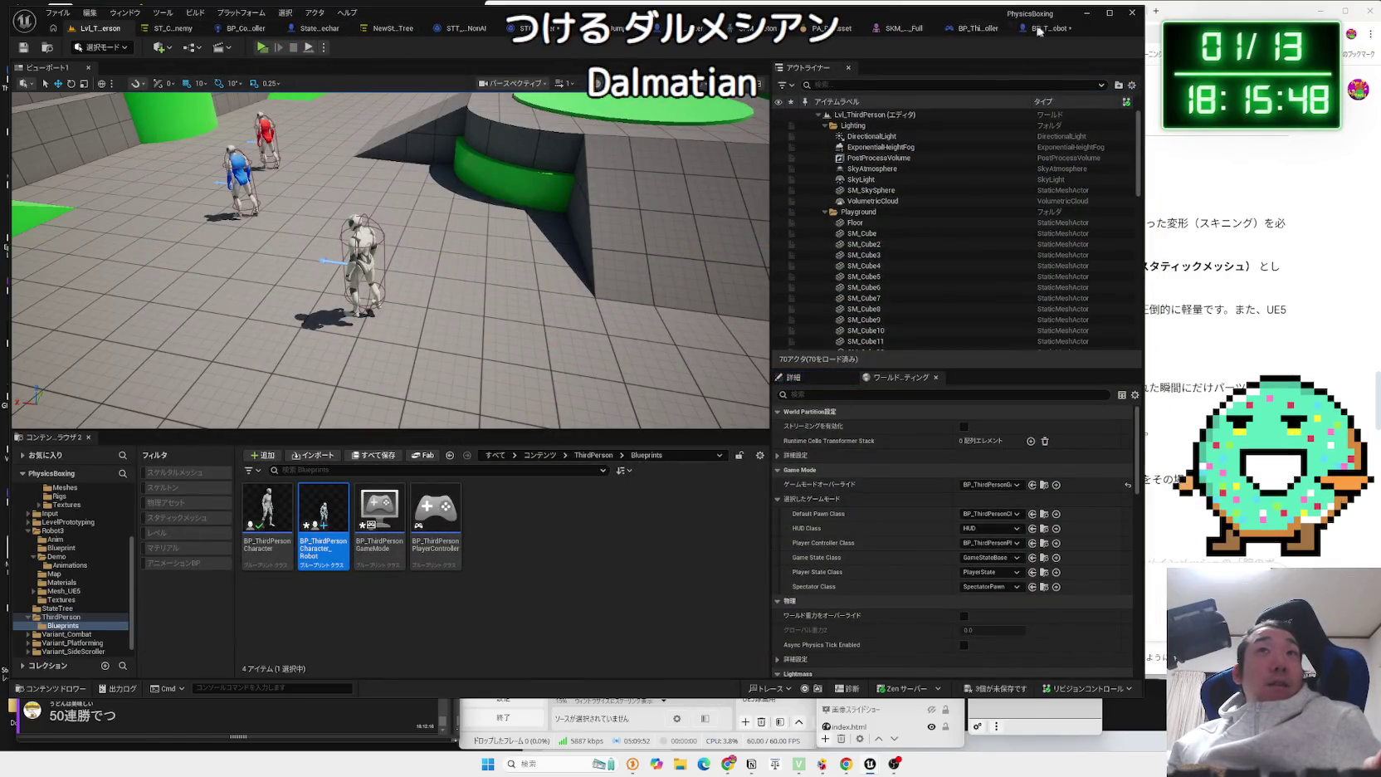
click(1038, 29)
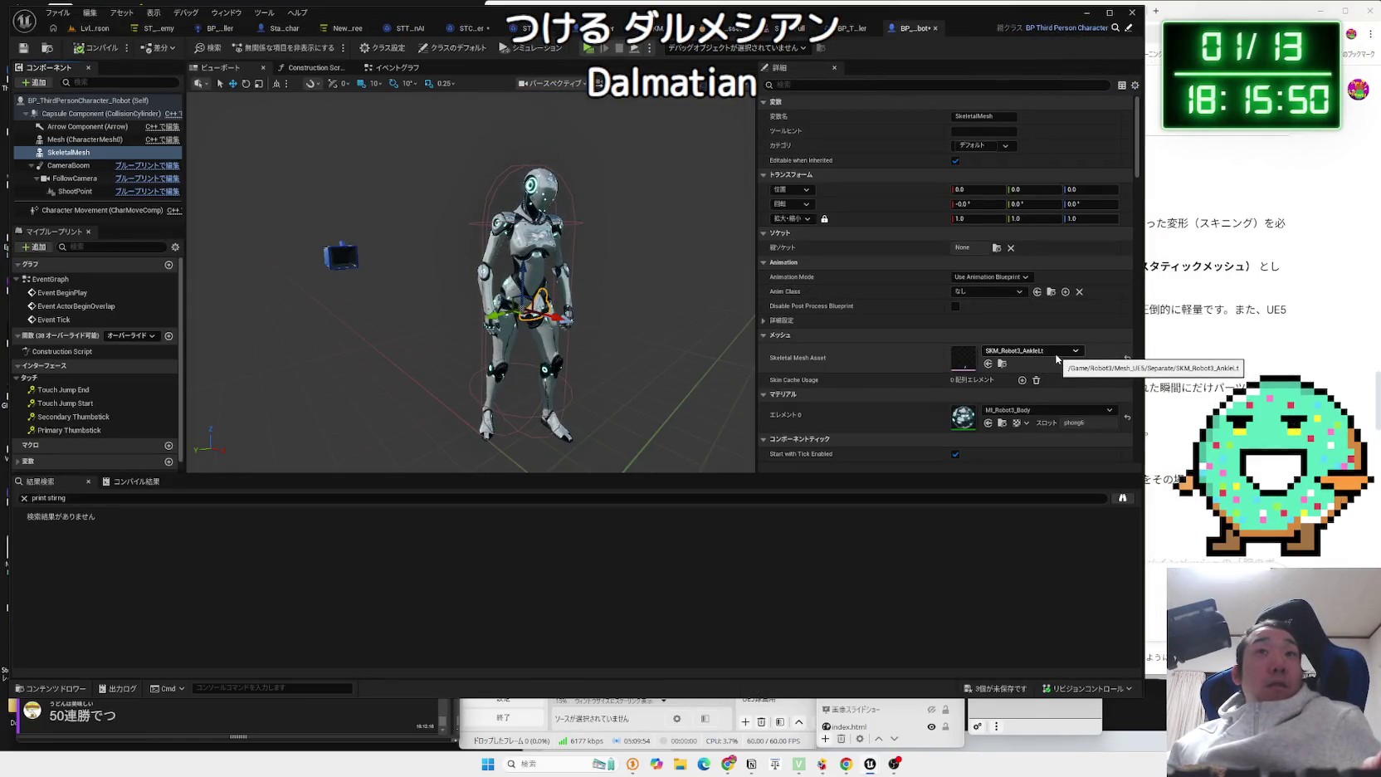
click(992, 294)
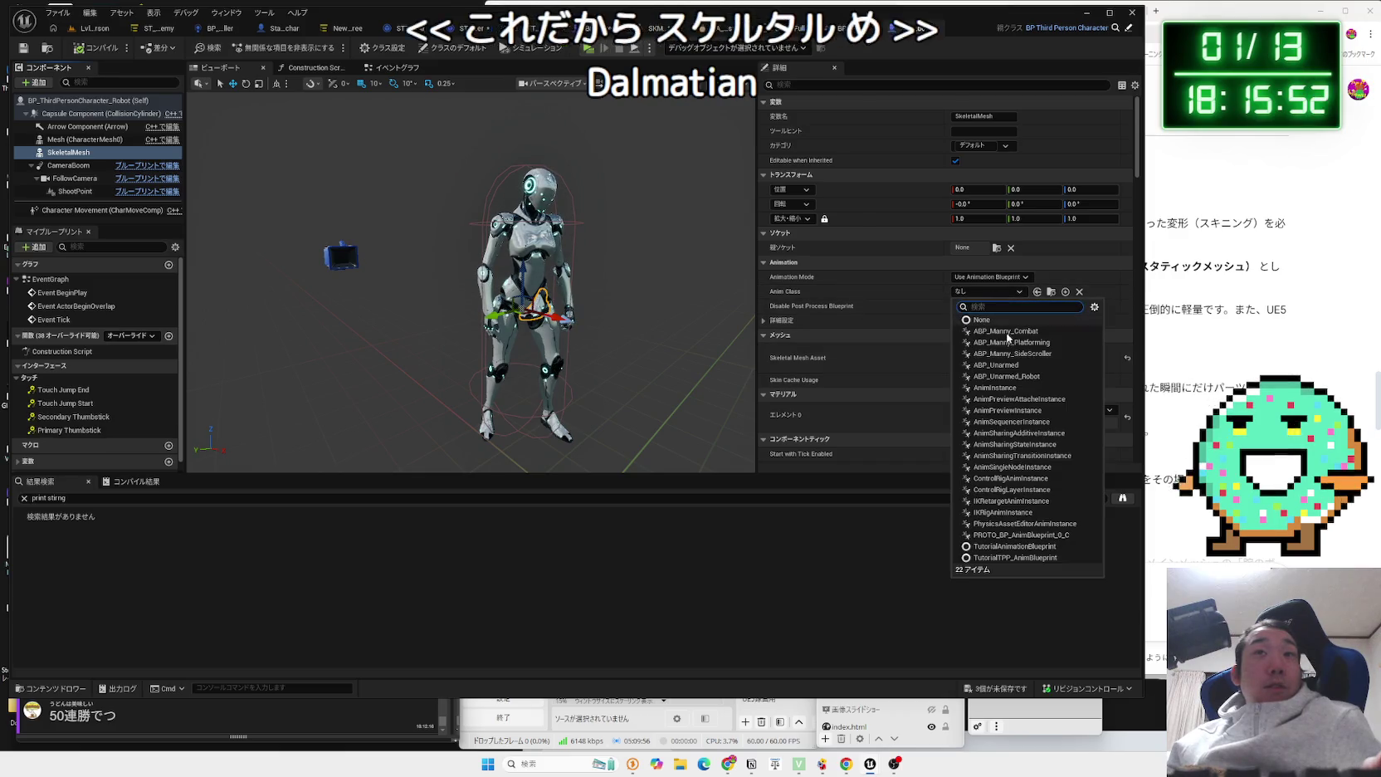
Set the part's Anim Class to ABP_Unarmed_Robot and play-test running and jumping.
click(1032, 376)
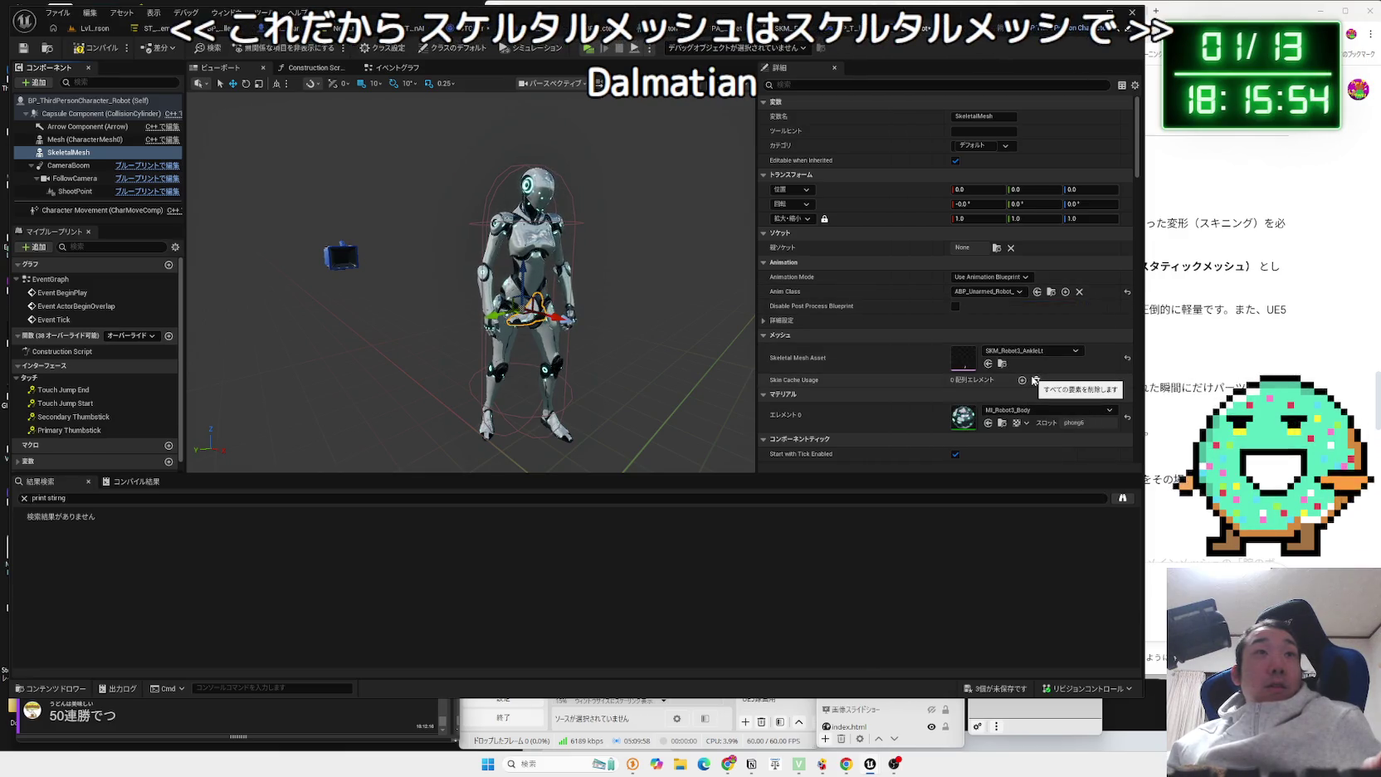
click(91, 30)
key(alt+p)
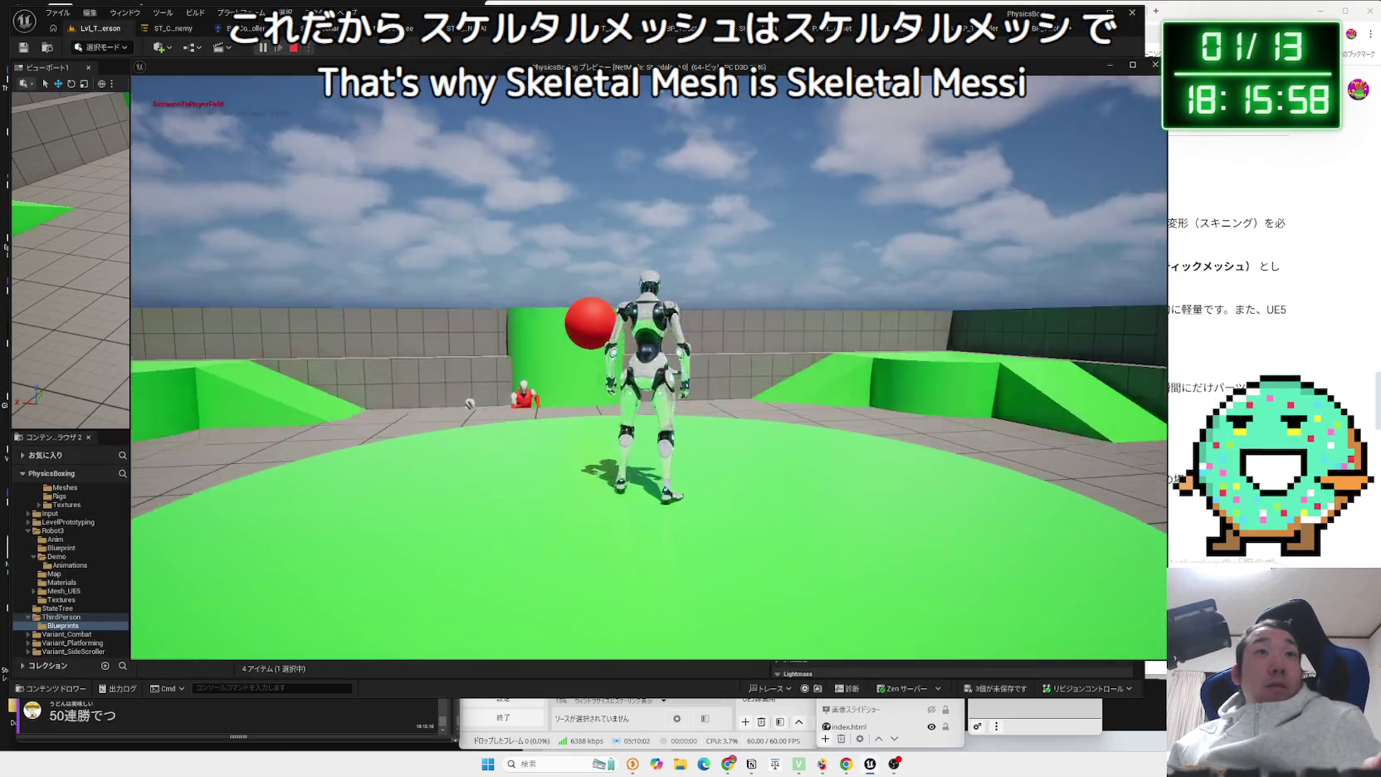
key(s)
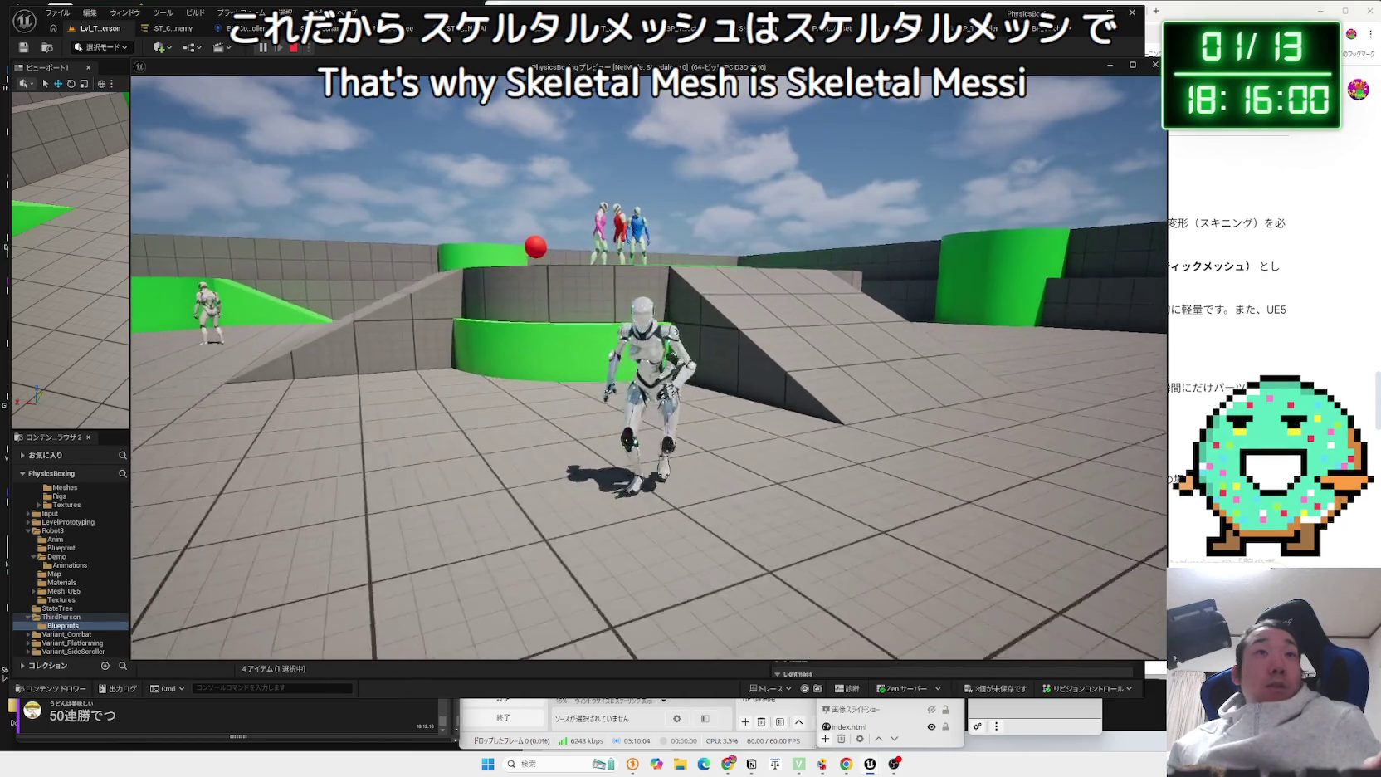
key(w)
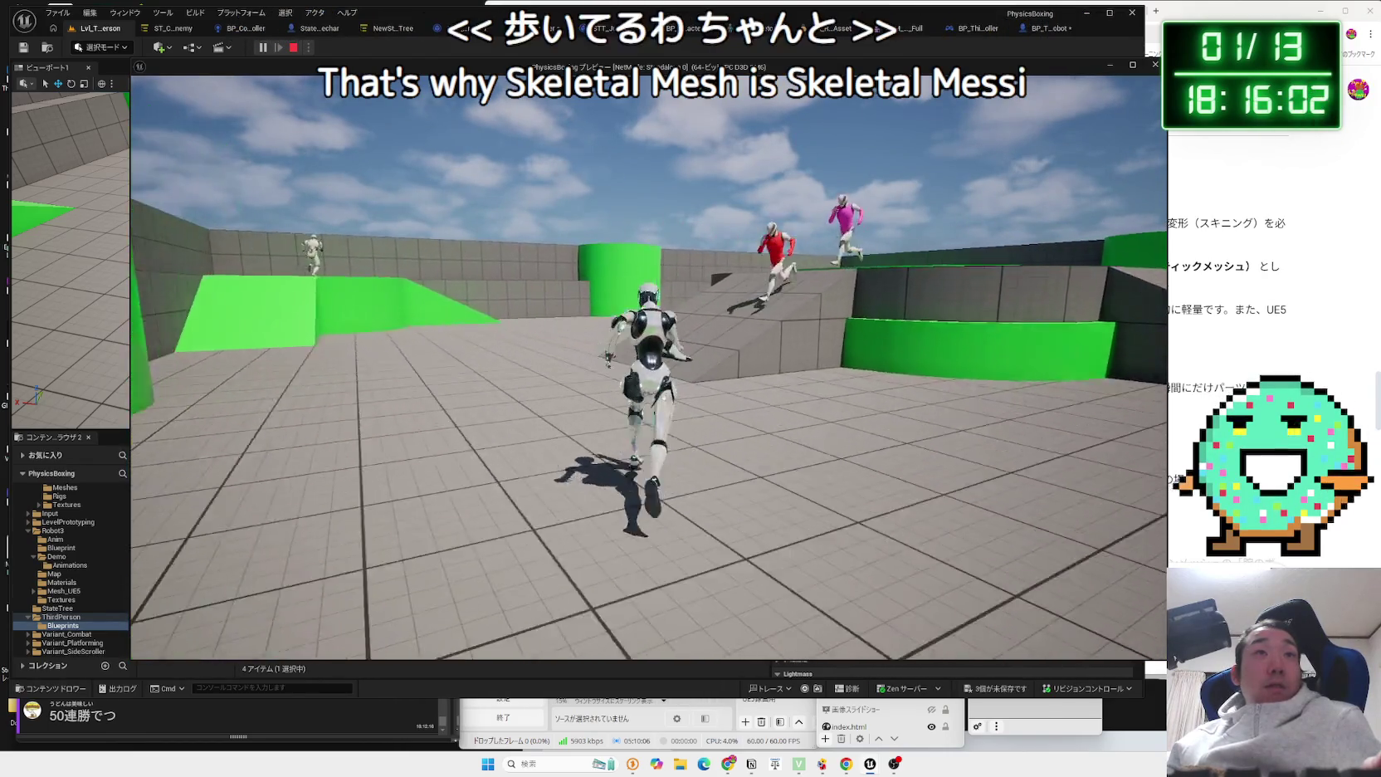
key(space)
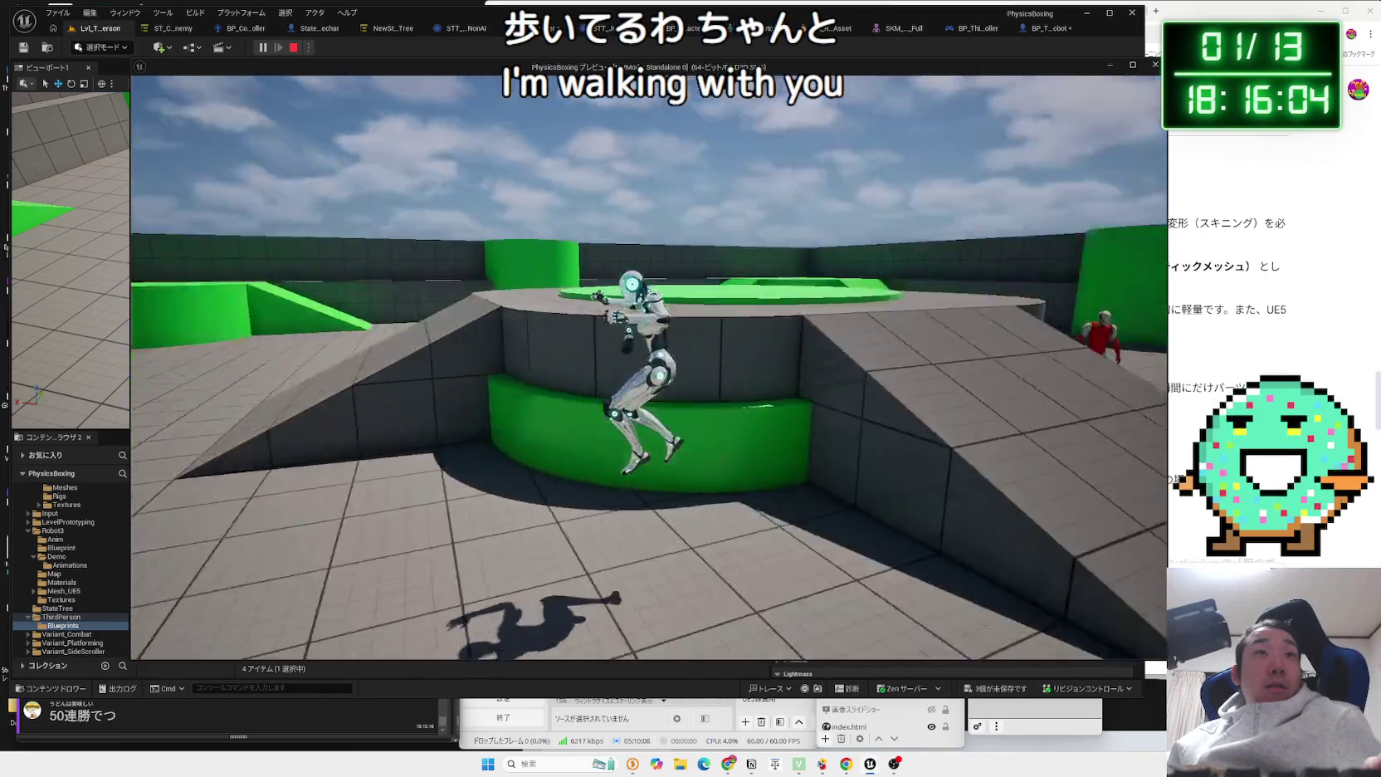
key(Escape)
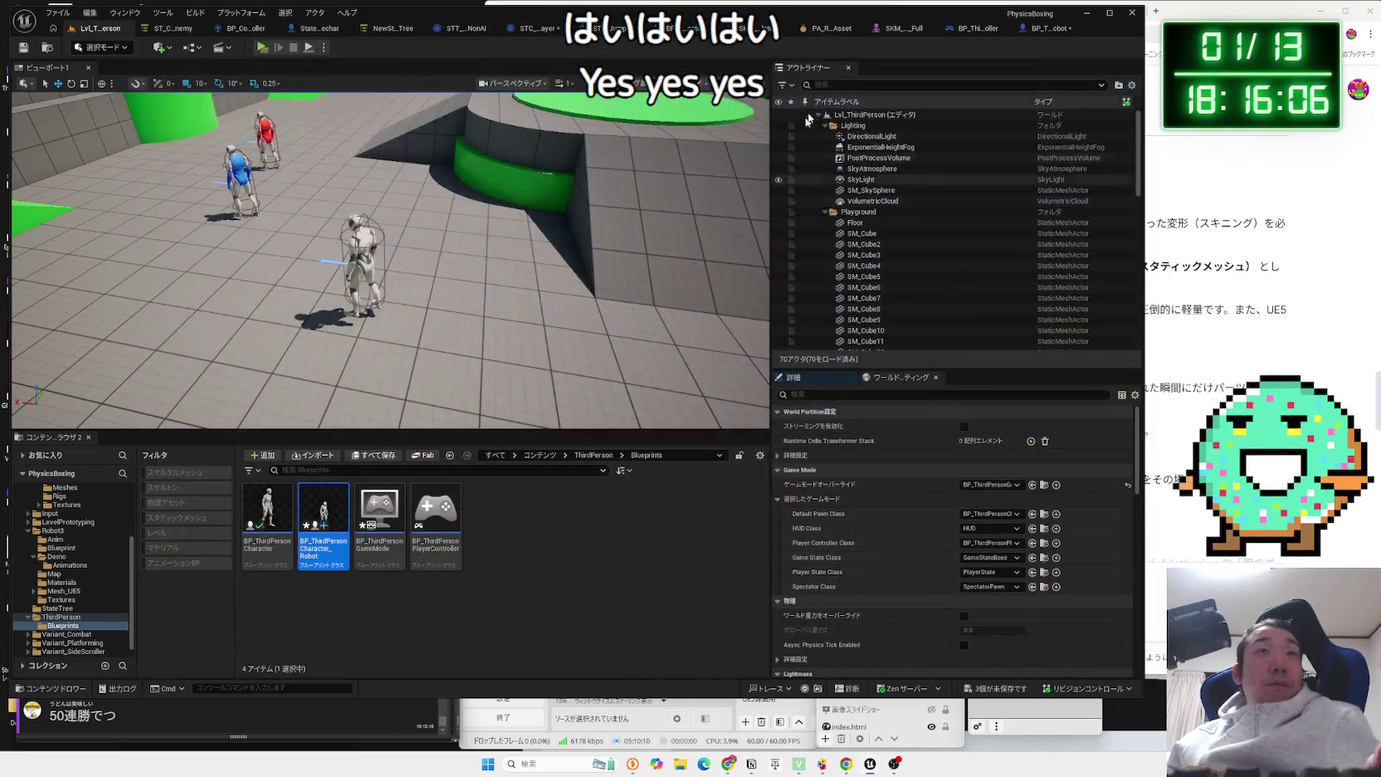
click(1046, 28)
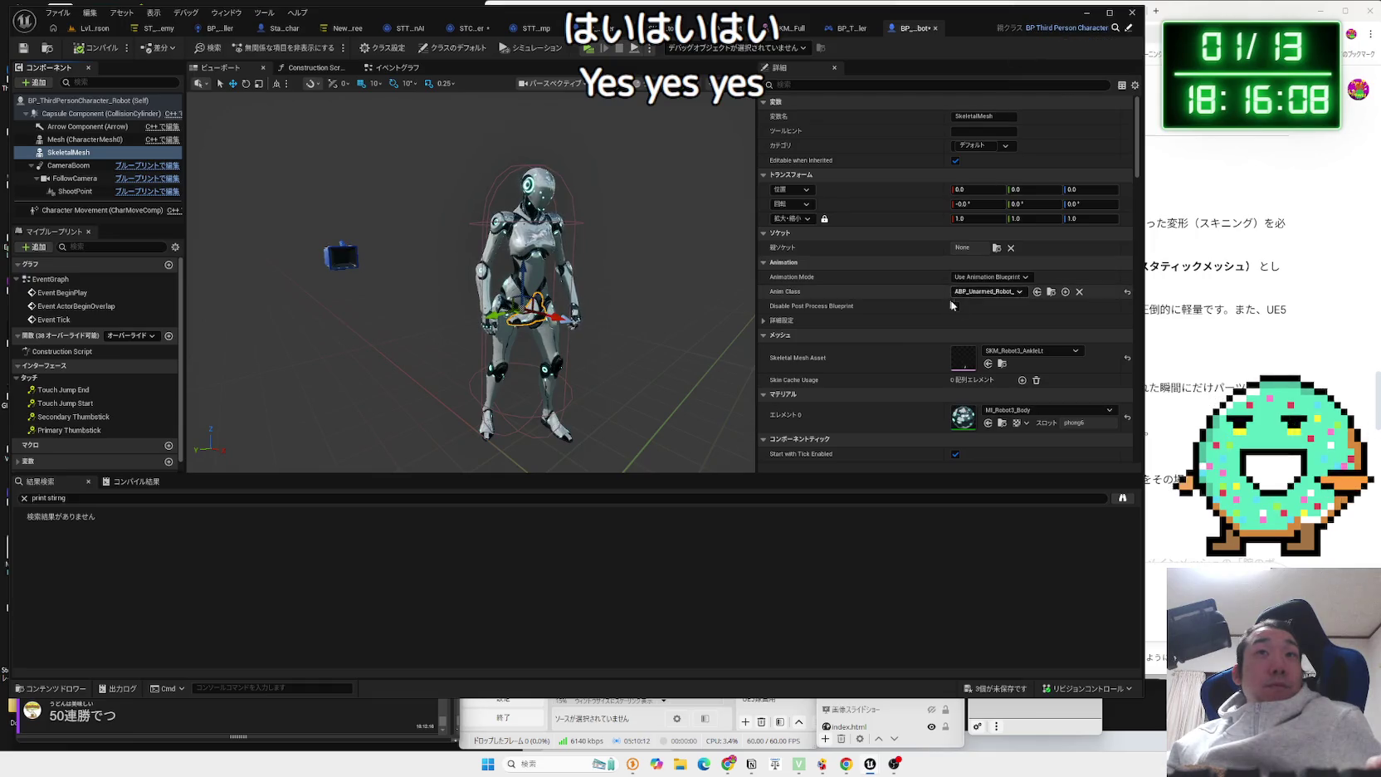
Bring up the Gemini chat in the browser and review its static mesh advice.
click(1256, 333)
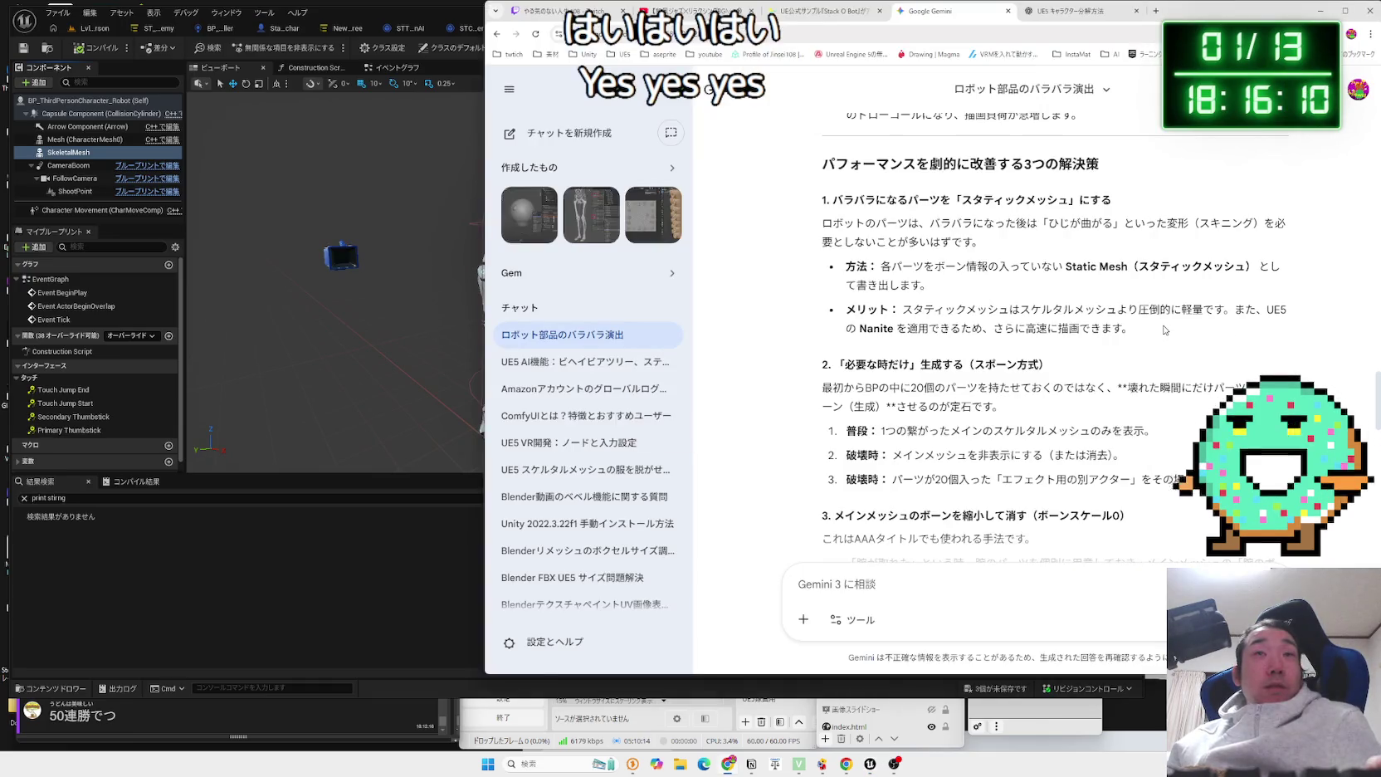
drag(1164, 329, 880, 265)
click(880, 266)
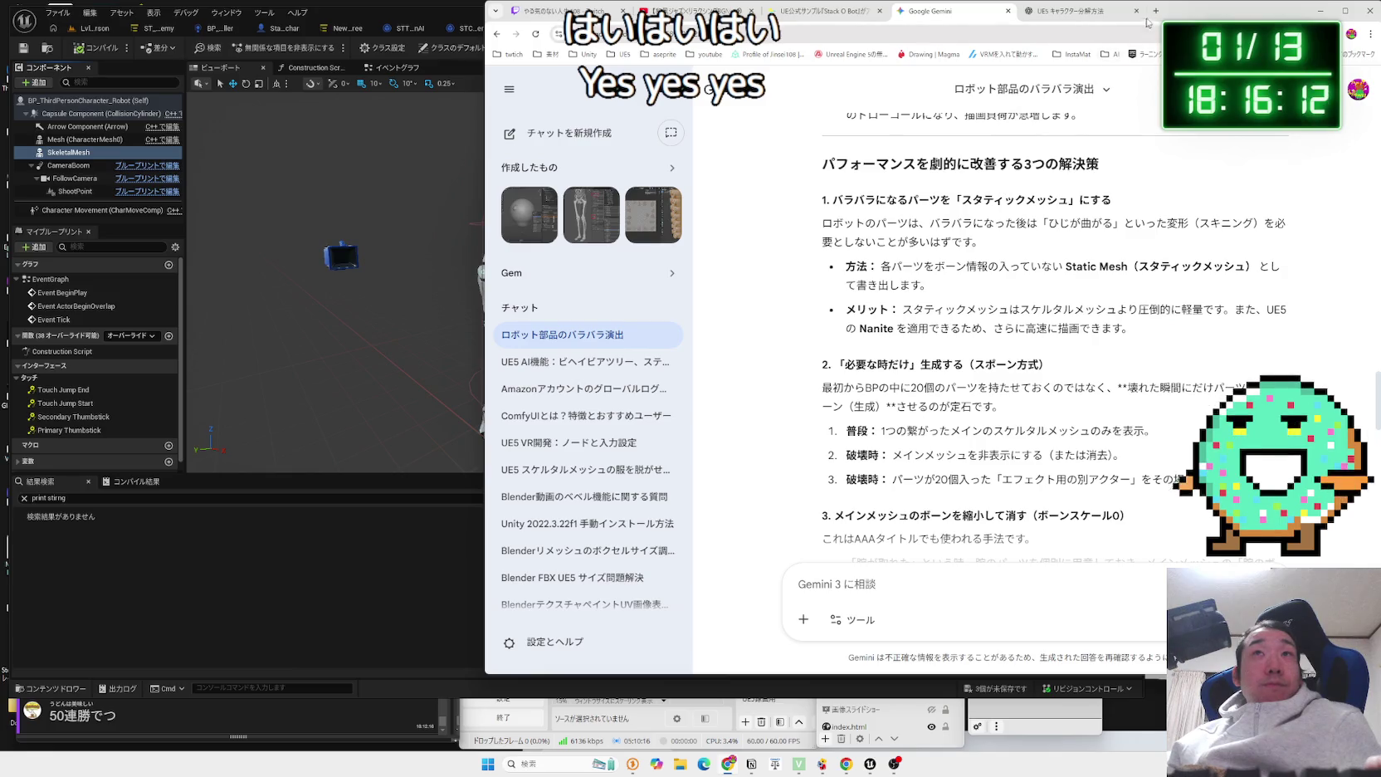
Google 'スケルタルメッシュ パーツ分け' and open the forum thread on recombining skeletal meshes.
click(1154, 13)
text(すけr)
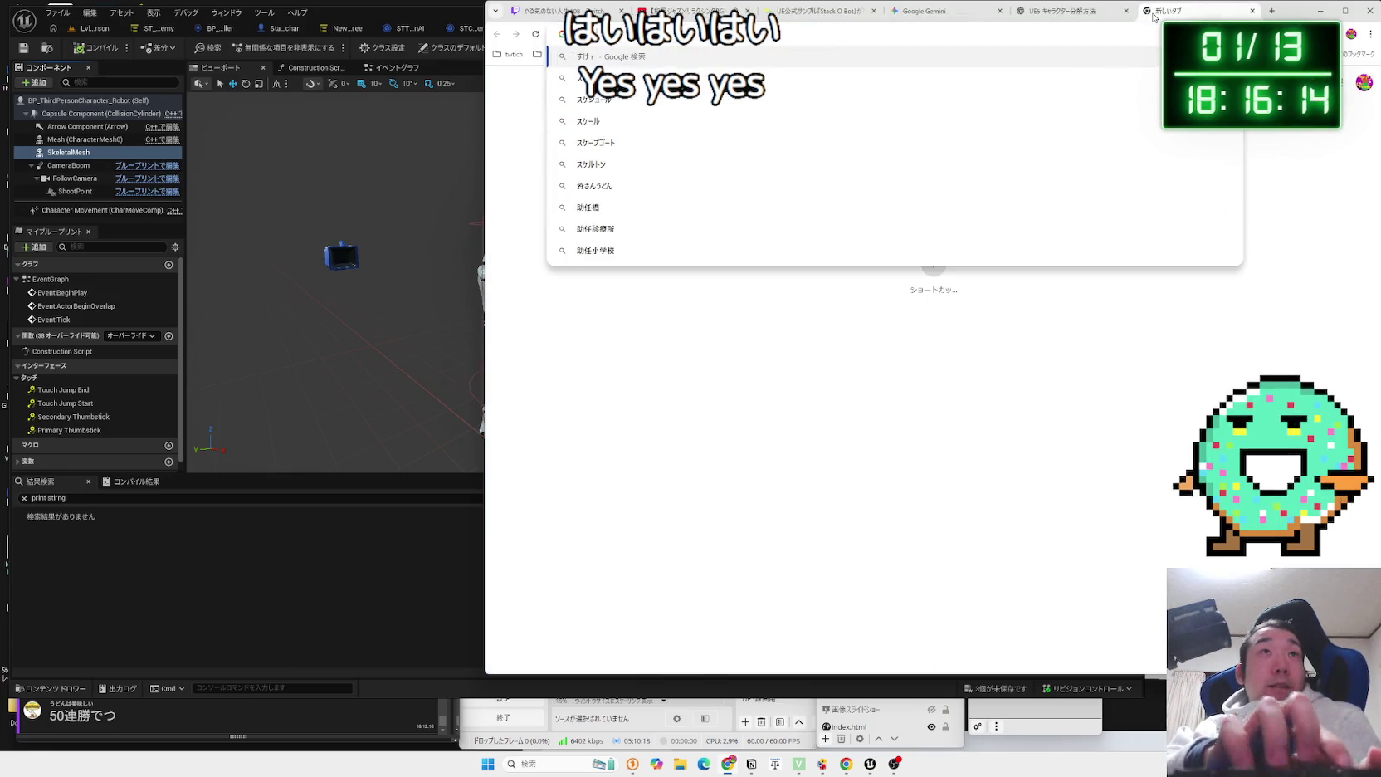
key(Escape)
text(すけるt)
text(たるメッシュ)
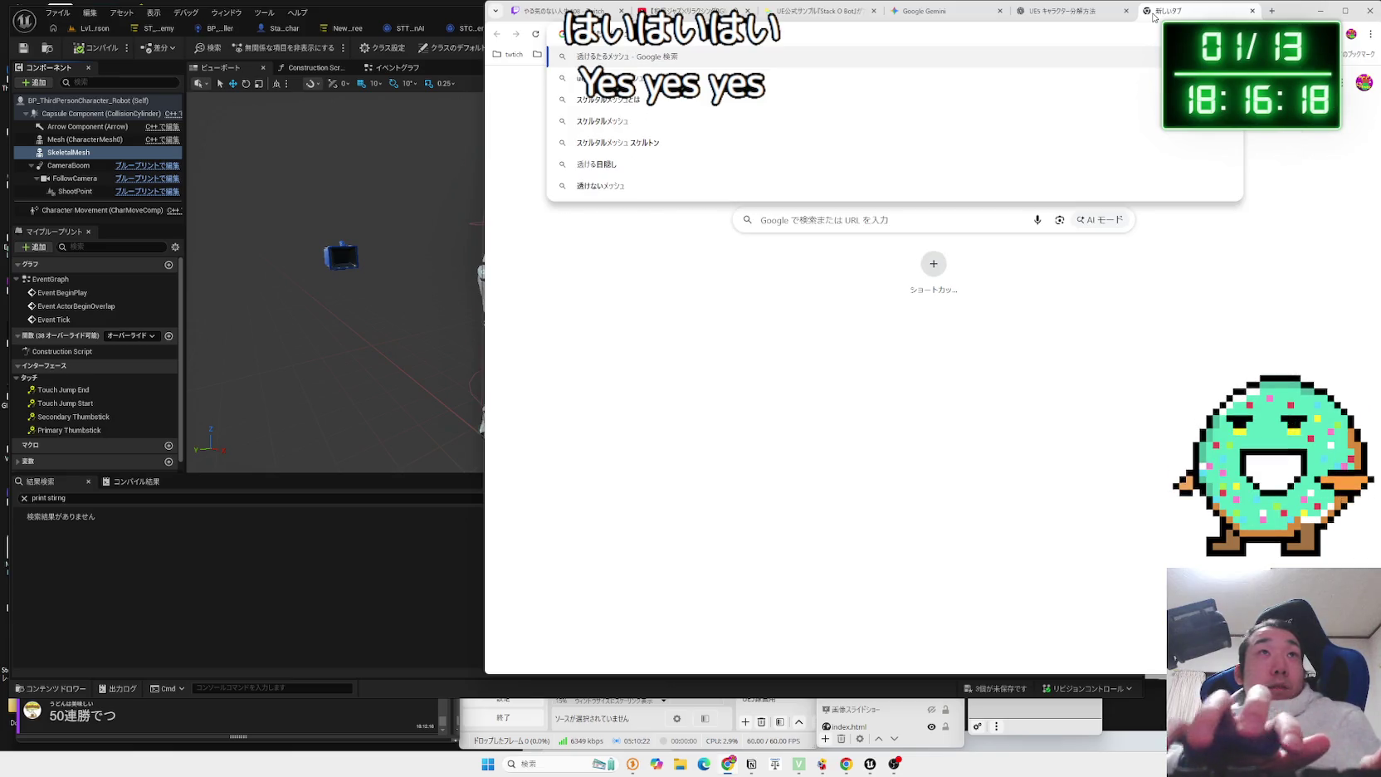
text(　パーツ分け)
key(Return)
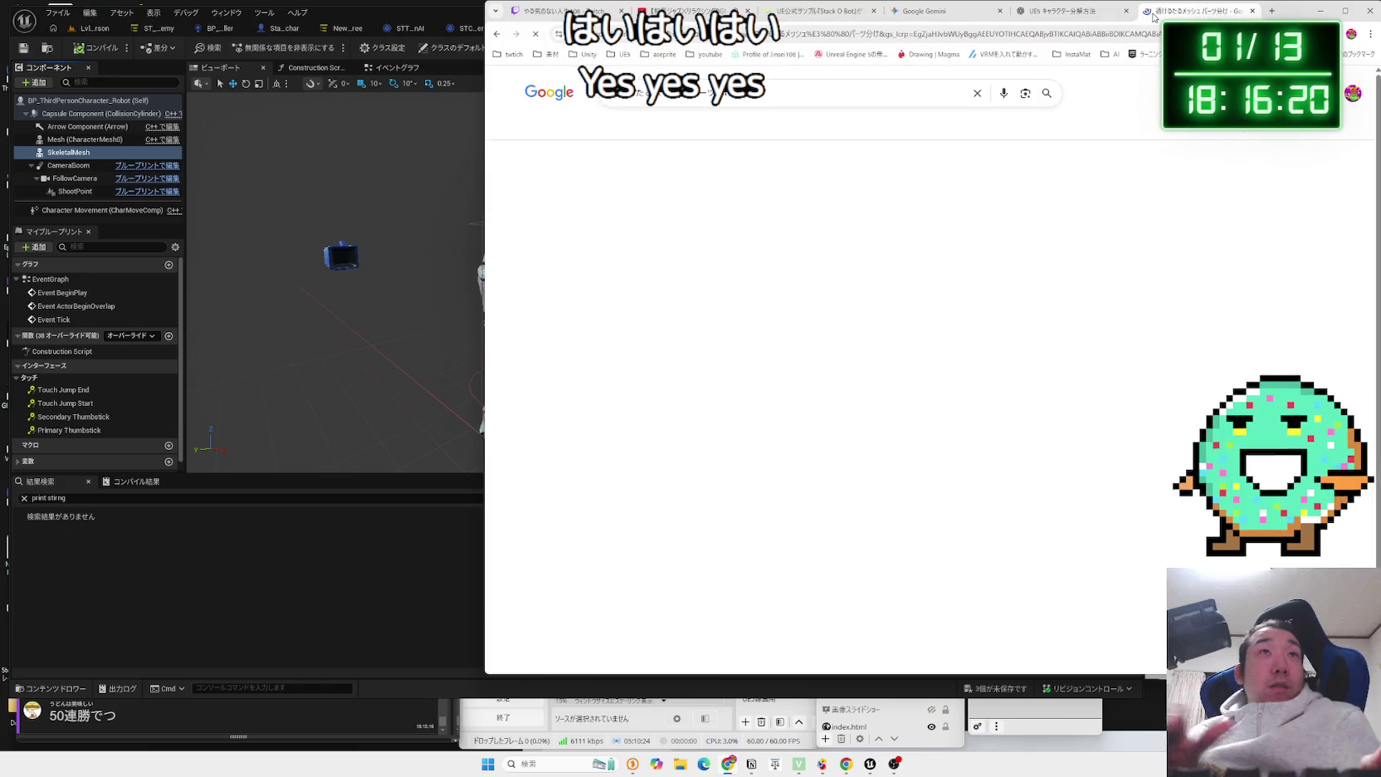
click(684, 163)
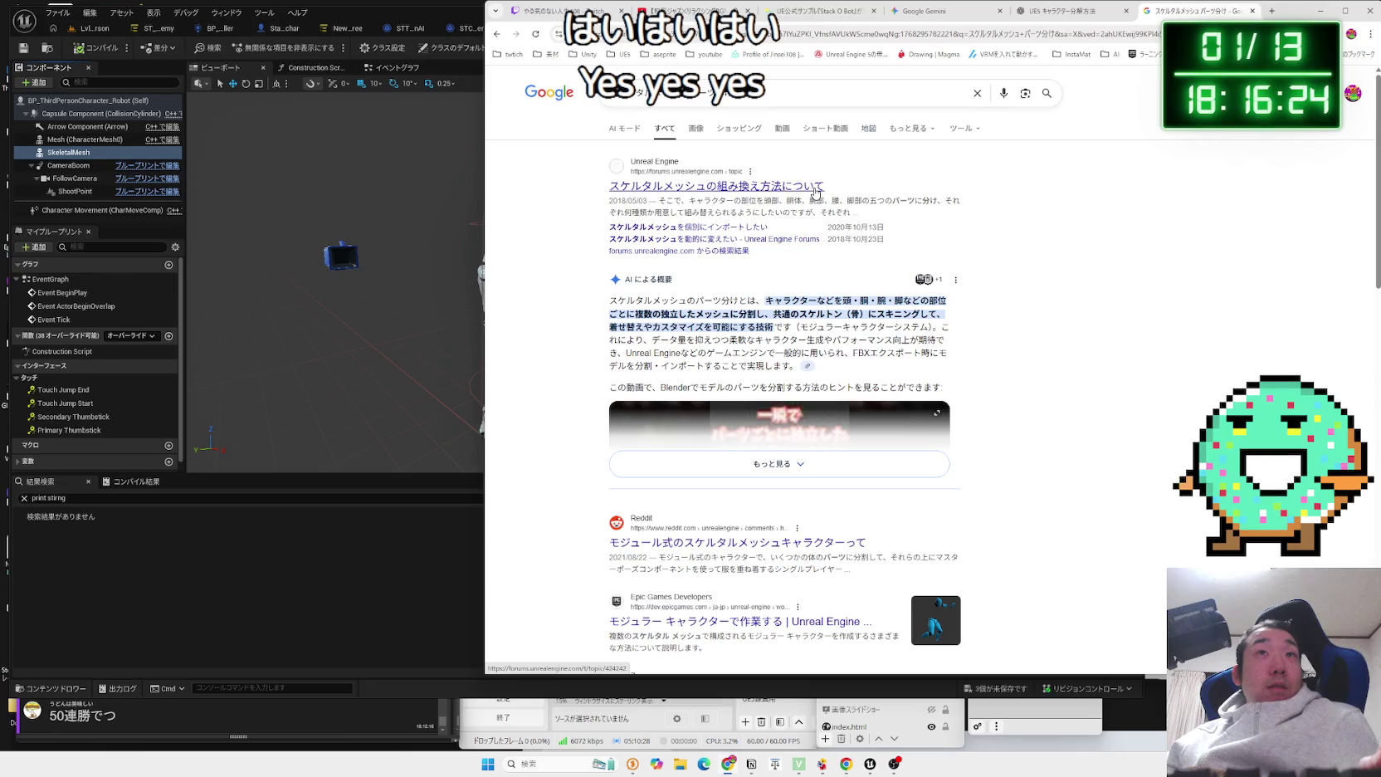
click(816, 187)
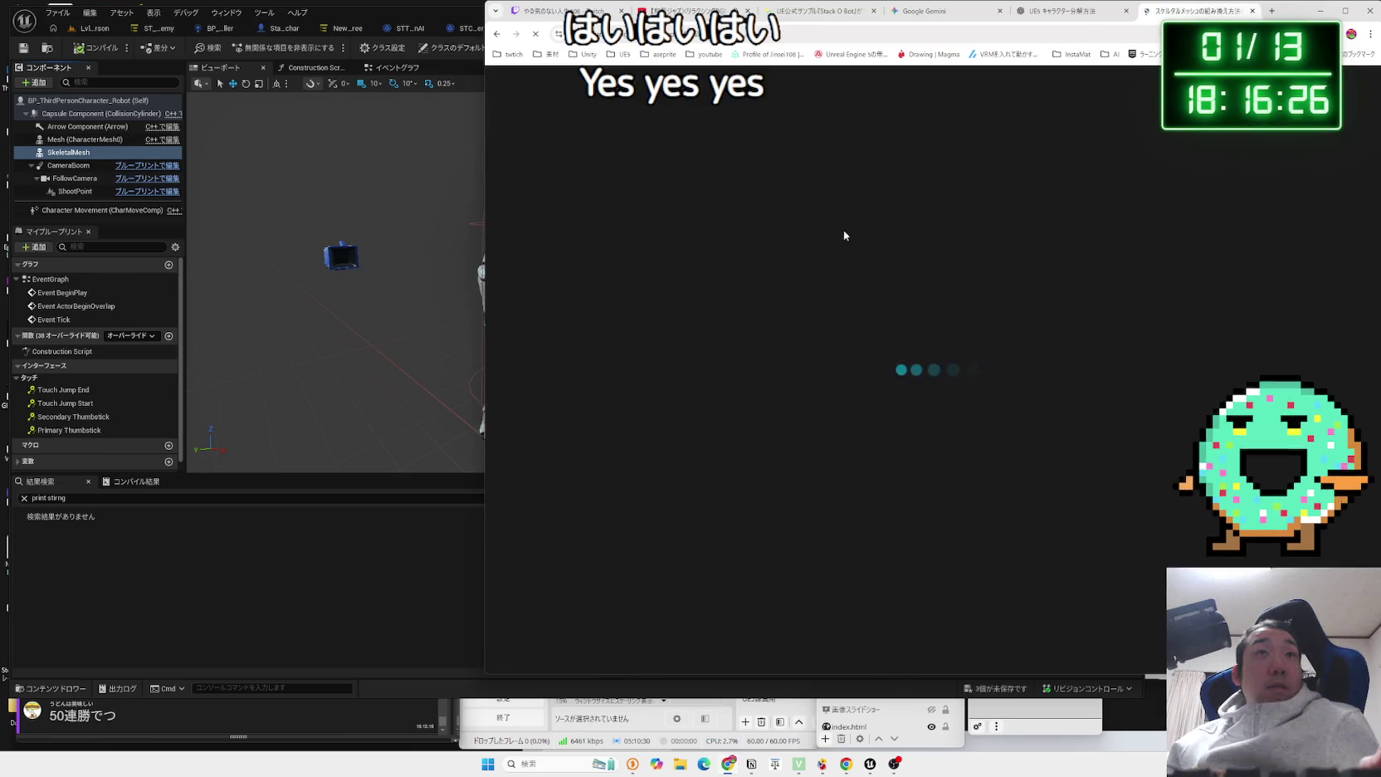
Read through the forum thread, then go back to the Google results and scroll down them.
scroll(961, 297, down, 5)
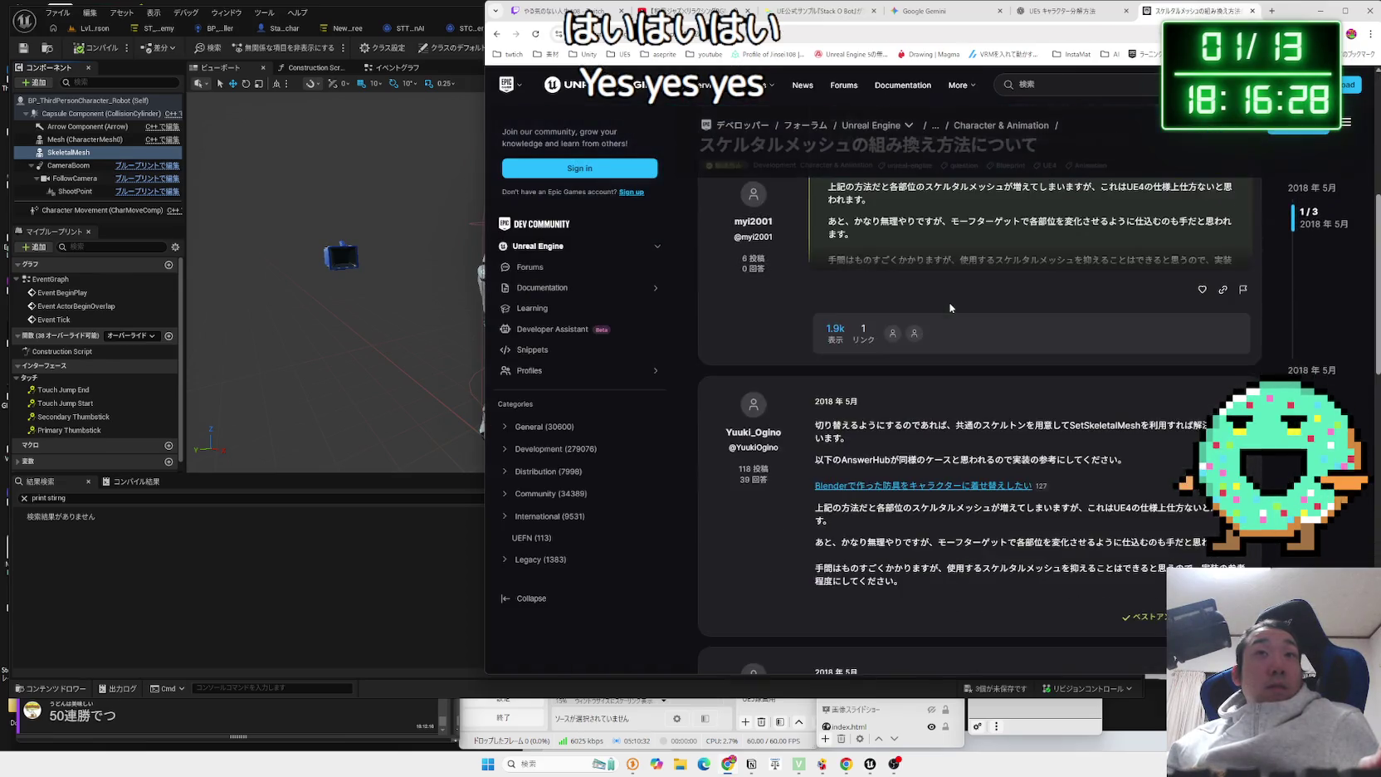
scroll(951, 312, down, 1)
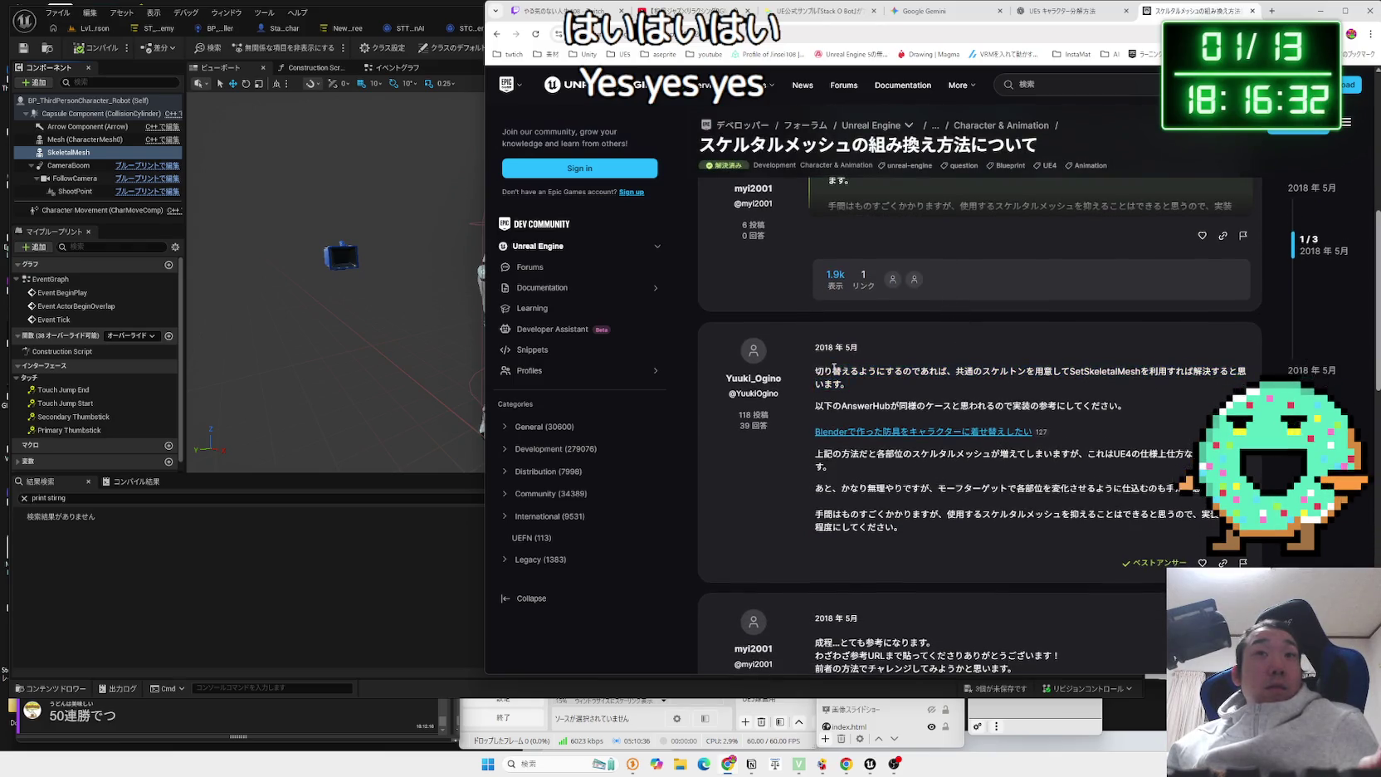
click(997, 390)
scroll(984, 388, down, 1)
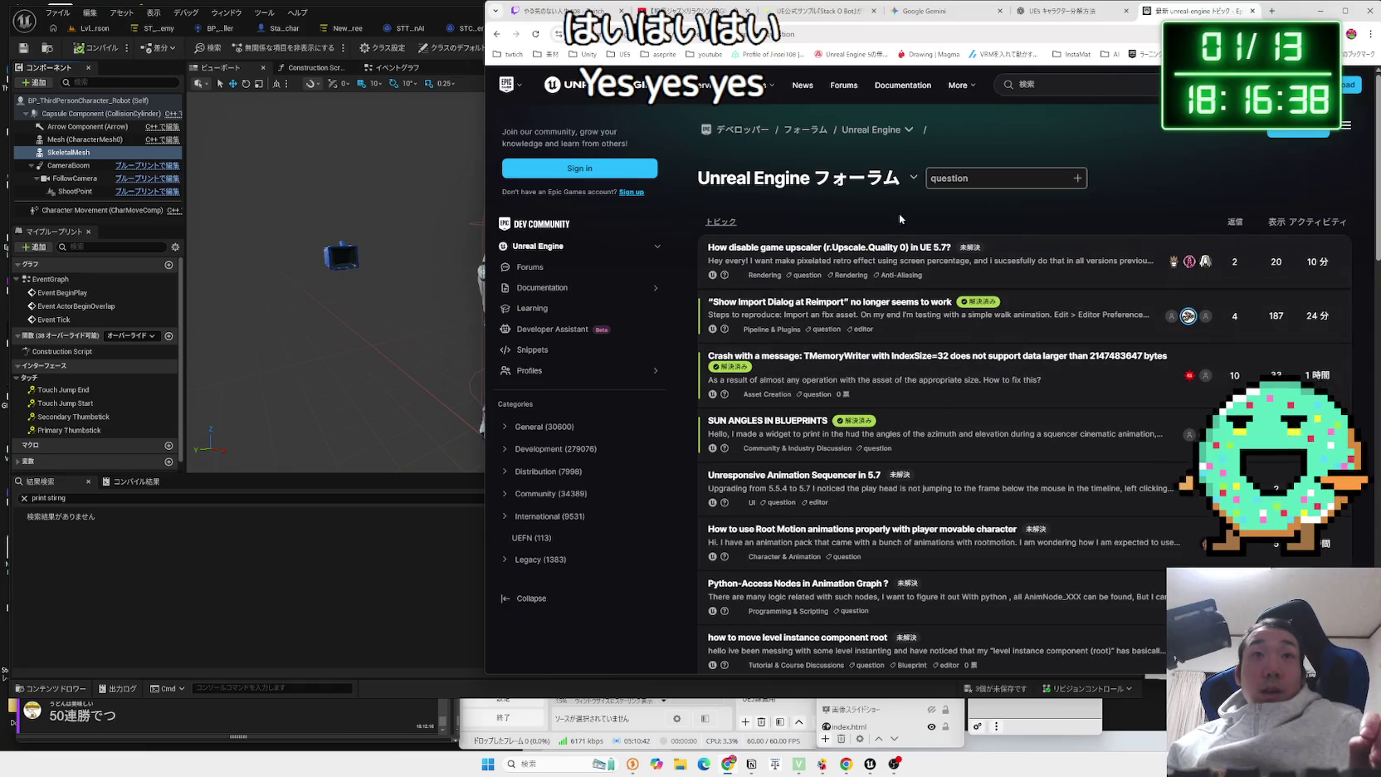
key(alt+Right)
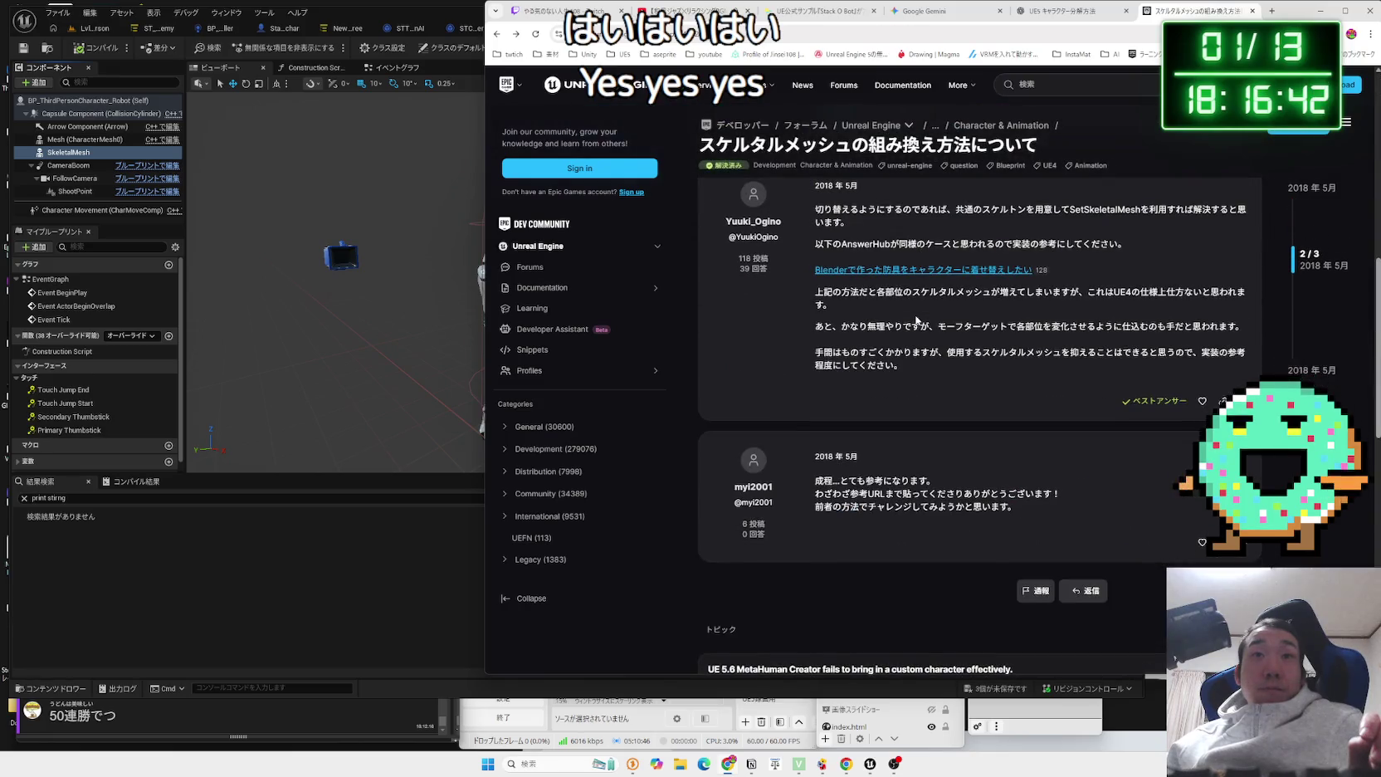
key(alt+Left)
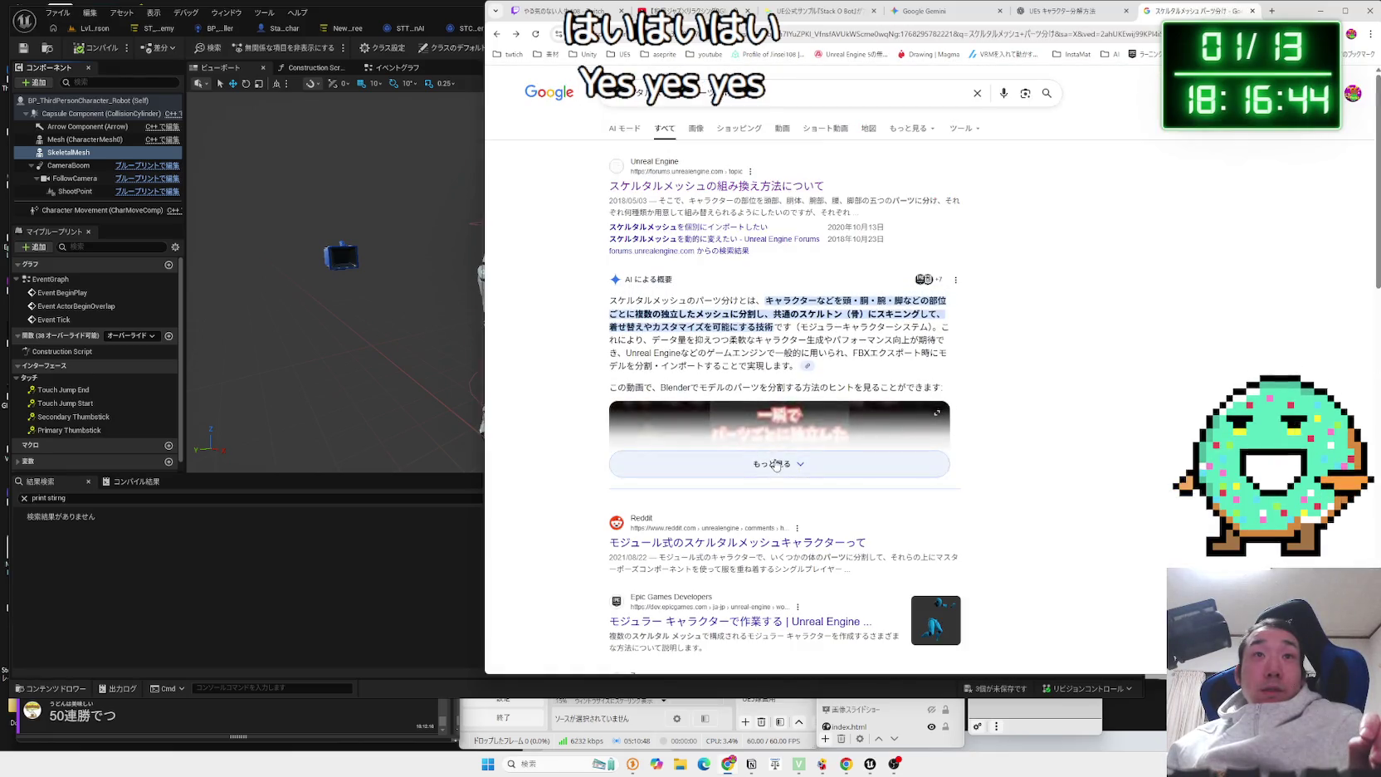
scroll(832, 352, down, 6)
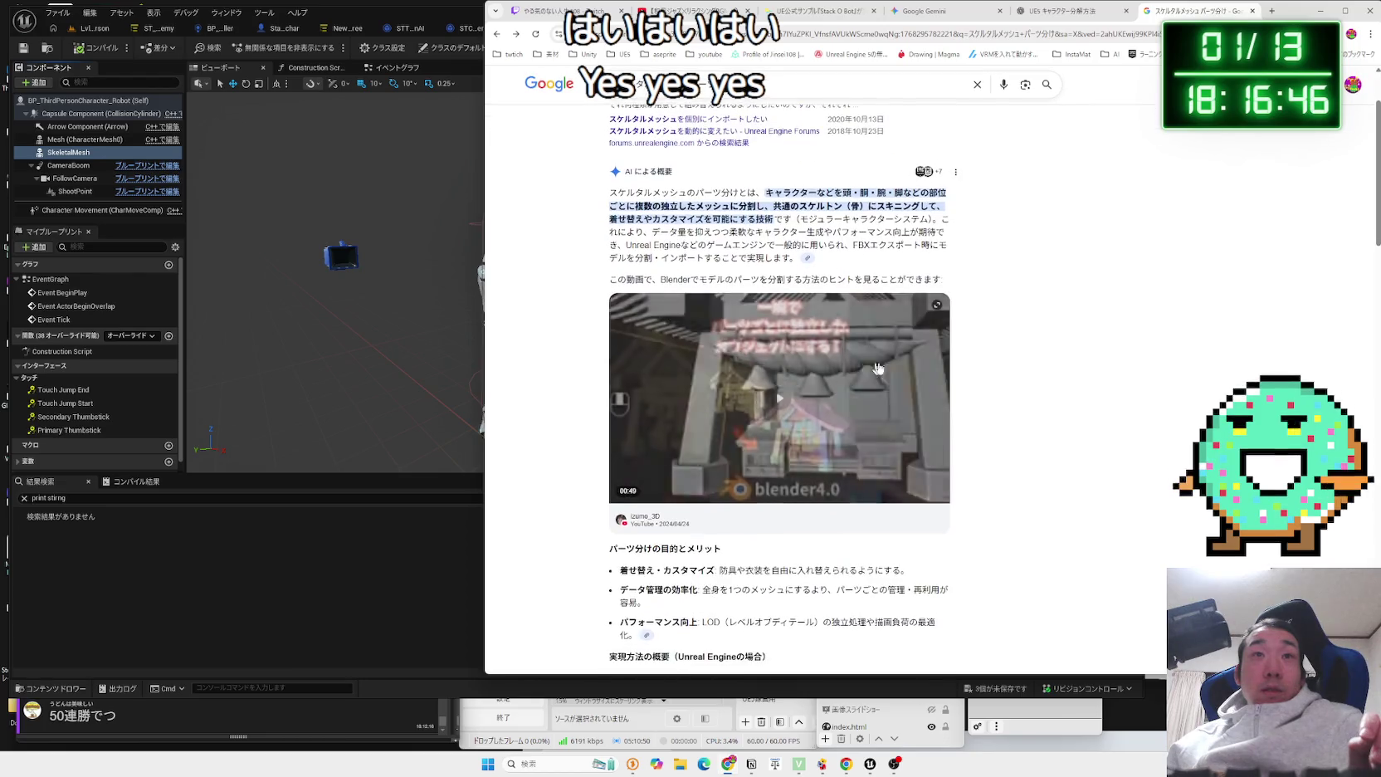
scroll(832, 352, down, 8)
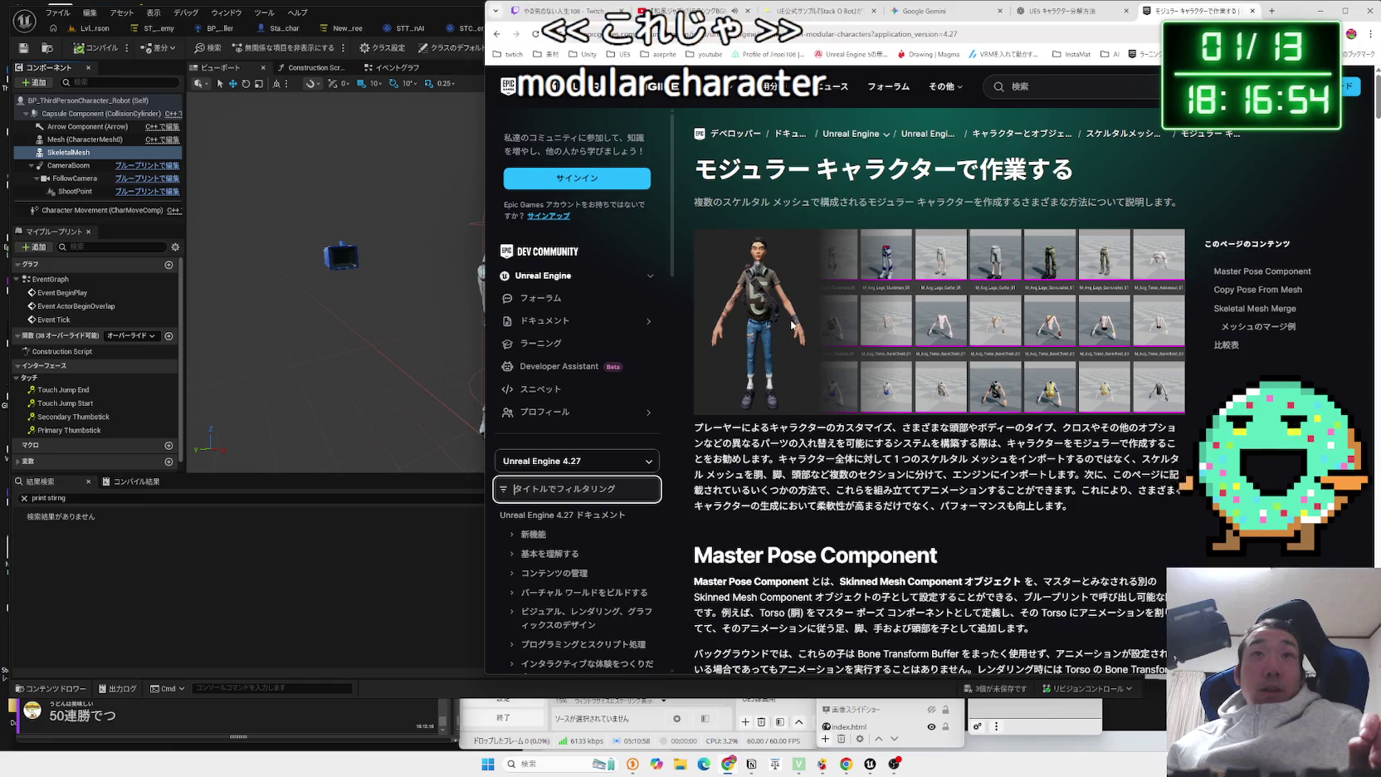
Read the Master Pose Component explanation, then scroll past Copy Pose From Mesh to the preview mesh video.
scroll(791, 325, down, 4)
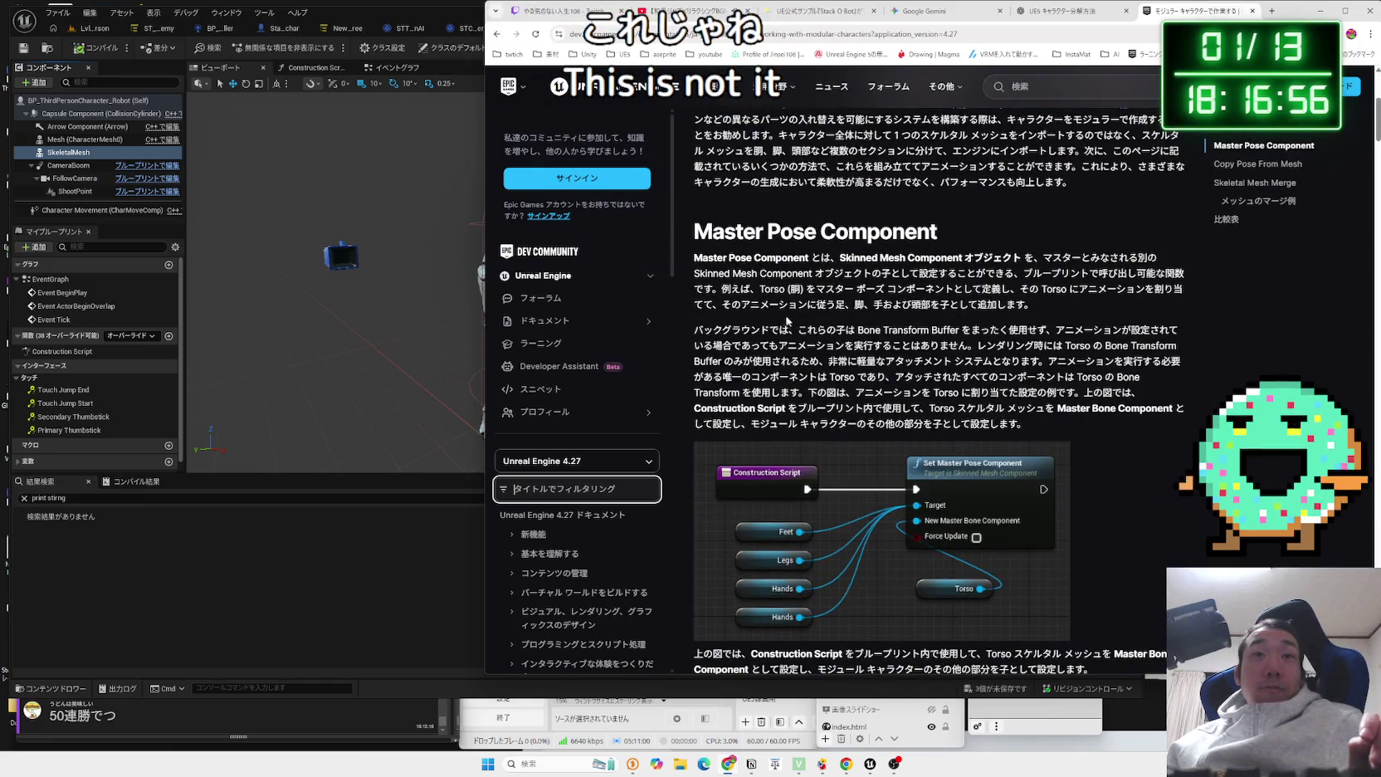
drag(1033, 305, 756, 264)
click(1052, 306)
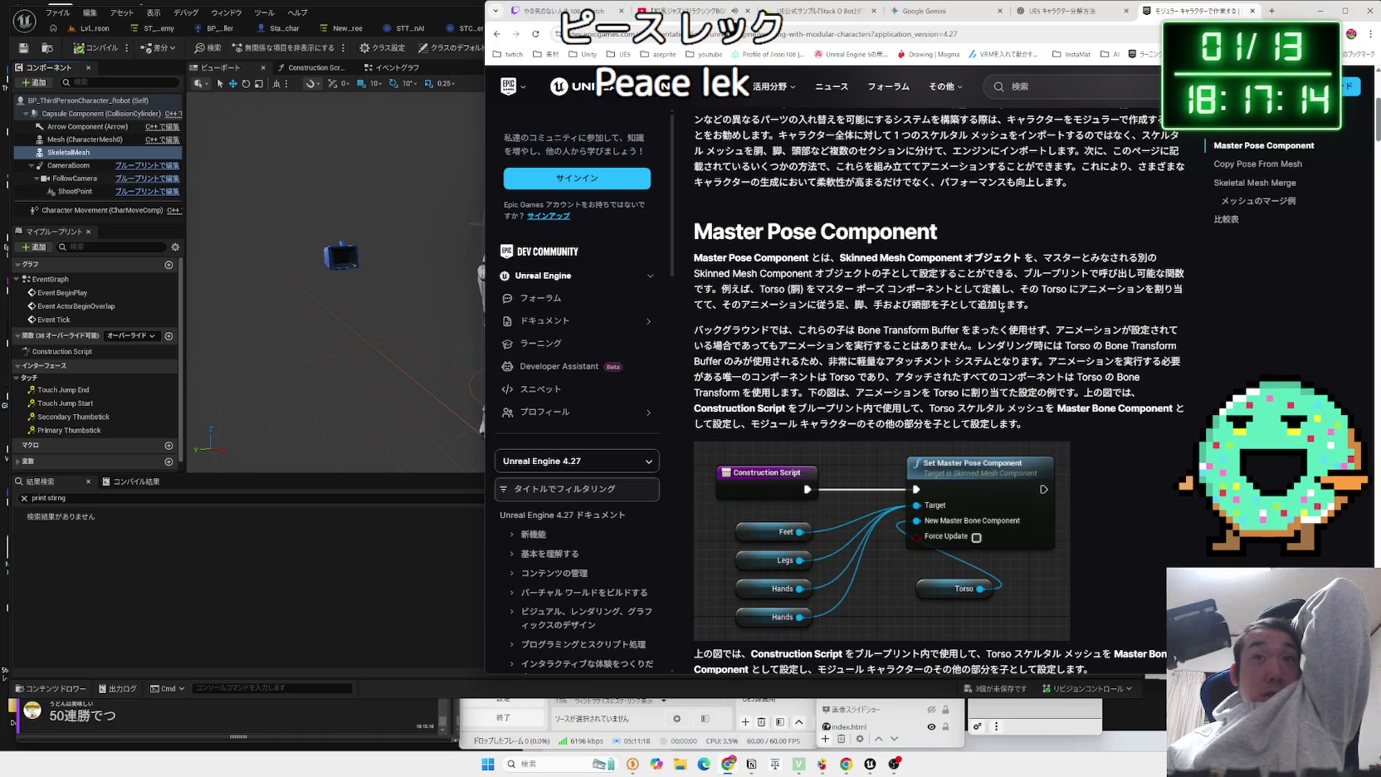
scroll(935, 343, down, 10)
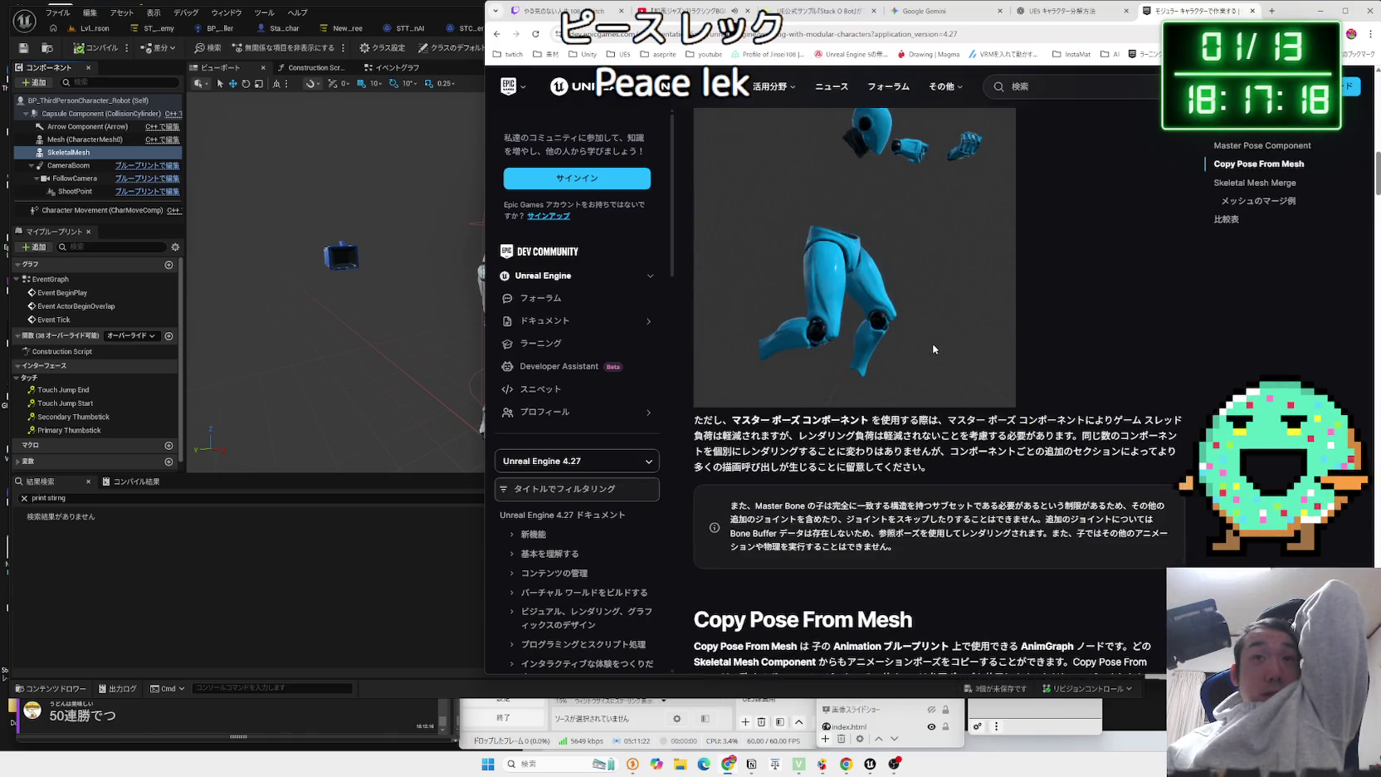
scroll(934, 349, down, 4)
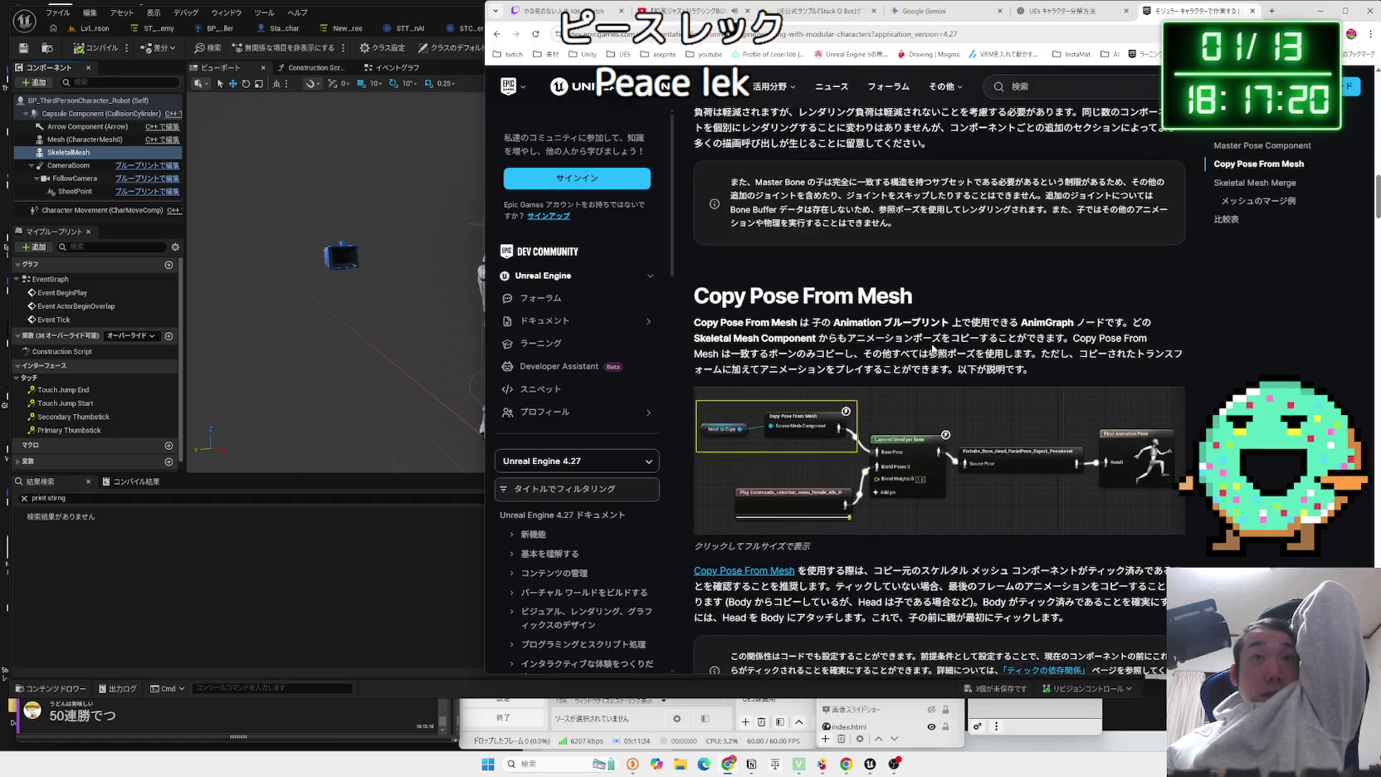
scroll(933, 348, down, 3)
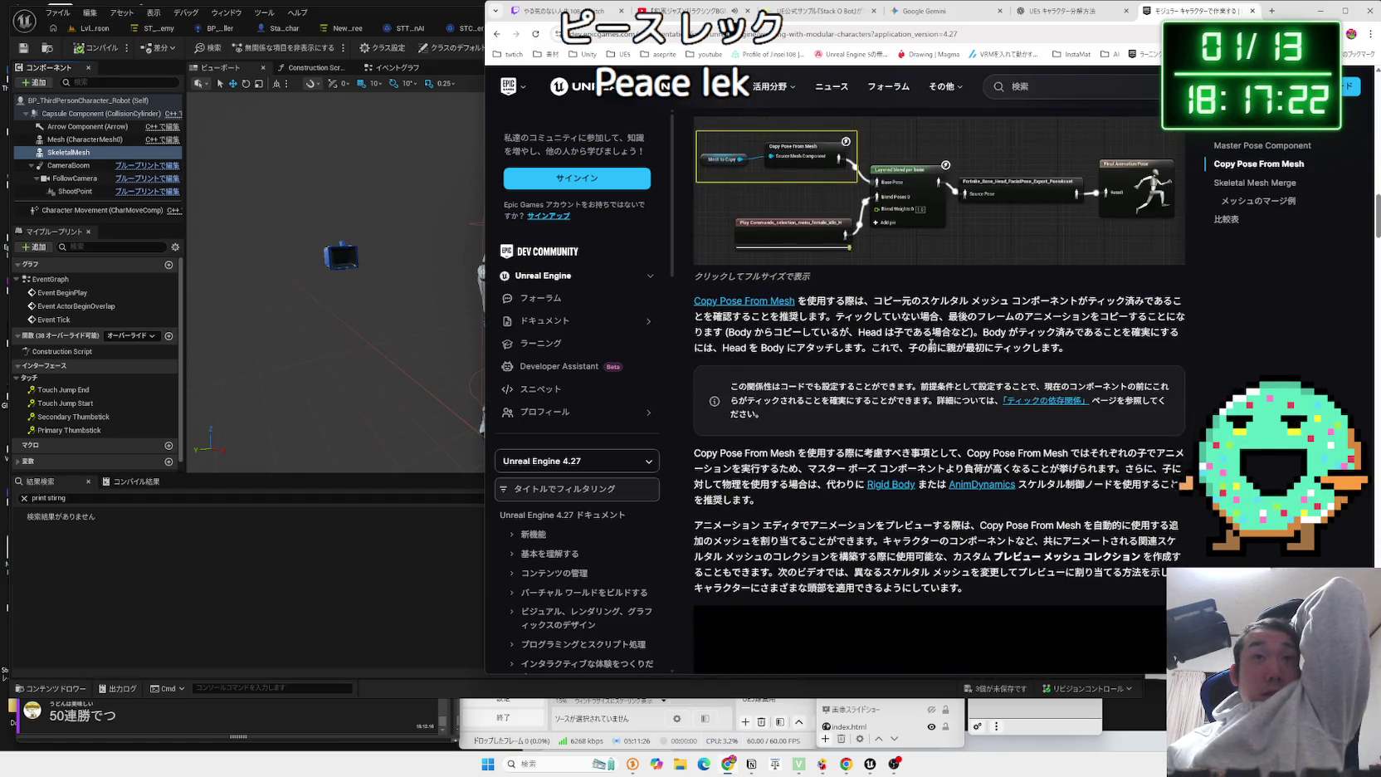
scroll(931, 349, down, 2)
scroll(931, 348, down, 3)
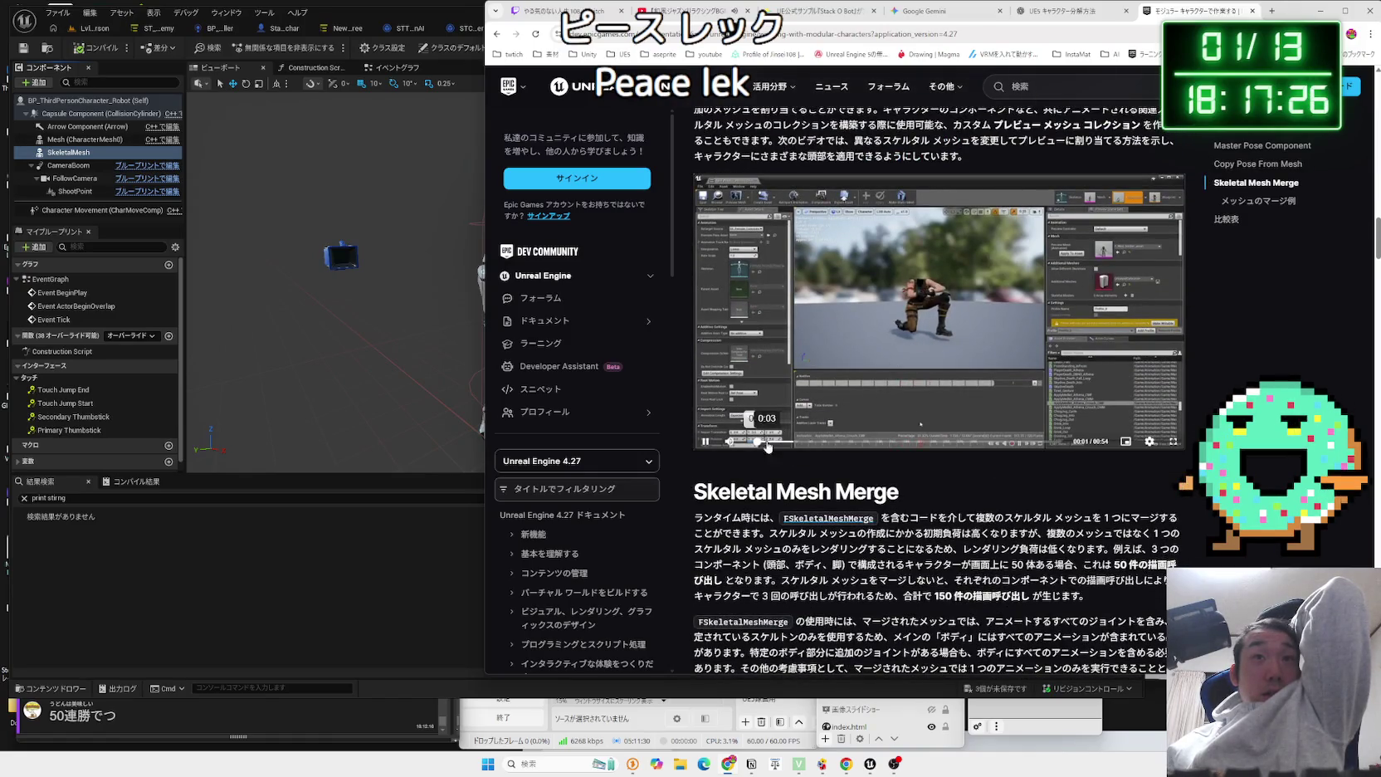
Skip ahead in the character preview video and scroll through the Skeletal Mesh Merge code.
drag(767, 447, 802, 445)
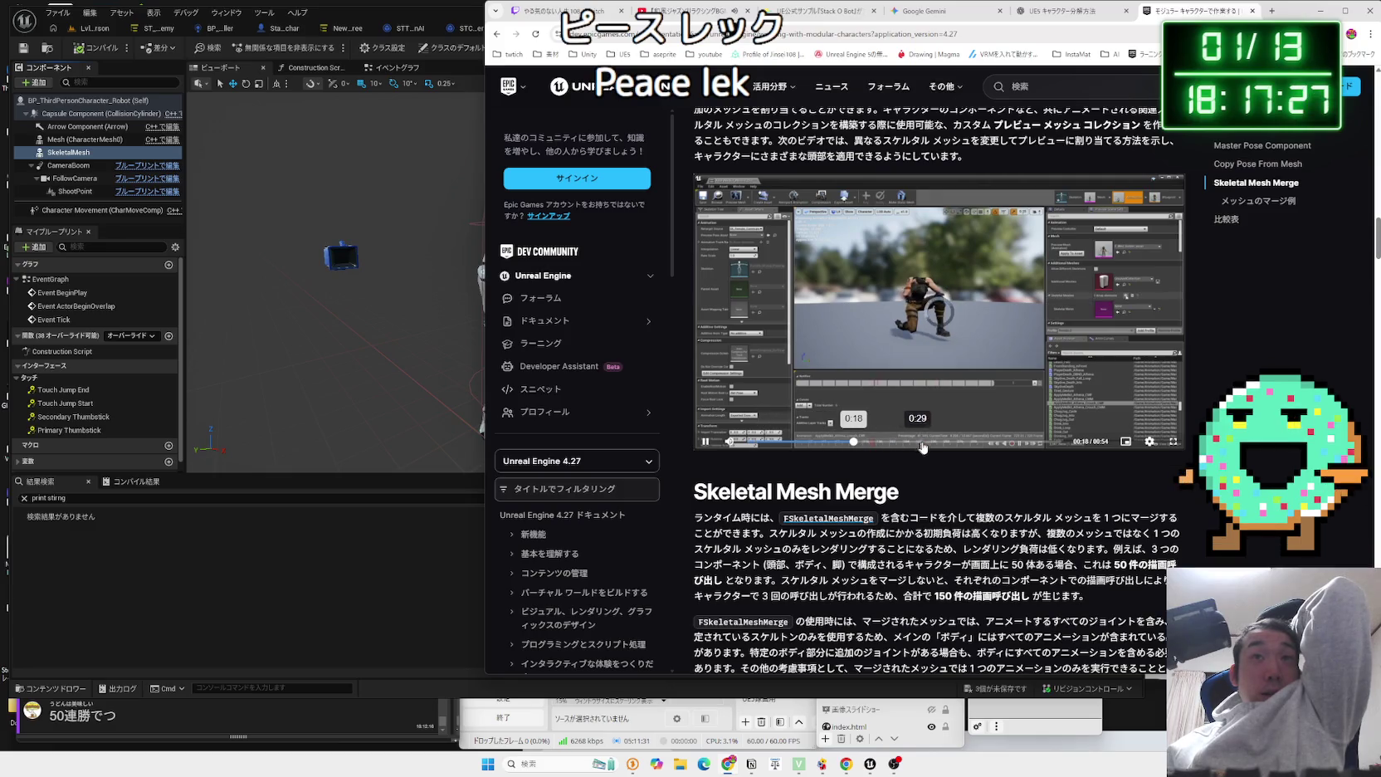
click(923, 447)
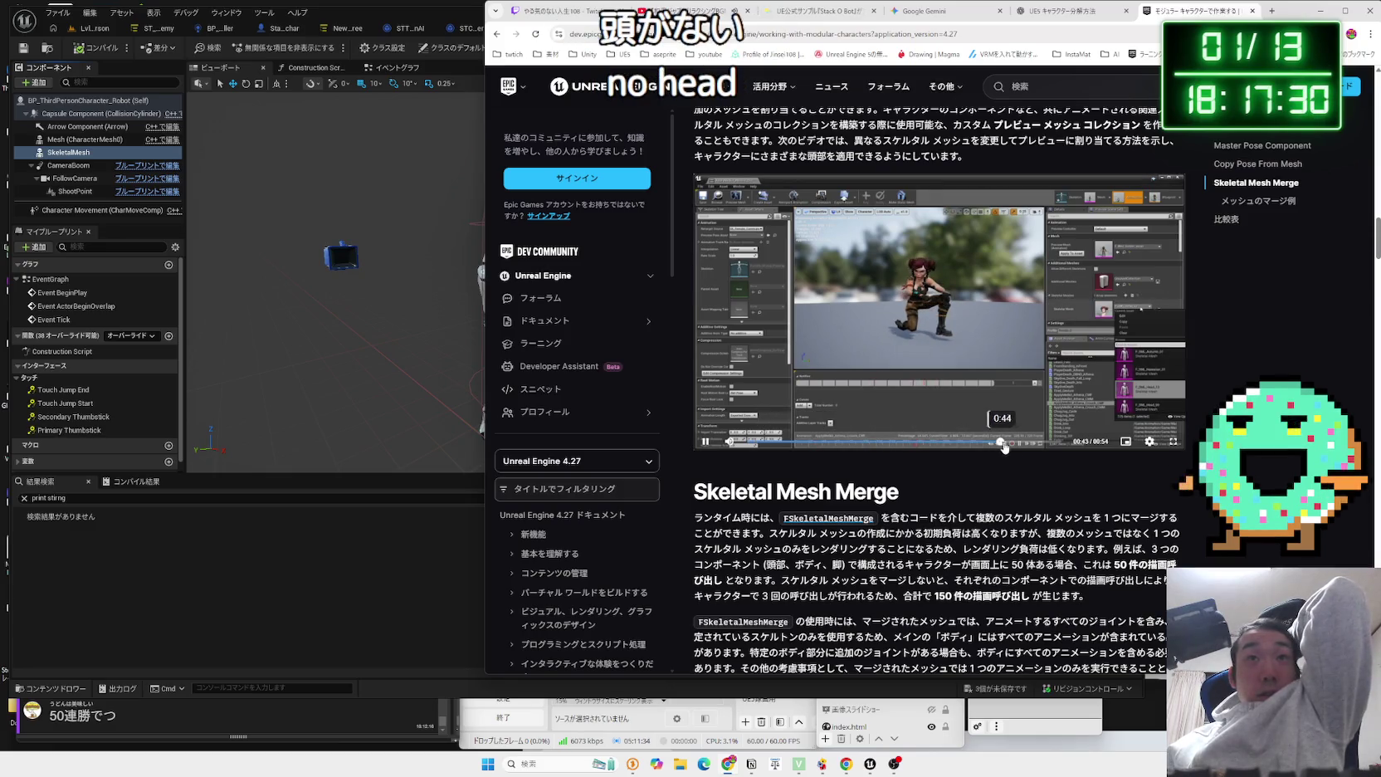
scroll(1003, 424, up, 2)
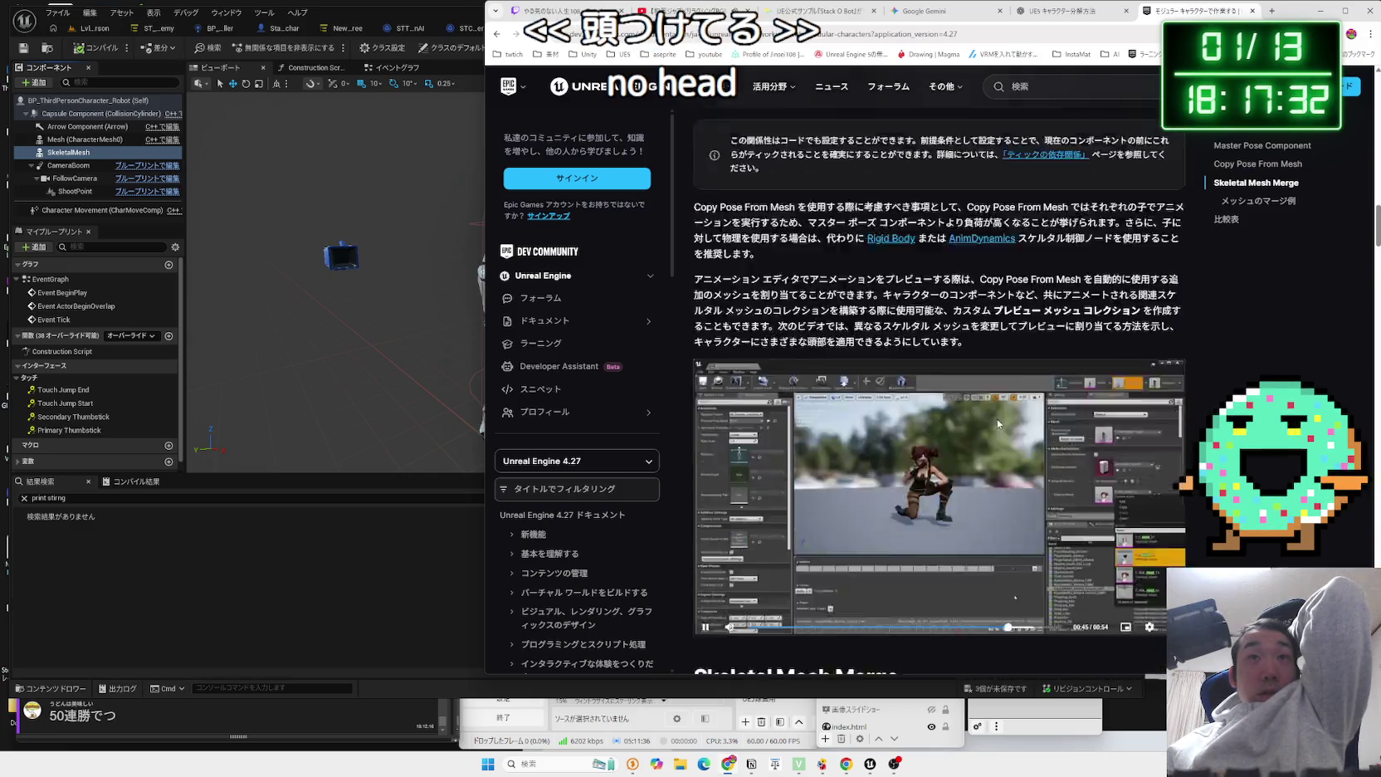
scroll(997, 418, down, 4)
scroll(993, 416, down, 4)
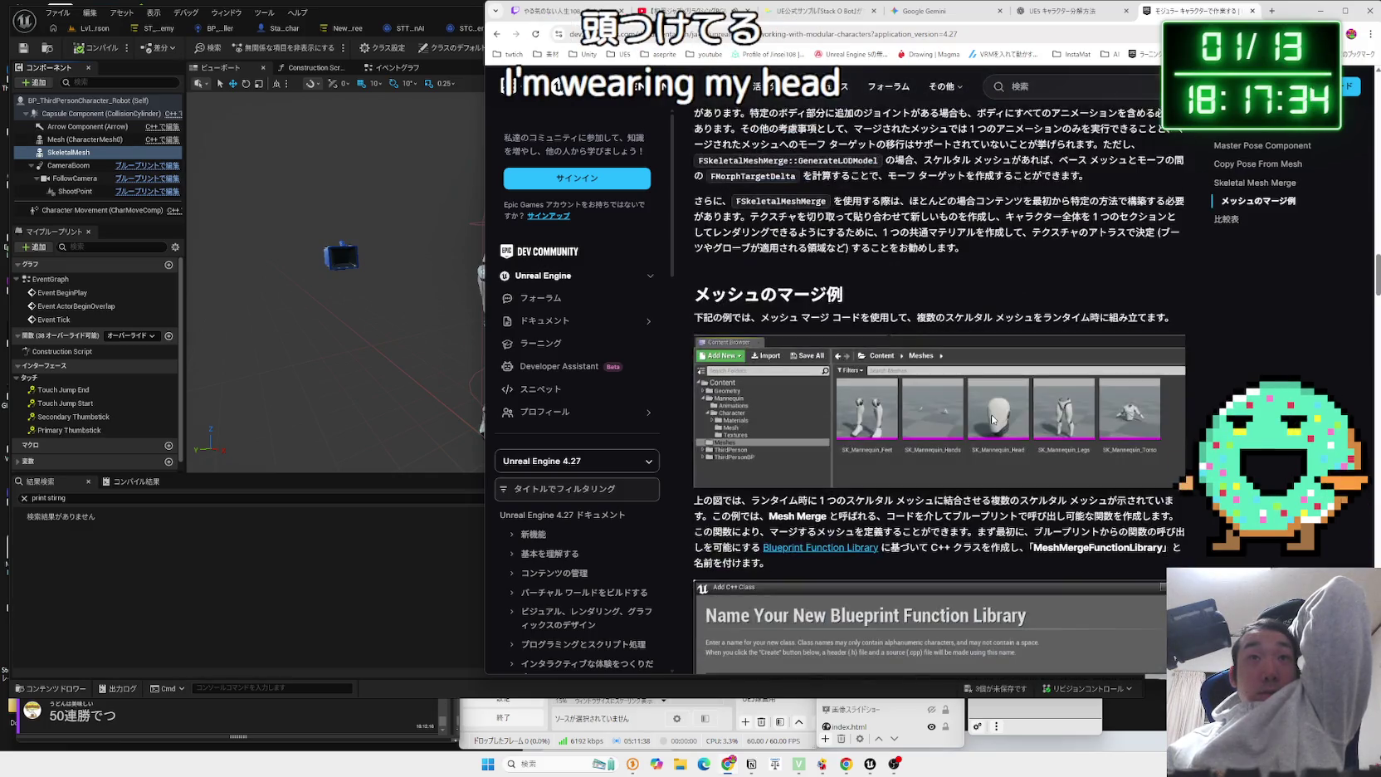
scroll(982, 411, down, 6)
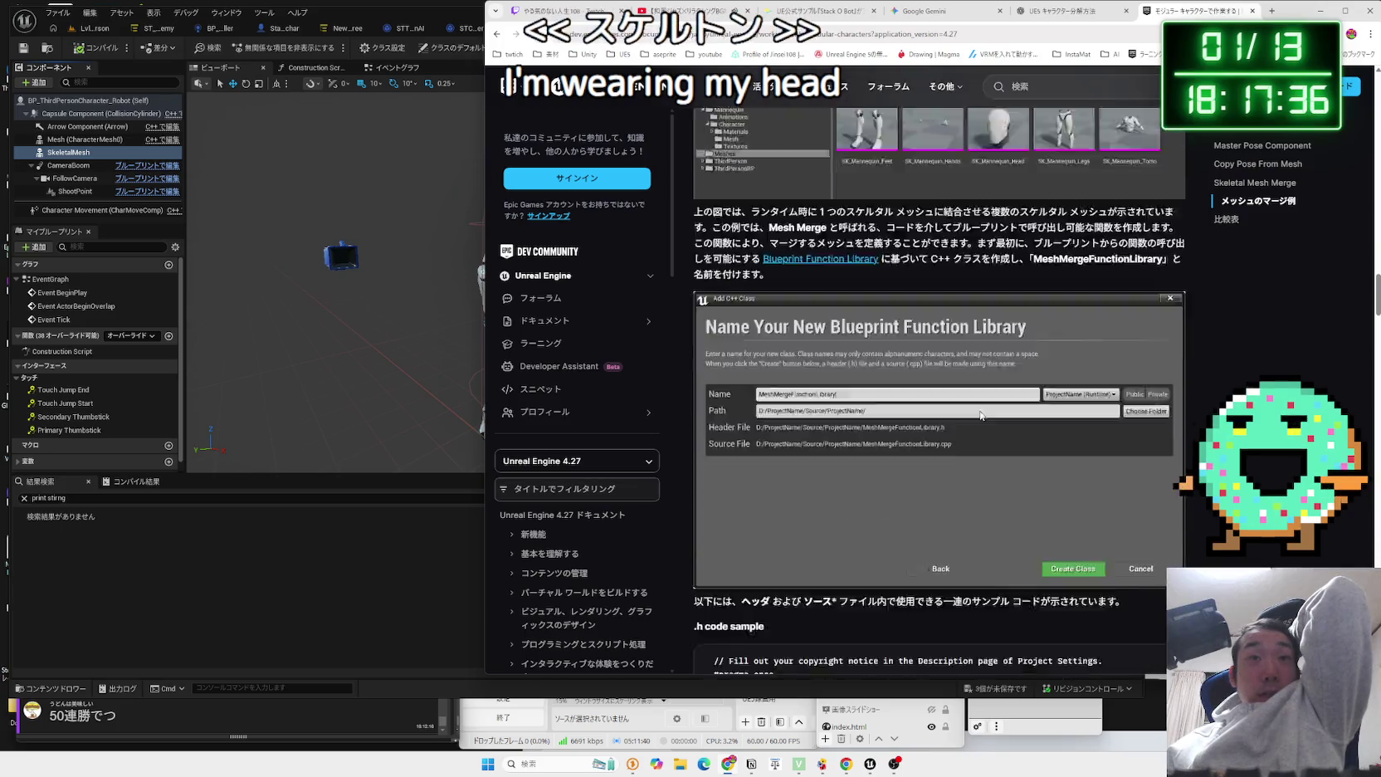
scroll(980, 411, down, 18)
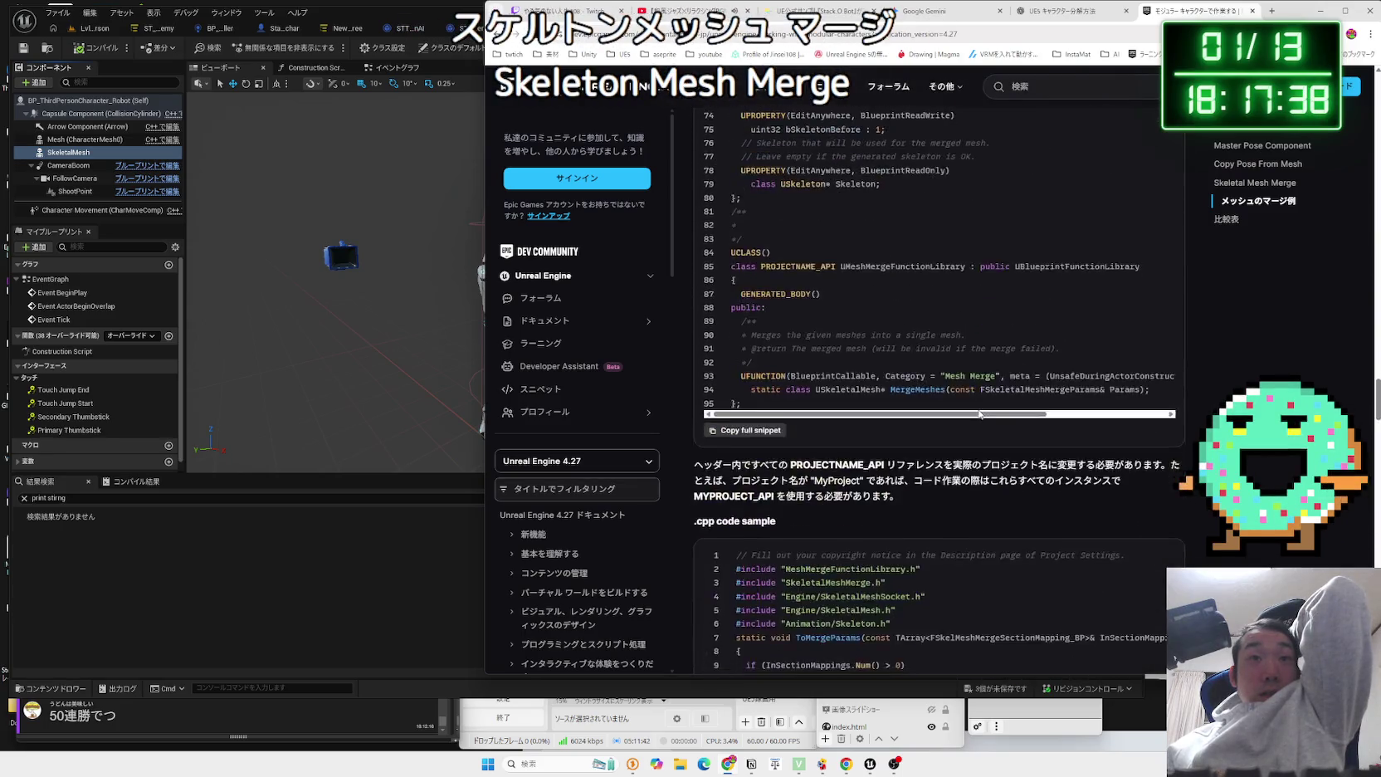
scroll(973, 411, down, 19)
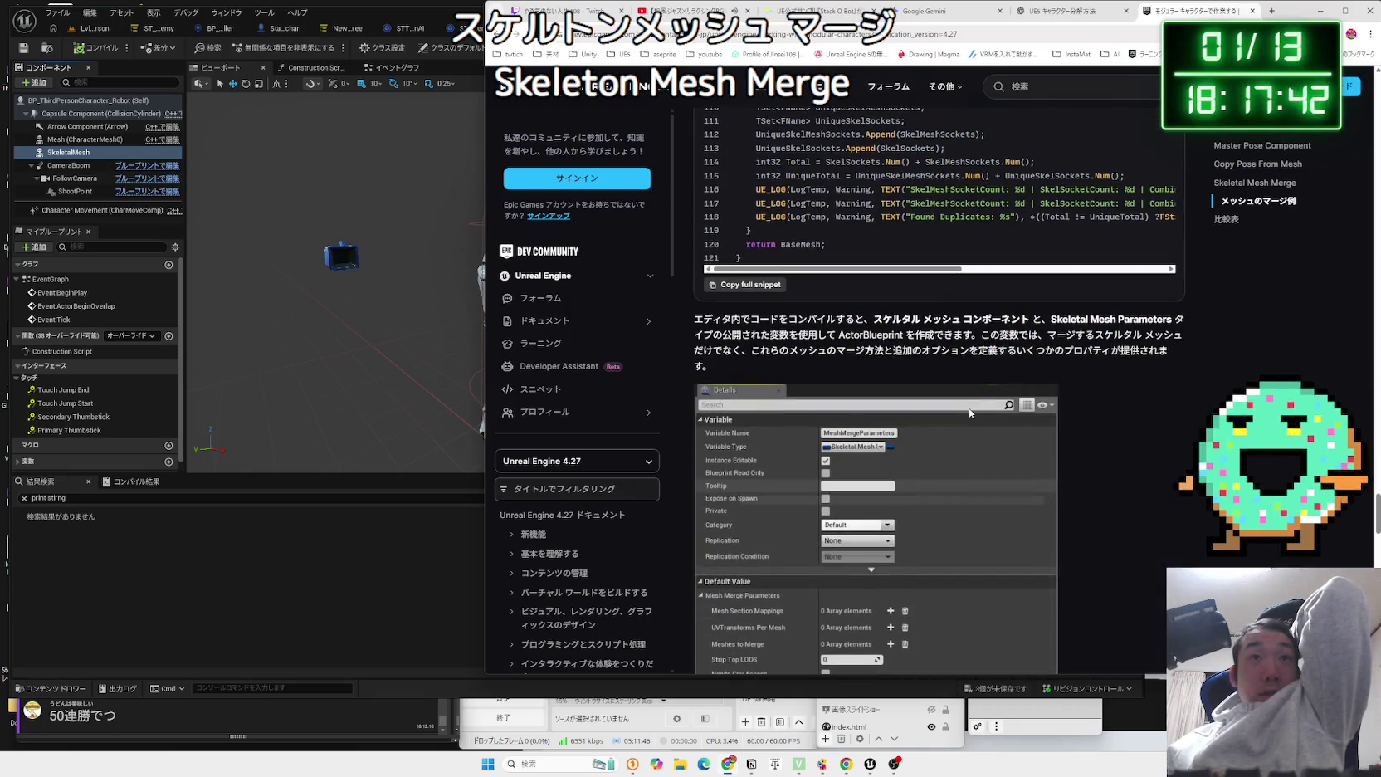
scroll(970, 412, down, 15)
scroll(966, 414, up, 5)
scroll(965, 415, down, 5)
scroll(965, 415, down, 8)
Watch the runtime mesh merge video up to 0:26, then go back to the Google results.
click(933, 374)
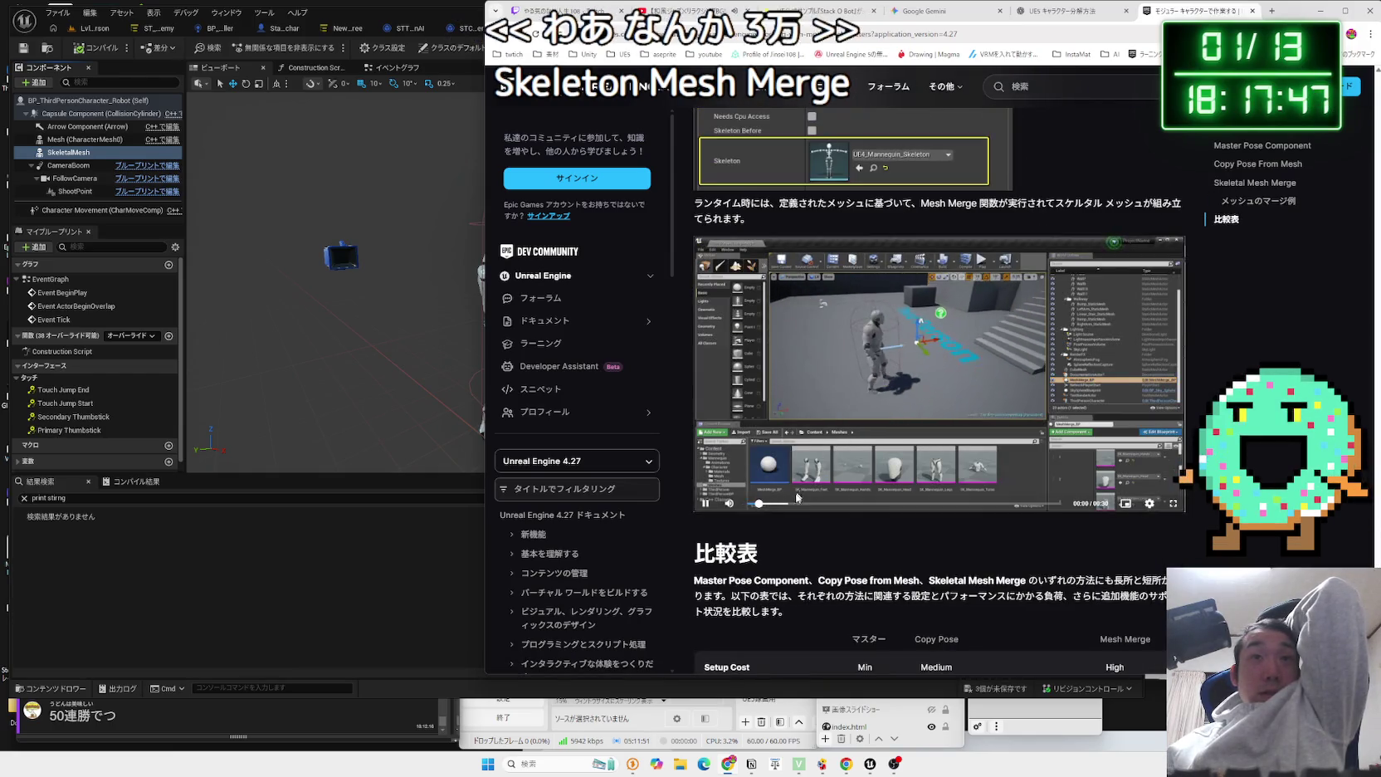
click(791, 504)
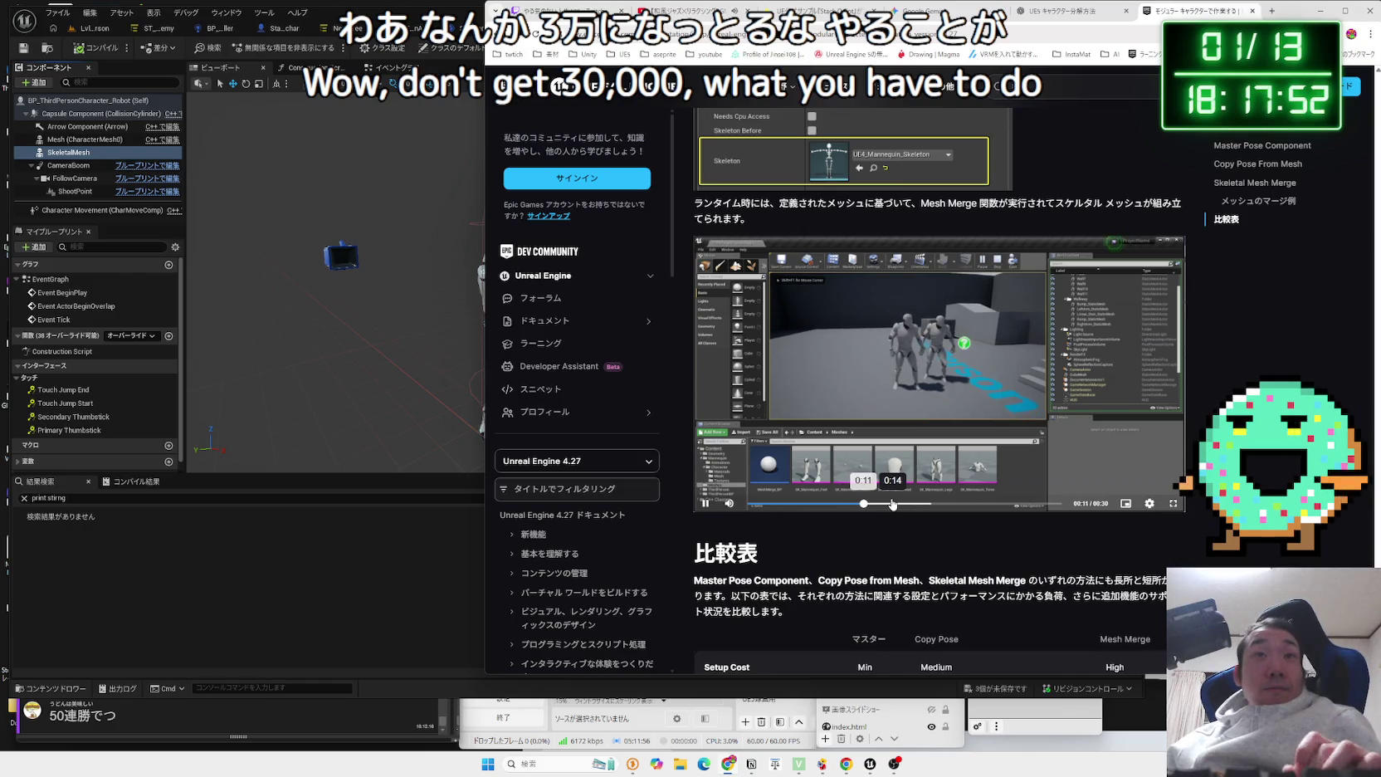
click(895, 504)
click(878, 504)
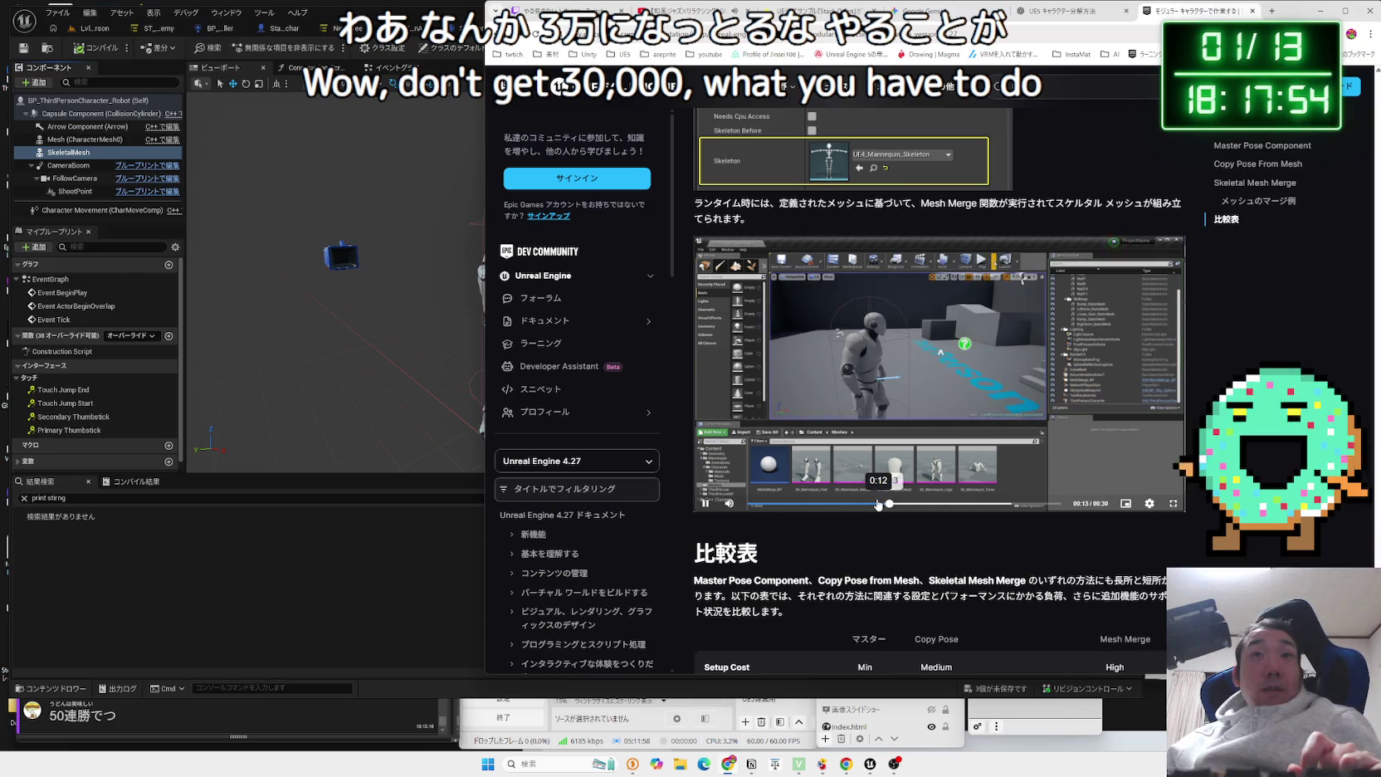
click(922, 504)
click(988, 504)
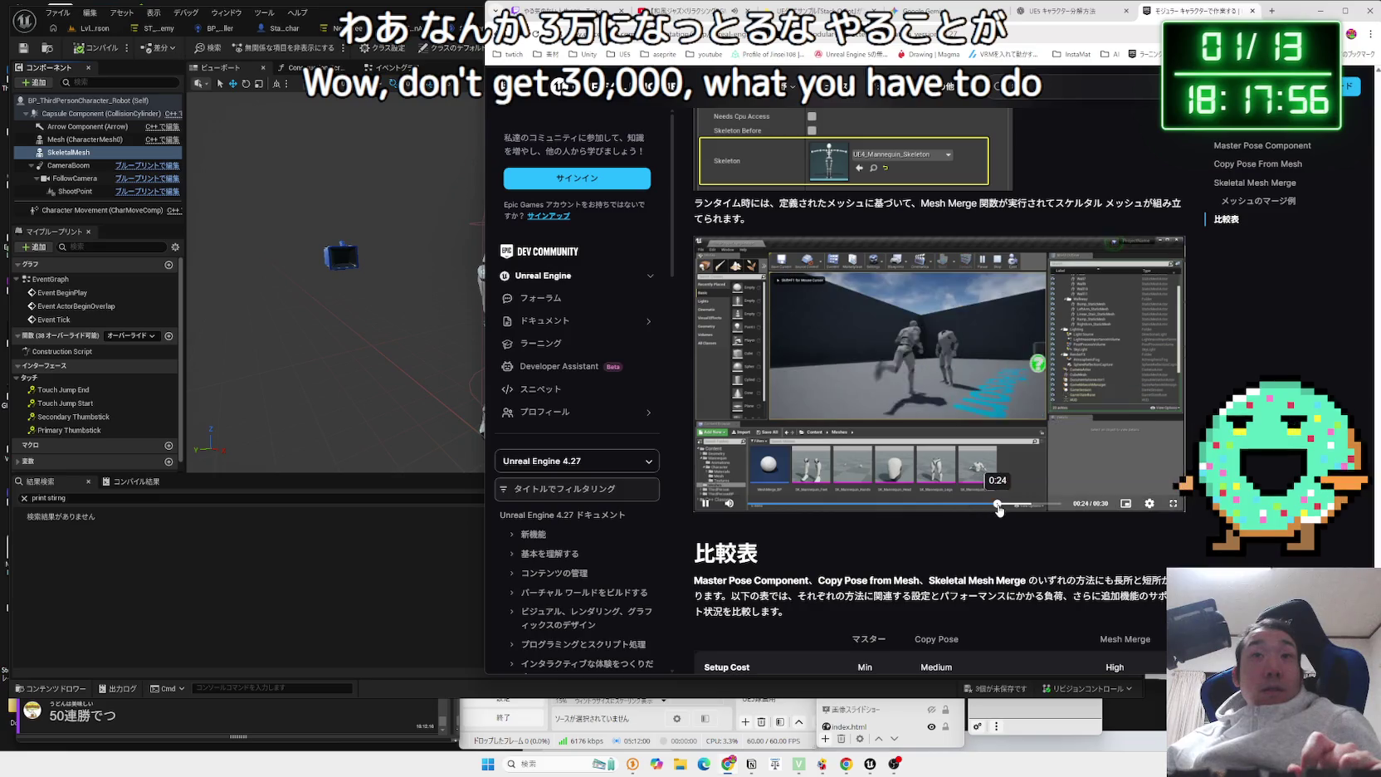
click(1017, 504)
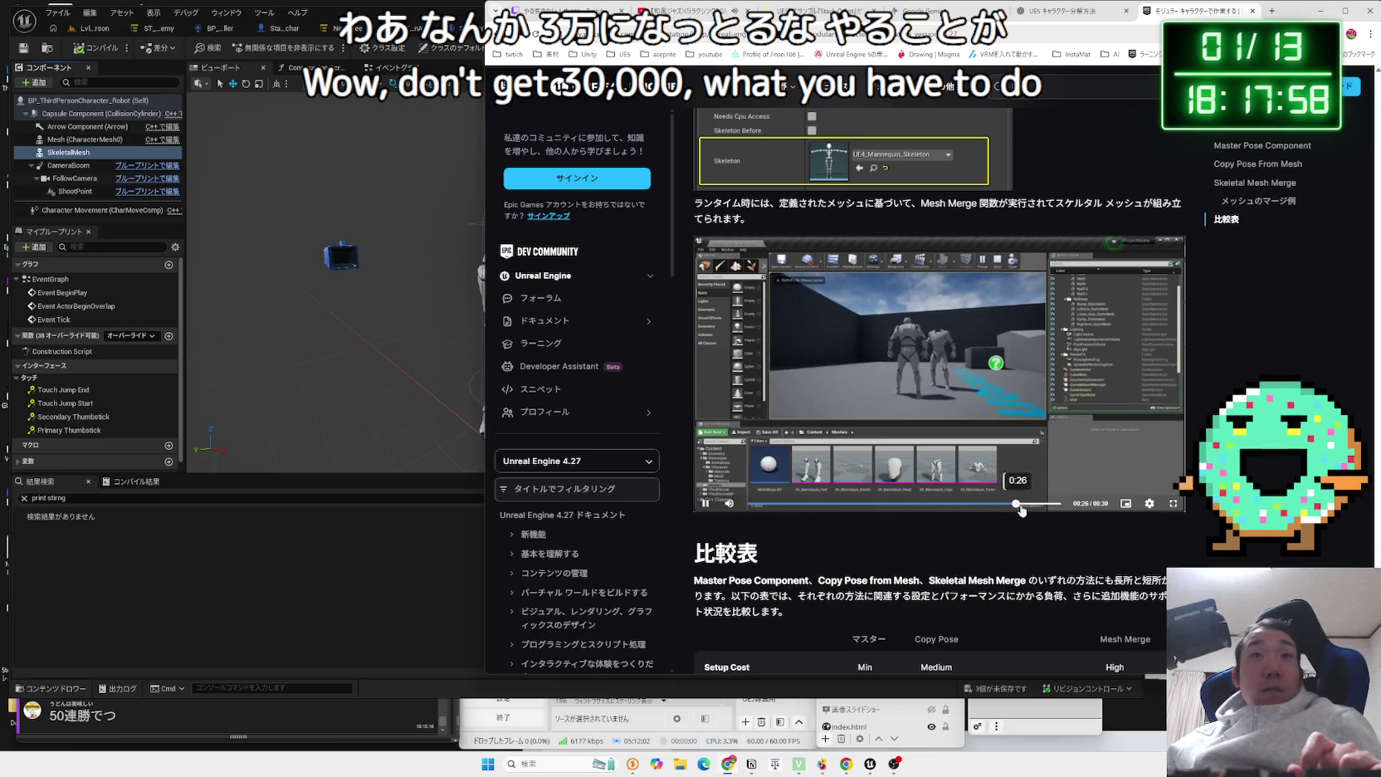
scroll(989, 495, down, 5)
key(alt+Left)
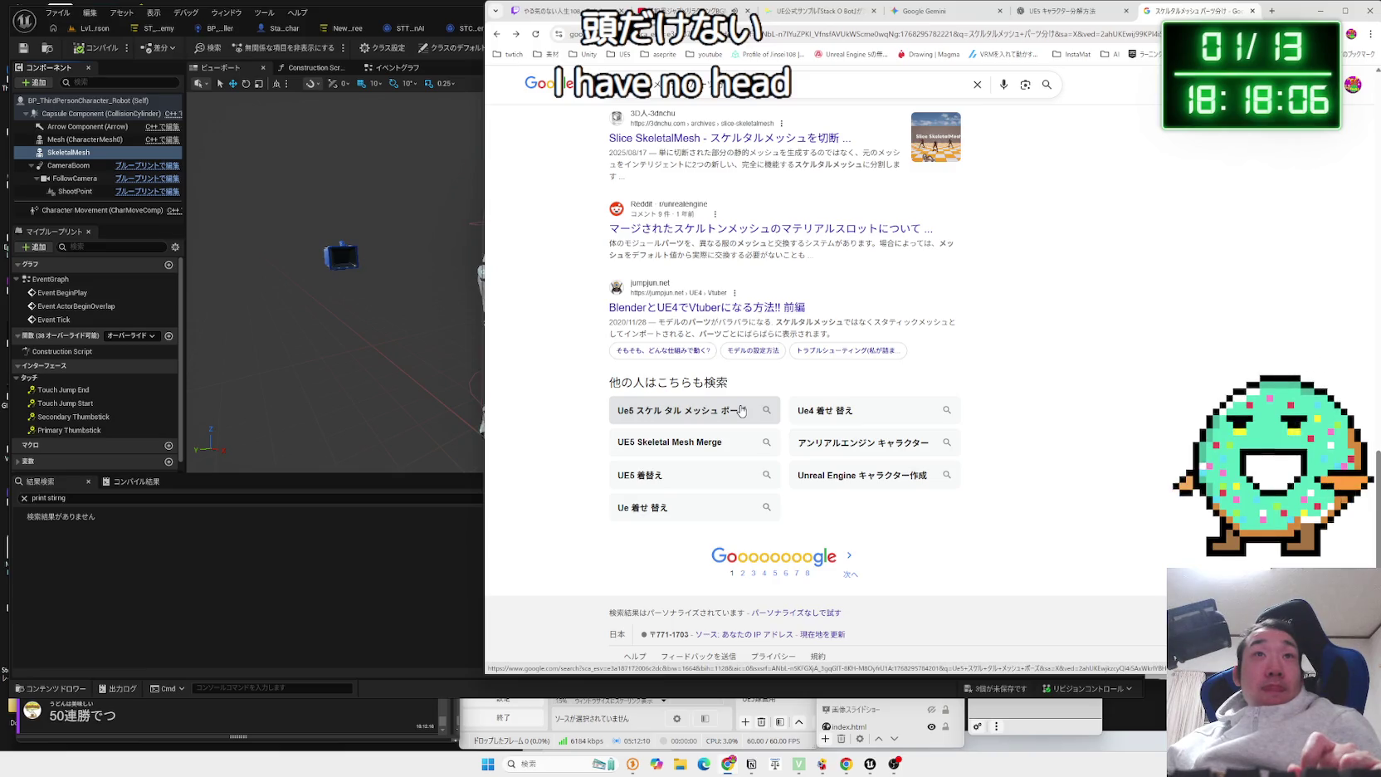
Search for 'UE5 Skeletal Mesh Merge' from the 'People also search for' suggestions.
click(706, 449)
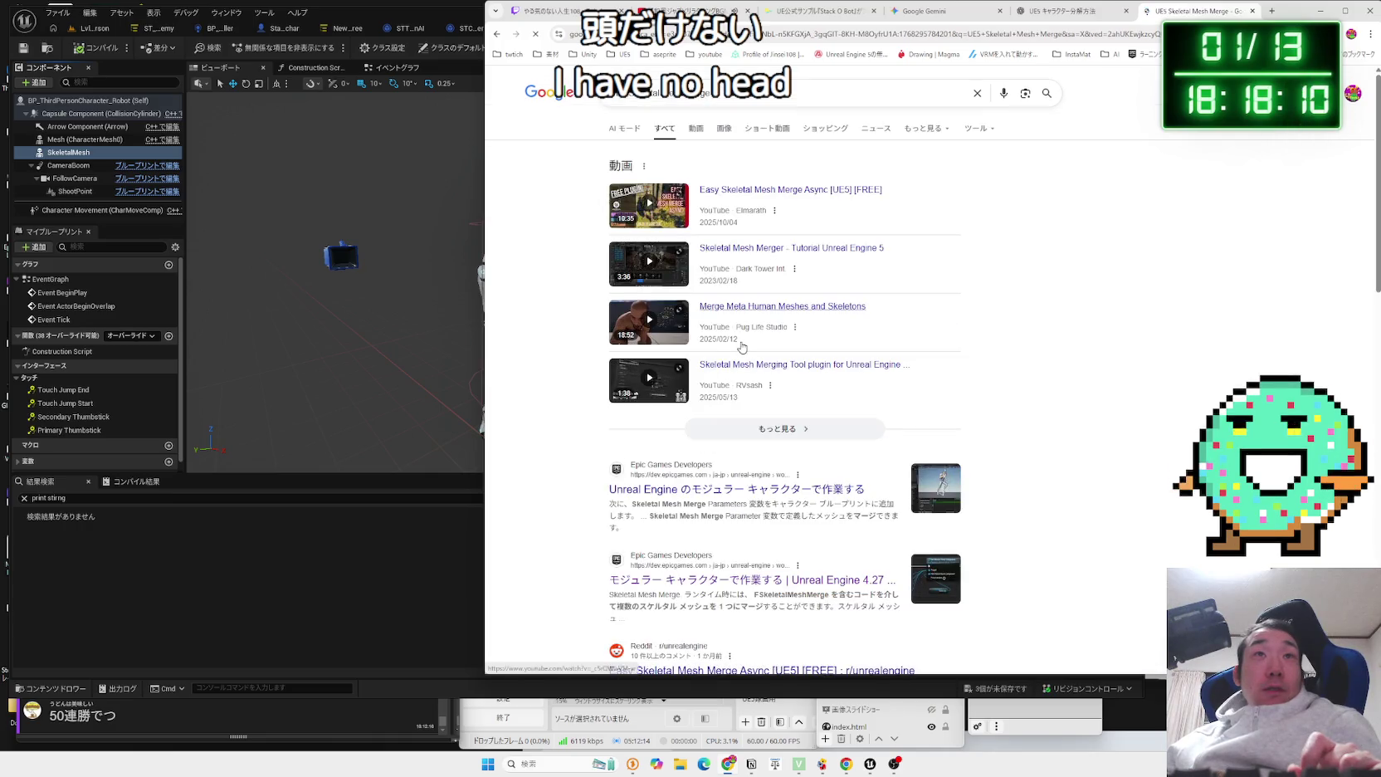
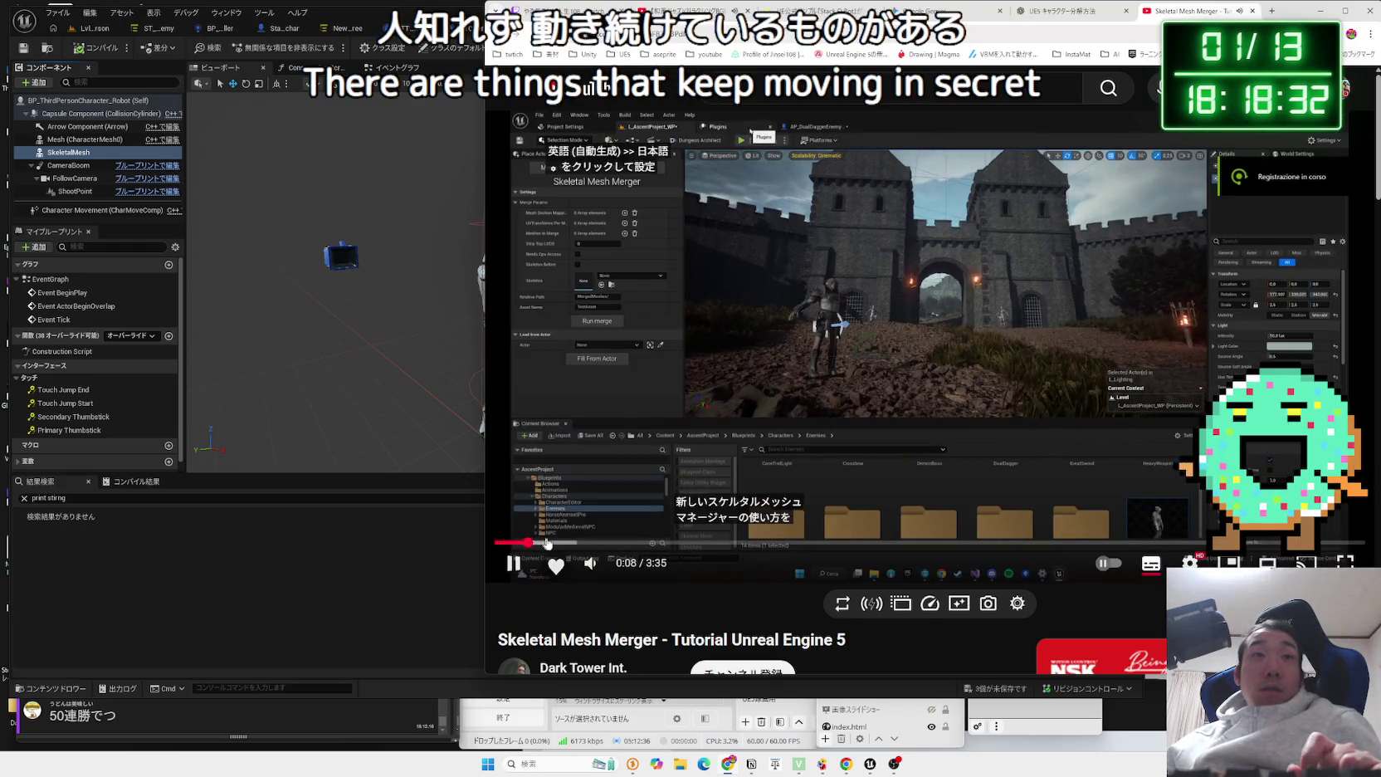
Skim the Skeletal Mesh Merger tutorial from the plugin setup to around 1:44.
click(560, 543)
drag(561, 544, 666, 544)
mouse_move(702, 546)
mouse_down()
mouse_move(1024, 547)
mouse_move(930, 545)
mouse_move(952, 544)
mouse_up()
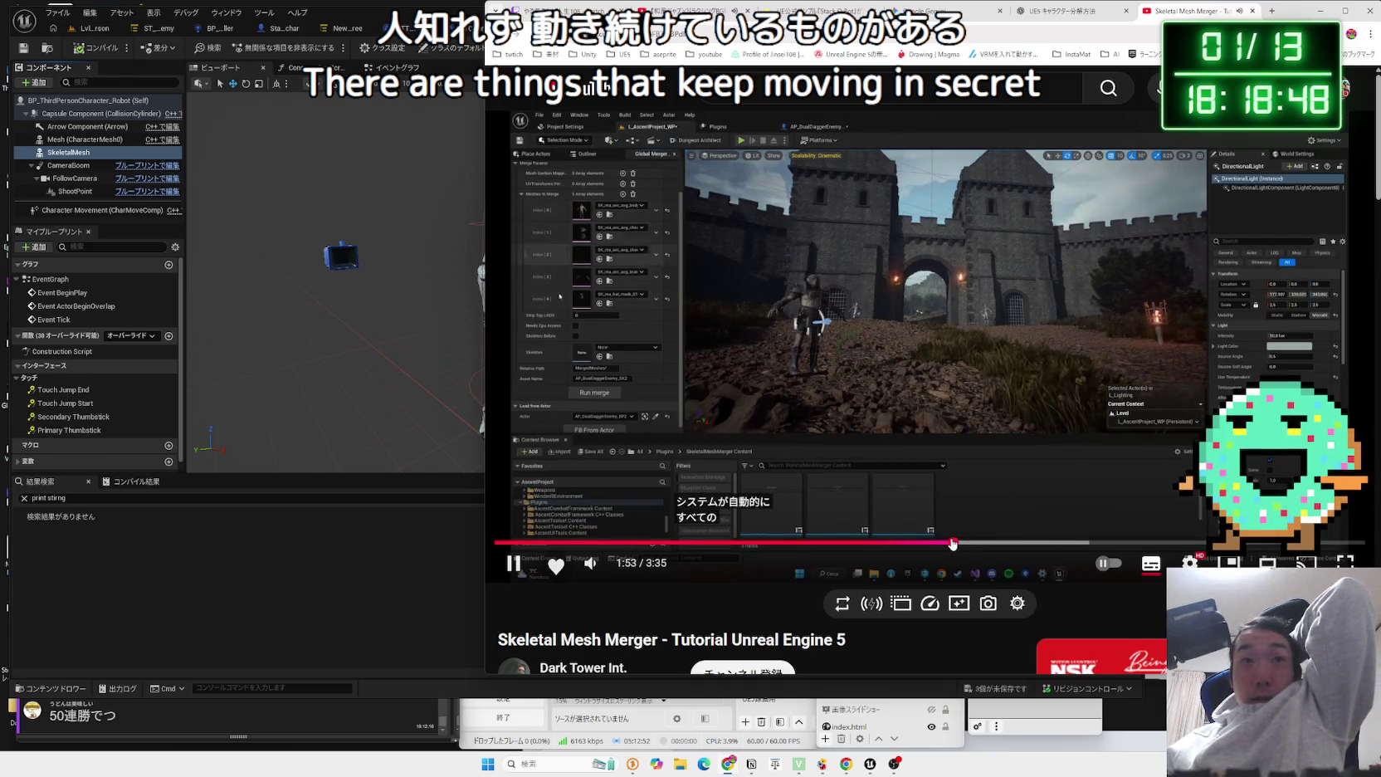
click(924, 544)
drag(919, 544, 920, 544)
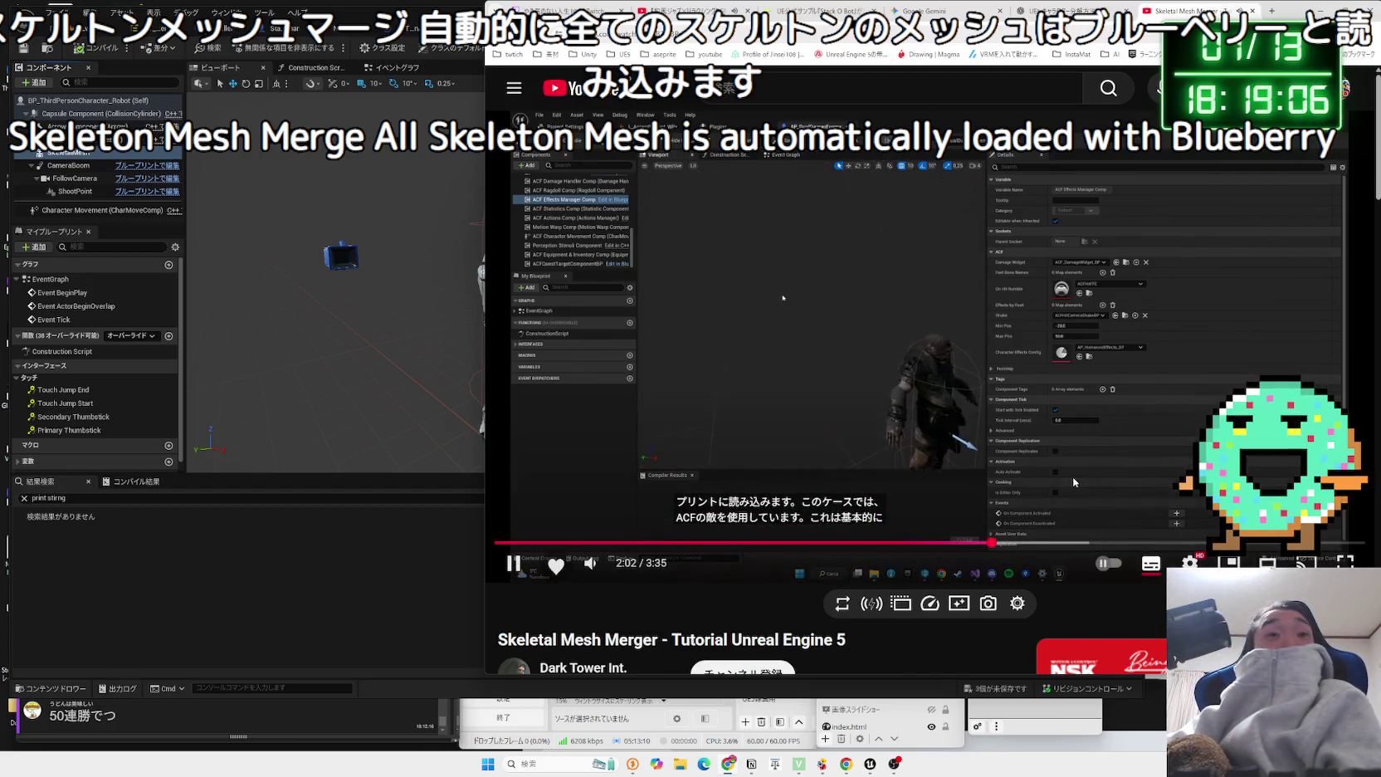
Skip through 2:11–2:24 and the merged orc characters, then return to the Google results.
click(1029, 543)
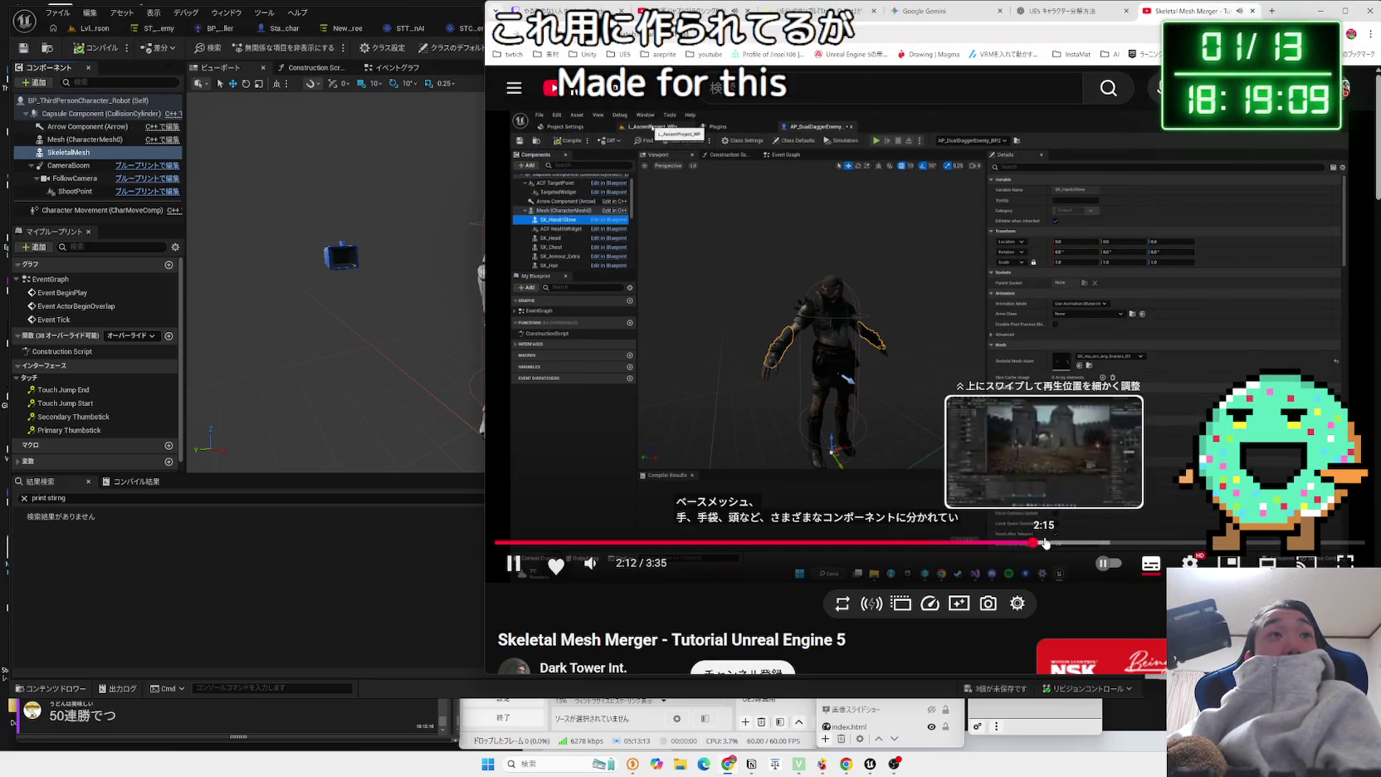
drag(1045, 543, 1026, 544)
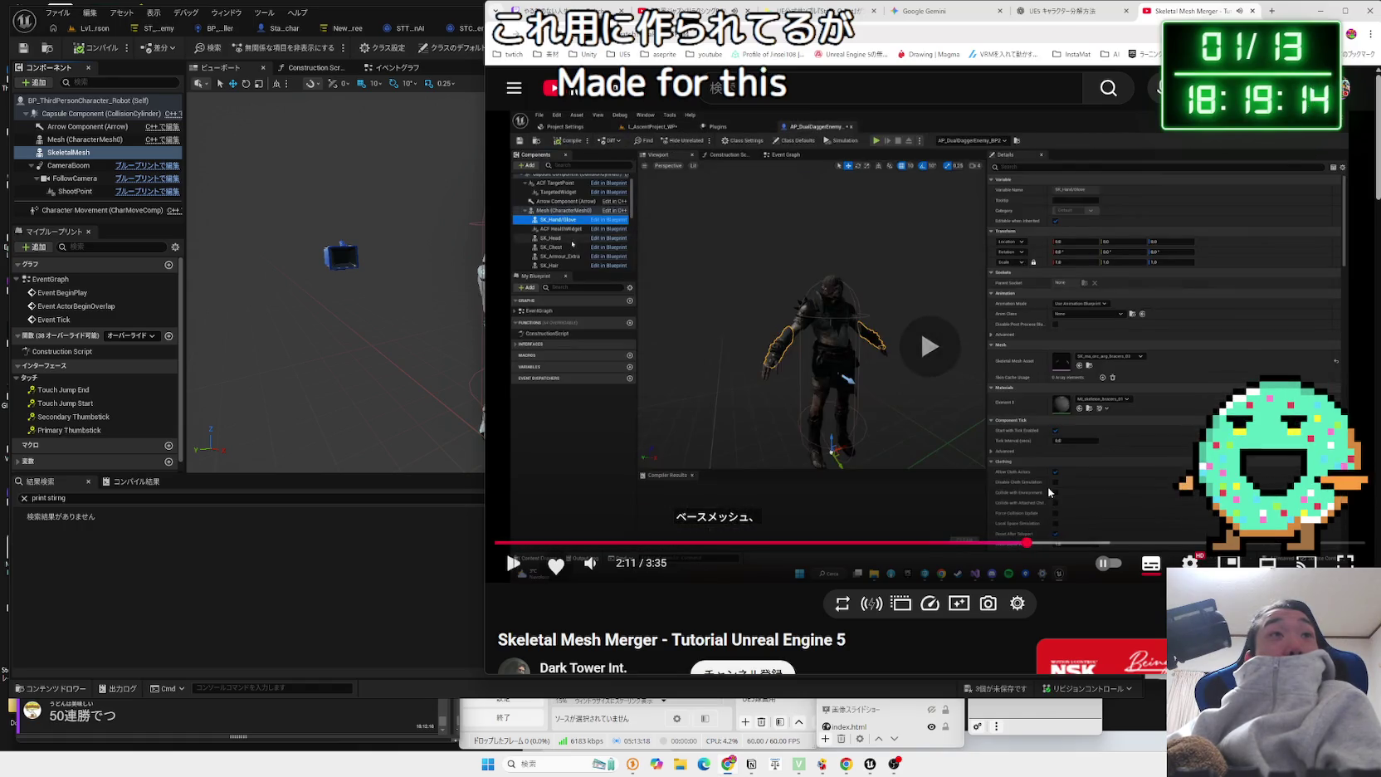
drag(1036, 544, 1148, 544)
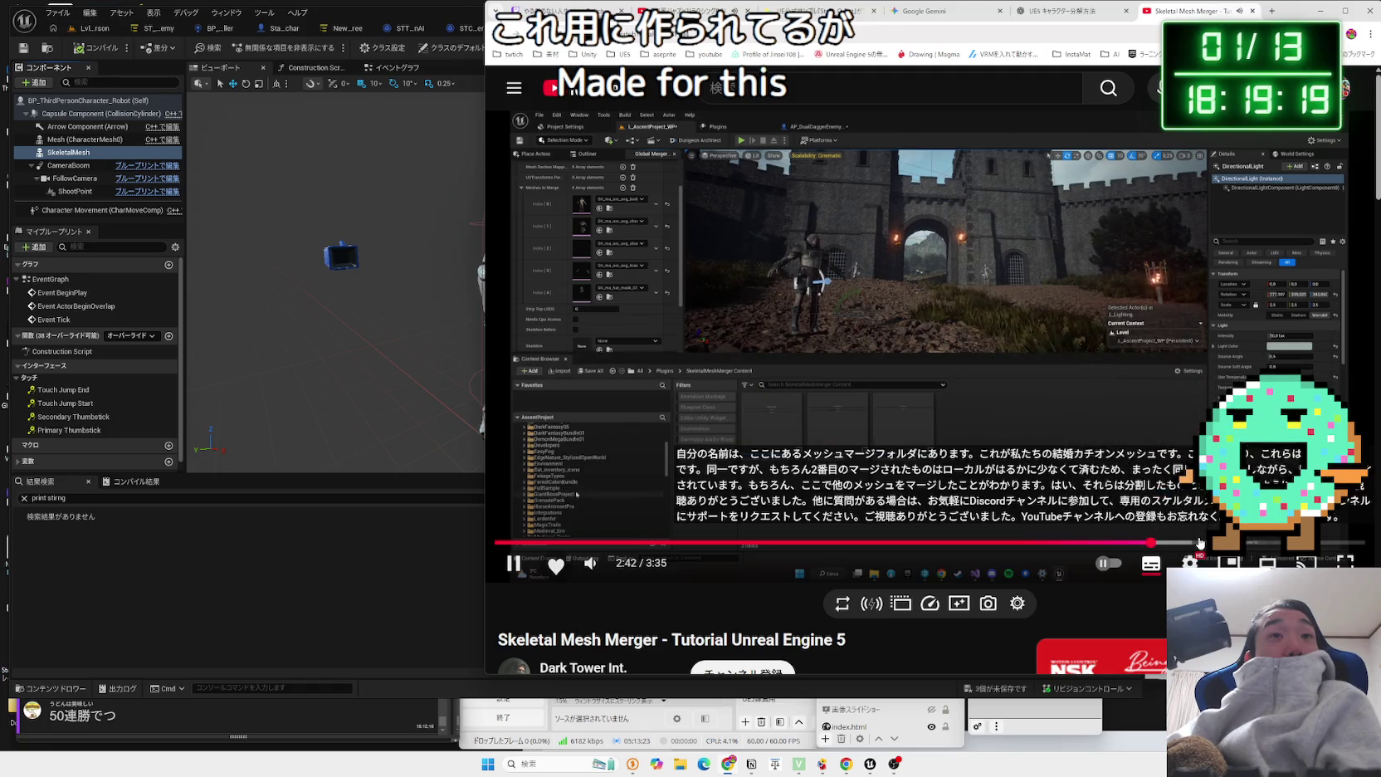
click(1200, 544)
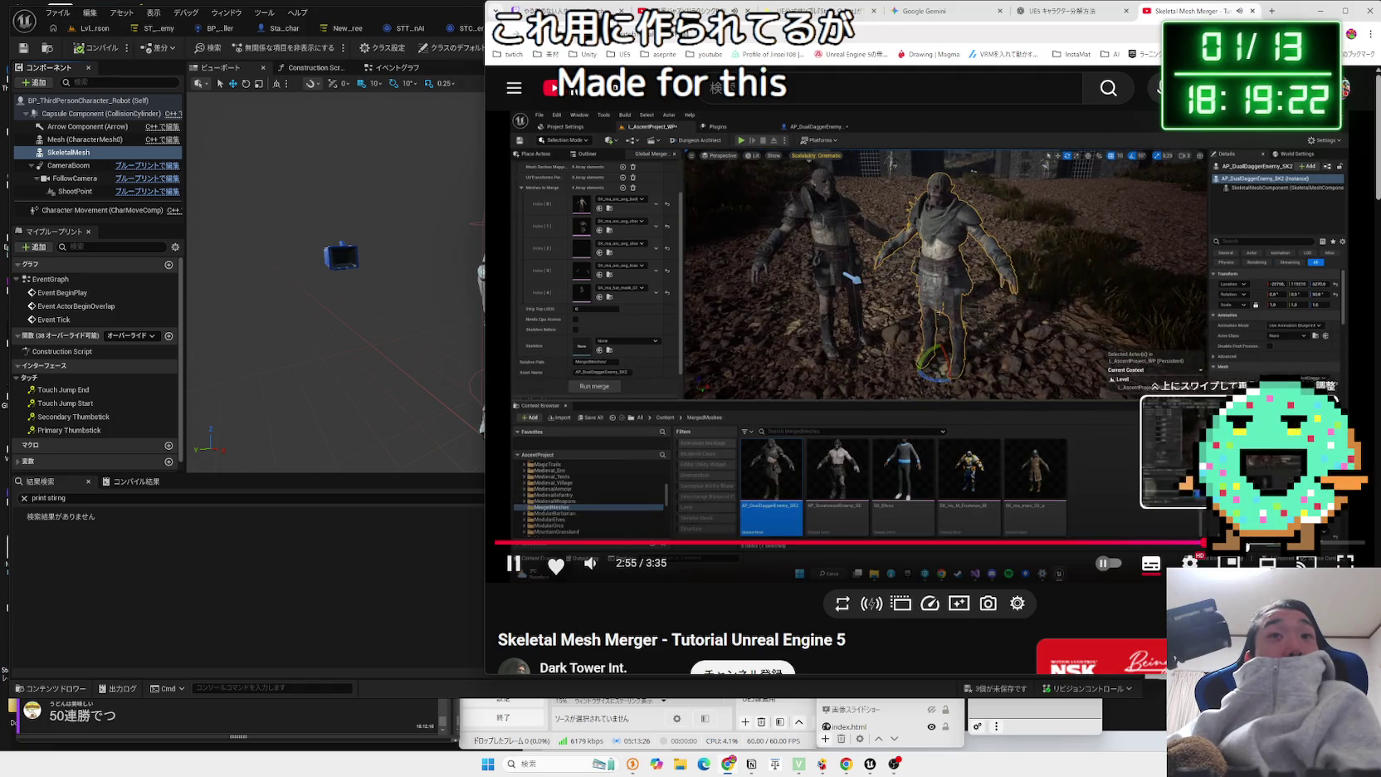
click(1278, 543)
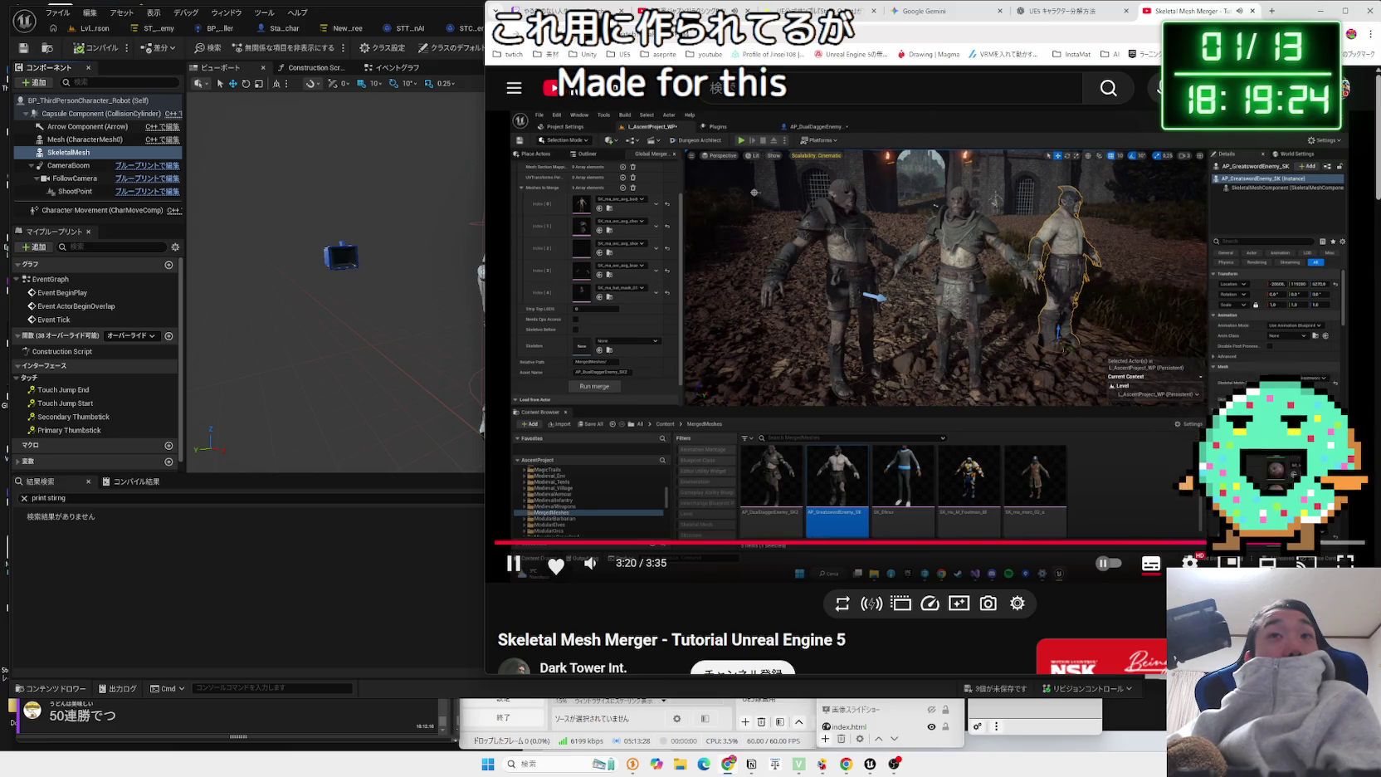
key(alt+Left)
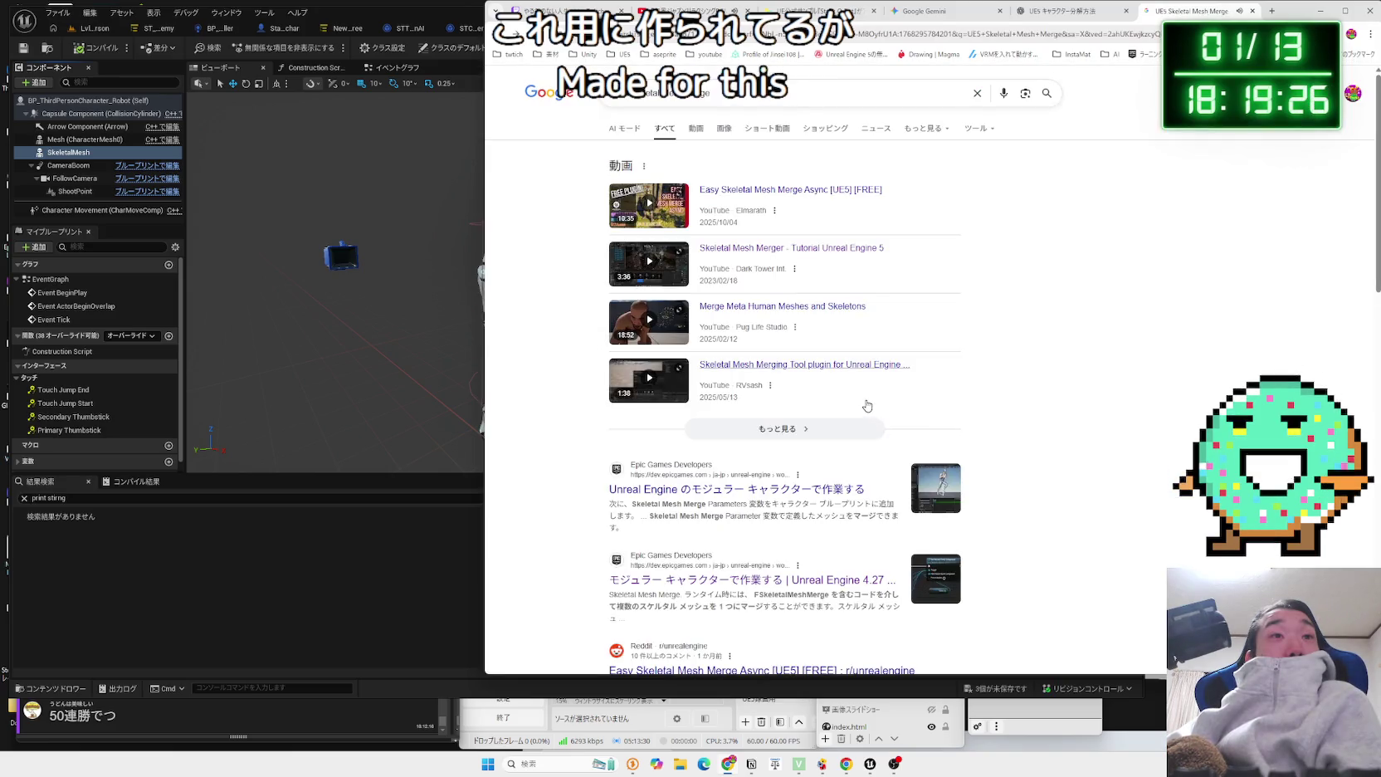
Open the Epic modular character documentation page from the results.
scroll(866, 405, down, 2)
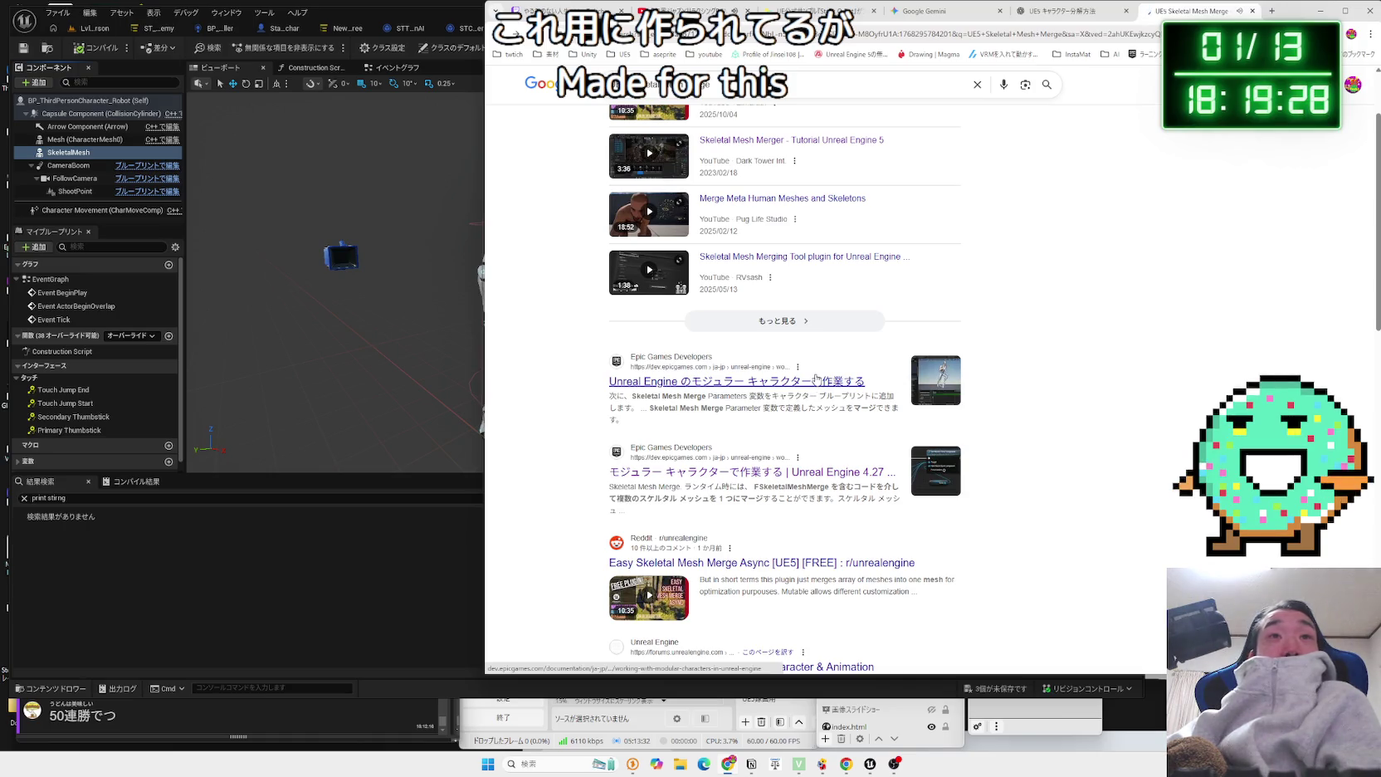
click(816, 379)
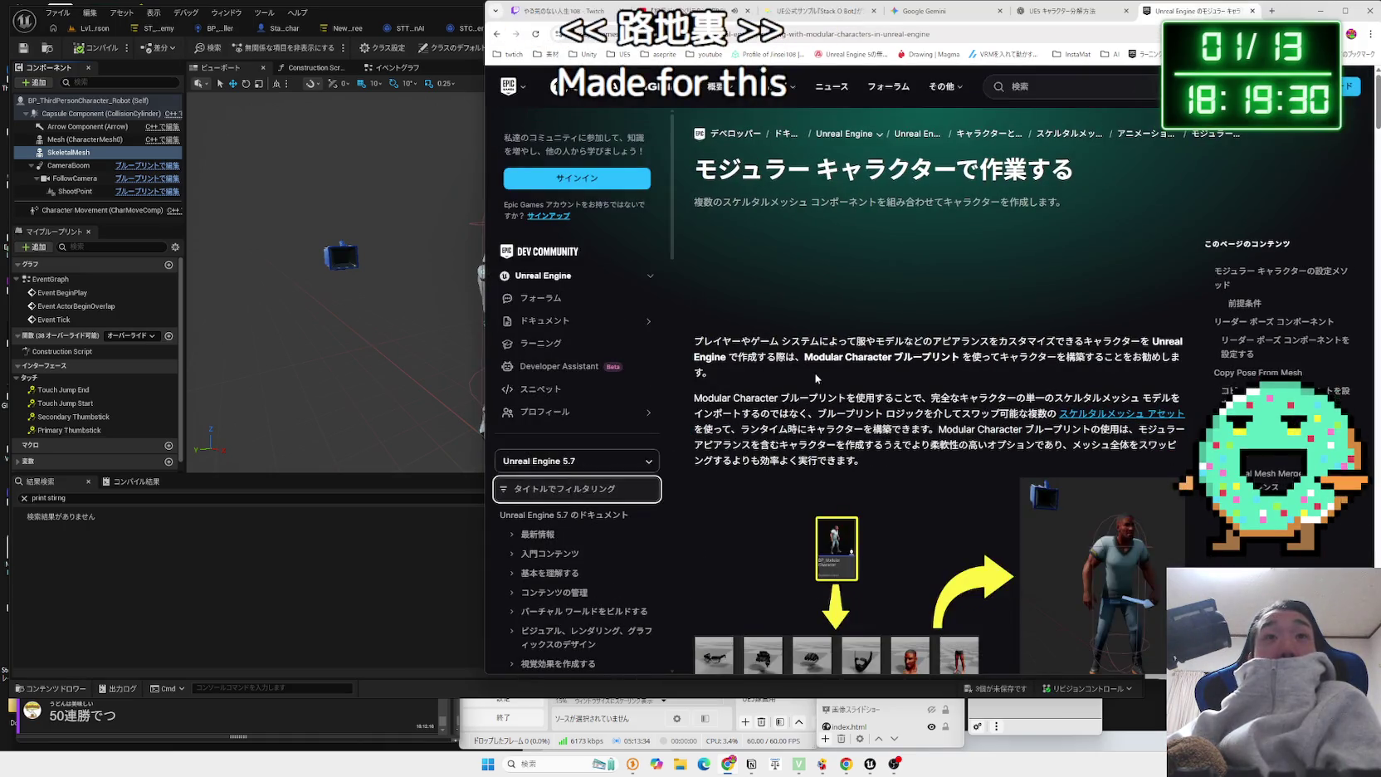
scroll(816, 378, down, 4)
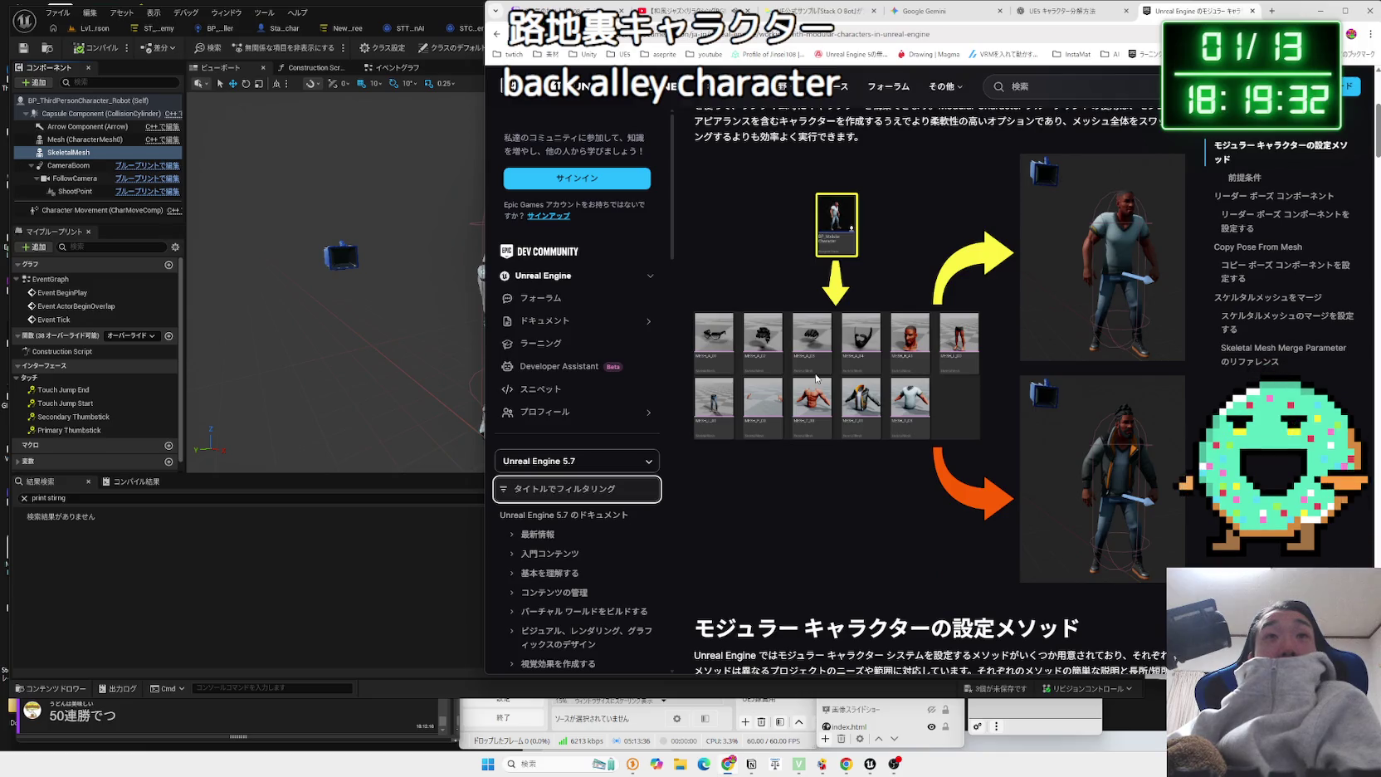
scroll(816, 379, up, 3)
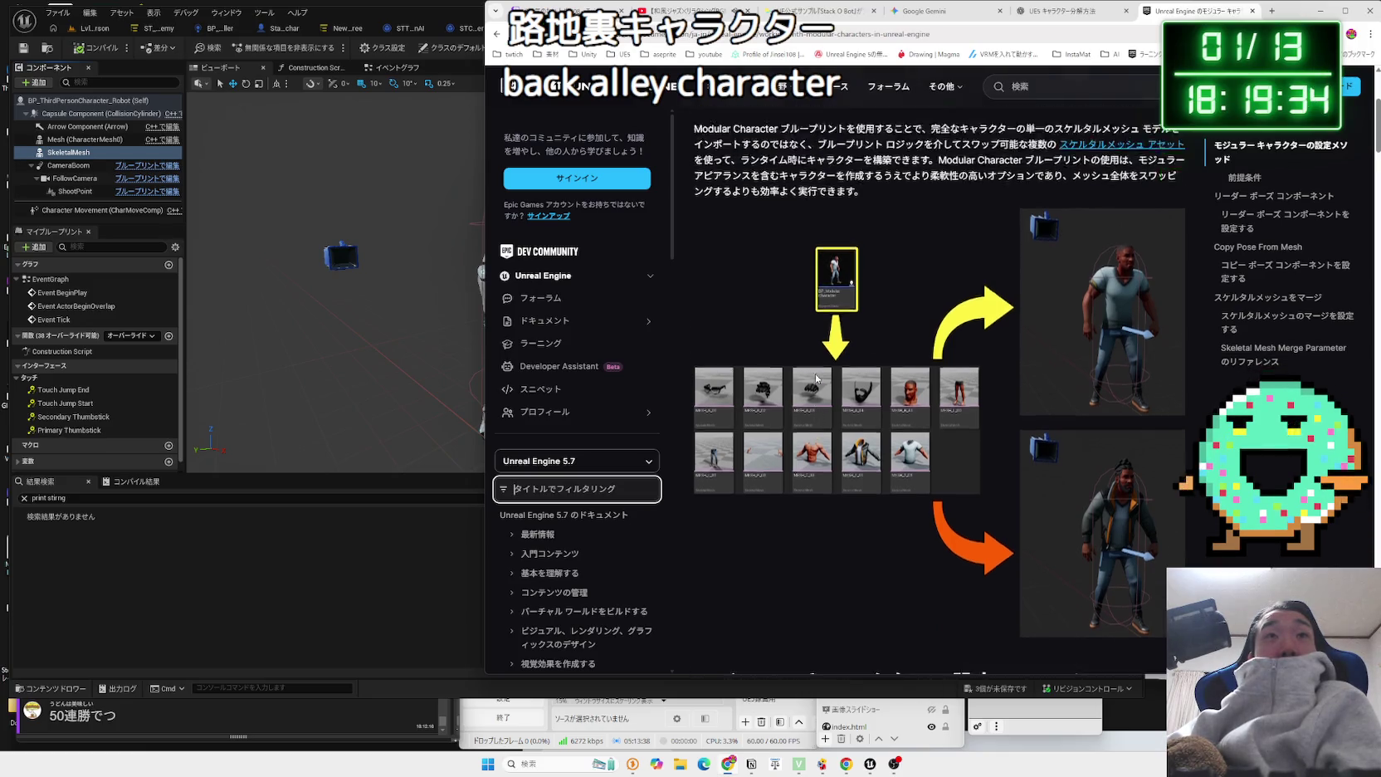
Select 'Modular Character' in the intro paragraph and search Google for it.
drag(714, 292, 1001, 301)
drag(1104, 303, 780, 291)
mouse_move(710, 319)
mouse_down()
mouse_move(820, 302)
mouse_move(730, 278)
mouse_move(749, 297)
mouse_up()
click(724, 295)
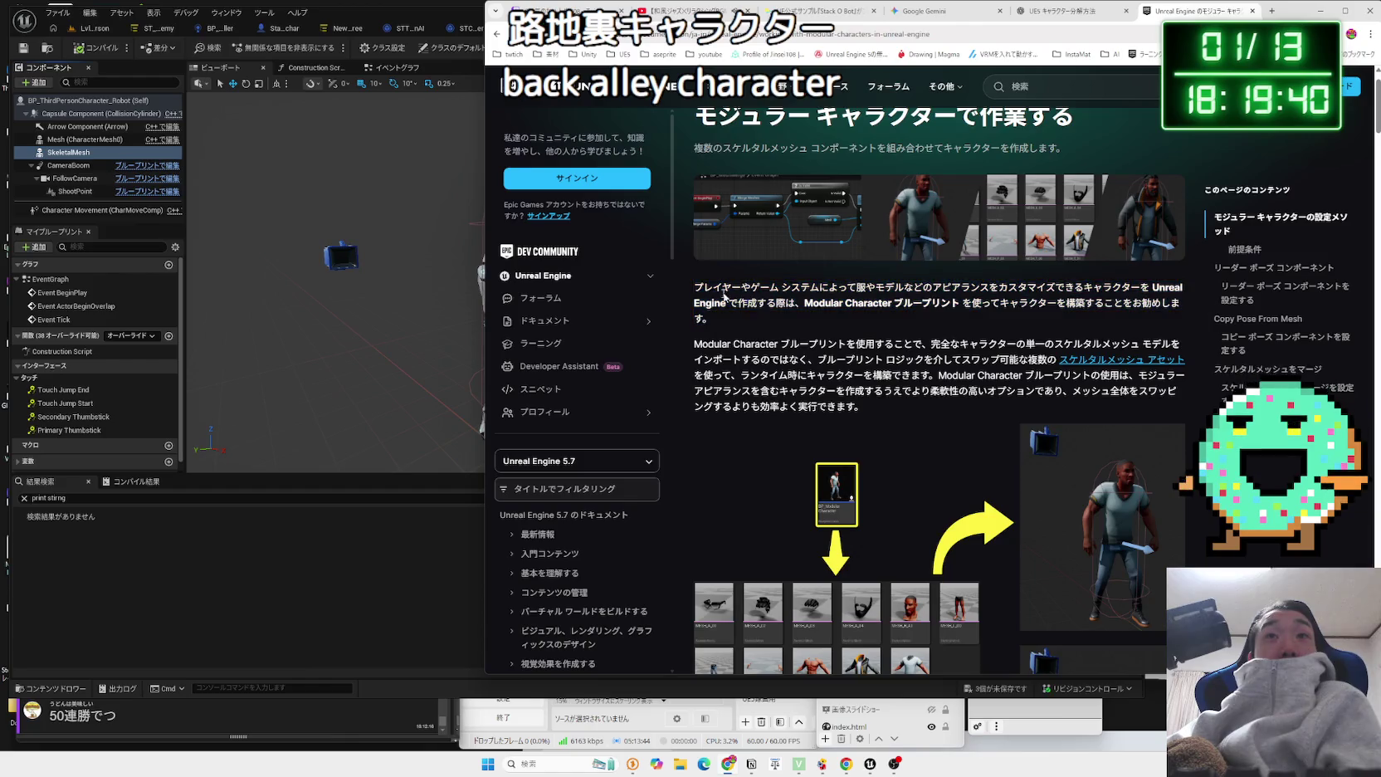
right_click(890, 303)
click(916, 349)
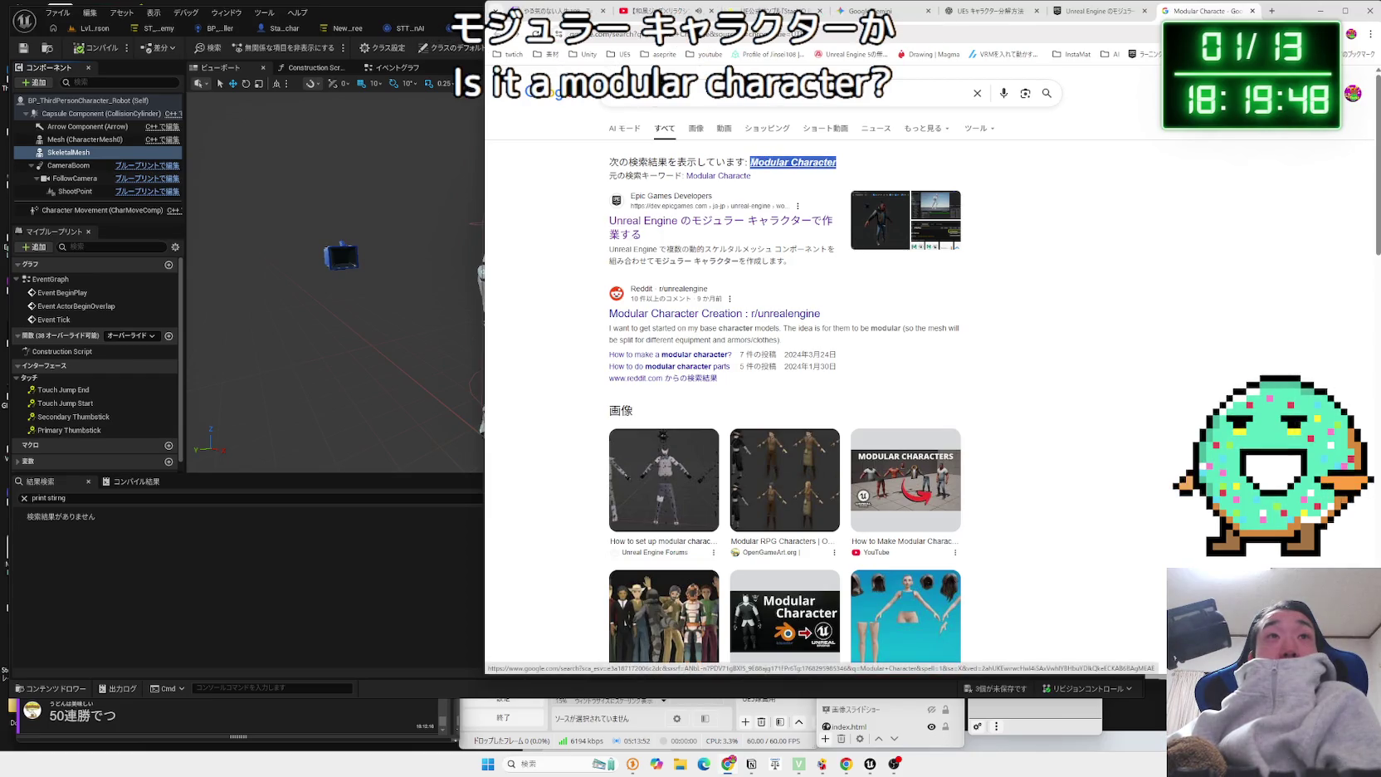
Reopen the Epic modular character docs result and skim its page.
click(748, 219)
drag(696, 170, 810, 174)
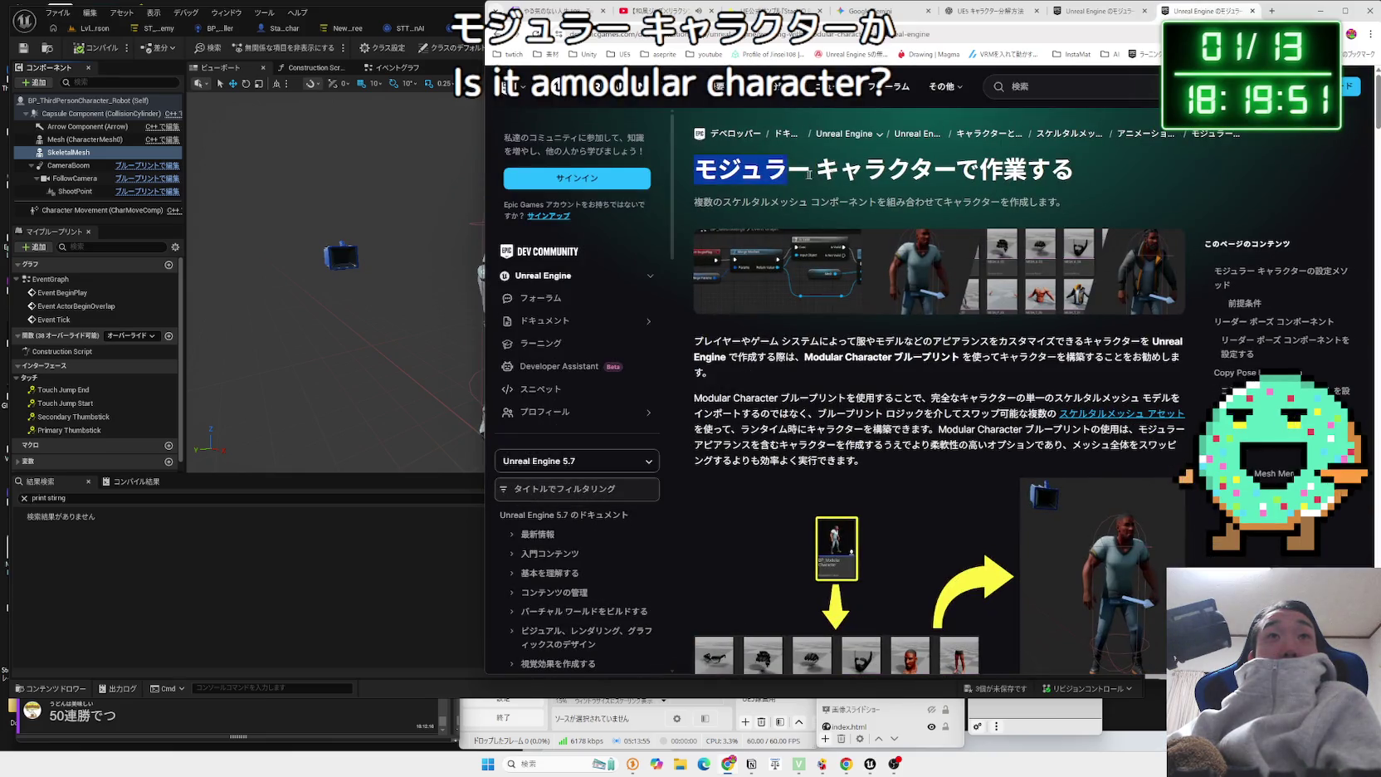
right_click(946, 174)
click(976, 183)
scroll(947, 249, down, 1)
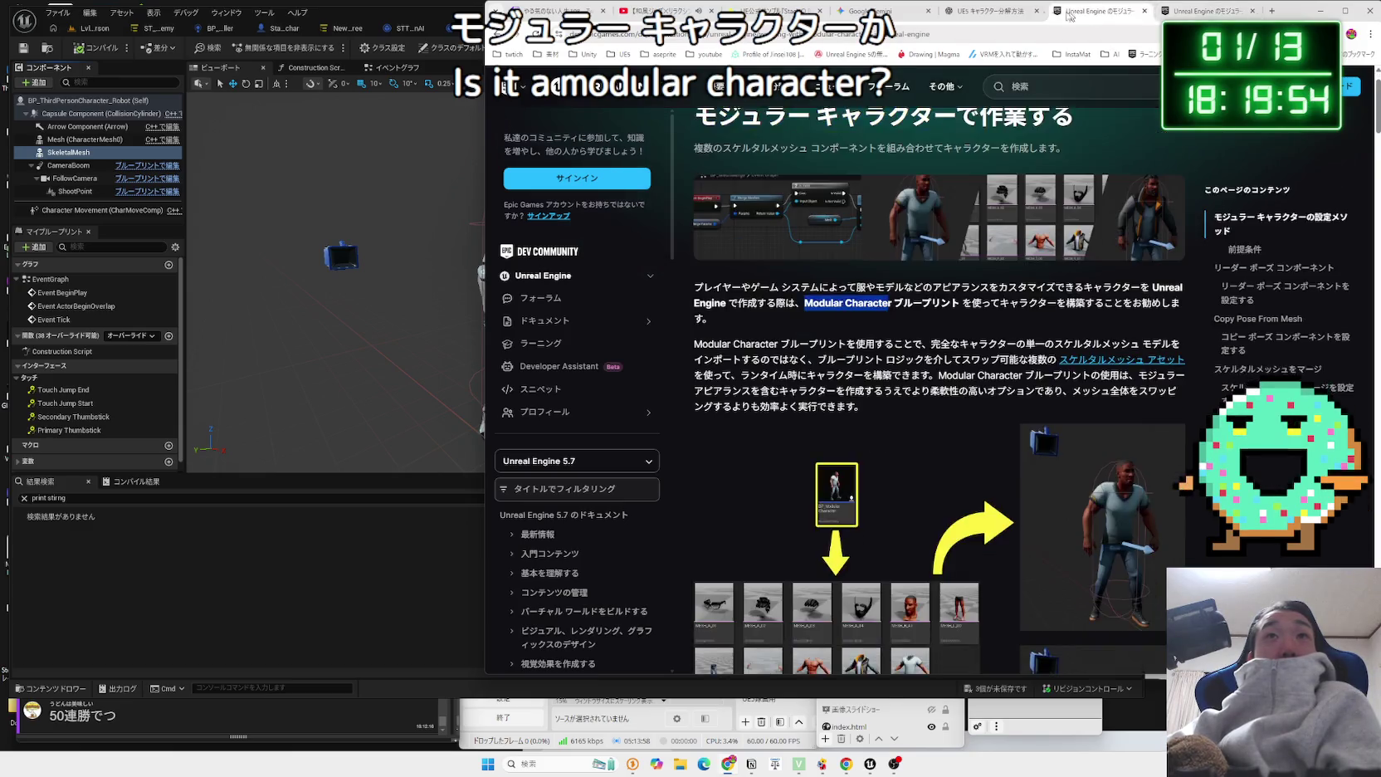
click(988, 10)
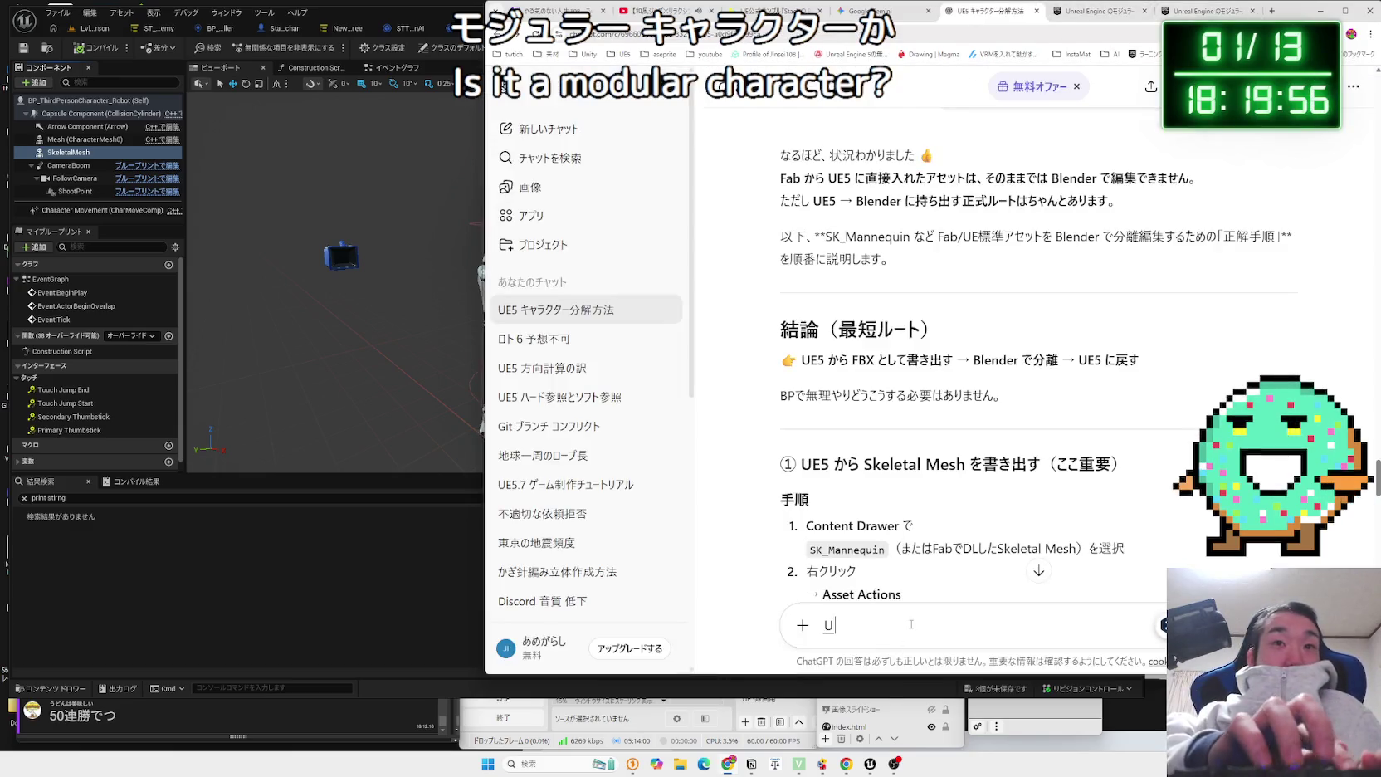
Ask ChatGPT how UE5 モジュラー キャラクター differs from skeletal mesh merging.
text(モジュラー キャラクター)
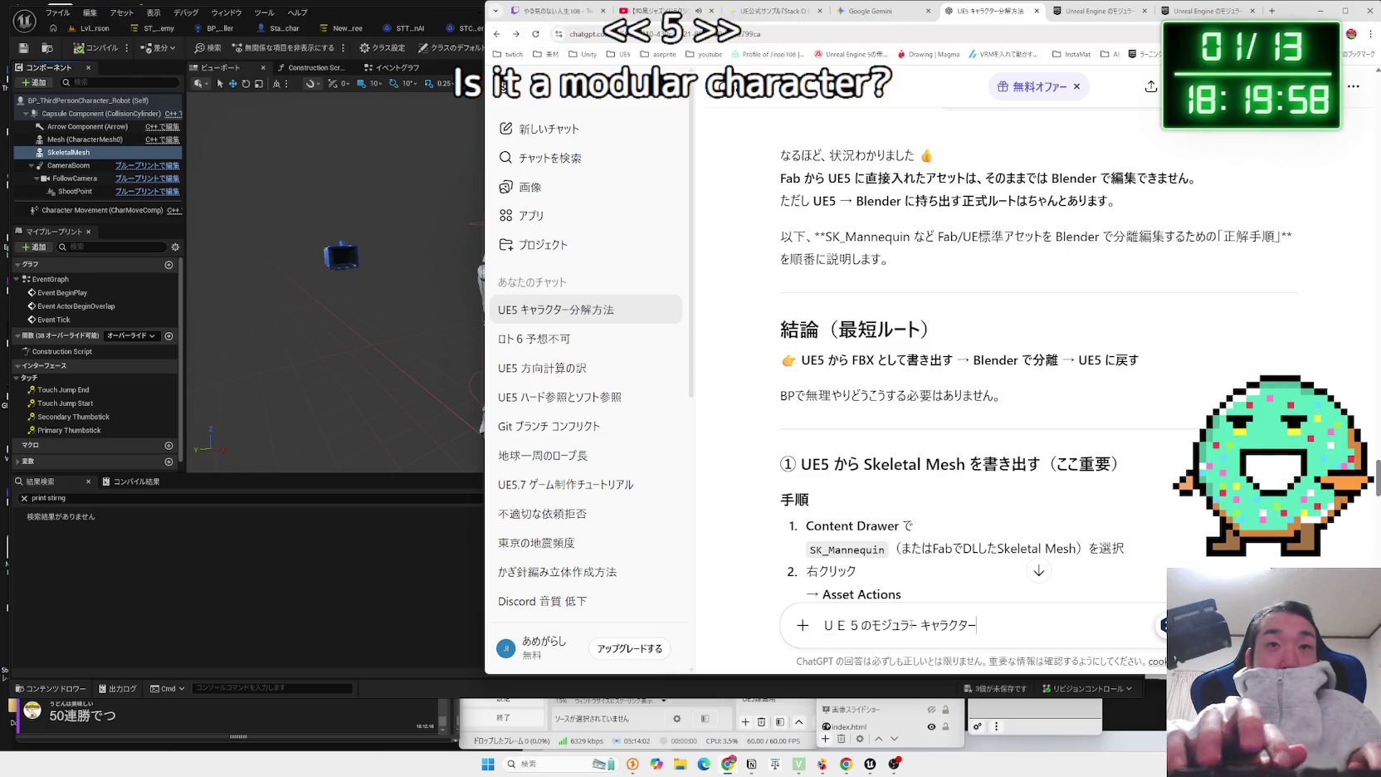
text(o)
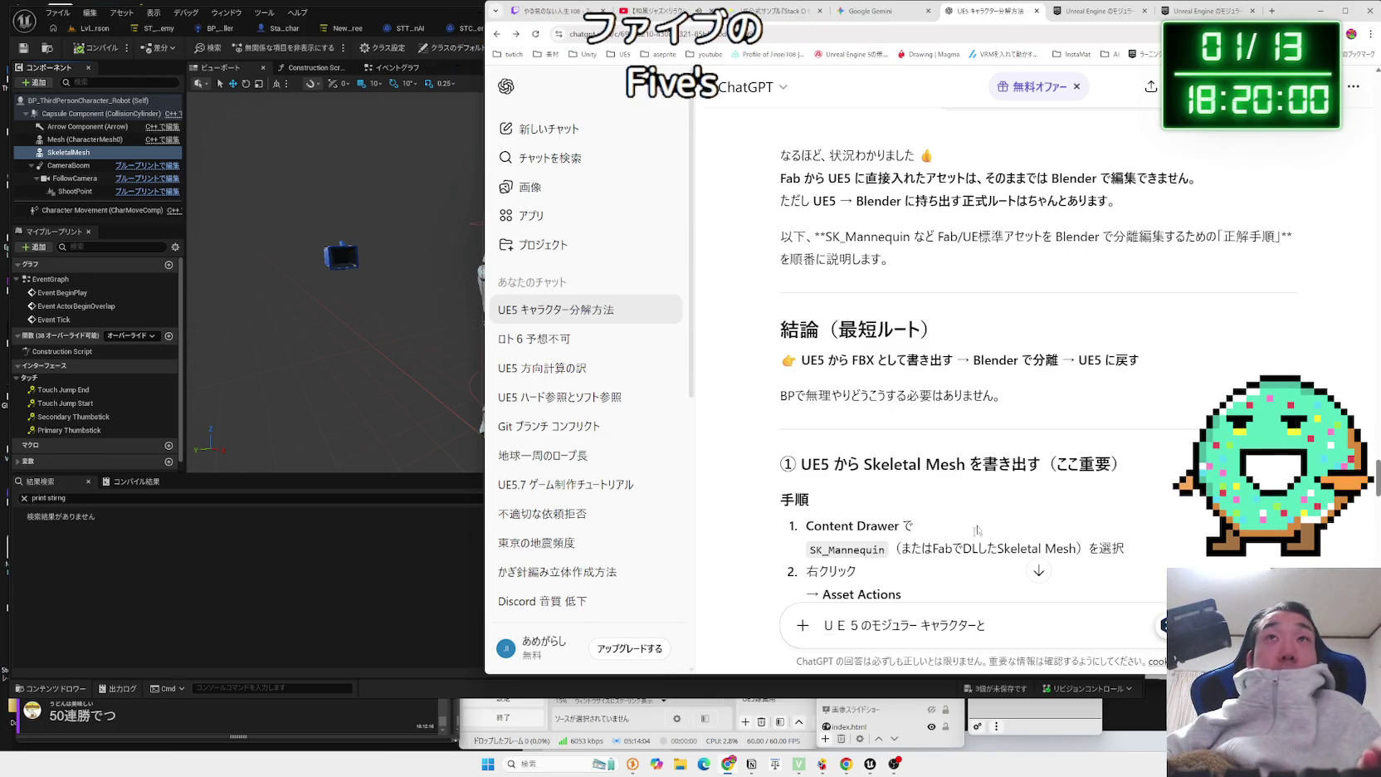
text(ukerutames)
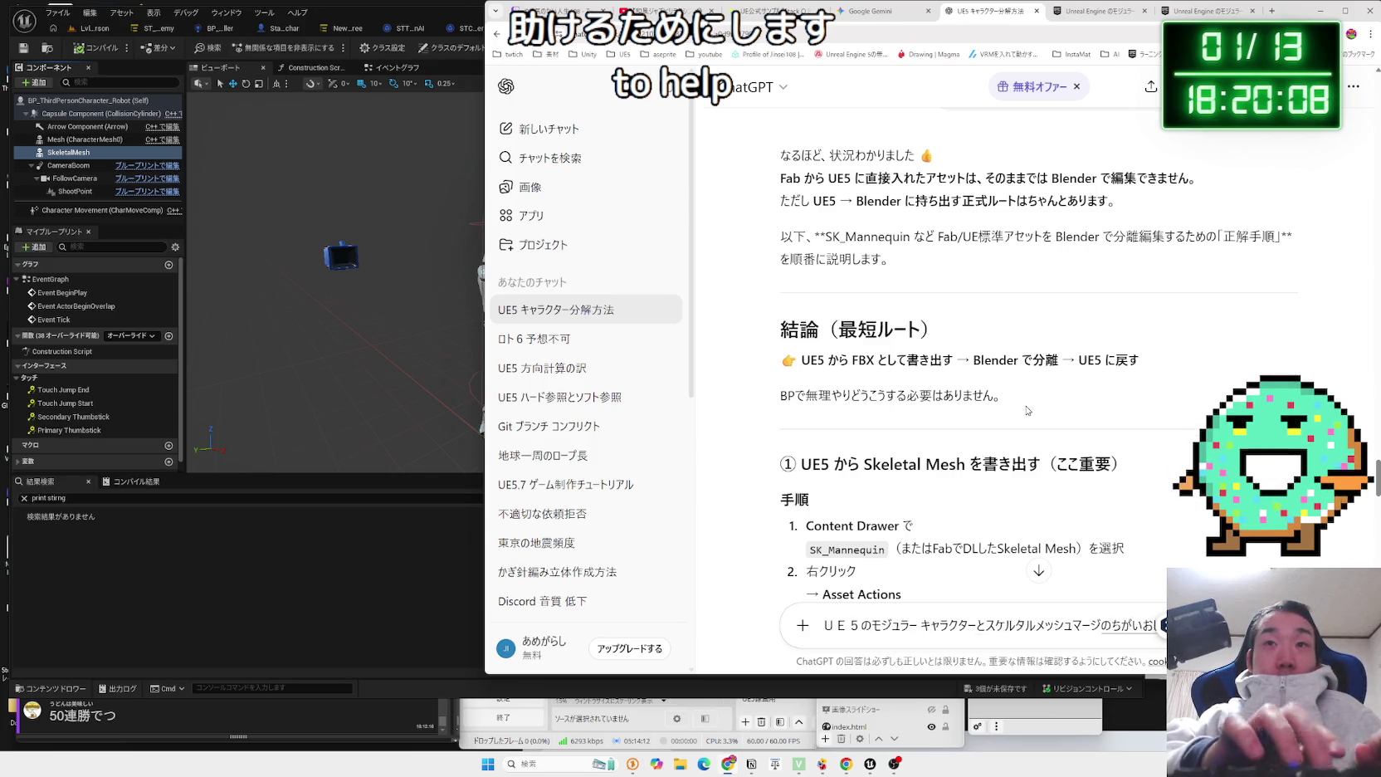
key(Return)
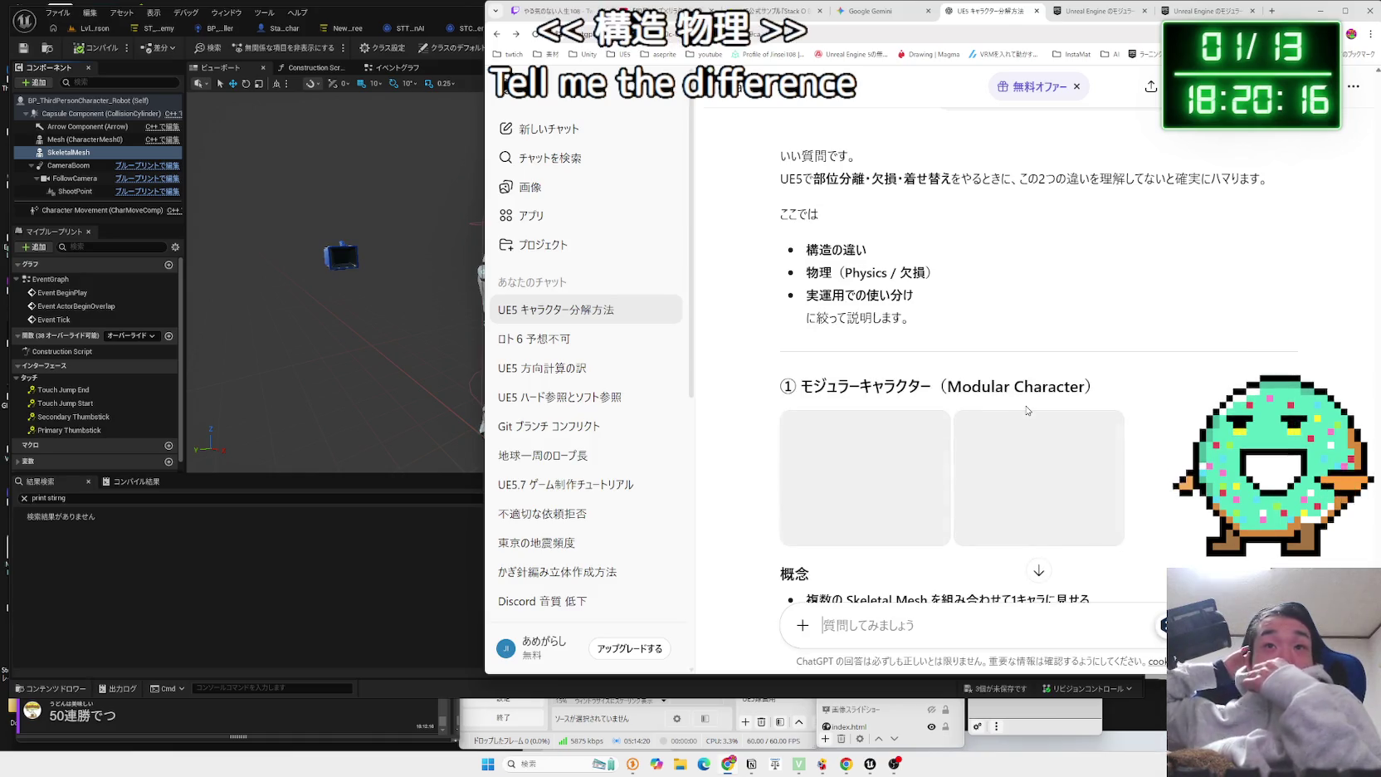
Read the first three concept bullets of the modular character section.
scroll(1027, 409, down, 2)
mouse_move(1092, 438)
mouse_down()
mouse_move(806, 438)
mouse_move(880, 483)
mouse_up()
drag(806, 438, 919, 483)
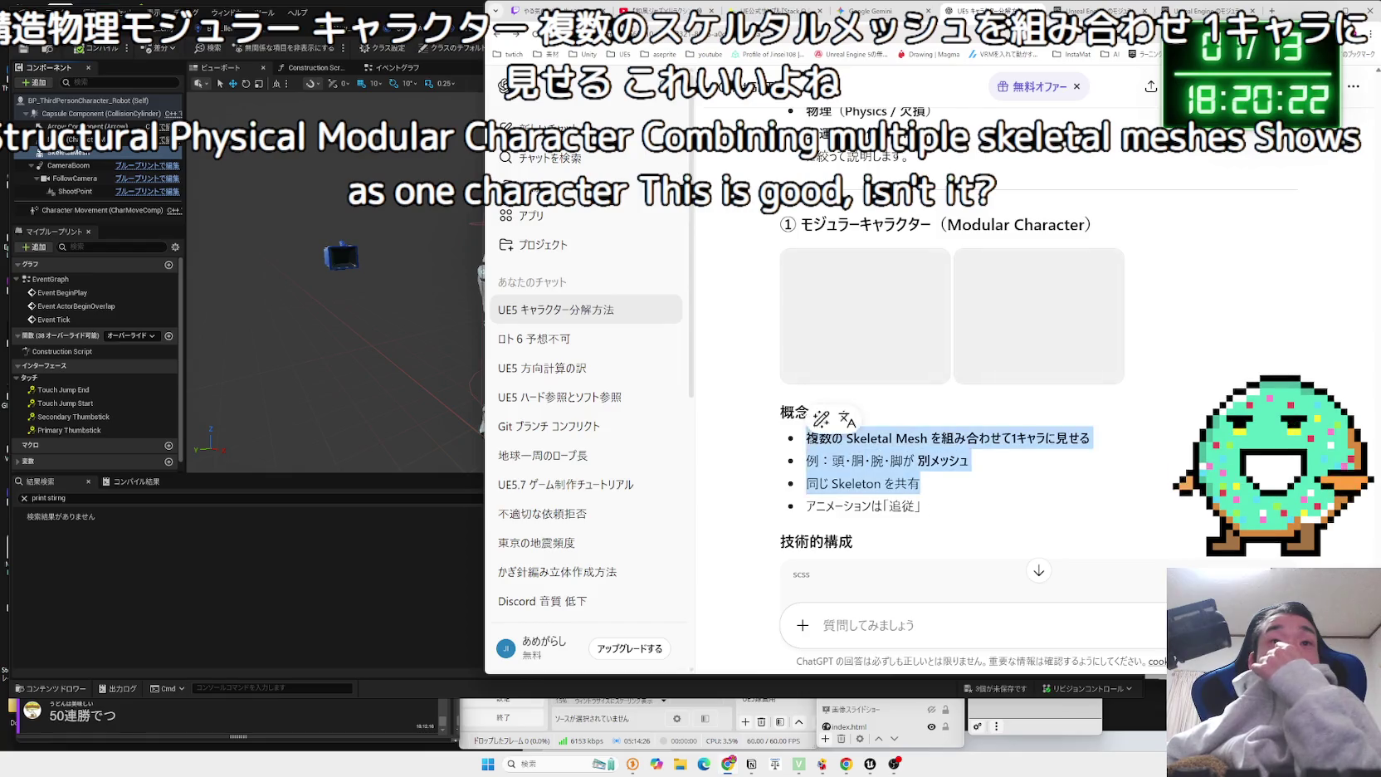
click(811, 443)
Review the features list, including the Constraint drawback and 着せ替え outfit swapping.
scroll(811, 442, down, 3)
scroll(980, 425, down, 2)
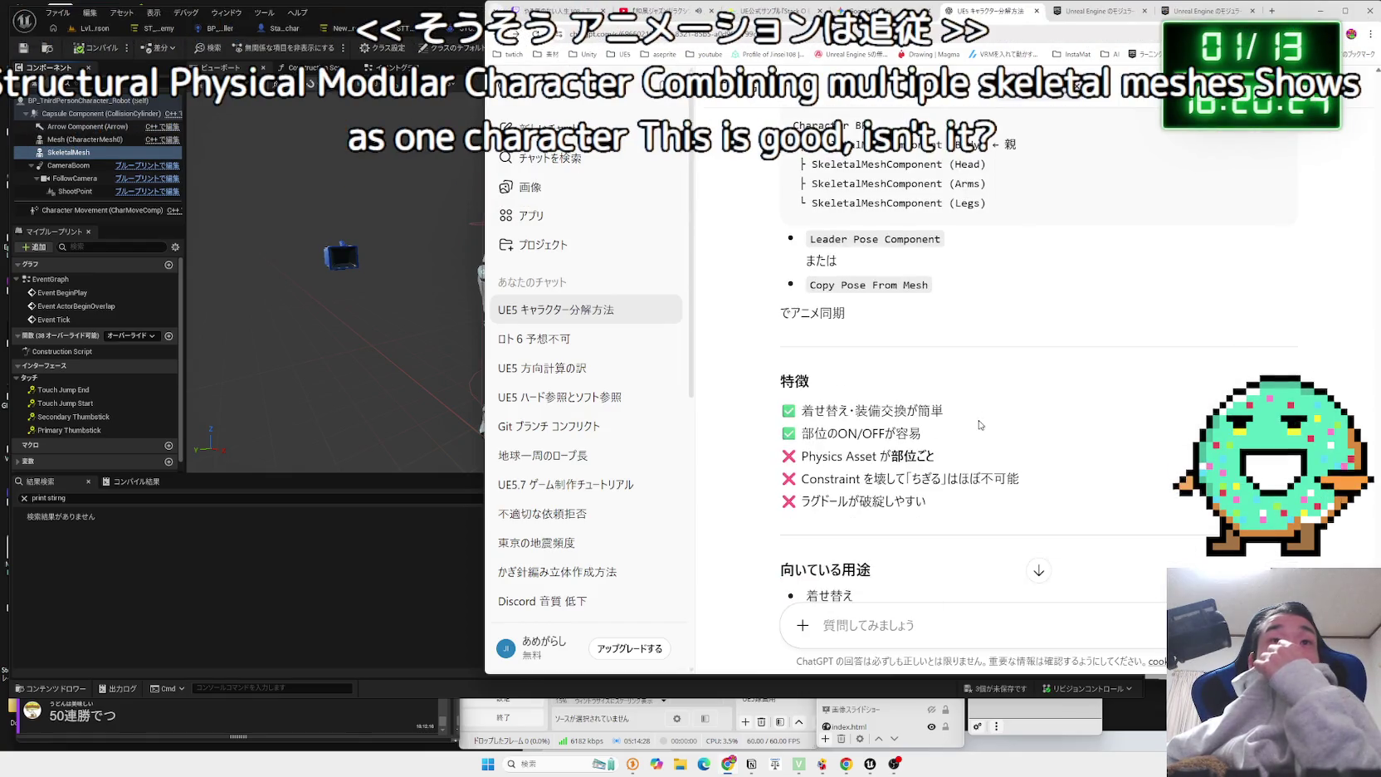
scroll(980, 425, down, 1)
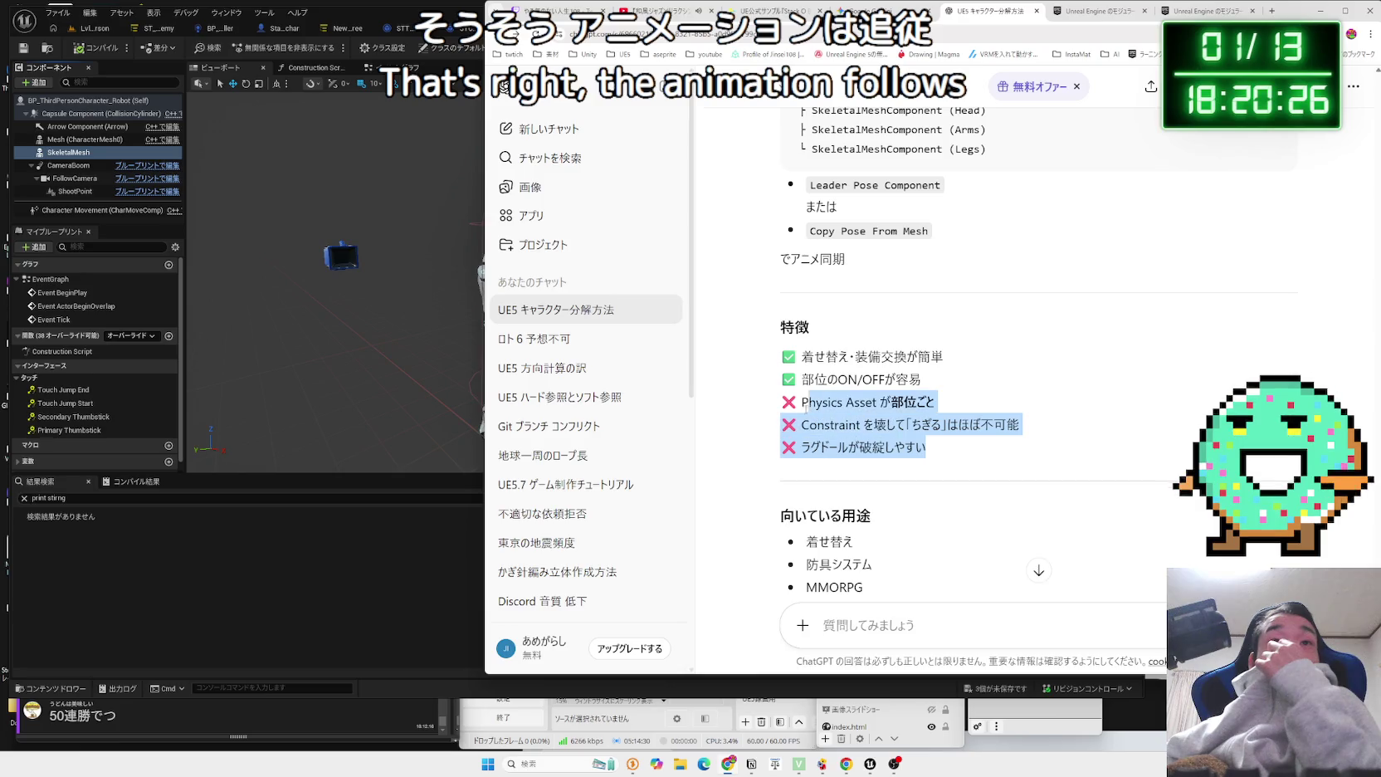
drag(801, 424, 928, 448)
drag(801, 425, 1019, 424)
click(1019, 424)
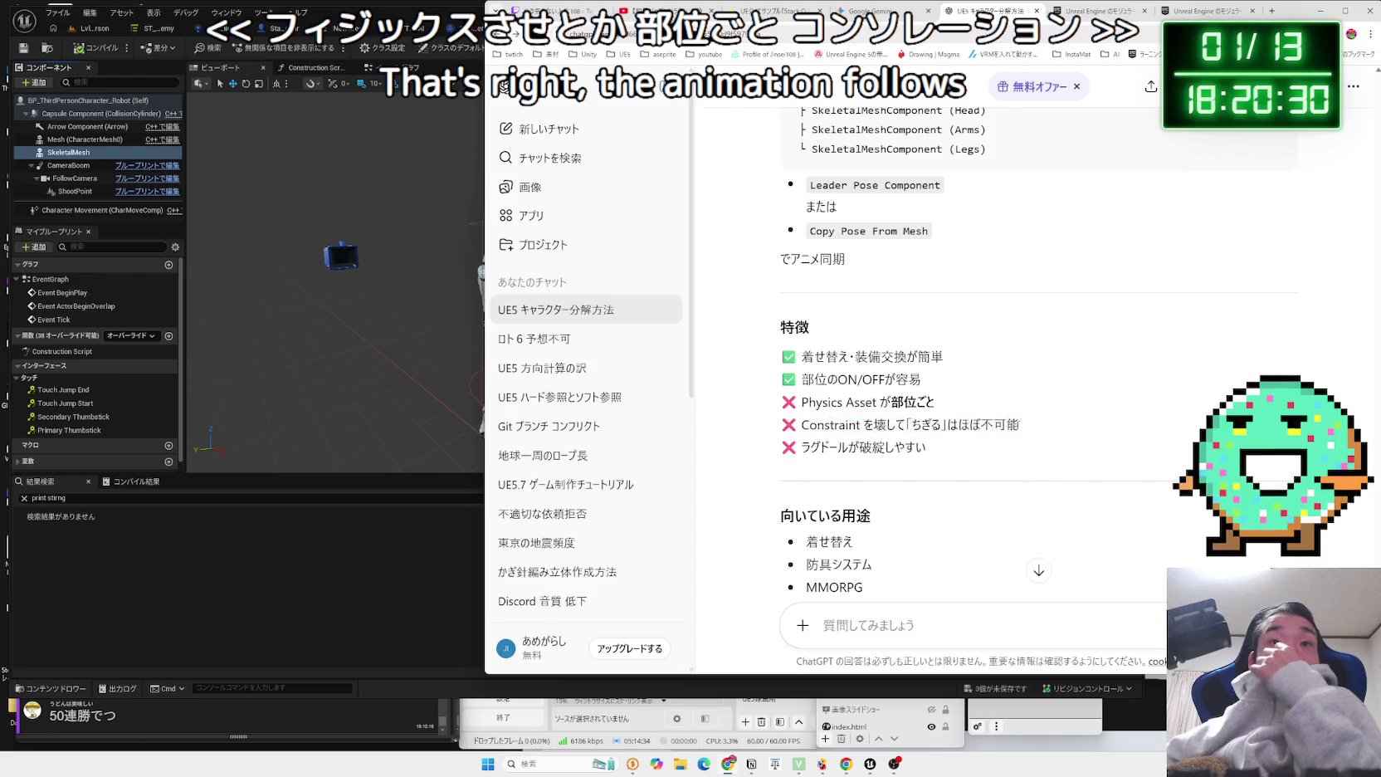
drag(802, 391, 802, 358)
click(802, 364)
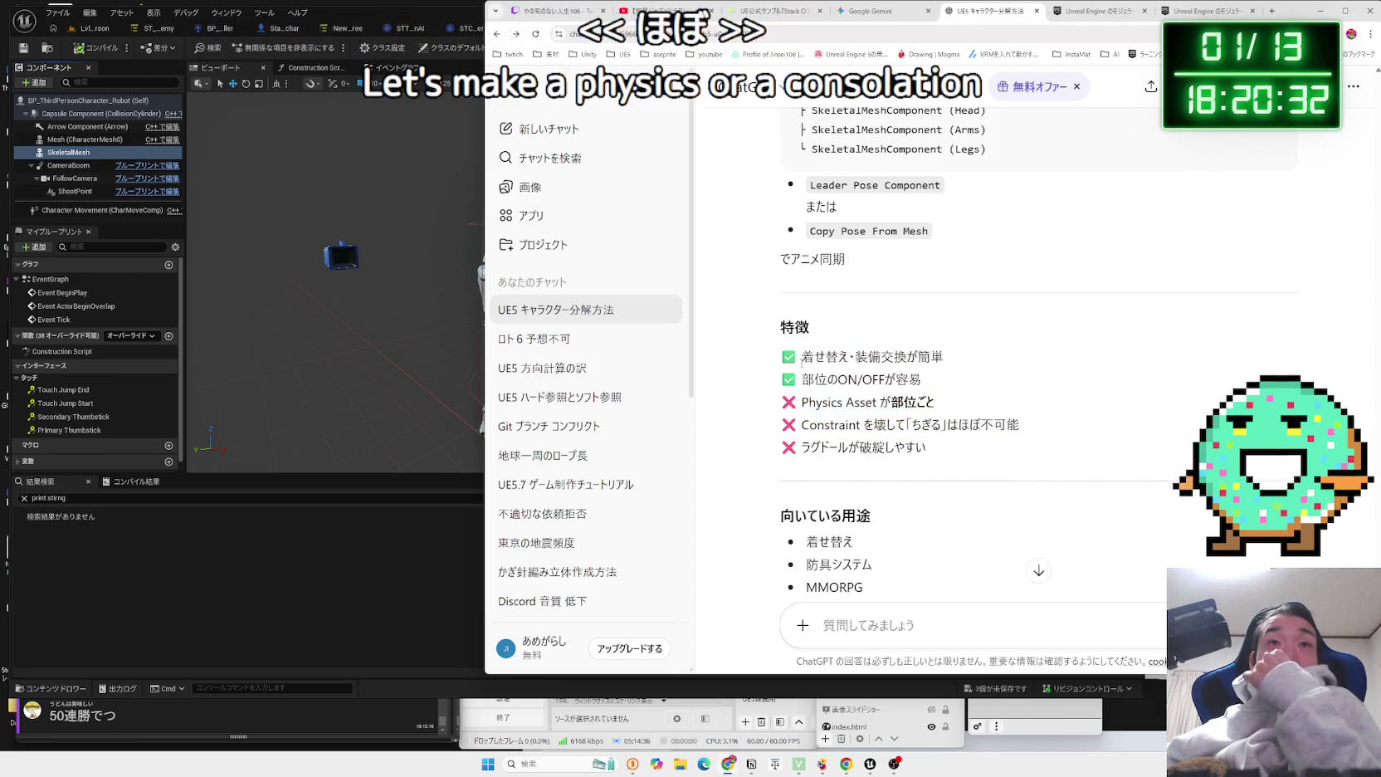
mouse_move(927, 386)
mouse_down()
mouse_move(928, 448)
mouse_move(813, 356)
mouse_move(895, 424)
mouse_up()
click(894, 424)
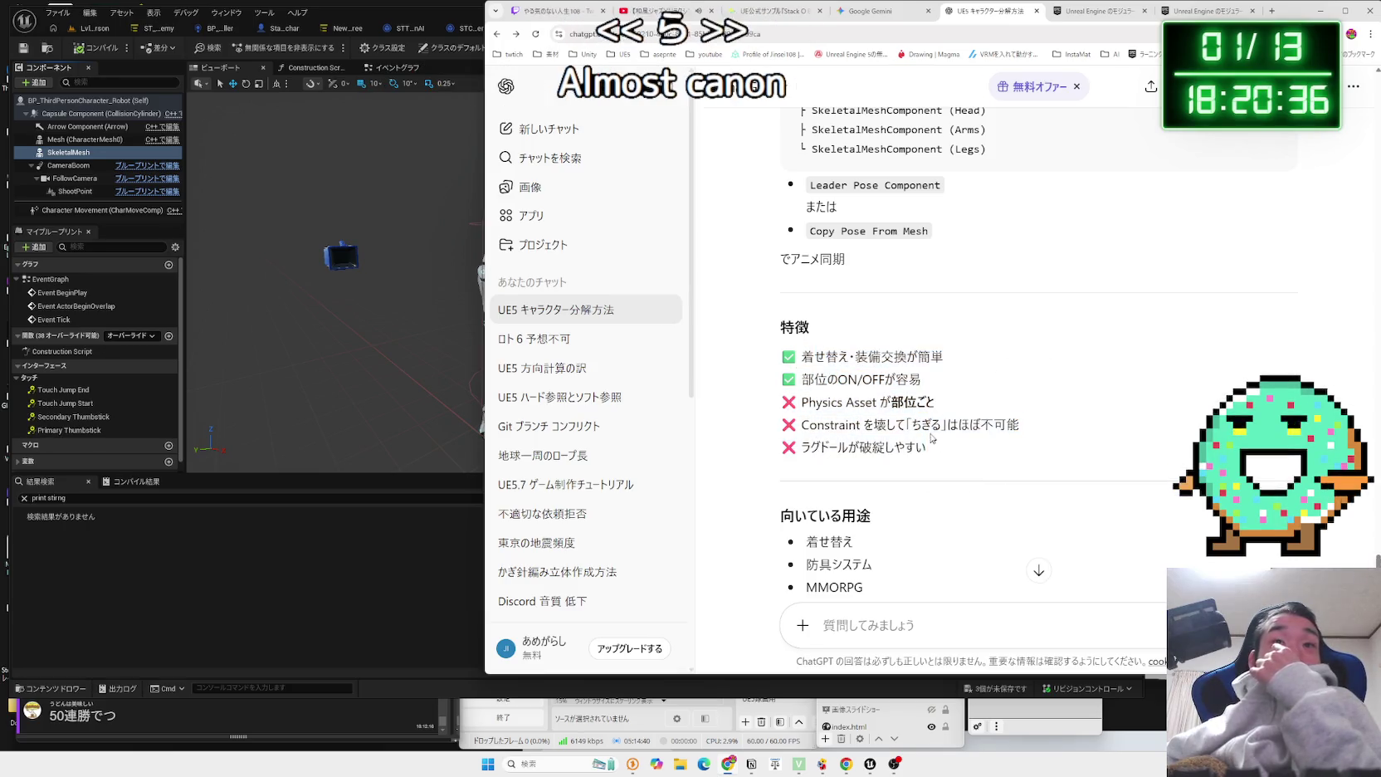
Read the suited uses list, highlighting MMORPG.
scroll(895, 424, down, 3)
drag(805, 325, 878, 349)
click(912, 376)
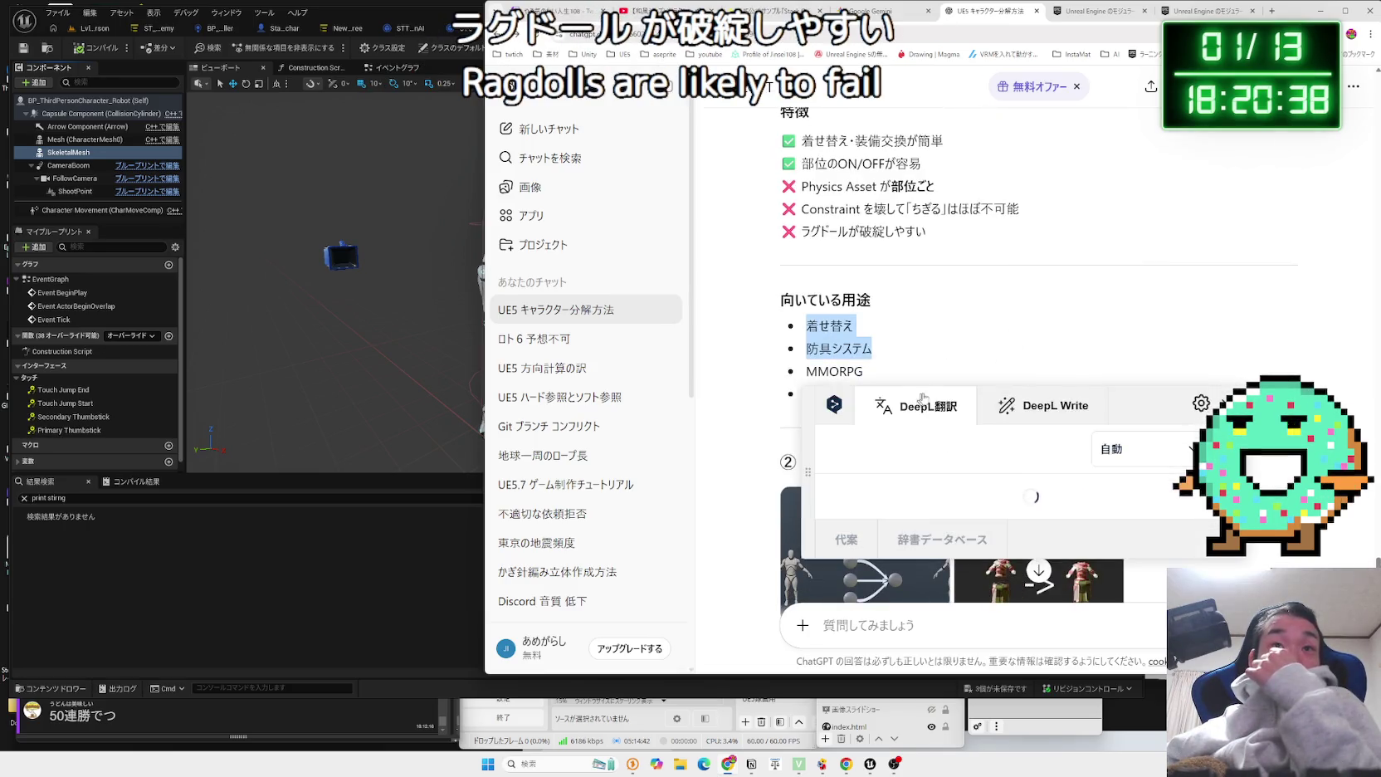
double_click(898, 381)
Read the mesh merging advantages and features, from Physics Asset to Constraint Break.
scroll(772, 365, down, 8)
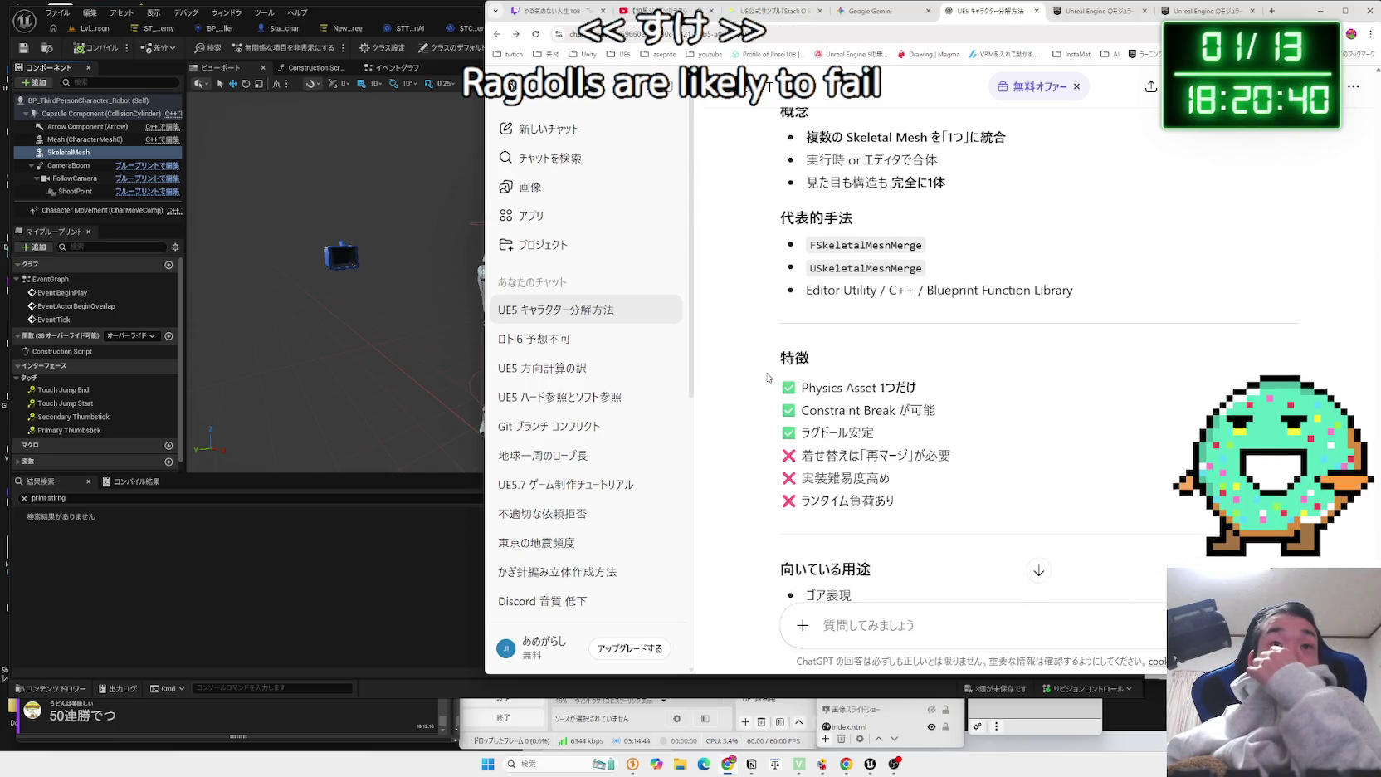
drag(784, 382, 901, 437)
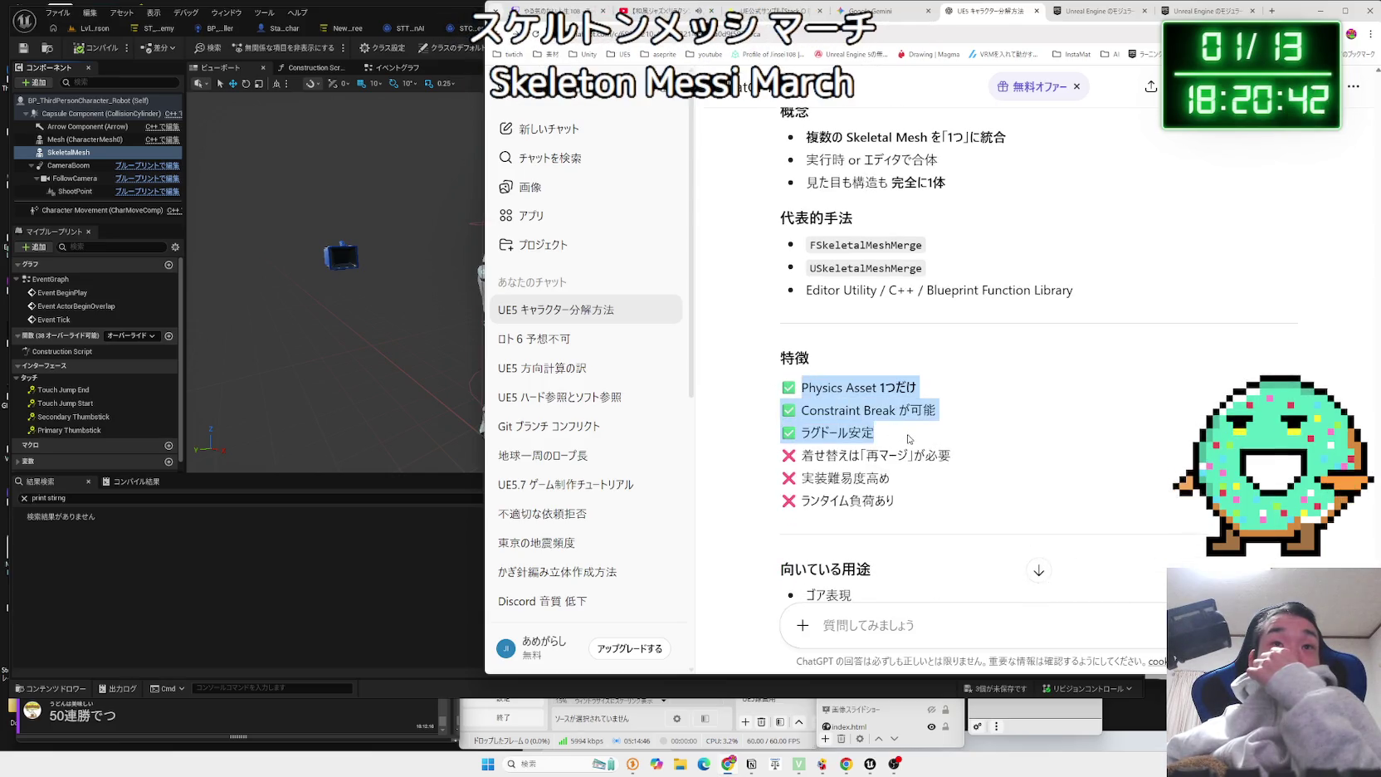
click(813, 395)
mouse_move(810, 391)
mouse_down()
mouse_move(878, 434)
mouse_move(913, 506)
mouse_move(891, 479)
mouse_up()
click(891, 479)
mouse_move(802, 386)
mouse_down()
mouse_move(890, 479)
mouse_move(888, 497)
mouse_move(801, 407)
mouse_move(896, 503)
mouse_up()
click(802, 406)
click(897, 503)
Read the suited uses and the verdict that the modular approach is incorrect.
scroll(909, 469, down, 3)
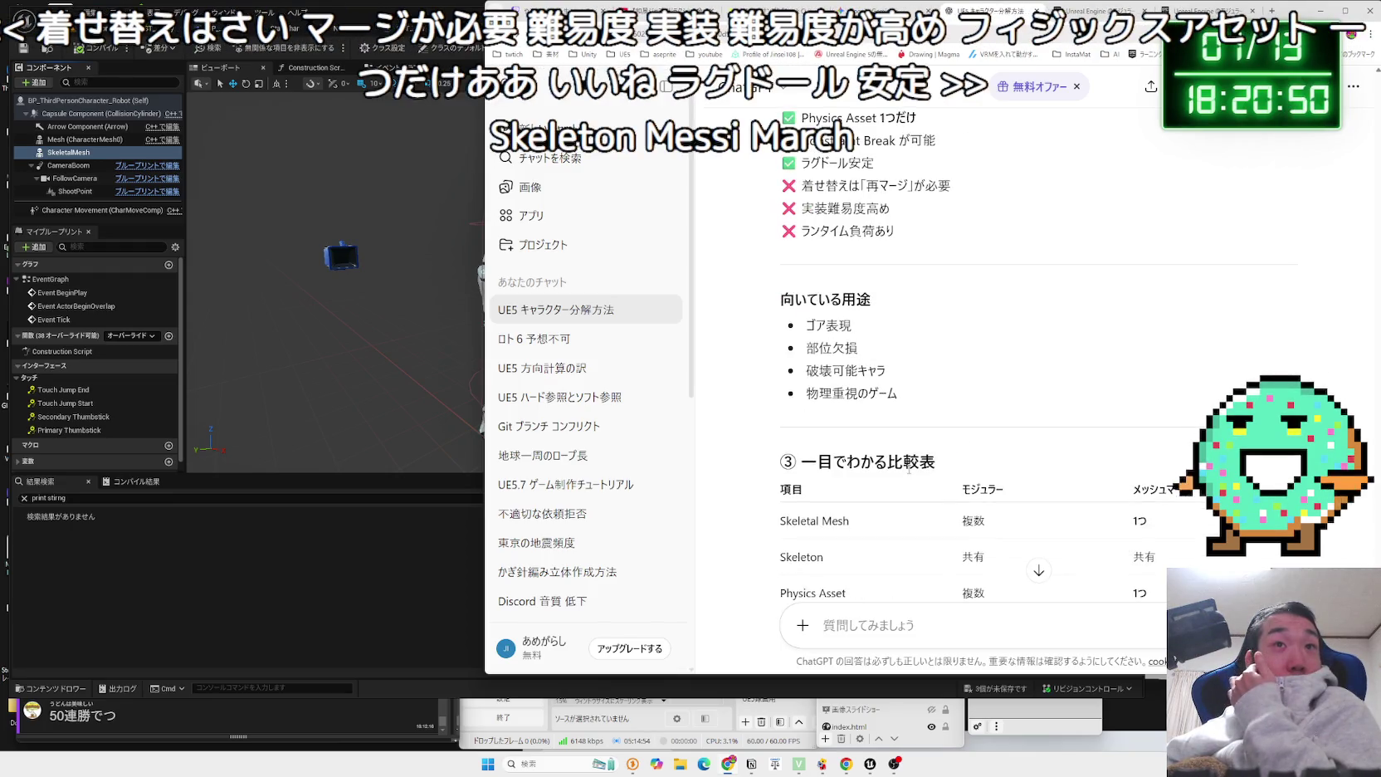
drag(806, 319, 898, 398)
click(933, 441)
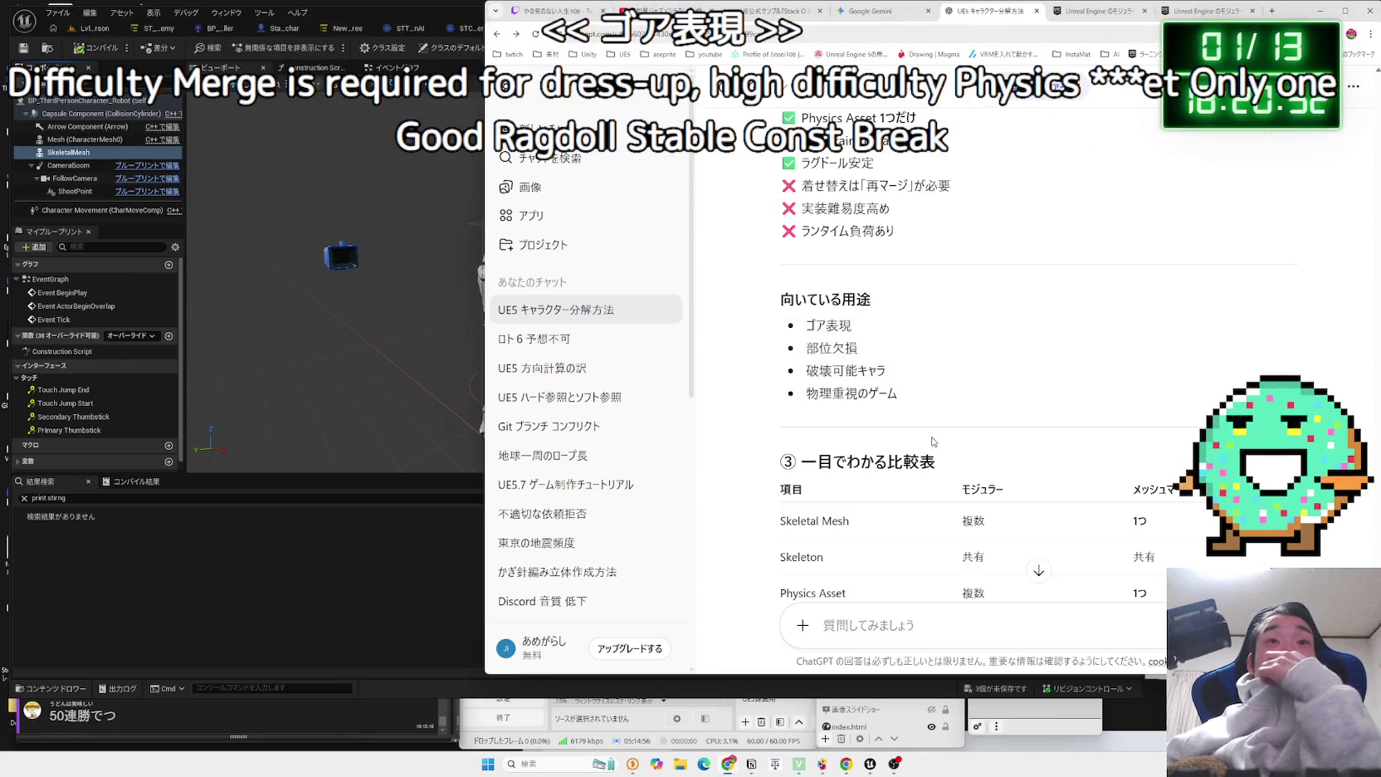
scroll(933, 442, down, 2)
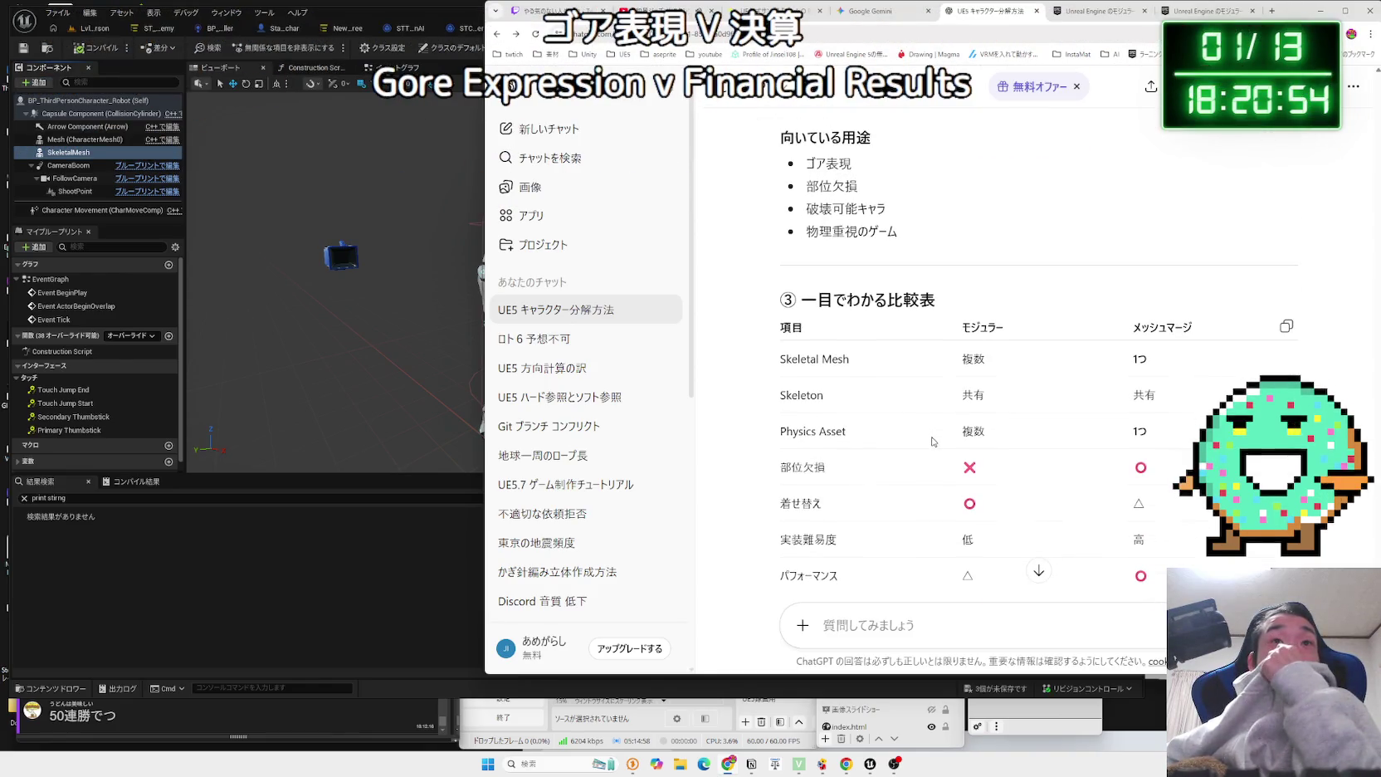
scroll(933, 441, down, 1)
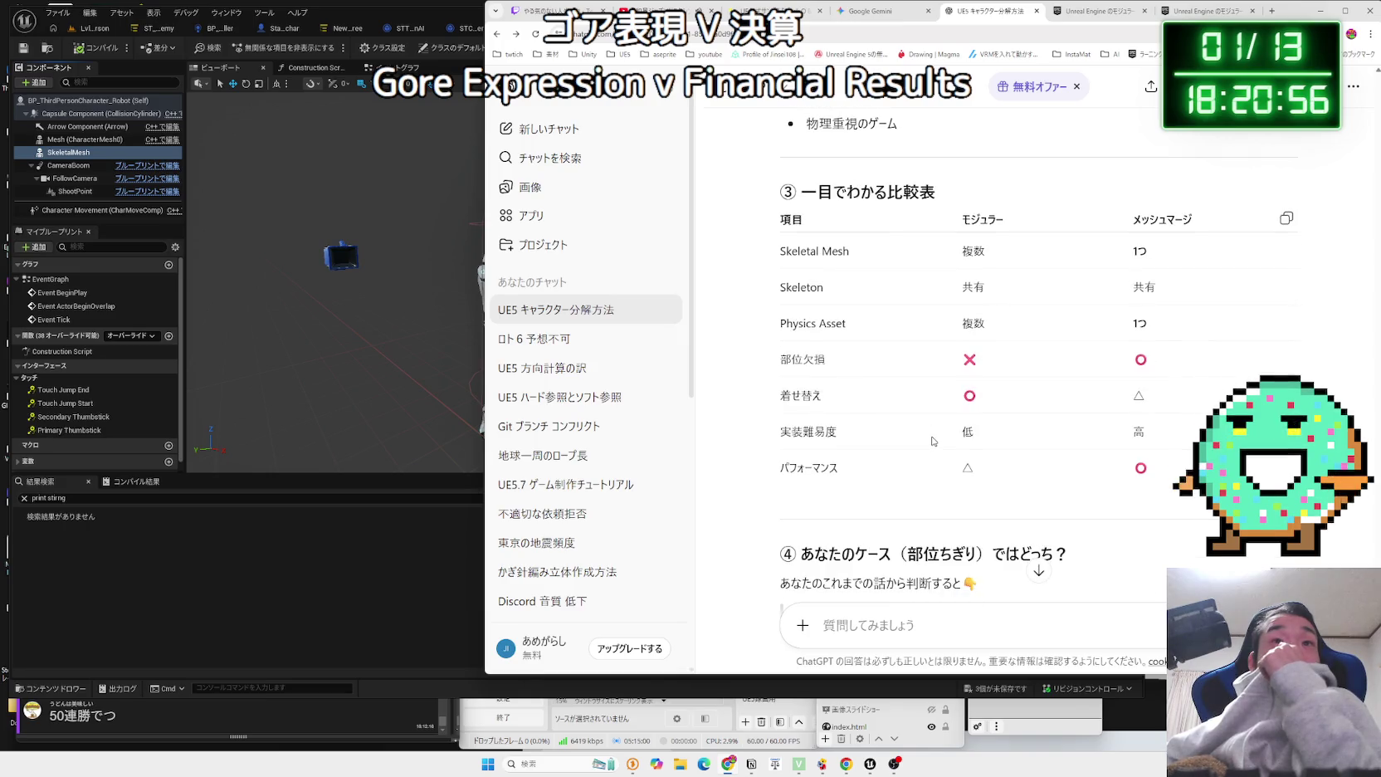
scroll(932, 442, down, 2)
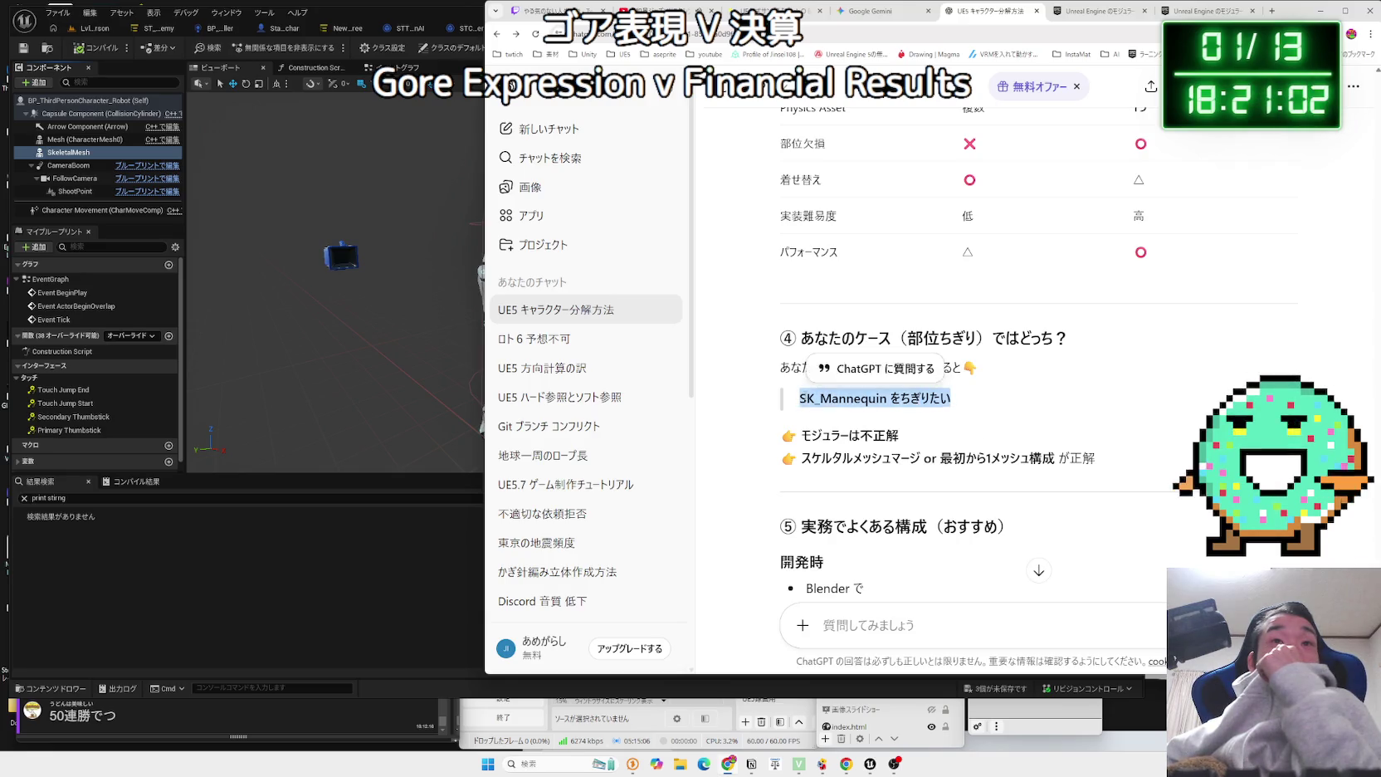
drag(954, 399, 1079, 461)
mouse_move(802, 434)
mouse_down()
mouse_move(955, 462)
mouse_move(938, 449)
mouse_up()
scroll(938, 448, down, 3)
click(938, 448)
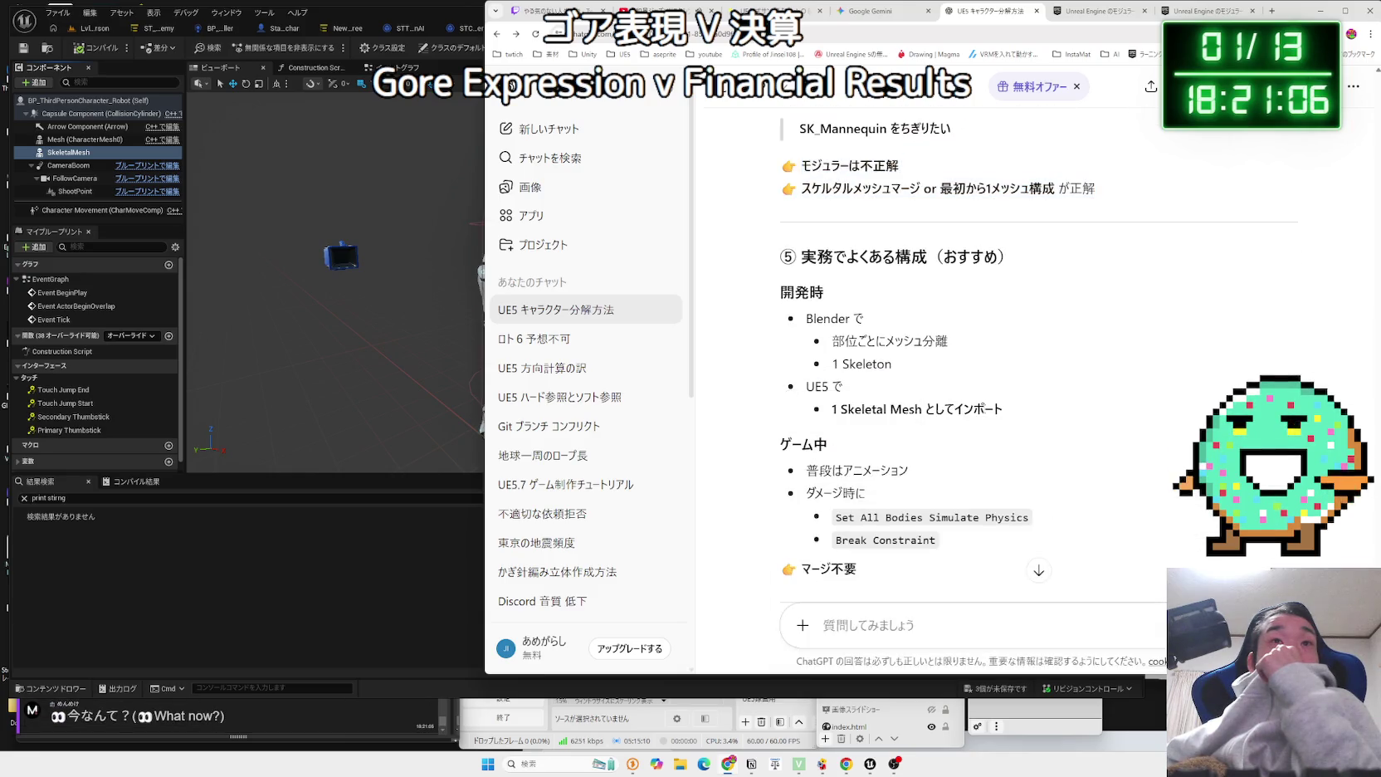
Scroll back up and select the earlier modular-versus-merge question text.
scroll(986, 413, up, 3)
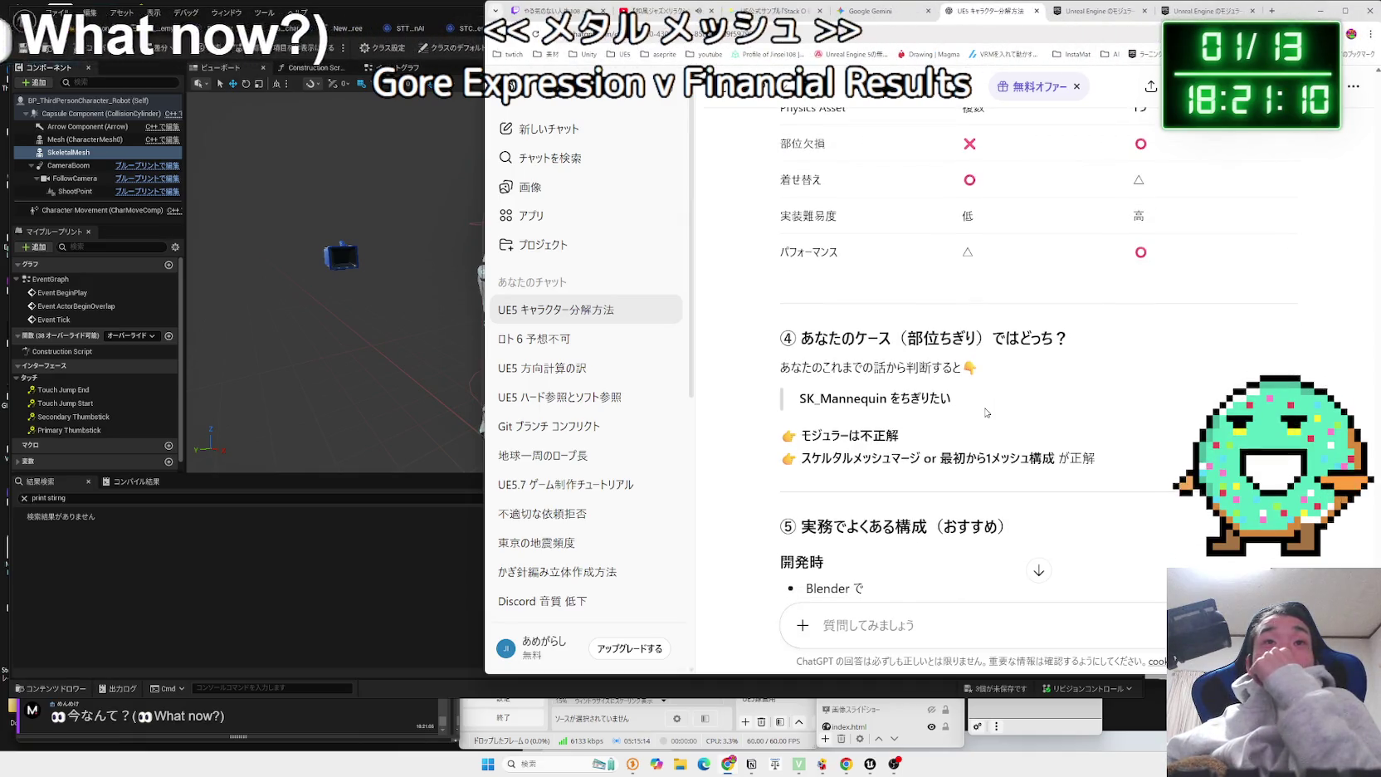
scroll(986, 413, up, 5)
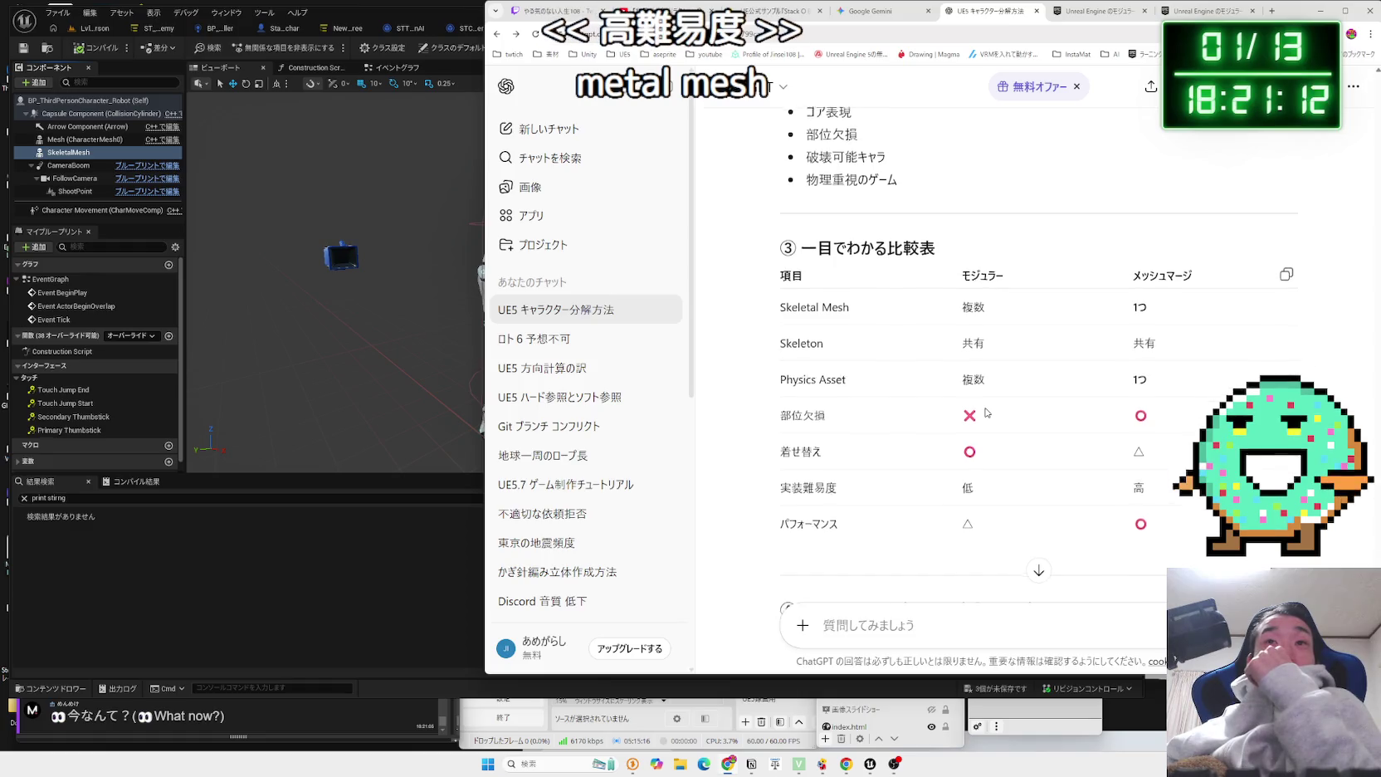
scroll(987, 413, up, 3)
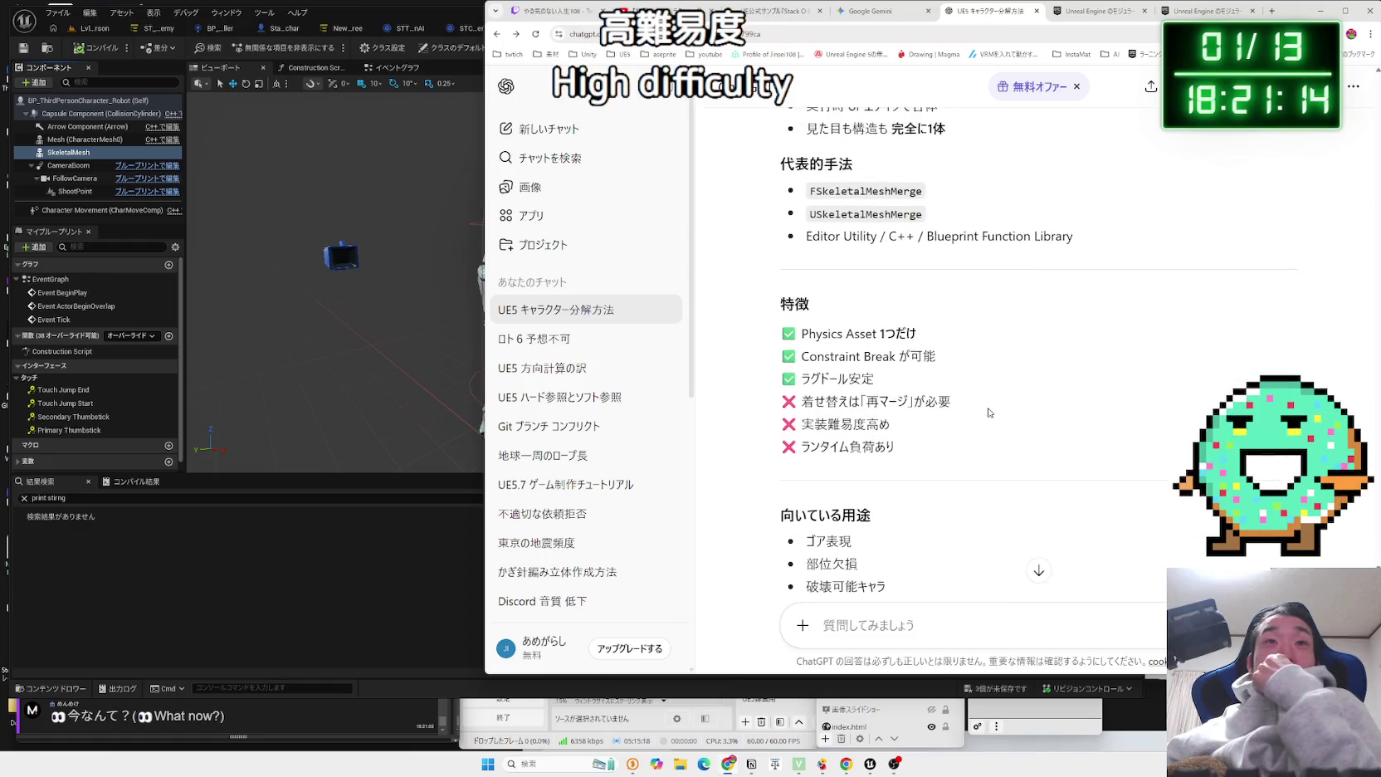
scroll(988, 413, up, 5)
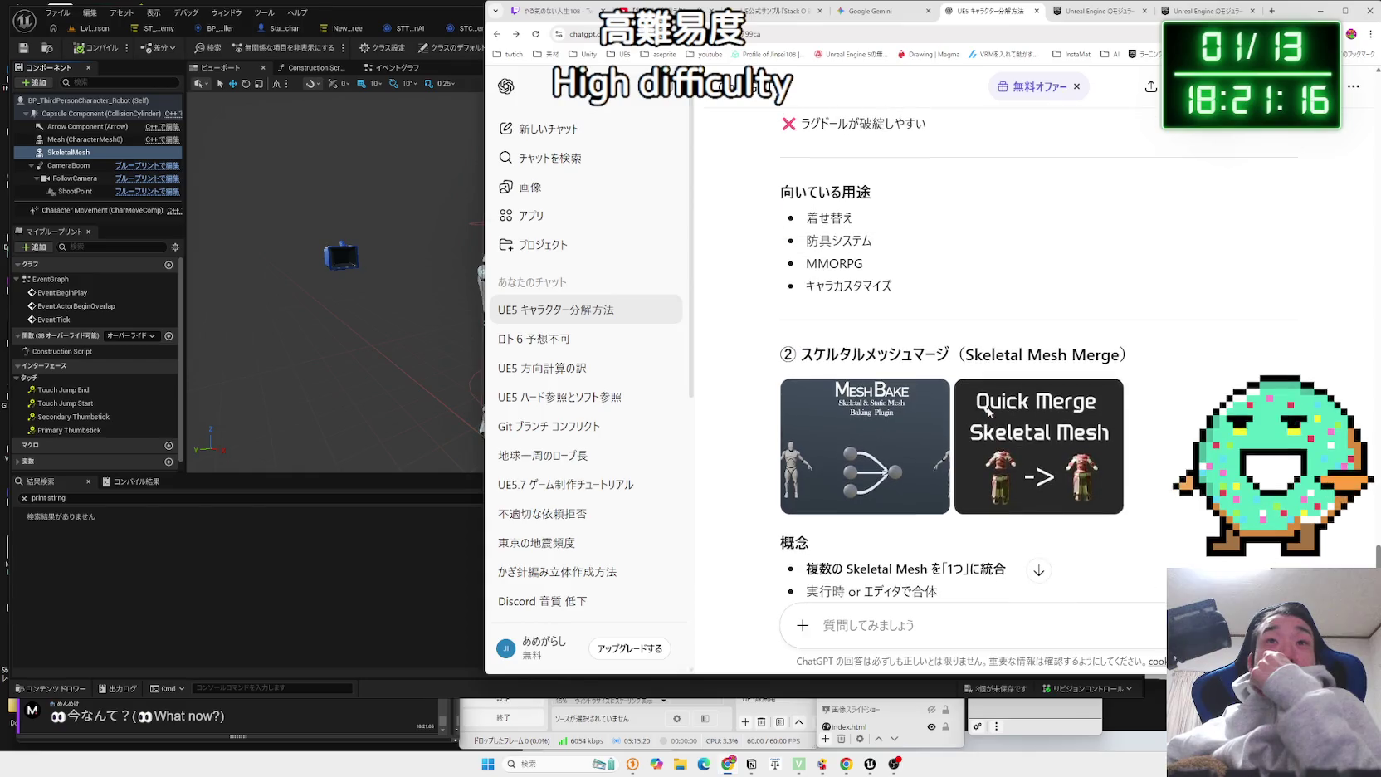
scroll(988, 412, up, 15)
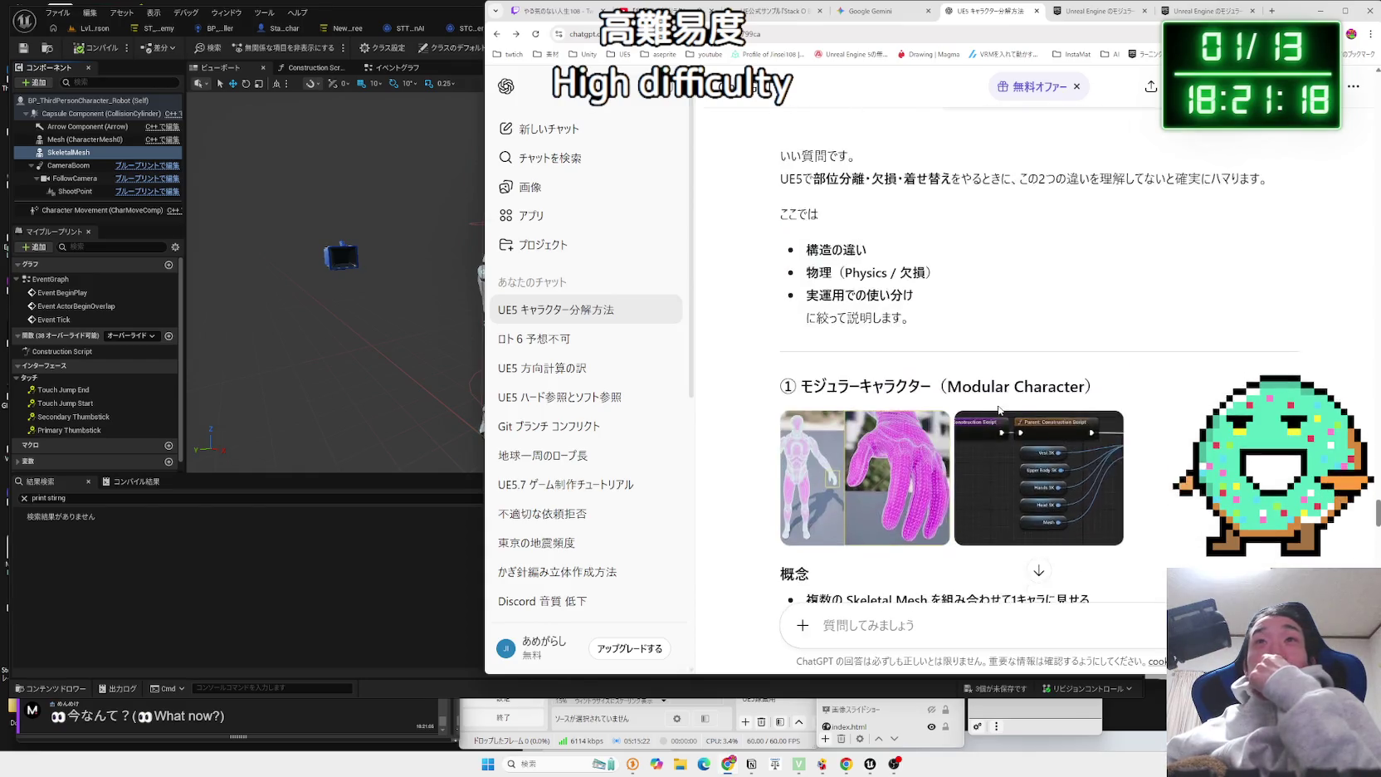
drag(967, 387, 949, 395)
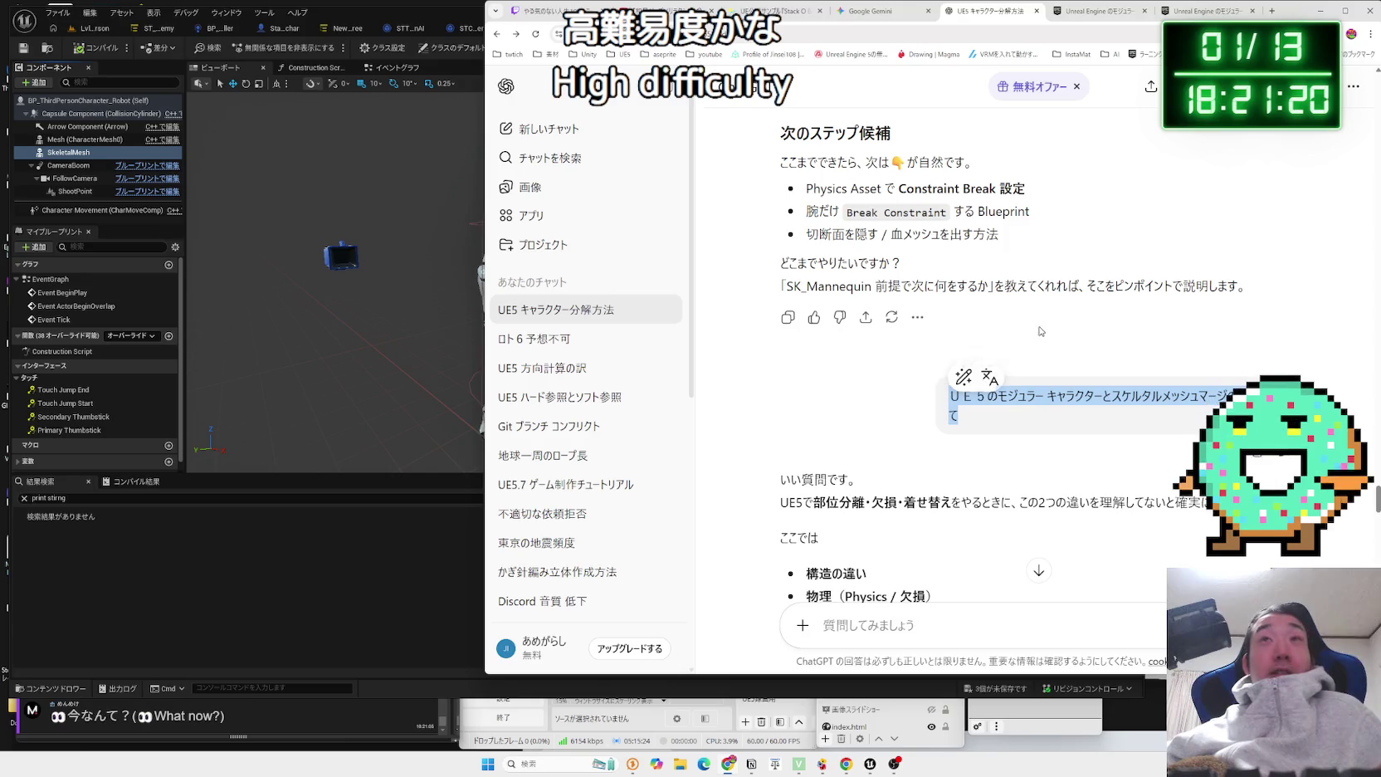
click(903, 18)
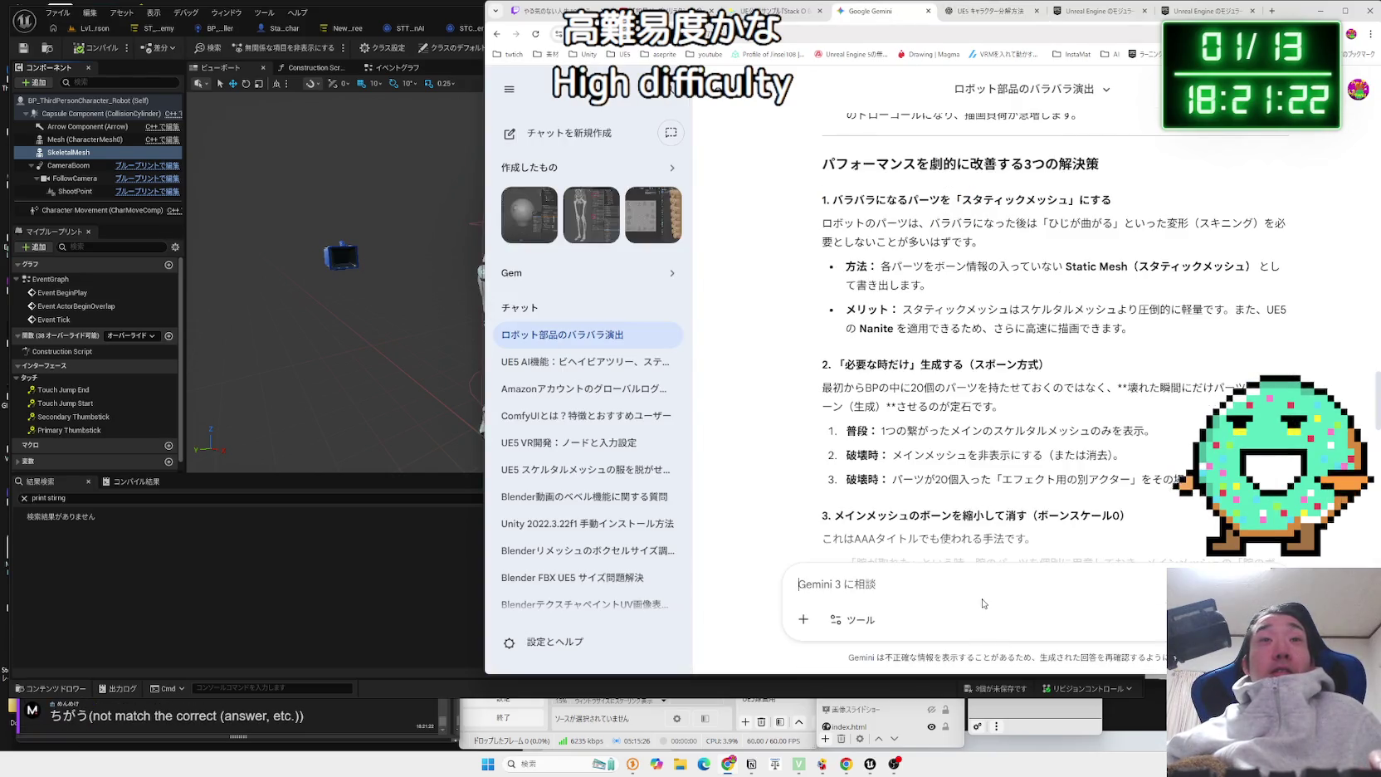
Paste the modular-versus-merge question into Gemini and send it.
text(ＵＥ５のモジュラー キャラクターとスケルタルメッシュマージの違い教えて)
key(Return)
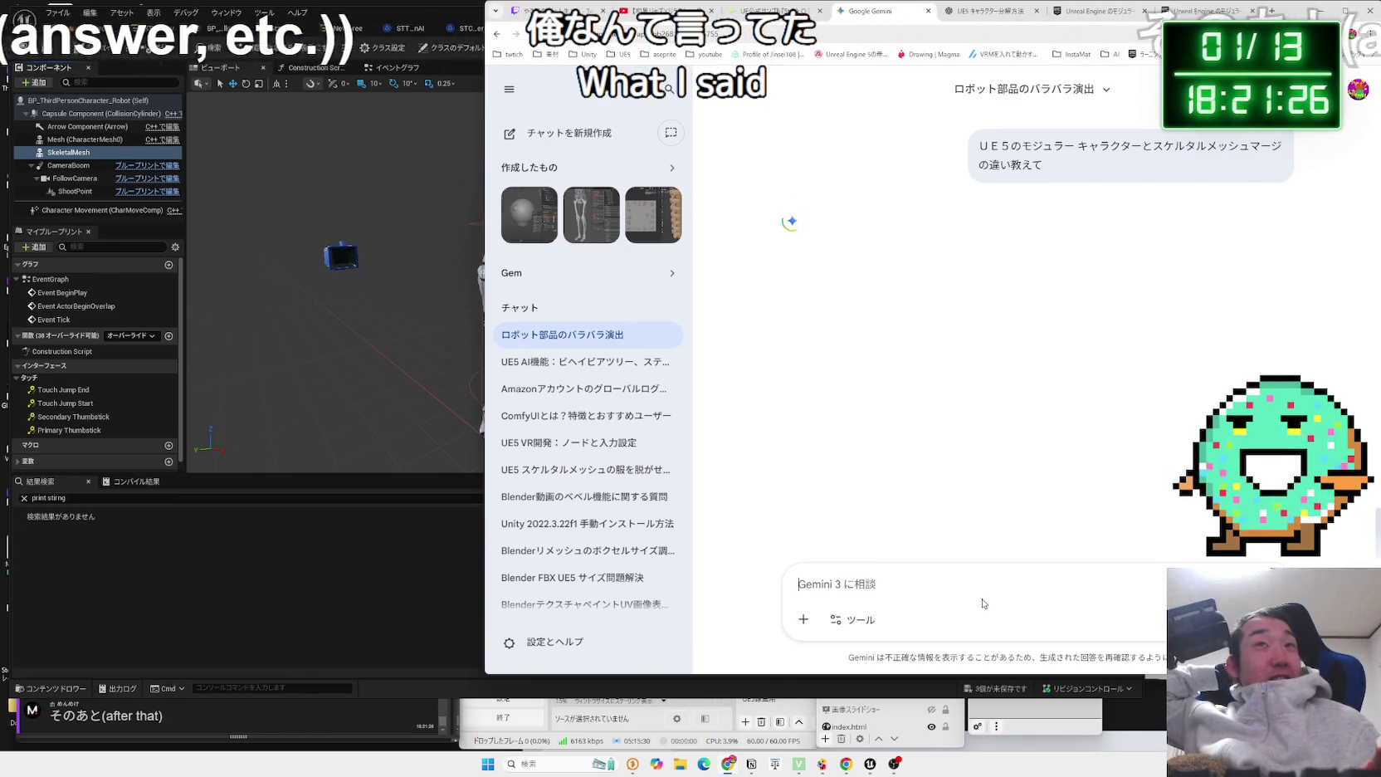
click(1103, 18)
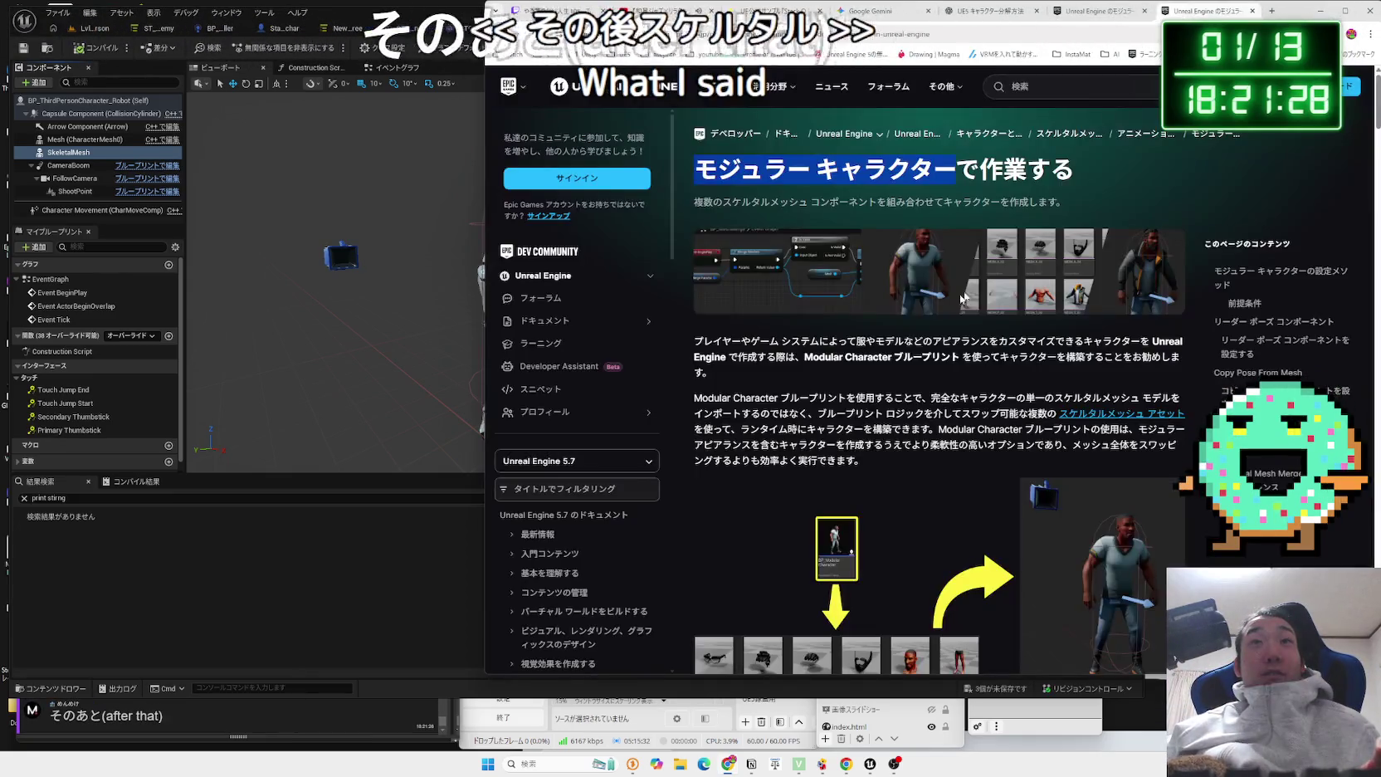
click(989, 10)
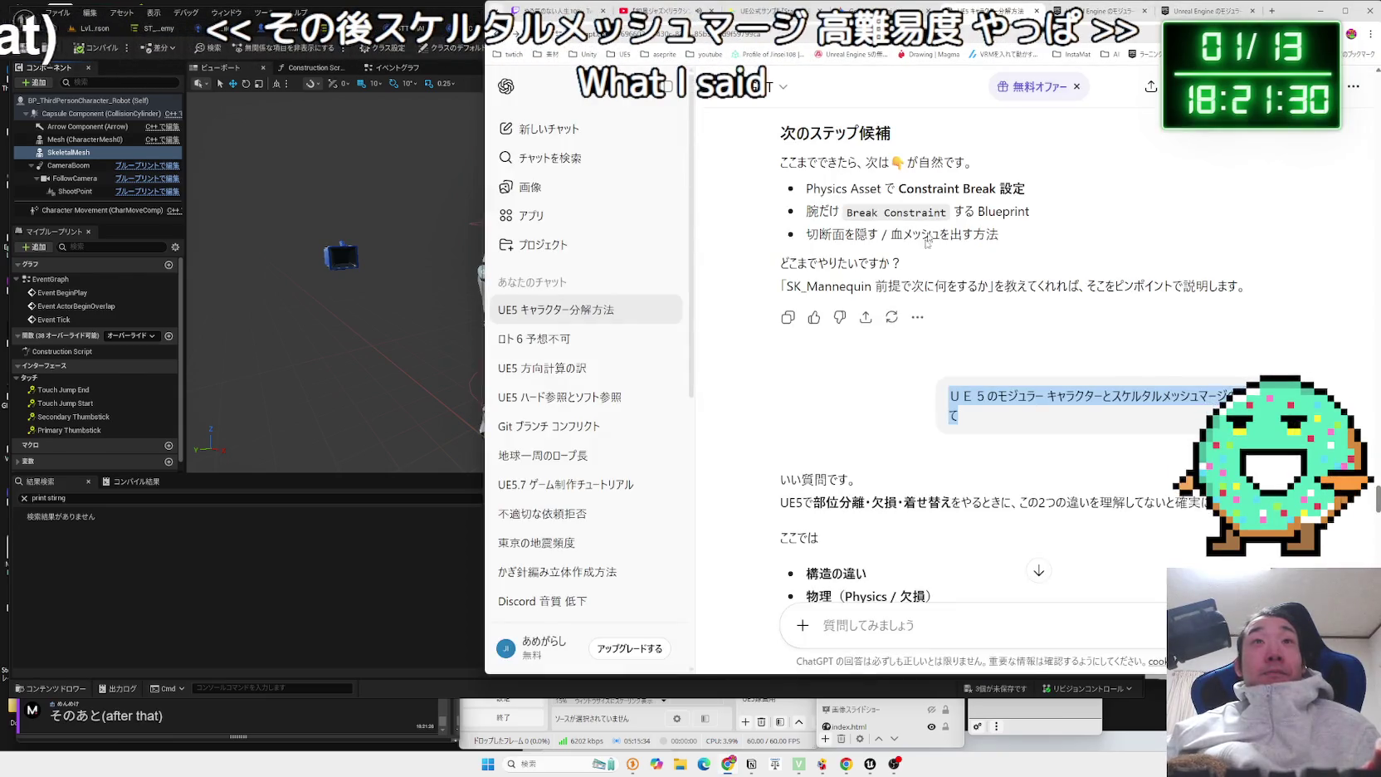
Review ChatGPT's skeletal mesh merge checklist, its drawbacks and suitable uses.
scroll(908, 307, down, 15)
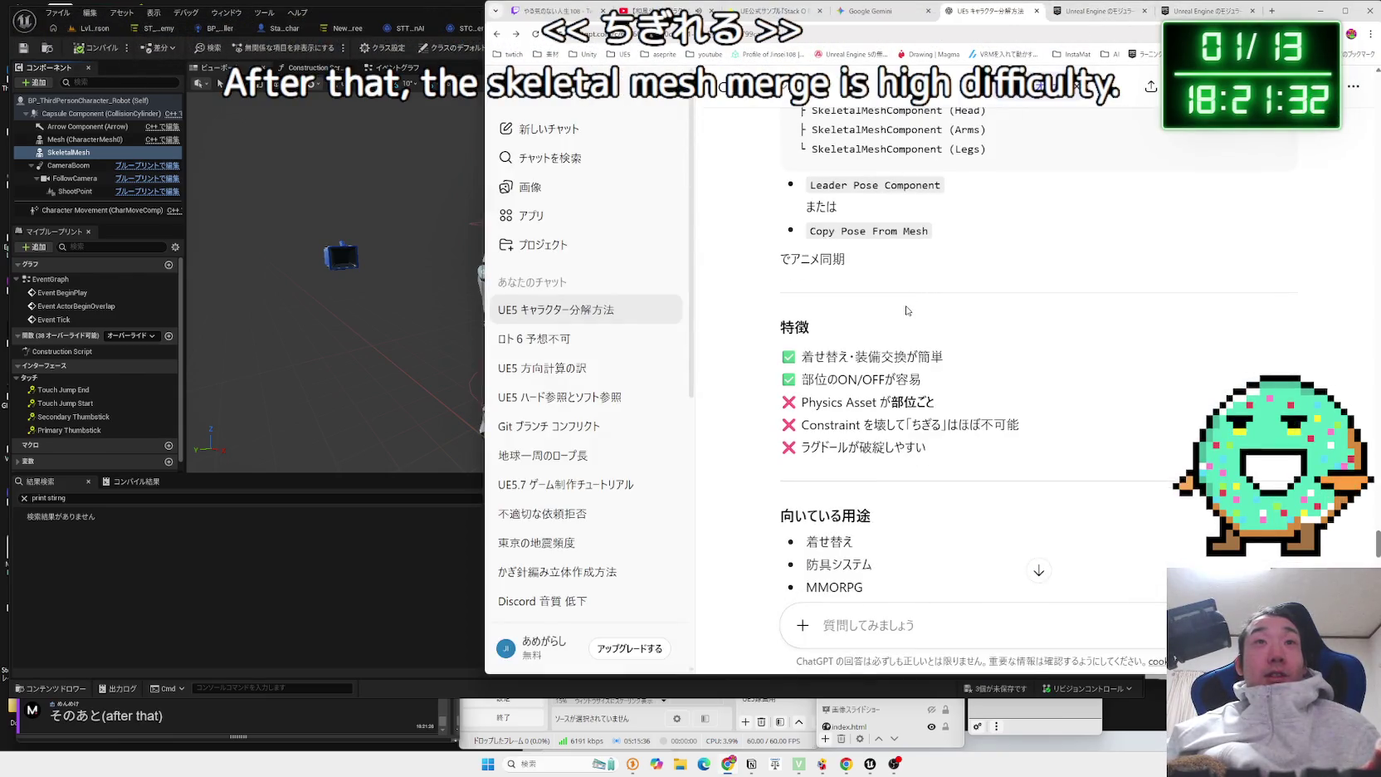
scroll(907, 313, down, 6)
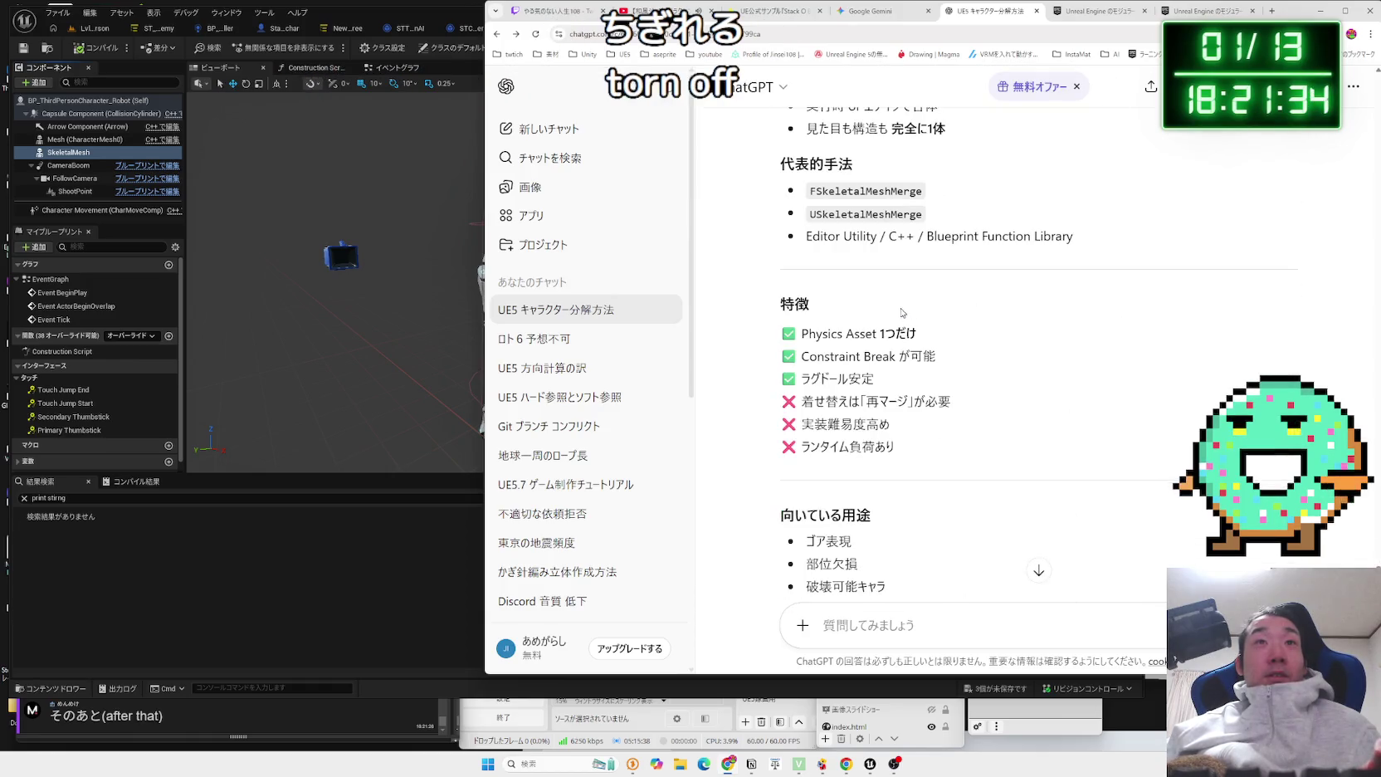
mouse_move(937, 377)
mouse_down()
mouse_move(830, 355)
mouse_move(800, 332)
mouse_move(892, 381)
mouse_up()
drag(800, 332, 893, 381)
click(892, 381)
scroll(905, 375, down, 1)
shift+click(907, 370)
click(952, 319)
scroll(952, 319, down, 2)
mouse_move(953, 318)
mouse_down()
mouse_move(953, 387)
mouse_move(807, 325)
mouse_move(887, 372)
mouse_up()
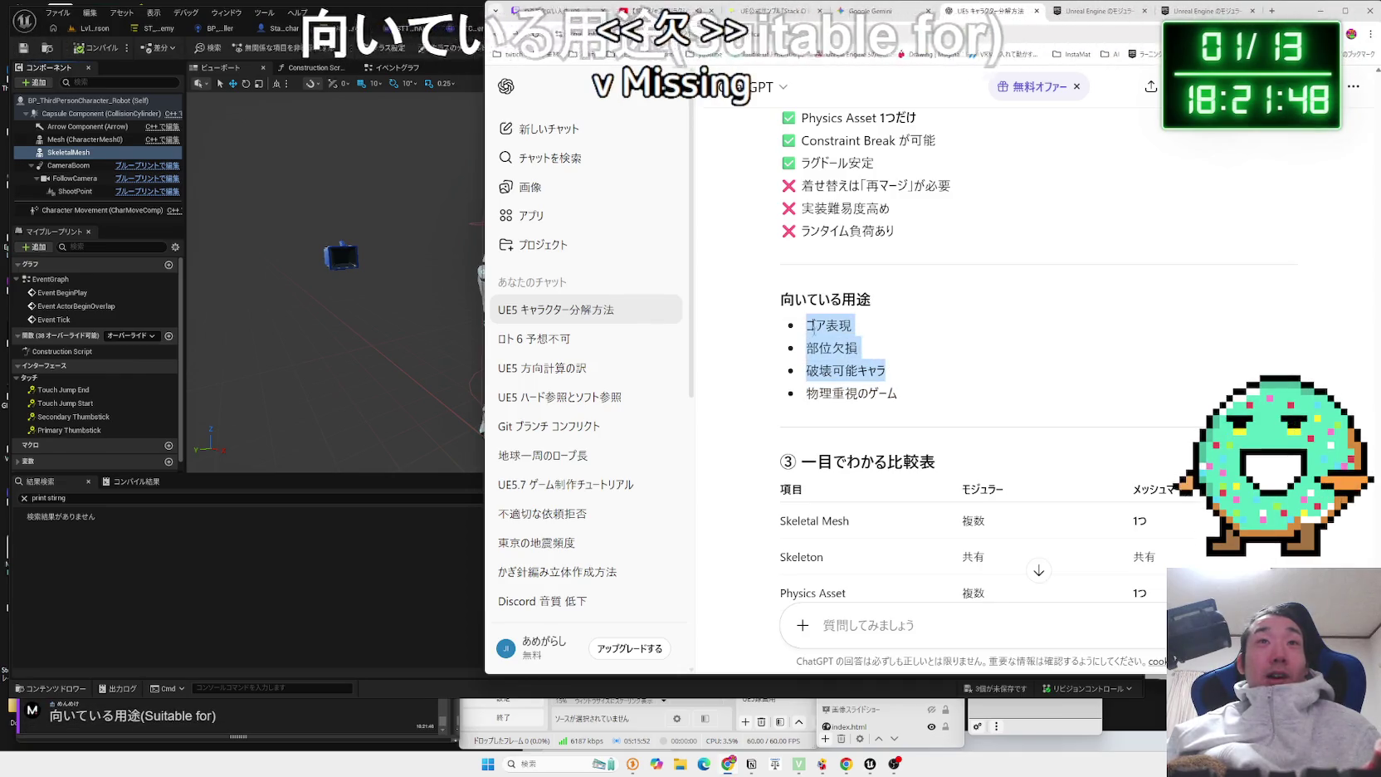
drag(809, 325, 900, 393)
click(917, 388)
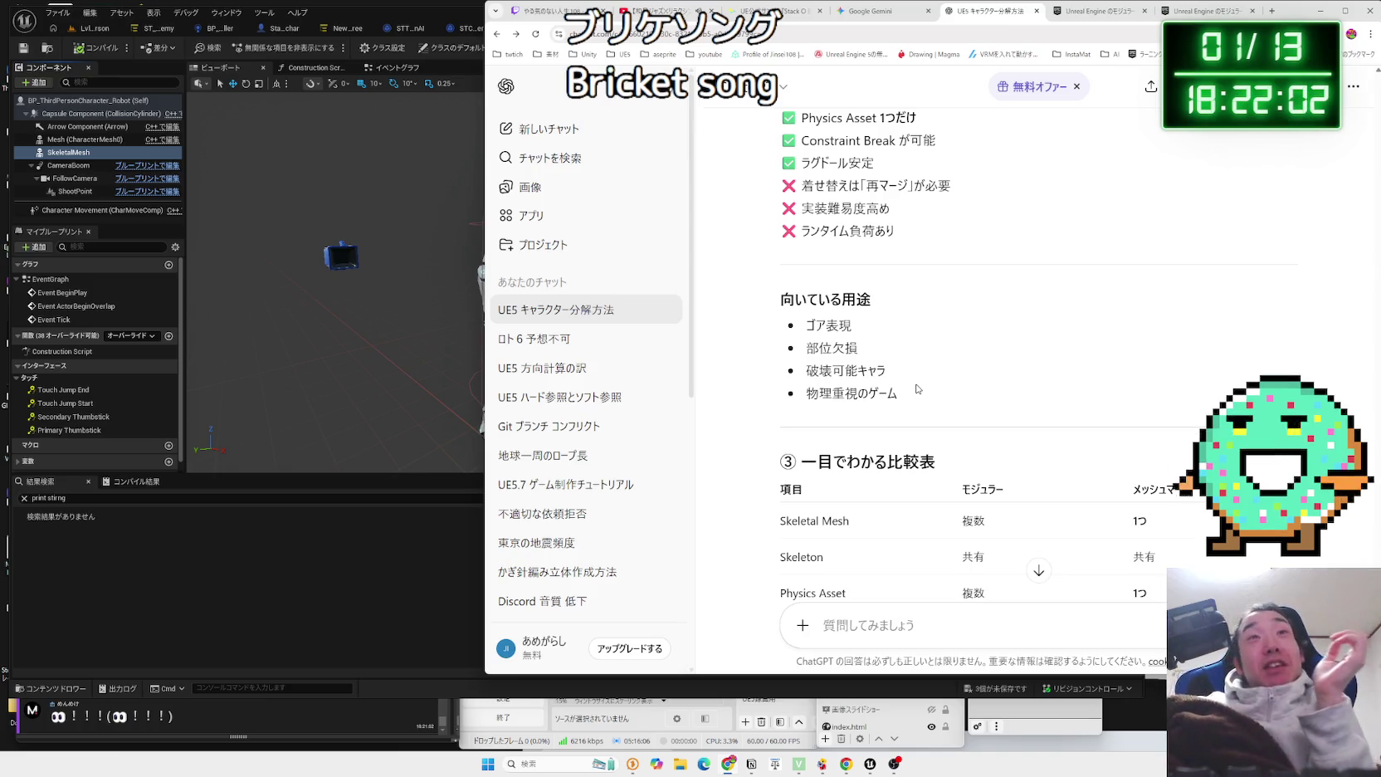
Read ChatGPT's recommended Blueprint setup, then return to the Unreal robot blueprint.
scroll(892, 333, down, 3)
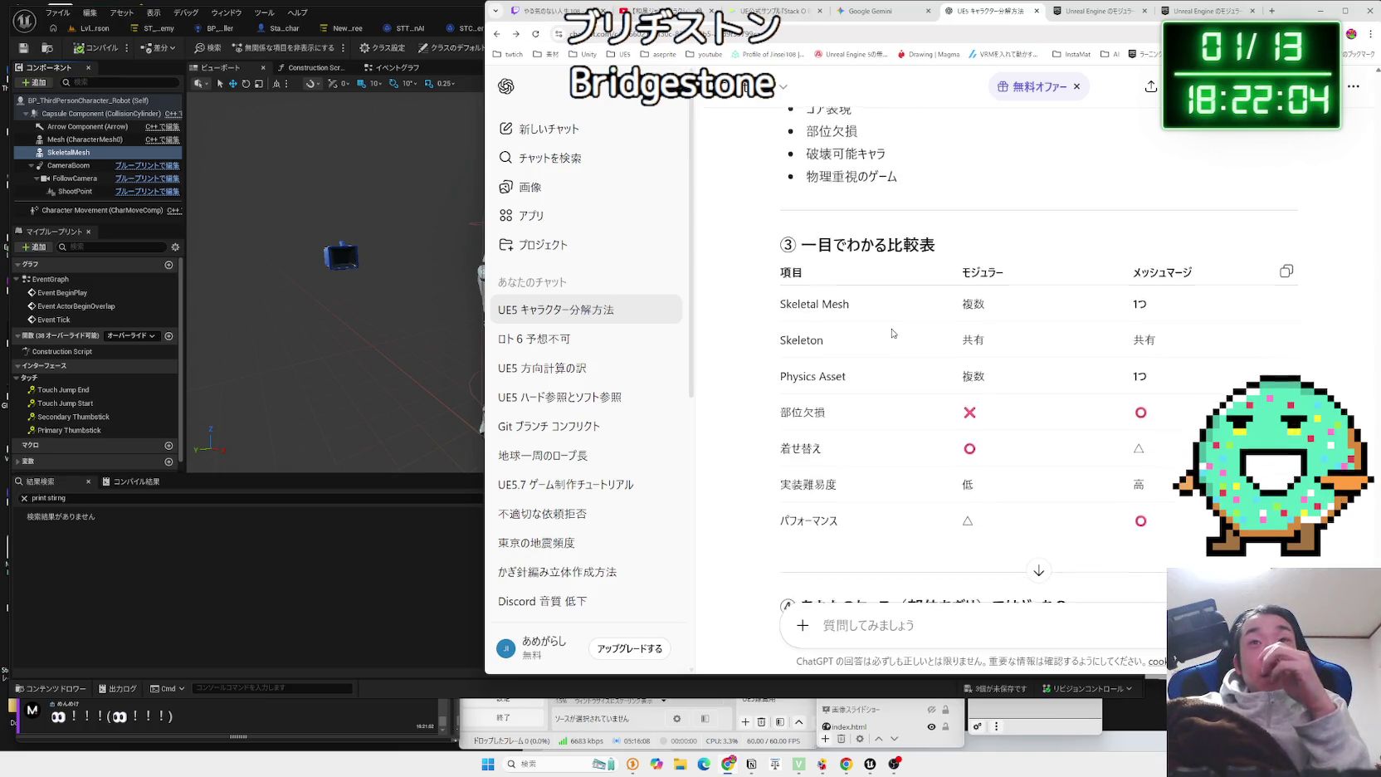
scroll(892, 333, down, 3)
scroll(894, 328, down, 4)
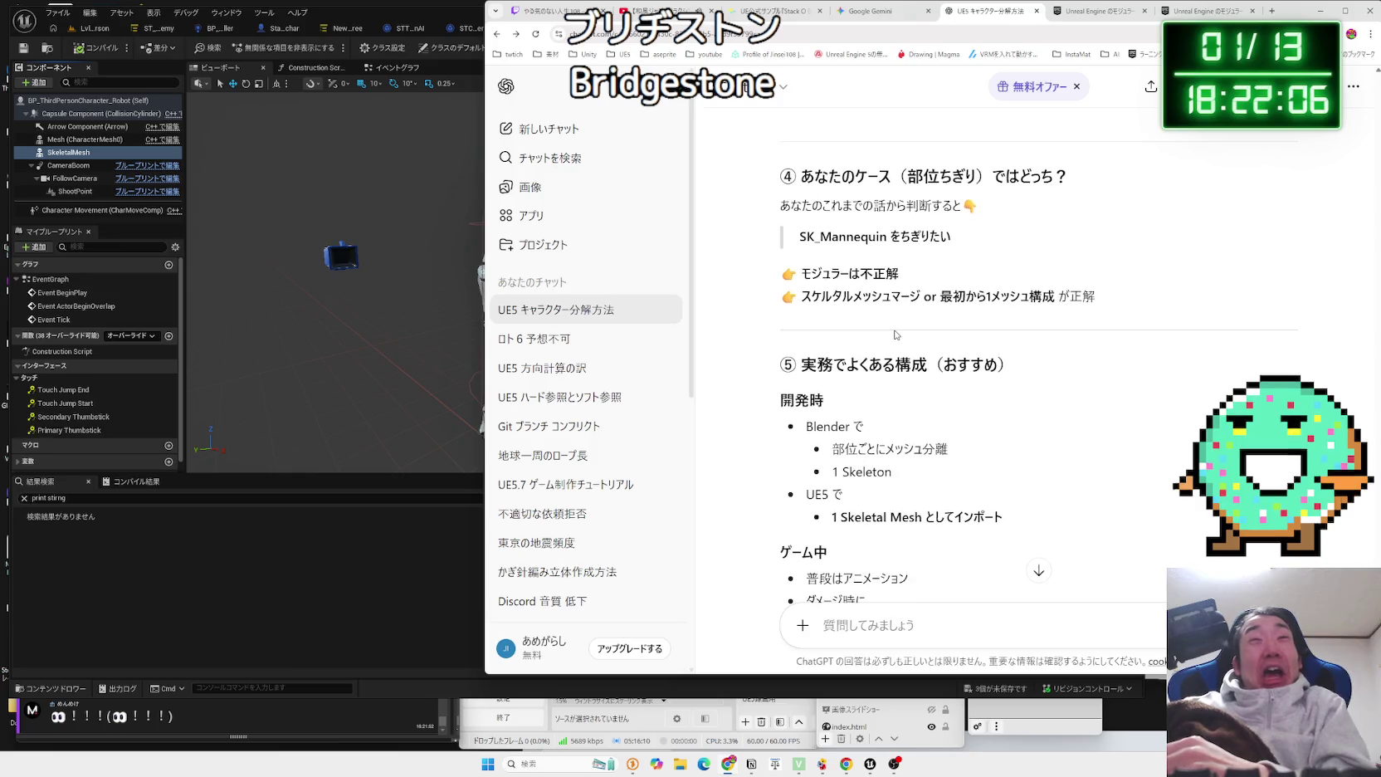
scroll(898, 339, down, 2)
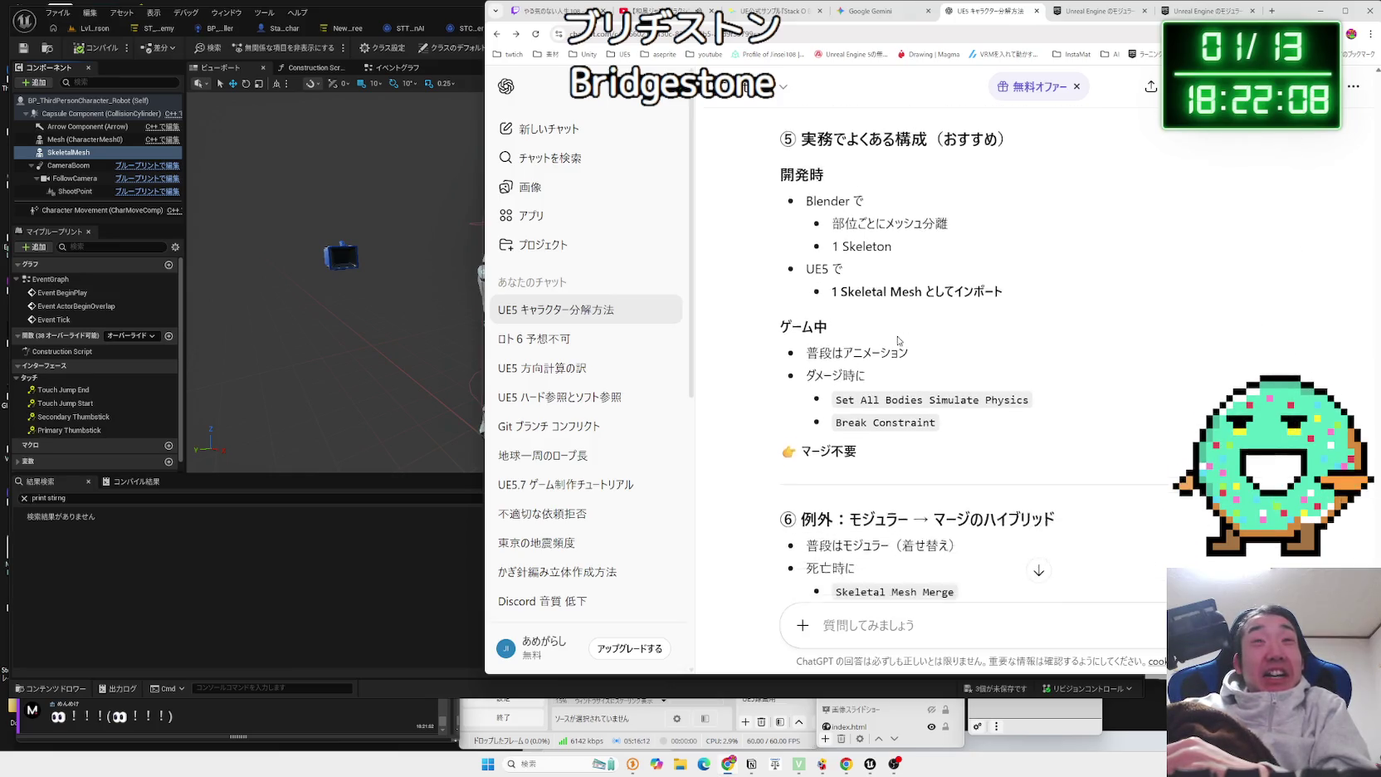
mouse_move(834, 356)
mouse_down()
mouse_move(895, 374)
mouse_move(841, 366)
mouse_up()
click(843, 367)
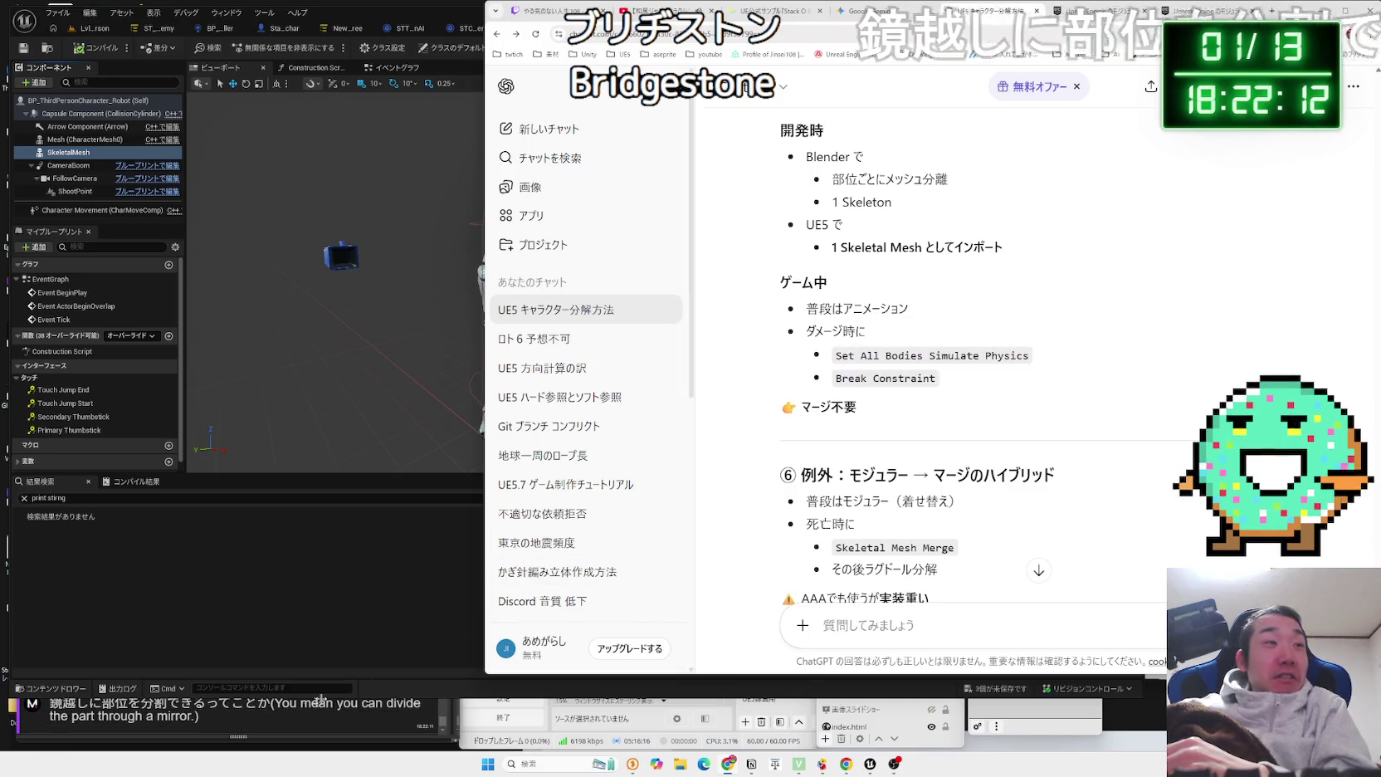
click(17, 705)
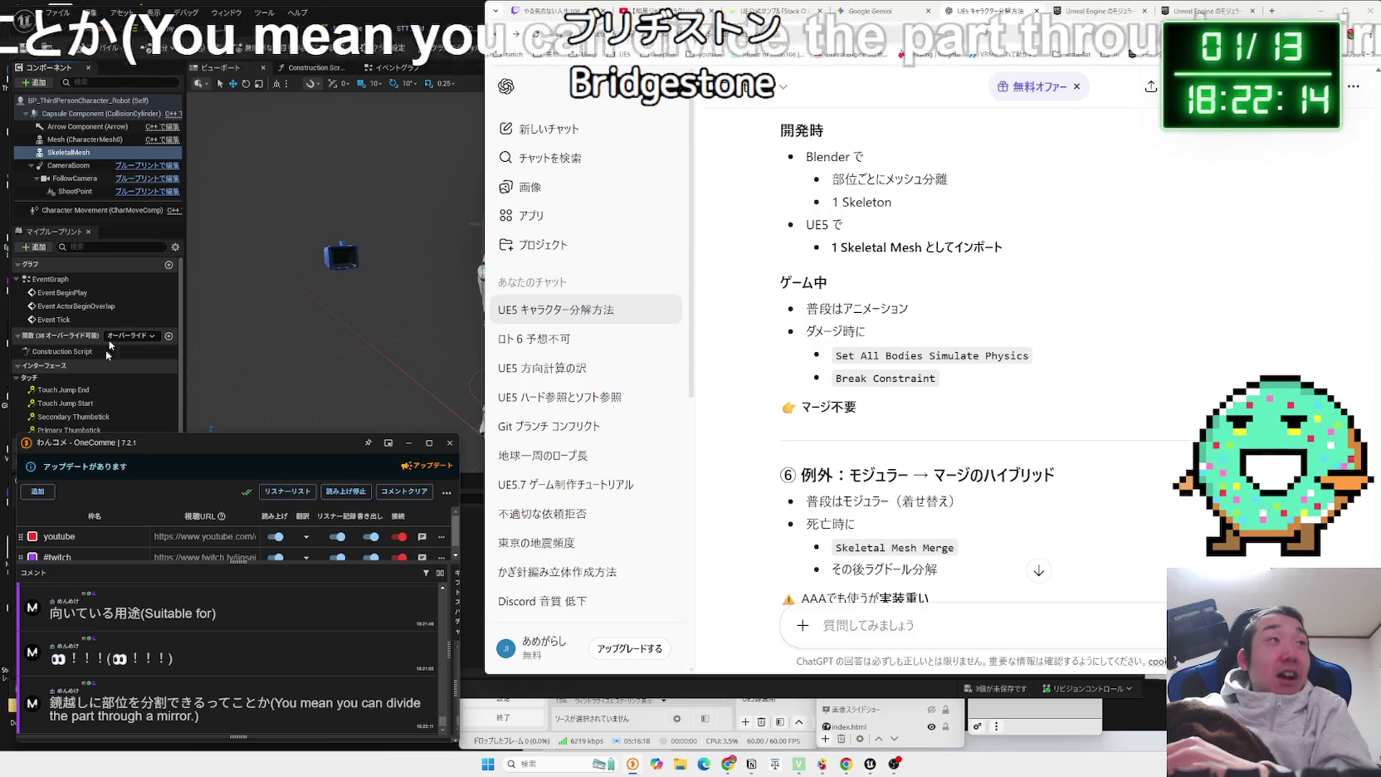
click(363, 12)
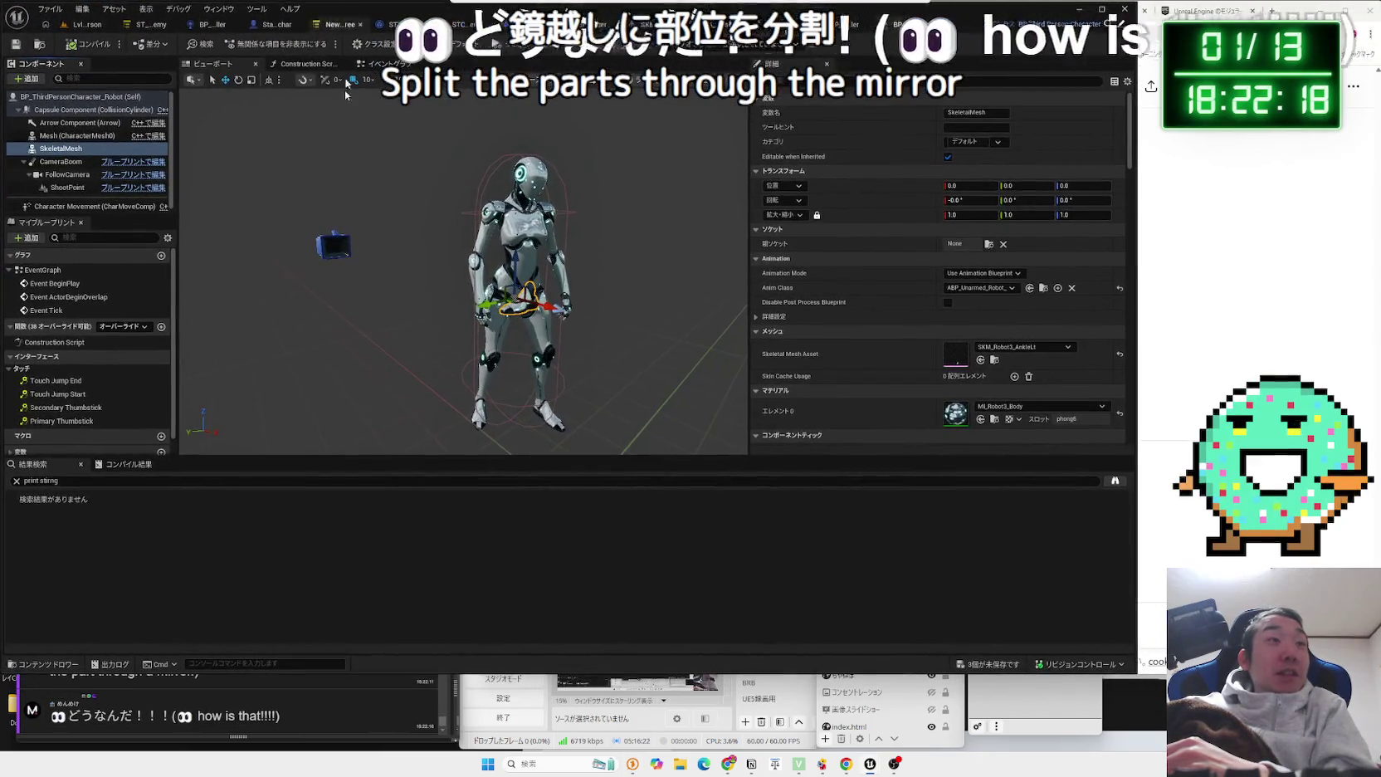
Read the stream viewer comments about splitting the robot parts.
click(290, 716)
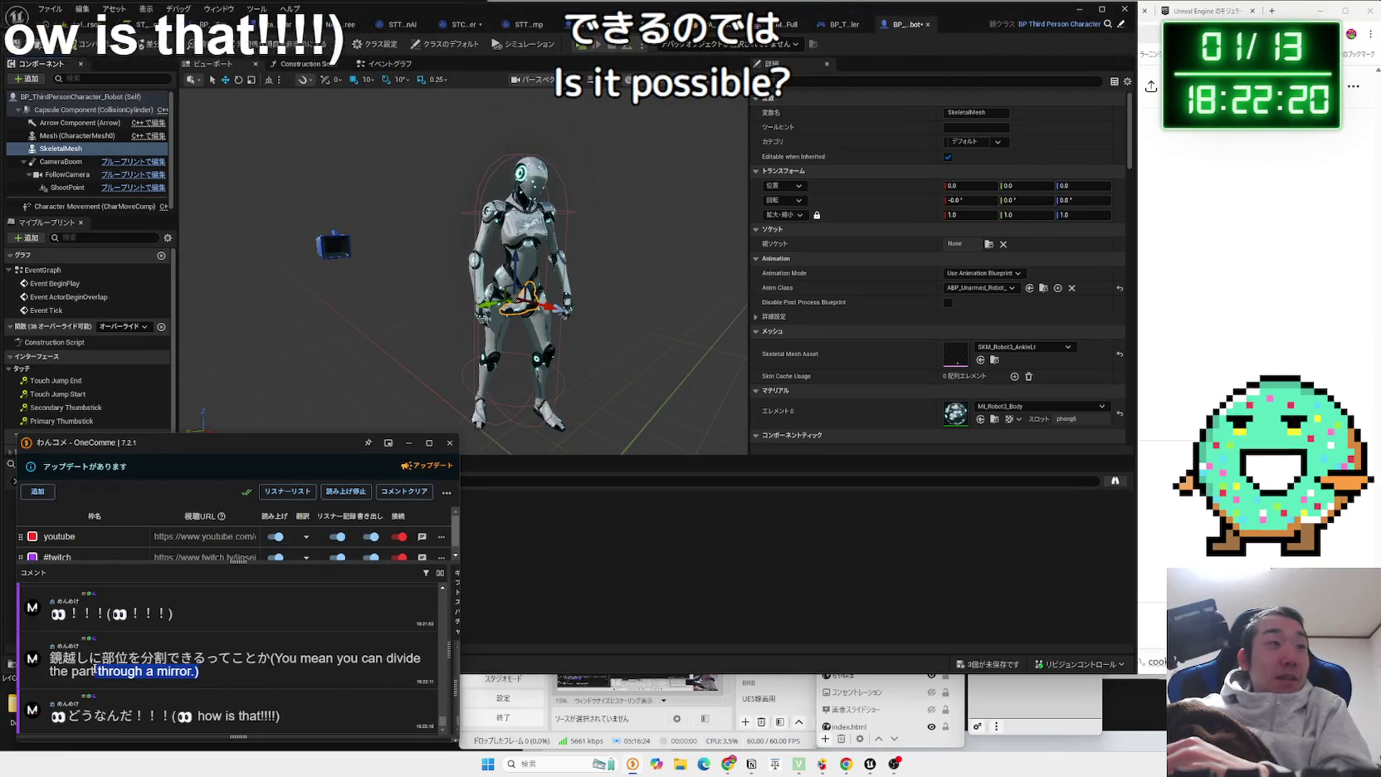
click(212, 673)
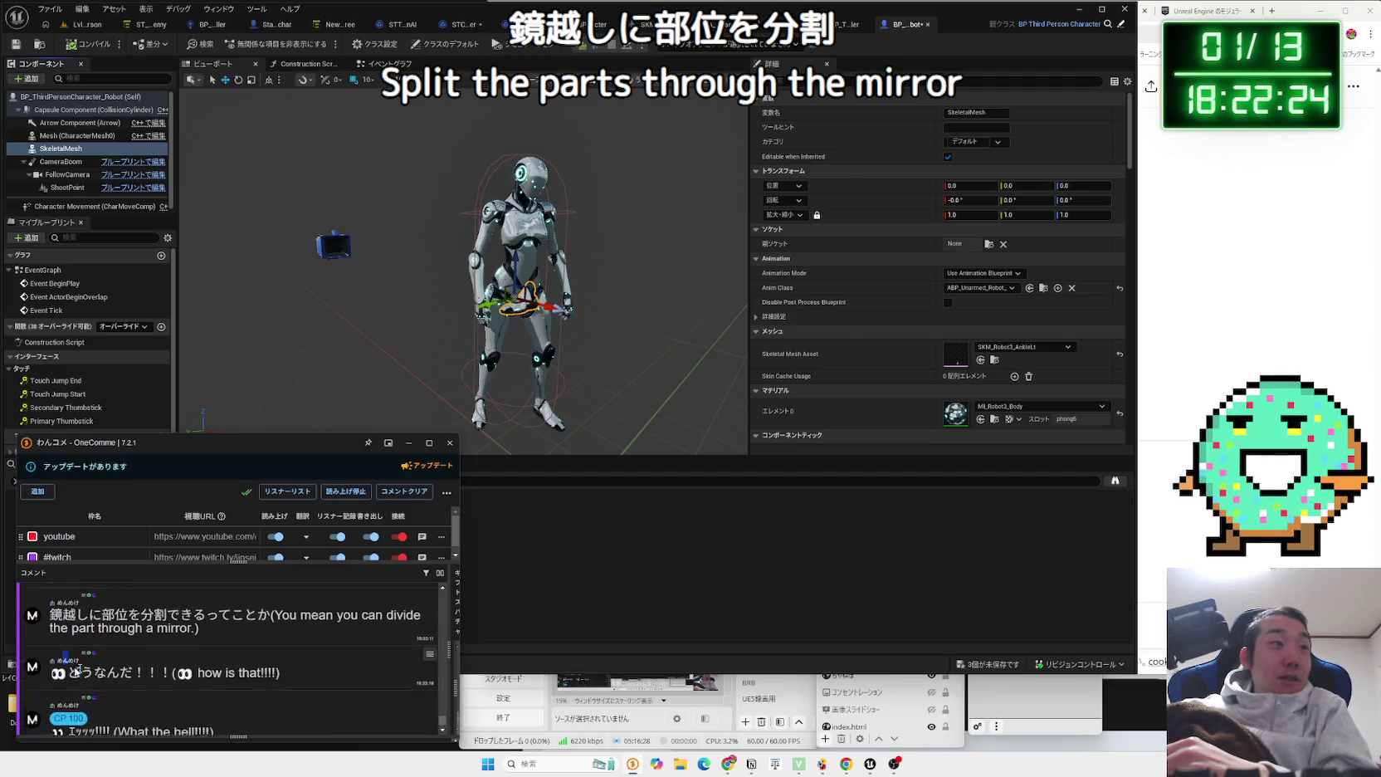
click(239, 674)
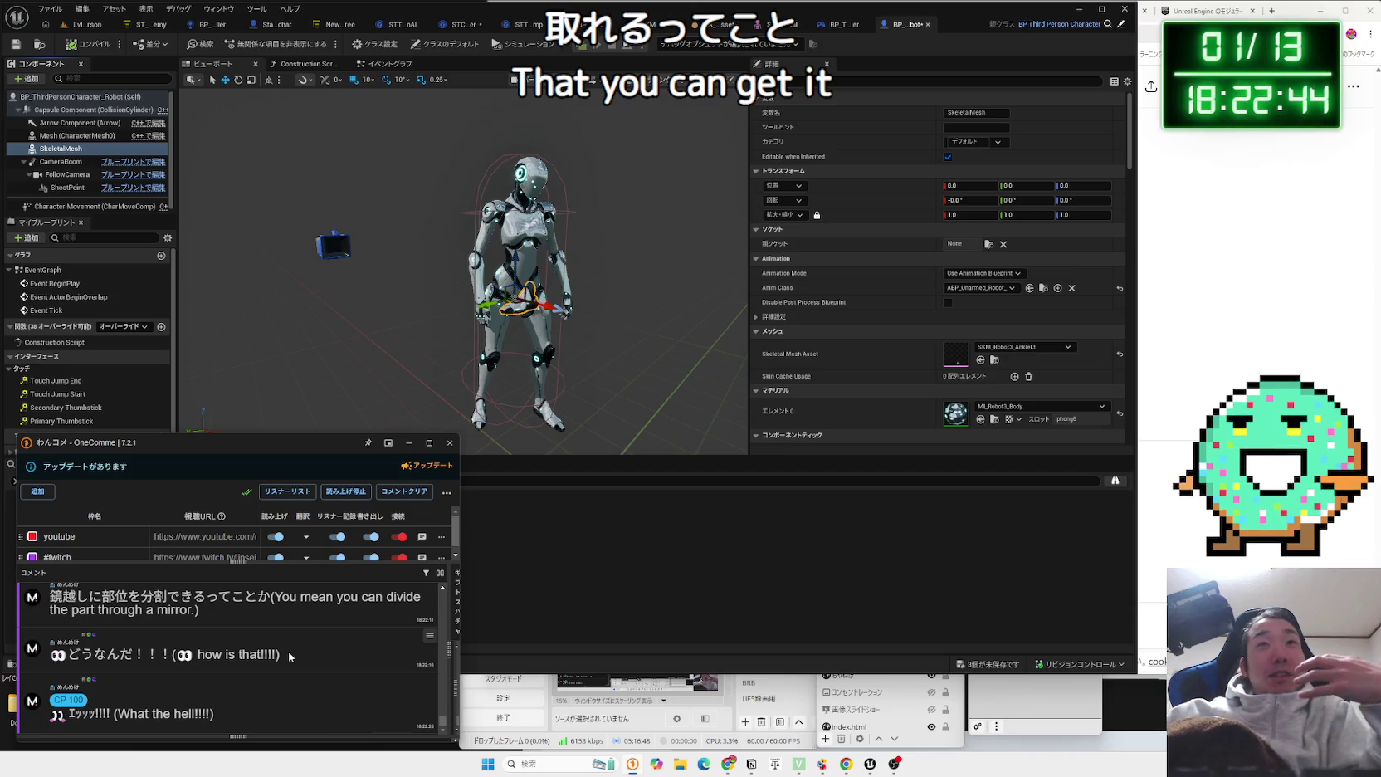
Frame the robot in the blueprint viewport and delete the SkeletalMesh foot component.
click(277, 428)
scroll(277, 427, up, 10)
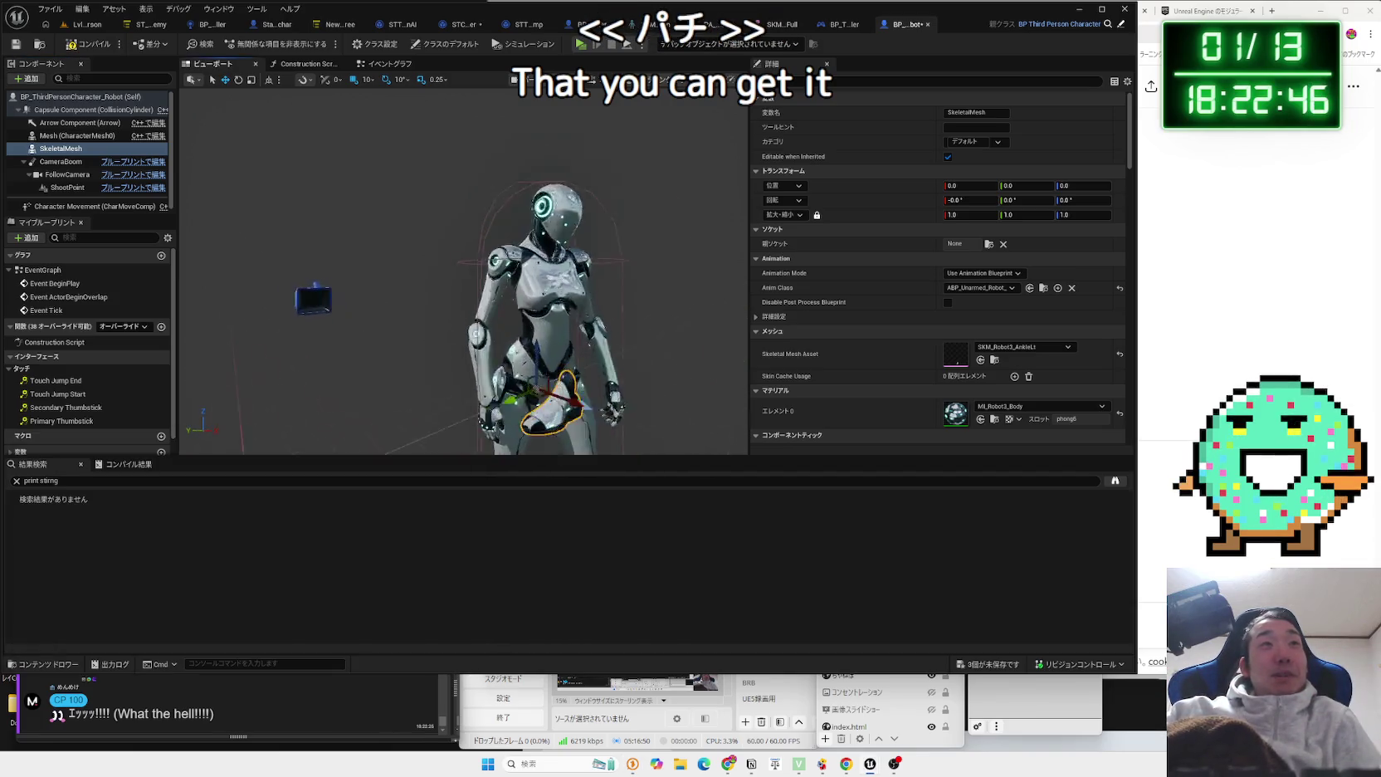
key(f)
scroll(357, 449, up, 8)
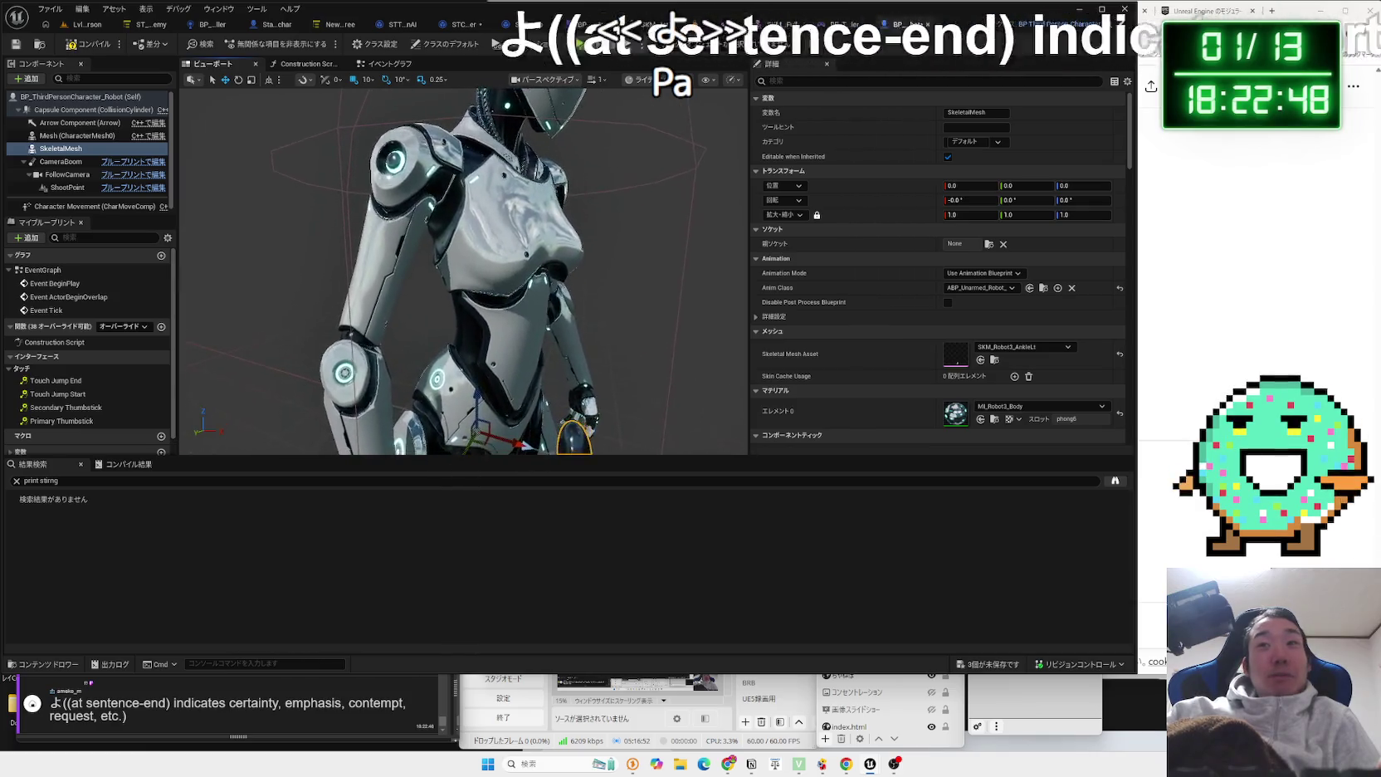
key(f)
scroll(418, 338, up, 6)
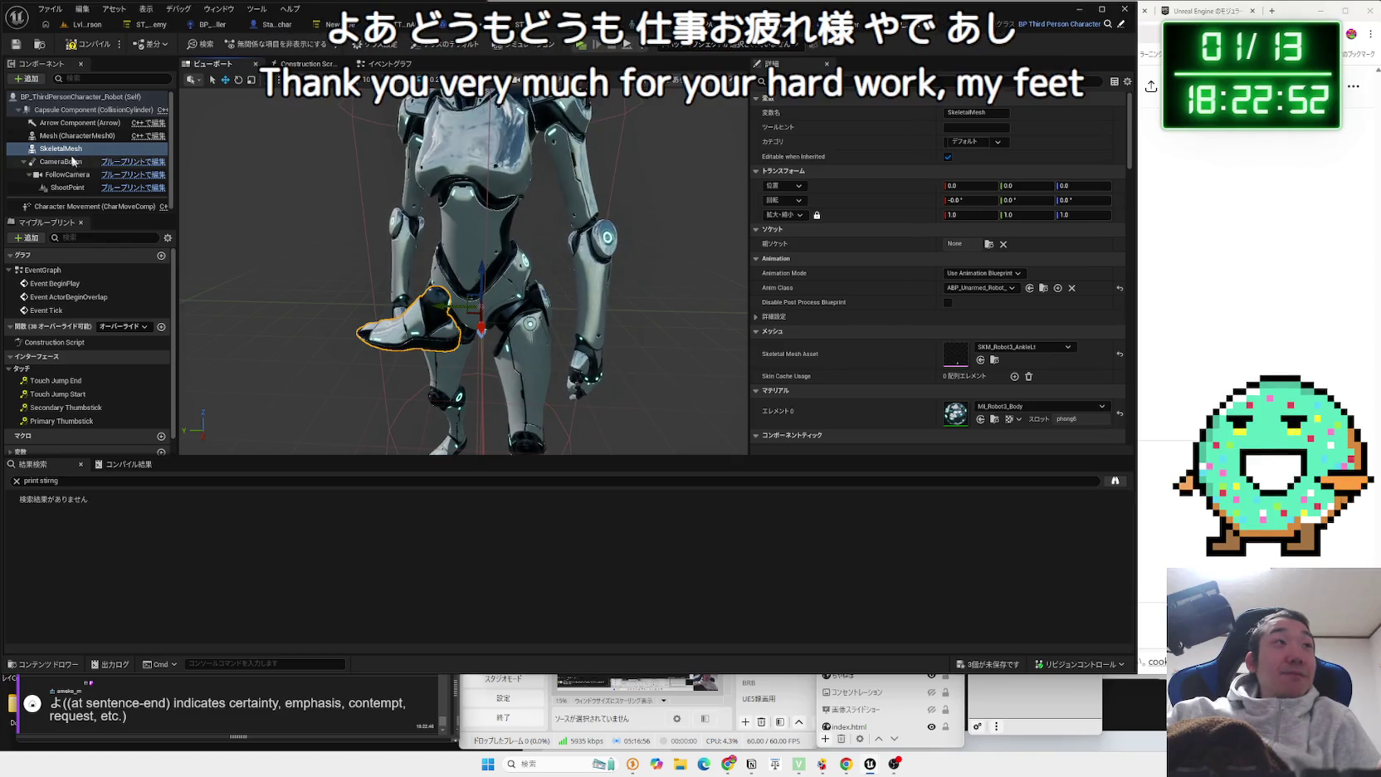
key(Delete)
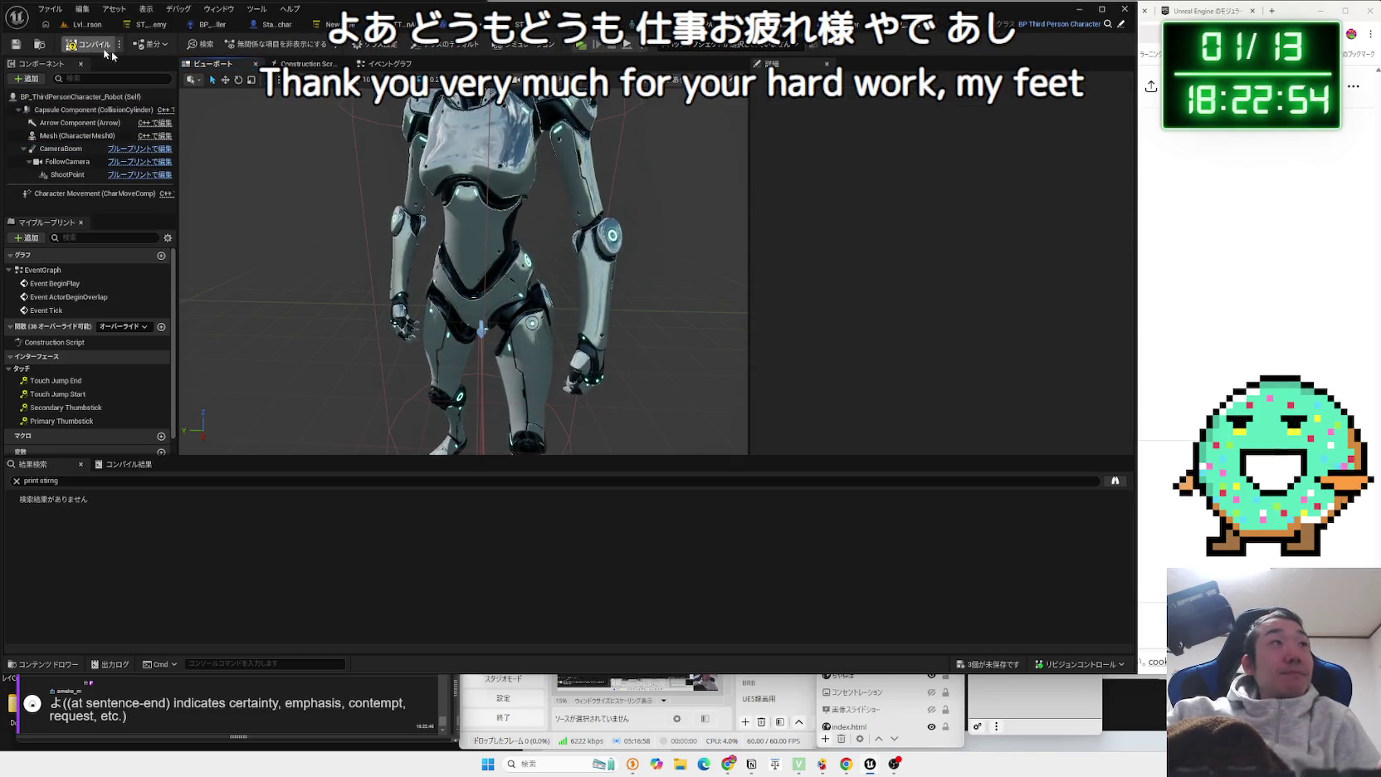
click(1214, 353)
Close the duplicate Modular Character docs tab.
scroll(1214, 353, down, 4)
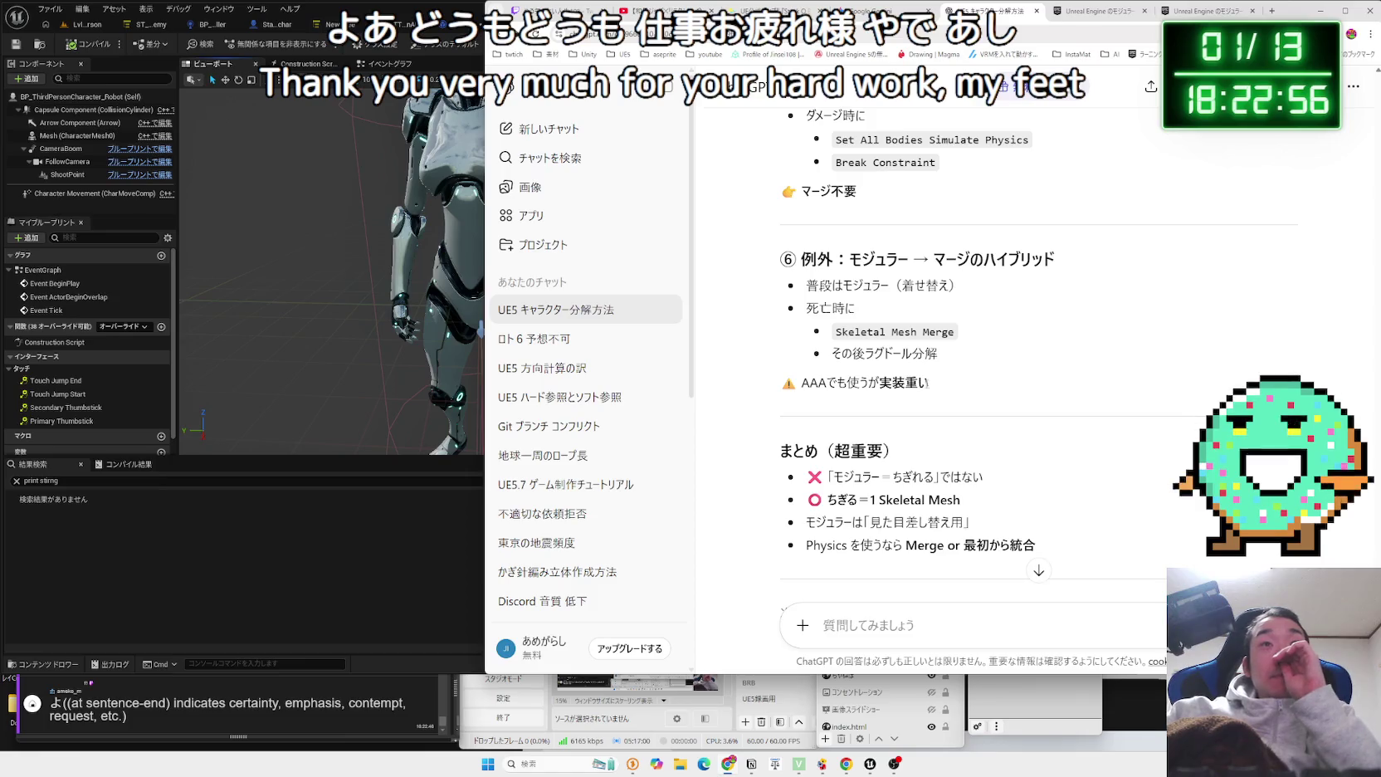
key(ctrl+Tab)
key(ctrl+Tab)
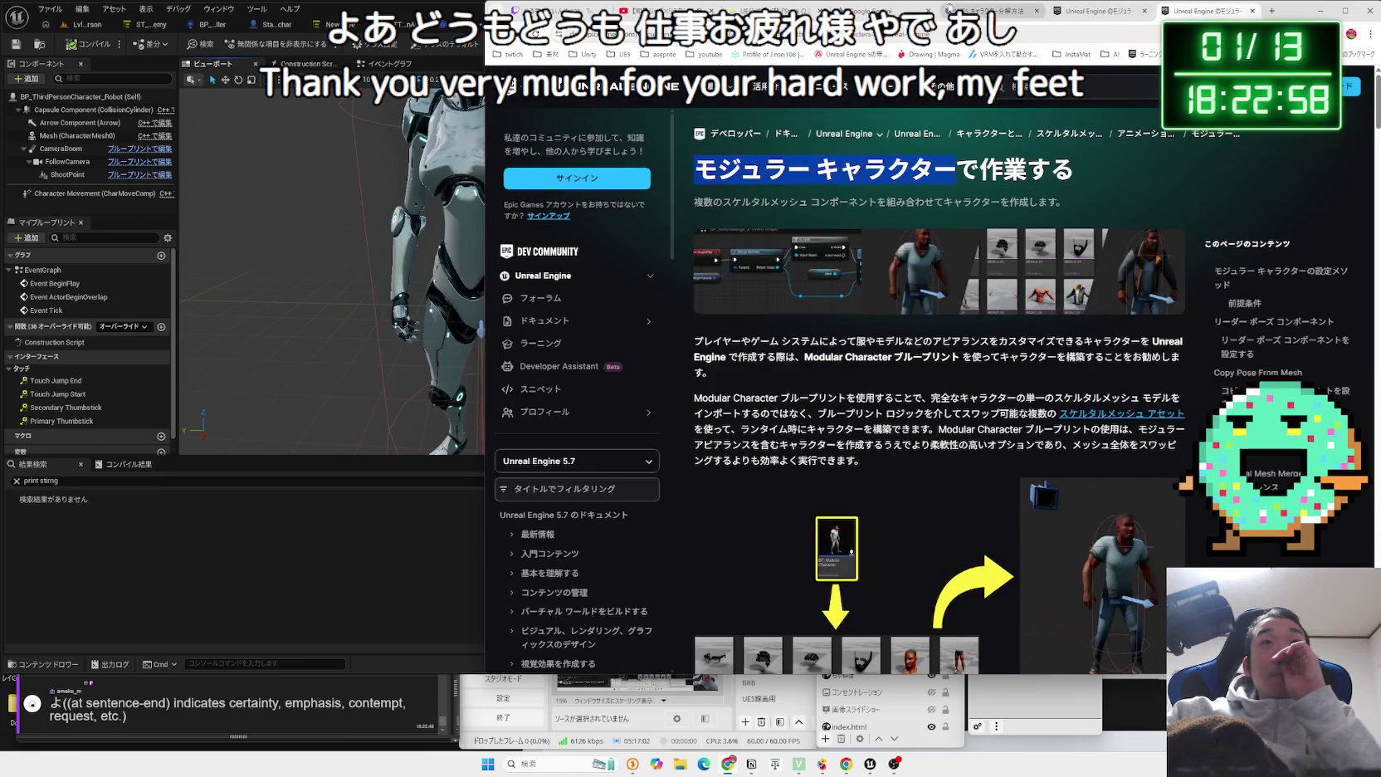
key(ctrl+shift+Tab)
key(ctrl+Tab)
key(ctrl+w)
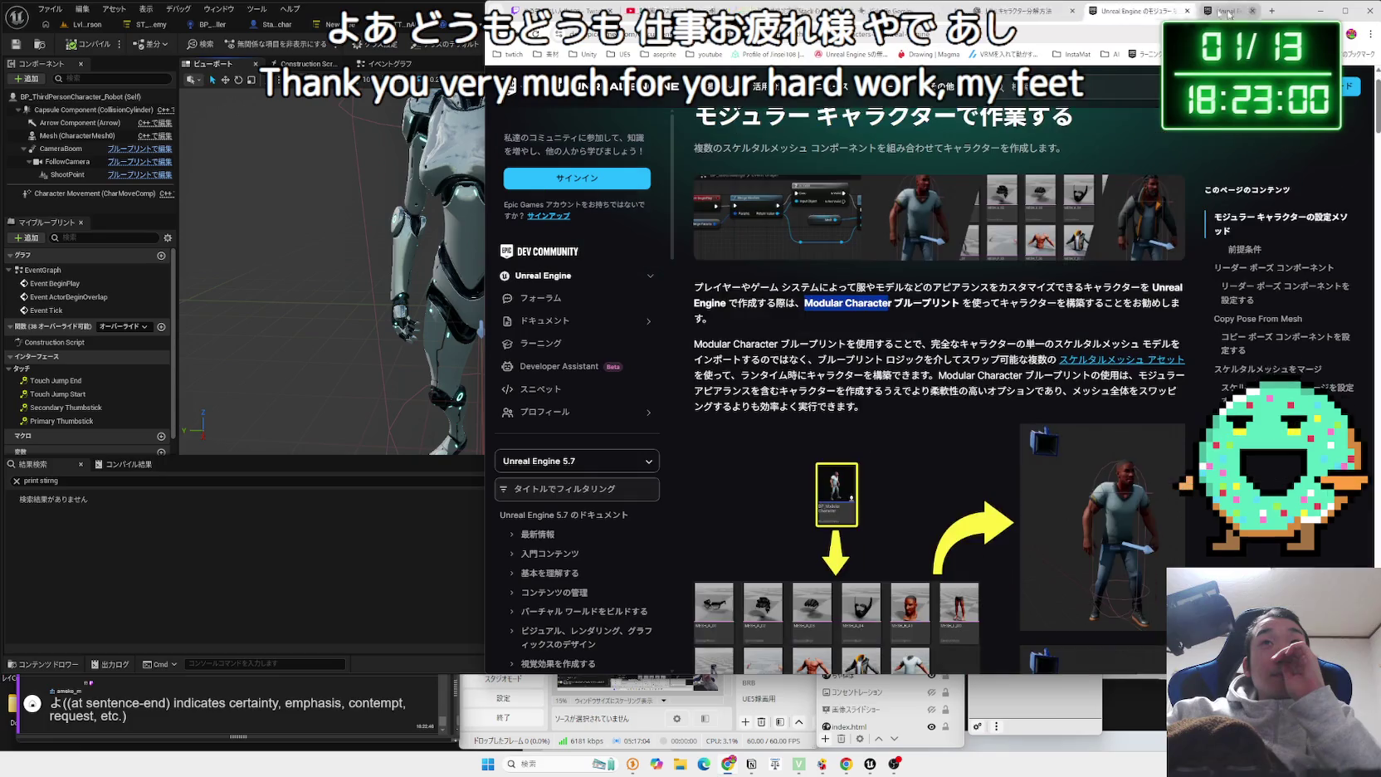
Read the two intro paragraphs of Gemini's answer.
click(895, 6)
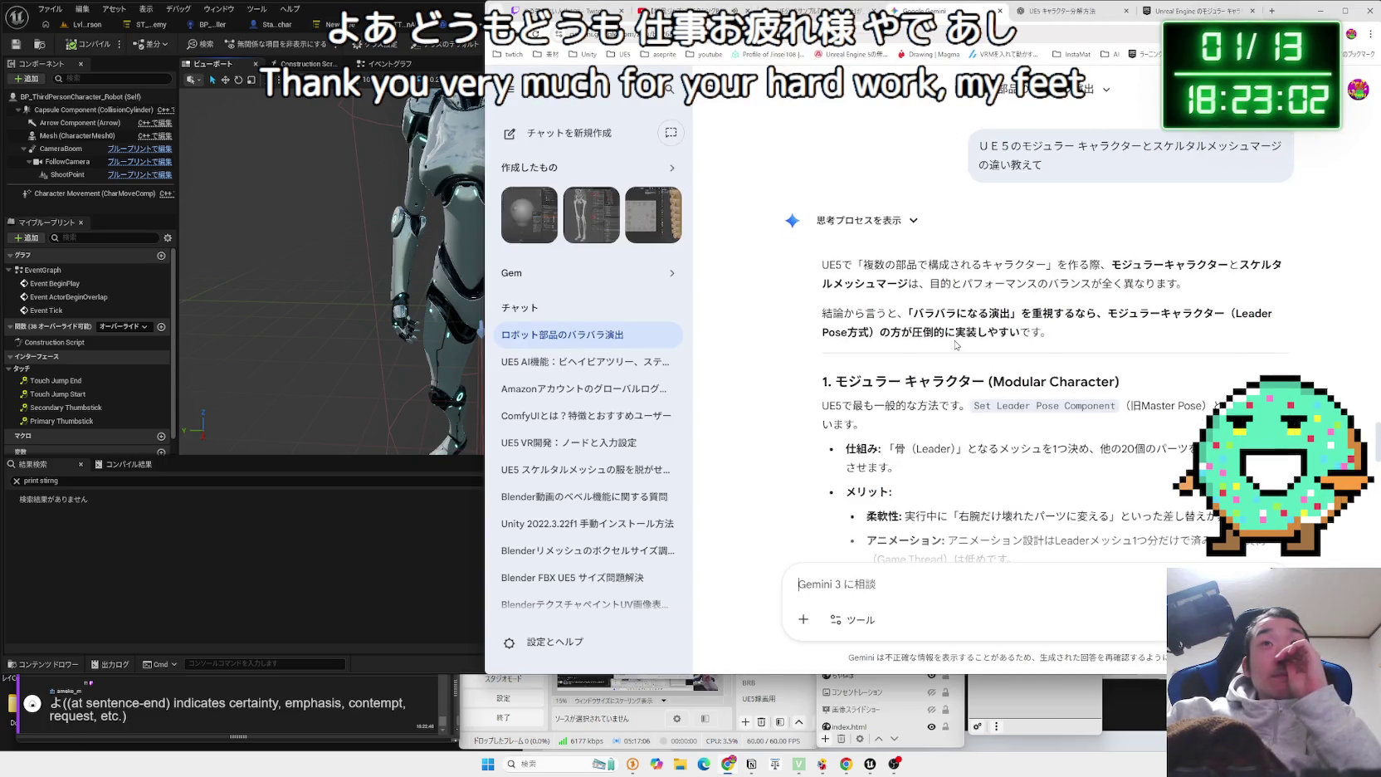
mouse_move(822, 264)
mouse_down()
mouse_move(1079, 266)
mouse_move(1186, 283)
mouse_move(822, 263)
mouse_move(1048, 332)
mouse_move(821, 264)
mouse_move(1048, 332)
mouse_move(830, 265)
mouse_move(1010, 315)
mouse_up()
click(1048, 332)
click(1196, 10)
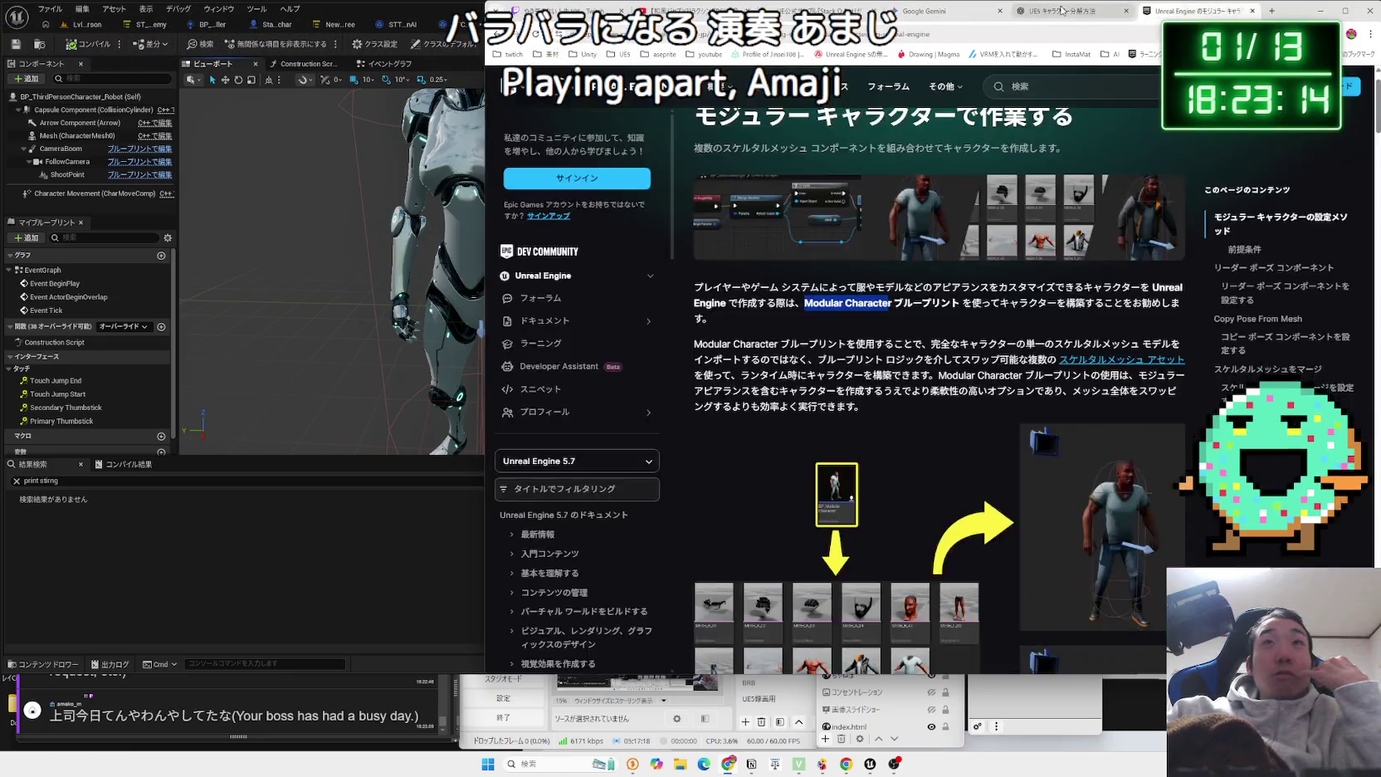
click(1062, 10)
Scroll through ChatGPT's breakdown, then select Gemini's two summary paragraphs.
scroll(1018, 322, up, 15)
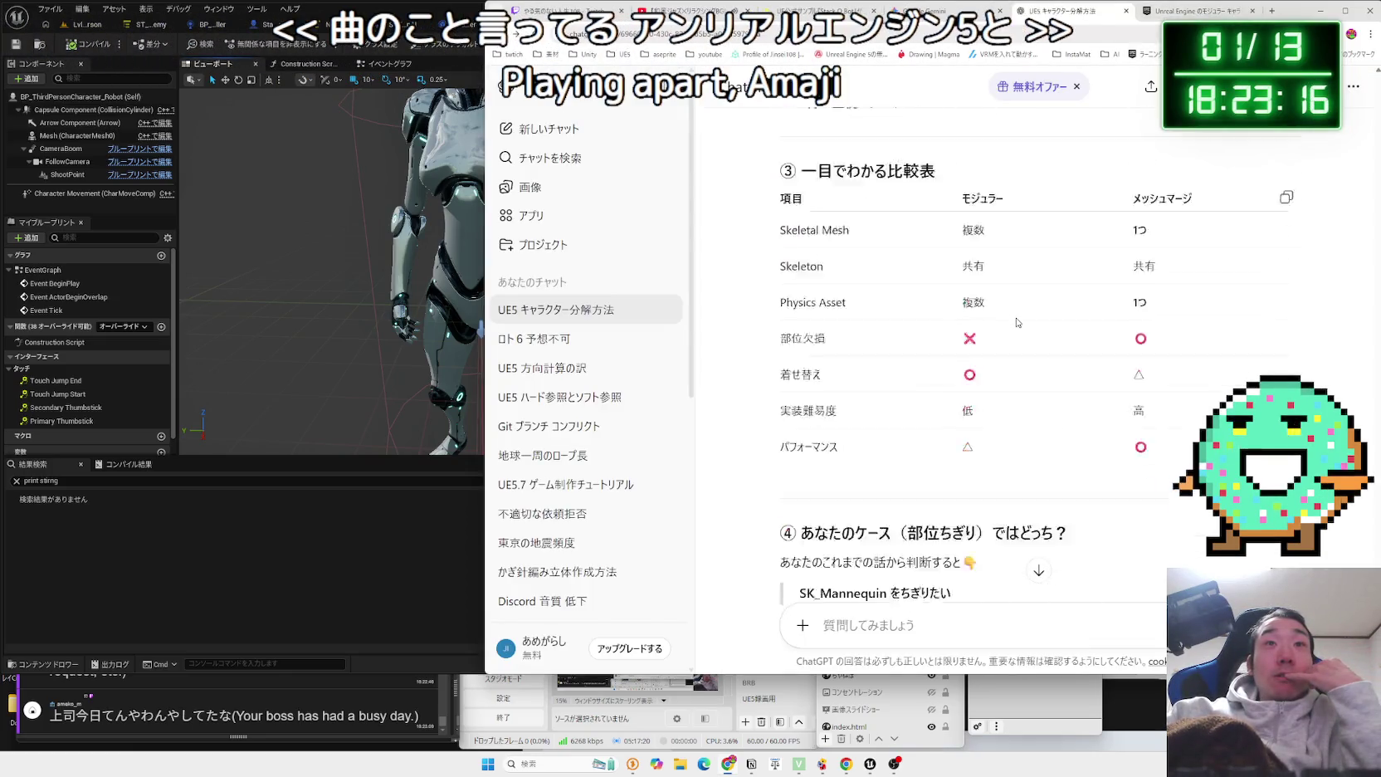
scroll(1017, 322, up, 10)
scroll(1018, 322, up, 10)
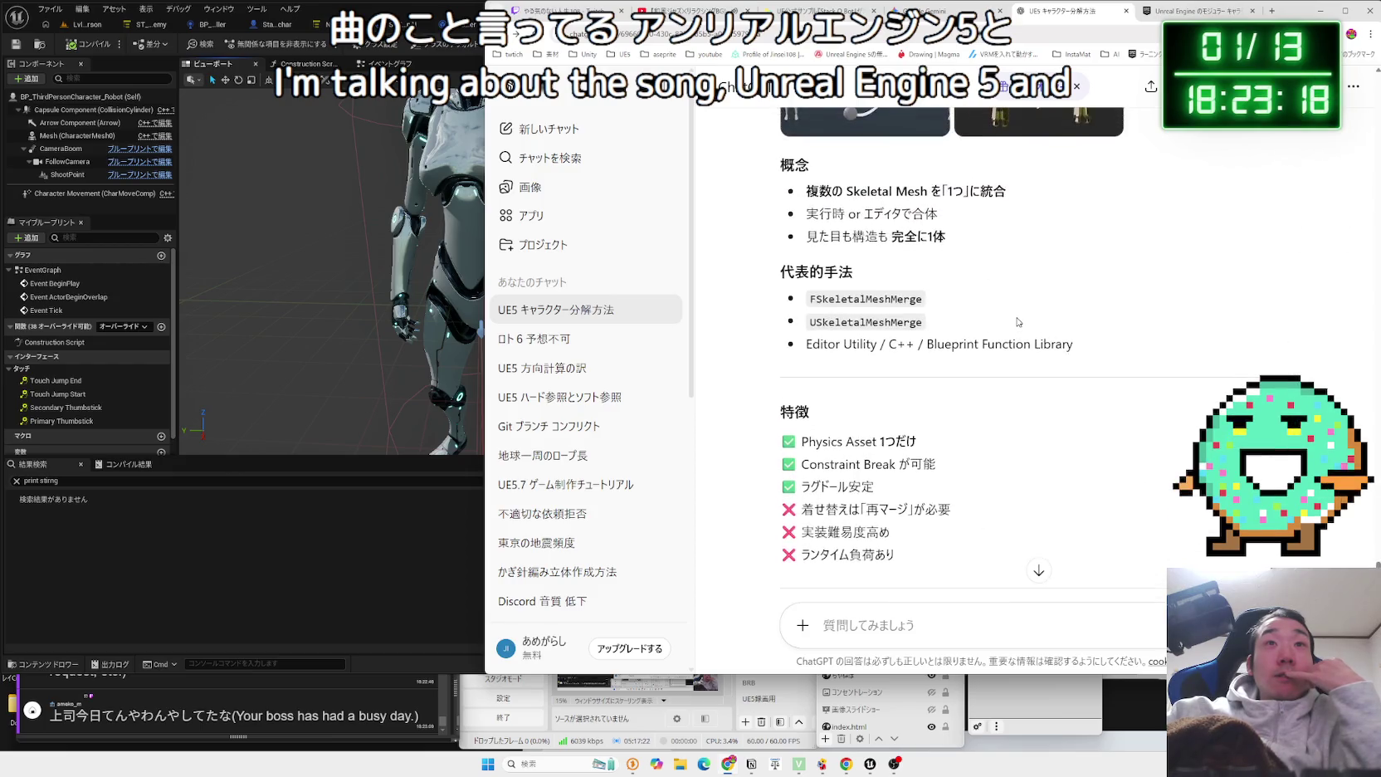
scroll(1018, 322, down, 5)
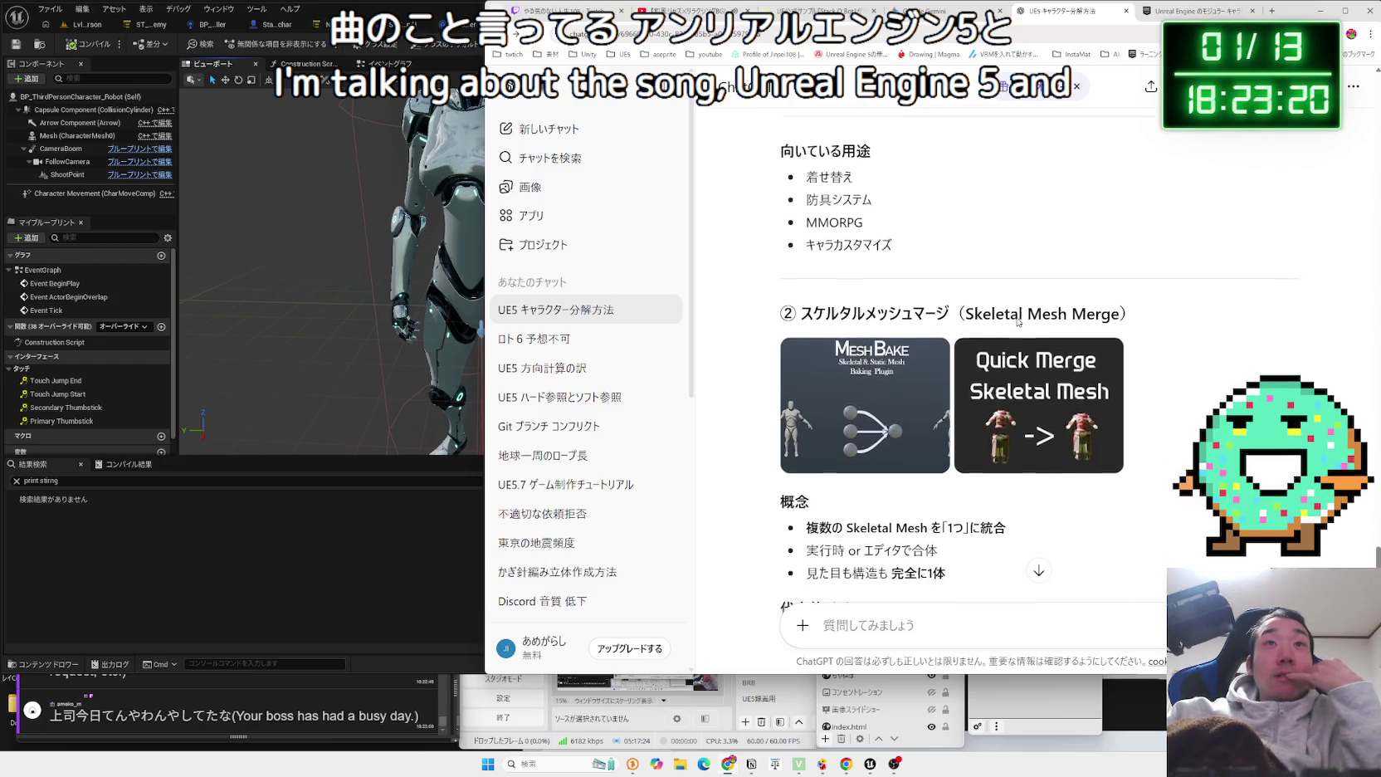
scroll(1019, 322, up, 5)
scroll(1018, 322, up, 1)
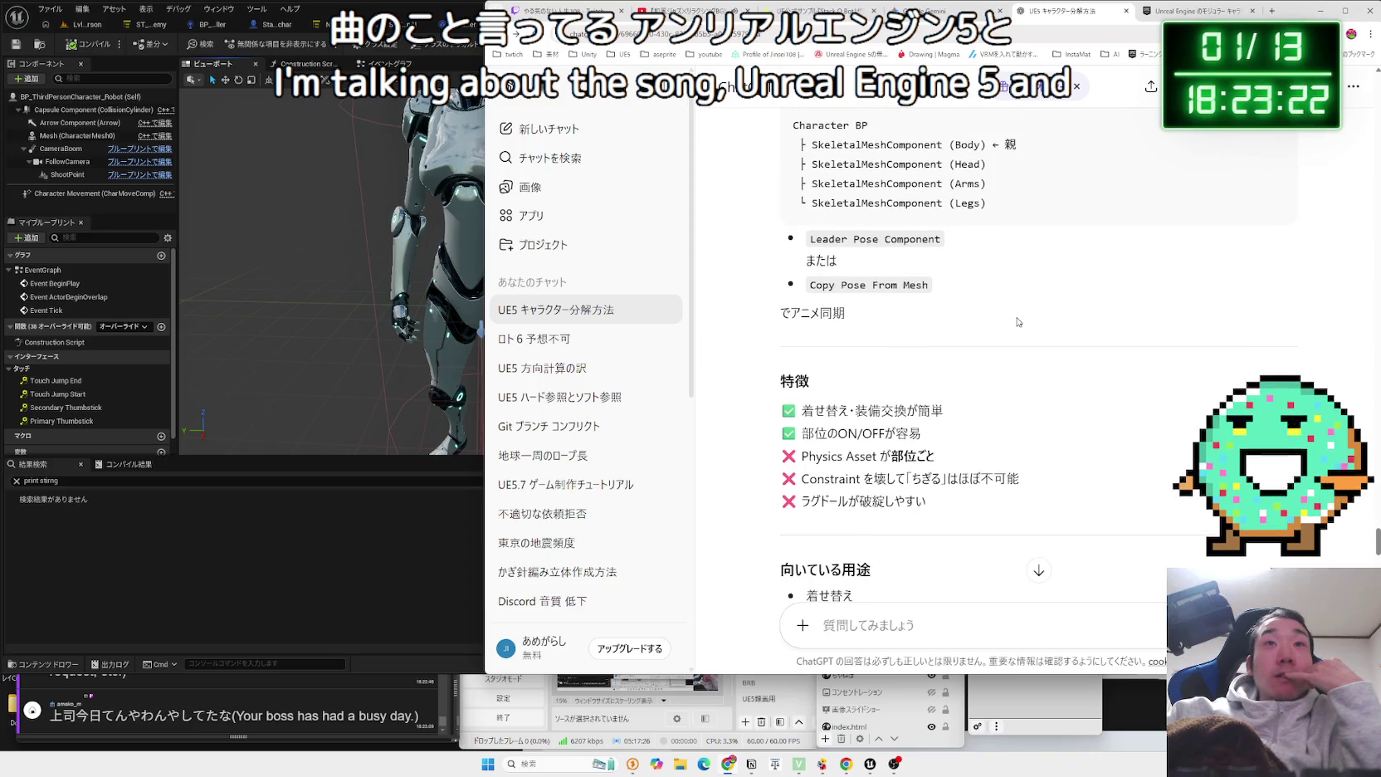
key(ctrl+shift+Tab)
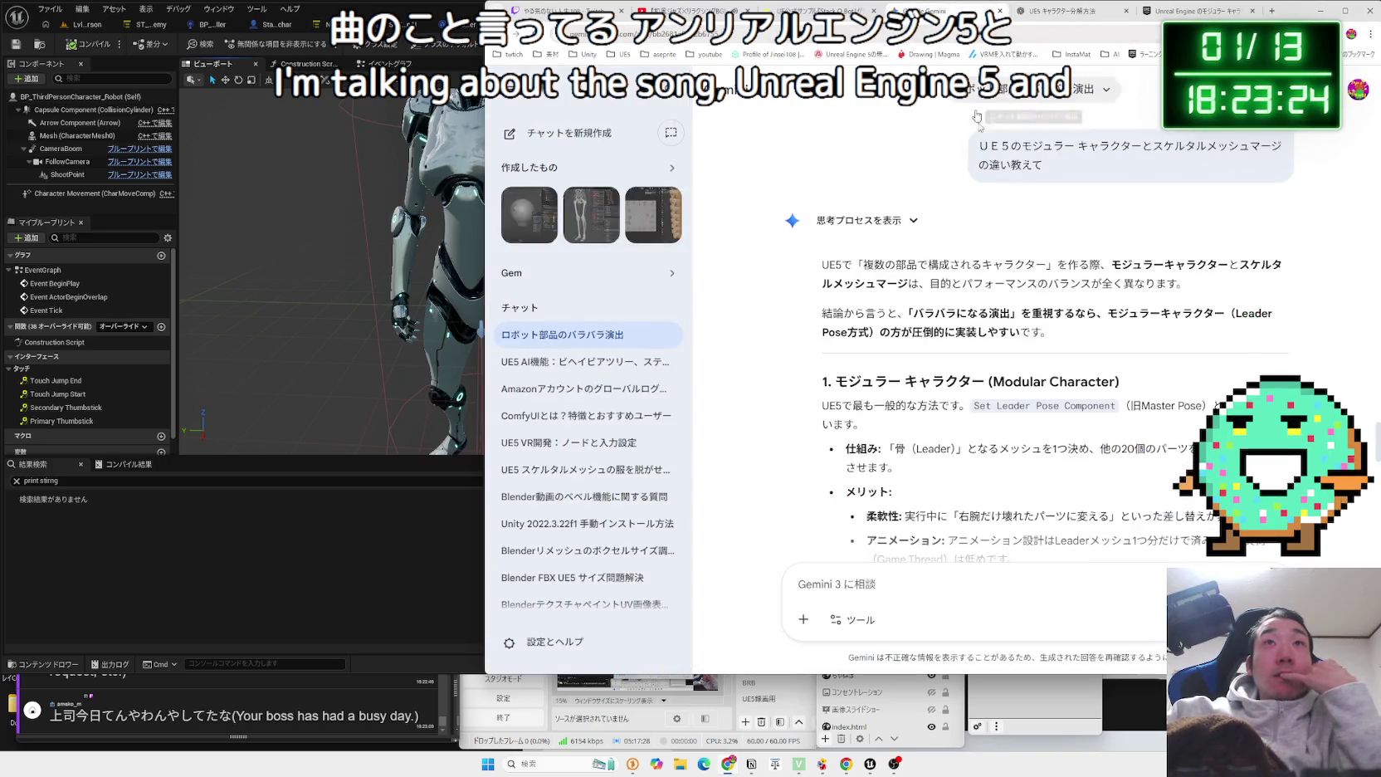
mouse_move(1017, 329)
mouse_down()
mouse_move(824, 309)
mouse_move(821, 261)
mouse_move(1067, 332)
mouse_up()
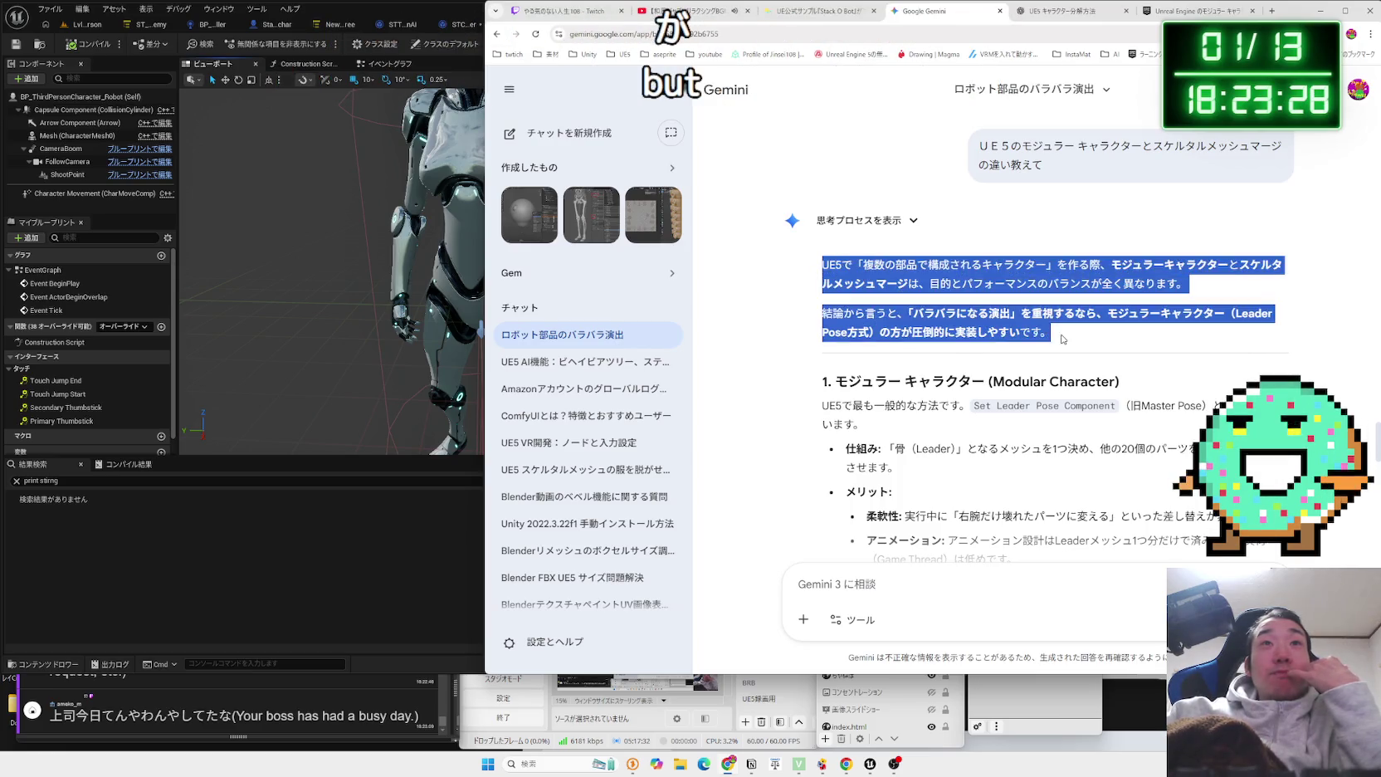
Read Gemini's Set Leader Pose Component explanation, selecting its 仕組み paragraph.
click(1061, 339)
scroll(1061, 338, down, 2)
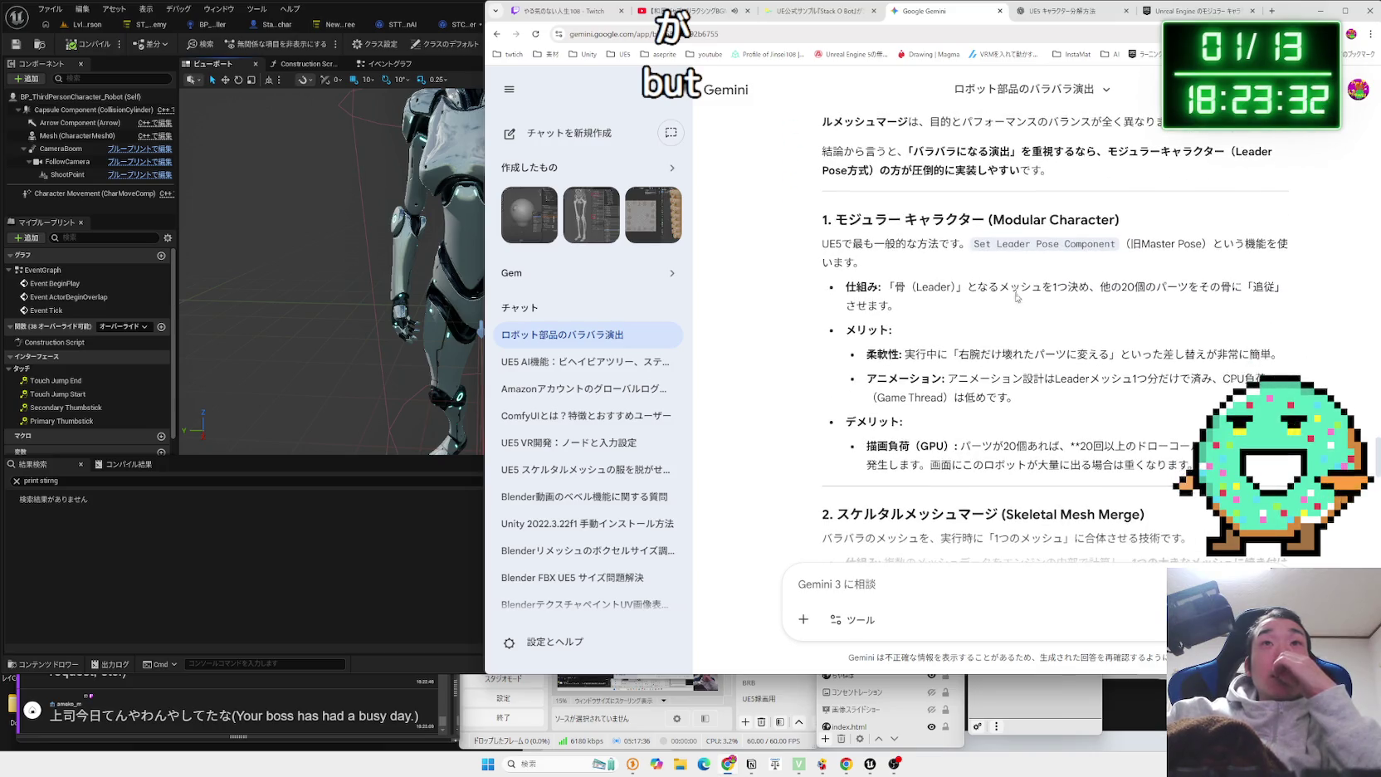
drag(1191, 260, 952, 247)
drag(830, 247, 937, 308)
click(937, 308)
triple_click(936, 308)
click(937, 308)
triple_click(937, 308)
click(936, 308)
triple_click(936, 308)
click(938, 307)
triple_click(940, 306)
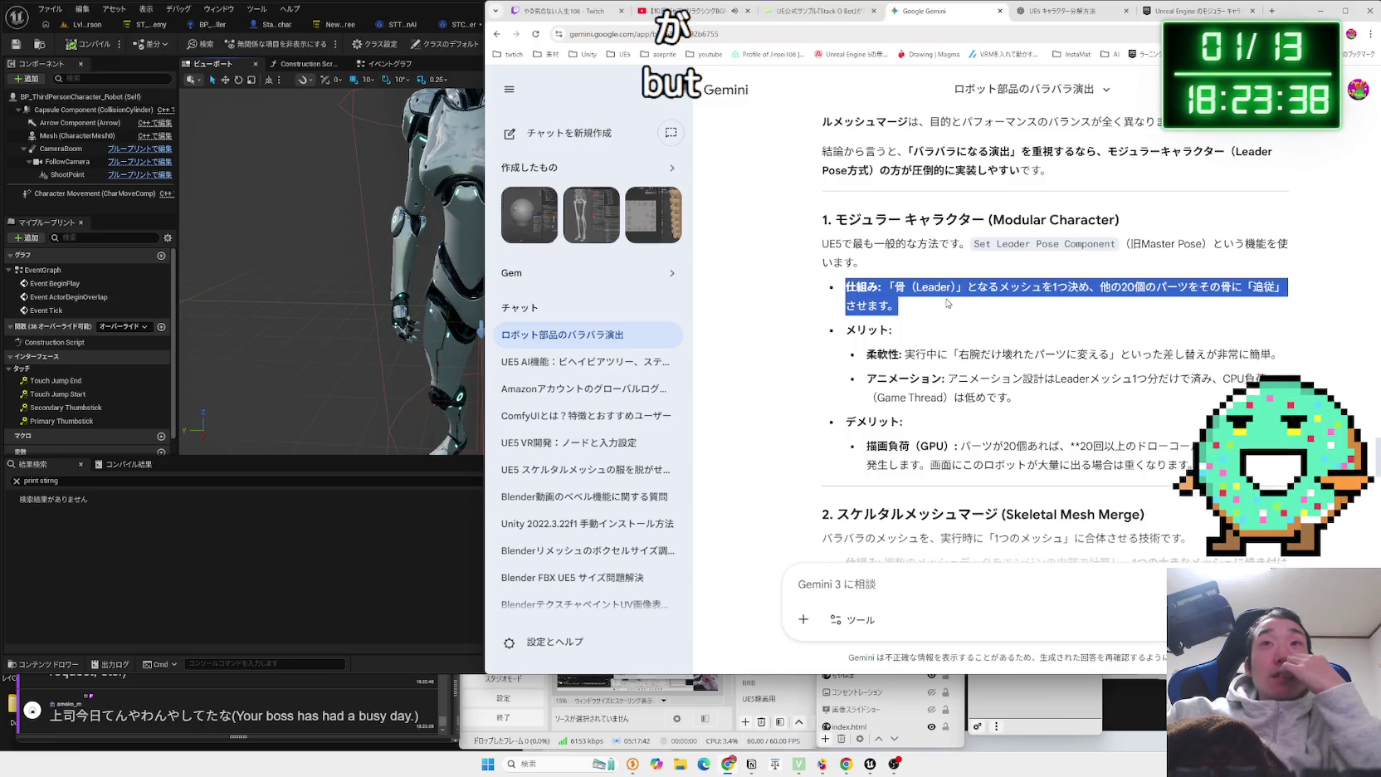
click(944, 304)
triple_click(946, 304)
click(943, 304)
triple_click(940, 306)
click(937, 307)
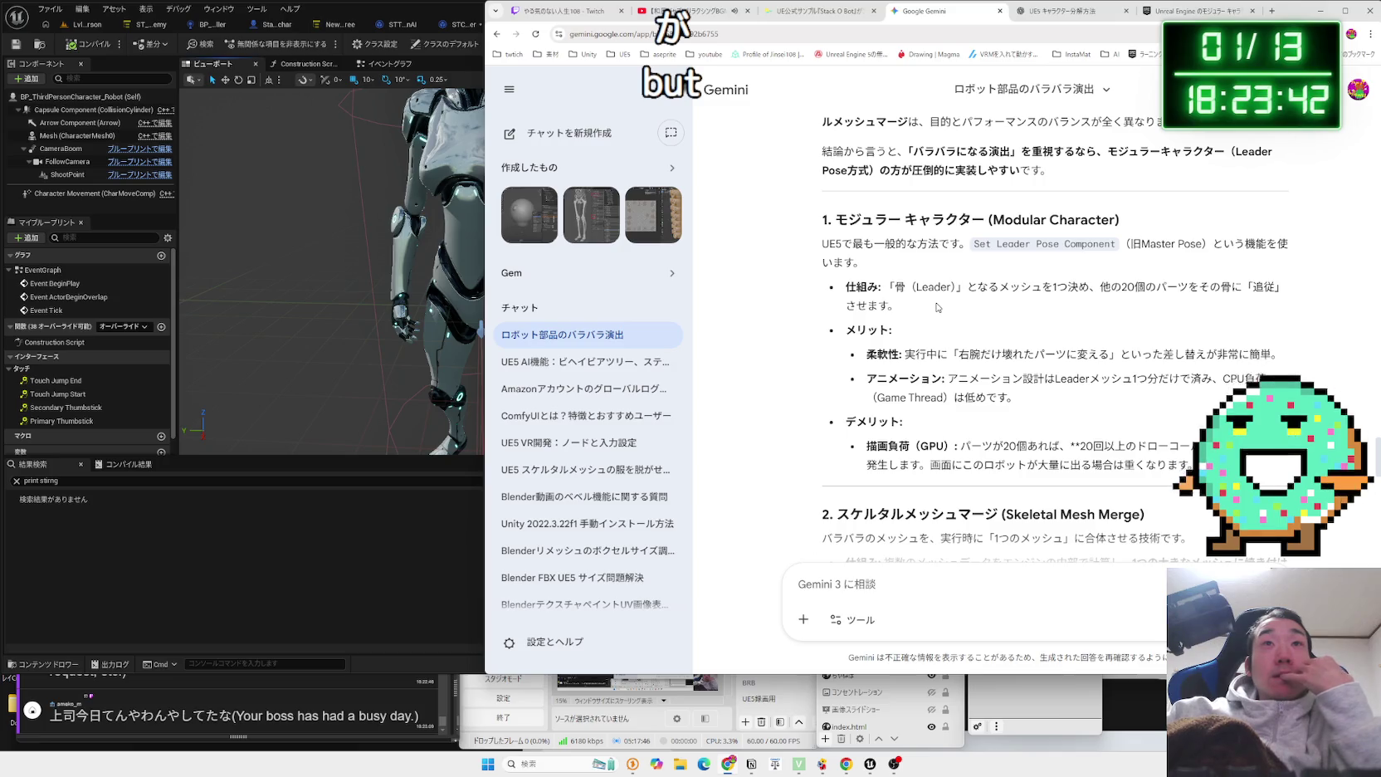
click(835, 287)
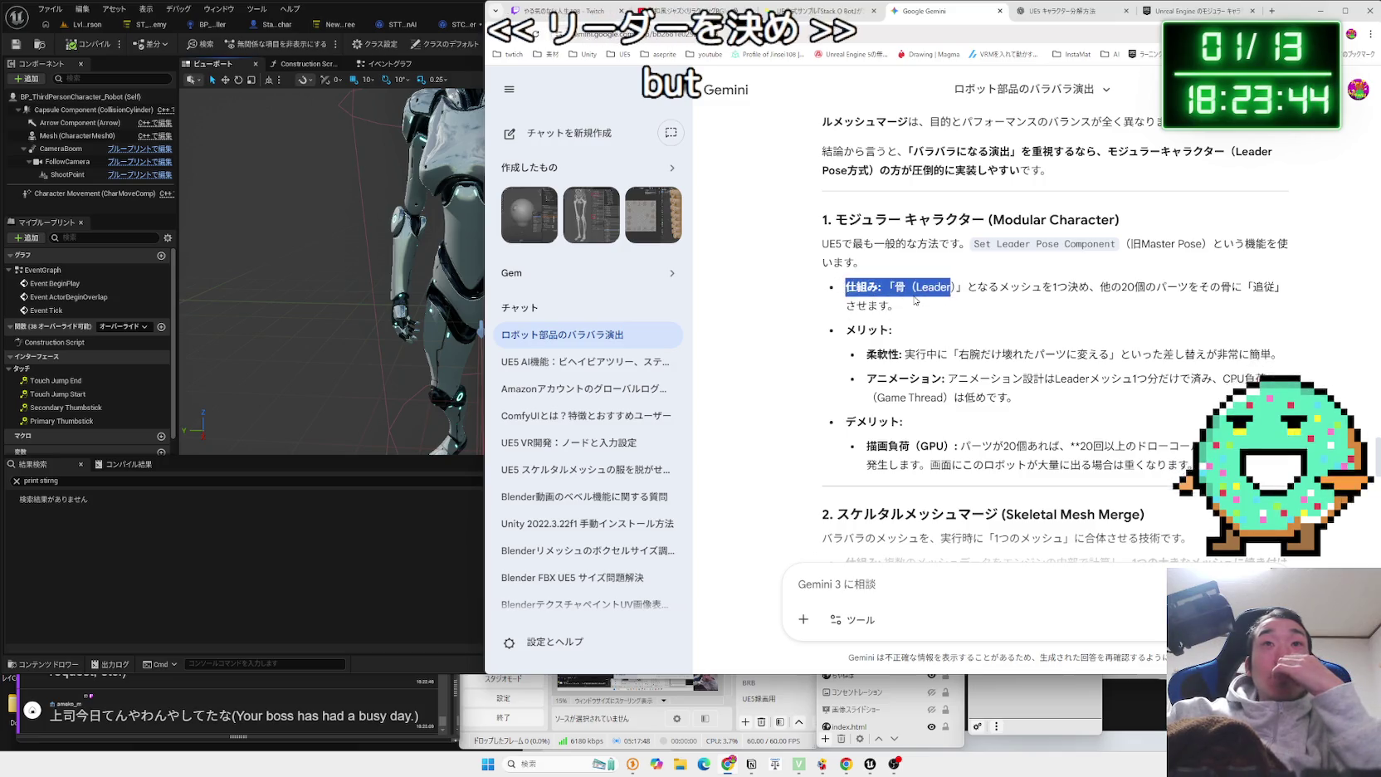
Highlight the 柔軟性 and アニメーション merits and the 描画負荷 drawback while reading.
scroll(835, 286, down, 1)
mouse_move(1078, 246)
mouse_down()
mouse_move(924, 247)
mouse_move(1164, 246)
mouse_up()
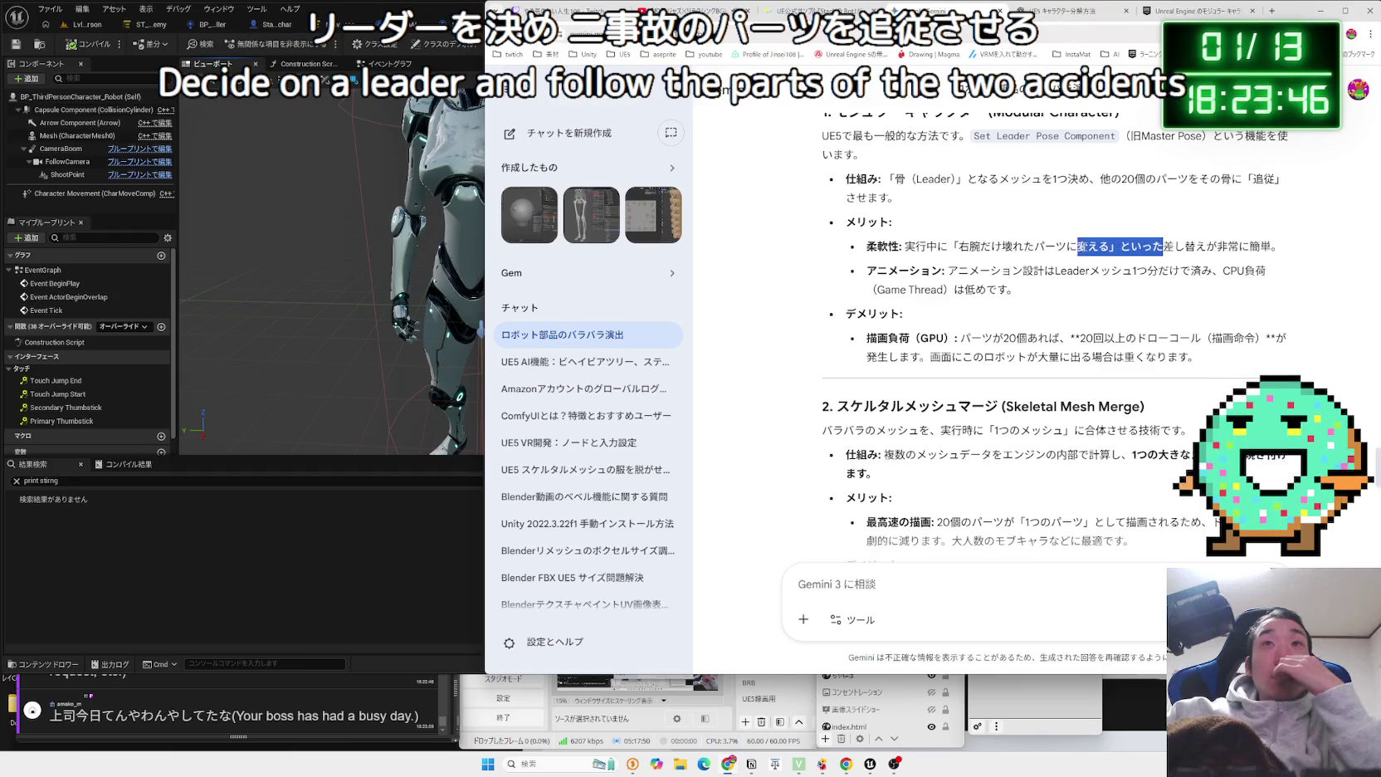
mouse_move(1249, 247)
mouse_down()
mouse_move(1204, 290)
mouse_move(913, 274)
mouse_move(1195, 358)
mouse_up()
click(1194, 357)
mouse_move(979, 355)
mouse_down()
mouse_move(868, 338)
mouse_move(1059, 357)
mouse_up()
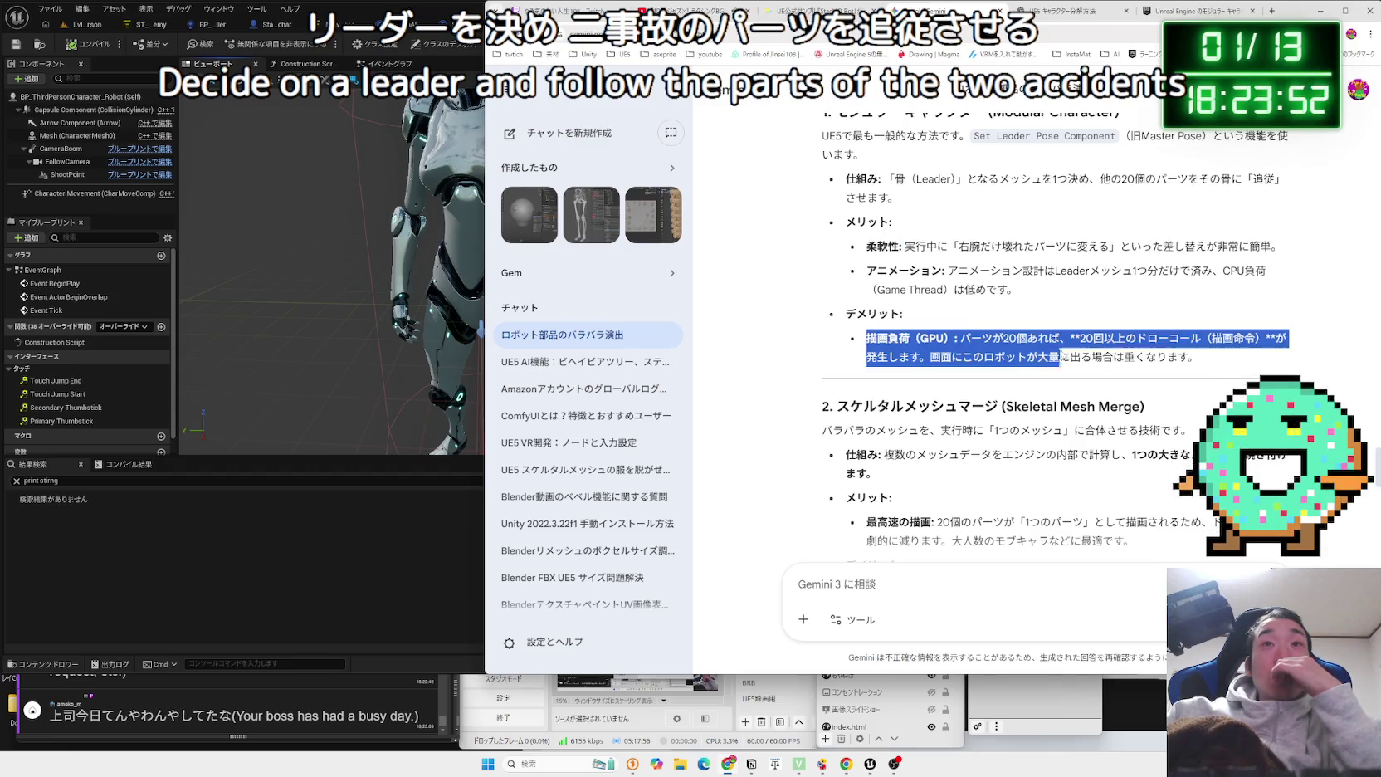
drag(1187, 357, 859, 347)
click(859, 347)
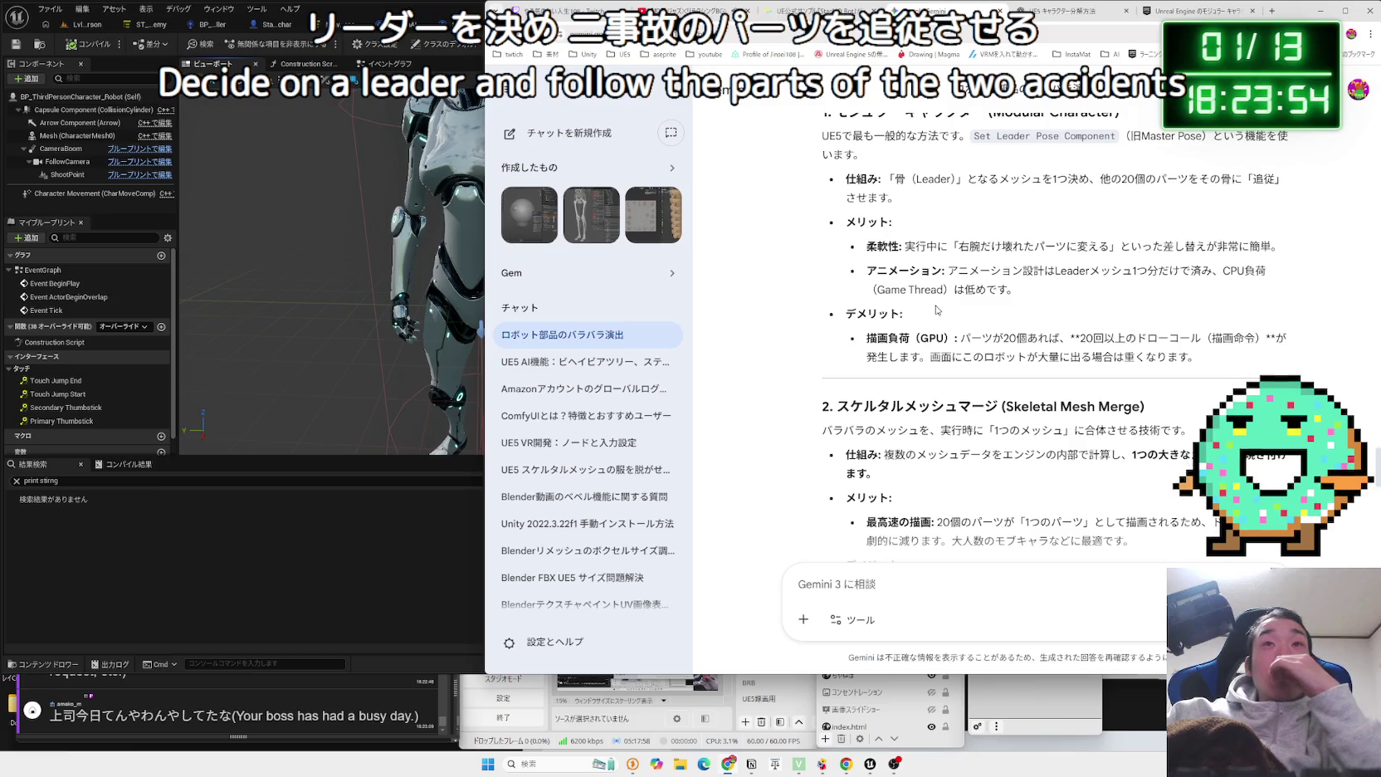
Review the スケルタルメッシュマージ merits and drawbacks, select the whole section, and return to ChatGPT.
scroll(931, 299, down, 2)
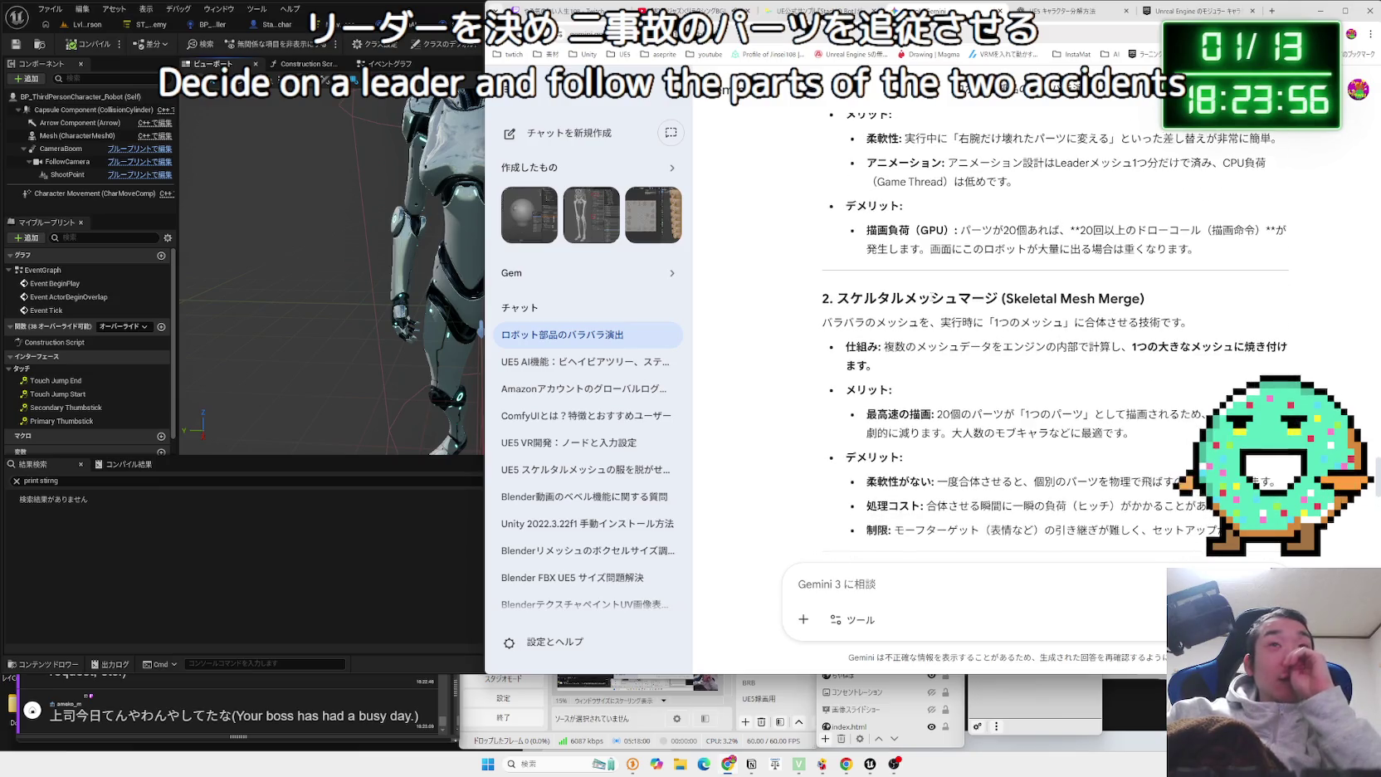
double_click(931, 298)
click(1171, 300)
mouse_move(848, 299)
mouse_down()
mouse_move(829, 299)
mouse_move(913, 324)
mouse_move(960, 362)
mouse_move(820, 328)
mouse_move(863, 353)
mouse_move(807, 329)
mouse_move(947, 362)
mouse_up()
click(948, 362)
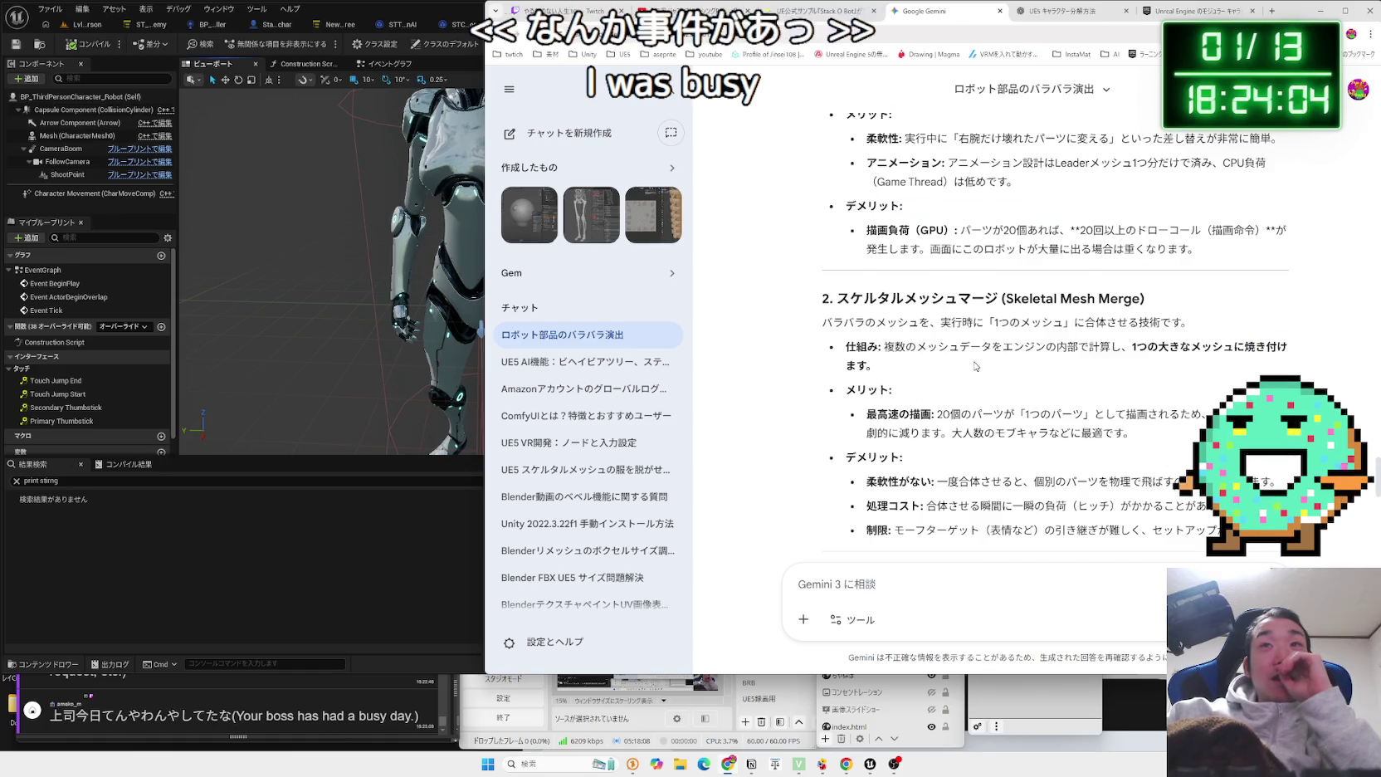
scroll(975, 366, down, 1)
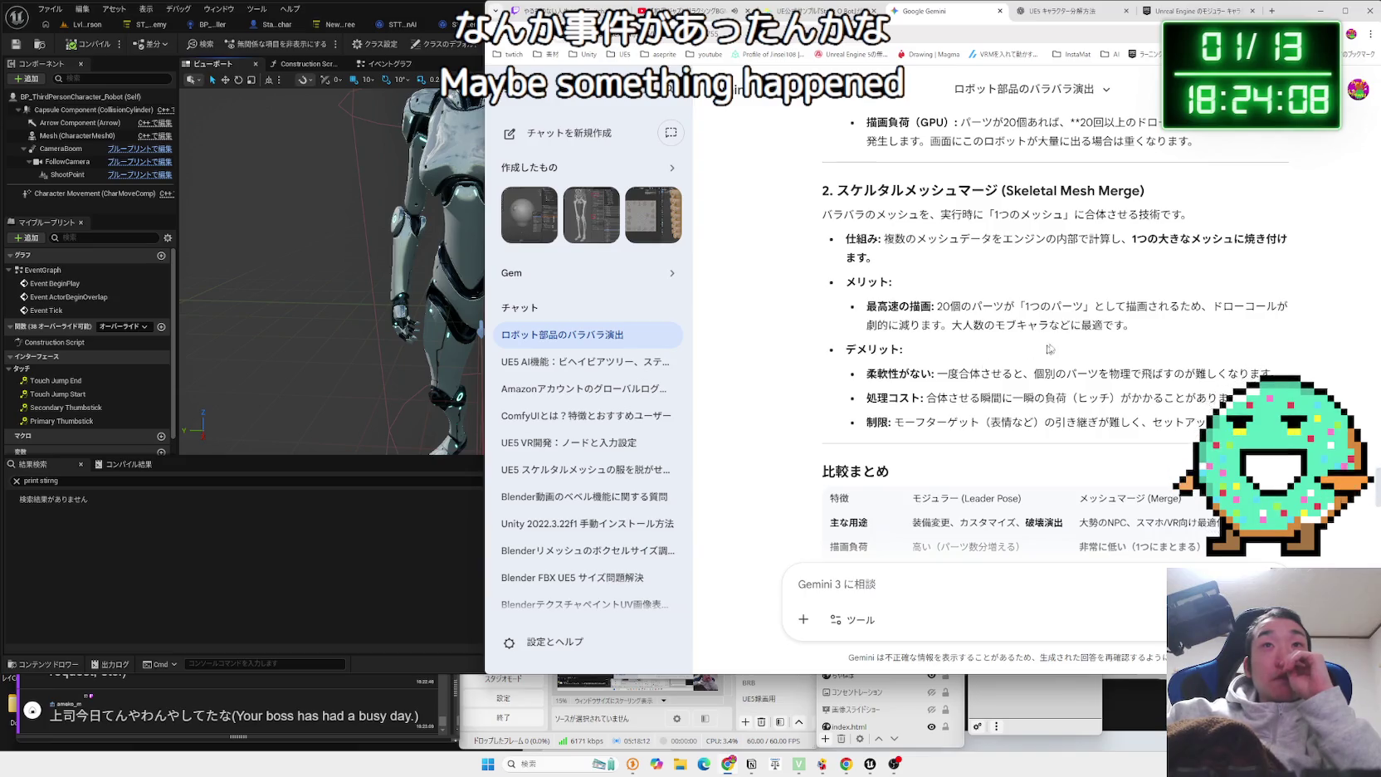
drag(1042, 322, 865, 306)
mouse_move(1127, 347)
mouse_down()
mouse_move(1133, 373)
mouse_move(1228, 400)
mouse_move(966, 378)
mouse_up()
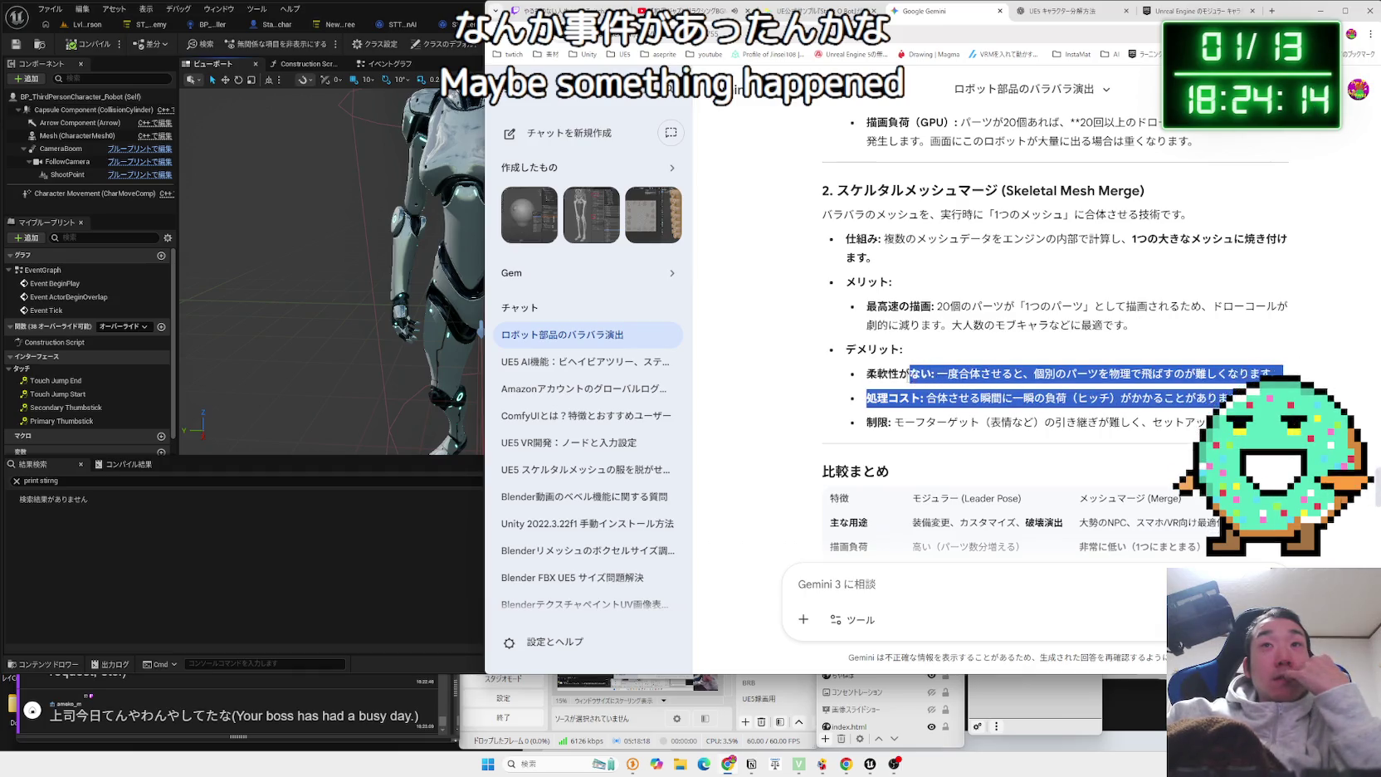
mouse_move(859, 381)
mouse_down()
mouse_move(1189, 396)
mouse_move(1203, 423)
mouse_move(846, 241)
mouse_move(865, 122)
mouse_up()
click(1203, 424)
mouse_move(823, 190)
mouse_down()
mouse_move(1145, 193)
mouse_move(1245, 376)
mouse_move(1228, 398)
mouse_up()
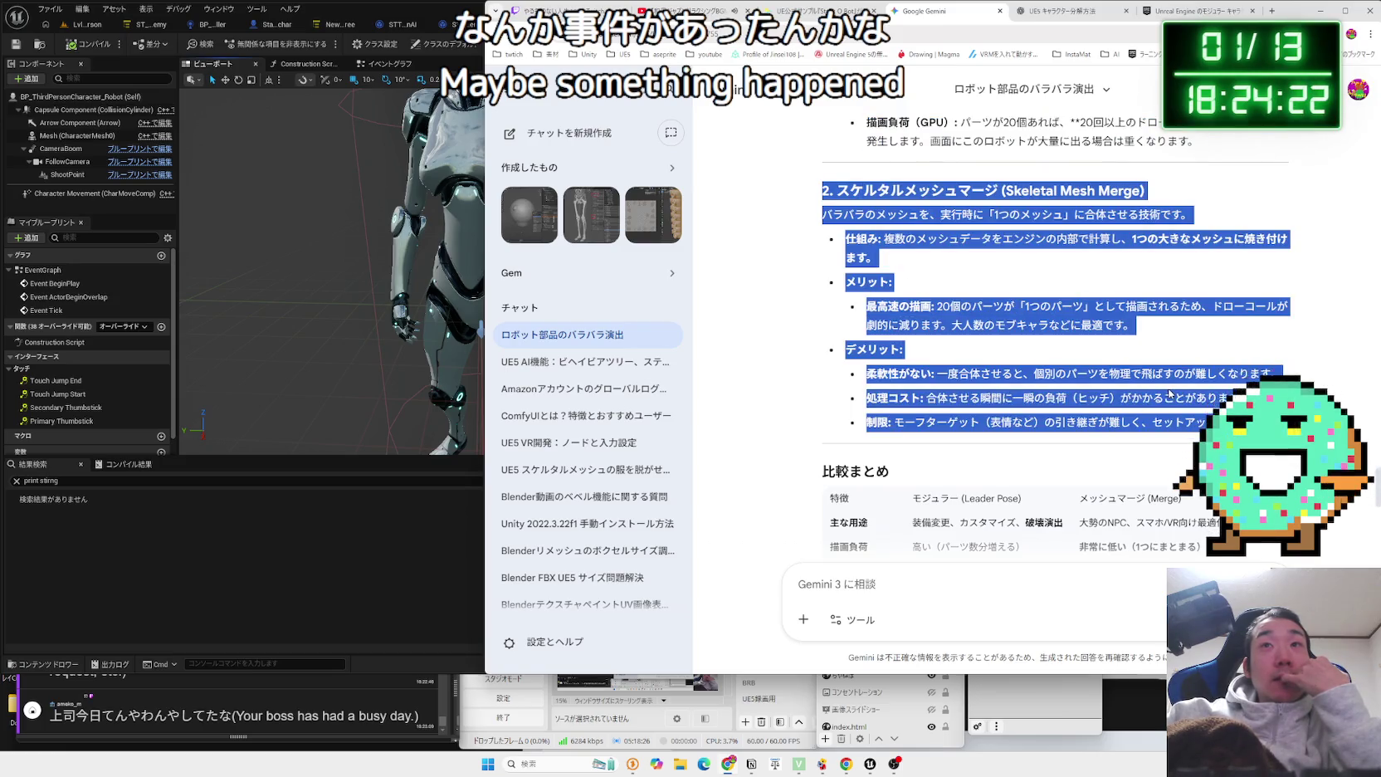
click(1070, 10)
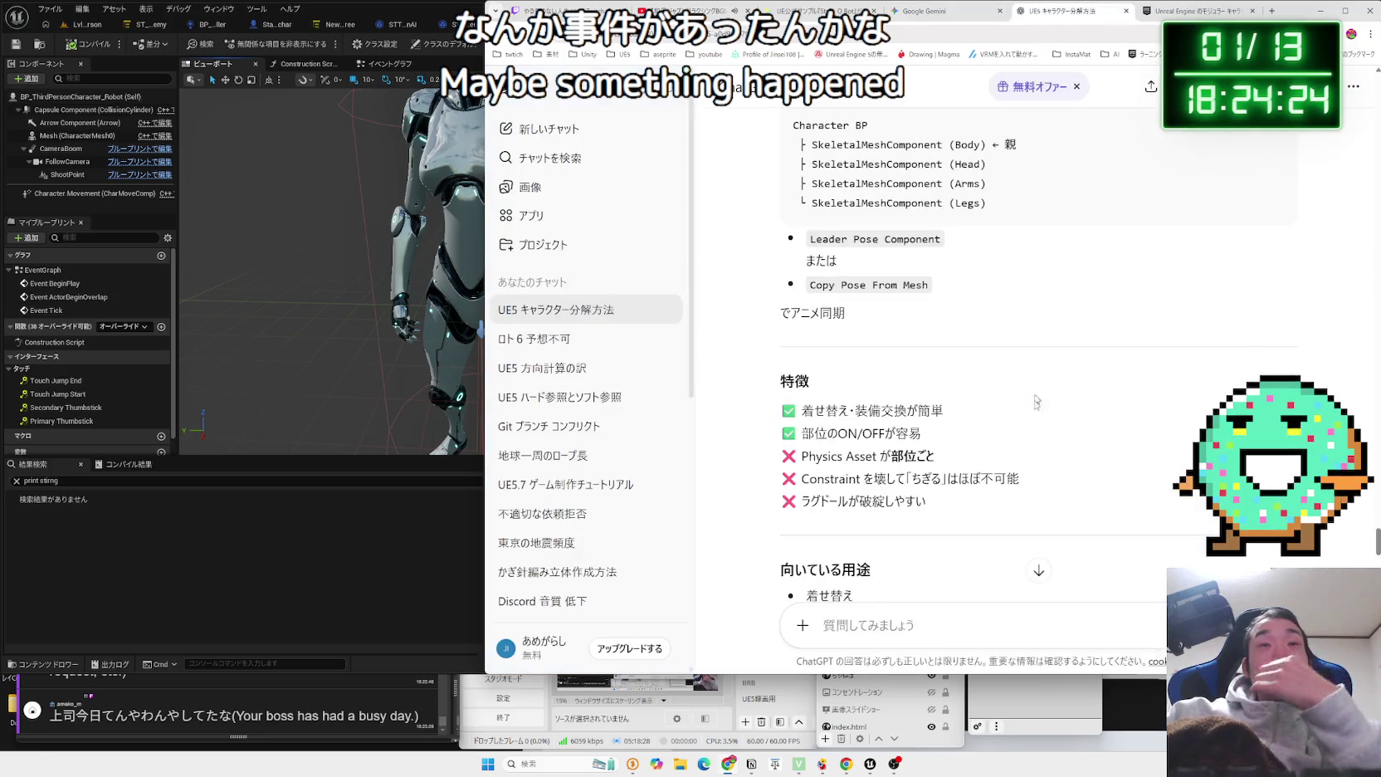
Paste Gemini's Skeletal Mesh Merge excerpt into ChatGPT with the note 'とGeはかいてした' and send it.
scroll(947, 636, down, 12)
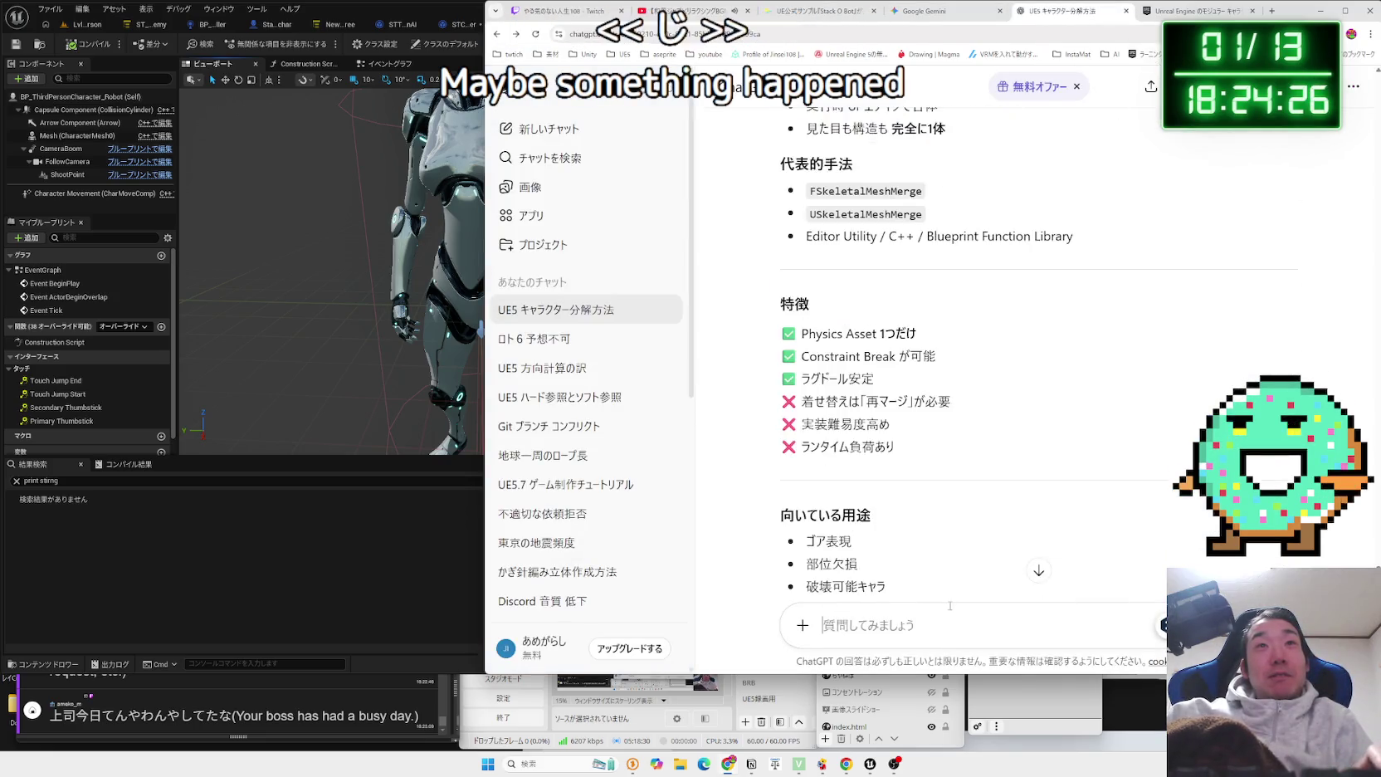
key(ctrl+v)
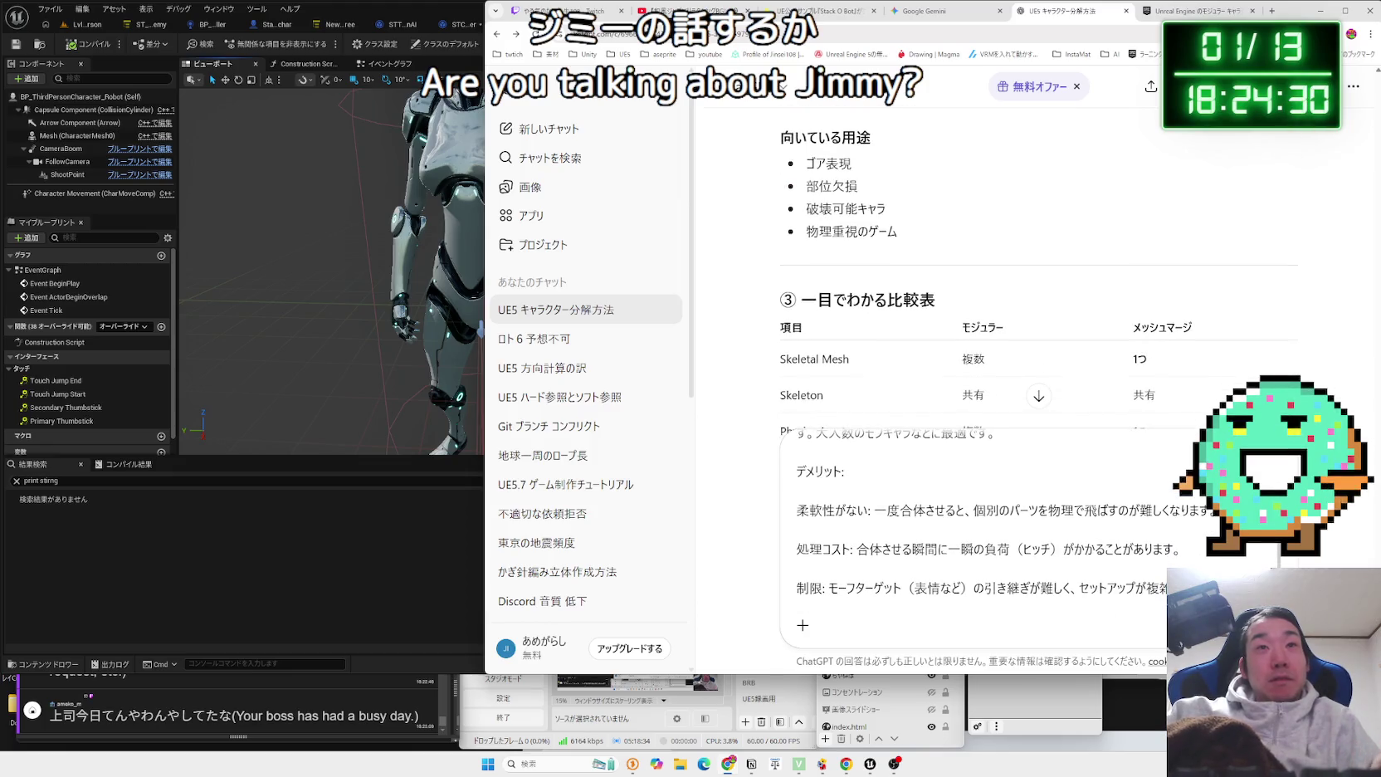
key(Zenkaku_Hankaku)
key(Zenkaku_Hankaku)
text(とGe)
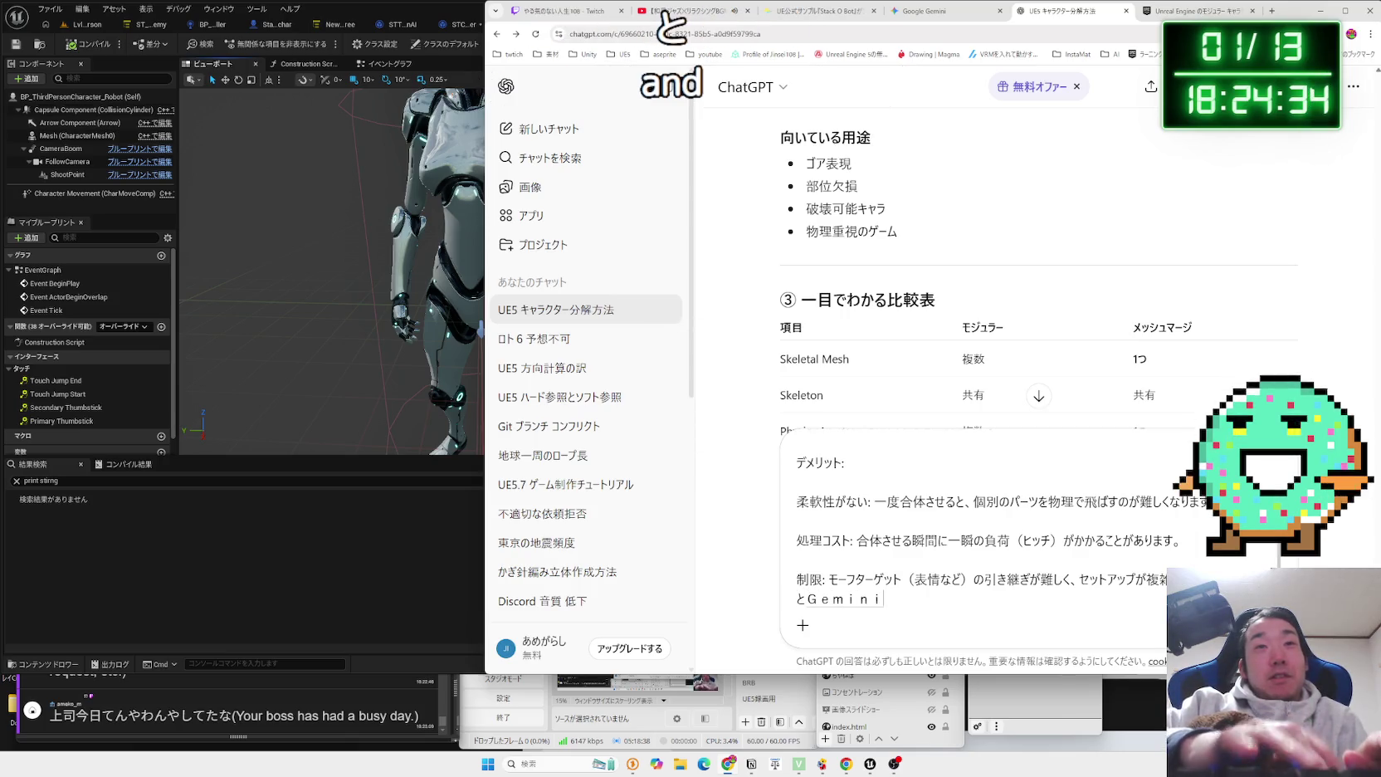
text(はかいてま)
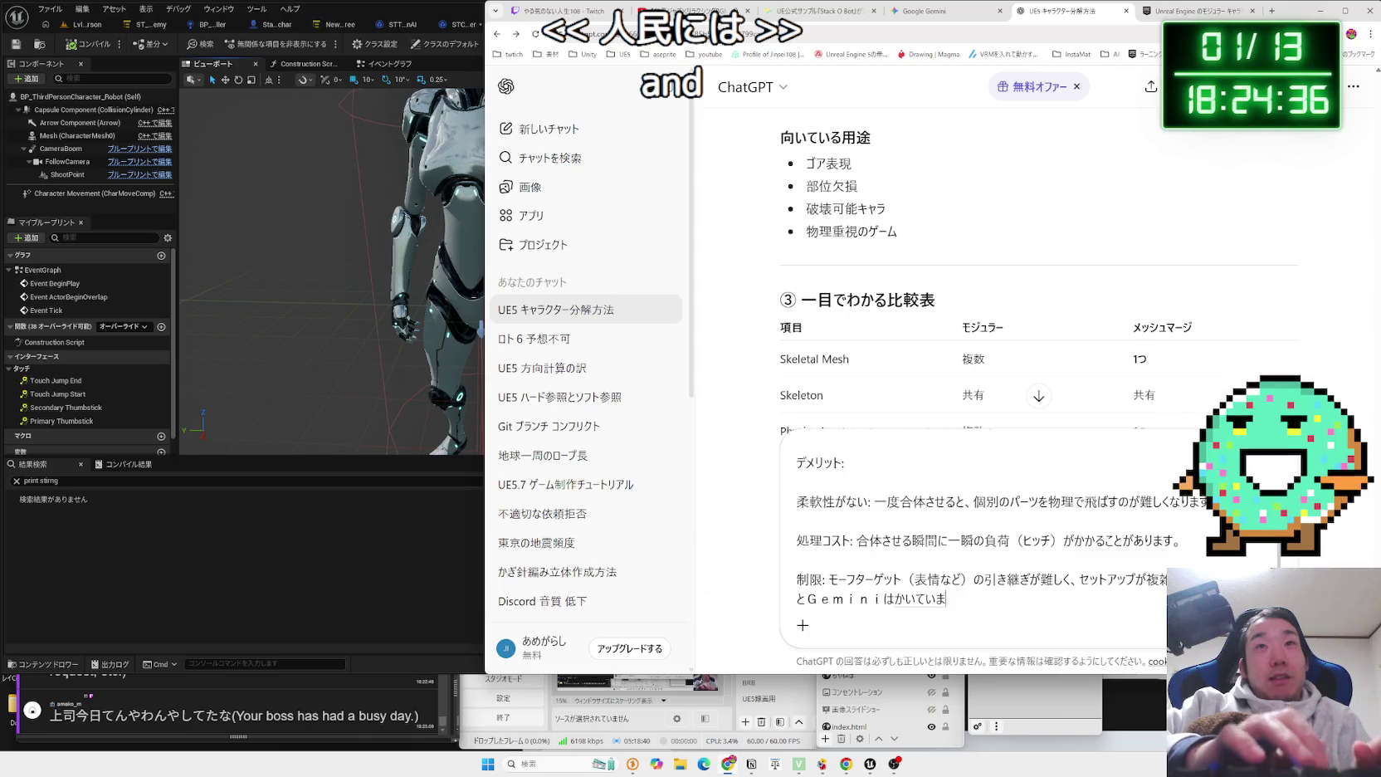
text(した)
key(Return)
key(Return)
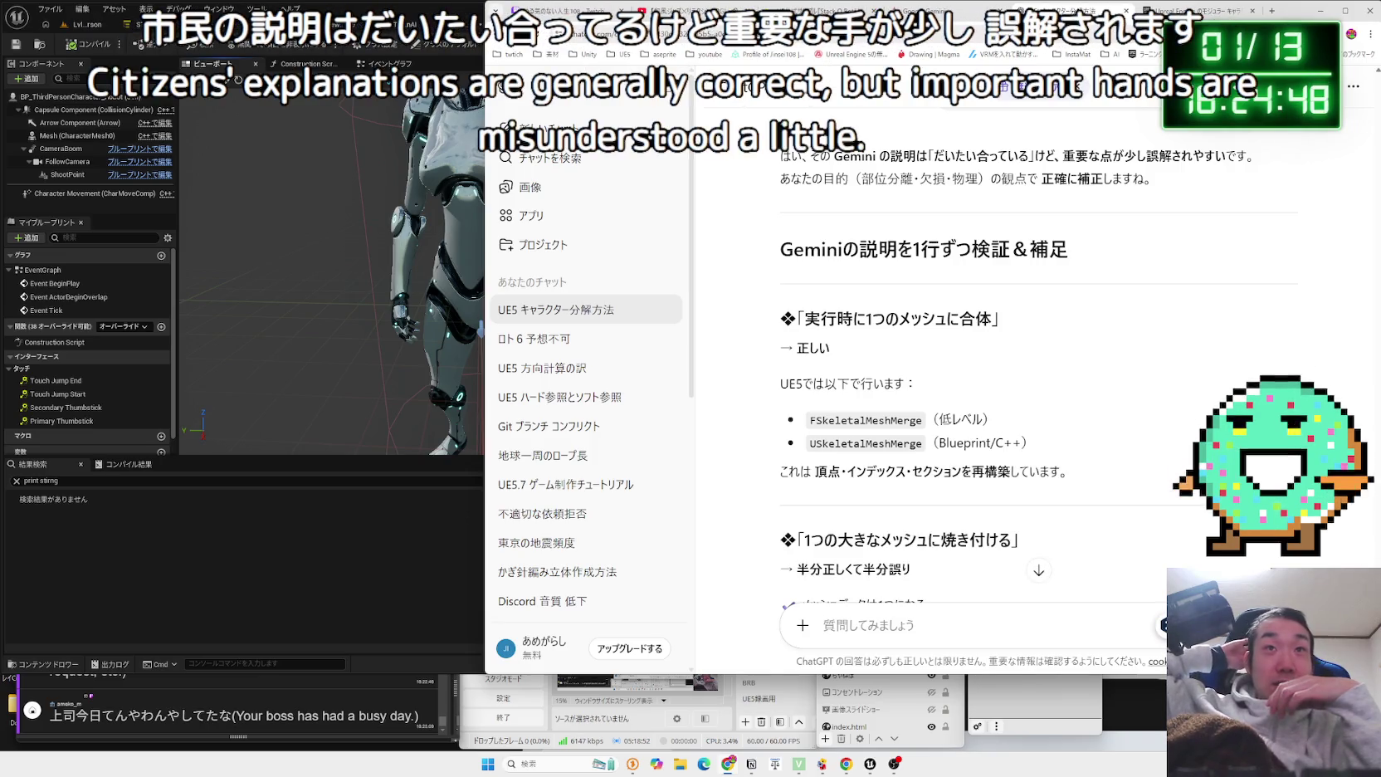
Read ChatGPT's reply on merged mesh data, Skeleton, bone count and weights.
scroll(1117, 501, down, 3)
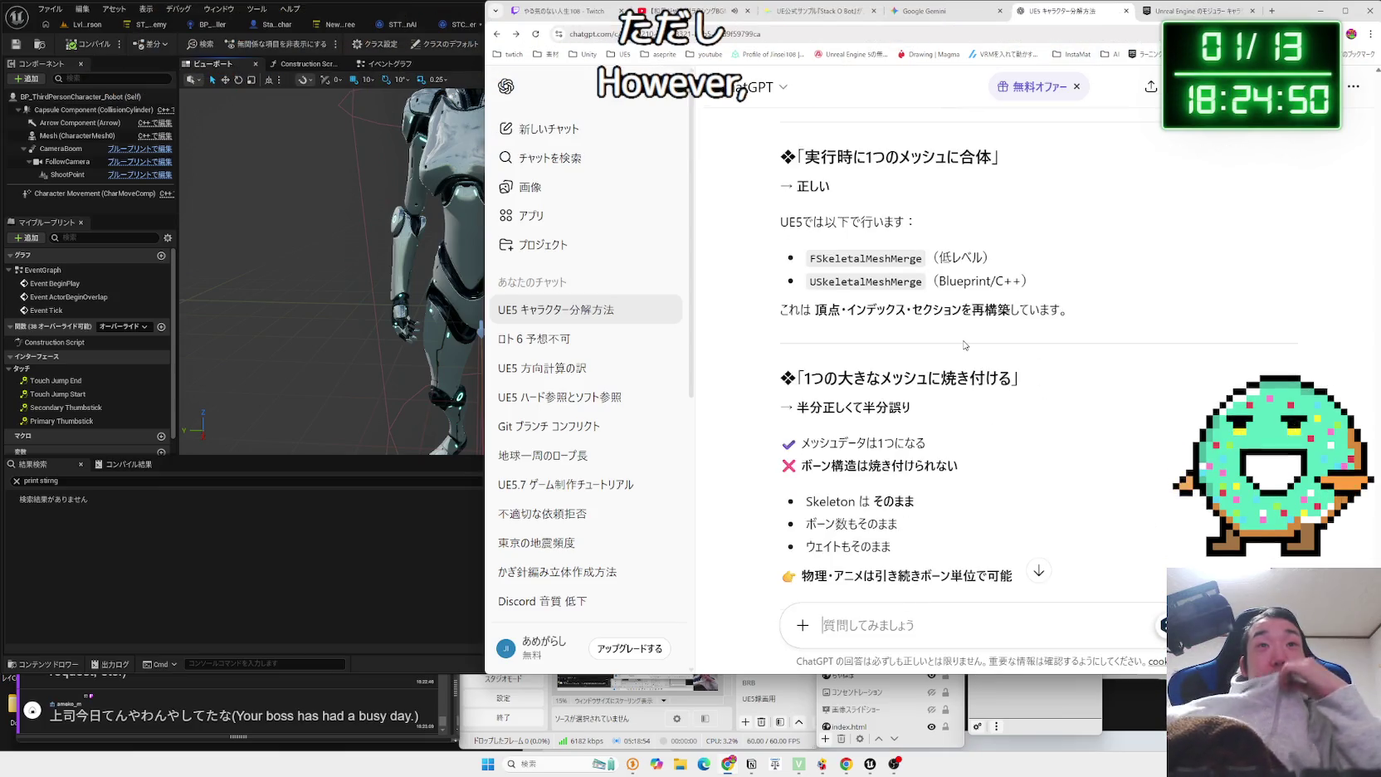
scroll(955, 347, down, 2)
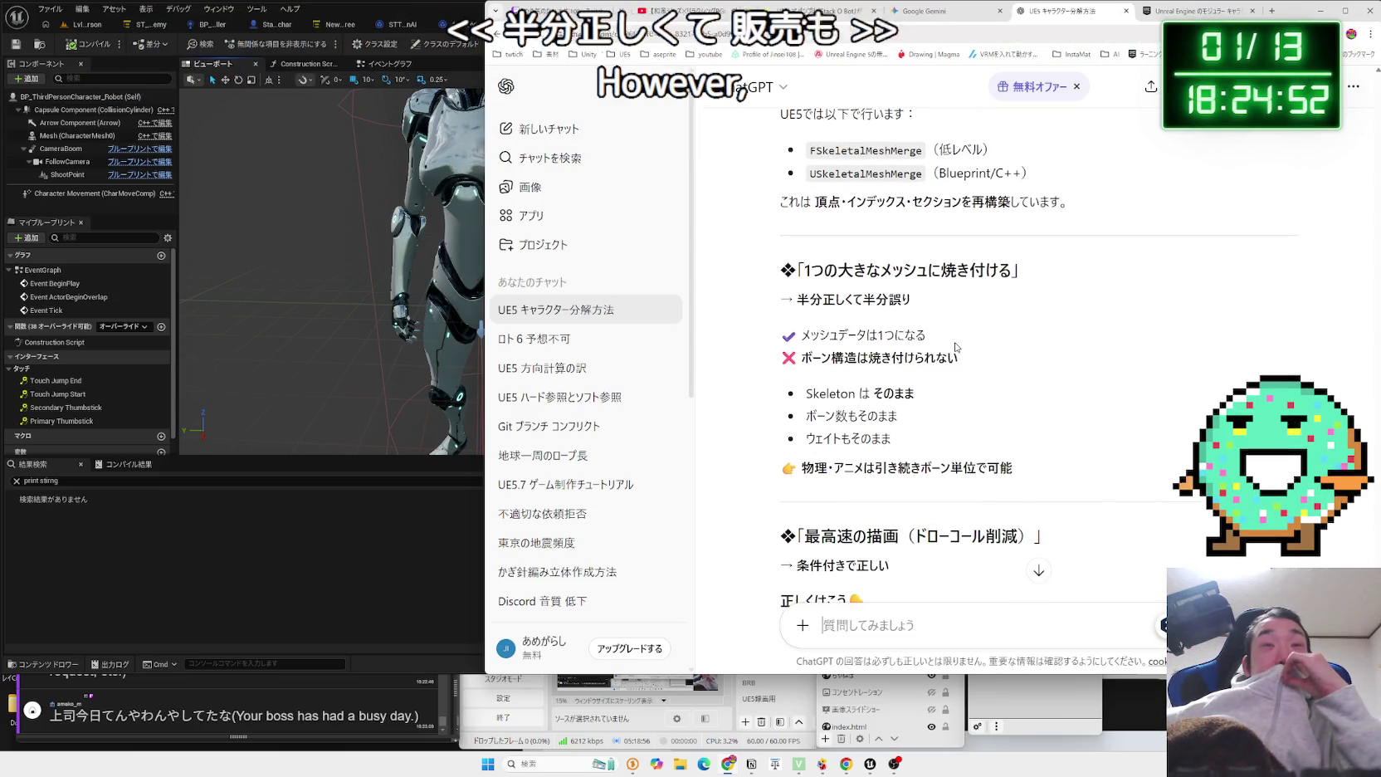
drag(802, 335, 913, 358)
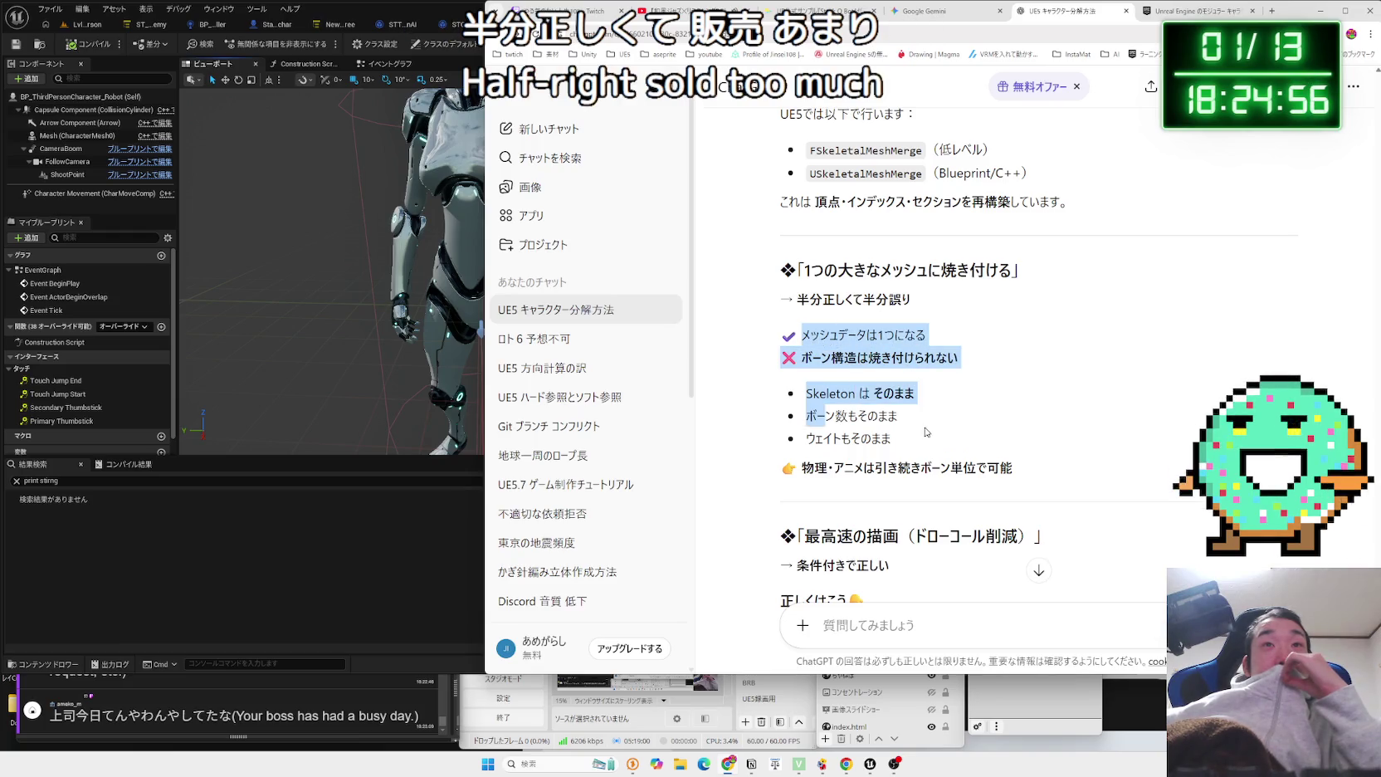
drag(903, 417, 880, 396)
mouse_move(834, 334)
mouse_down()
mouse_move(1027, 484)
mouse_move(809, 389)
mouse_up()
click(809, 388)
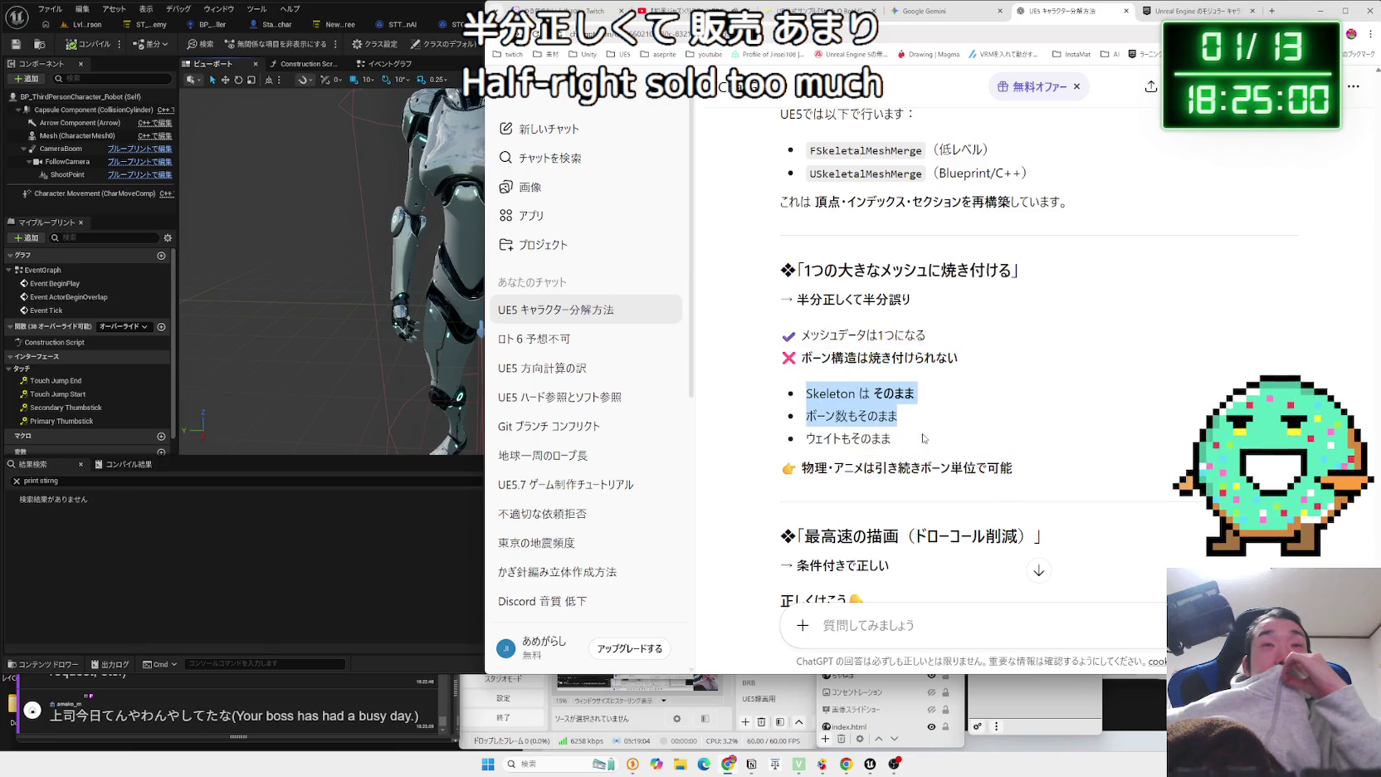
drag(935, 445, 924, 459)
click(910, 457)
drag(1014, 467, 807, 390)
click(965, 401)
Scroll through the rest of the reply, open a new browser tab, and bring OBS forward.
scroll(965, 398, down, 3)
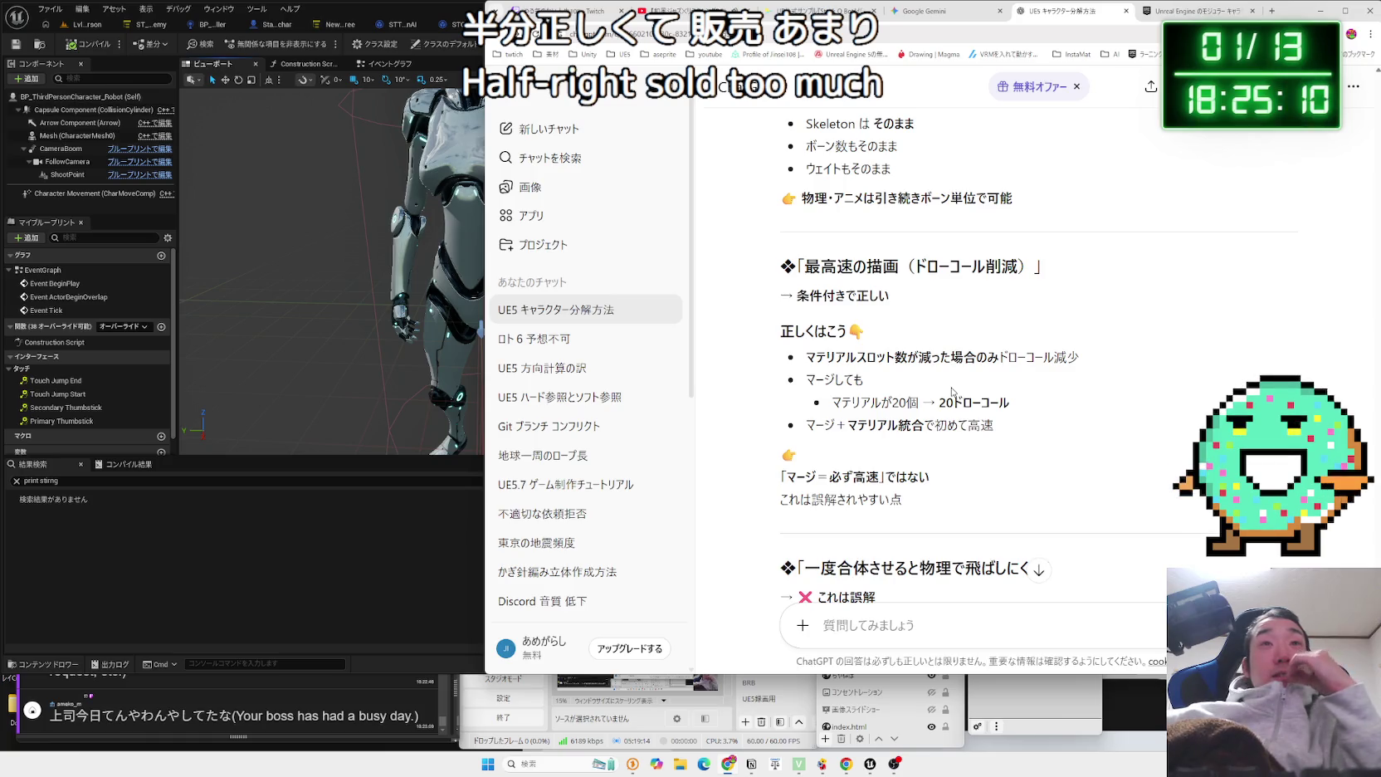
scroll(953, 392, down, 2)
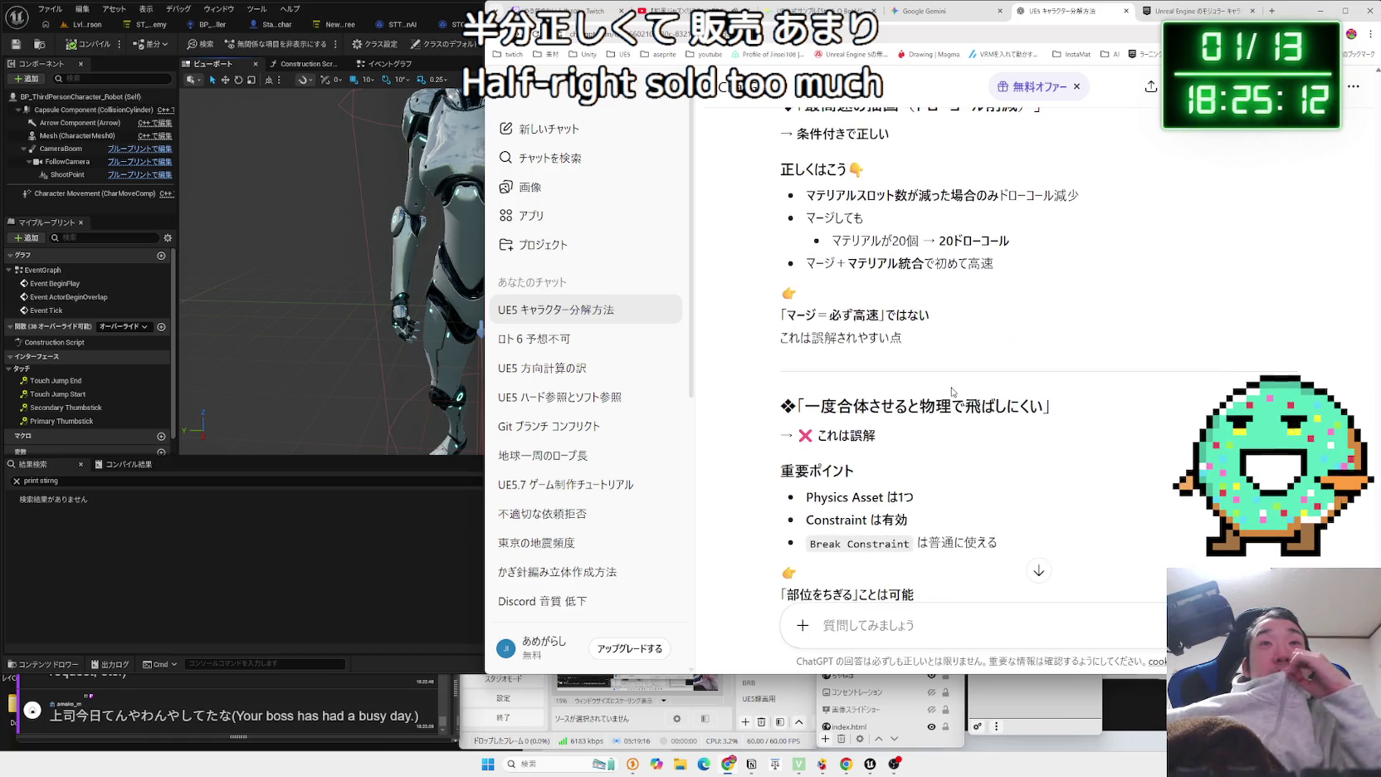
scroll(952, 392, down, 2)
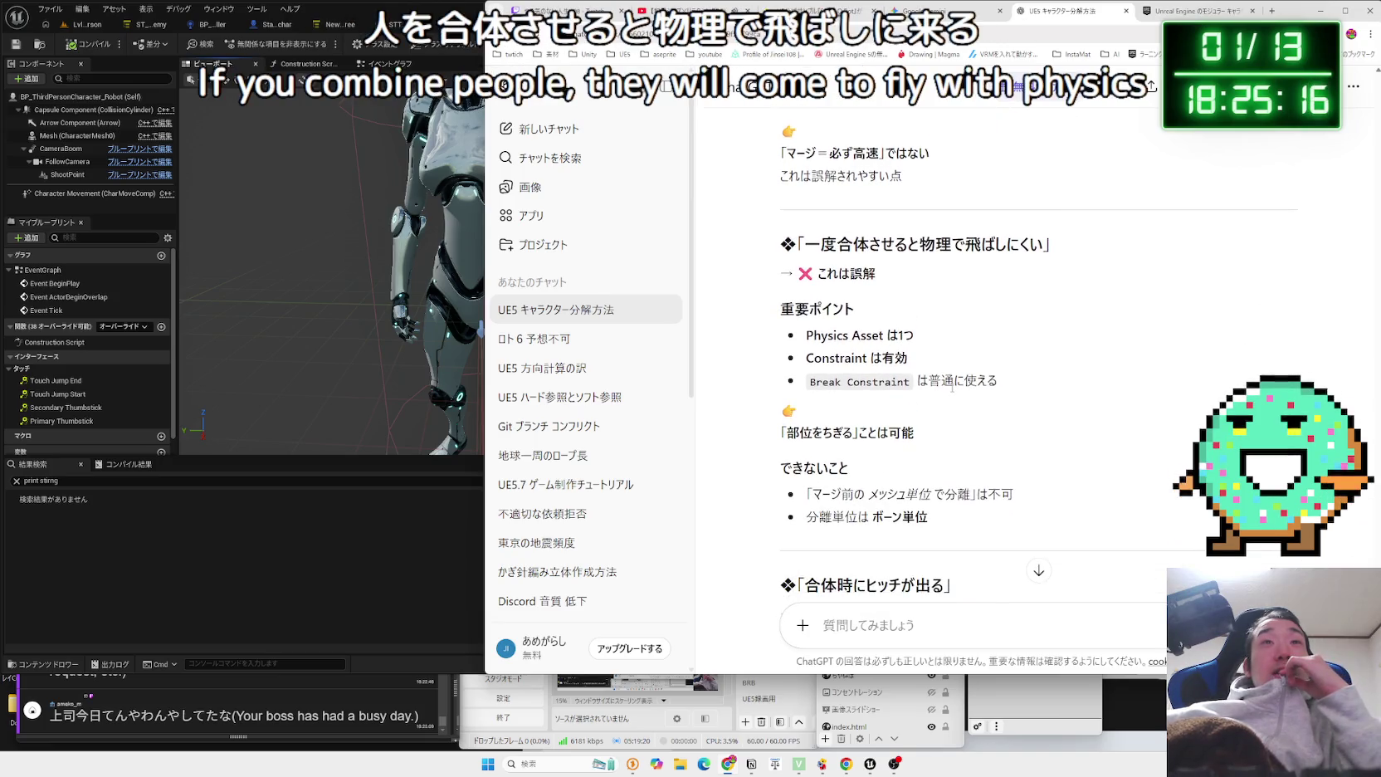
scroll(952, 386, down, 1)
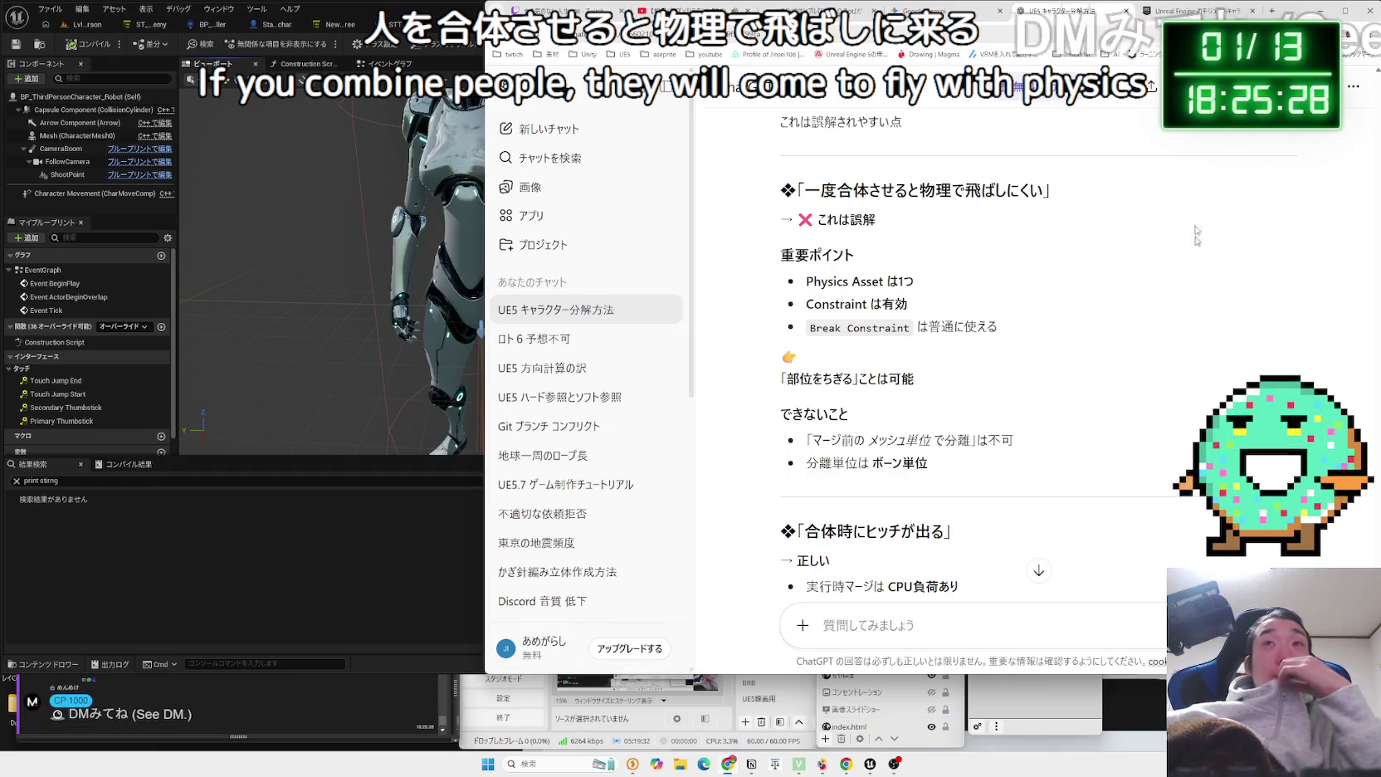
key(ctrl+t)
click(755, 685)
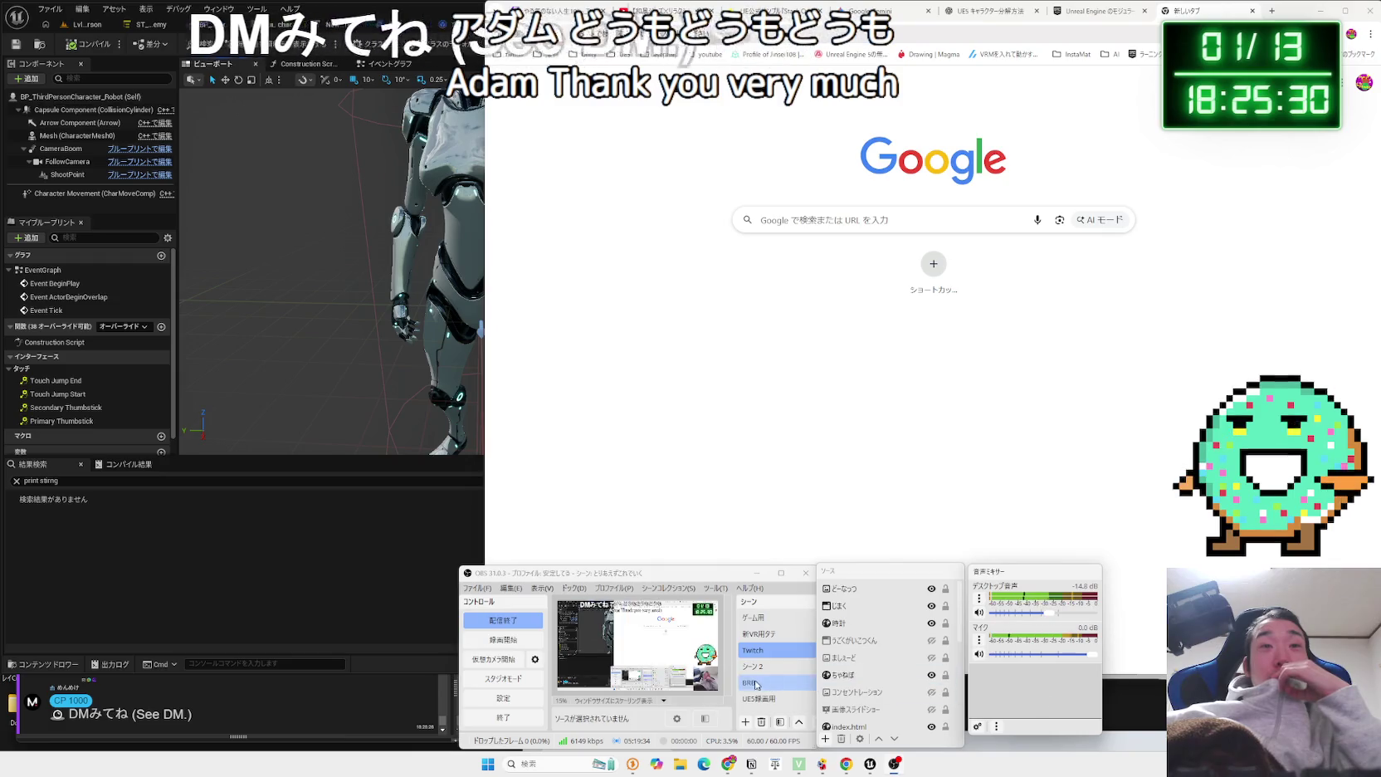
Switch the OBS stream to the BRB scene.
click(755, 684)
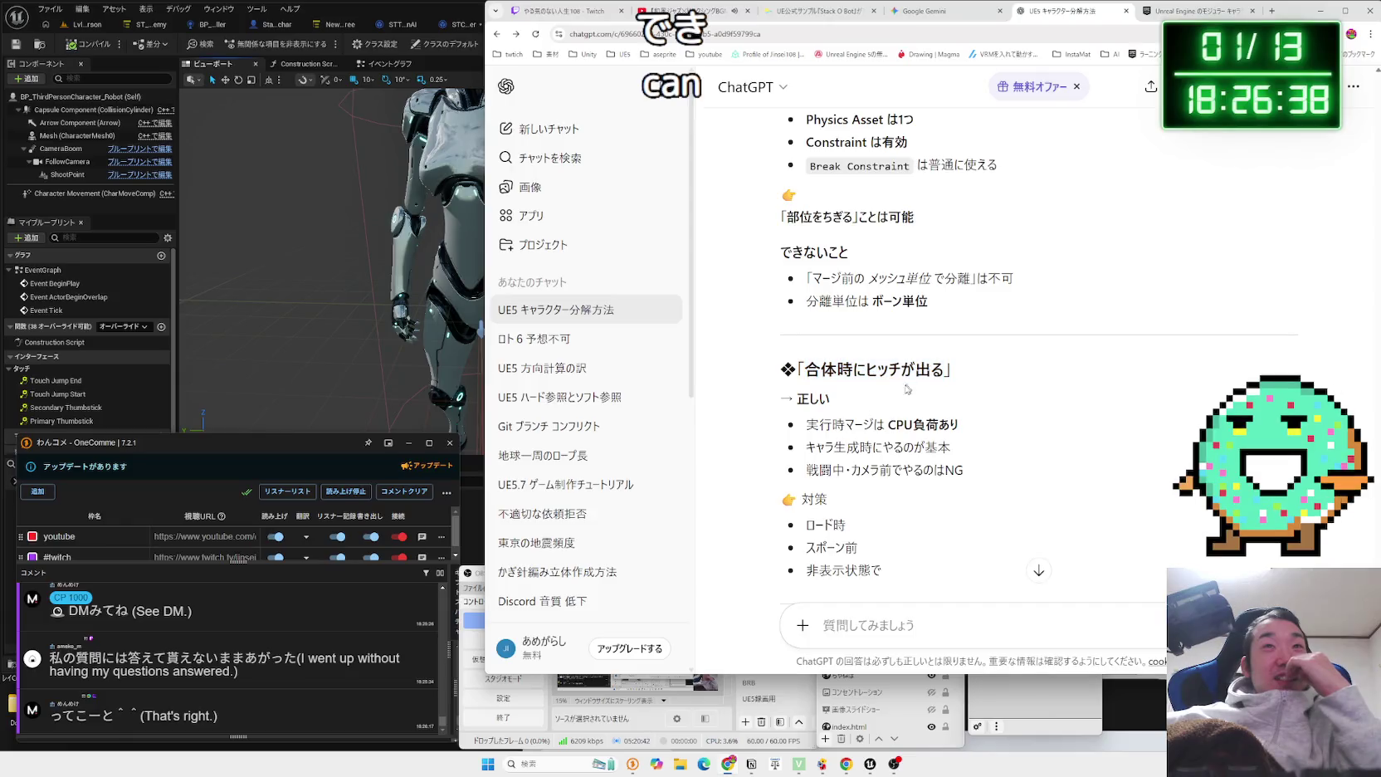
scroll(942, 425, down, 5)
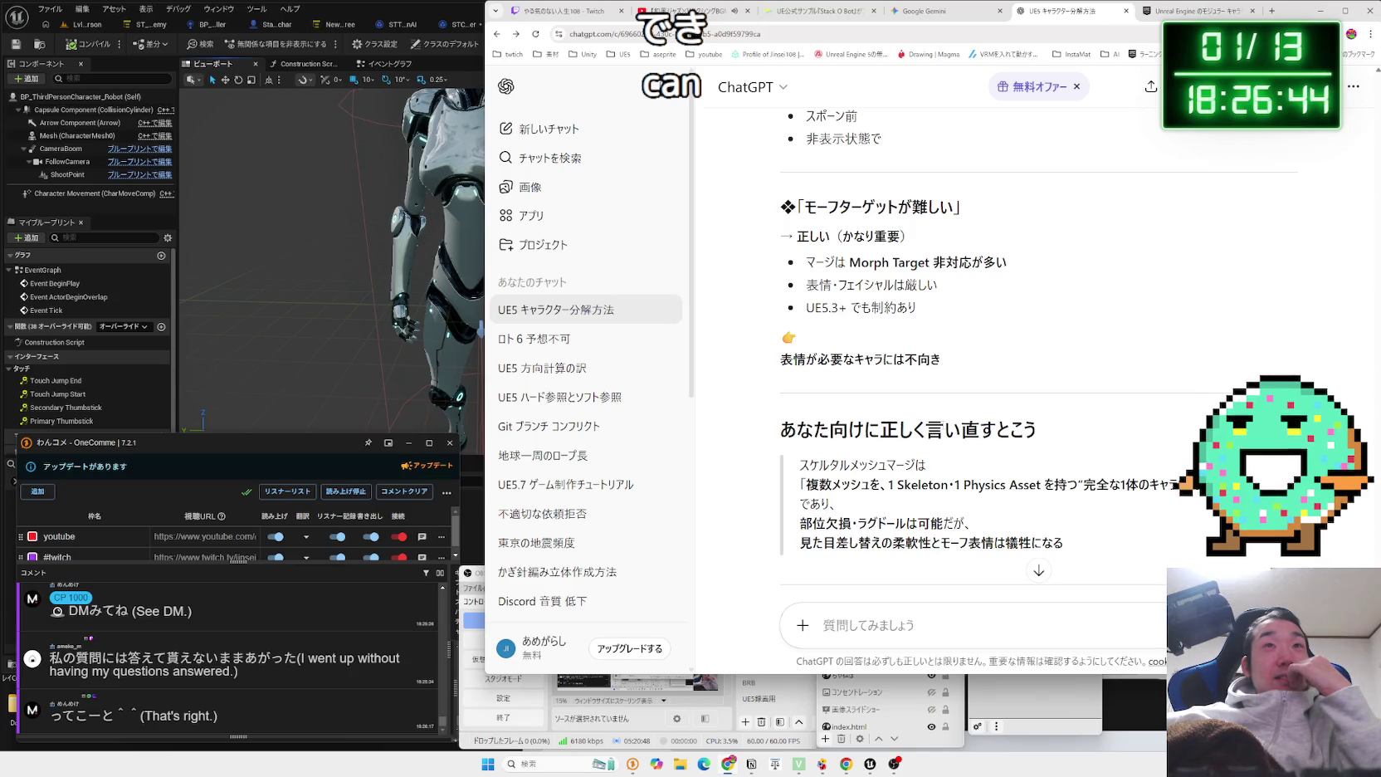
scroll(943, 428, down, 3)
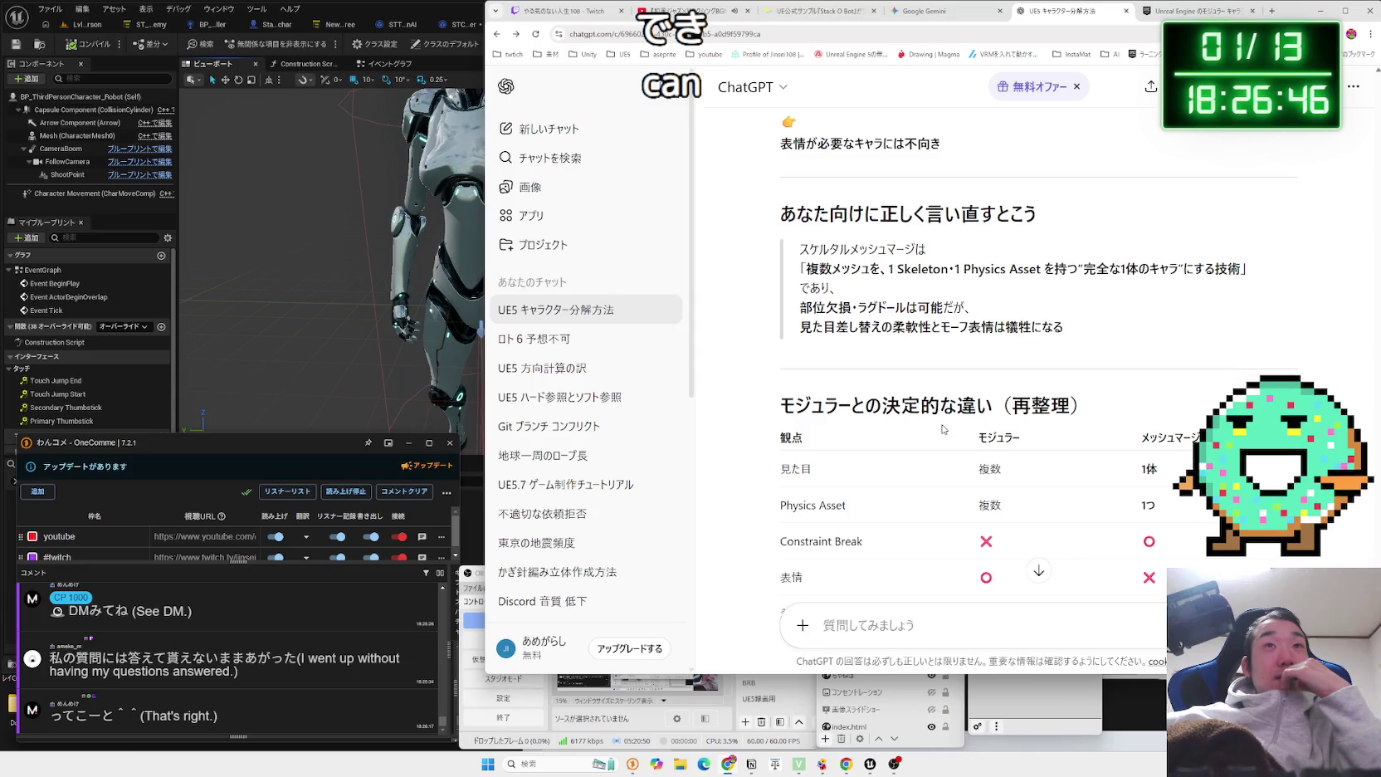
scroll(934, 390, up, 15)
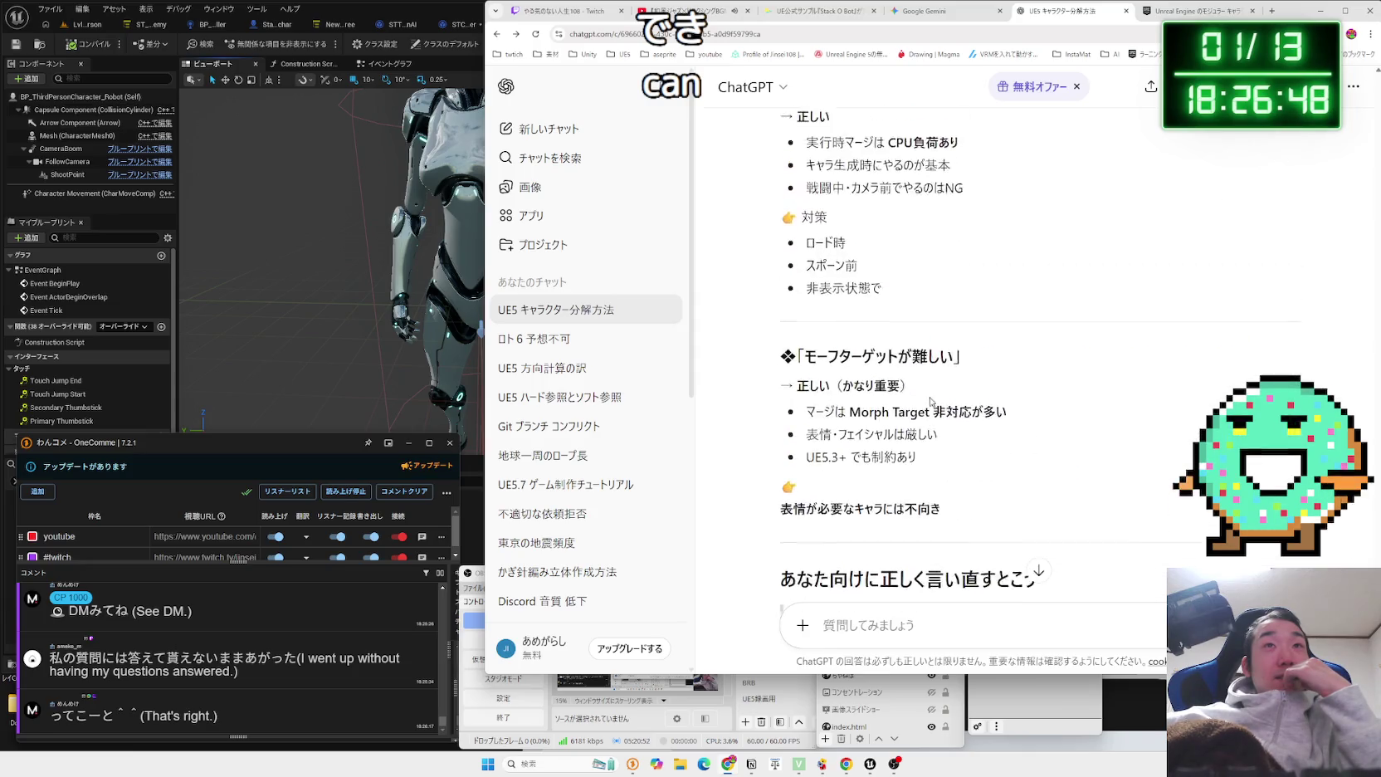
scroll(933, 390, up, 15)
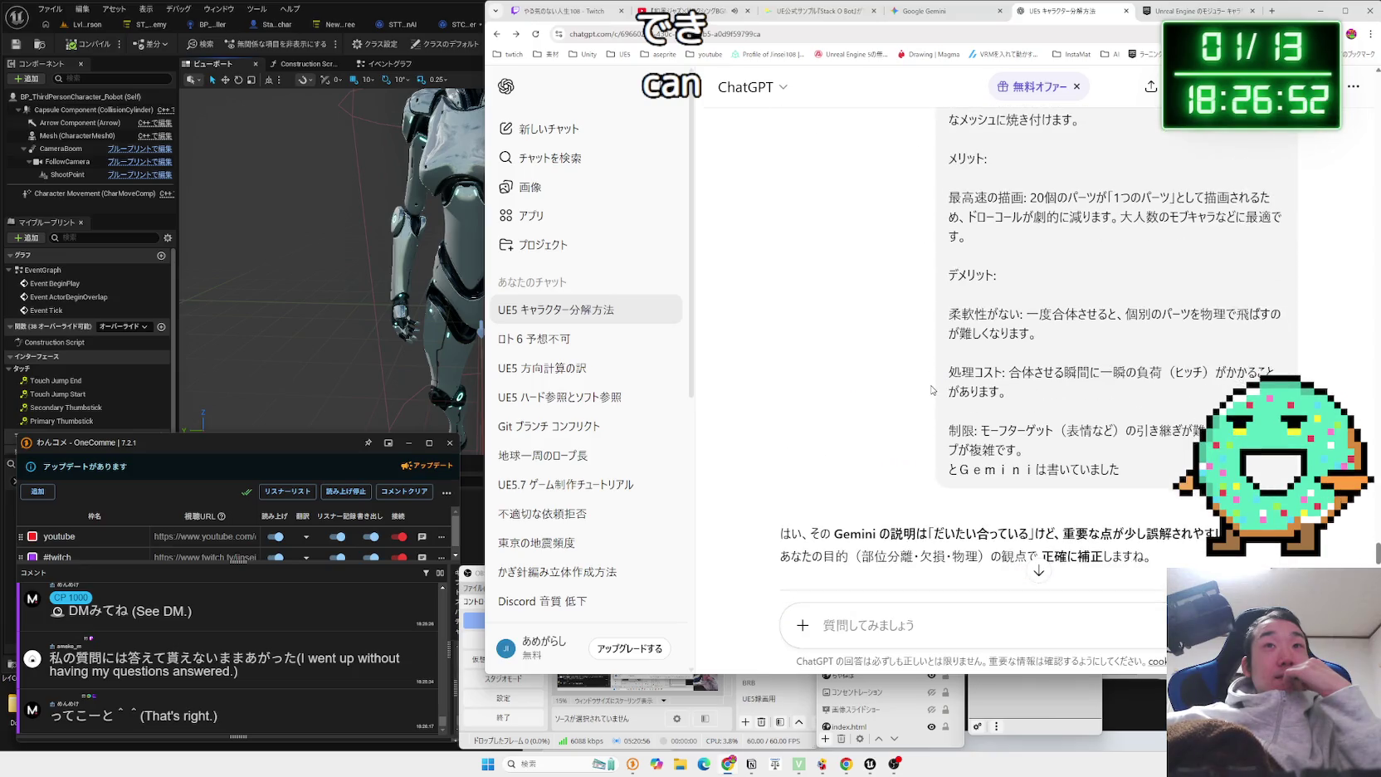
scroll(933, 390, up, 3)
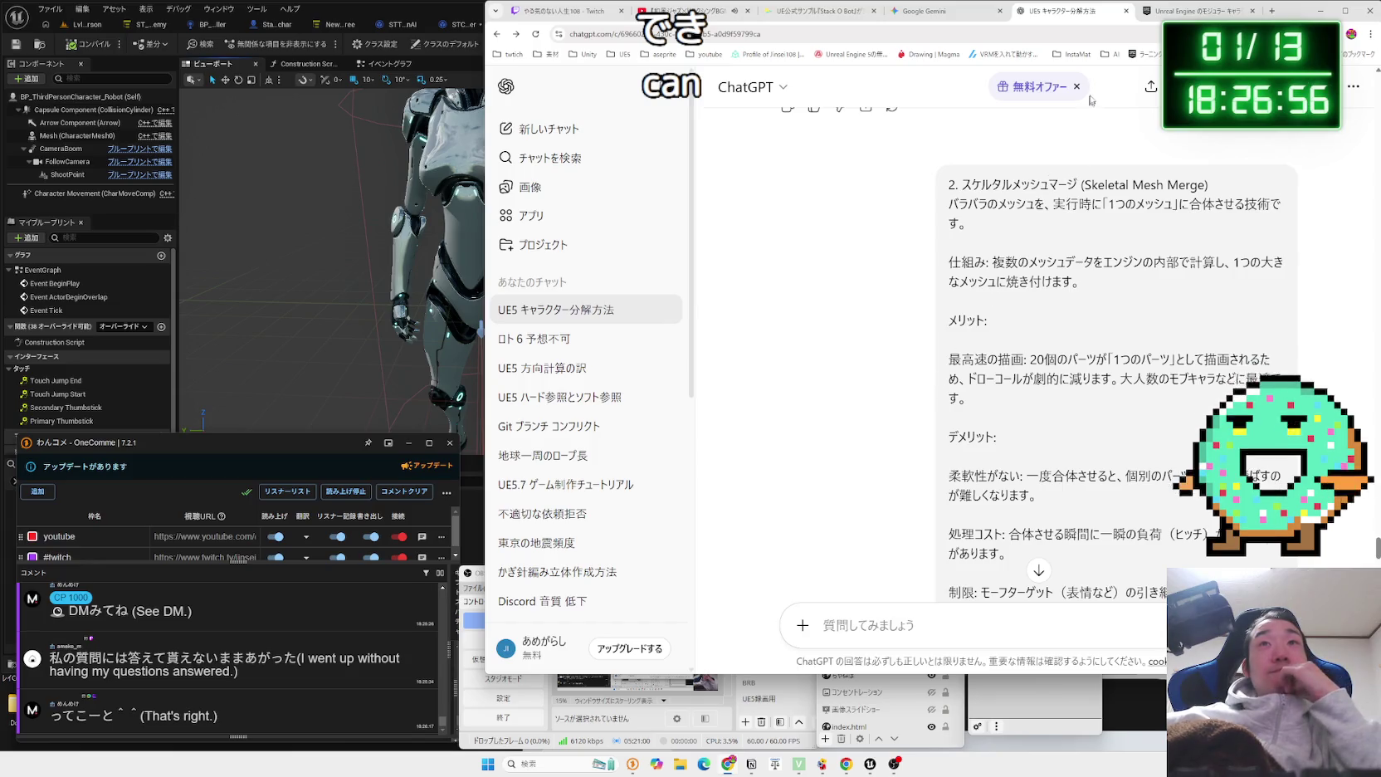
click(1179, 14)
click(930, 11)
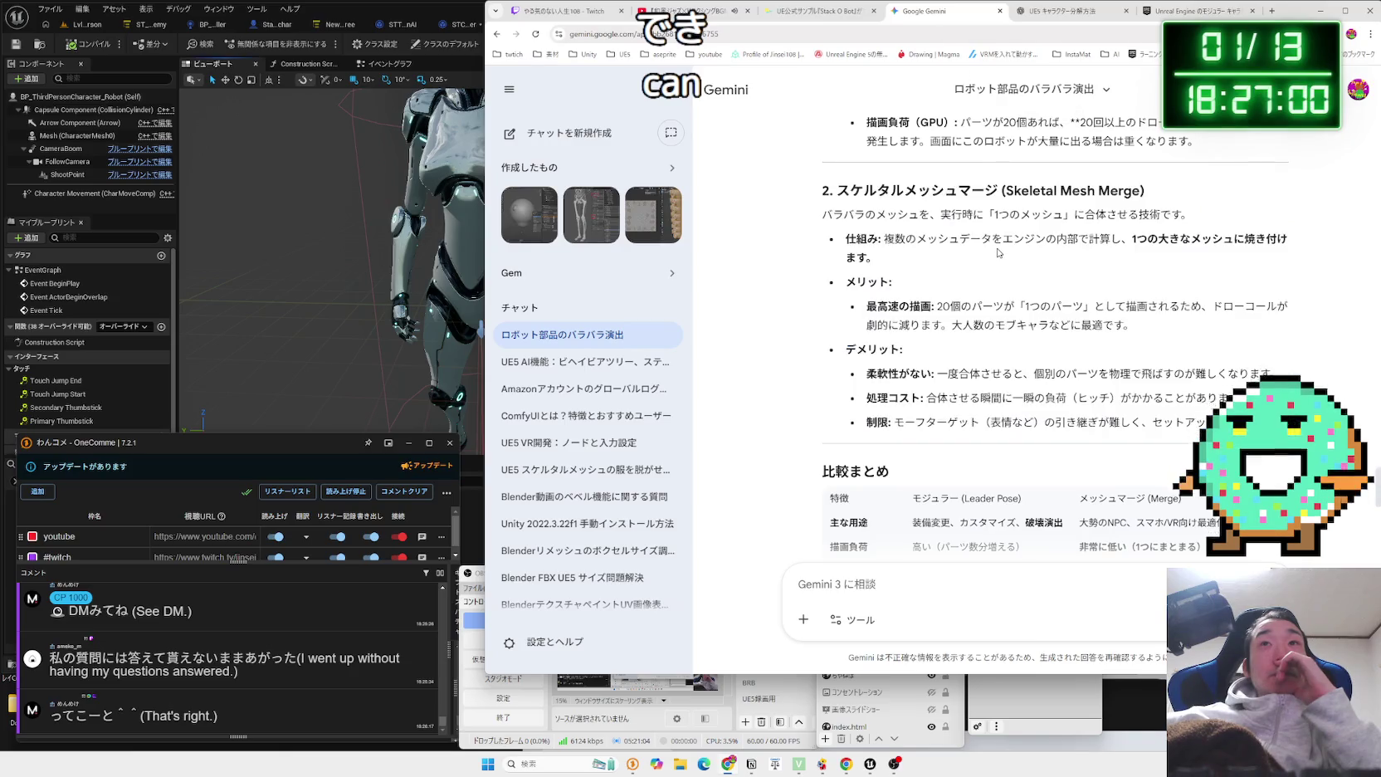
scroll(999, 252, down, 3)
click(1056, 12)
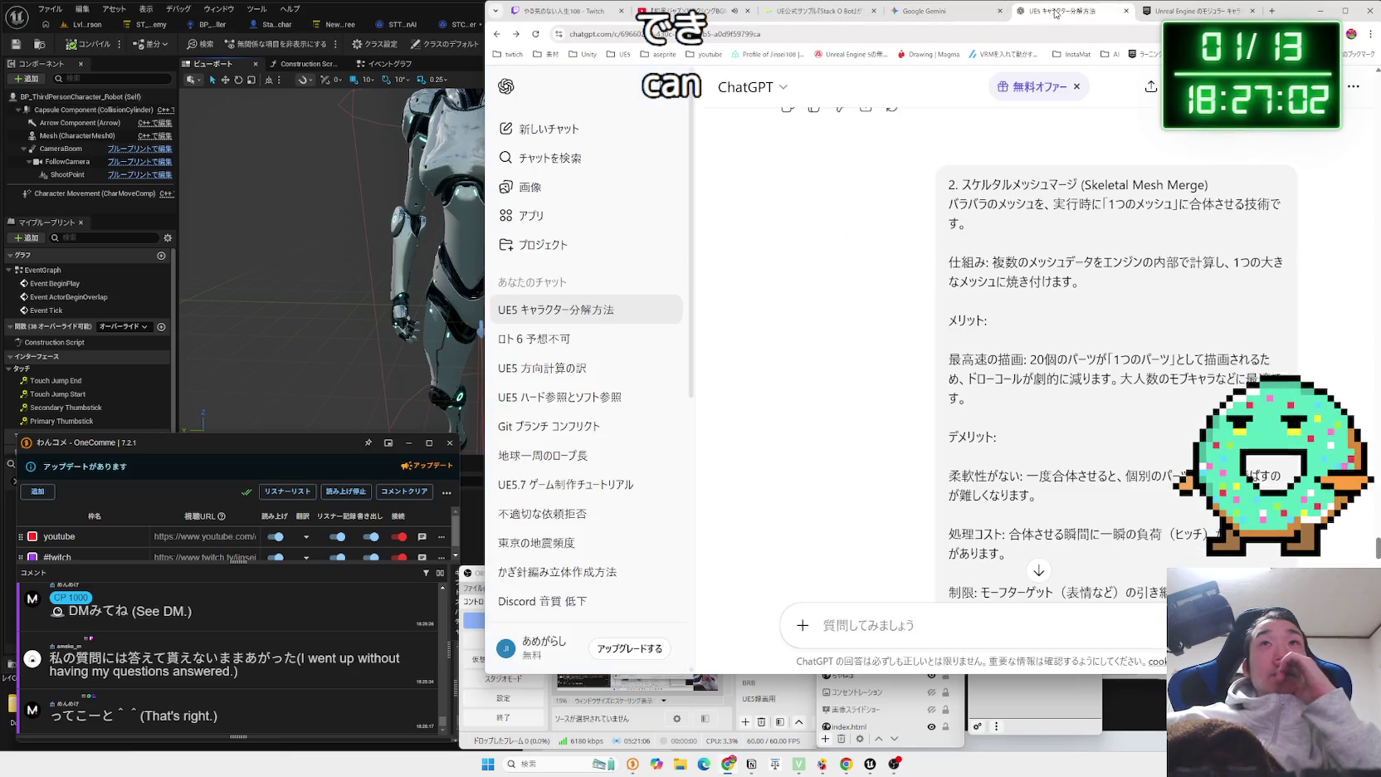
scroll(983, 289, down, 20)
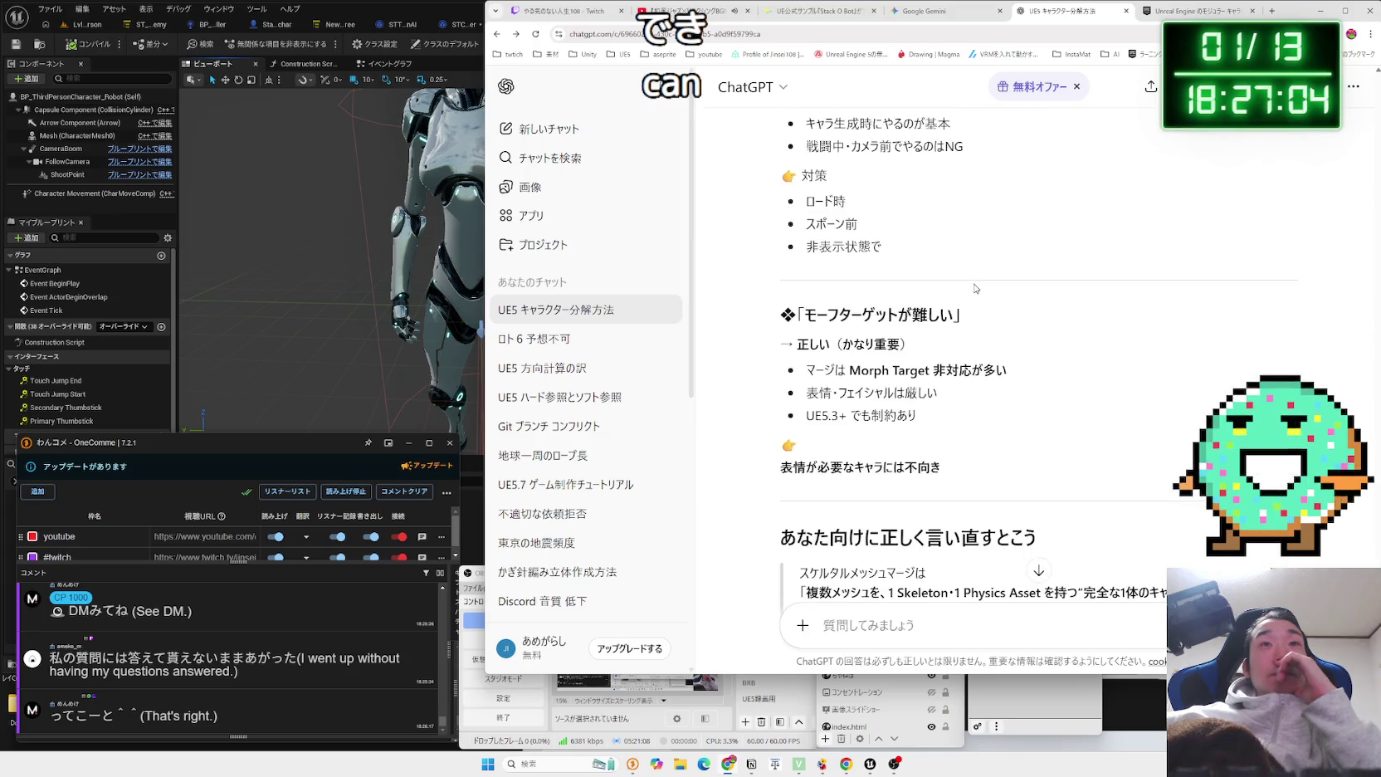
scroll(975, 287, down, 3)
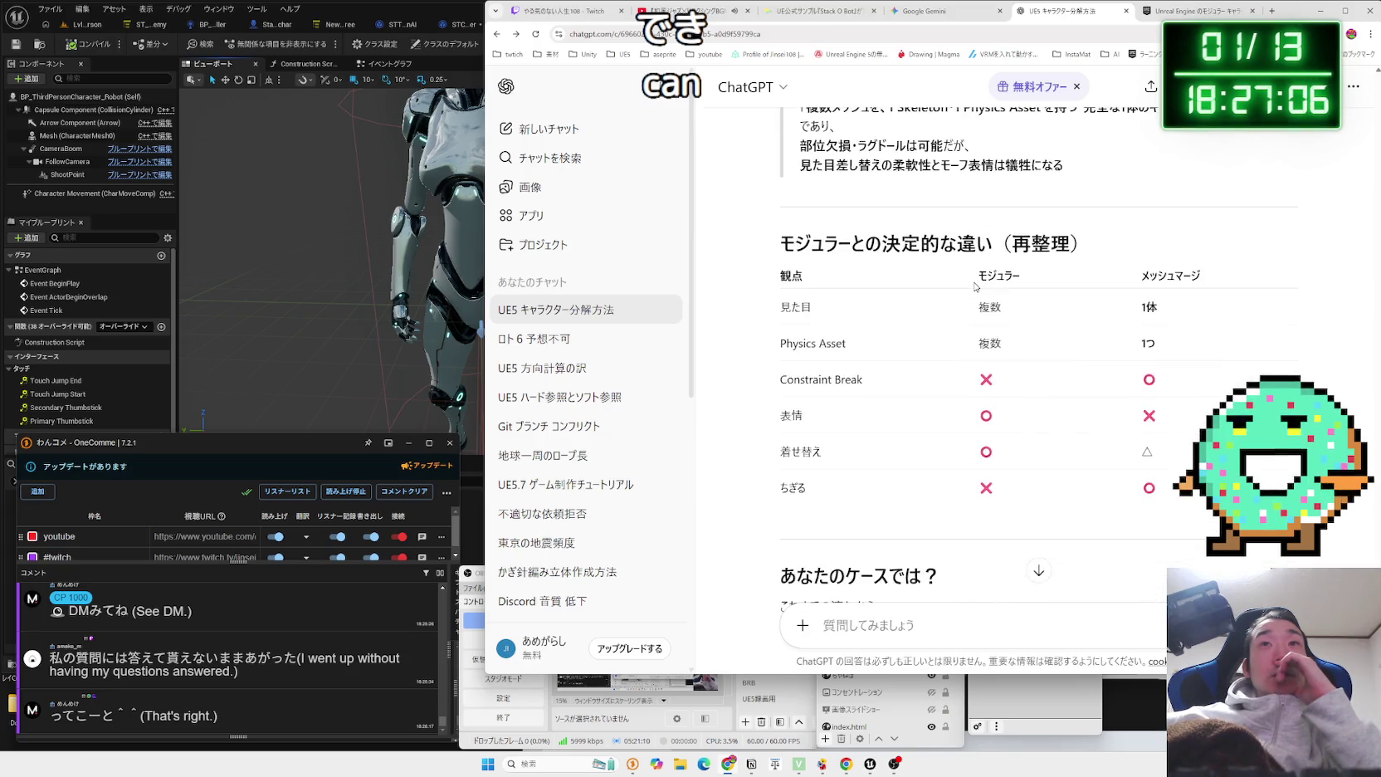
scroll(975, 287, down, 5)
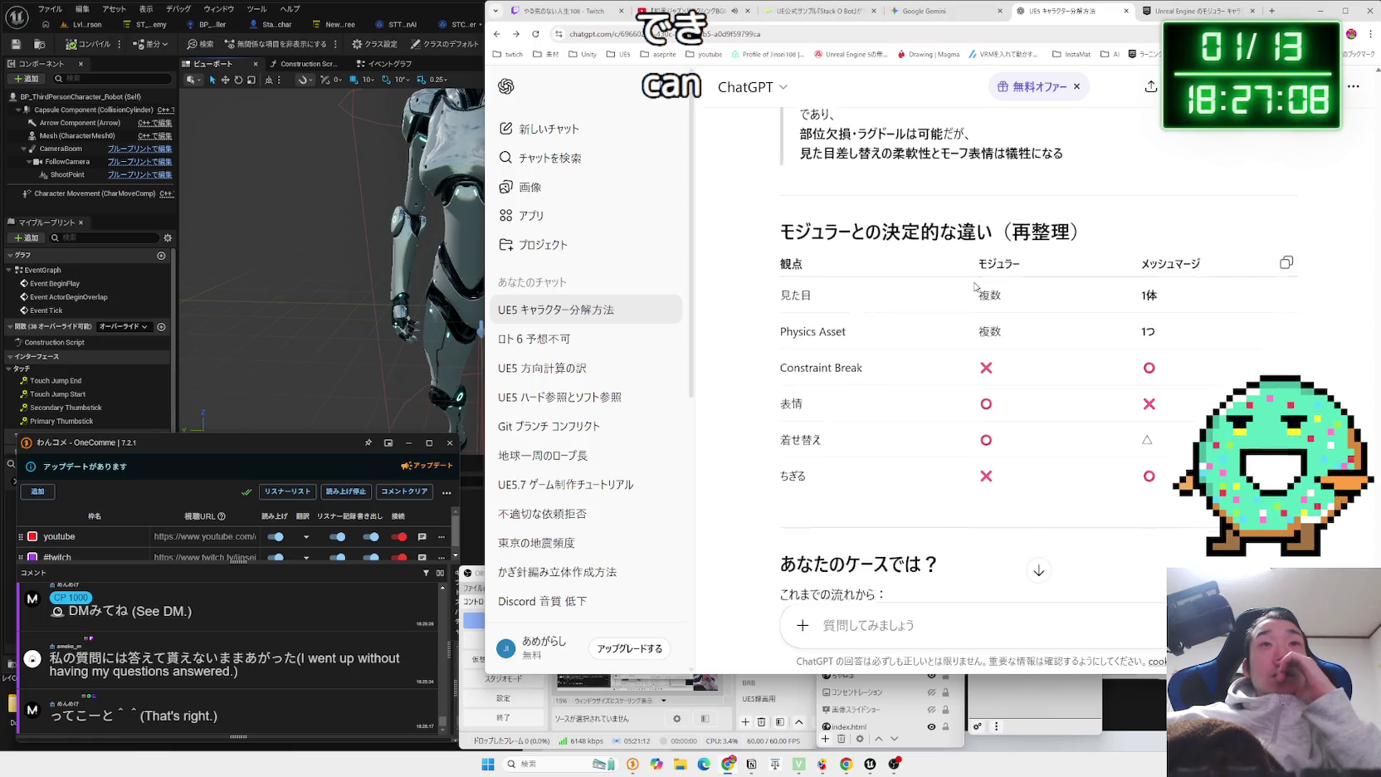
mouse_move(782, 293)
mouse_down()
mouse_move(1003, 302)
mouse_move(885, 322)
mouse_move(787, 298)
mouse_move(900, 322)
mouse_move(780, 303)
mouse_move(812, 338)
mouse_move(953, 355)
mouse_up()
click(904, 315)
scroll(910, 309, down, 1)
click(953, 355)
scroll(928, 323, down, 1)
scroll(922, 336, down, 1)
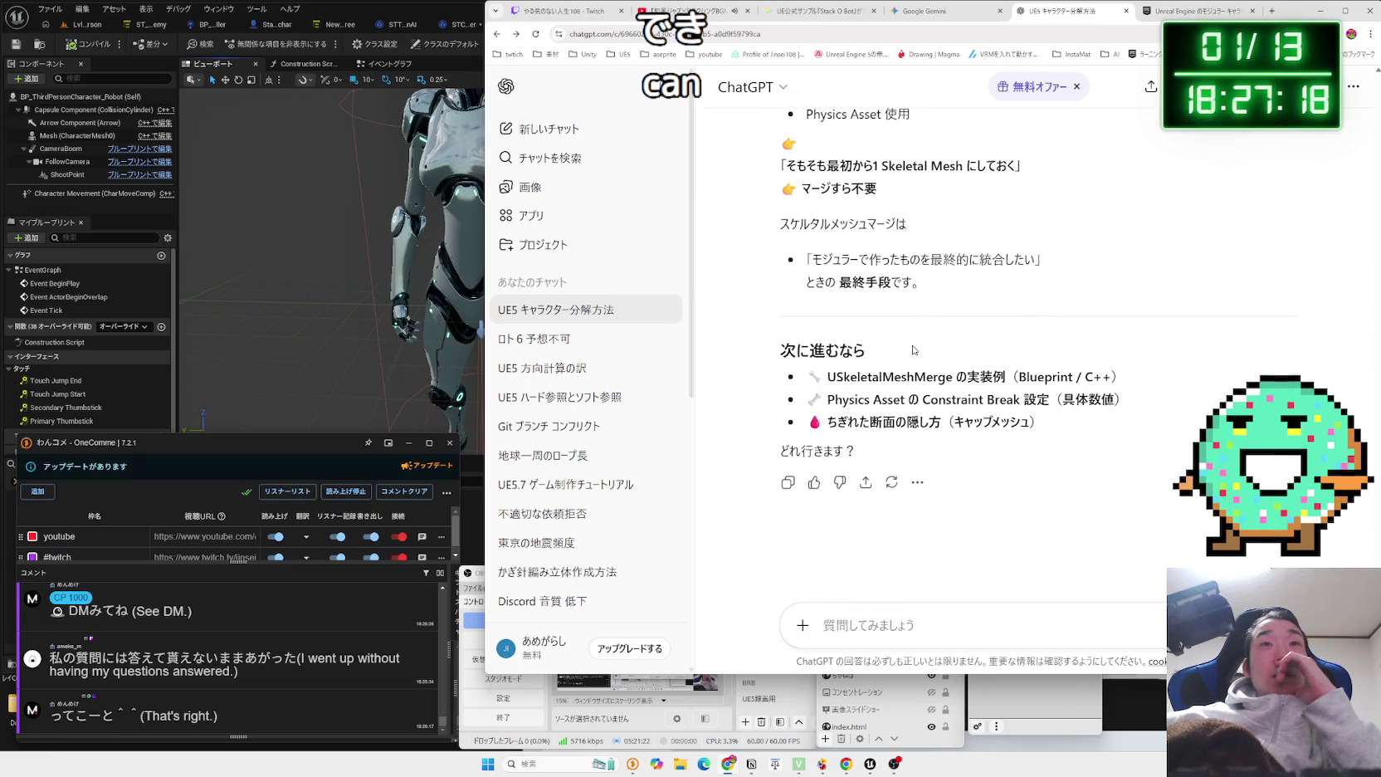
mouse_move(867, 376)
mouse_down()
mouse_move(1117, 388)
mouse_move(1128, 423)
mouse_up()
click(1128, 423)
drag(1037, 421, 809, 399)
click(993, 271)
Go to the Gemini robot-parts chat and close the new-spreadsheet notice.
click(921, 11)
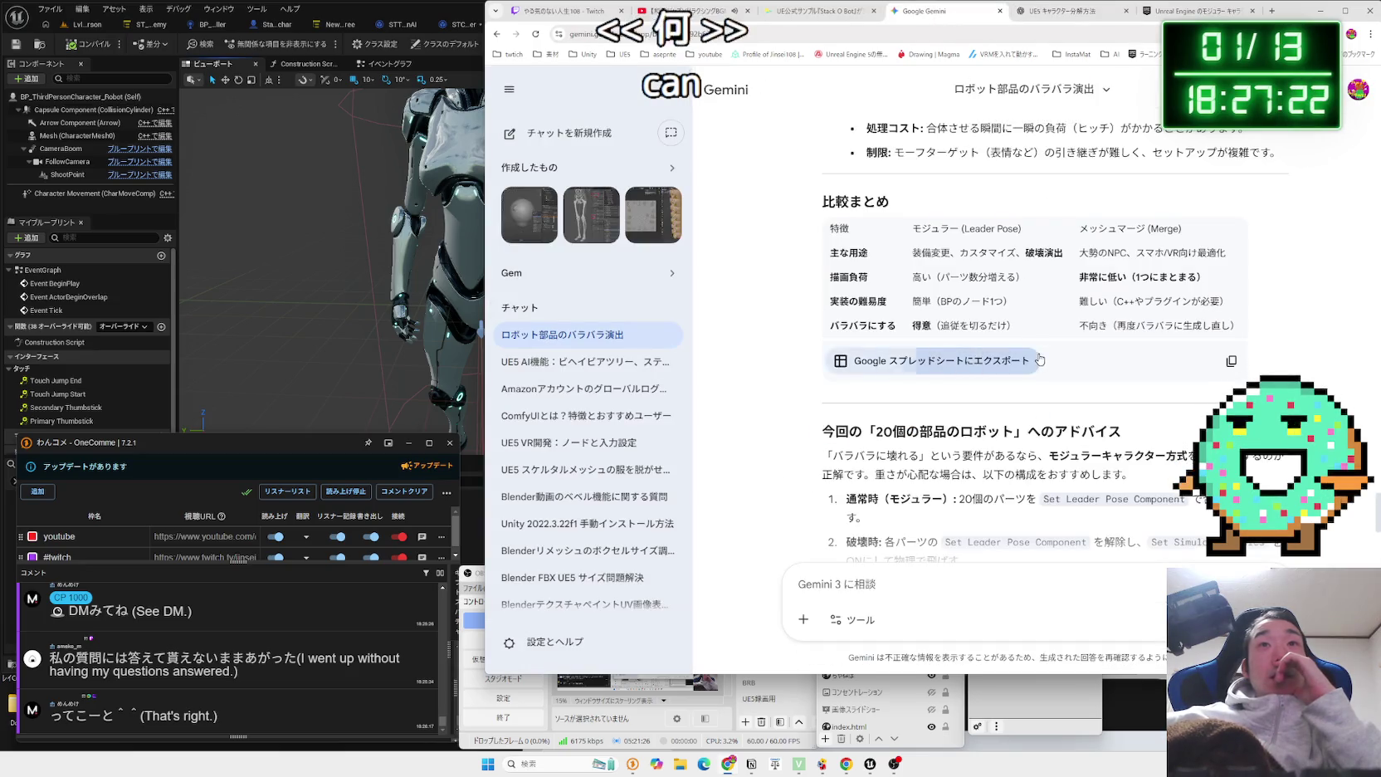
scroll(1071, 353, down, 2)
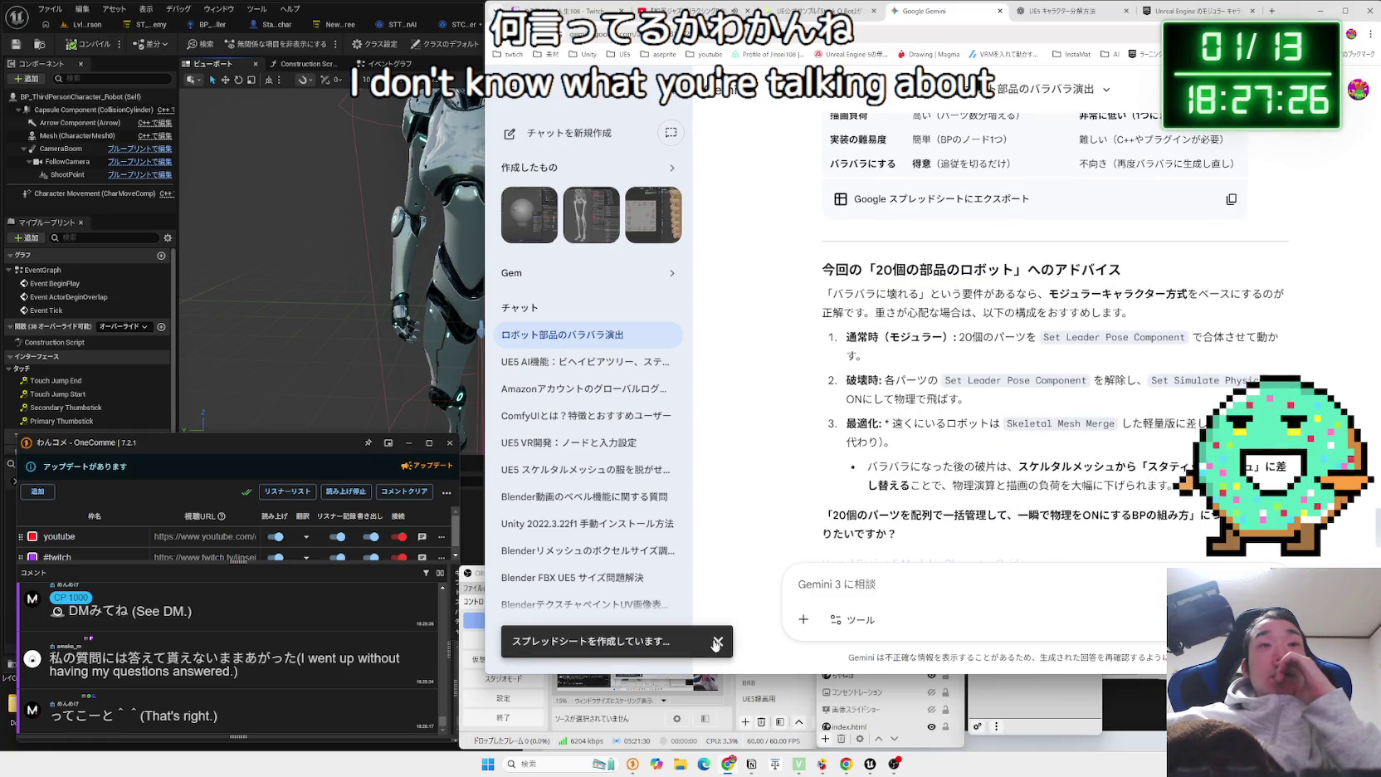
click(717, 642)
mouse_move(832, 294)
mouse_down()
mouse_move(1143, 294)
mouse_move(1133, 312)
mouse_move(832, 293)
mouse_up()
click(842, 419)
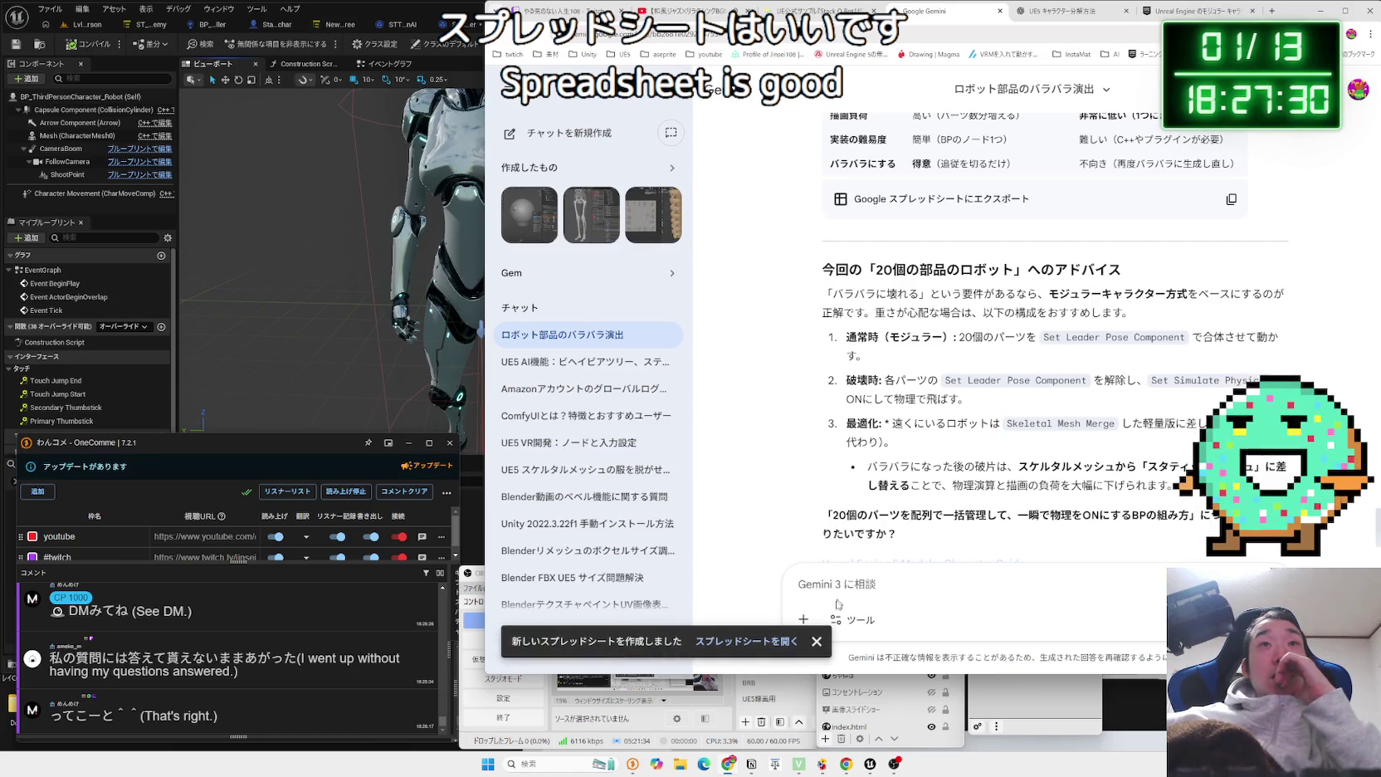
click(815, 643)
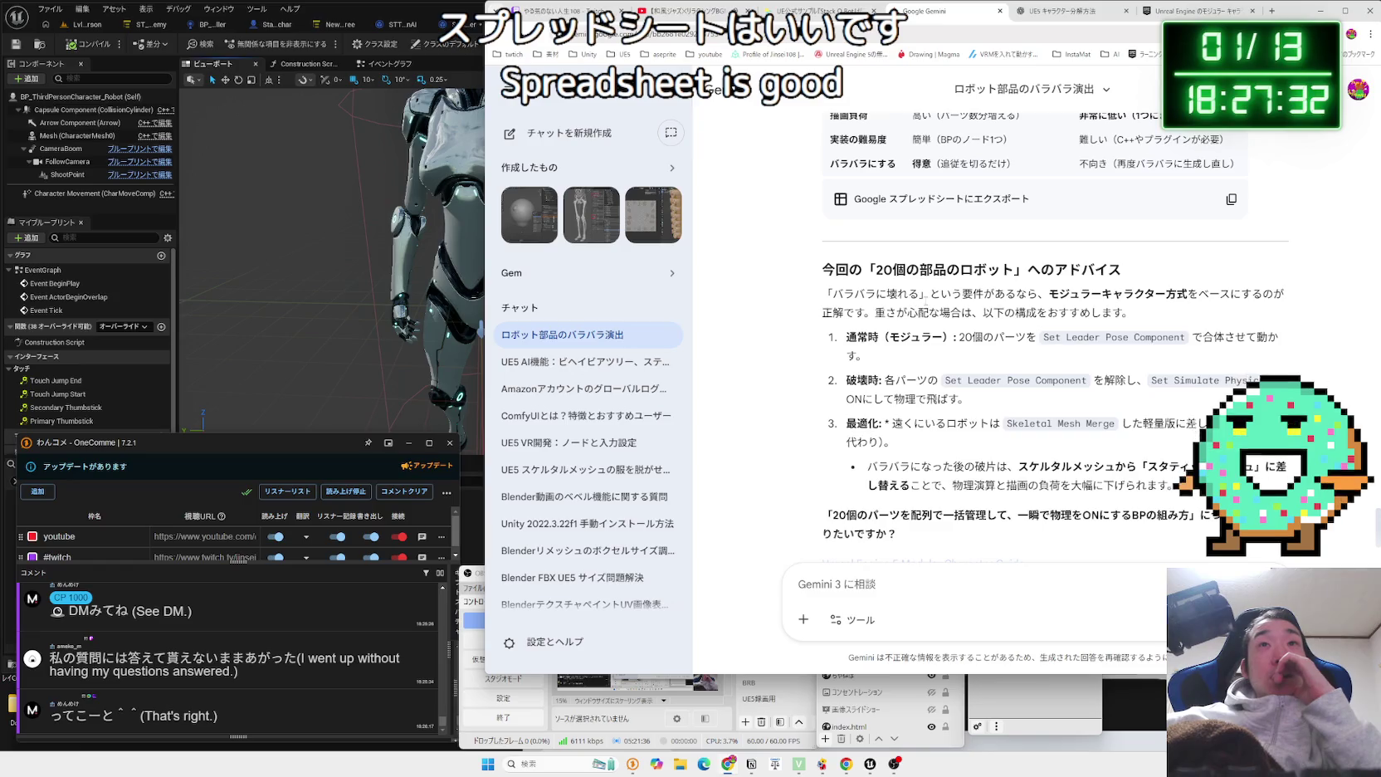
Read the advice items on destruction and distant-robot optimisation through the closing question.
scroll(926, 290, down, 2)
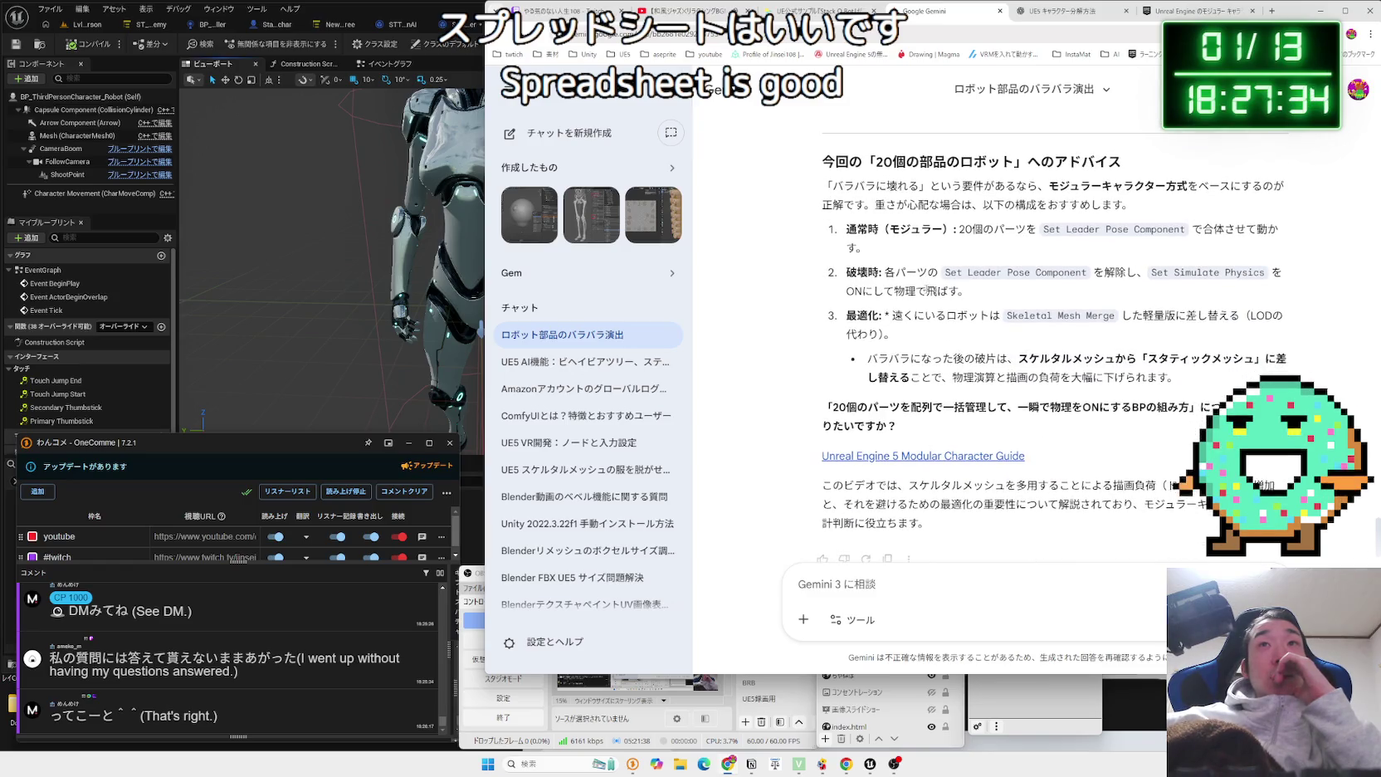
drag(895, 273, 968, 291)
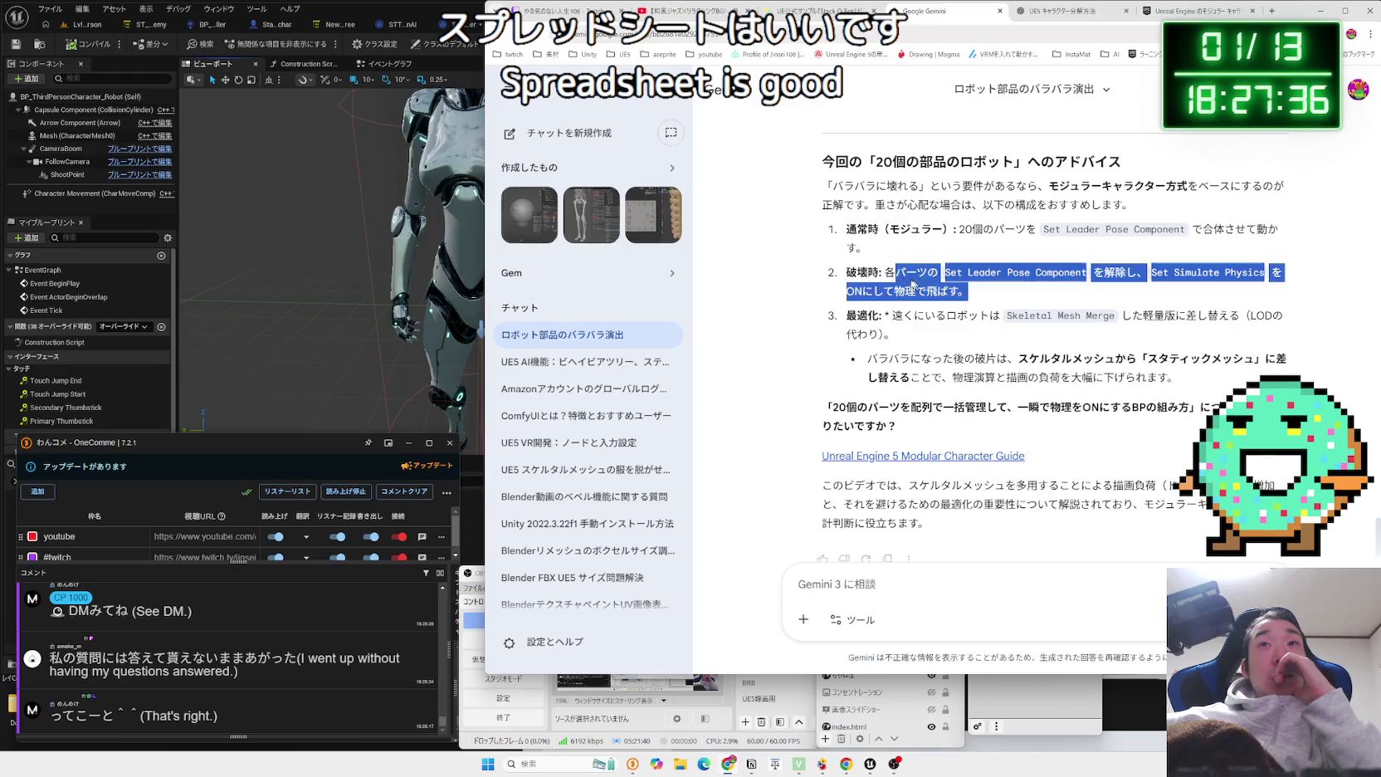
mouse_move(847, 272)
mouse_down()
mouse_move(968, 291)
mouse_move(894, 315)
mouse_move(1164, 316)
mouse_up()
click(976, 292)
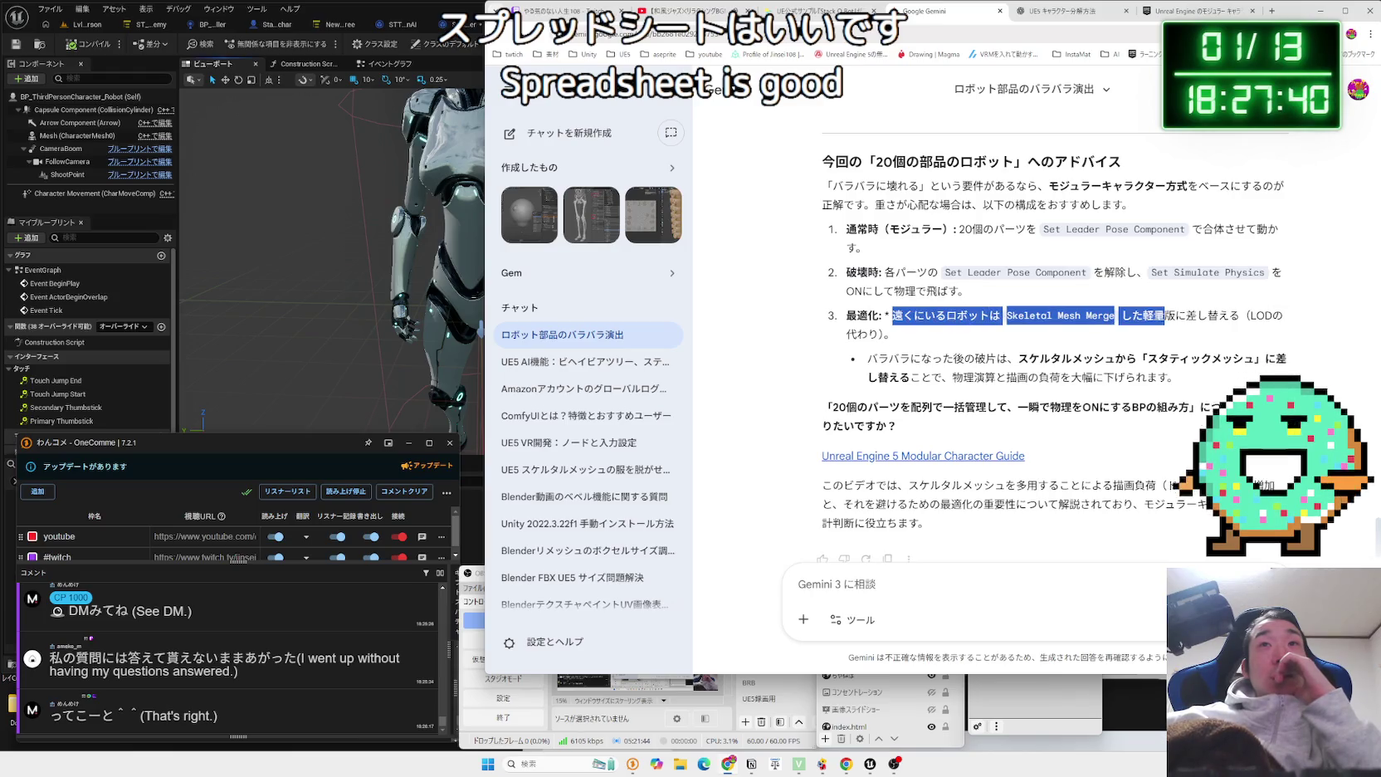
mouse_move(847, 272)
mouse_down()
mouse_move(1140, 326)
mouse_move(1062, 431)
mouse_move(1021, 390)
mouse_move(996, 465)
mouse_up()
click(980, 515)
Start a follow-up prompt to Gemini saying up to 4 robots should appear.
scroll(965, 540, down, 1)
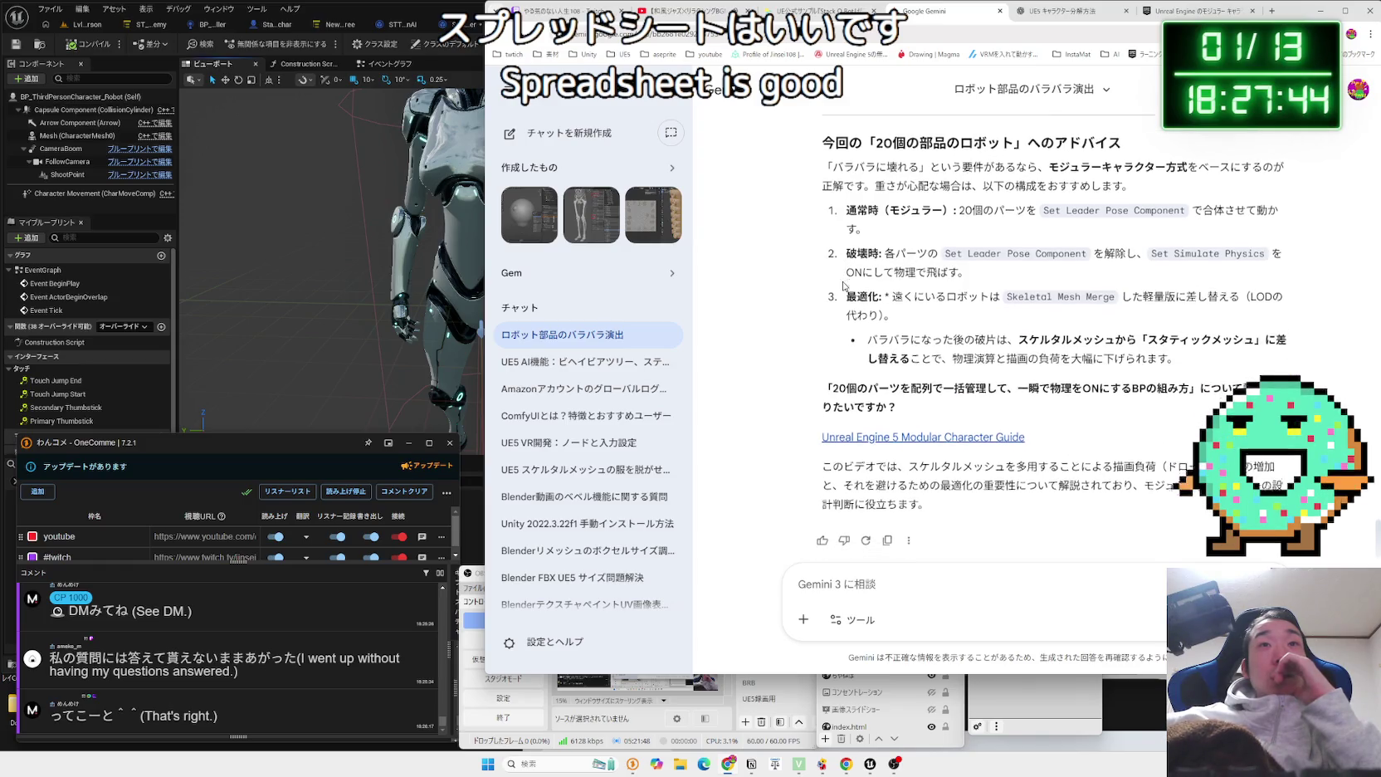
click(1011, 581)
text(最大)
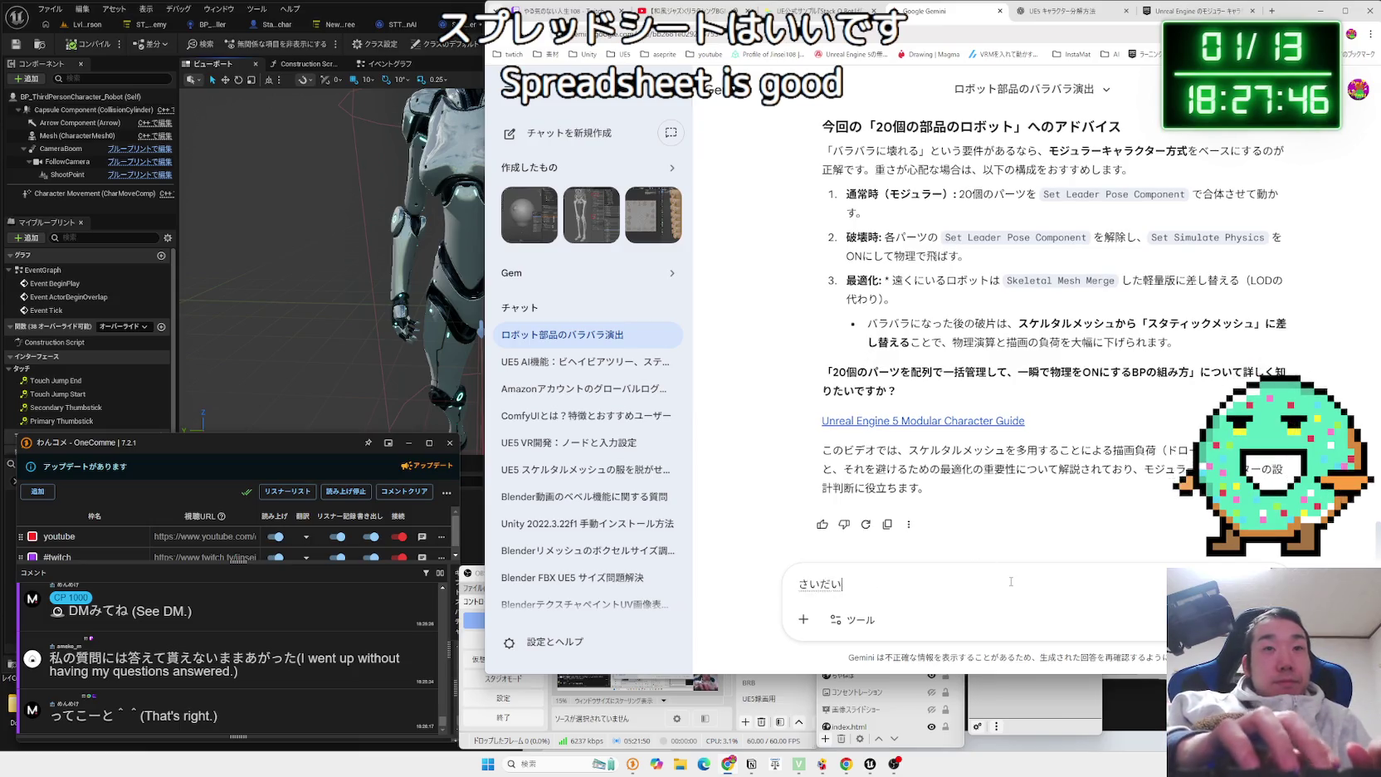
text(4体だして)
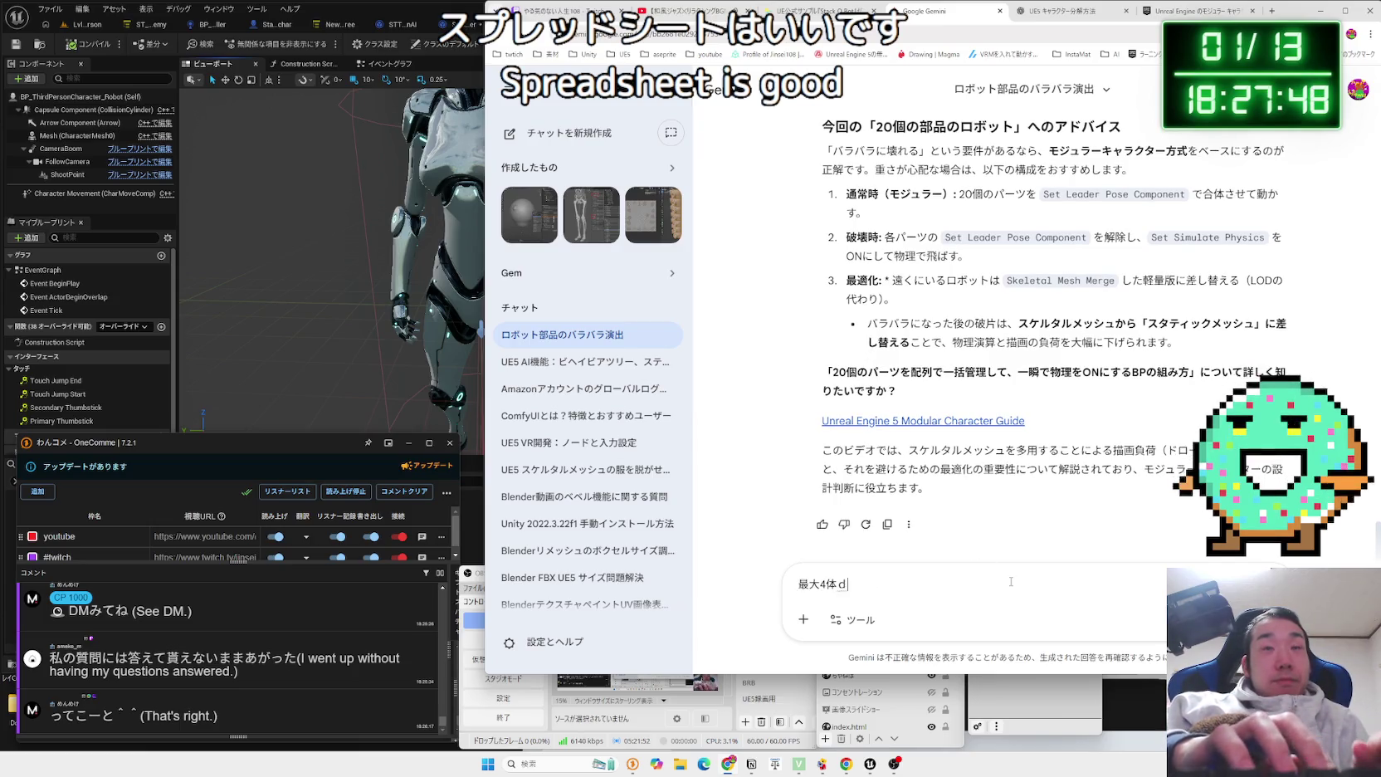
text(たいです)
key(Return)
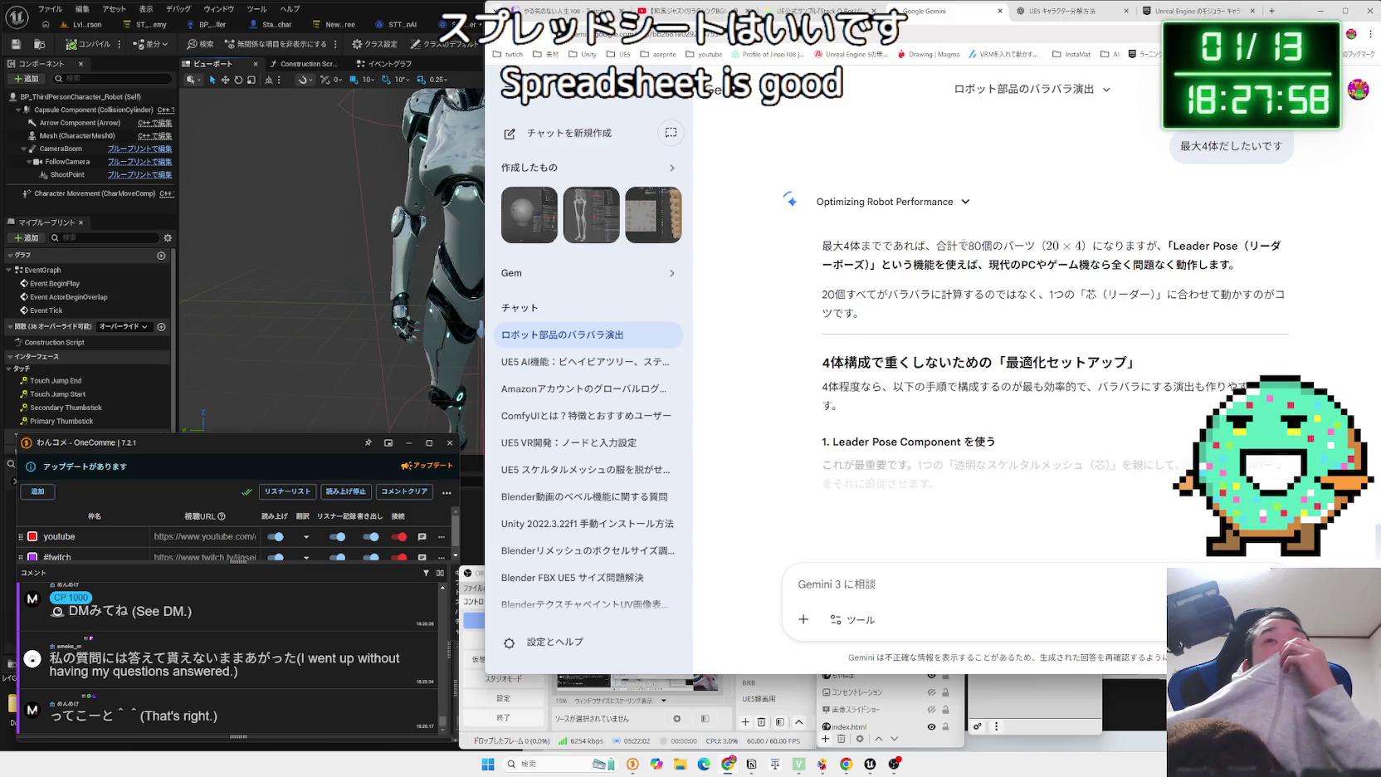
drag(823, 245, 1223, 267)
mouse_move(913, 264)
mouse_down()
mouse_move(938, 246)
mouse_move(955, 266)
mouse_move(1243, 273)
mouse_up()
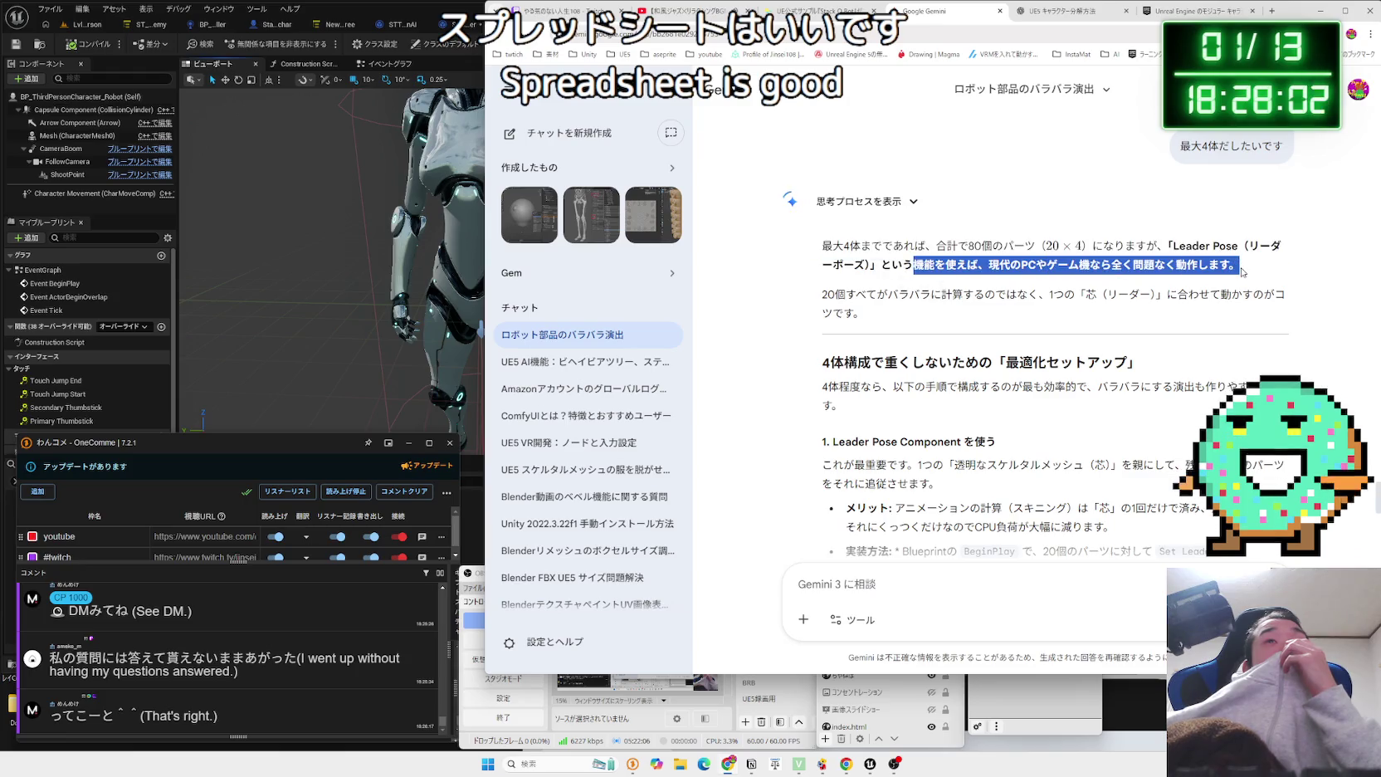
click(1165, 292)
click(1163, 294)
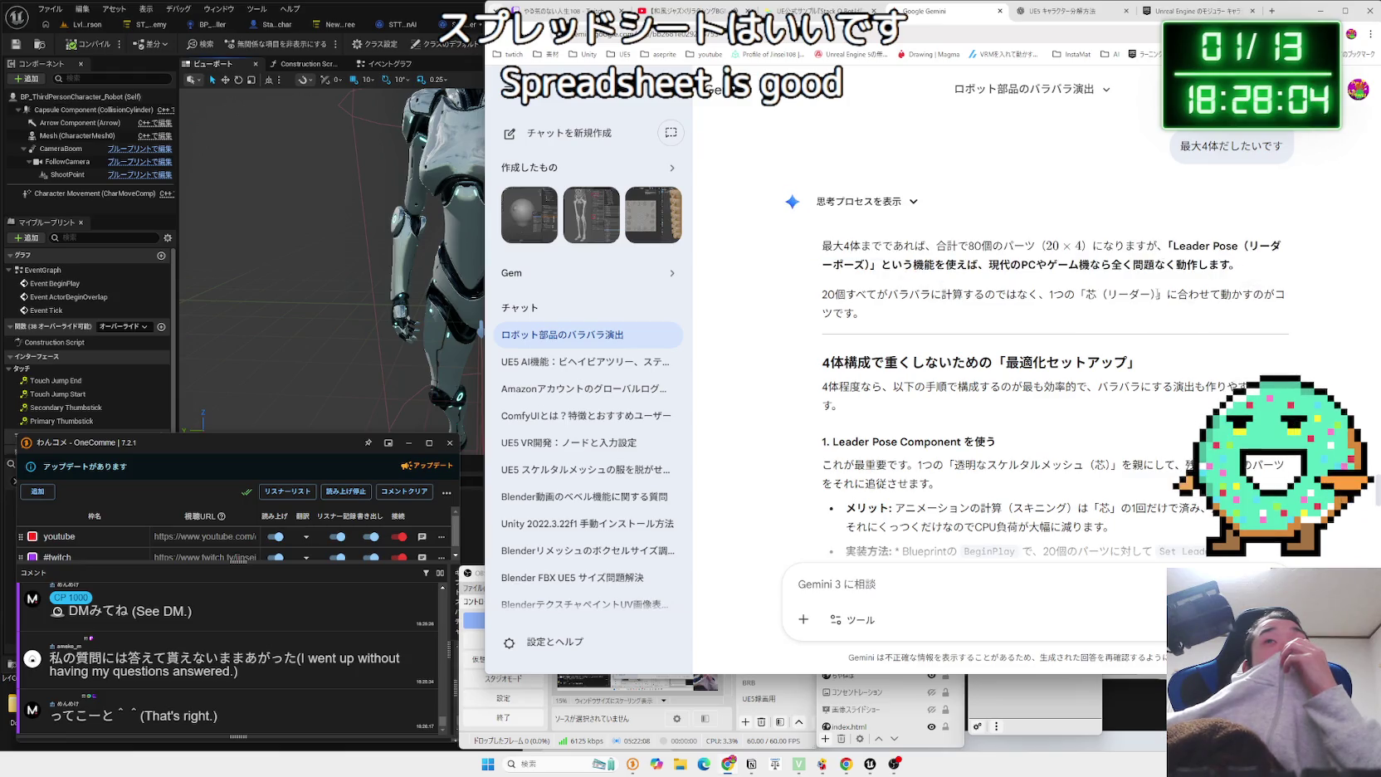
scroll(969, 274, down, 2)
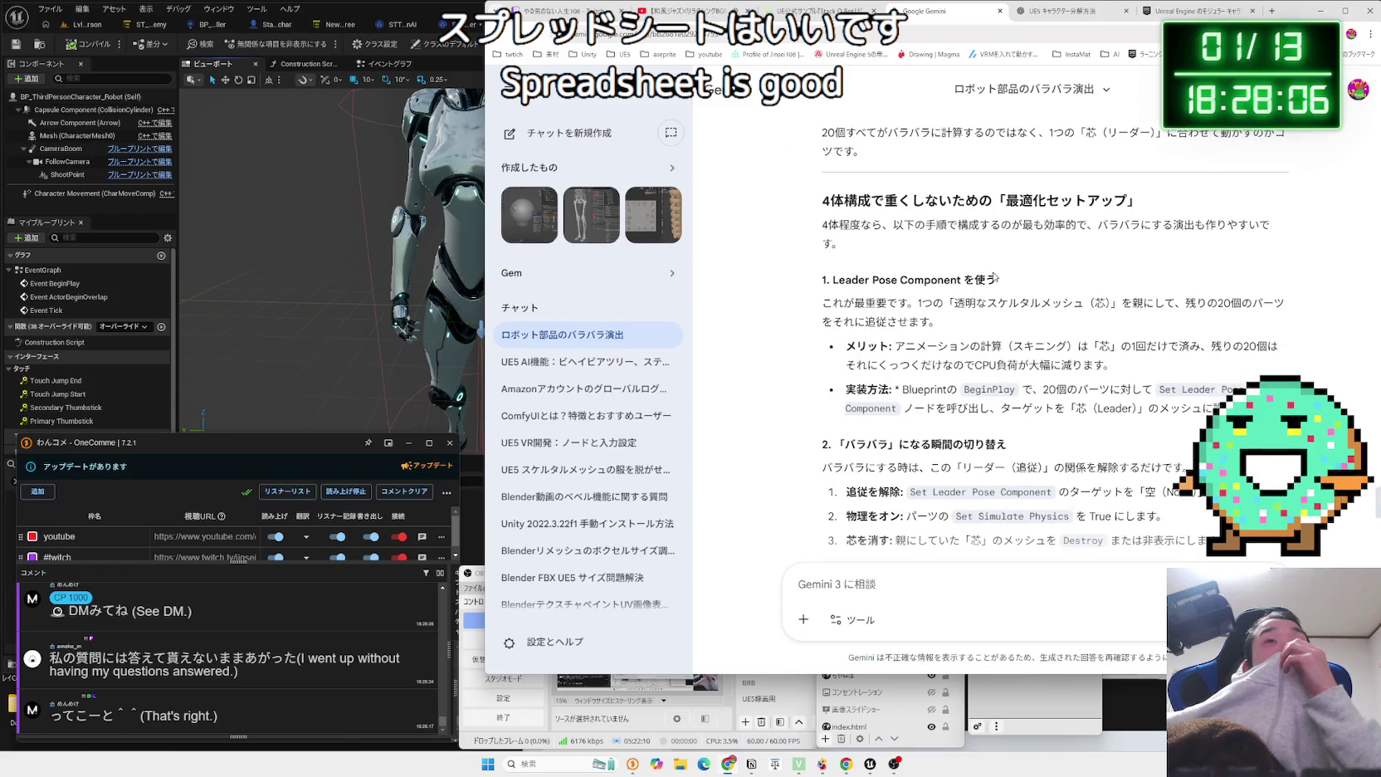
mouse_move(1001, 283)
mouse_down()
mouse_move(850, 282)
mouse_move(1085, 311)
mouse_up()
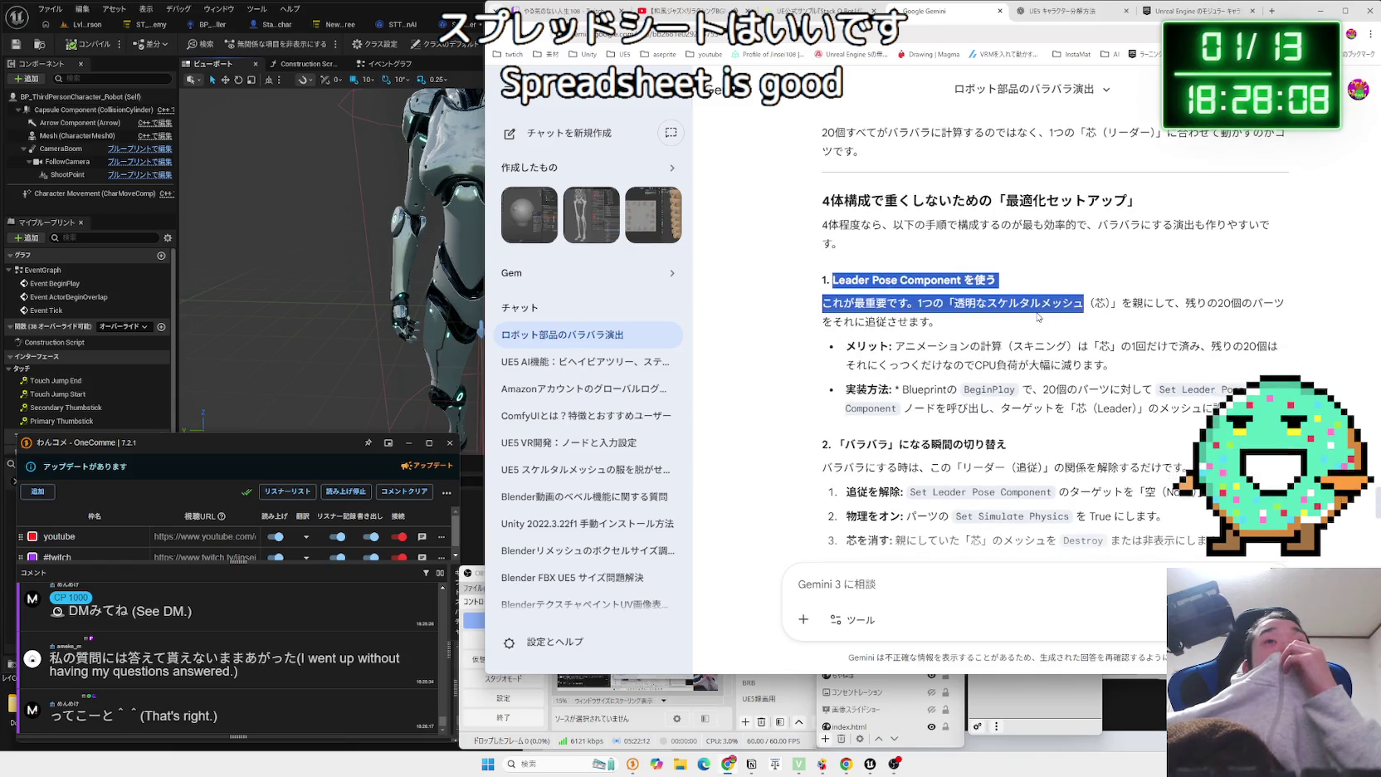
click(1034, 312)
scroll(1033, 311, down, 5)
scroll(1033, 311, down, 2)
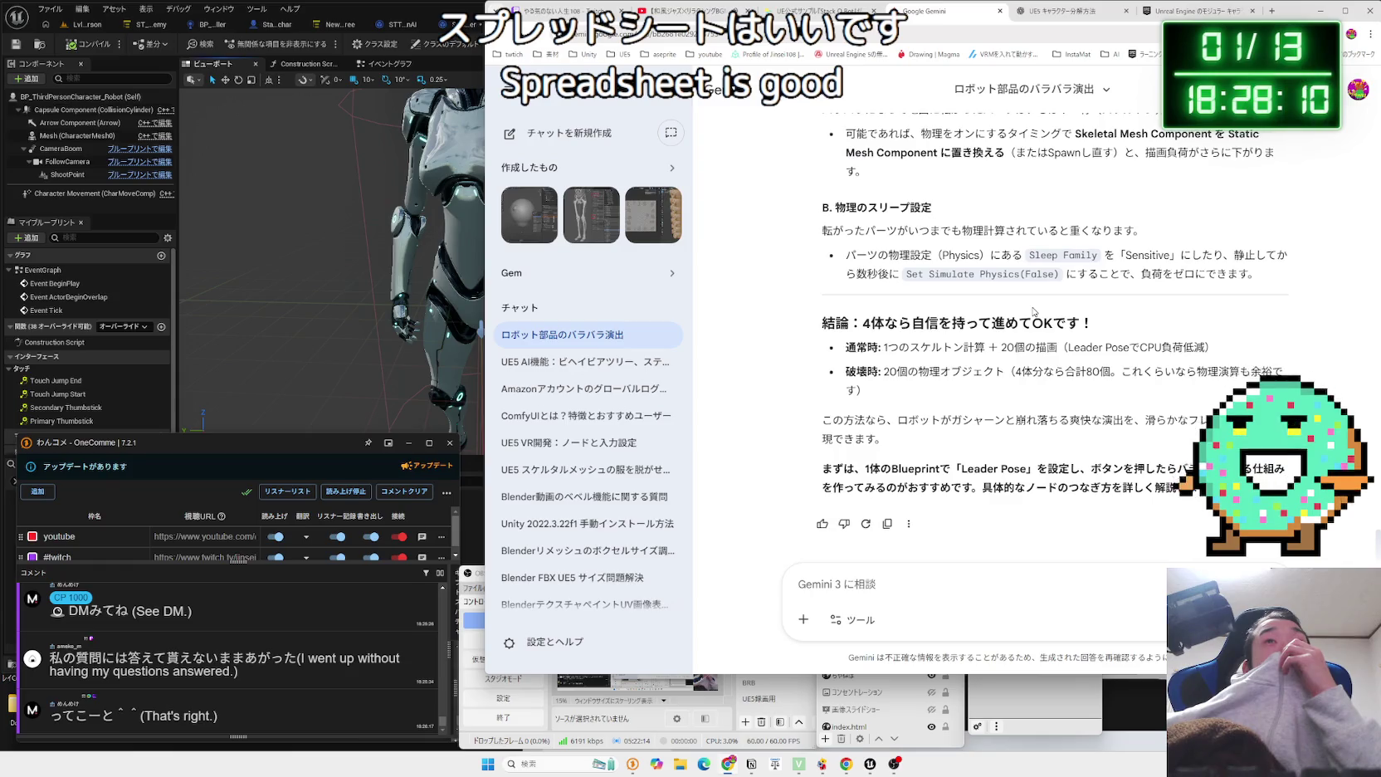
drag(1087, 327, 830, 324)
mouse_move(941, 372)
mouse_down()
mouse_move(850, 349)
mouse_move(954, 382)
mouse_move(846, 355)
mouse_up()
click(847, 355)
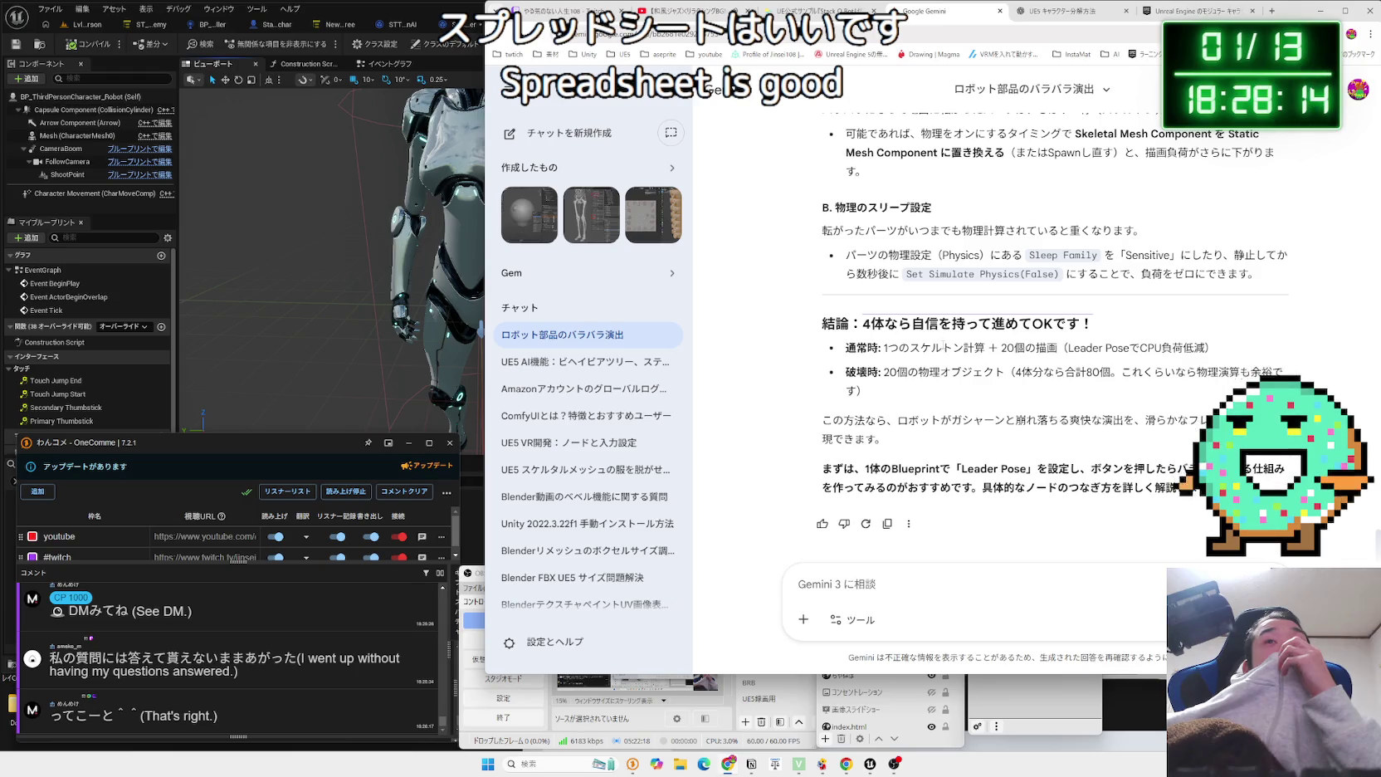
scroll(943, 344, up, 10)
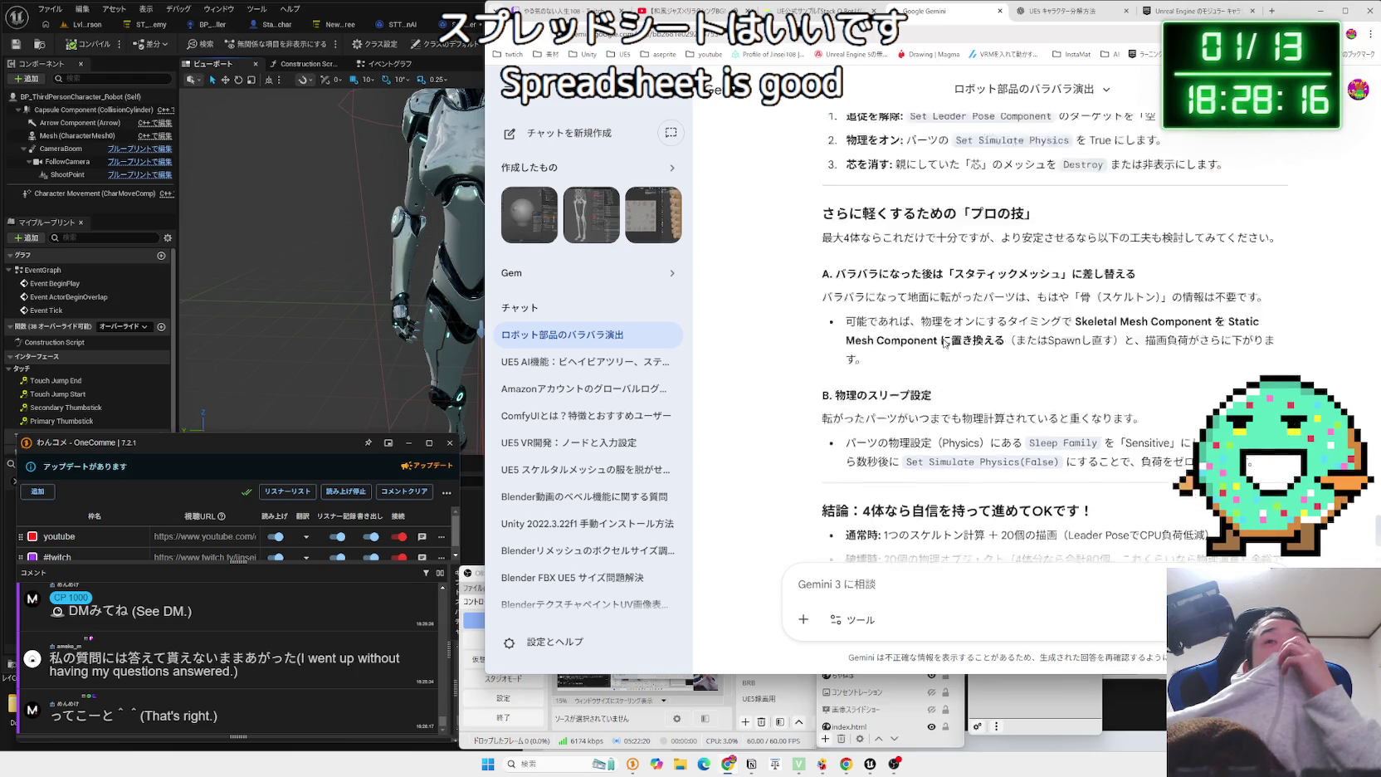
scroll(945, 343, up, 5)
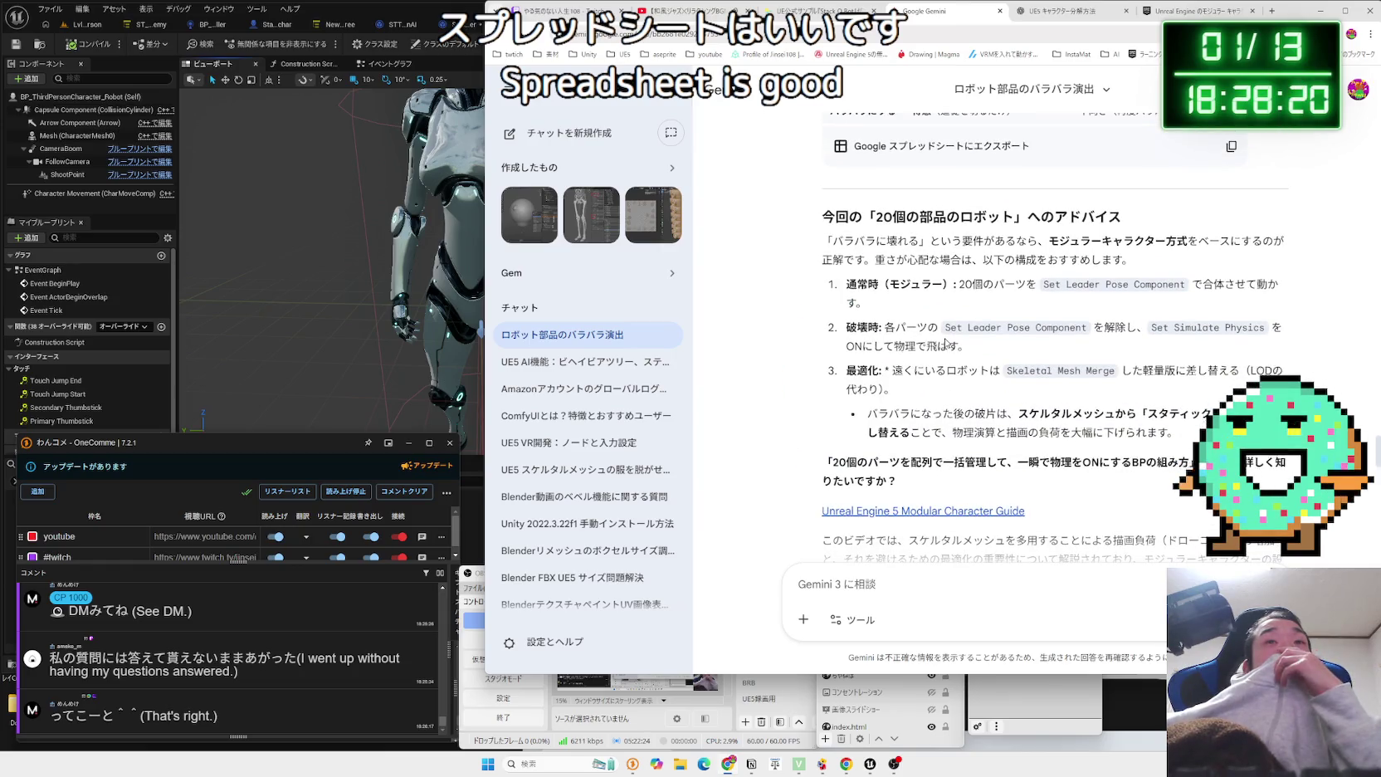
scroll(945, 343, up, 1)
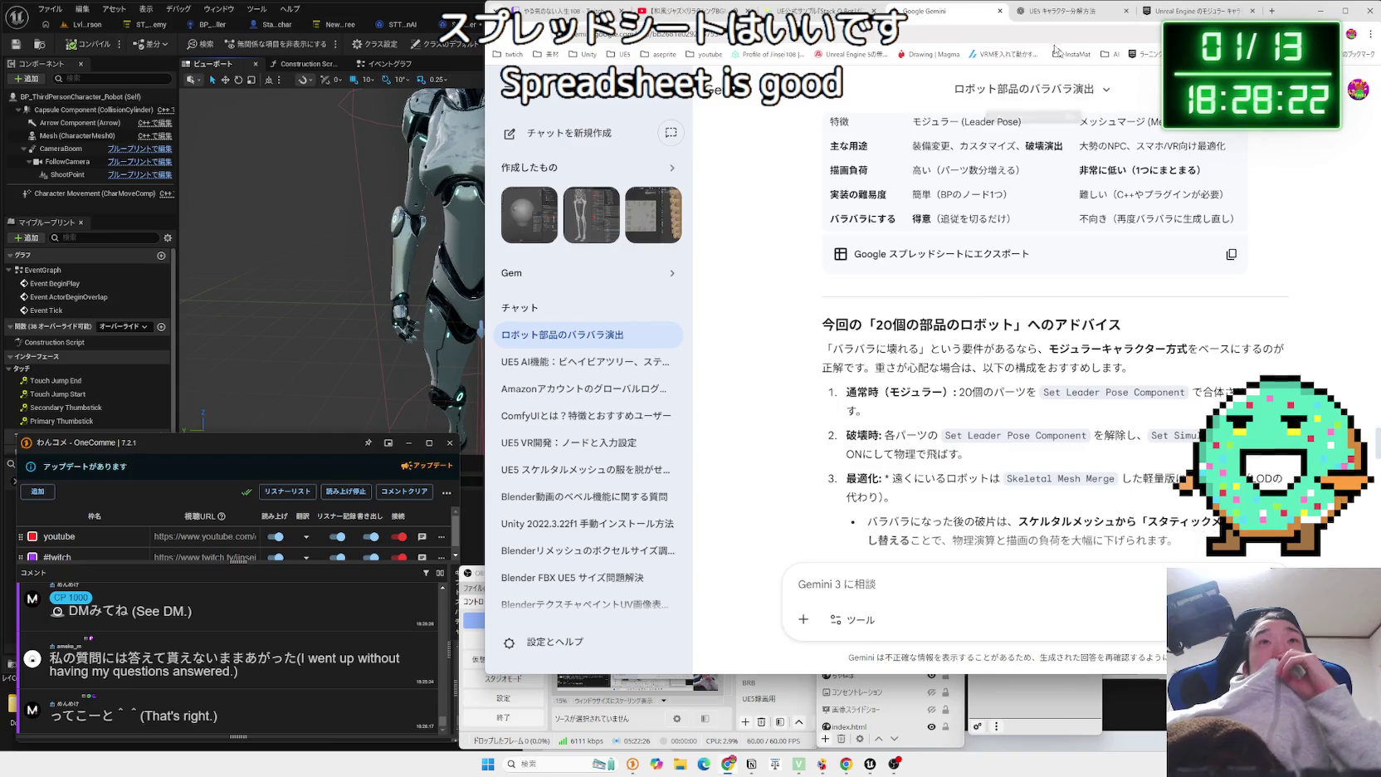
scroll(1007, 559, down, 10)
text(もっと)
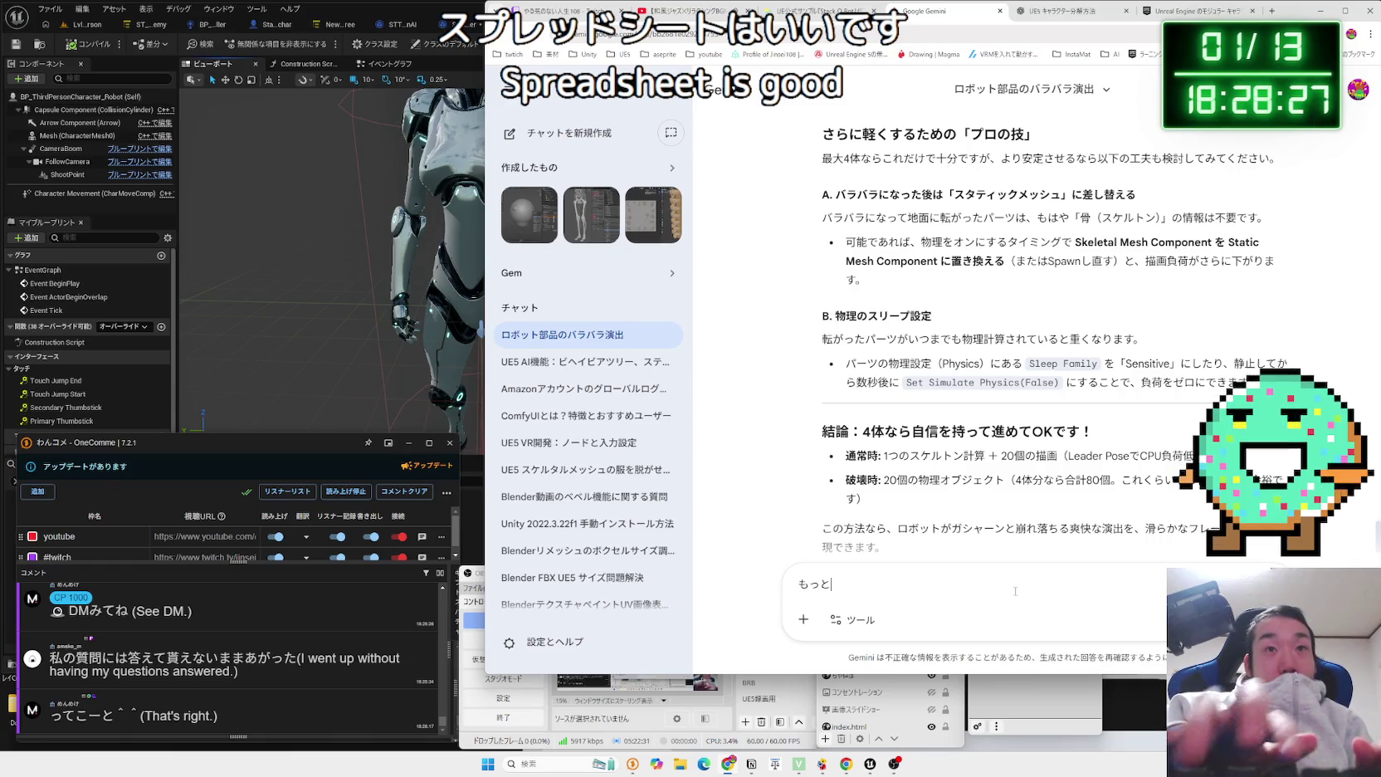
Send Gemini 'もっと新しい似たような最新機能はありますか？' and leave the Gemini chat.
text(あたら)
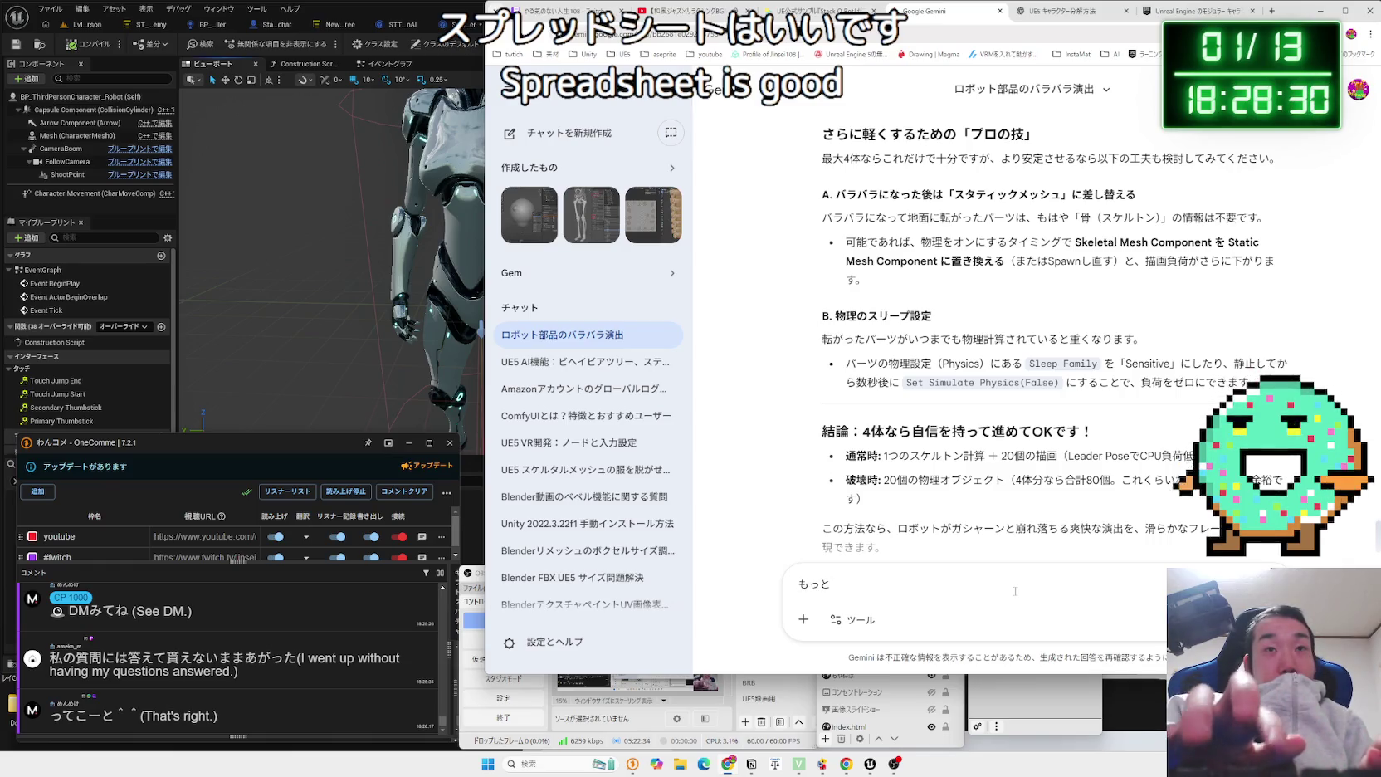
text(らし)
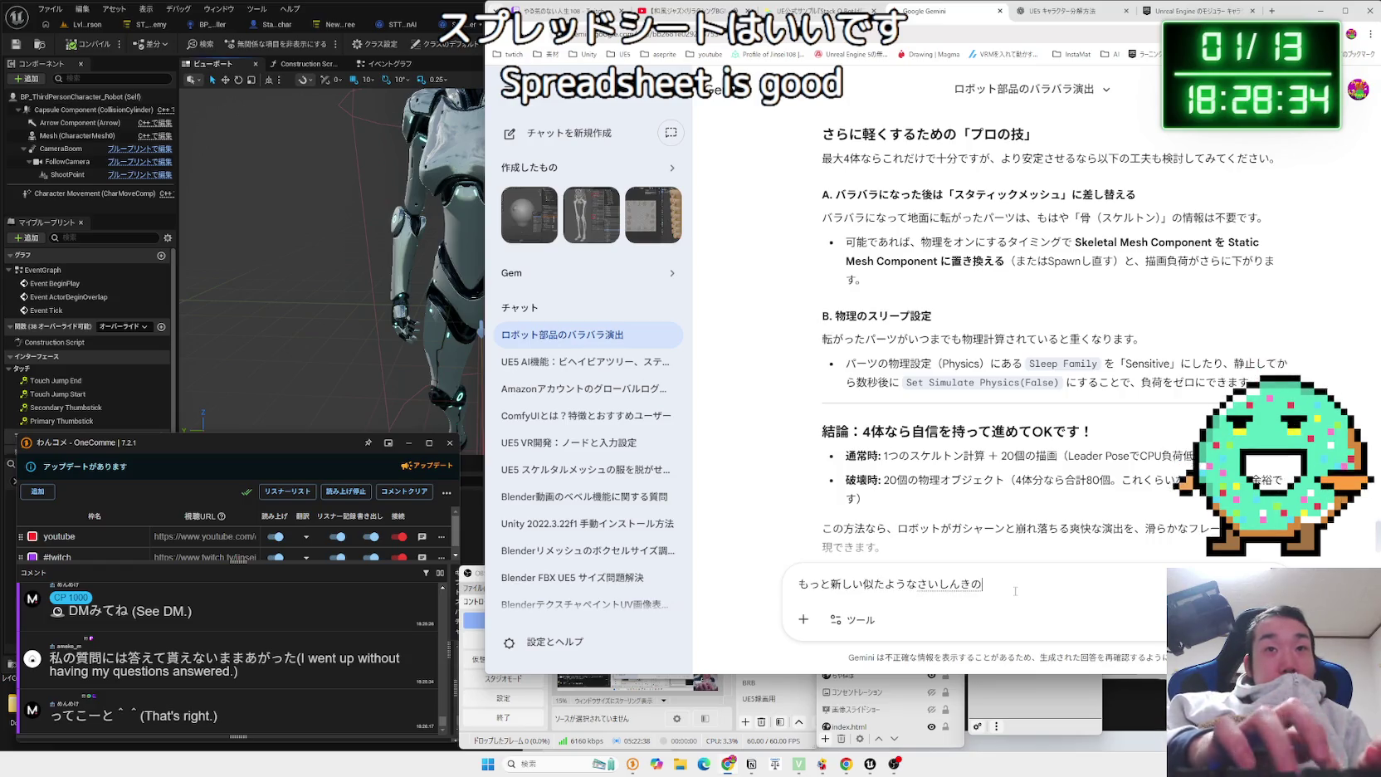
text(すか)
key(space)
text(・)
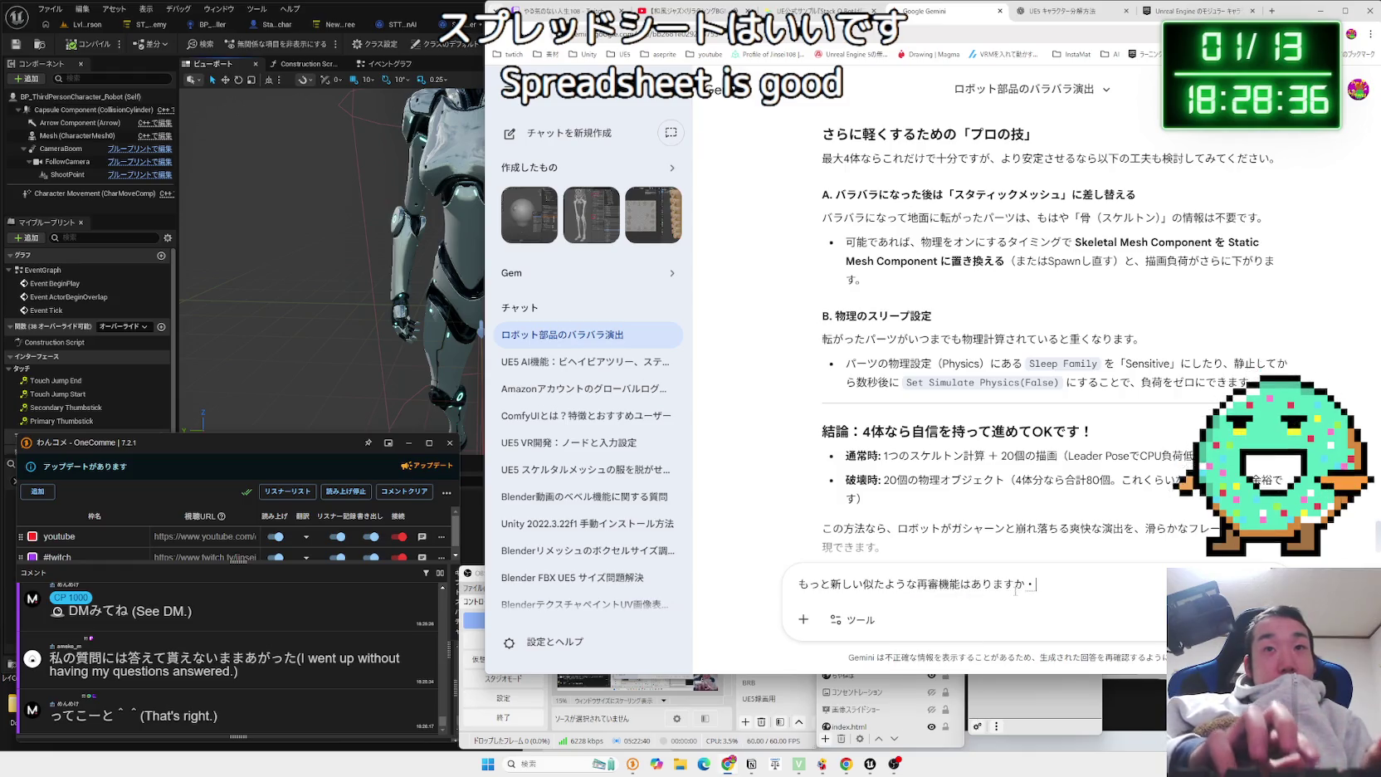
text(？)
key(Return)
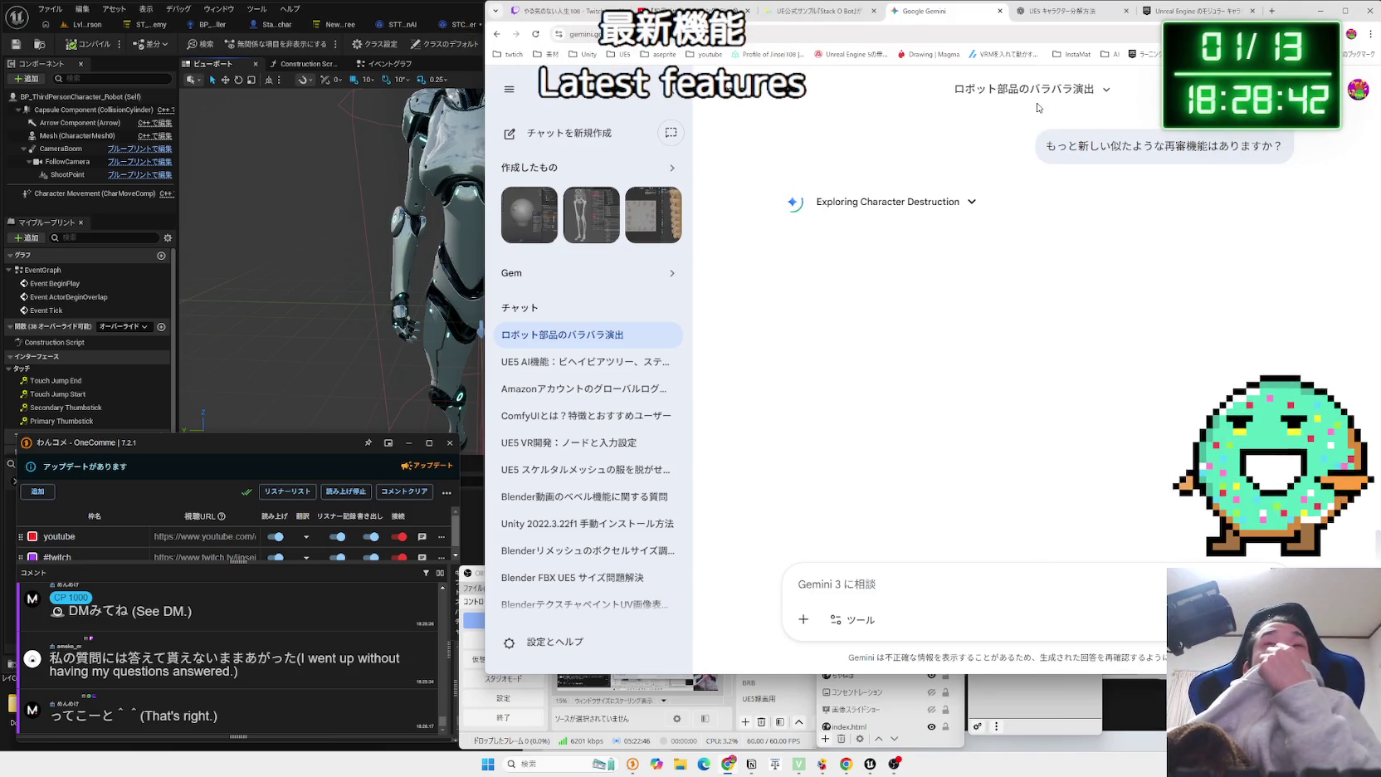
click(1187, 12)
click(1069, 12)
Open the UE5 キャラクター分解方法 chat and highlight the SK_Mannequin to Physics Asset 使用 list.
click(1187, 11)
click(1052, 9)
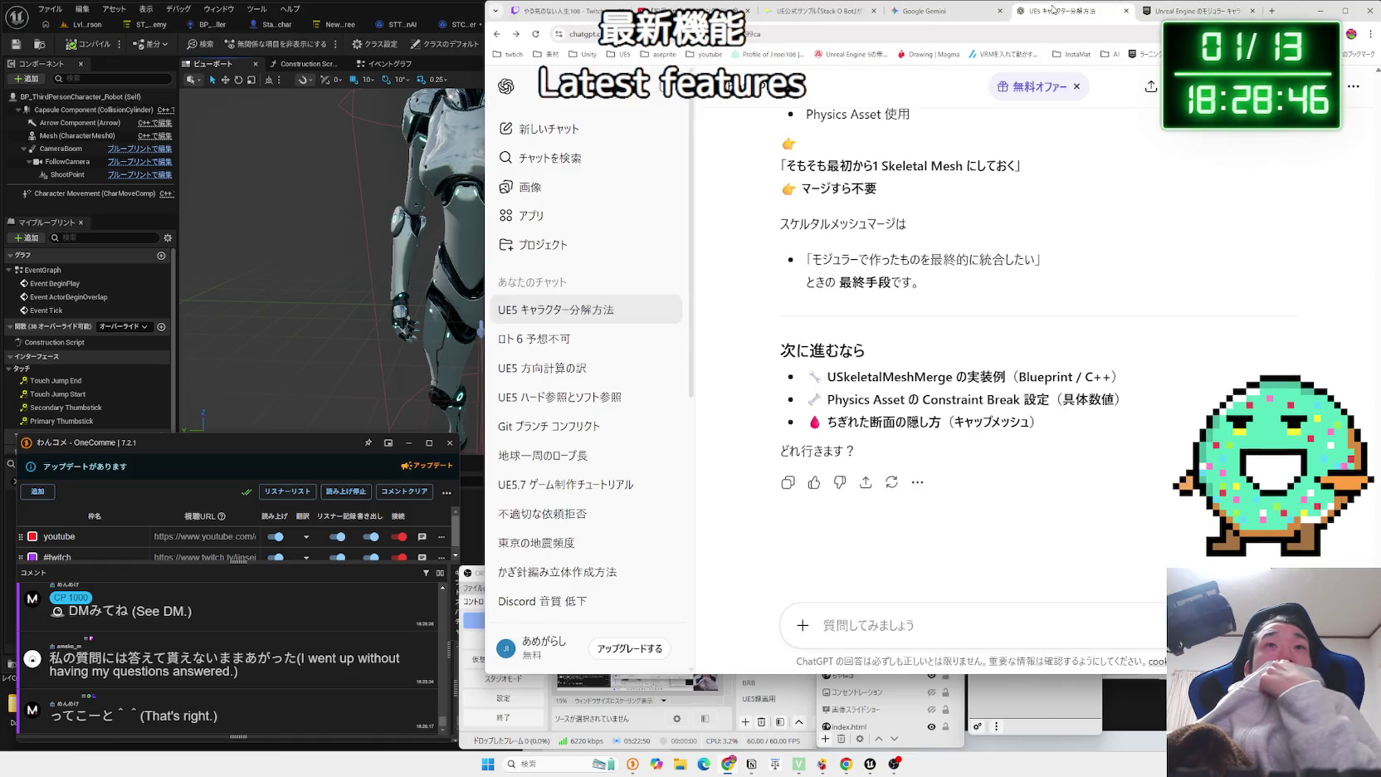
scroll(943, 288, up, 5)
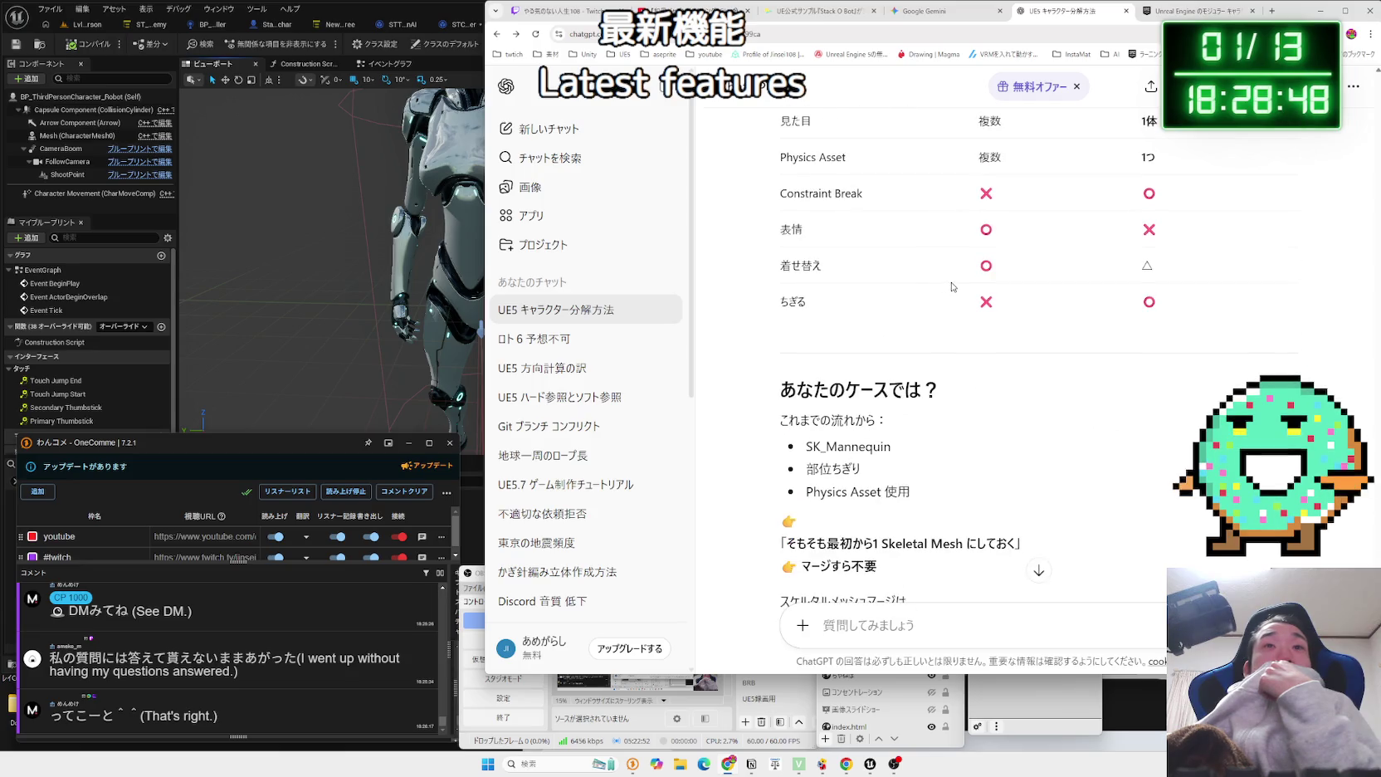
scroll(952, 286, down, 3)
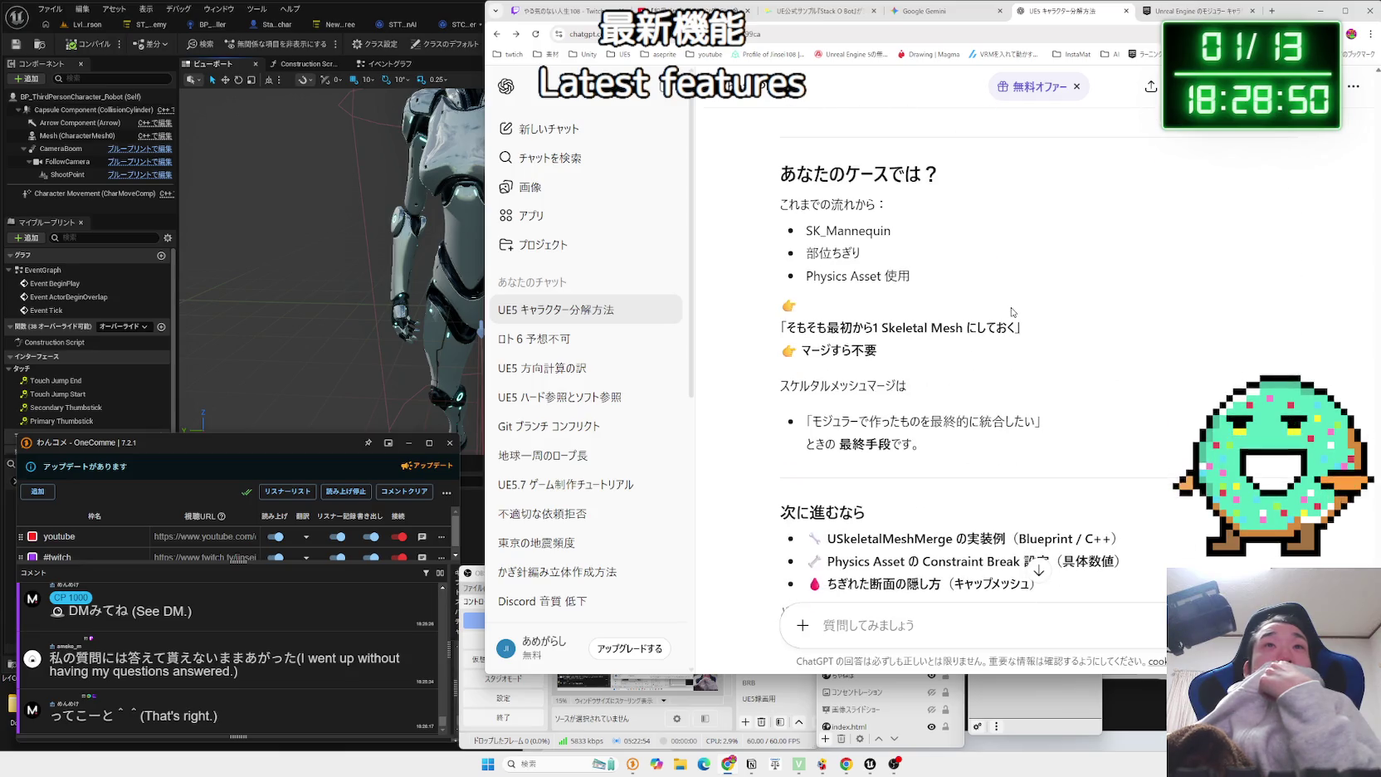
mouse_move(780, 204)
mouse_down()
mouse_move(889, 207)
mouse_move(913, 278)
mouse_up()
mouse_move(804, 230)
mouse_down()
mouse_move(929, 283)
mouse_move(880, 270)
mouse_up()
click(811, 233)
Select the 「そもそも最初から1 Skeletal Mesh にしておく」 line and send a follow-up about it.
drag(783, 328, 1016, 330)
click(1016, 330)
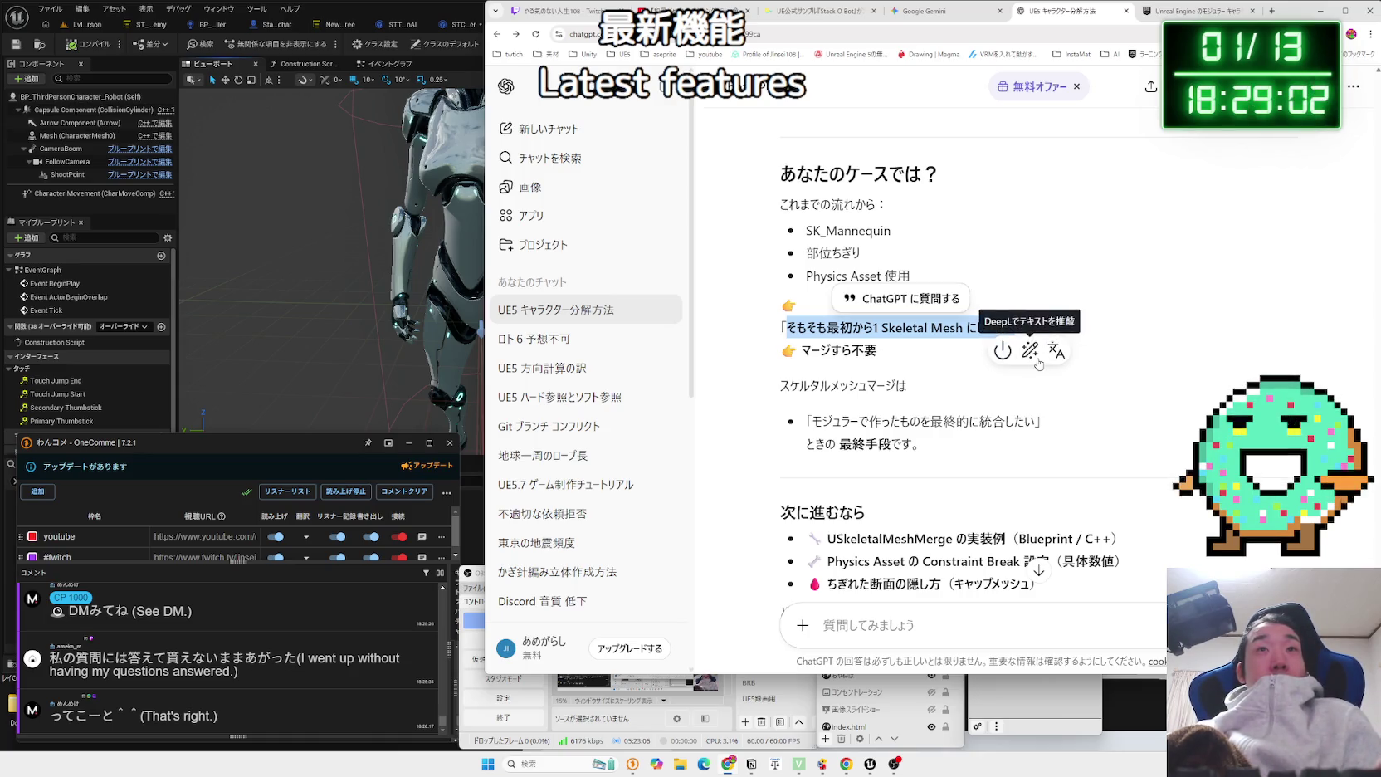
text(そもそも最初から1 Skeletal Mesh にしておく。これだとつながっているメッシ)
scroll(1115, 557, down, 2)
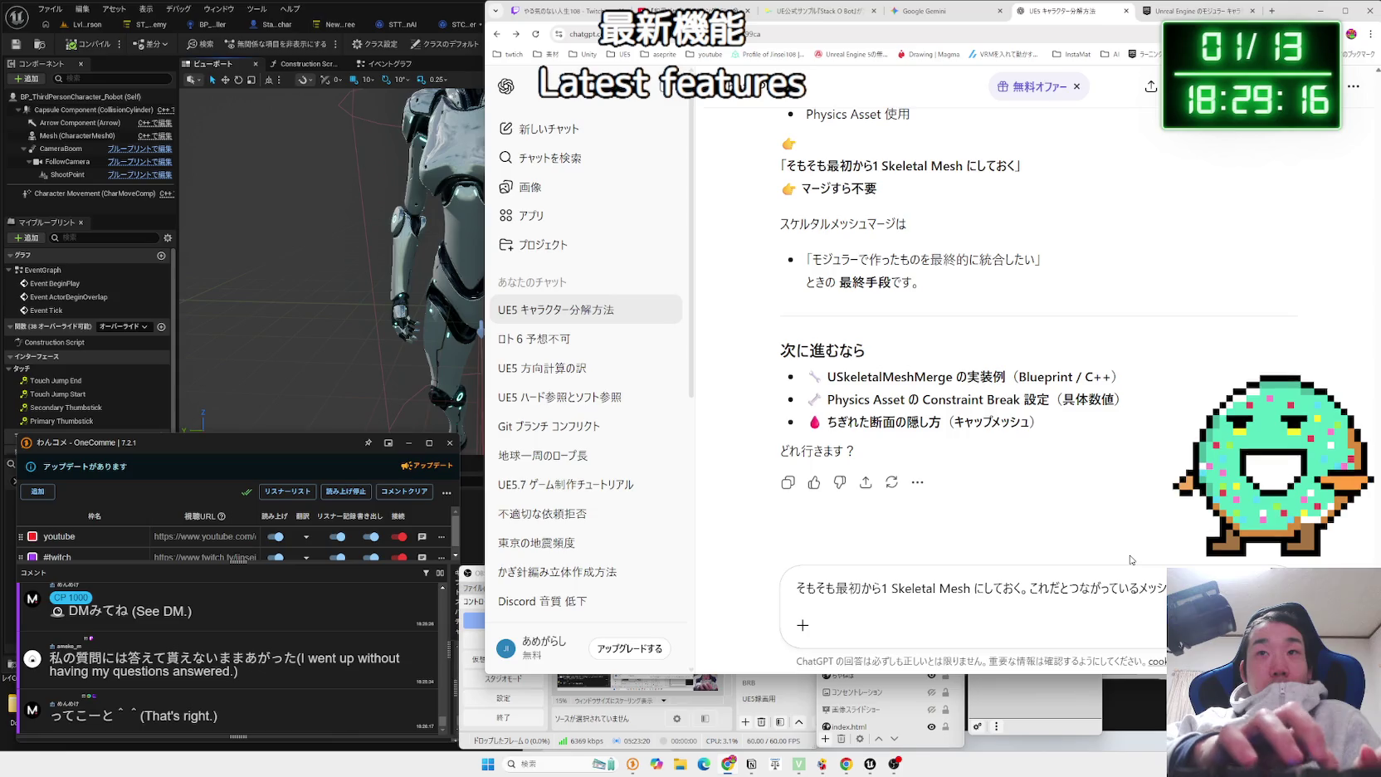
key(Return)
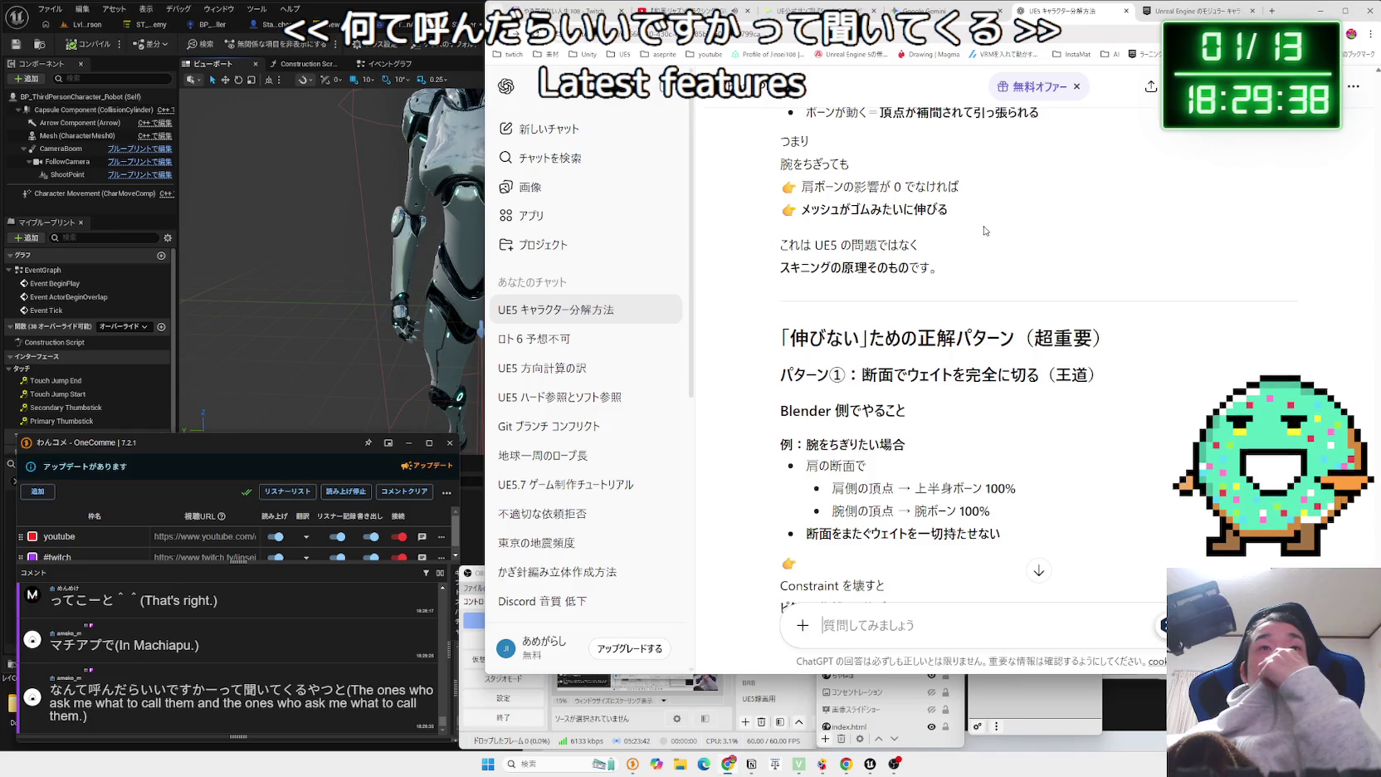
Scroll through ChatGPT's patterns ①–④, then scroll back through the live comment list.
scroll(984, 231, down, 5)
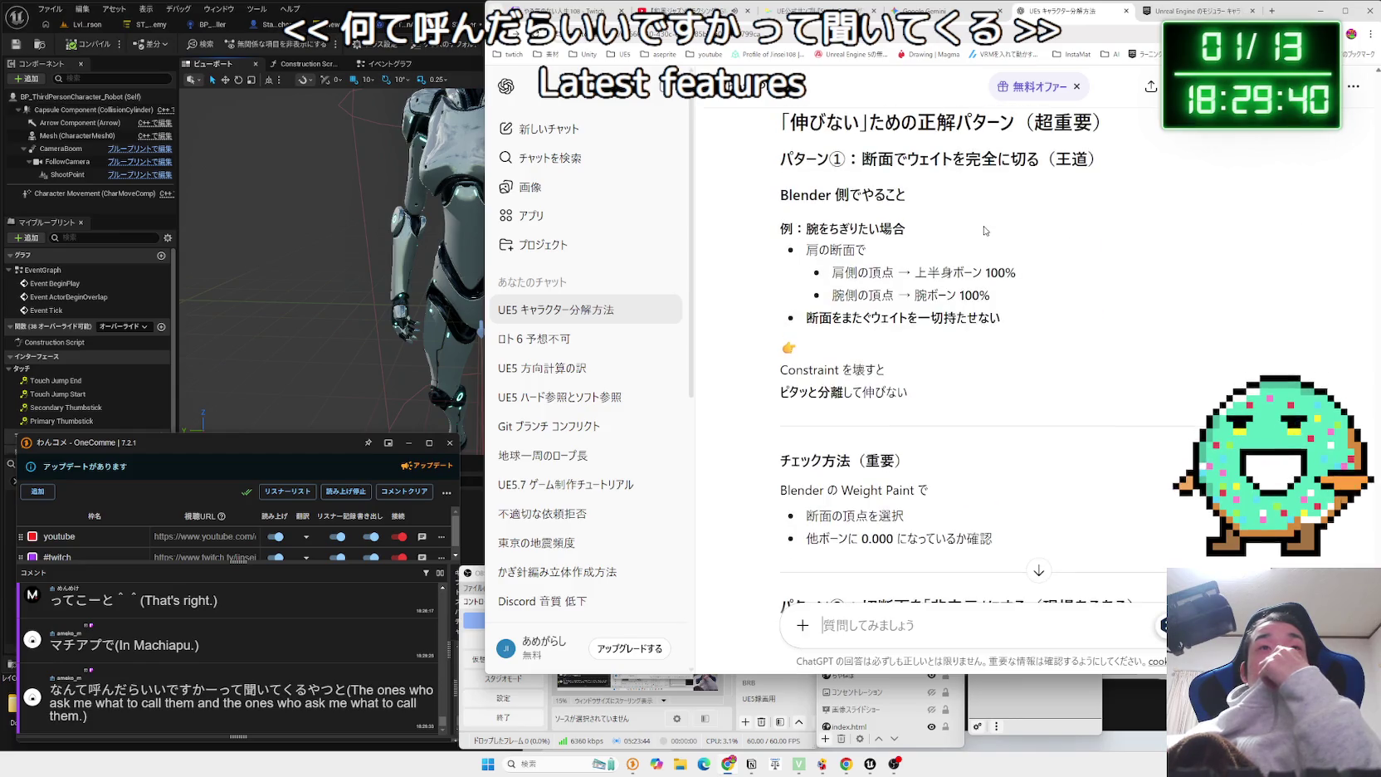
scroll(984, 232, down, 2)
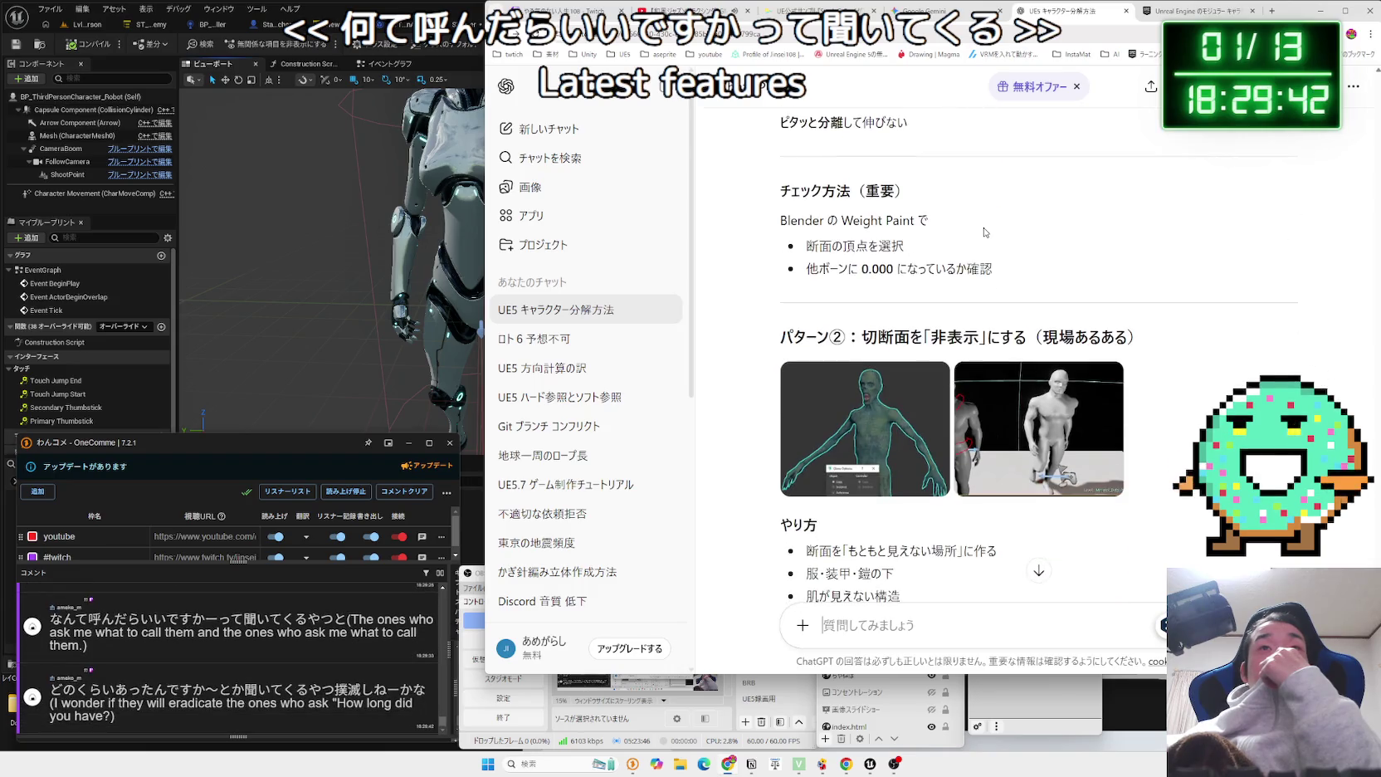
scroll(984, 231, down, 8)
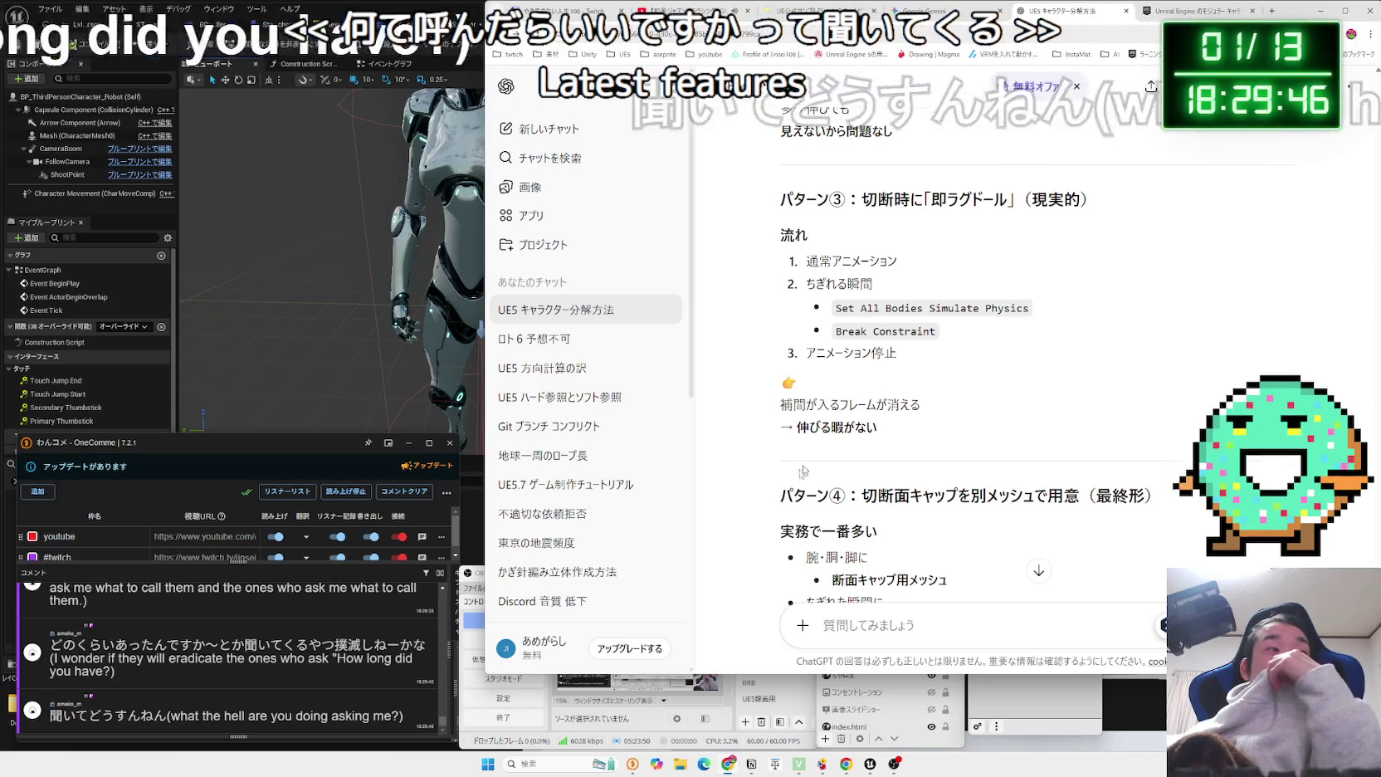
click(243, 689)
scroll(242, 690, up, 1)
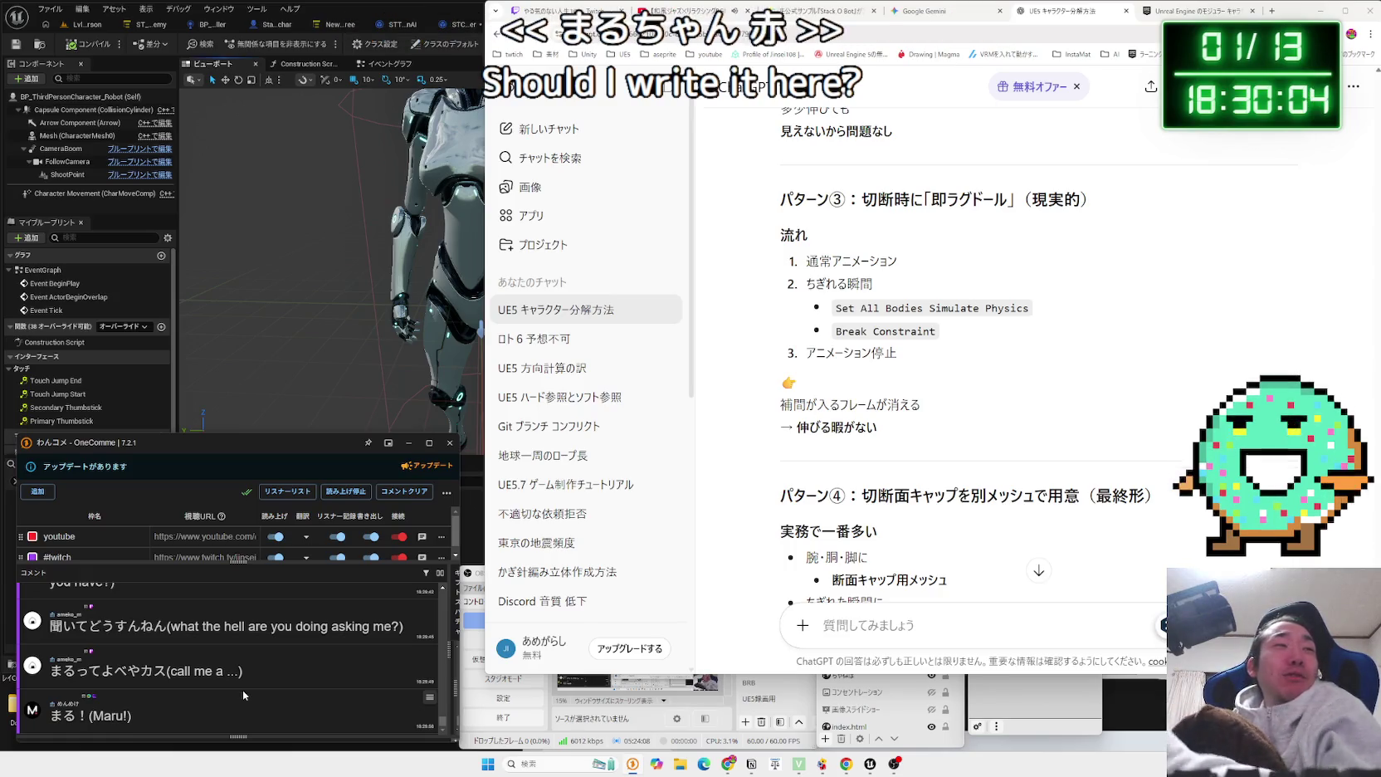
scroll(241, 689, up, 1)
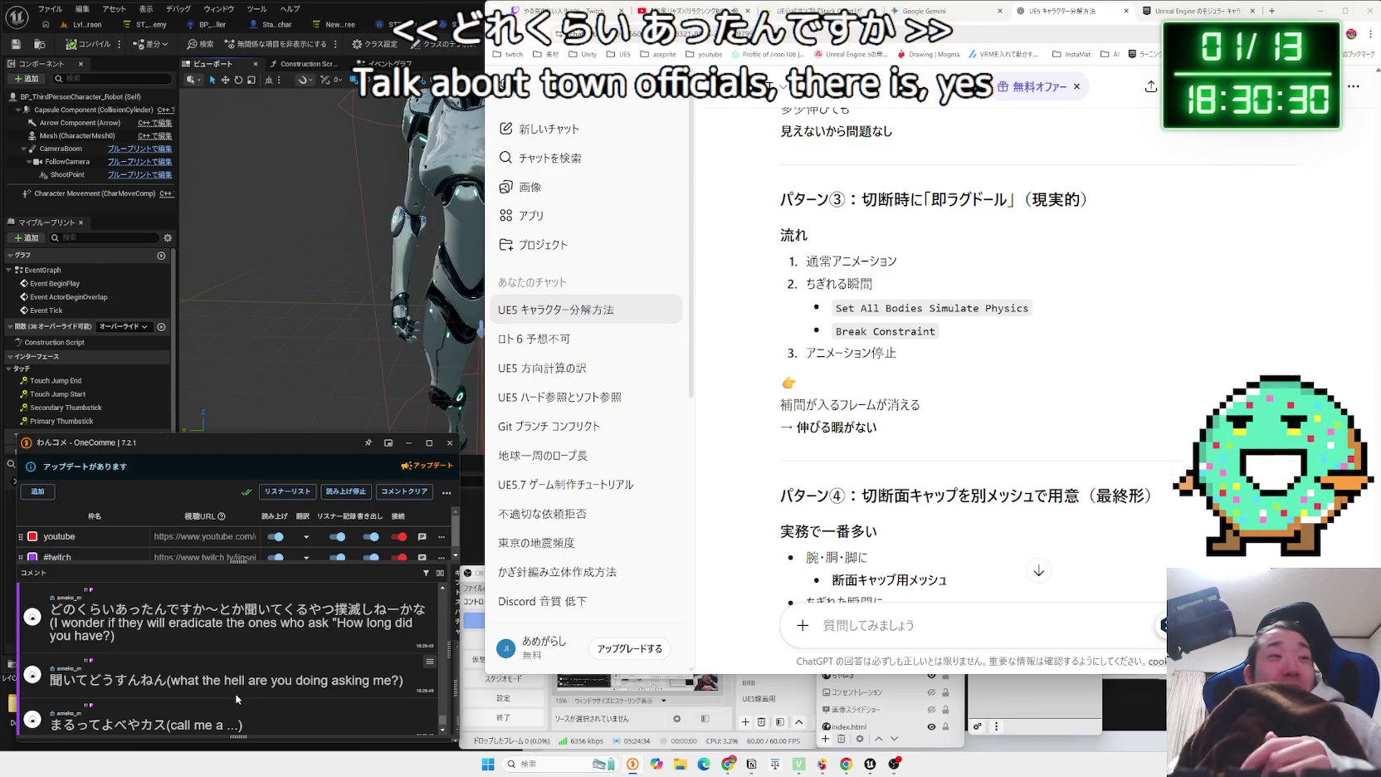
Open the YouTube link posted in the stream comments.
key(Zenkaku_Hankaku)
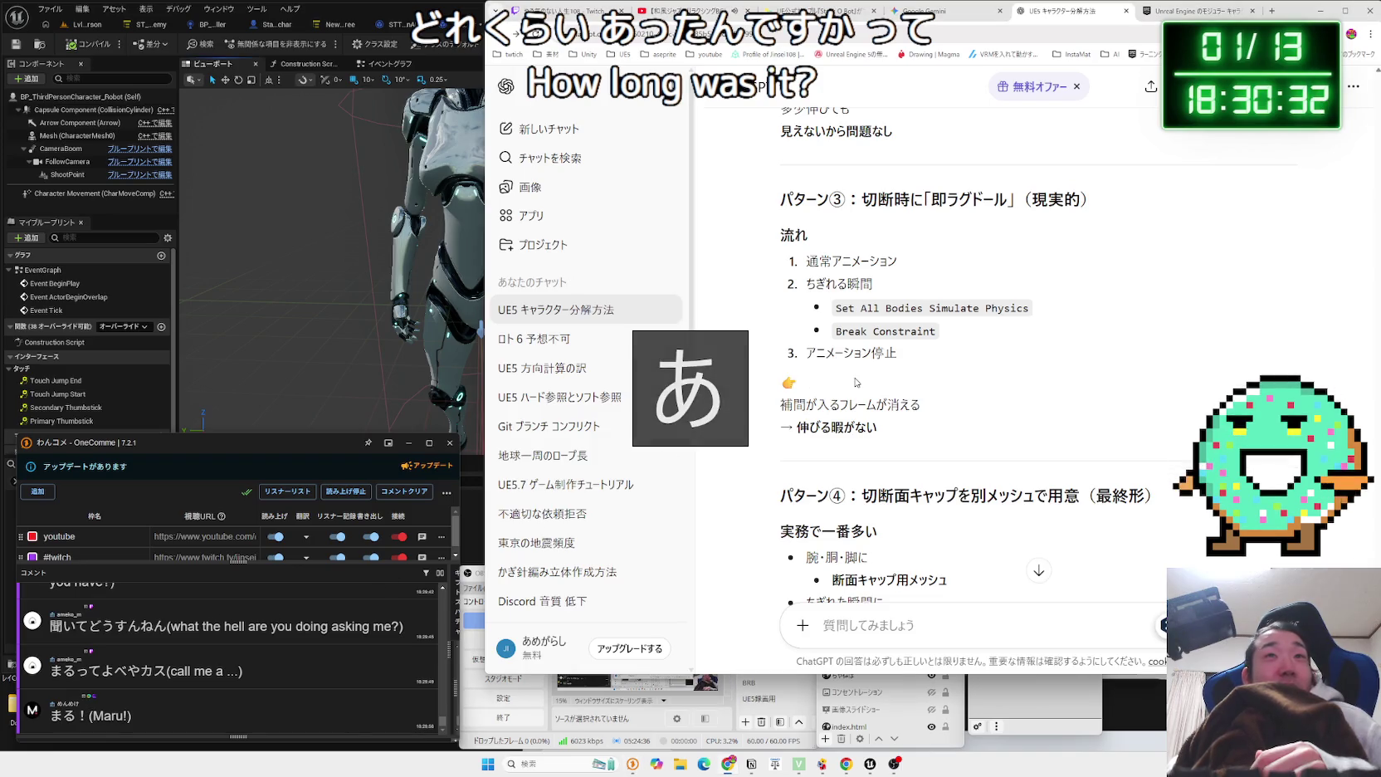
drag(900, 357, 805, 259)
click(871, 325)
scroll(871, 326, up, 1)
scroll(871, 327, up, 5)
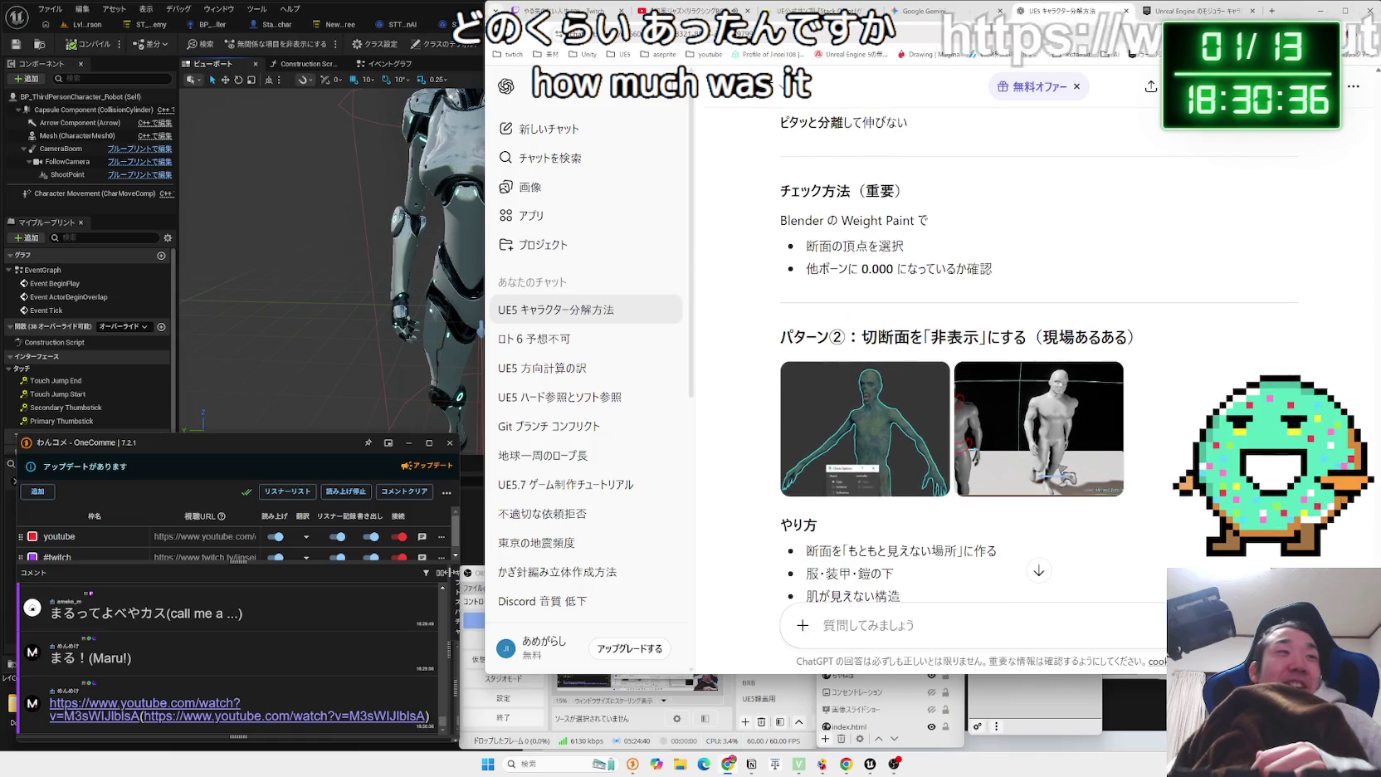
click(149, 704)
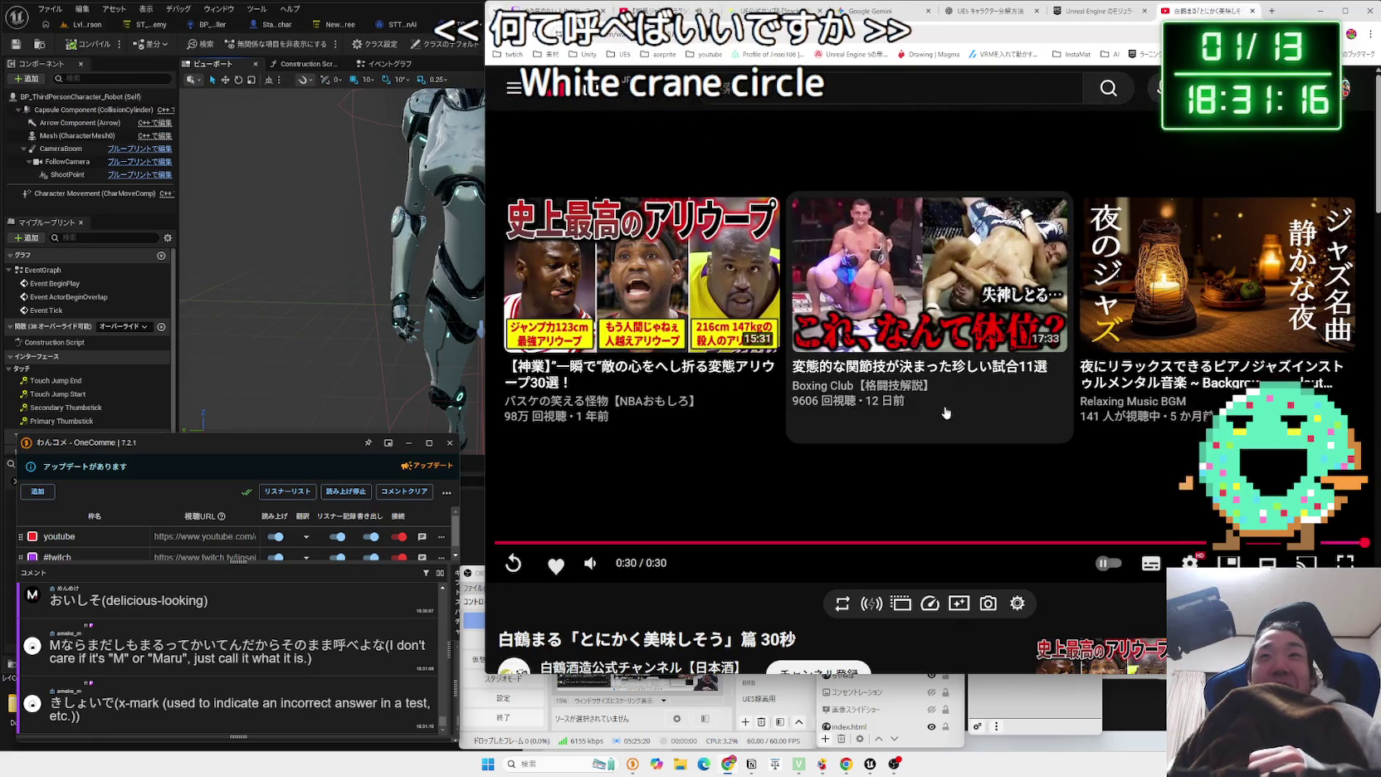
Watch the 白鶴まる sake commercial on YouTube, then close its tab.
scroll(929, 408, down, 4)
scroll(919, 407, up, 4)
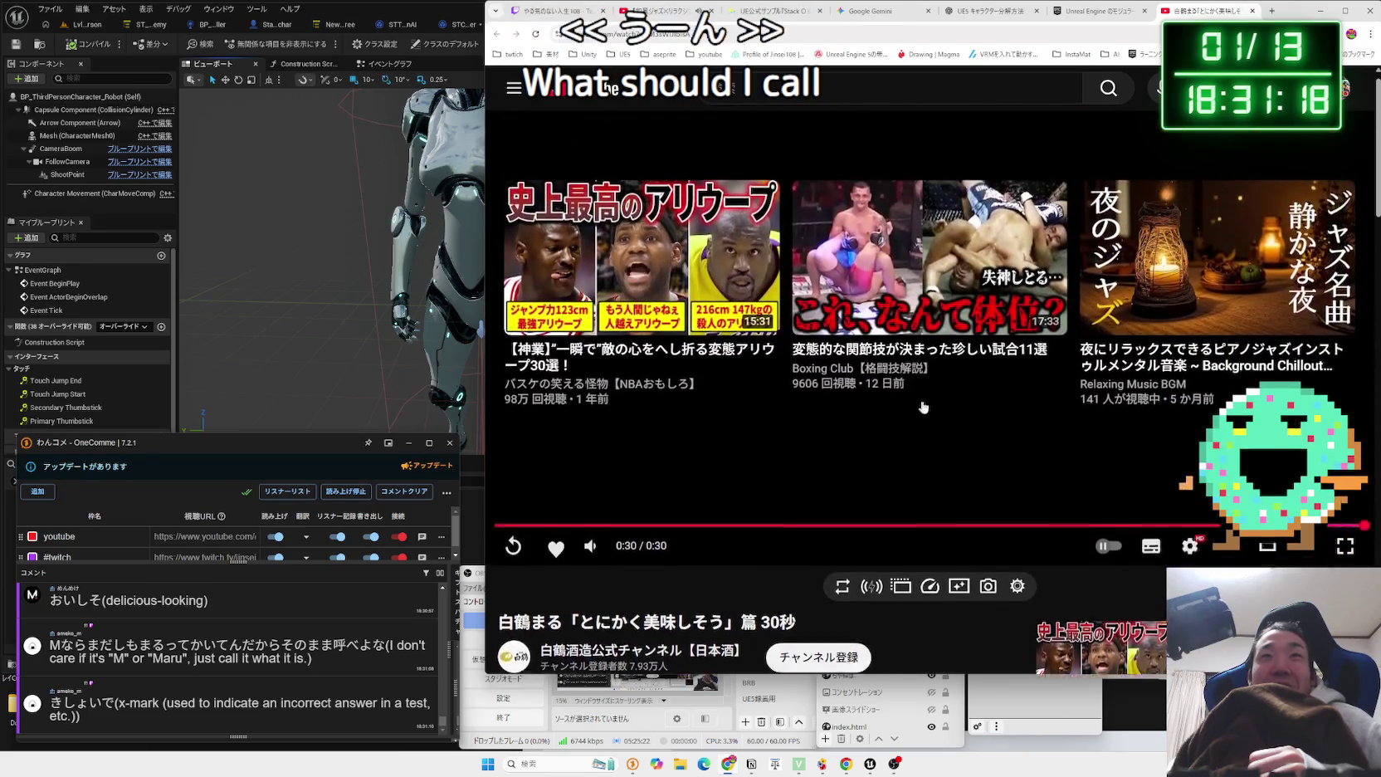
click(1251, 10)
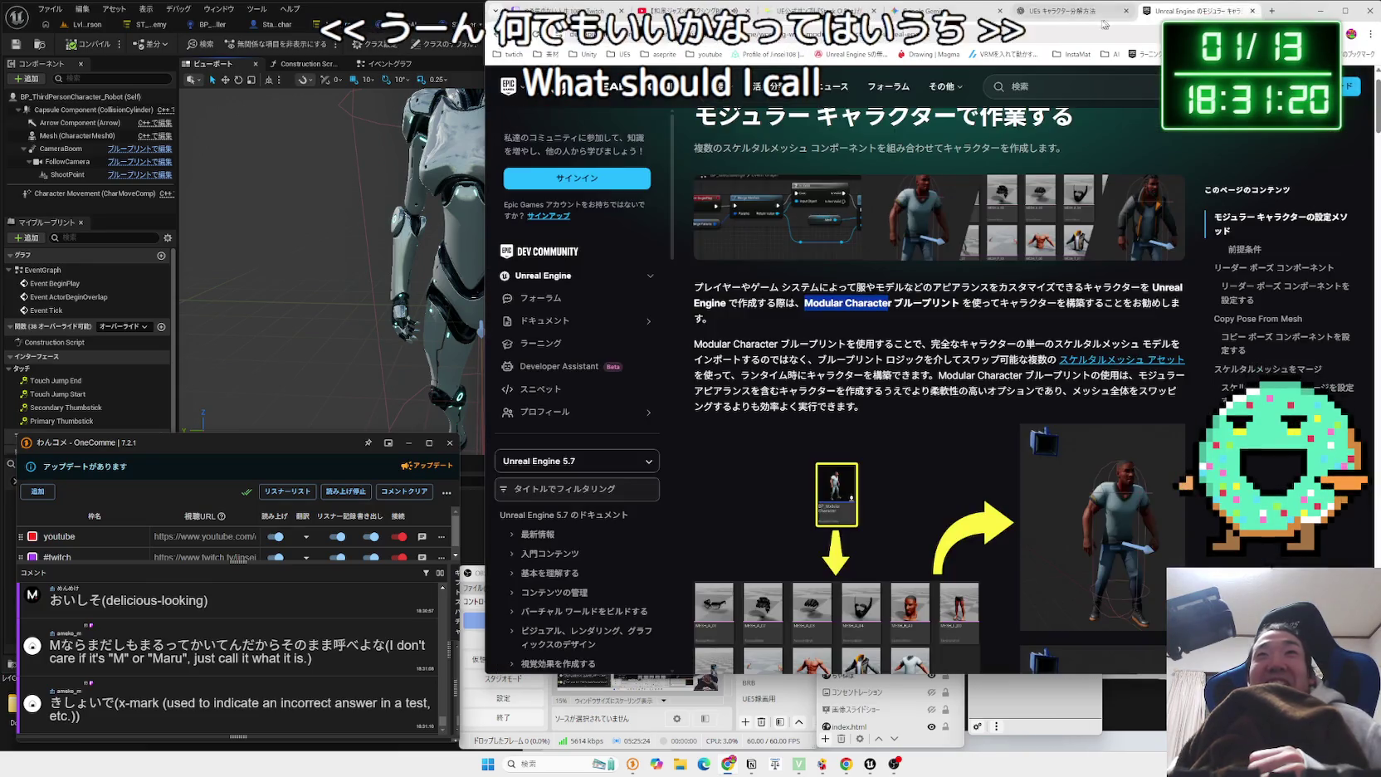
click(1070, 10)
click(896, 10)
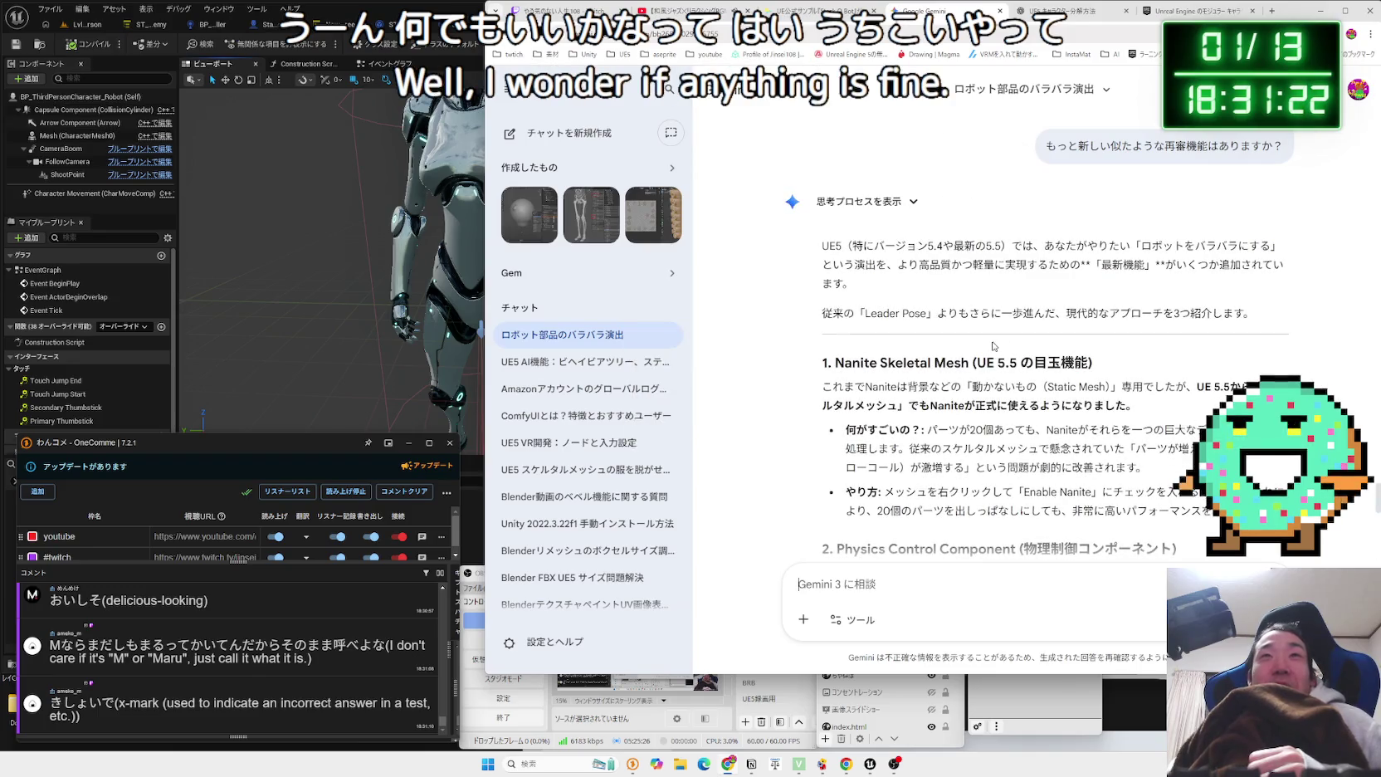
drag(824, 247, 965, 290)
click(964, 291)
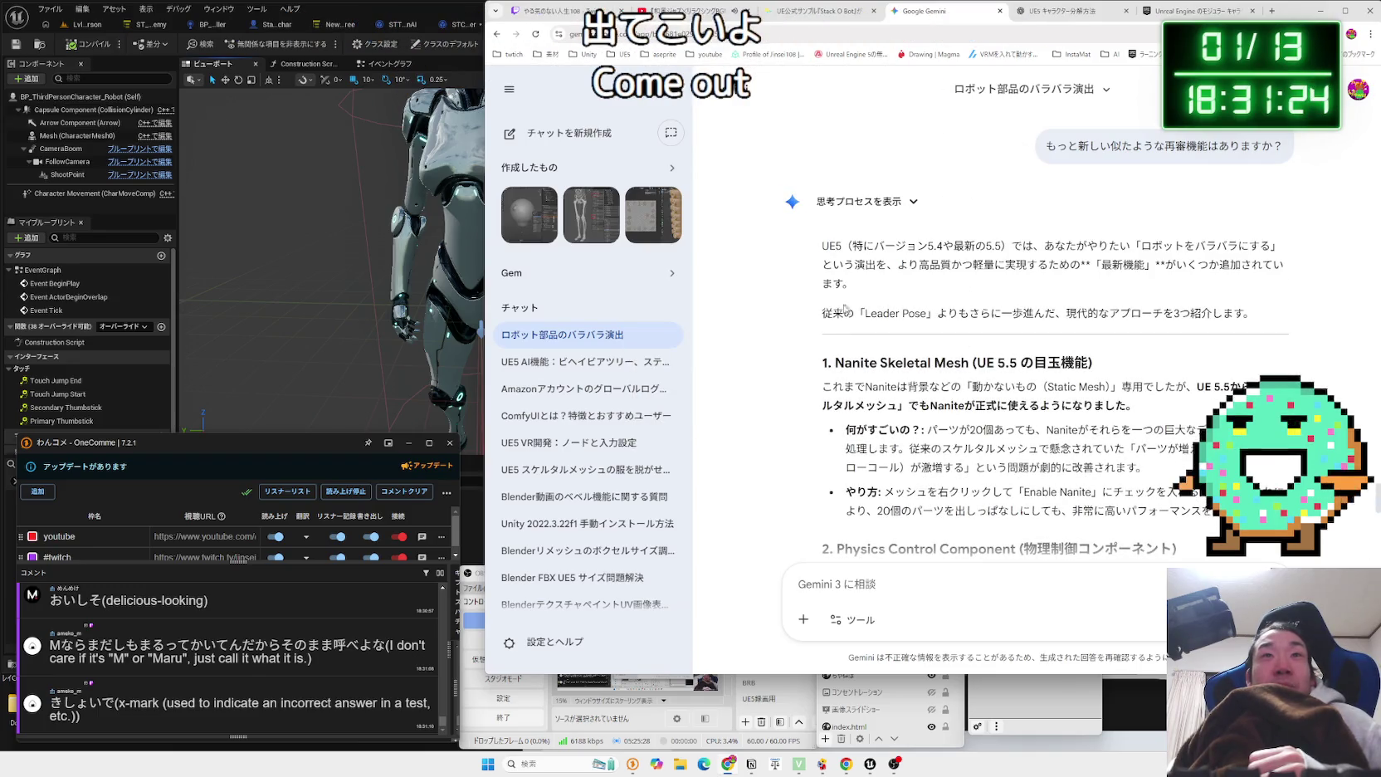
mouse_move(1217, 313)
mouse_down()
mouse_move(830, 266)
mouse_move(822, 245)
mouse_up()
click(821, 245)
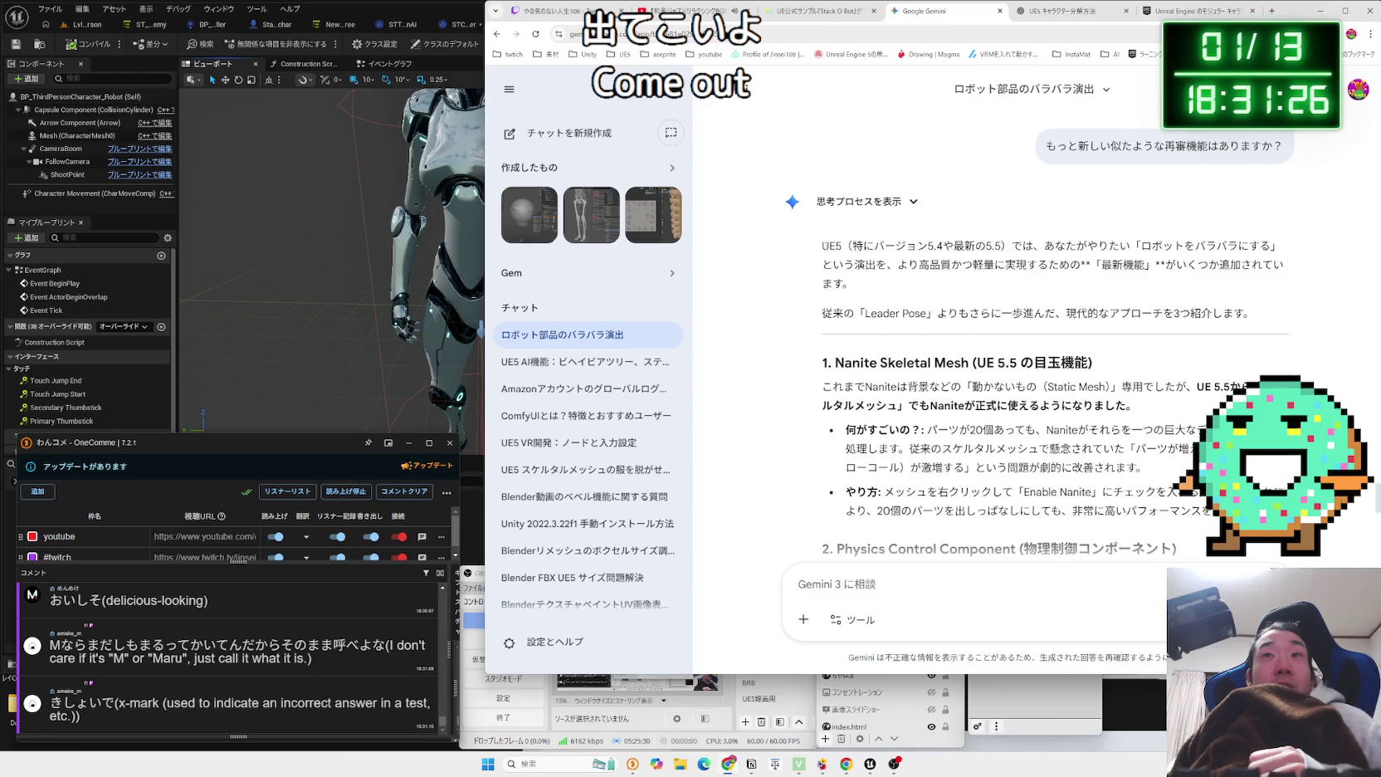
drag(1049, 406, 1124, 406)
click(1125, 406)
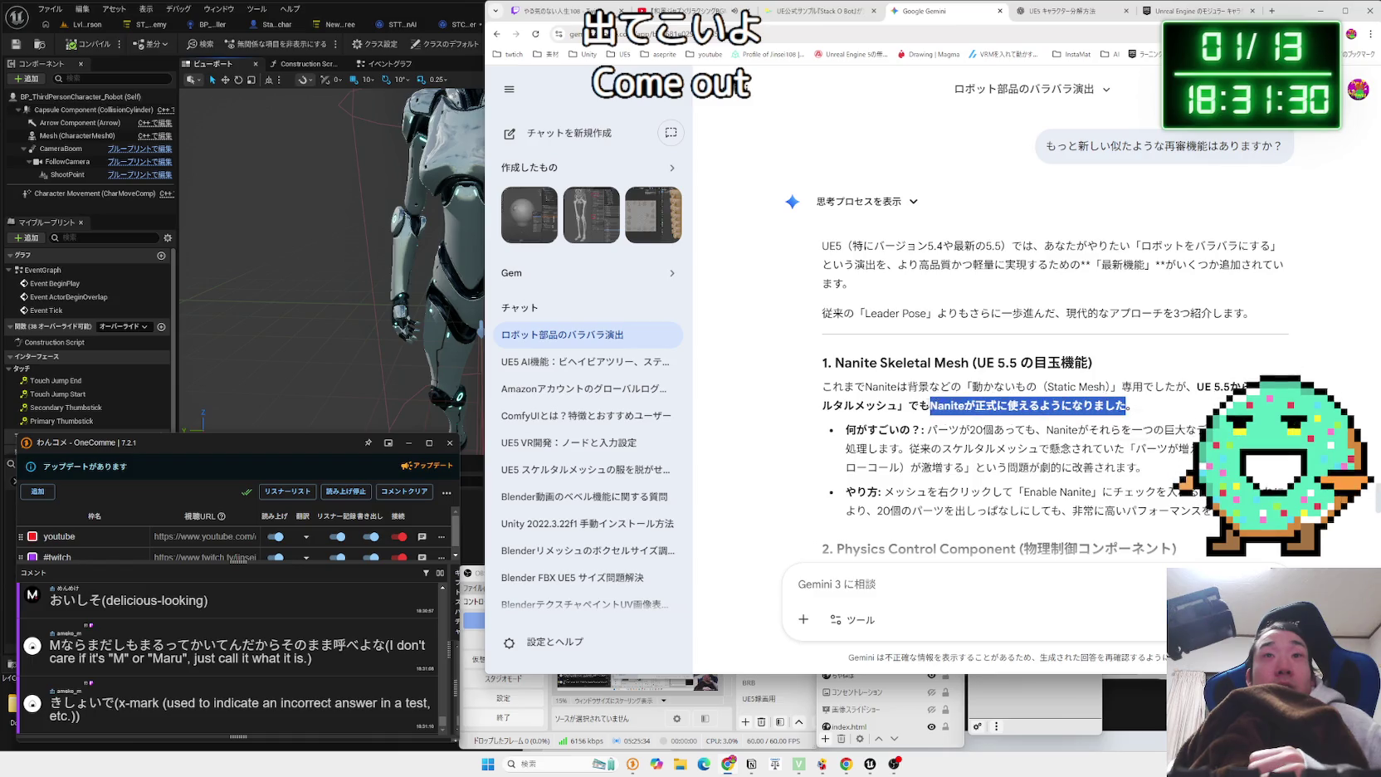
drag(1100, 403, 830, 387)
click(833, 388)
click(982, 382)
scroll(982, 377, down, 2)
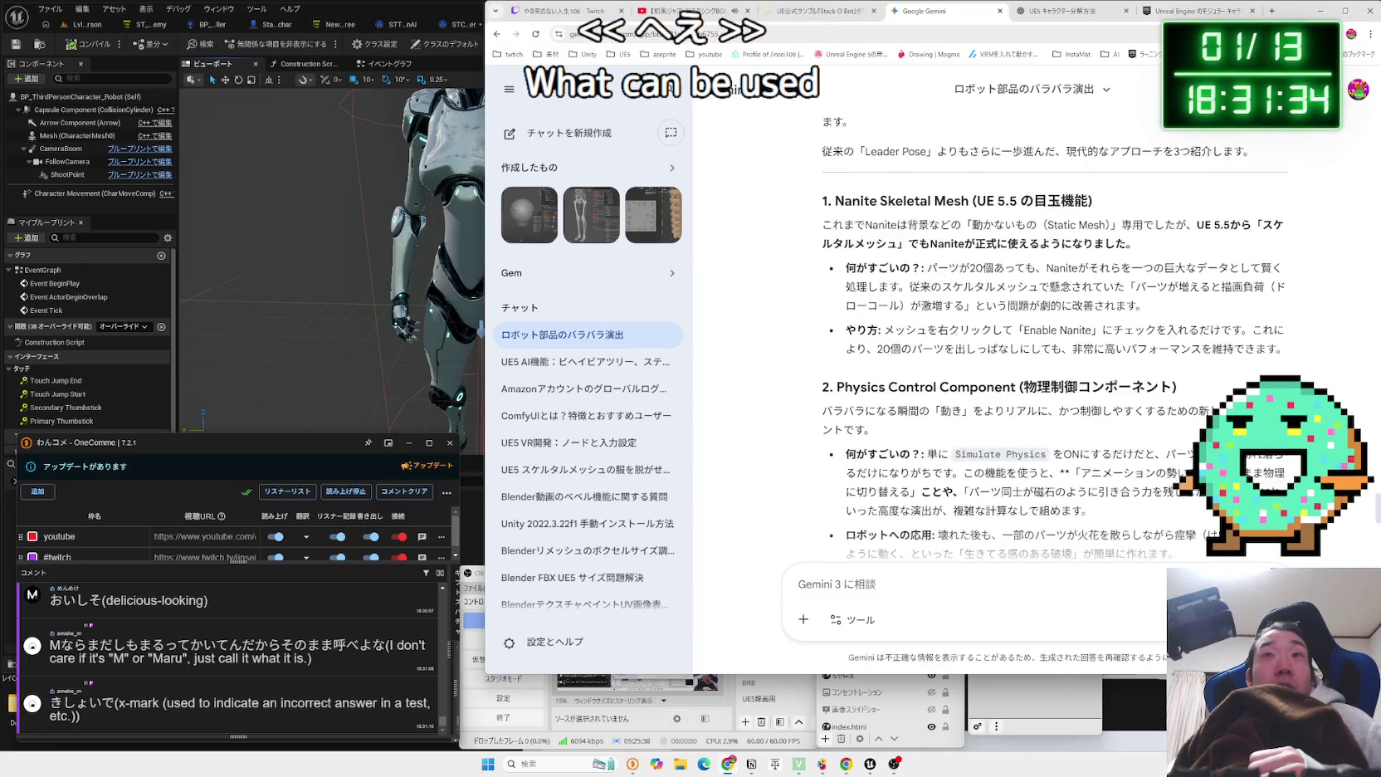
click(1145, 305)
mouse_move(1023, 287)
mouse_down()
mouse_move(1145, 305)
mouse_move(846, 288)
mouse_move(927, 268)
mouse_move(1168, 309)
mouse_up()
click(1167, 309)
mouse_move(937, 268)
mouse_down()
mouse_move(1278, 290)
mouse_move(1298, 304)
mouse_move(1281, 287)
mouse_move(855, 268)
mouse_up()
click(855, 268)
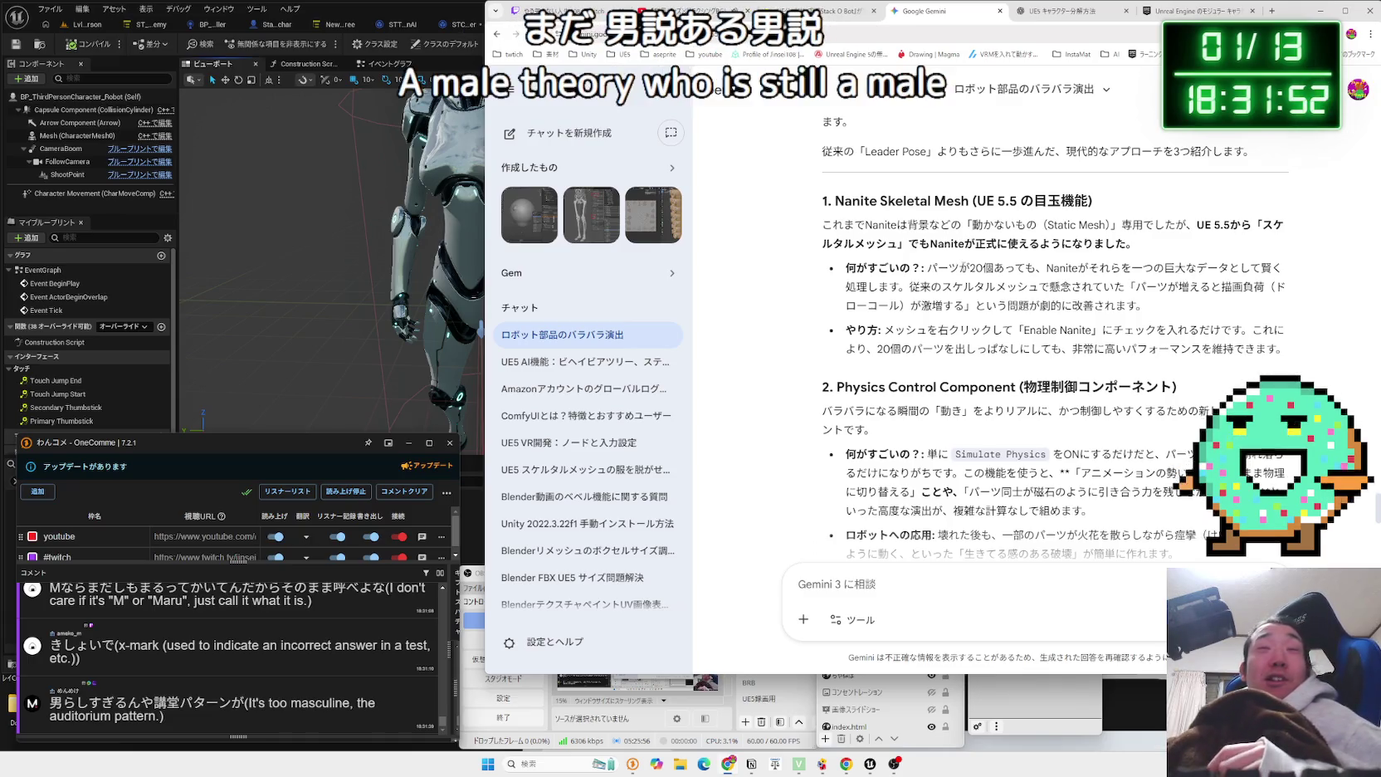
mouse_move(1274, 354)
mouse_down()
mouse_move(845, 329)
mouse_move(846, 267)
mouse_move(855, 282)
mouse_move(1279, 345)
mouse_move(822, 223)
mouse_move(1128, 243)
mouse_move(1170, 332)
mouse_move(1010, 330)
mouse_move(890, 268)
mouse_move(1287, 286)
mouse_up()
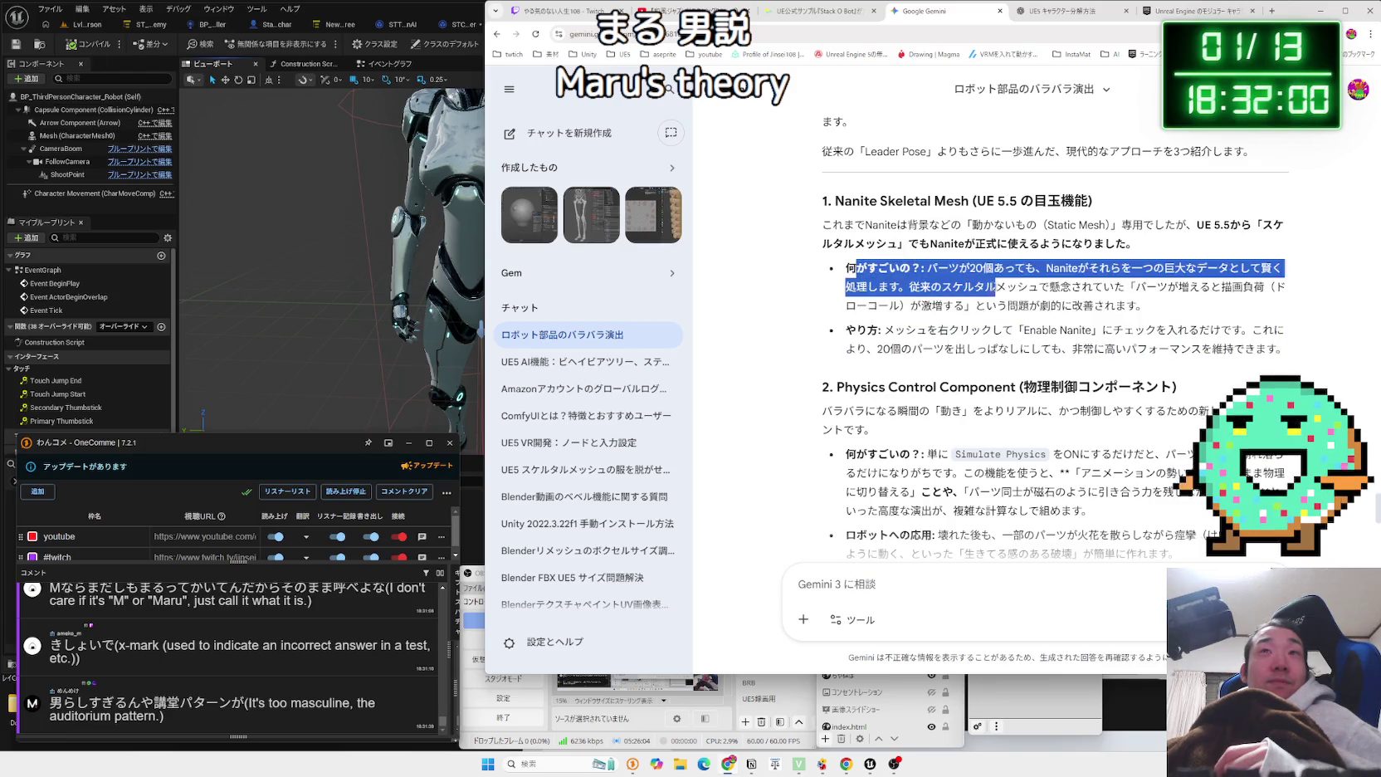
drag(855, 267, 1278, 287)
click(860, 268)
drag(856, 267, 1116, 323)
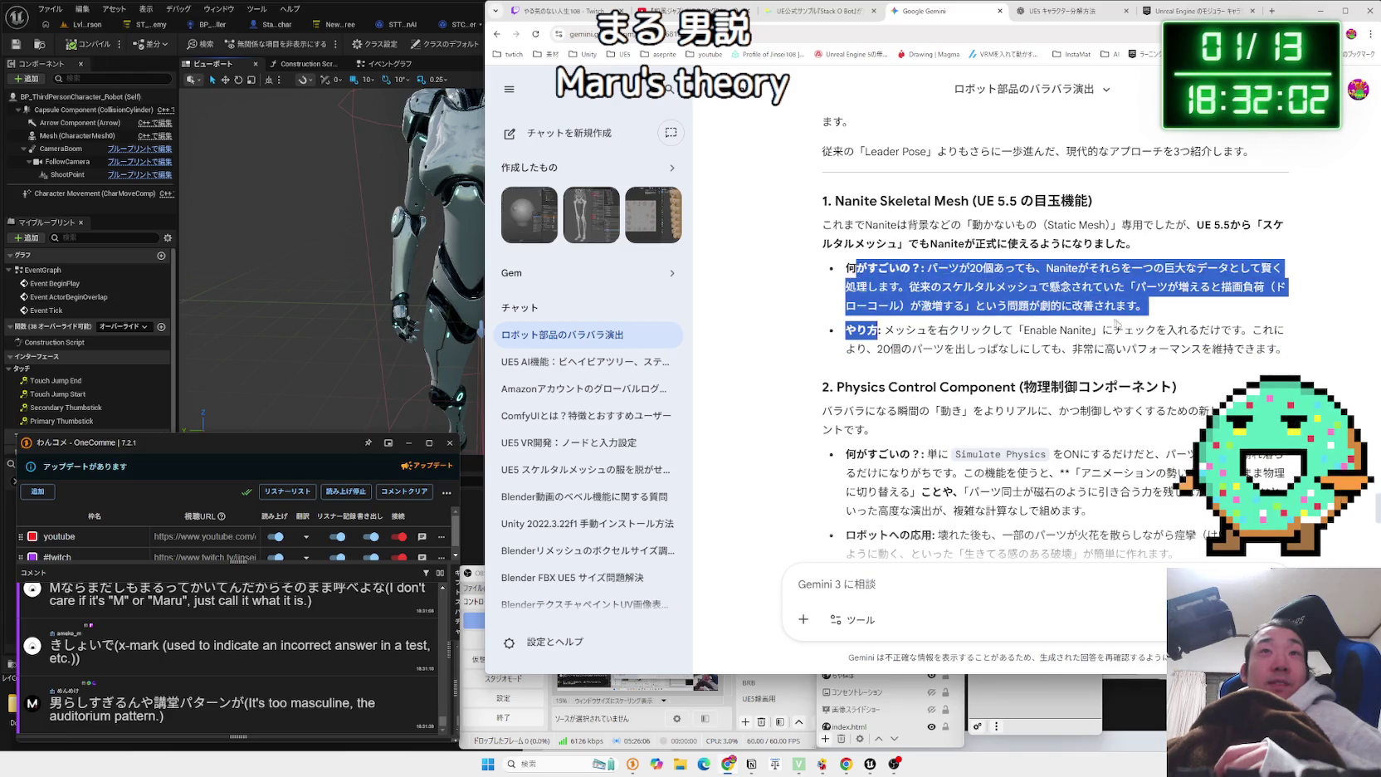
mouse_move(1278, 349)
mouse_down()
mouse_move(855, 331)
mouse_move(846, 286)
mouse_move(863, 270)
mouse_move(1282, 348)
mouse_up()
click(1071, 320)
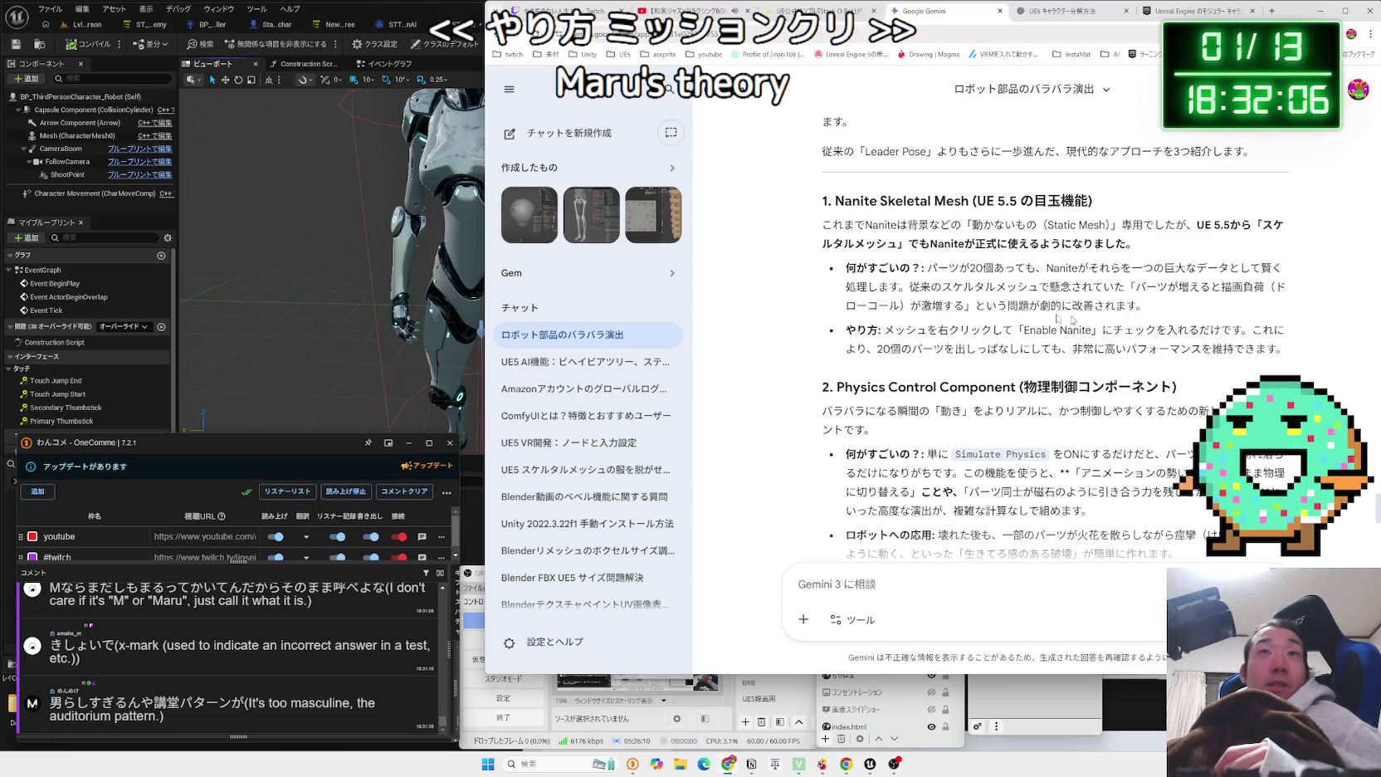
click(65, 136)
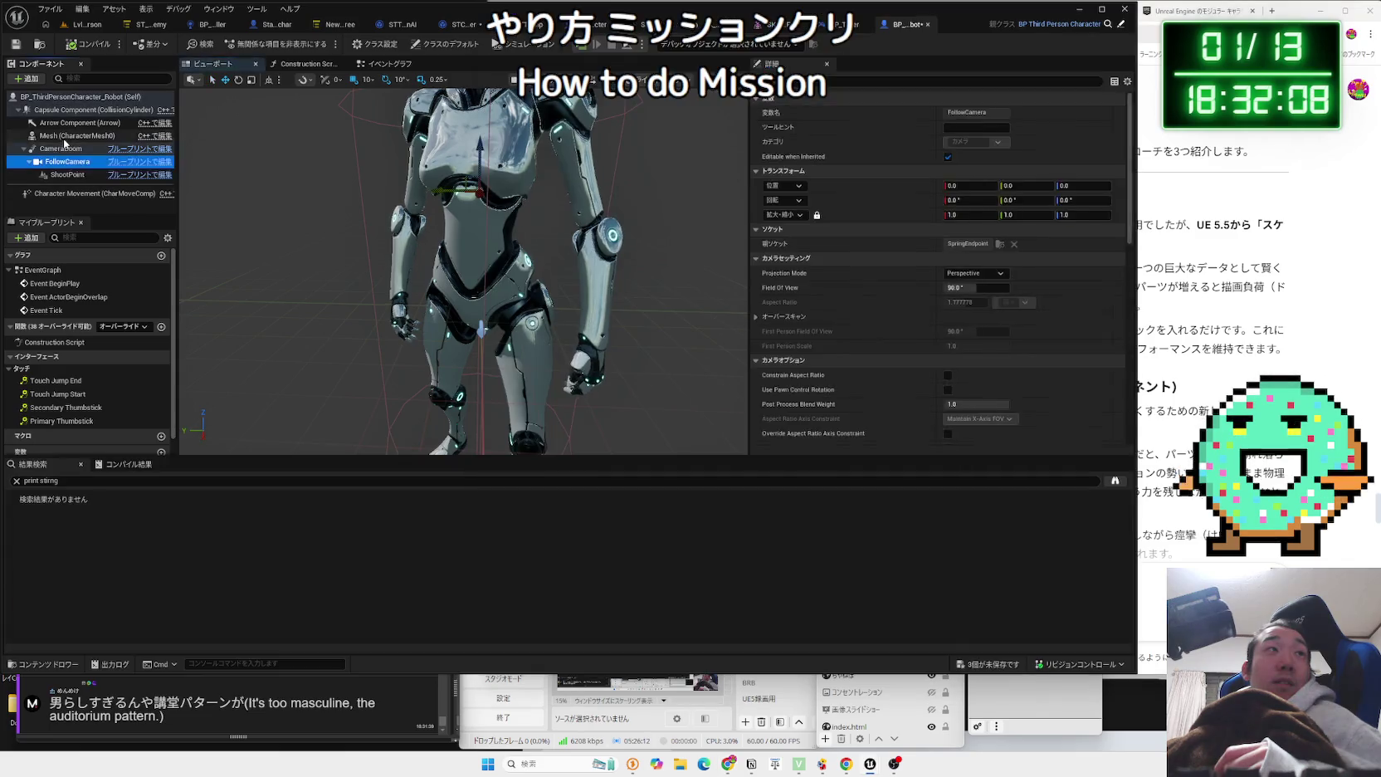
Browse the Mesh (CharacterMesh0) component's context menu, dismiss it, and return to Gemini.
right_click(64, 138)
key(a)
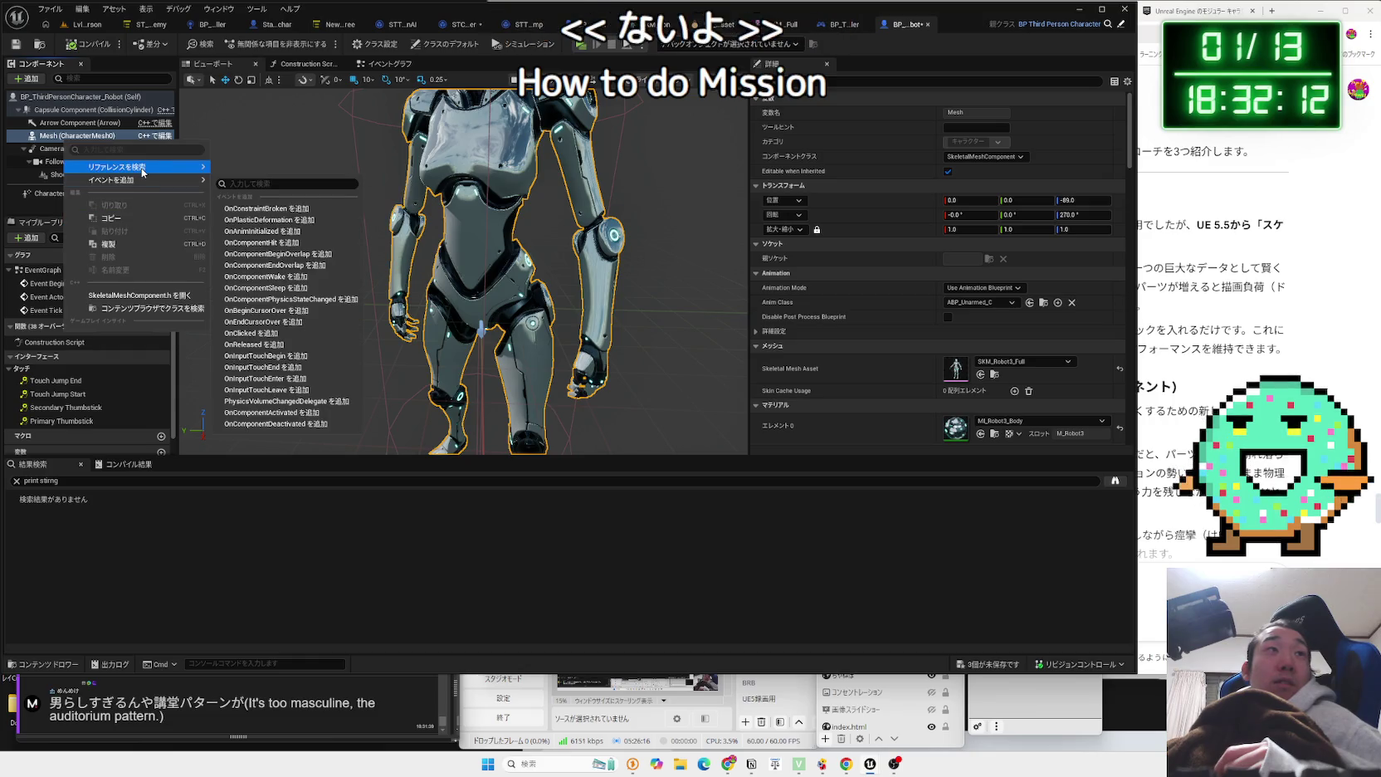
mouse_move(142, 172)
key(Escape)
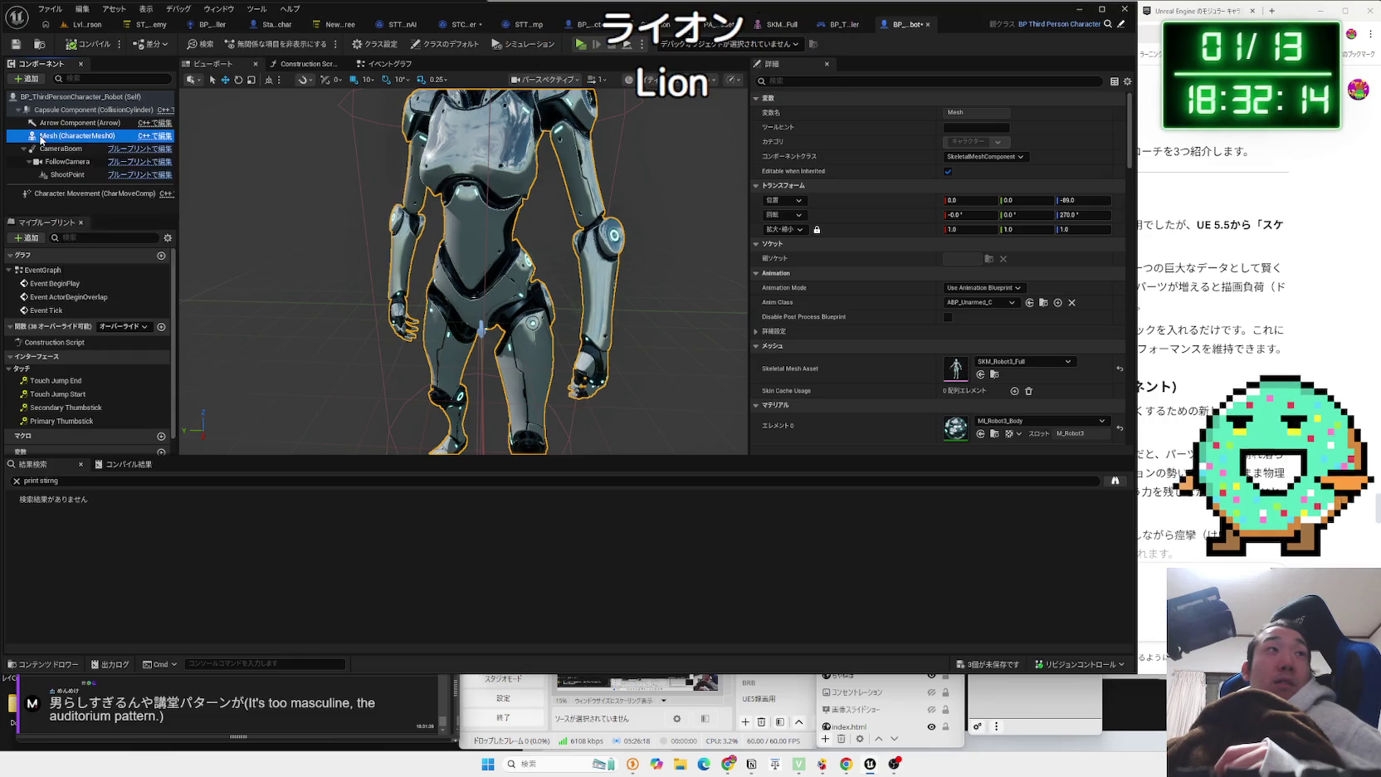
click(1230, 328)
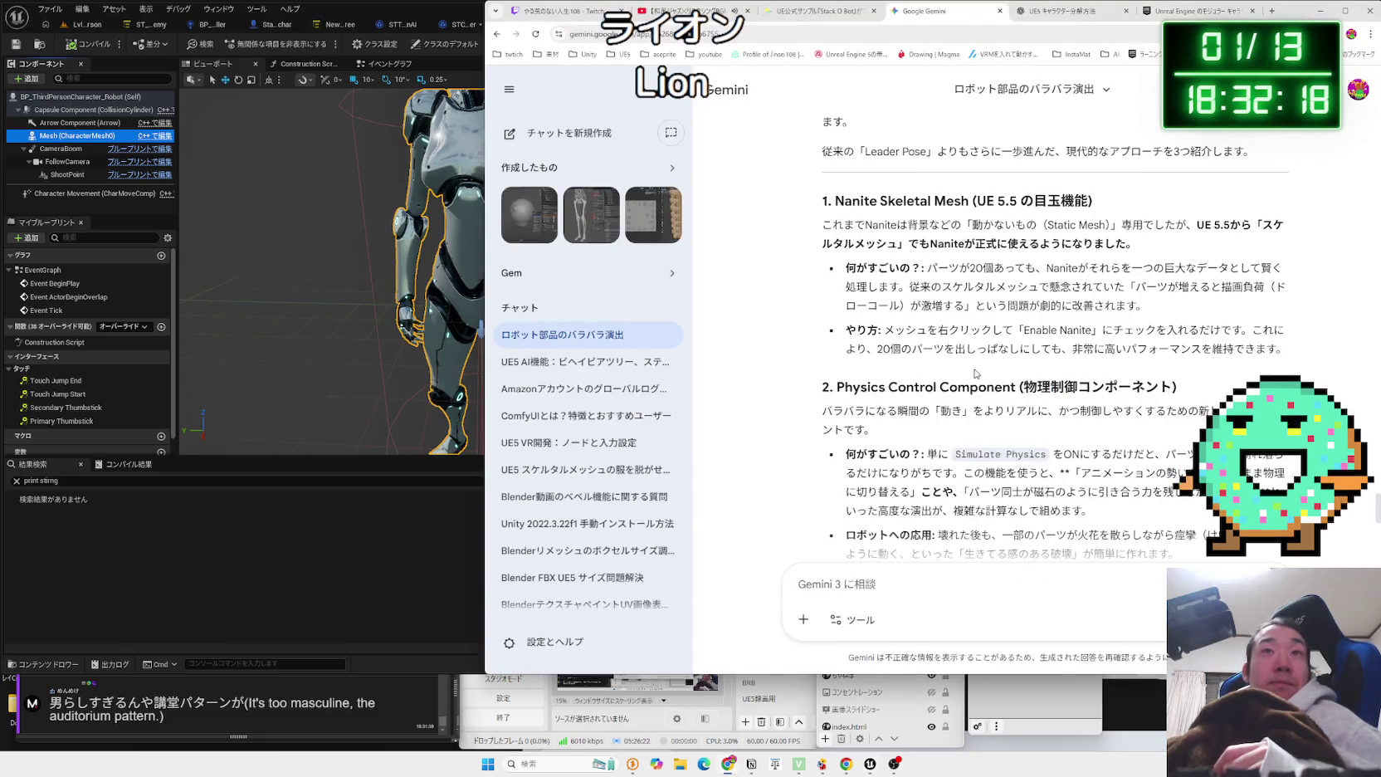
Scroll Gemini's answer to the '3. Mutable' section and read its heading on runtime part merging.
scroll(970, 371, down, 2)
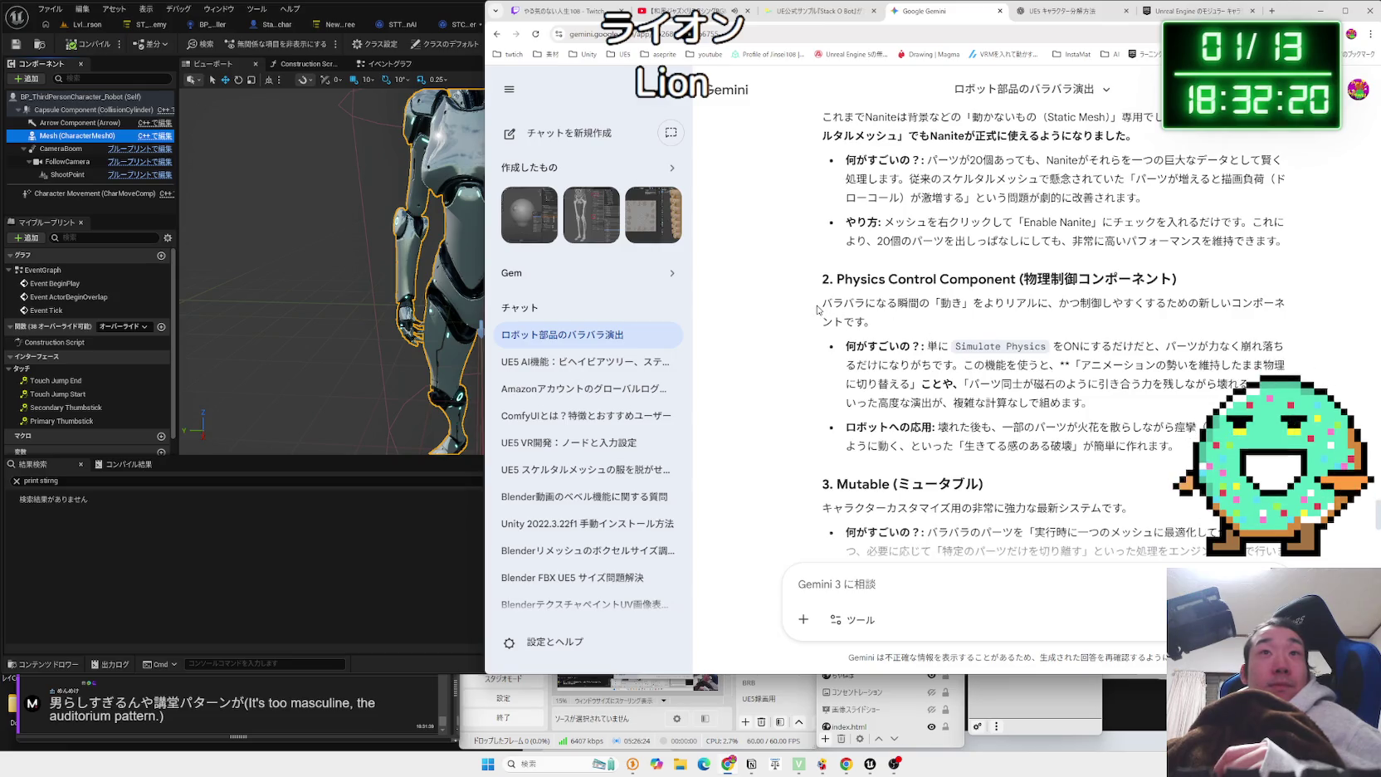
click(827, 307)
scroll(902, 332, down, 4)
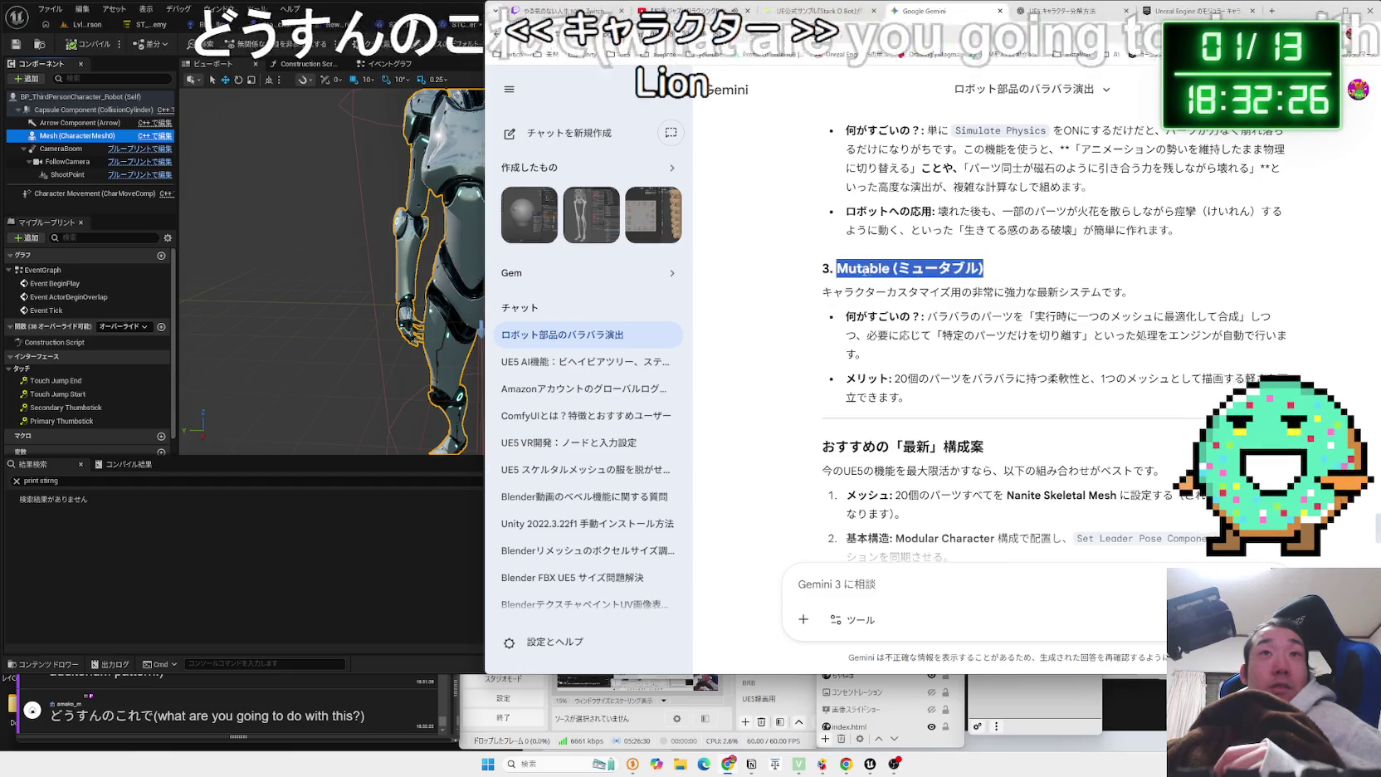
click(812, 275)
triple_click(812, 275)
click(812, 275)
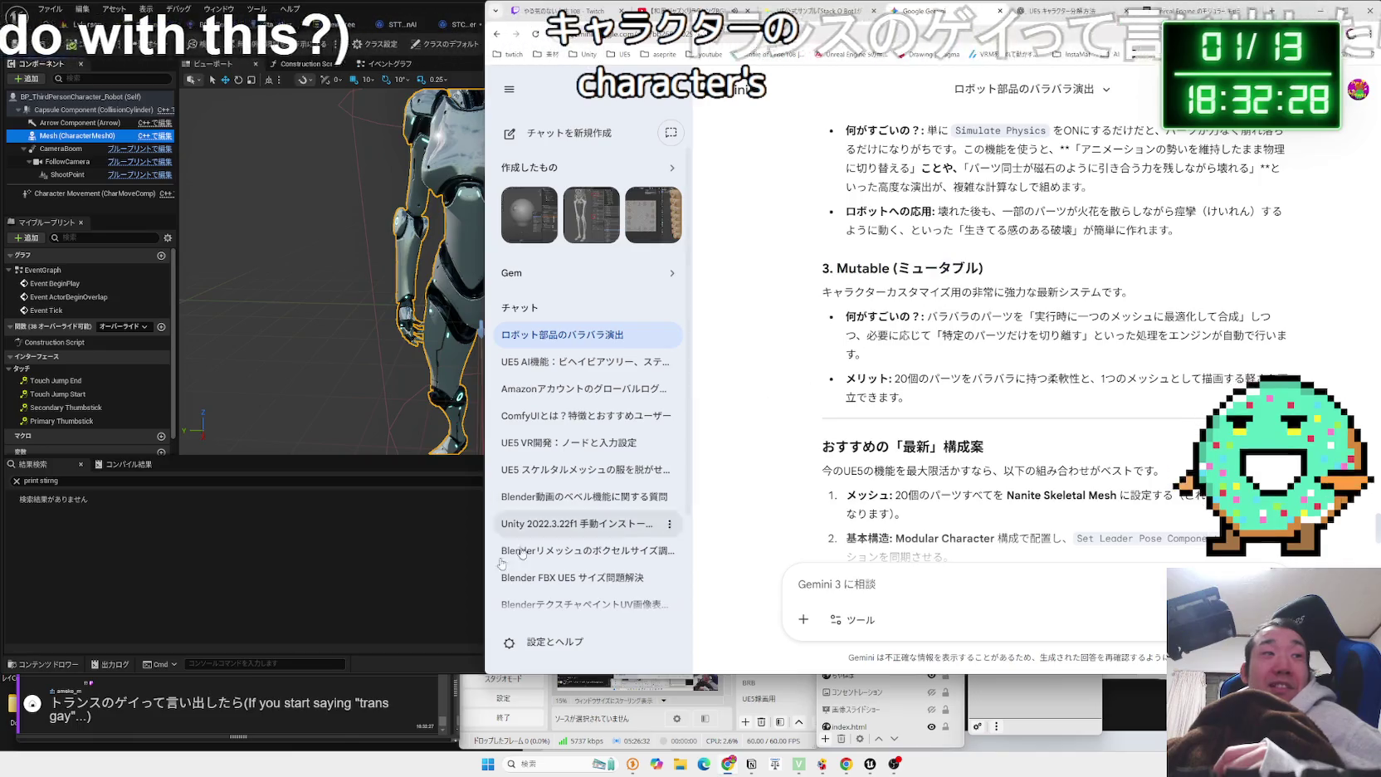
drag(246, 702, 56, 704)
click(56, 704)
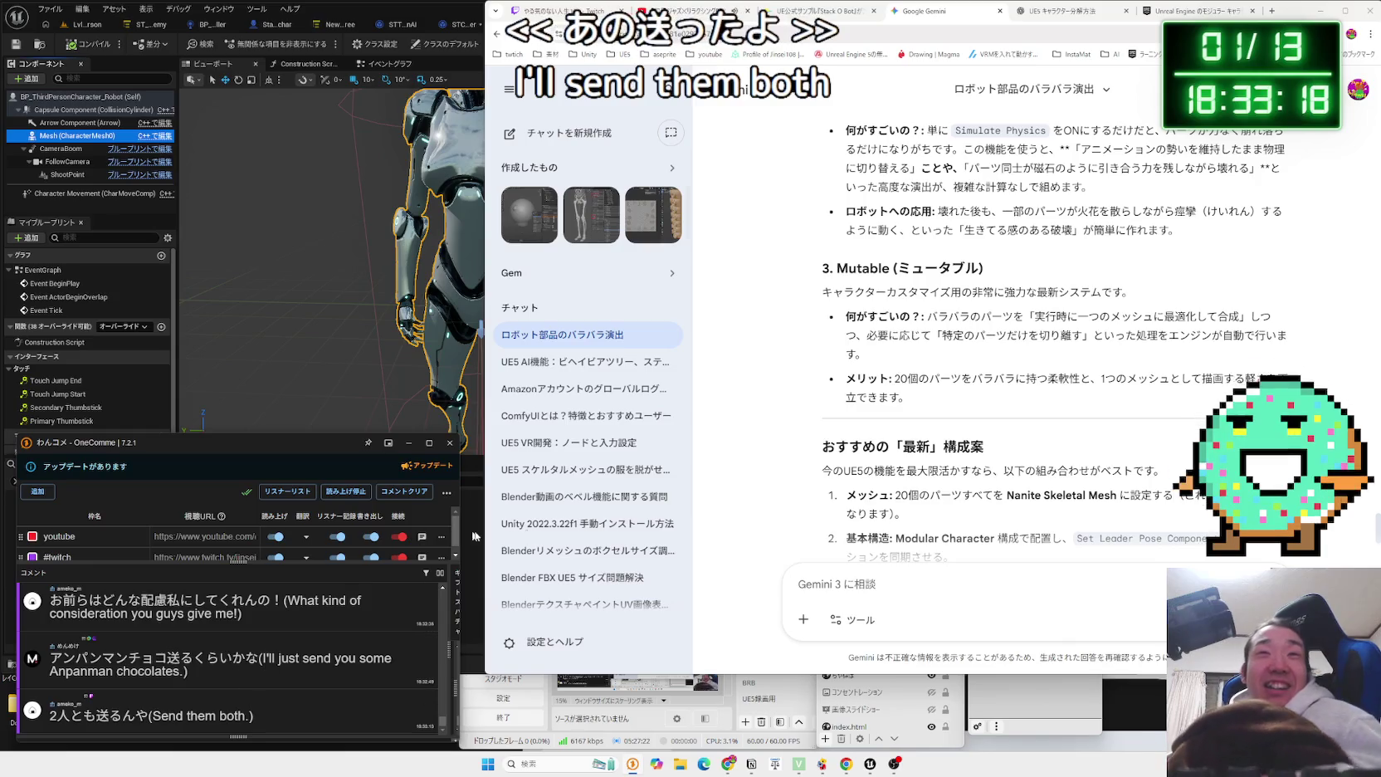
click(717, 90)
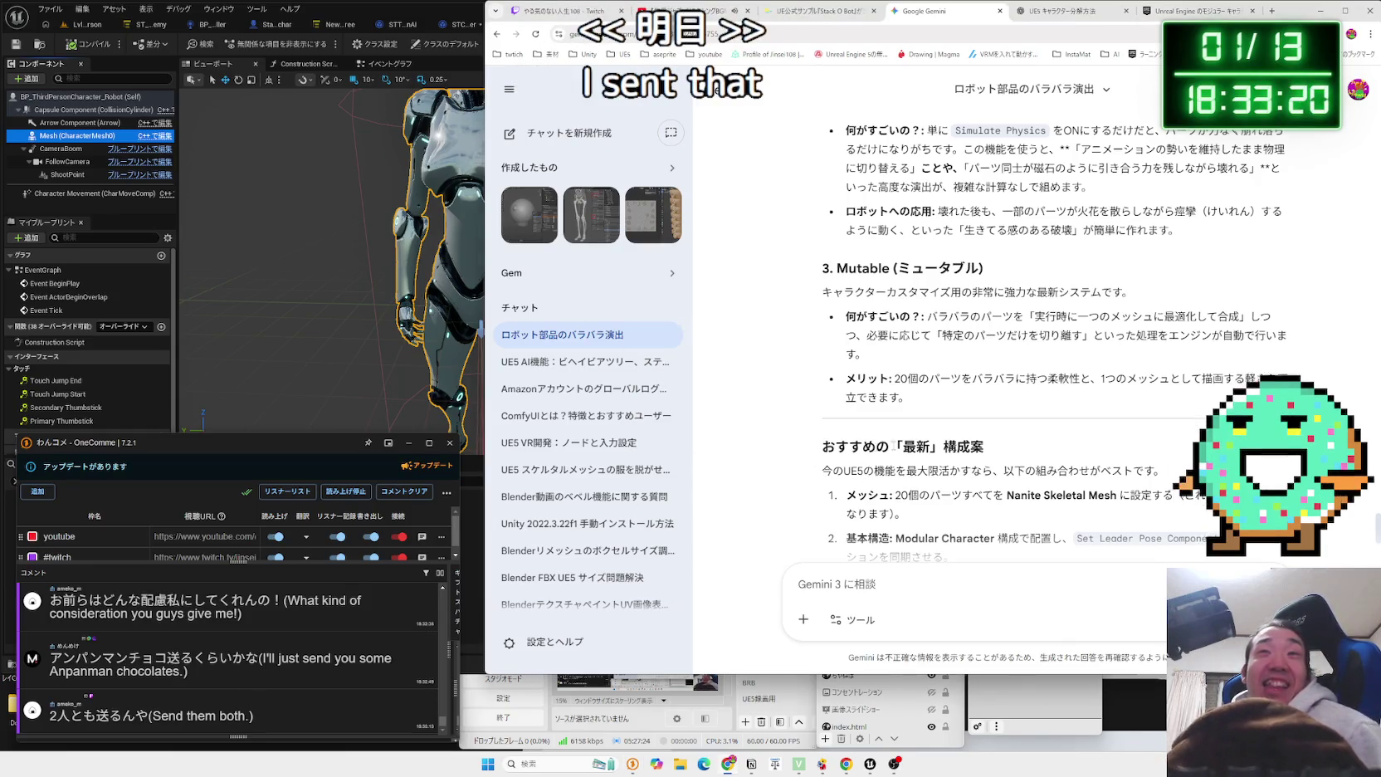
Read the first recommended step, highlighting the phrase about setting up the skeletal mesh.
scroll(970, 351, down, 3)
drag(983, 279, 1283, 280)
mouse_move(910, 280)
mouse_down()
mouse_move(905, 299)
mouse_move(967, 297)
mouse_up()
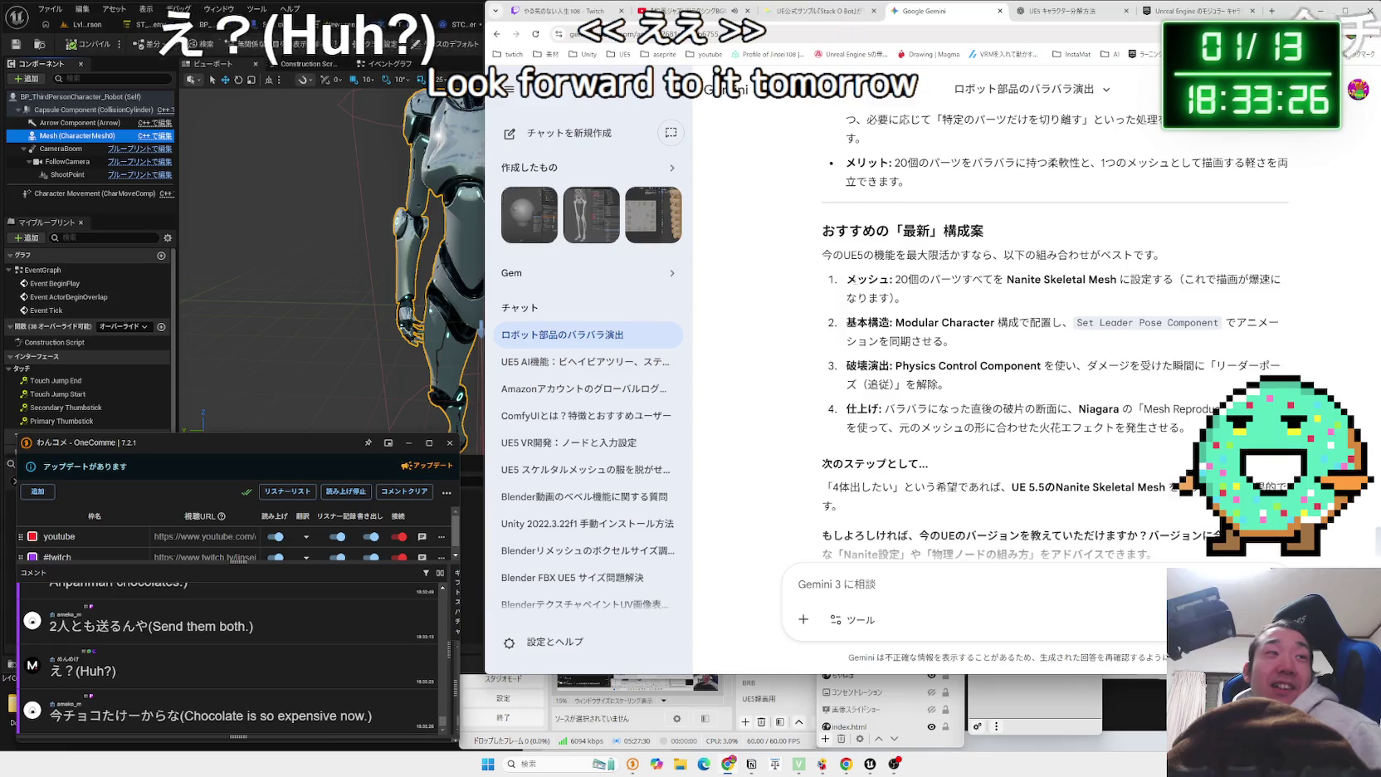
drag(910, 280, 1016, 279)
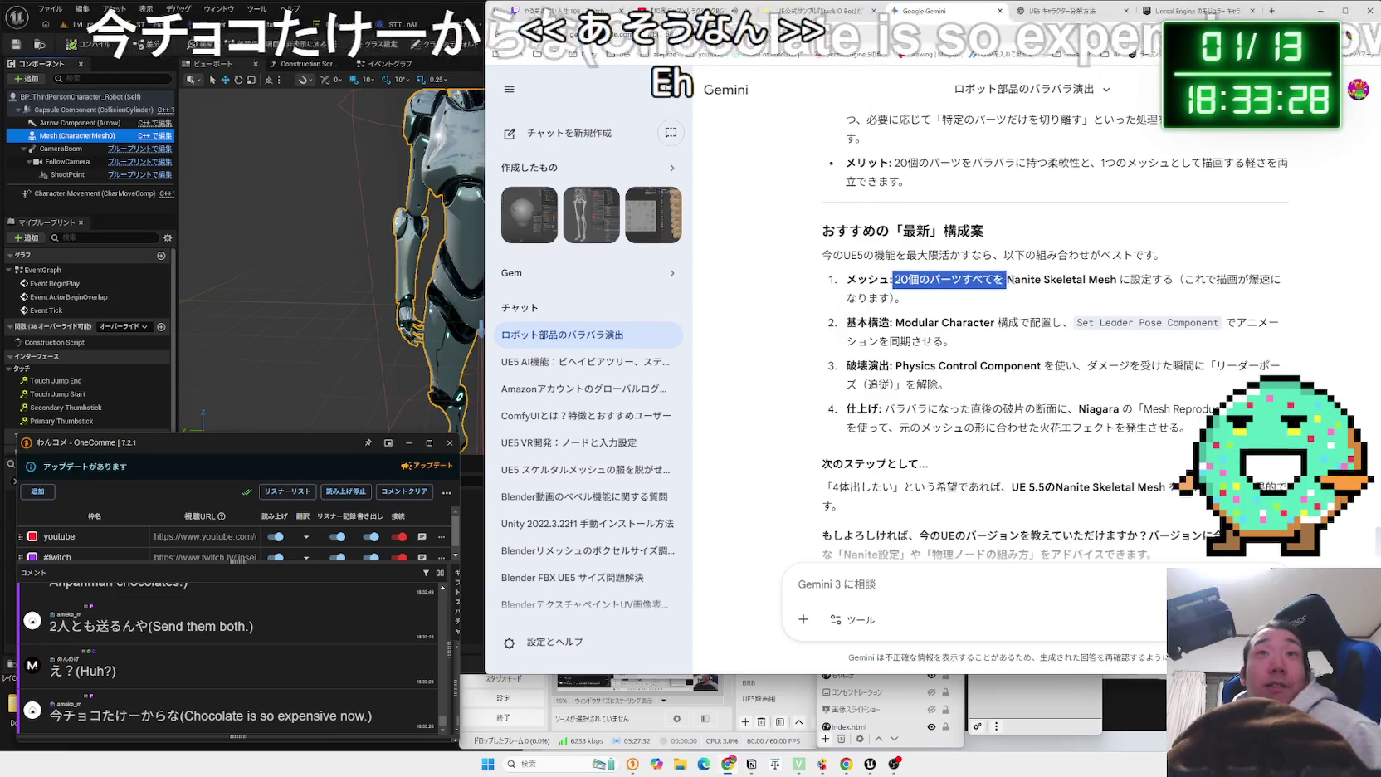
drag(1183, 280, 847, 280)
double_click(867, 280)
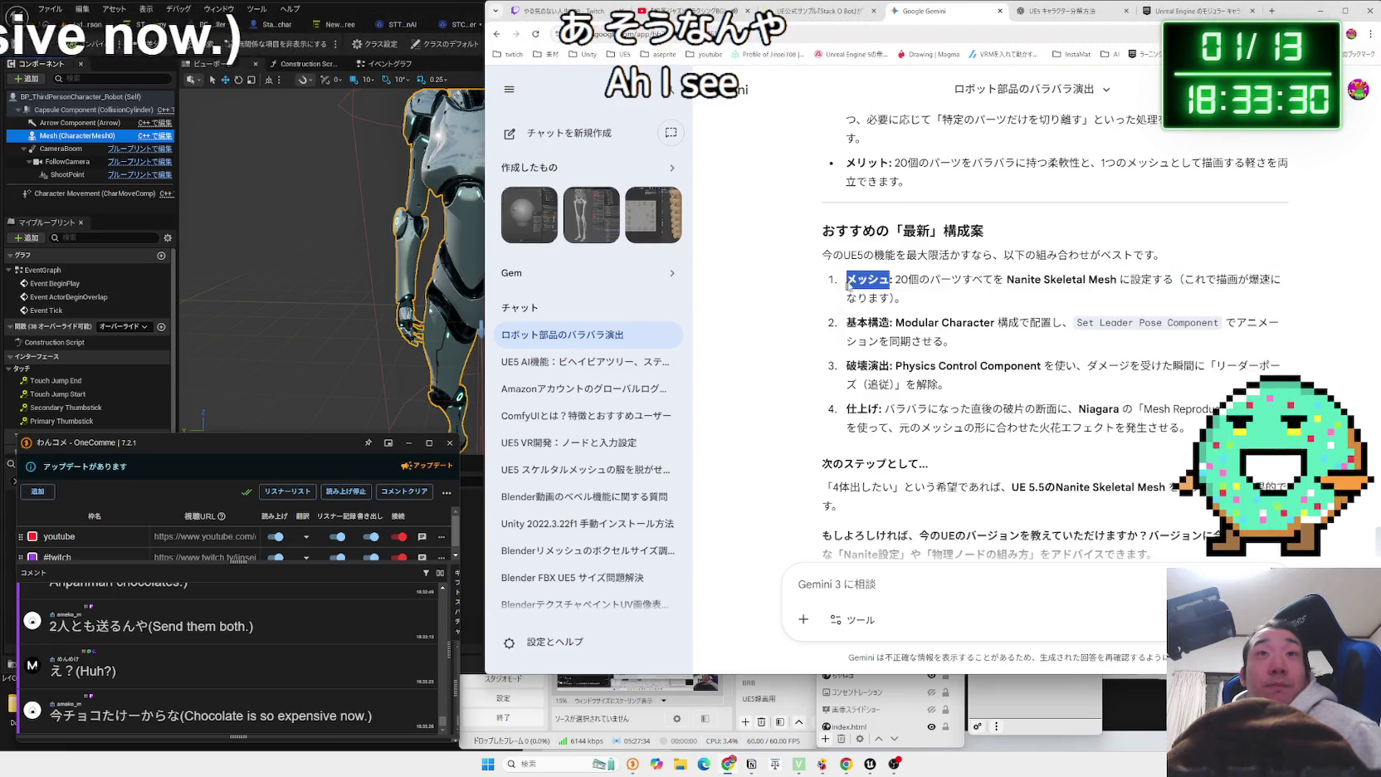
click(850, 290)
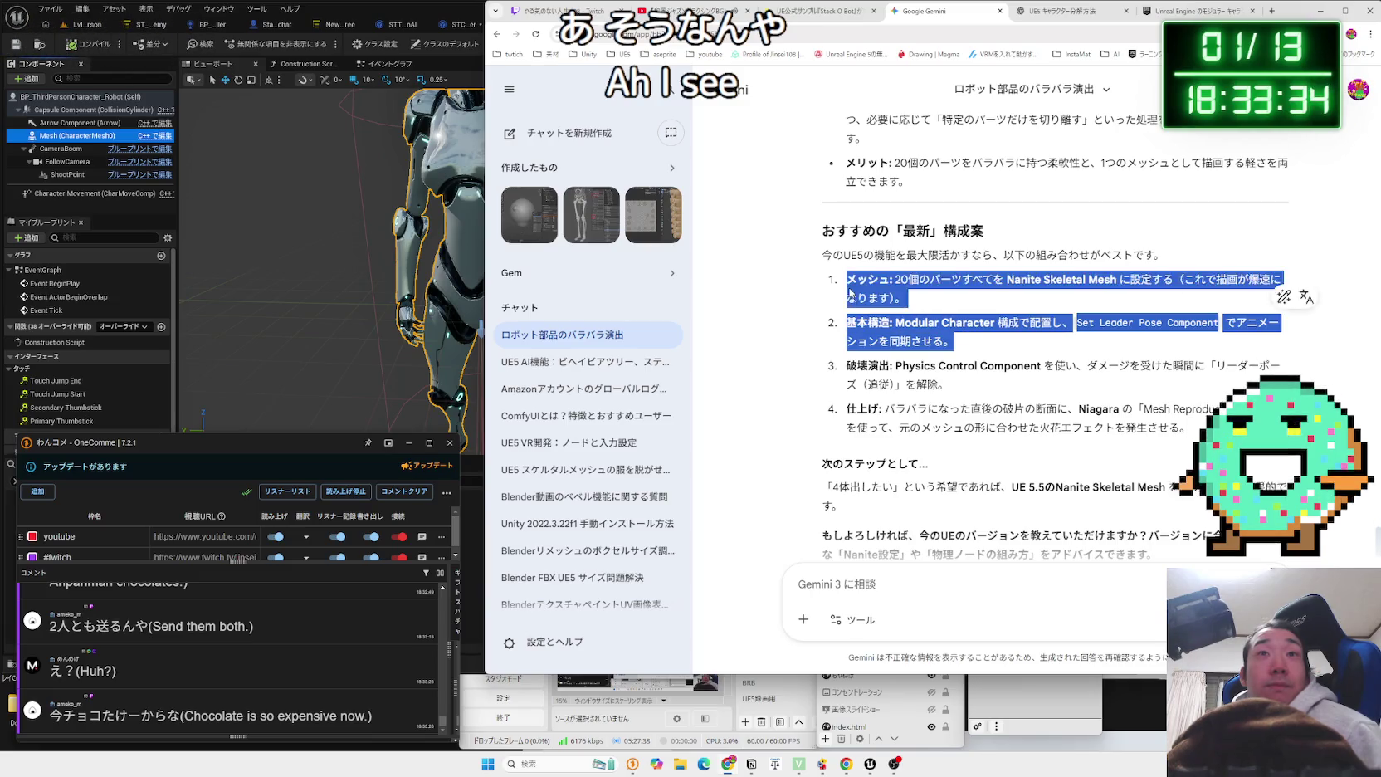
Search Google for 'Nanite Skeletal Mesh' from the answer and open the UE 5.5 Nanite Skeletal Meshes video.
click(850, 293)
scroll(854, 315, down, 1)
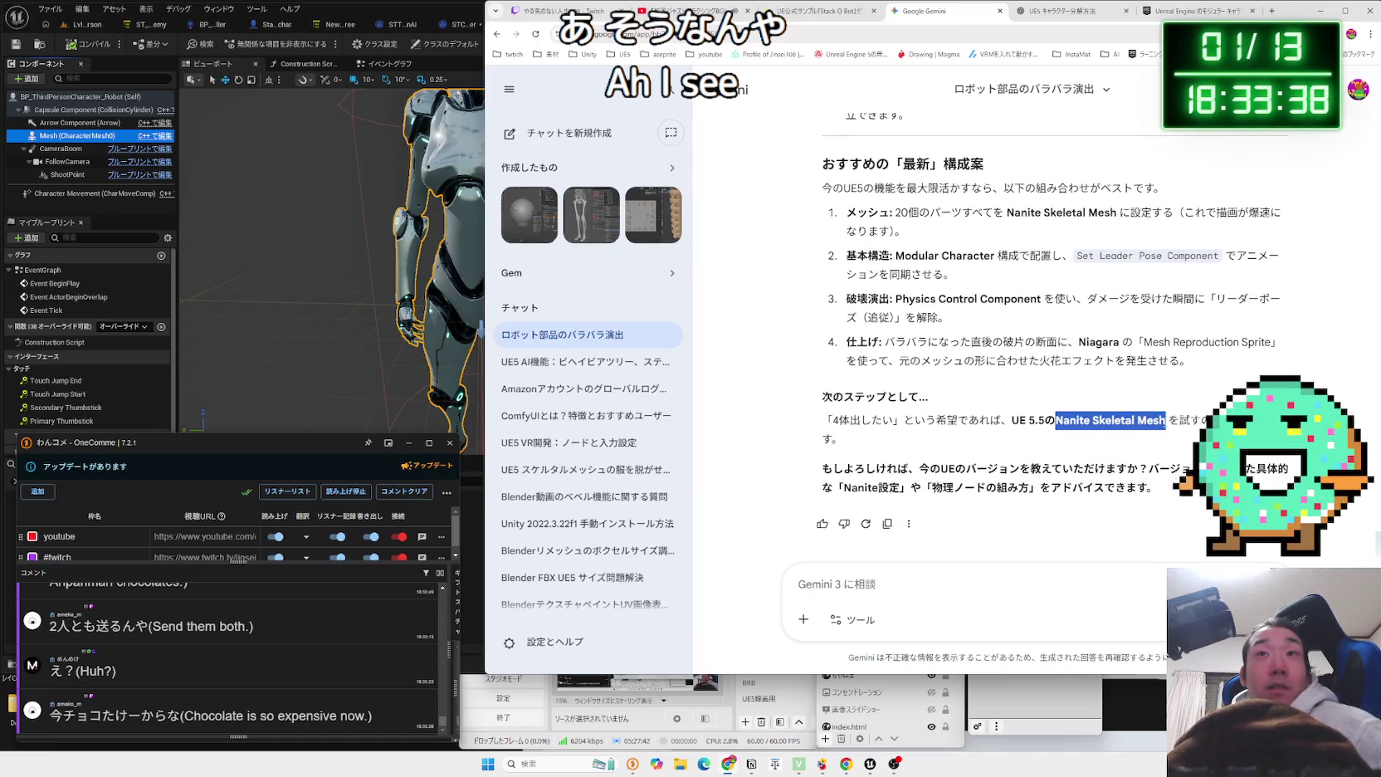
click(1212, 463)
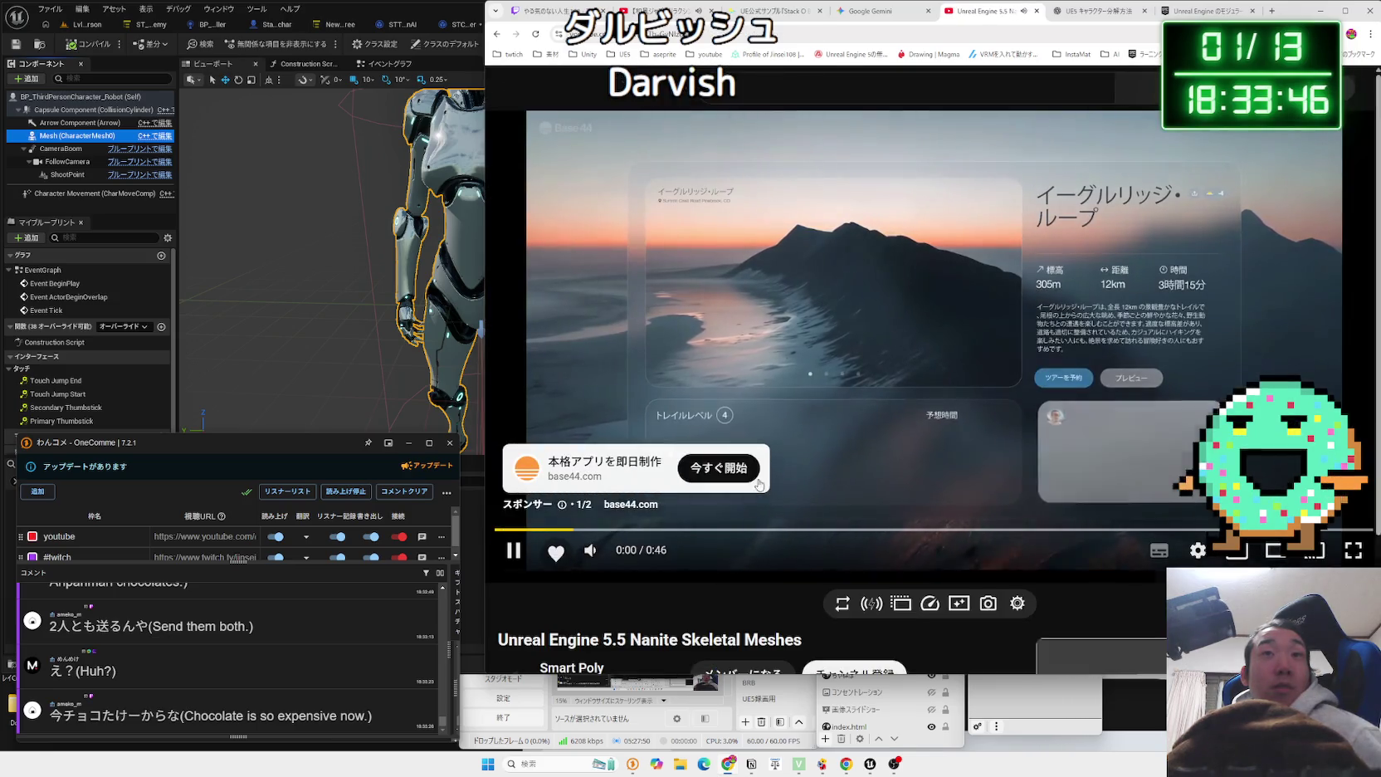
Skip the ad, start the Nanite Skeletal Meshes video, and turn on captions.
scroll(839, 457, down, 3)
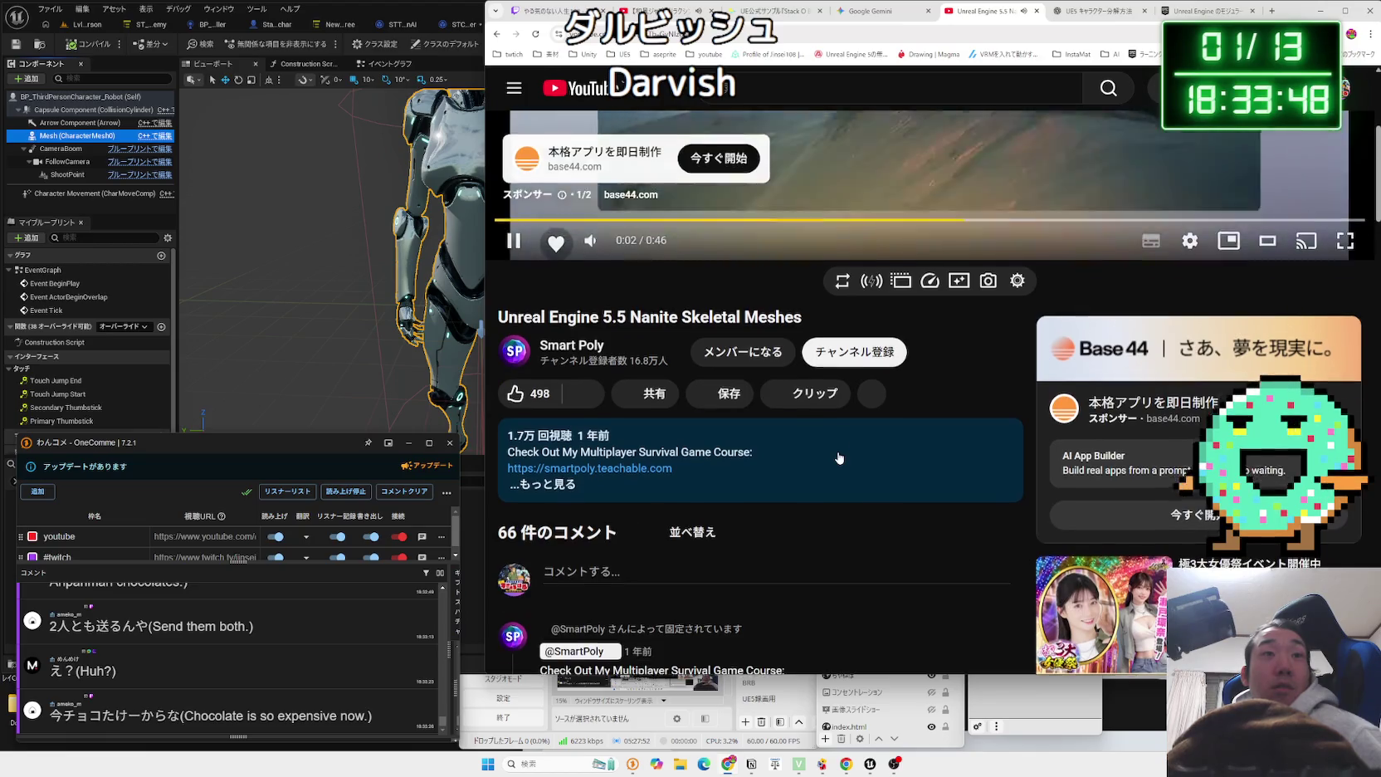
scroll(985, 463, up, 5)
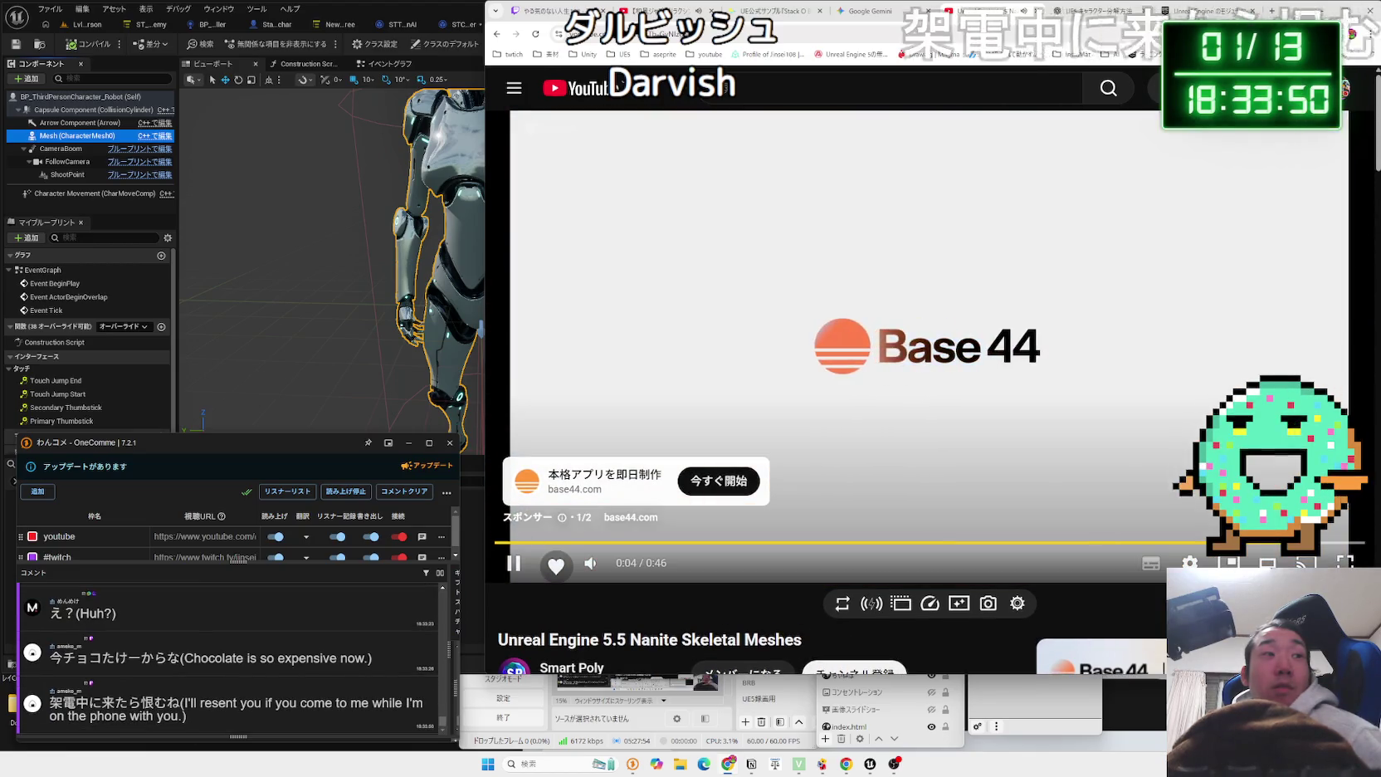
click(1307, 510)
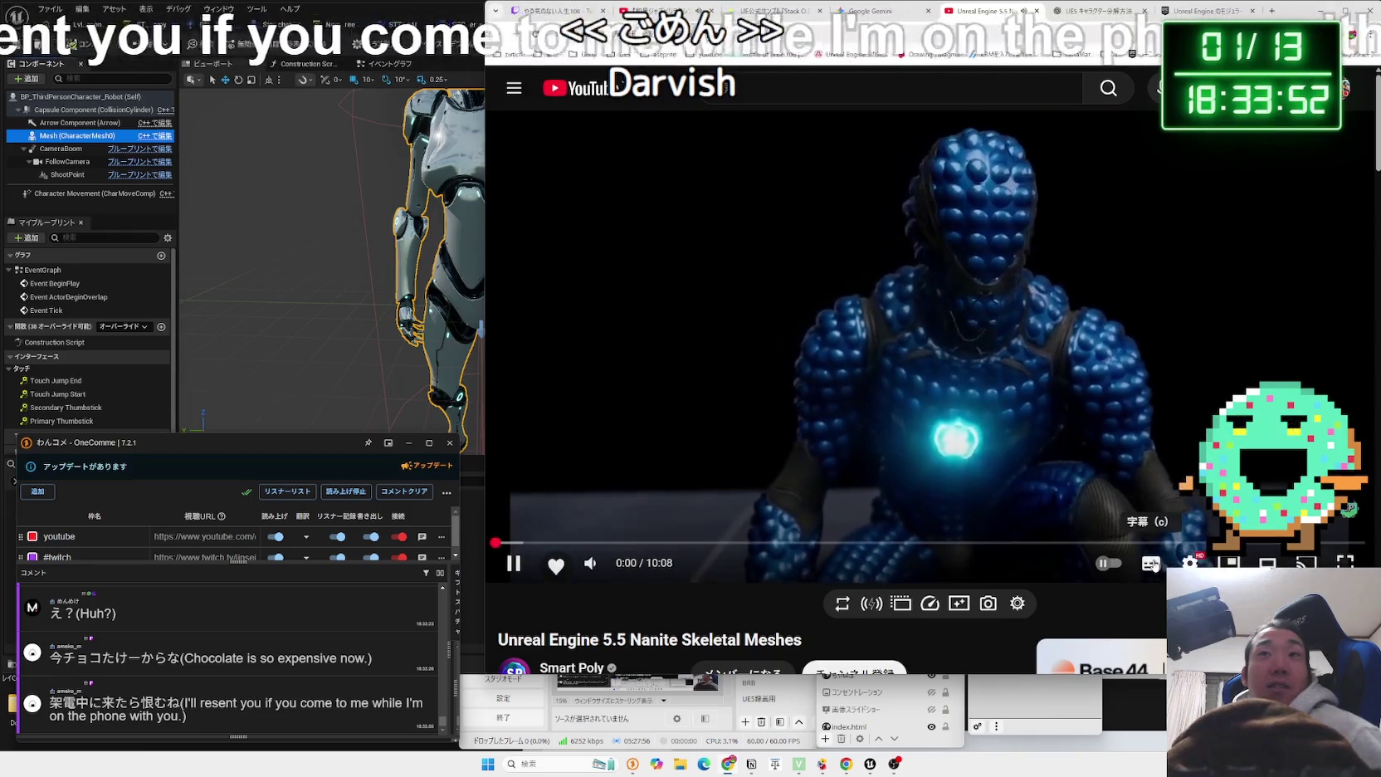
key(Right)
key(Right)
key(Right)
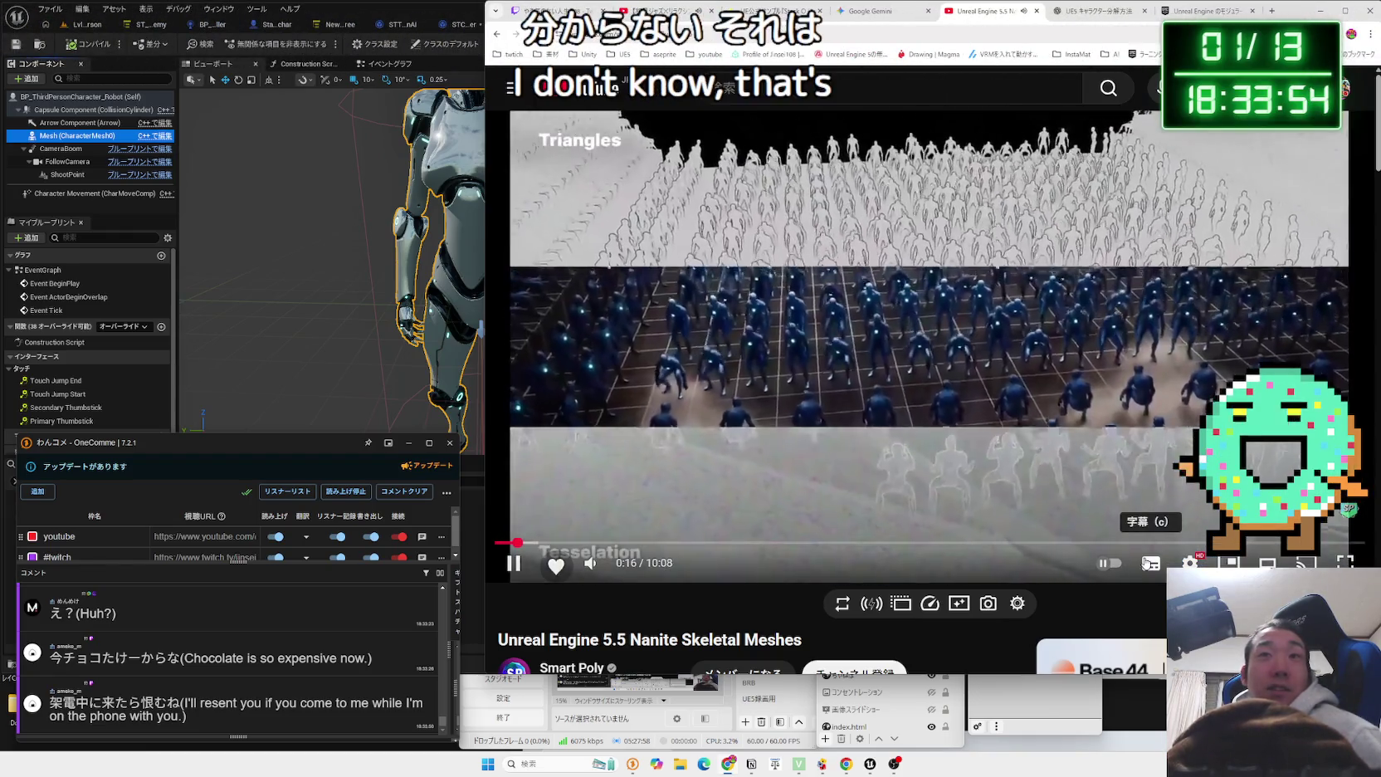
click(1145, 563)
click(532, 542)
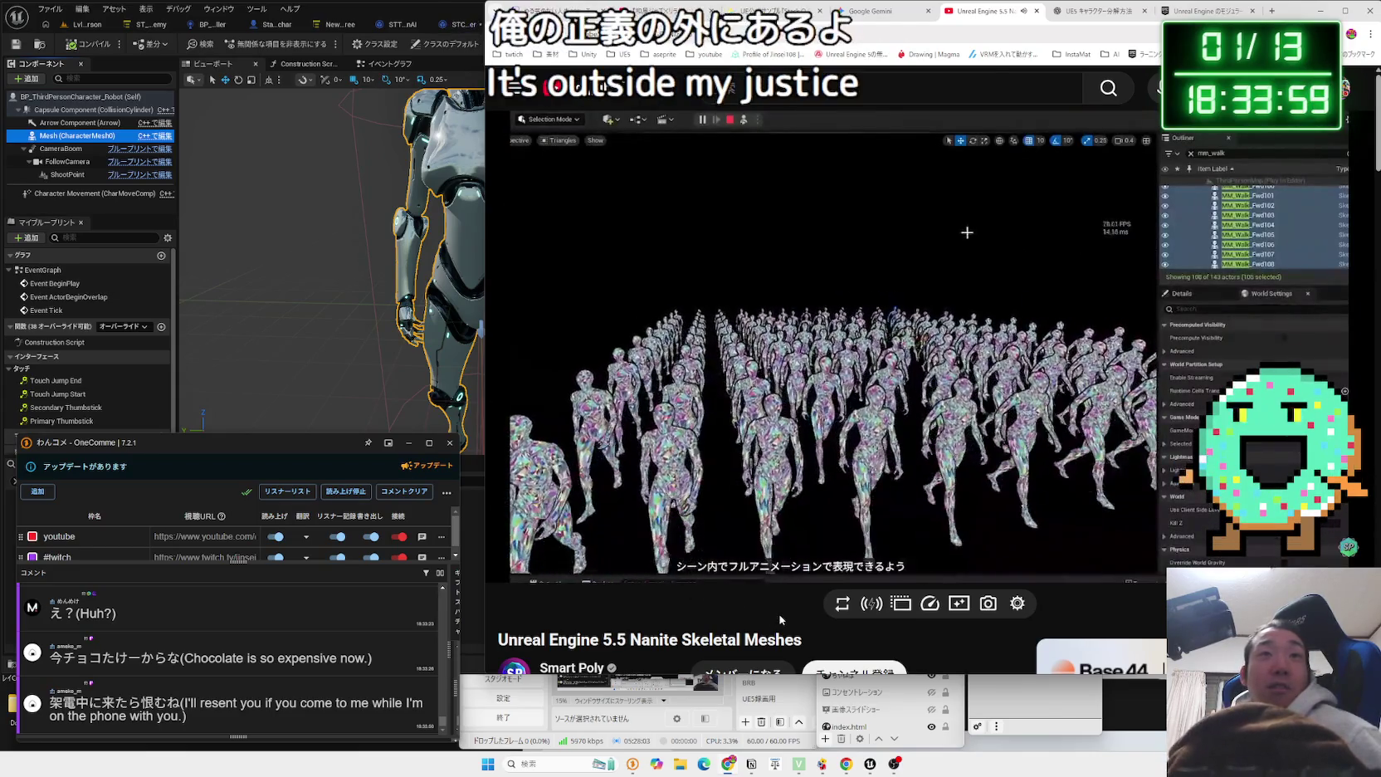
Skim the video ahead to about 1:47, then go back to the ChatGPT character-splitting chat.
key(Right)
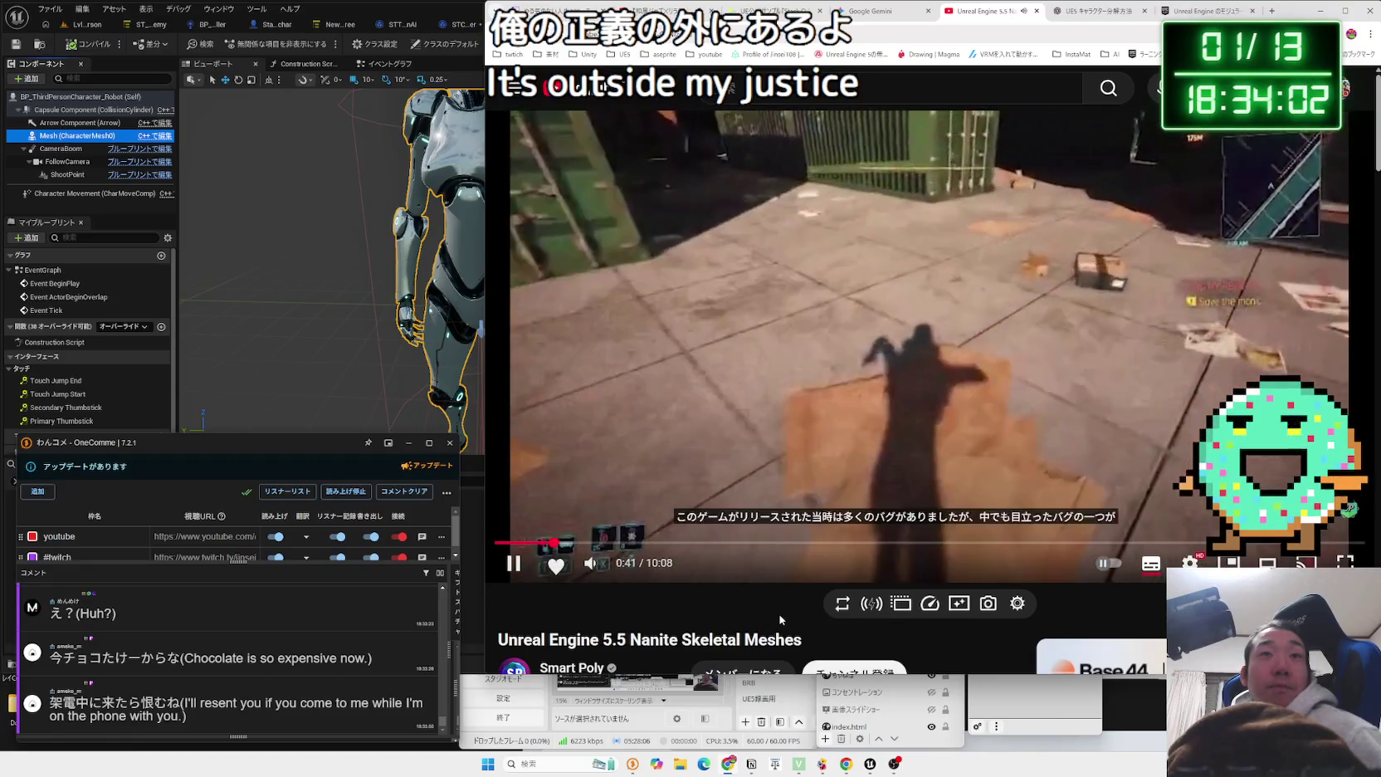
key(Right)
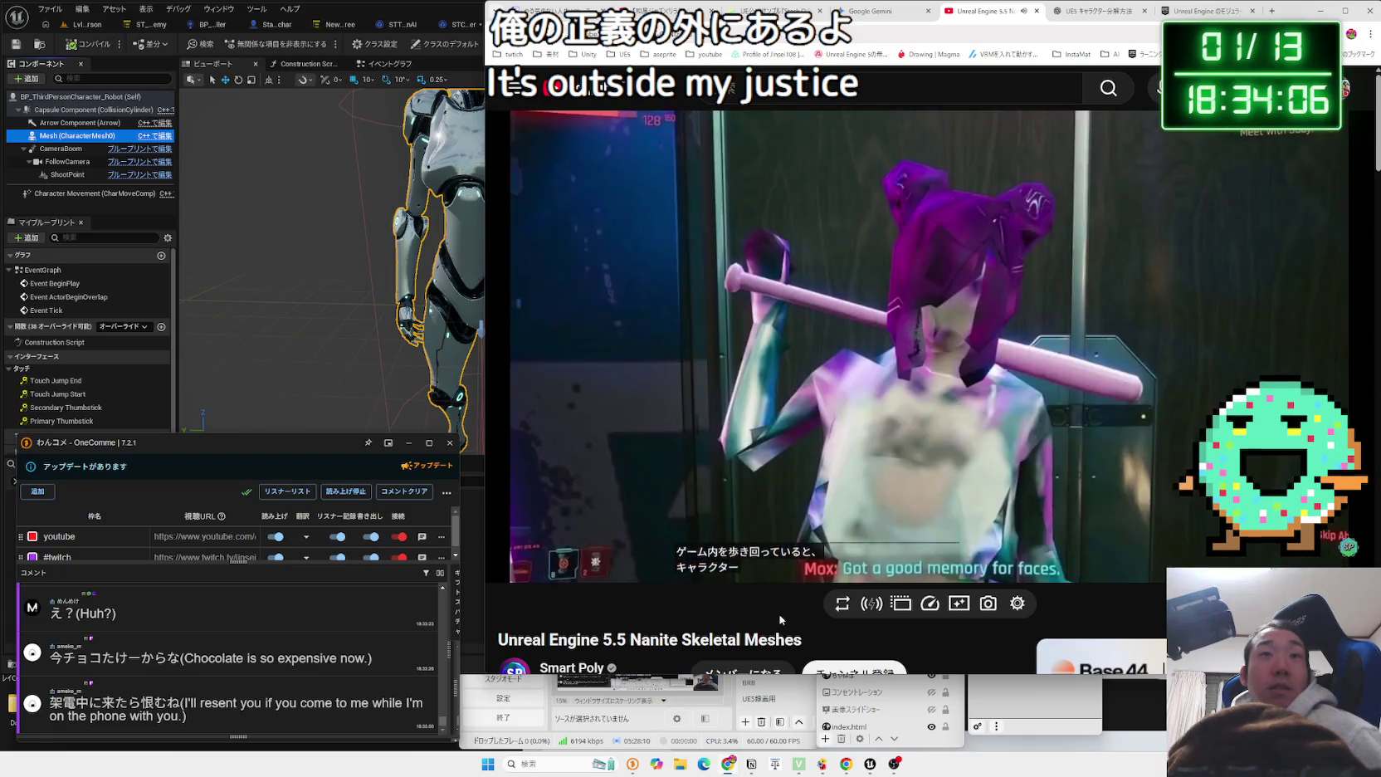
key(Right)
key(Right)
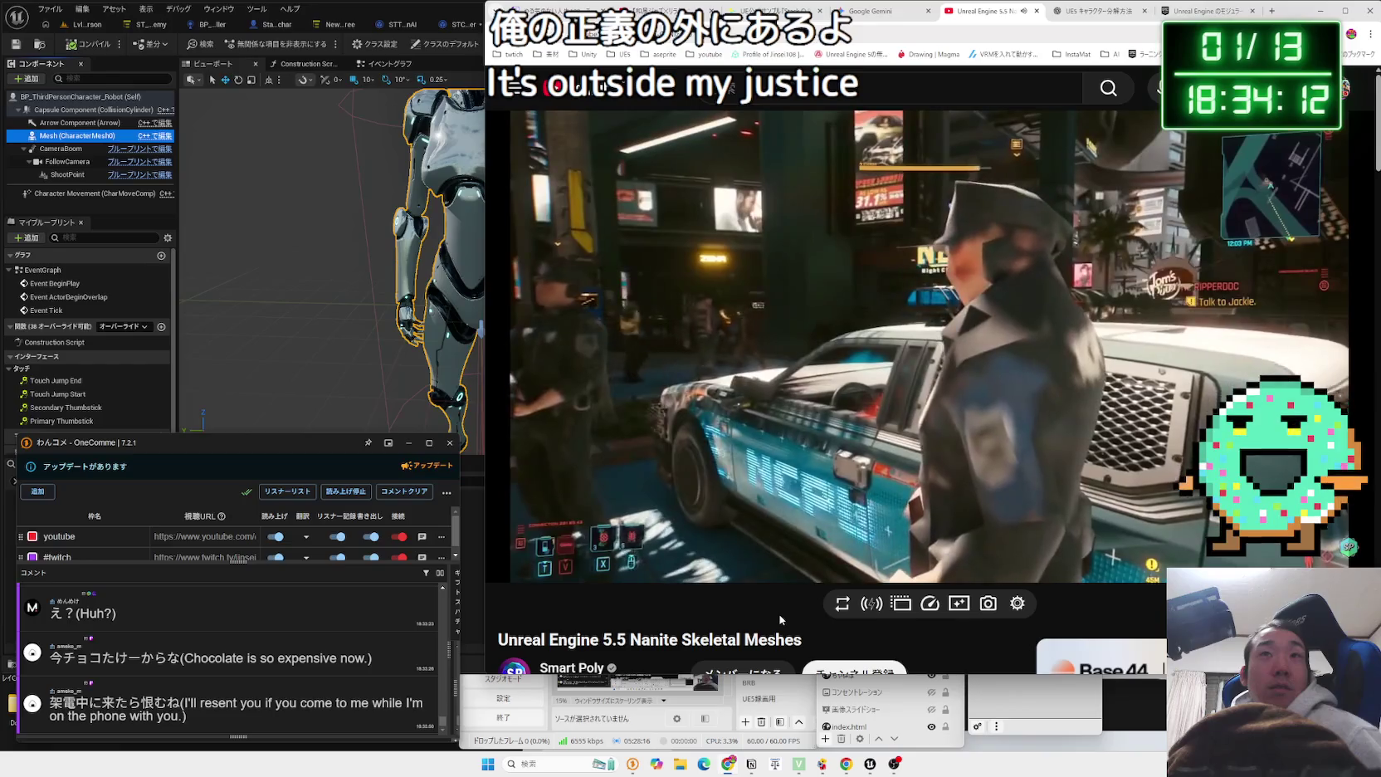
key(Right)
key(Right)
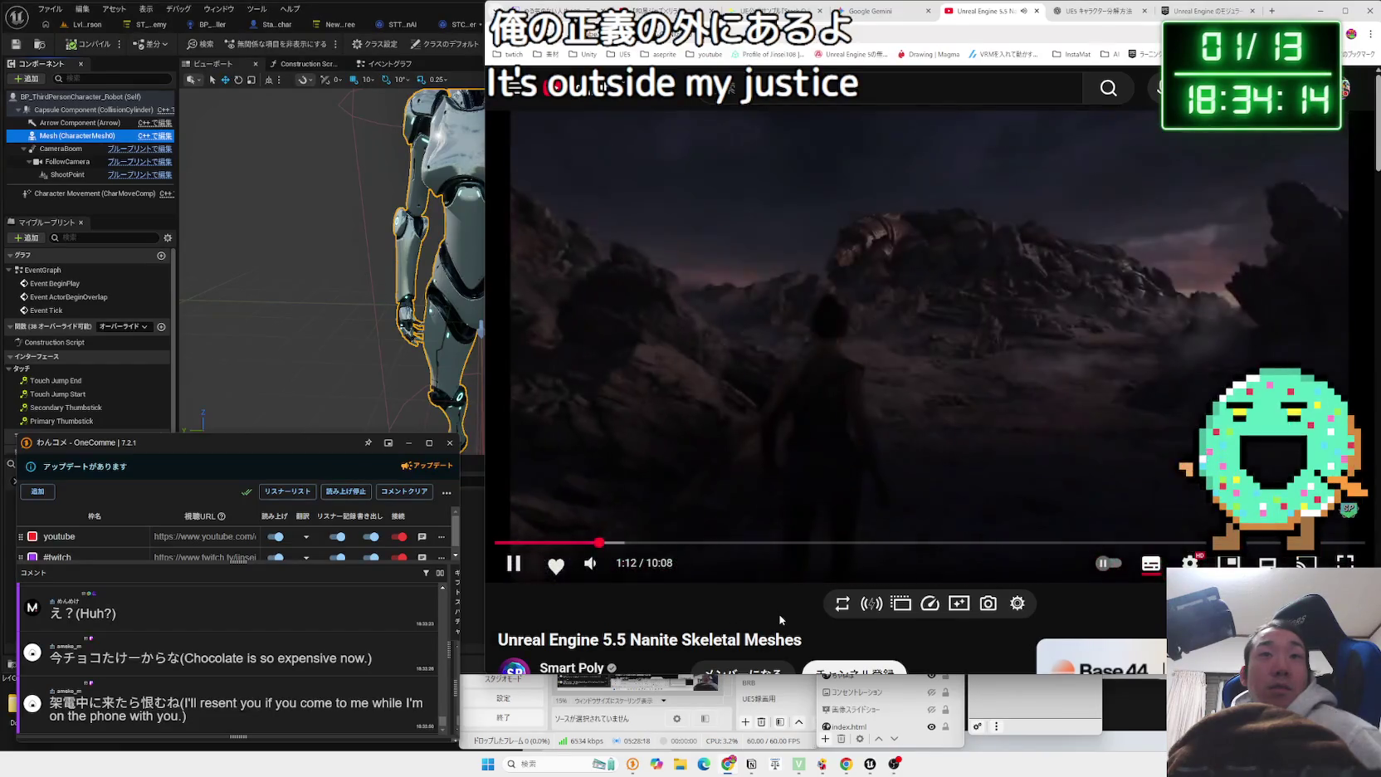
key(Left)
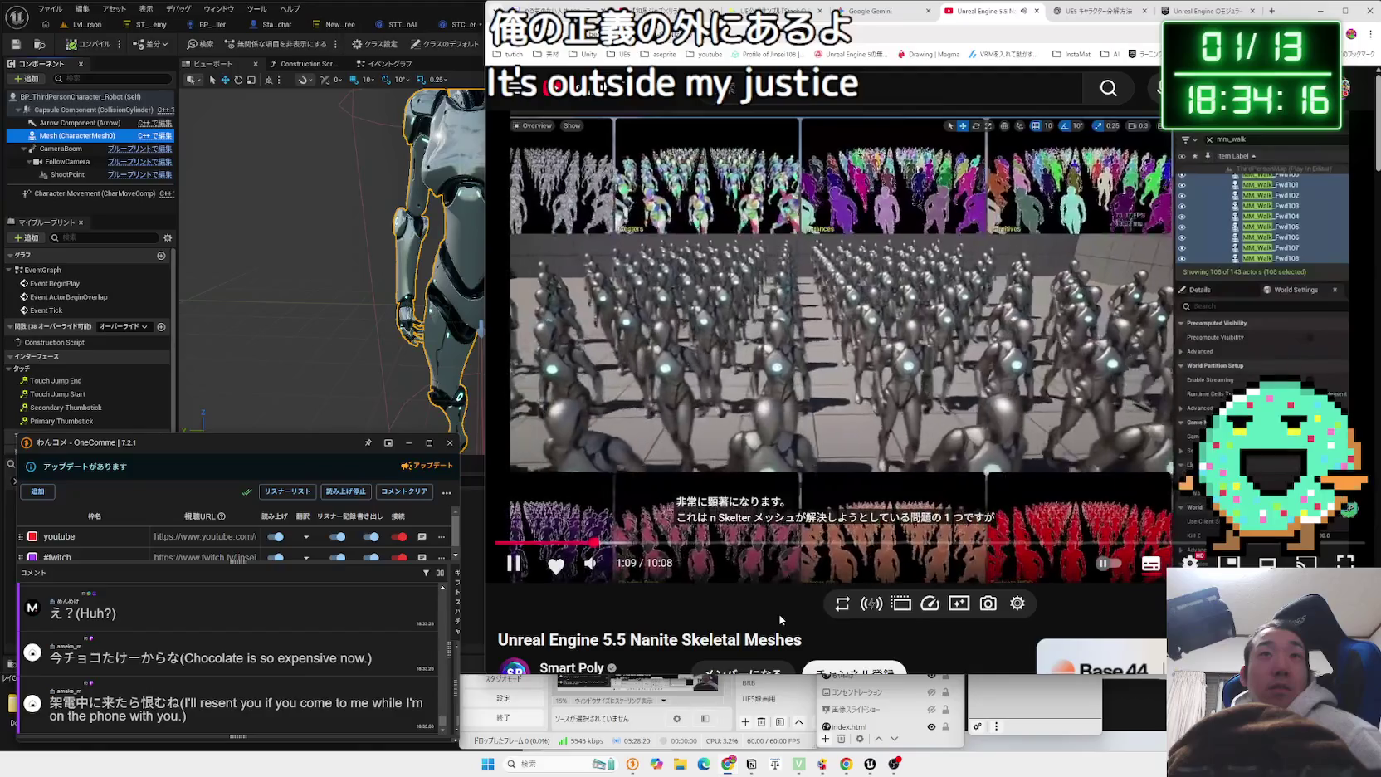
key(Right)
key(Right)
key(Right)
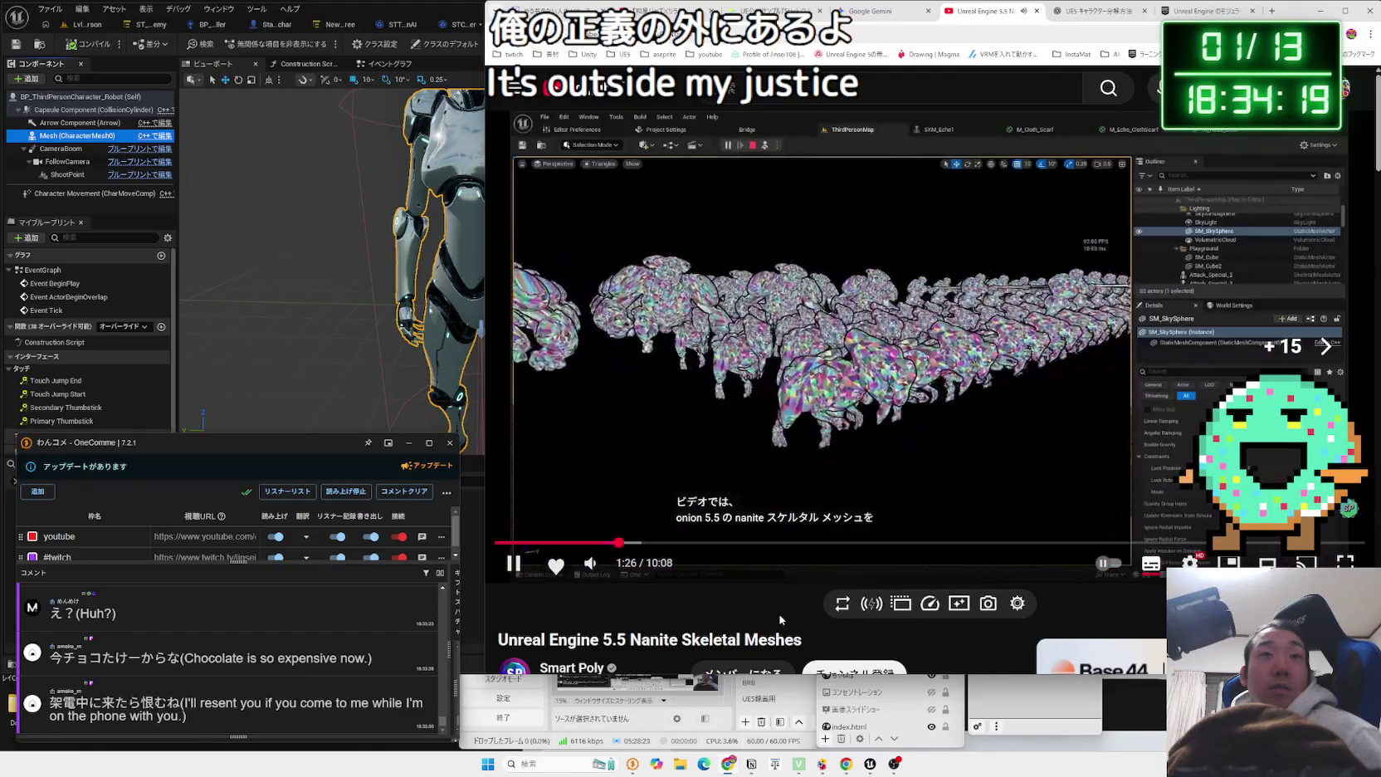
key(Right)
key(Right)
key(Right)
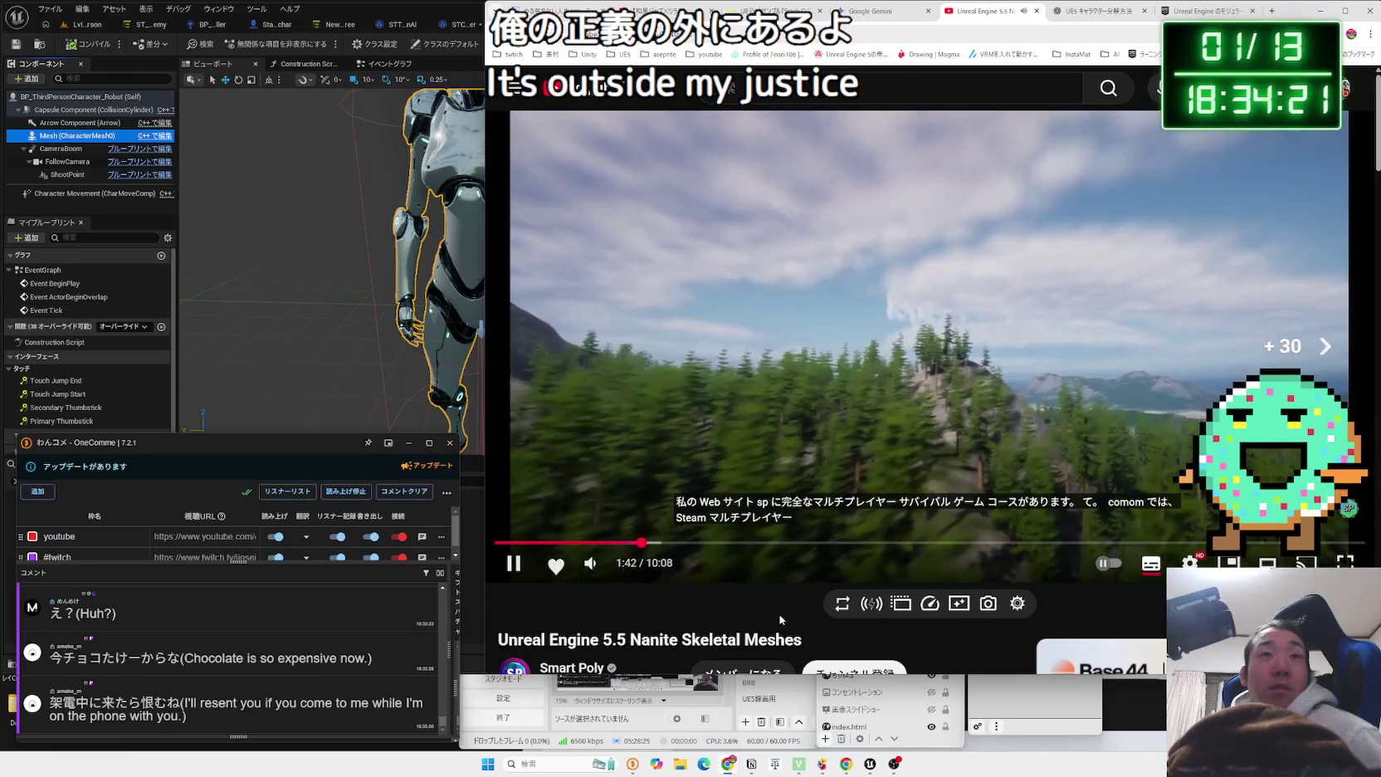
key(Right)
key(Right)
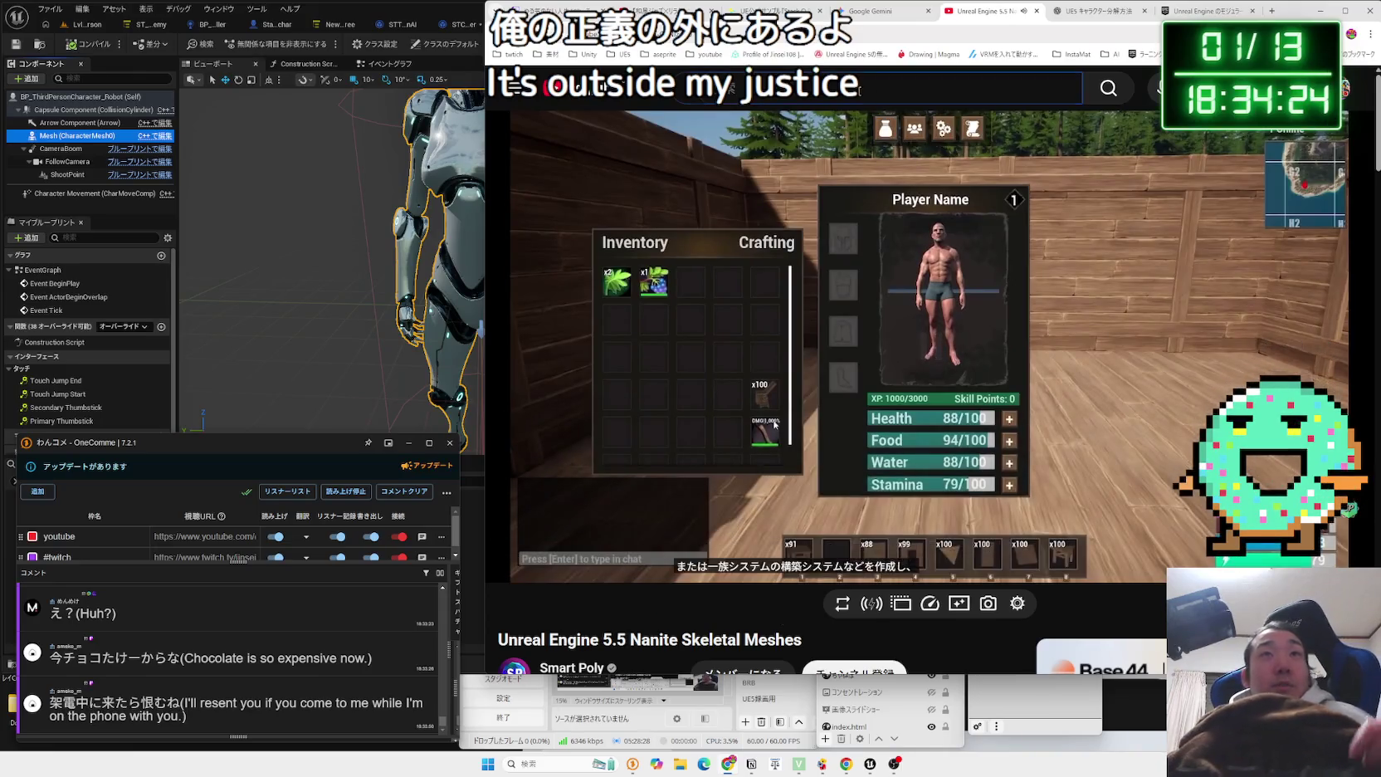
click(936, 79)
click(1091, 23)
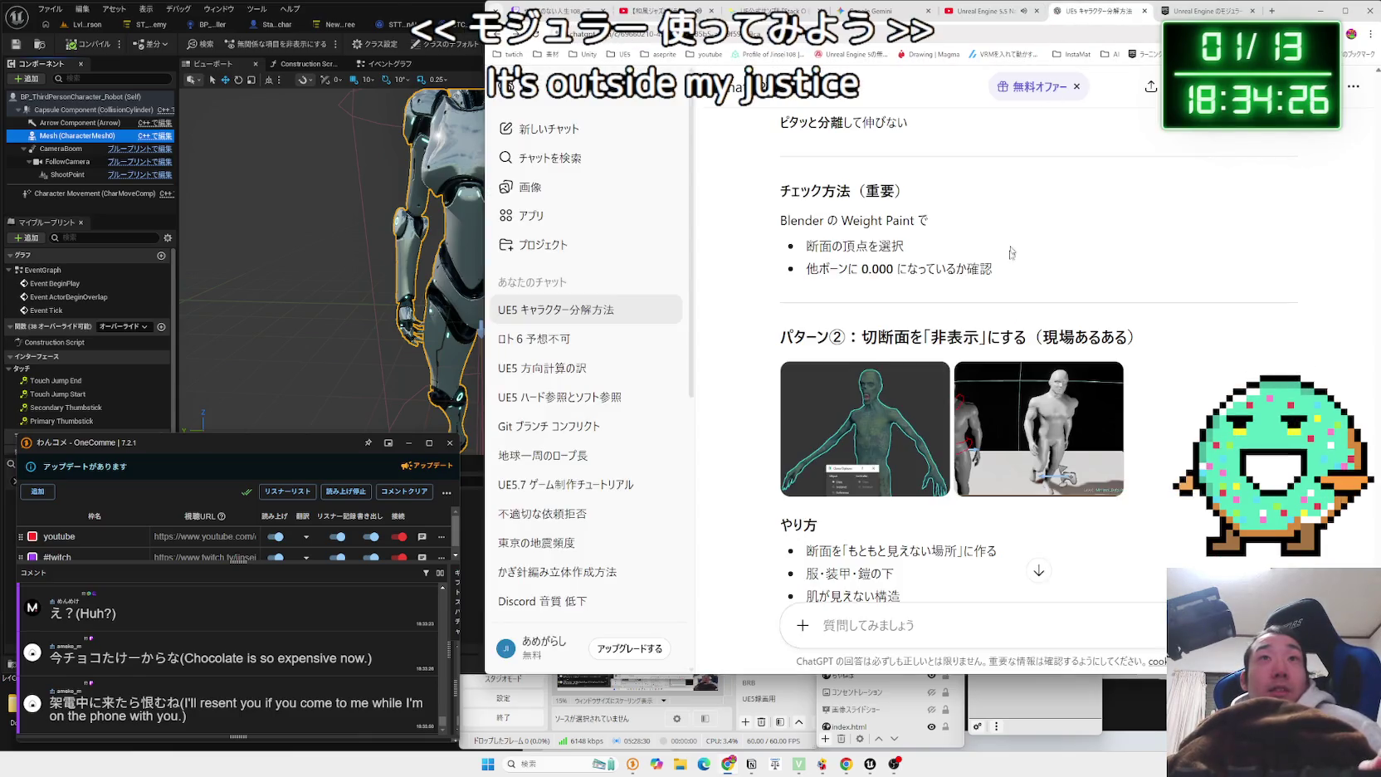
Scroll back up through ChatGPT's earlier advice on splitting characters into modular parts.
scroll(975, 330, up, 8)
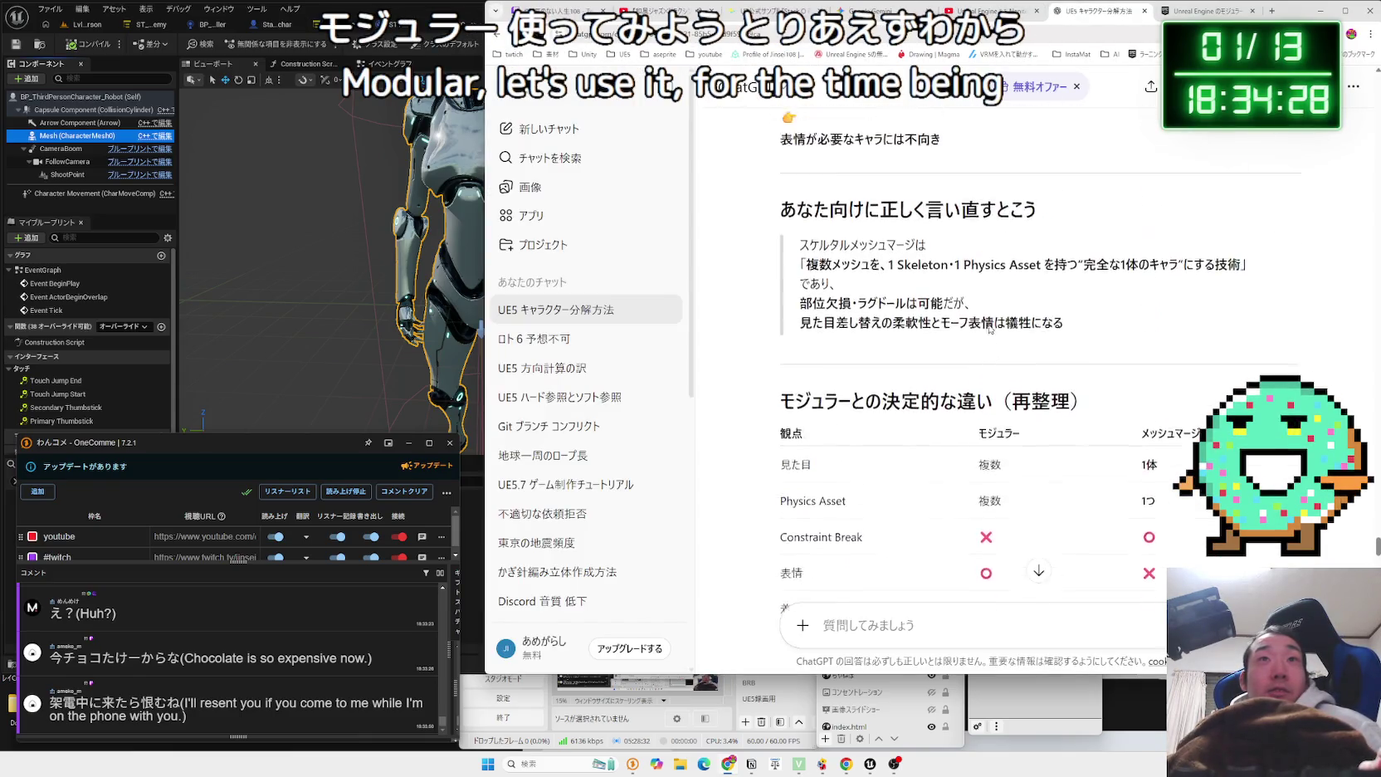
scroll(994, 328, up, 10)
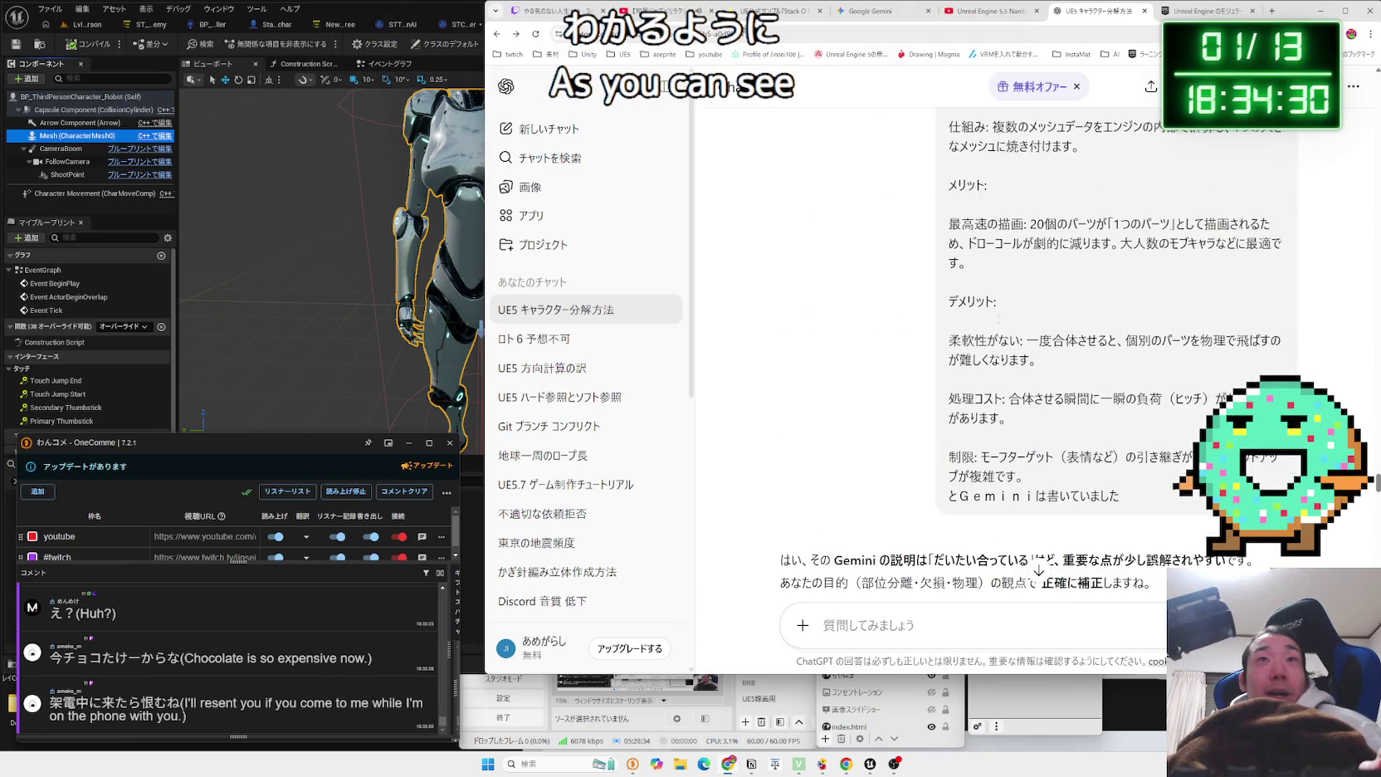
scroll(1000, 324, up, 6)
scroll(1003, 326, up, 15)
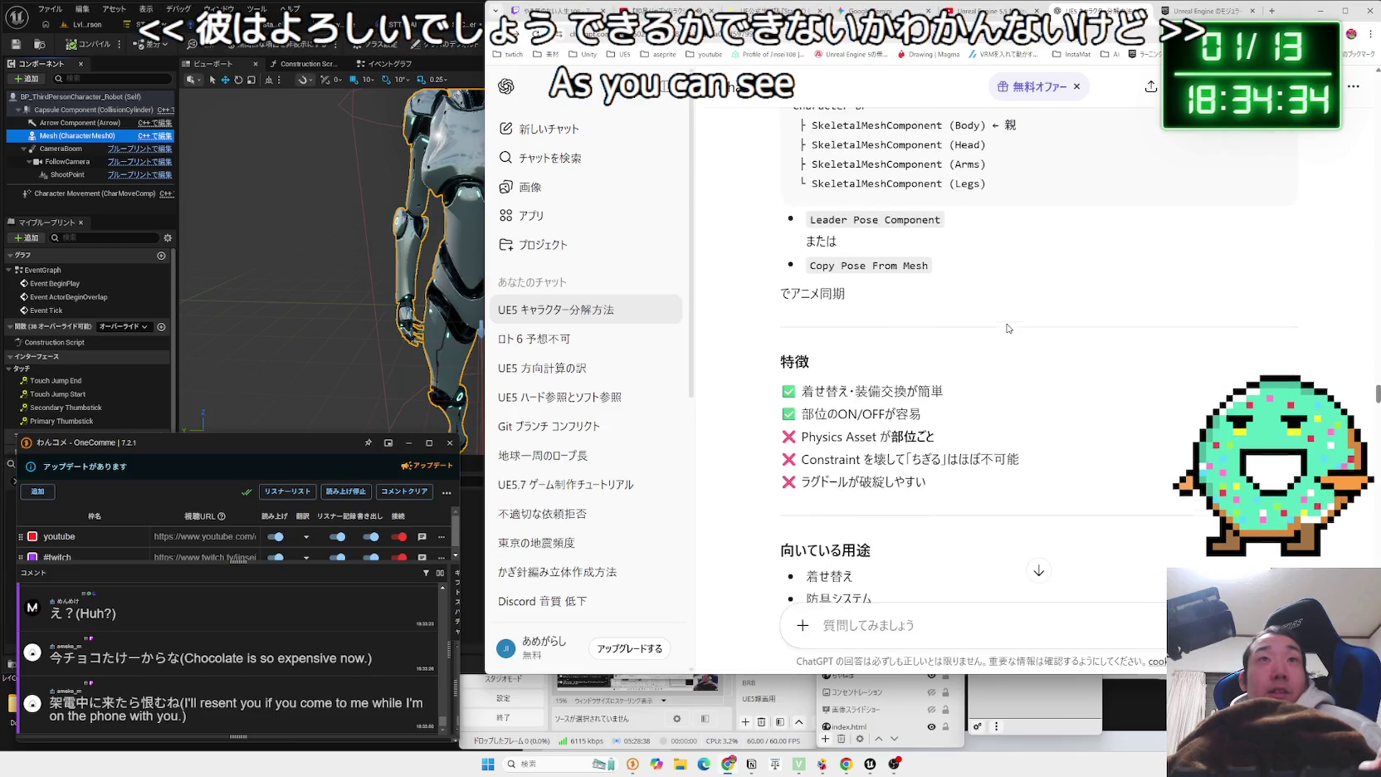
scroll(1007, 328, up, 15)
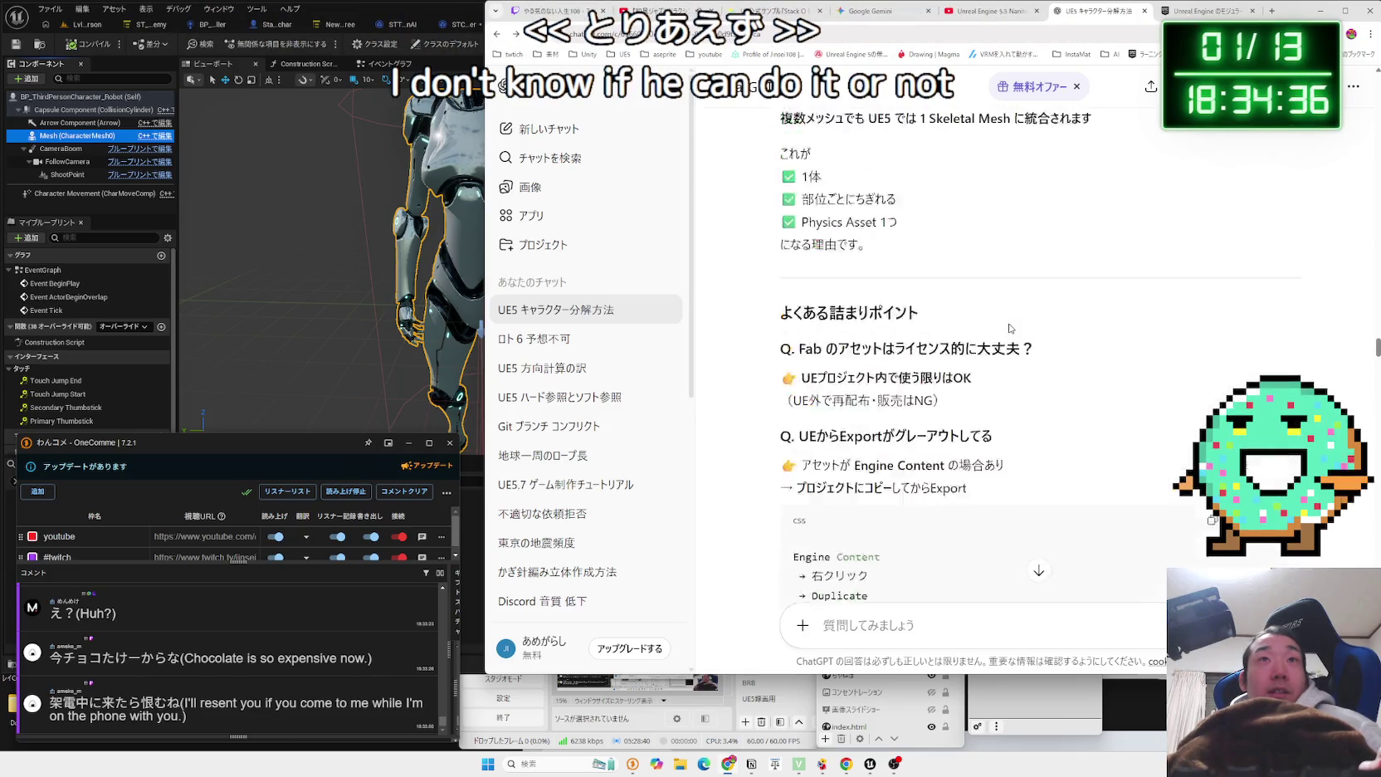
scroll(1010, 328, up, 5)
scroll(1021, 320, up, 20)
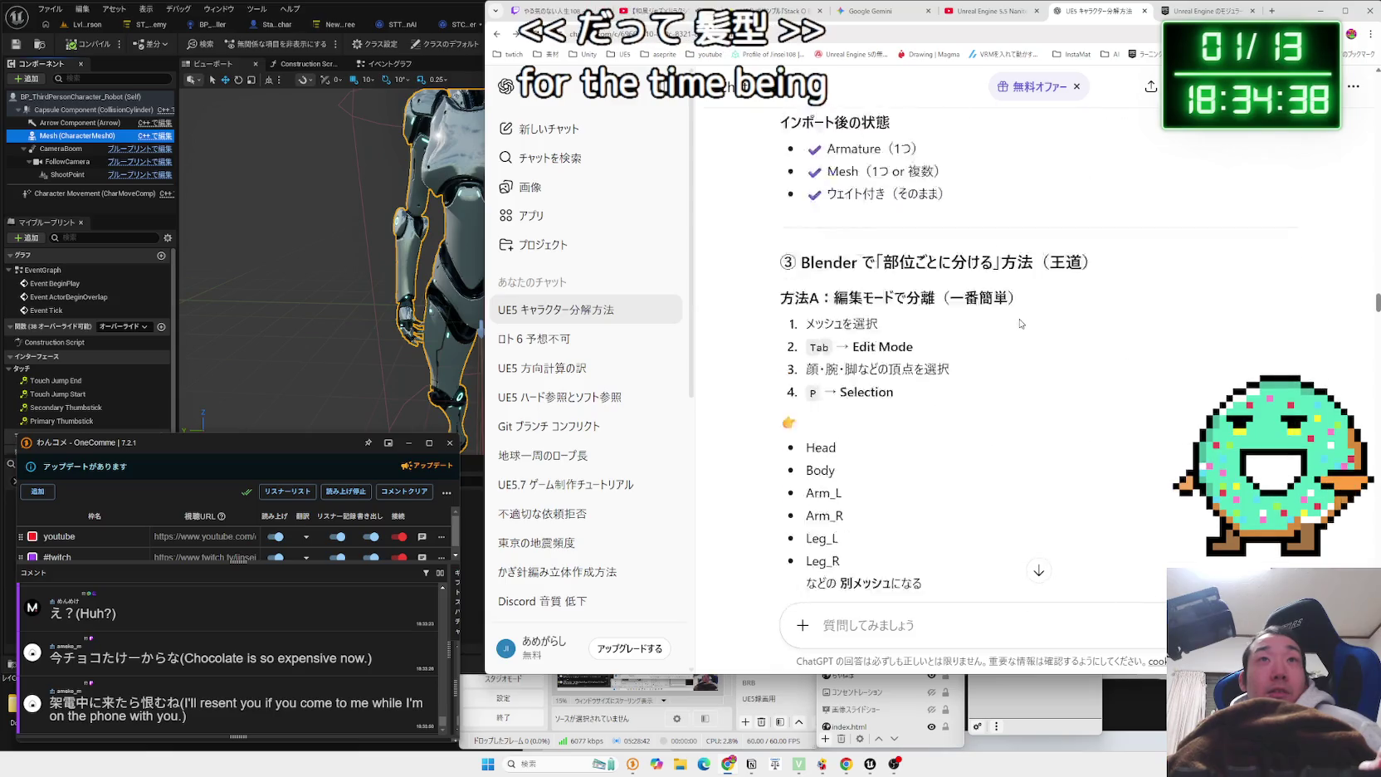
scroll(1025, 322, up, 15)
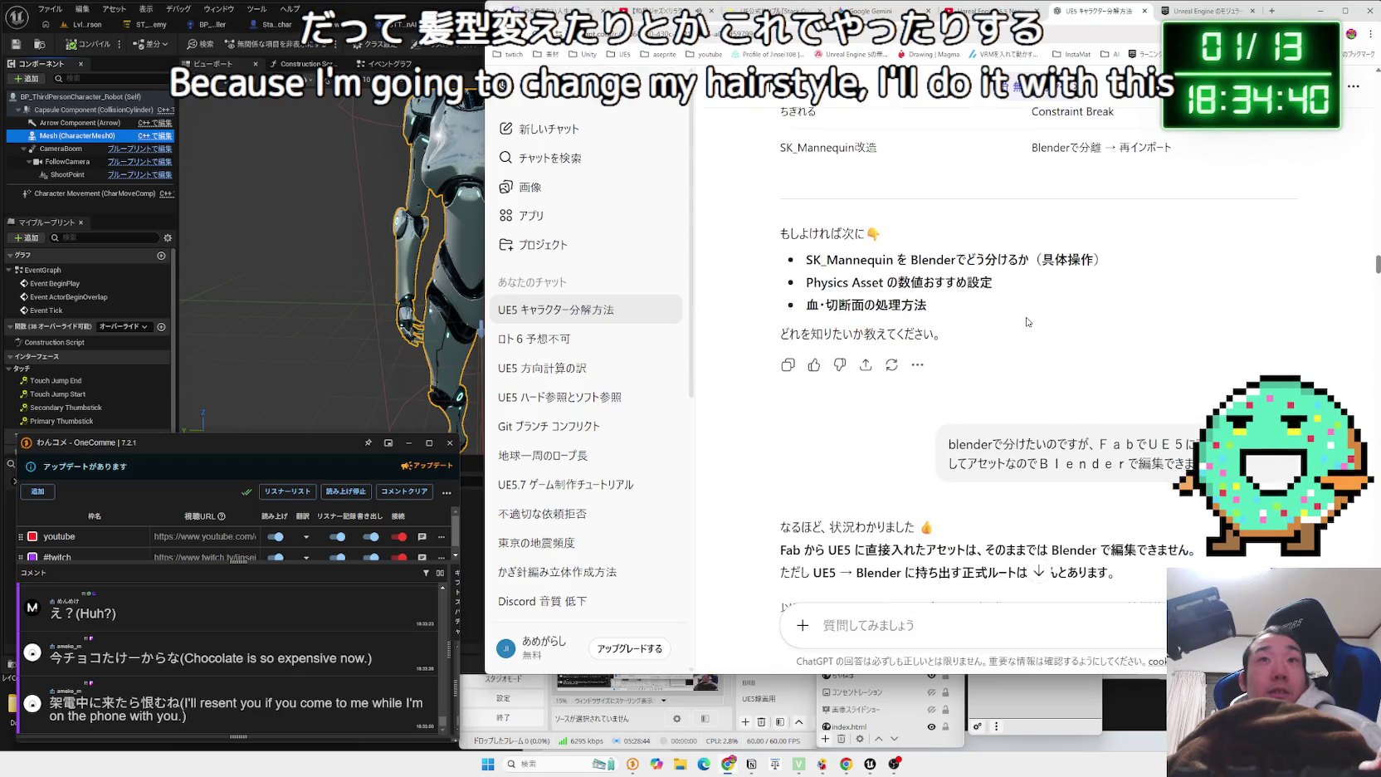
scroll(1027, 322, down, 5)
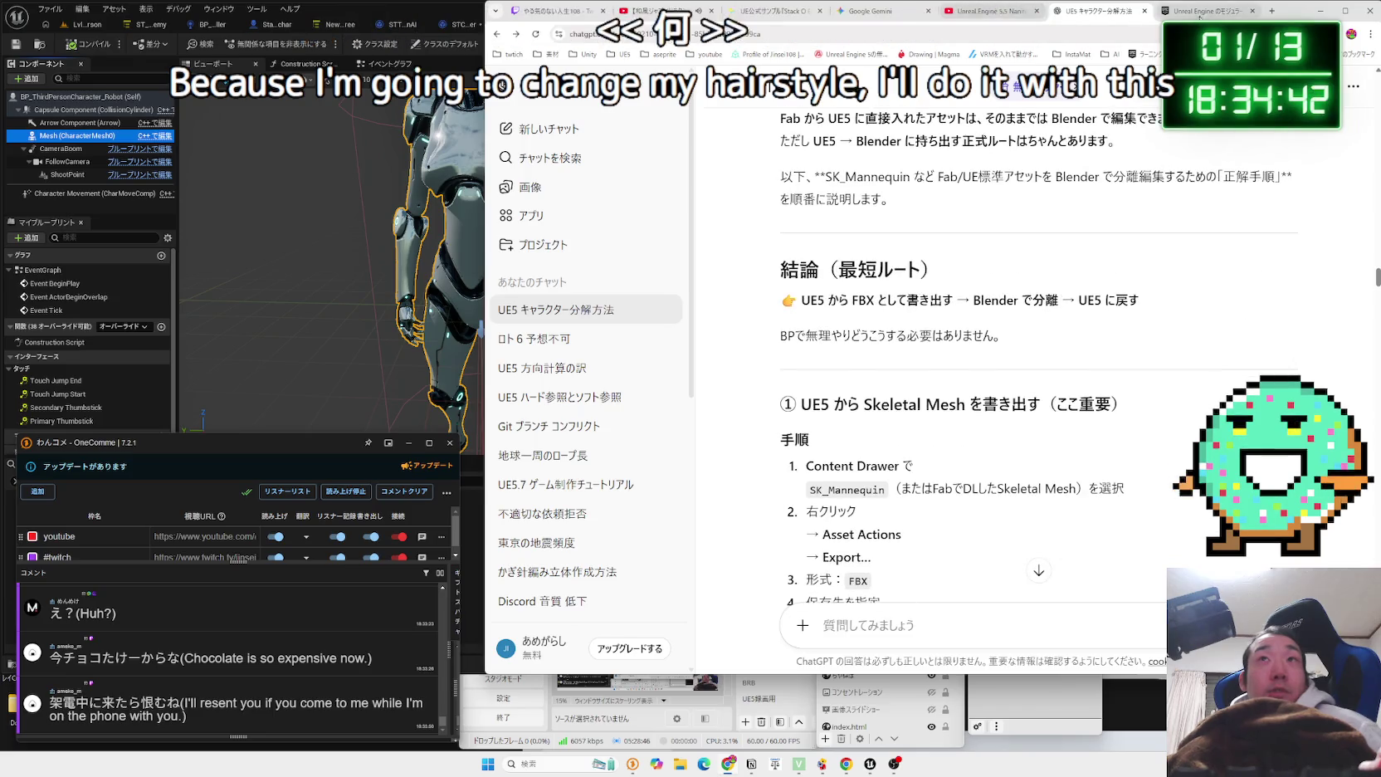
Check the UE docs page on working with modular characters, then return to YouTube's search box.
click(1205, 12)
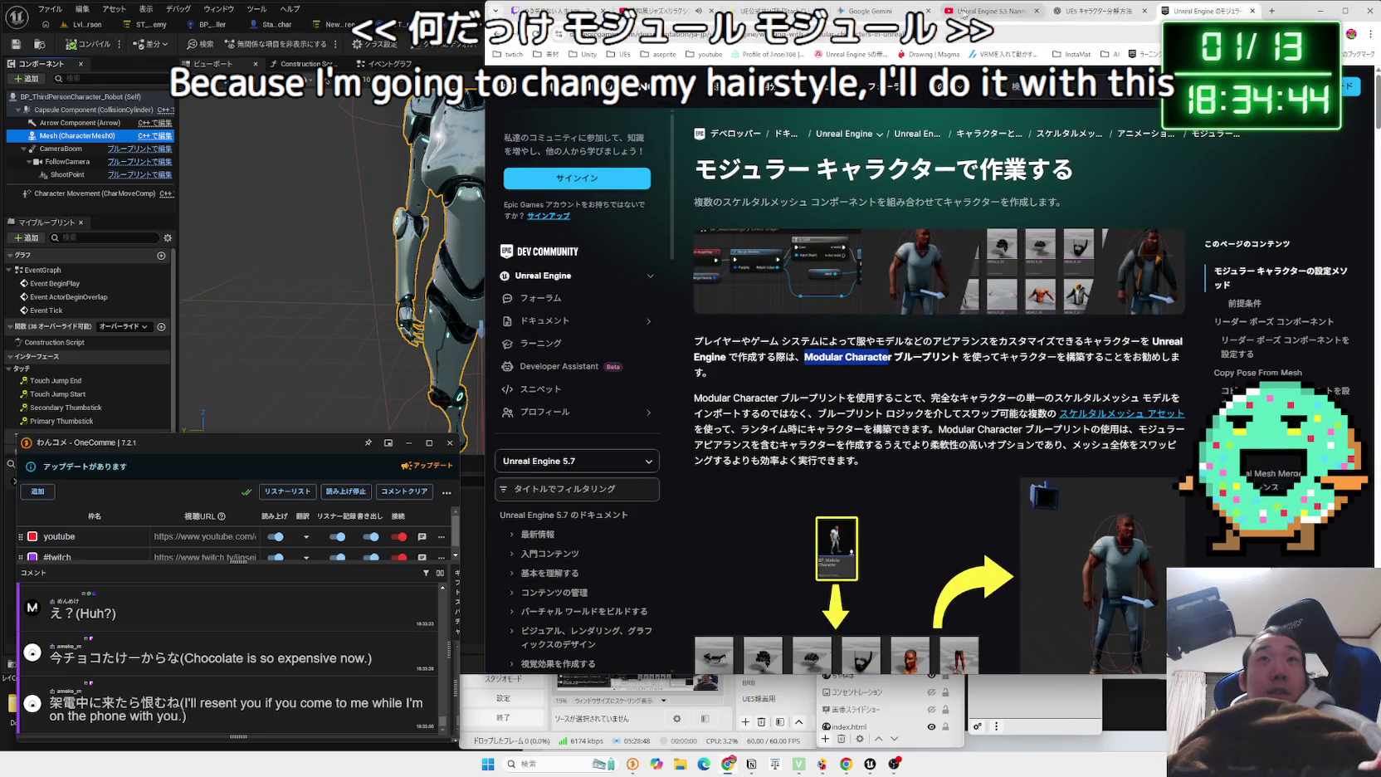
click(988, 11)
click(696, 88)
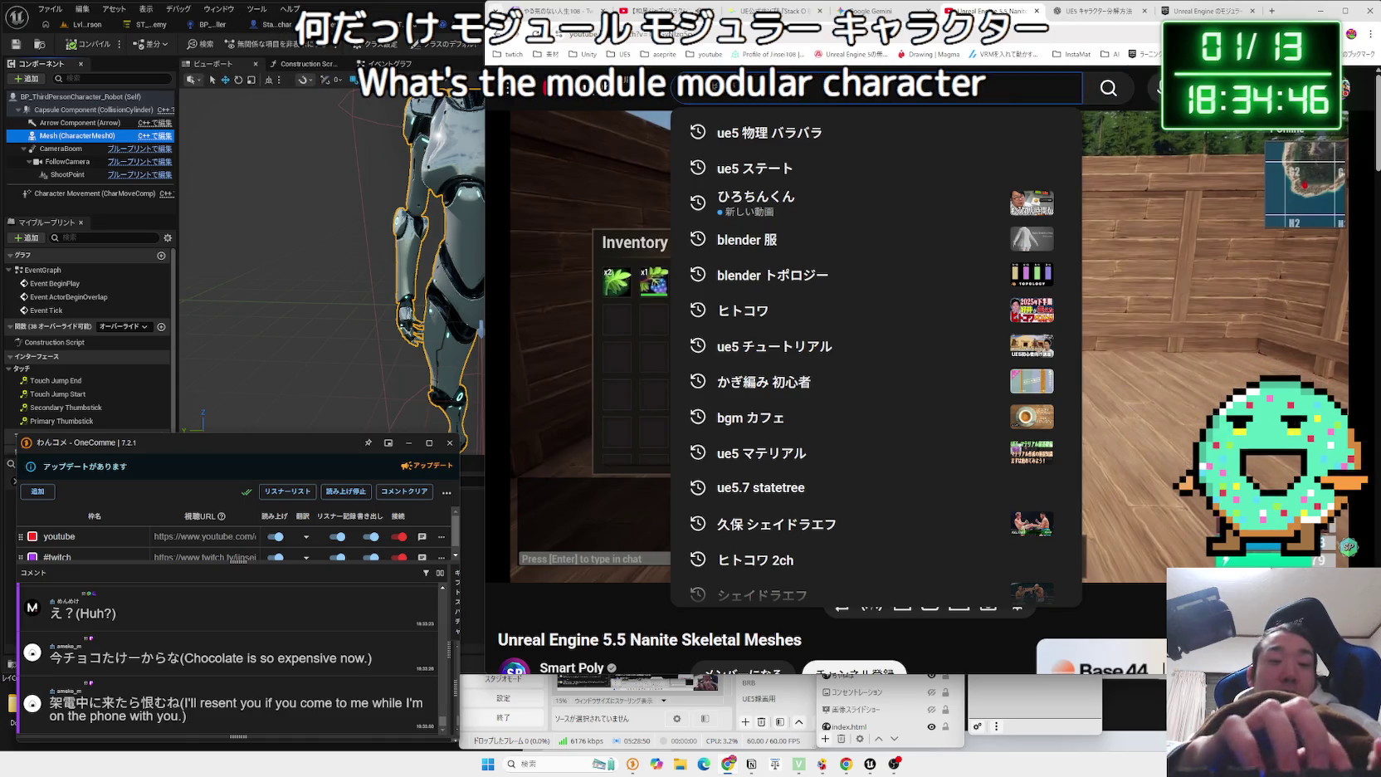
Search YouTube for 'ue5 モジューラーキャラクター'.
text(ue5 mo)
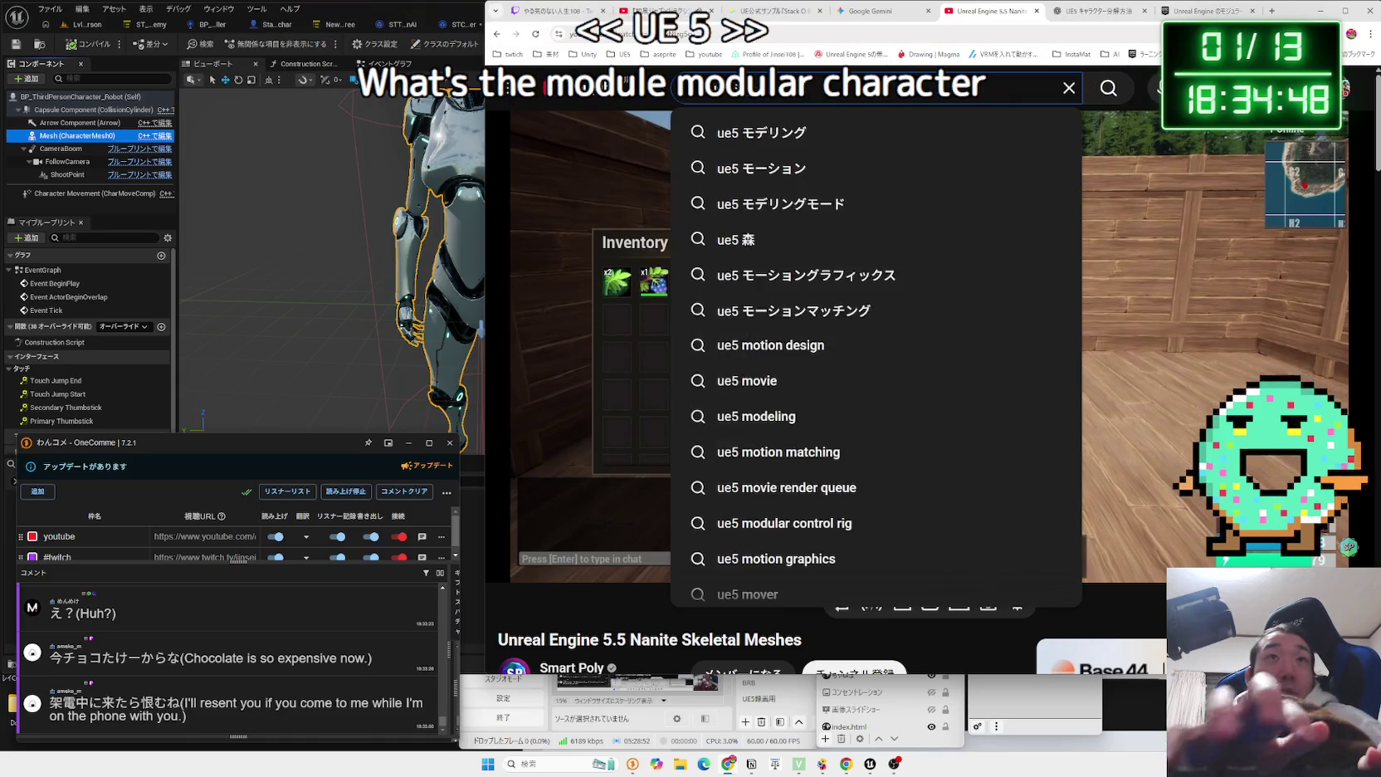
text(ju-ra-kyrat)
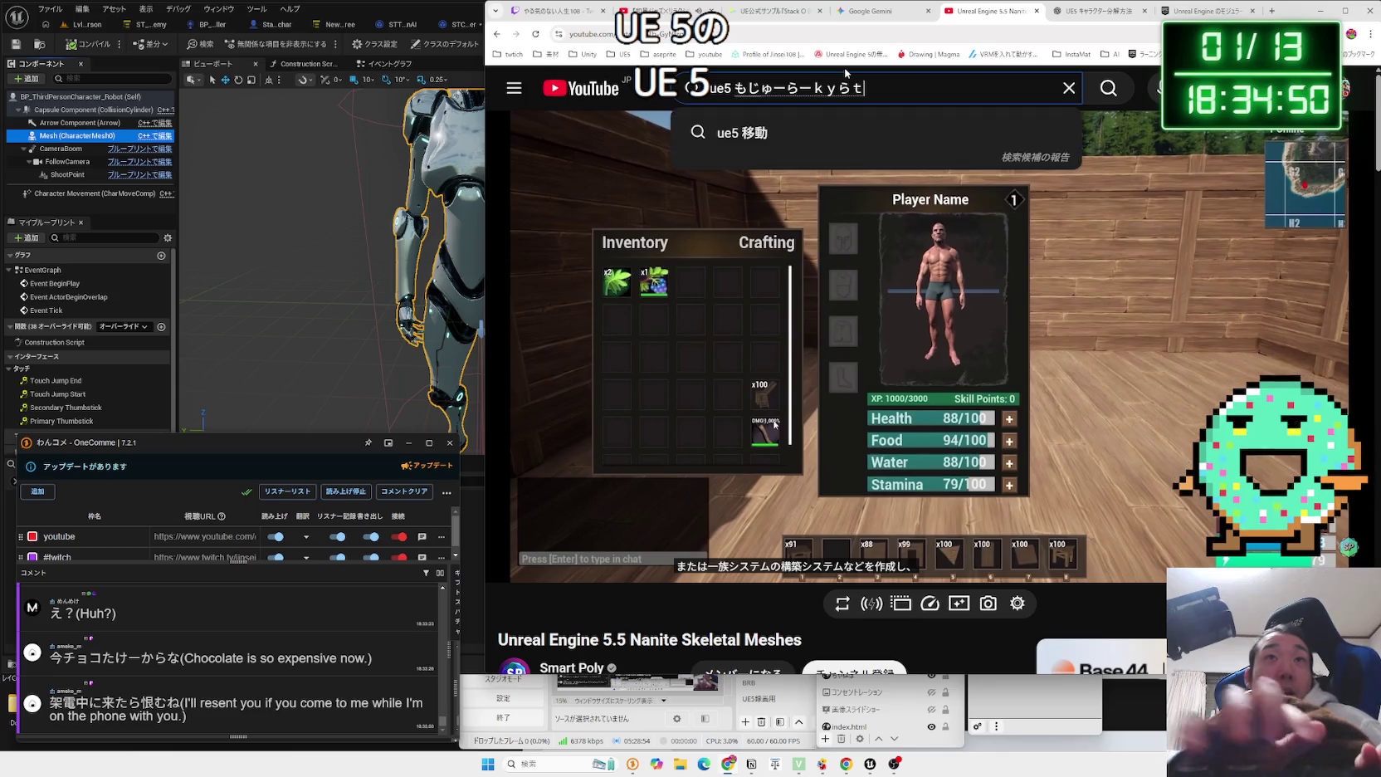
key(BackSpace)
key(BackSpace)
key(BackSpace)
text(kyarakuta-)
key(space)
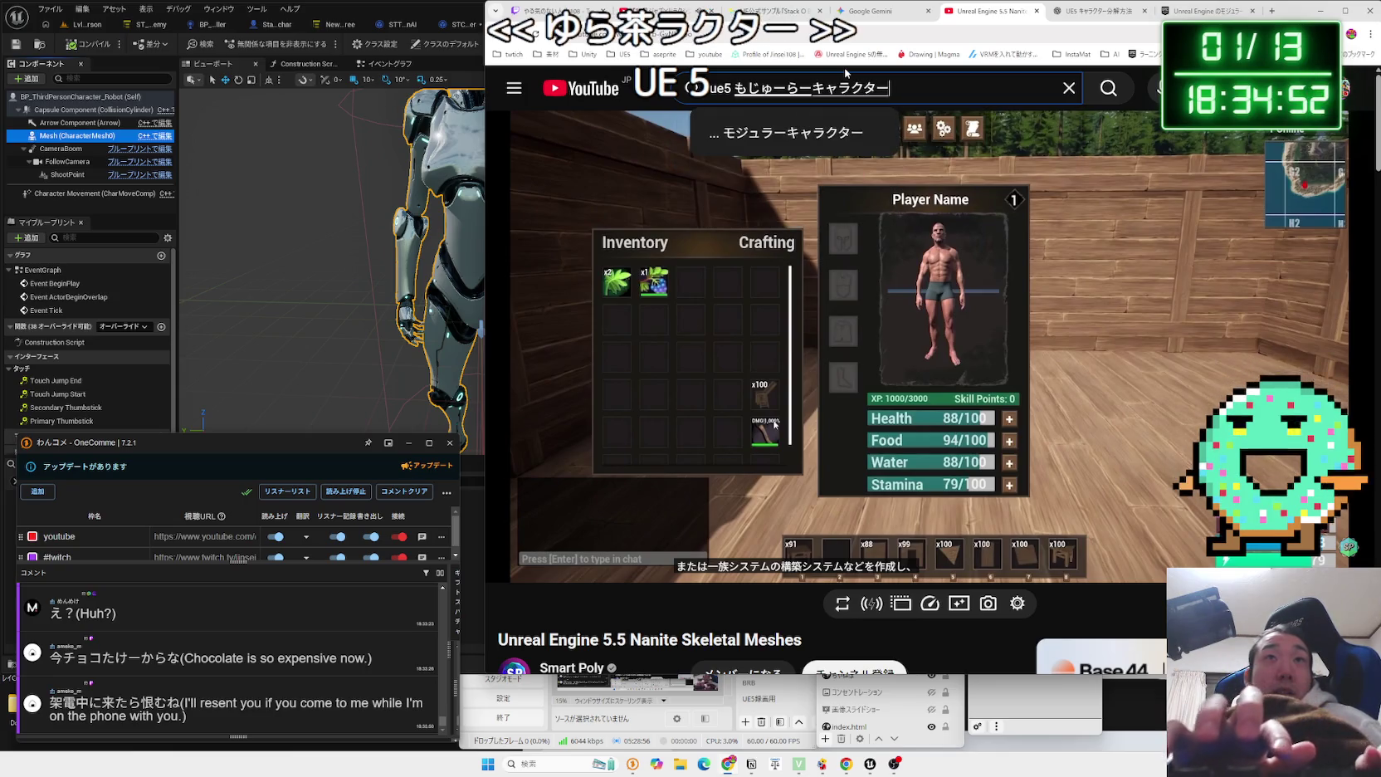
key(space)
key(Return)
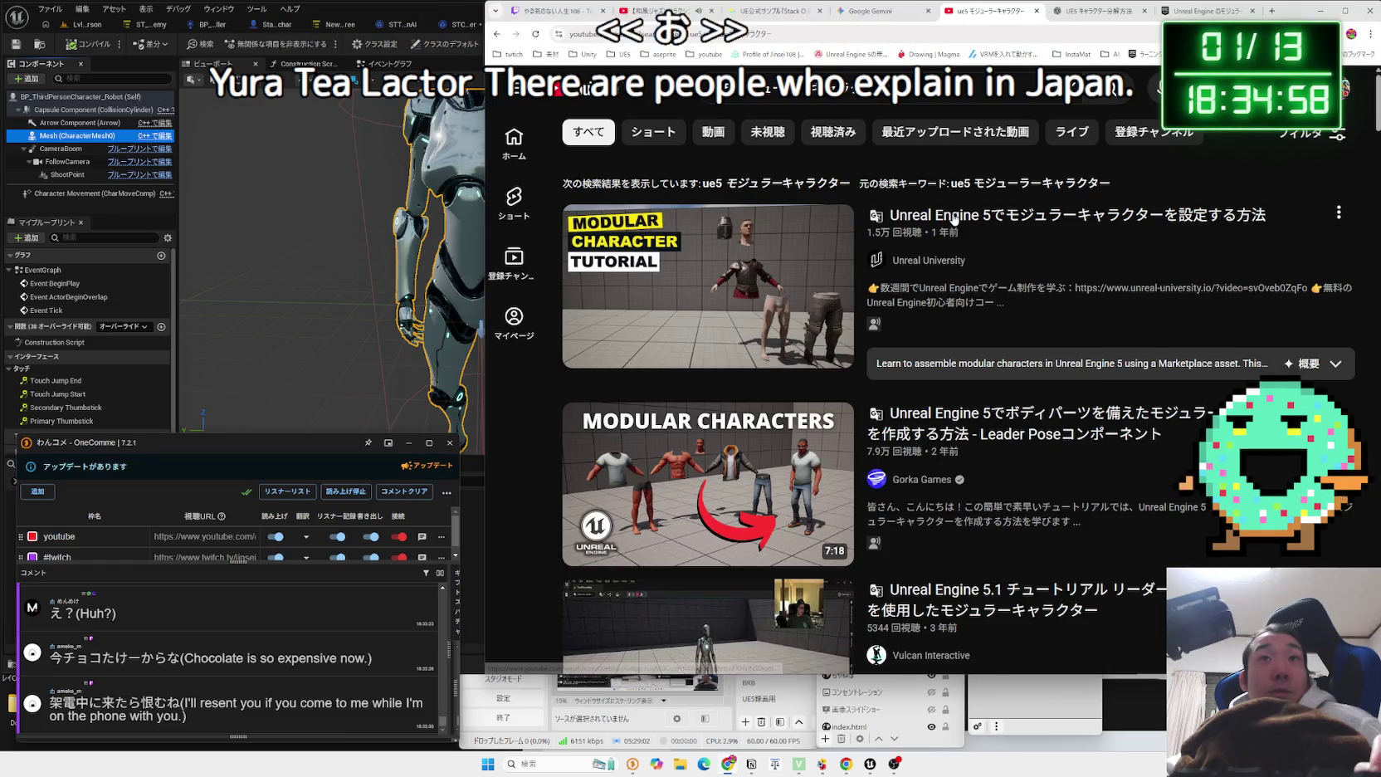
Play the Leader Pose modular characters tutorial, then switch back to the Unreal Editor.
mouse_move(956, 219)
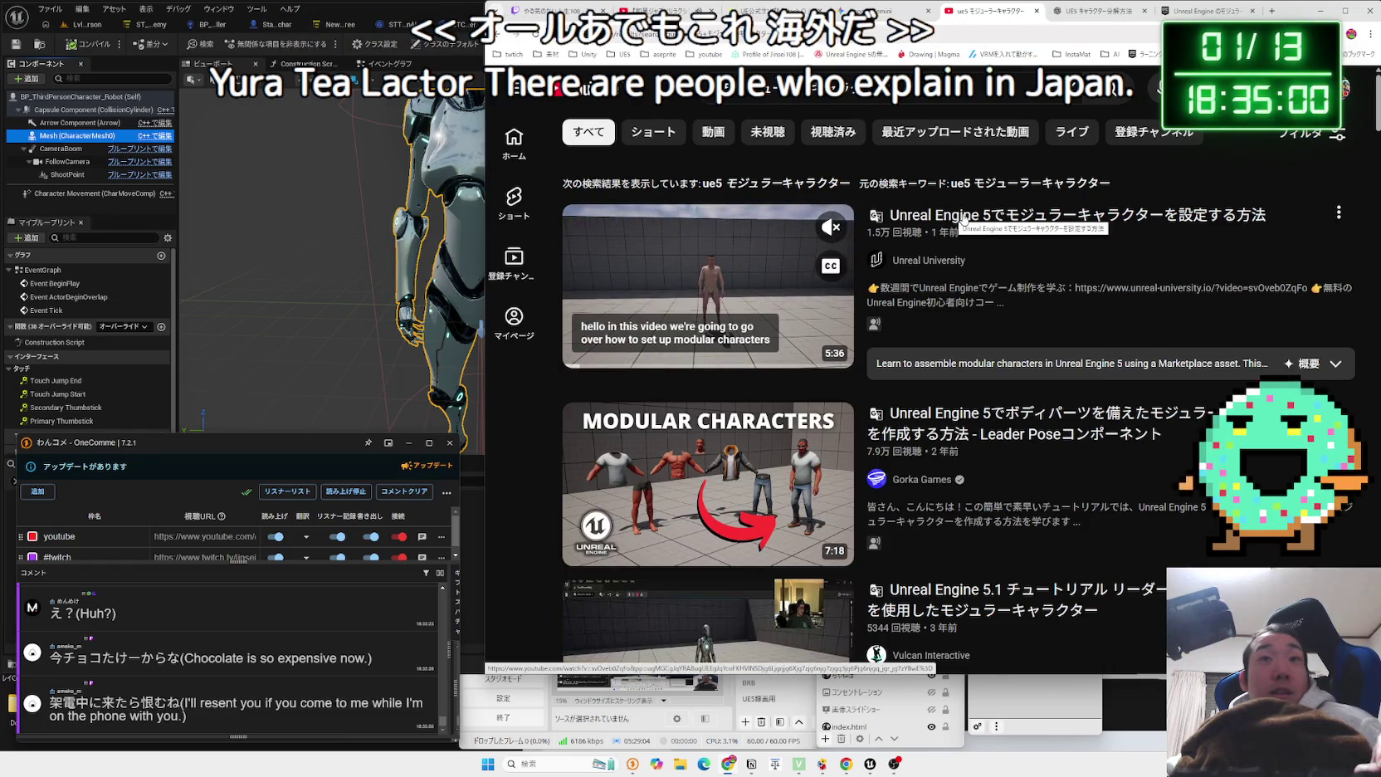
scroll(1099, 307, down, 2)
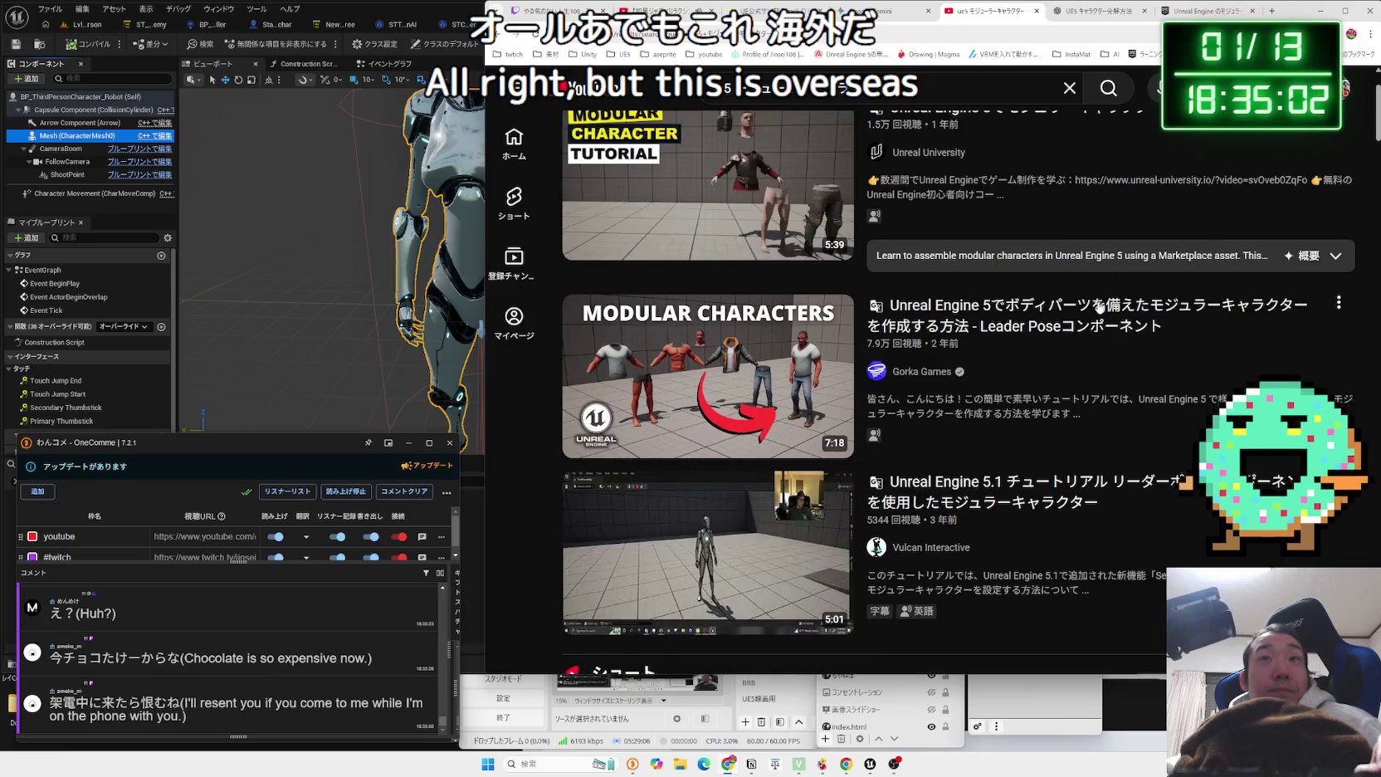
mouse_move(1079, 309)
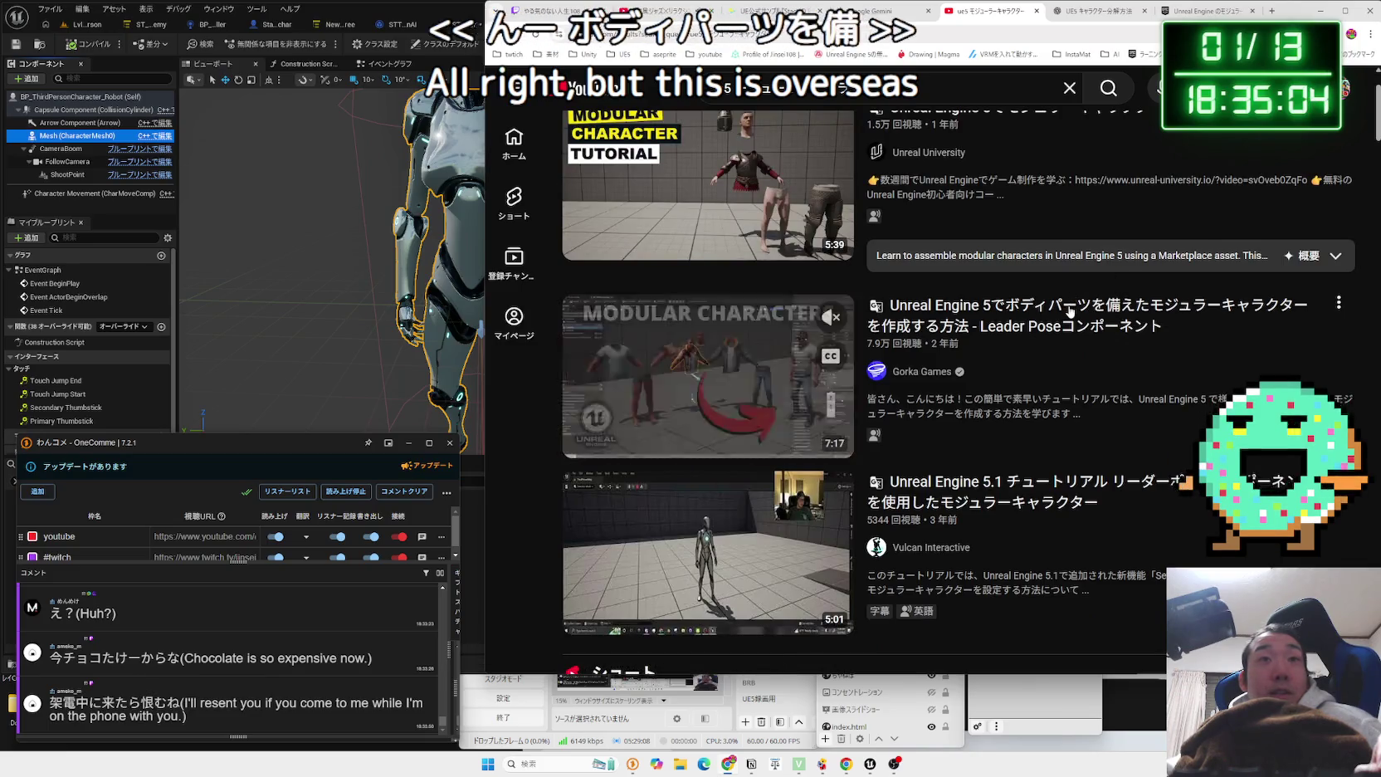
click(1070, 309)
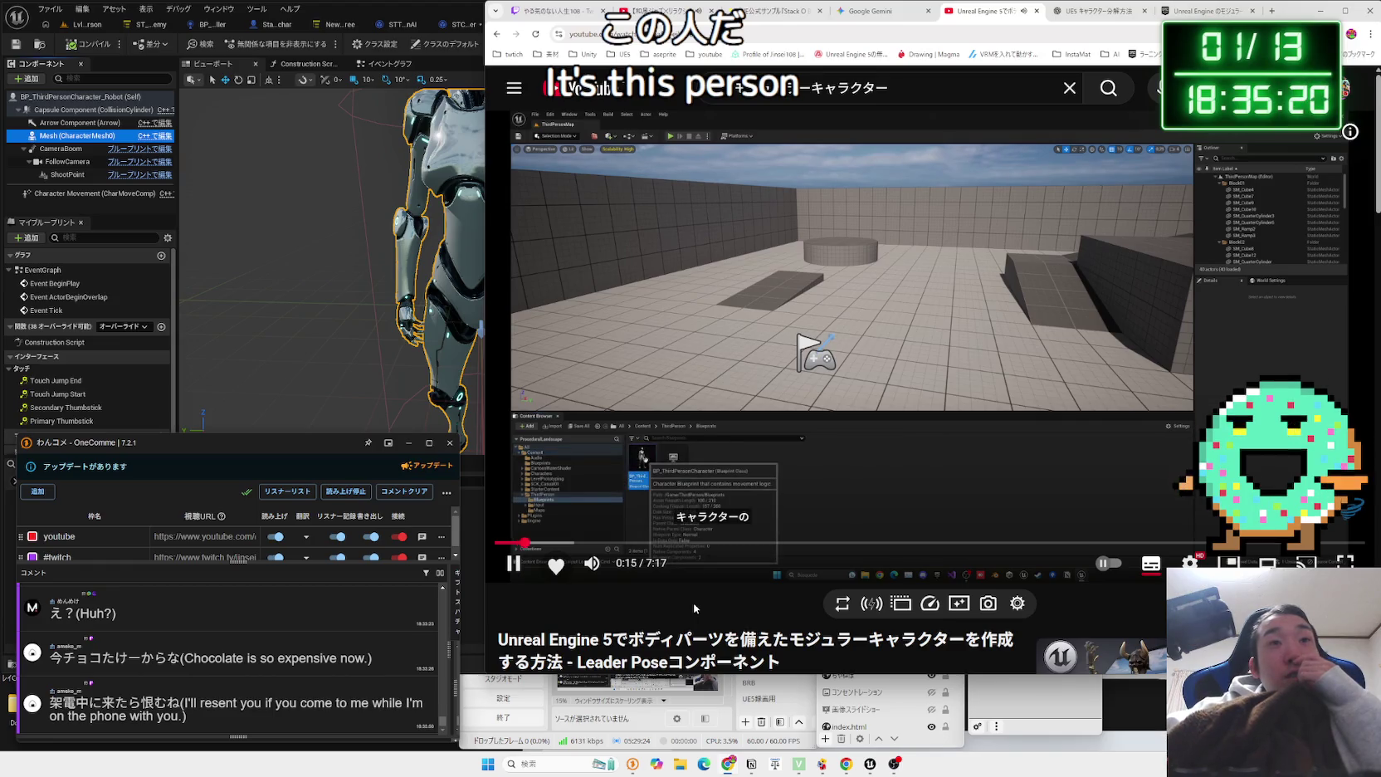
click(76, 37)
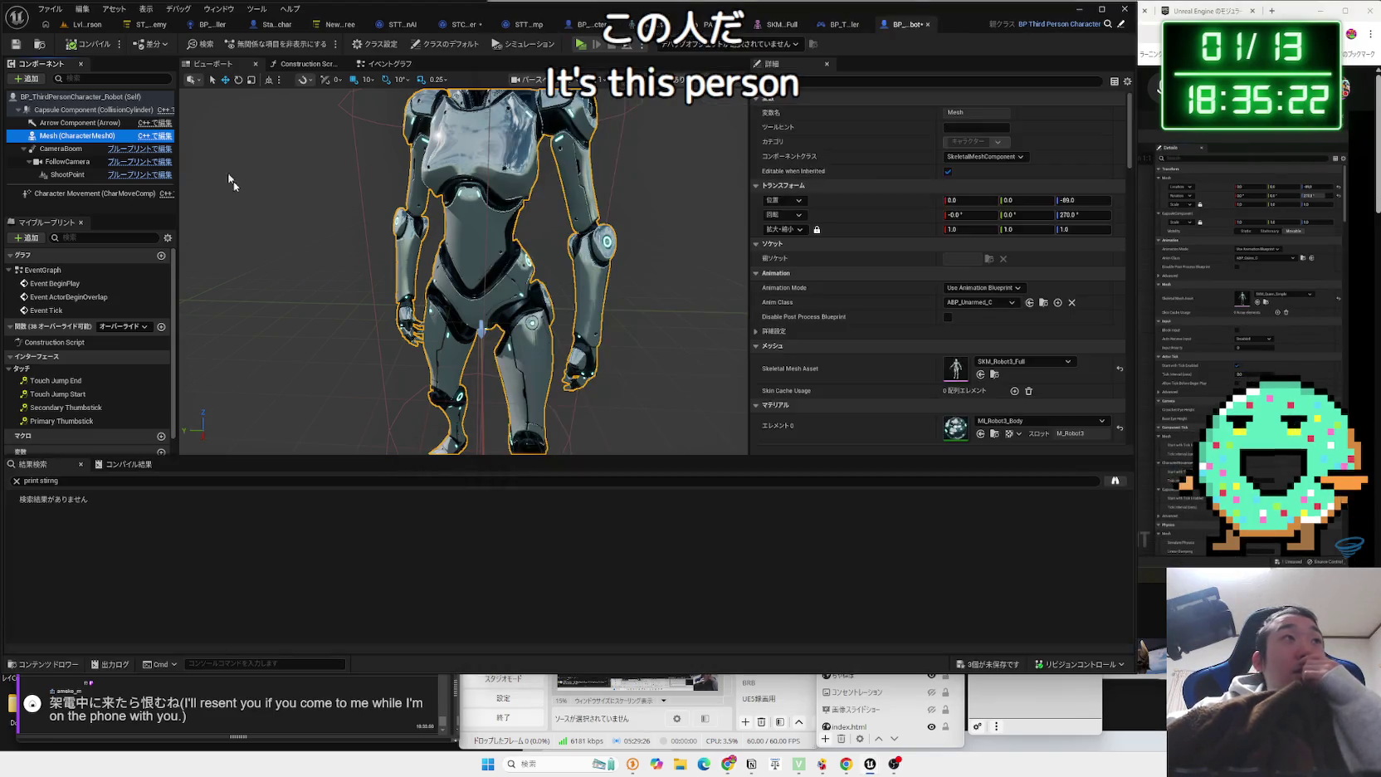
Force delete BP_Player_Robo from the Content/Robot3/Blueprint folder.
click(78, 30)
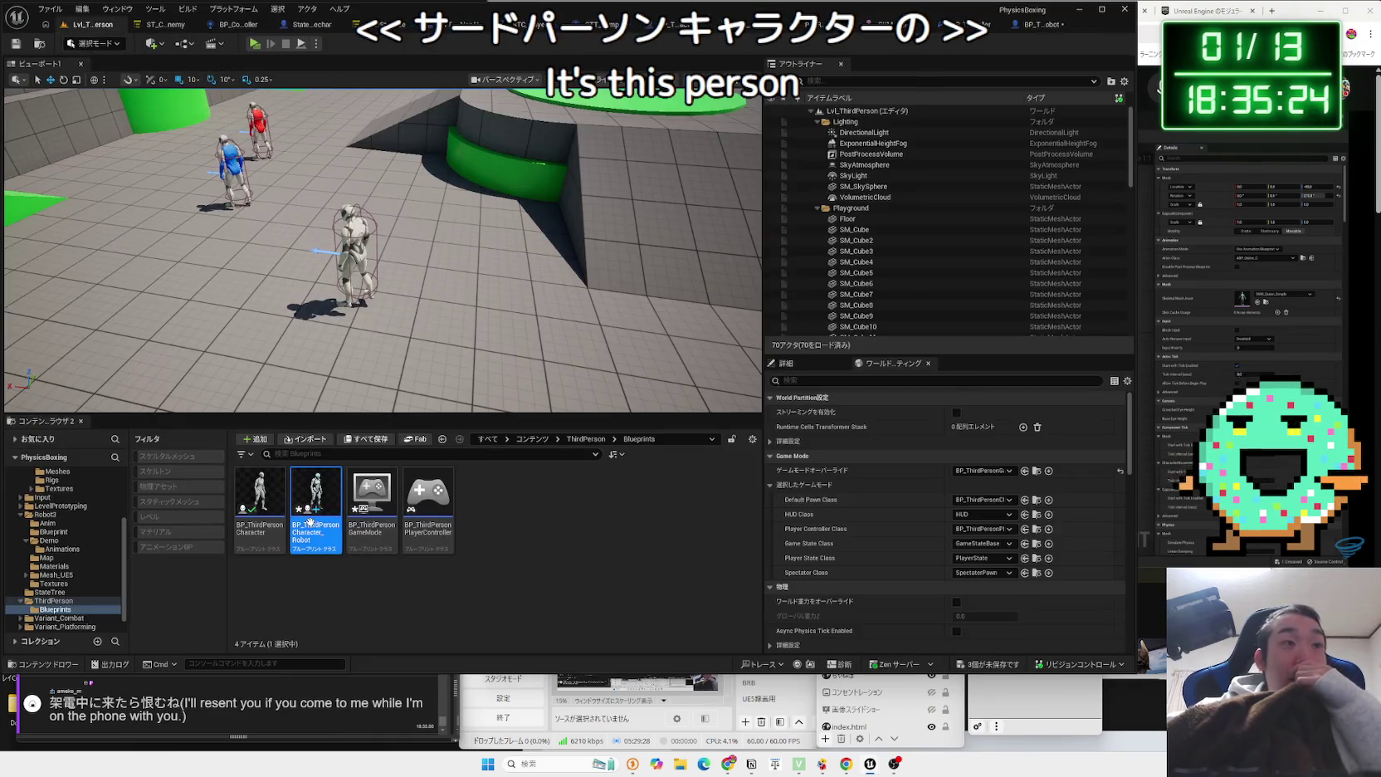
scroll(48, 603, down, 1)
scroll(54, 594, up, 2)
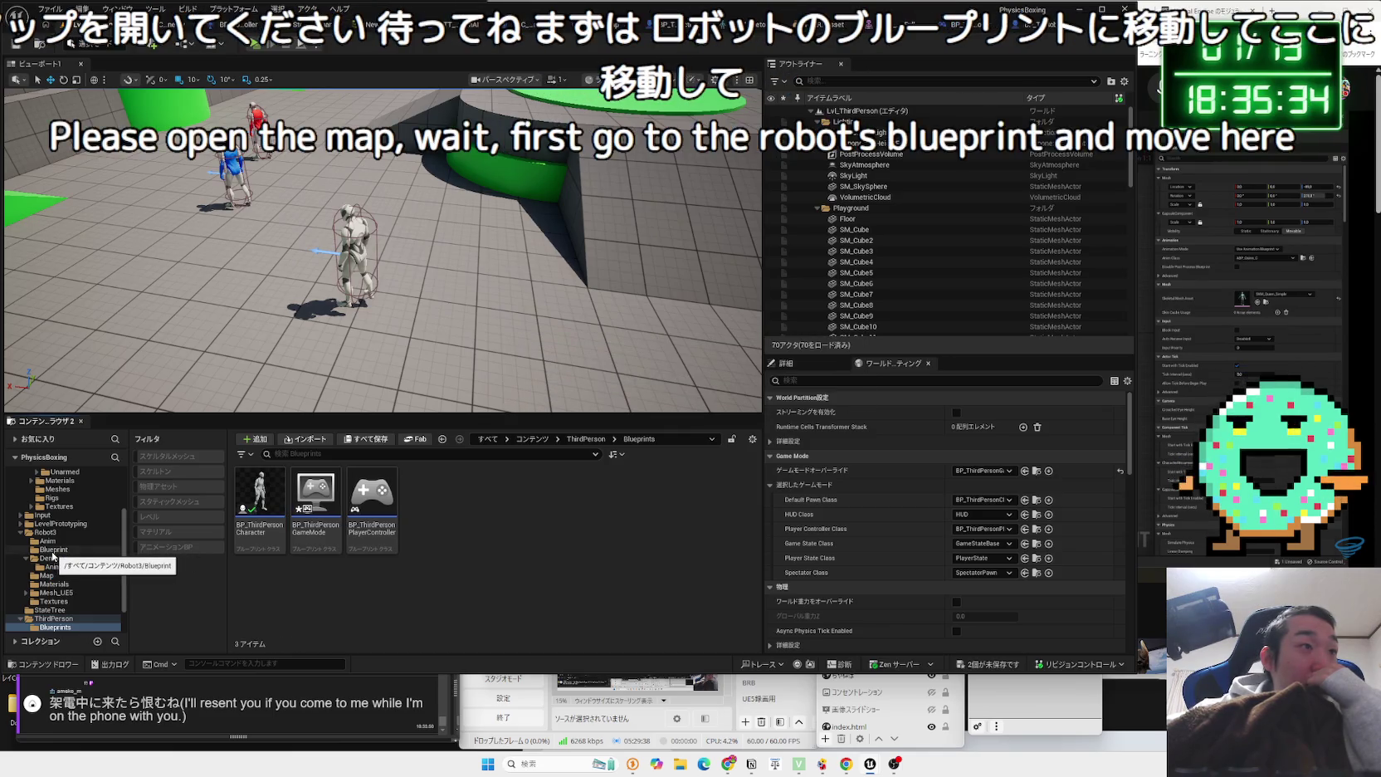
click(52, 551)
right_click(257, 498)
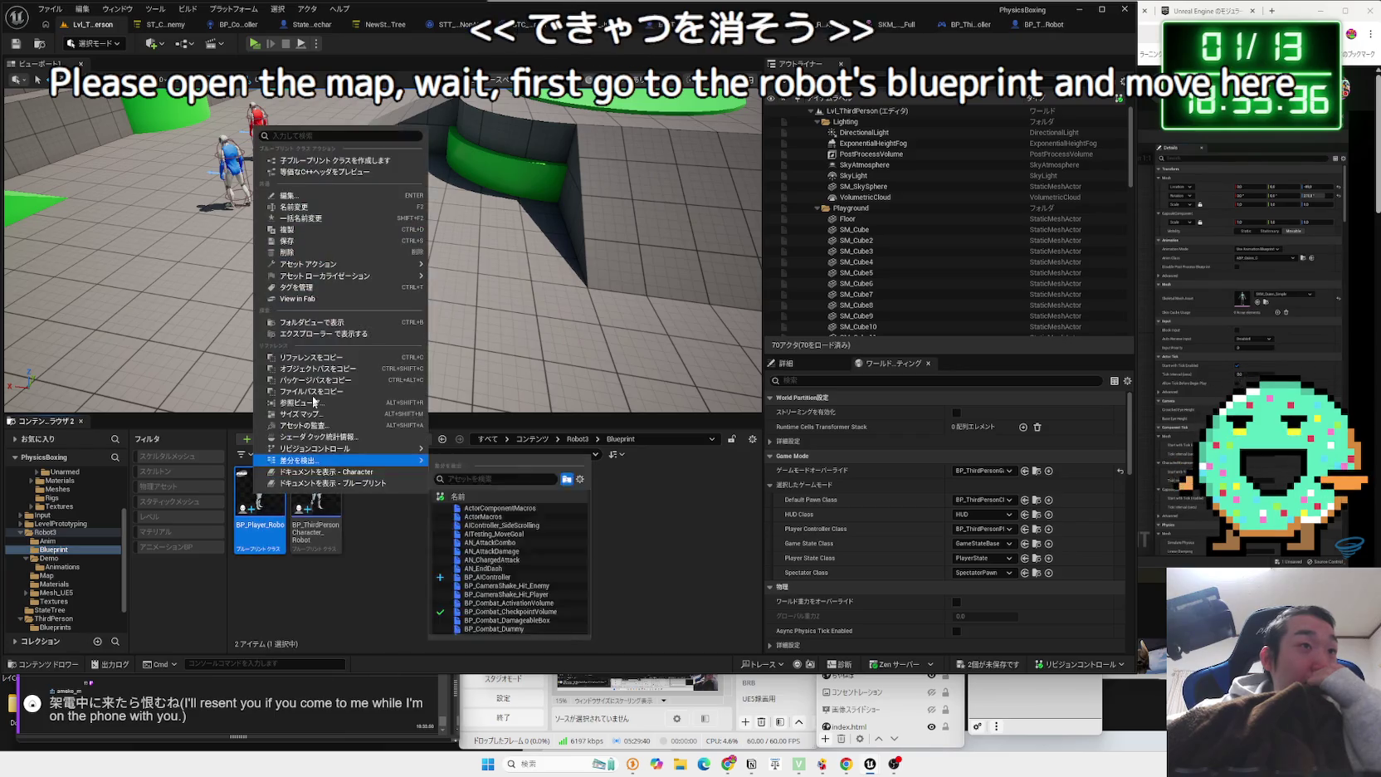
key(Delete)
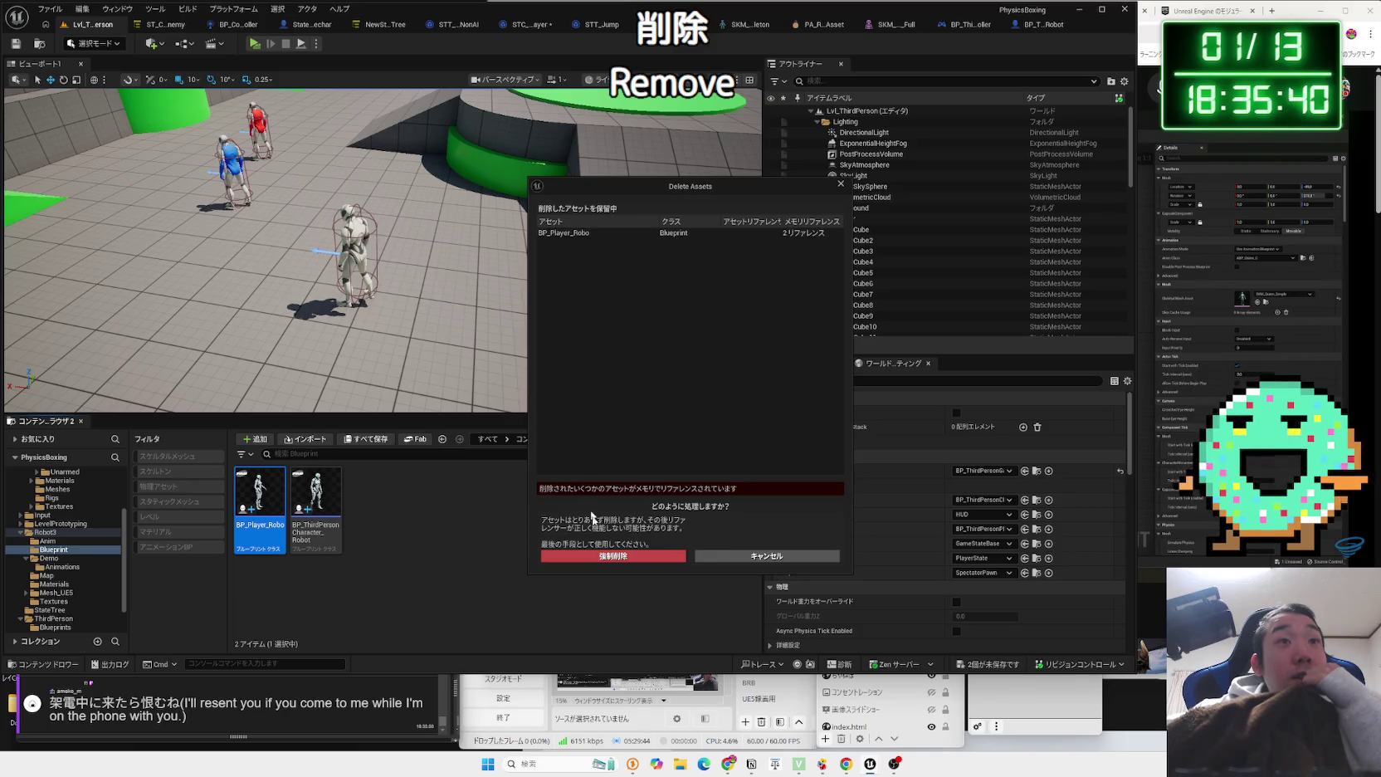
click(613, 562)
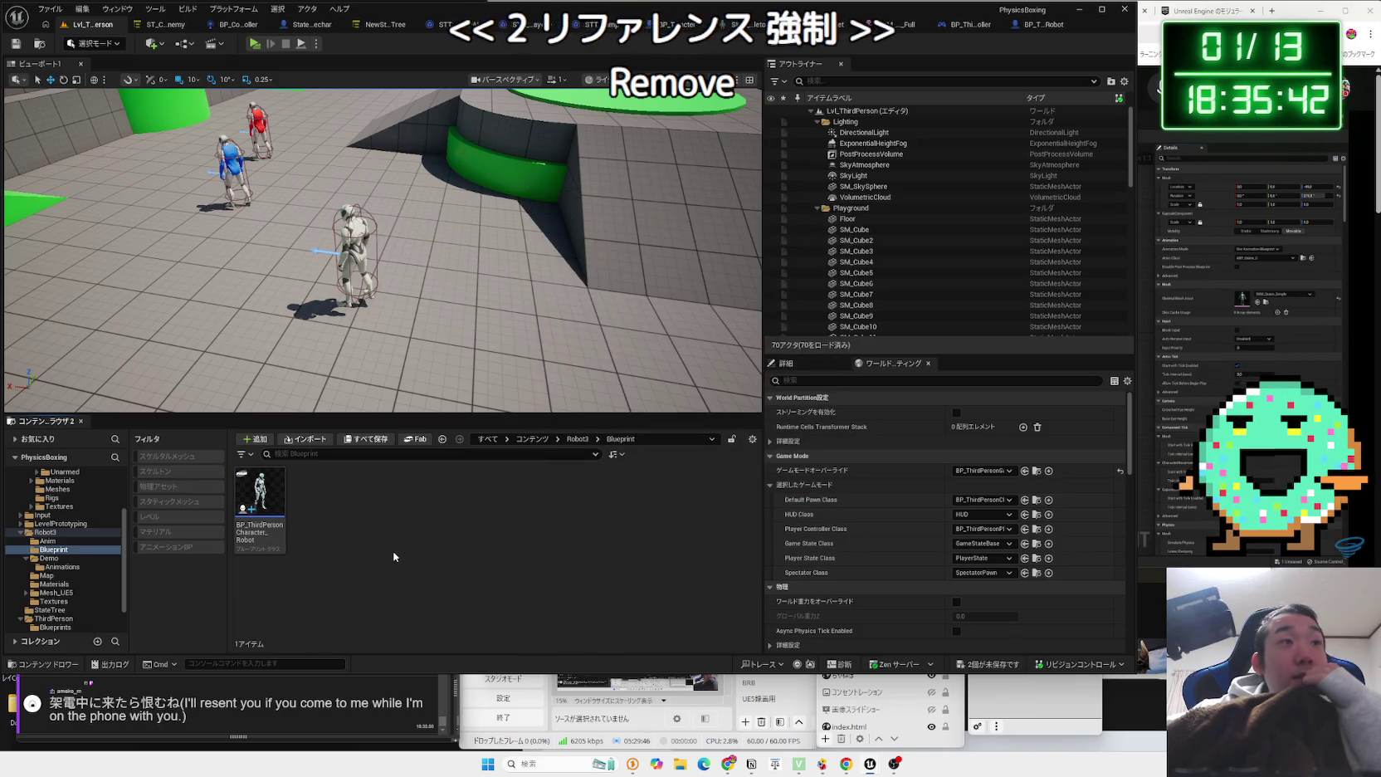
Save the two unsaved assets and start a test play with Alt+P.
click(944, 666)
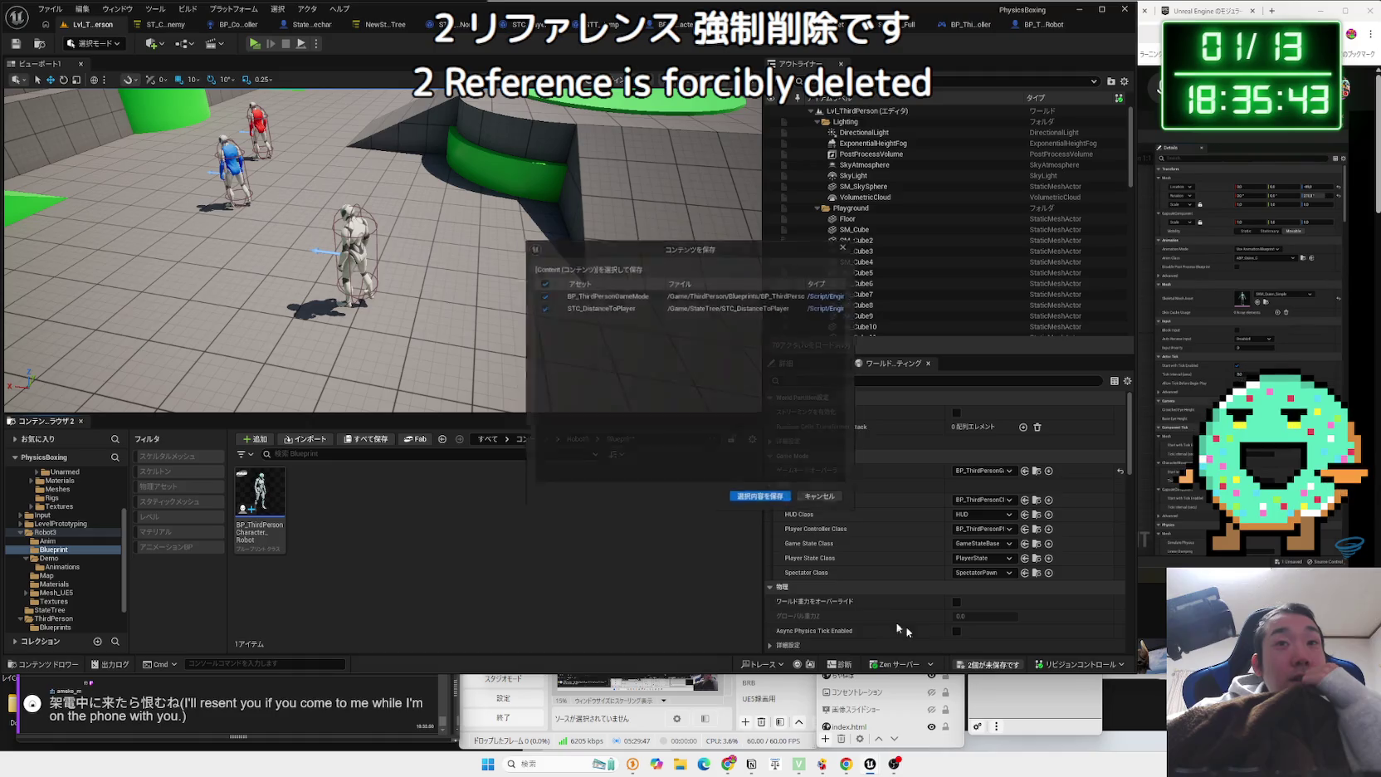
click(762, 504)
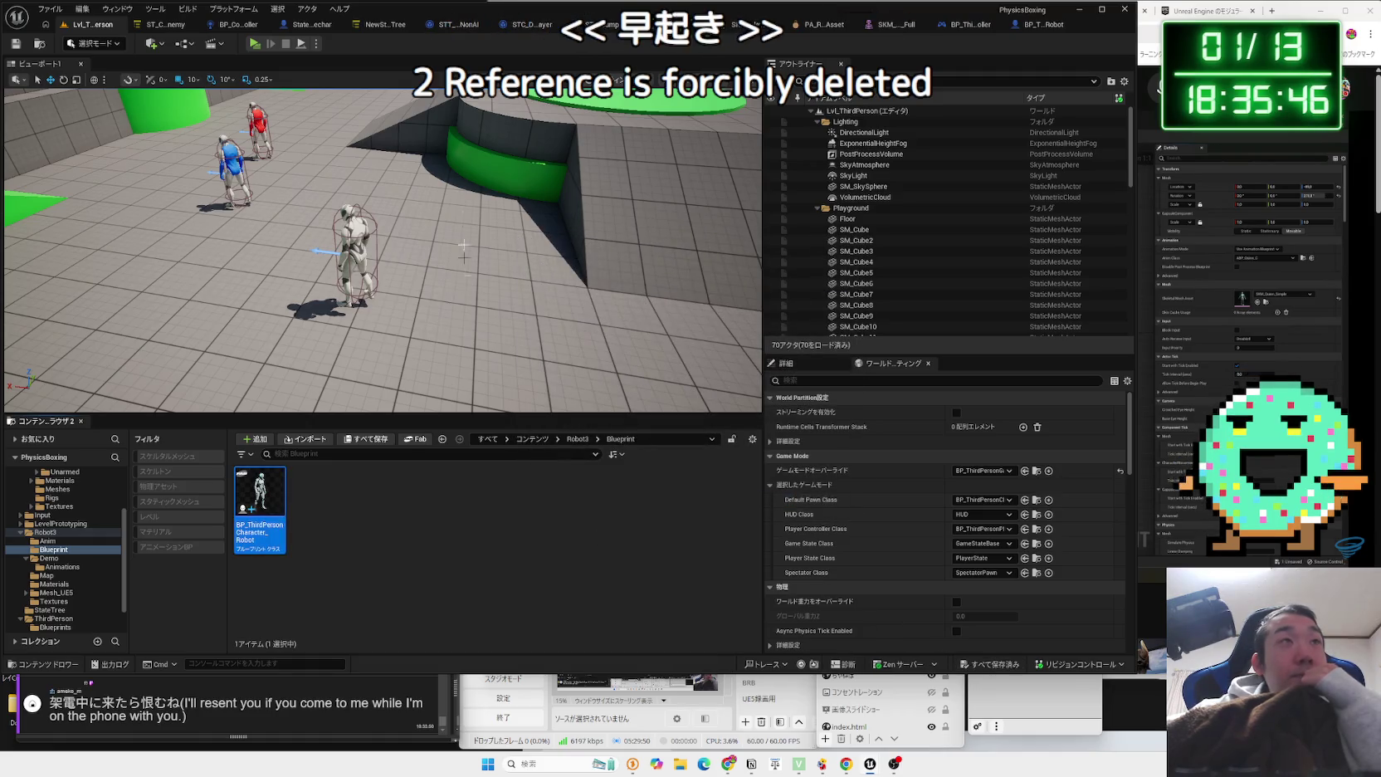
key(alt+p)
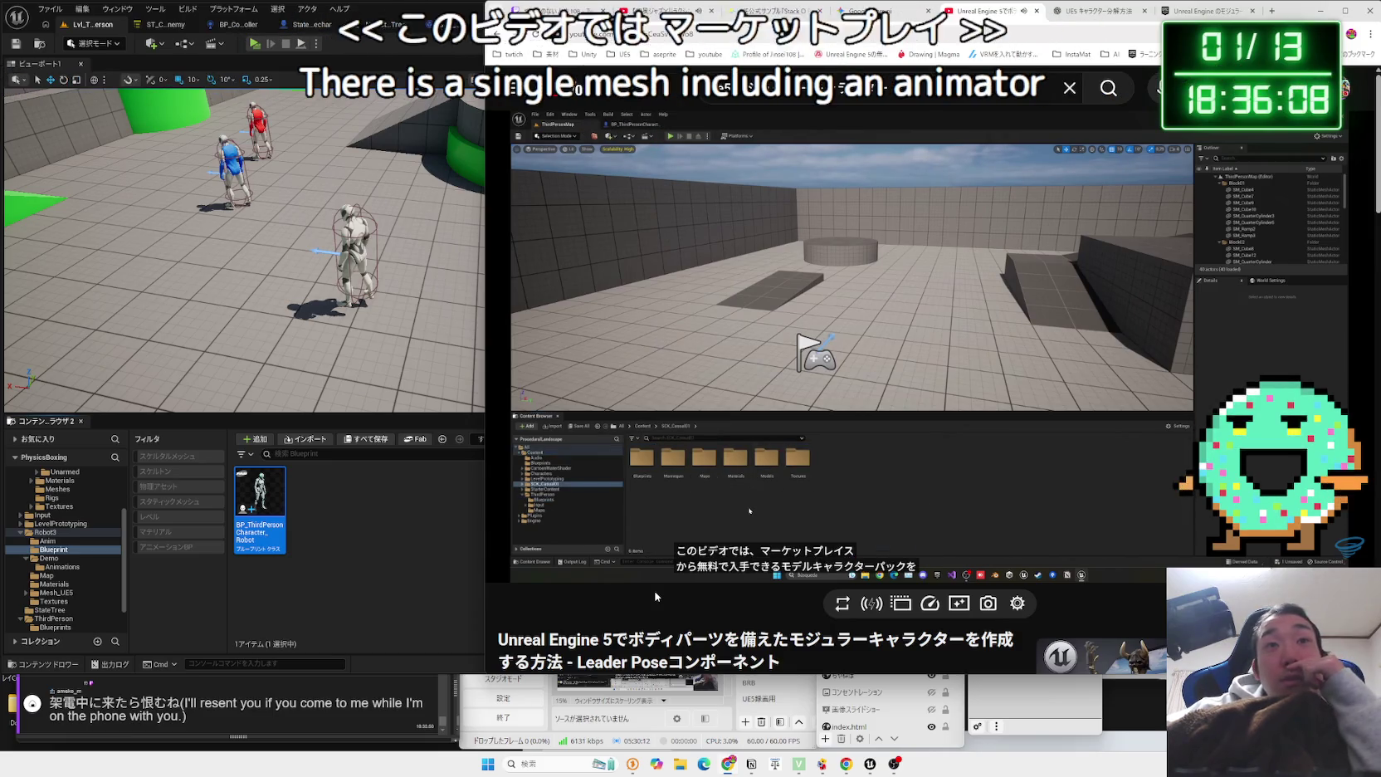
Resume the Leader Pose tutorial and skip about 10 seconds ahead to its blueprint mesh setup.
mouse_move(708, 481)
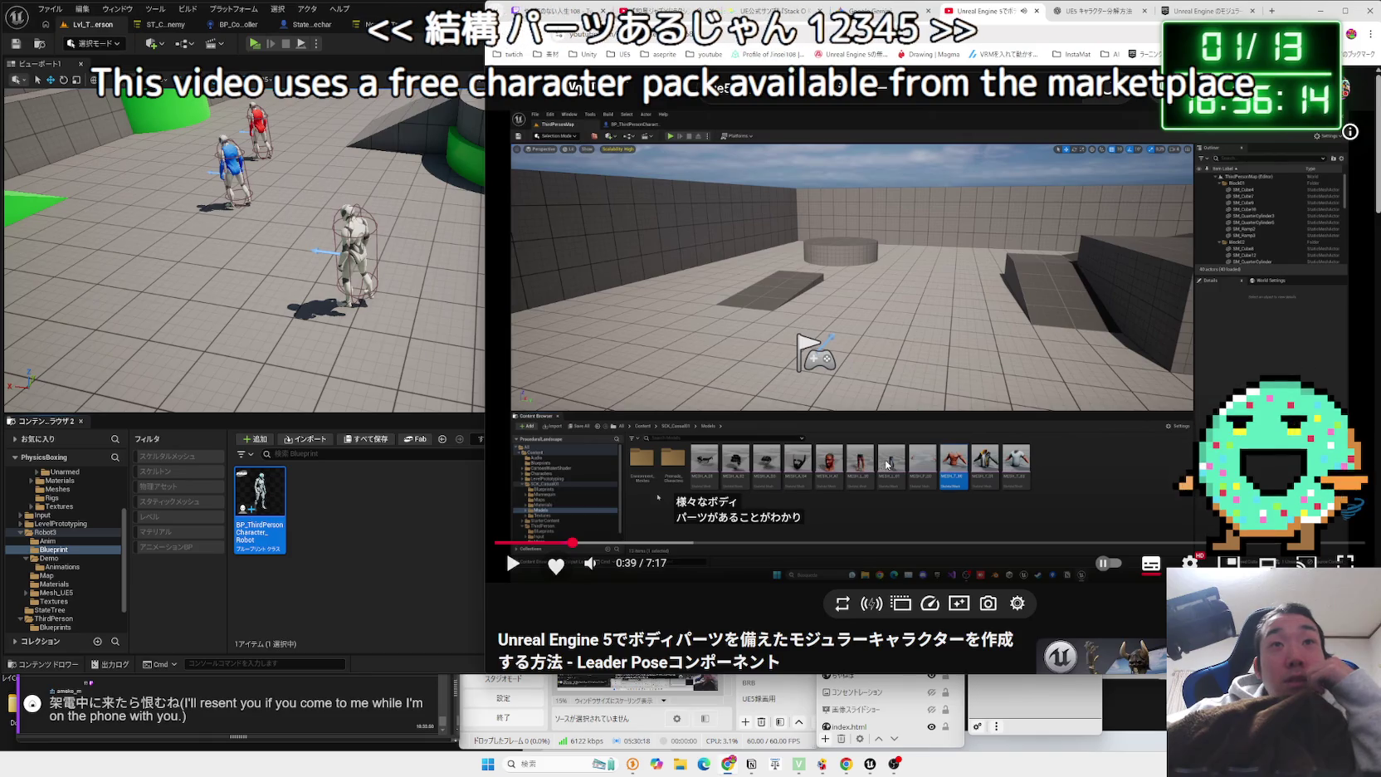
click(657, 497)
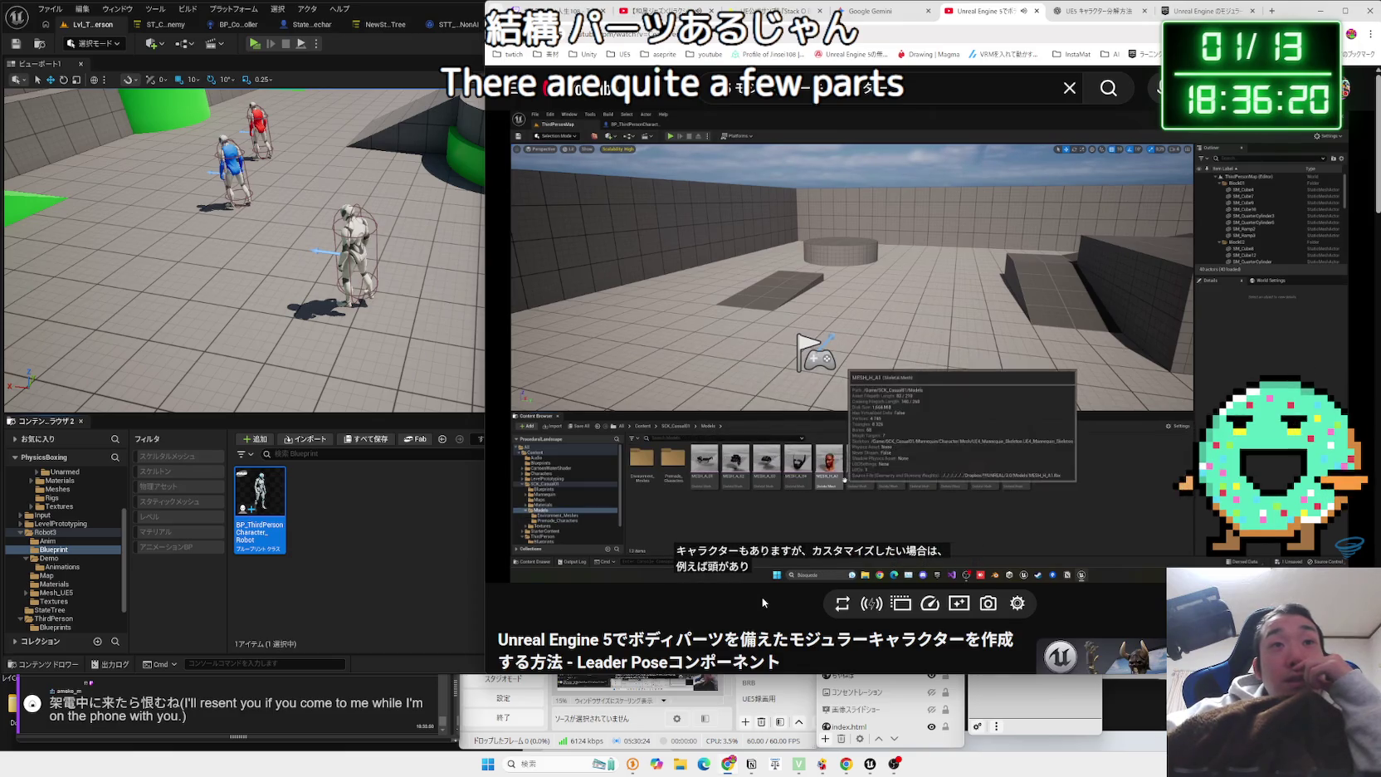
key(Right)
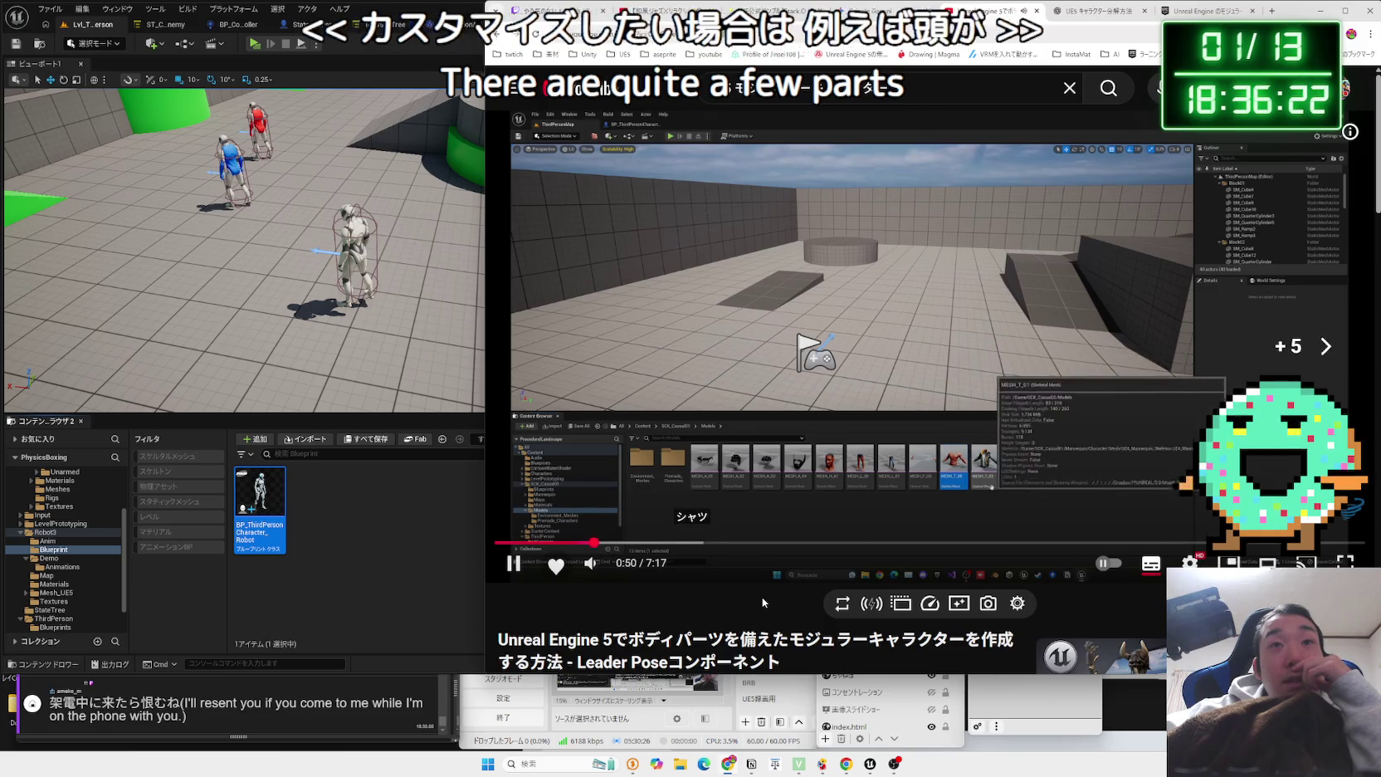
key(Right)
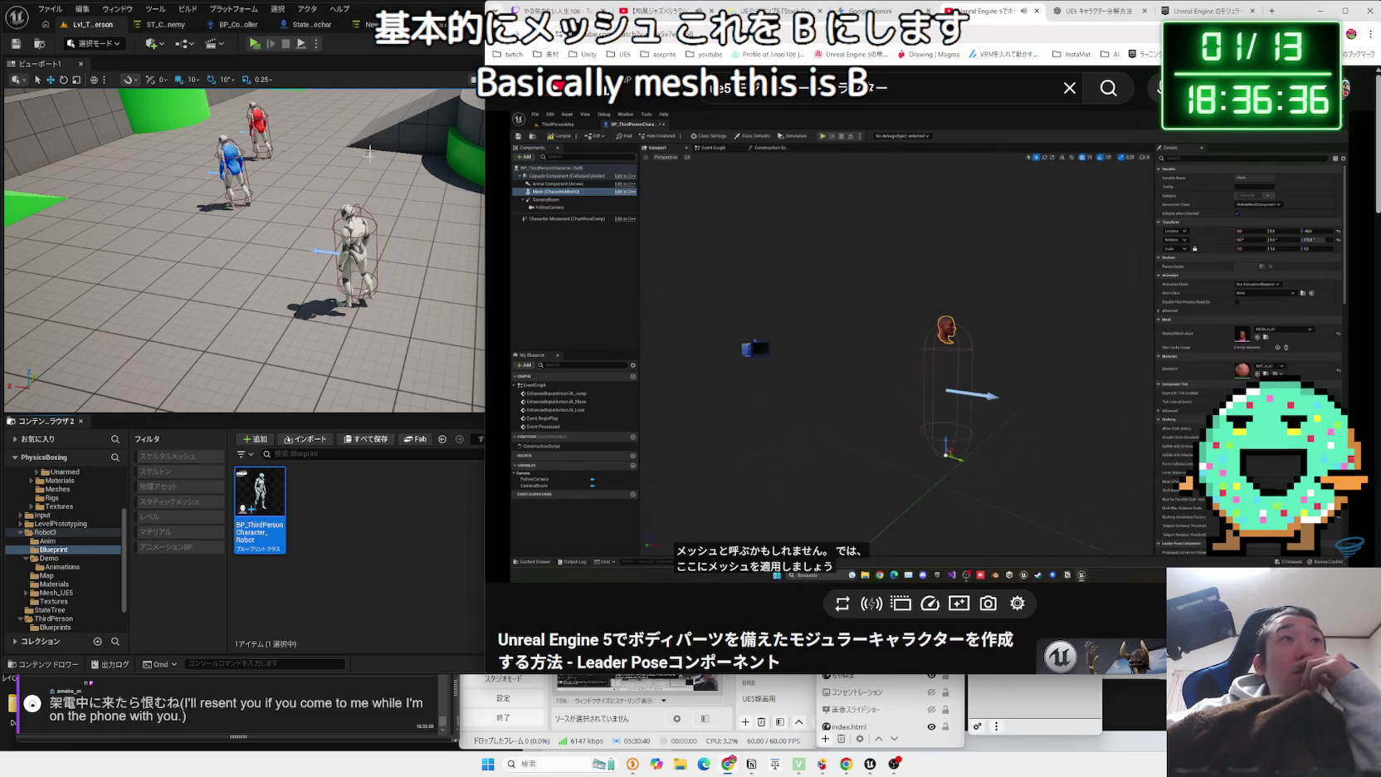
click(333, 497)
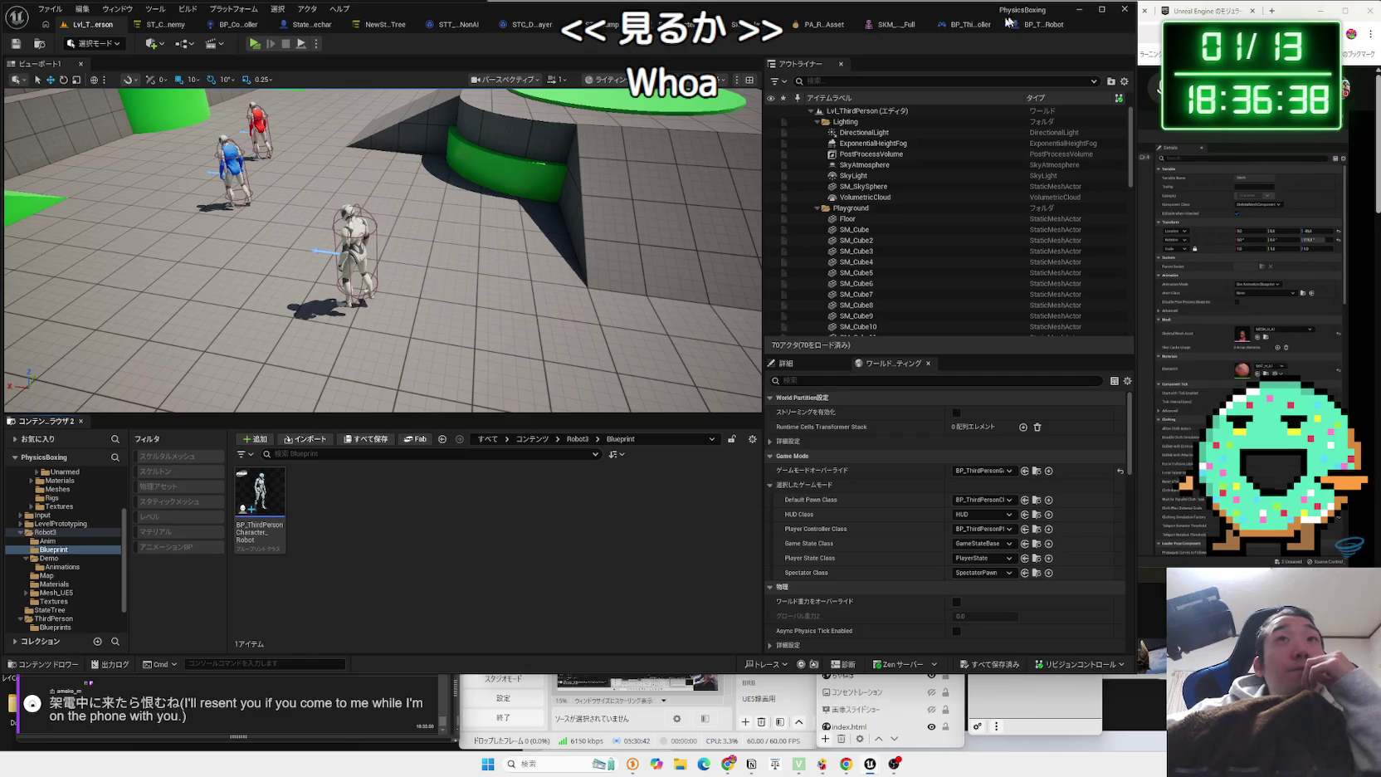
Close the SKM_Robot3_Full mesh editor and bring the BP_ThirdPersonCharacter_Robot blueprint tab to the front.
click(996, 24)
click(840, 25)
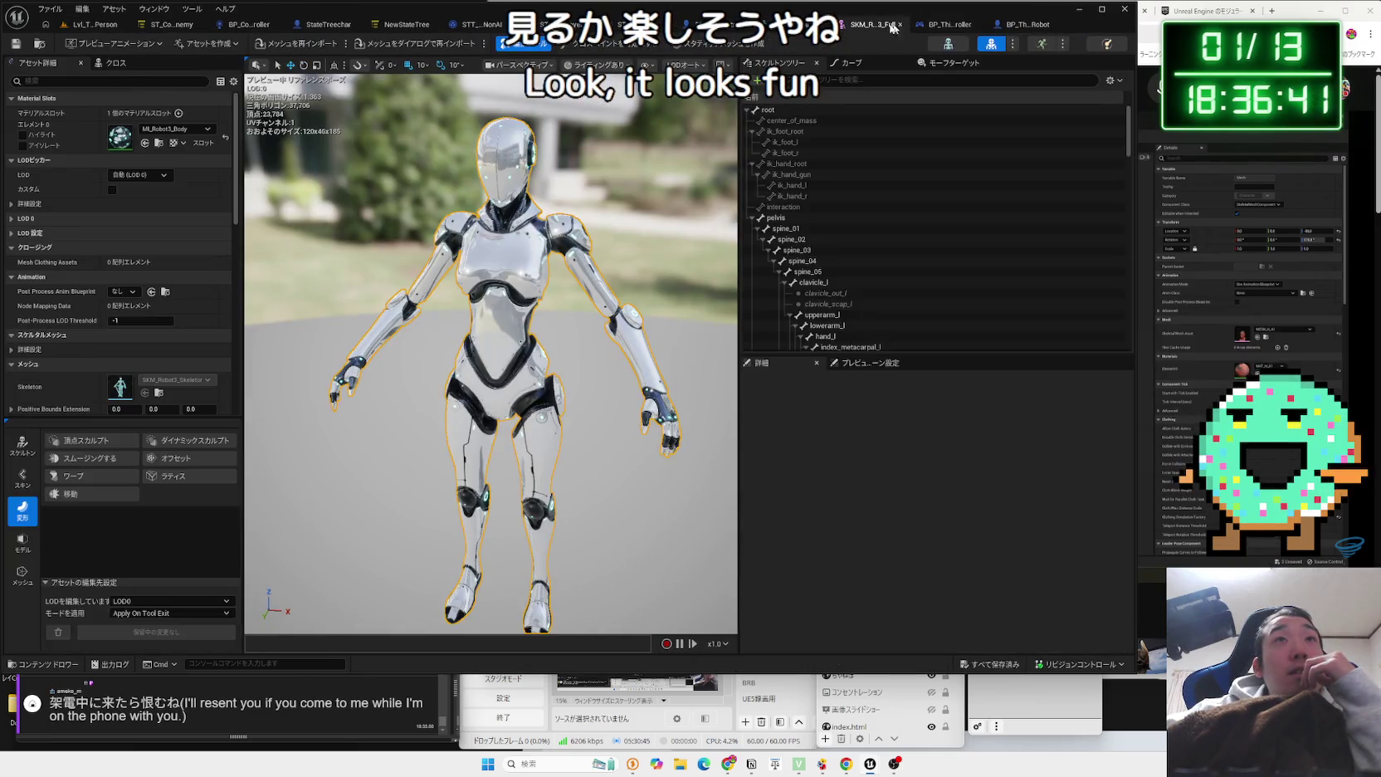
click(899, 24)
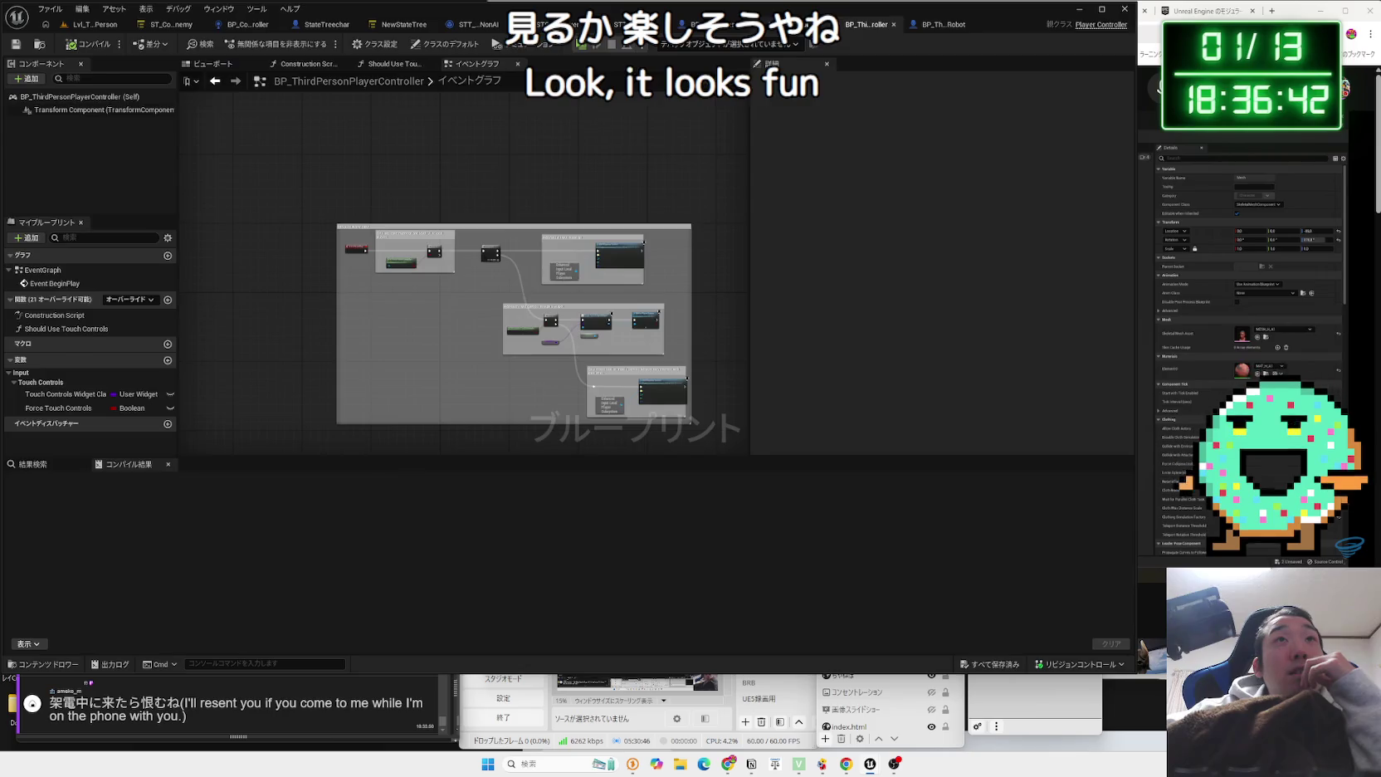
click(855, 24)
click(674, 27)
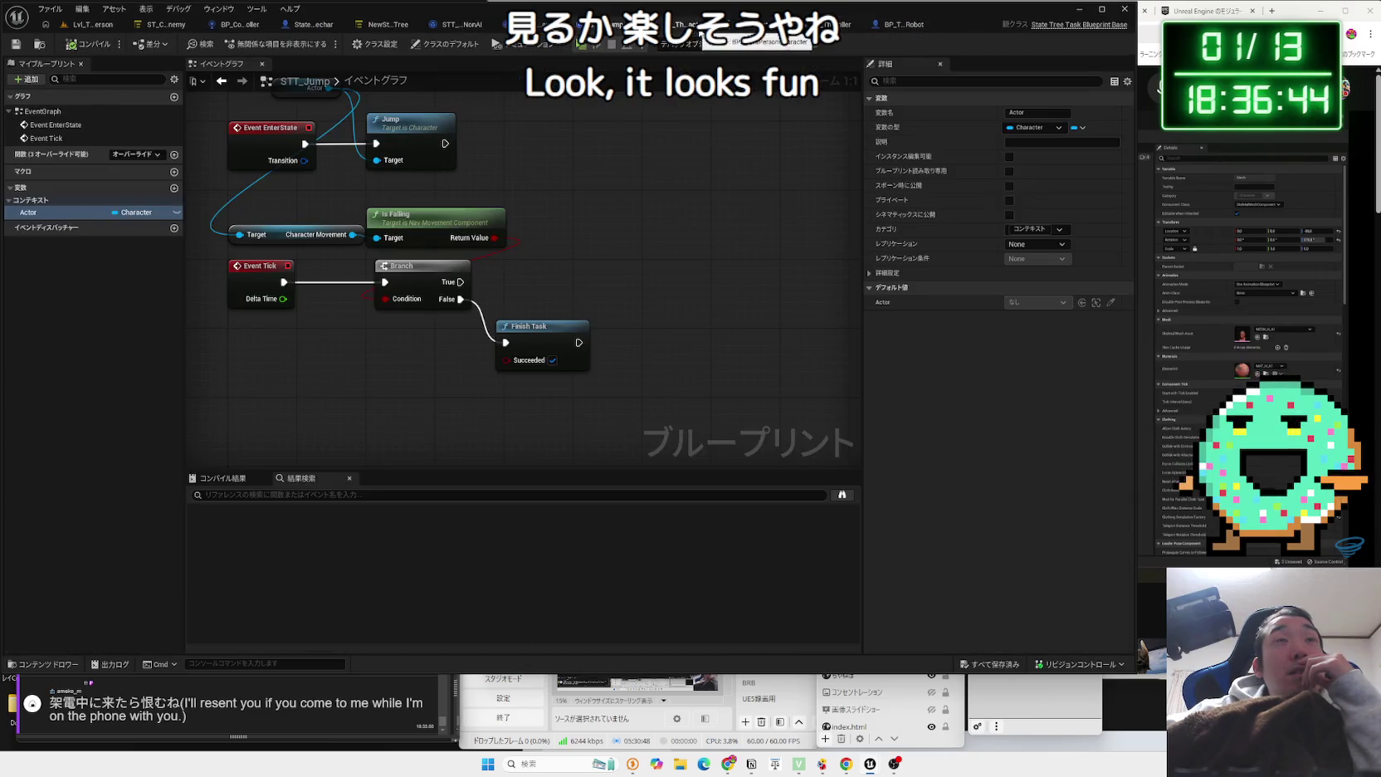
click(710, 25)
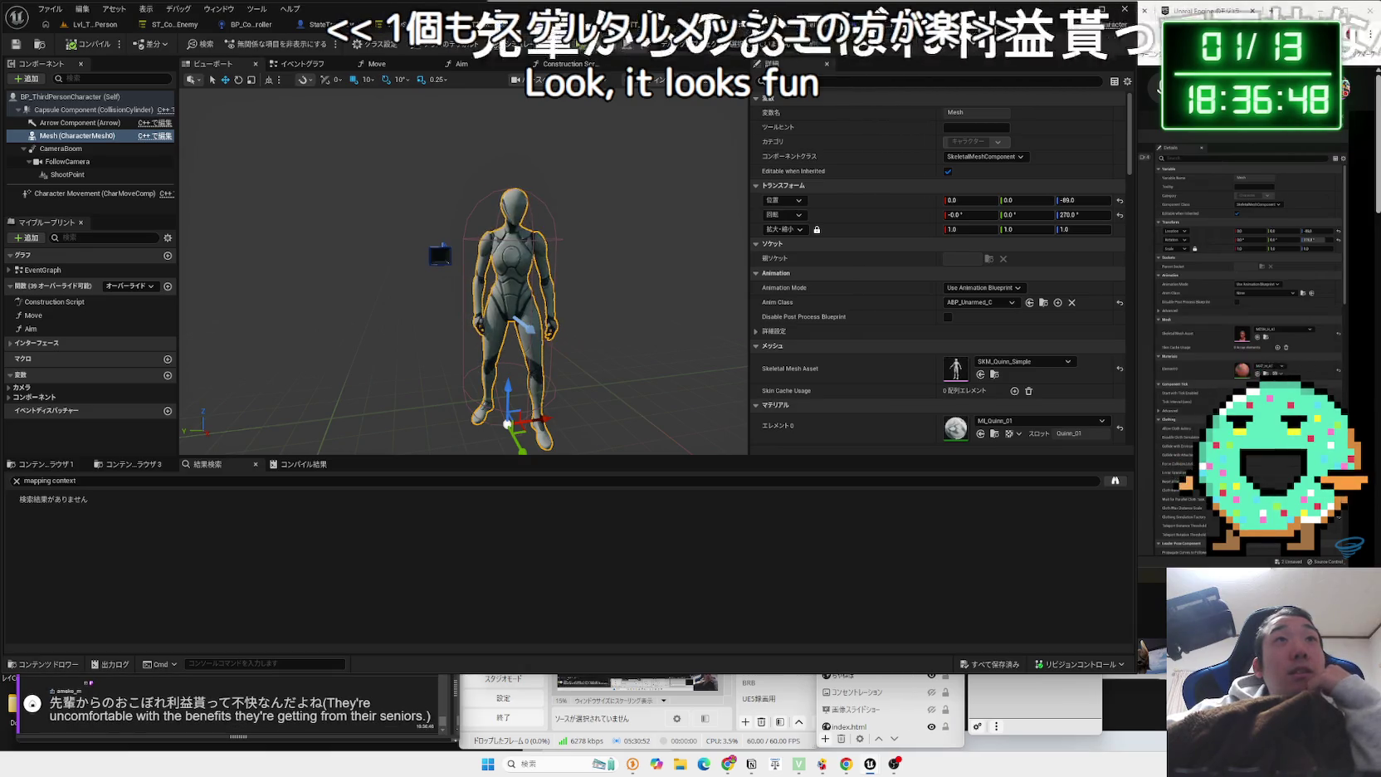
click(809, 24)
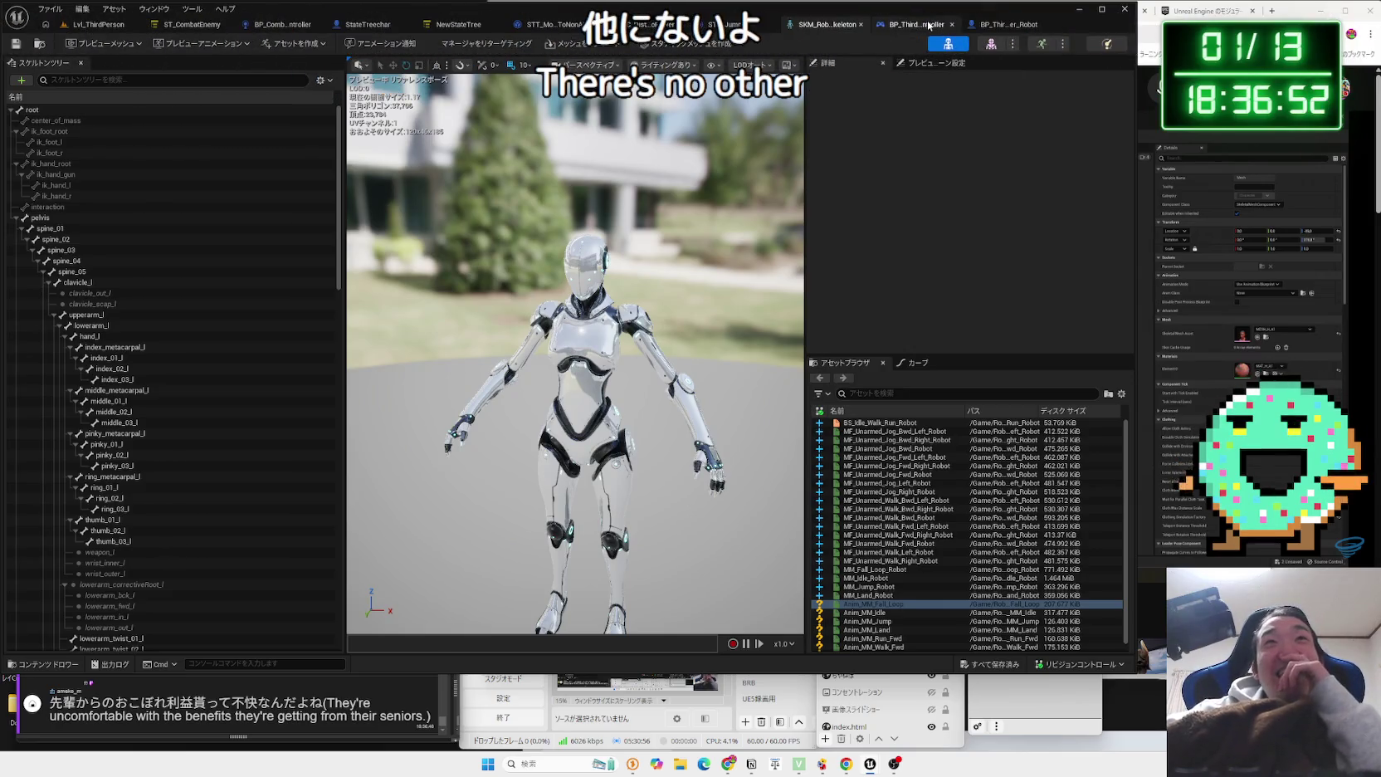
click(928, 26)
scroll(458, 291, up, 5)
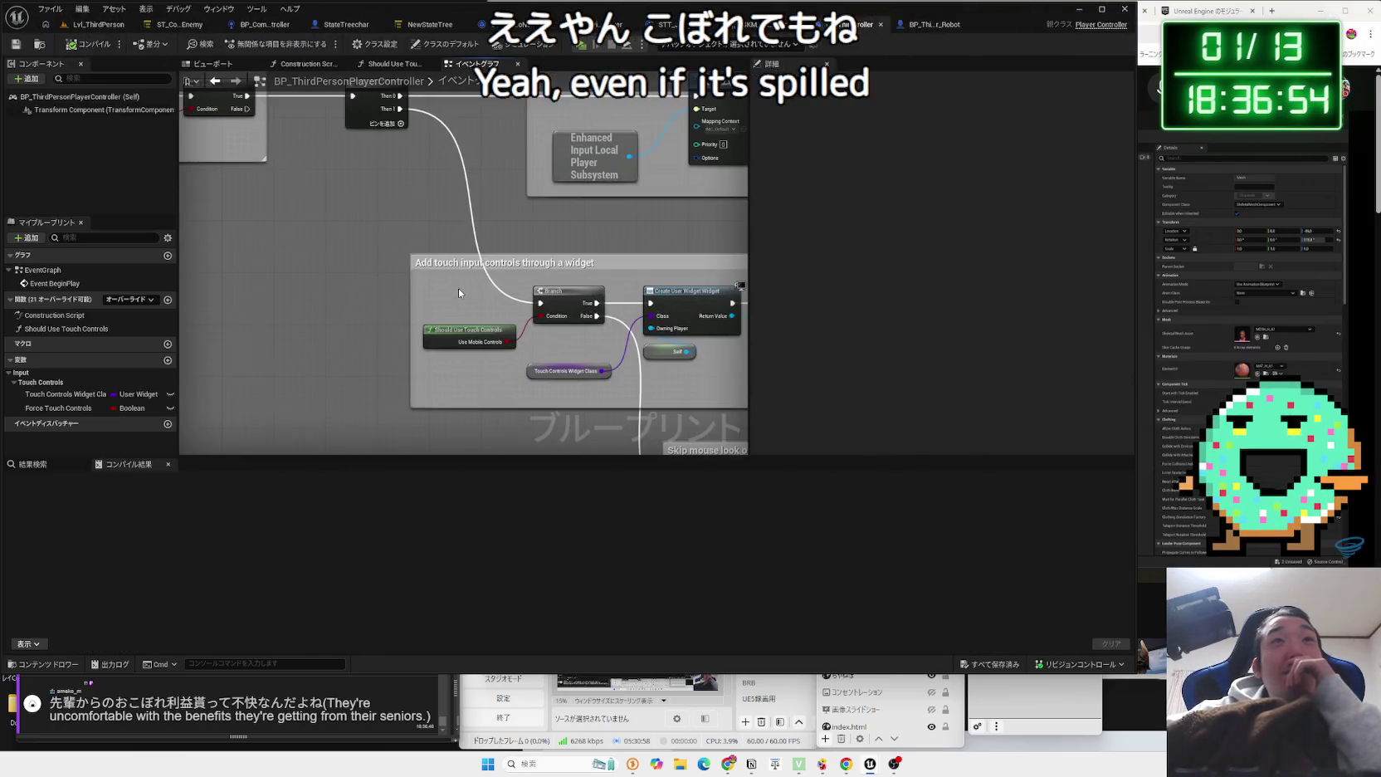
scroll(459, 288, down, 5)
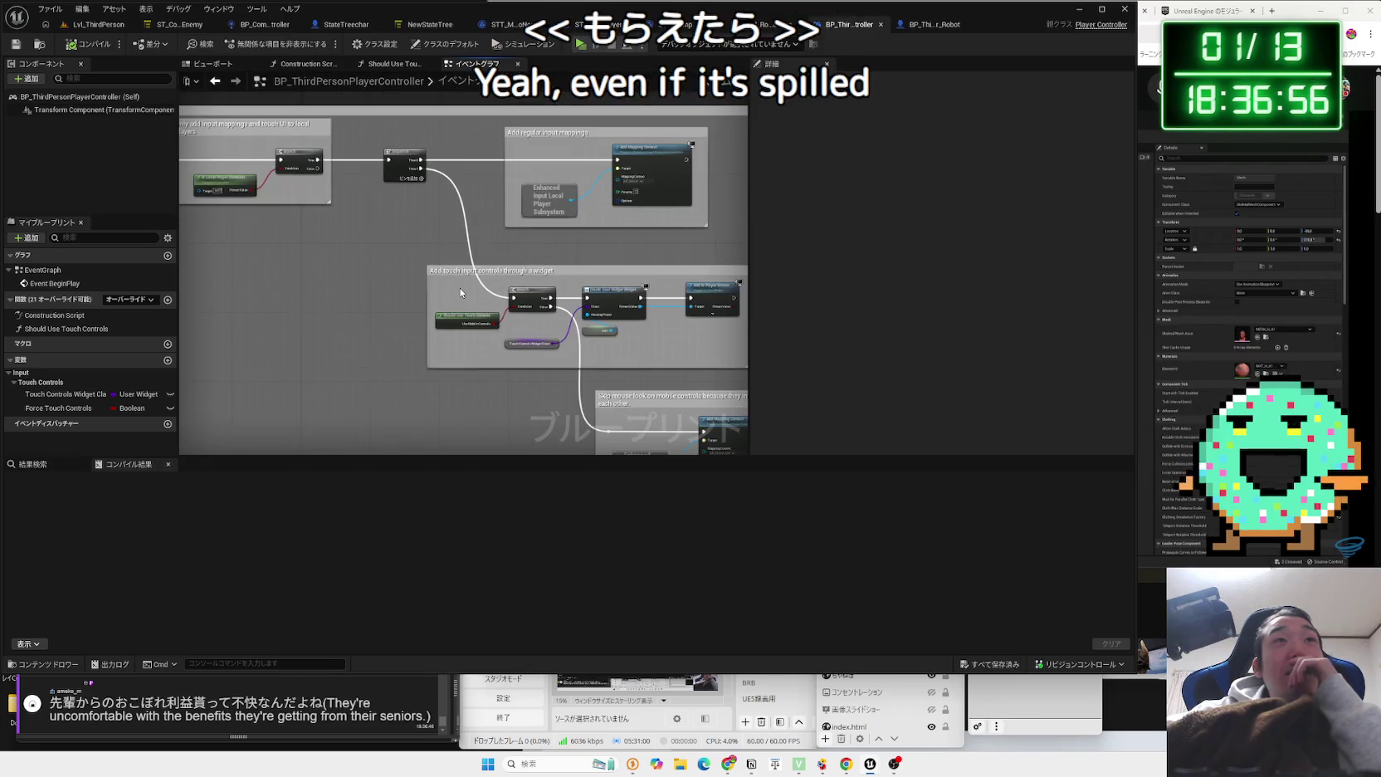
click(828, 28)
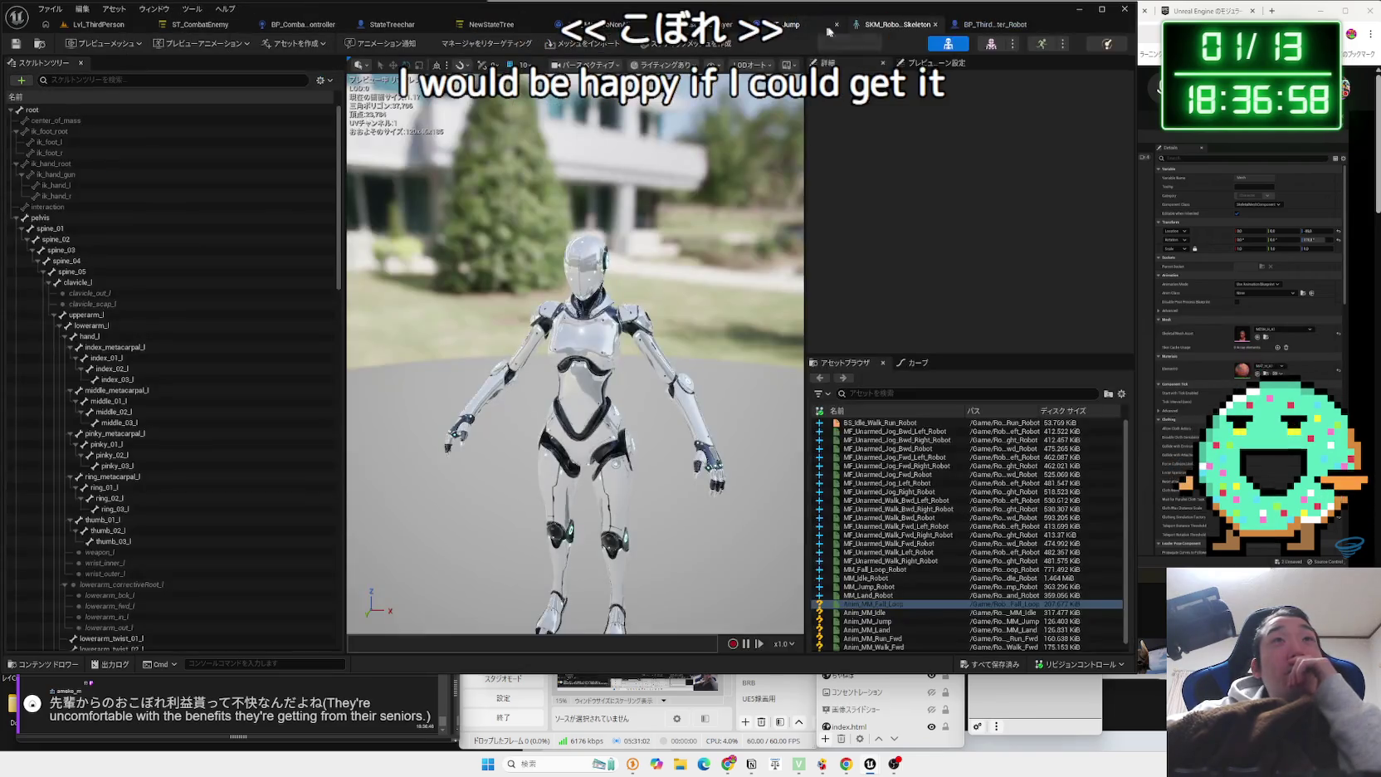
click(950, 25)
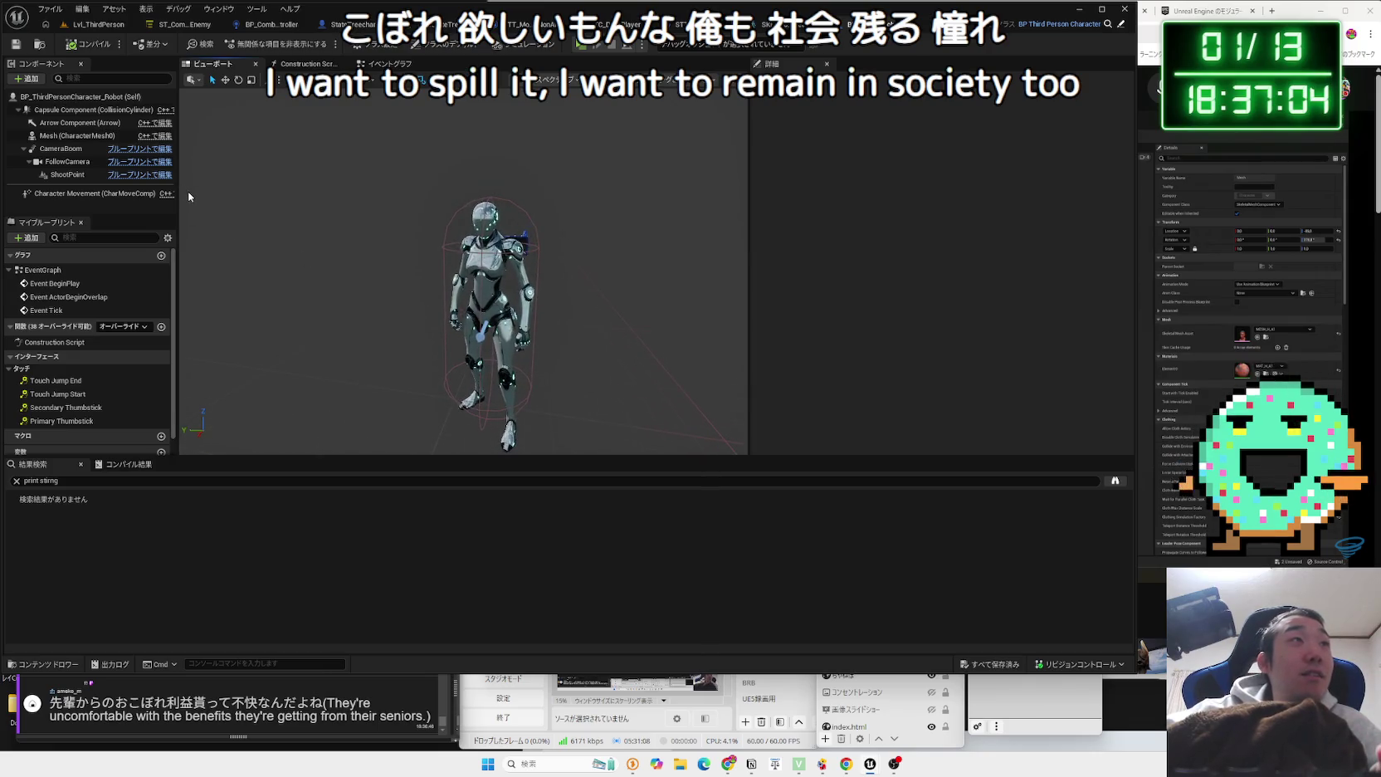
Set the Mesh component's Skeletal Mesh Asset to SKM_Robot3_Helmet, found by searching 'robot he'.
click(1030, 361)
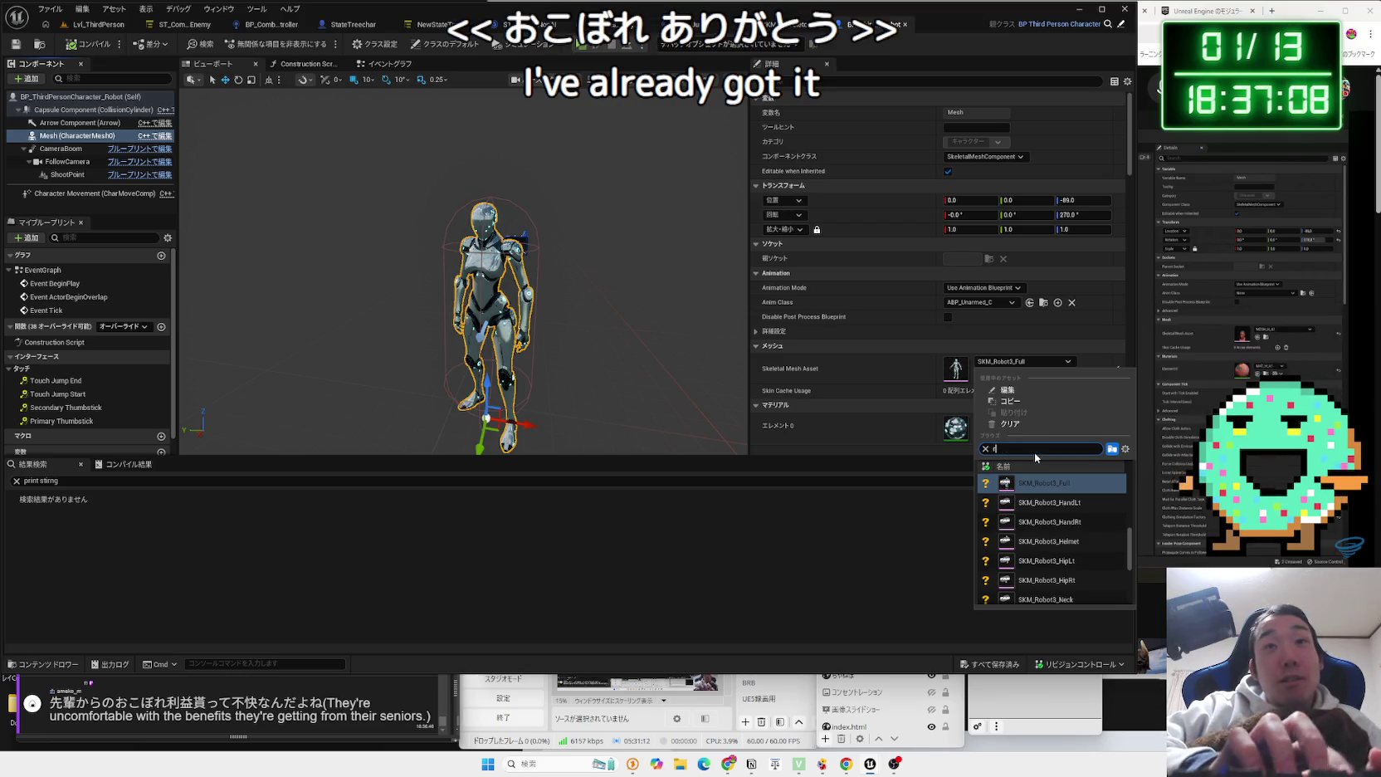
text(robot head)
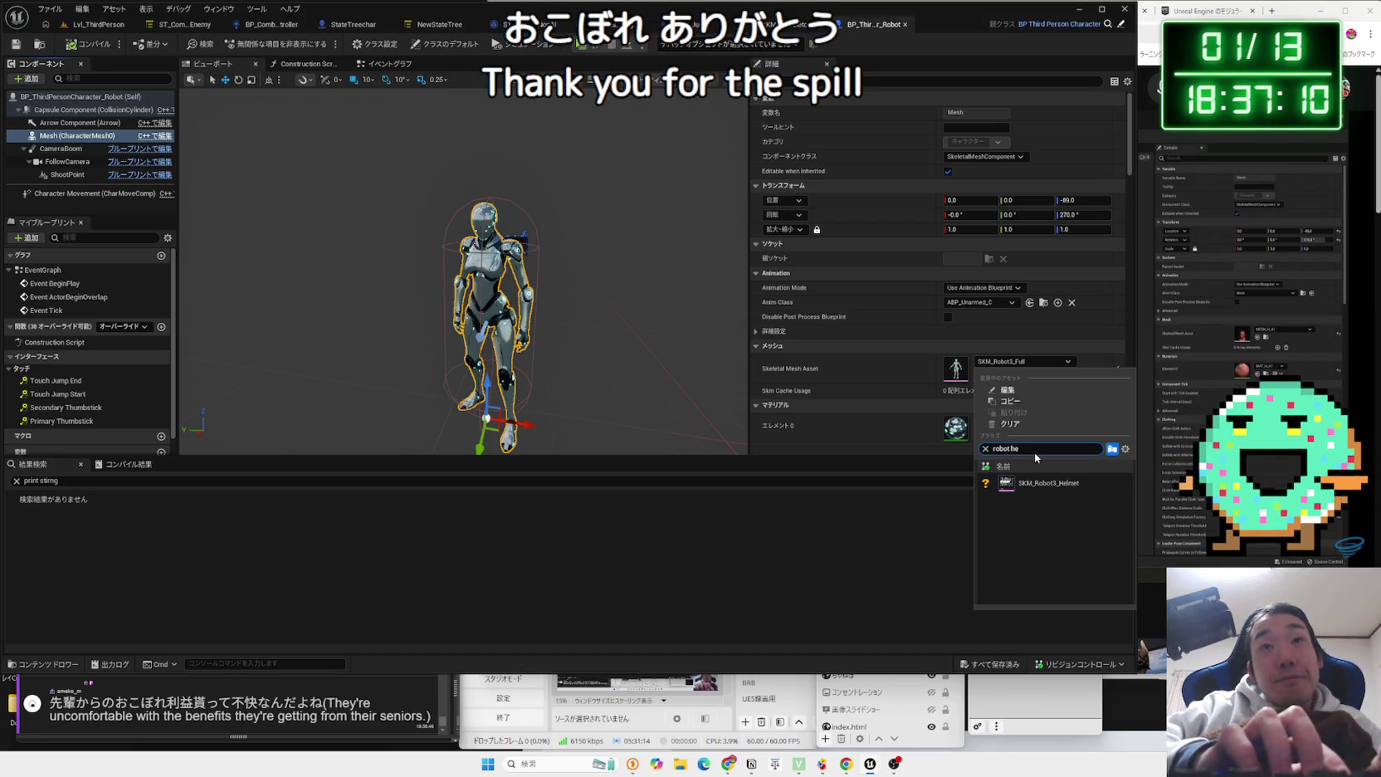
key(BackSpace)
key(BackSpace)
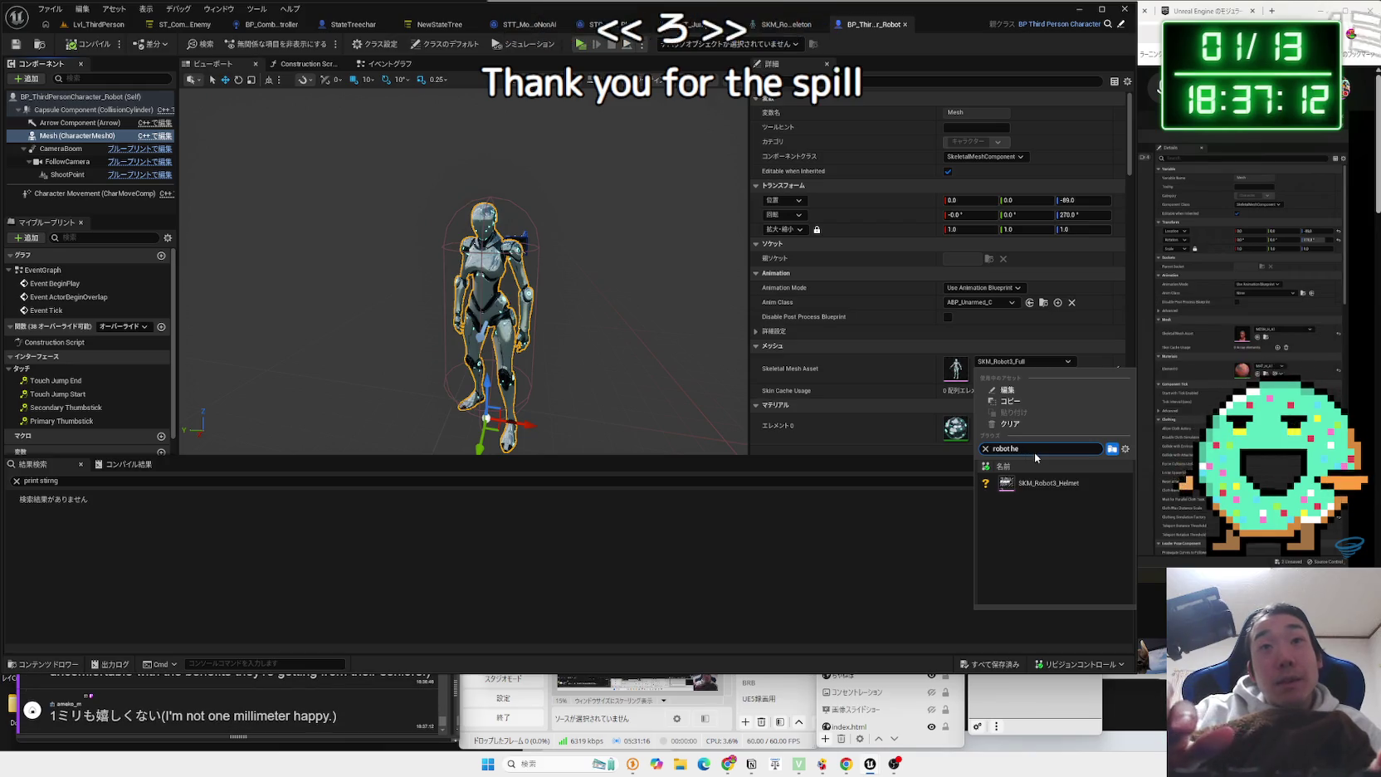
click(1041, 483)
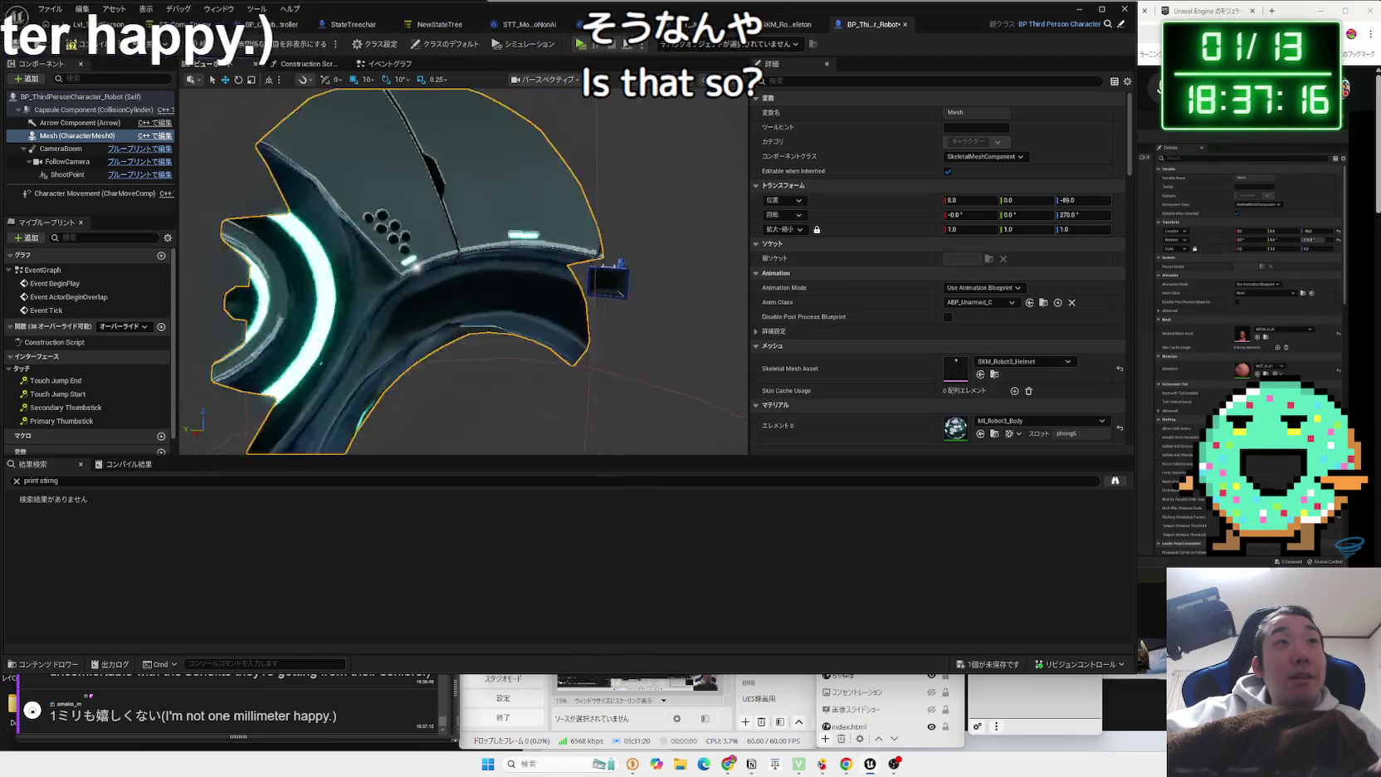
Save the robot blueprint, compile it, and start a test play.
click(999, 668)
click(804, 505)
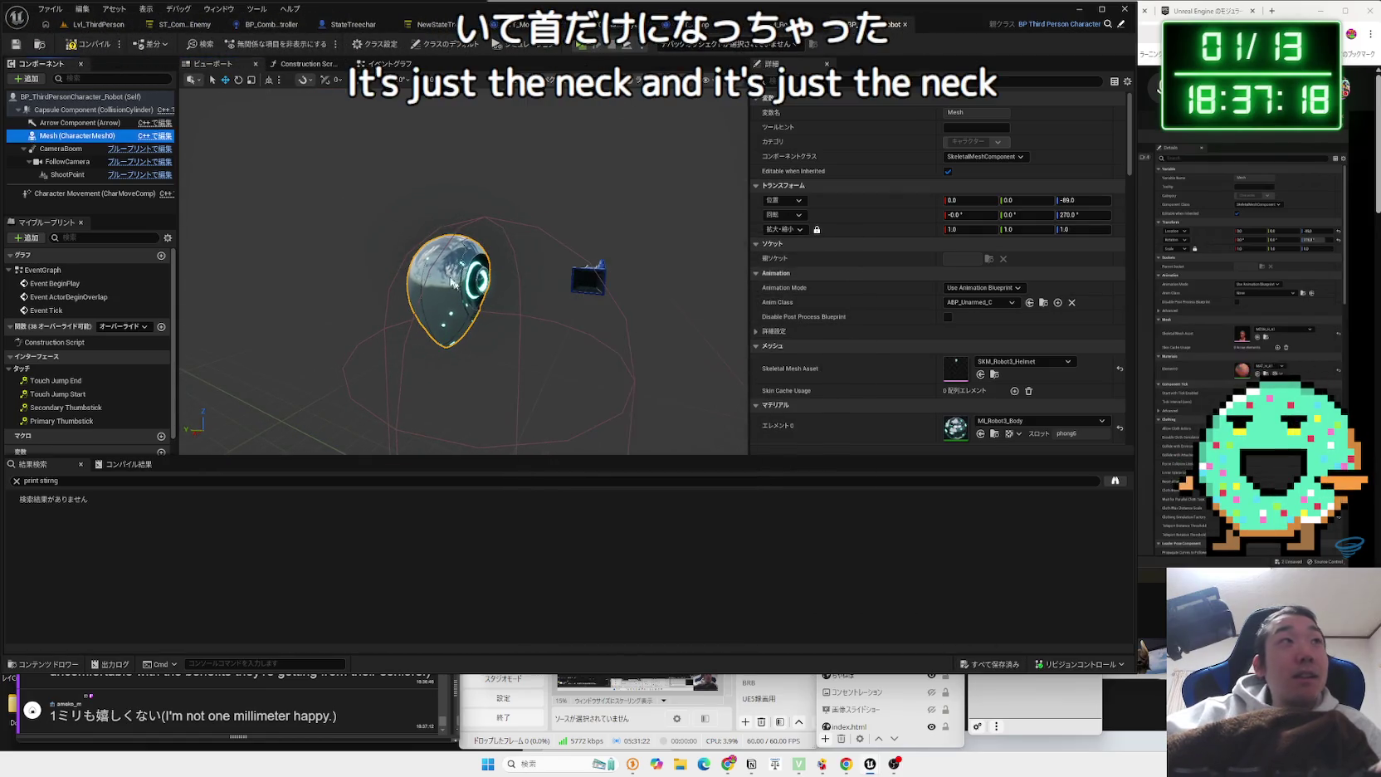
click(76, 44)
key(alt+p)
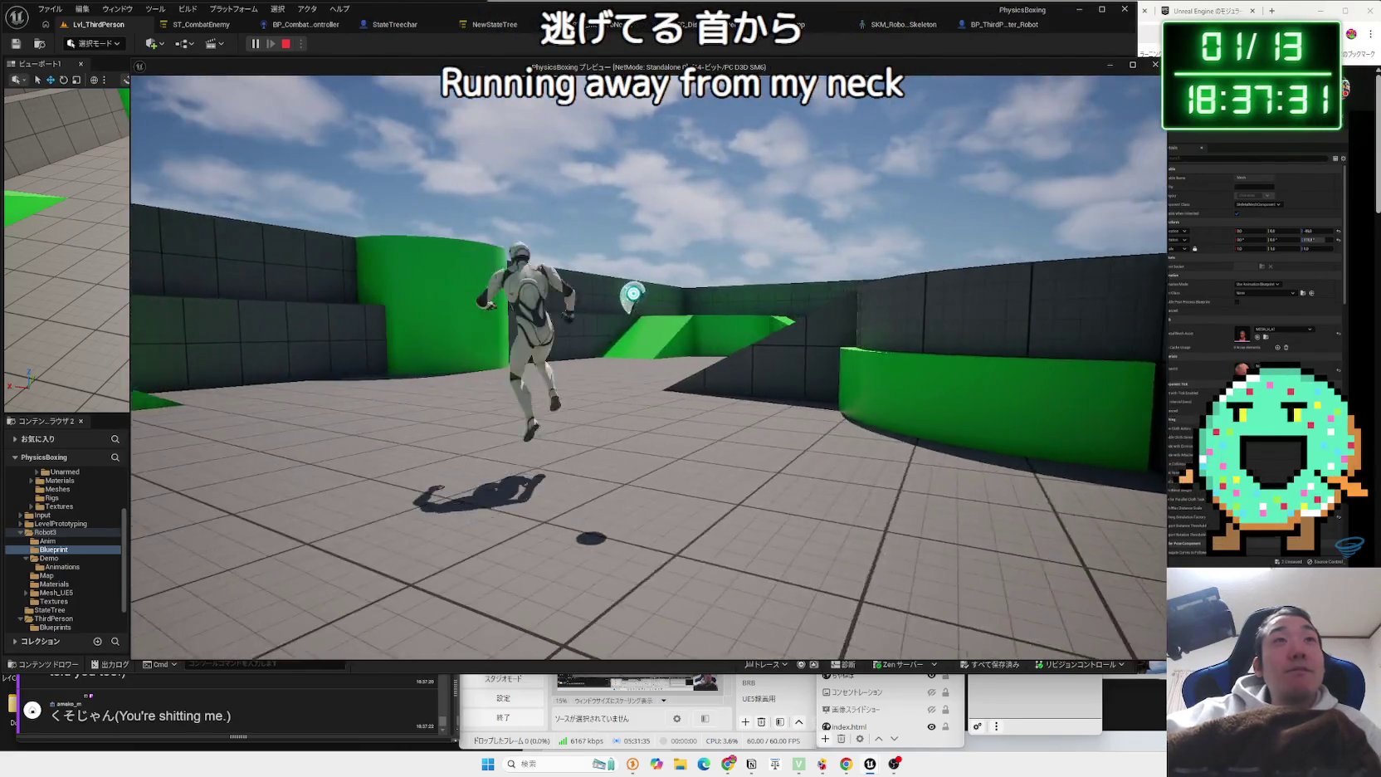
Stop the floating-helmet test play and bring the Leader Pose tutorial video forward.
key(Escape)
click(1292, 335)
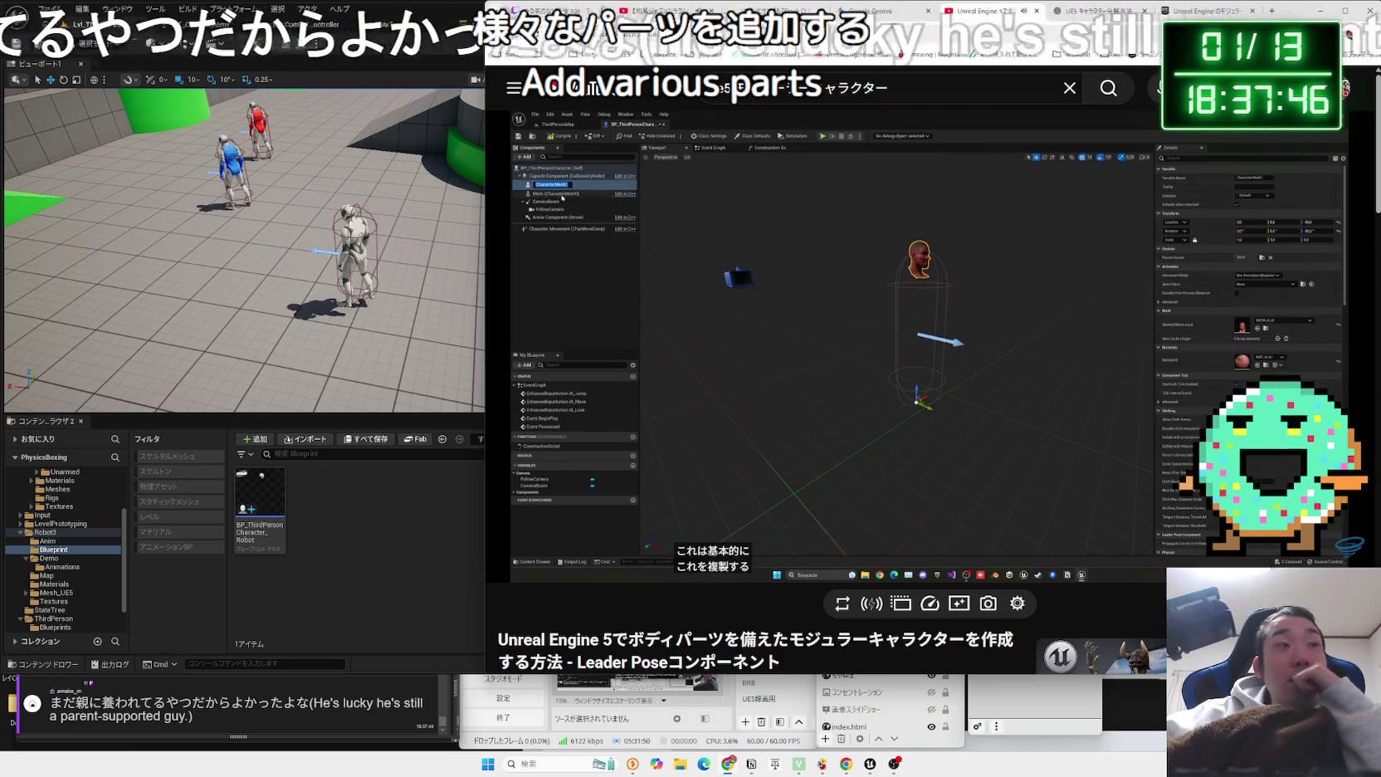
Pause and resume the Leader Pose tutorial's extra body-parts section, then return to Unreal Engine.
click(365, 694)
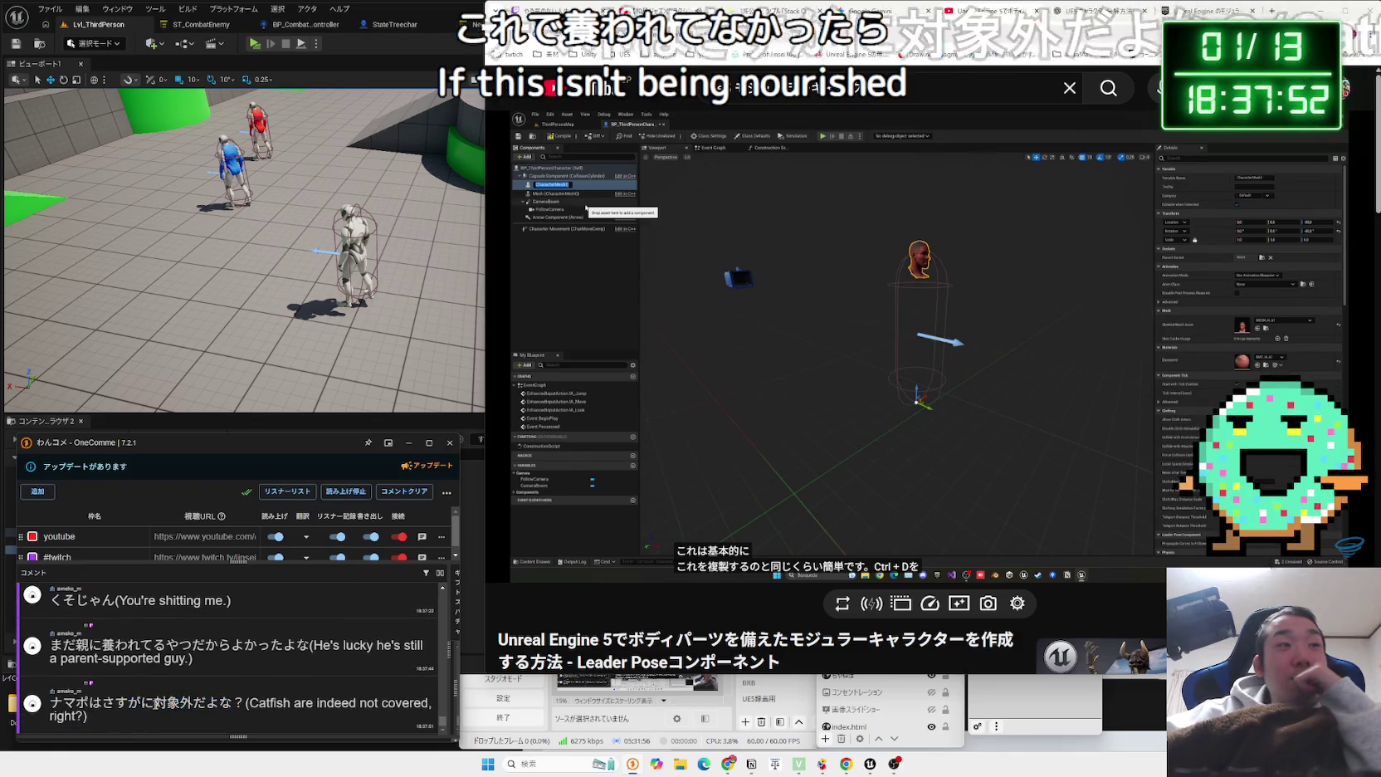
click(879, 432)
click(879, 432)
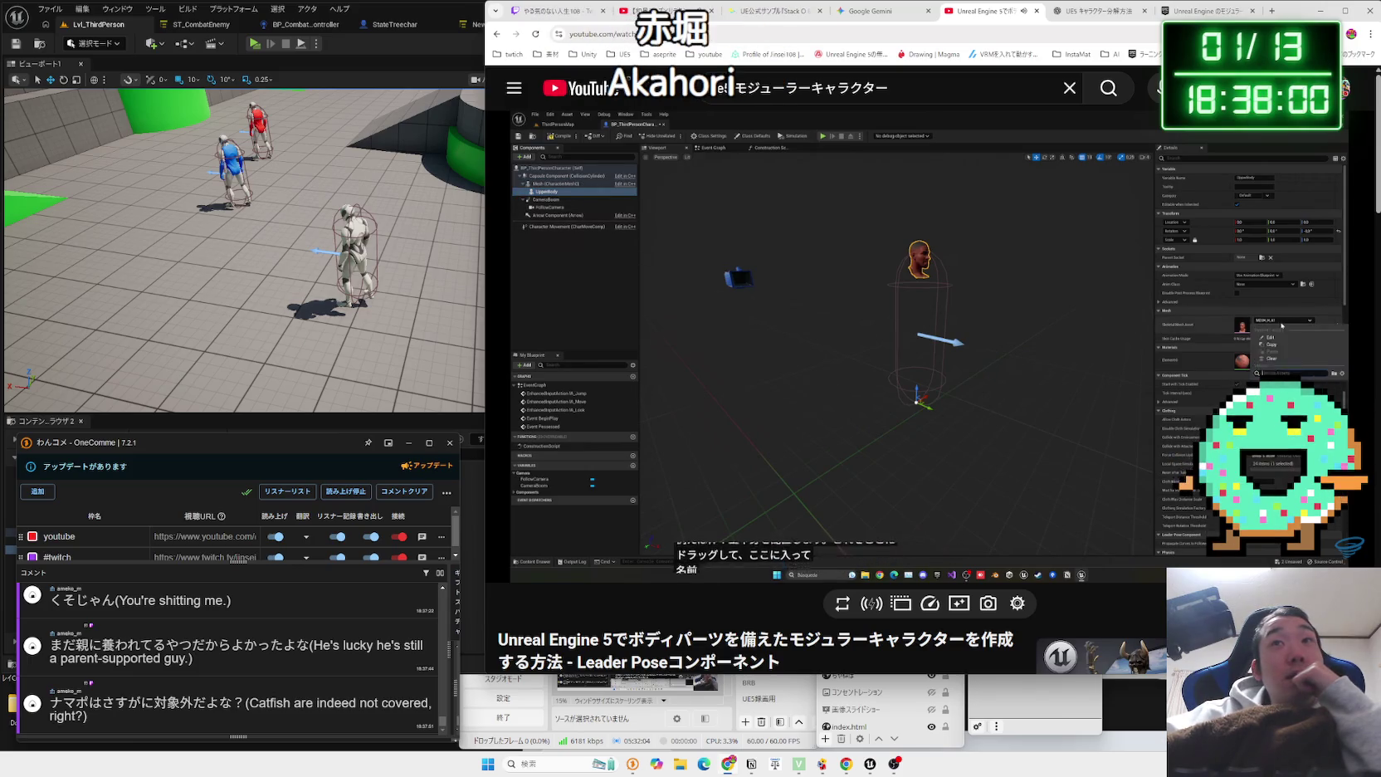
click(392, 434)
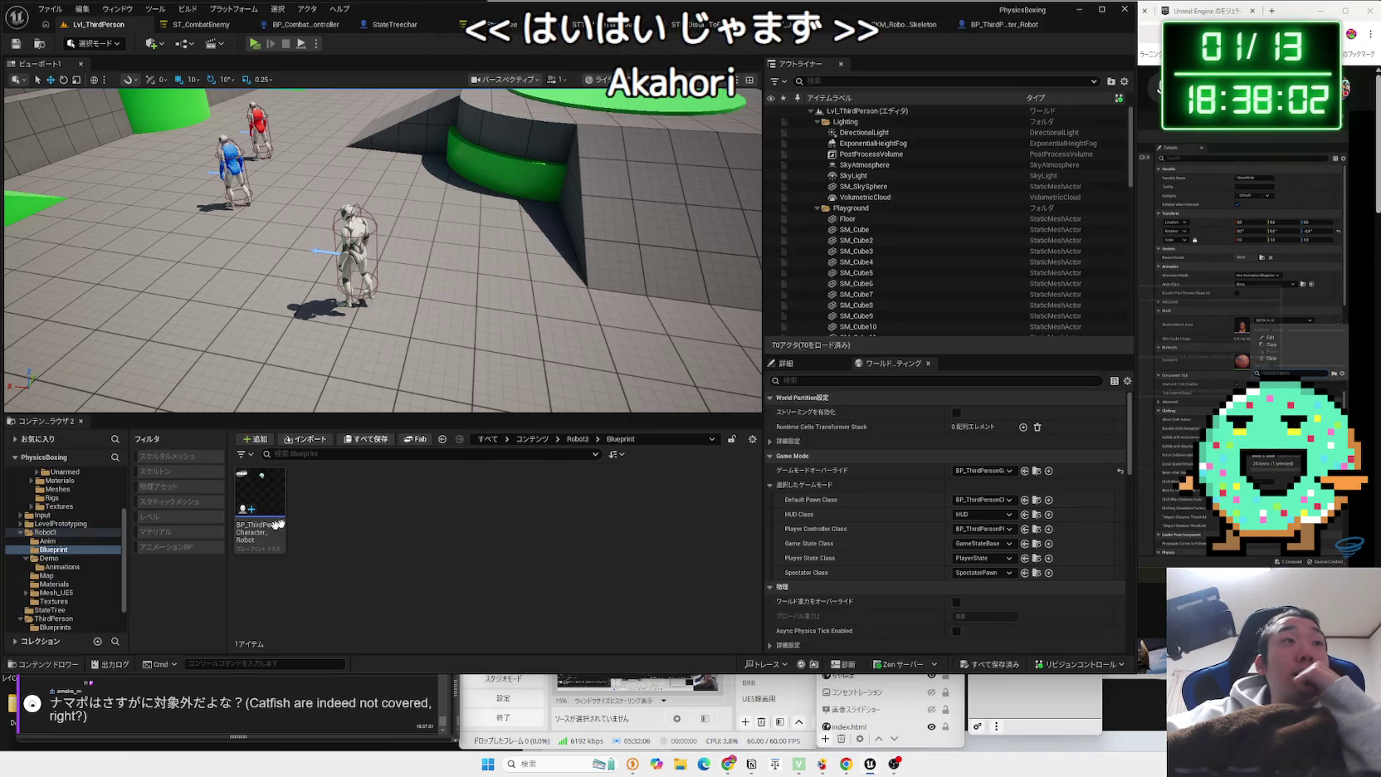
Browse the Robot3 folders and open the Mesh_UE5/Separate folder of part meshes.
click(56, 567)
click(50, 575)
click(54, 567)
click(52, 576)
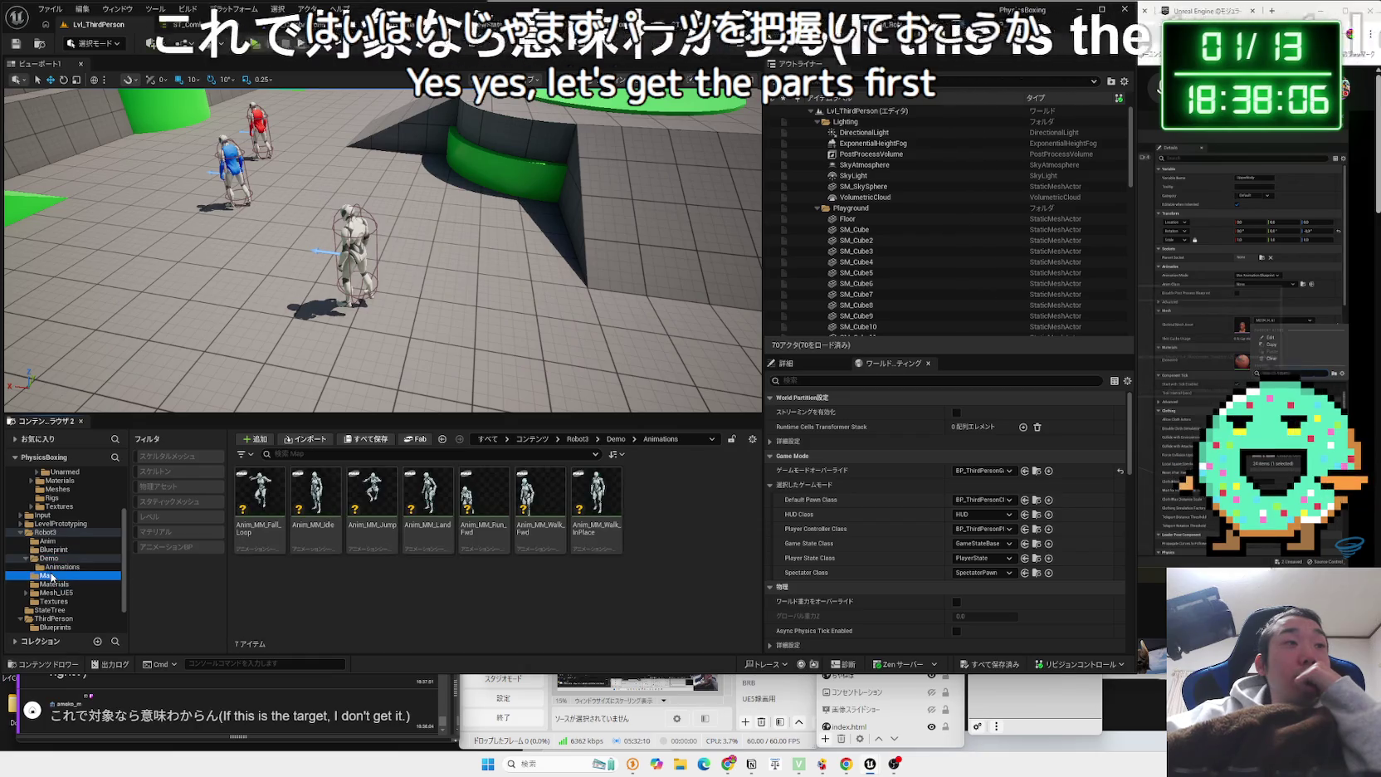
click(53, 584)
click(58, 593)
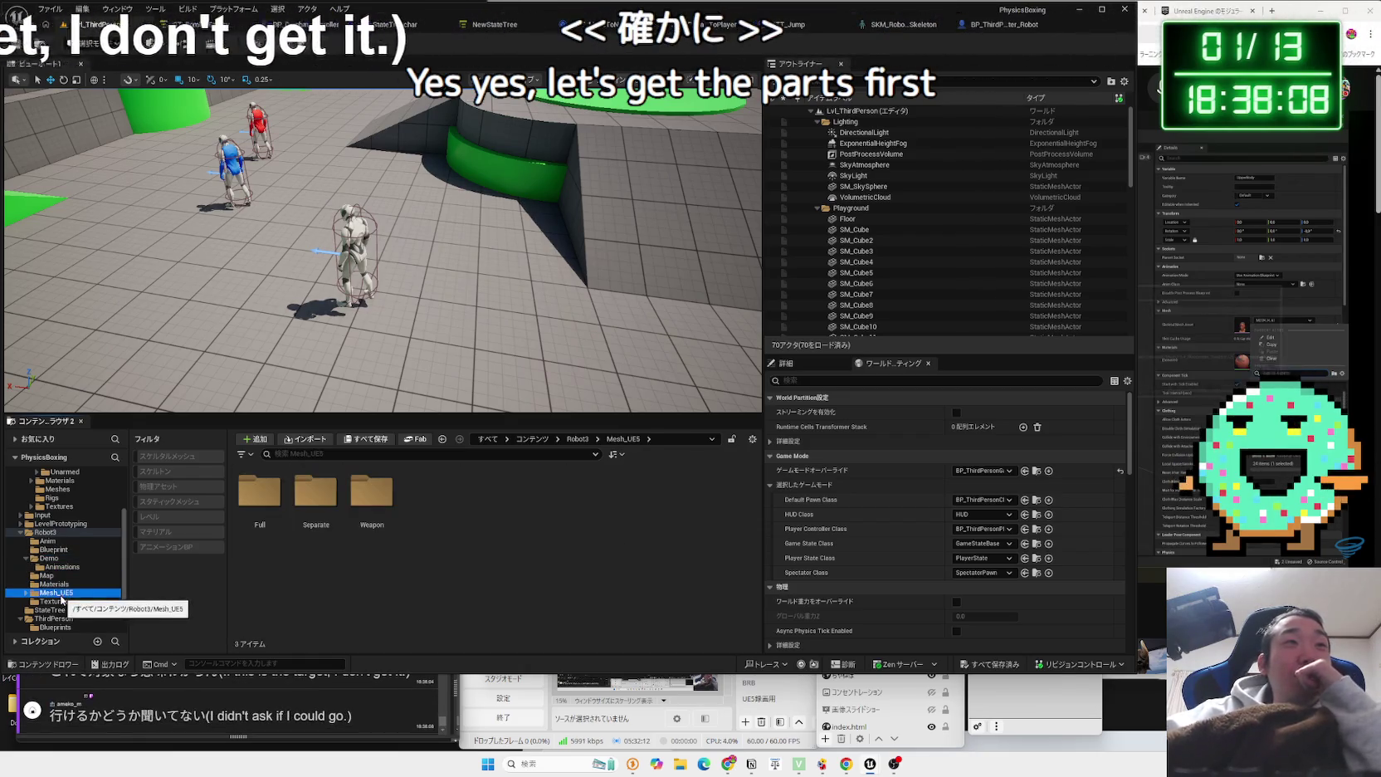
double_click(250, 504)
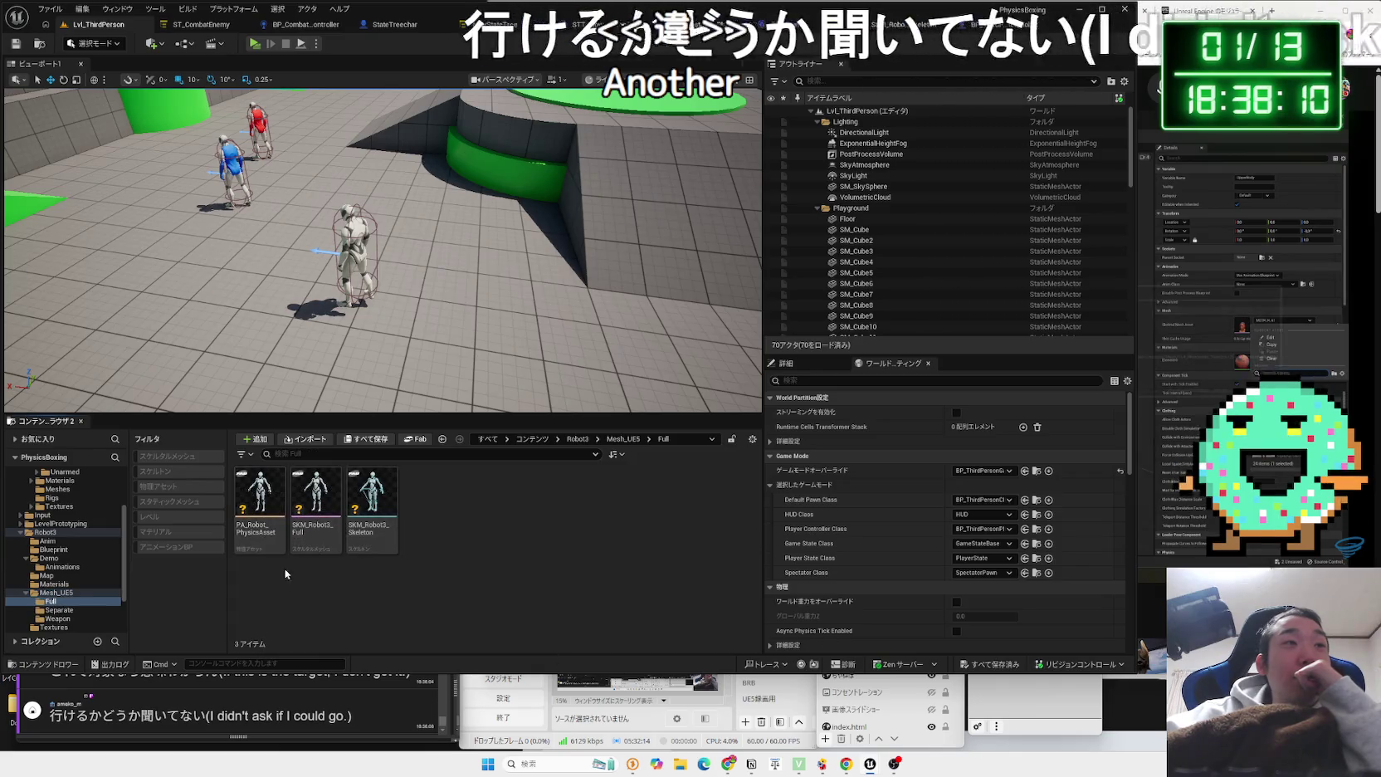
key(alt+Left)
double_click(308, 505)
Scroll through the separate robot part meshes and uncover the content browser.
key(a)
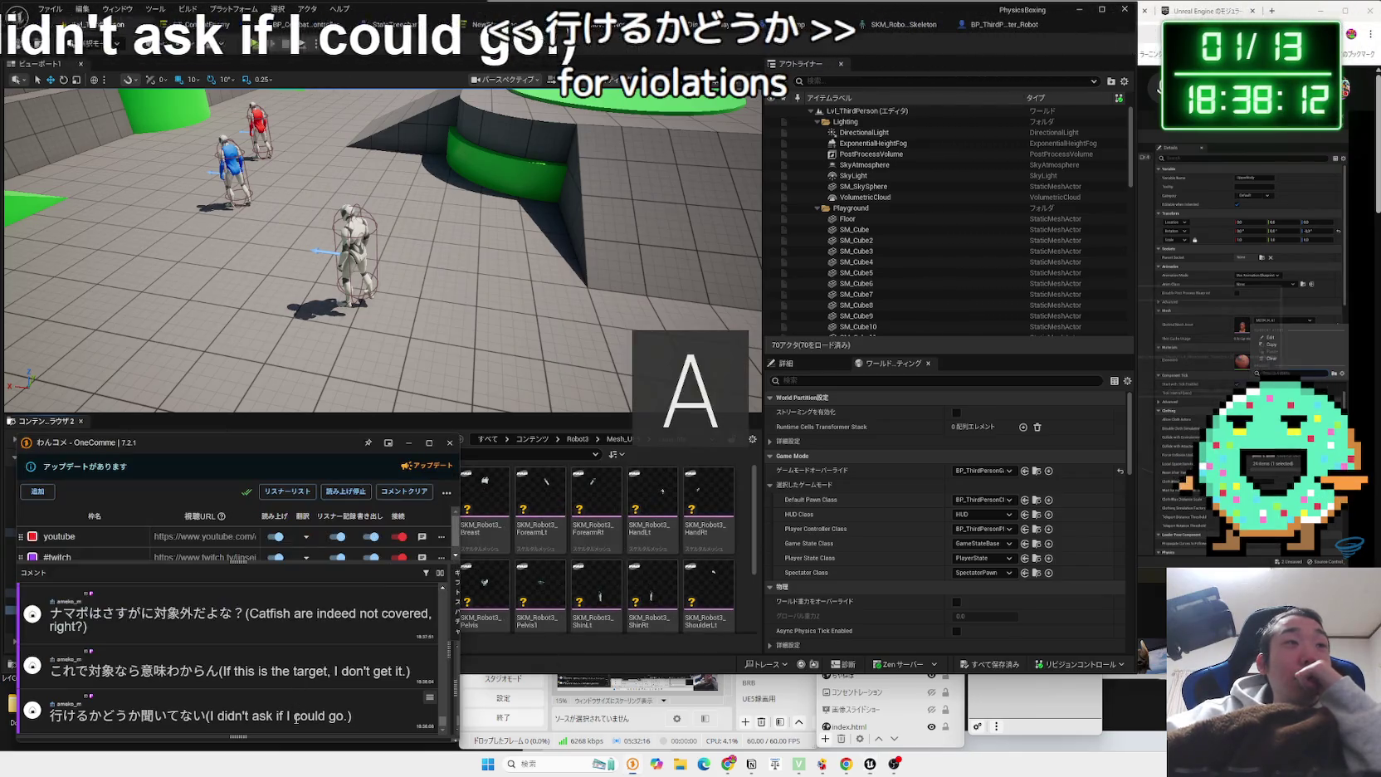
scroll(252, 685, up, 1)
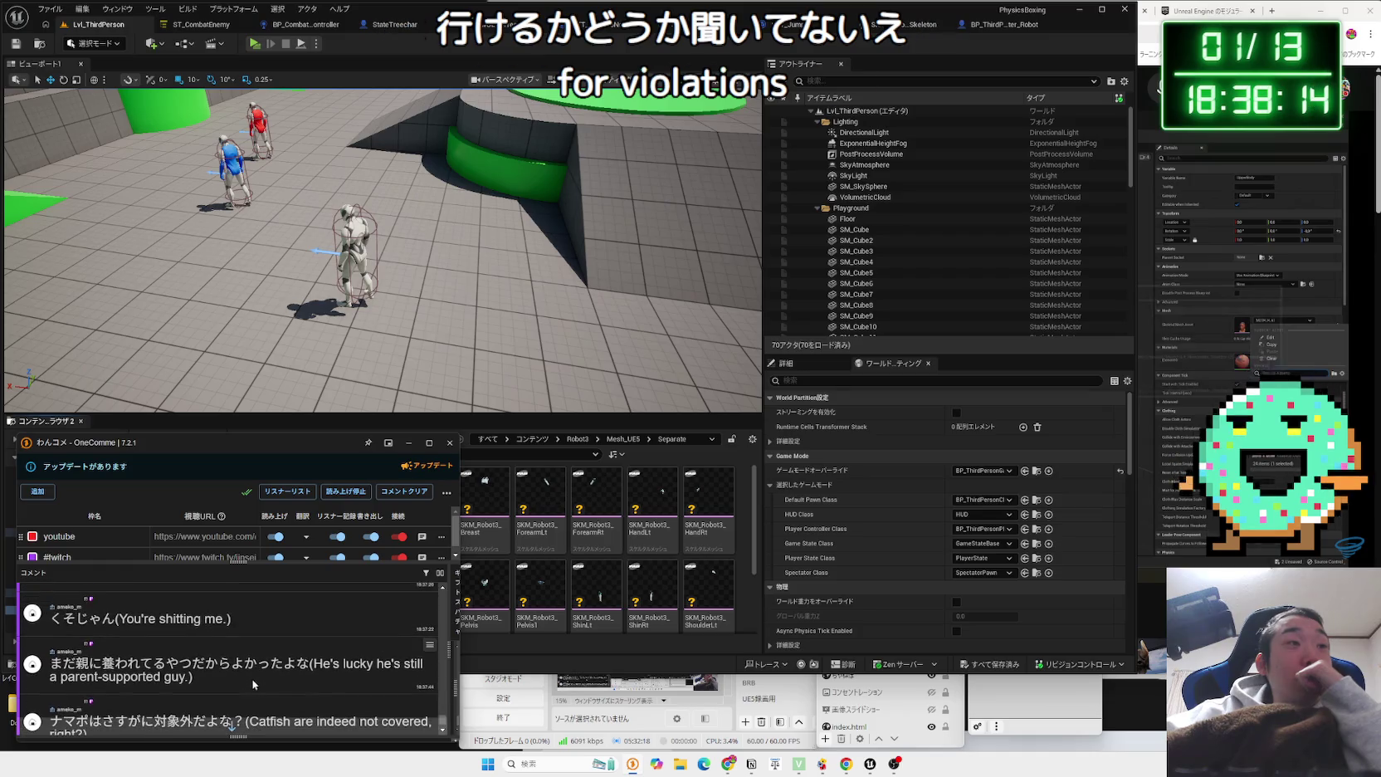
scroll(231, 724, down, 1)
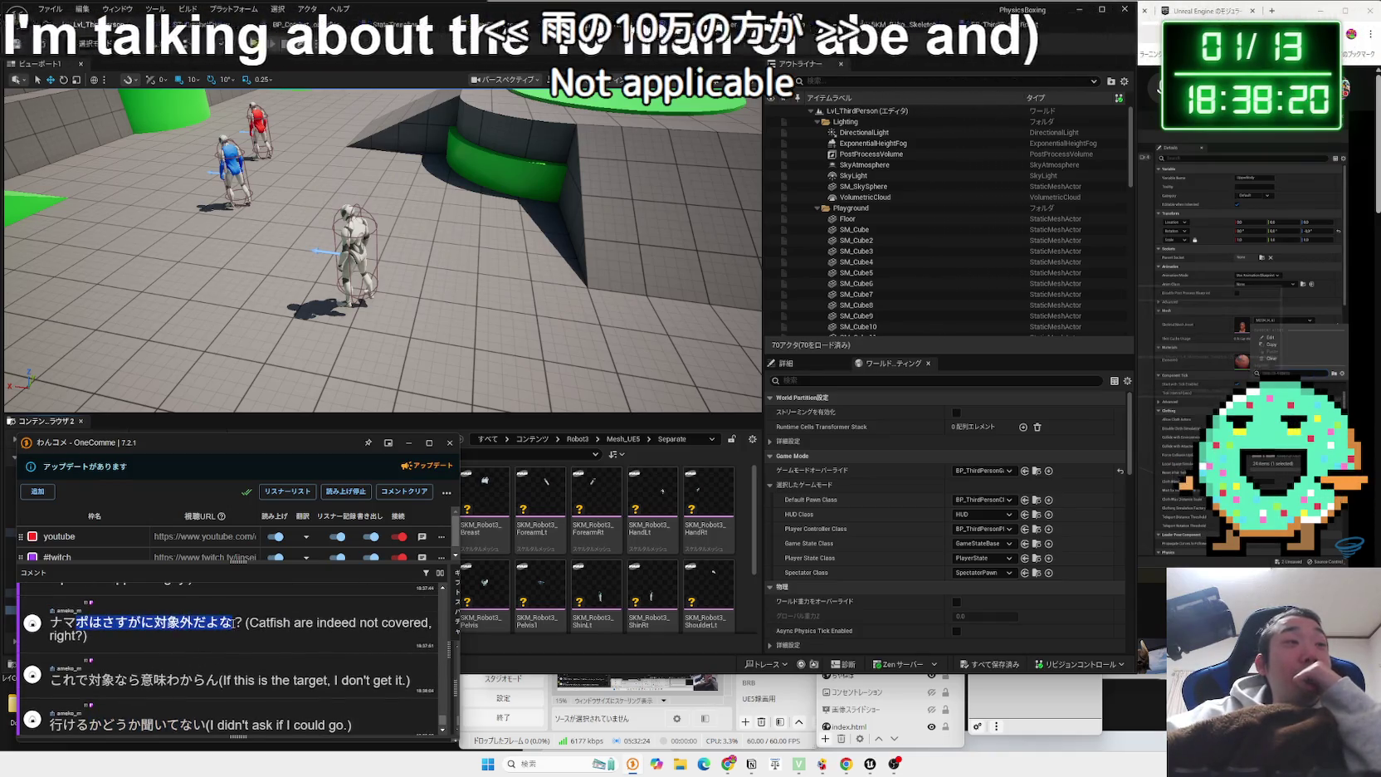
scroll(233, 621, down, 1)
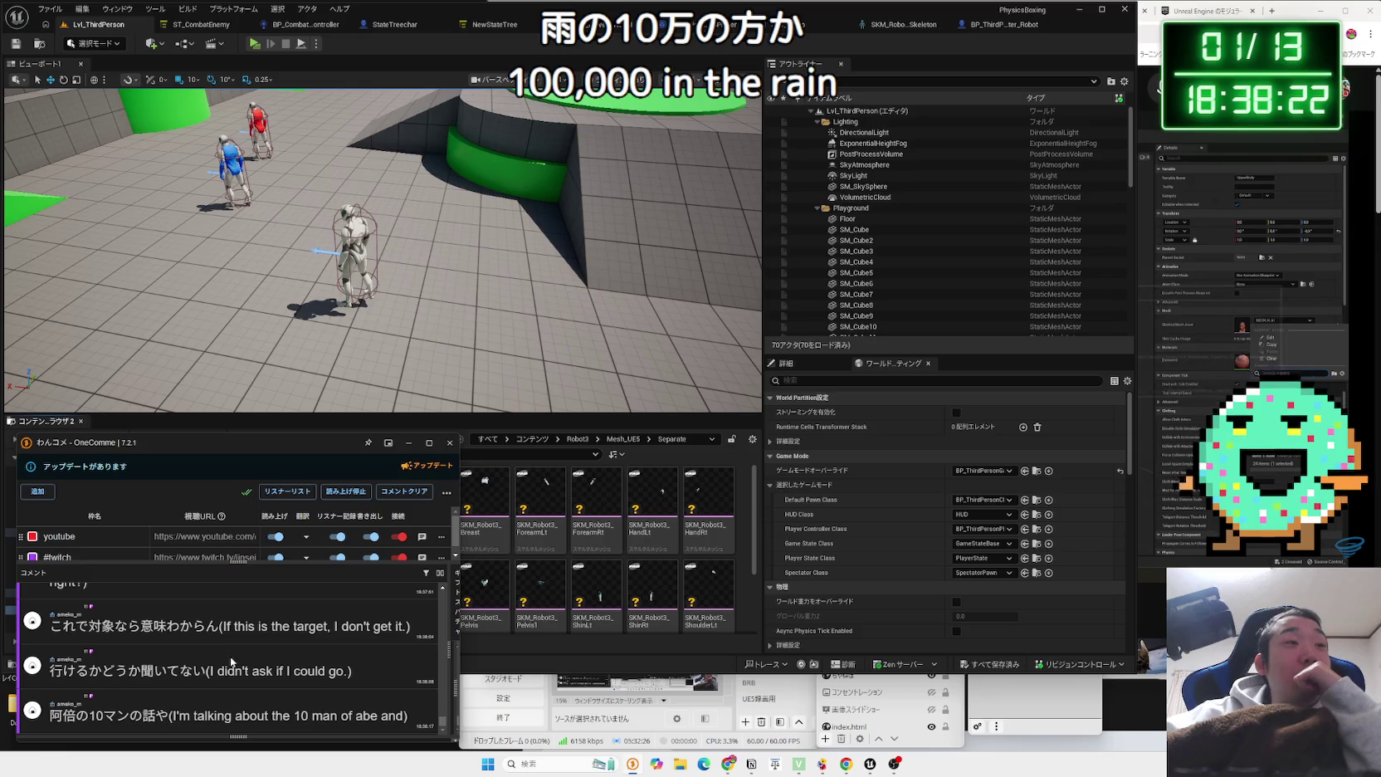
scroll(229, 655, up, 3)
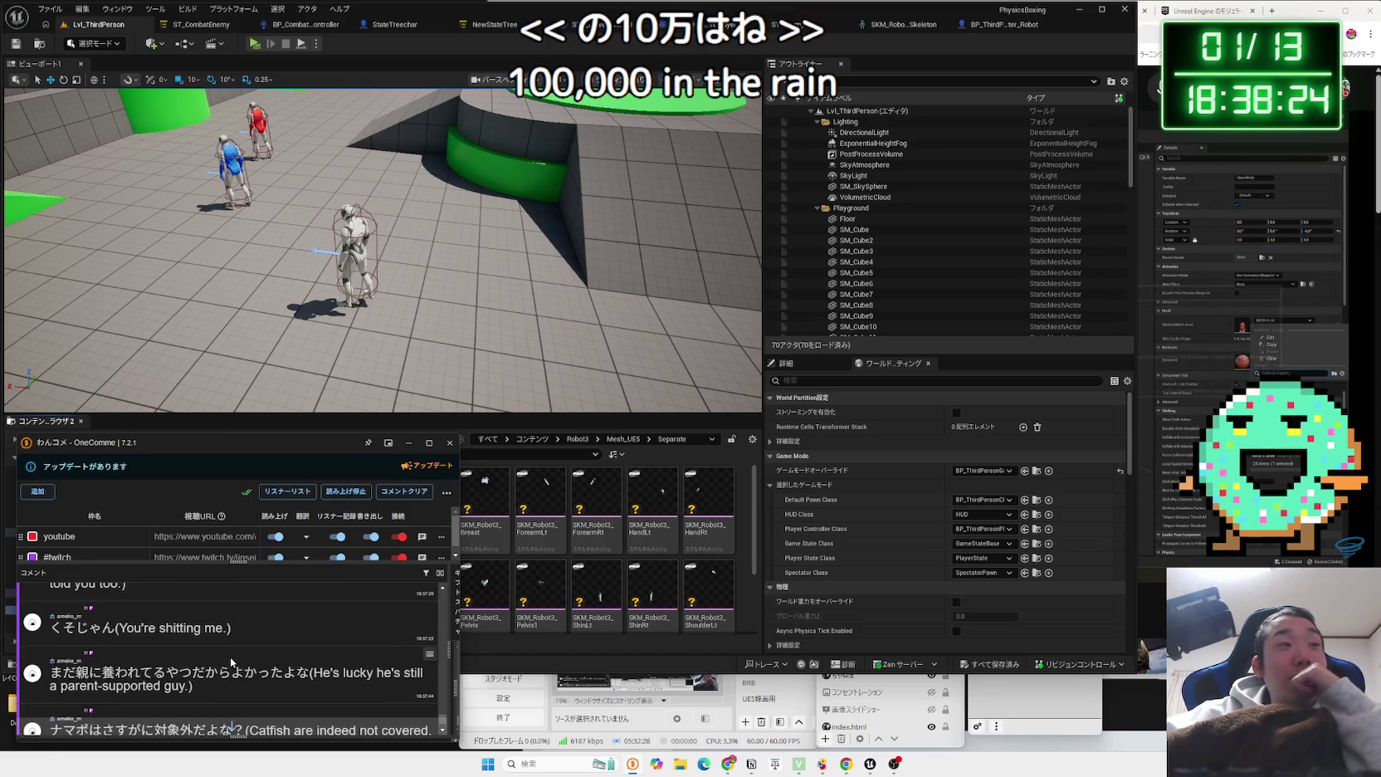
scroll(230, 655, up, 1)
scroll(229, 656, down, 4)
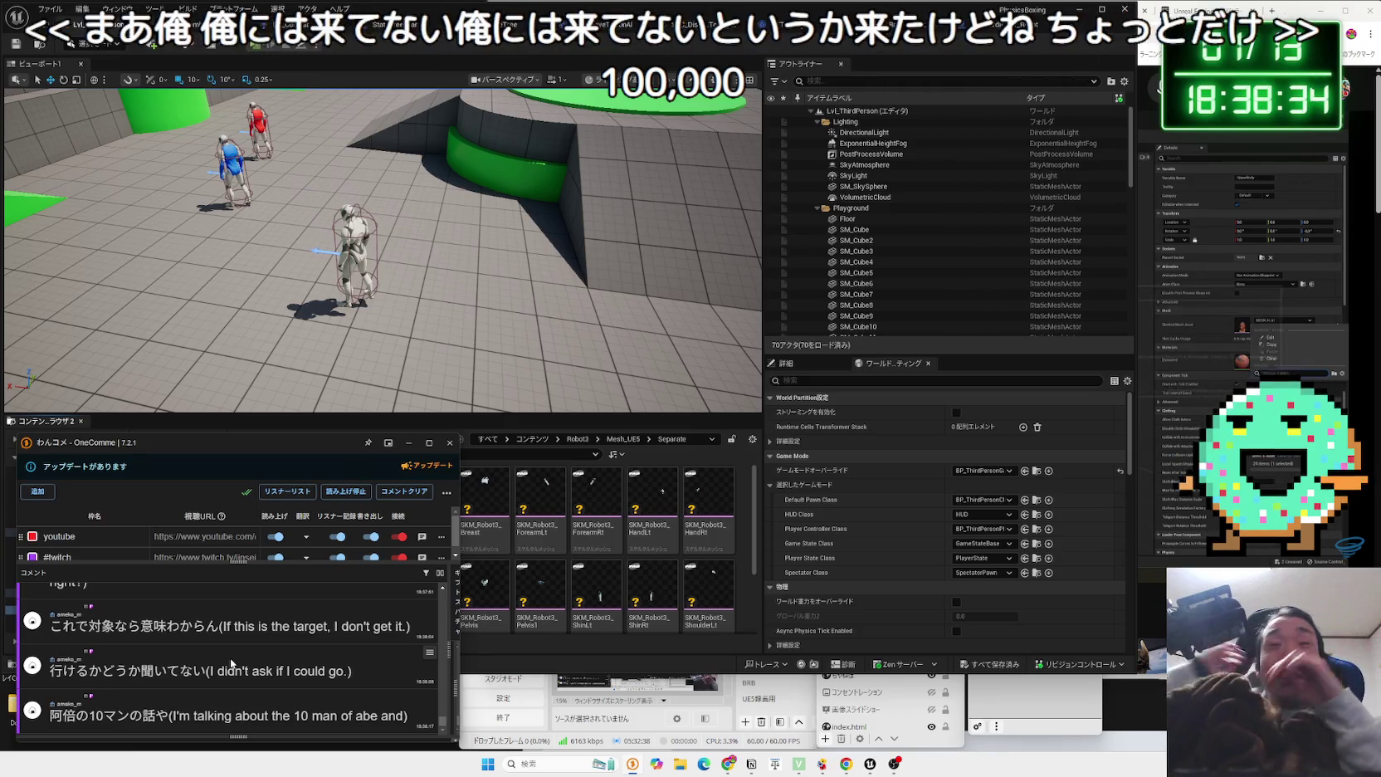
click(741, 521)
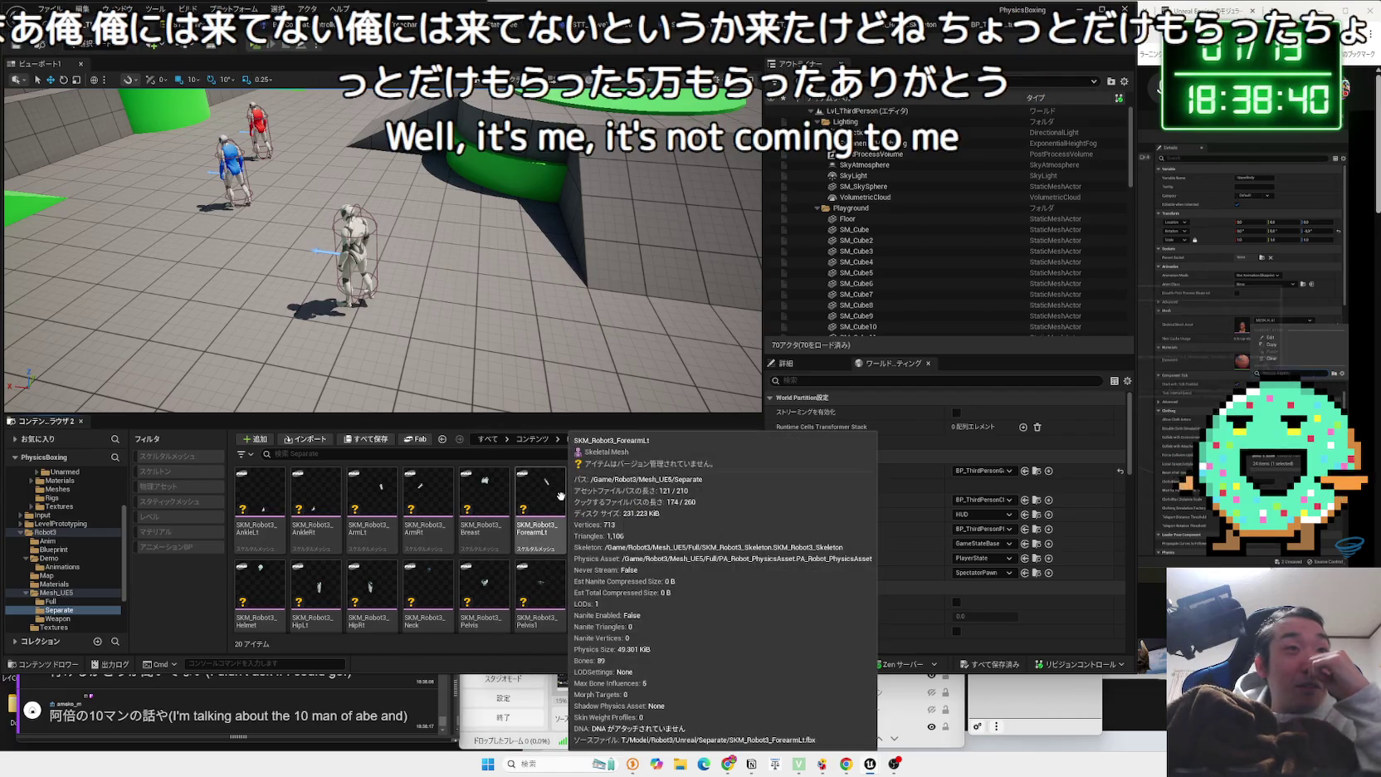
Inspect the Breast, AnkleLt, HipLt and HipRt parts, then open SKM_Robot3_ShinLt.
click(496, 493)
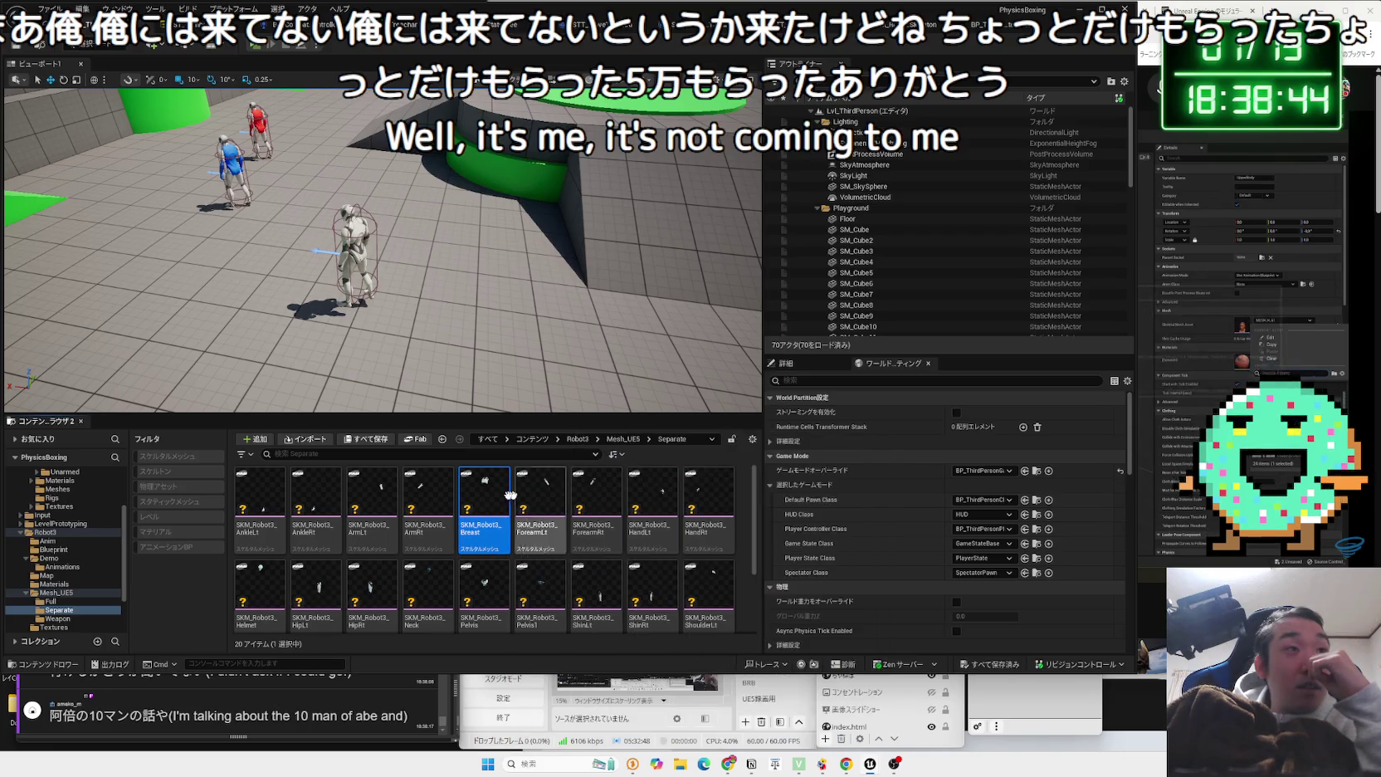
click(268, 490)
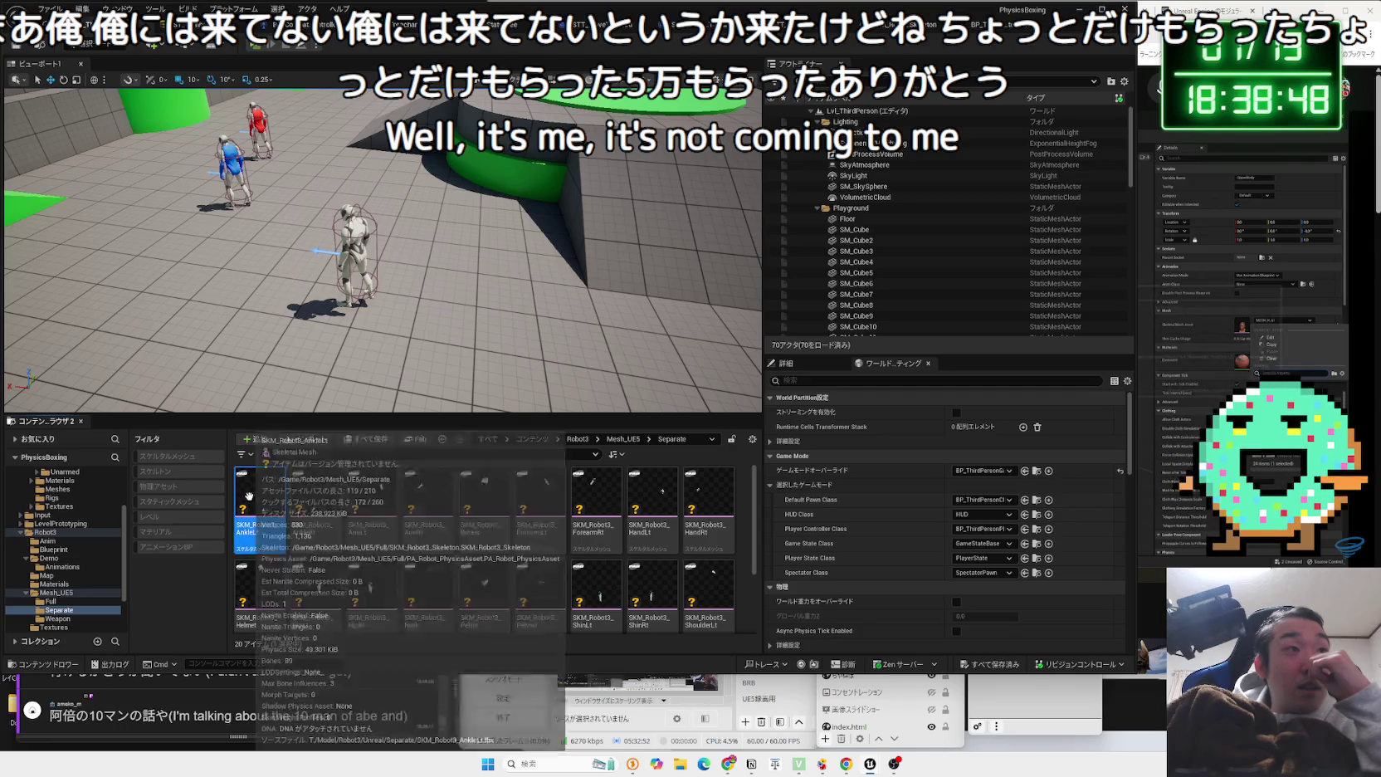
scroll(299, 548, down, 2)
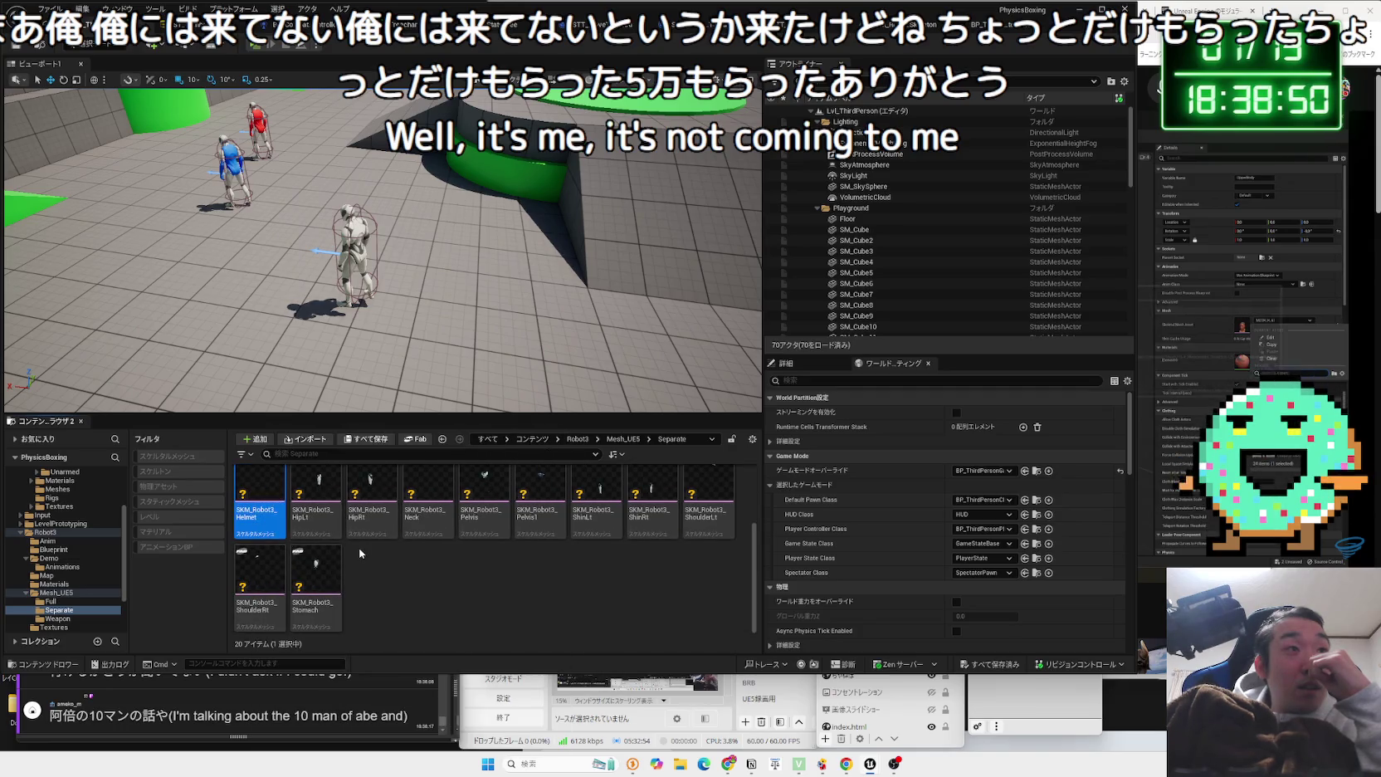
key(Left)
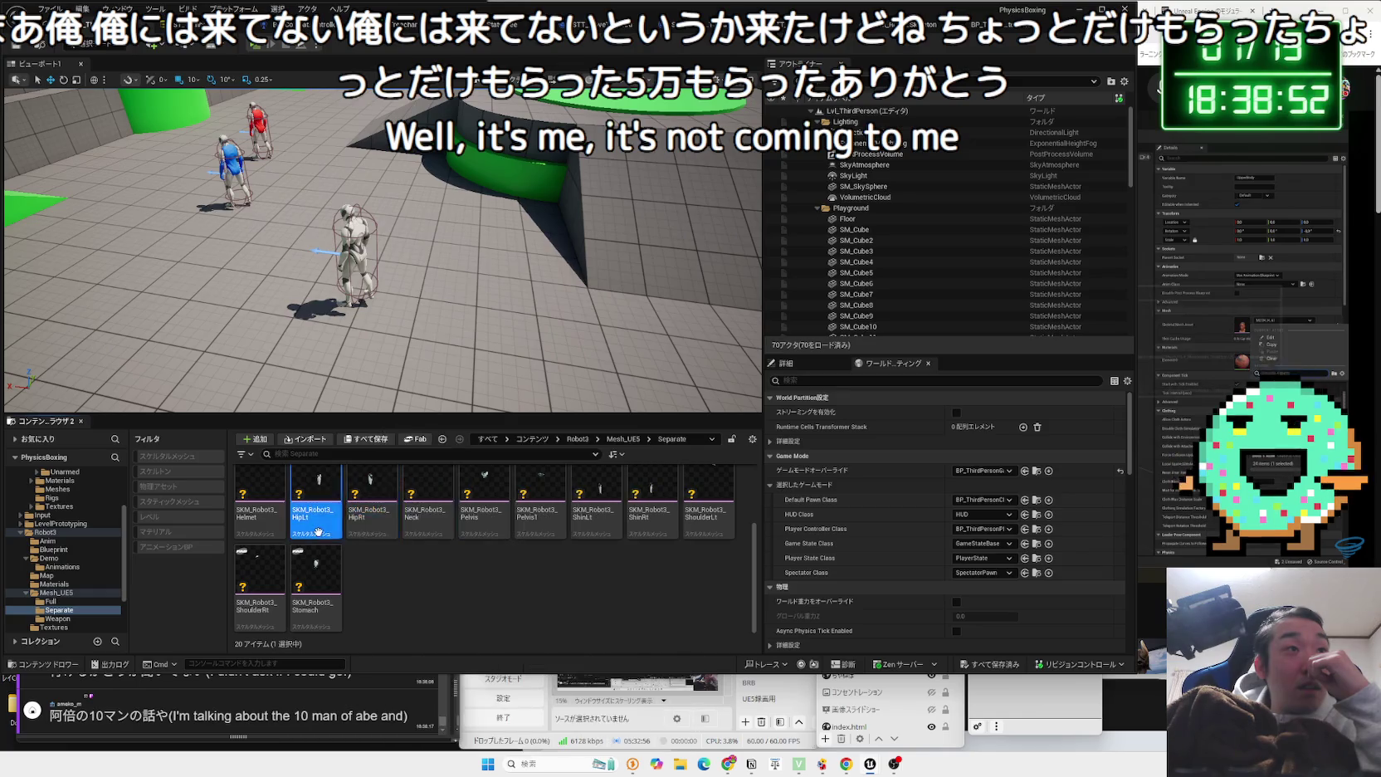
click(394, 532)
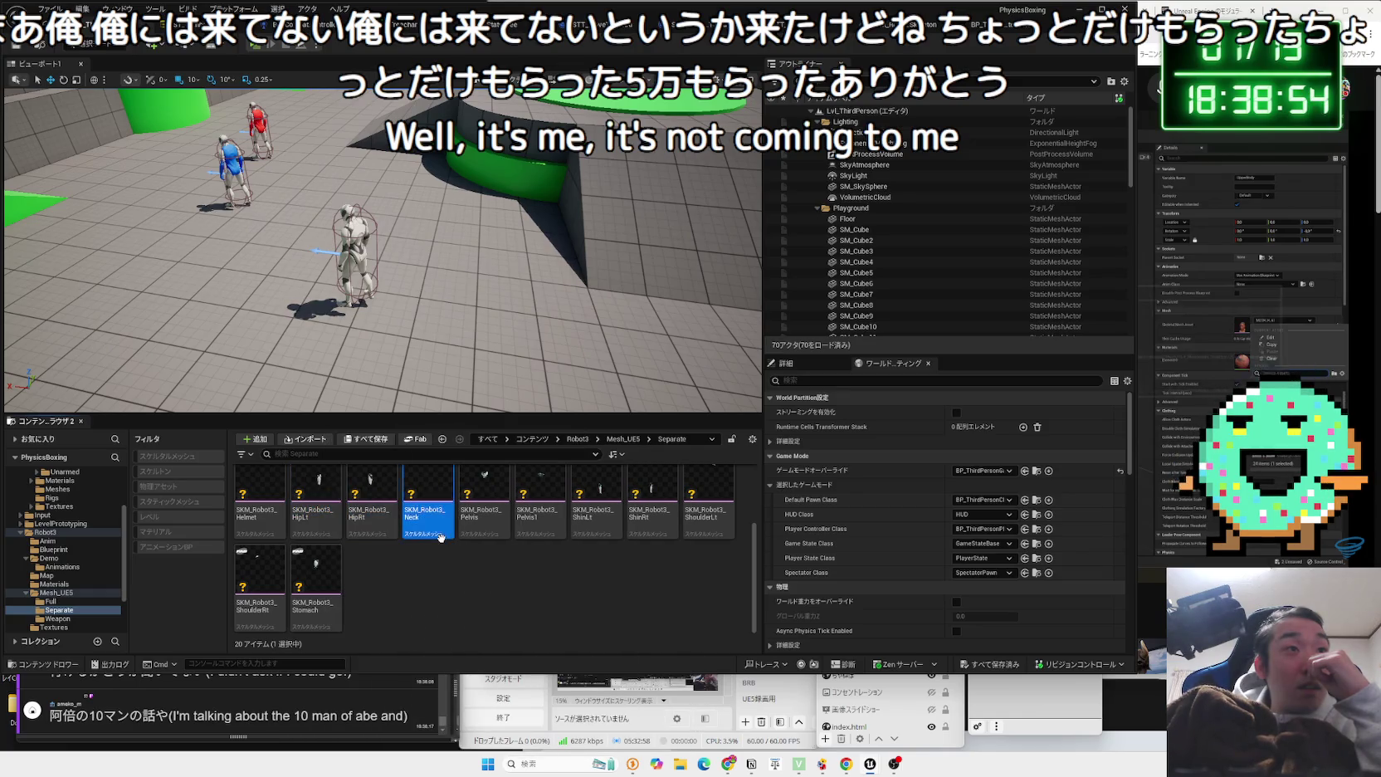
scroll(498, 552, up, 1)
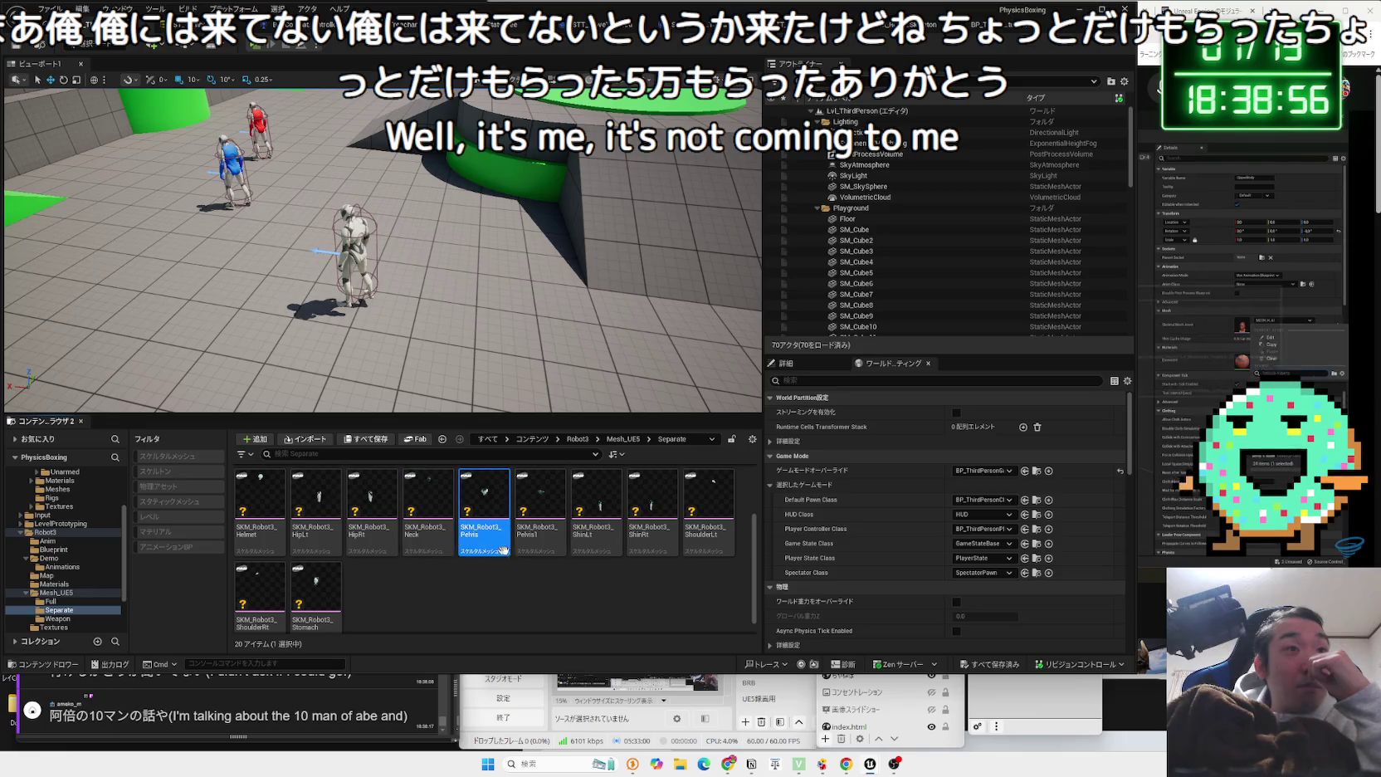
click(587, 531)
click(652, 541)
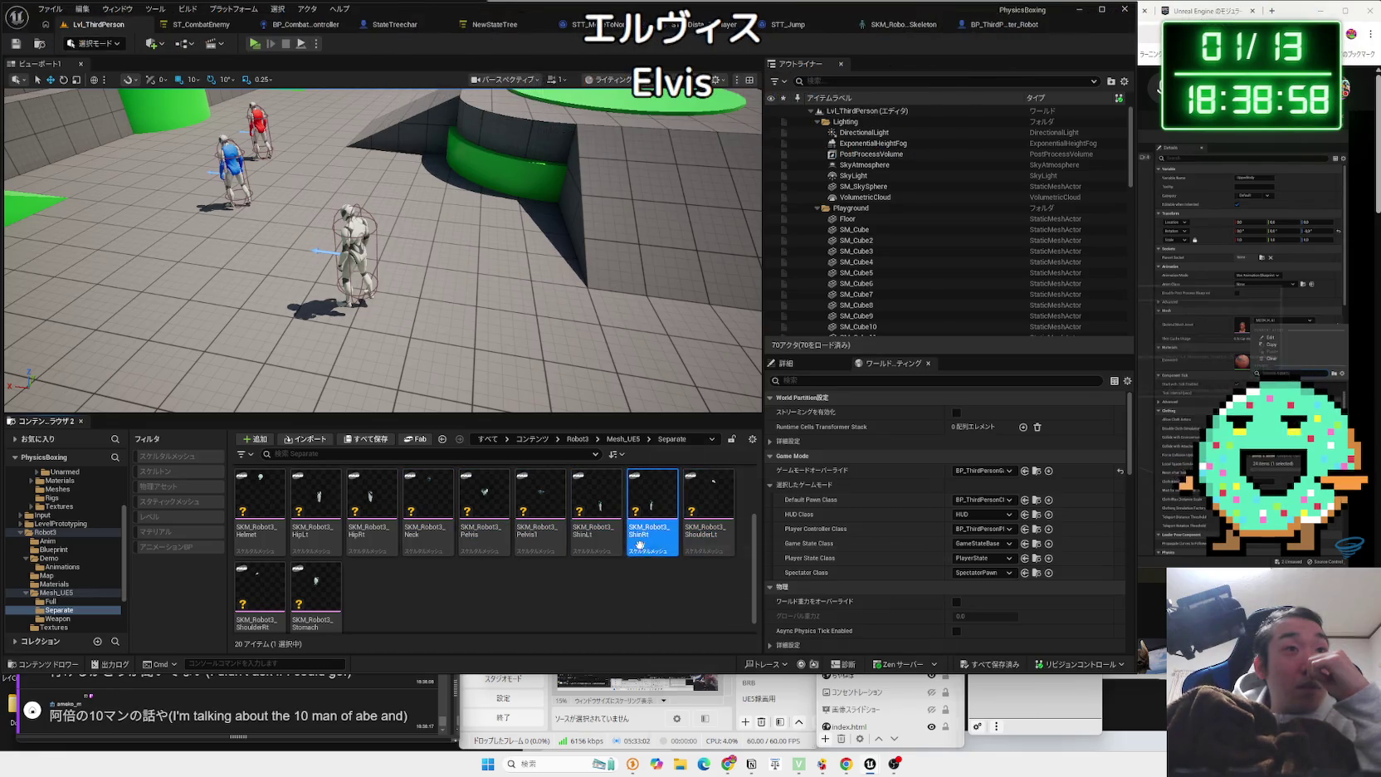
click(605, 545)
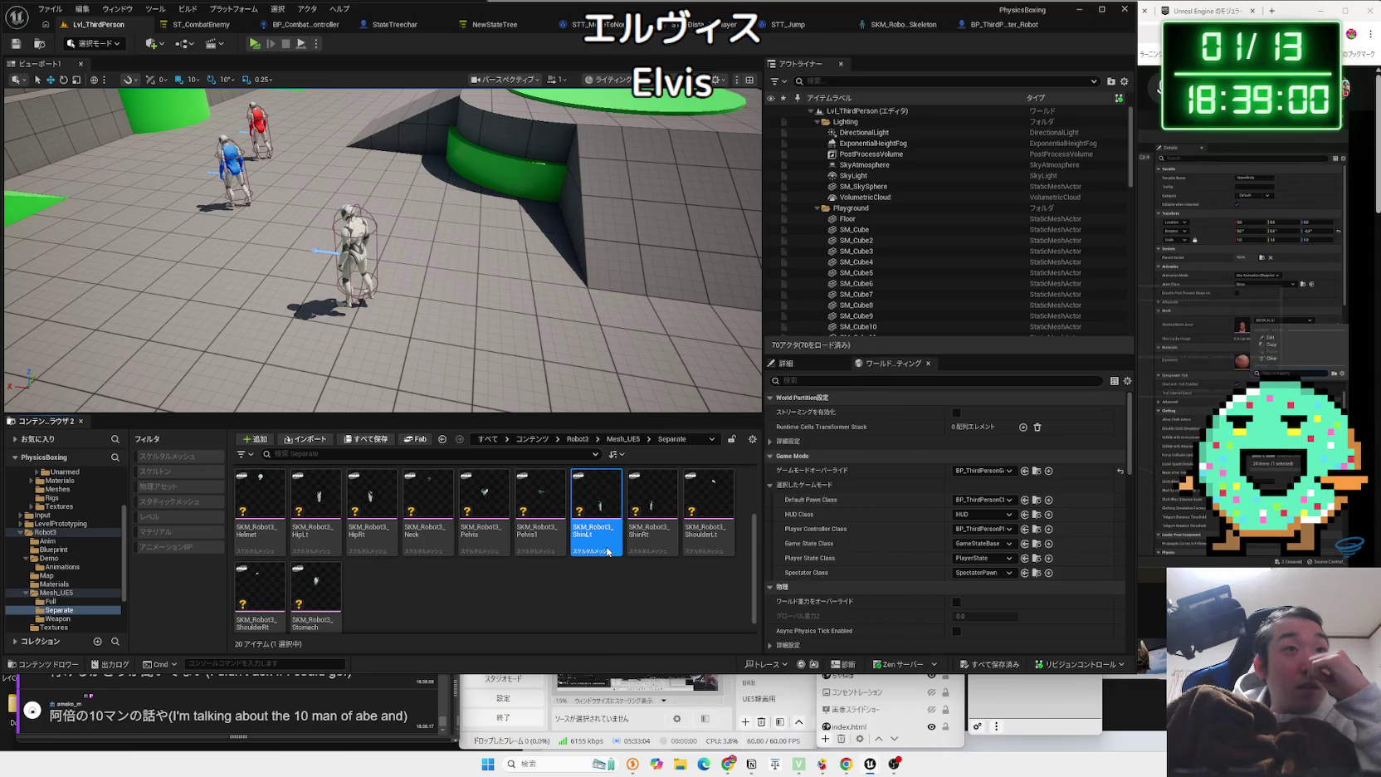
double_click(607, 547)
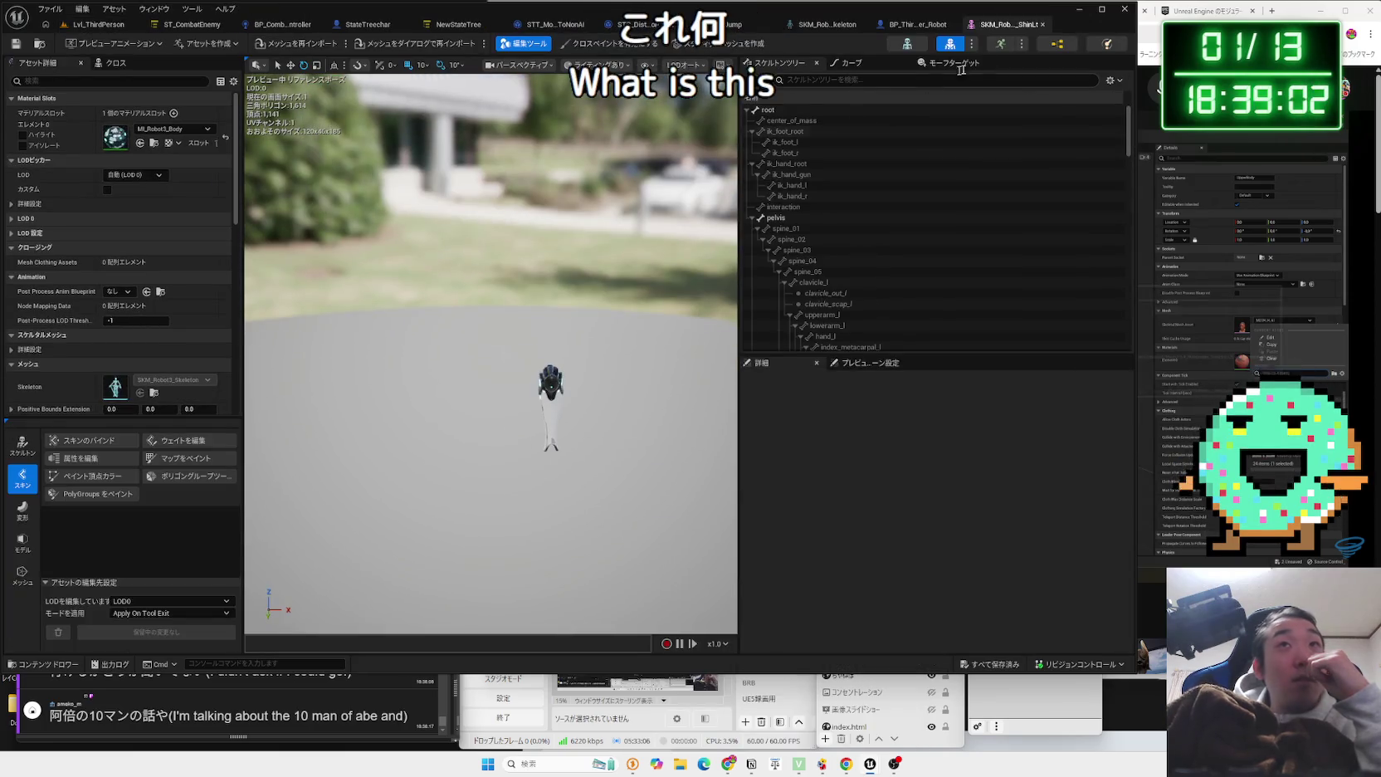
Return to BP_ThirdPersonCharacter_Robot, then switch to the YouTube Leader Pose tutorial.
key(ctrl+Tab)
key(alt+Tab)
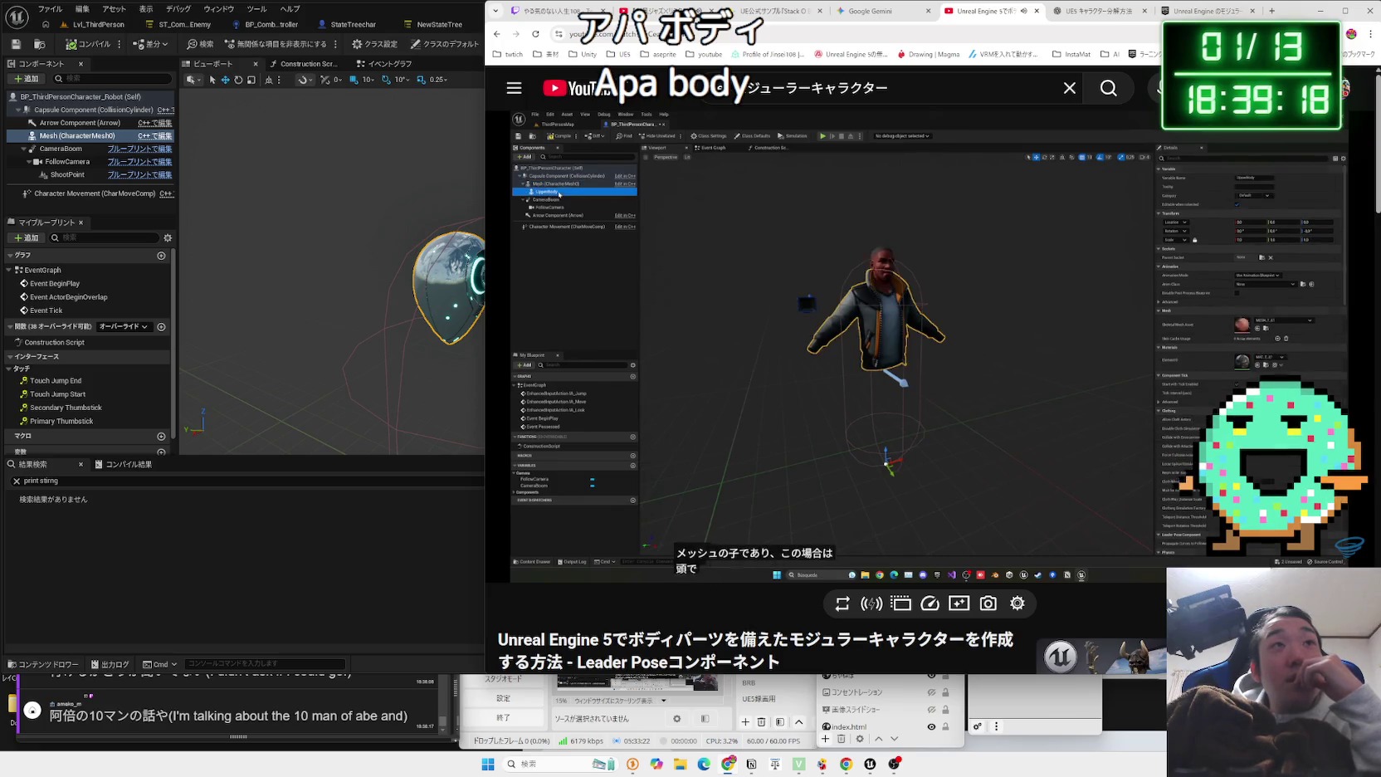
Pause and resume the tutorial on child body-part meshes, then return to the robot blueprint.
click(976, 427)
click(954, 428)
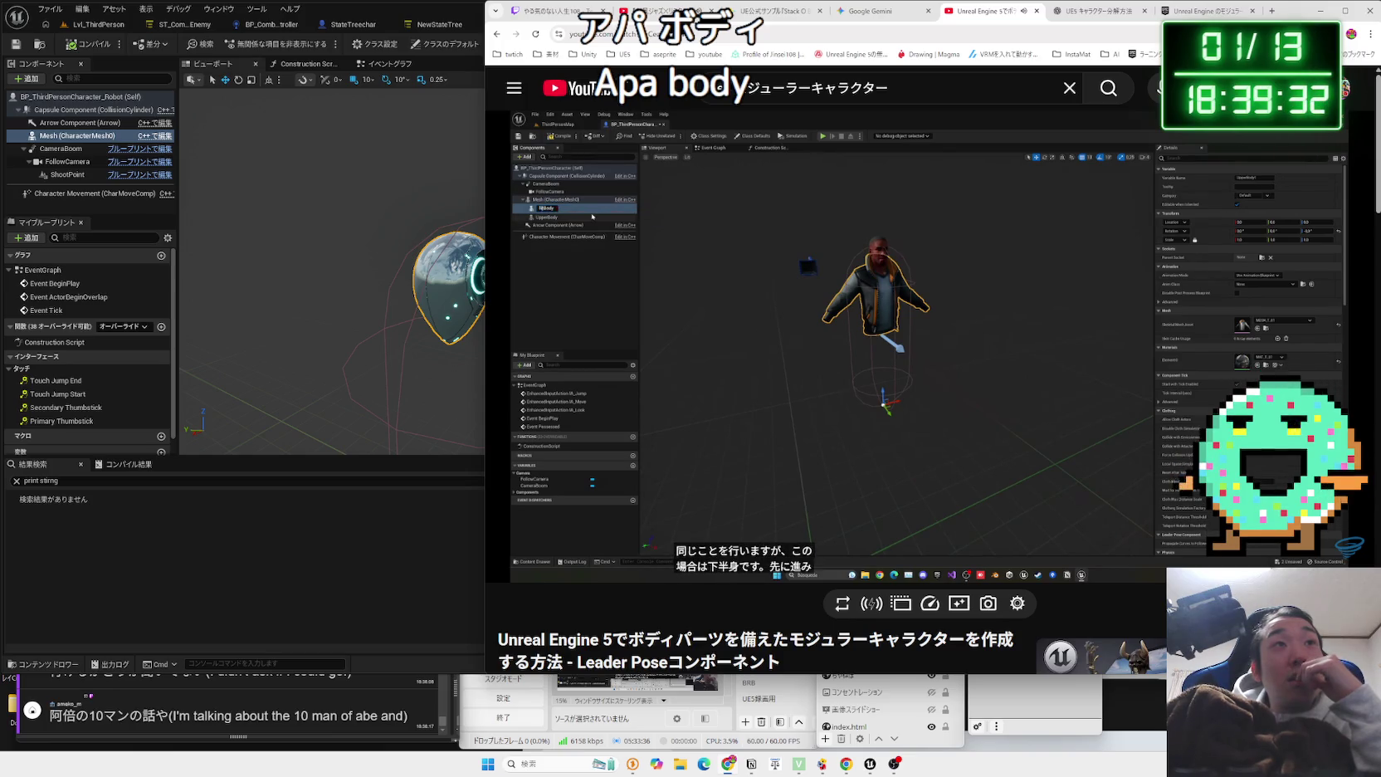
click(355, 231)
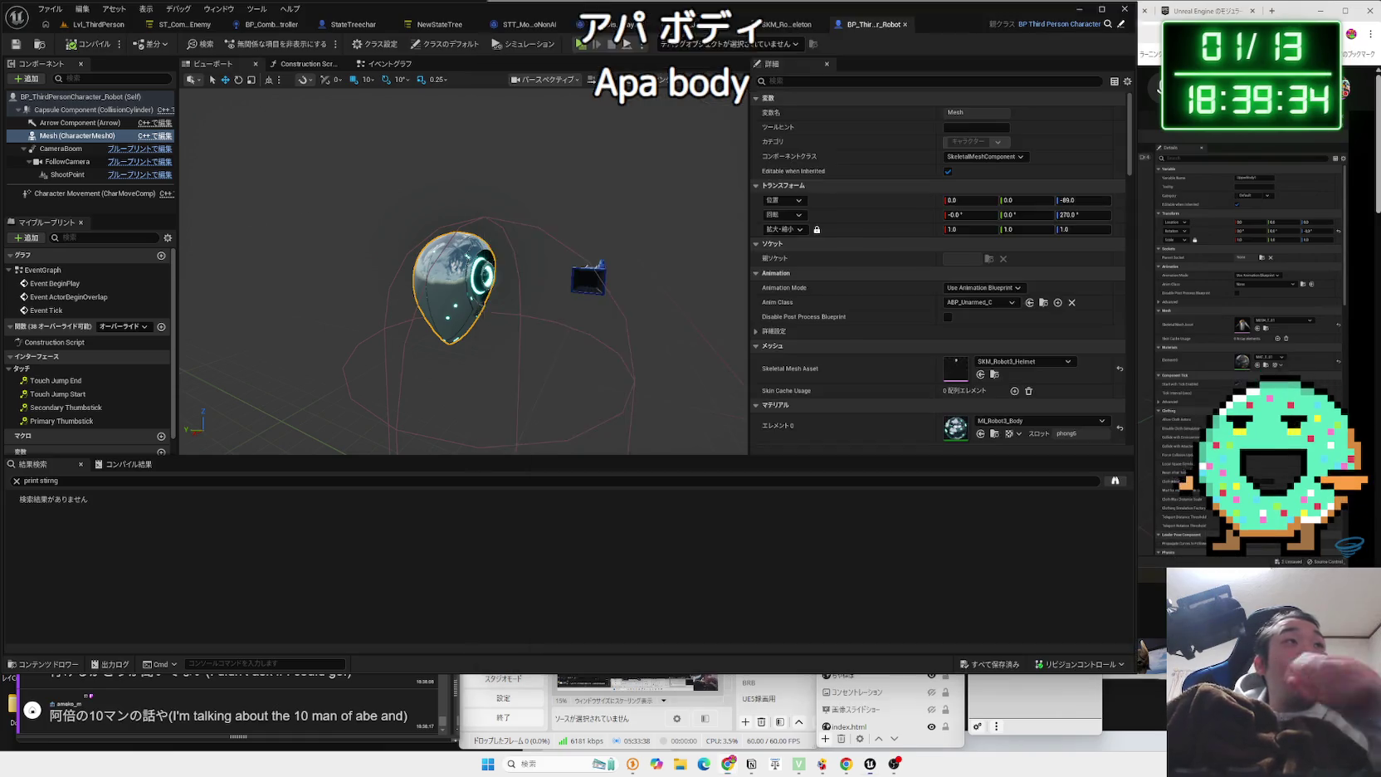
Add a Skeletal Mesh component named Neck under the main Mesh.
key(f)
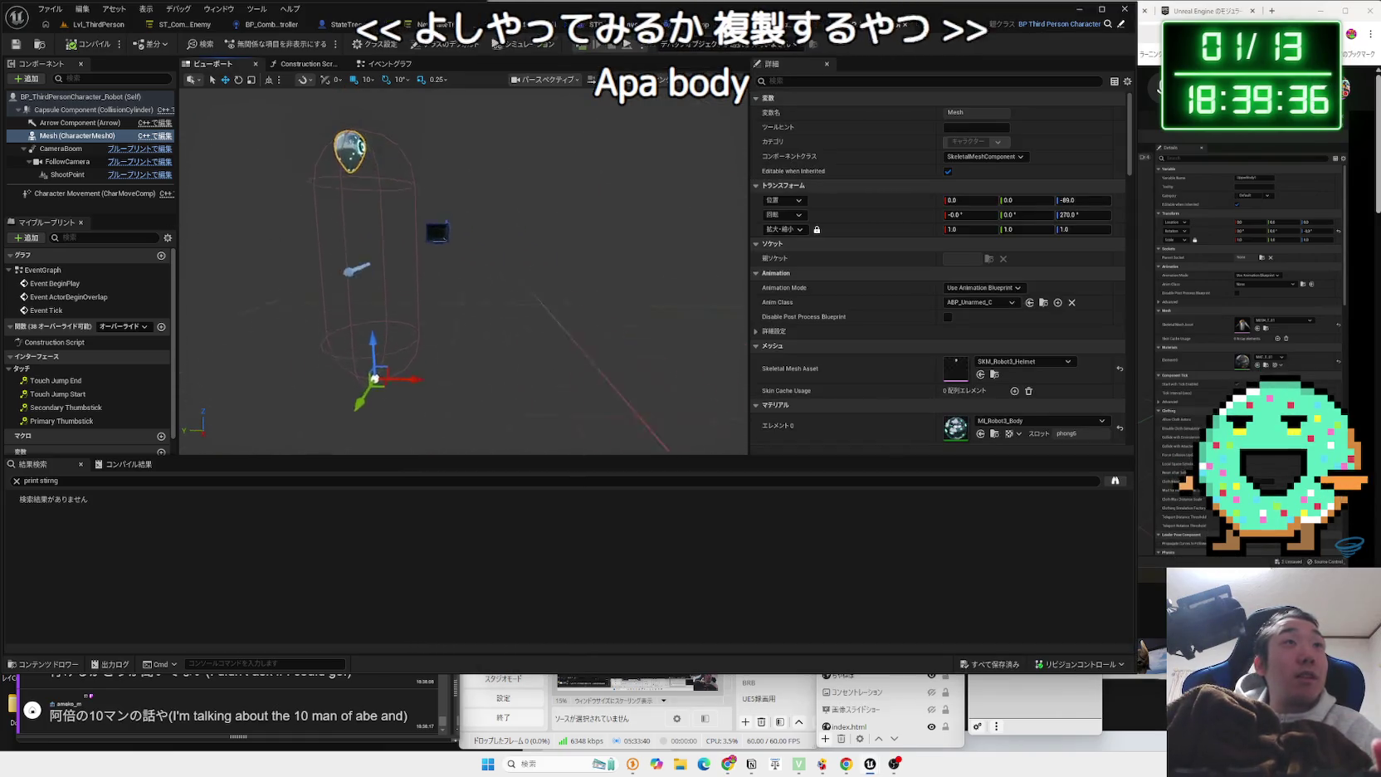
click(70, 135)
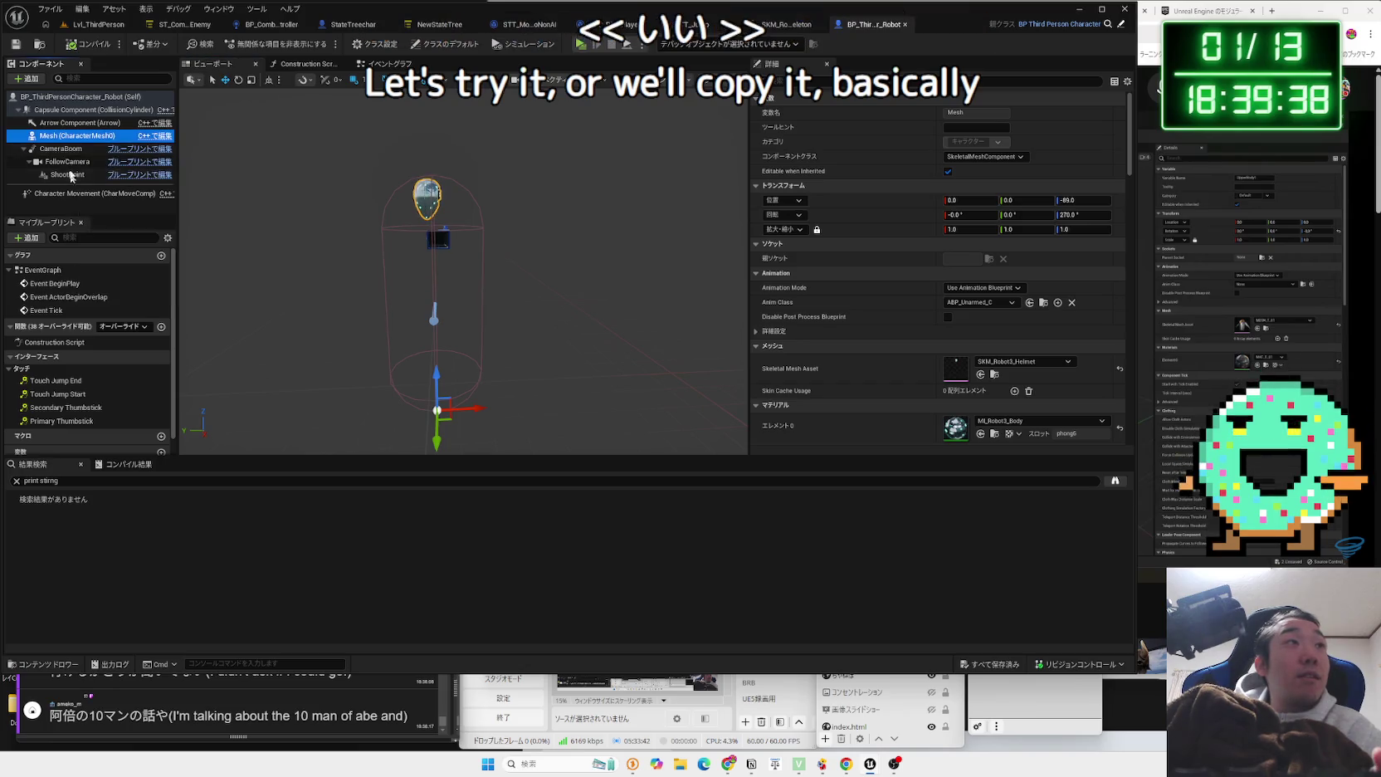
click(29, 80)
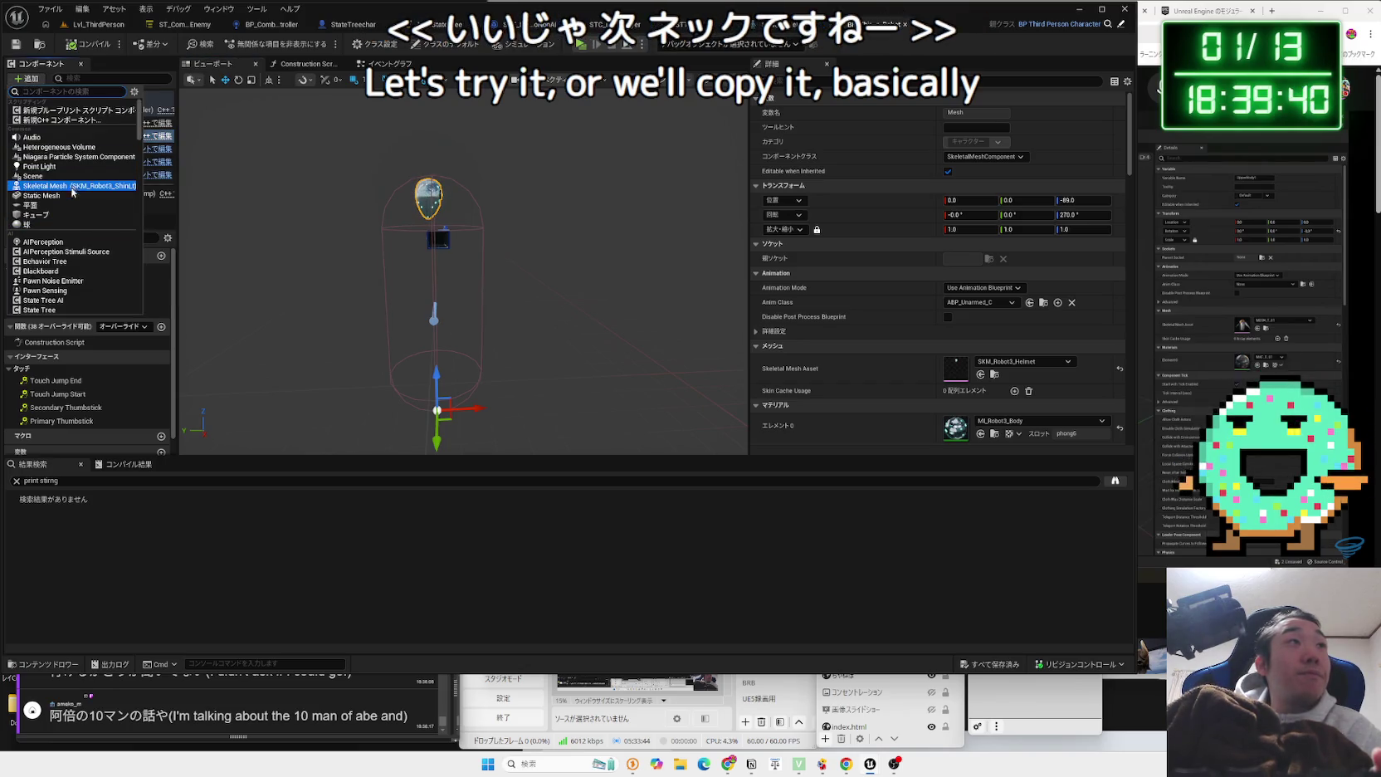
click(72, 186)
text(kel)
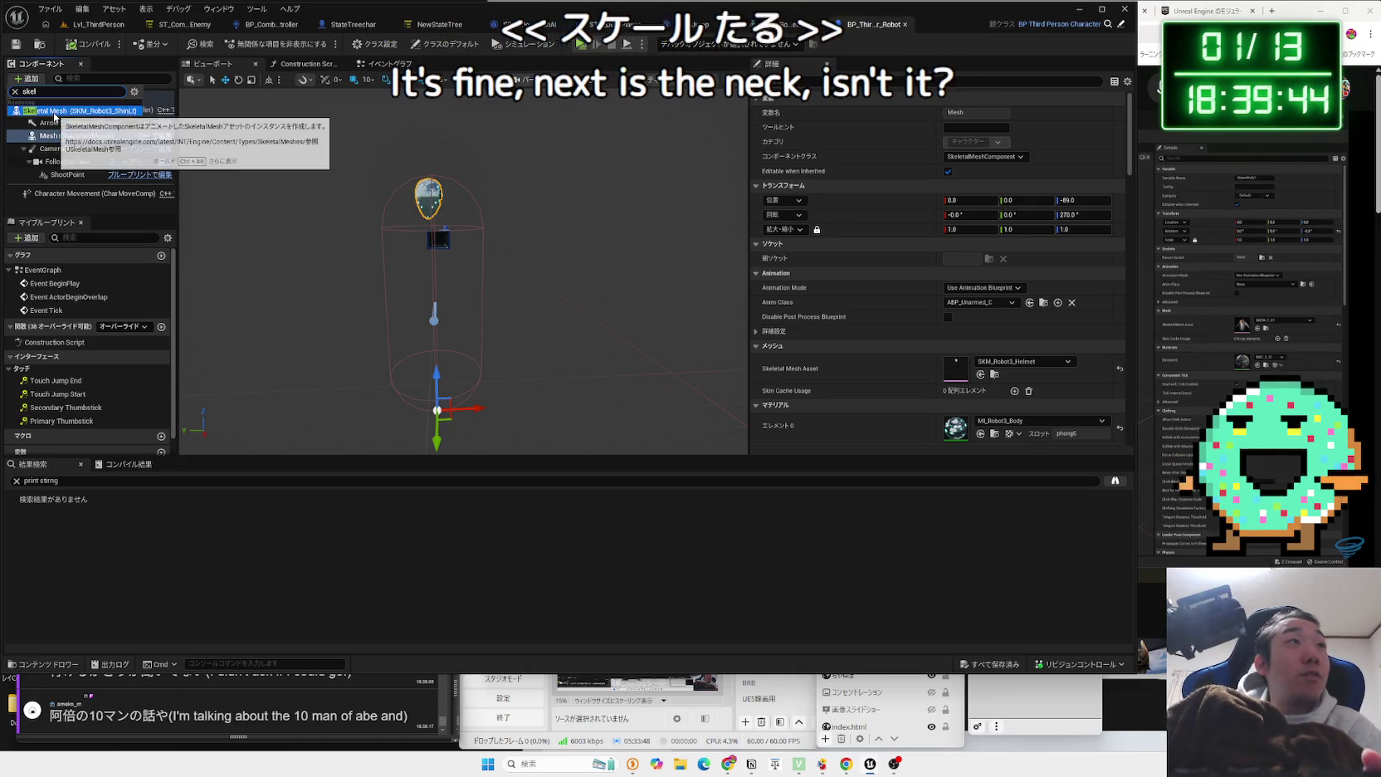
click(54, 111)
key(BackSpace)
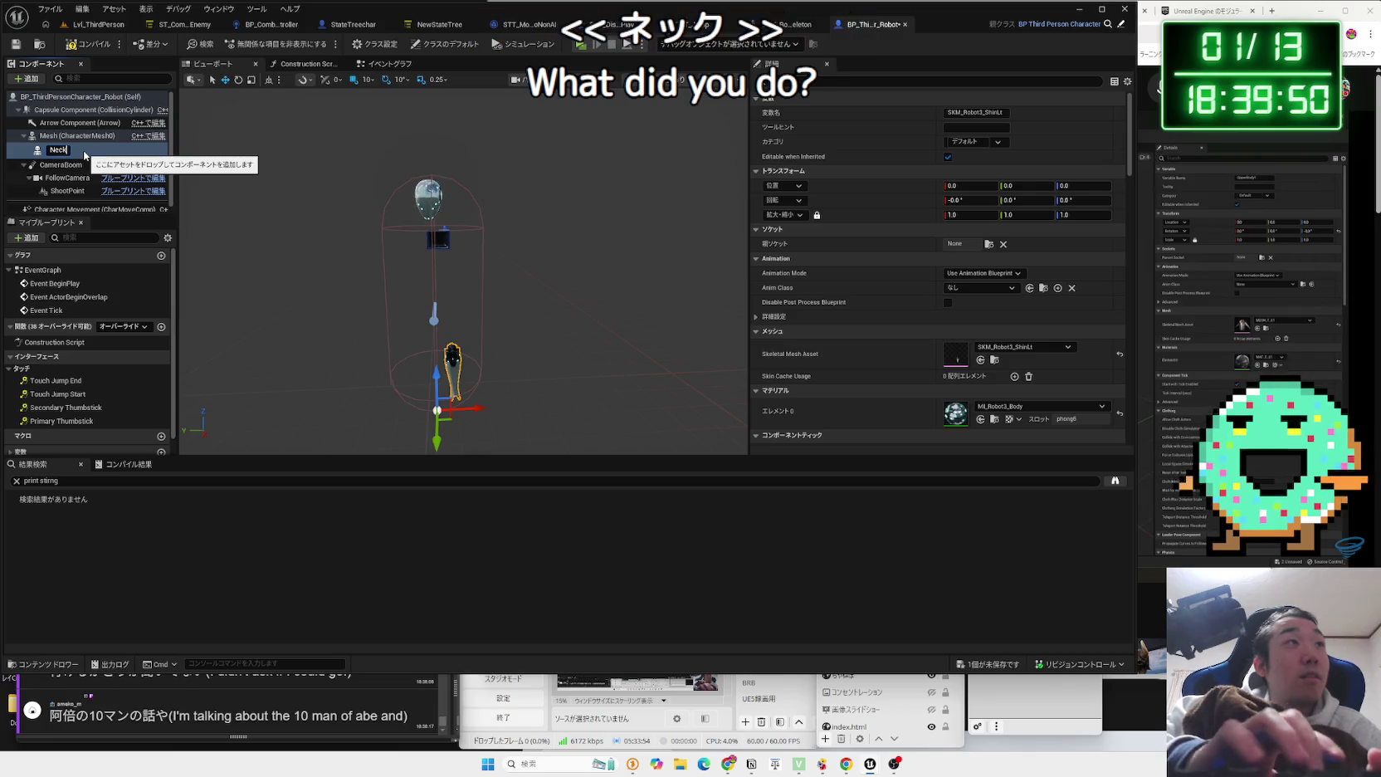
text(ck)
key(Return)
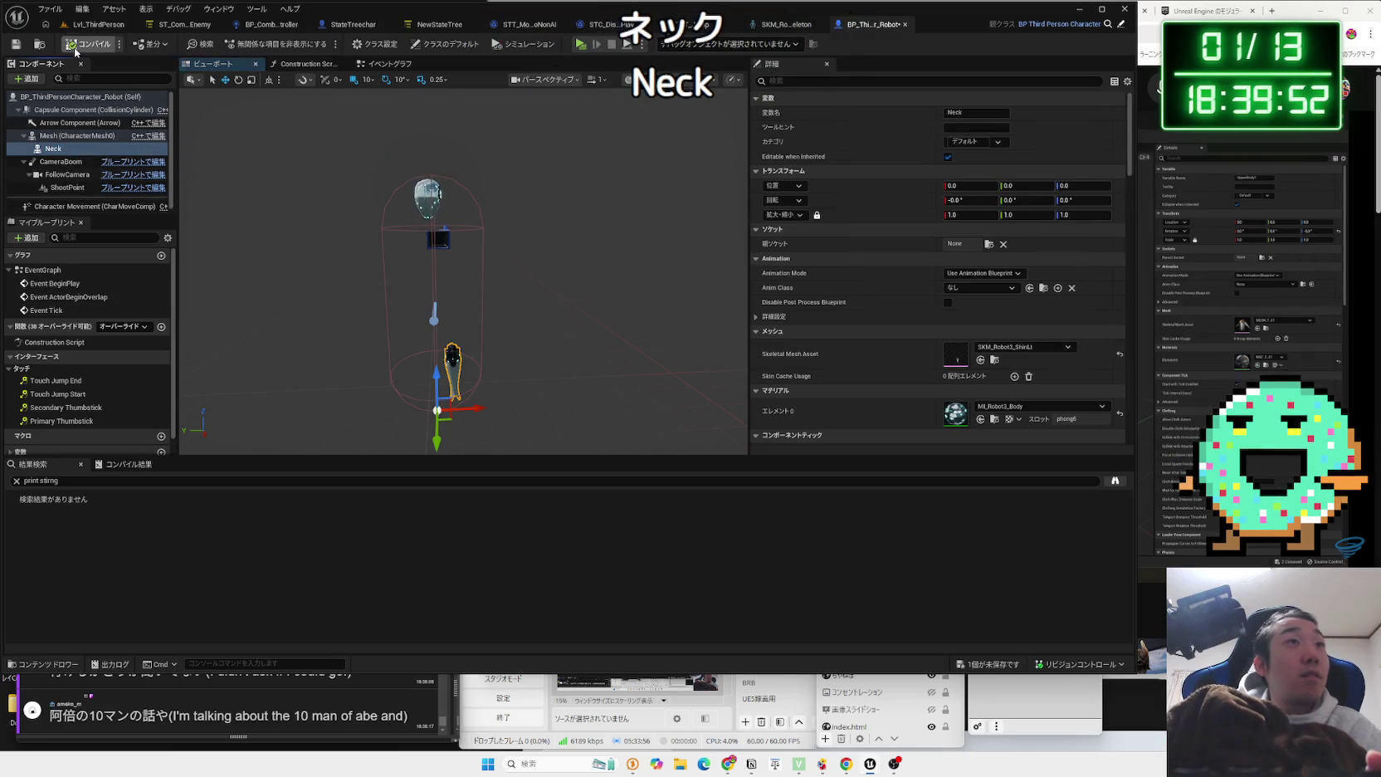
Give Neck the SKM_Robot3_Neck mesh and the ABP_Unarmed anim class, checking it sits under the helmet.
click(1032, 348)
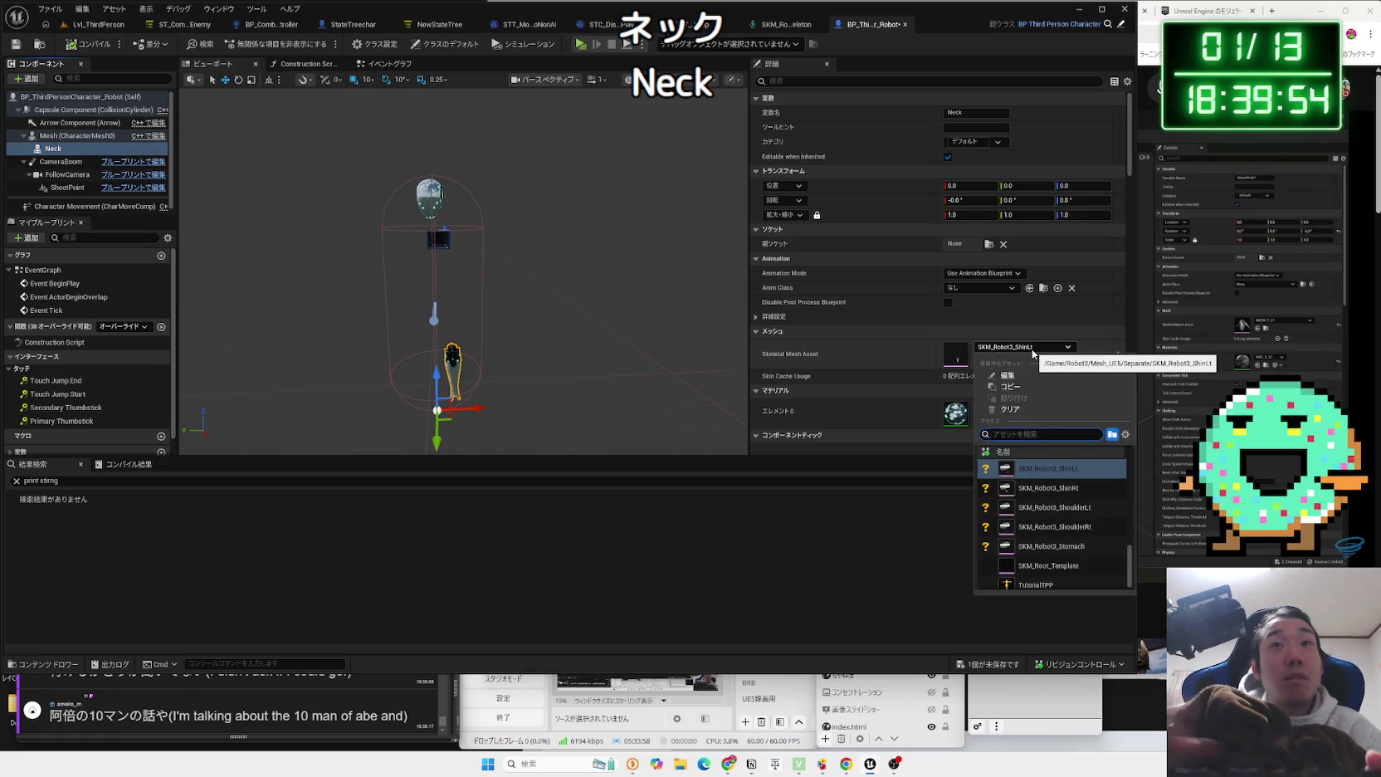
text(neck)
key(Return)
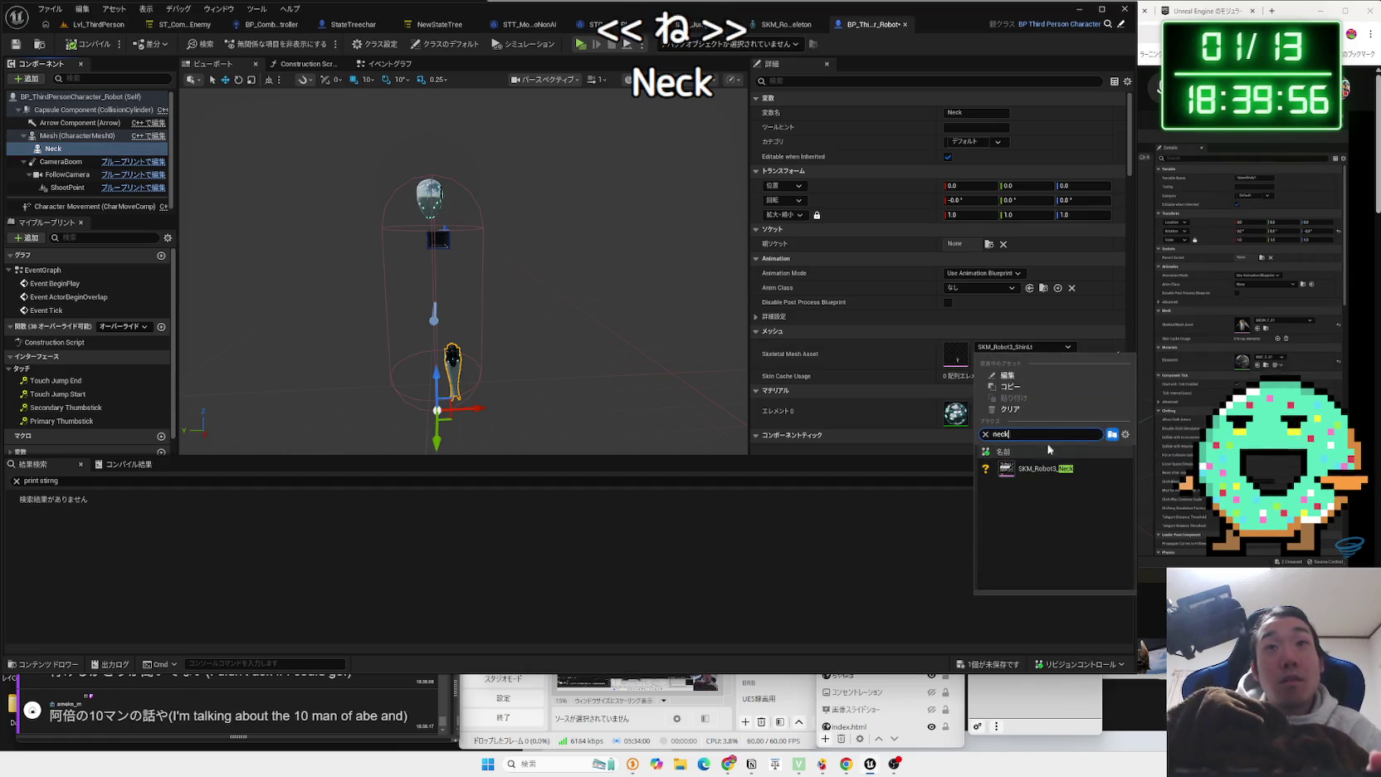
key(f)
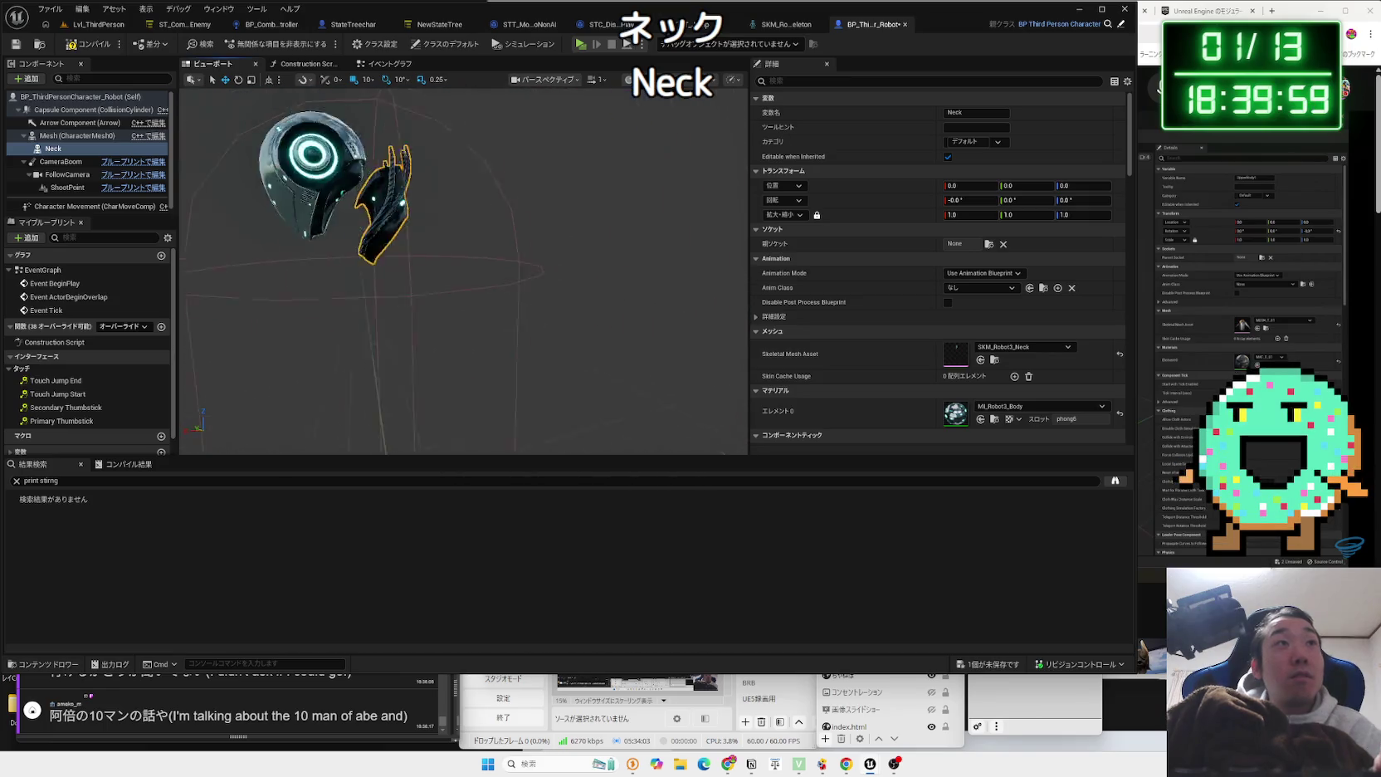
scroll(468, 384, down, 5)
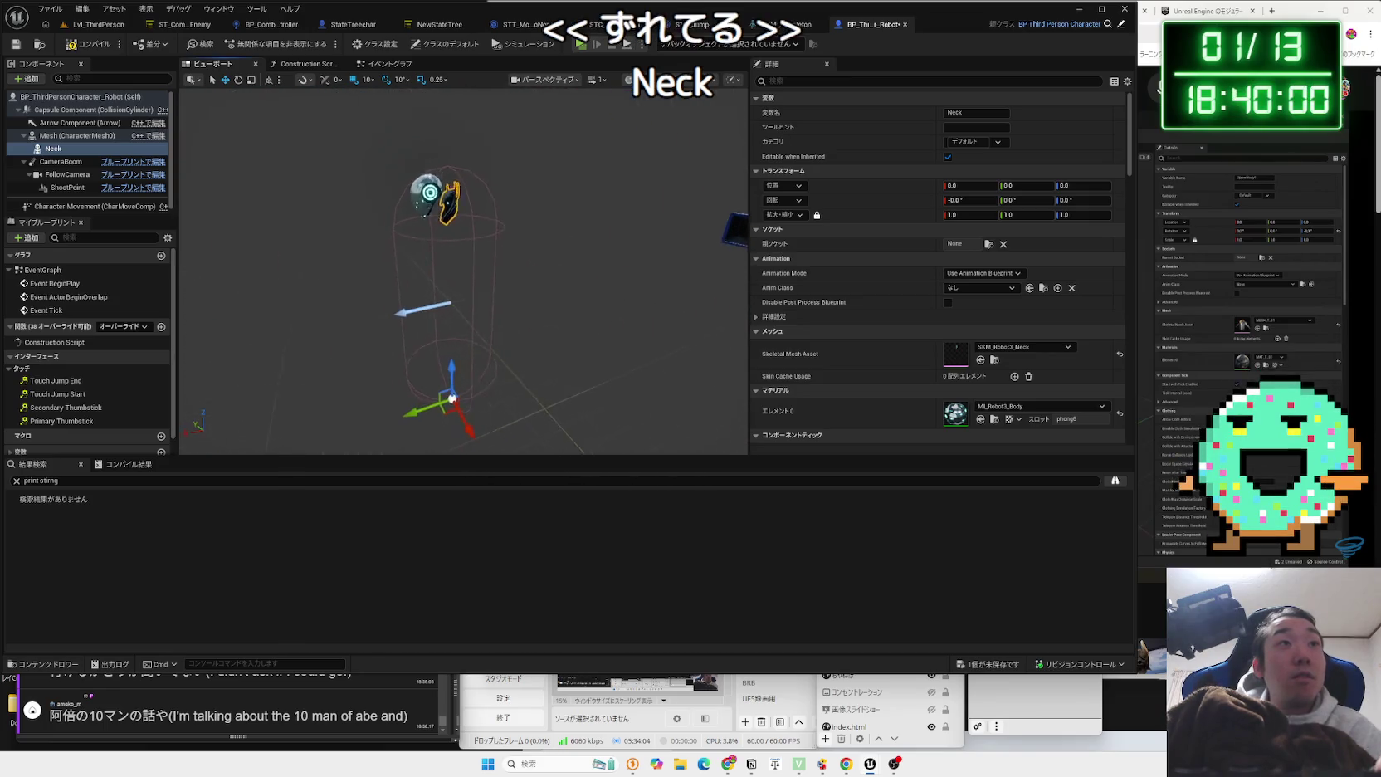
drag(467, 384, 457, 324)
drag(455, 440, 377, 435)
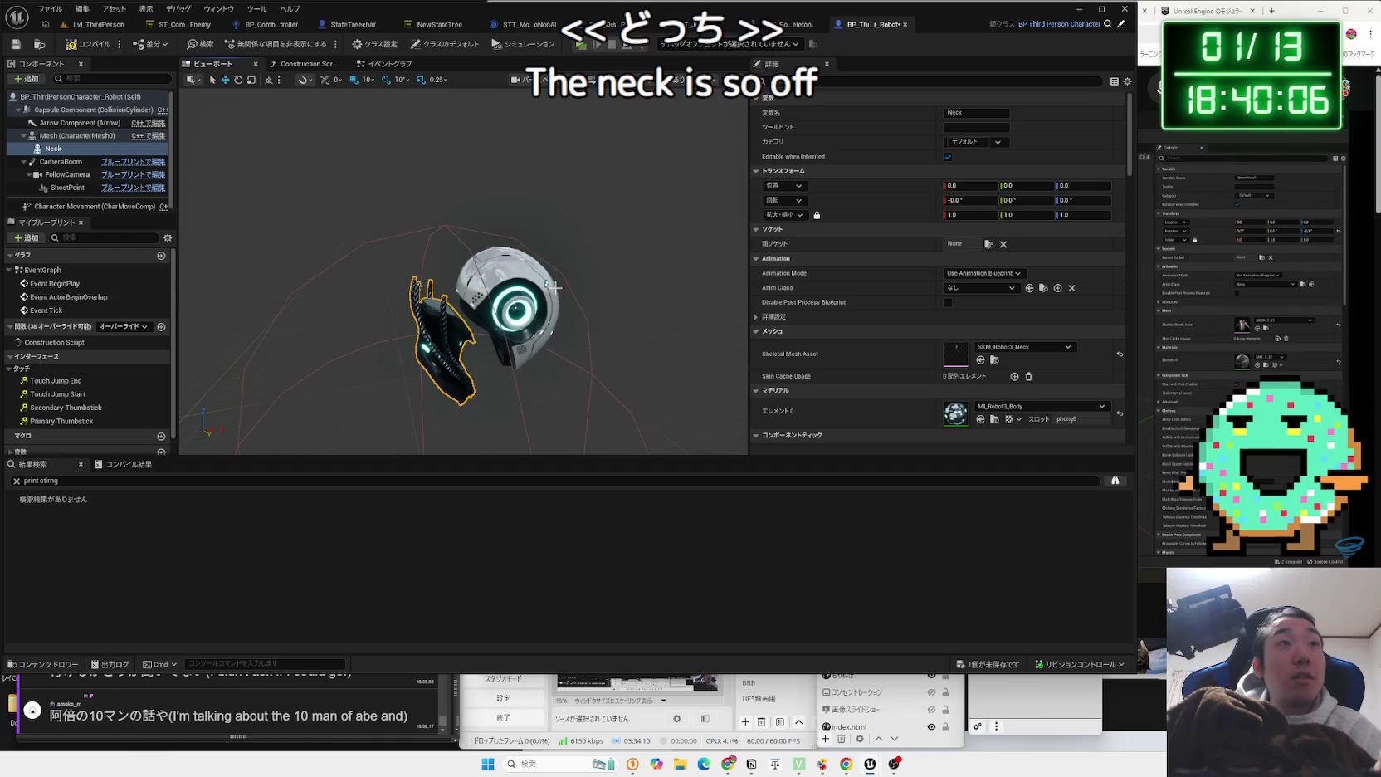
click(975, 288)
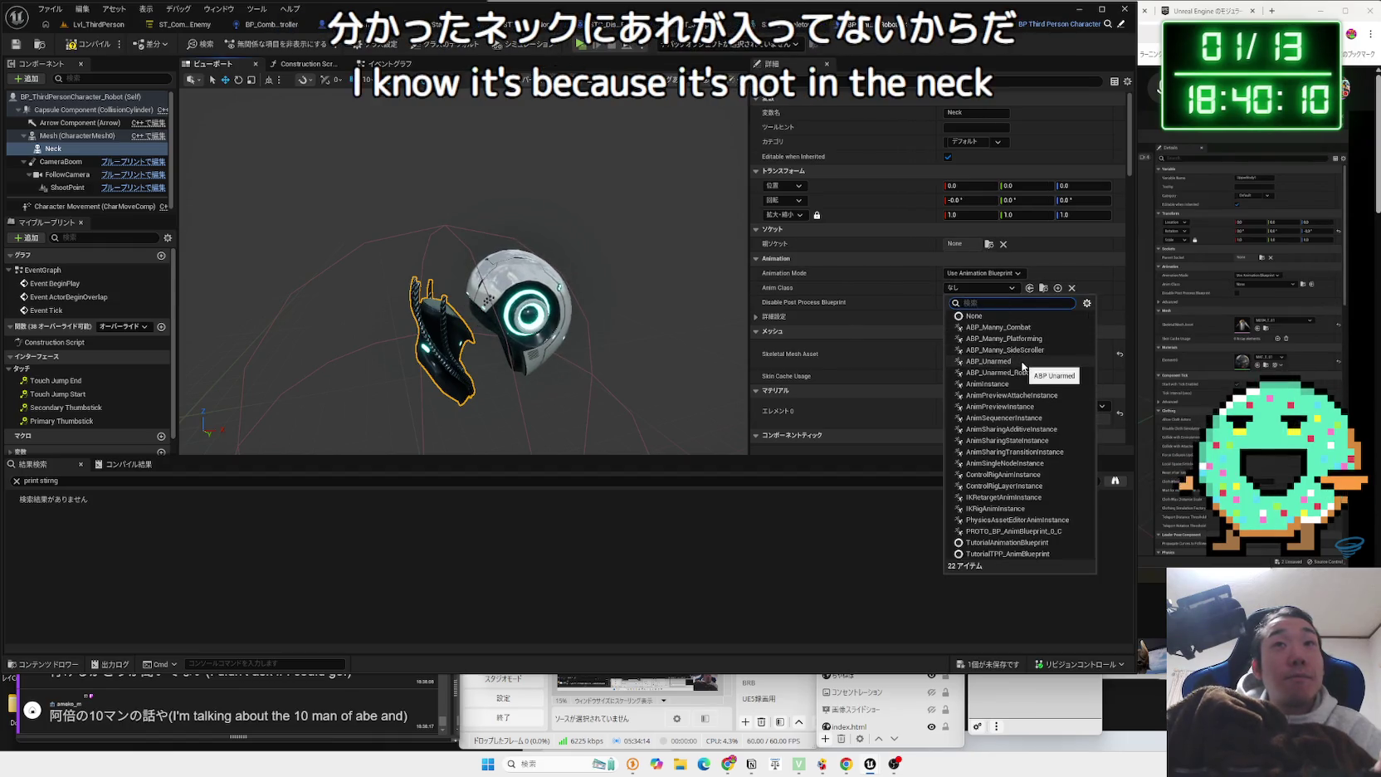
click(1023, 363)
mouse_move(586, 307)
mouse_down()
mouse_move(571, 270)
mouse_move(587, 307)
mouse_up()
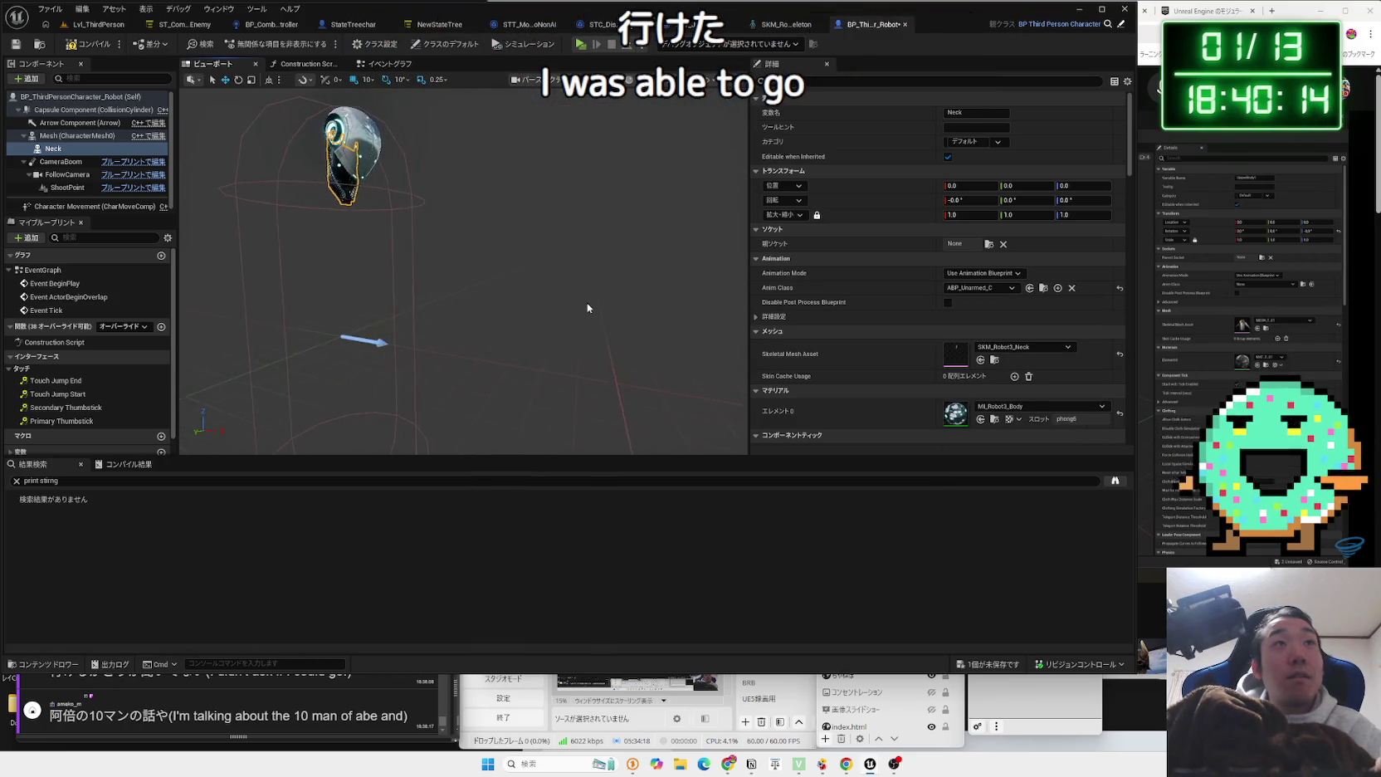
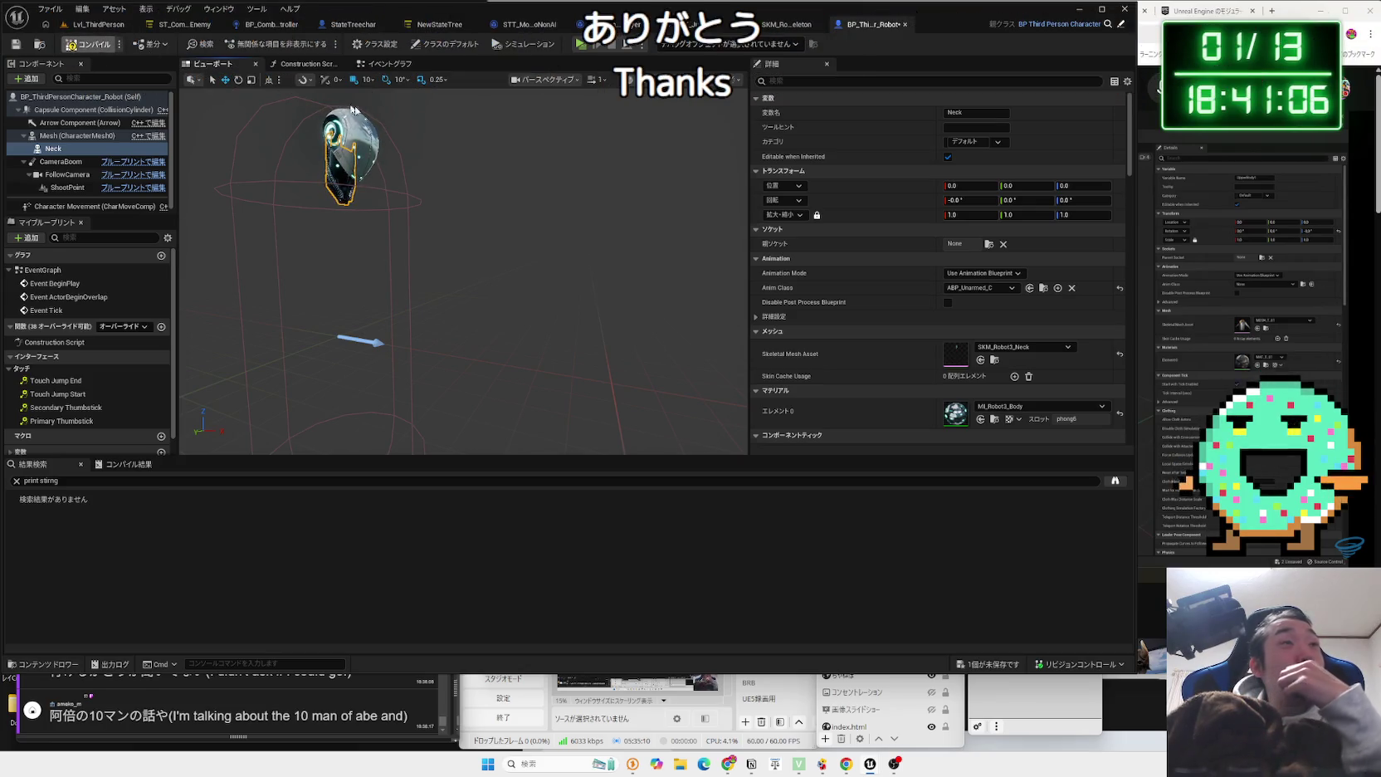
Bring the Chrome window over Unreal Editor and resume the UE5 tutorial video.
click(1204, 249)
click(1011, 269)
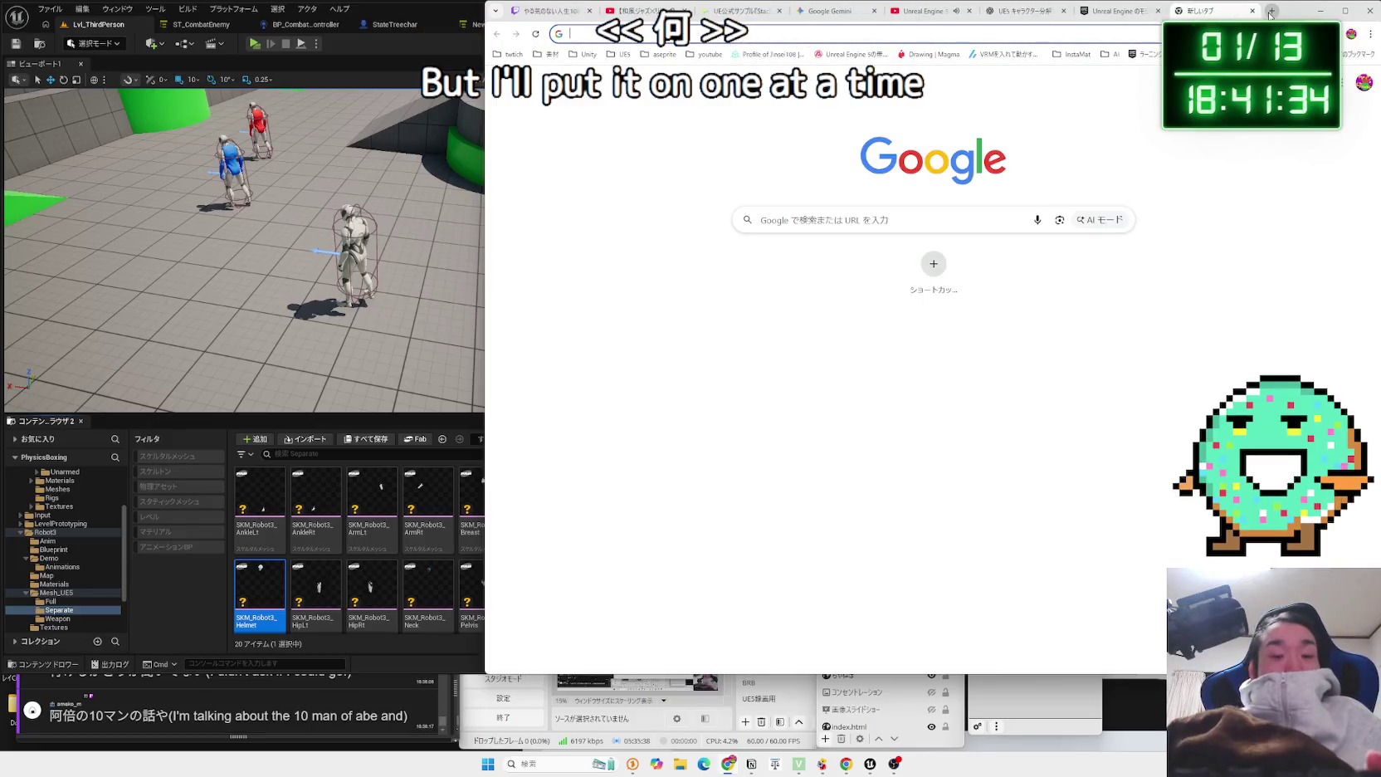
Search Google for 'naniteとは' and open the Zenn article on Nanite.
key(BackSpace)
key(BackSpace)
key(Zenkaku_Hankaku)
text(nanite)
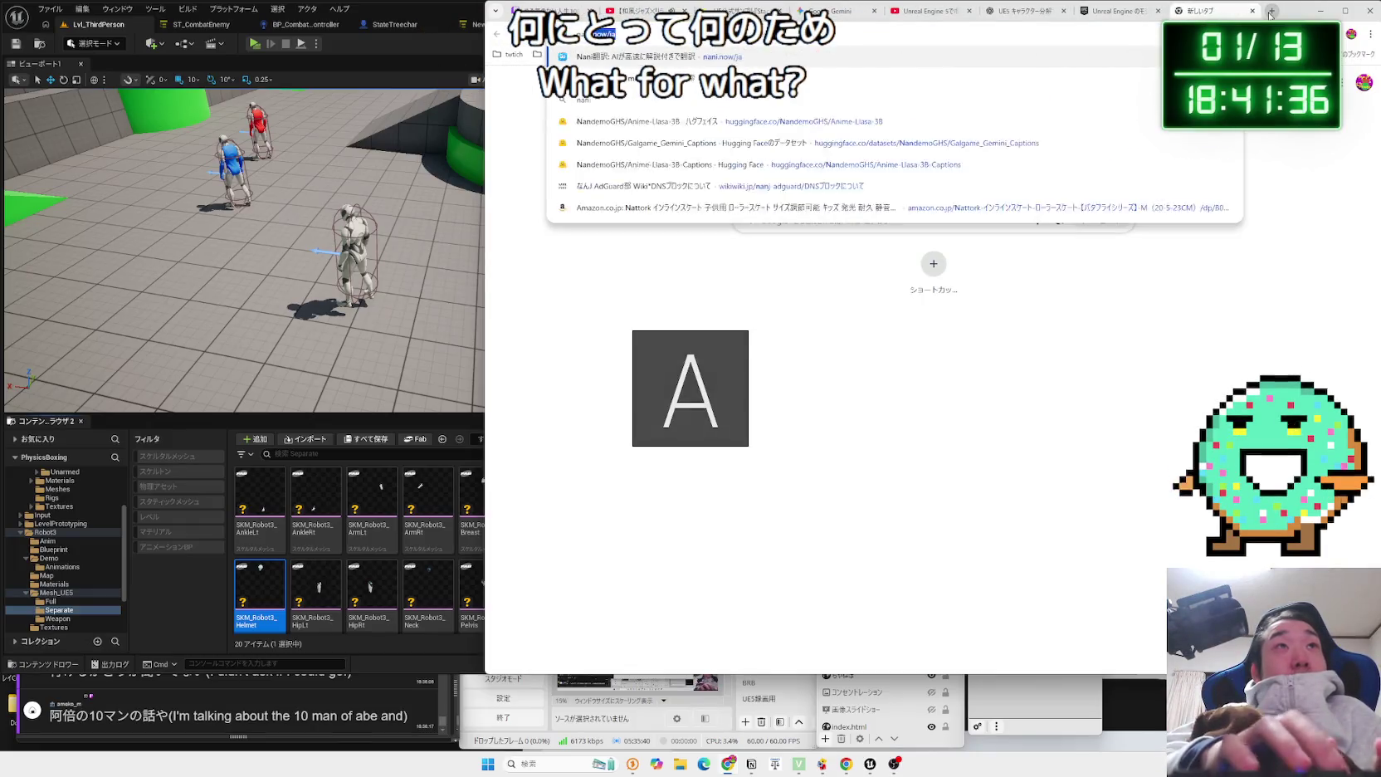
key(Zenkaku_Hankaku)
text(とは)
key(Return)
key(Return)
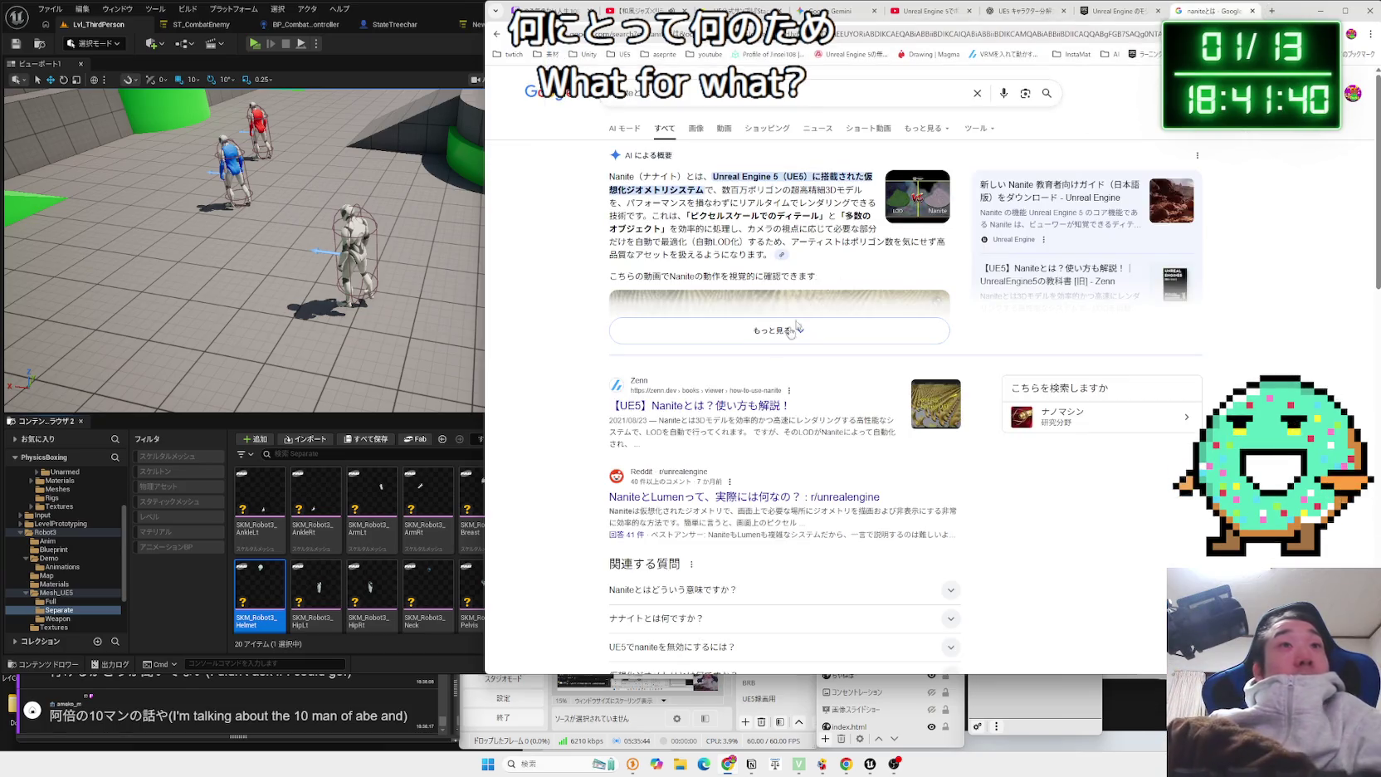
click(728, 415)
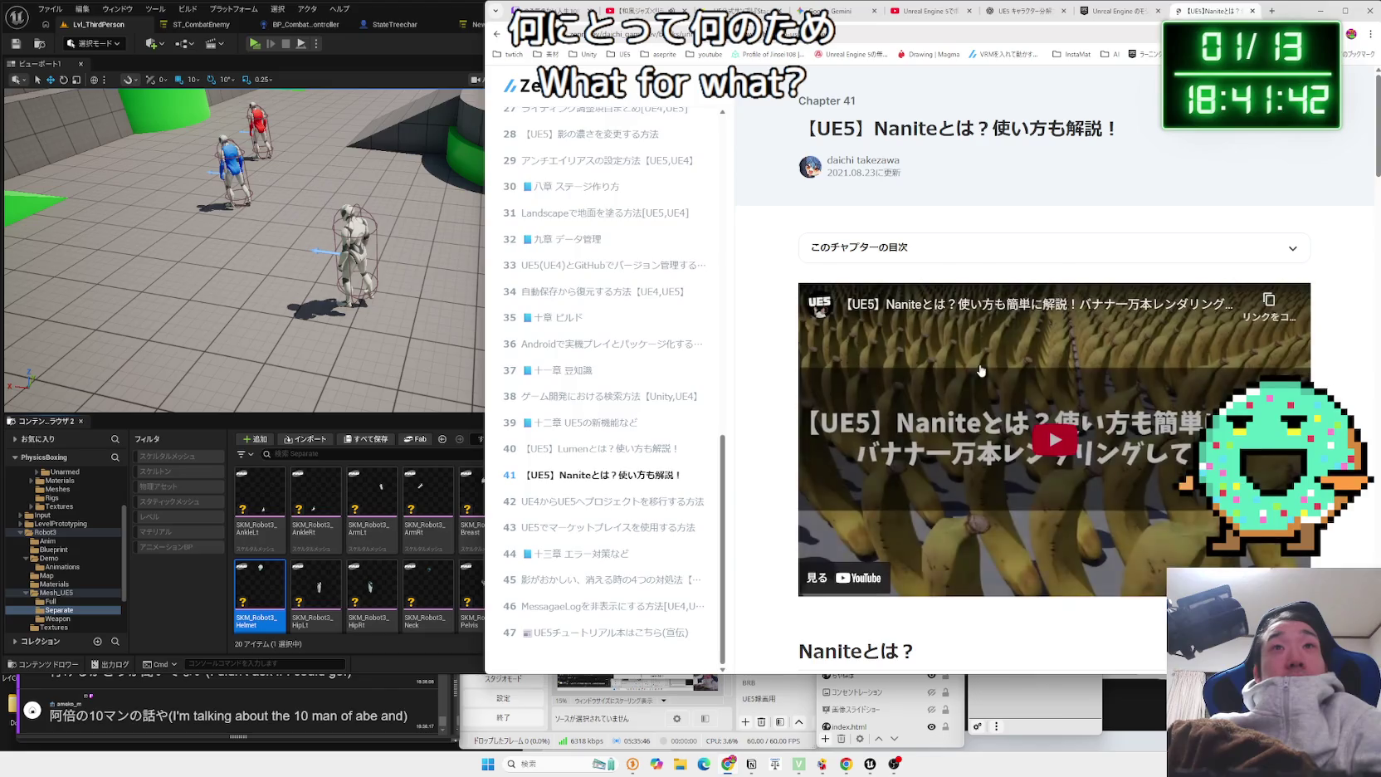
Read the article's opening Nanite paragraphs and its LOD explanation.
scroll(1010, 391, down, 3)
scroll(974, 389, down, 1)
mouse_move(1013, 333)
mouse_down()
mouse_move(800, 314)
mouse_move(1013, 333)
mouse_move(846, 284)
mouse_move(994, 326)
mouse_move(844, 265)
mouse_up()
triple_click(1014, 333)
triple_click(1014, 333)
click(1017, 333)
scroll(1029, 332, down, 1)
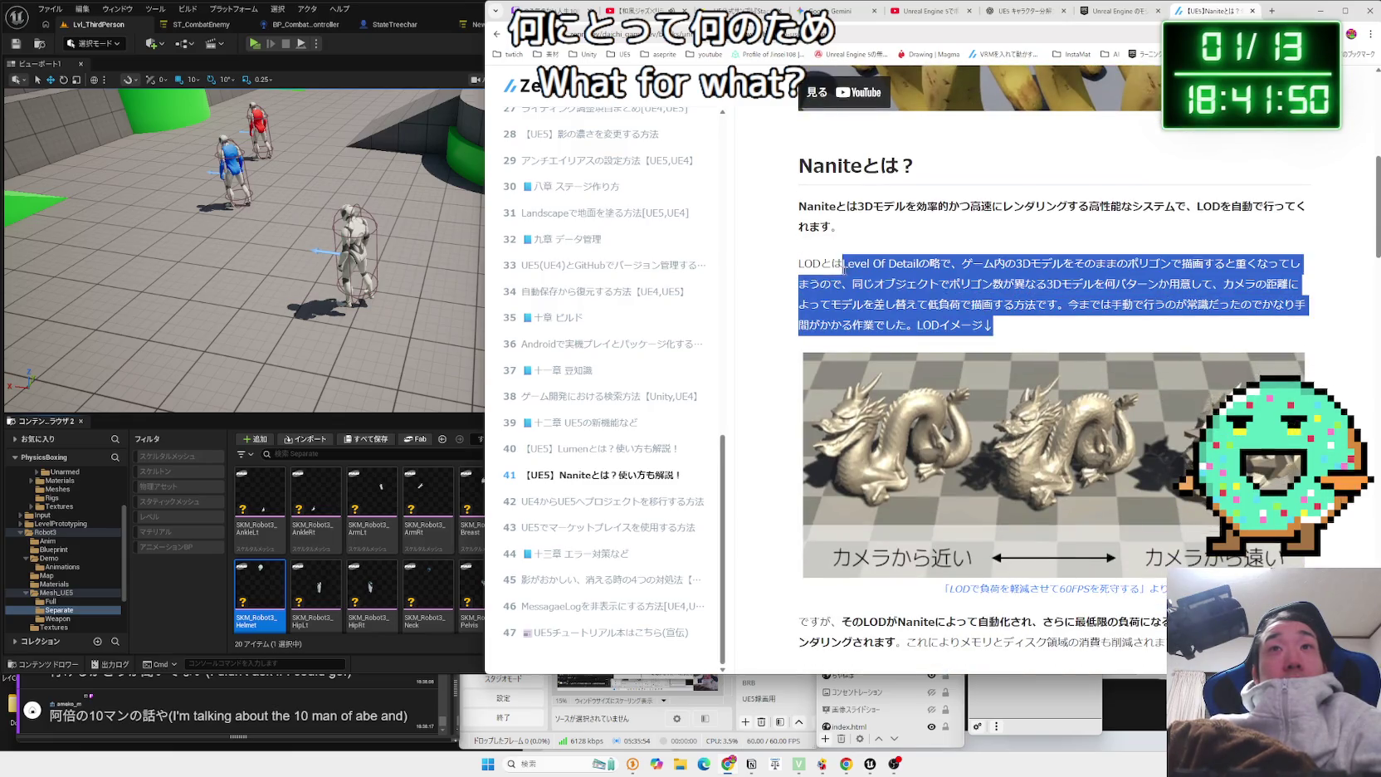
click(794, 266)
scroll(1005, 317, down, 2)
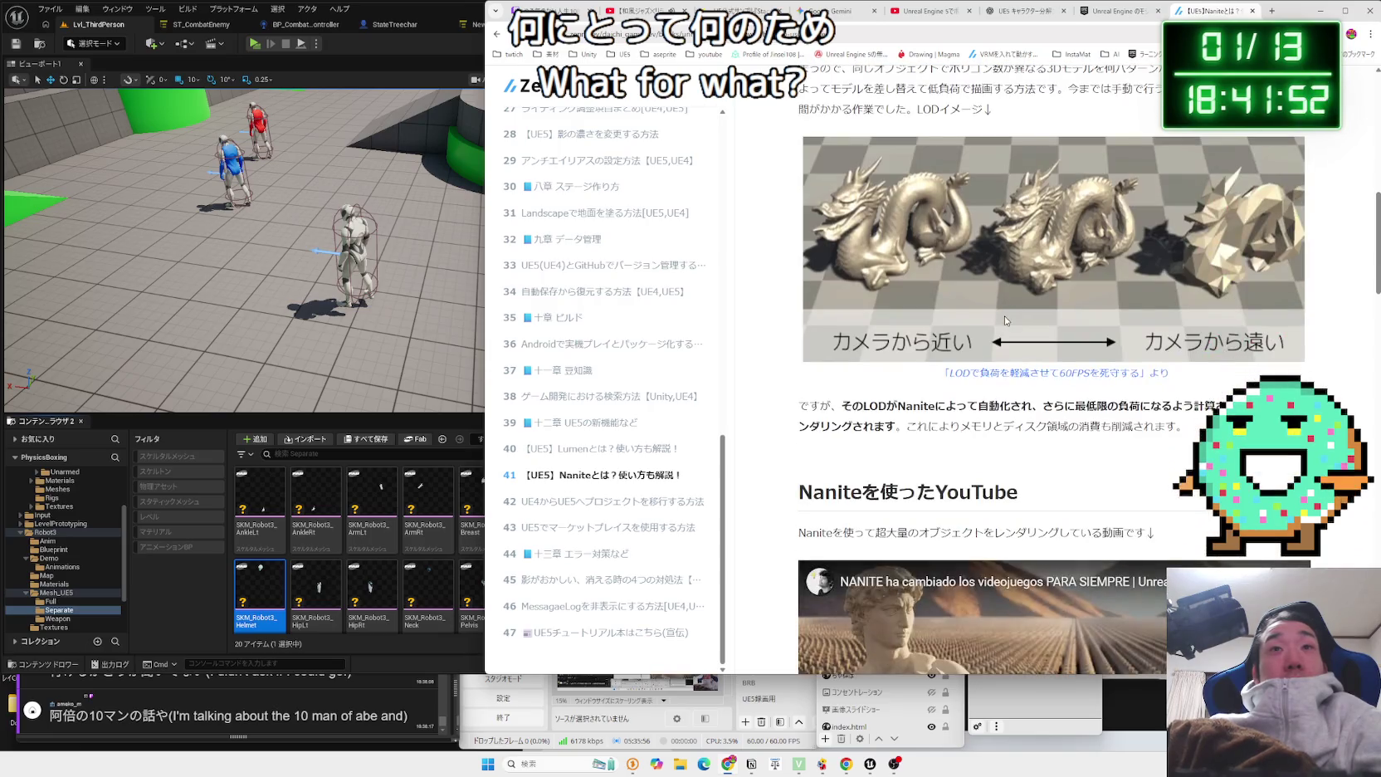
scroll(1005, 317, up, 2)
drag(934, 266, 993, 326)
click(798, 264)
mouse_move(798, 264)
mouse_down()
mouse_move(993, 325)
mouse_move(798, 264)
mouse_move(858, 280)
mouse_move(1129, 268)
mouse_up()
click(799, 264)
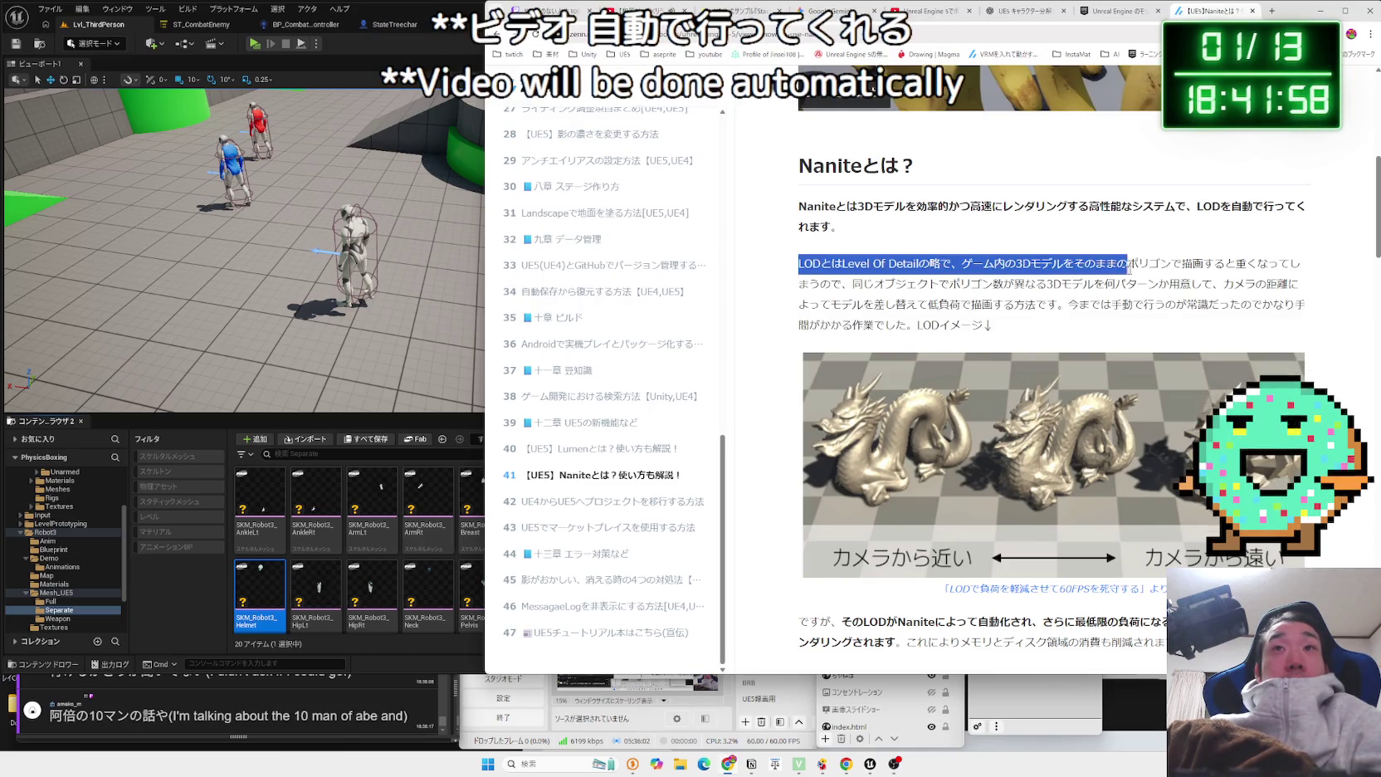
mouse_move(993, 325)
mouse_down()
mouse_move(885, 266)
mouse_move(992, 325)
mouse_up()
Read on through Nanite automating LOD and its polygon reduction.
scroll(1054, 373, down, 3)
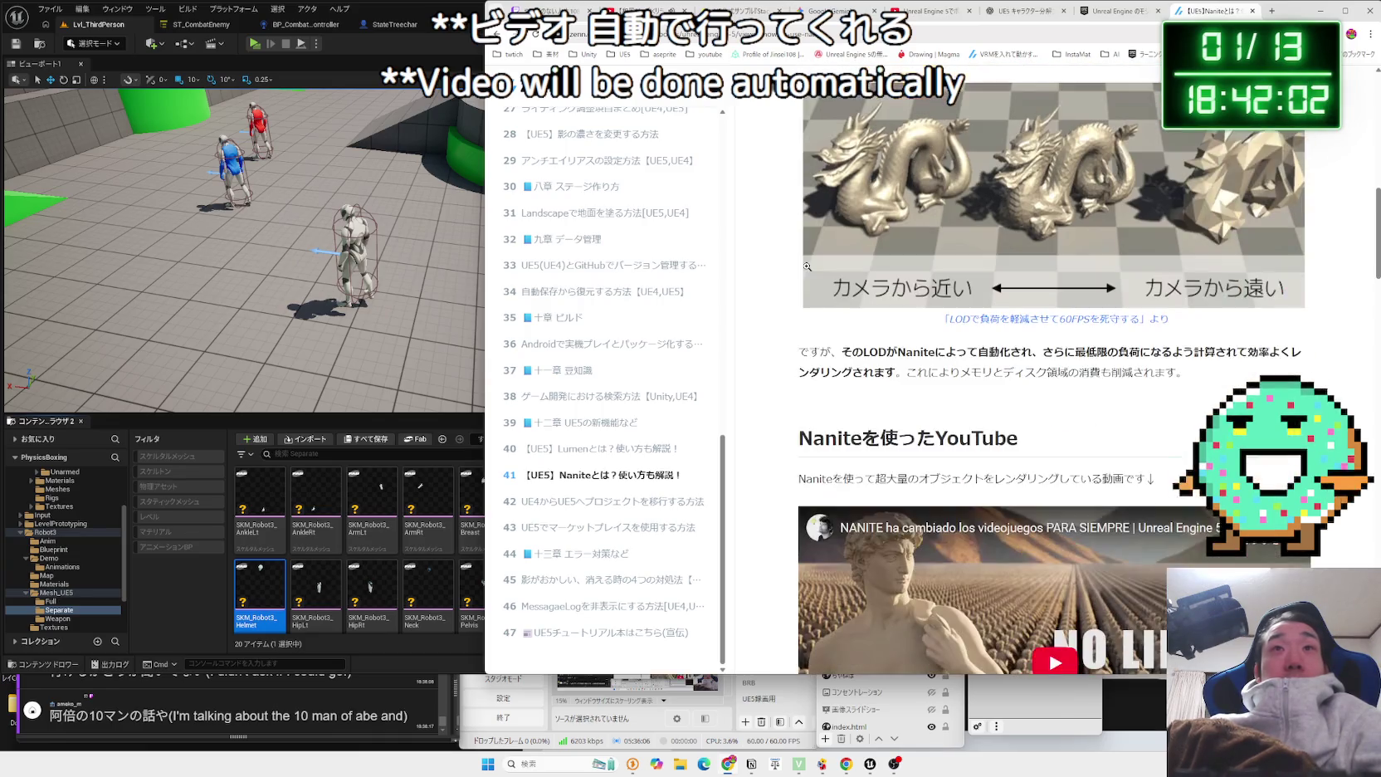
mouse_move(842, 352)
mouse_down()
mouse_move(1160, 355)
mouse_move(1170, 372)
mouse_move(810, 352)
mouse_move(856, 352)
mouse_move(842, 352)
mouse_up()
scroll(938, 349, down, 1)
scroll(938, 349, down, 3)
click(786, 382)
scroll(786, 383, down, 9)
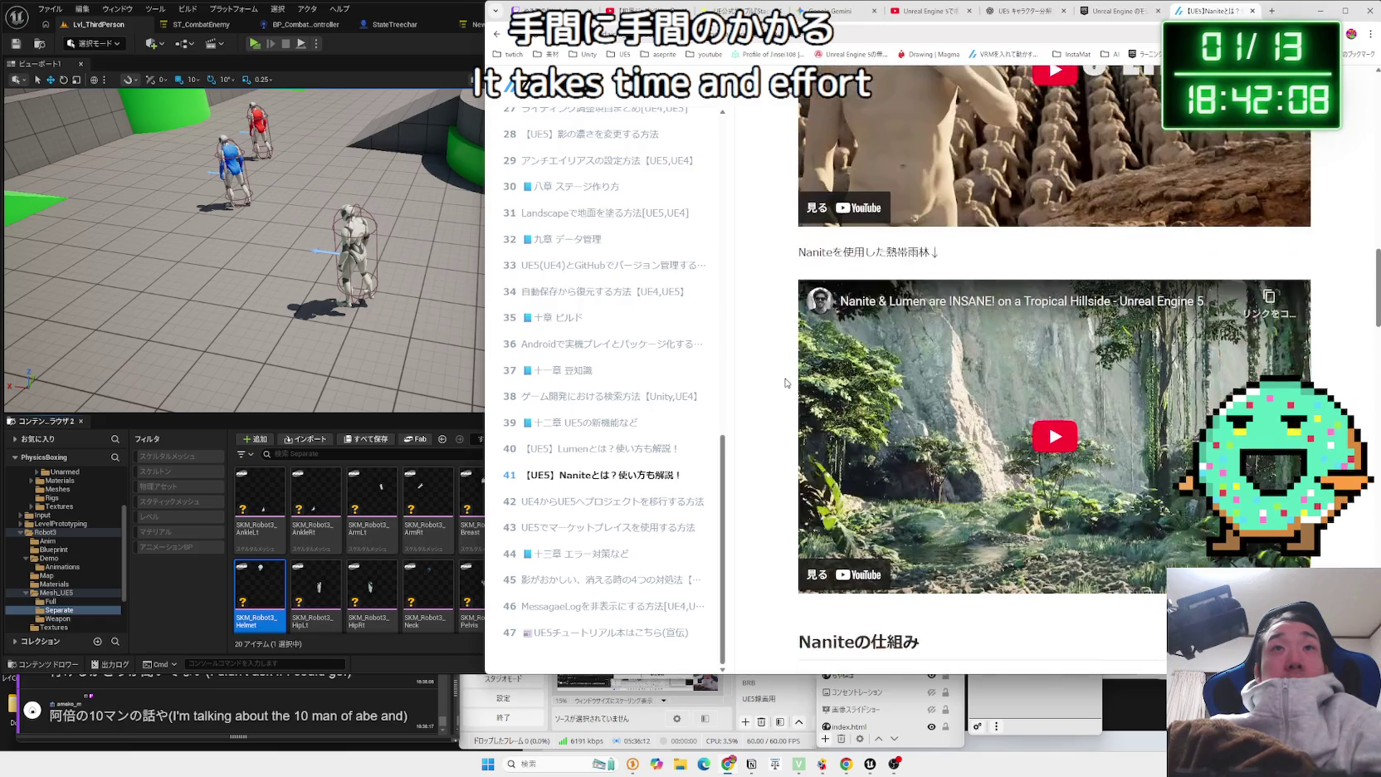
mouse_move(832, 304)
mouse_down()
mouse_move(1139, 349)
mouse_move(833, 304)
mouse_move(1118, 424)
mouse_up()
click(1117, 435)
scroll(972, 376, down, 7)
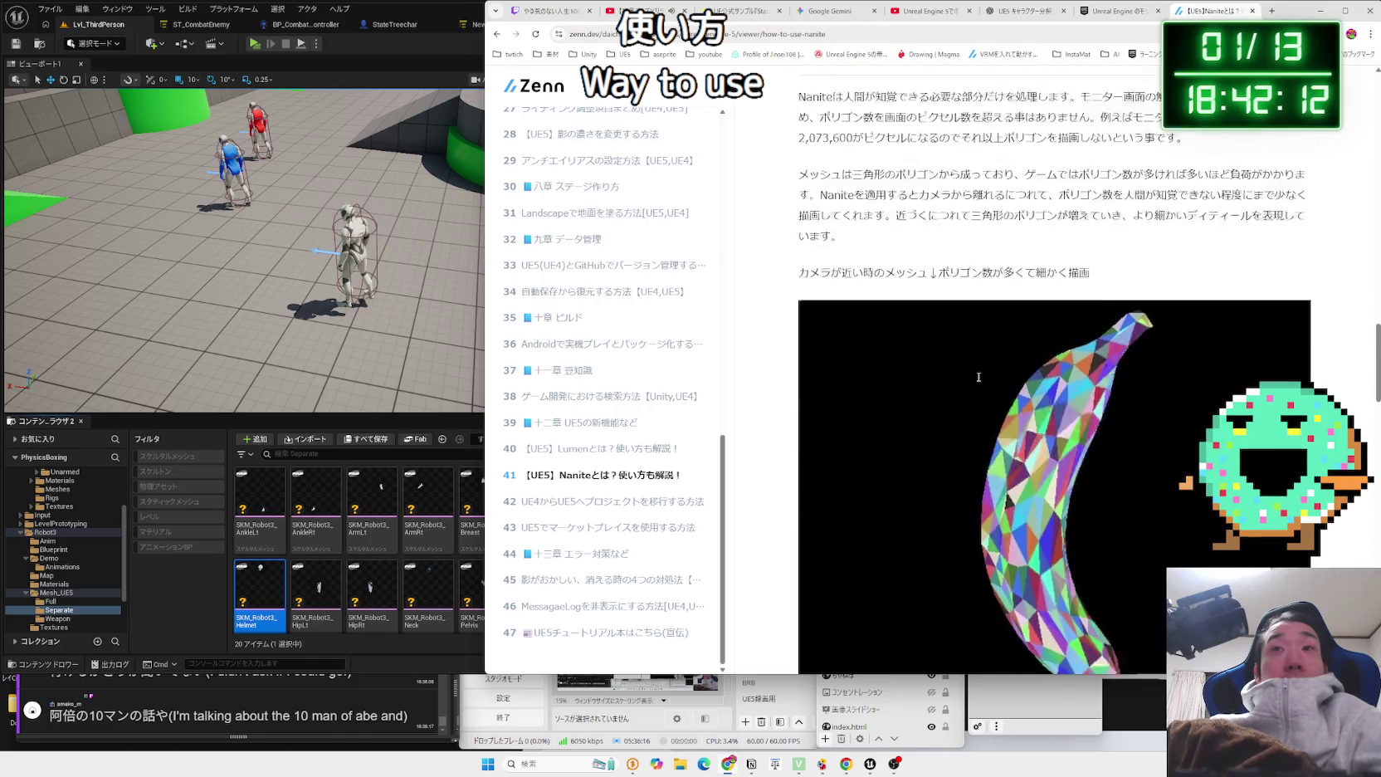
scroll(972, 375, down, 9)
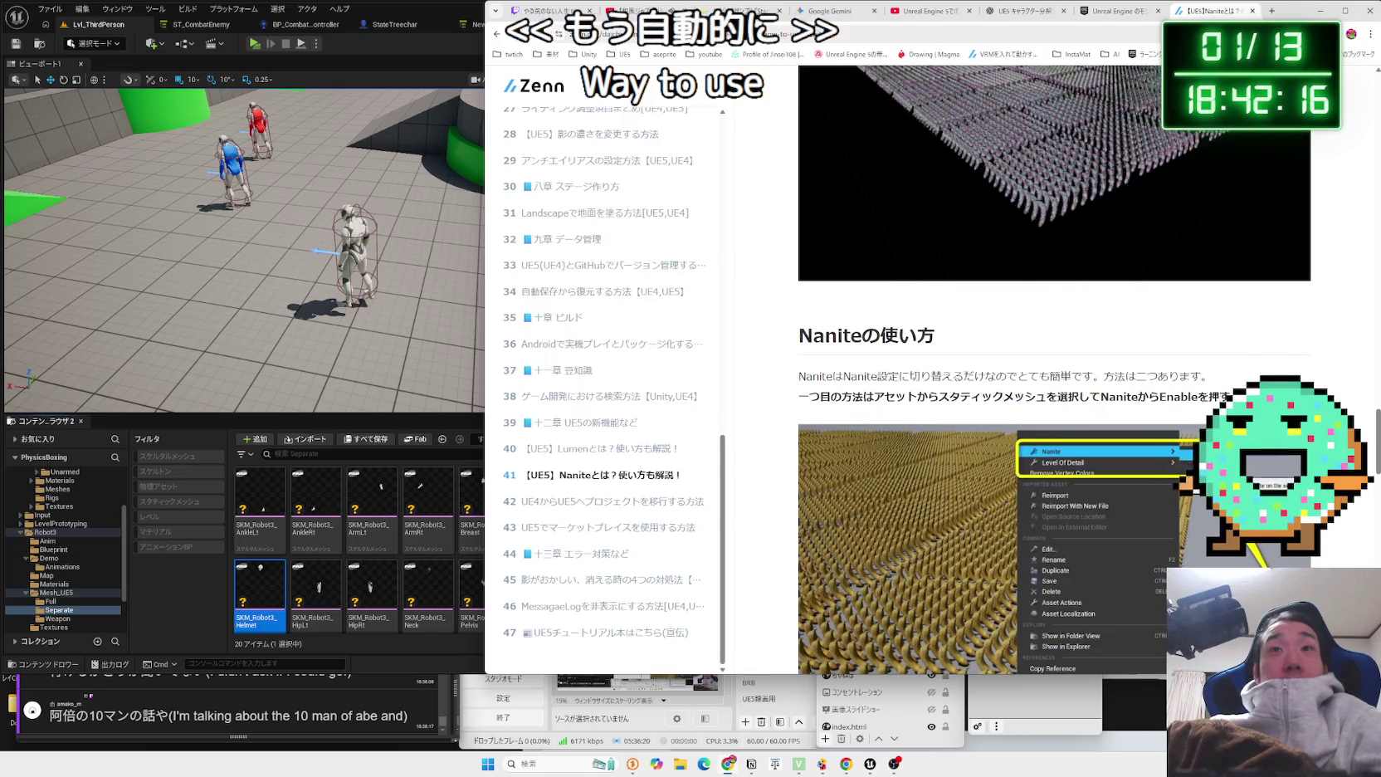
Study the Naniteの使い方 section, including the second way to enable Nanite.
drag(798, 376, 1212, 403)
click(798, 376)
drag(799, 376, 1212, 402)
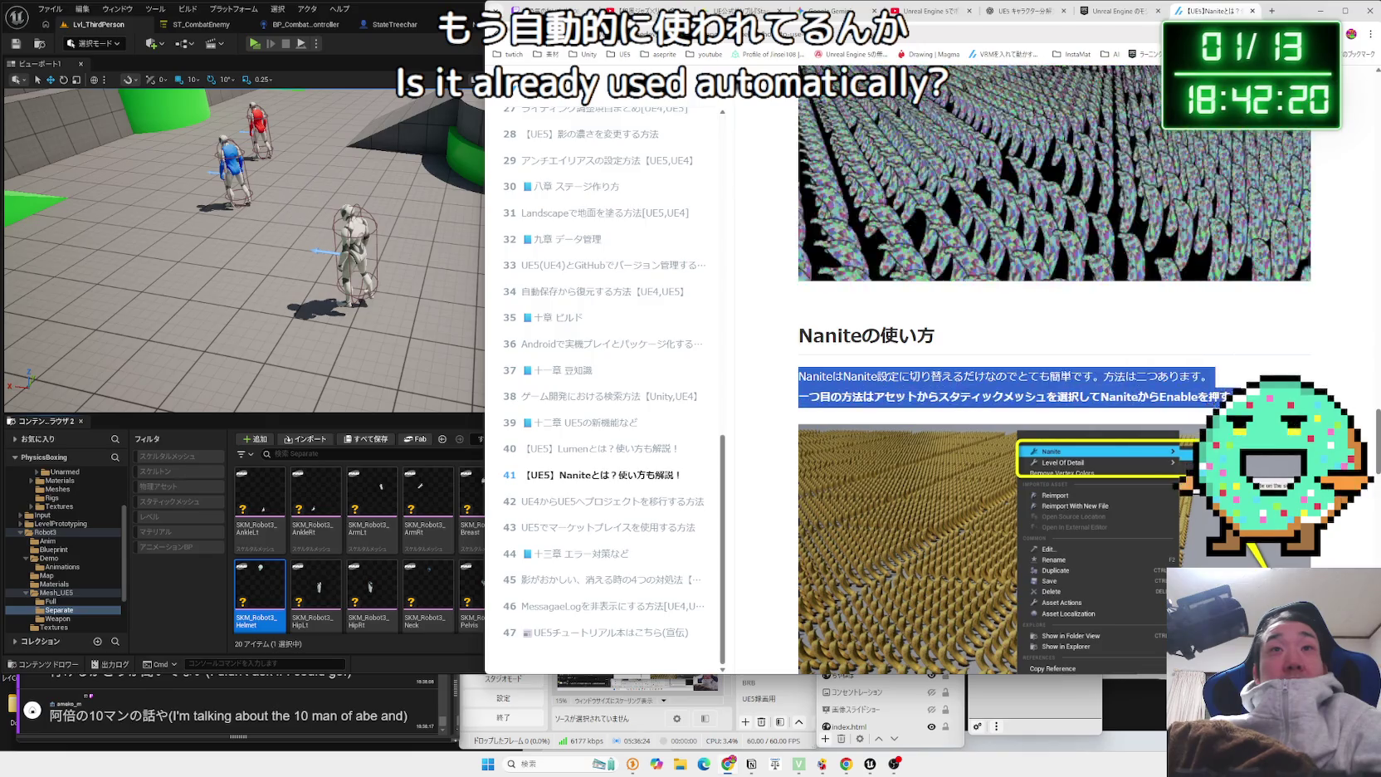
click(799, 376)
drag(798, 376, 1212, 403)
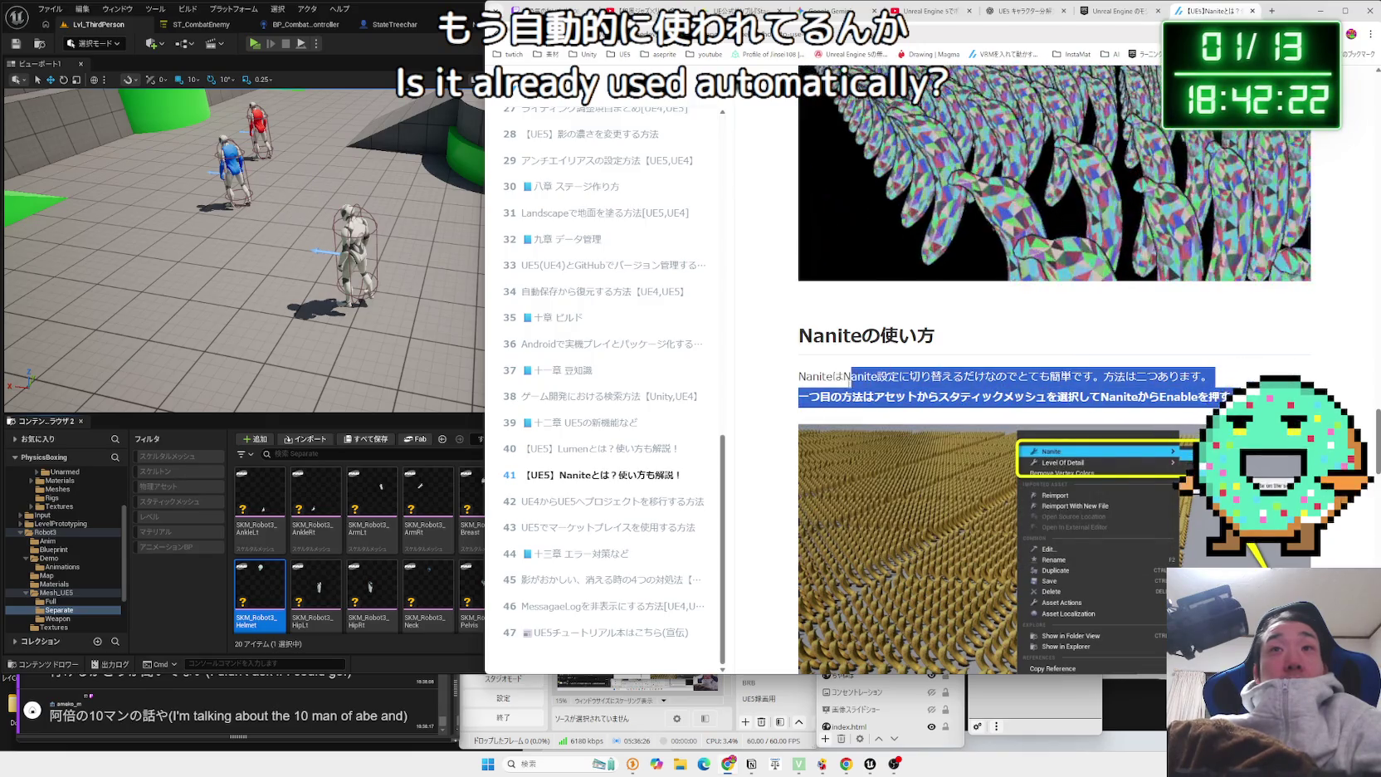
click(802, 381)
scroll(805, 391, down, 5)
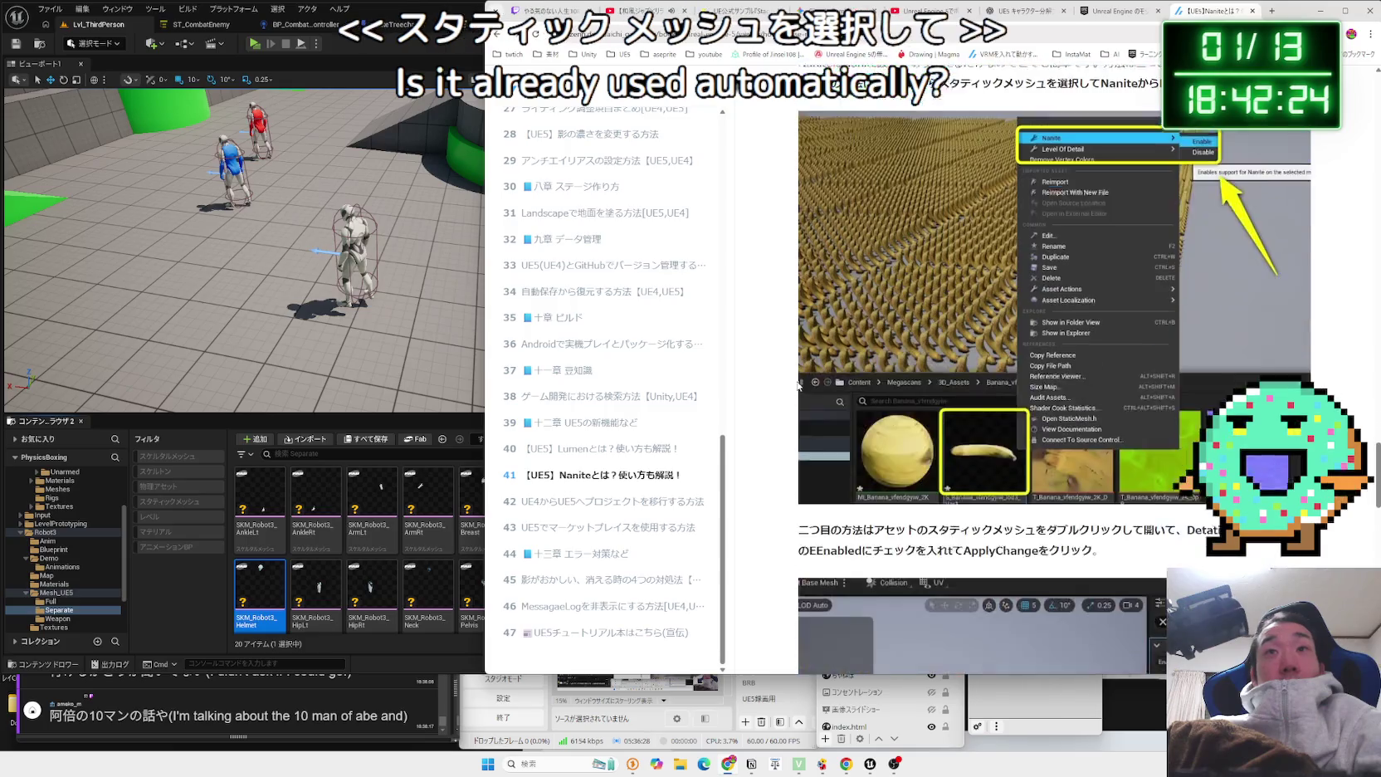
mouse_move(809, 408)
mouse_down()
mouse_move(1209, 433)
mouse_move(1178, 413)
mouse_move(843, 413)
mouse_move(1104, 434)
mouse_up()
click(809, 409)
mouse_move(863, 413)
mouse_down()
mouse_move(1105, 433)
mouse_move(798, 408)
mouse_move(1118, 434)
mouse_up()
drag(799, 408, 1118, 434)
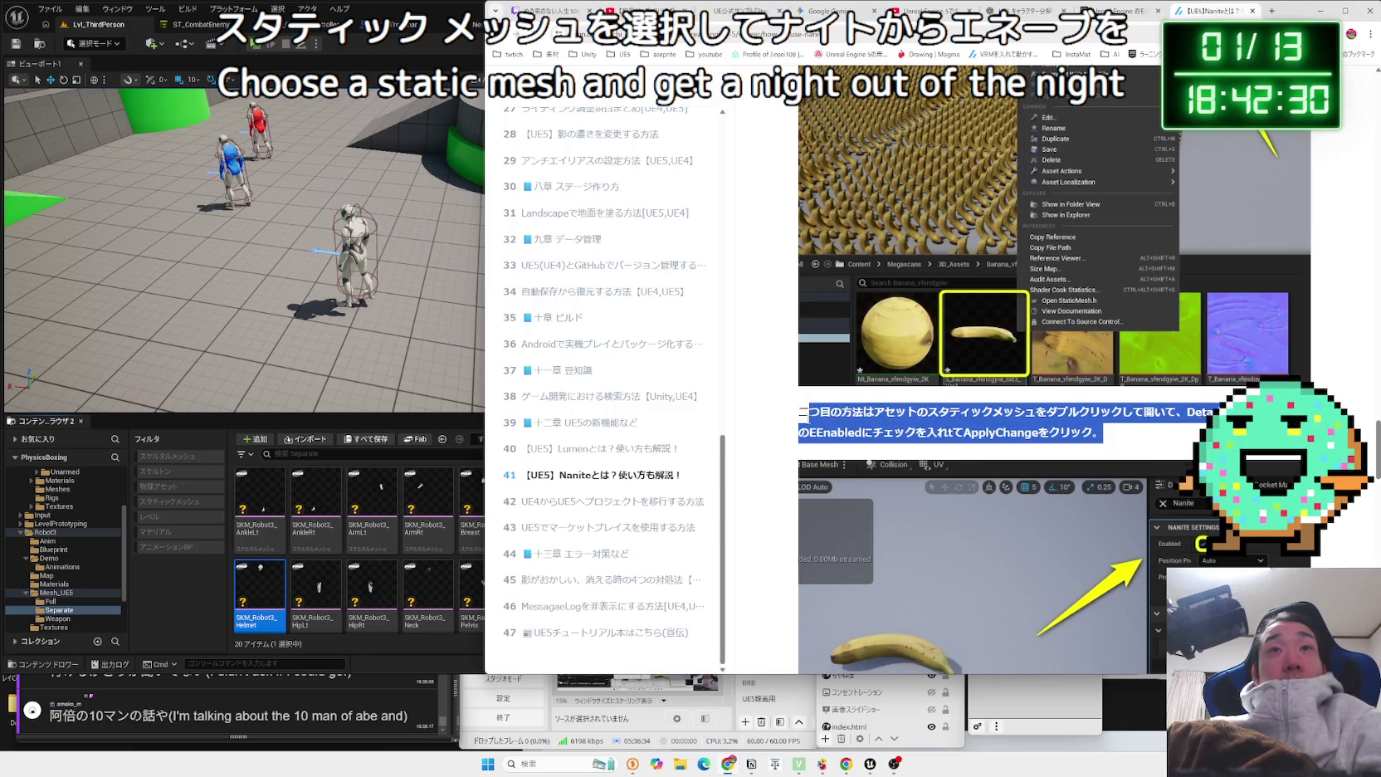
drag(798, 409, 1132, 437)
click(816, 417)
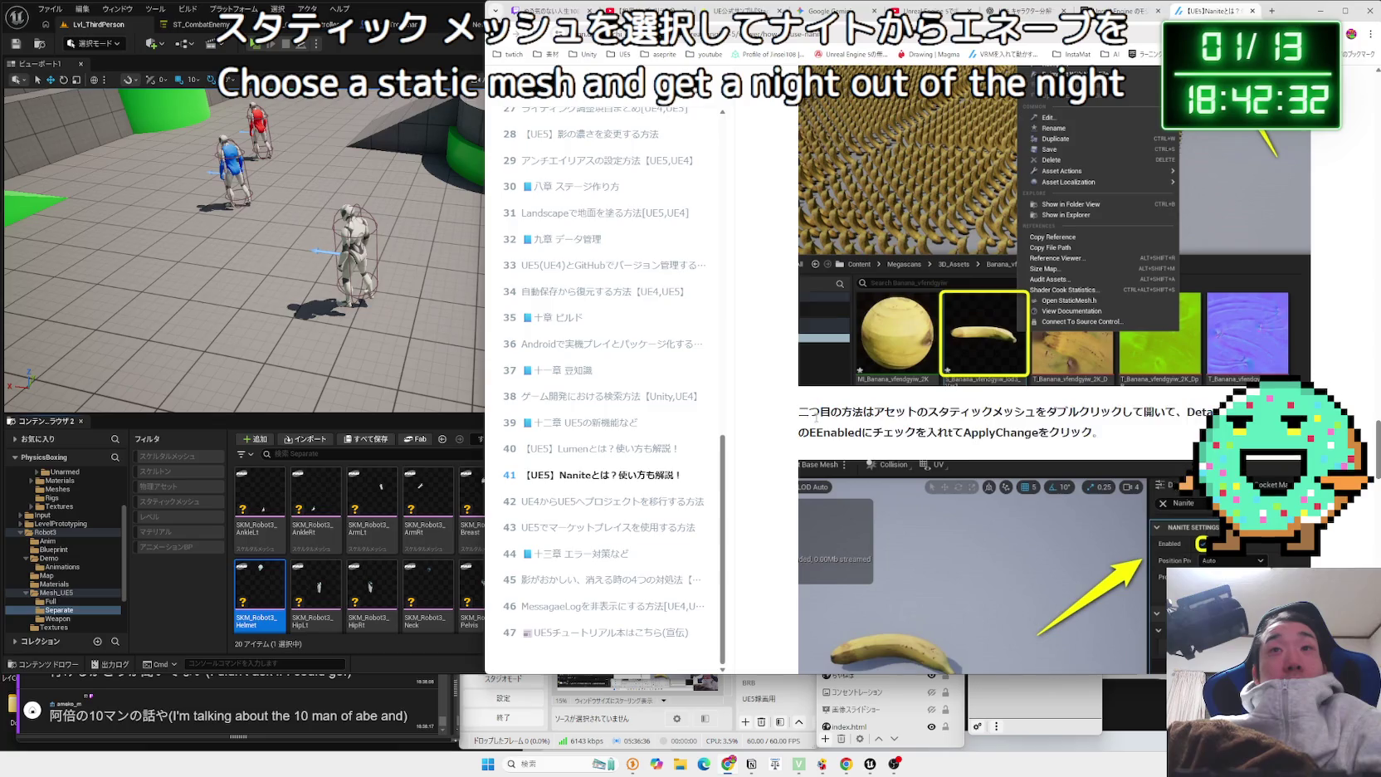
drag(799, 408, 1118, 434)
click(1118, 435)
drag(798, 408, 1118, 434)
click(1118, 434)
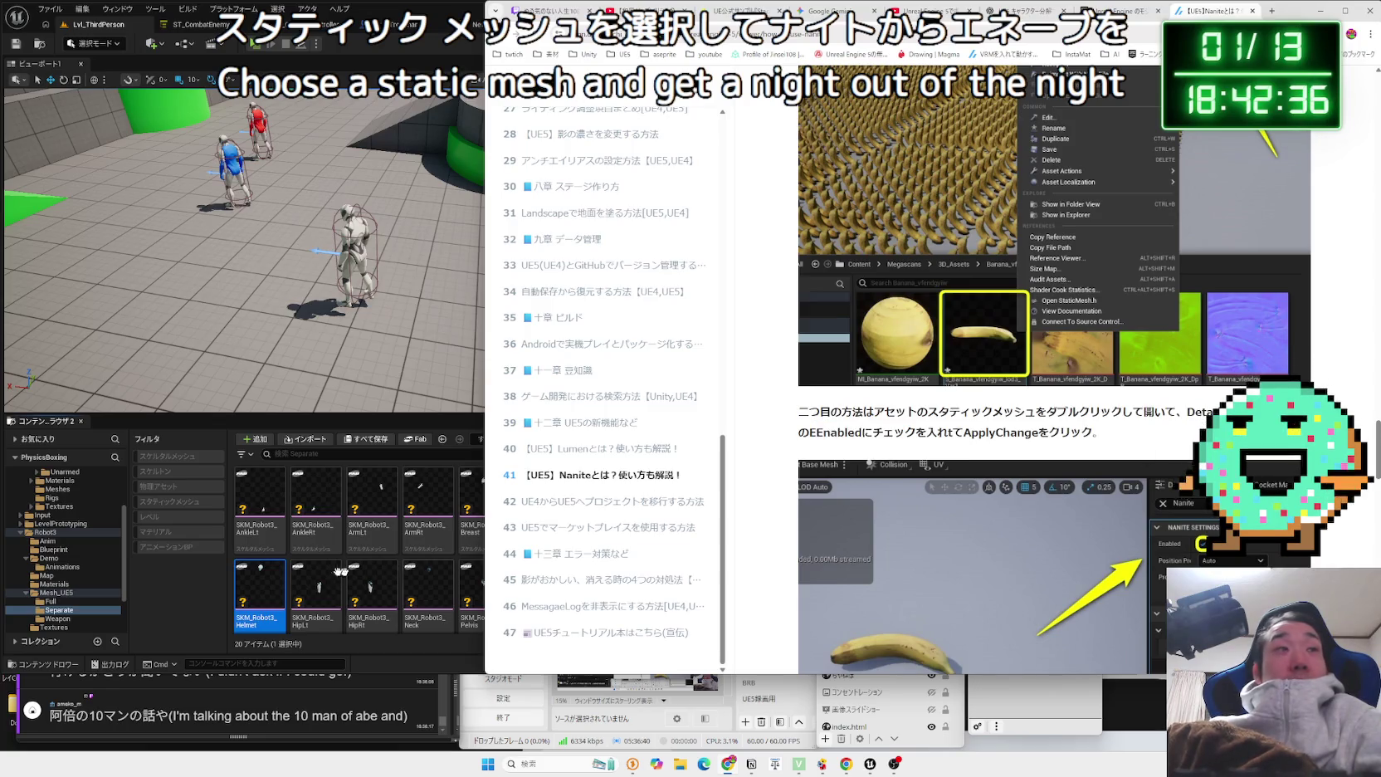
Inspect the Nanite submenu for SKM_Robot3_Helmet without changes, then return to the article.
right_click(263, 595)
mouse_move(350, 186)
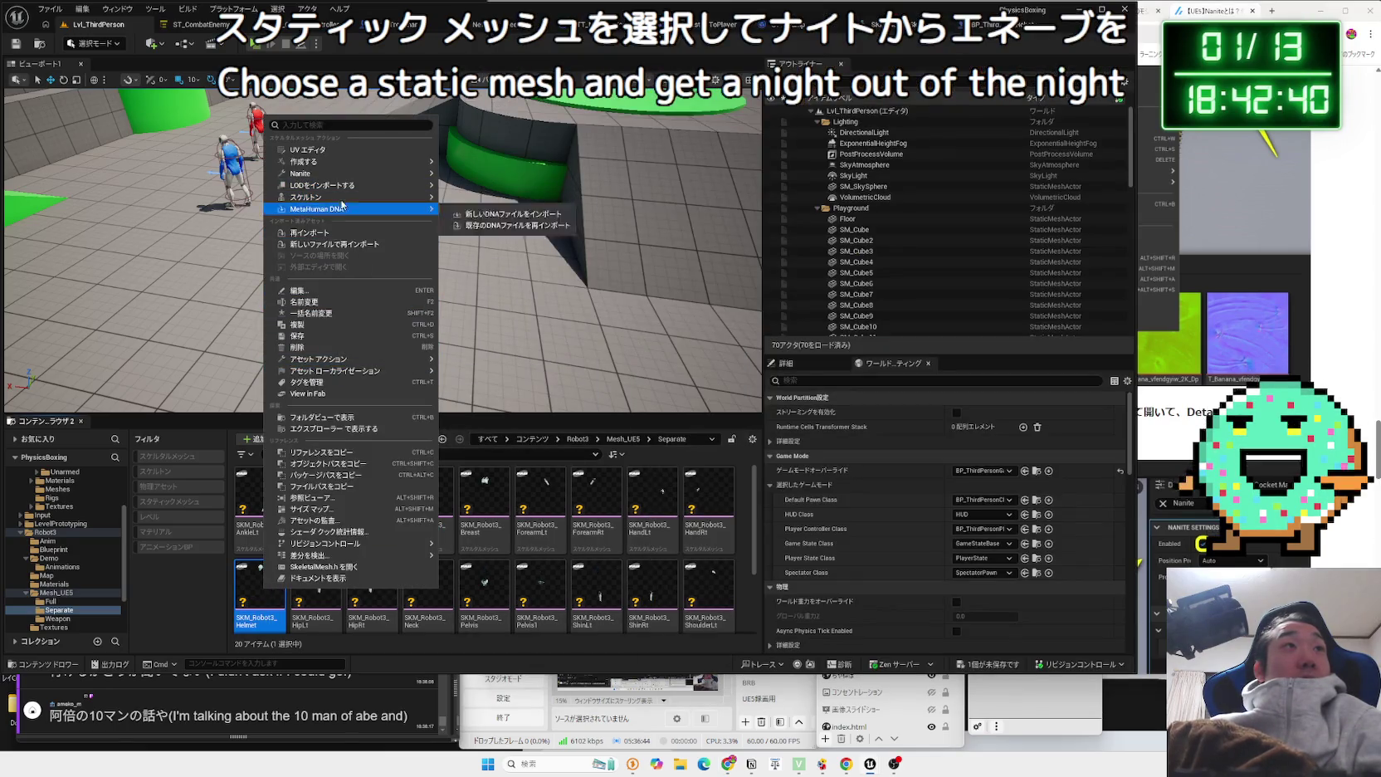
mouse_move(336, 170)
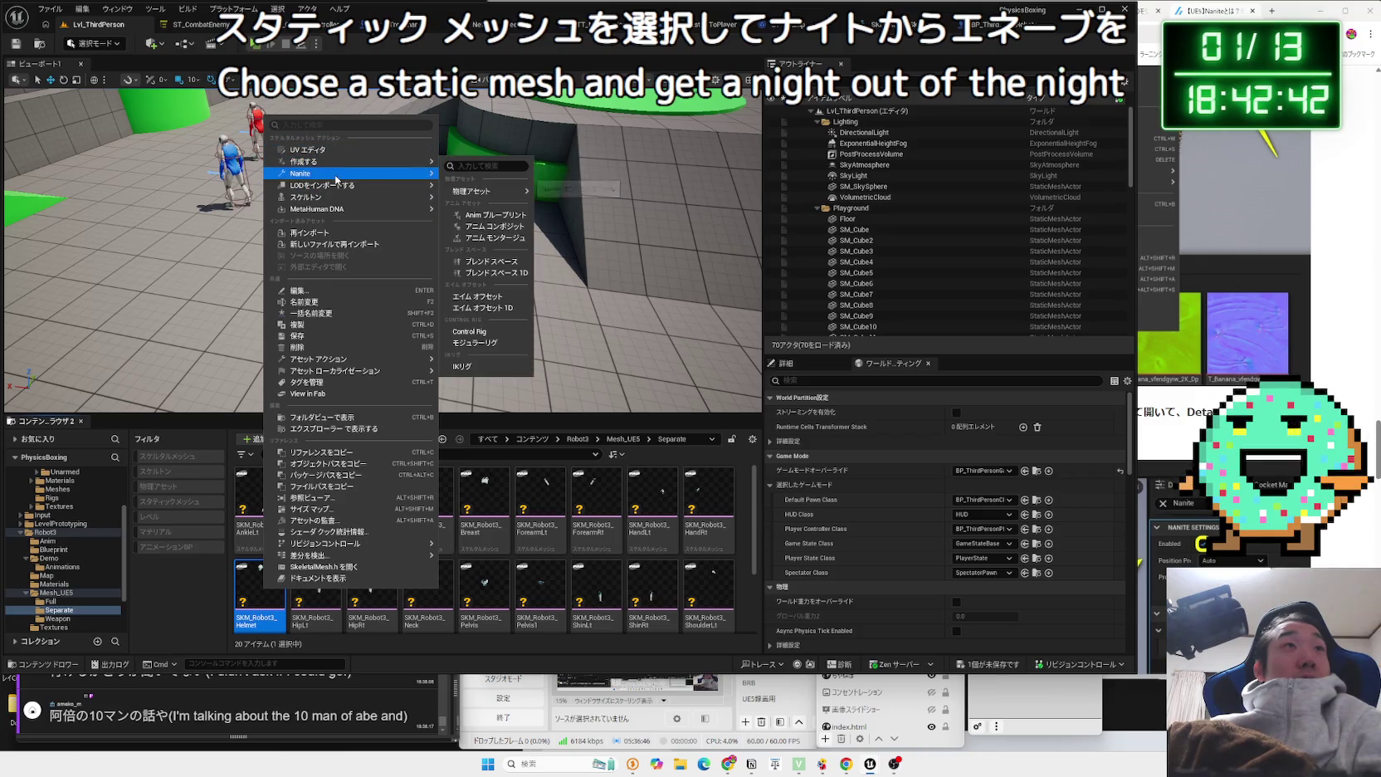
mouse_move(409, 180)
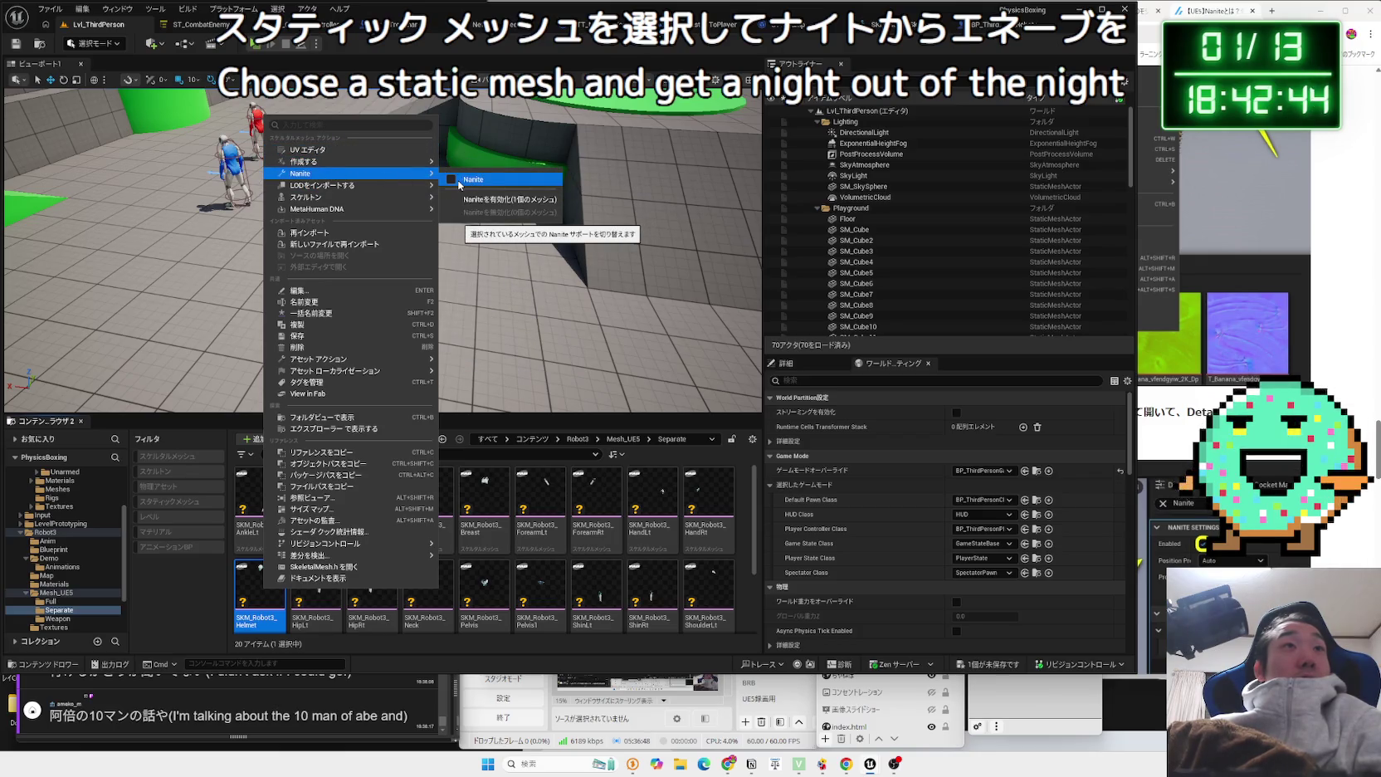
click(1076, 471)
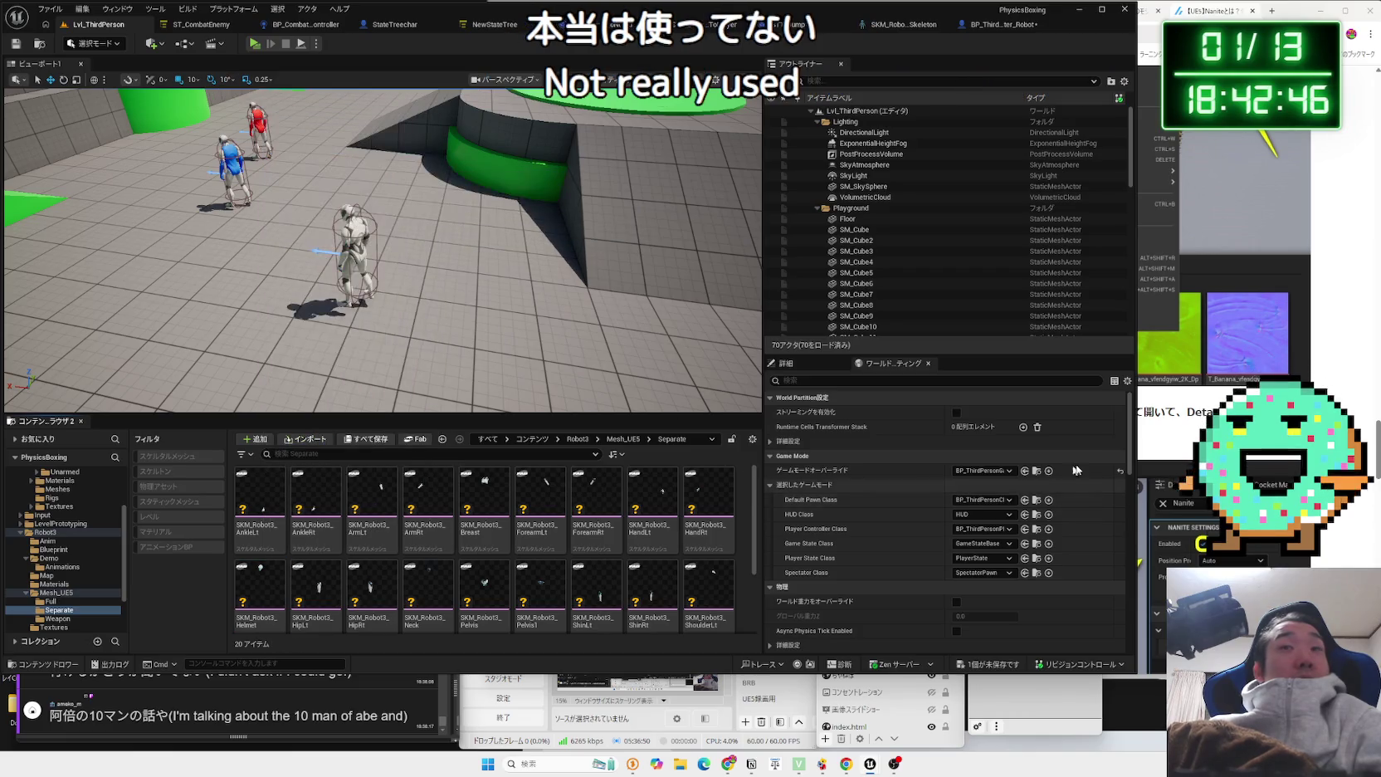
key(alt+Tab)
scroll(1020, 306, down, 5)
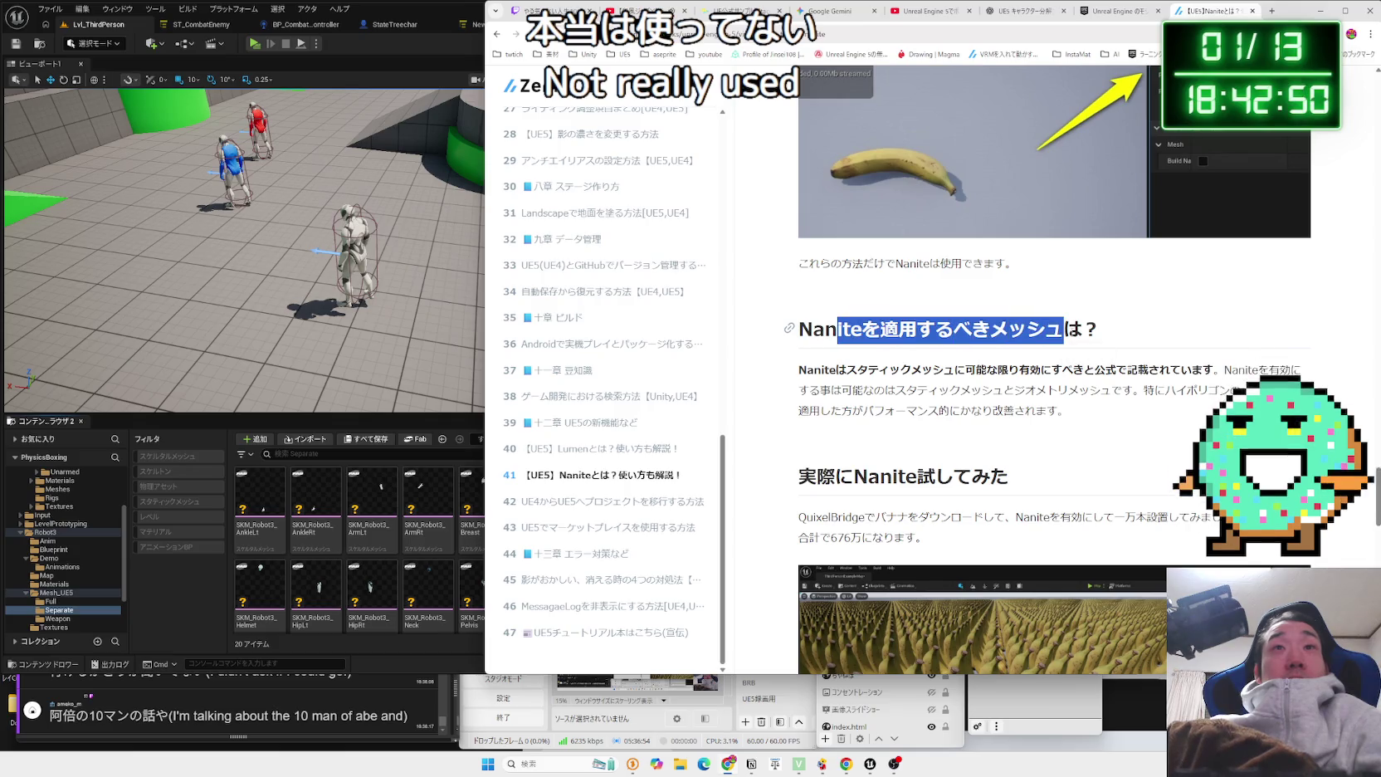
Read the section on which meshes Nanite should be applied to.
drag(990, 329, 1101, 329)
mouse_move(806, 370)
mouse_down()
mouse_move(1278, 373)
mouse_move(1071, 413)
mouse_move(1050, 393)
mouse_up()
mouse_move(843, 383)
mouse_down()
mouse_move(799, 370)
mouse_move(1102, 412)
mouse_up()
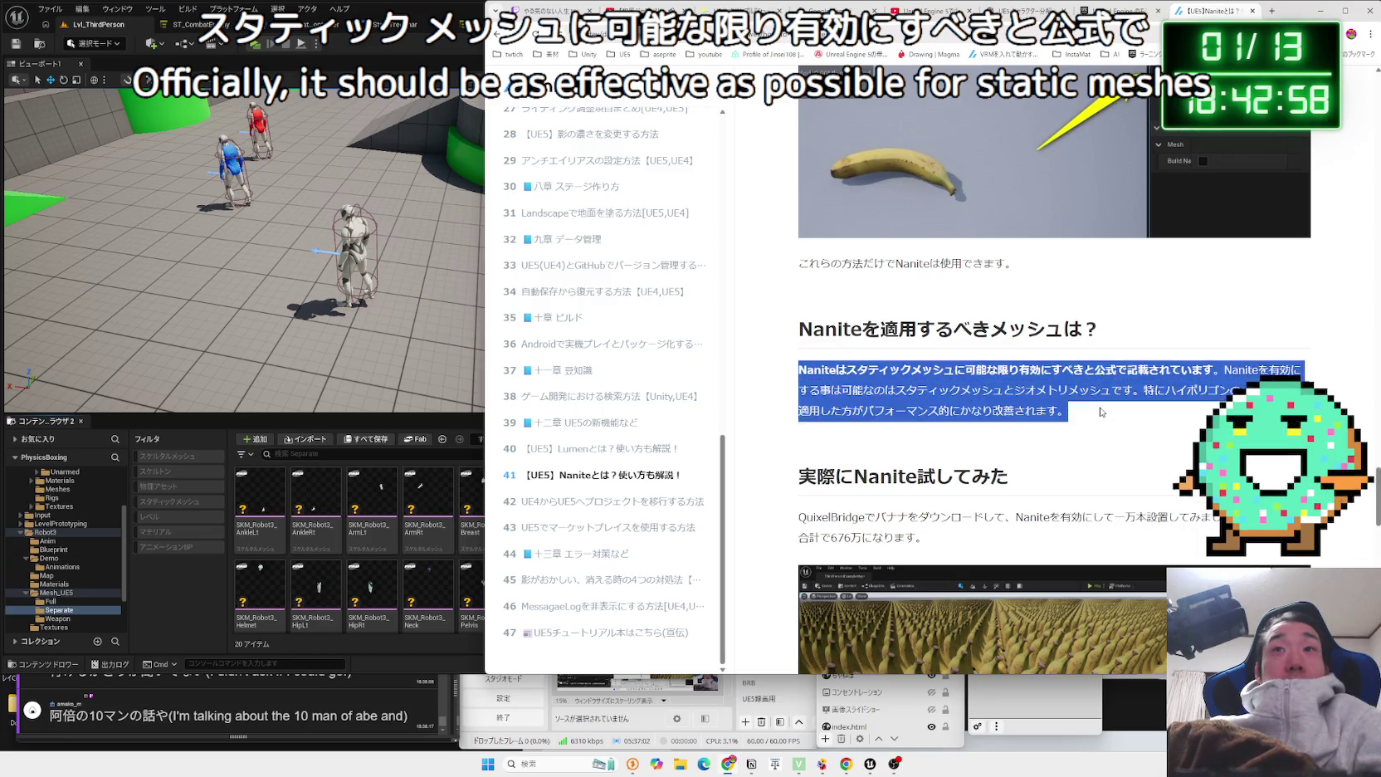
click(1102, 412)
Read the QuixelBridge part and the remaining sections, then go back to the Google results.
scroll(1038, 373, down, 3)
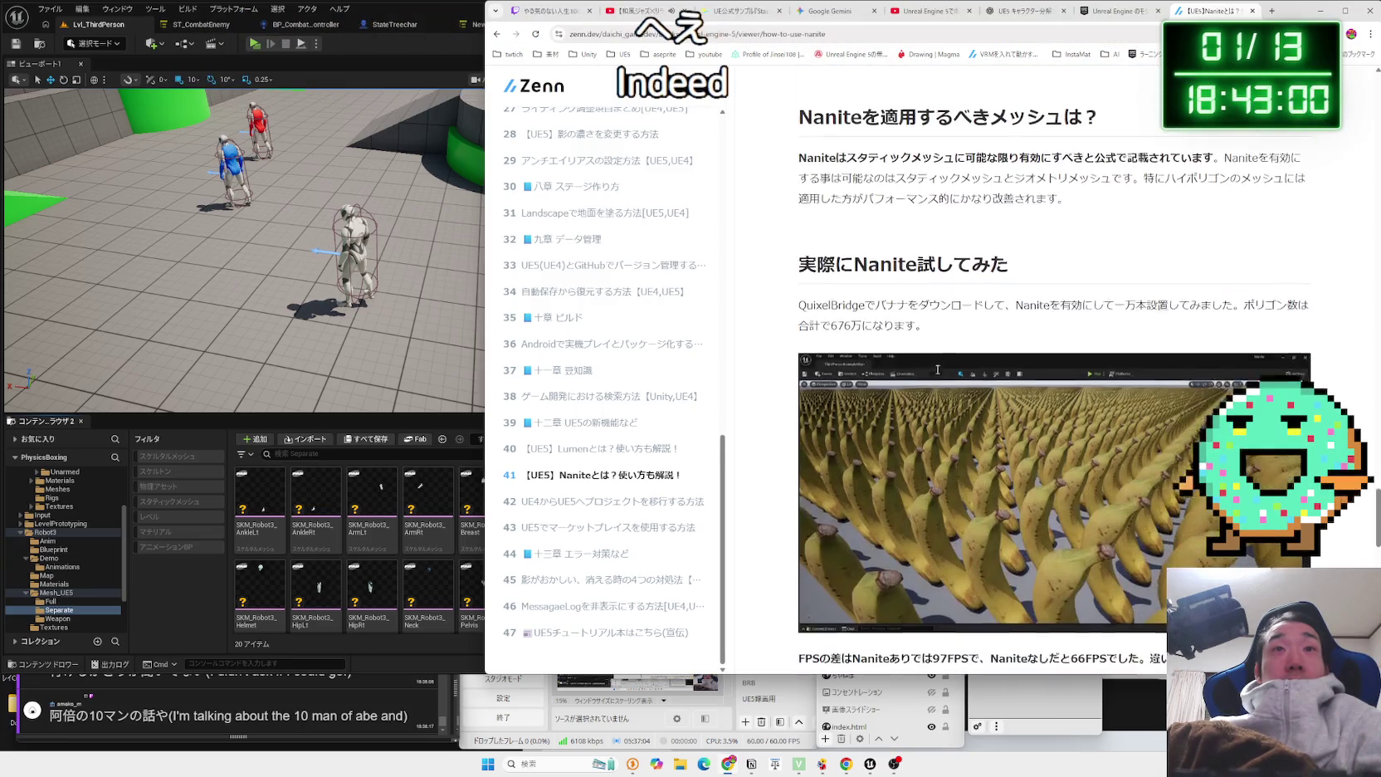
drag(926, 324, 813, 309)
click(907, 347)
scroll(913, 351, down, 10)
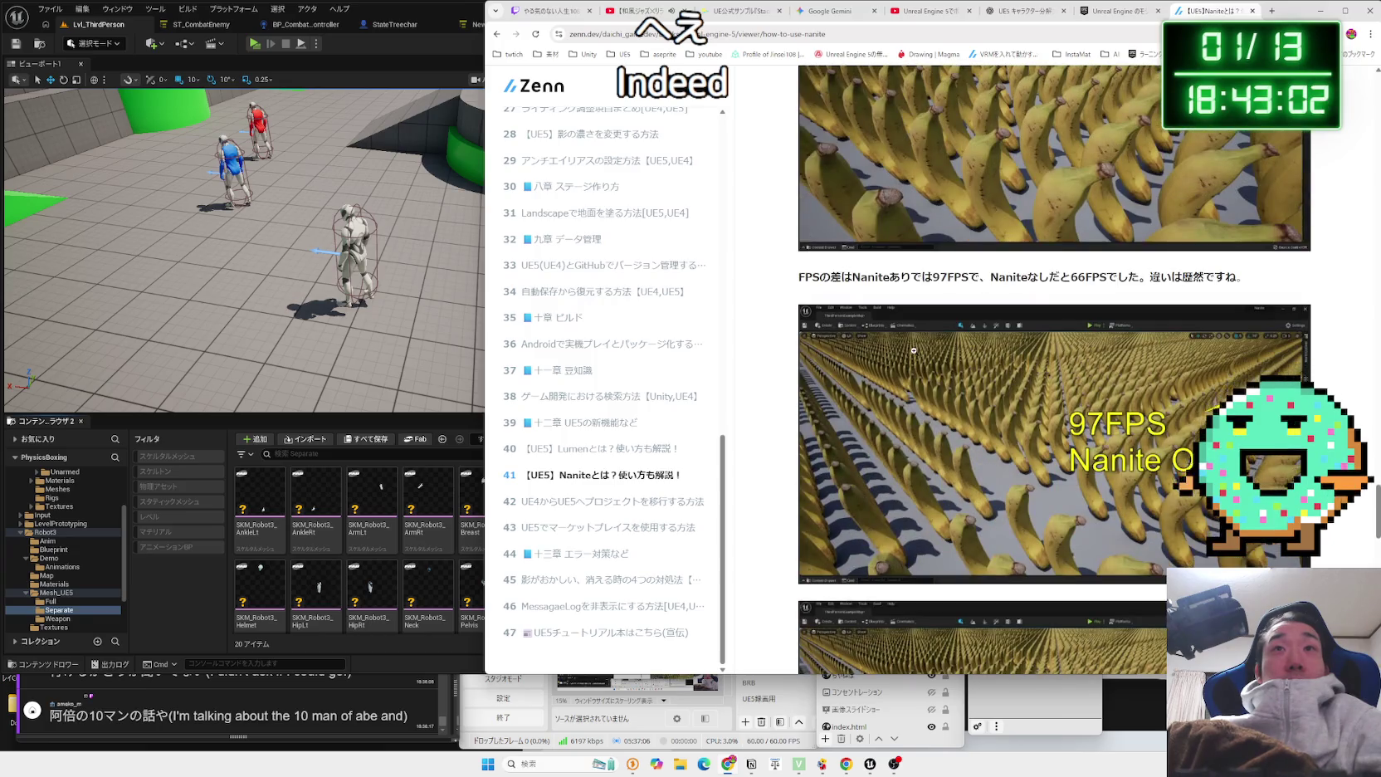
scroll(914, 352, down, 6)
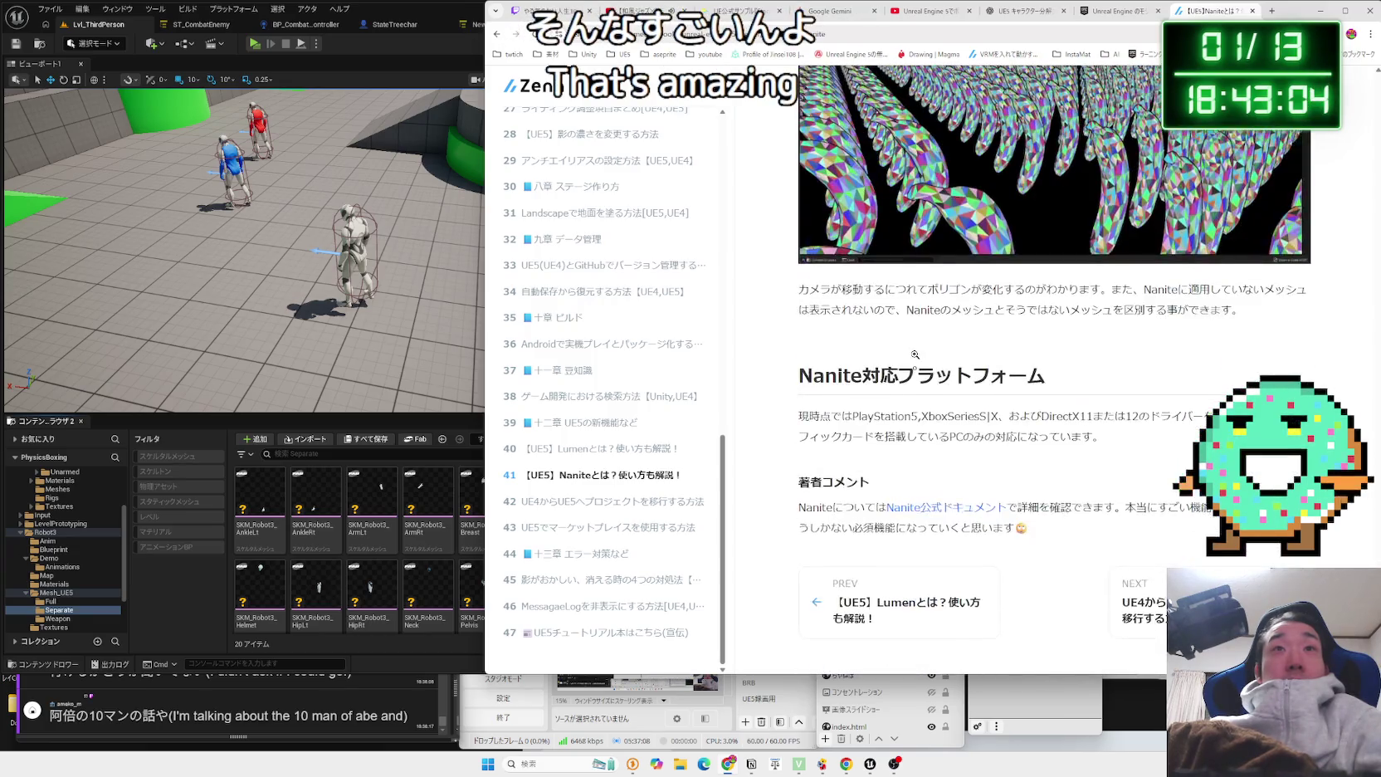
key(alt+Left)
click(724, 100)
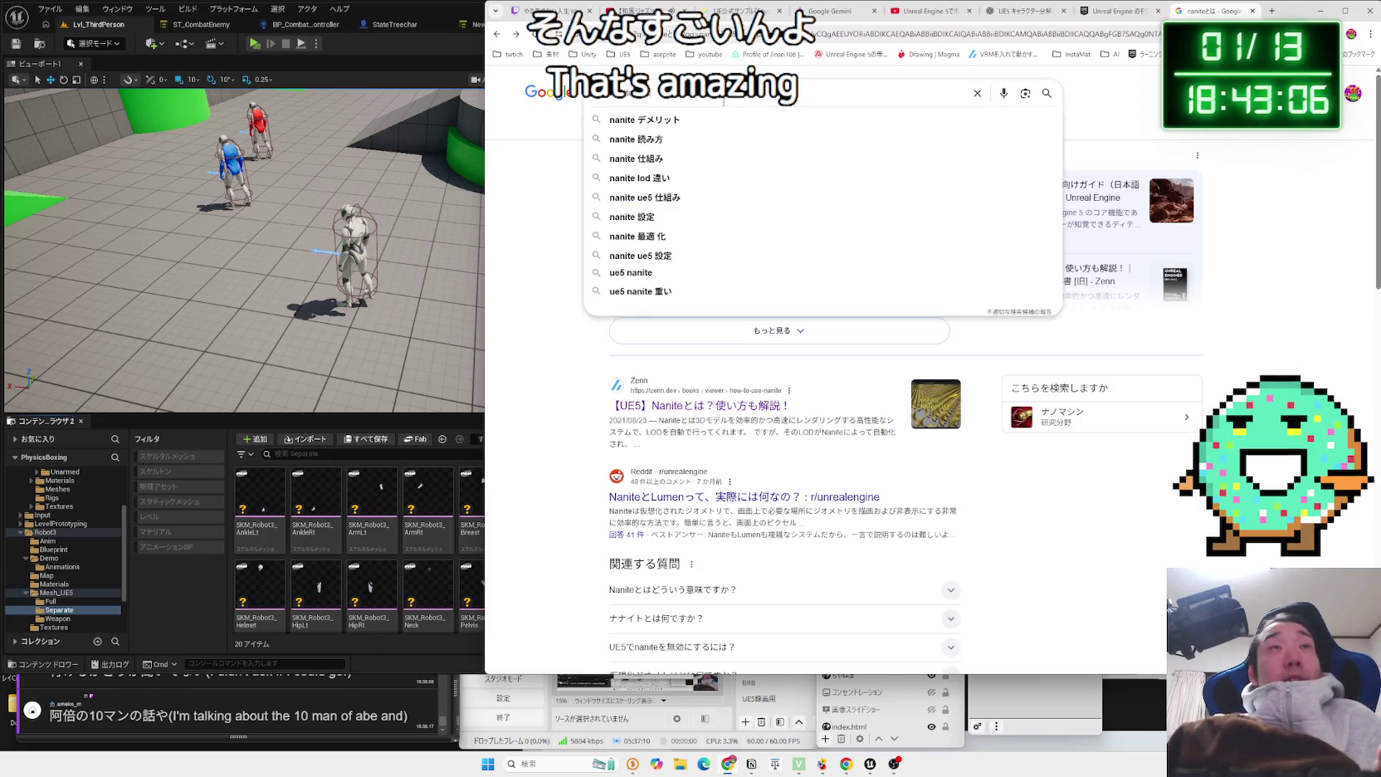
Search 'nanite デメリット' and open the soy-software UE5 Nanite article.
click(628, 121)
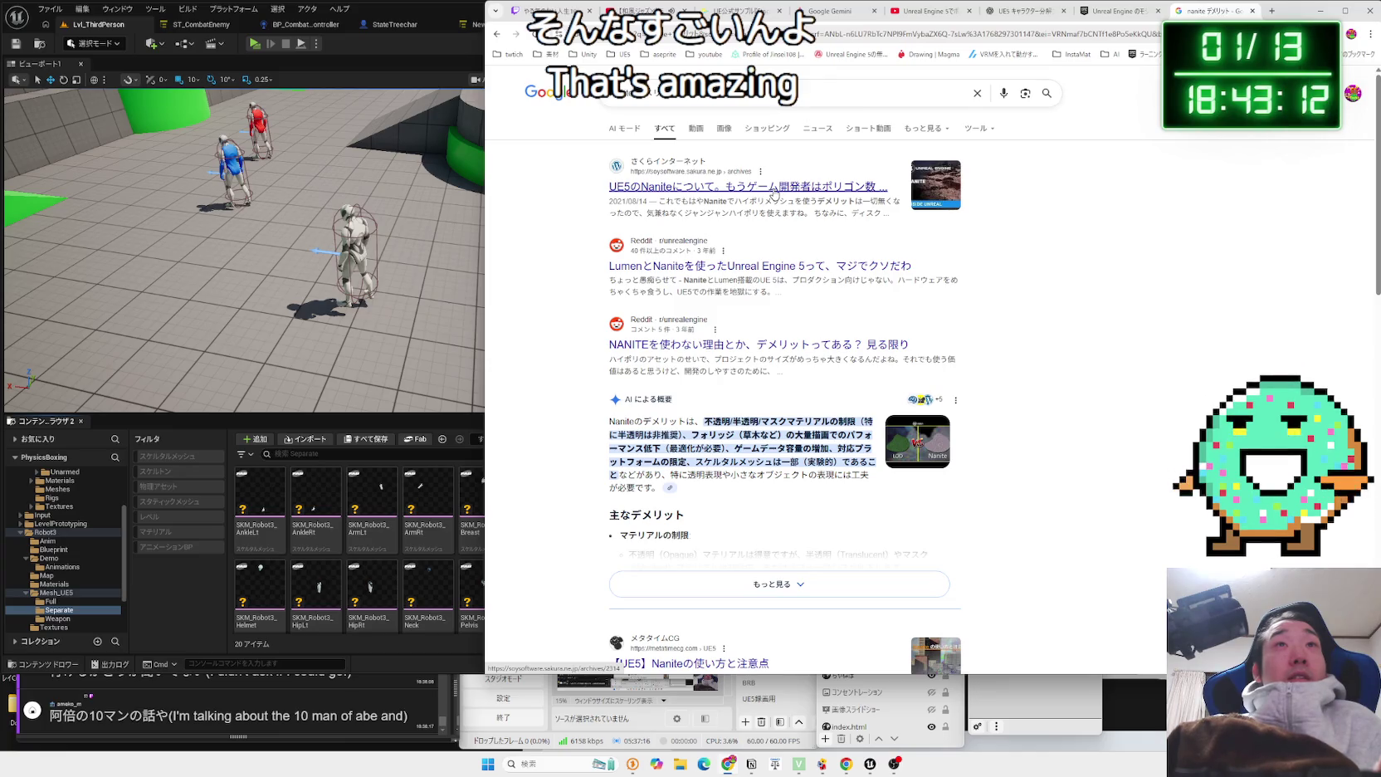
click(773, 190)
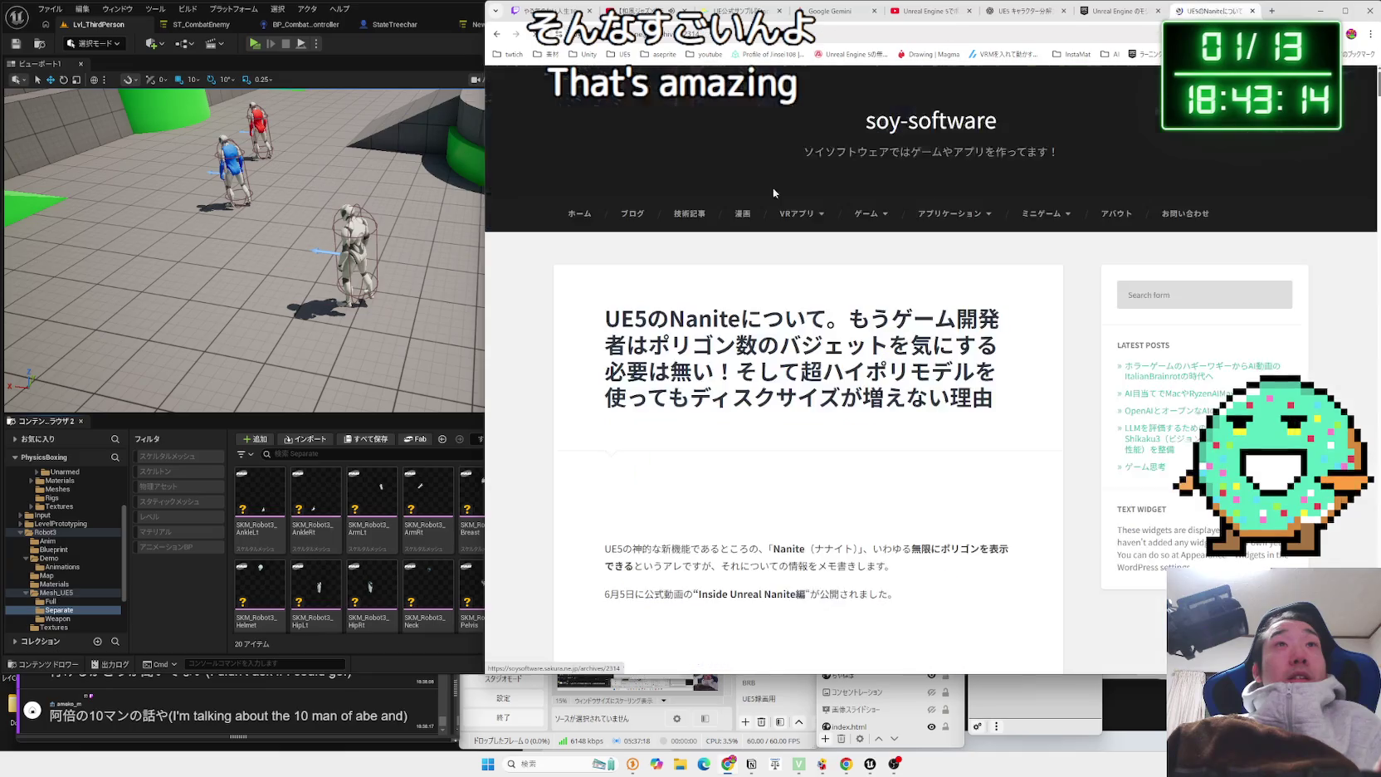
scroll(712, 302, down, 3)
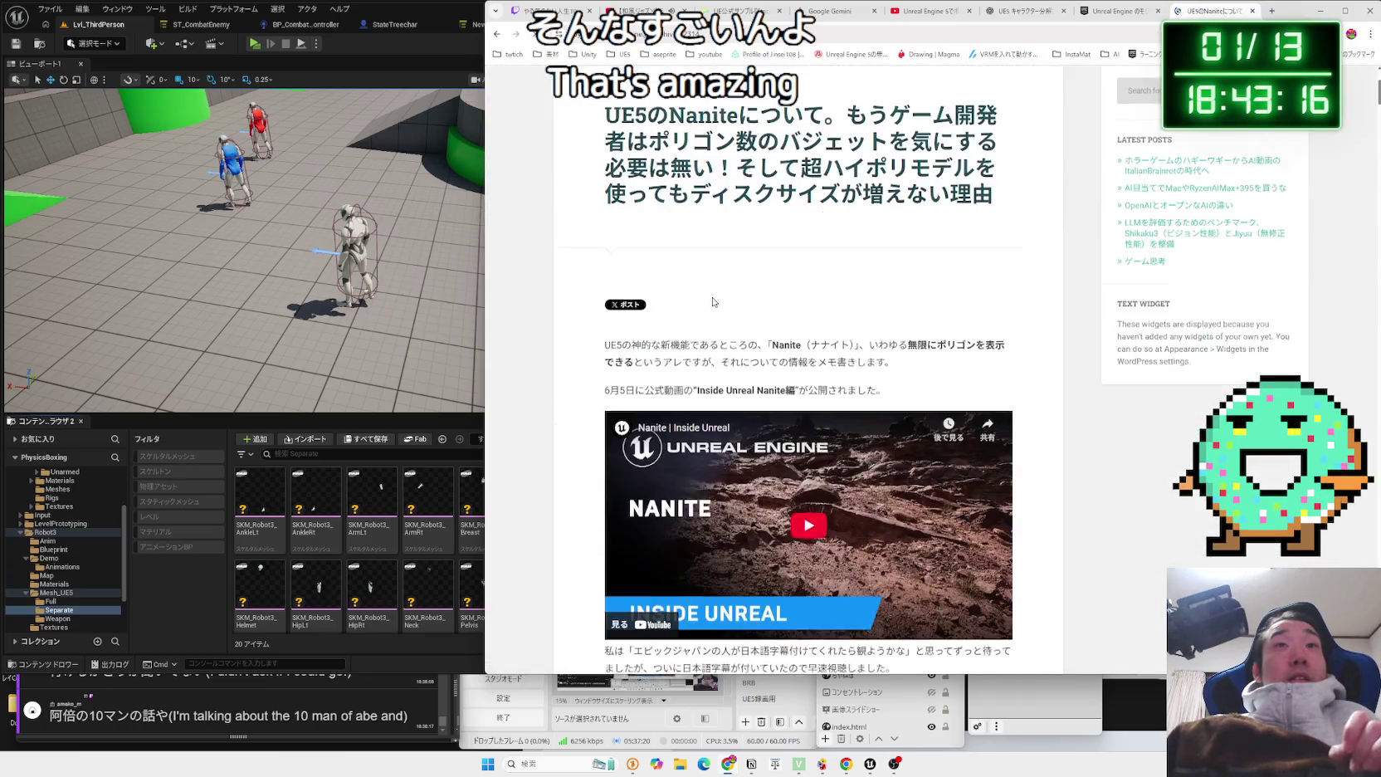
mouse_move(892, 355)
mouse_down()
mouse_move(605, 336)
mouse_move(610, 353)
mouse_up()
click(610, 353)
scroll(609, 340, down, 9)
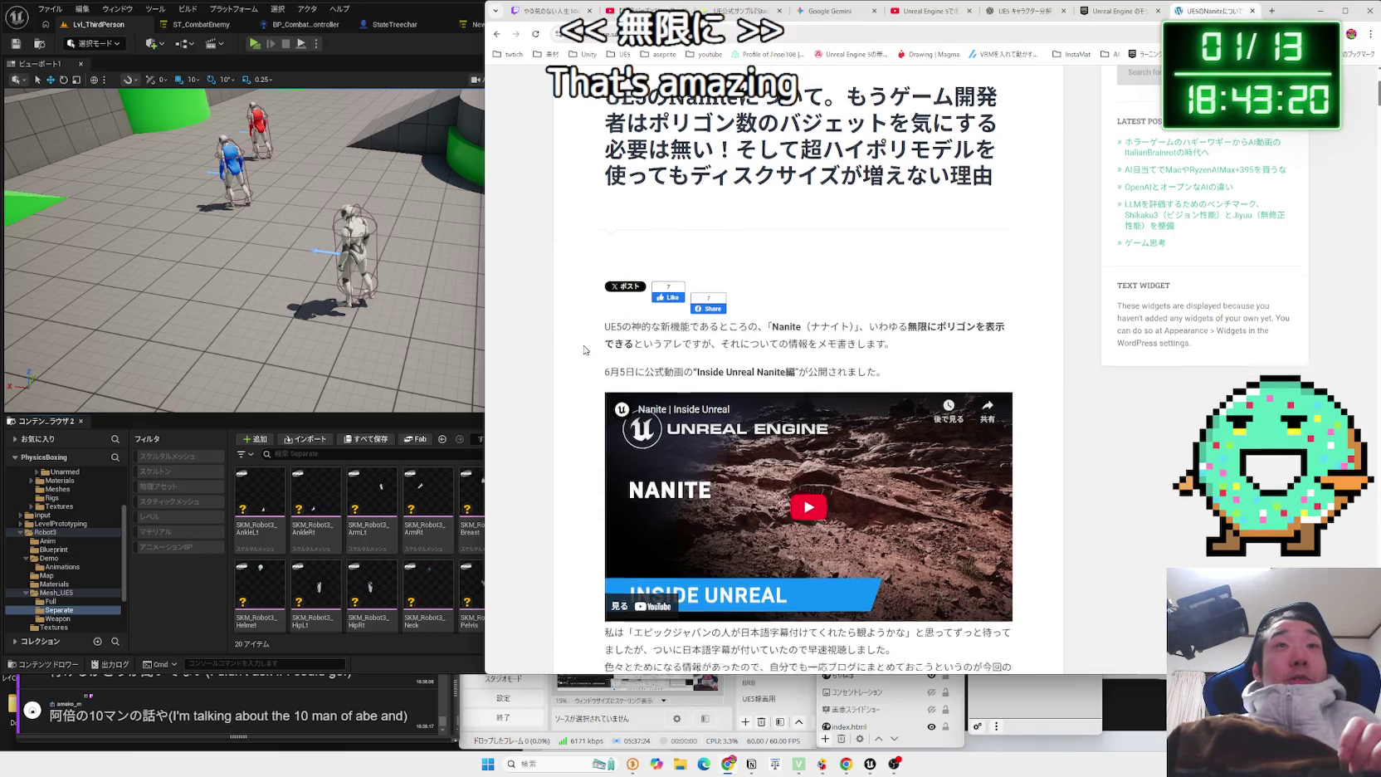
scroll(608, 328, down, 1)
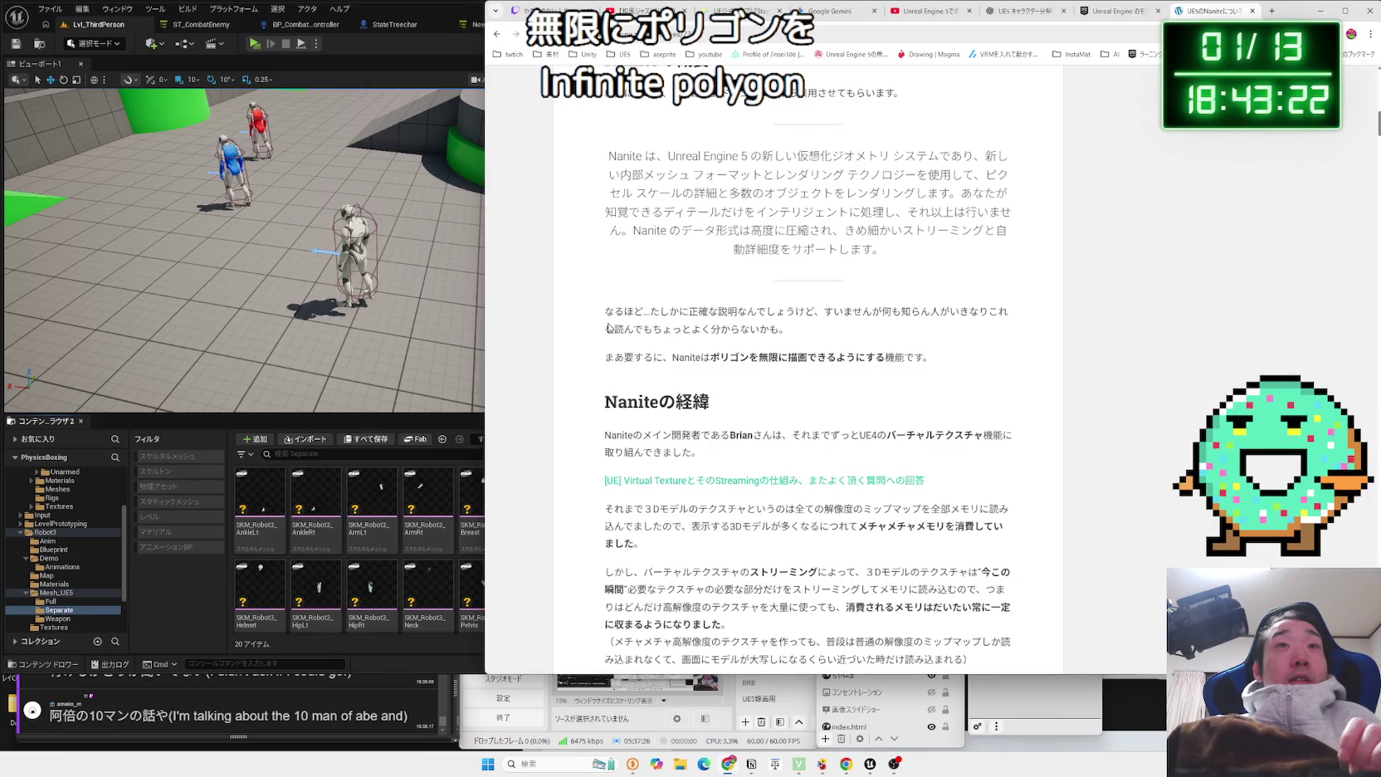
Read the article's paragraphs summarising what Nanite does.
drag(722, 335, 830, 357)
drag(605, 312, 930, 357)
click(602, 310)
scroll(604, 317, down, 4)
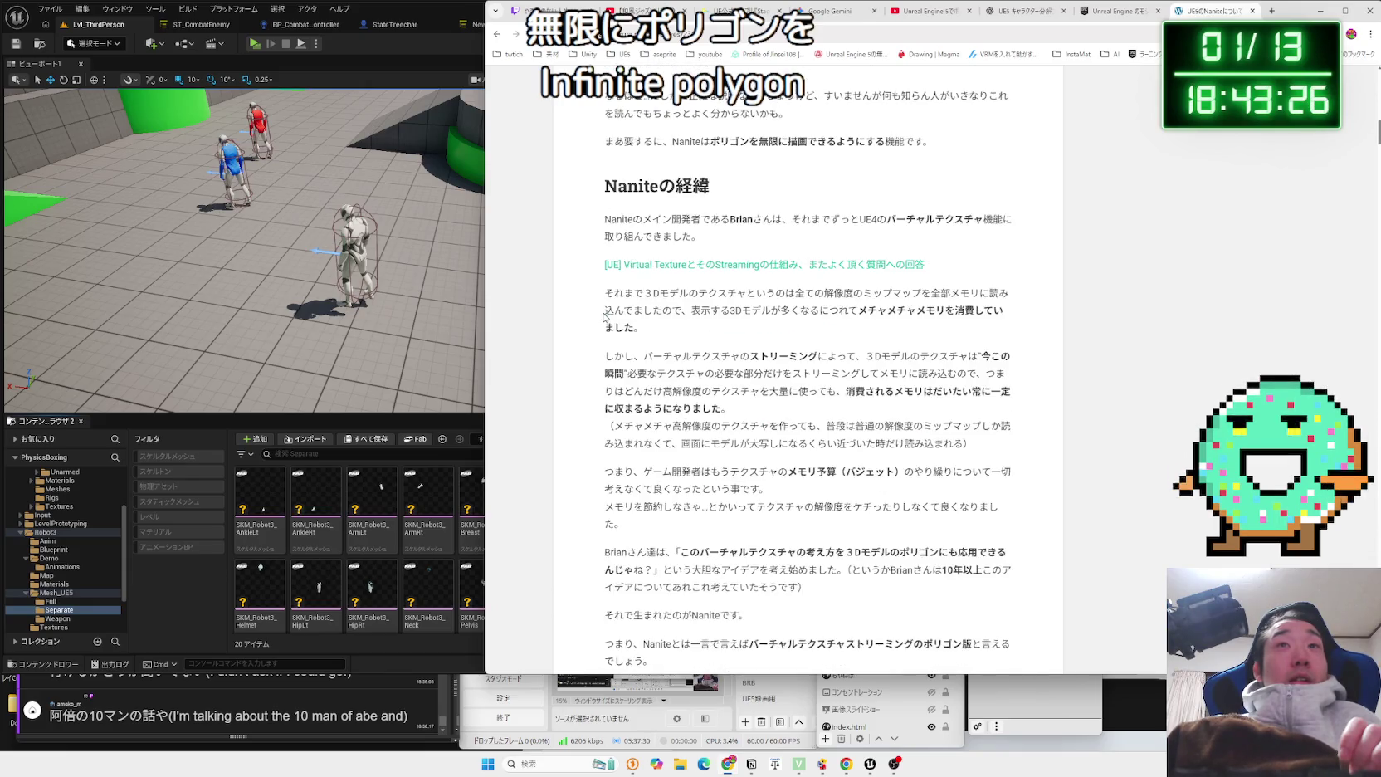
mouse_move(598, 309)
mouse_down()
mouse_move(639, 329)
mouse_move(685, 326)
mouse_move(813, 397)
mouse_move(758, 390)
mouse_move(761, 402)
mouse_up()
triple_click(630, 311)
click(656, 317)
click(685, 323)
triple_click(685, 323)
click(812, 407)
triple_click(811, 407)
triple_click(811, 407)
click(811, 407)
triple_click(772, 407)
triple_click(772, 407)
triple_click(762, 405)
triple_click(762, 405)
triple_click(763, 408)
triple_click(742, 407)
triple_click(755, 410)
triple_click(754, 410)
click(754, 411)
Read the notes on heavy memory use and high-res texture loading, then open X in a new tab.
scroll(754, 411, down, 2)
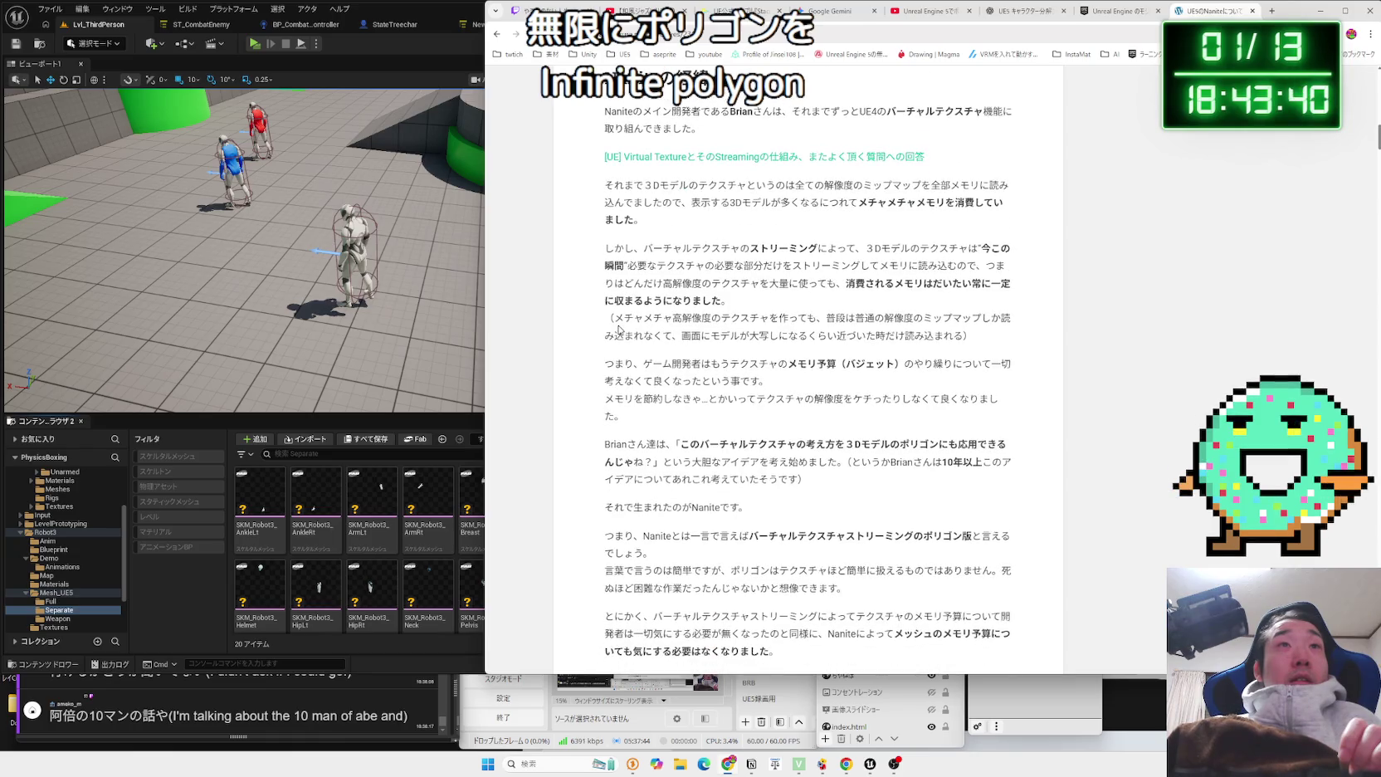
mouse_move(647, 322)
mouse_down()
mouse_move(916, 337)
mouse_move(614, 319)
mouse_move(943, 337)
mouse_move(941, 349)
mouse_up()
click(952, 347)
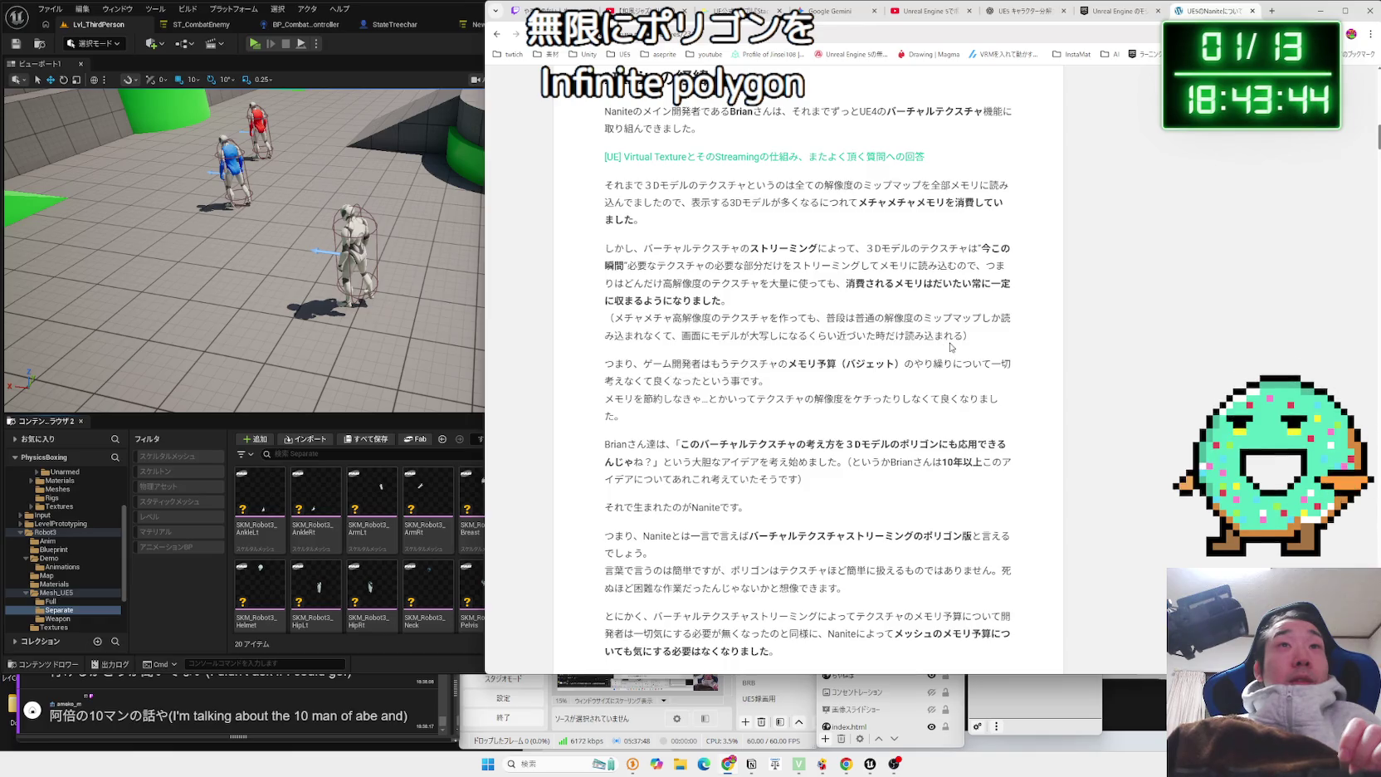
mouse_move(715, 331)
mouse_down()
mouse_move(610, 318)
mouse_move(955, 336)
mouse_move(610, 318)
mouse_up()
click(610, 318)
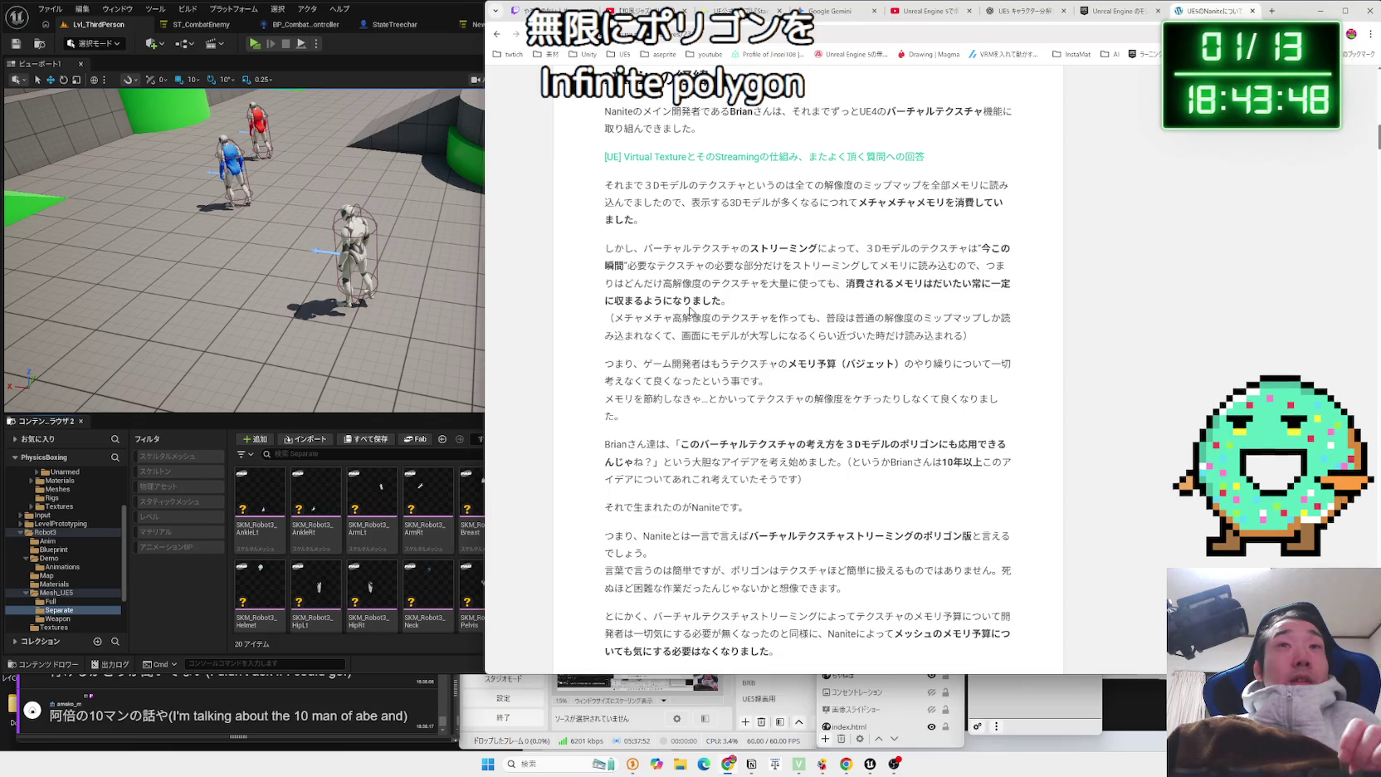
scroll(689, 311, down, 4)
scroll(688, 306, down, 3)
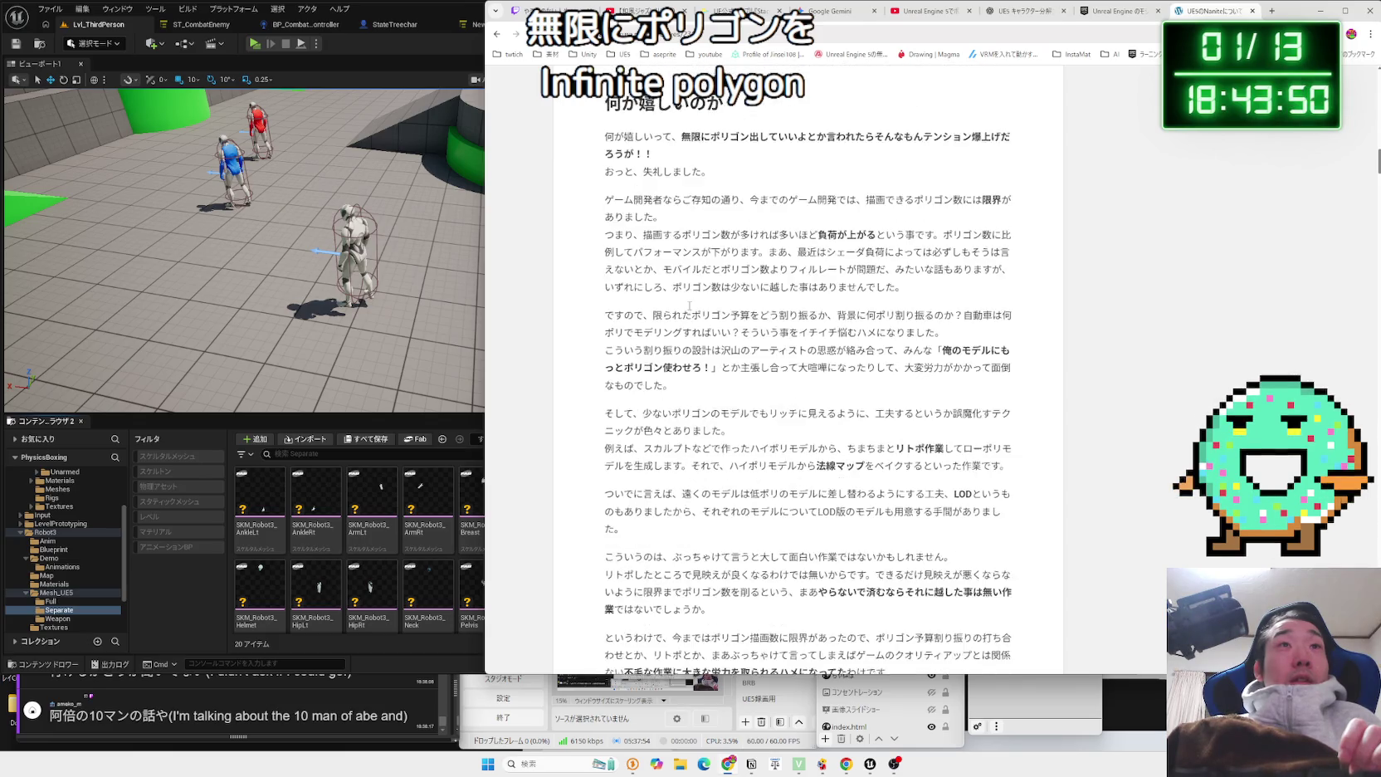
click(1273, 11)
click(1116, 148)
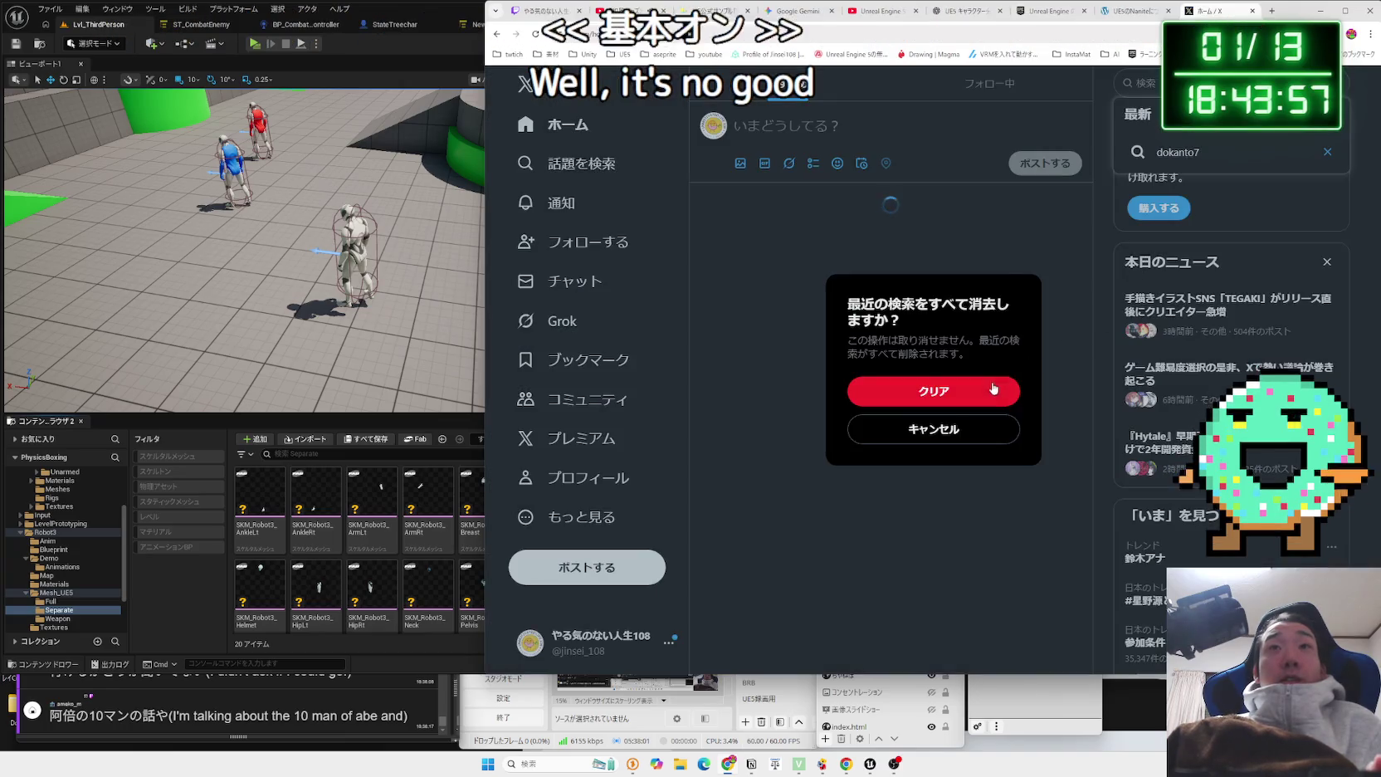
Dismiss X's clear-recent-searches prompt and enter 'nanite' in the search box.
click(993, 387)
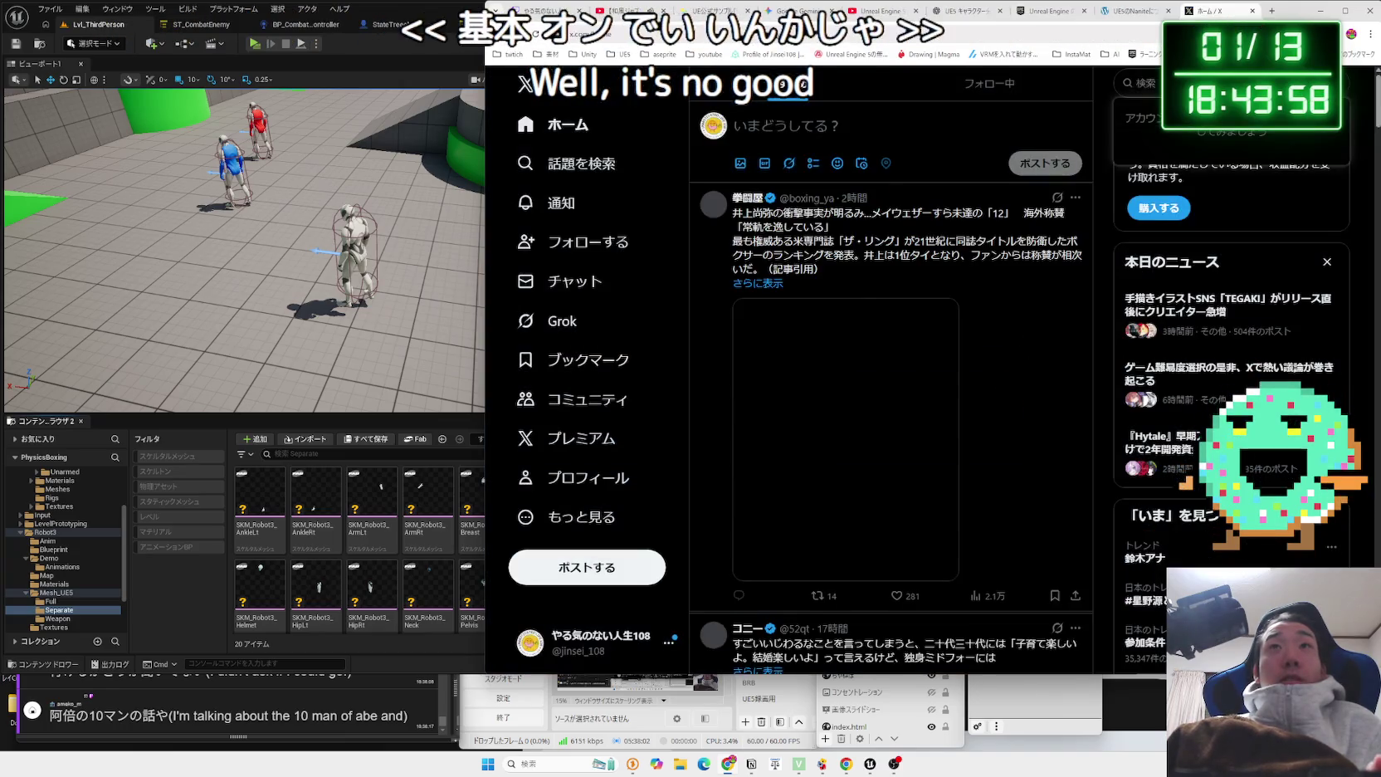
text(なにで)
key(BackSpace)
key(BackSpace)
key(BackSpace)
key(Zenkaku_Hankaku)
text(nanite)
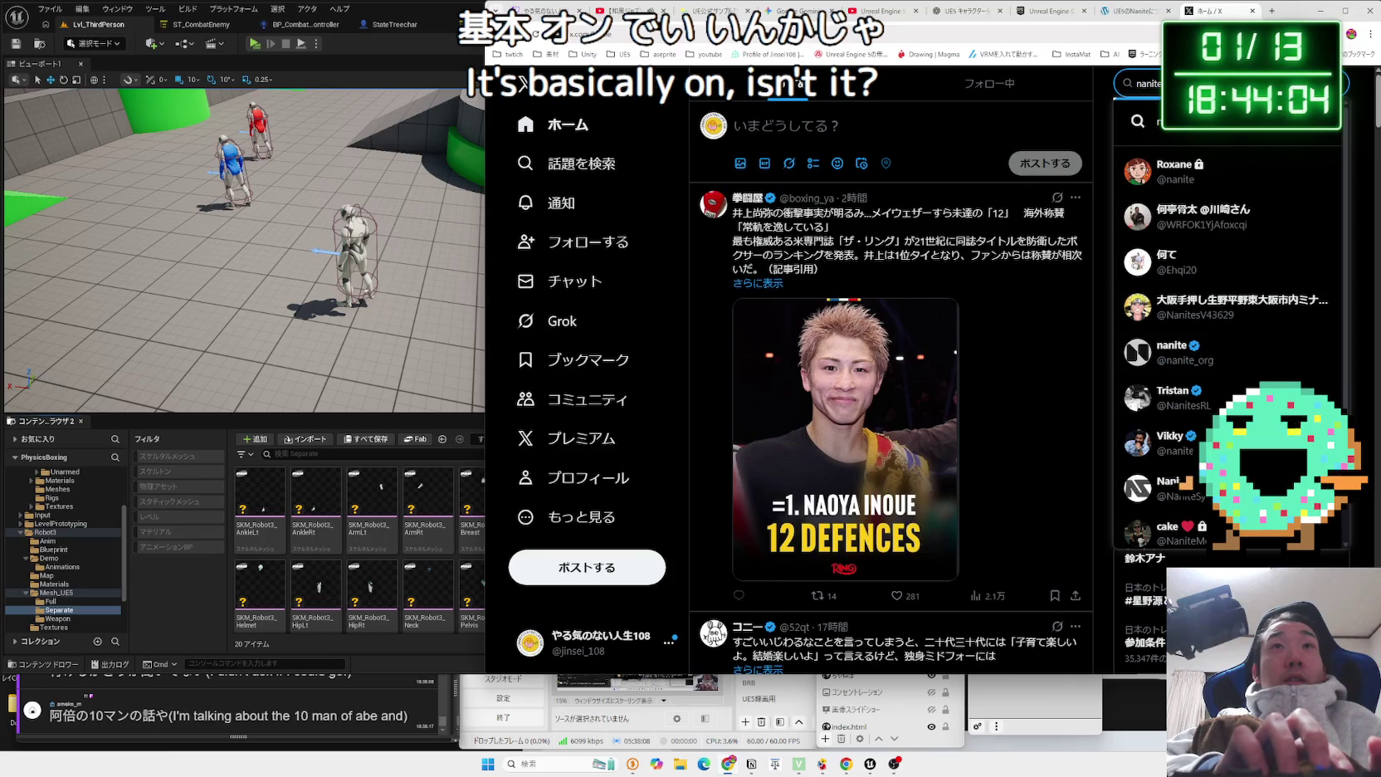
Search X for 'nanite', then refine the query to 'nanite スケルタルメッシュ'.
key(Return)
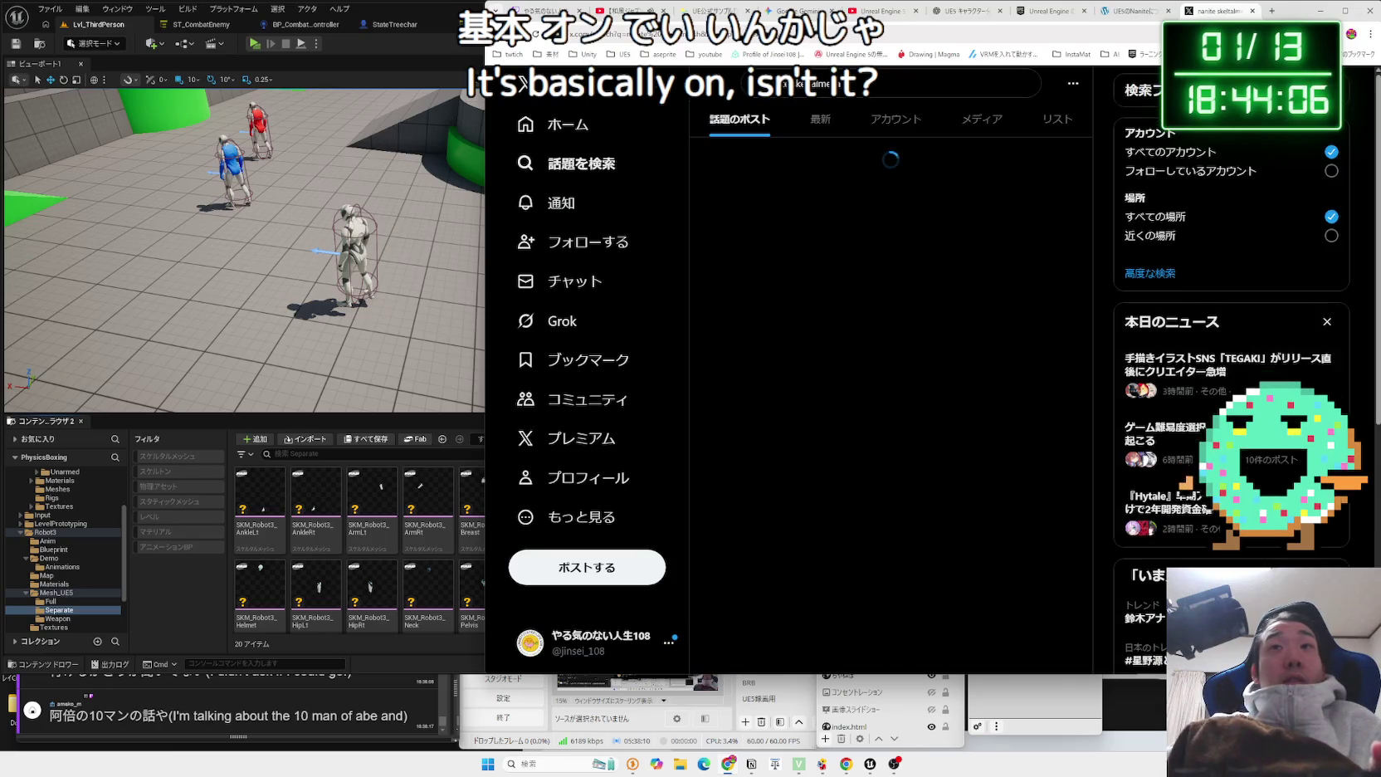
click(880, 89)
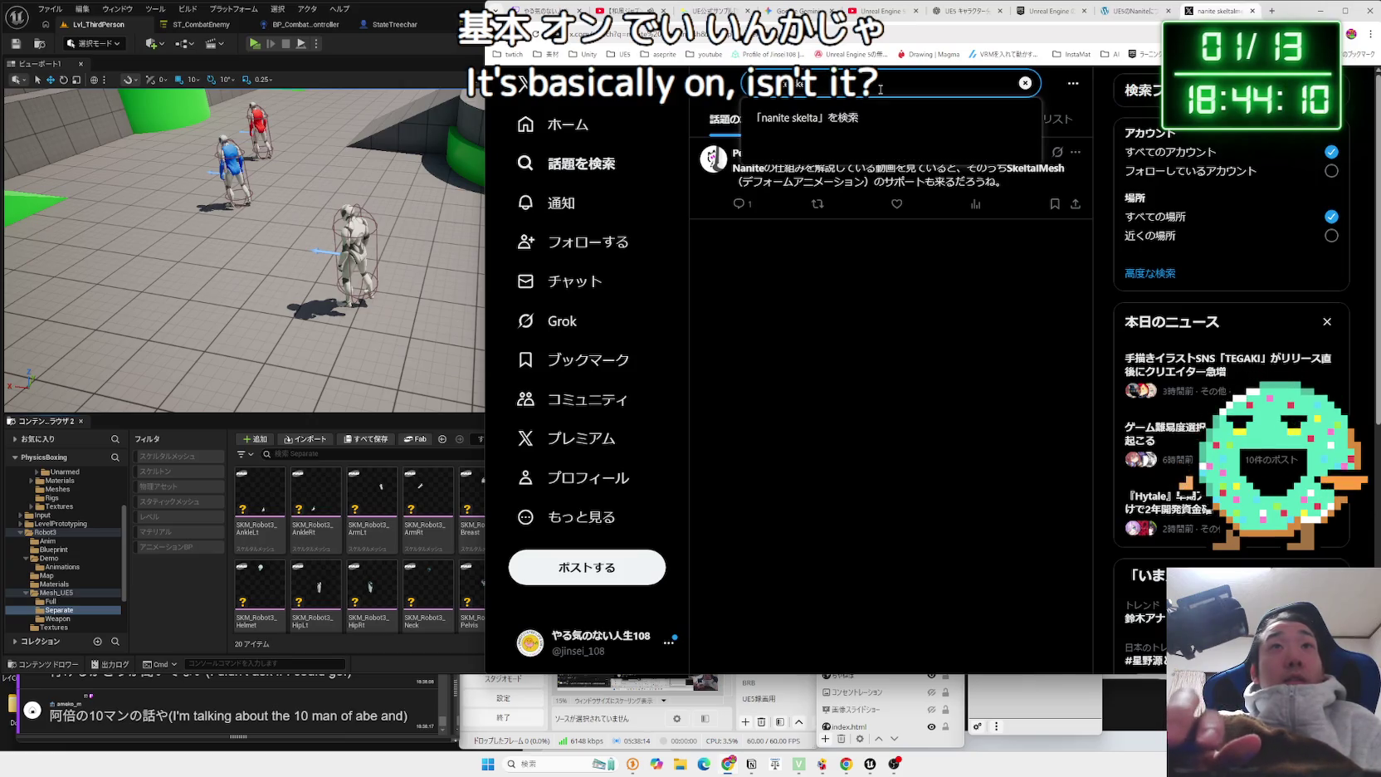
key(BackSpace)
key(BackSpace)
key(BackSpace)
key(Zenkaku_Hankaku)
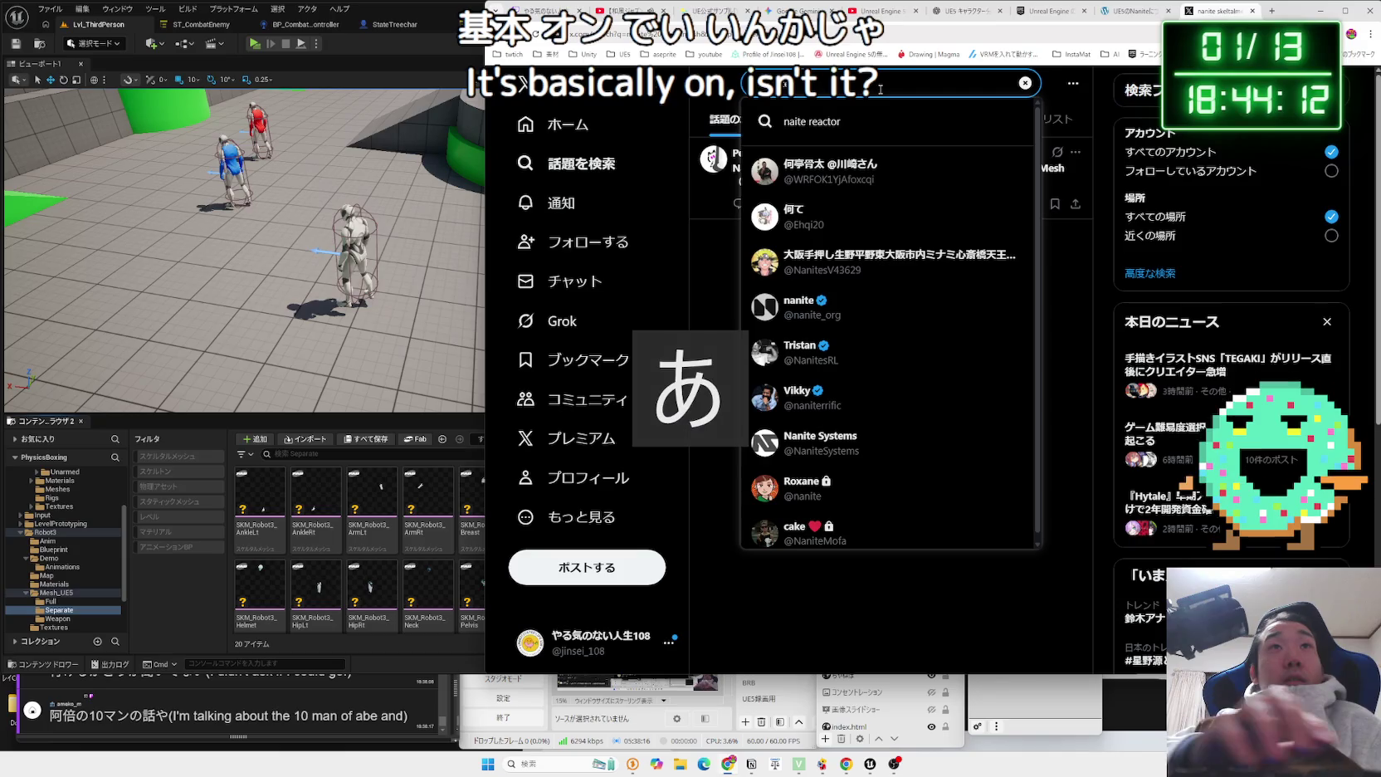
text(透けるたるメッシュ)
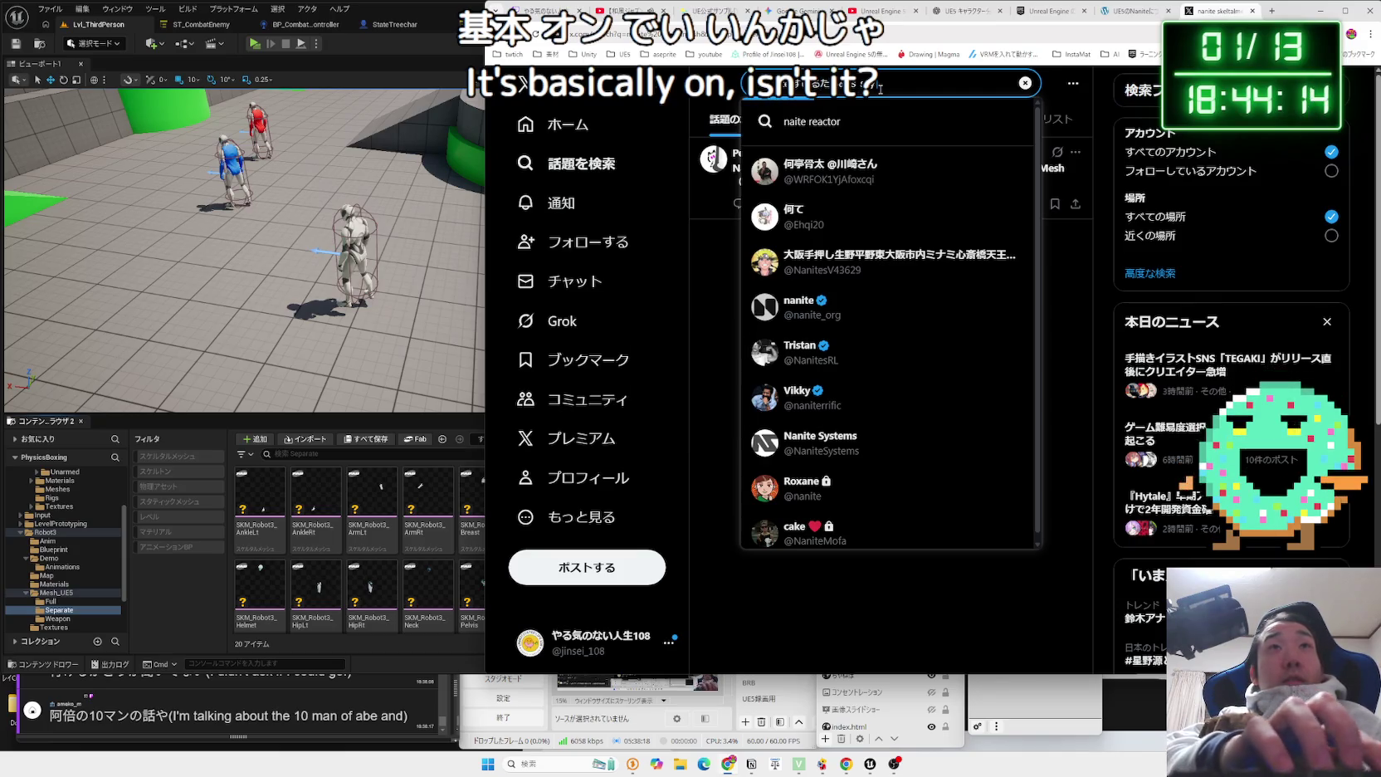
key(Escape)
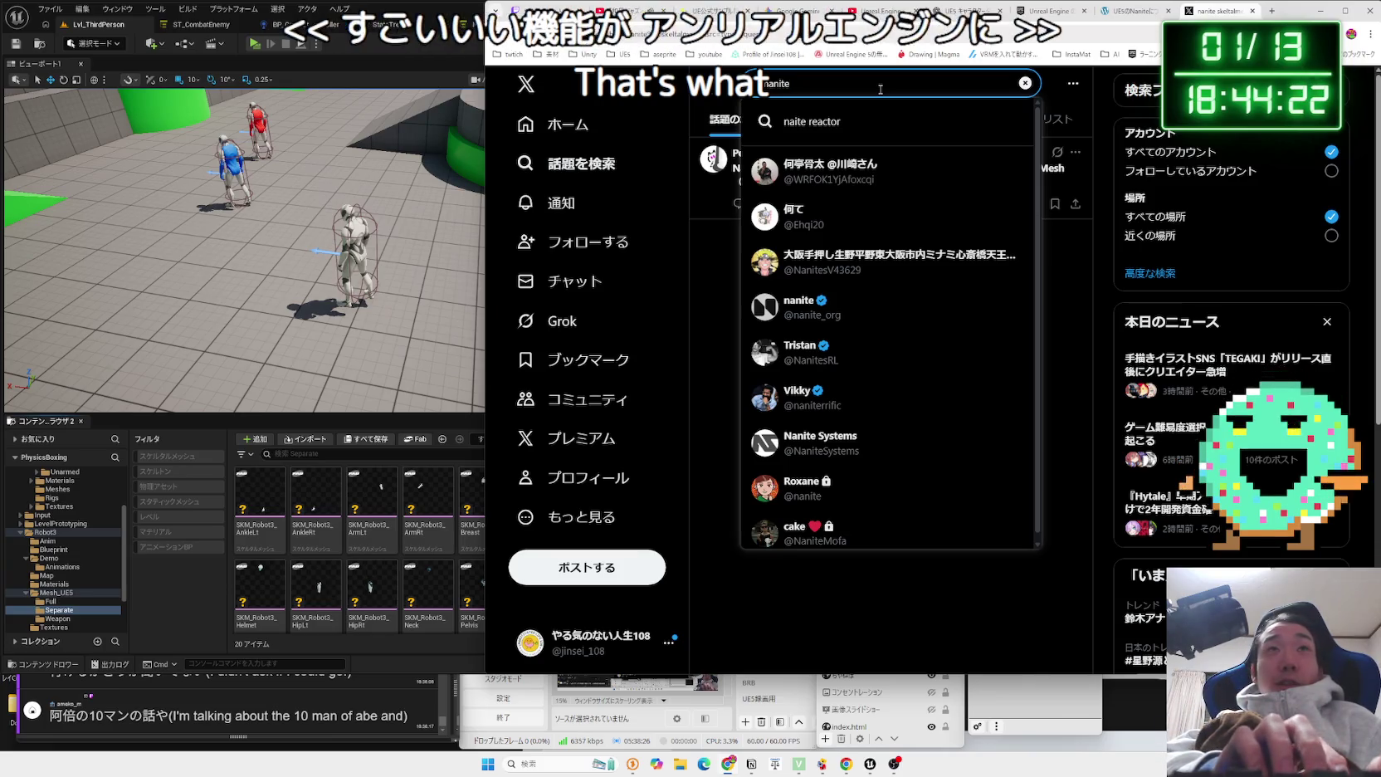
text( すけ)
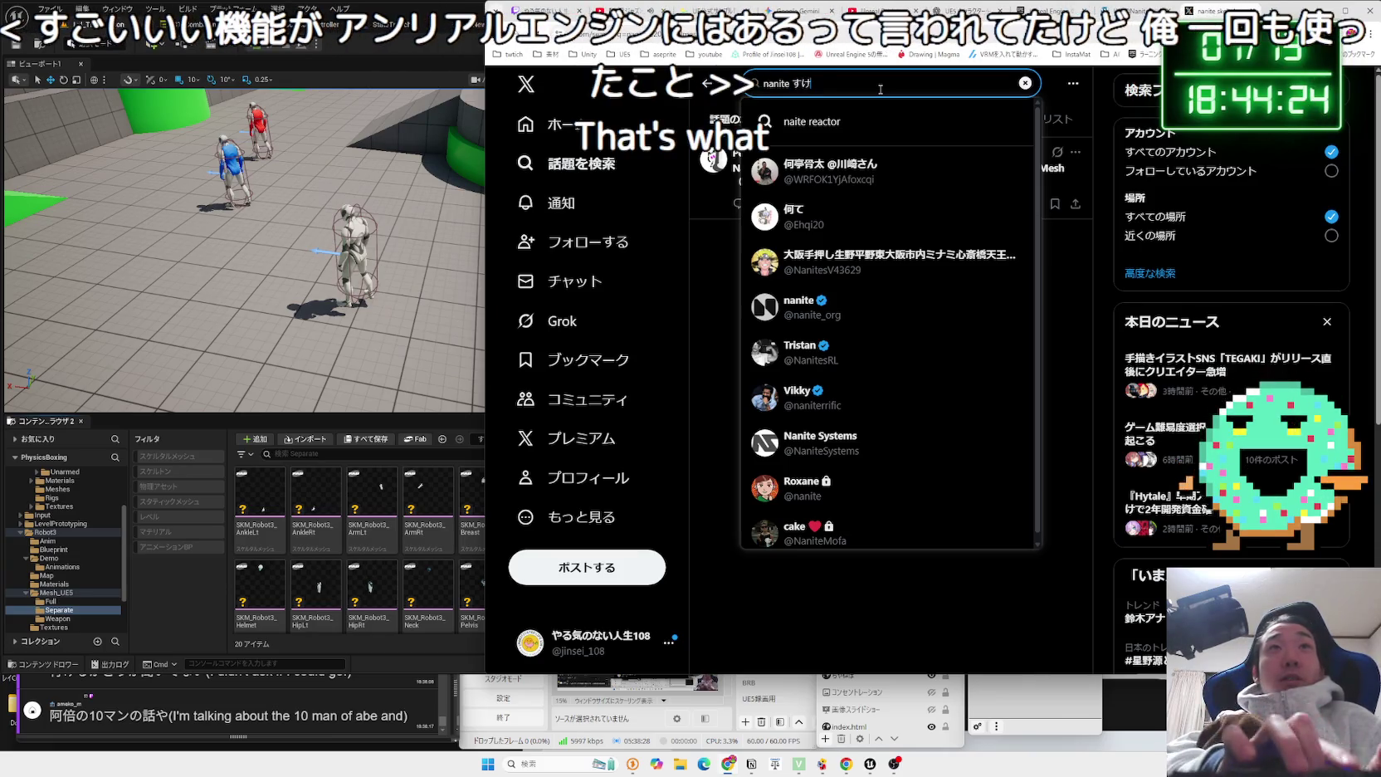
text(るたるm)
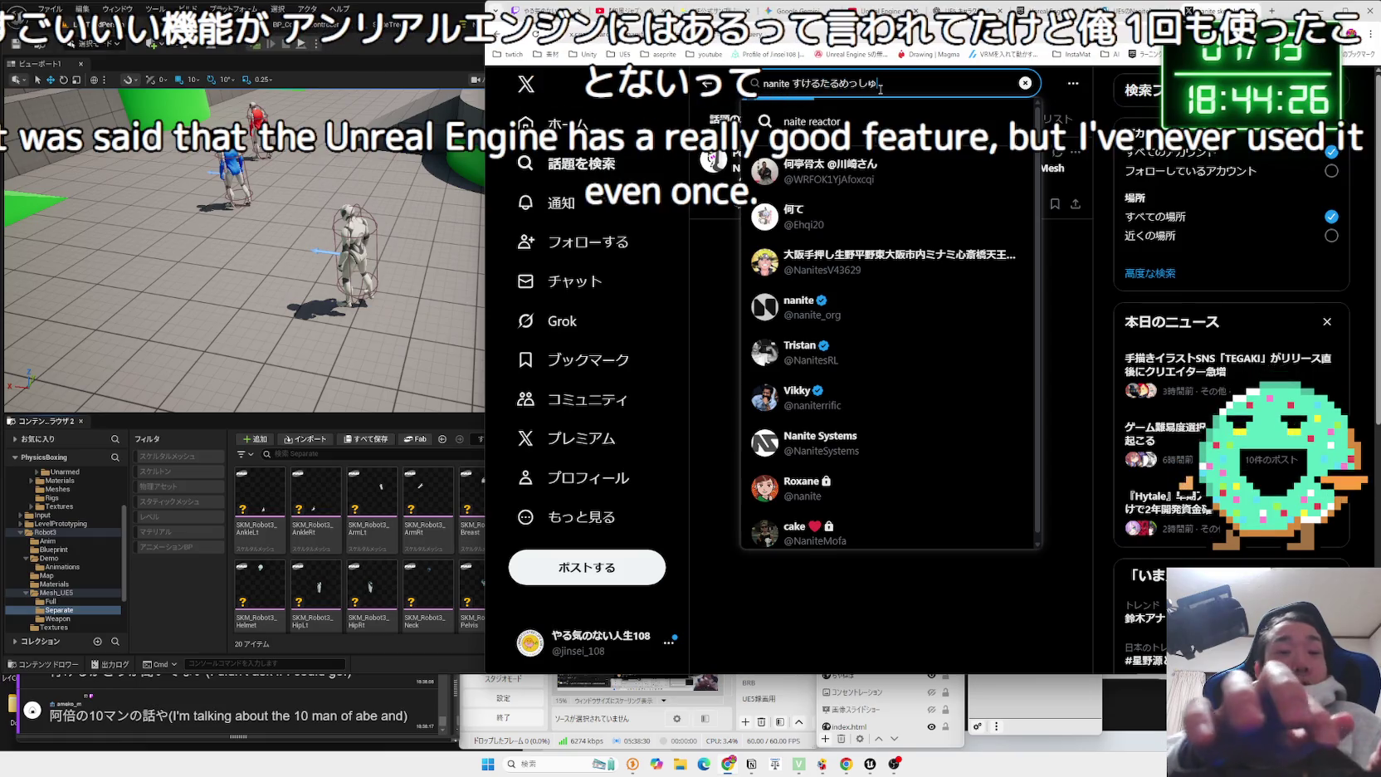
key(space)
key(Return)
key(Return)
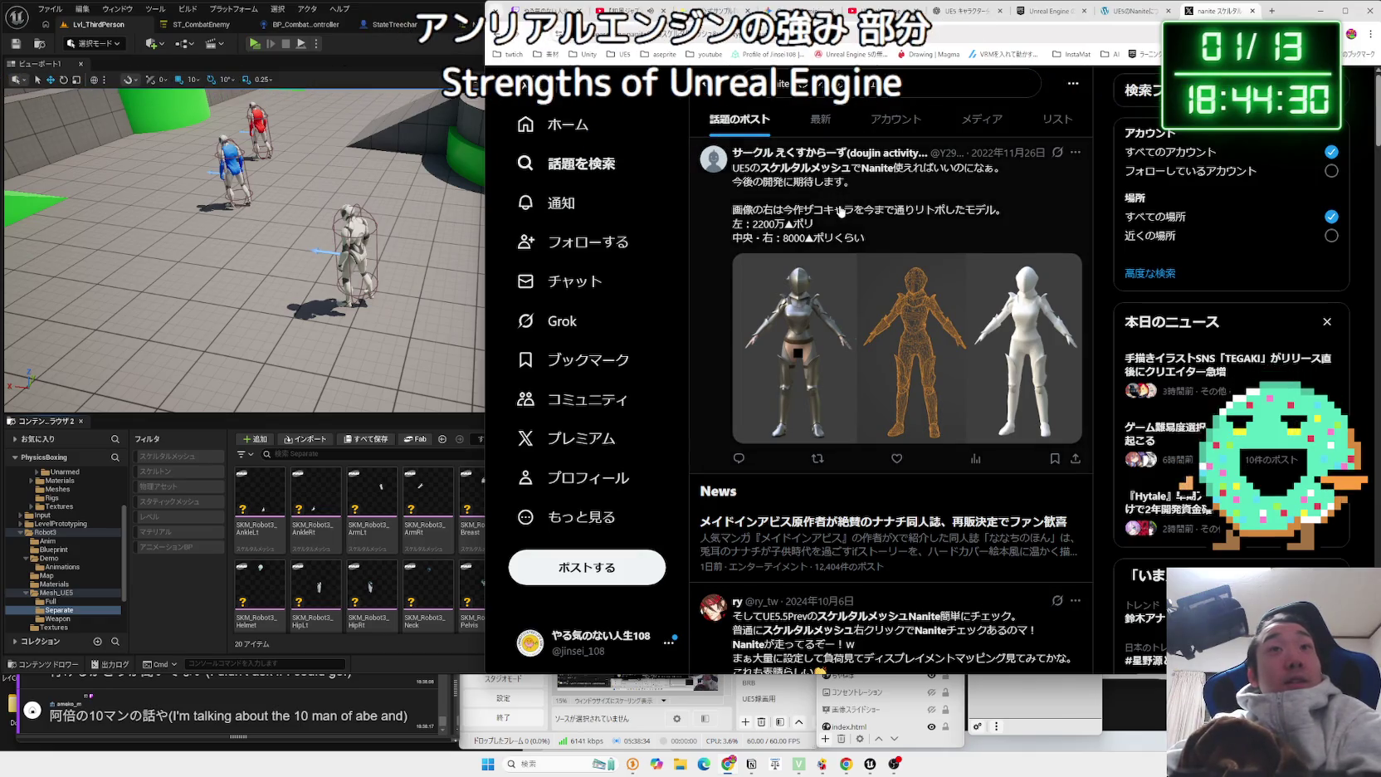
Read the post about Nanite on skeletal meshes and return to the results.
scroll(840, 211, down, 4)
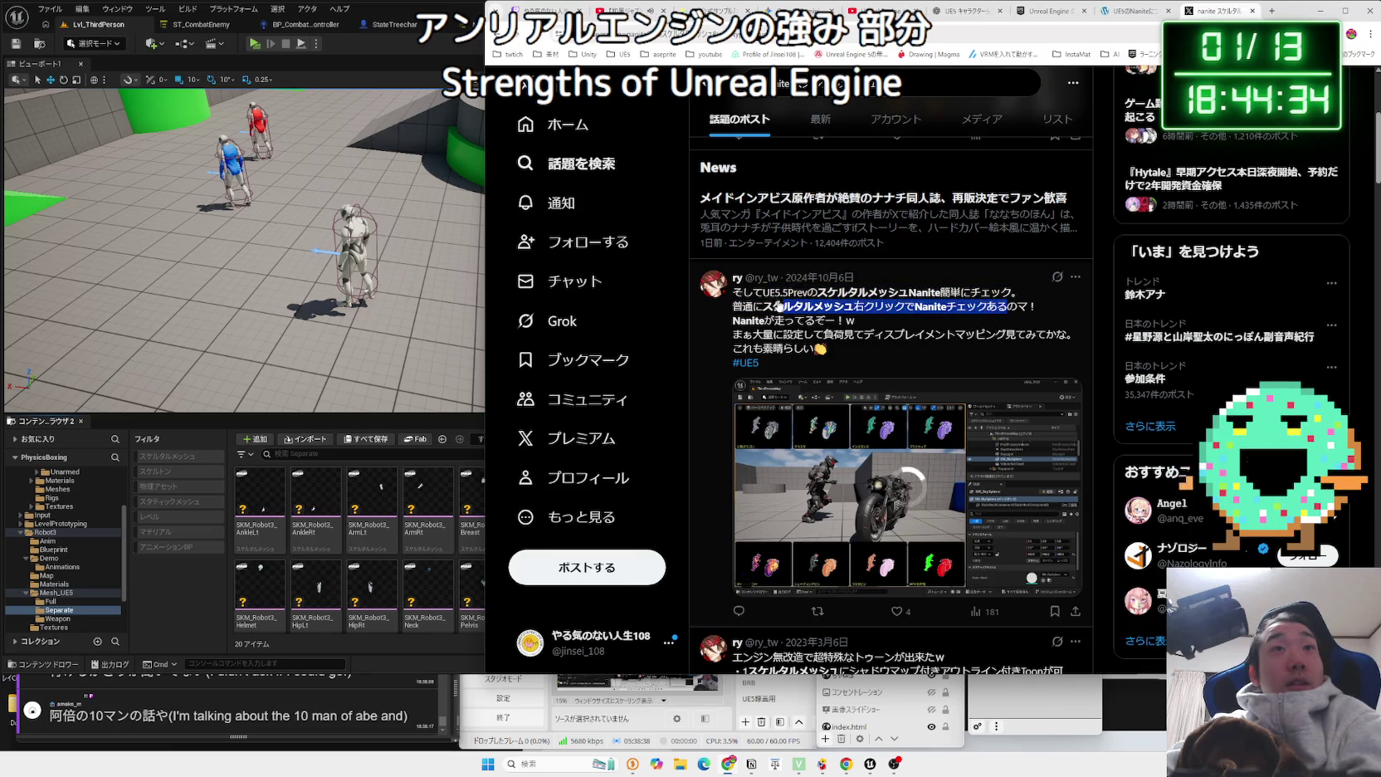
mouse_move(988, 307)
mouse_down()
mouse_move(768, 300)
mouse_move(827, 349)
mouse_move(837, 319)
mouse_up()
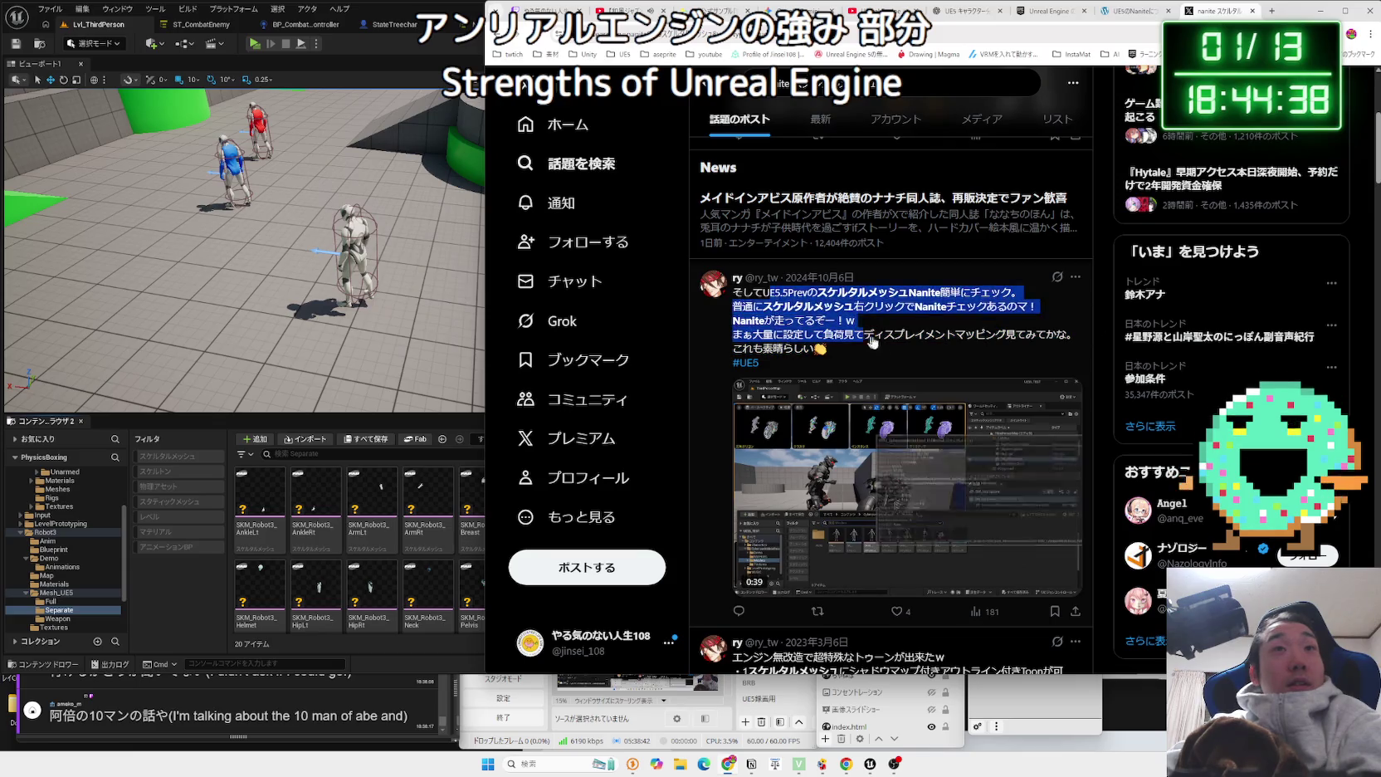
click(879, 328)
key(alt+Left)
Read the 2025 post and skip its video ahead to 0:36.
scroll(878, 328, down, 4)
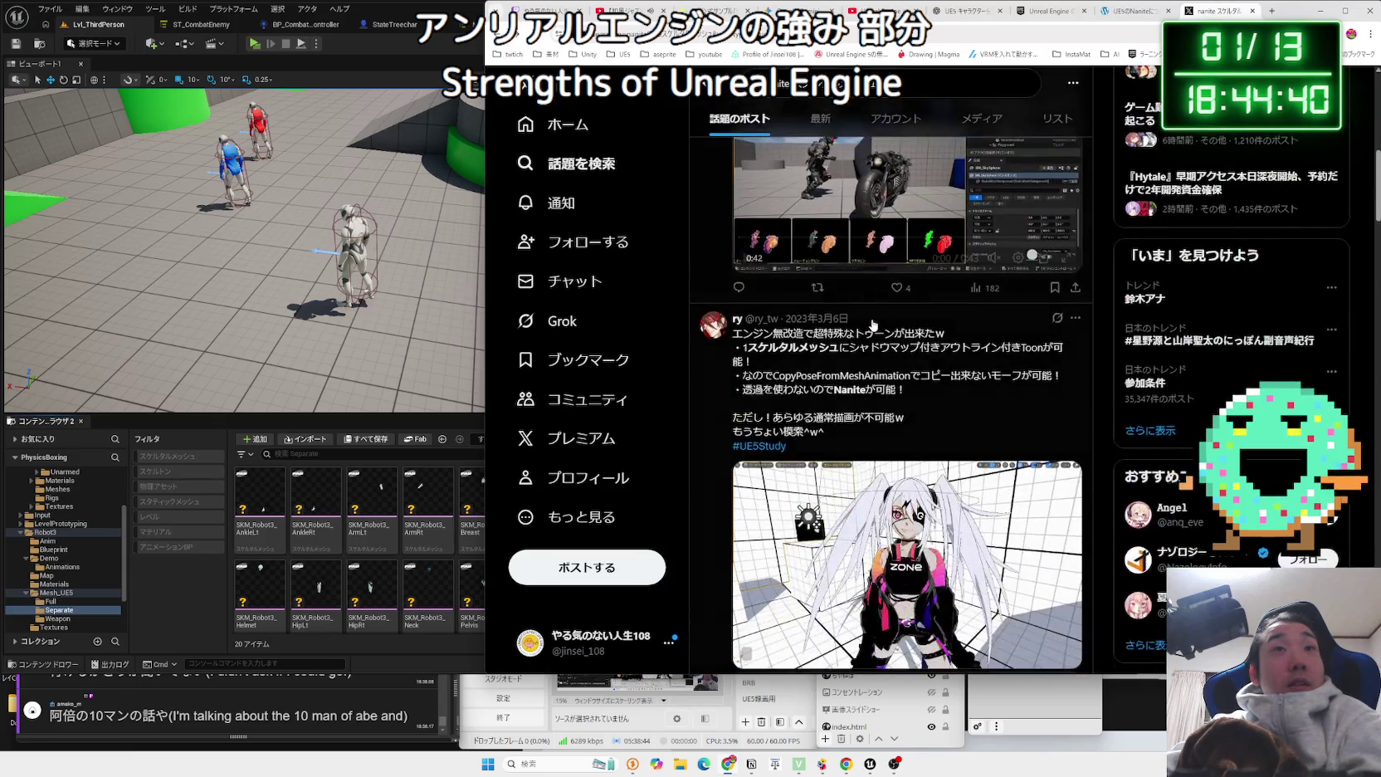
scroll(904, 323, down, 12)
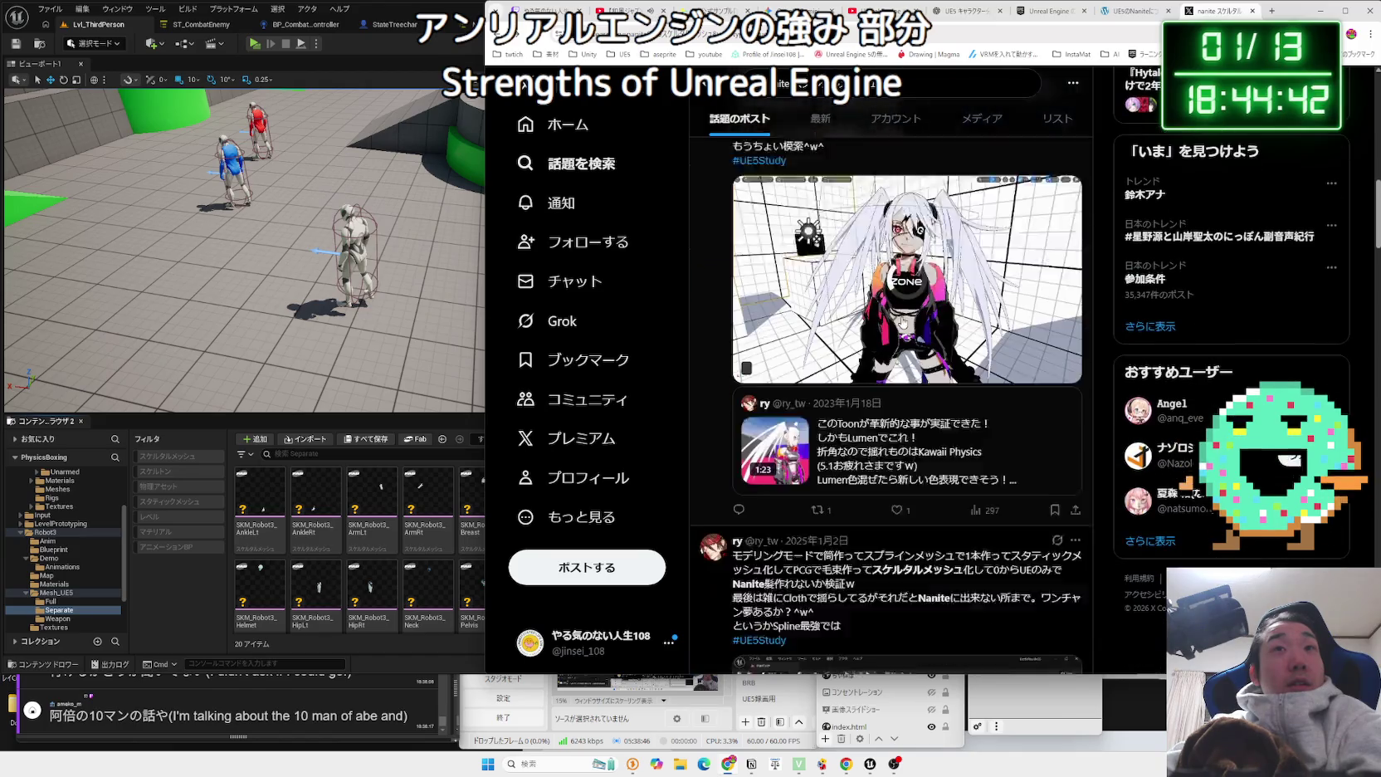
mouse_move(826, 266)
mouse_down()
mouse_move(1011, 289)
mouse_move(779, 256)
mouse_move(980, 295)
mouse_up()
click(968, 312)
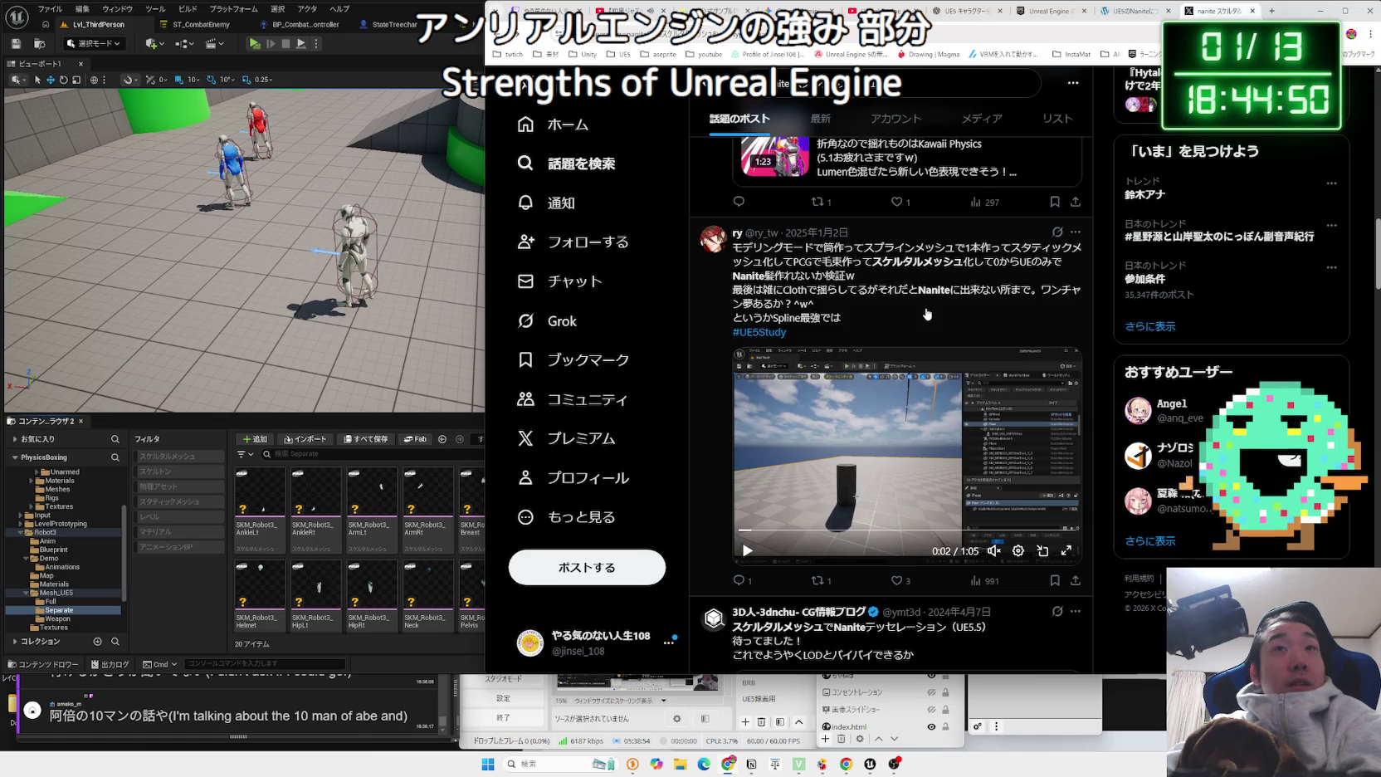
scroll(913, 348, down, 1)
drag(863, 477, 927, 479)
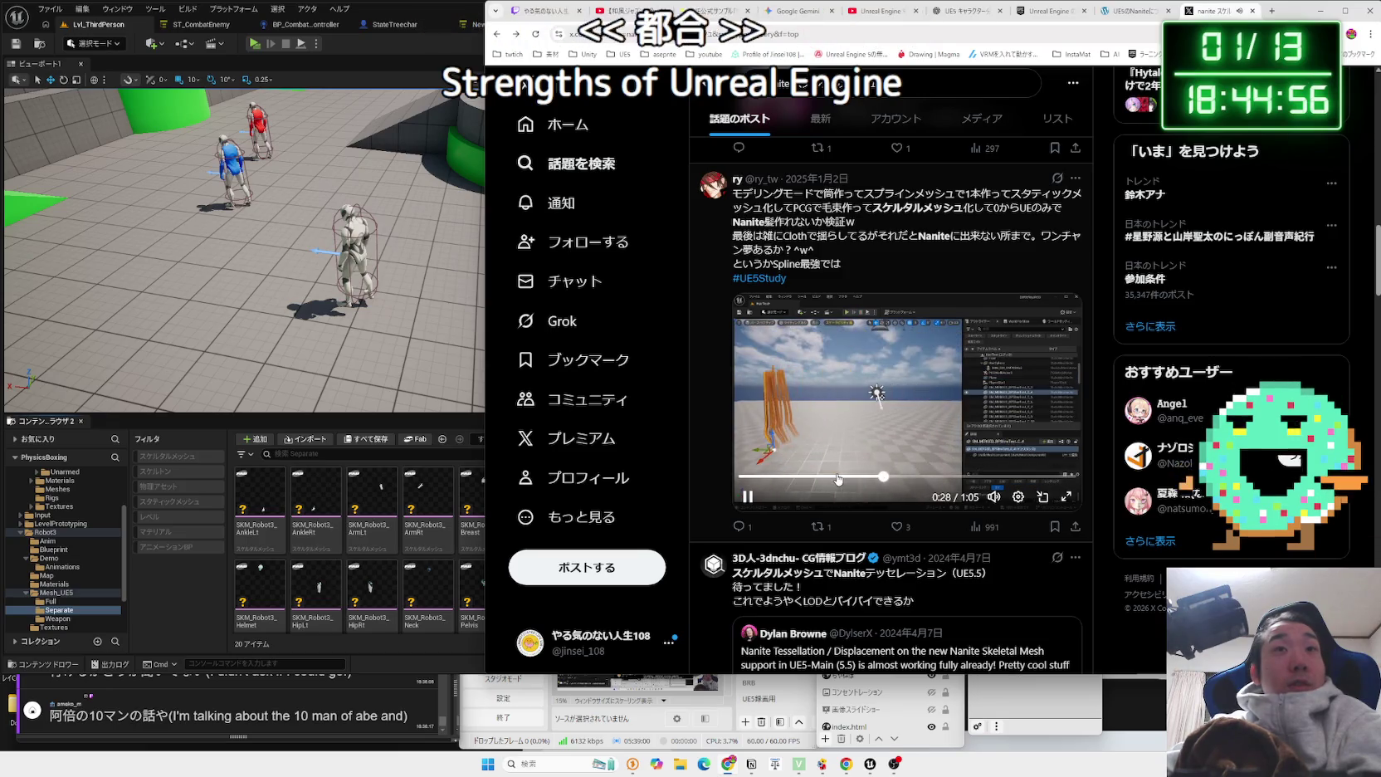
Return to the quoted Nanite Skeletal Mesh tessellation video and play it full screen.
scroll(911, 373, down, 3)
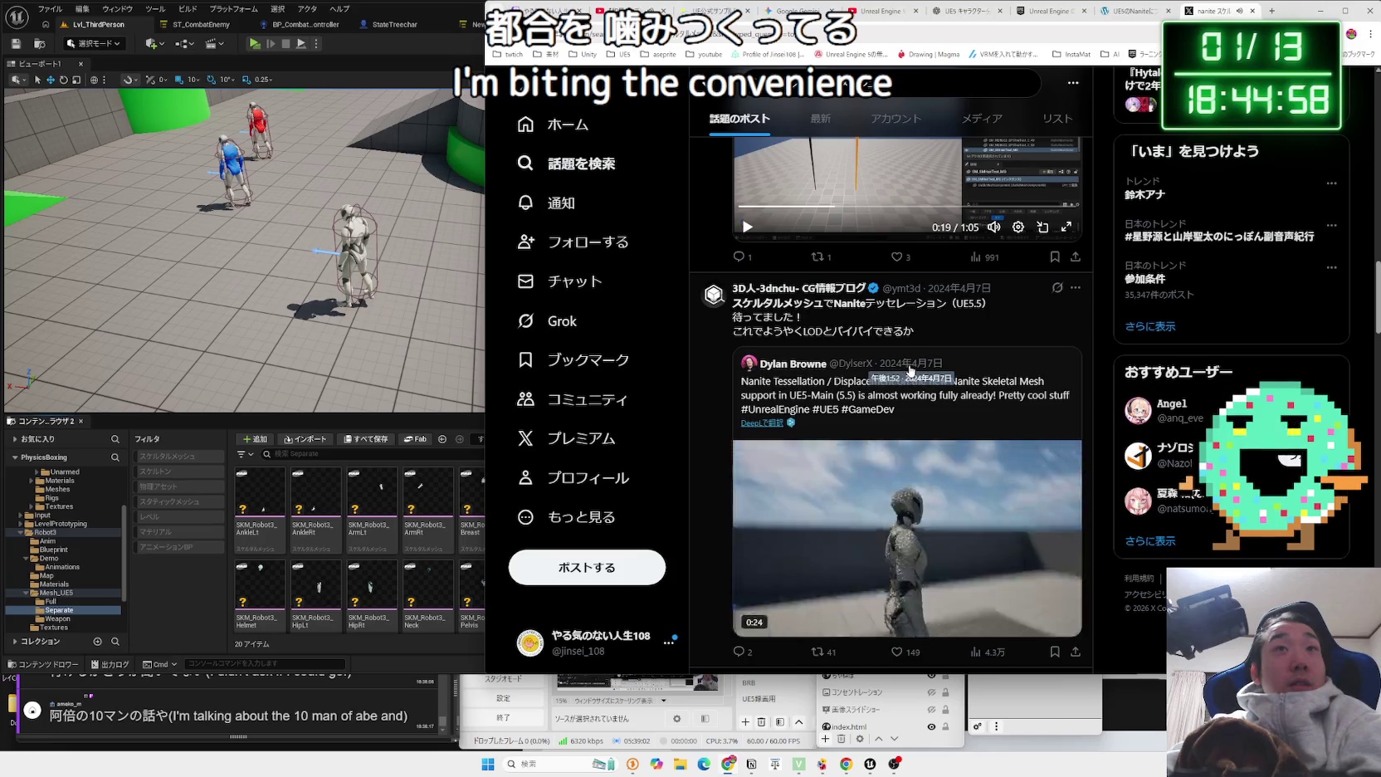
scroll(901, 364, down, 3)
scroll(901, 364, up, 1)
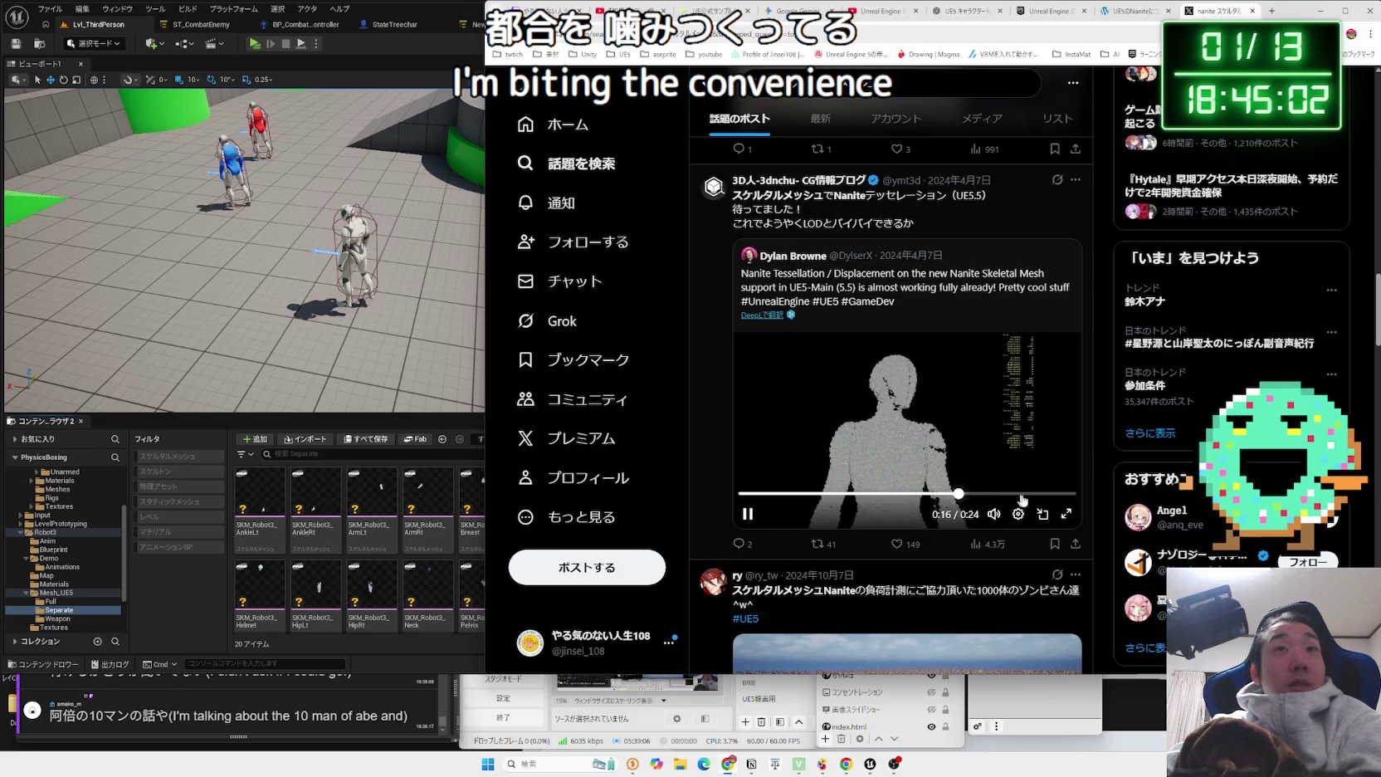
scroll(874, 388, down, 2)
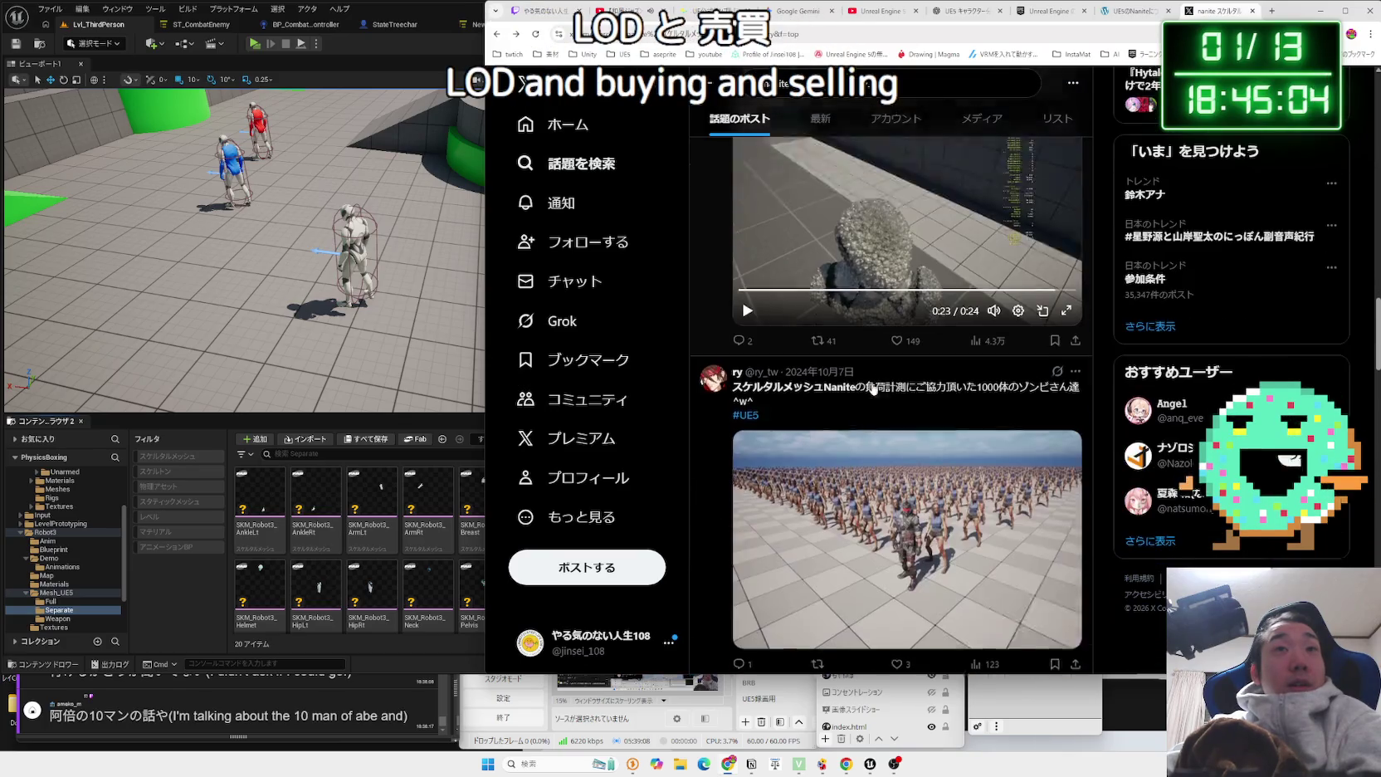
scroll(873, 389, up, 2)
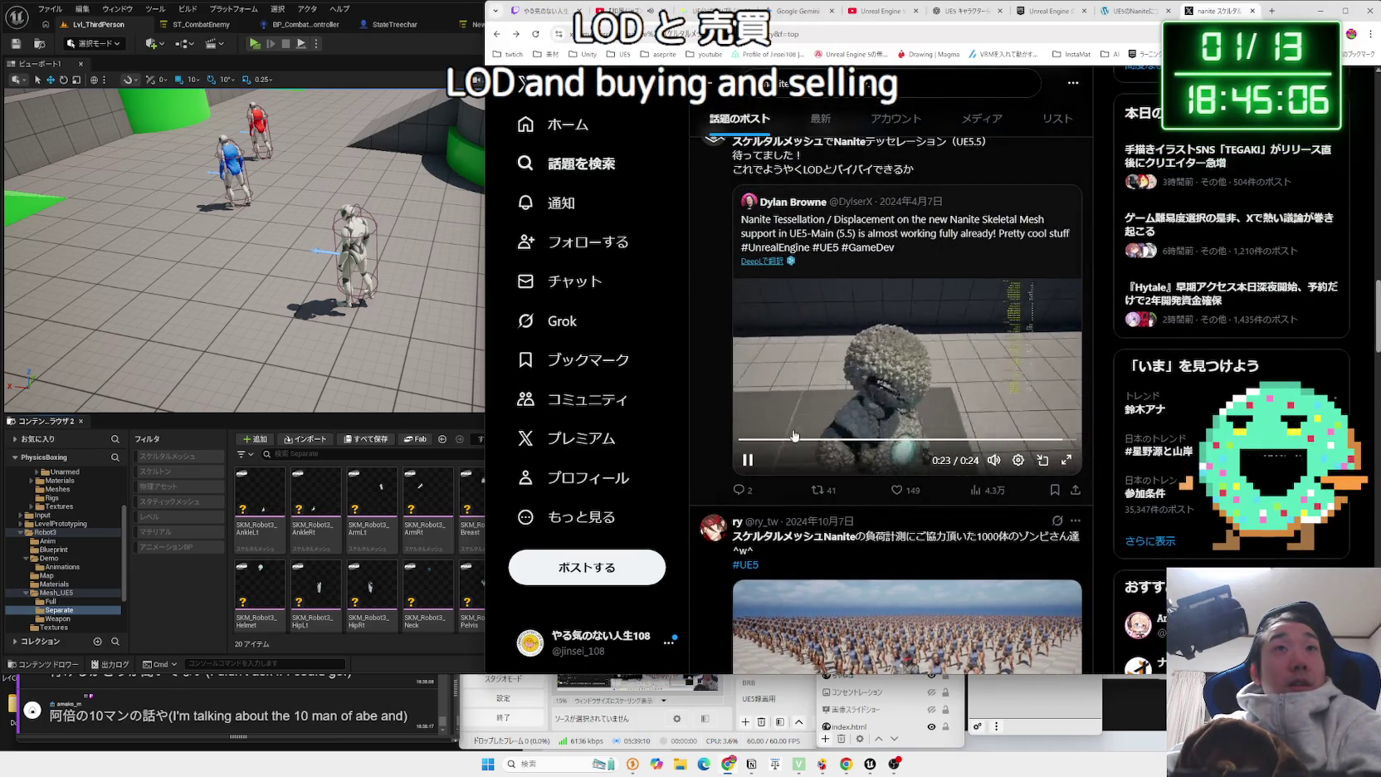
click(1065, 461)
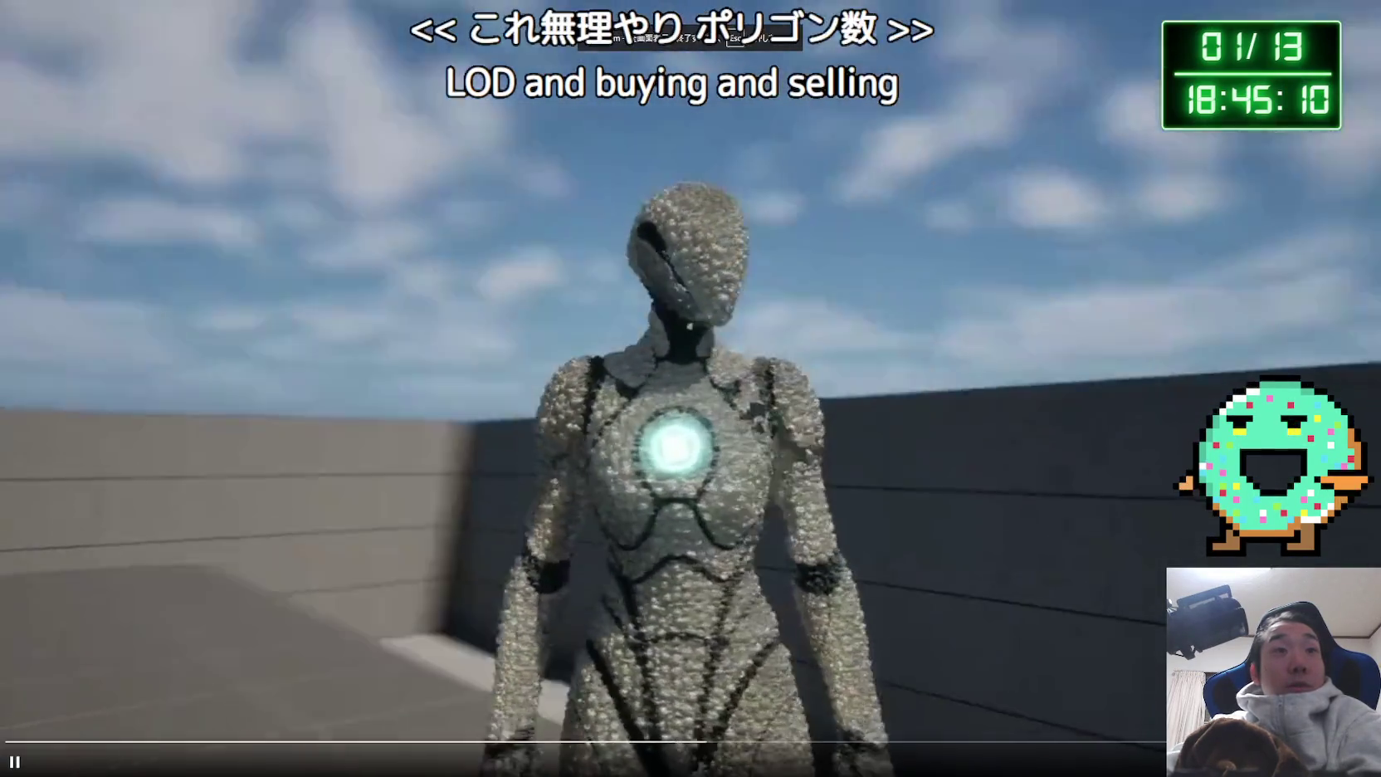
Leave fullscreen, open the quoted Nanite tessellation tweet, translate it with DeepL, and read the replies.
key(Escape)
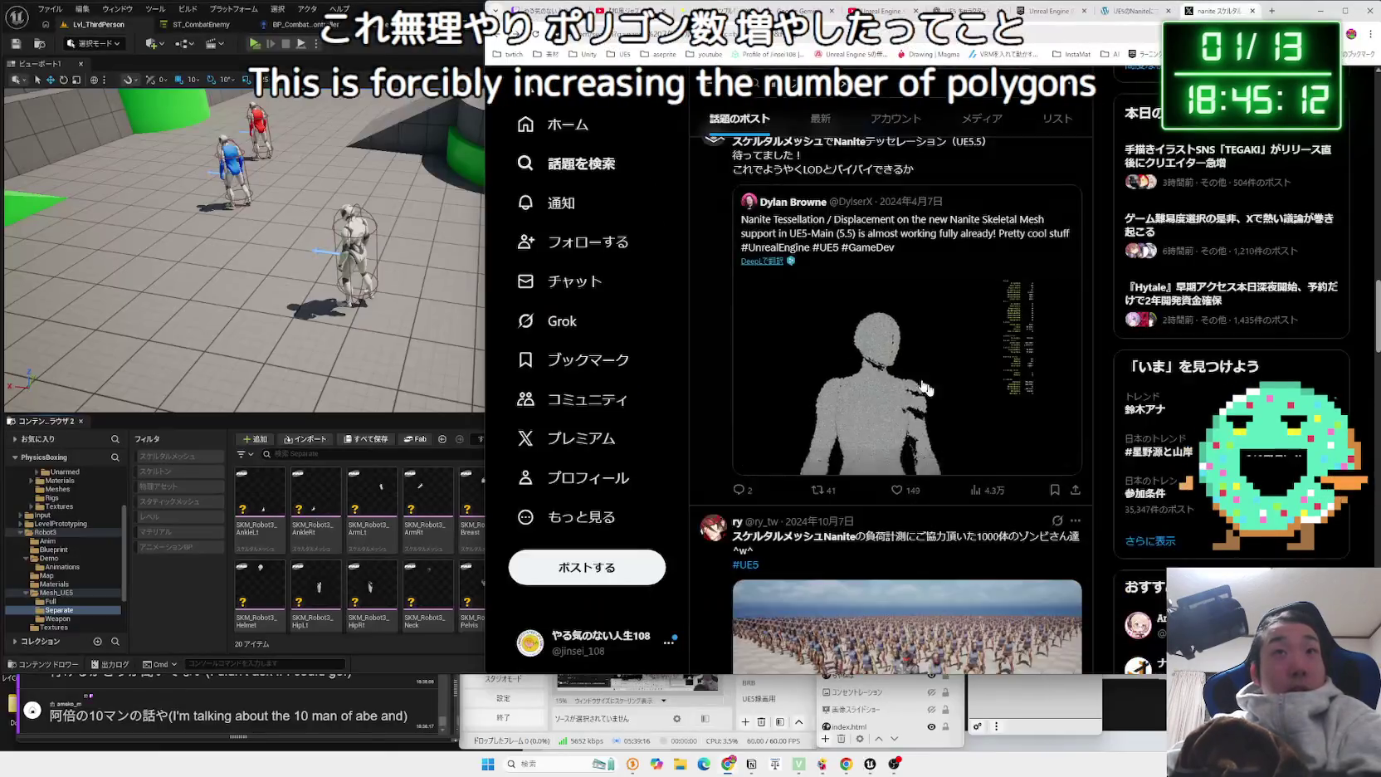
click(853, 257)
click(722, 223)
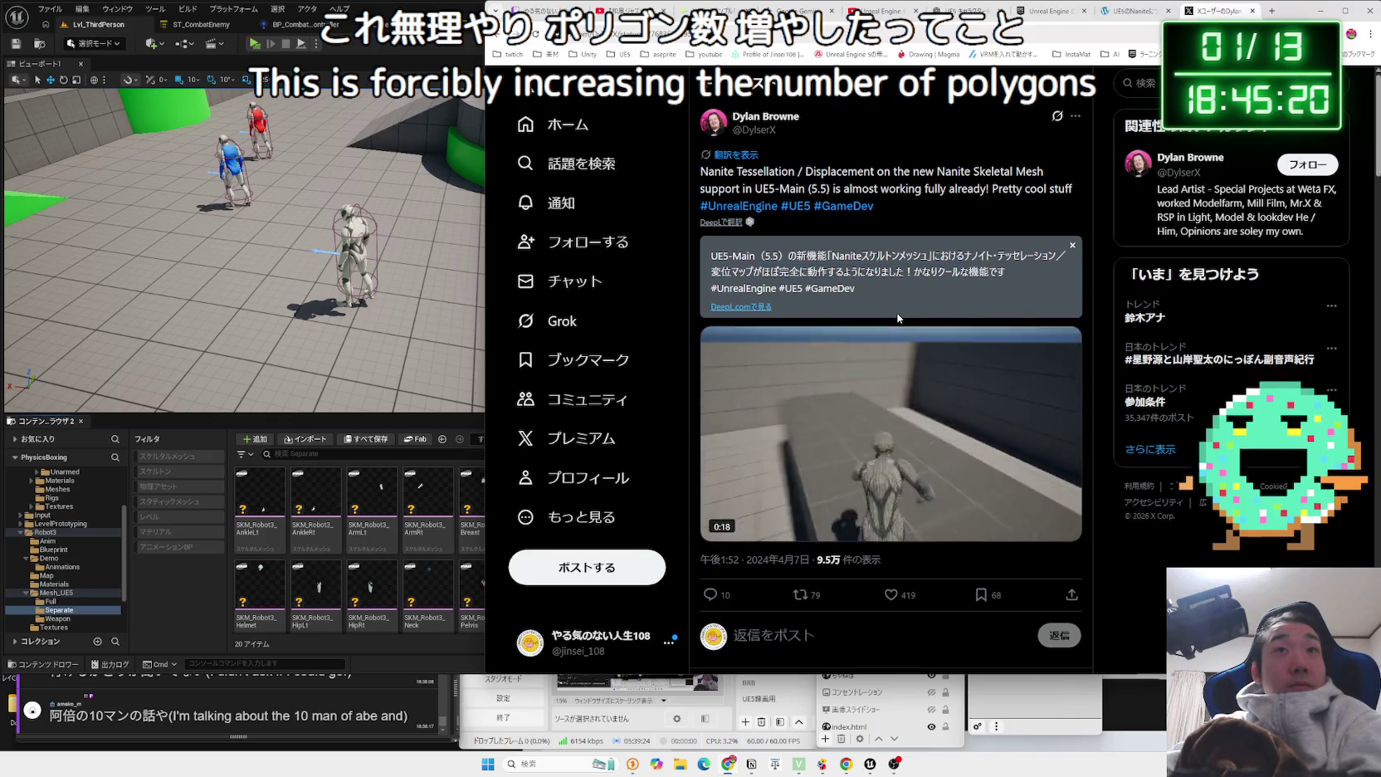
scroll(898, 318, down, 5)
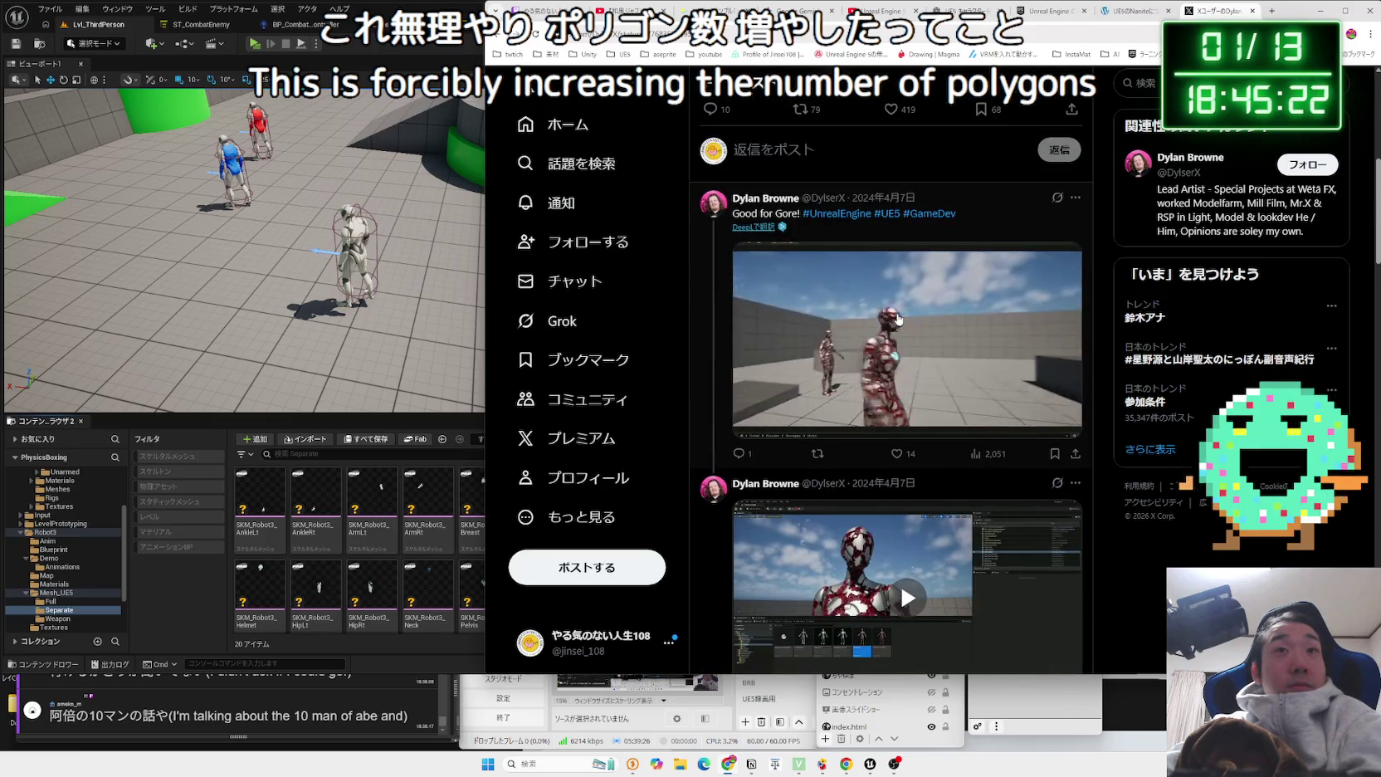
scroll(898, 317, down, 3)
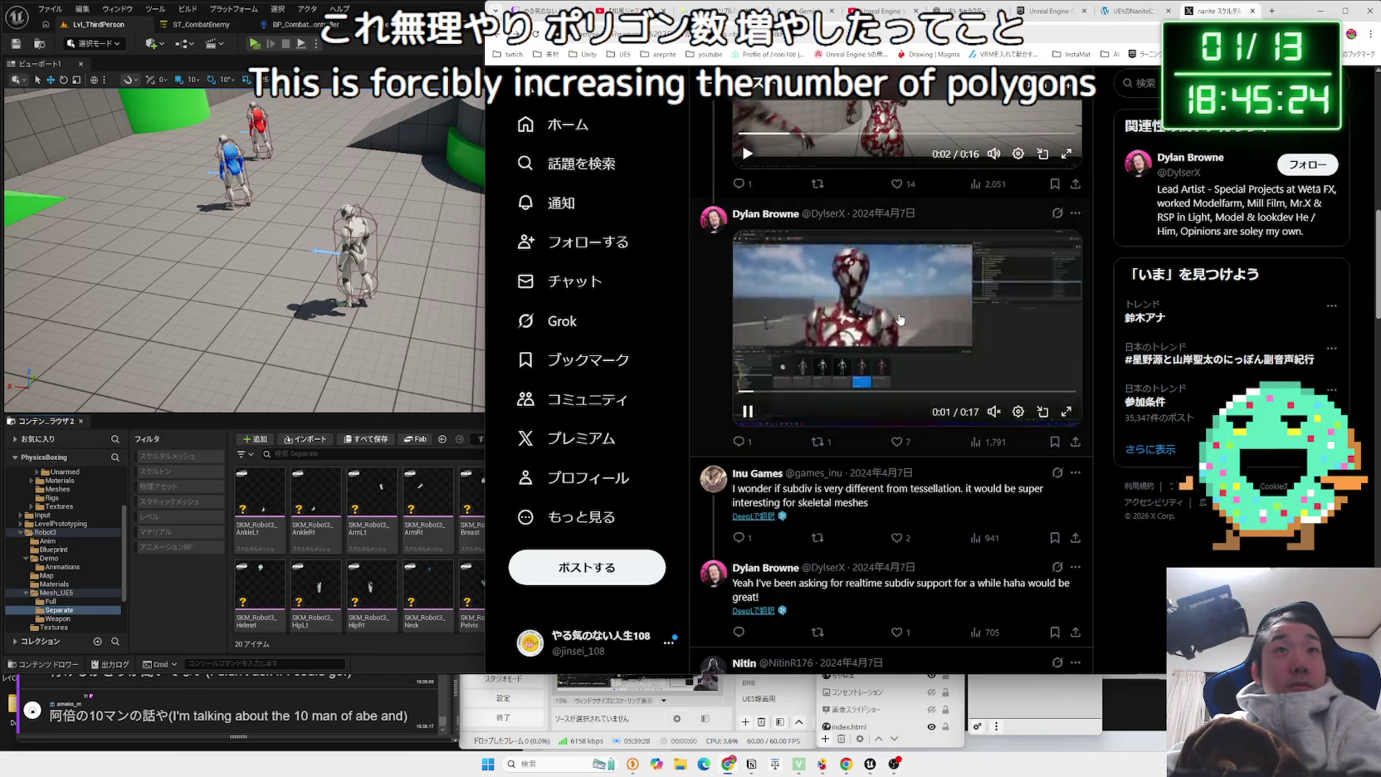
Go back to the Nanite skeletal mesh search results and scroll further down the feed.
key(alt+Left)
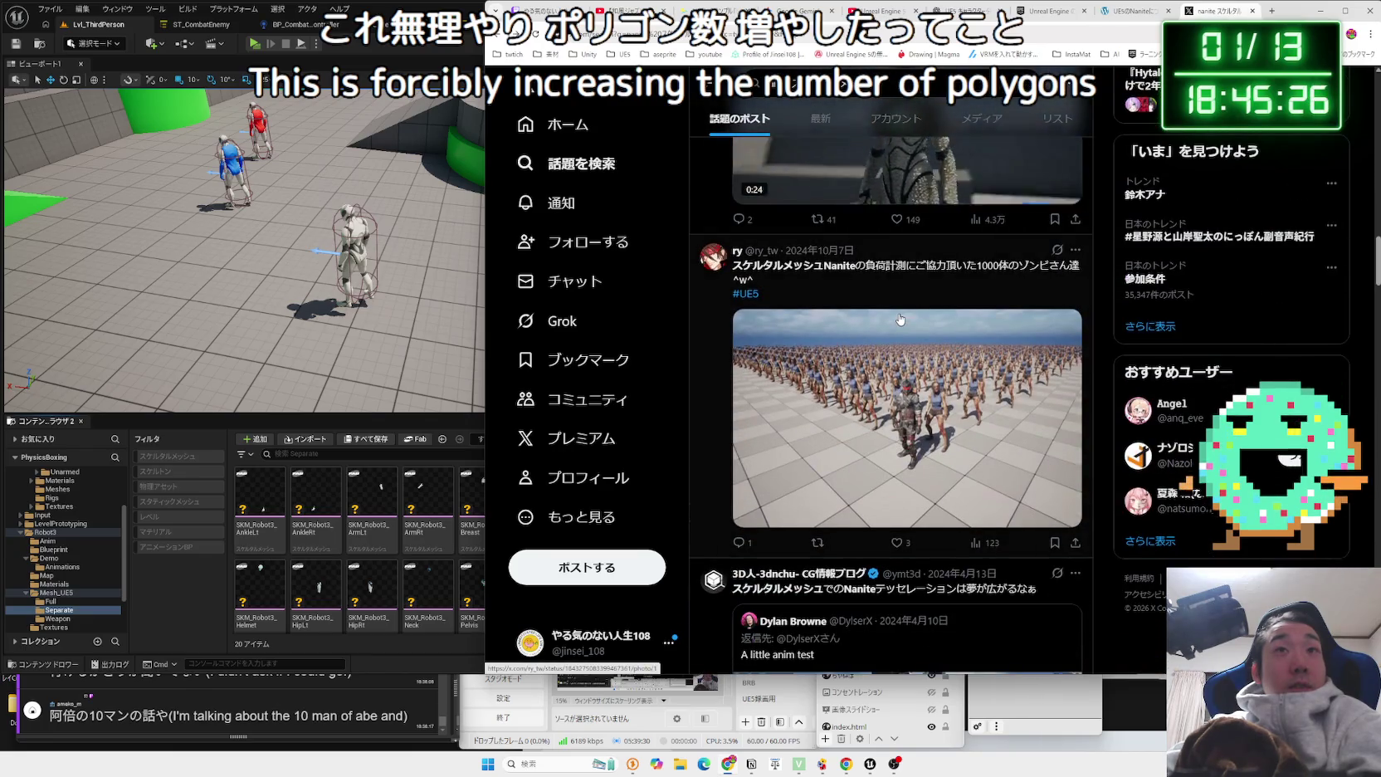
scroll(900, 318, down, 4)
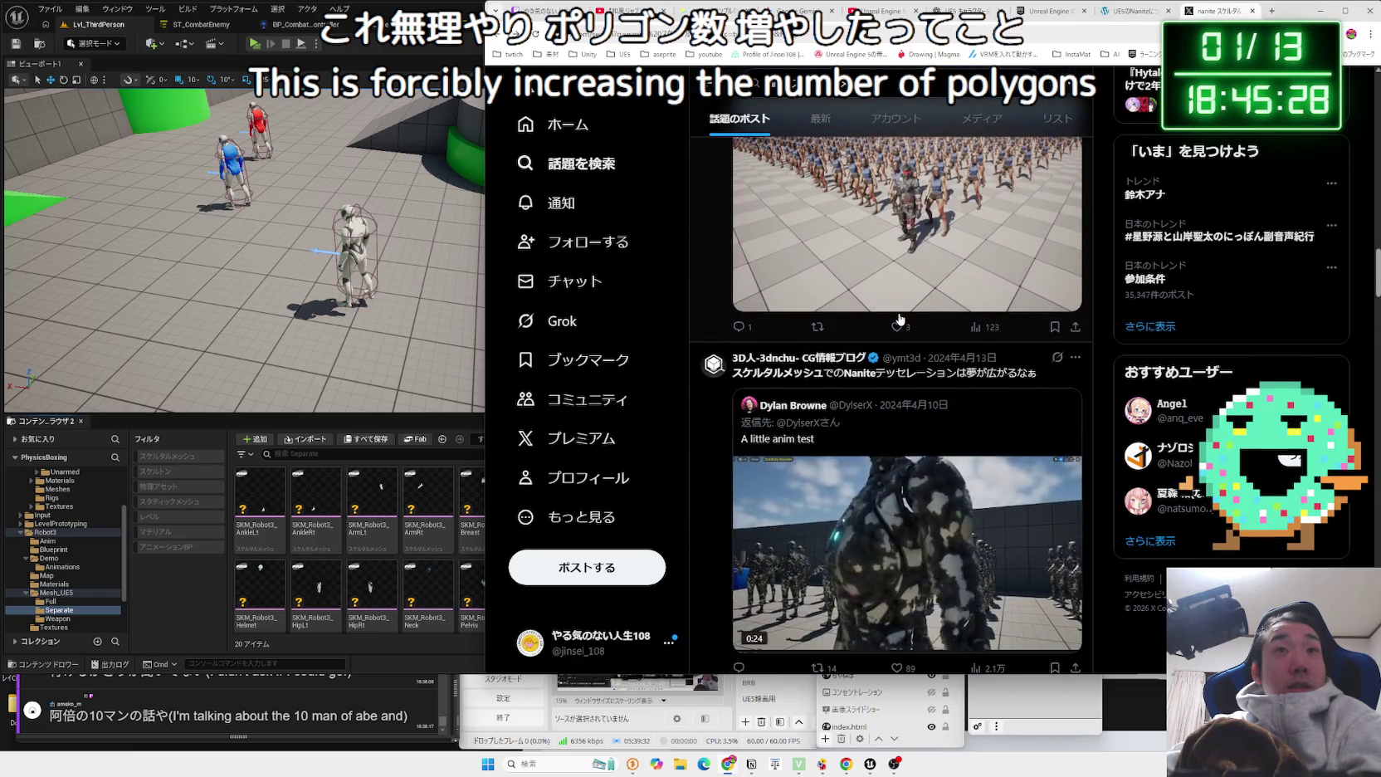
scroll(900, 319, down, 2)
scroll(899, 318, down, 1)
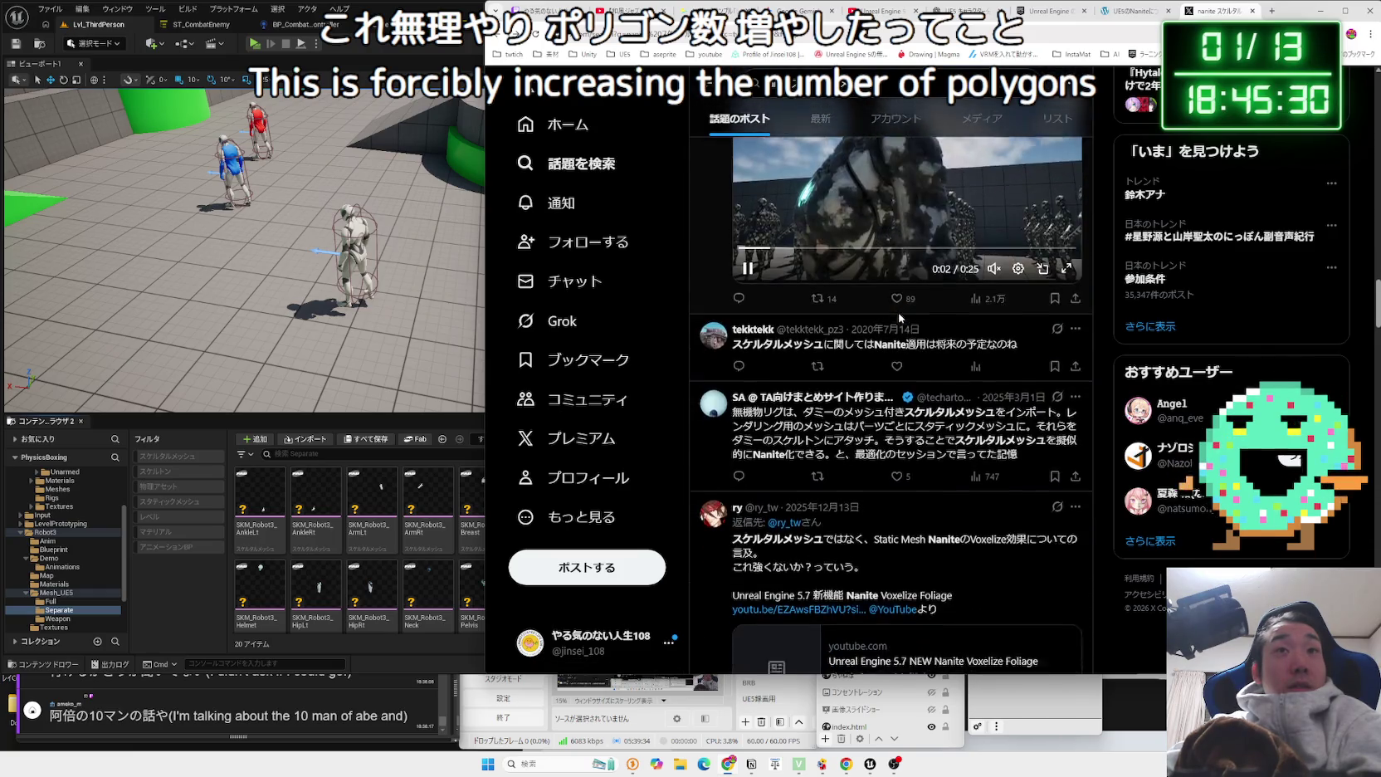
drag(936, 335, 817, 340)
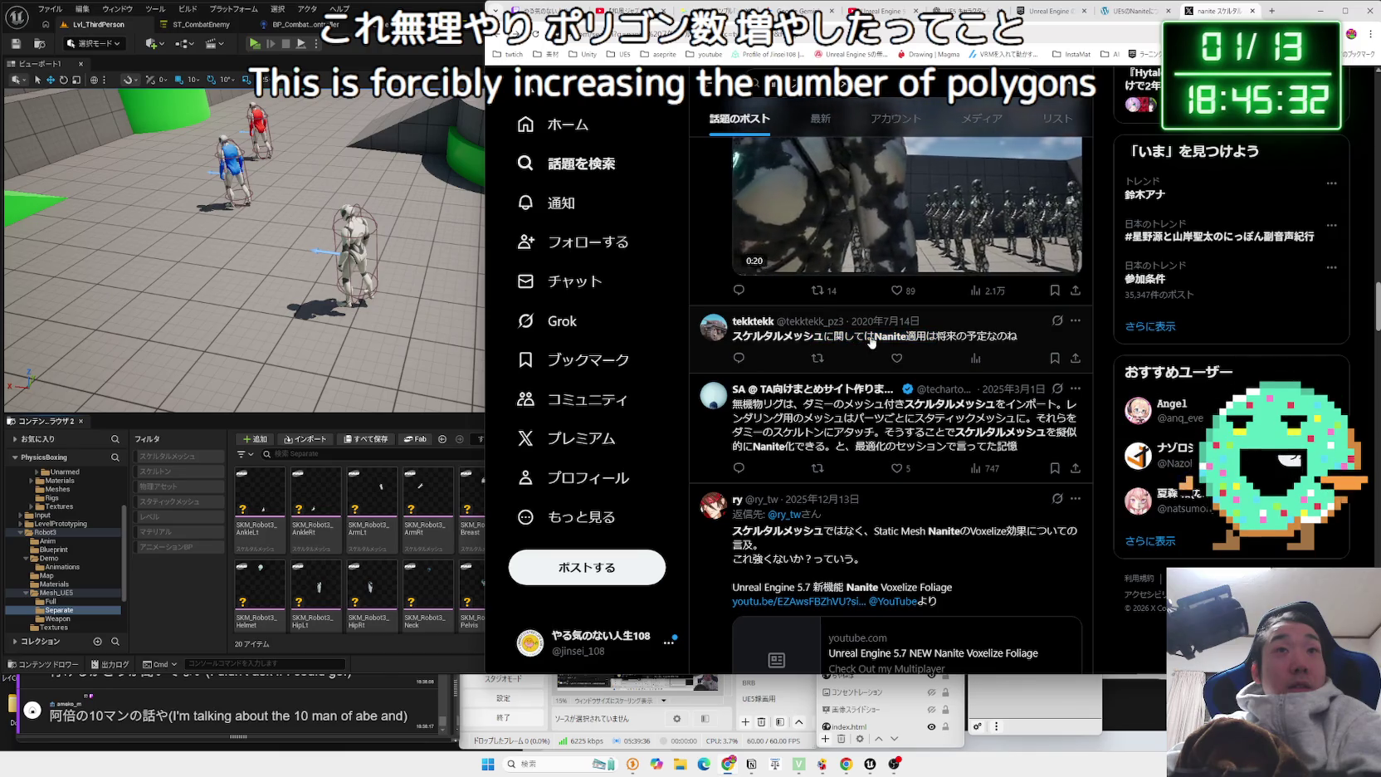
scroll(872, 342, down, 2)
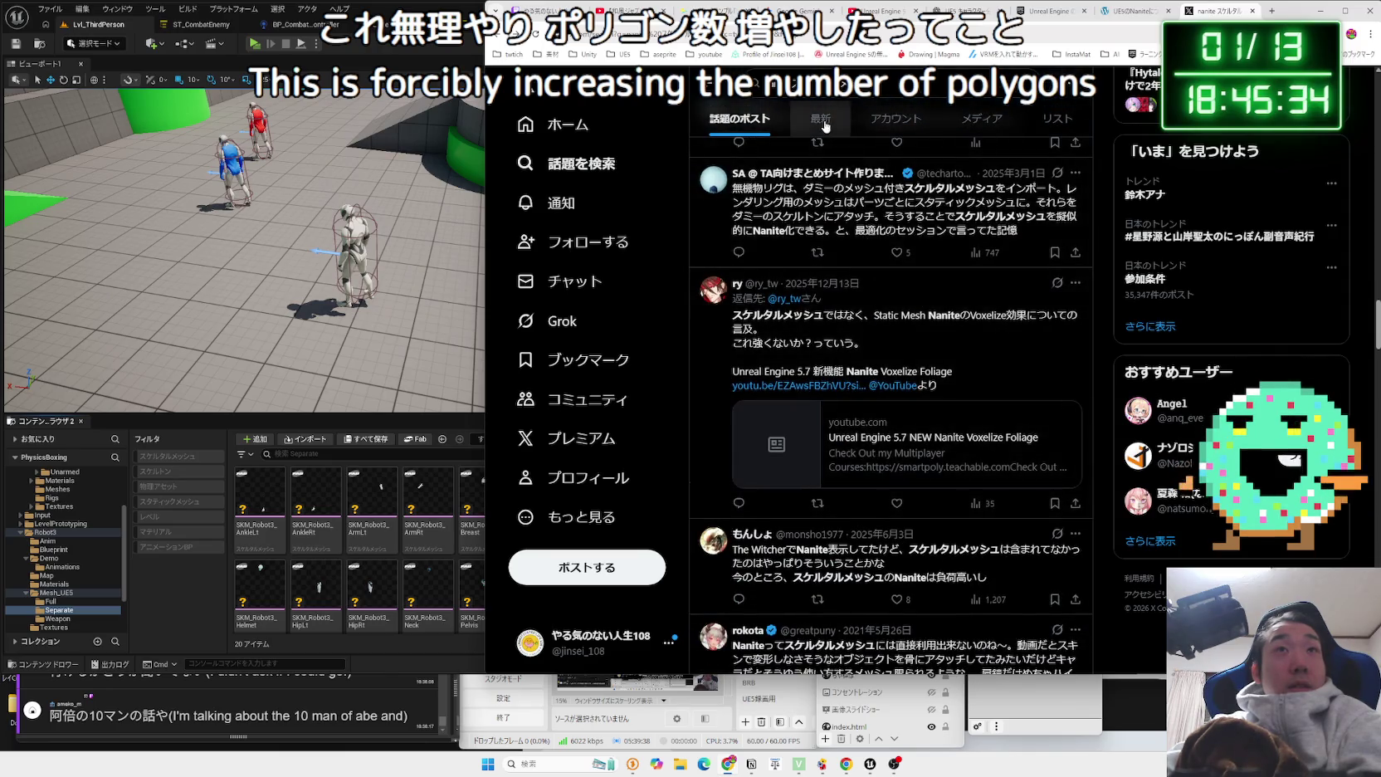
Show the 最新 (latest) posts and preview the Nanite Voxelize Foliage video, skipping ahead.
click(824, 126)
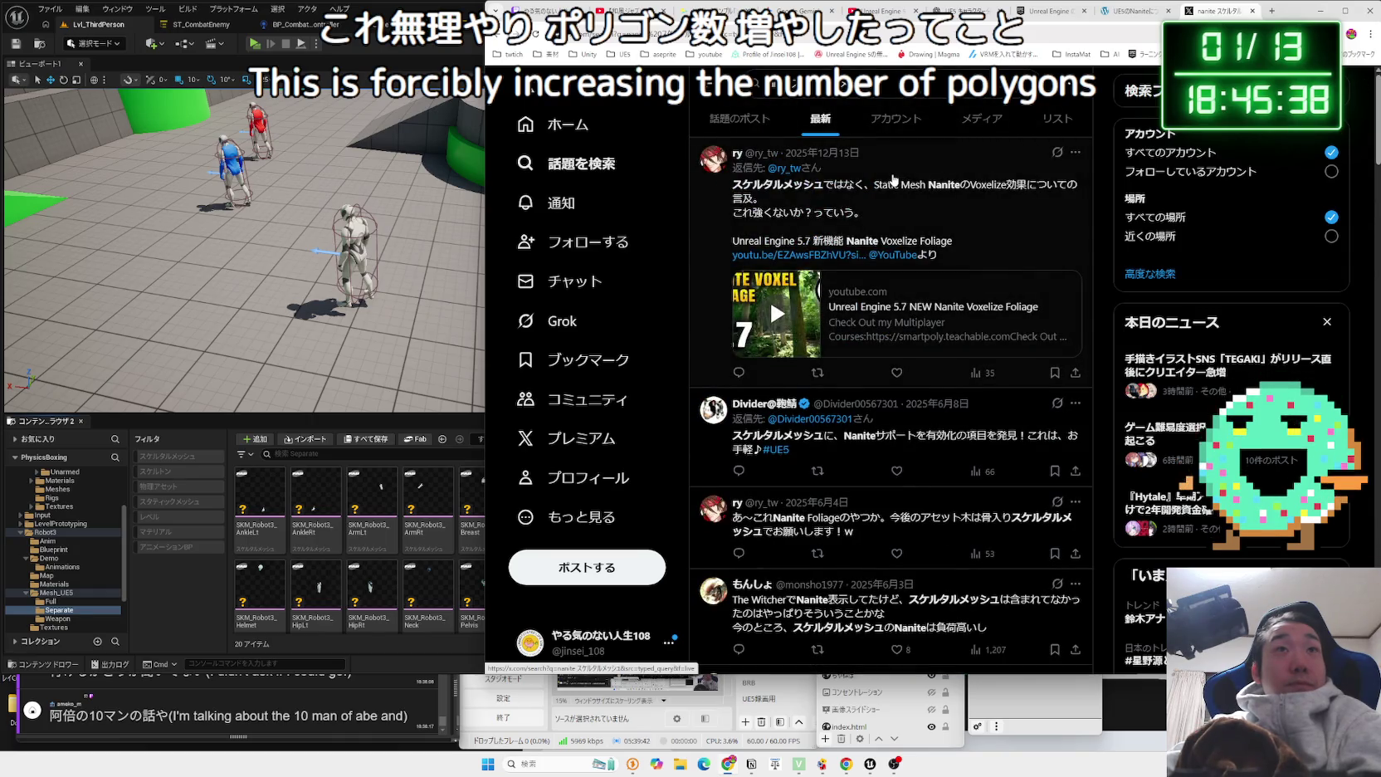
double_click(878, 241)
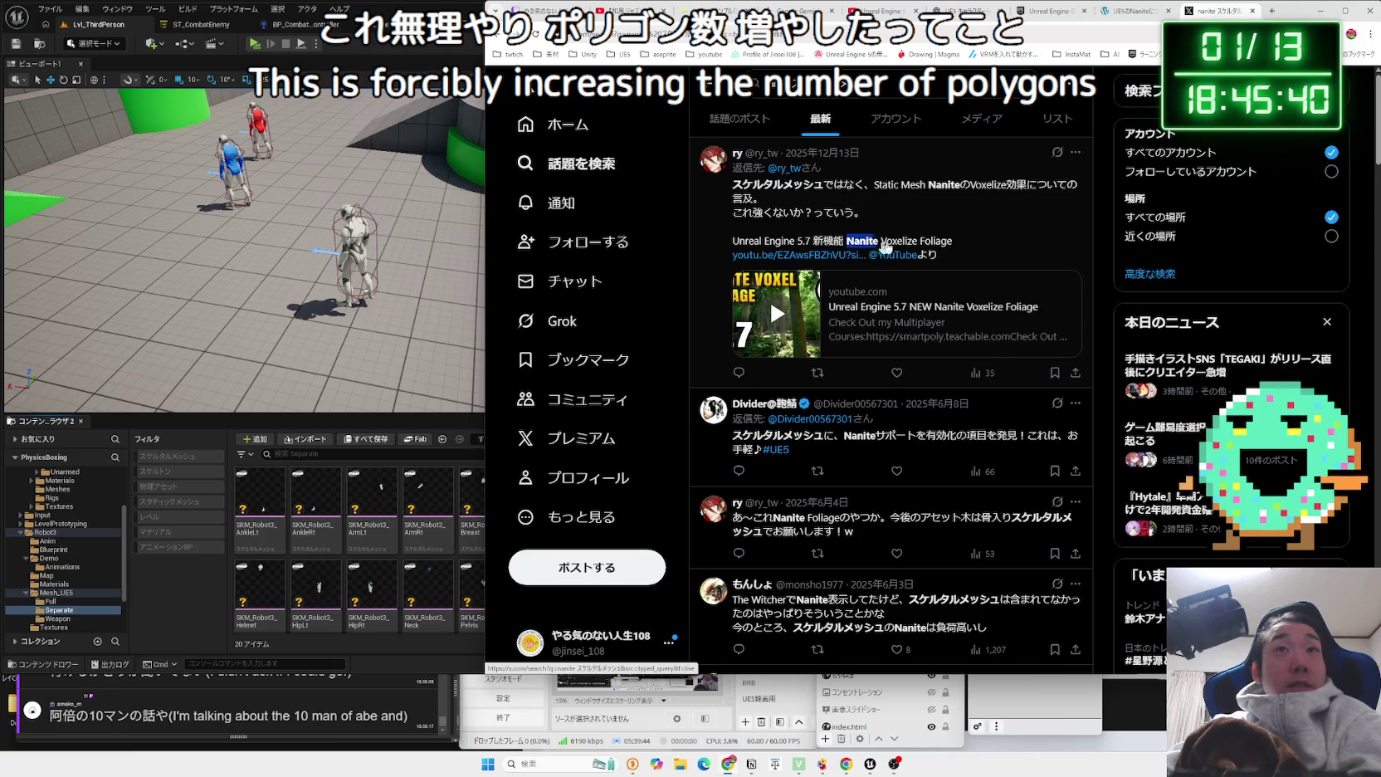
click(805, 310)
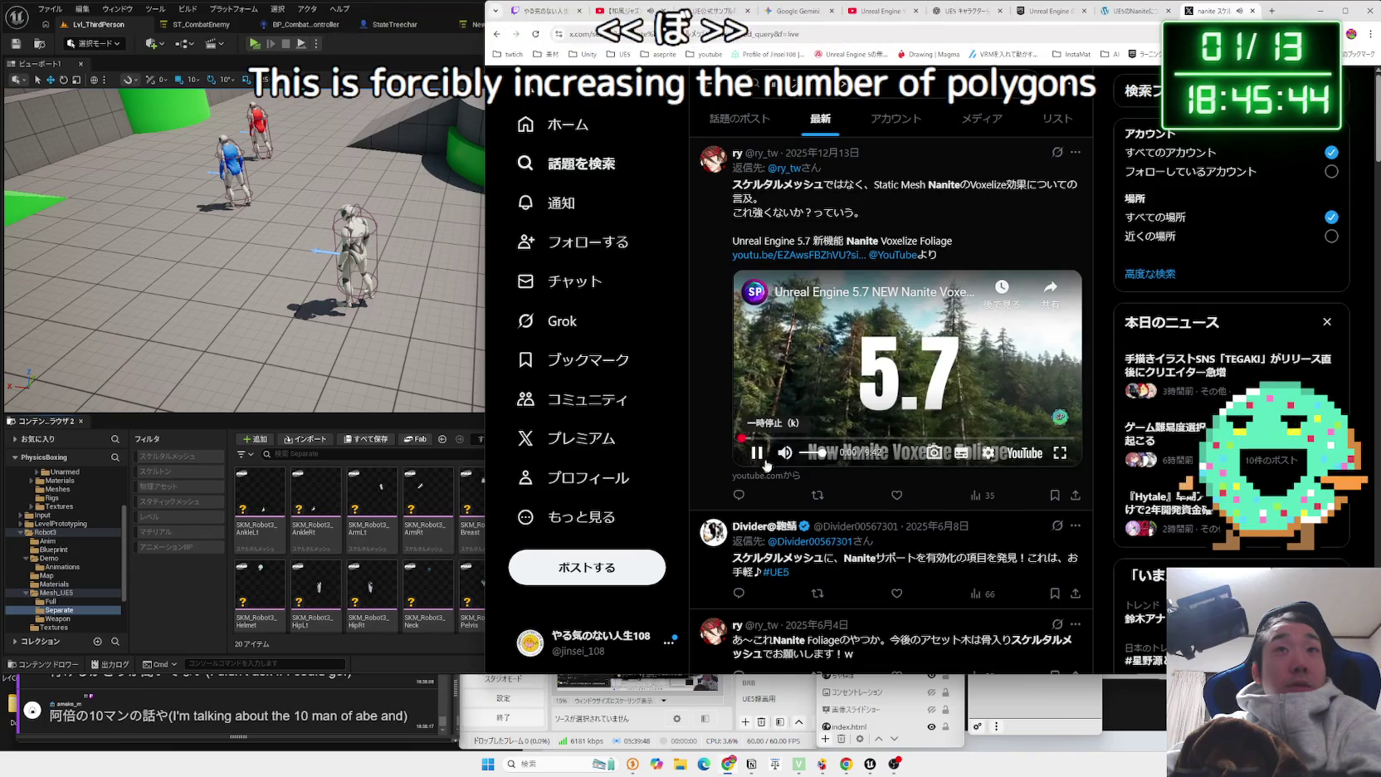
drag(767, 445, 1022, 437)
click(898, 358)
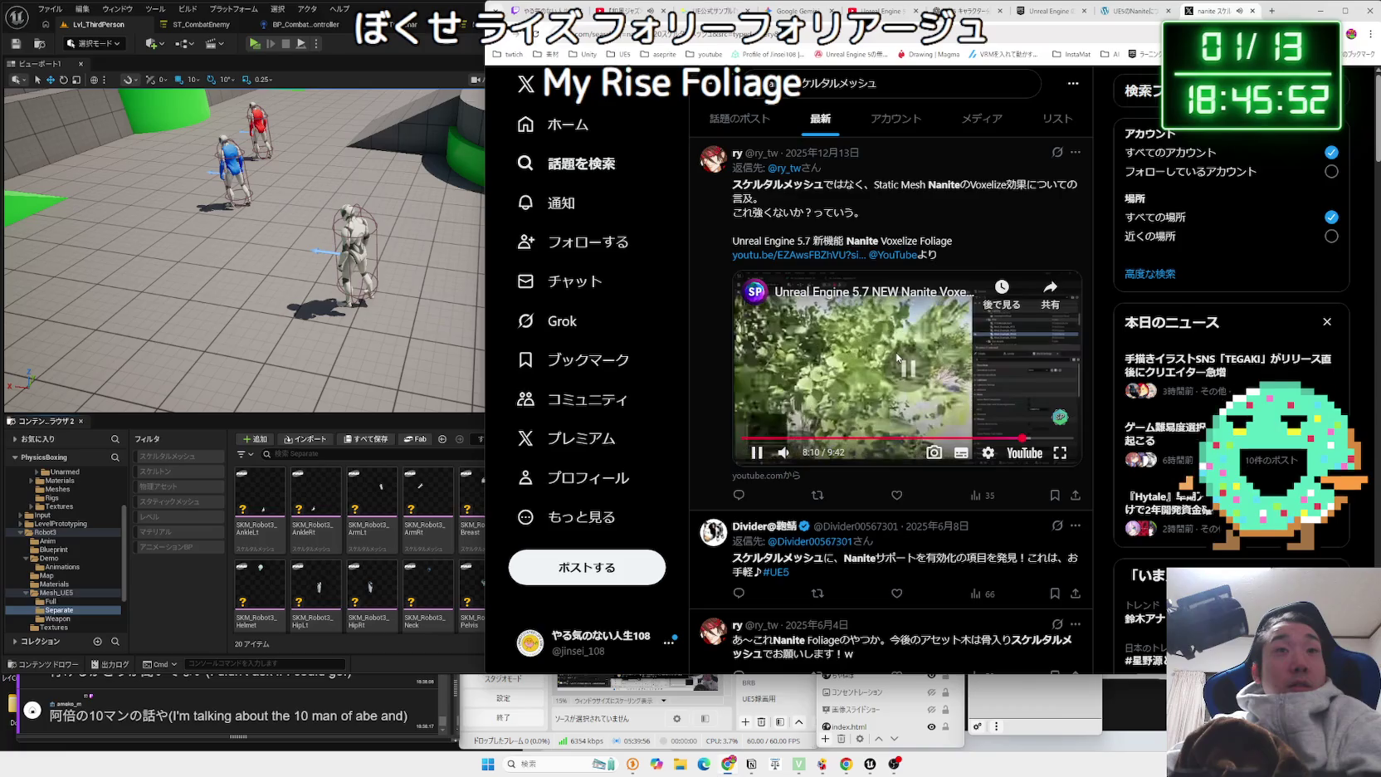
Scroll through the newest nanite スケルタルメッシュ posts, then open the search query's context menu.
scroll(893, 342, down, 3)
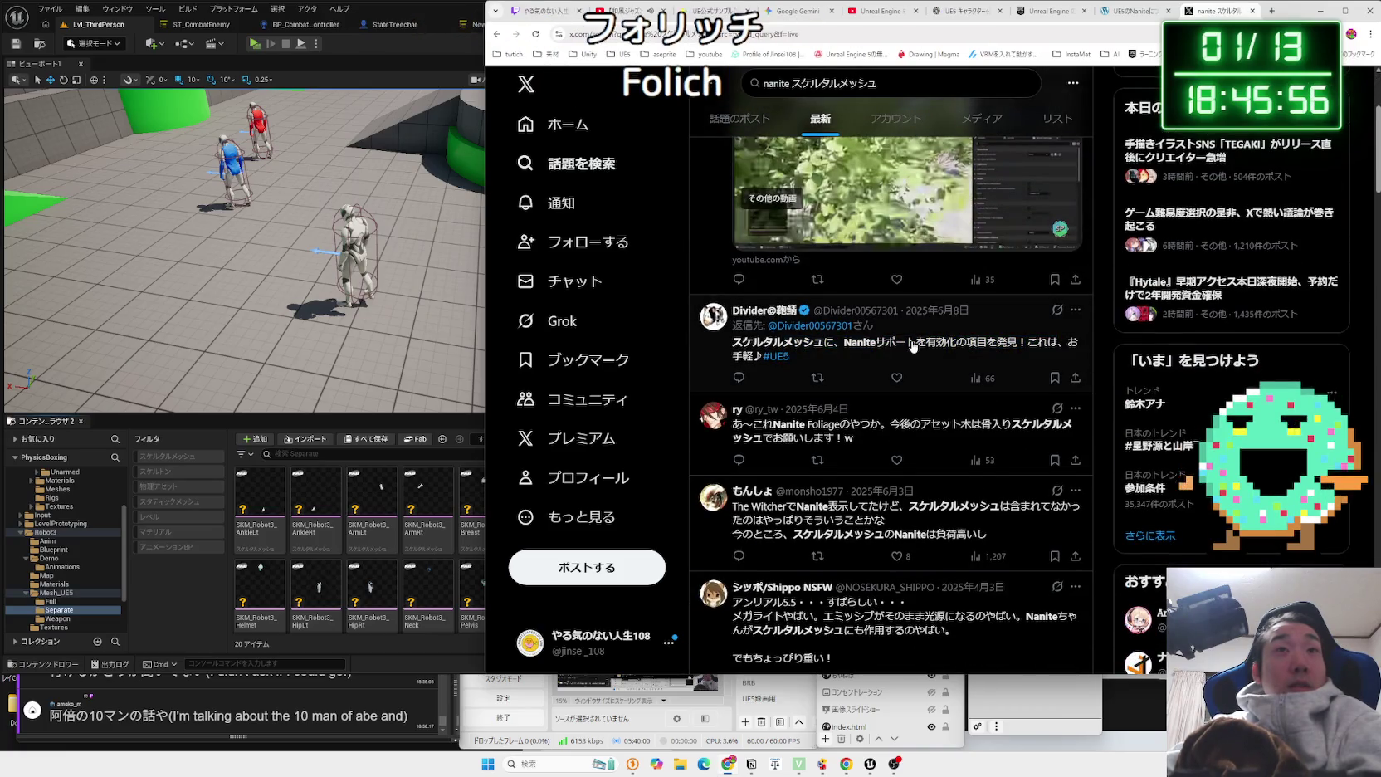
scroll(912, 346, down, 5)
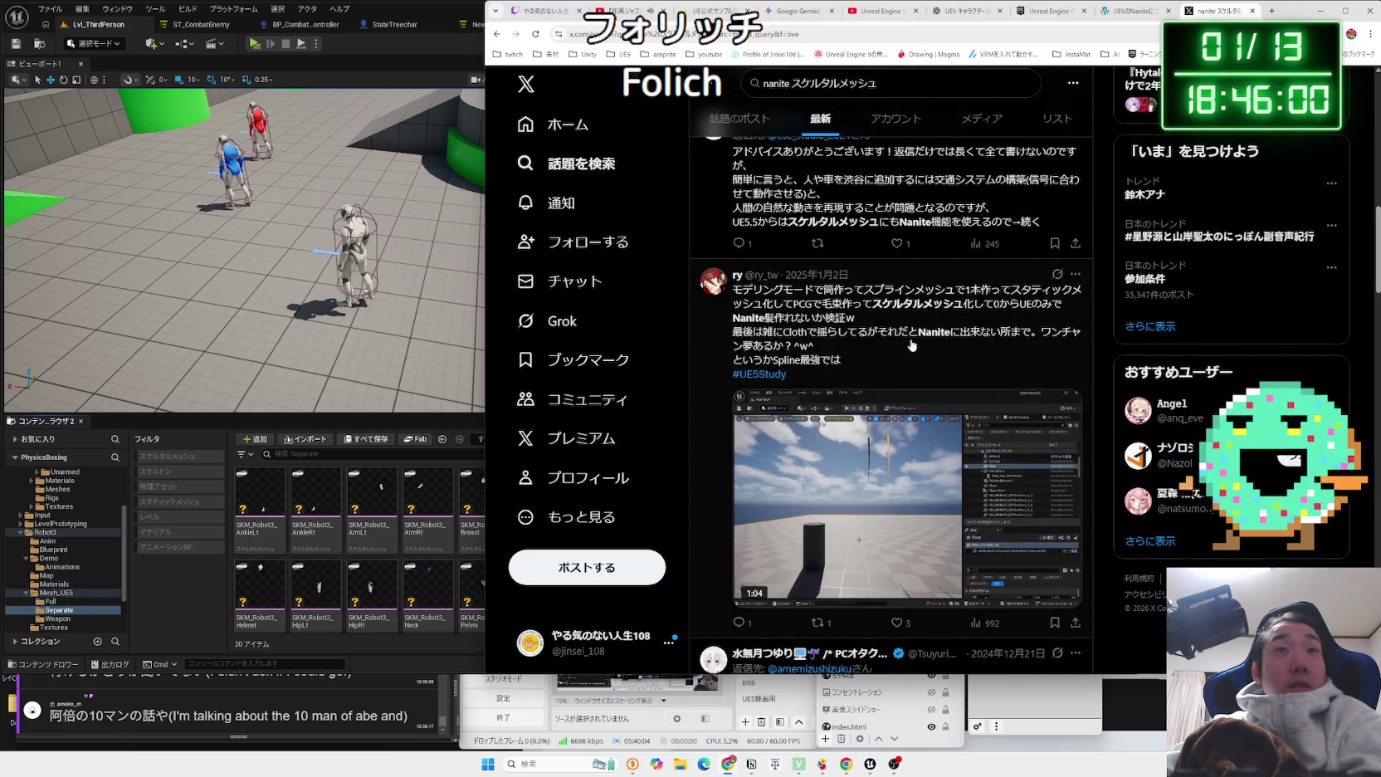
scroll(911, 345, down, 5)
scroll(912, 345, down, 8)
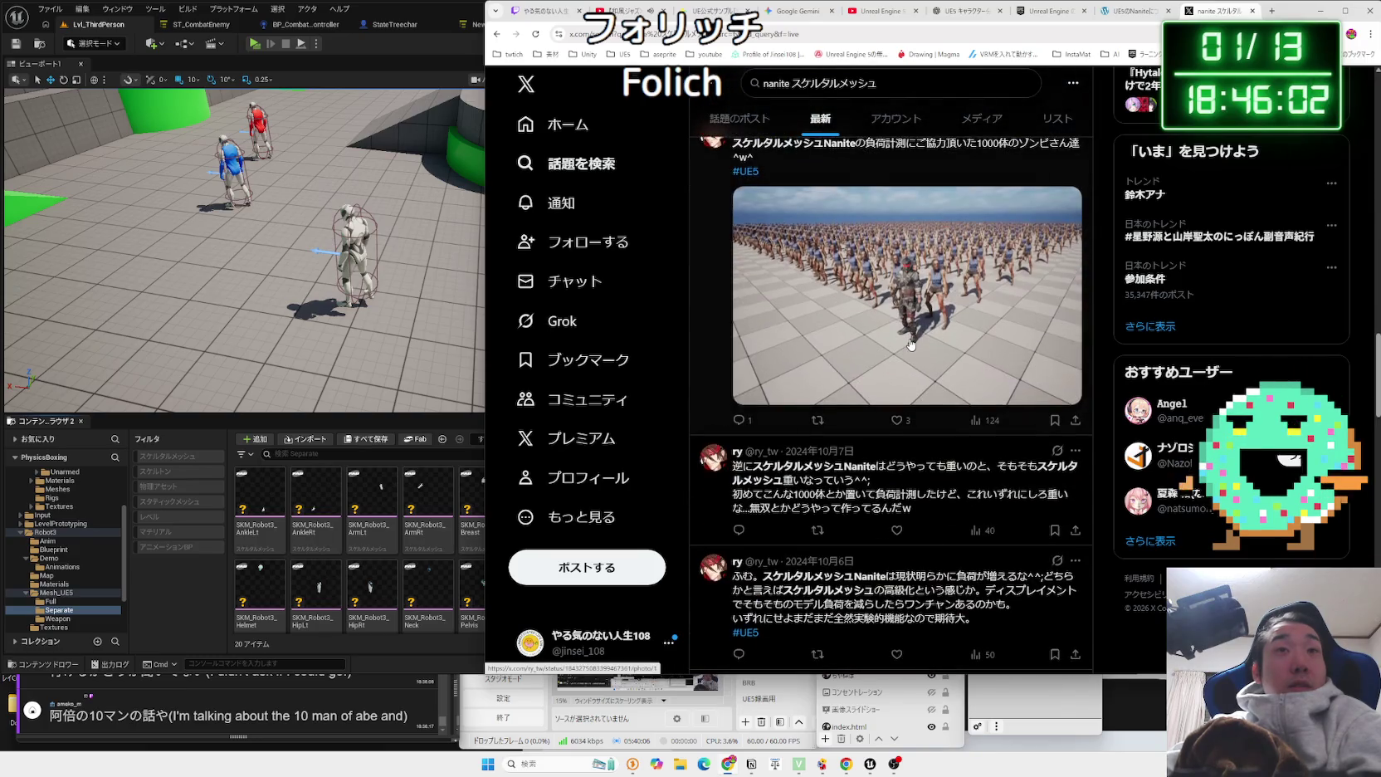
scroll(911, 345, down, 2)
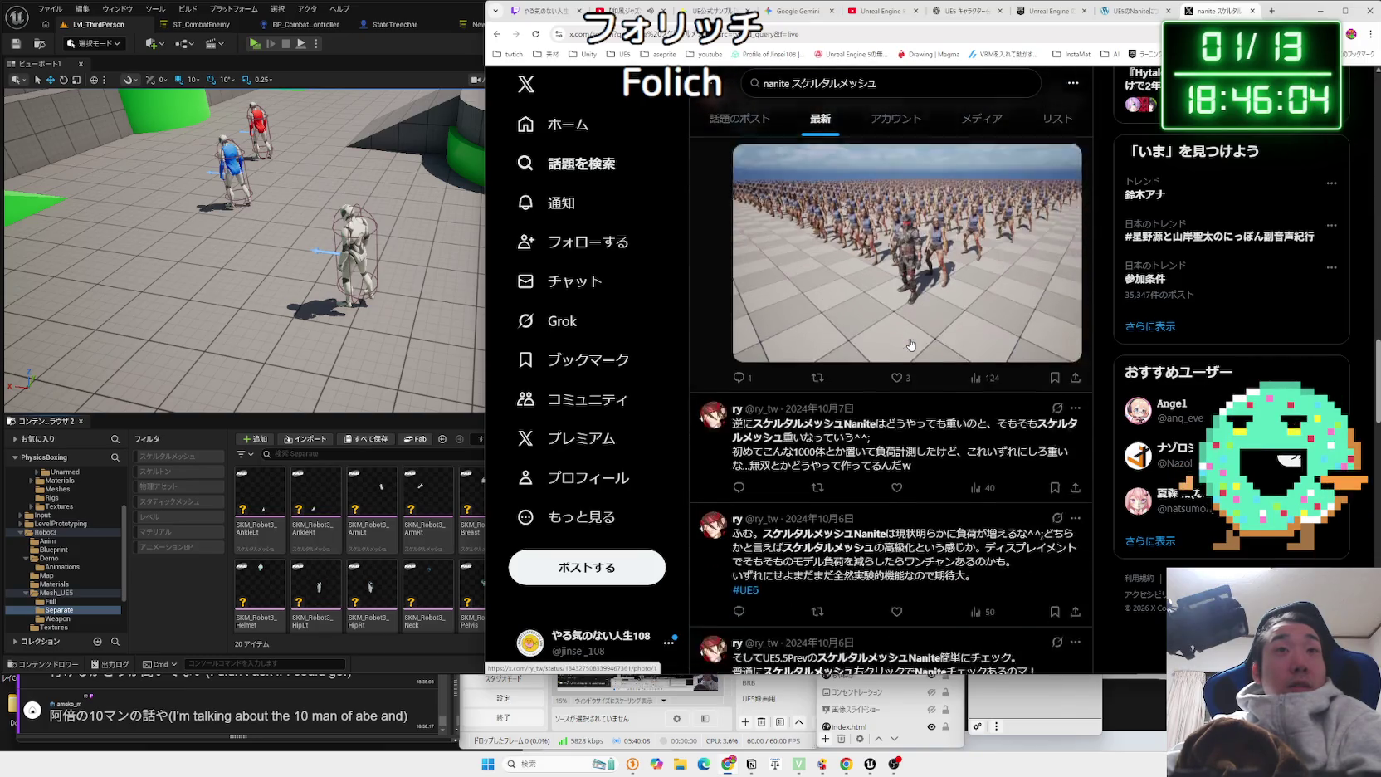
drag(764, 363, 877, 400)
click(899, 393)
scroll(904, 382, up, 5)
scroll(911, 373, up, 10)
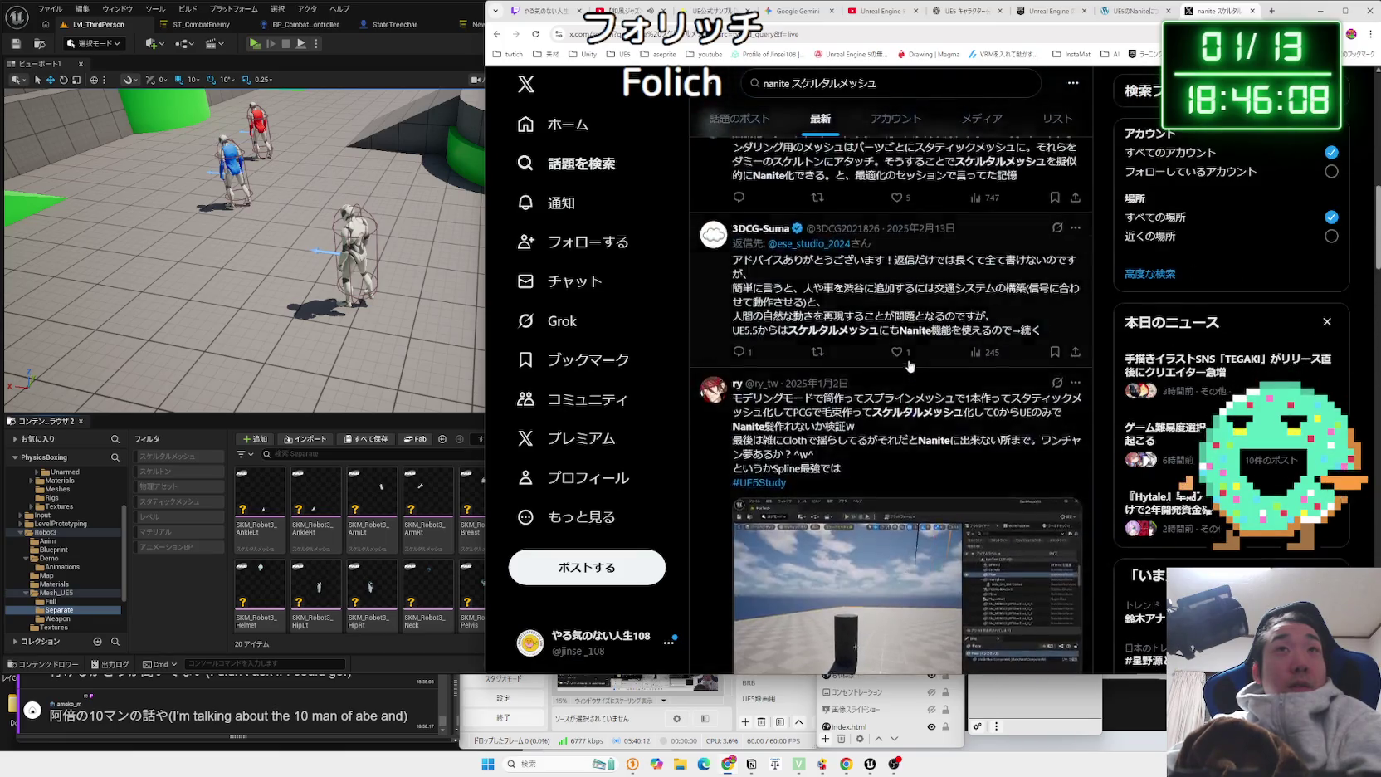
click(774, 84)
right_click(773, 84)
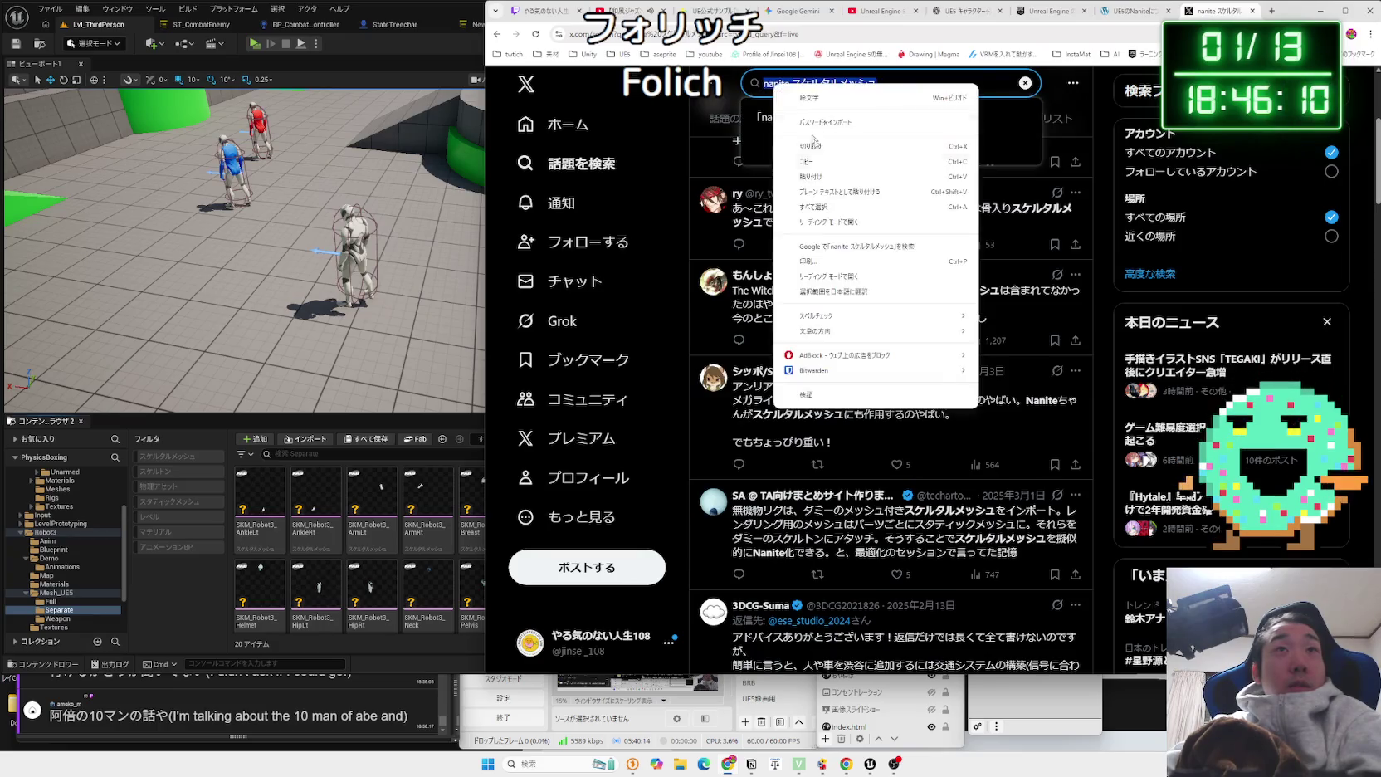
Search Google for nanite スケルタルメッシュ and check the Reddit thread on Nanite Skeletal Mesh vs LODs.
click(850, 246)
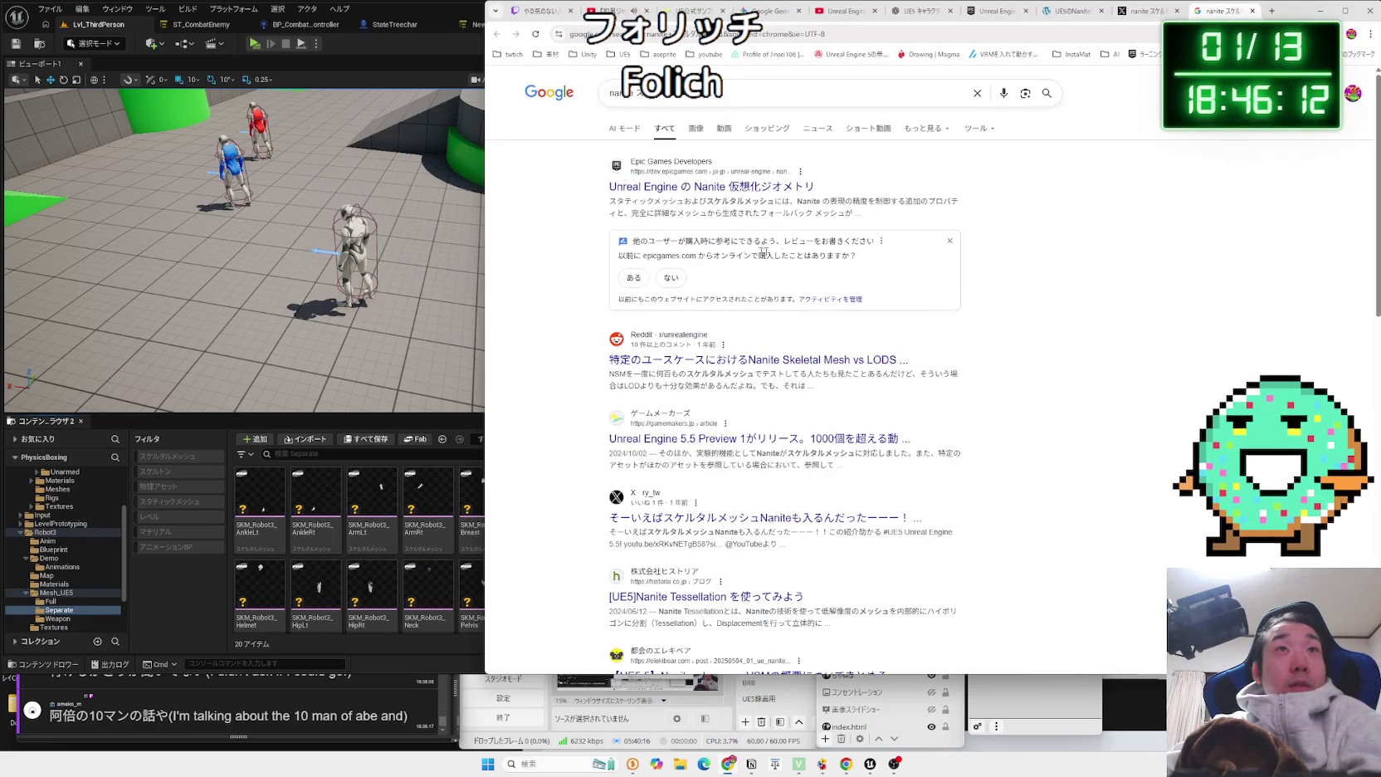
scroll(786, 255, down, 2)
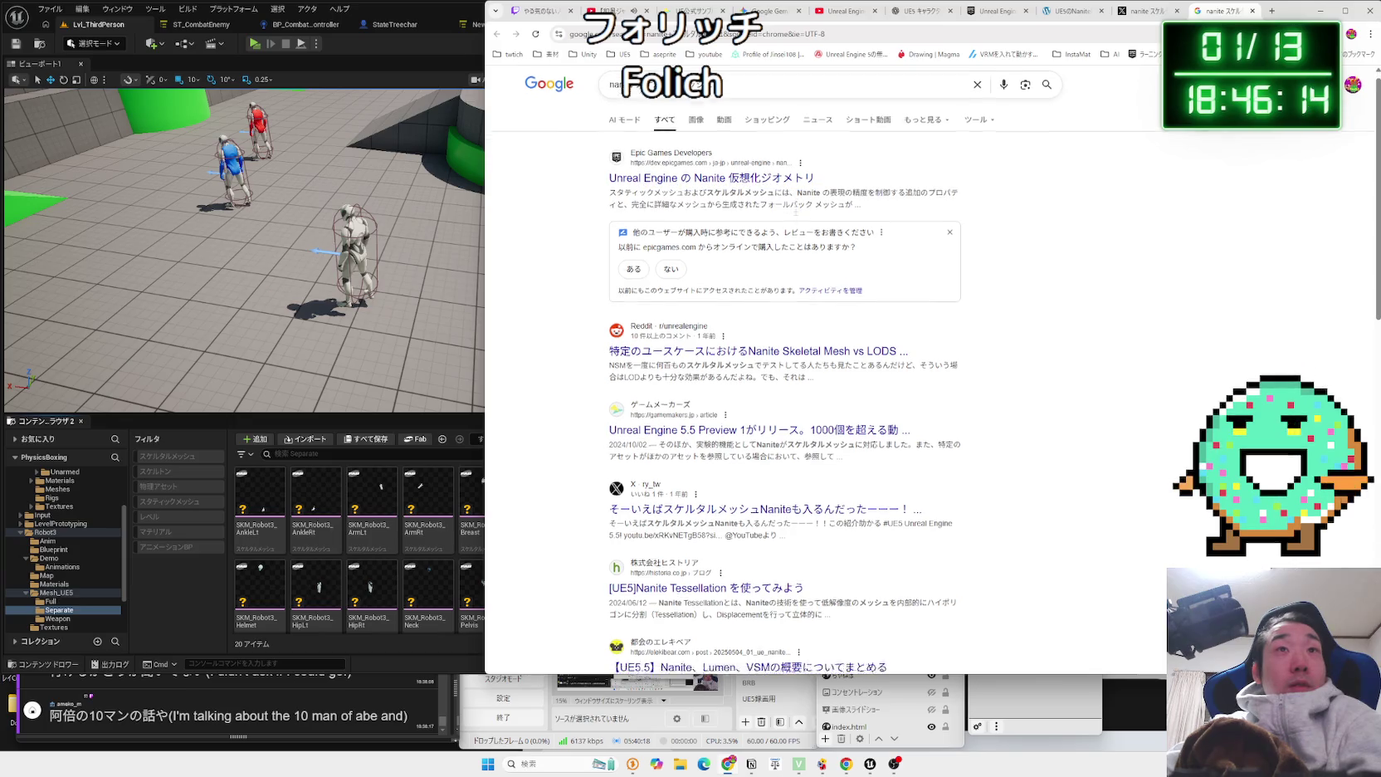
click(784, 253)
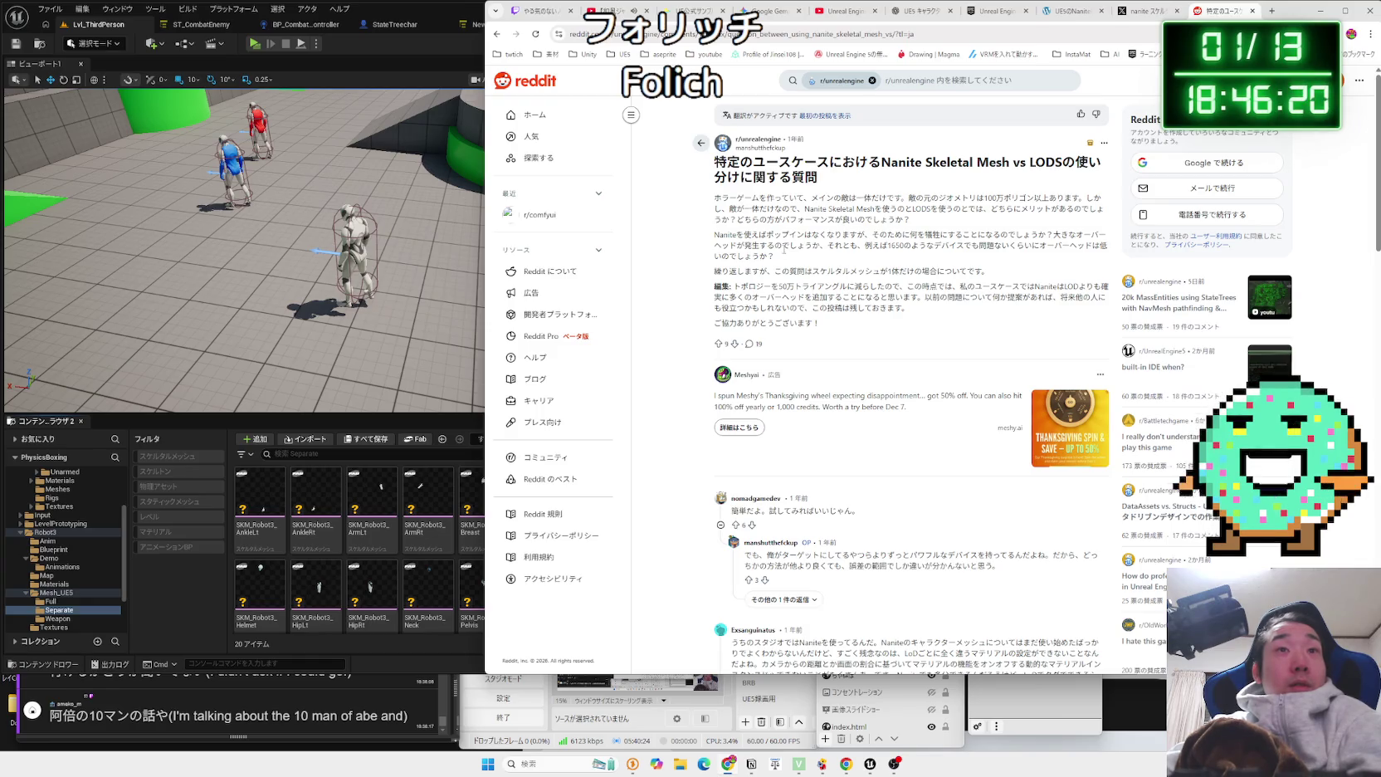
key(alt+Left)
scroll(786, 251, down, 5)
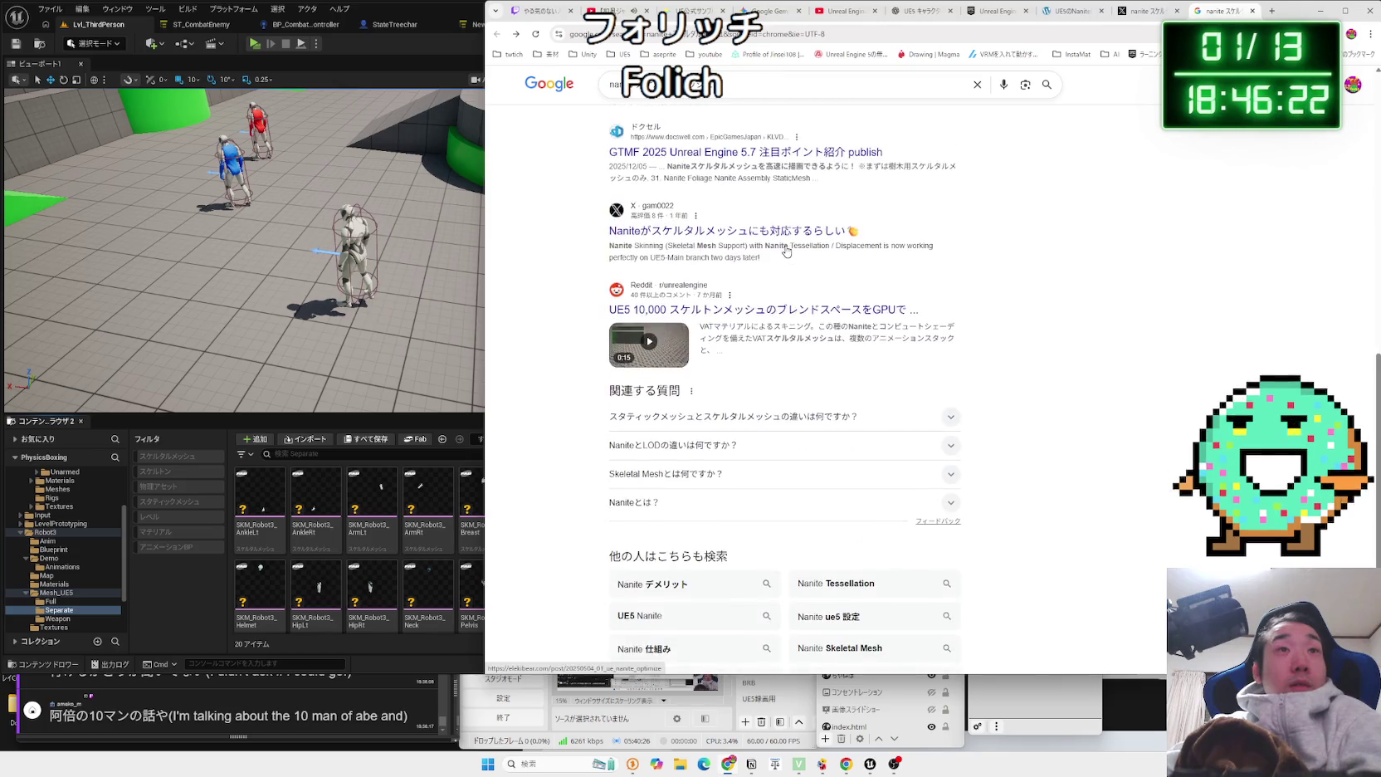
Bring the Unreal Editor forward, then switch back to the browser's Unreal Engine documentation tab.
click(260, 498)
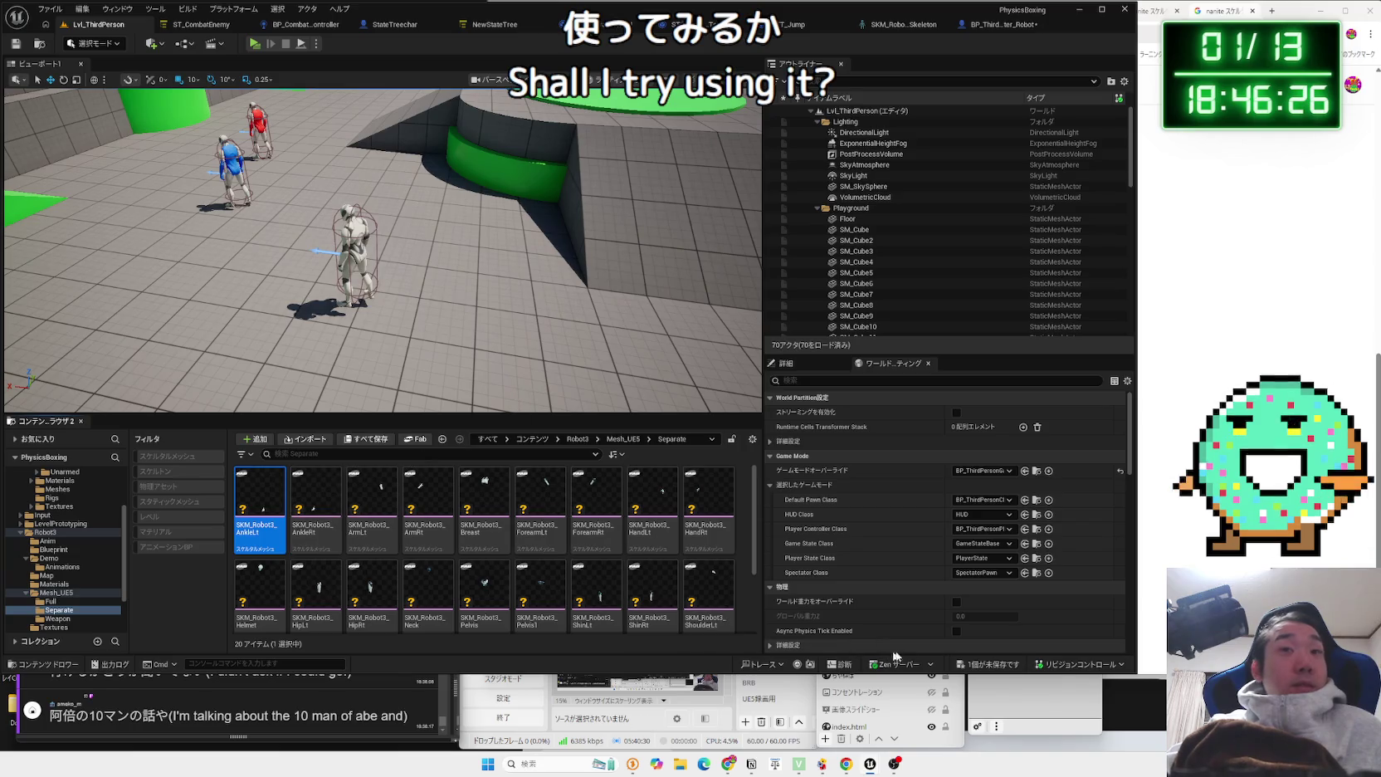
key(alt+Tab)
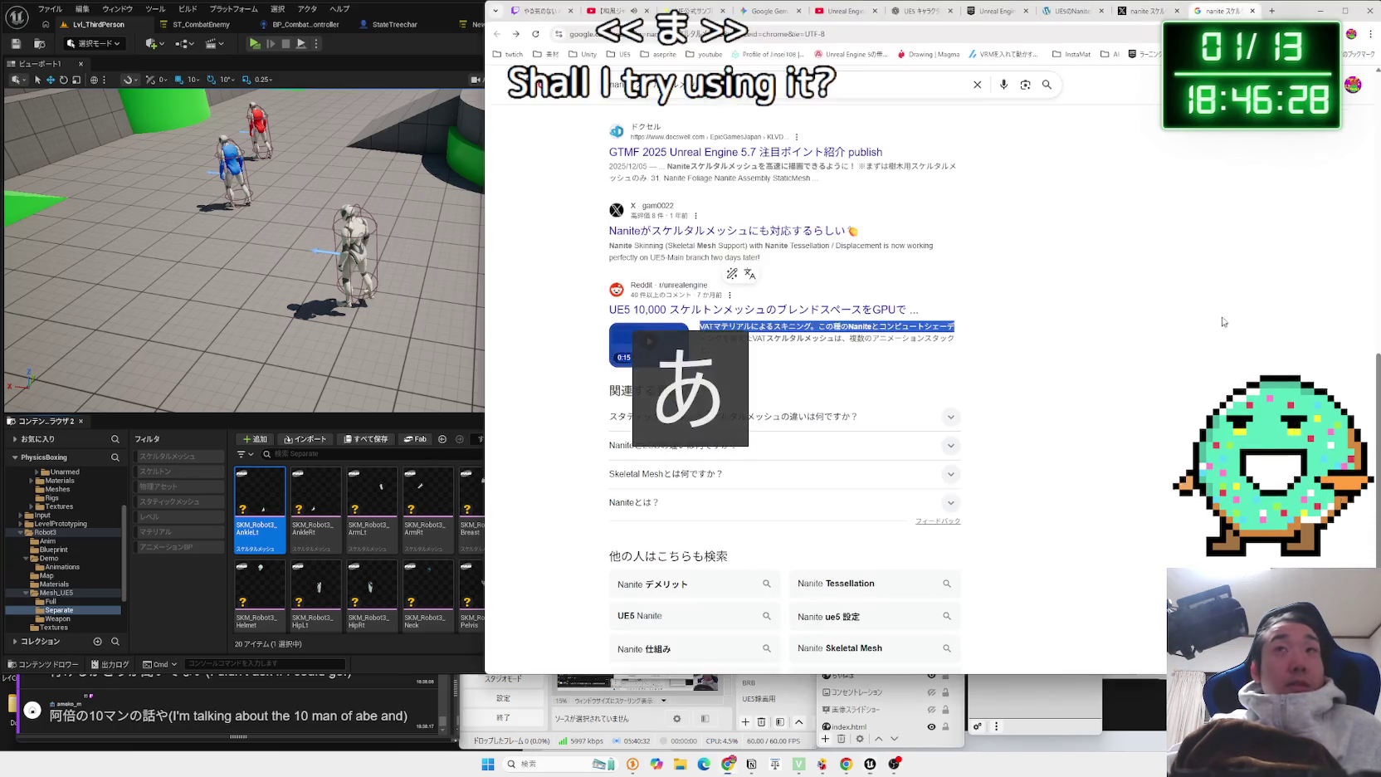
click(1069, 10)
In the Gemini chat, read the Nanite skeletal mesh answer, highlighting the Nanite benefit bullets.
click(990, 14)
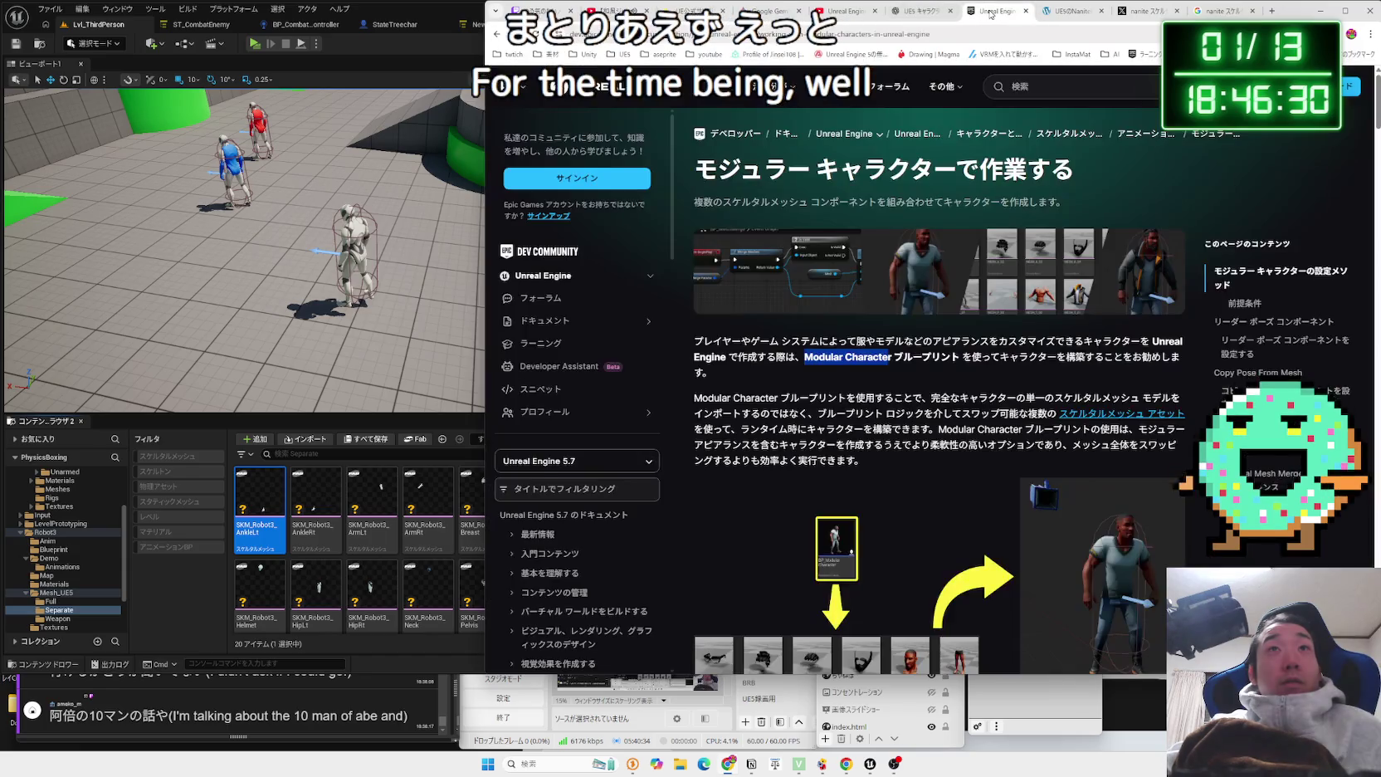
click(769, 11)
scroll(916, 289, up, 15)
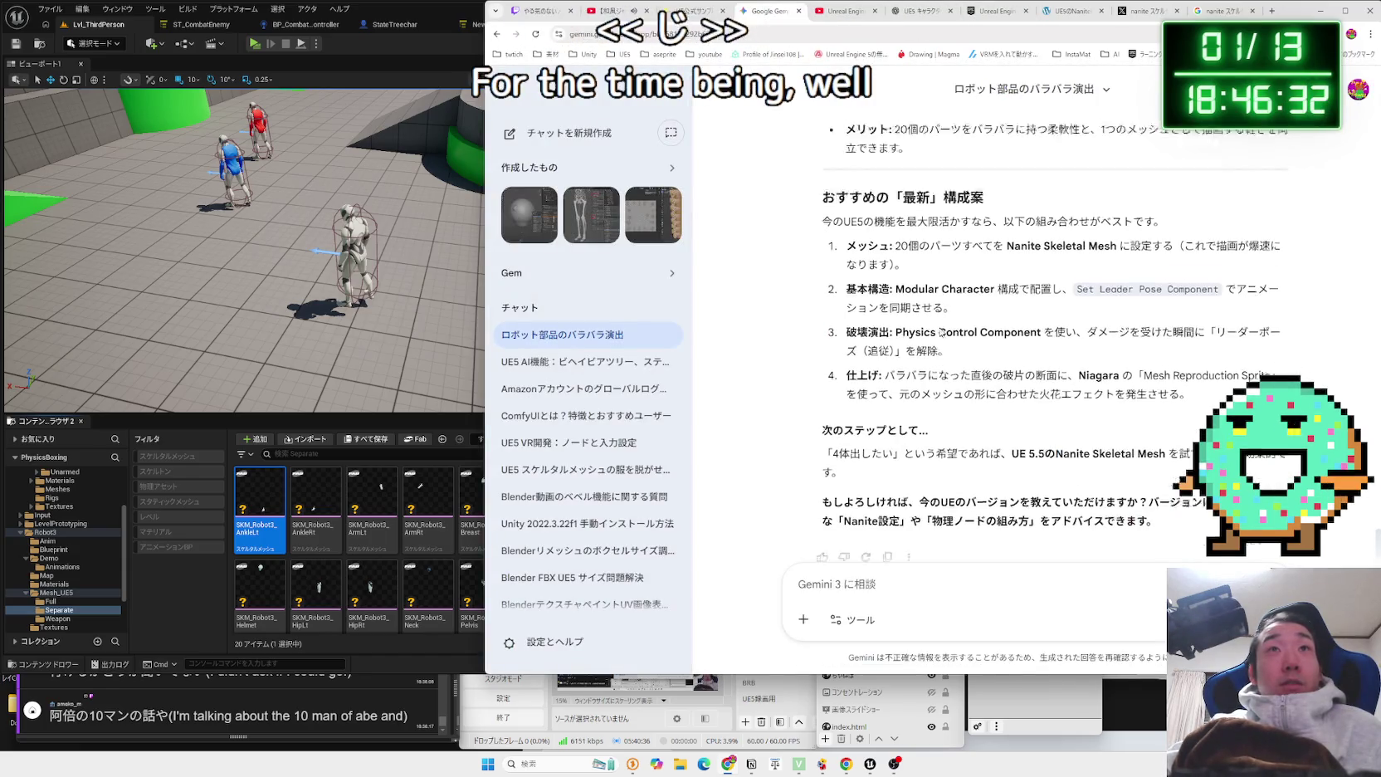
scroll(843, 282, down, 2)
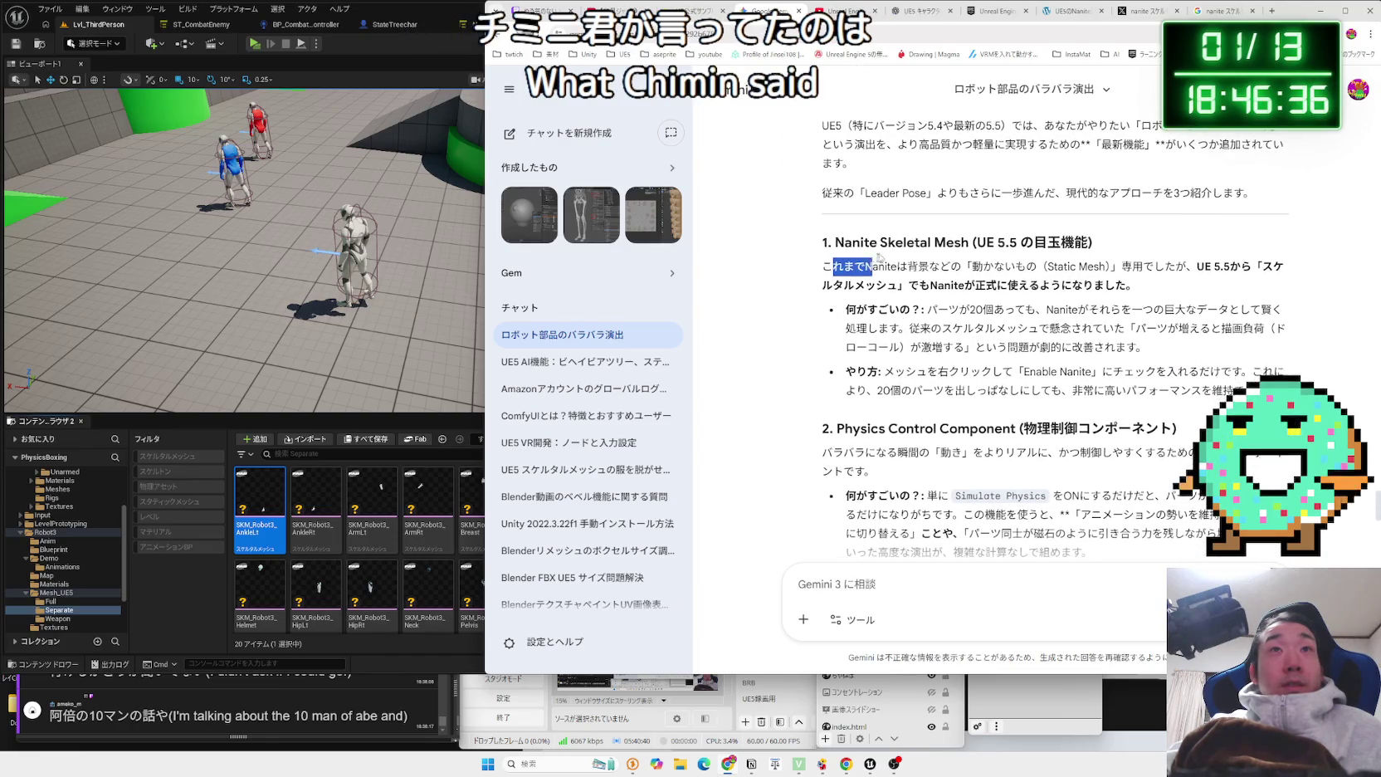
click(1126, 266)
click(830, 242)
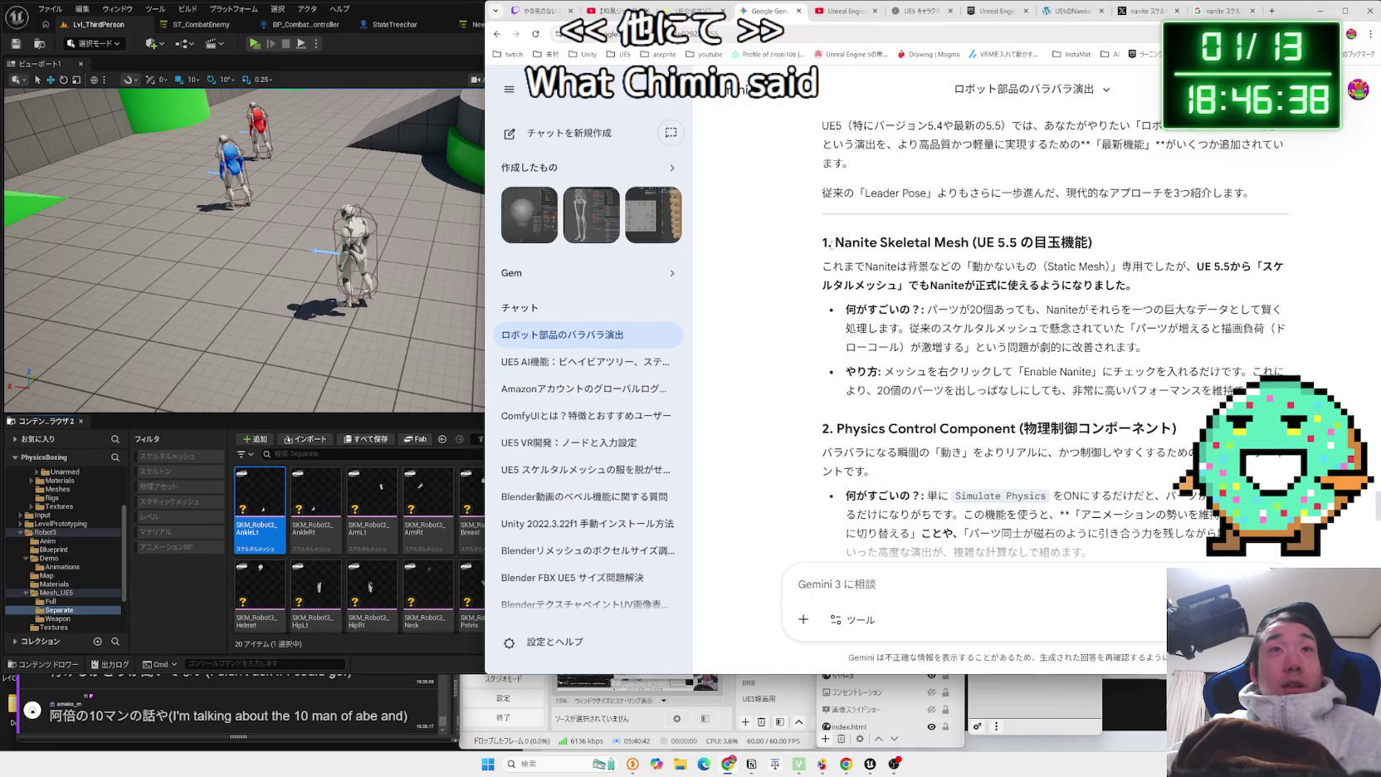
mouse_move(1011, 243)
mouse_down()
mouse_move(1093, 242)
mouse_move(946, 286)
mouse_up()
mouse_move(866, 267)
mouse_down()
mouse_move(922, 285)
mouse_move(896, 267)
mouse_up()
mouse_move(1146, 347)
mouse_down()
mouse_move(826, 264)
mouse_move(969, 324)
mouse_up()
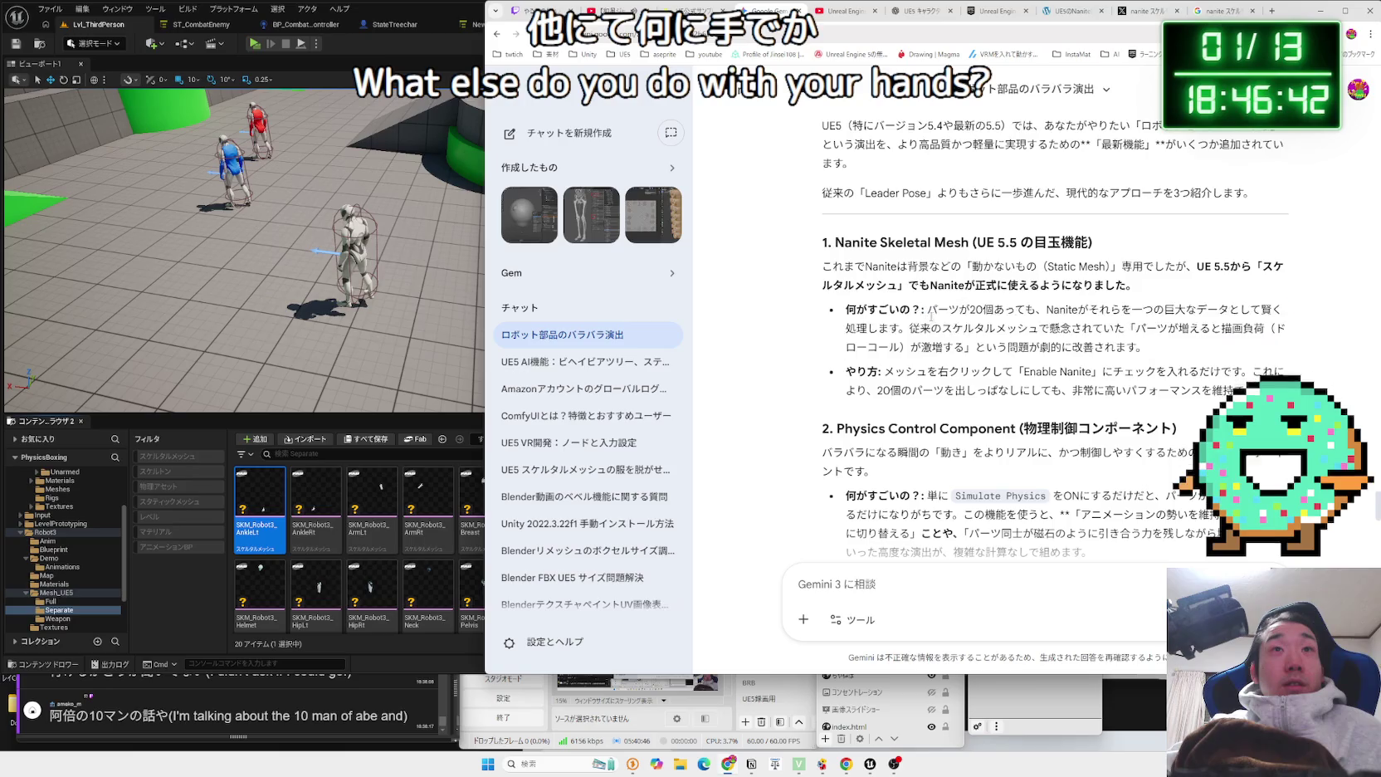
scroll(942, 317, down, 1)
mouse_move(1278, 336)
mouse_down()
mouse_move(846, 318)
mouse_move(1046, 337)
mouse_move(907, 318)
mouse_up()
click(907, 318)
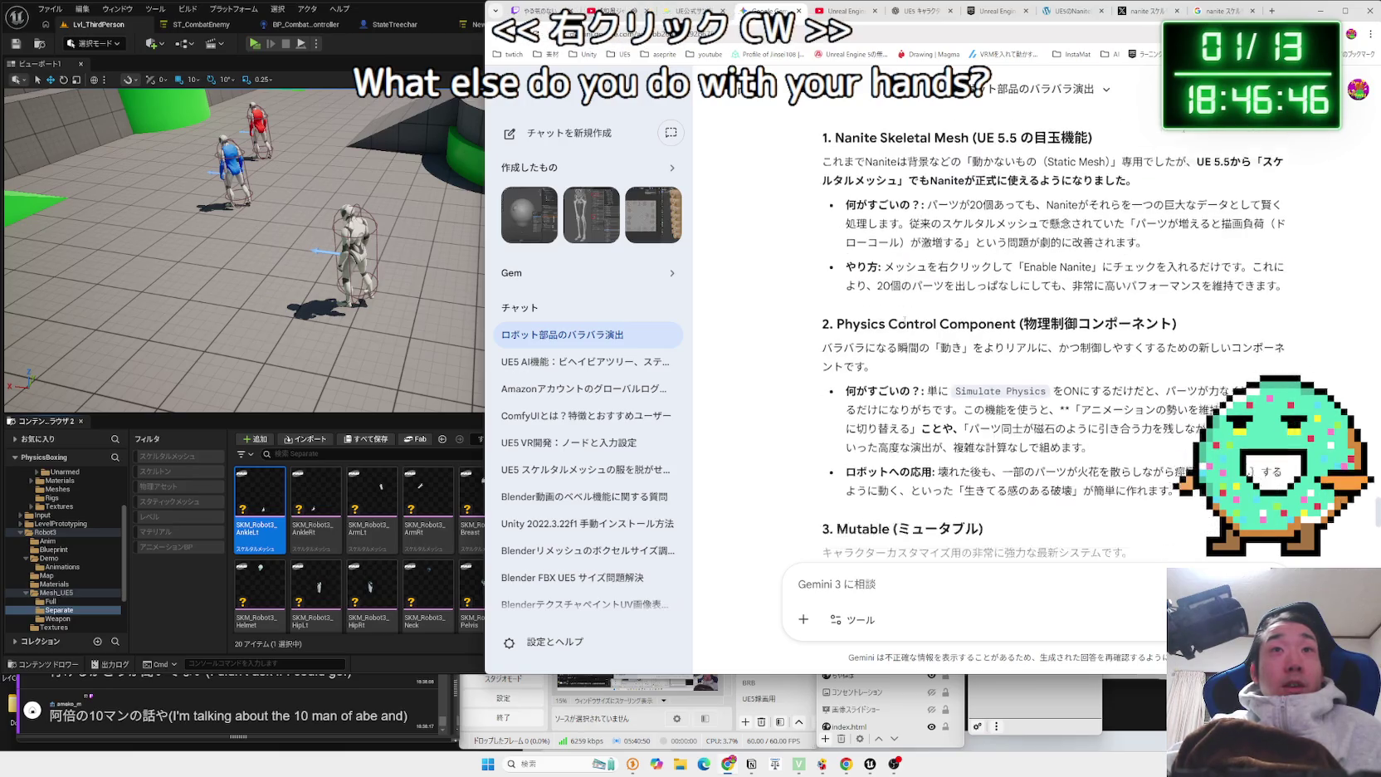
Keep reading the answer's Physics Control and recommended-list paragraphs.
scroll(908, 318, down, 3)
triple_click(893, 249)
click(893, 252)
mouse_move(894, 251)
mouse_down()
mouse_move(1035, 345)
mouse_move(855, 286)
mouse_move(845, 249)
mouse_up()
click(1035, 345)
scroll(1035, 352, down, 5)
scroll(1035, 359, up, 1)
drag(834, 228, 973, 314)
click(972, 313)
scroll(973, 314, down, 4)
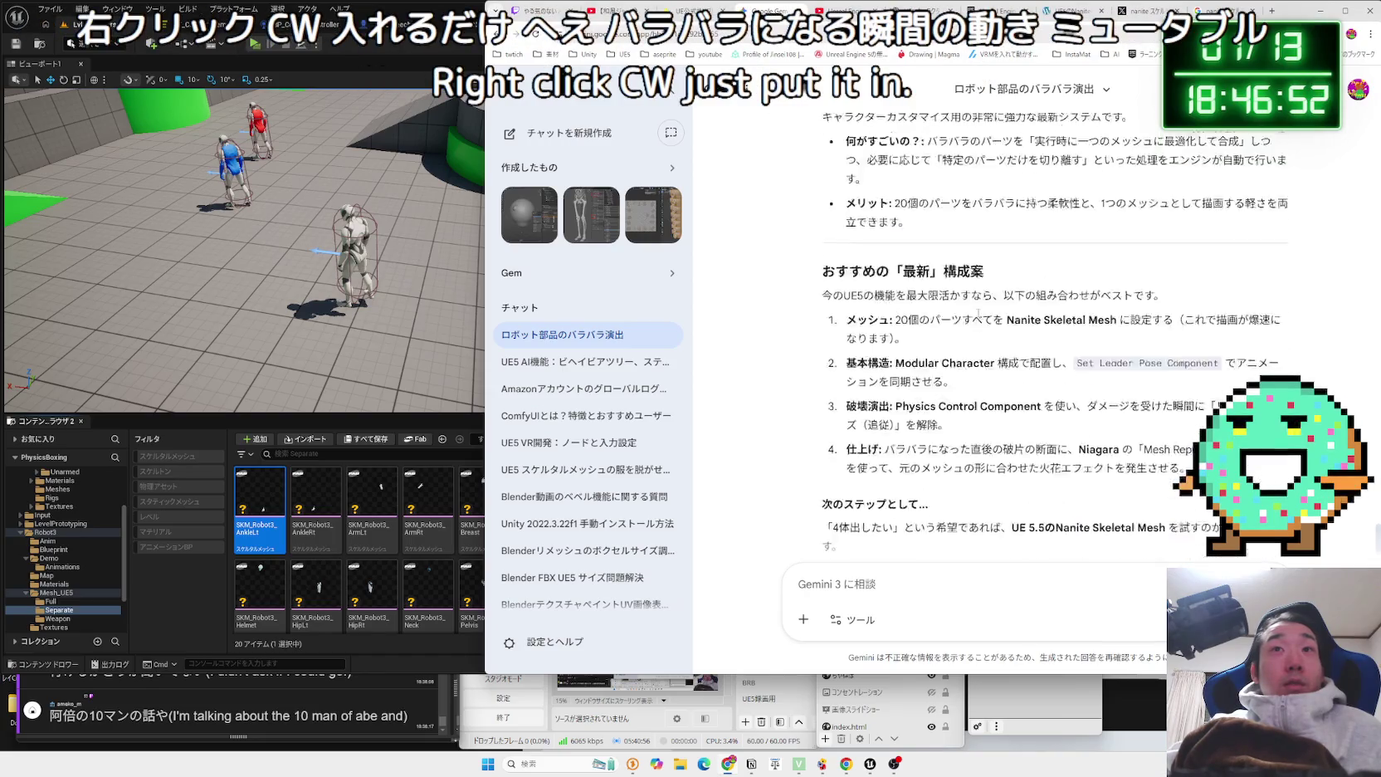
mouse_move(934, 398)
mouse_down()
mouse_move(995, 298)
mouse_move(838, 208)
mouse_move(1220, 274)
mouse_move(1170, 353)
mouse_up()
click(846, 202)
click(1160, 355)
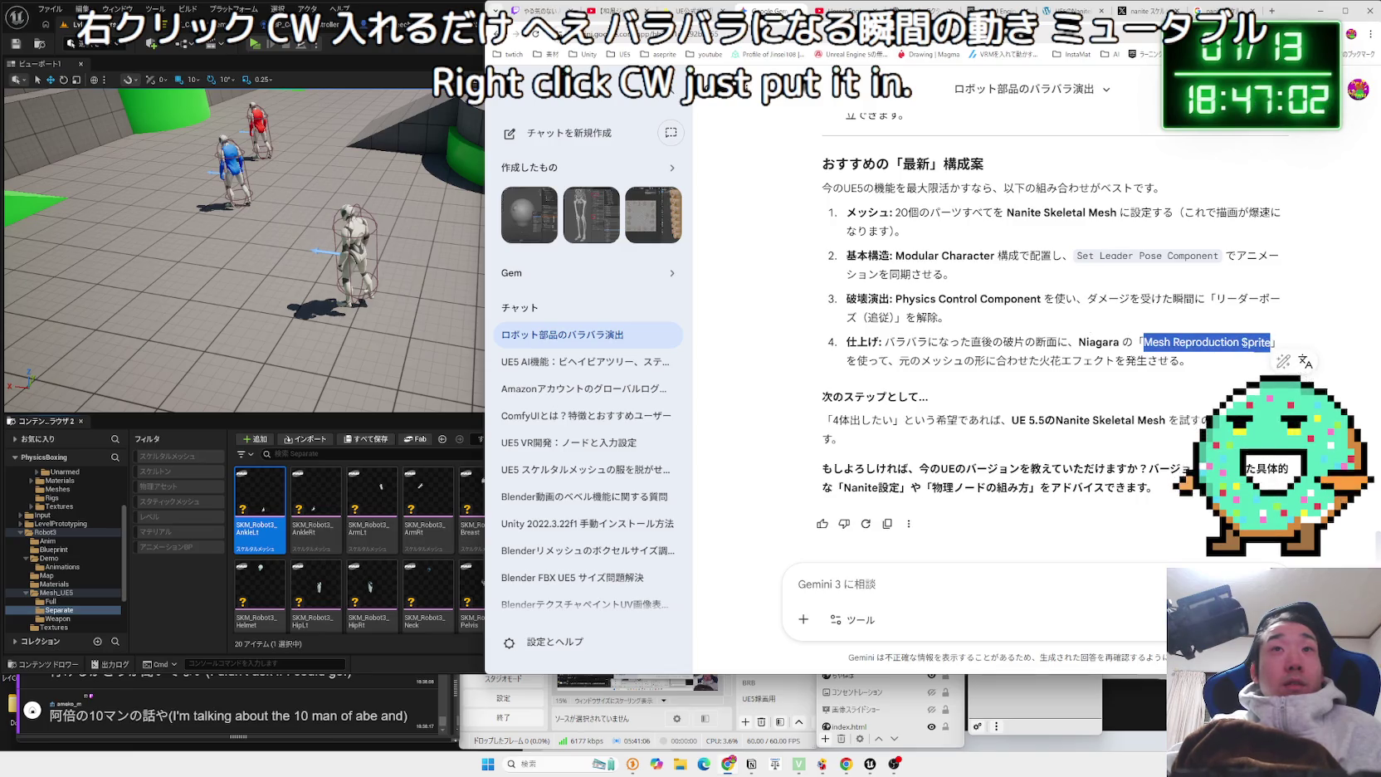
Close the X search and Google results tabs and switch to the YouTube modular-character tutorial.
click(1134, 7)
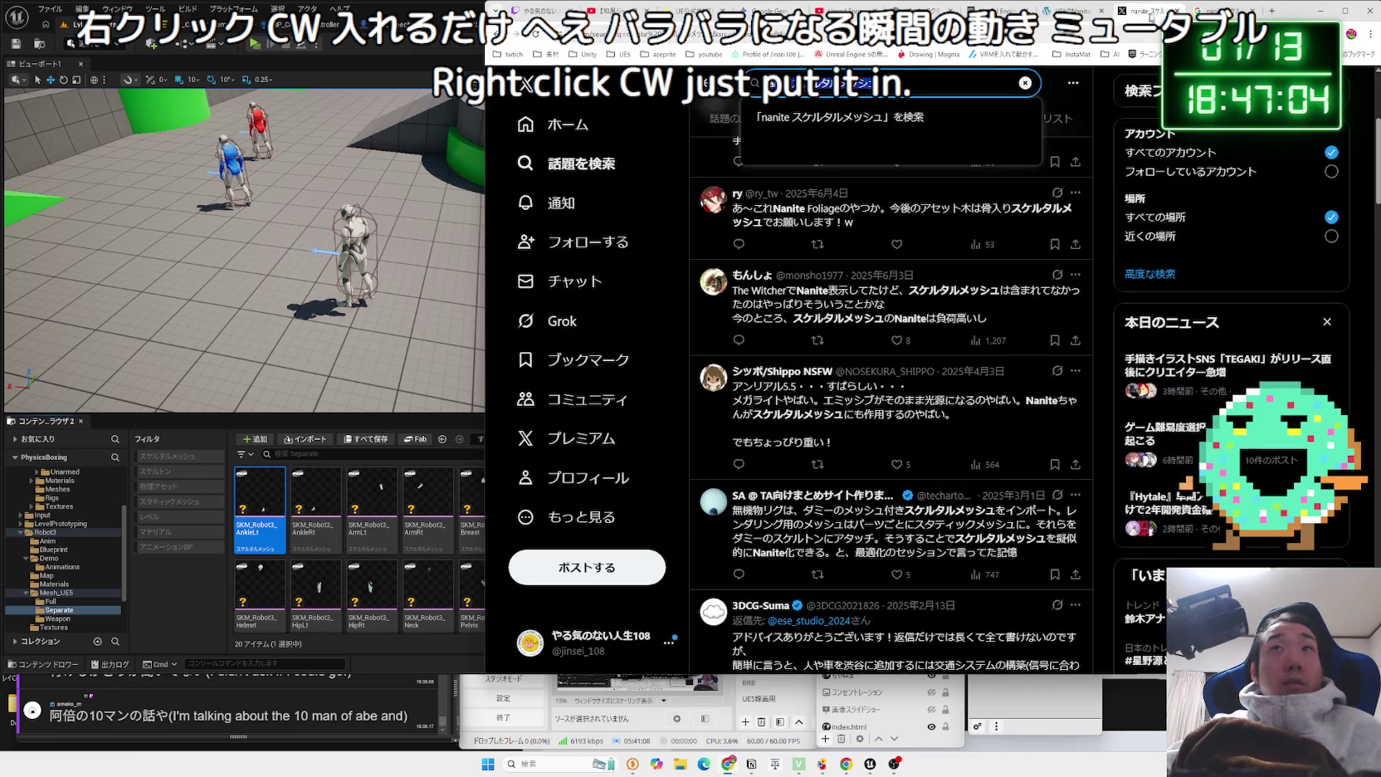
click(1181, 11)
click(1180, 11)
click(1050, 11)
click(963, 11)
click(875, 10)
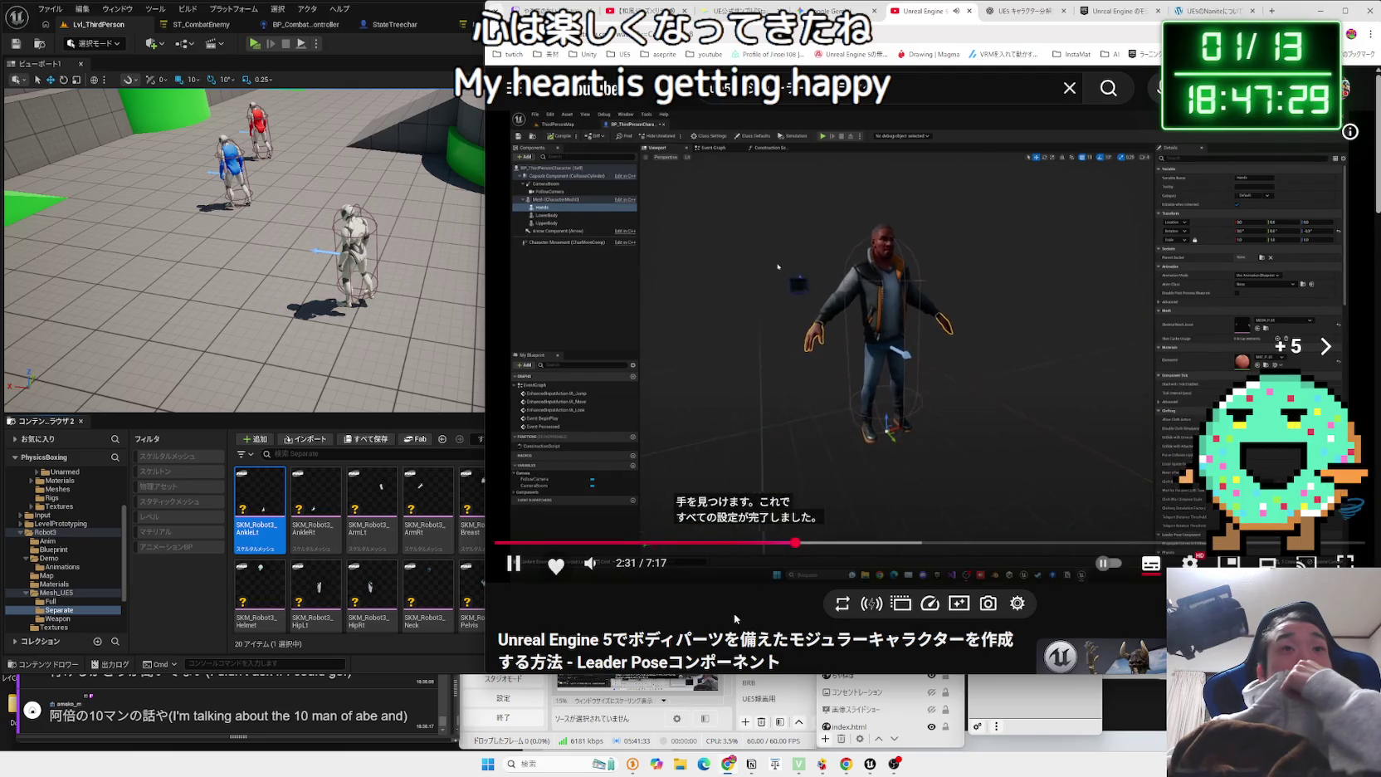
Skip the Leader Pose tutorial past retargeting to the Blueprint editor part, then return to Unreal.
key(l)
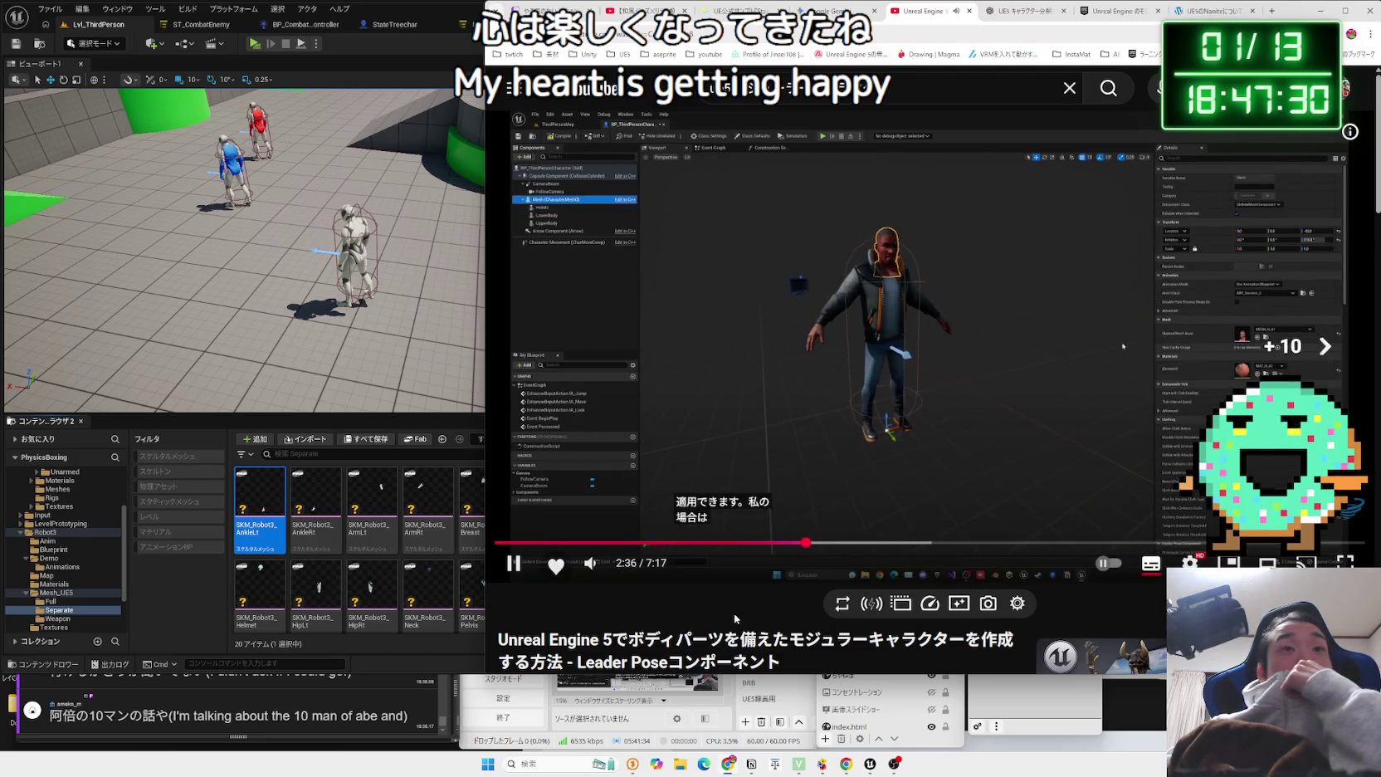
key(Right)
key(Right)
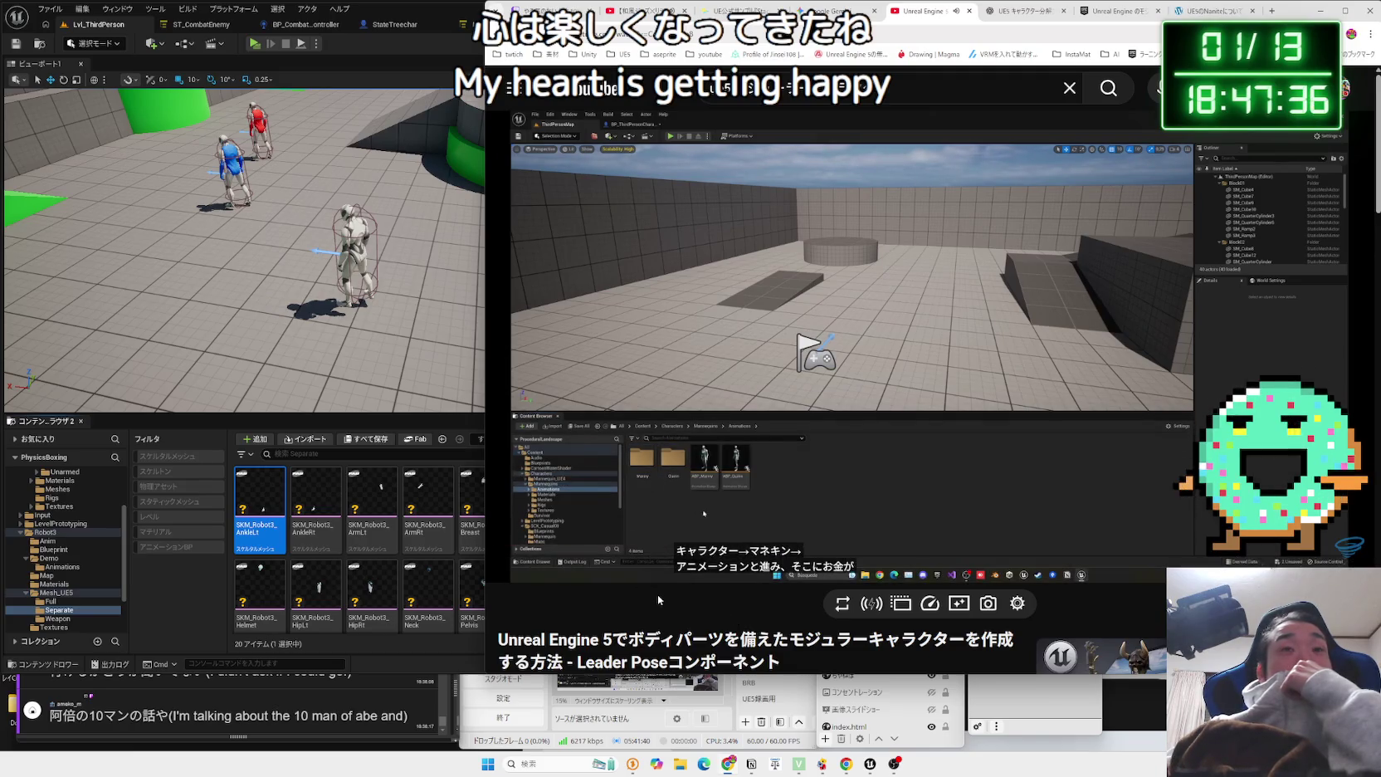
key(Right)
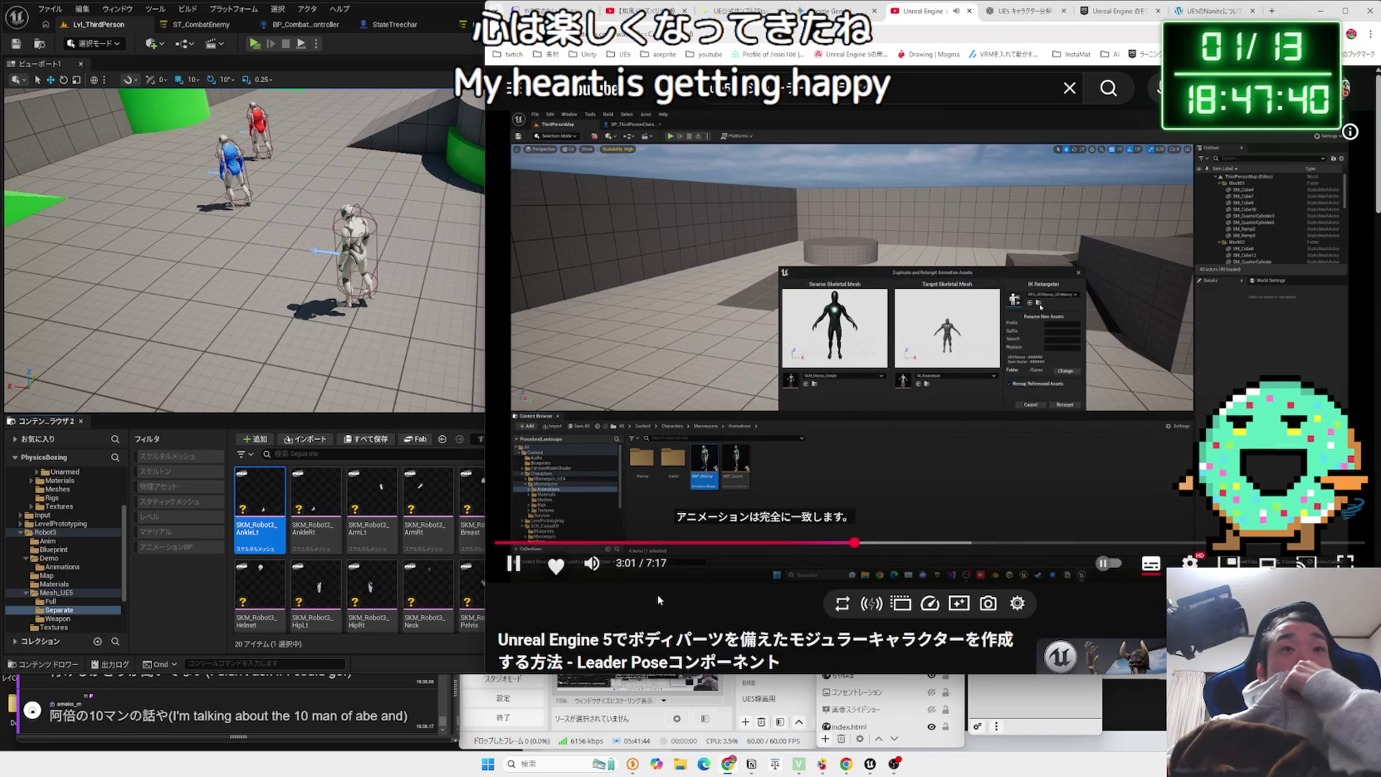
key(Right)
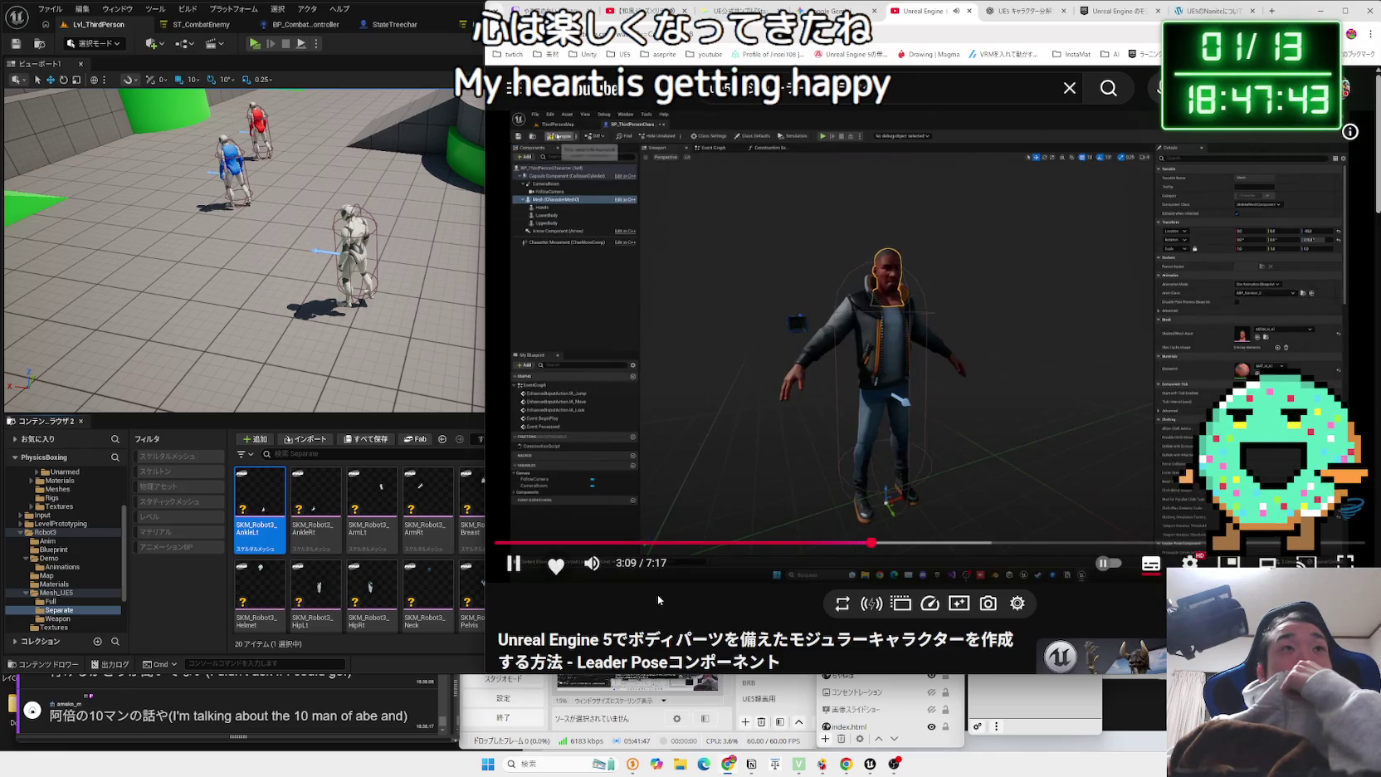
key(Right)
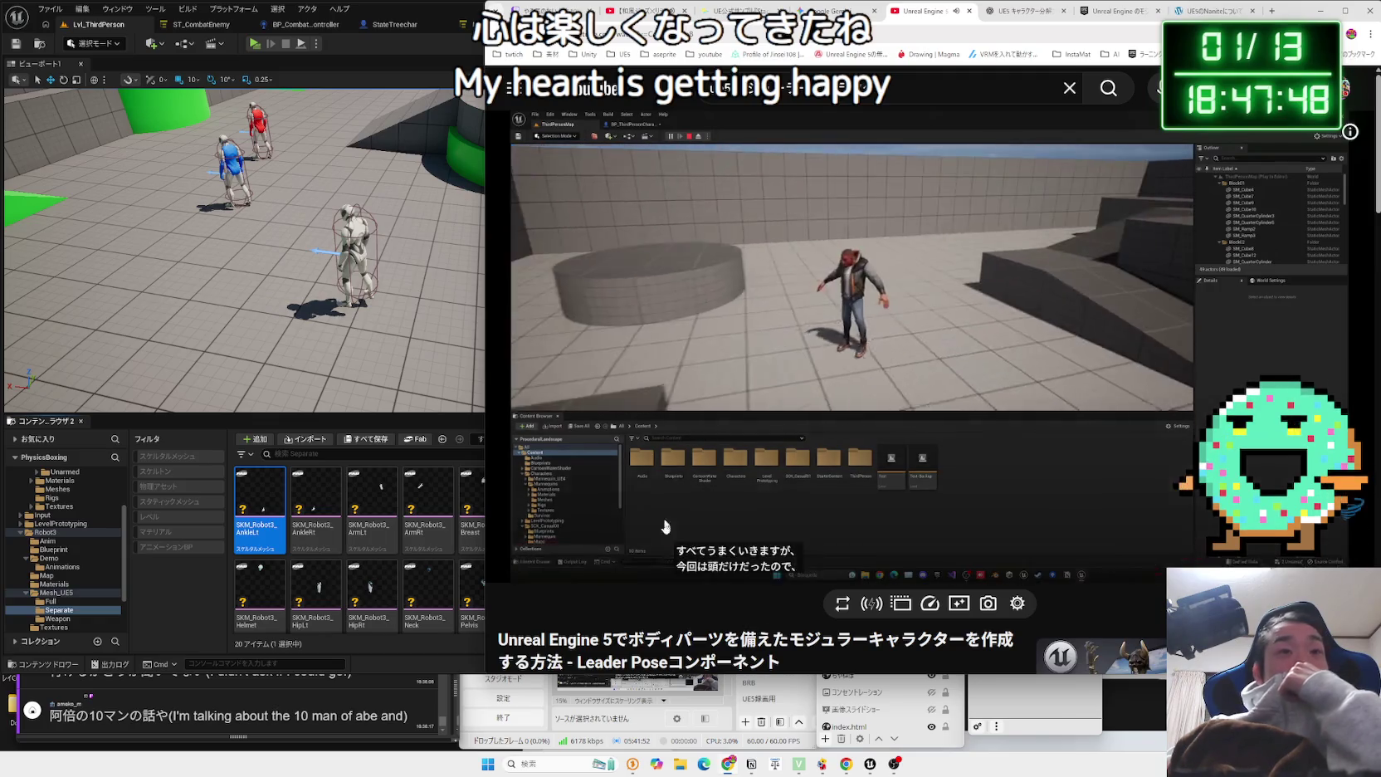
click(18, 54)
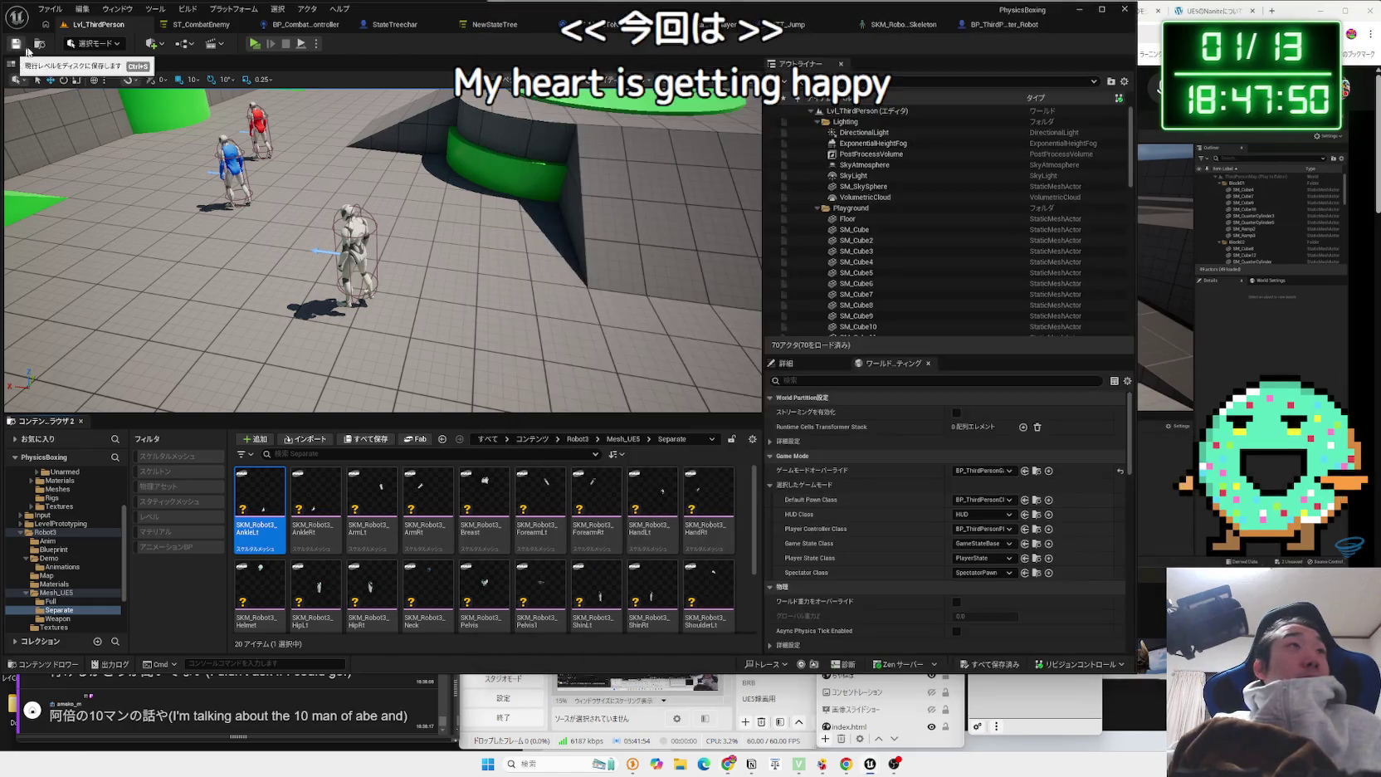
Run a Standalone Game play test of Lvl_ThirdPerson, stop it, and resume the tutorial video.
key(a)
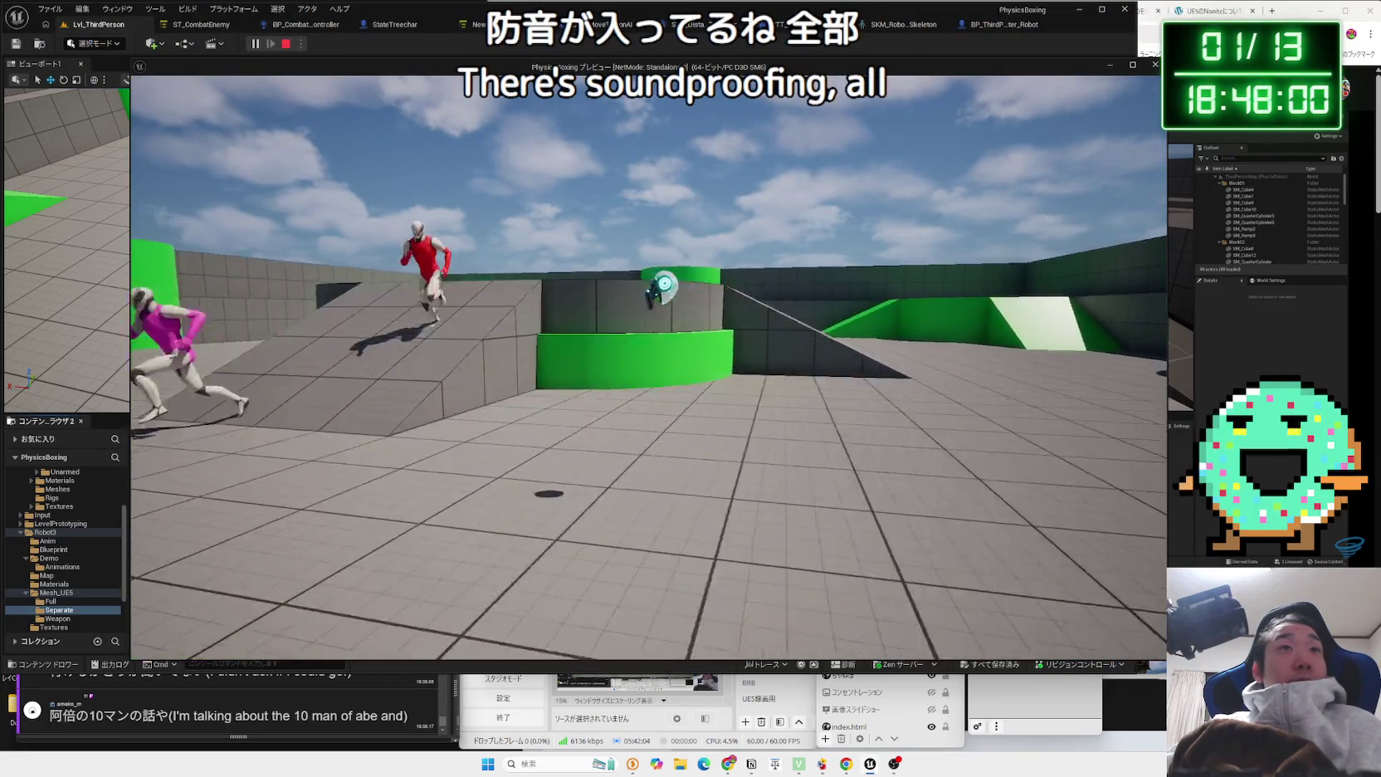
key(Escape)
click(1200, 289)
click(1200, 289)
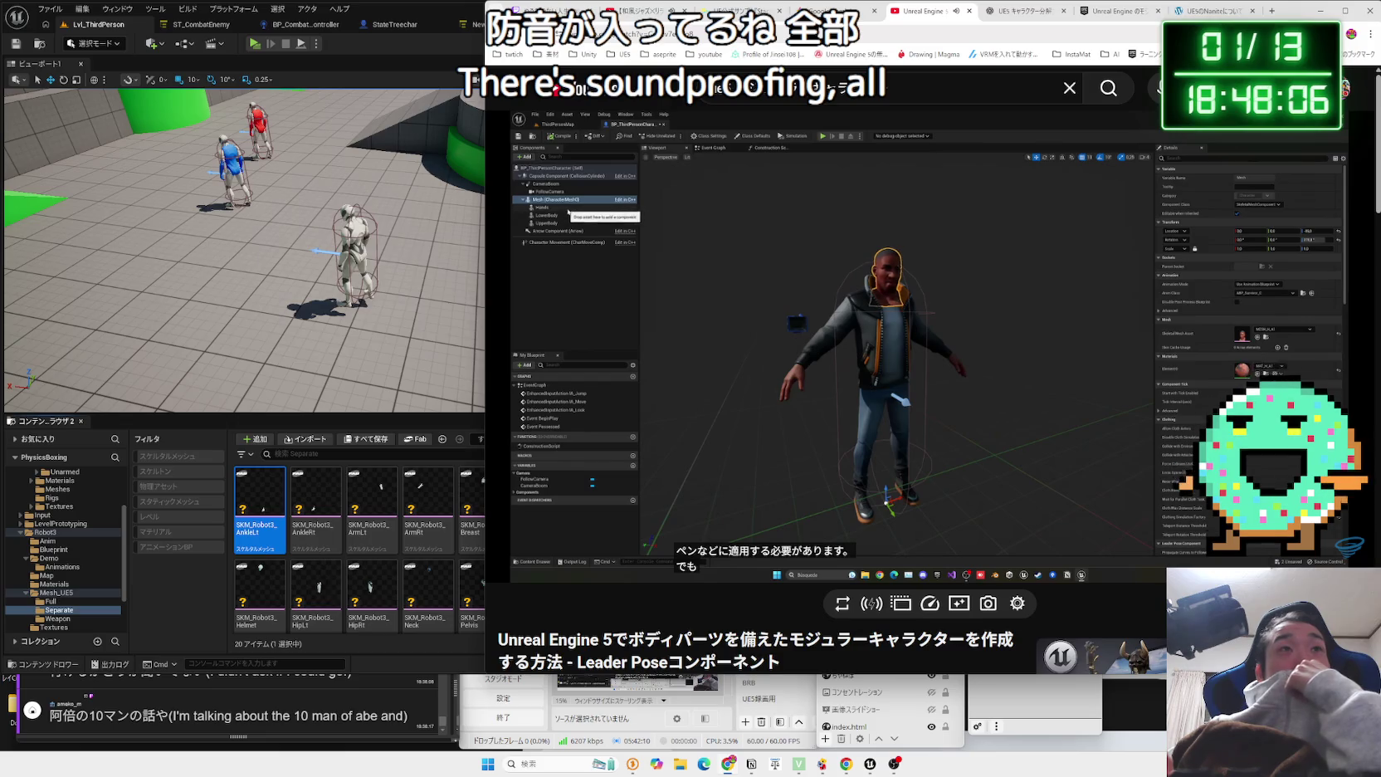
key(Right)
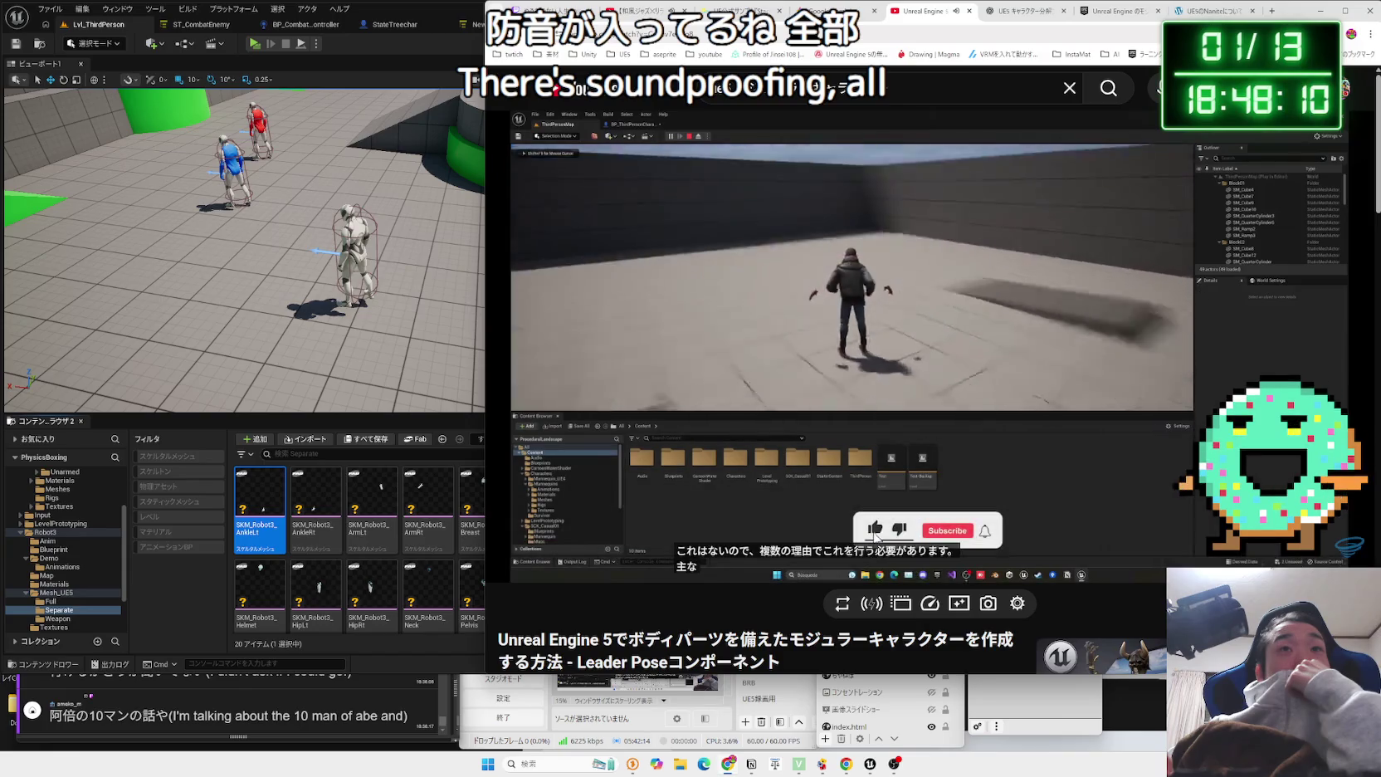
Seek between the viewport and Blueprint editor scenes, check the description, then play the tutorial full screen.
key(Left)
key(Left)
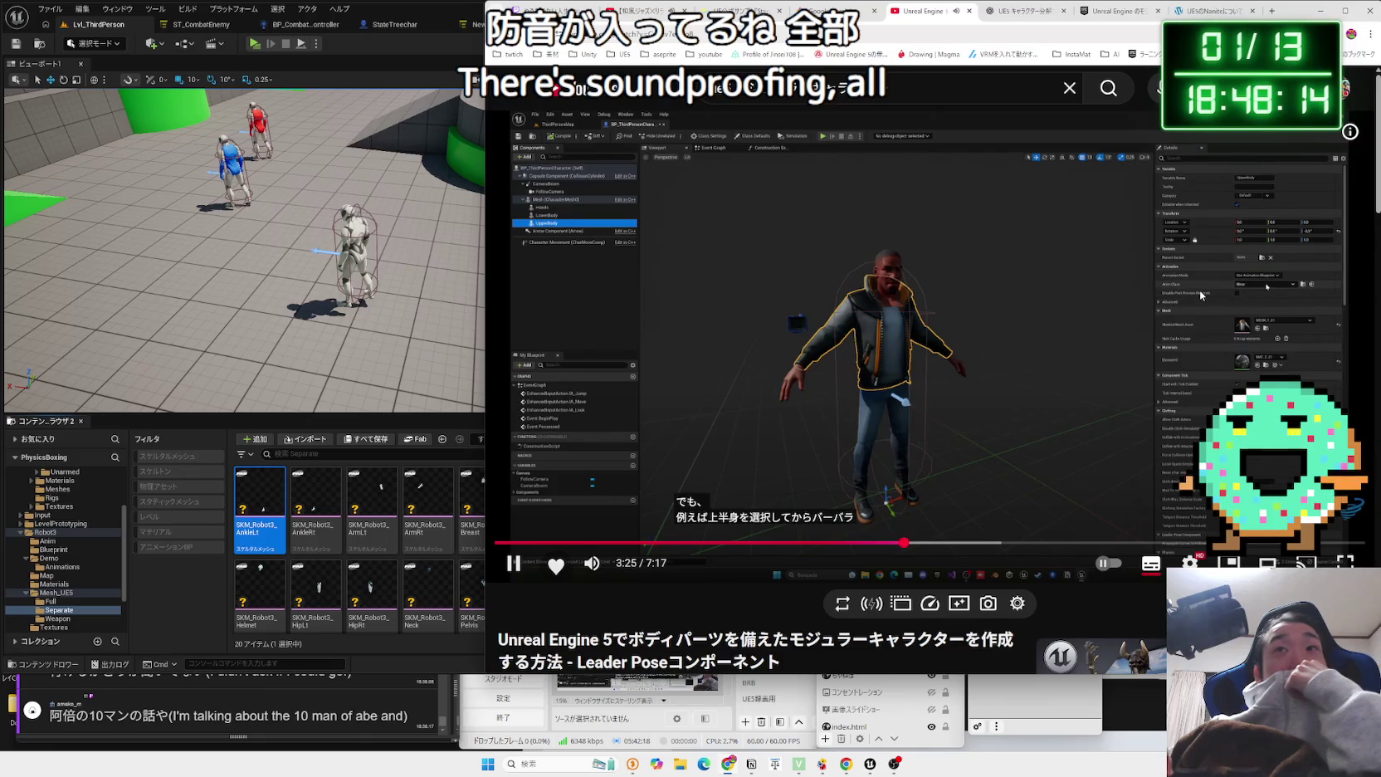
key(Right)
key(Right)
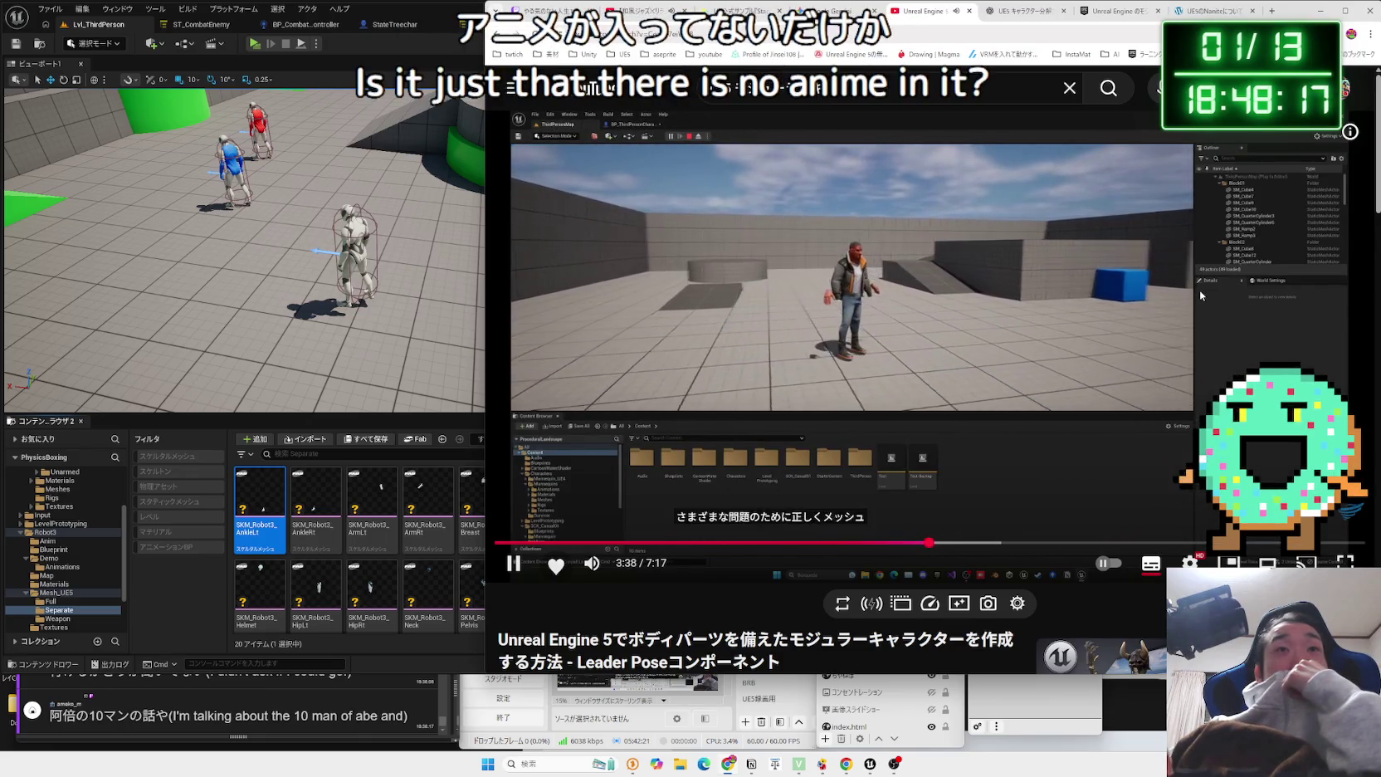
key(Right)
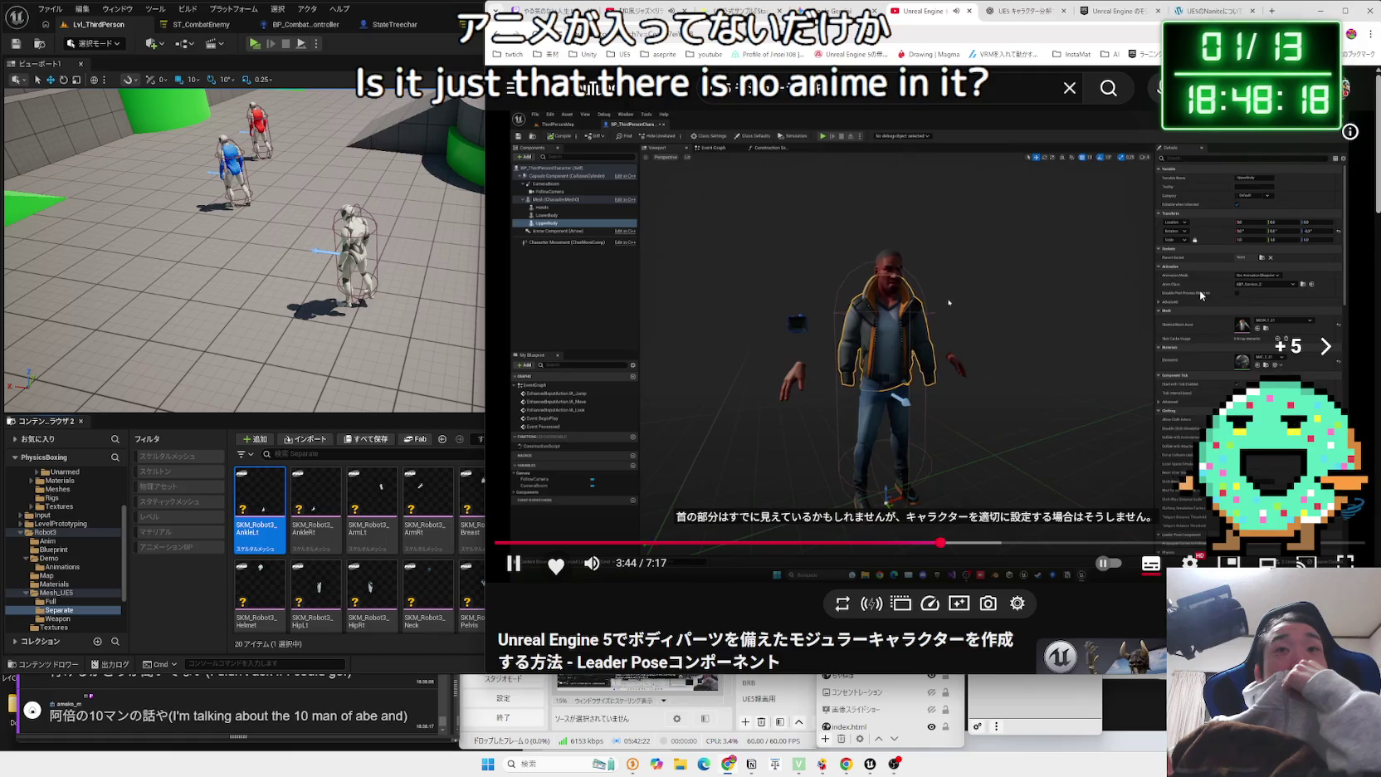
key(Left)
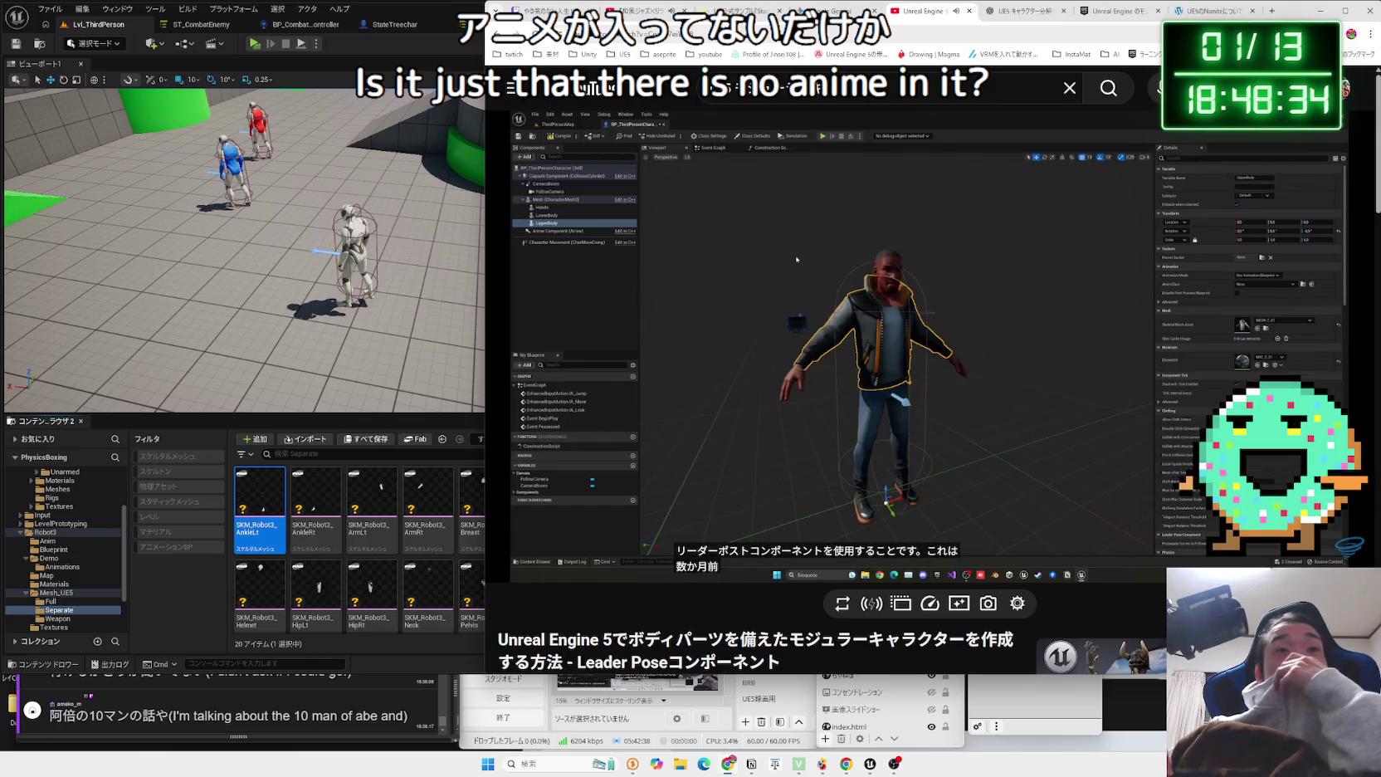
scroll(738, 609, down, 3)
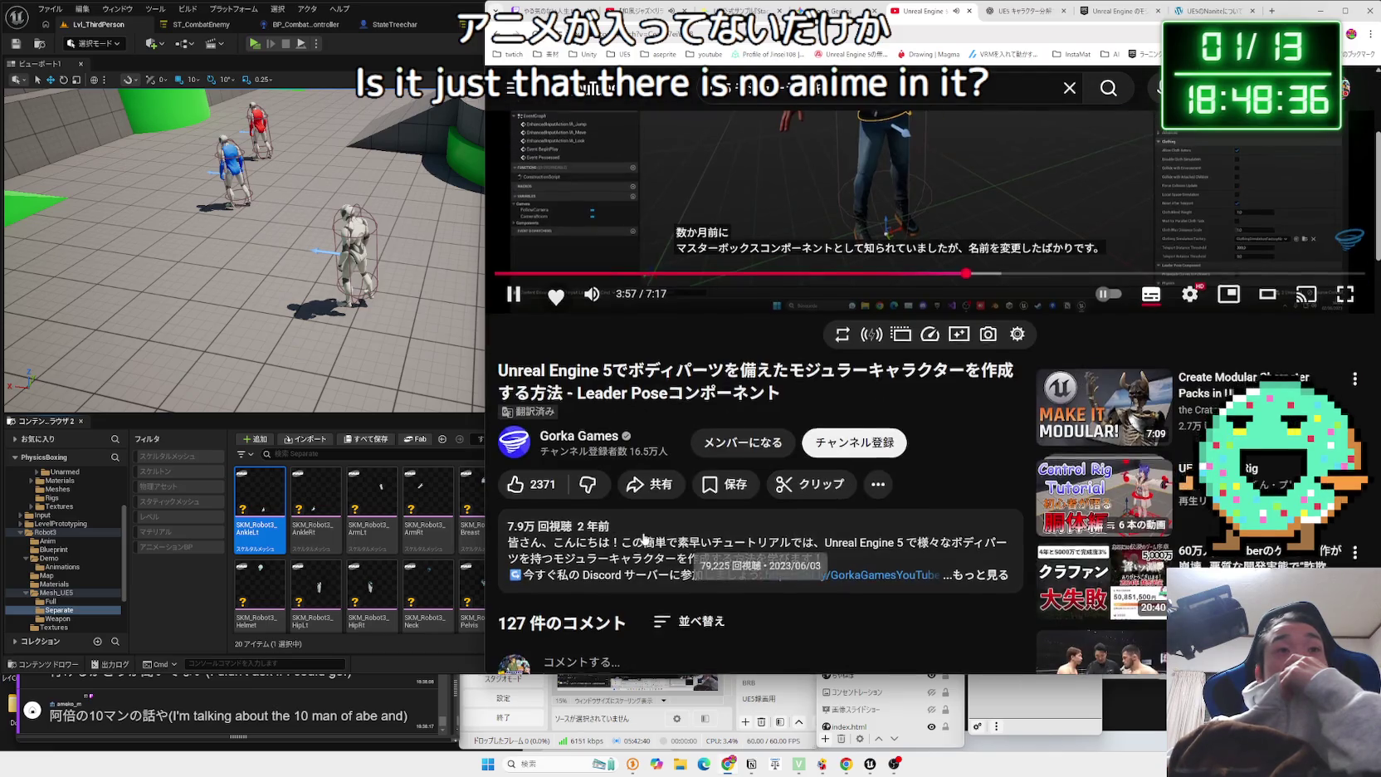
scroll(738, 609, up, 3)
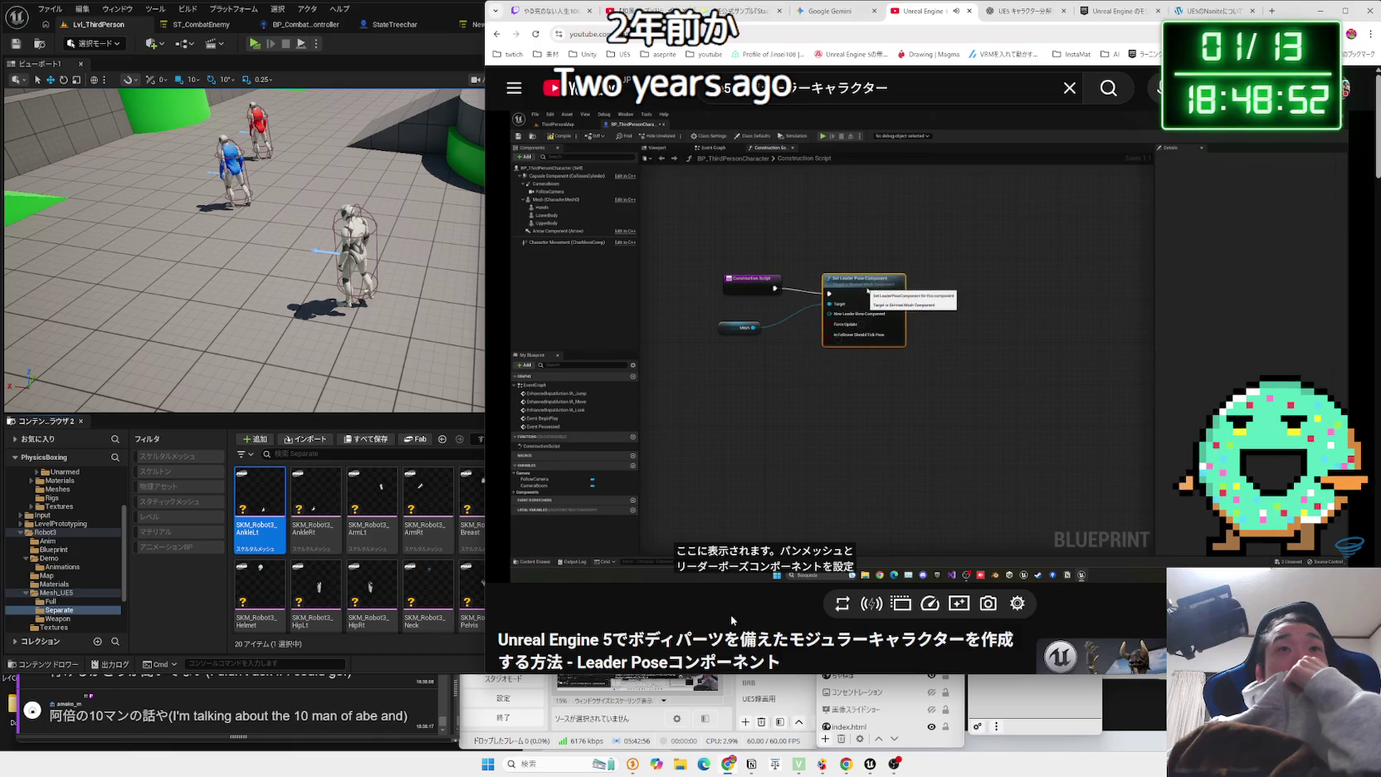
click(1144, 568)
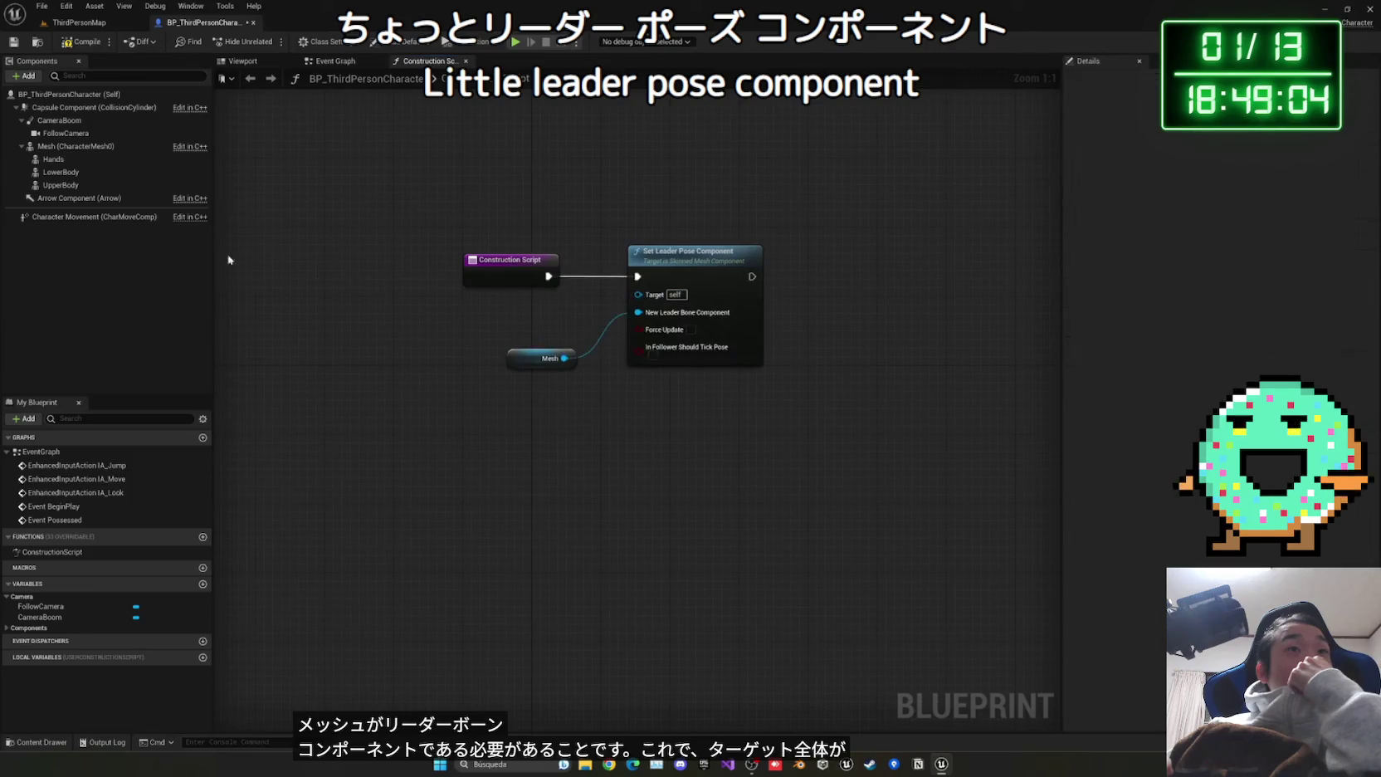
Skim the tutorial through head-bone anchoring and the Construction Script part to its closing remarks.
mouse_move(1039, 638)
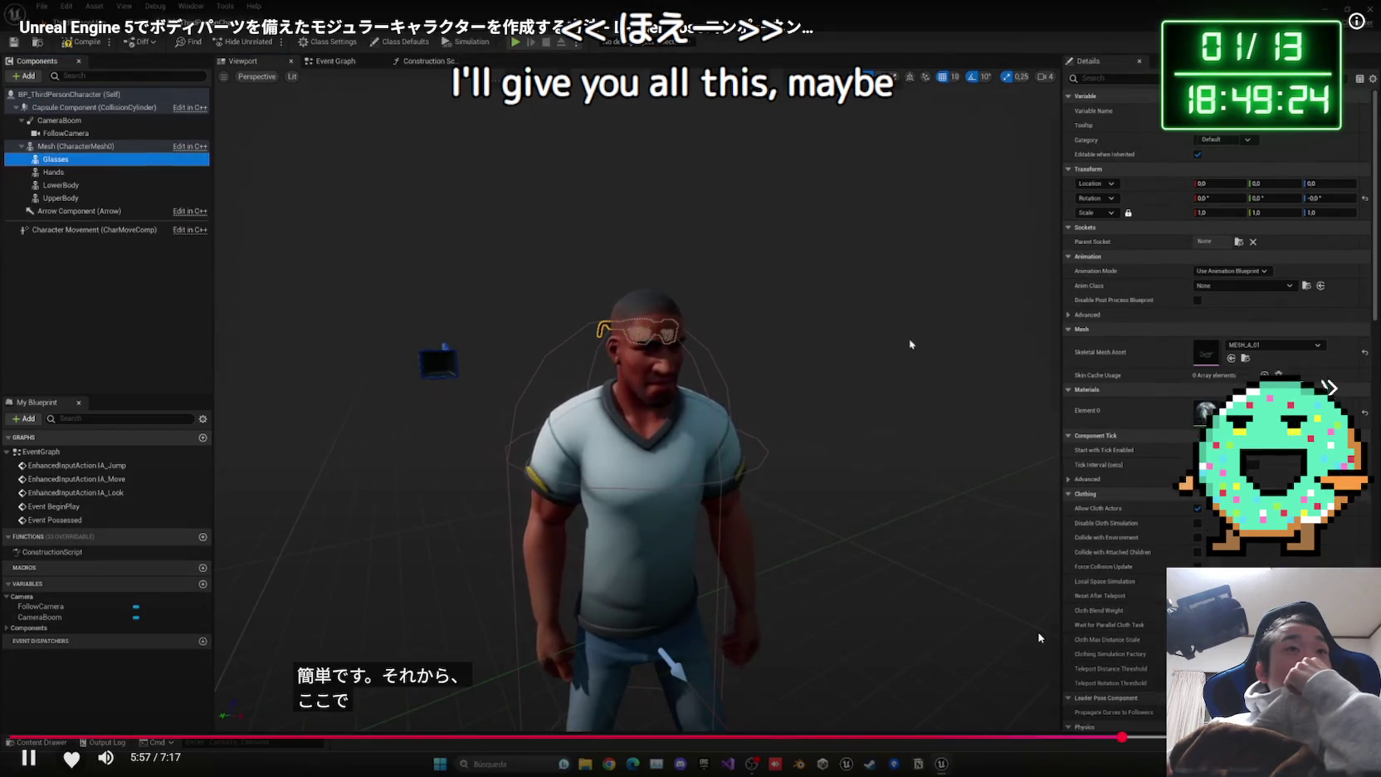
key(Right)
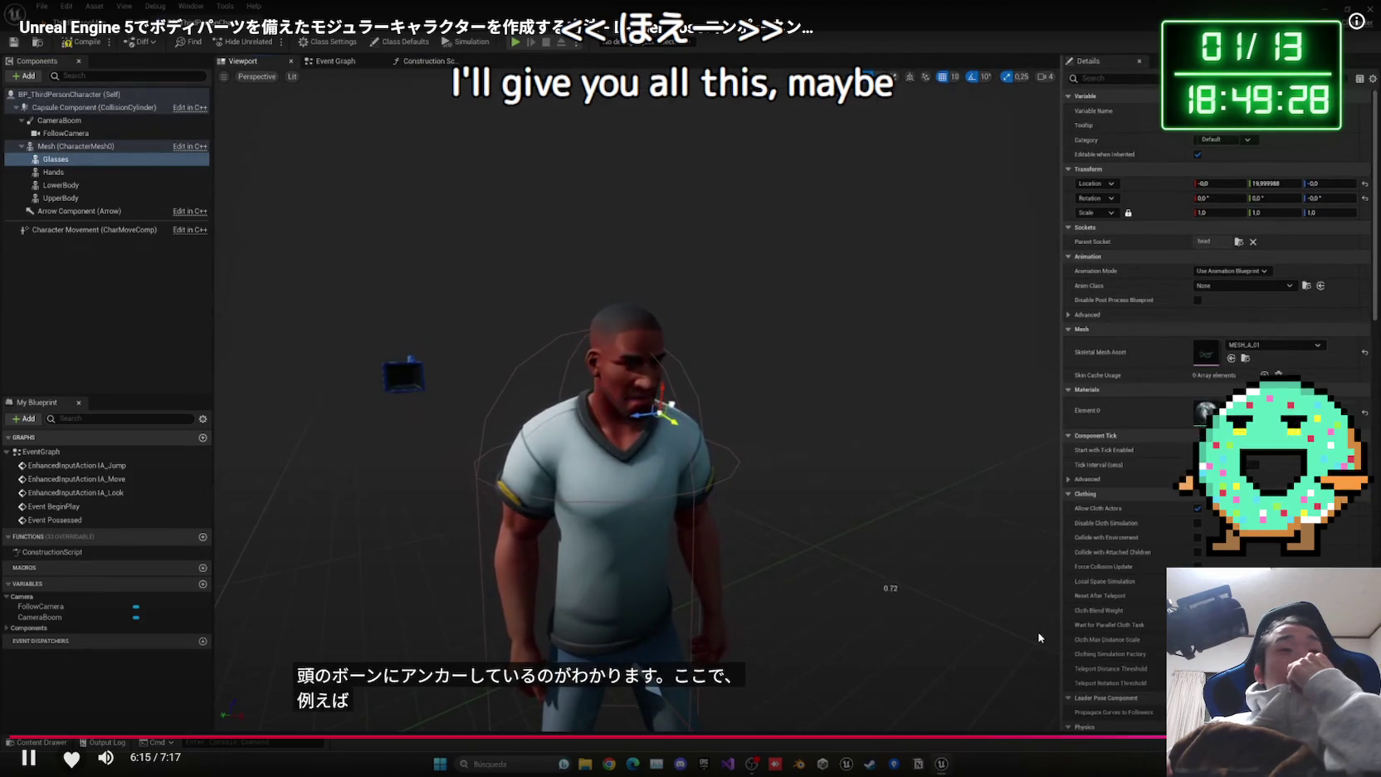
key(Right)
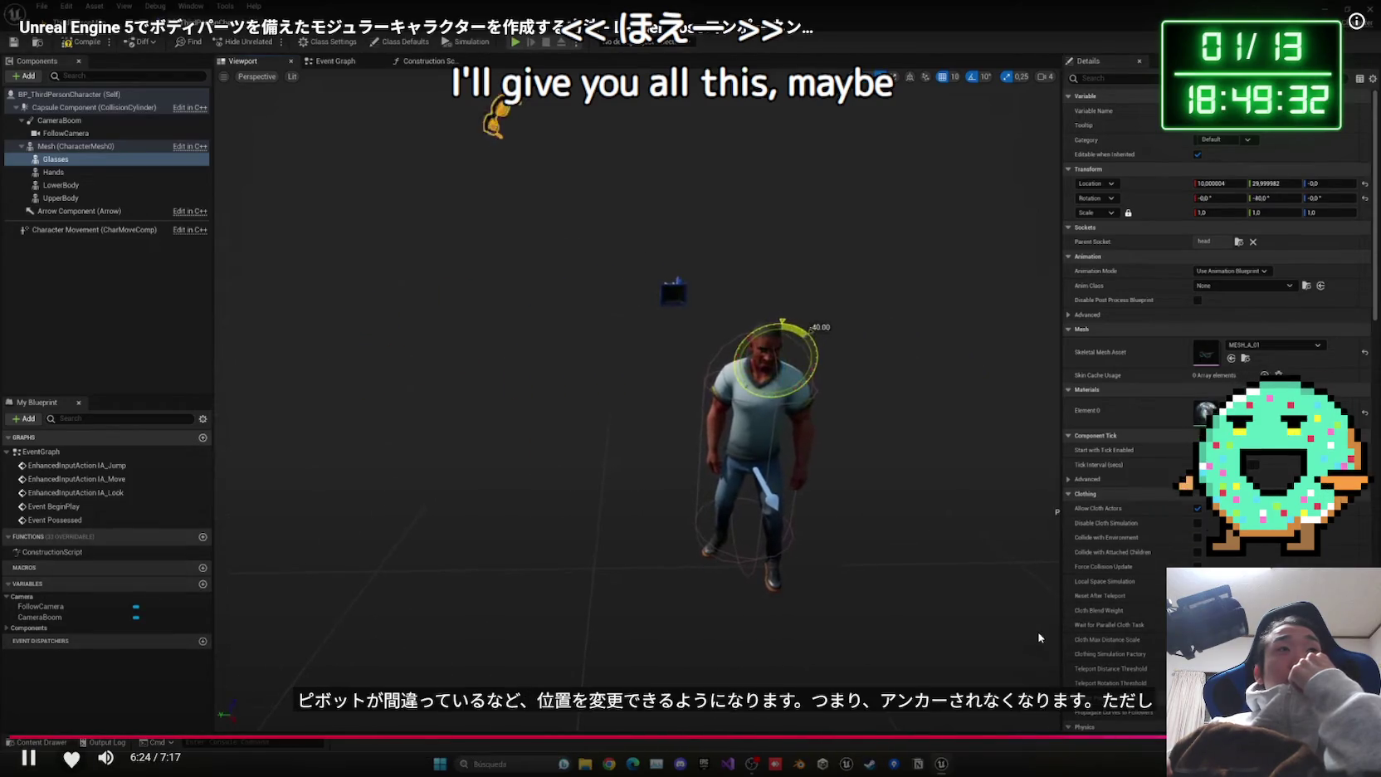
key(Left)
key(Left)
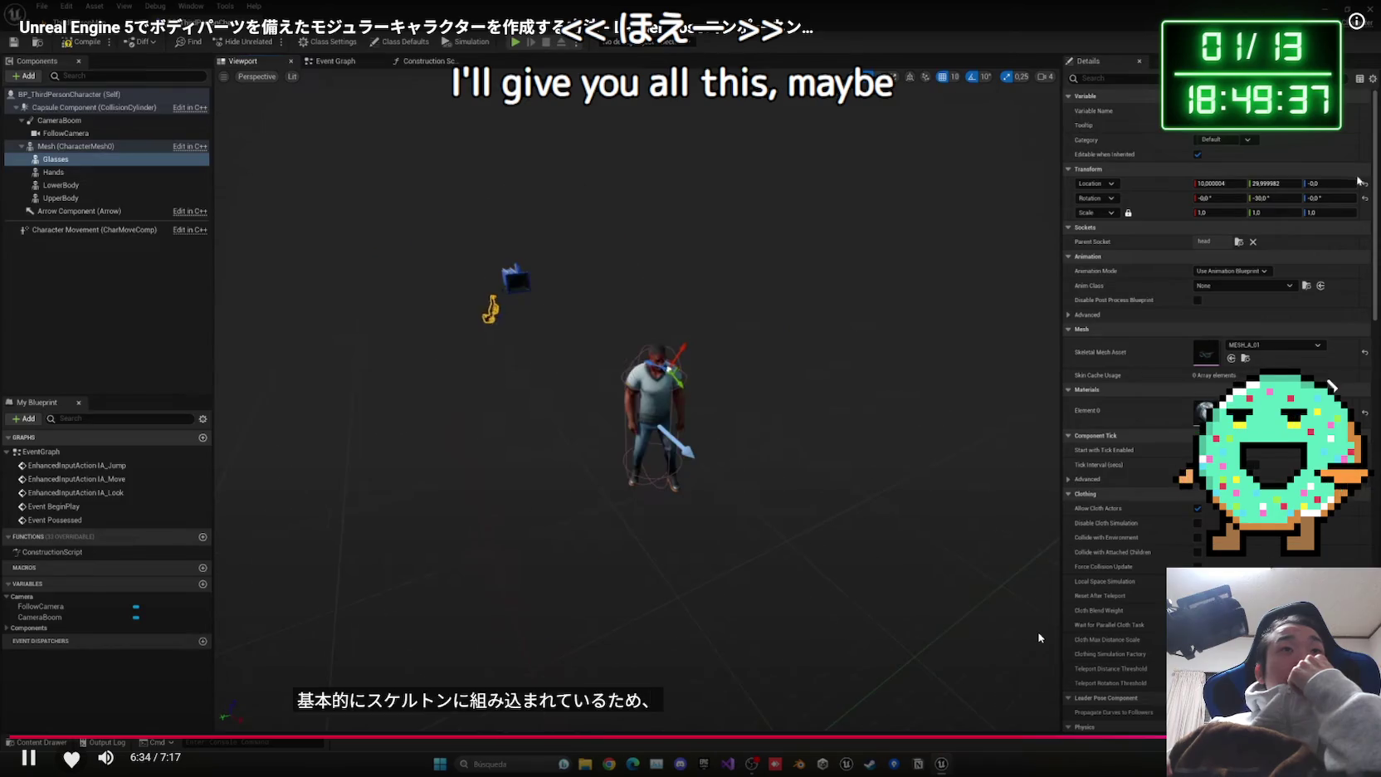
key(Right)
key(Right)
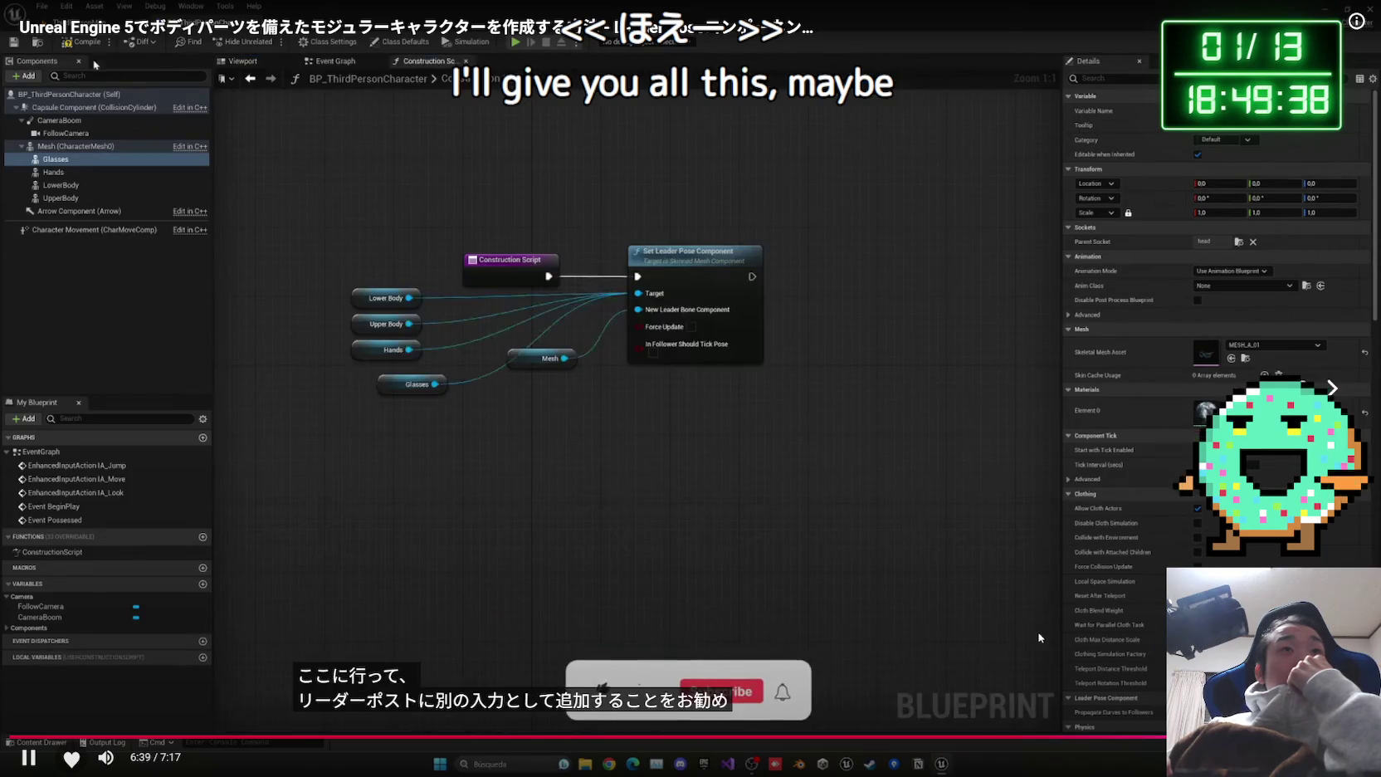
key(Right)
key(Right)
key(Left)
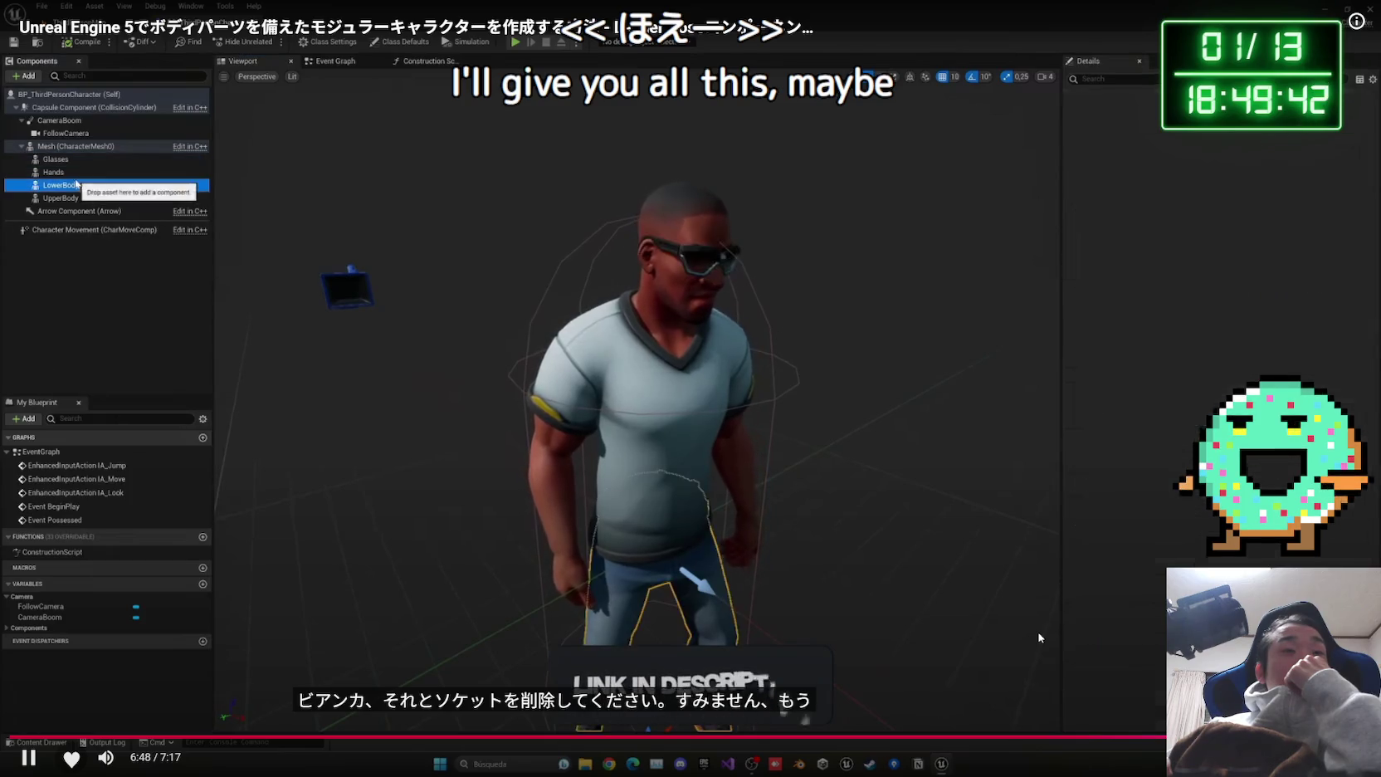
key(Right)
key(Right)
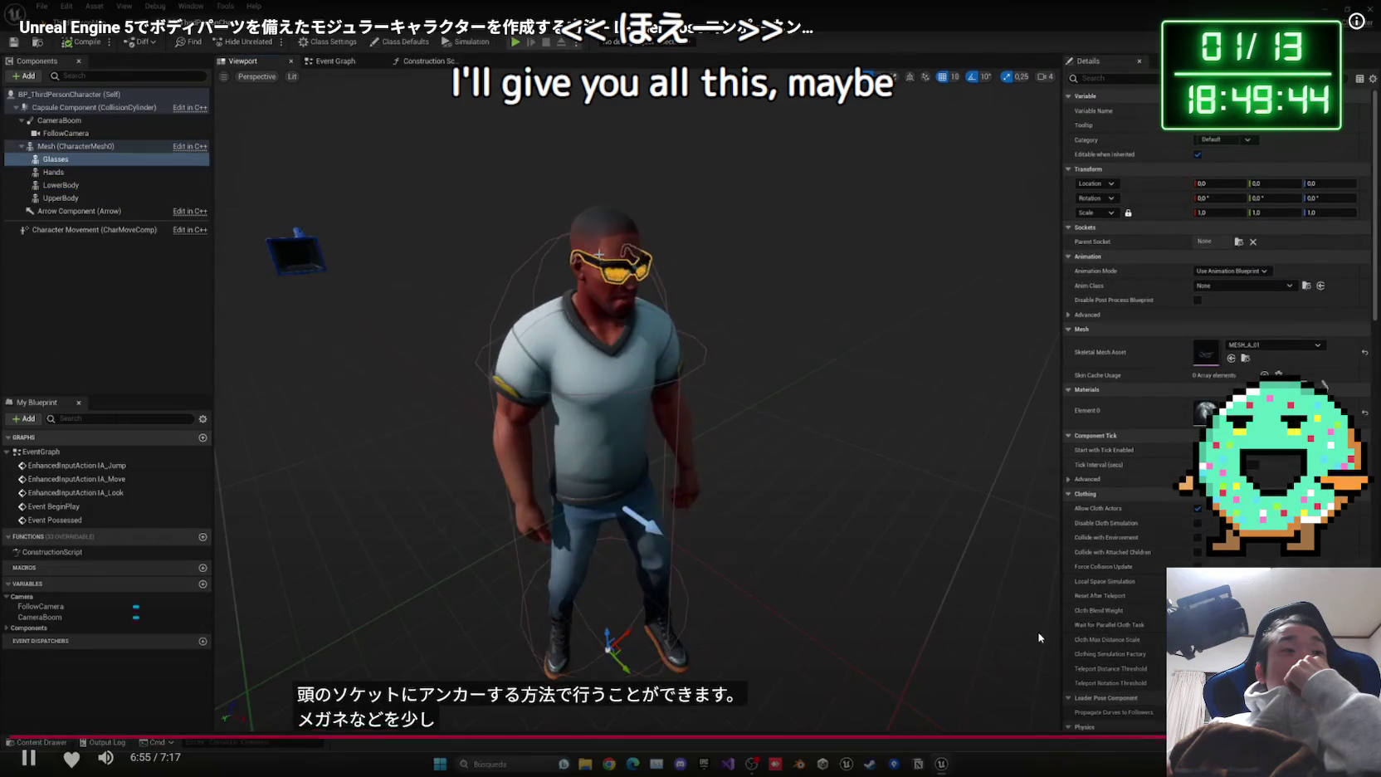
key(Right)
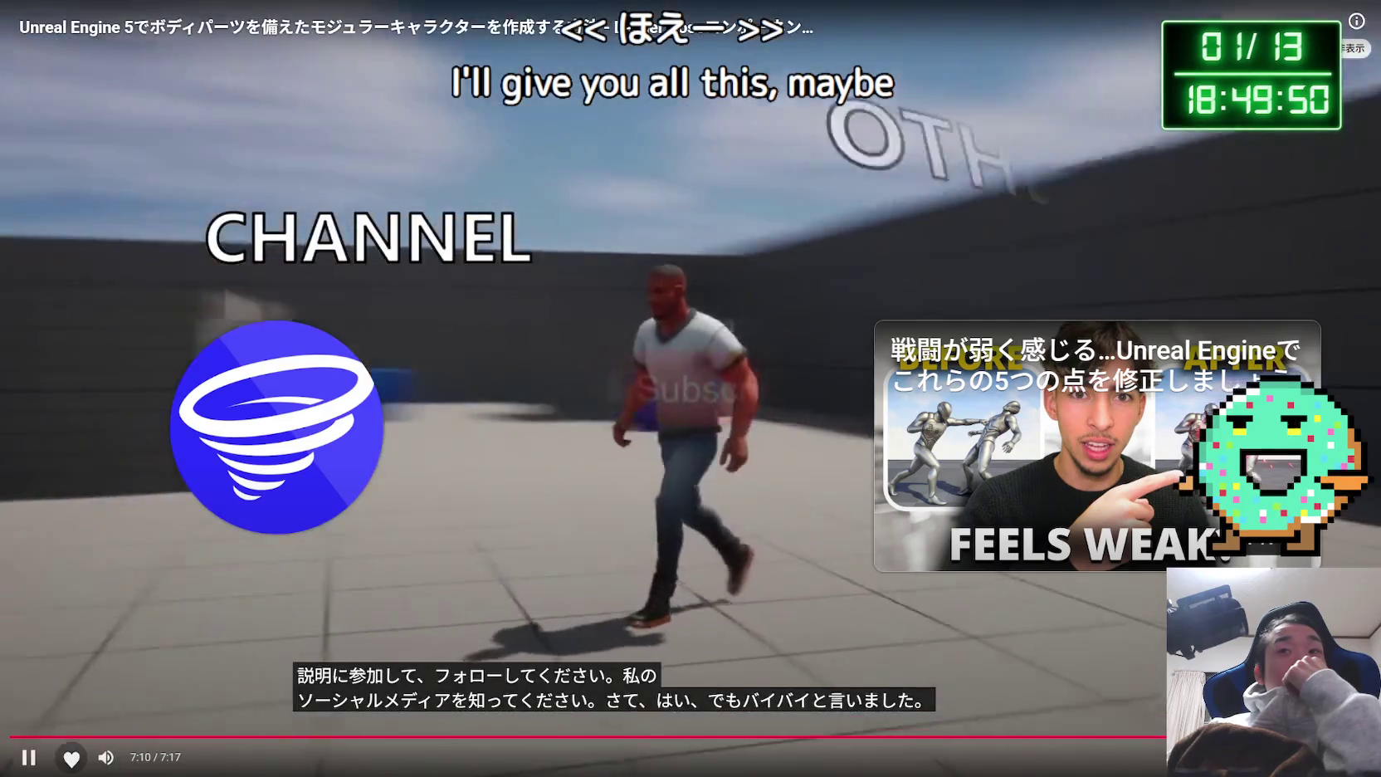
Exit fullscreen, pause the video, and scroll down to its title and description.
key(Escape)
click(803, 317)
scroll(804, 335, down, 5)
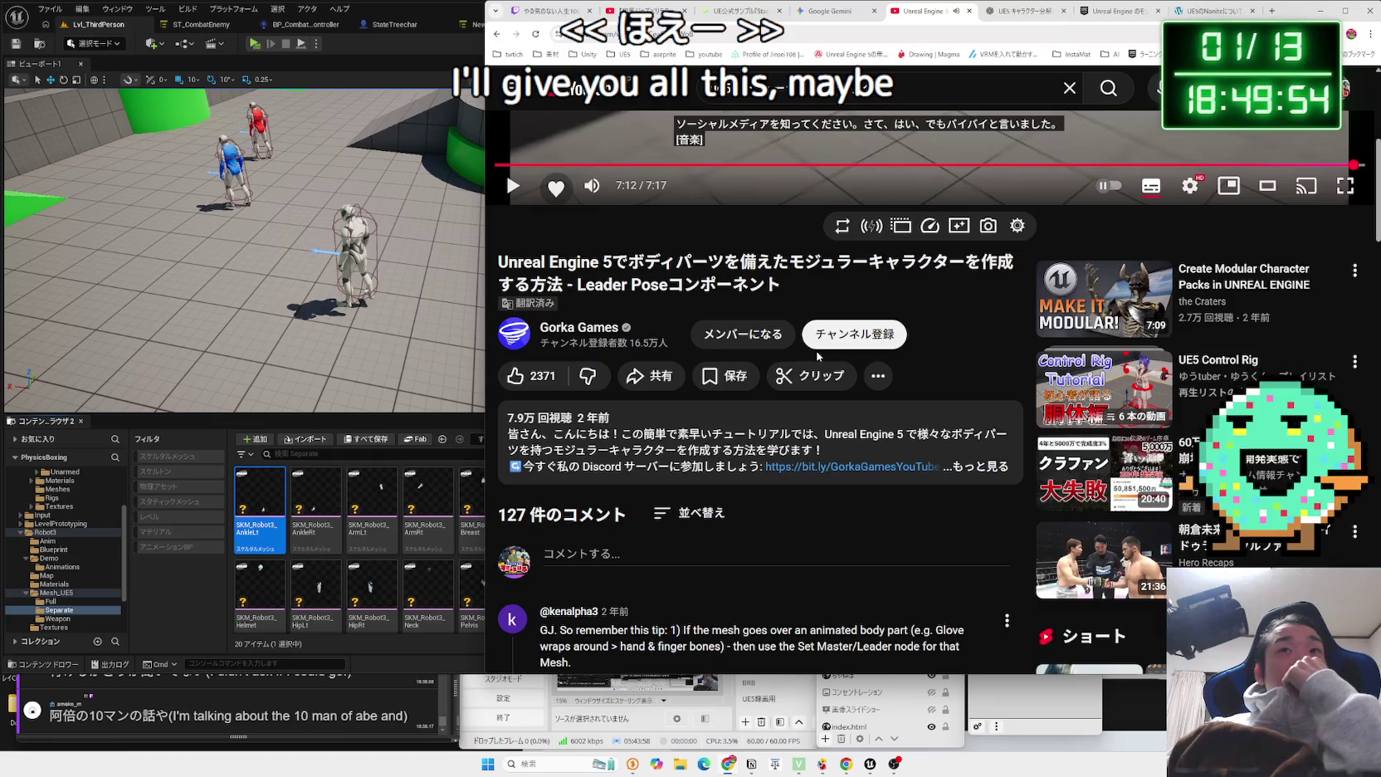
Go back to the modular character search results, briefly starting a jazz video in another tab.
mouse_move(1117, 305)
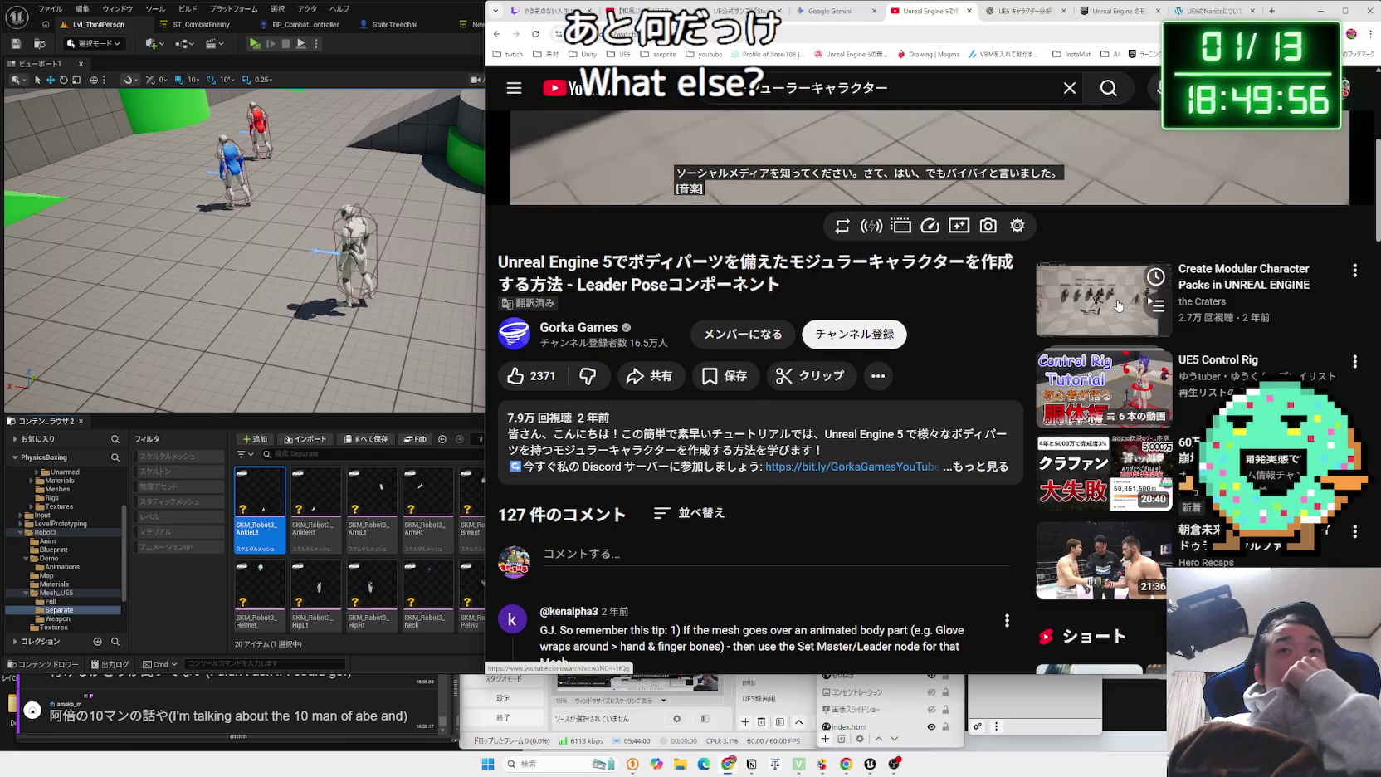
key(alt+Left)
key(ctrl+shift+Tab)
key(ctrl+shift+Tab)
key(ctrl+shift+Tab)
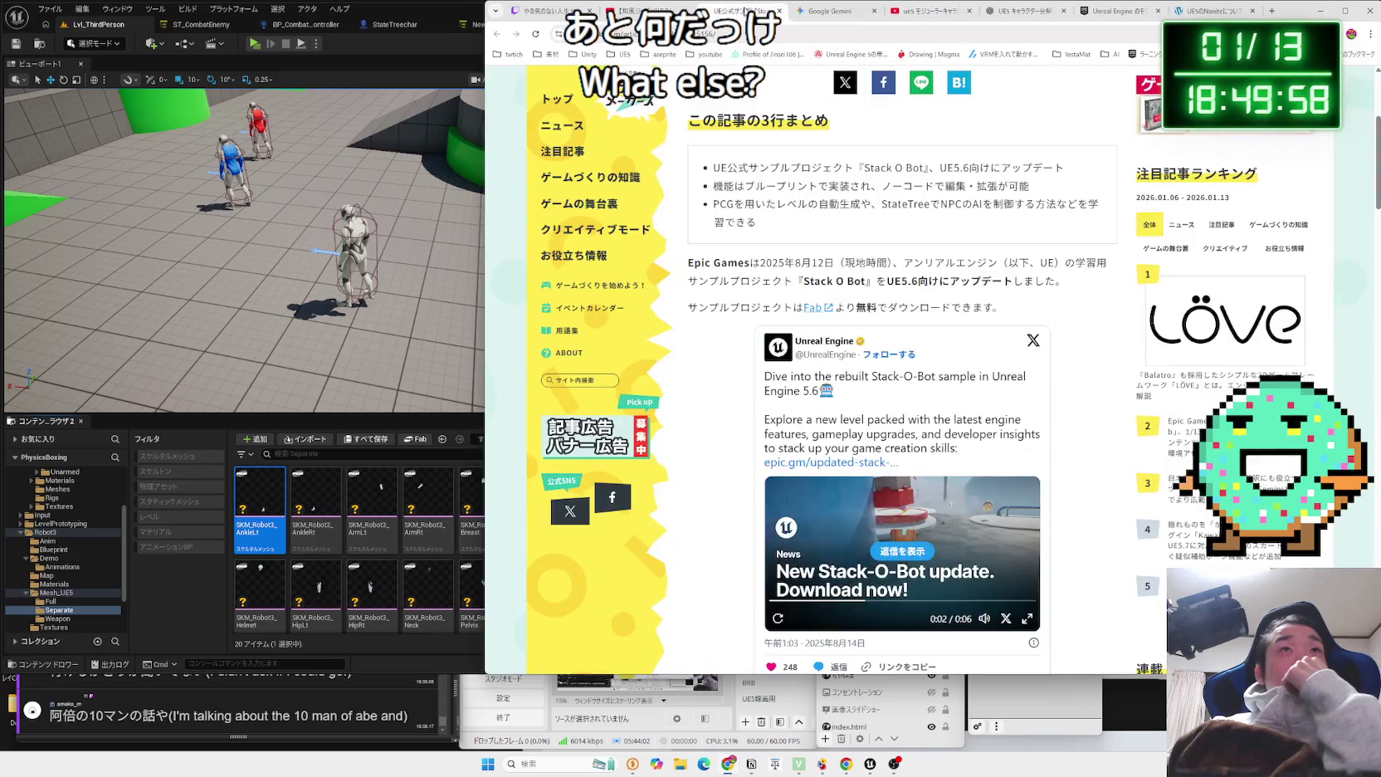
click(782, 218)
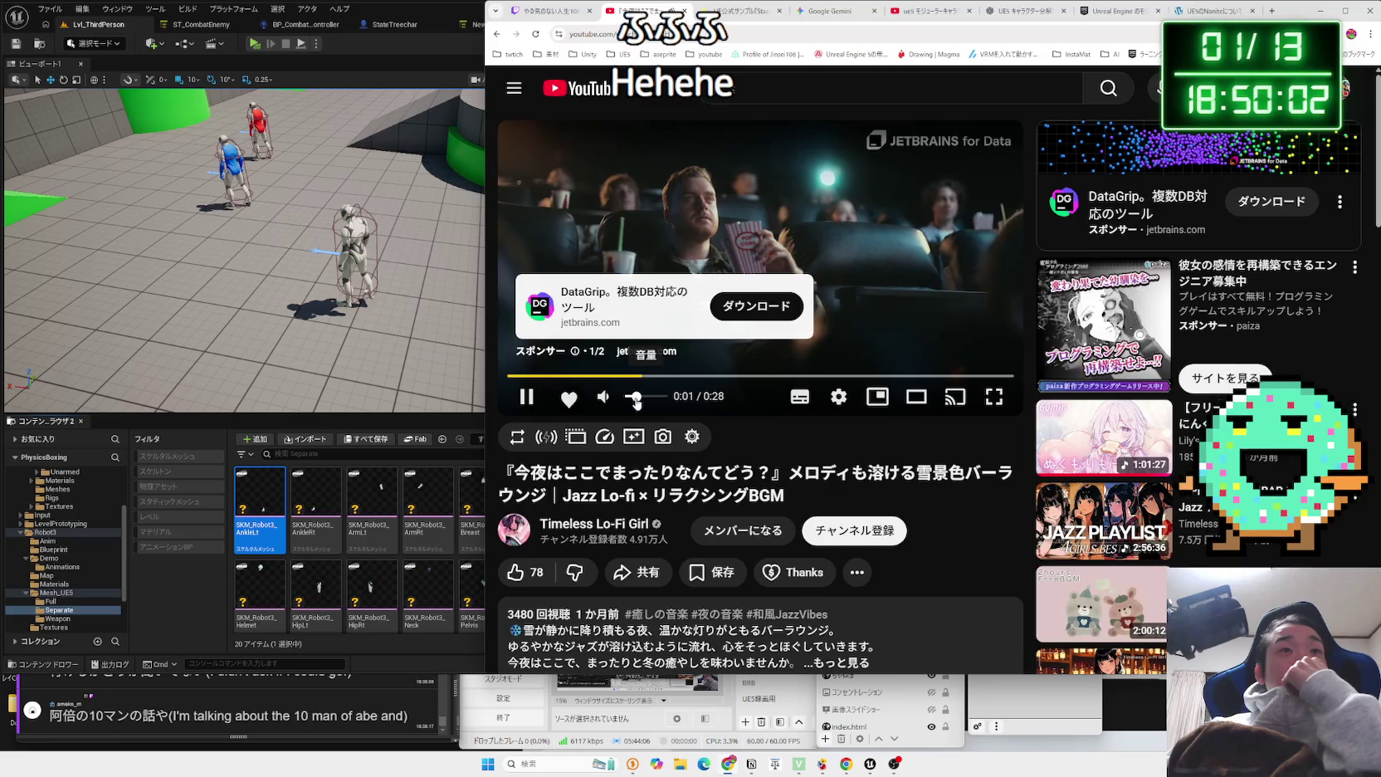
click(909, 14)
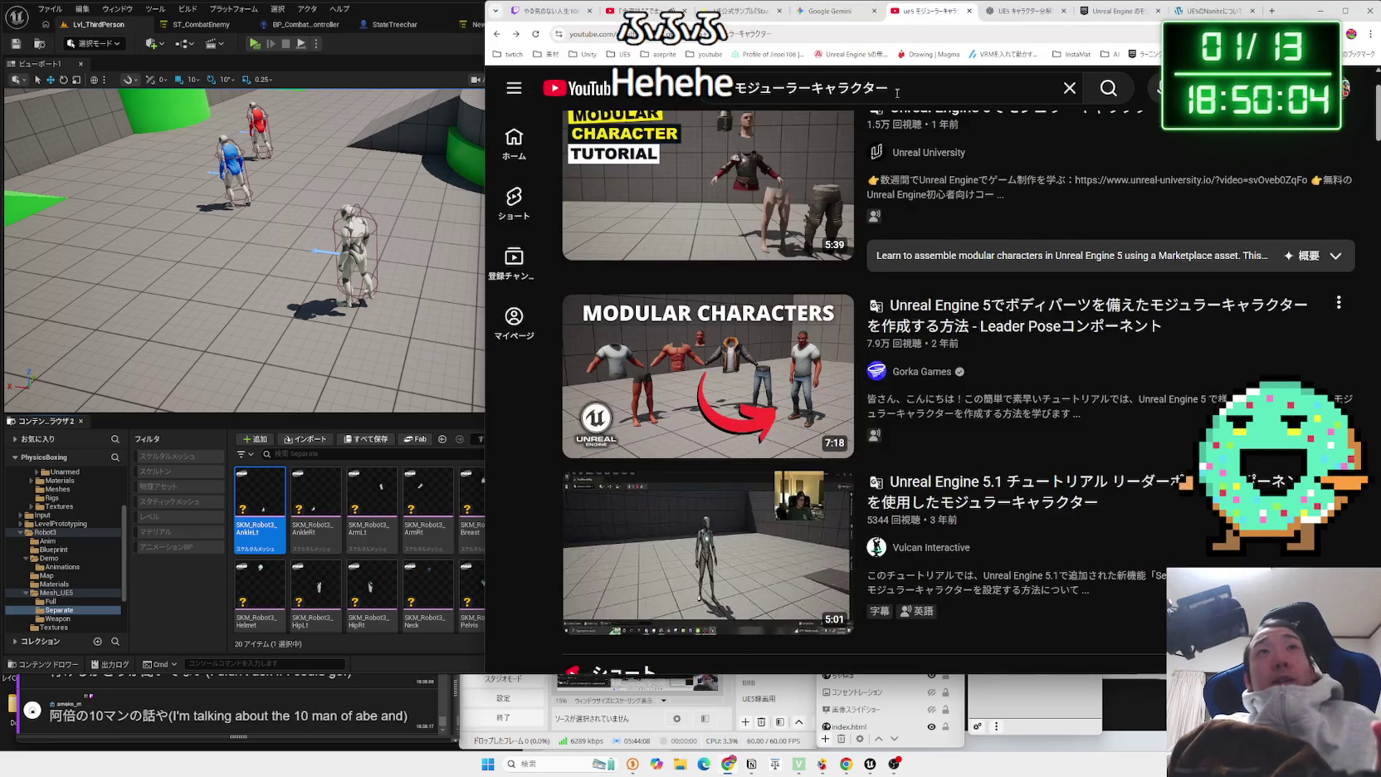
Flip through the Unreal news, Gemini and sample article tabs, then return to the search results.
scroll(1016, 258, up, 2)
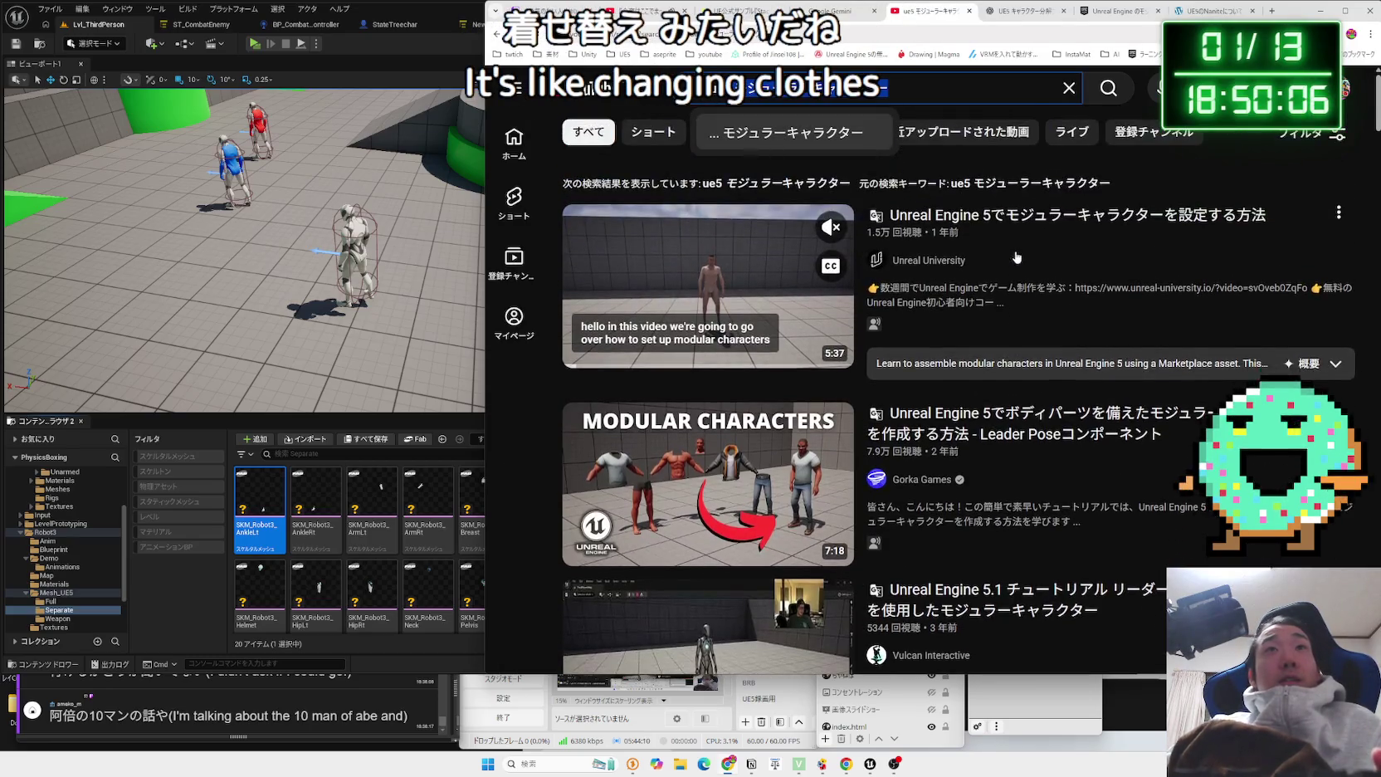
scroll(999, 299, down, 4)
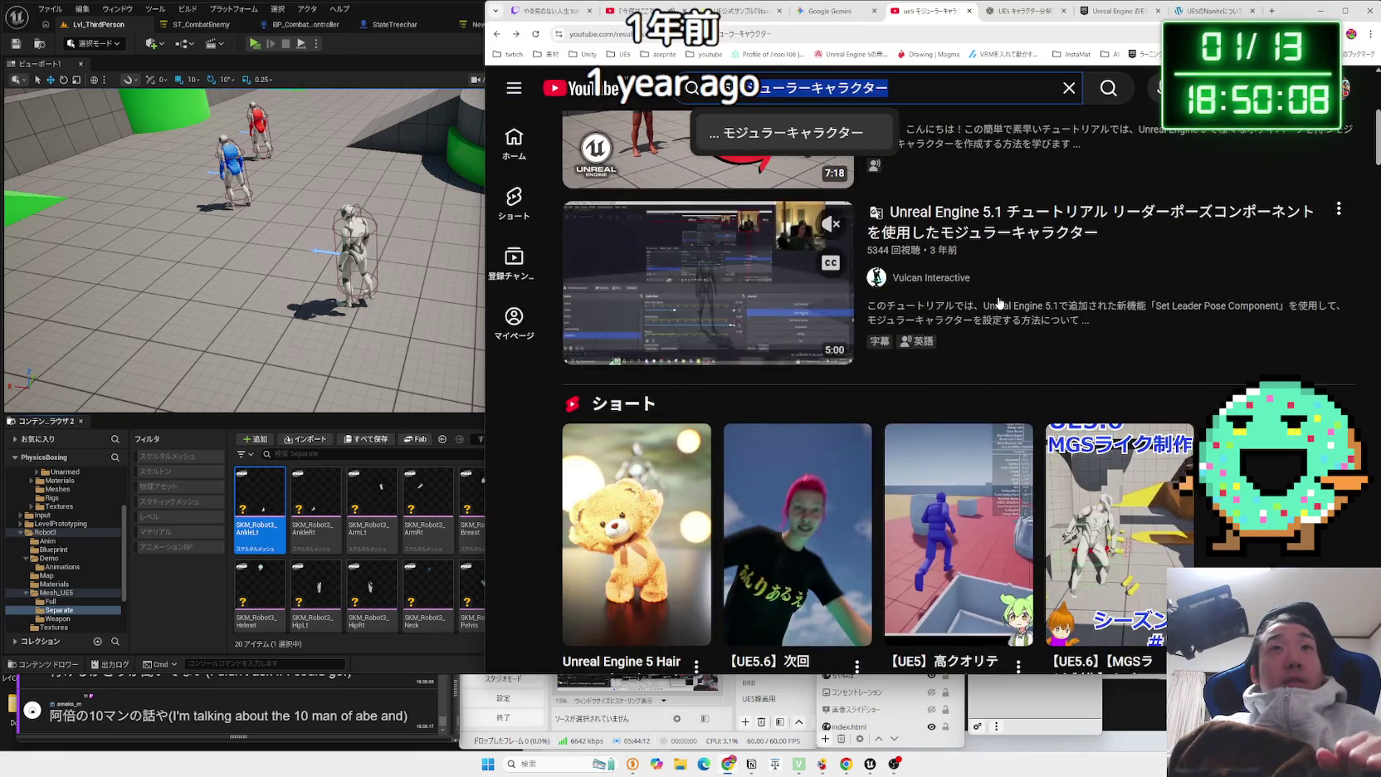
scroll(1000, 297, down, 3)
scroll(999, 297, down, 4)
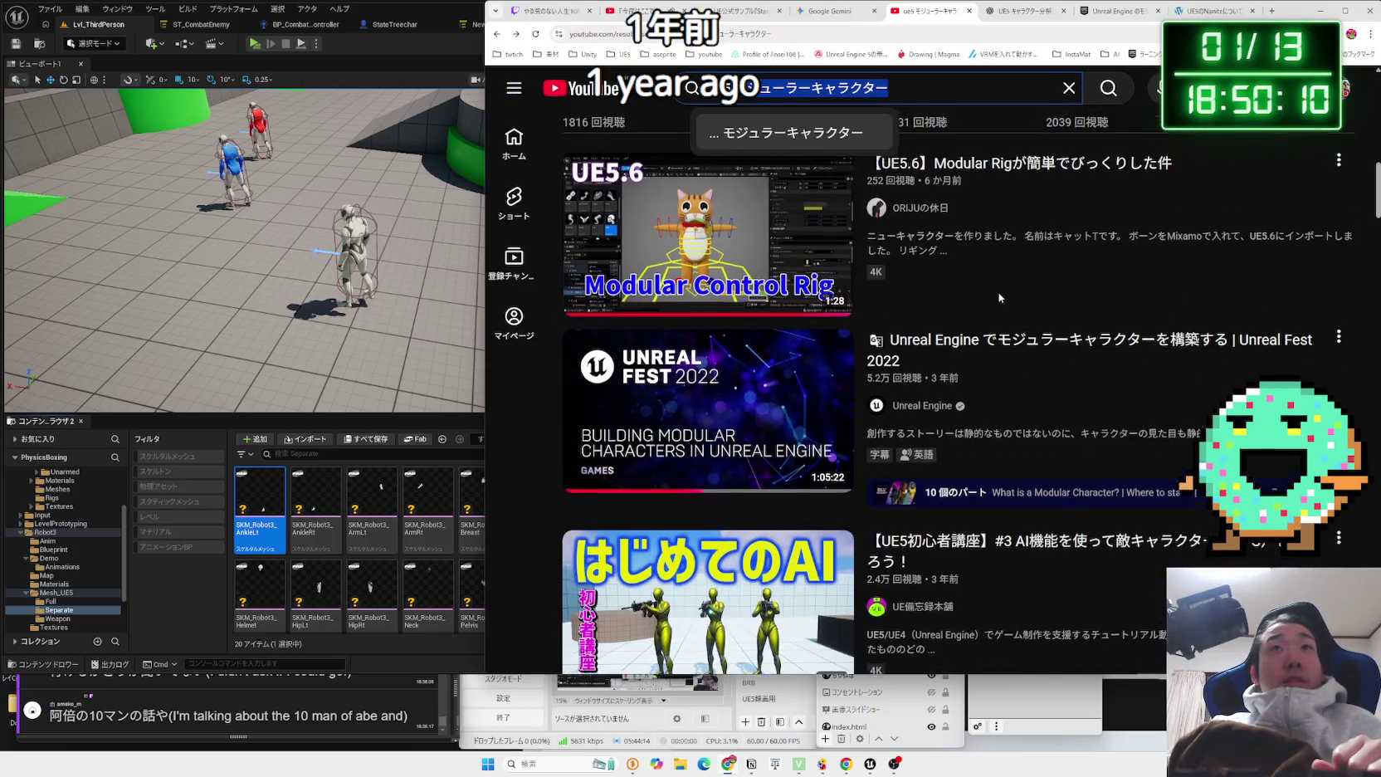
scroll(998, 292, up, 1)
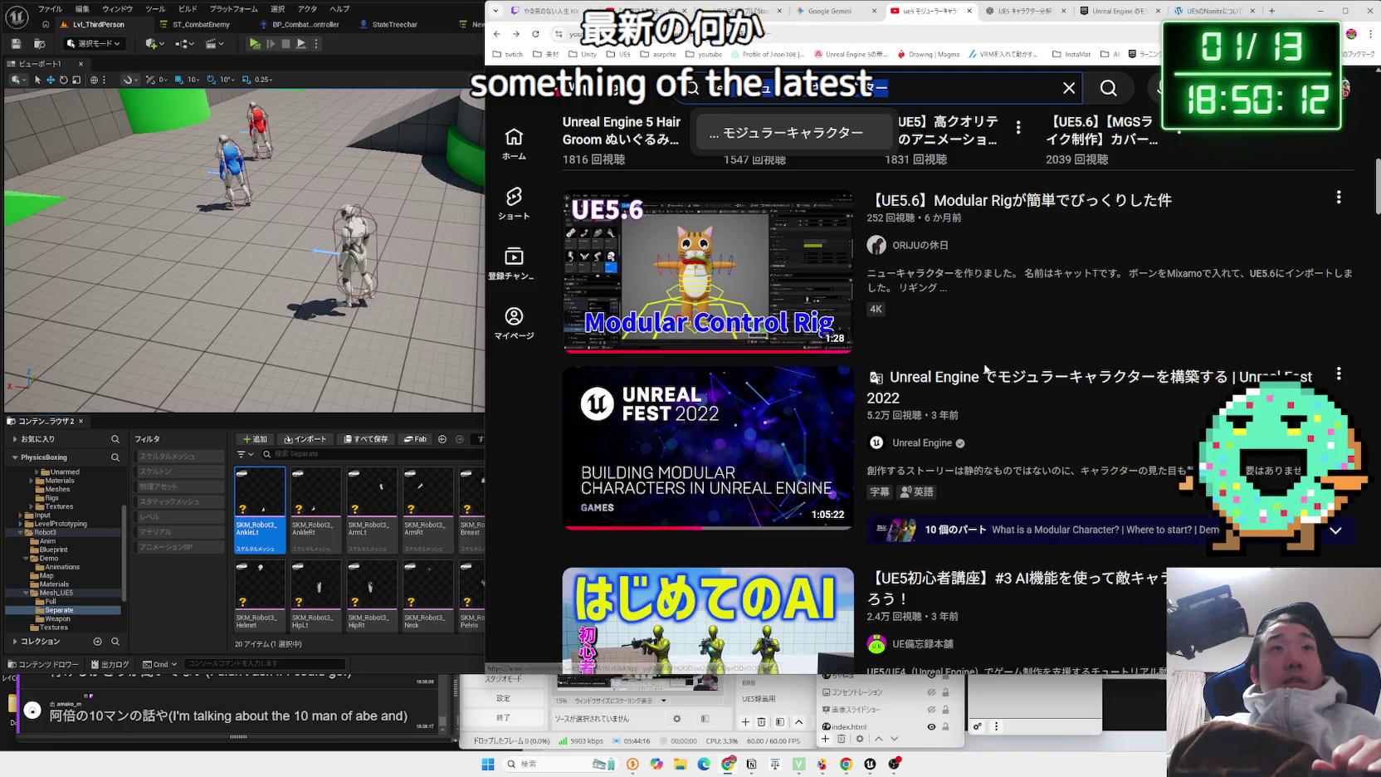
scroll(988, 379, down, 3)
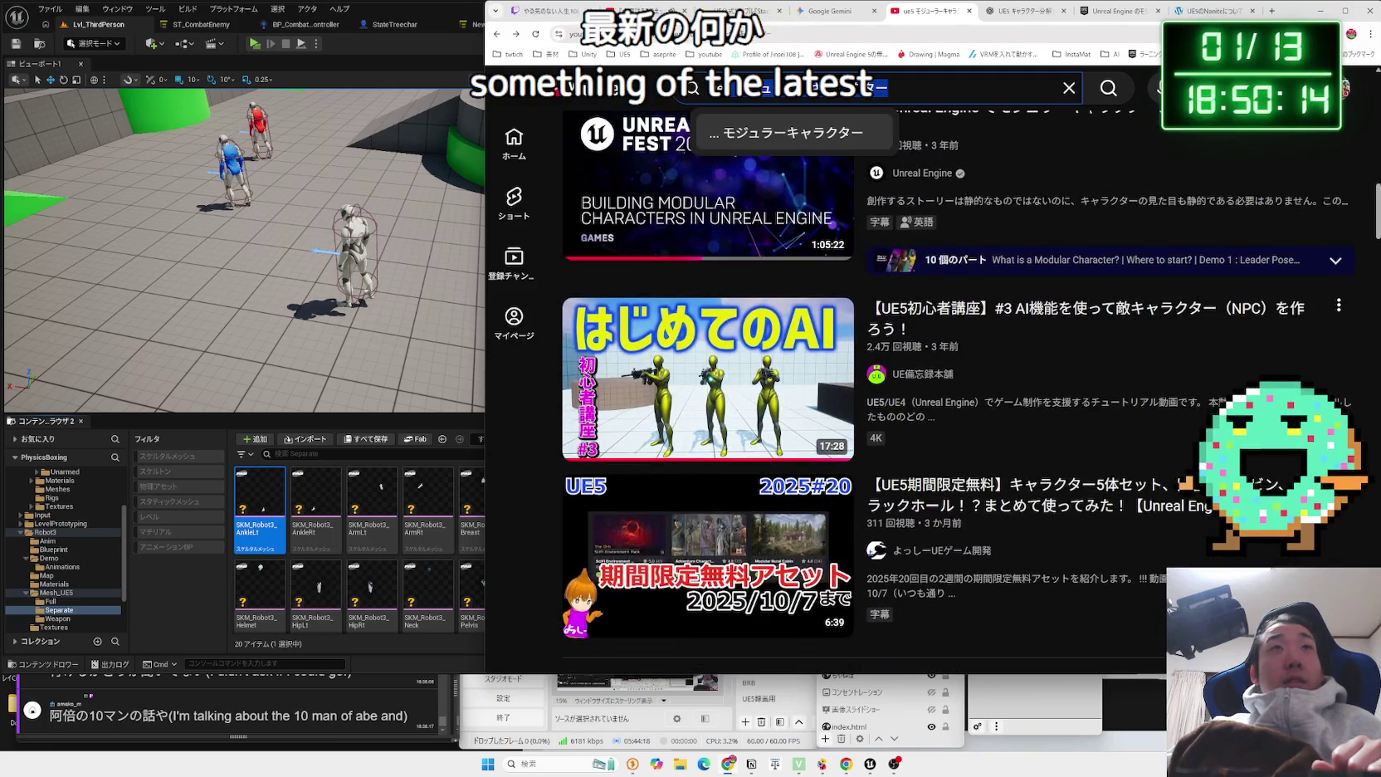
click(734, 10)
click(639, 11)
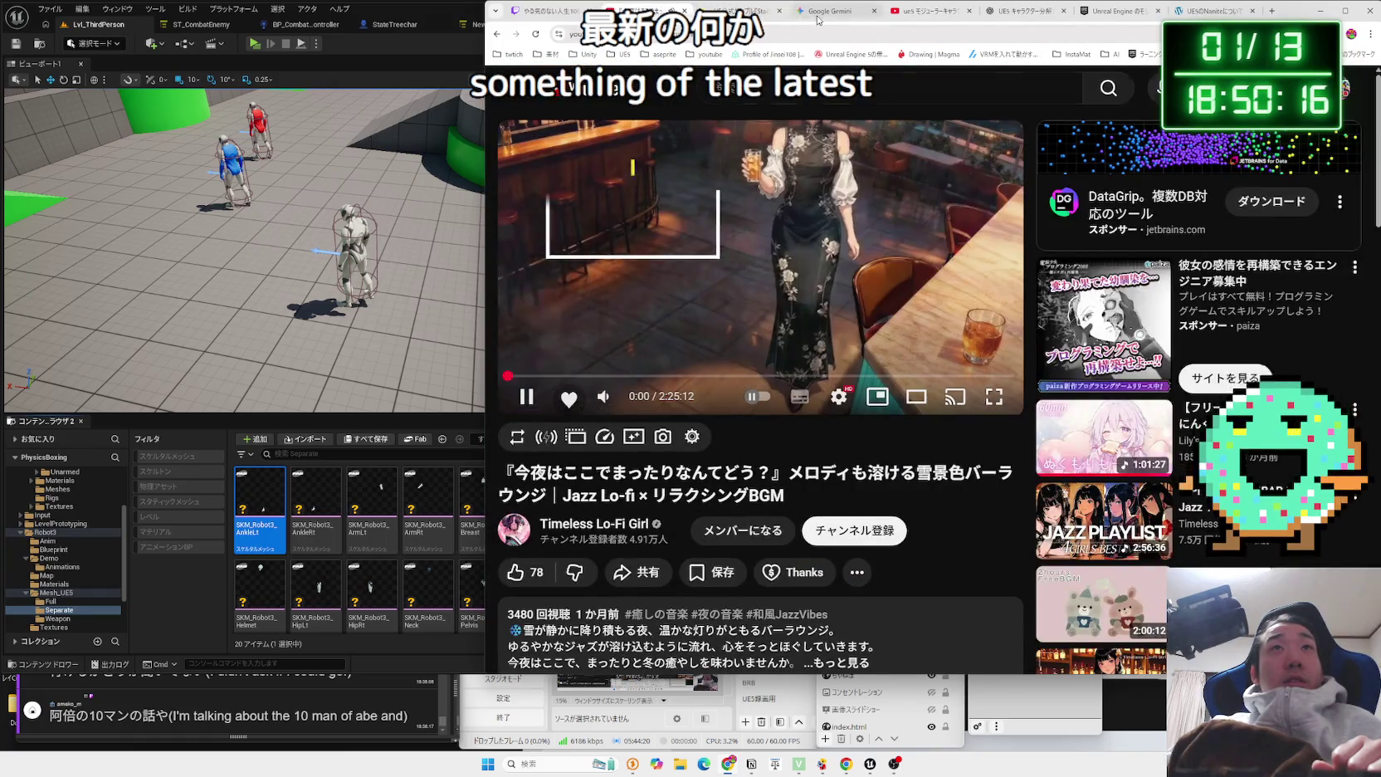
click(830, 11)
click(739, 11)
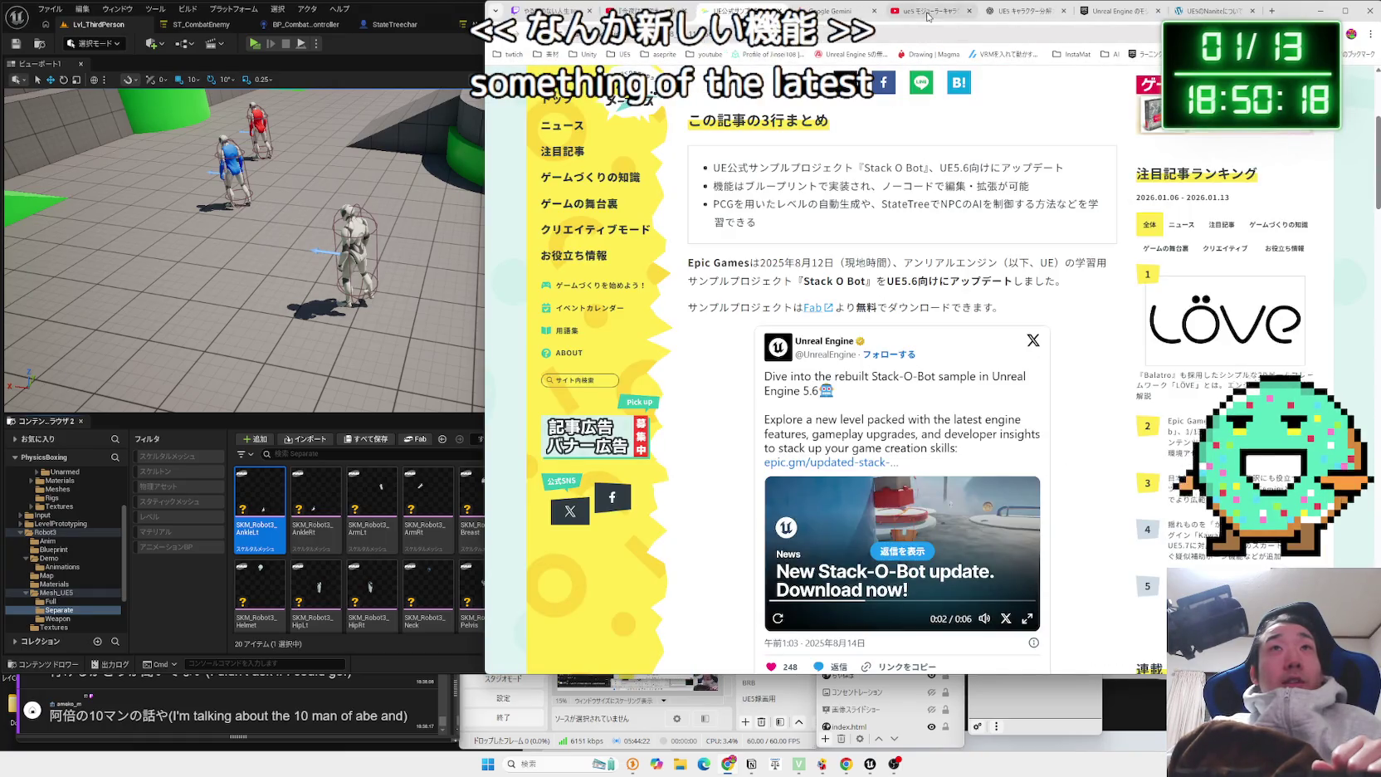
click(930, 11)
Scroll further down the モジュラーキャラクター results looking for newer tutorials.
scroll(960, 311, down, 4)
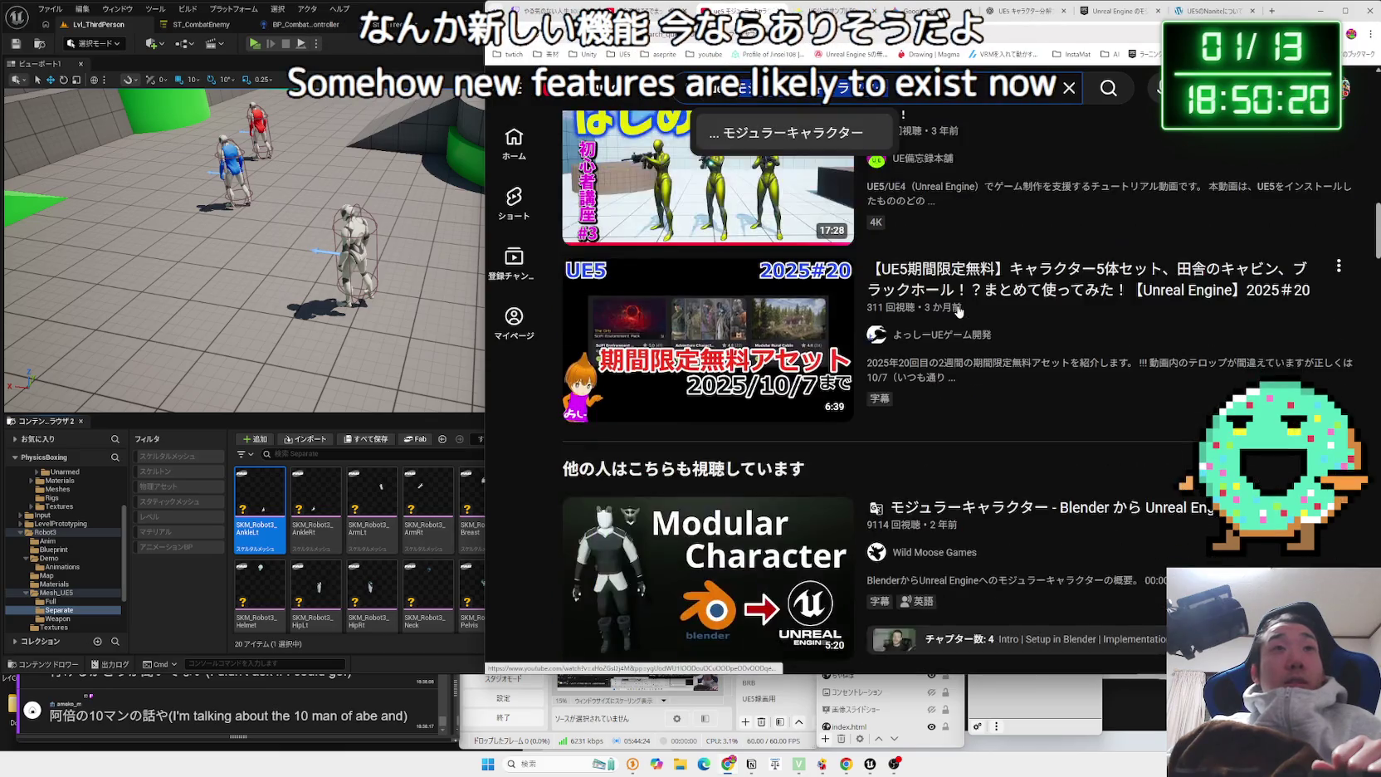
scroll(963, 311, down, 3)
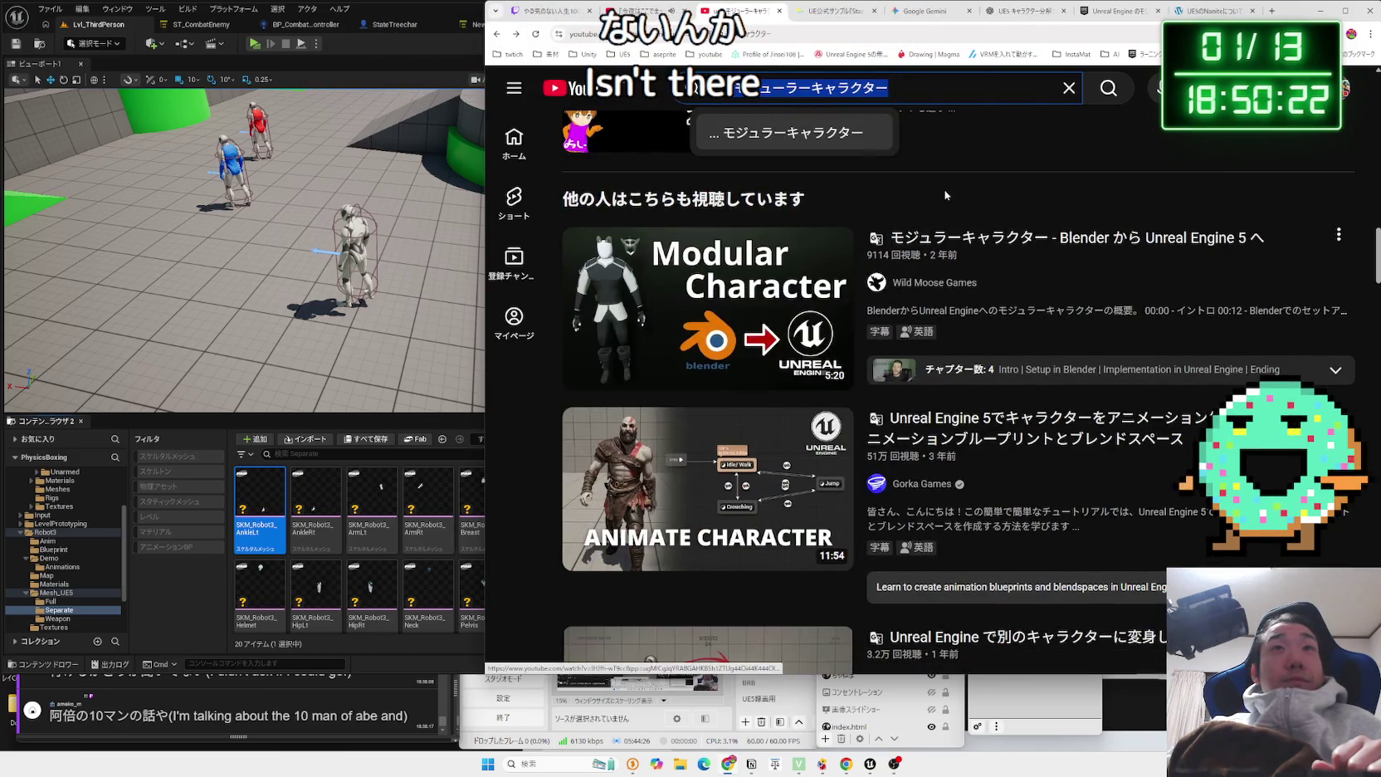
scroll(960, 274, down, 4)
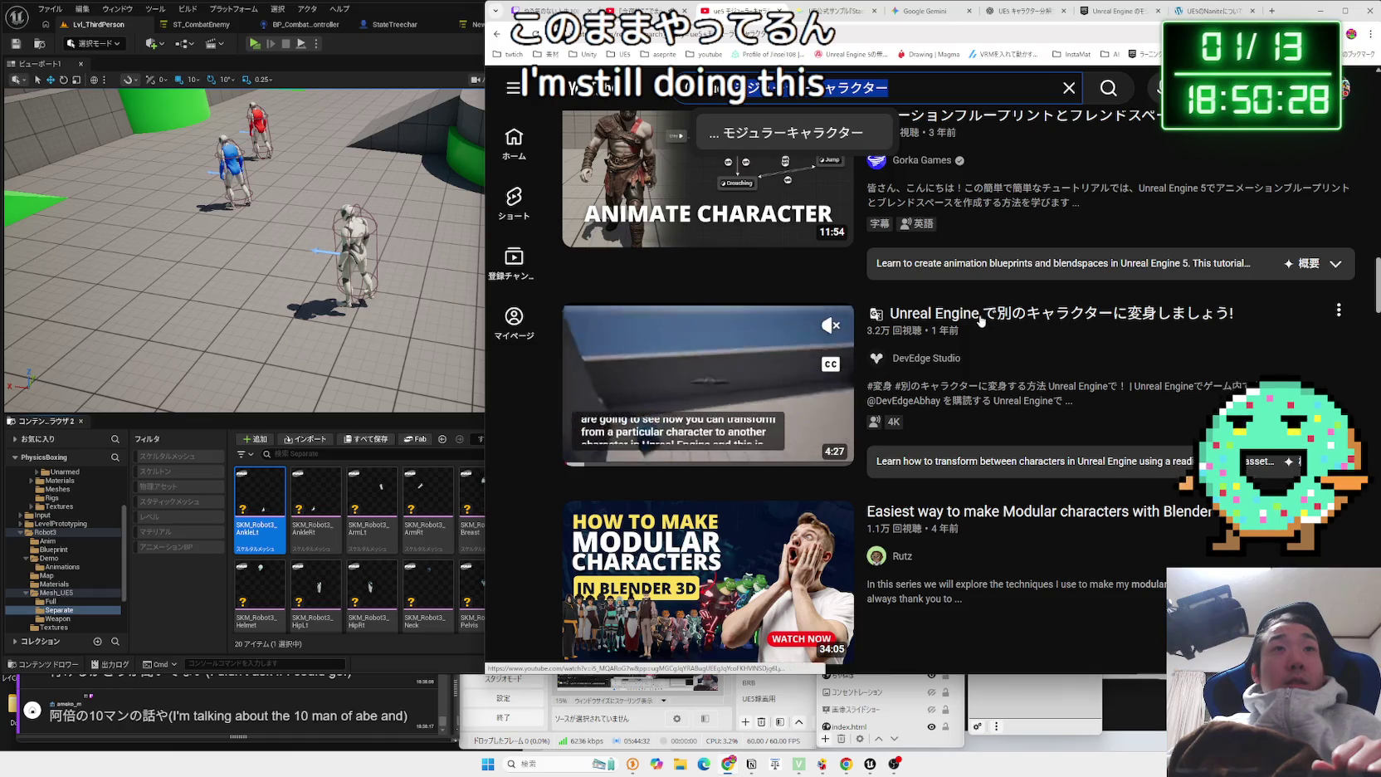
scroll(979, 328, down, 3)
scroll(961, 263, down, 3)
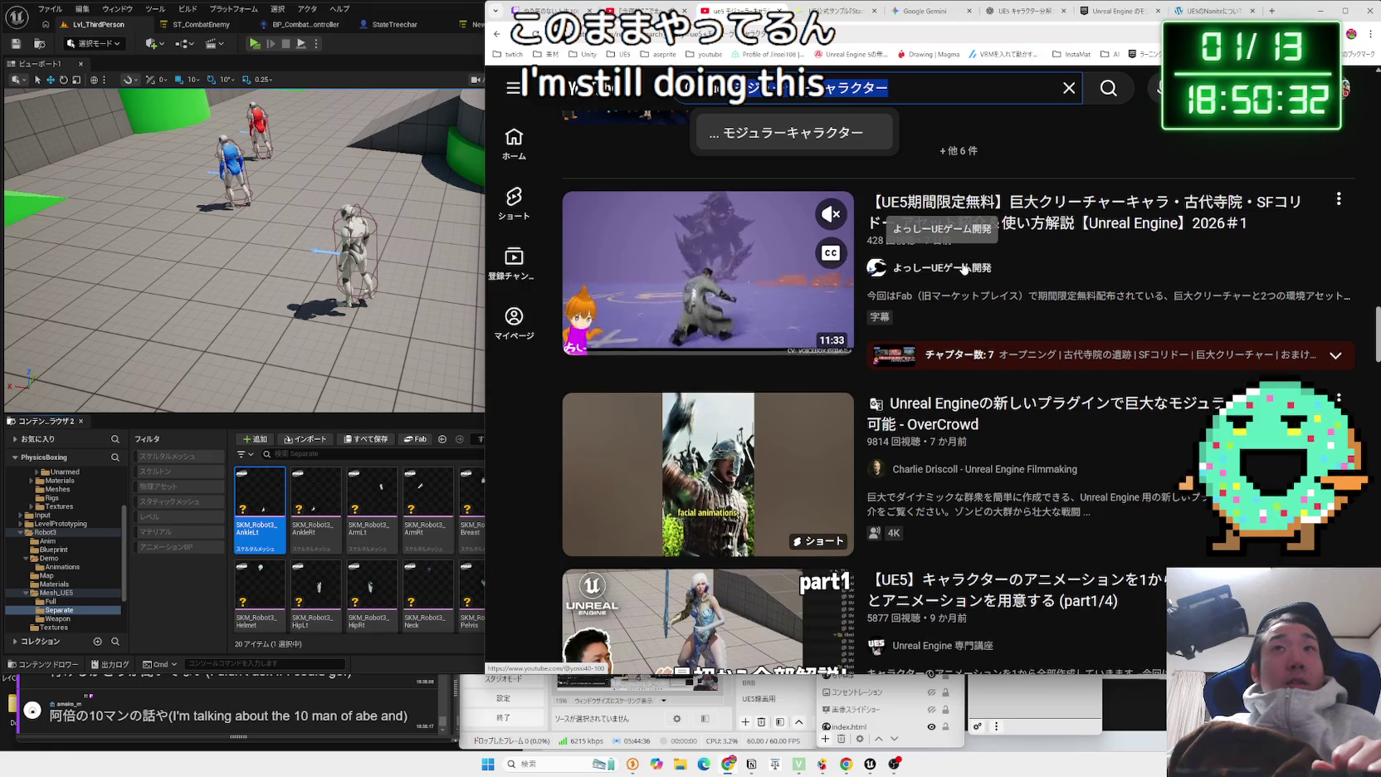
scroll(963, 267, down, 2)
scroll(964, 268, down, 2)
scroll(965, 266, down, 6)
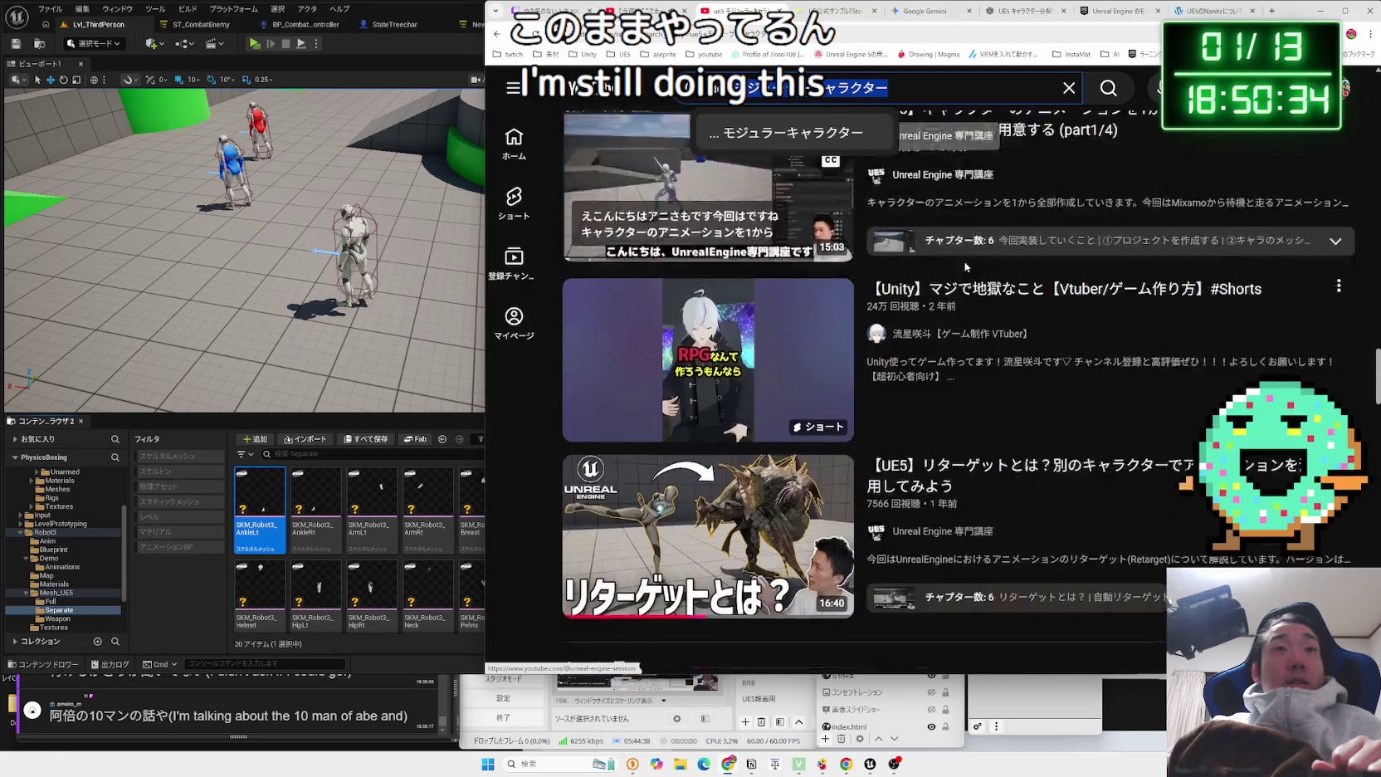
scroll(1152, 376, down, 2)
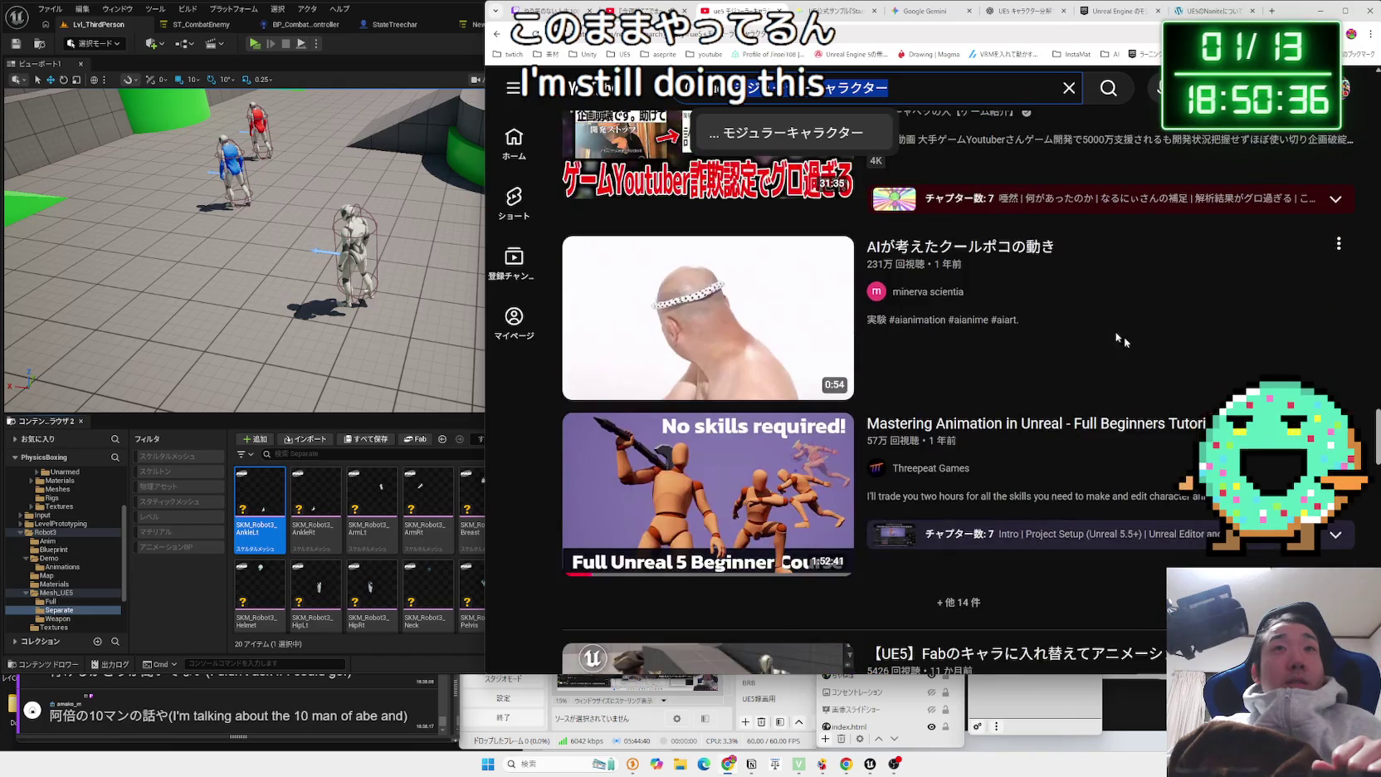
Play AIが考えたクールポコの動き, show the OneComme comments, then start a new-tab search typing あしのひt.
click(749, 310)
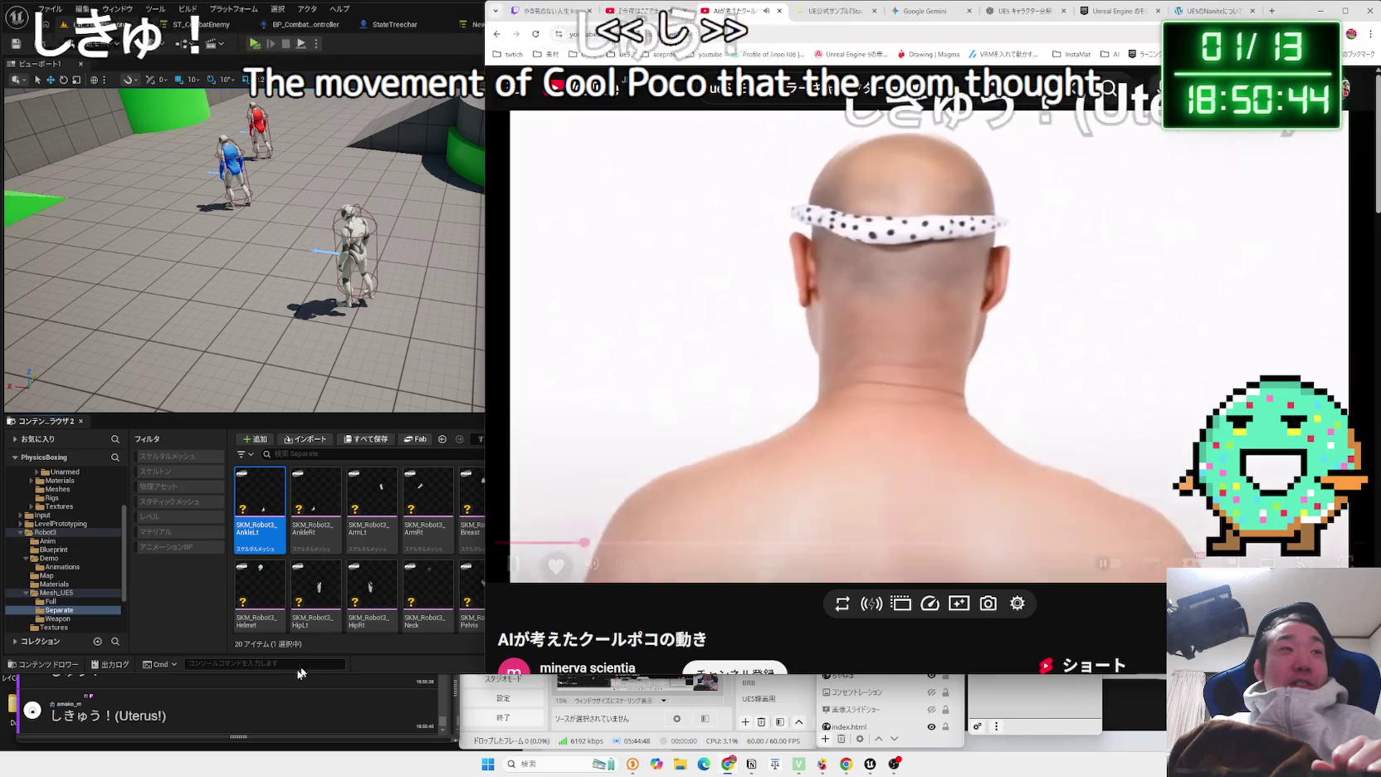
click(263, 695)
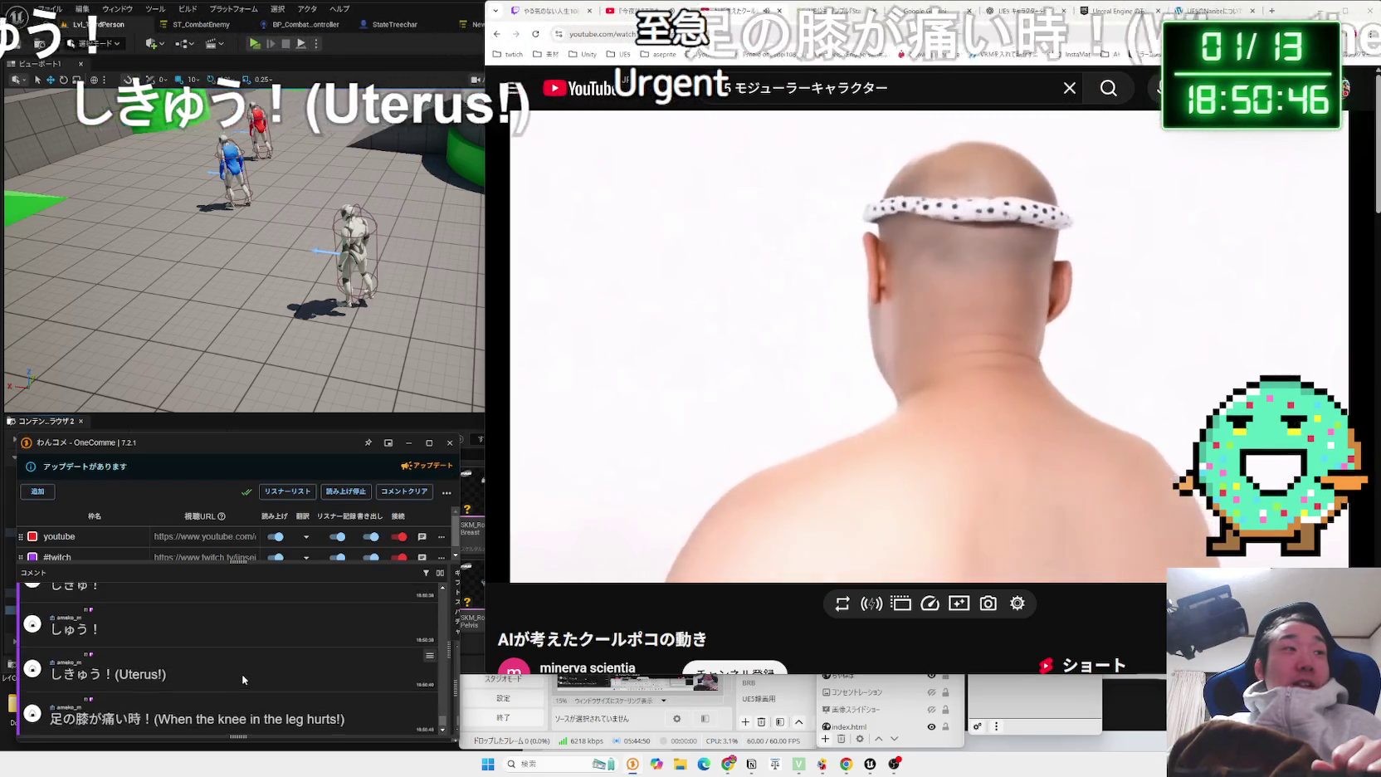
click(744, 473)
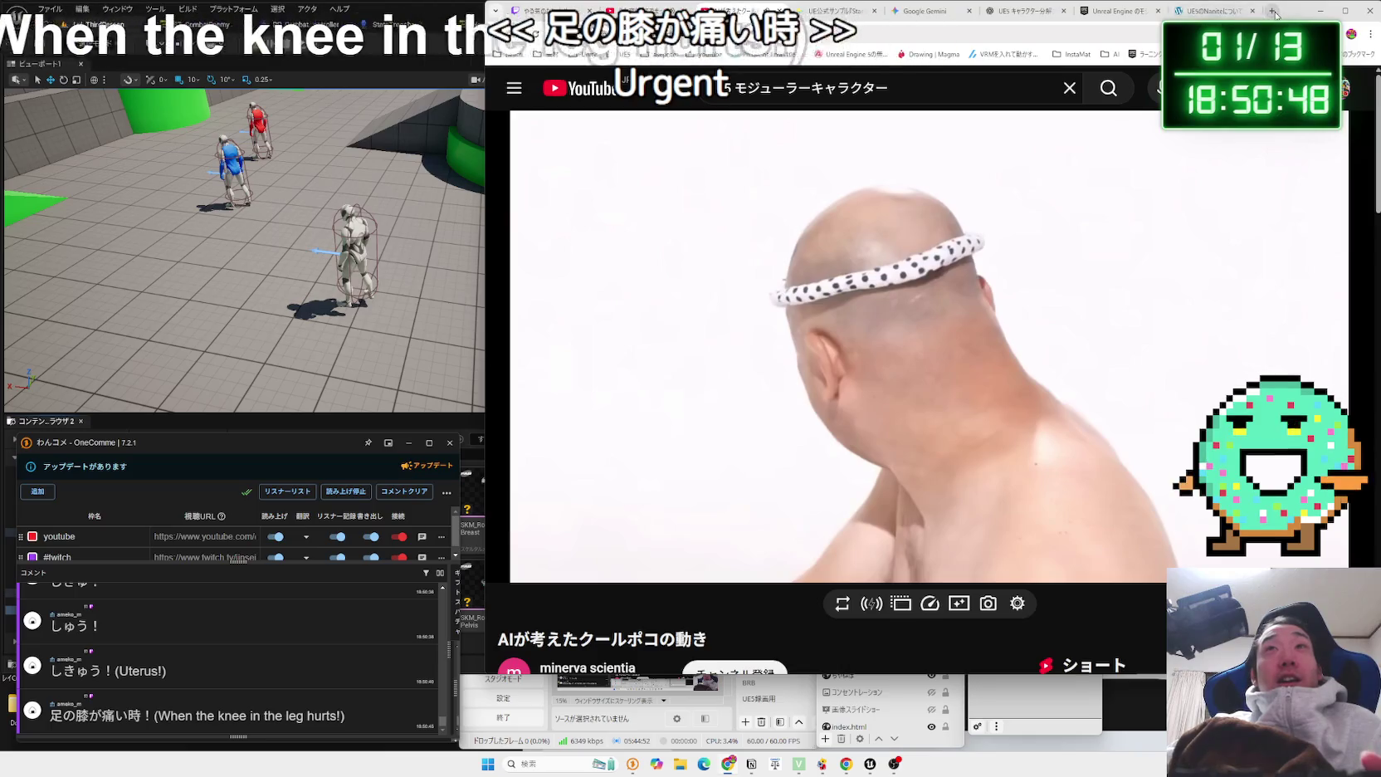
click(1272, 11)
text(あしのひt)
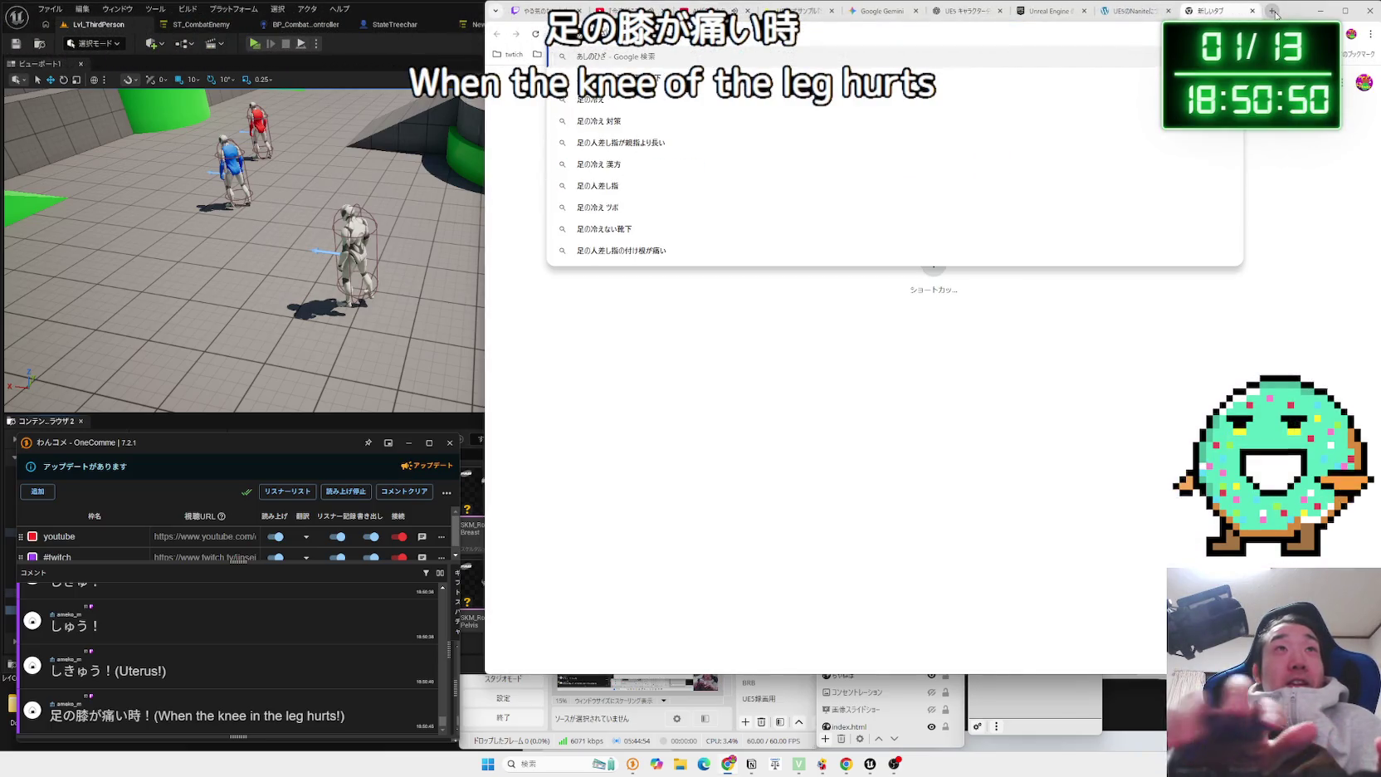
Search 足の膝が痛い and highlight the causes of knee pain in the AI overview.
key(Return)
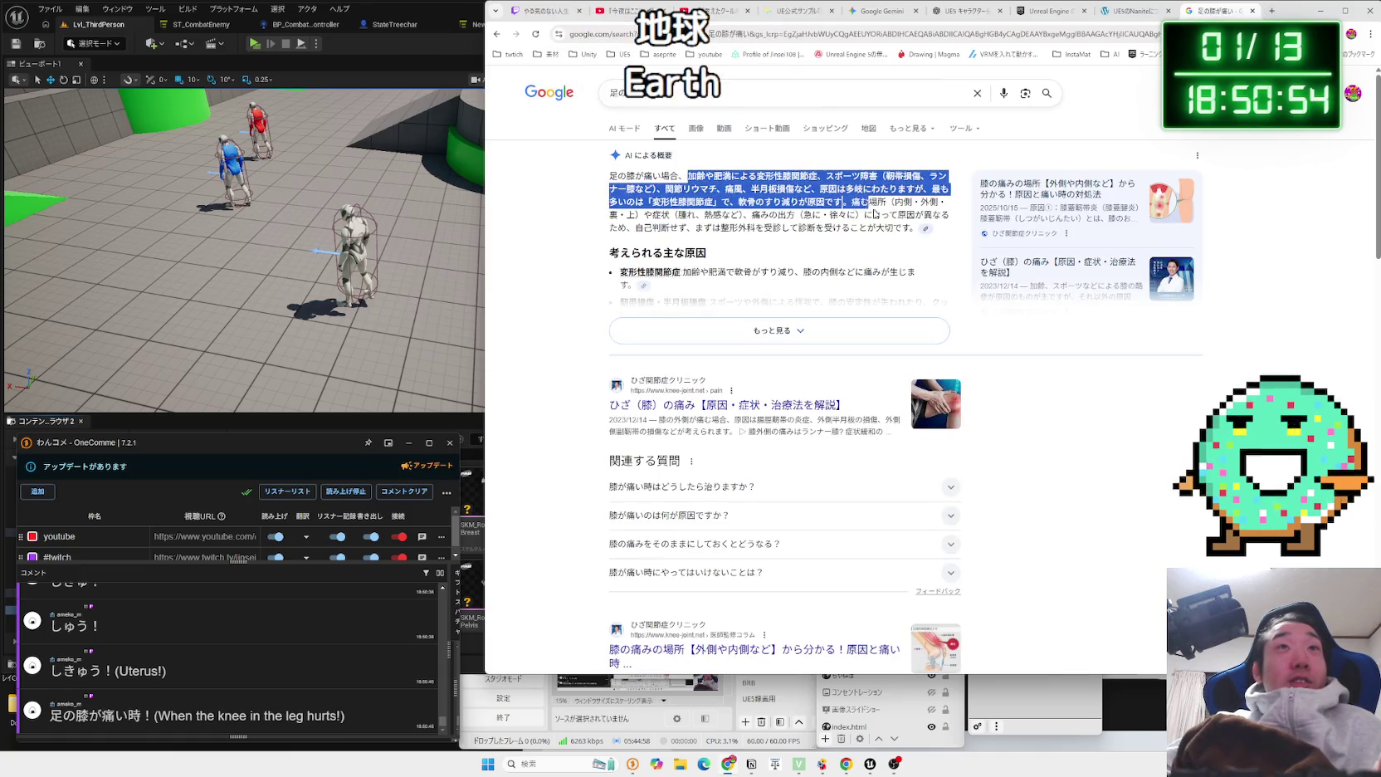
drag(687, 176, 776, 189)
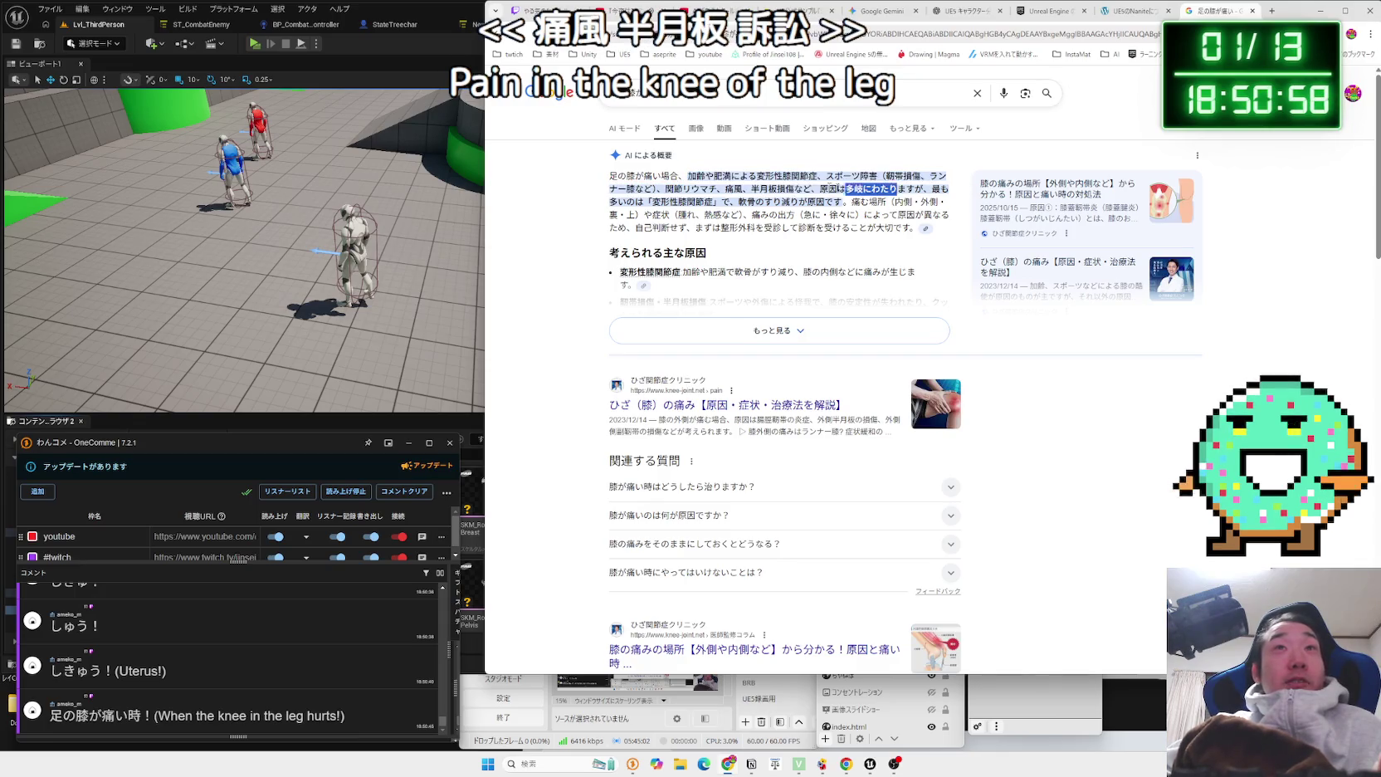
drag(687, 176, 764, 202)
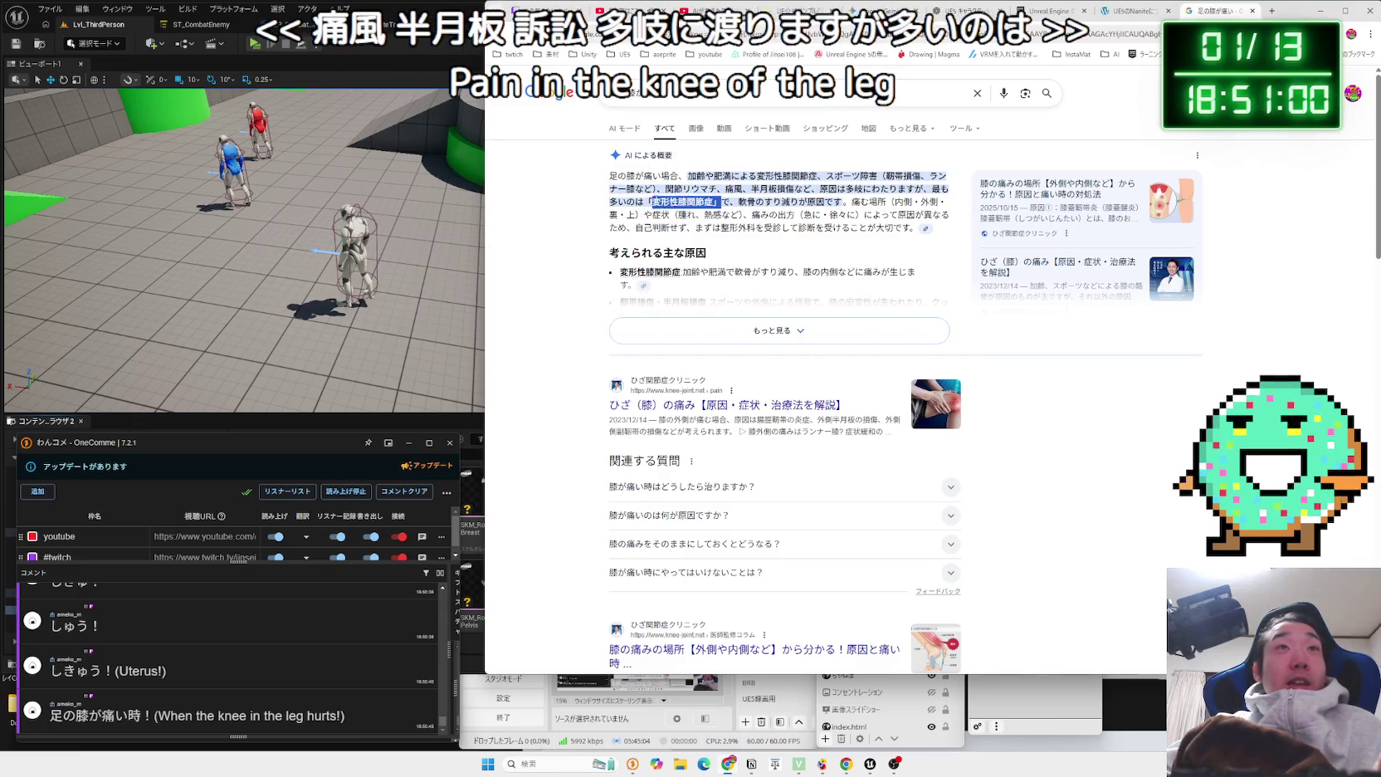
drag(721, 201, 737, 201)
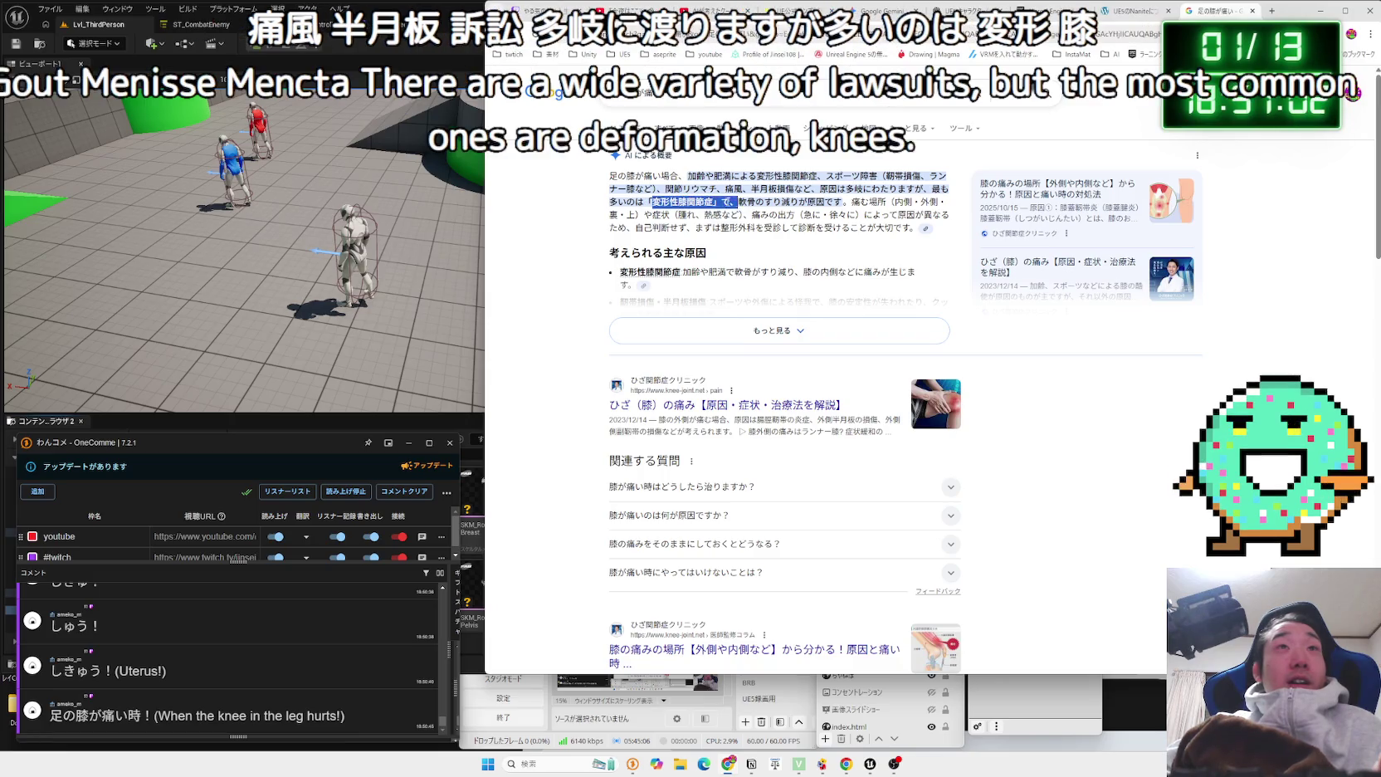
mouse_move(833, 202)
mouse_down()
mouse_move(664, 177)
mouse_move(818, 202)
mouse_up()
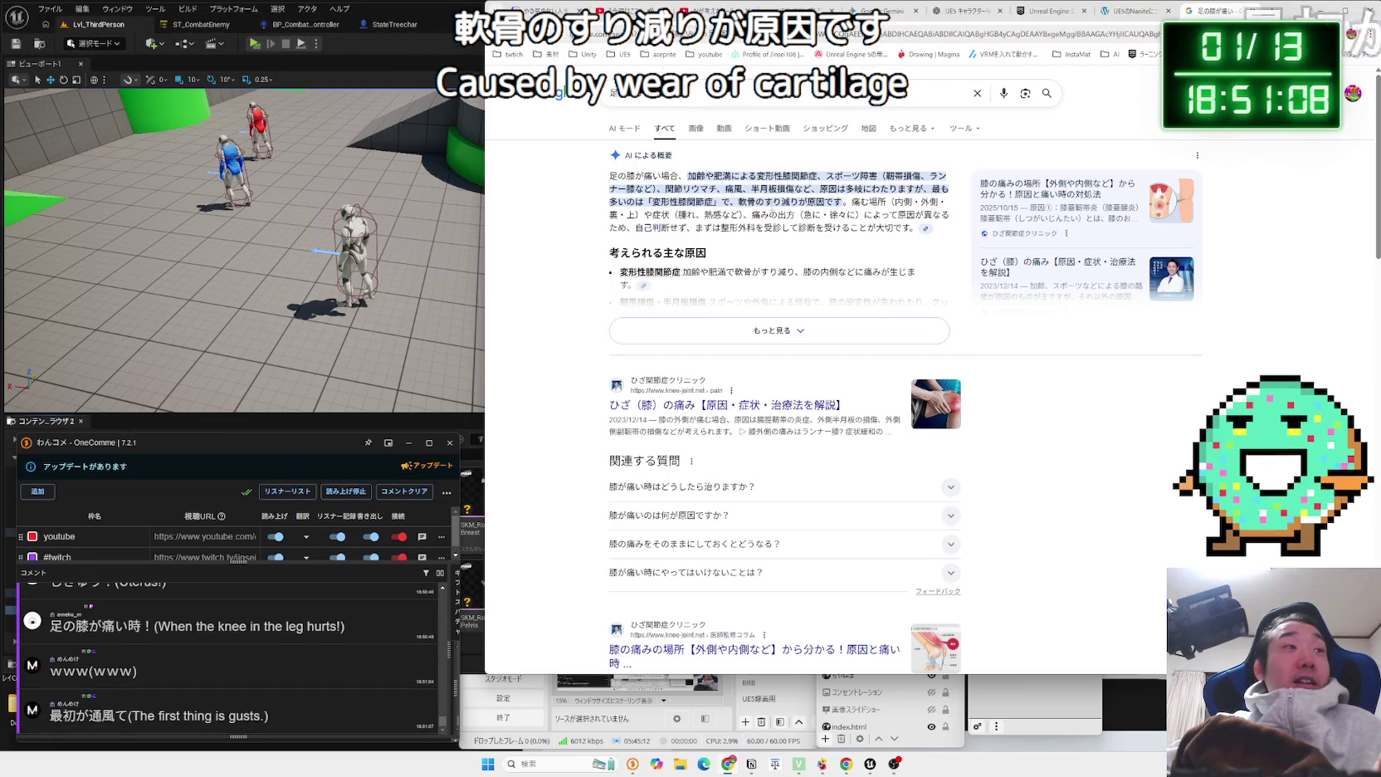
drag(728, 197, 693, 187)
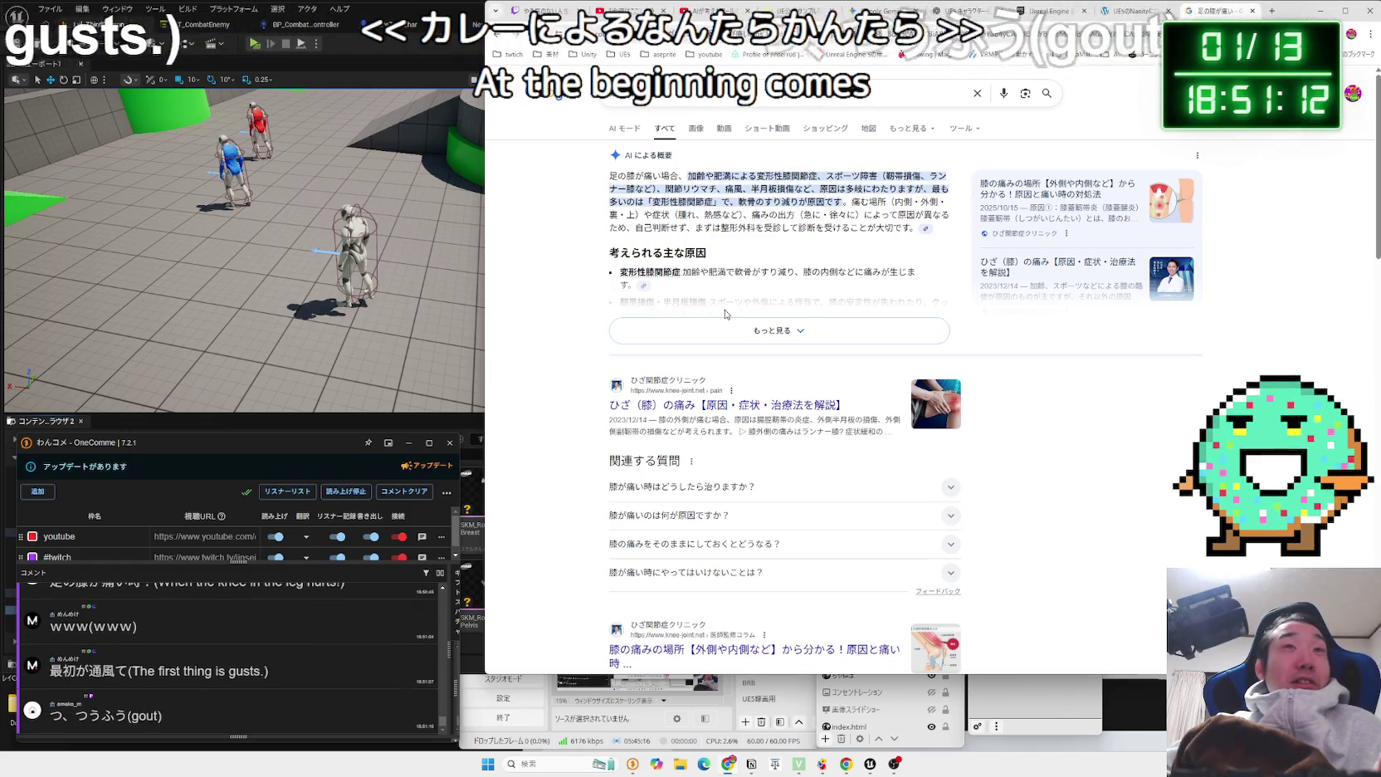
Scroll the knee-pain results past the clinic snippet to the related searches.
scroll(726, 314, down, 2)
drag(610, 312, 900, 324)
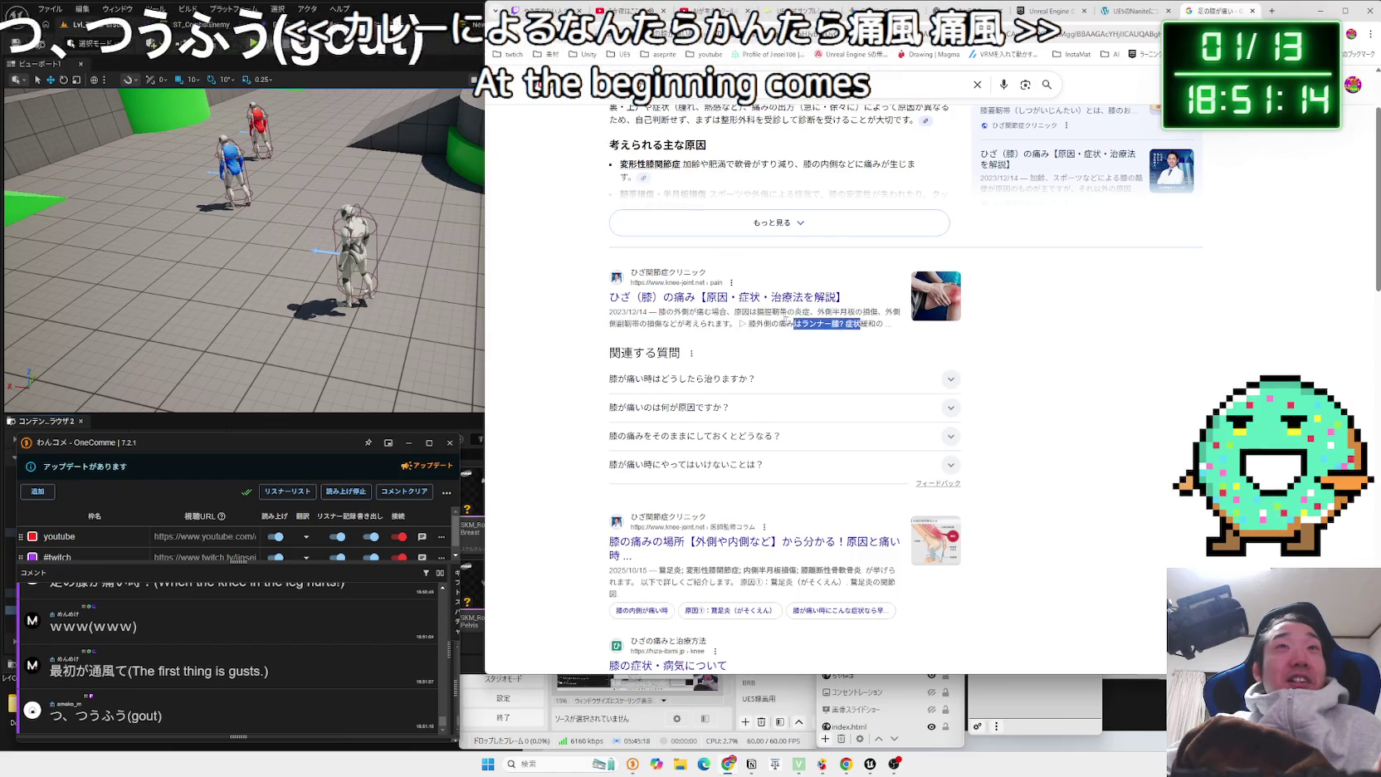
scroll(780, 374, down, 1)
scroll(674, 313, down, 3)
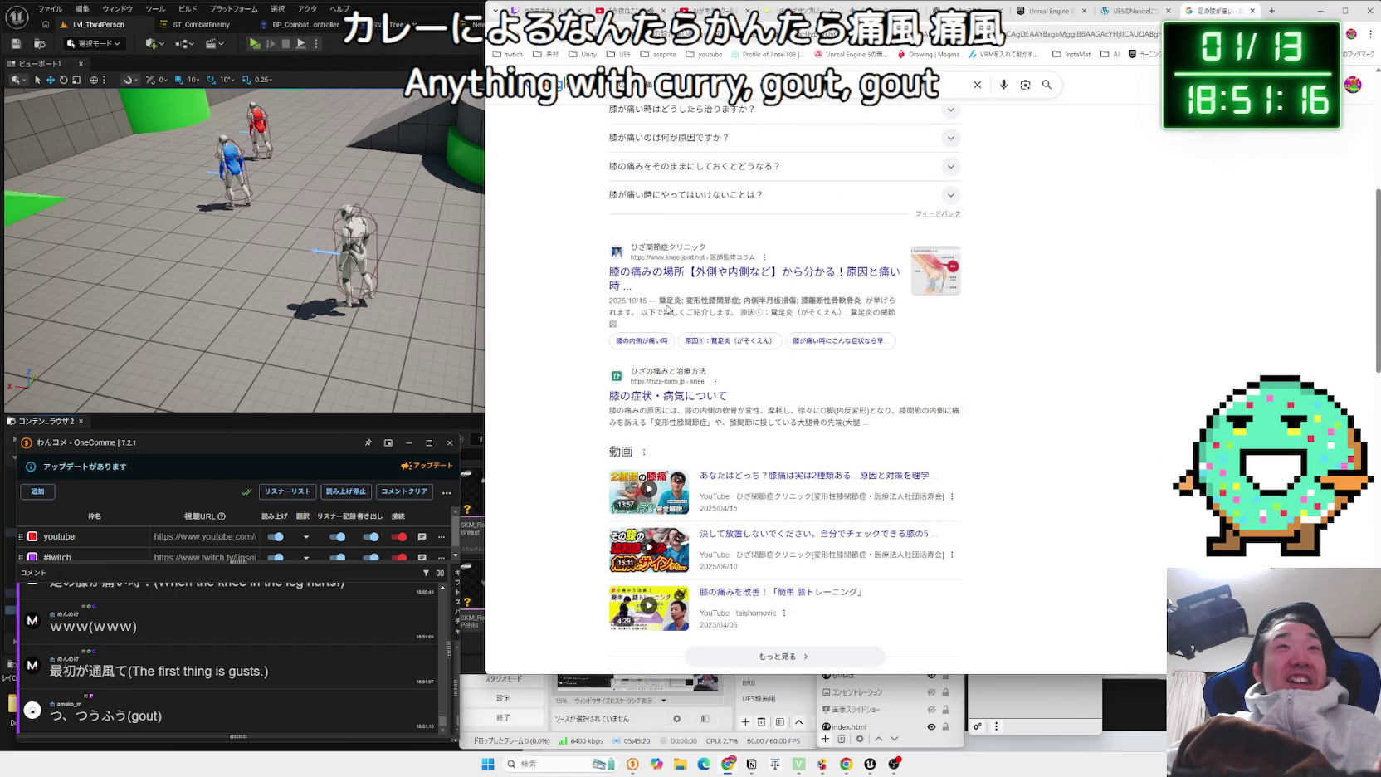
click(845, 312)
scroll(842, 315, down, 9)
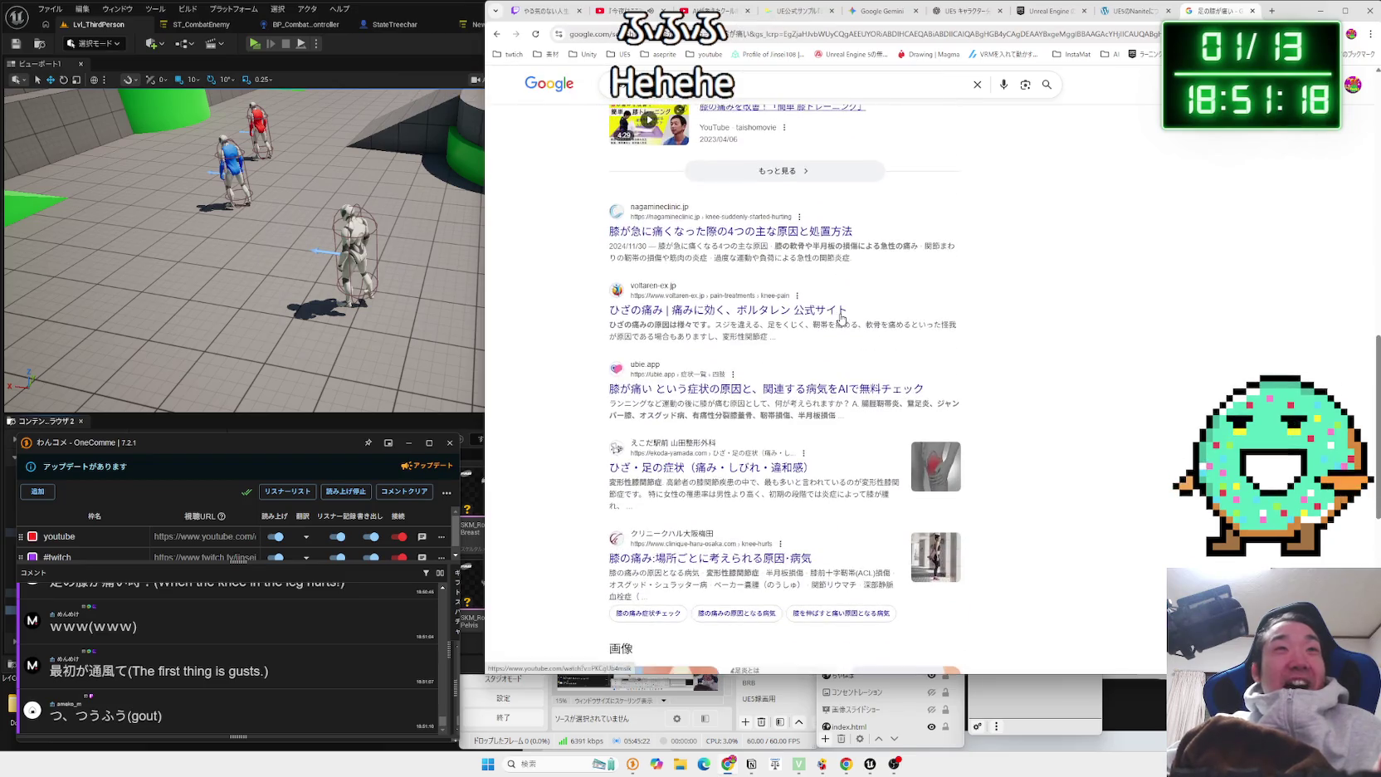
scroll(840, 318, down, 3)
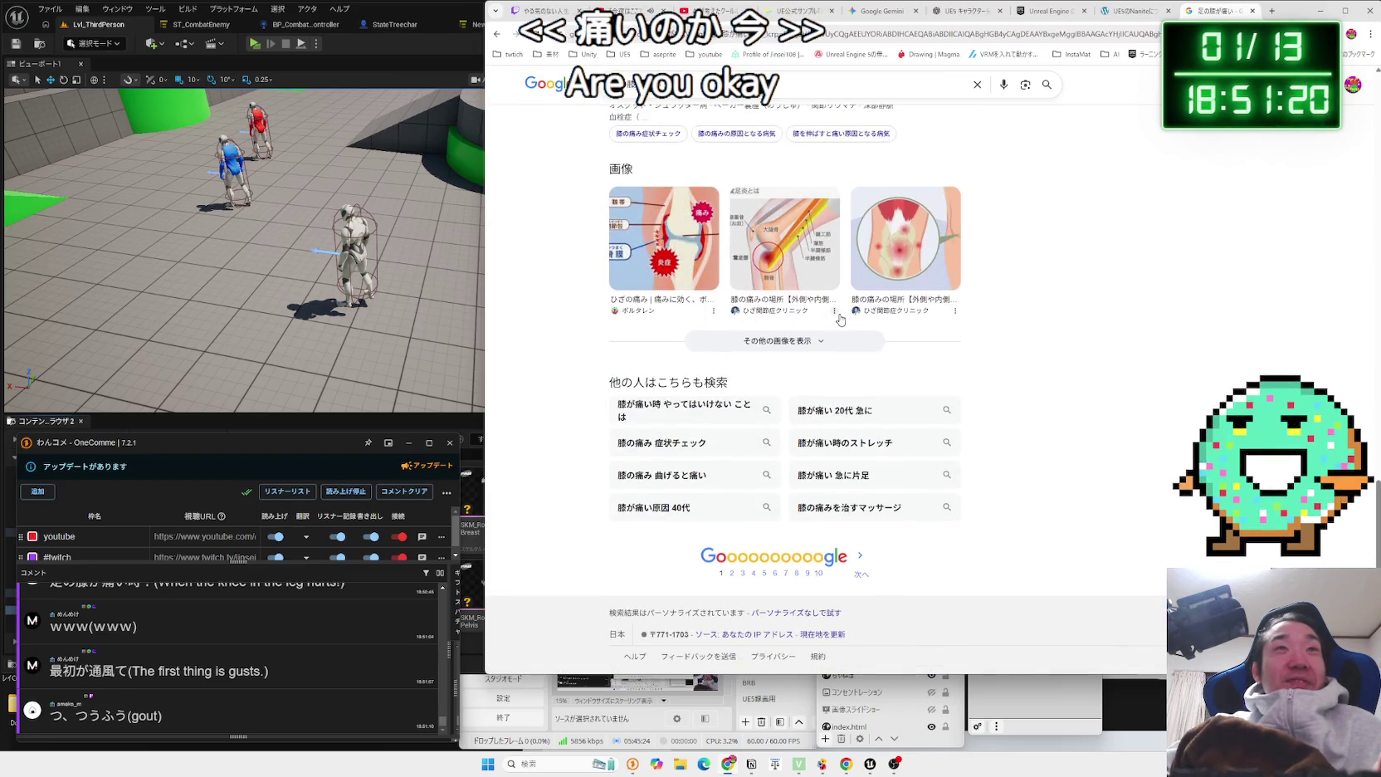
Open the related search 膝が痛い時 やってはいけないことは and read its overview and snippets.
click(688, 407)
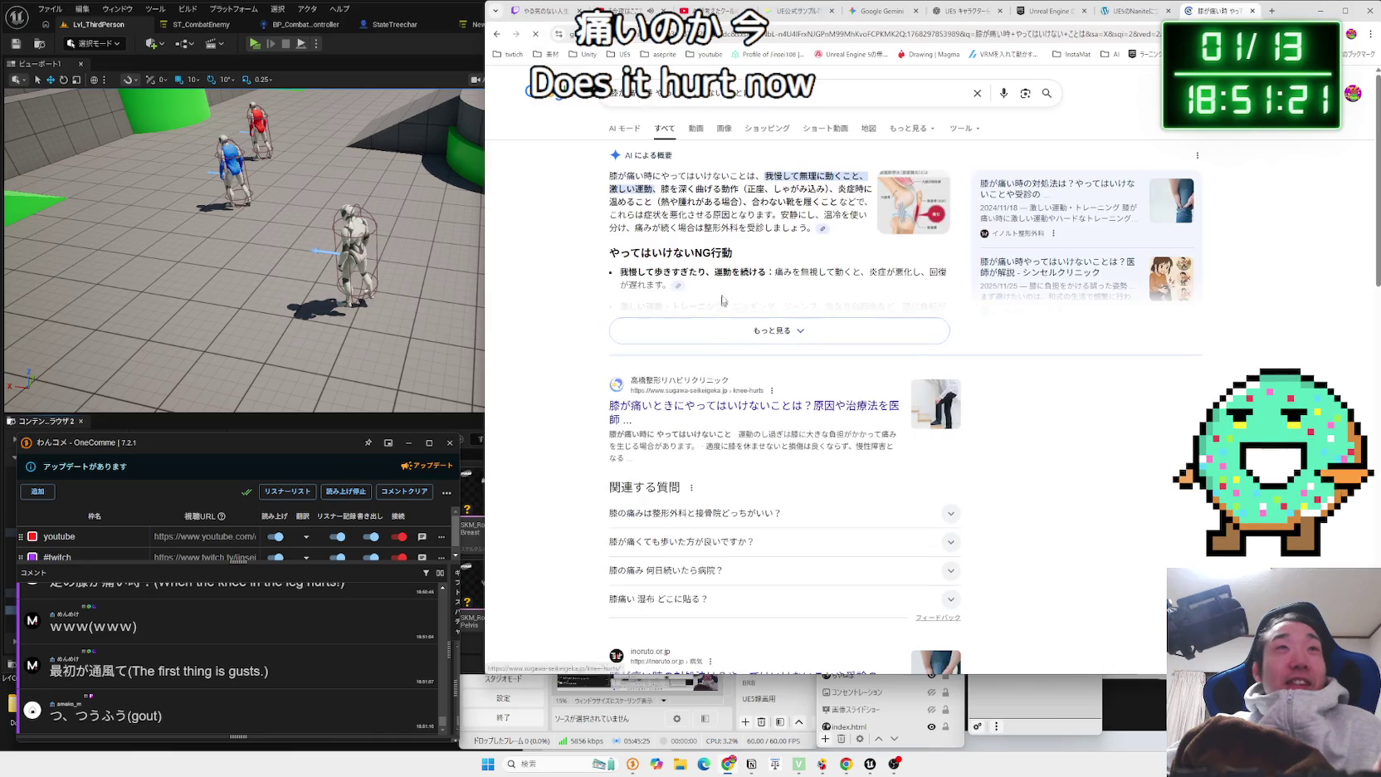
mouse_move(764, 176)
mouse_down()
mouse_move(832, 189)
mouse_move(745, 190)
mouse_up()
mouse_move(835, 202)
mouse_down()
mouse_move(855, 202)
mouse_move(728, 241)
mouse_up()
click(728, 246)
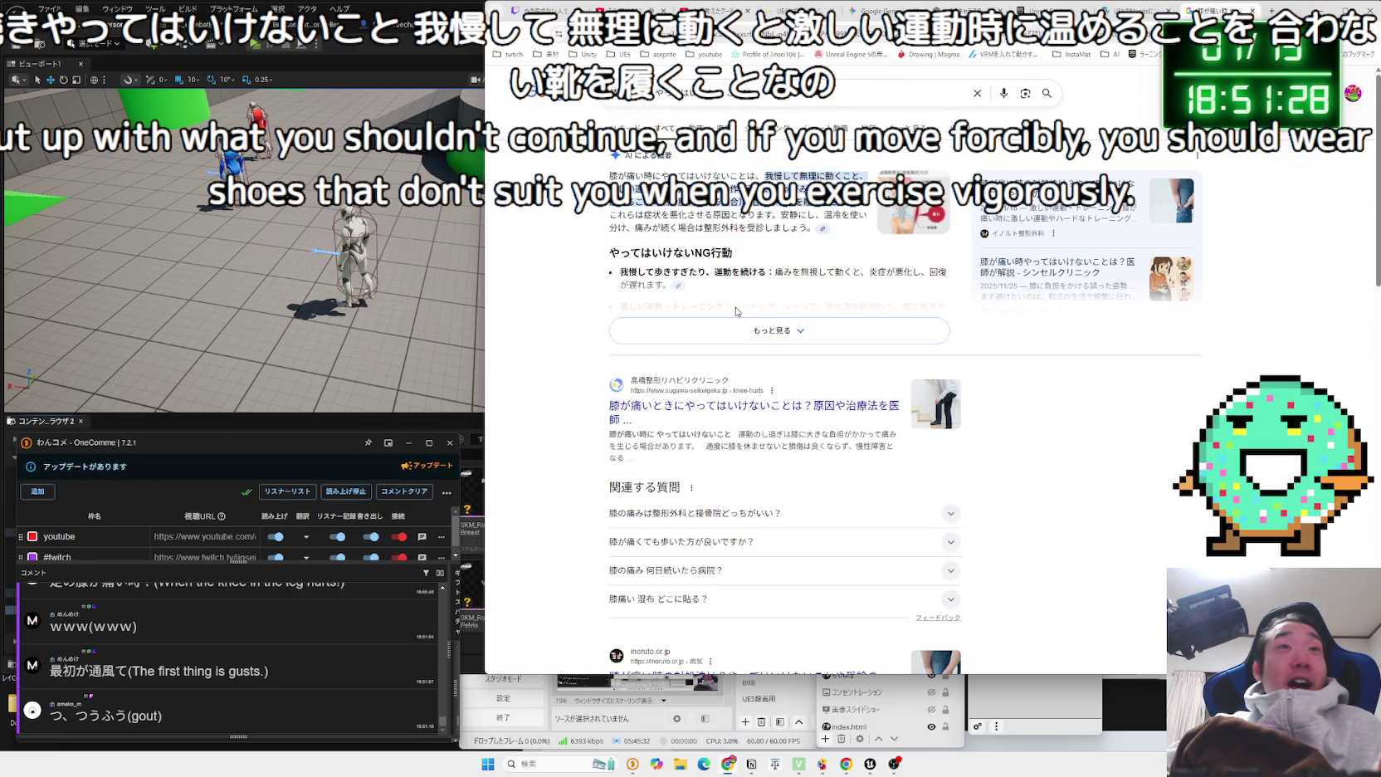
scroll(756, 318, down, 2)
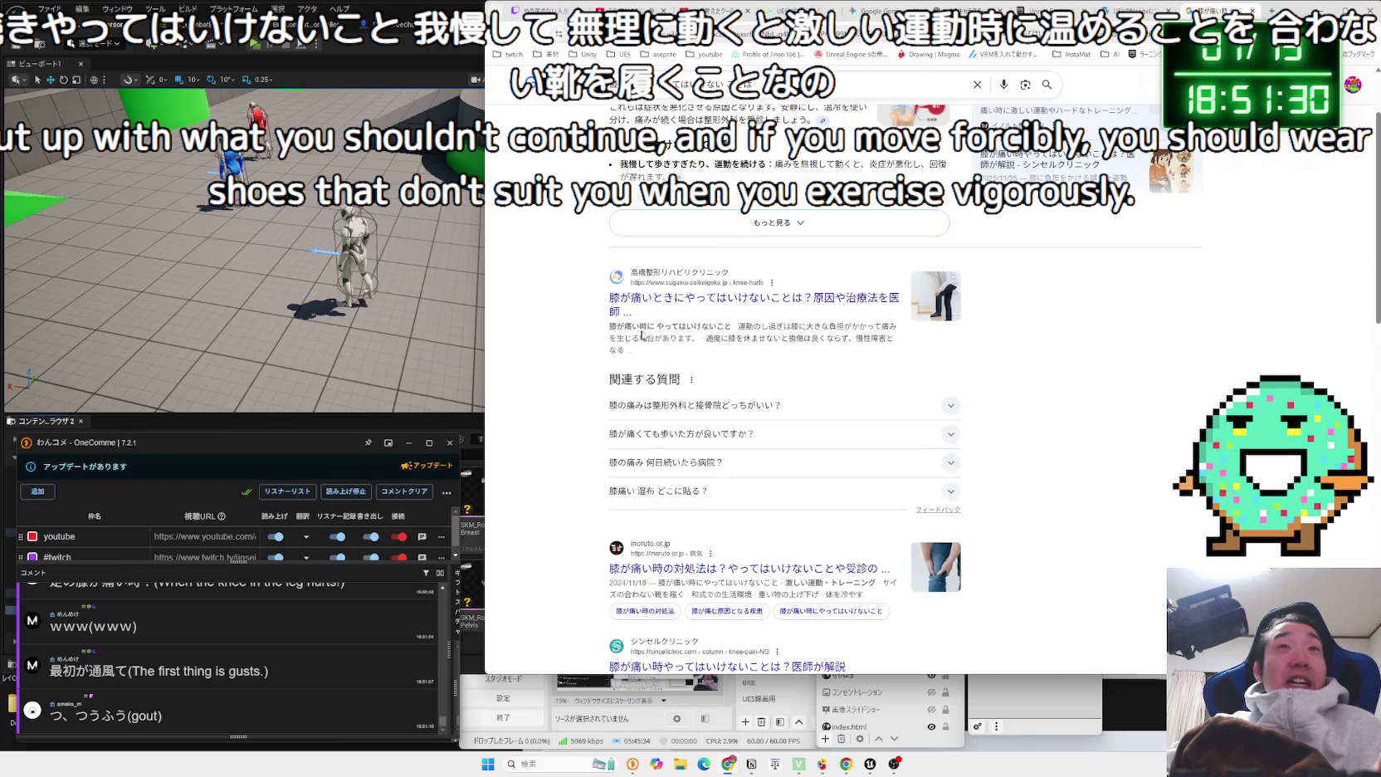
click(853, 348)
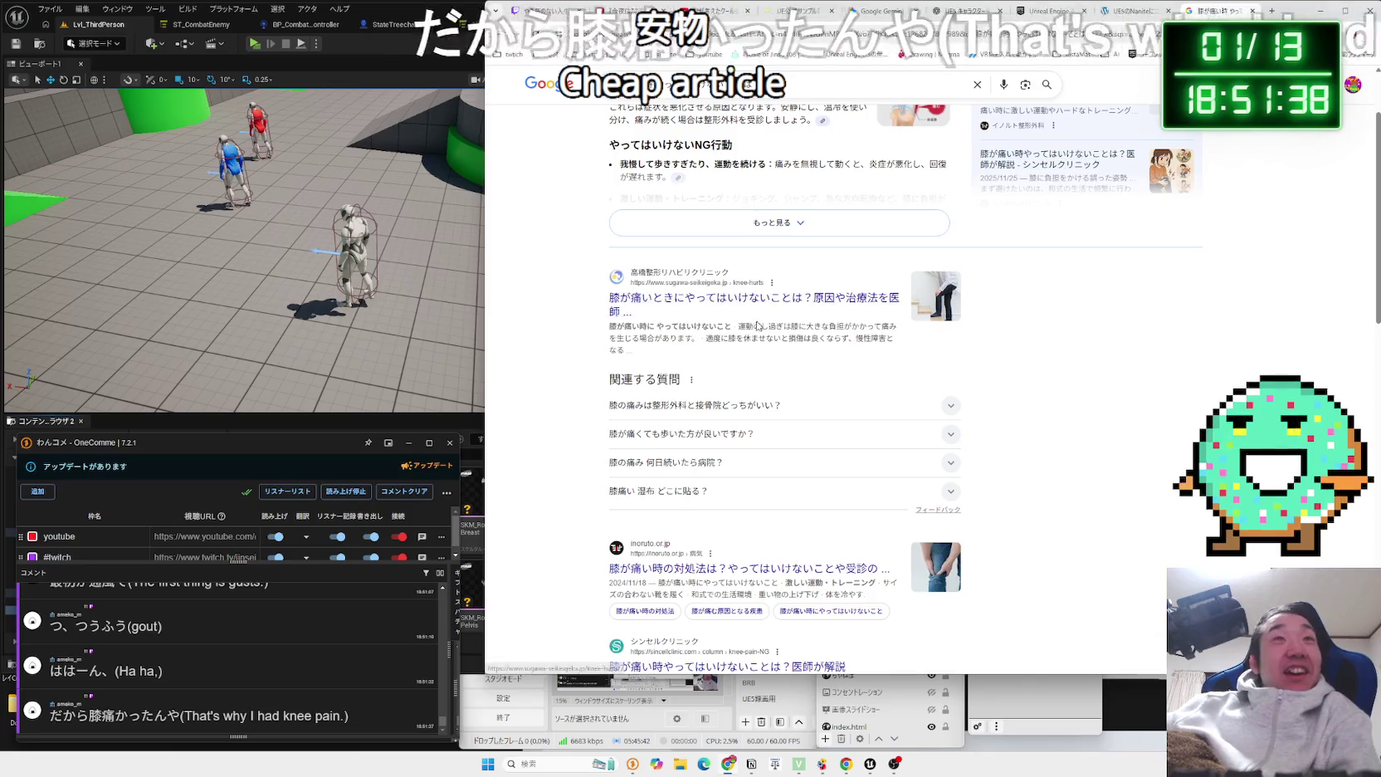
mouse_move(672, 327)
mouse_down()
mouse_move(827, 338)
mouse_move(639, 326)
mouse_up()
click(640, 326)
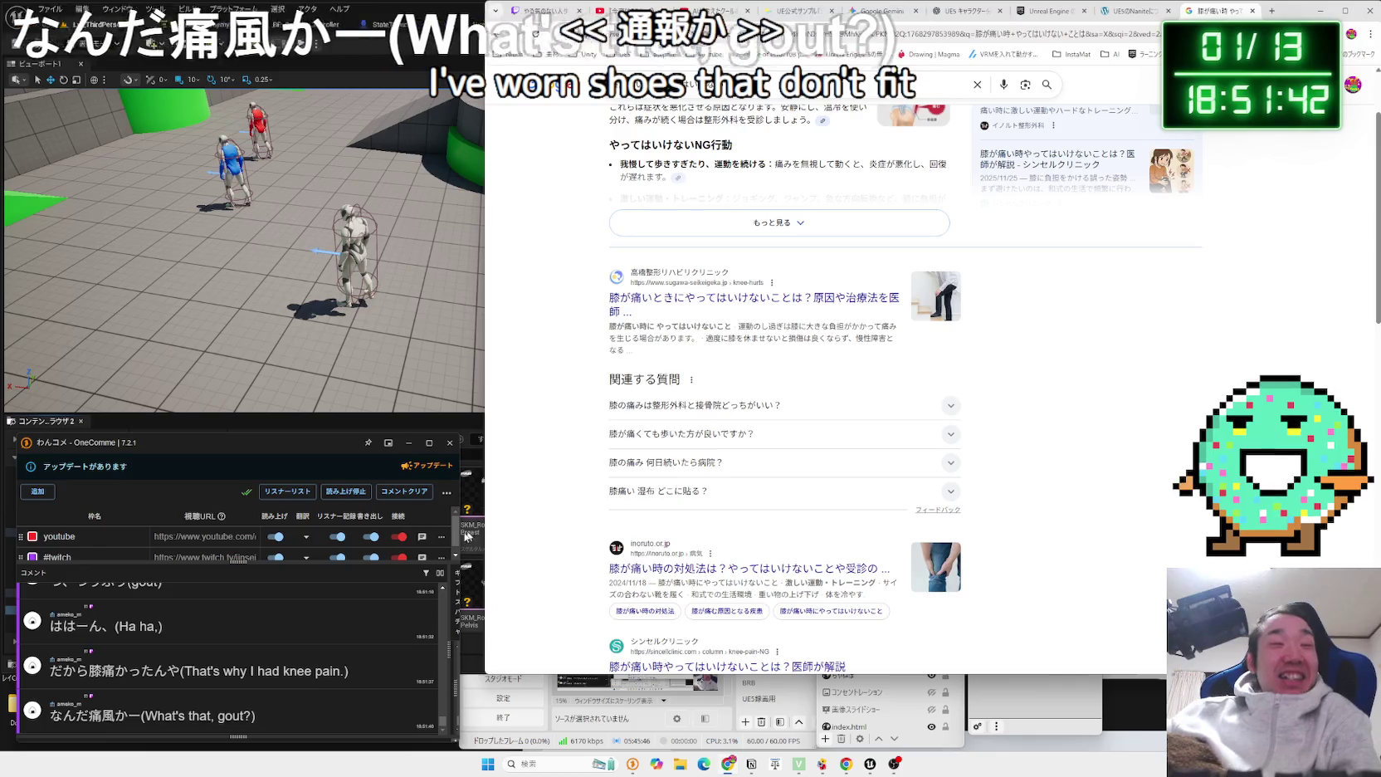
Search the web for 痛風 from the chat comment and read the gout definition.
double_click(102, 716)
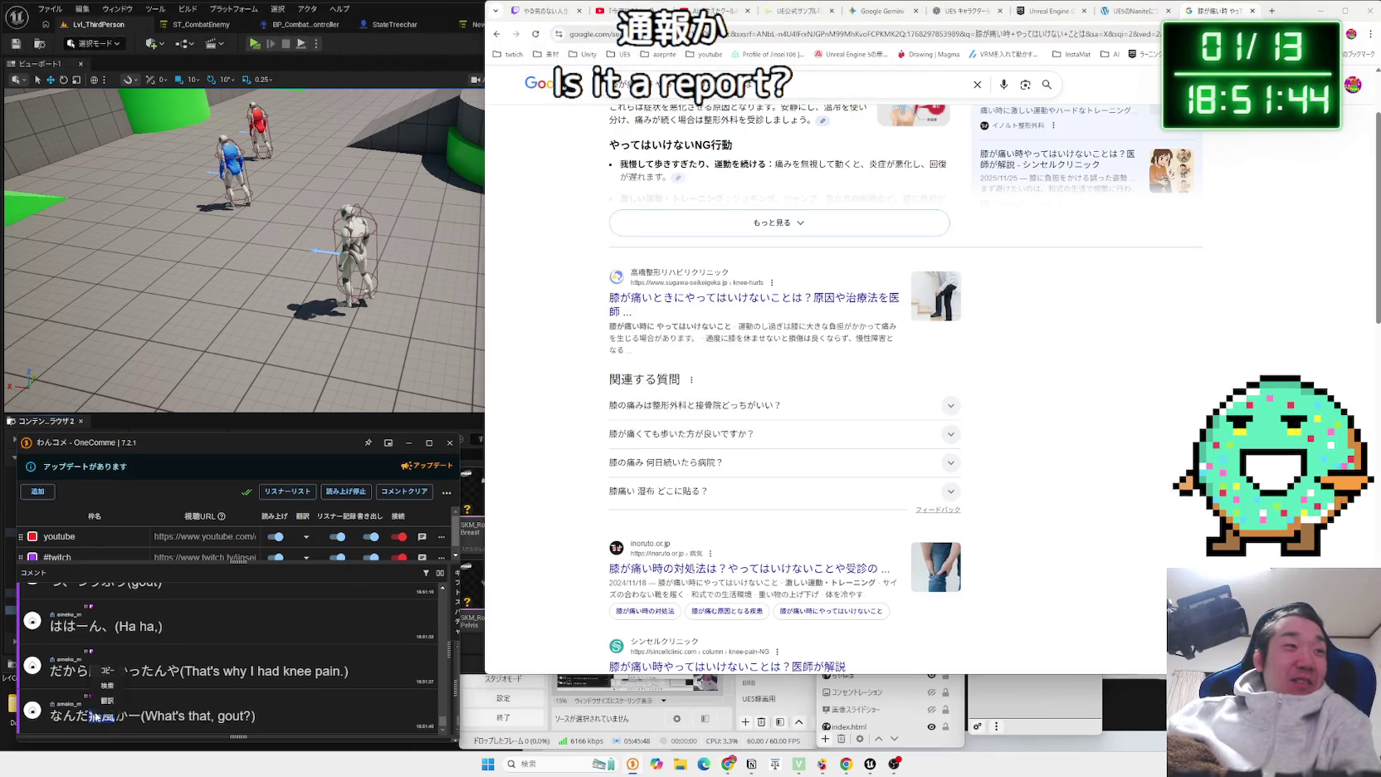
click(108, 686)
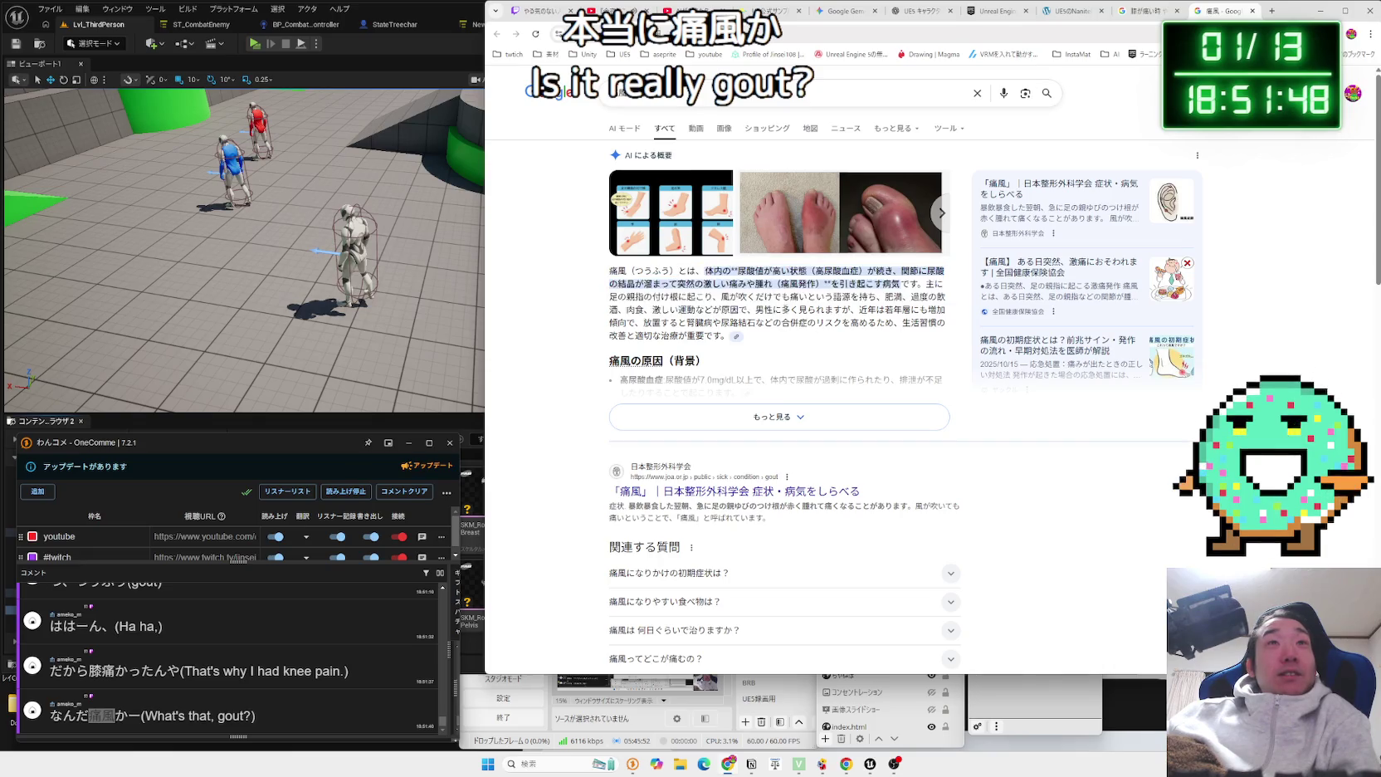
drag(687, 274, 773, 275)
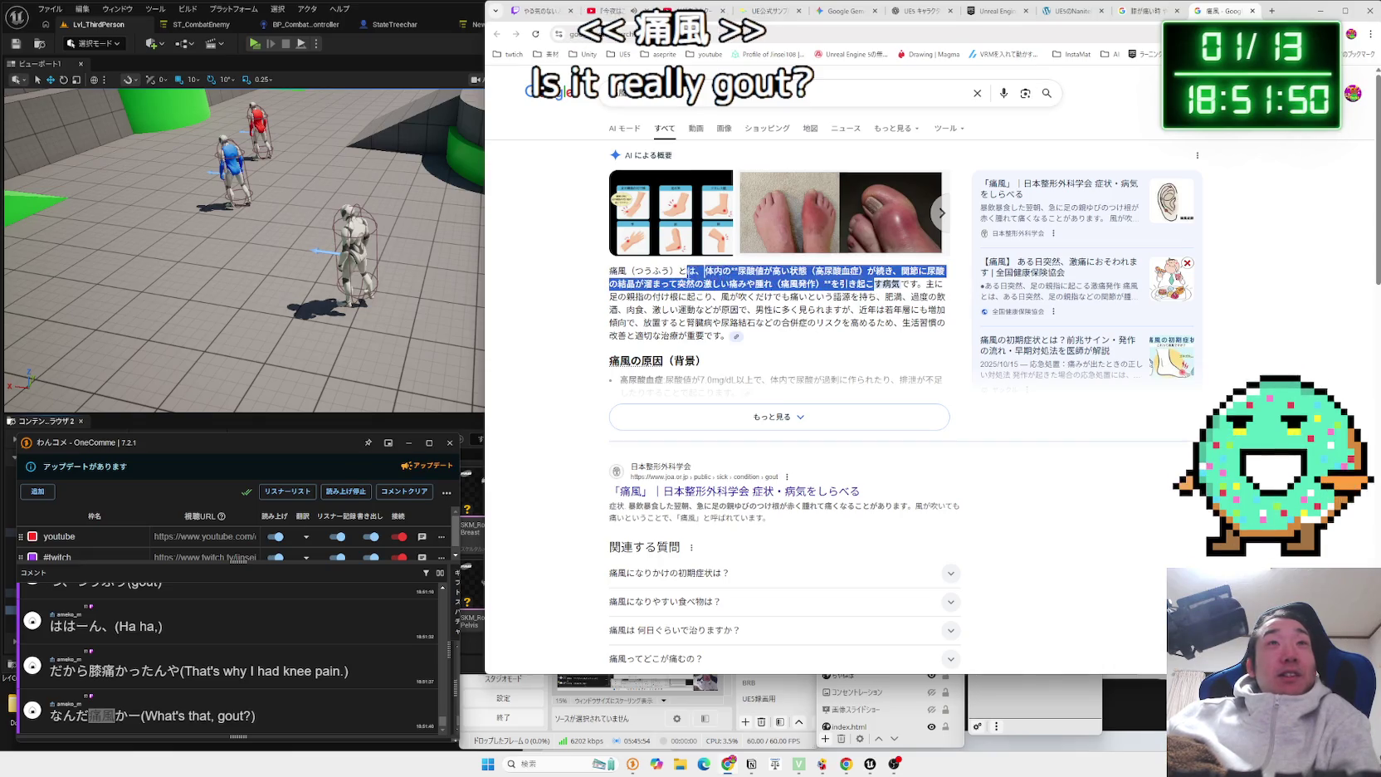
scroll(828, 283, down, 4)
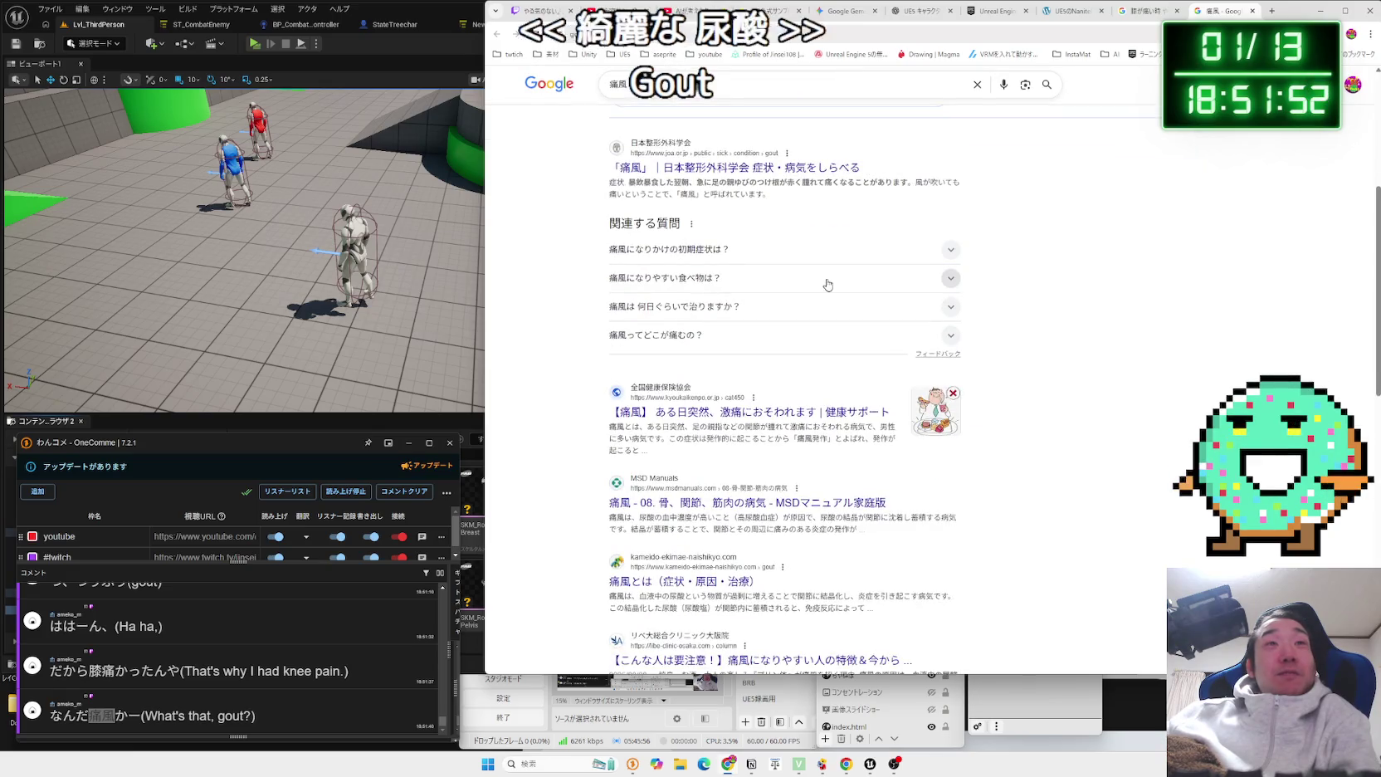
scroll(828, 285, down, 10)
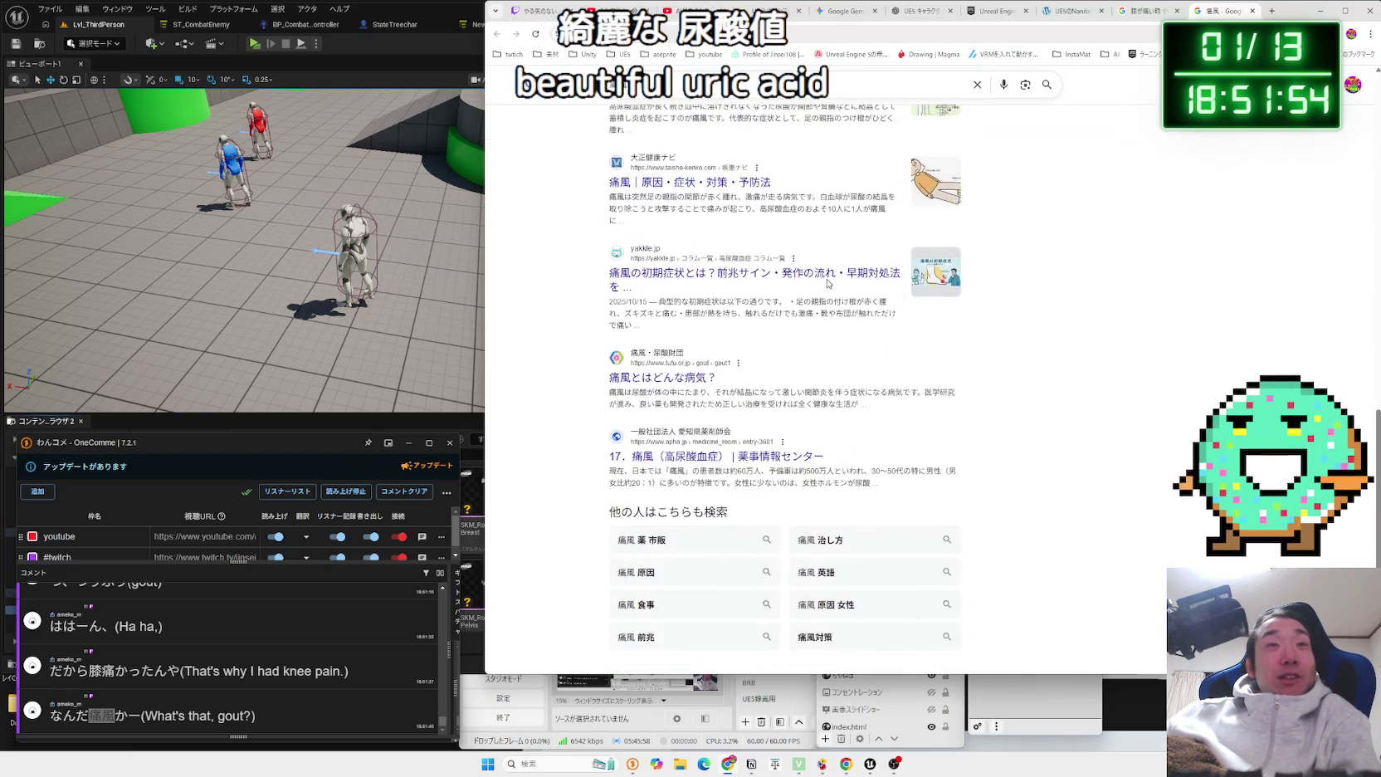
scroll(827, 283, up, 5)
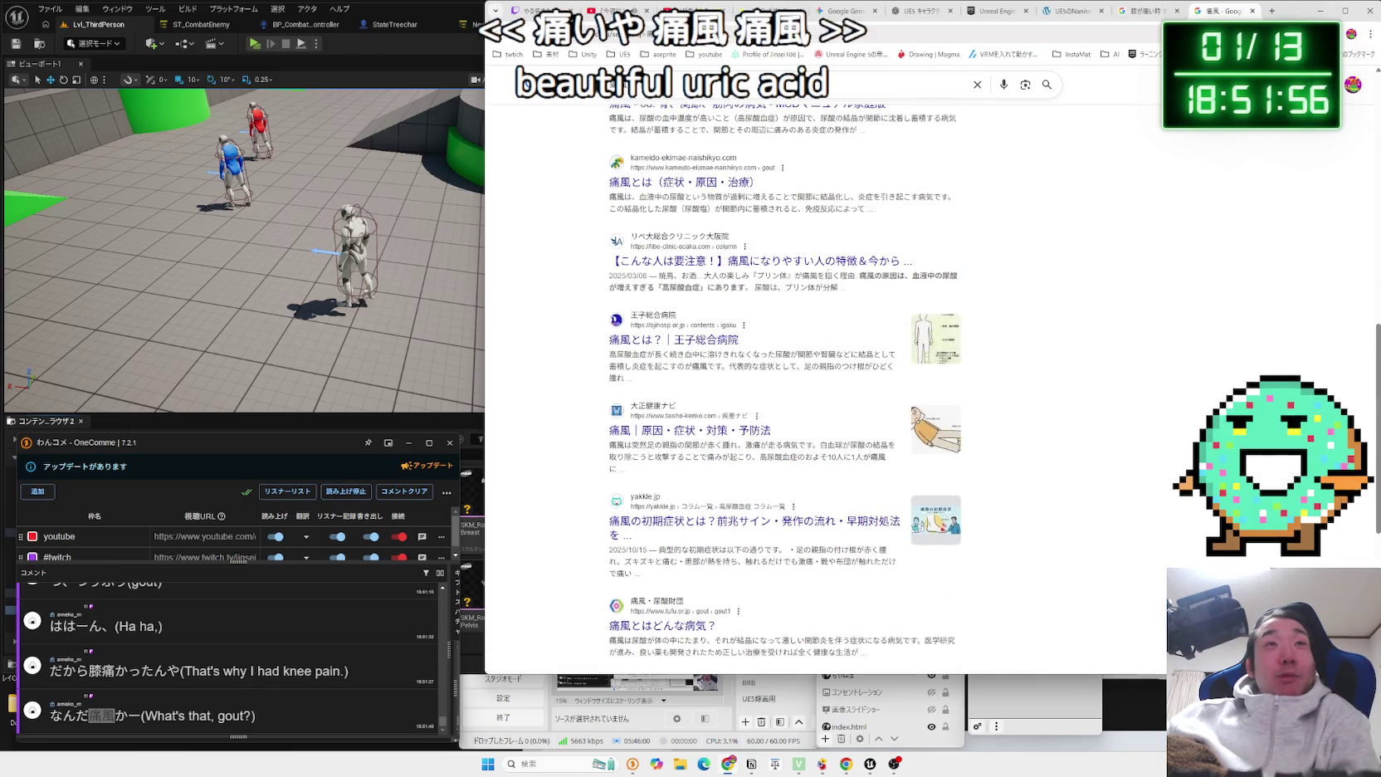
scroll(828, 279, down, 5)
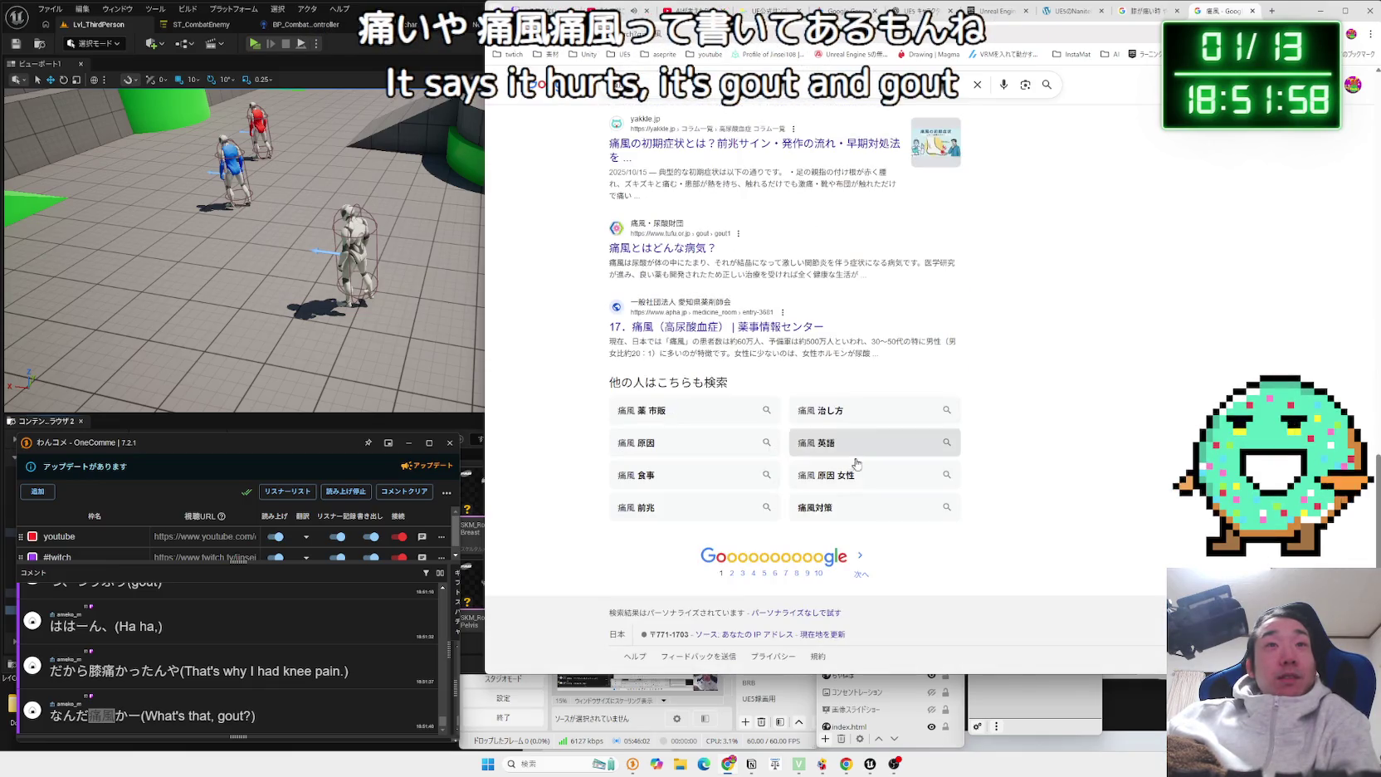
Open the related search 痛風 原因 女性 and read its hormone and lifestyle causes.
click(857, 475)
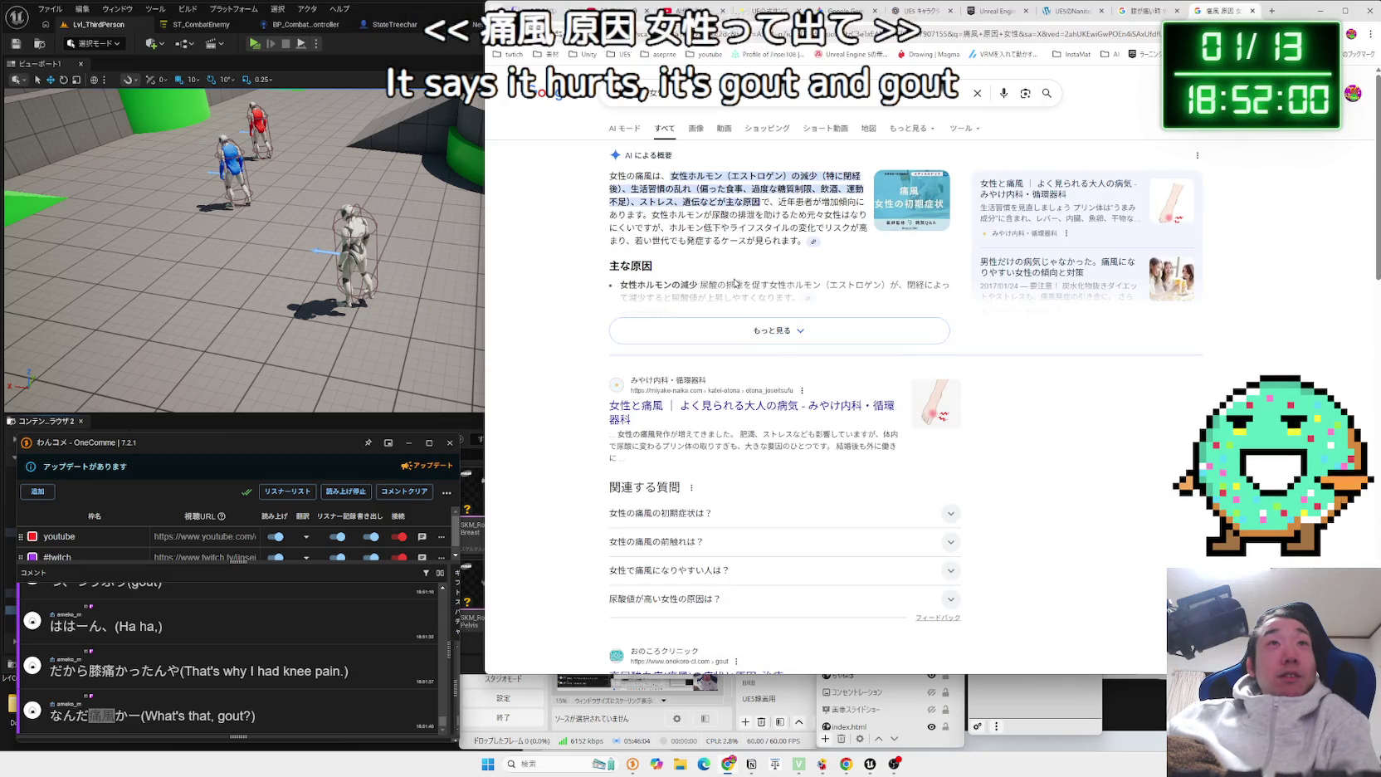
drag(706, 176, 846, 179)
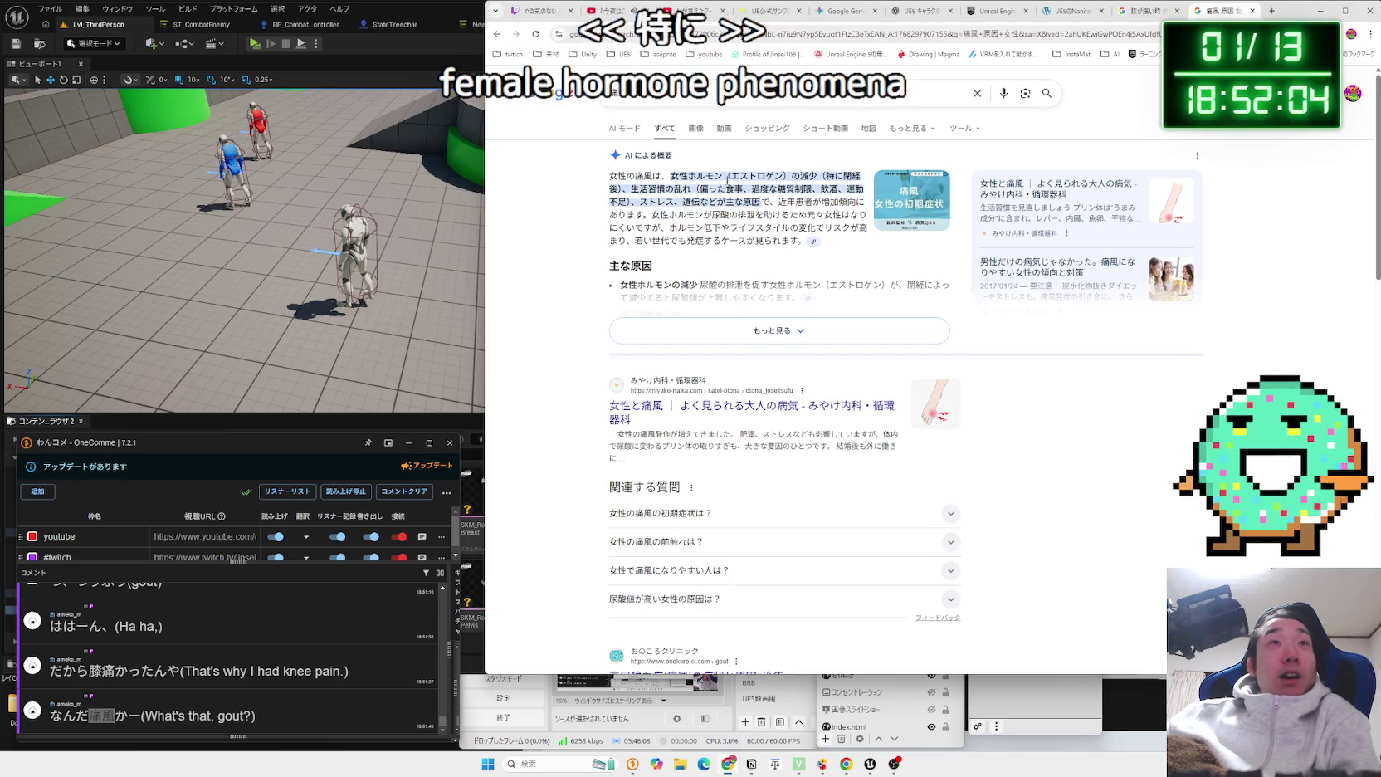
mouse_move(673, 189)
mouse_down()
mouse_move(719, 202)
mouse_move(708, 216)
mouse_move(760, 202)
mouse_up()
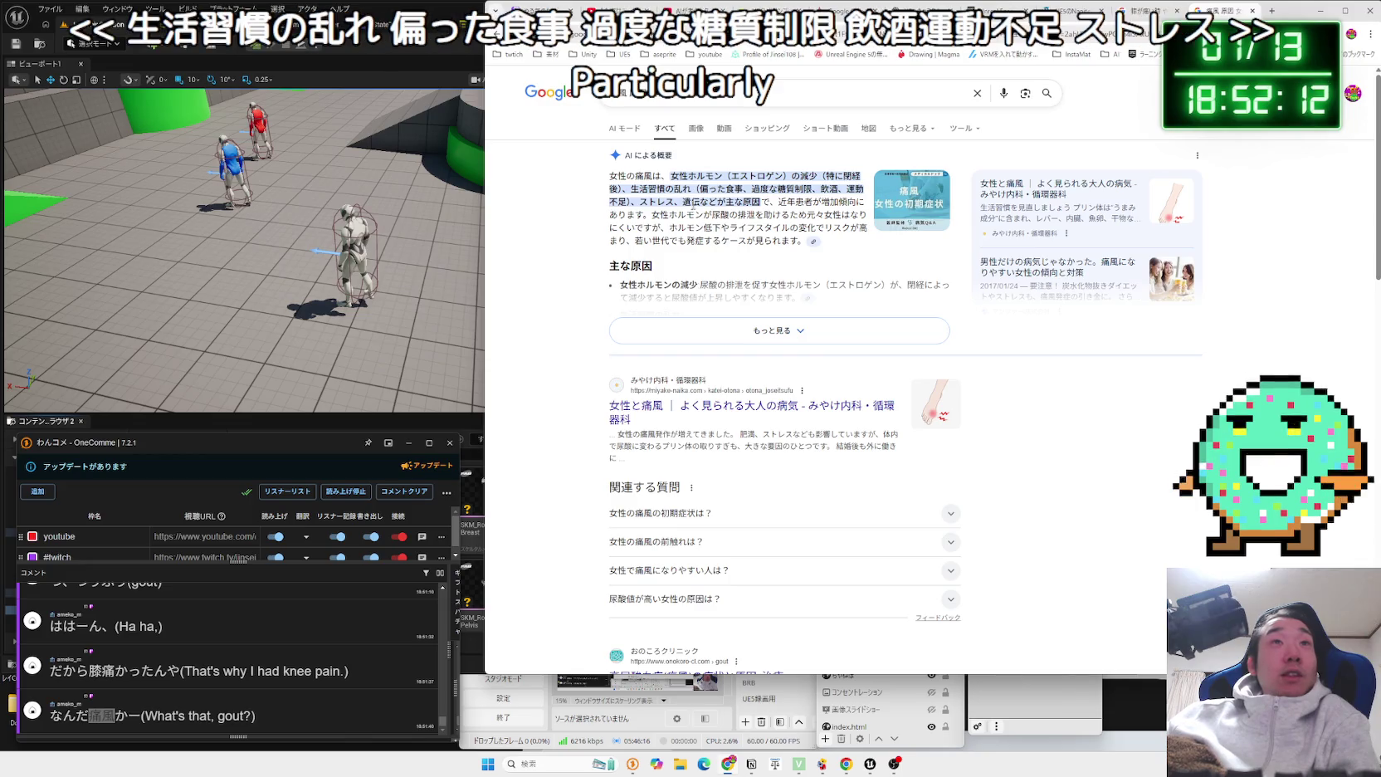
click(736, 257)
scroll(735, 258, down, 5)
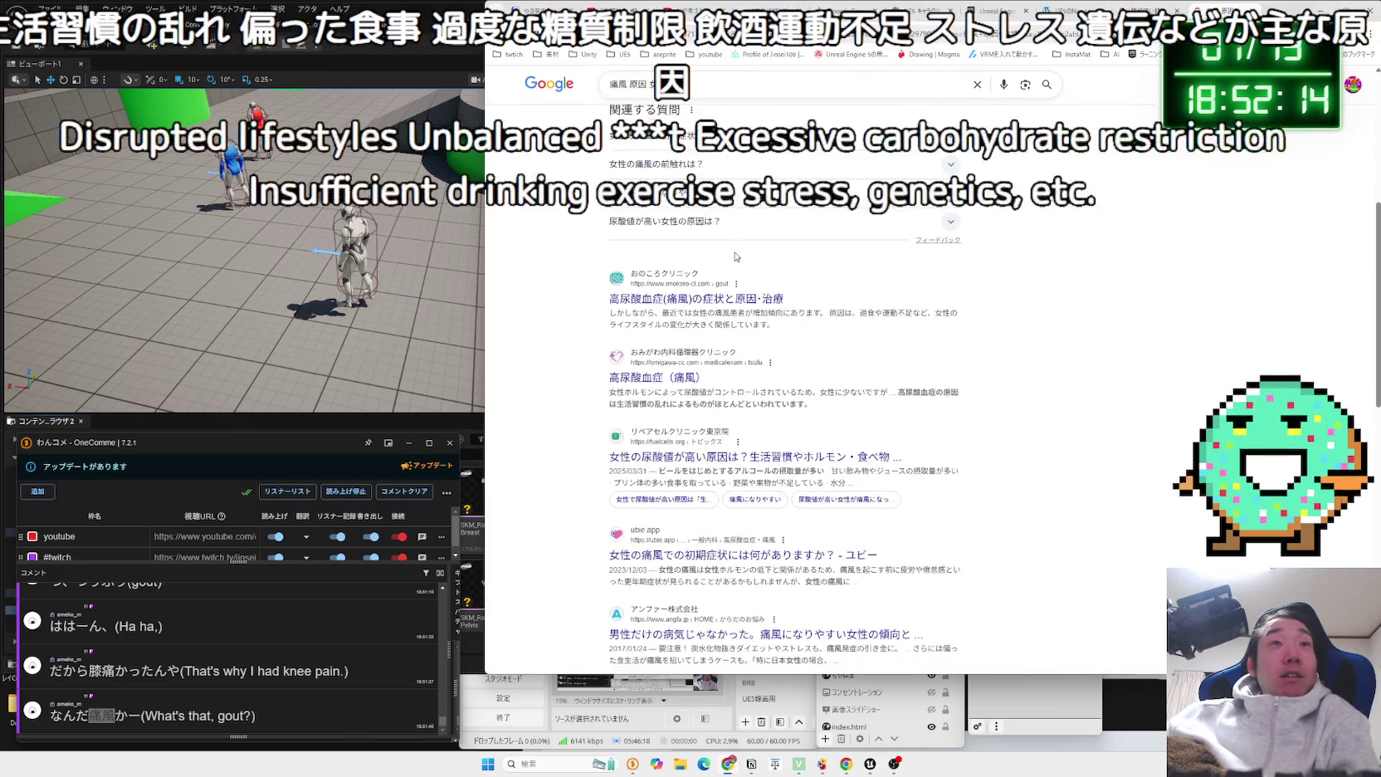
Refine the gout query with 男性, read the overview, and close the gout tab.
click(788, 84)
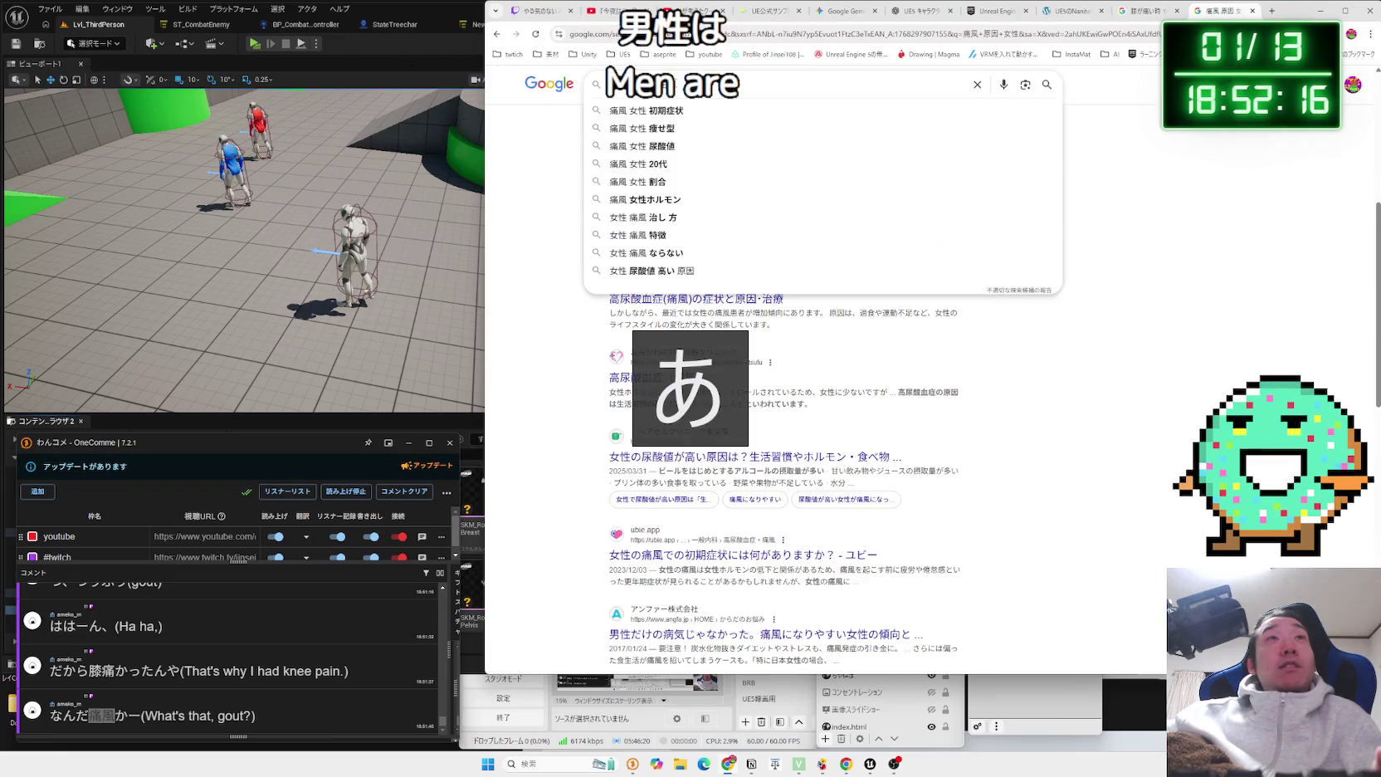
text(男性)
key(Return)
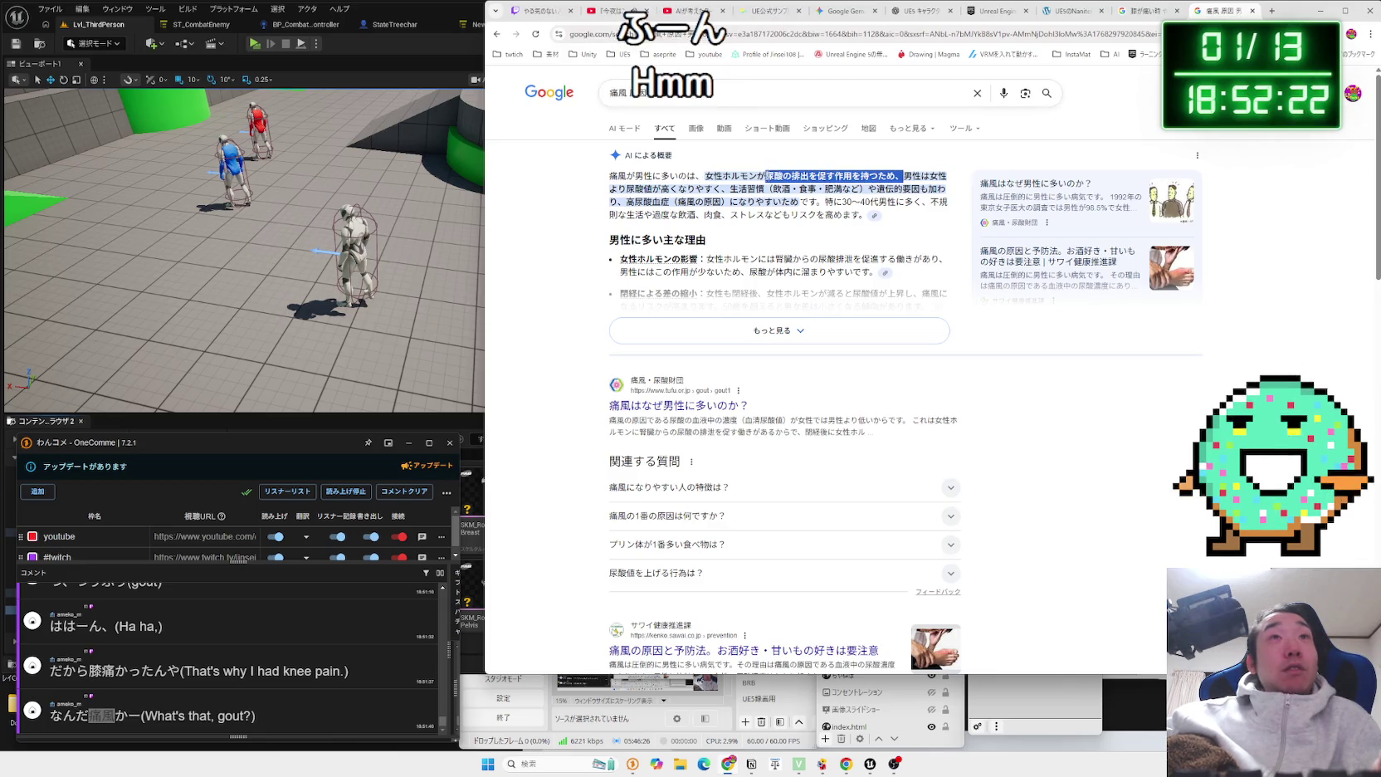
mouse_move(834, 178)
mouse_down()
mouse_move(947, 176)
mouse_move(627, 189)
mouse_move(941, 189)
mouse_move(631, 202)
mouse_move(798, 202)
mouse_up()
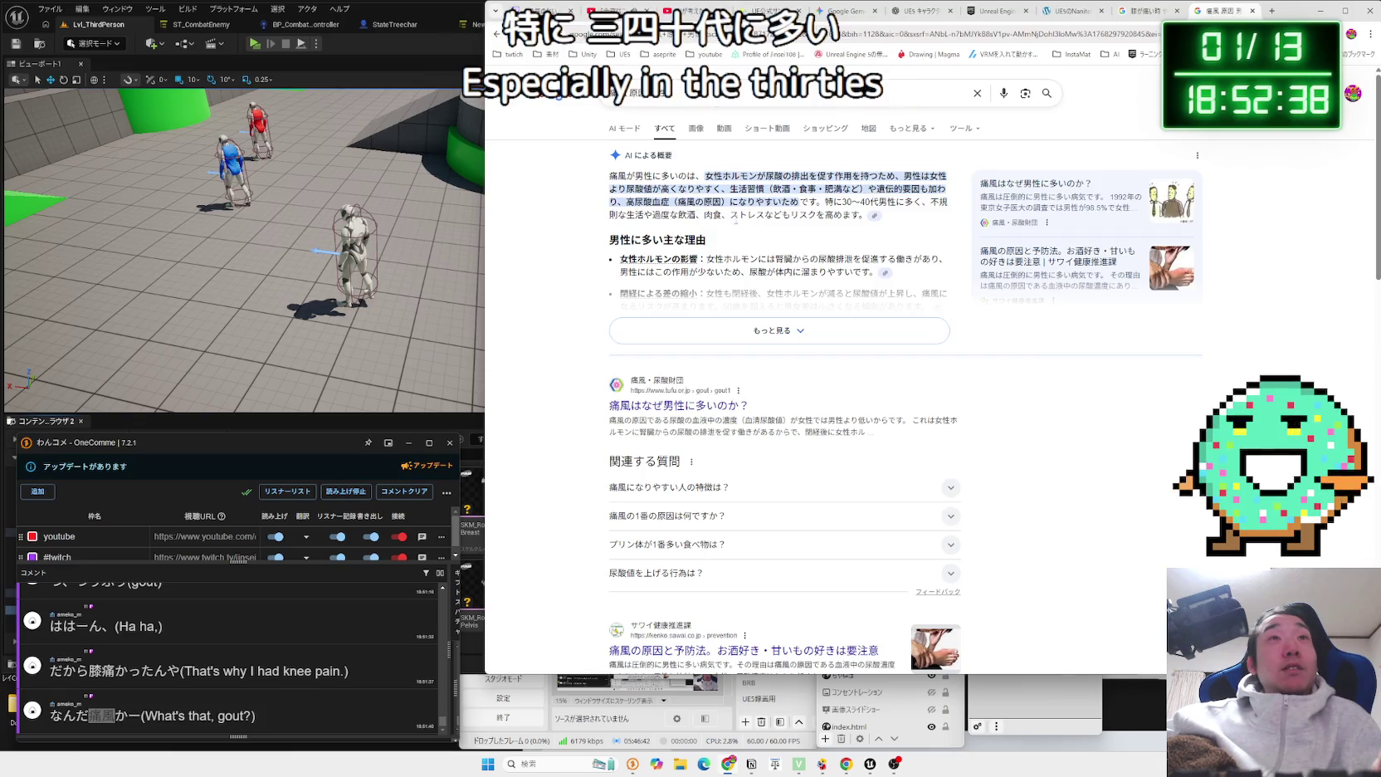
scroll(913, 249, down, 10)
click(1252, 11)
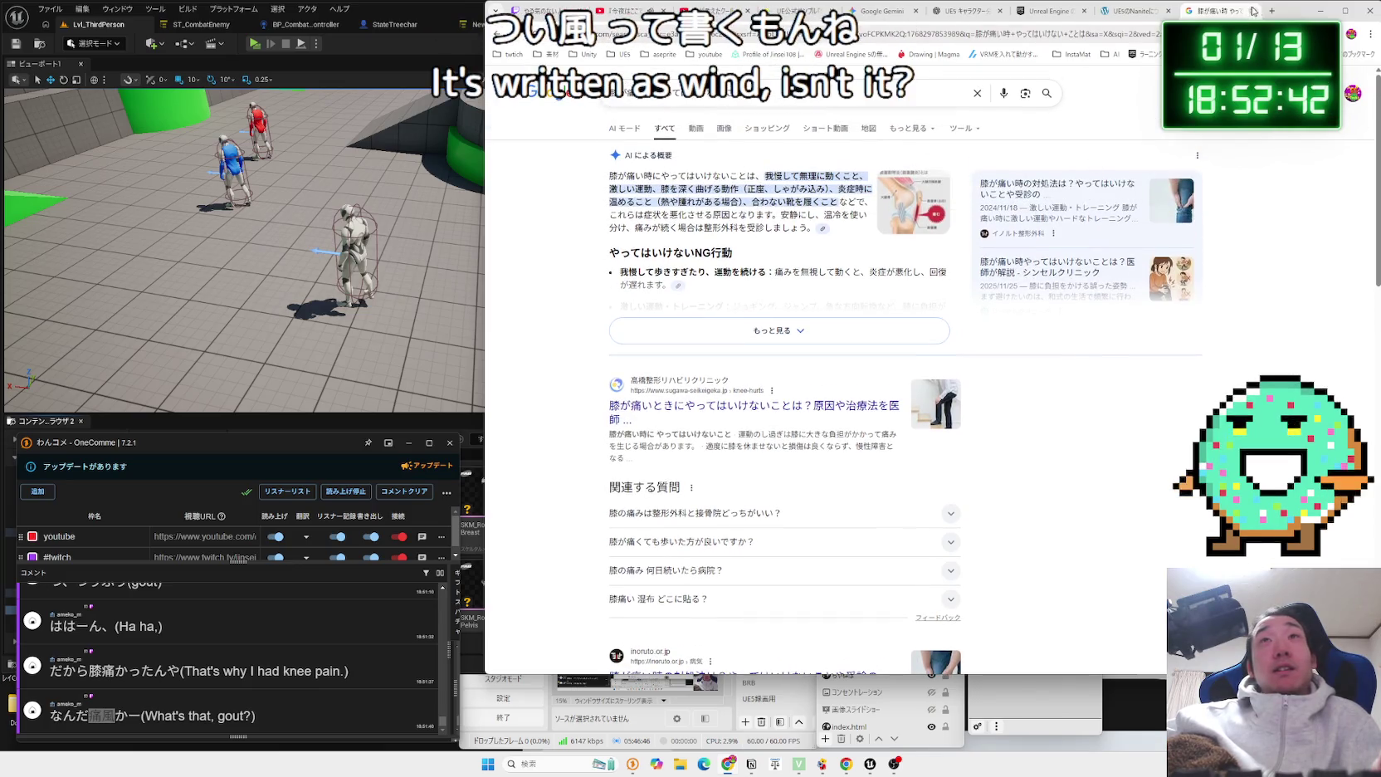
Close the knee-pain search tab and cycle through the ChatGPT, UE sample article and YouTube tabs.
click(1252, 11)
click(1099, 16)
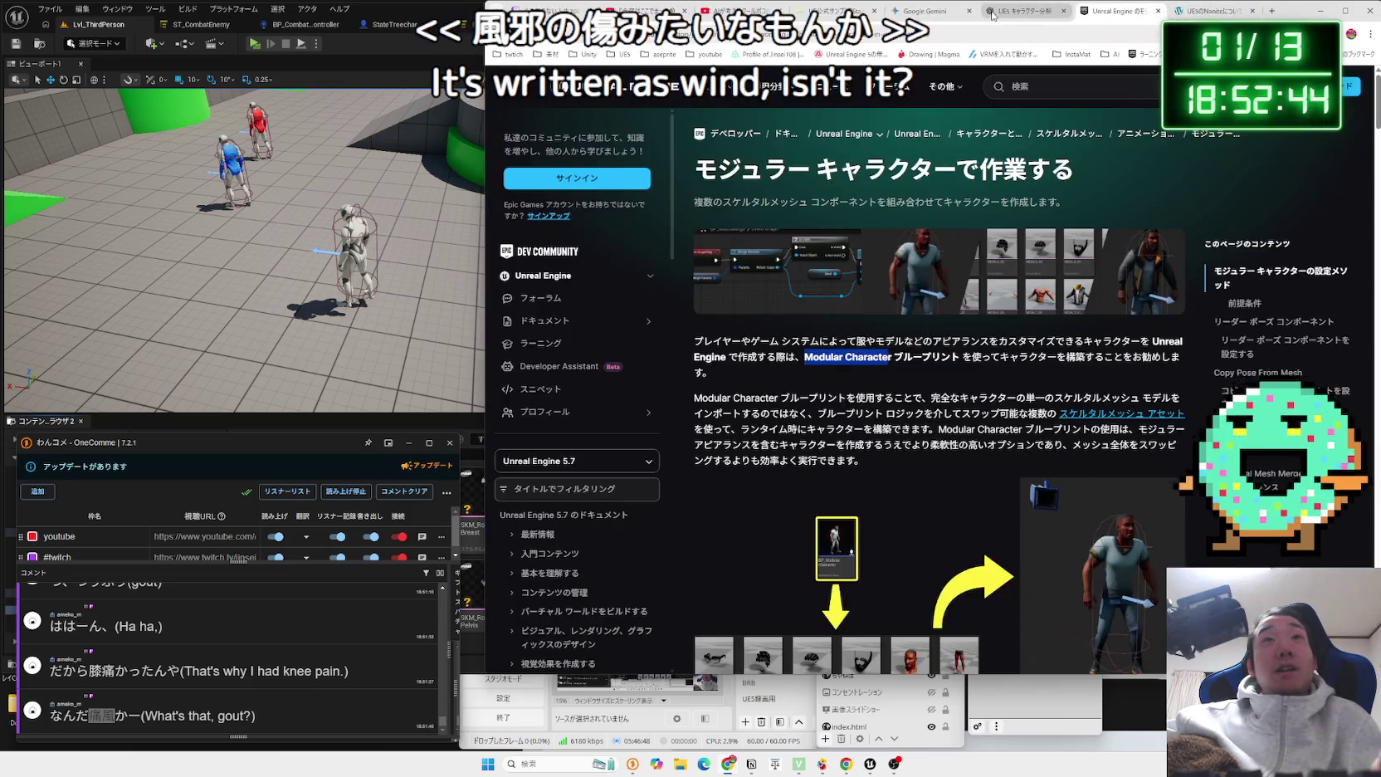
click(1059, 13)
click(838, 11)
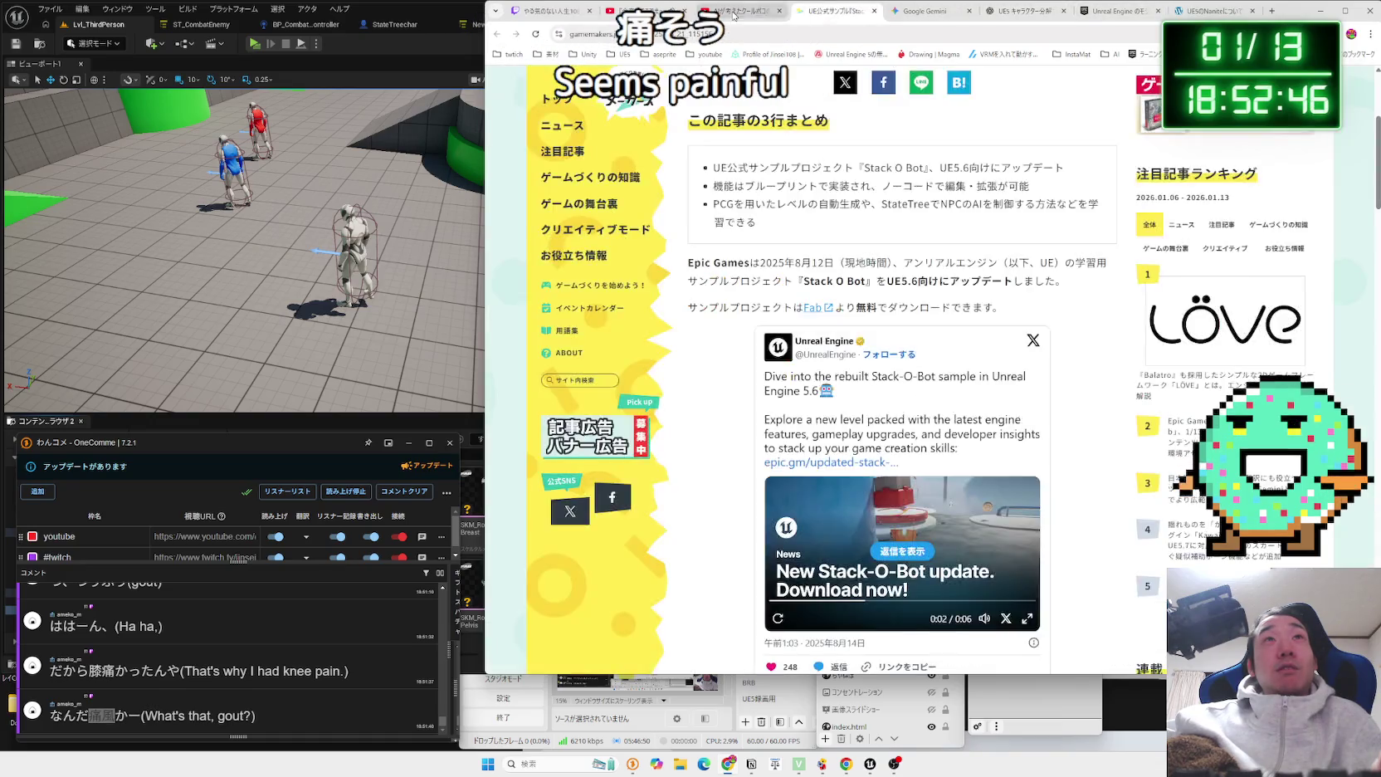
click(741, 11)
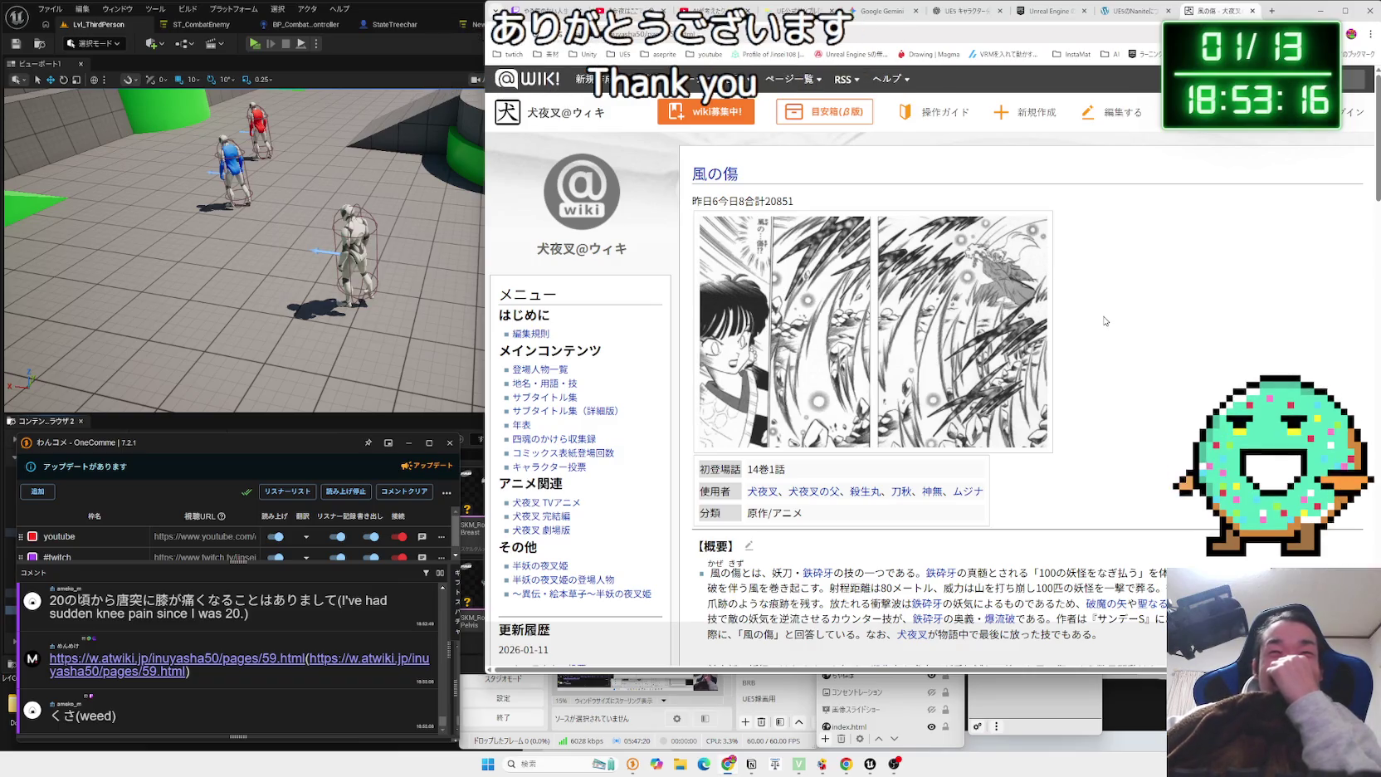
Scroll through the 風の傷 article on atwiki.
scroll(1107, 316, down, 4)
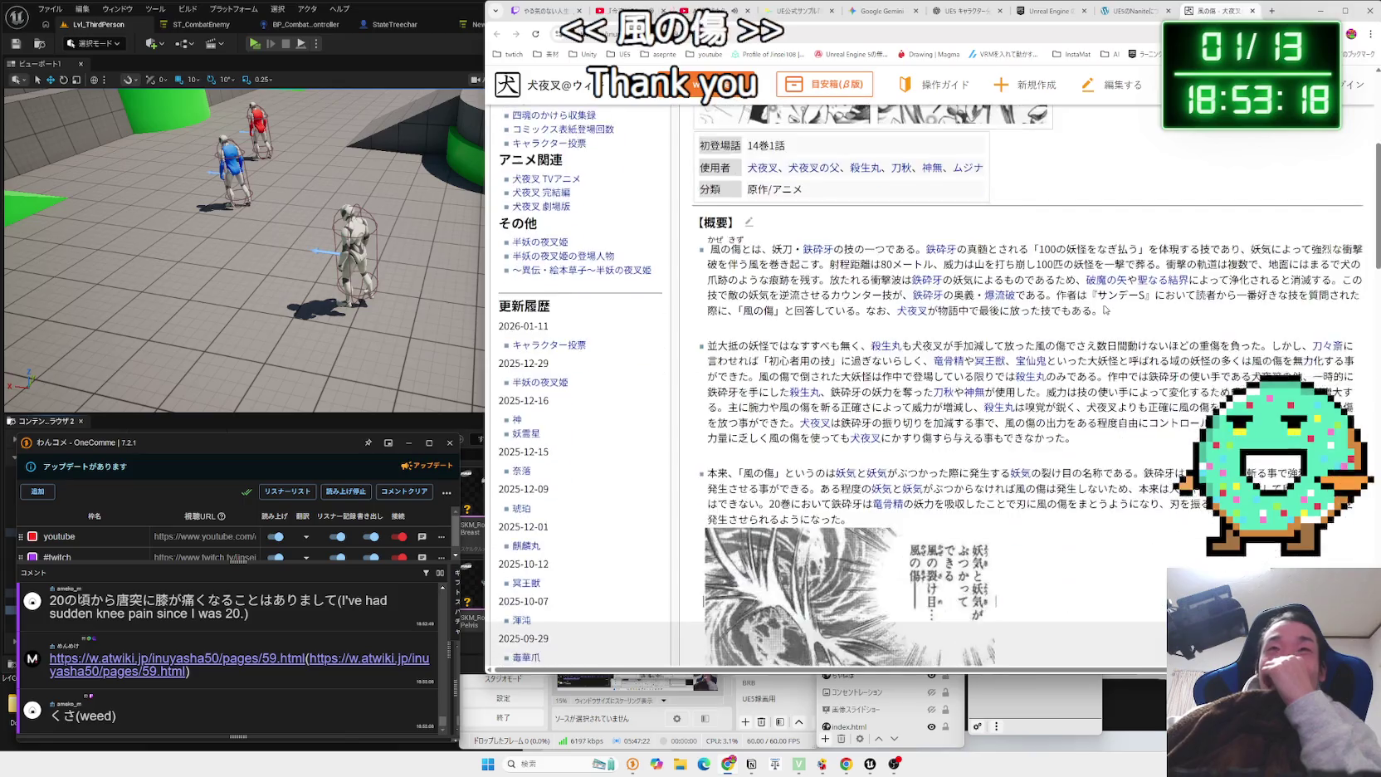
scroll(1103, 309, up, 3)
scroll(938, 319, down, 5)
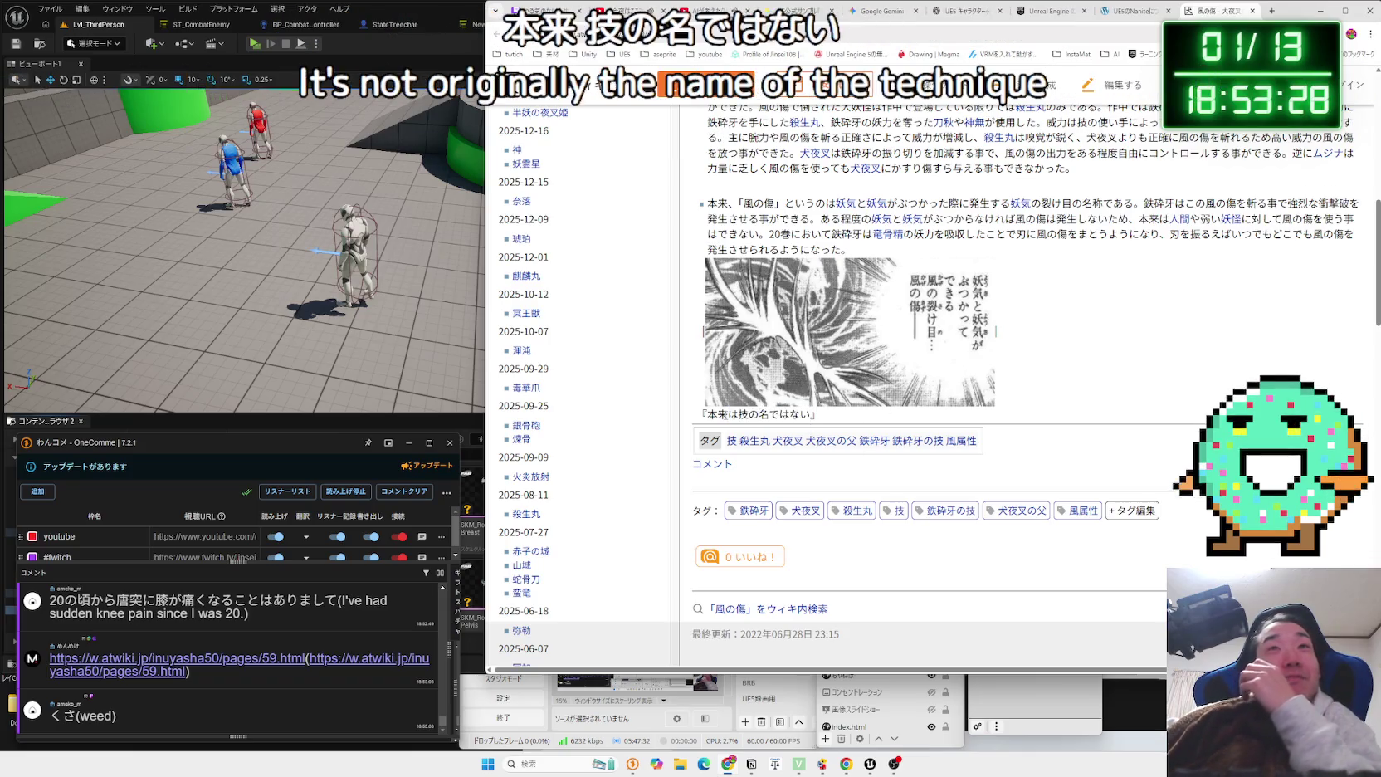
scroll(1054, 398, up, 2)
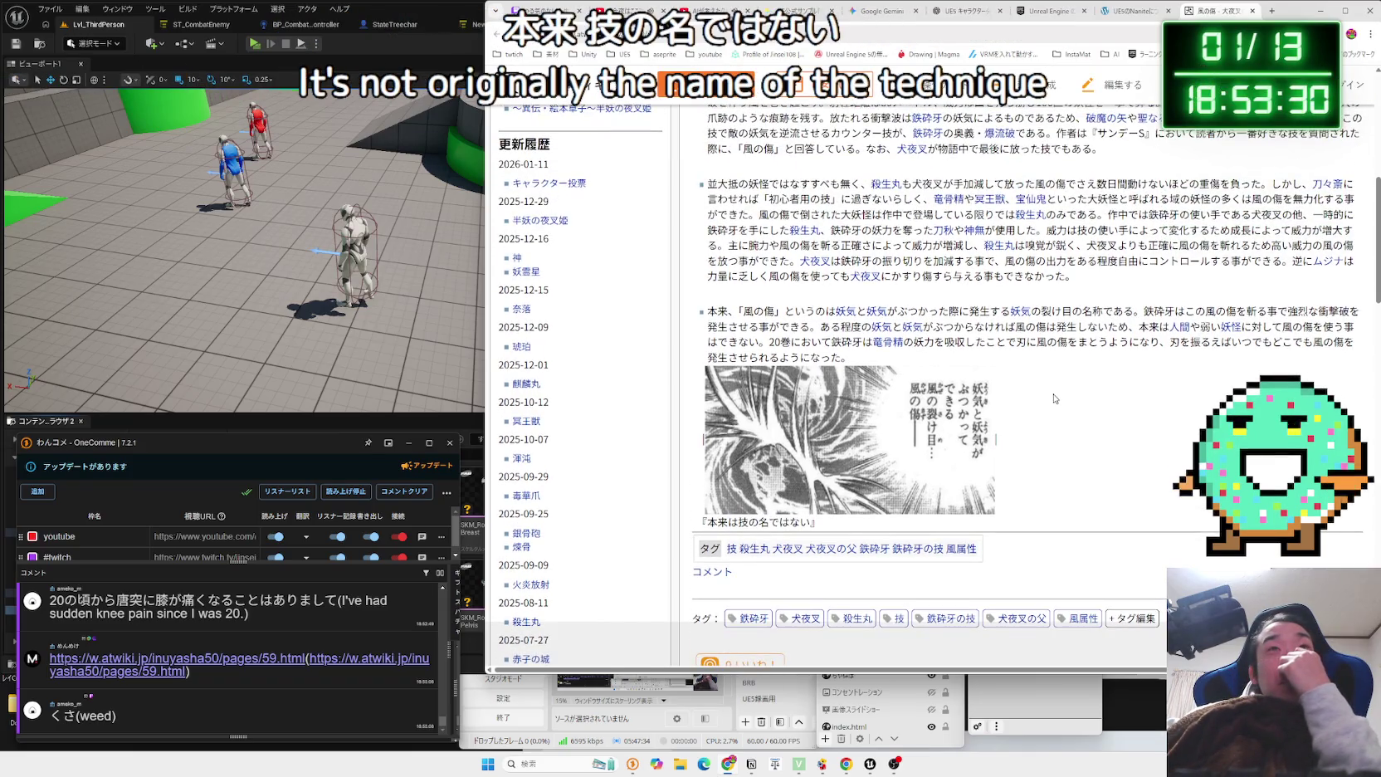
Open the 竜骨精 page, go back, reopen it, then return to the YouTube video.
click(891, 347)
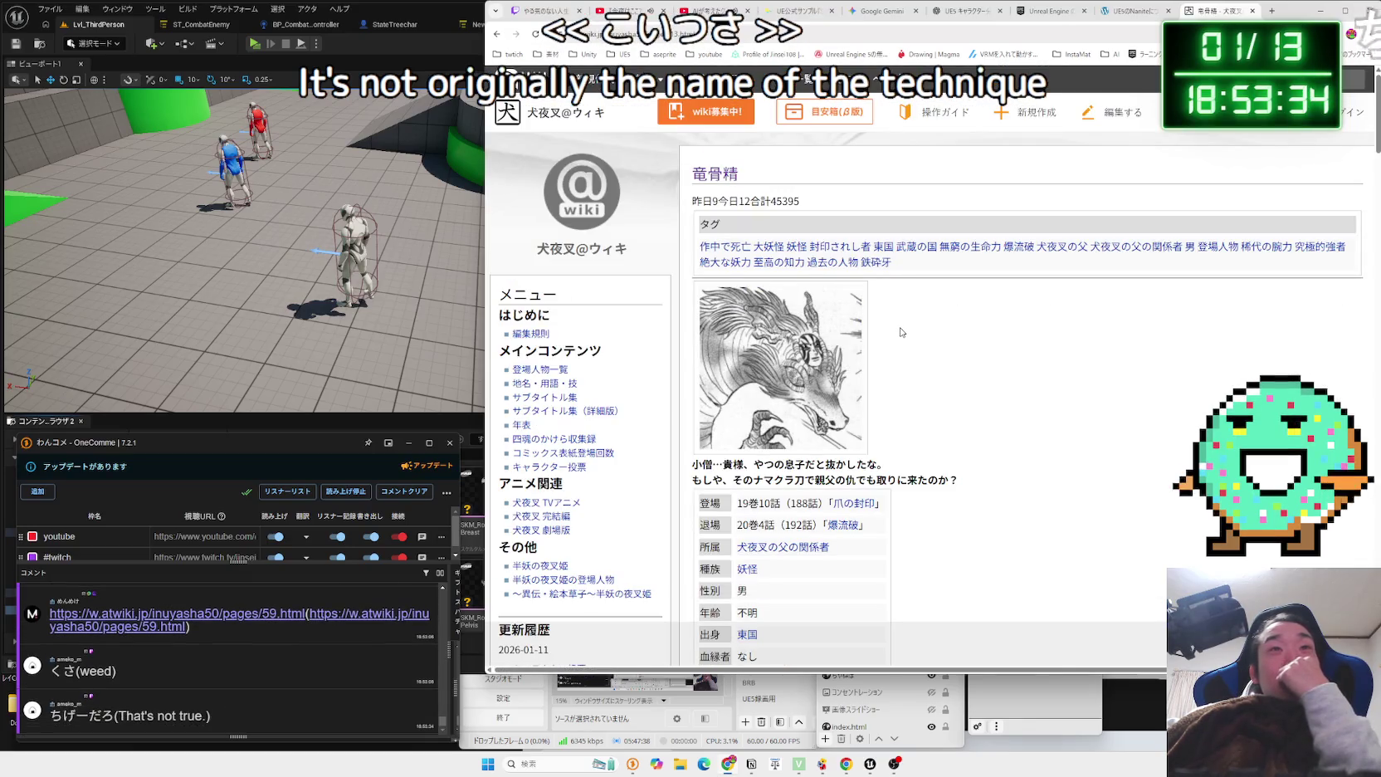
key(alt+Left)
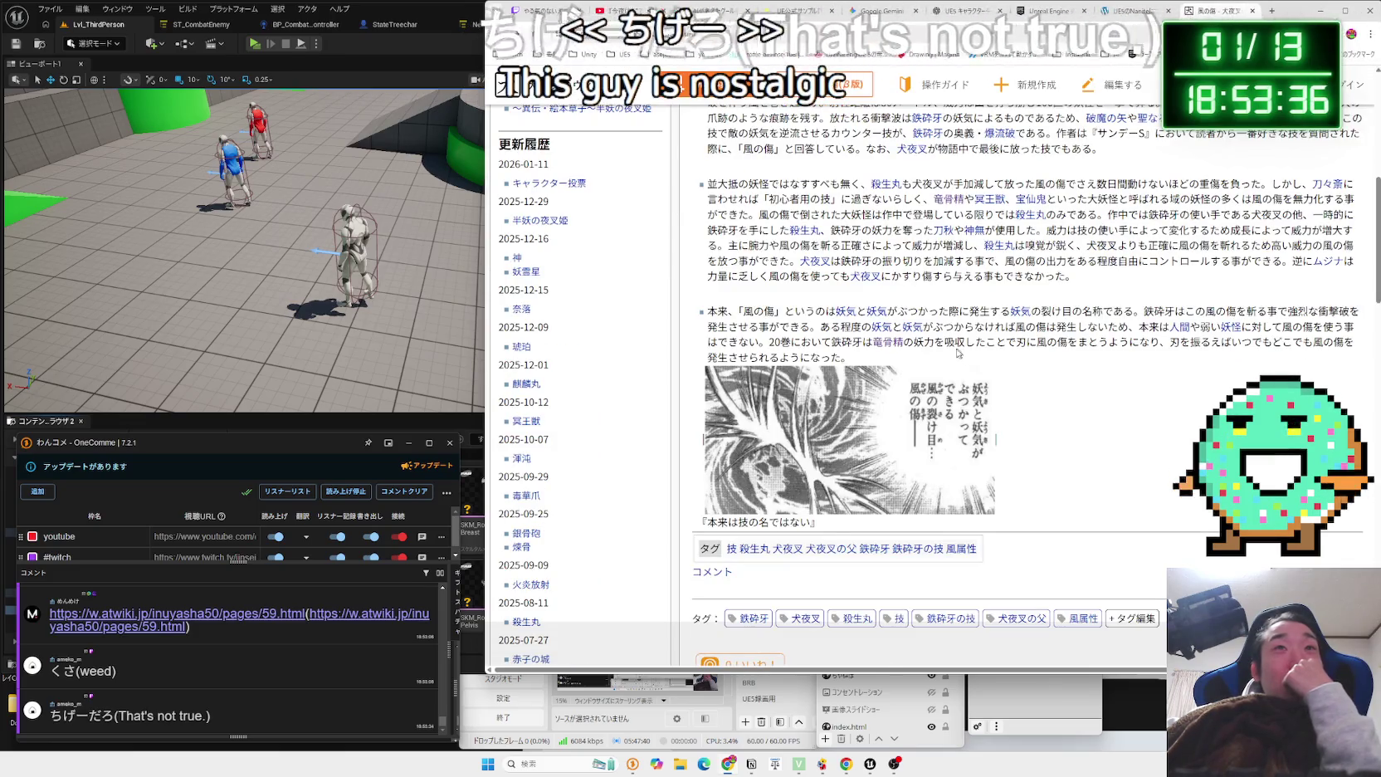
triple_click(958, 353)
click(882, 346)
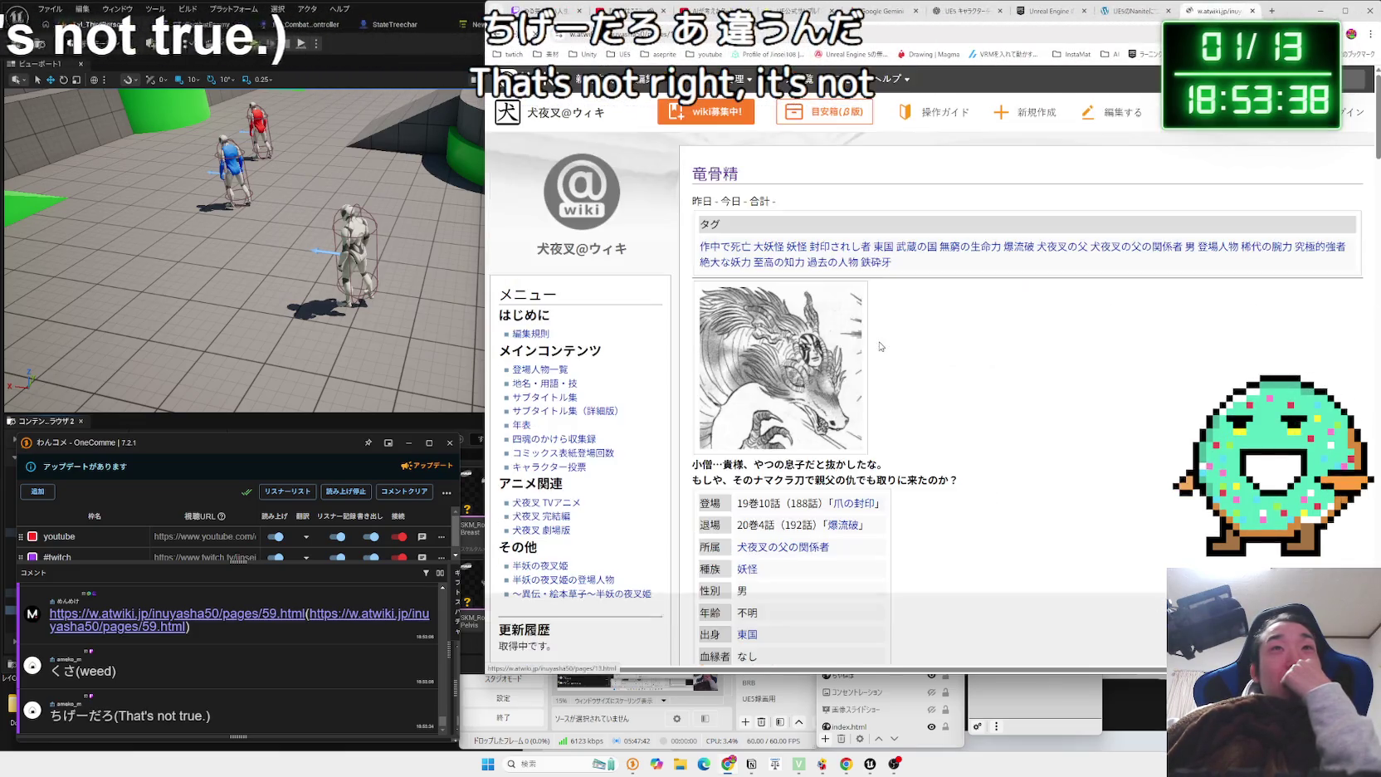
click(630, 11)
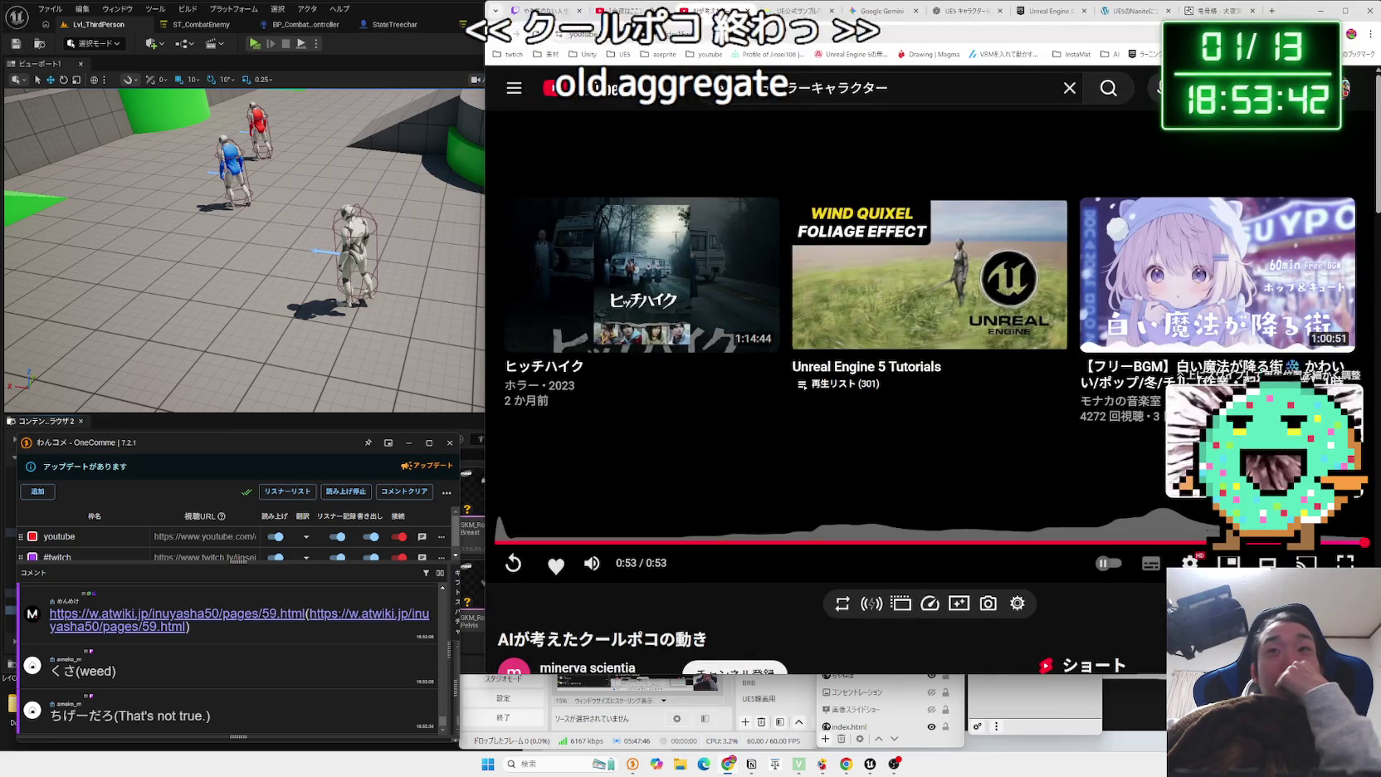
Jump the クールポコ short back to about 0:28 and replay its ending.
click(1196, 542)
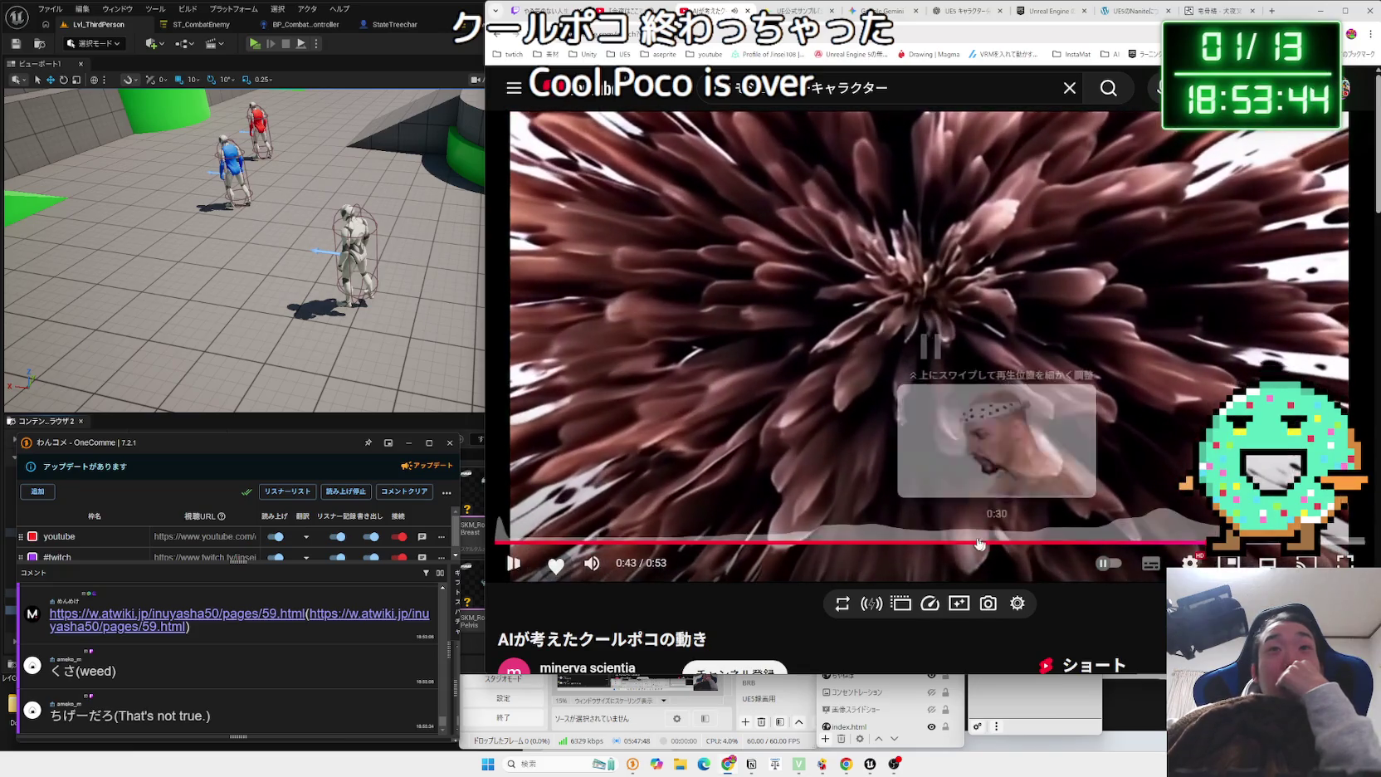
click(967, 541)
click(1006, 496)
click(1006, 496)
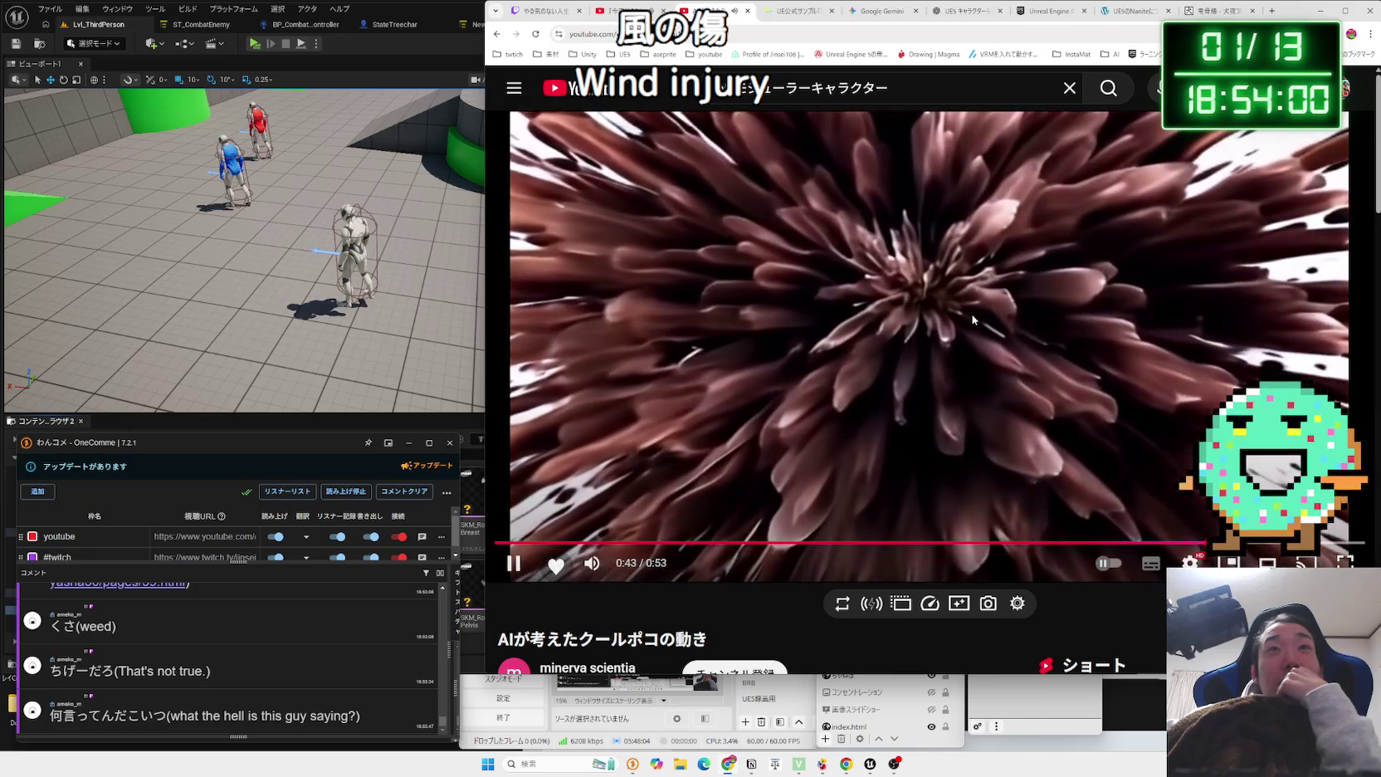
click(750, 89)
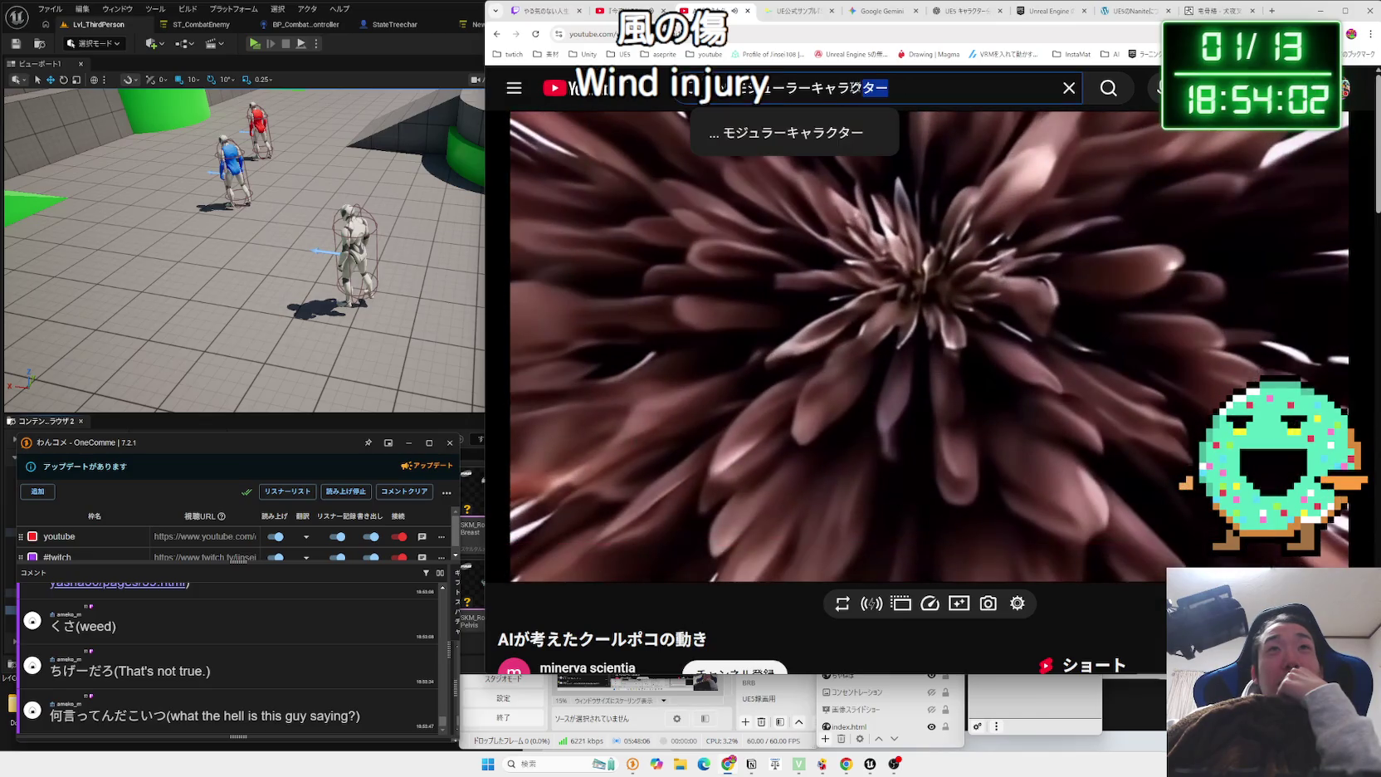
Search YouTube for 'ue5 服 着せ替え' clothing-swap videos.
key(BackSpace)
text(服 k着せ替え)
key(space)
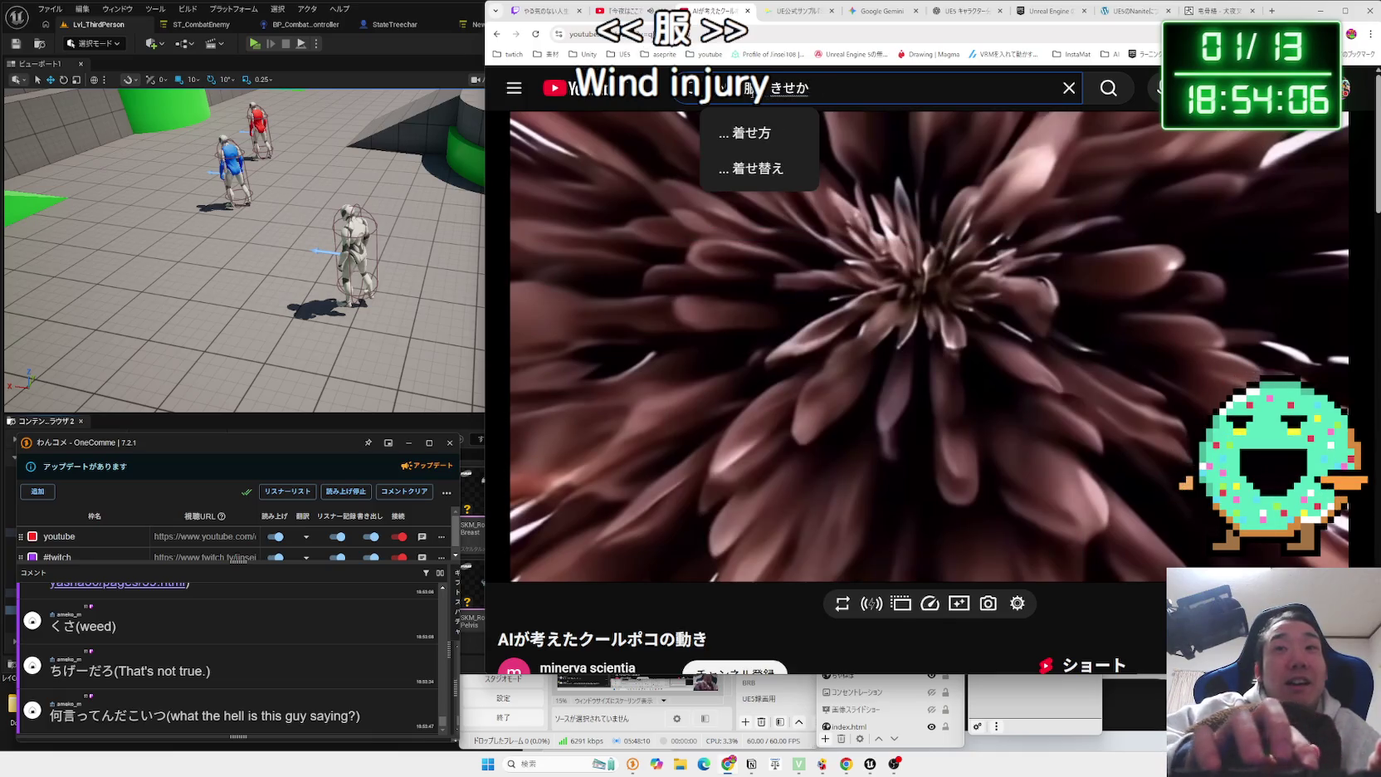
key(Return)
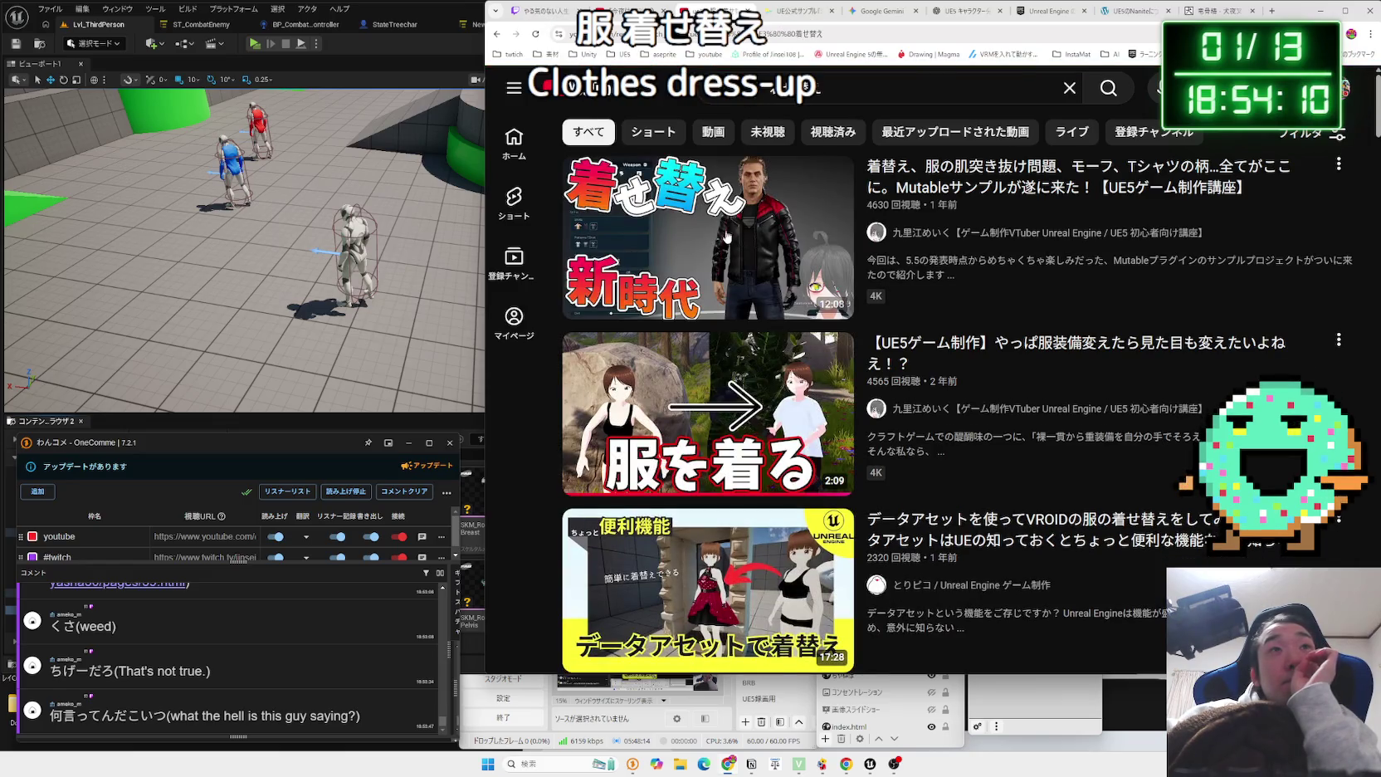
Browse the clothing-swap results, then open the X post linked in the chat.
mouse_move(993, 196)
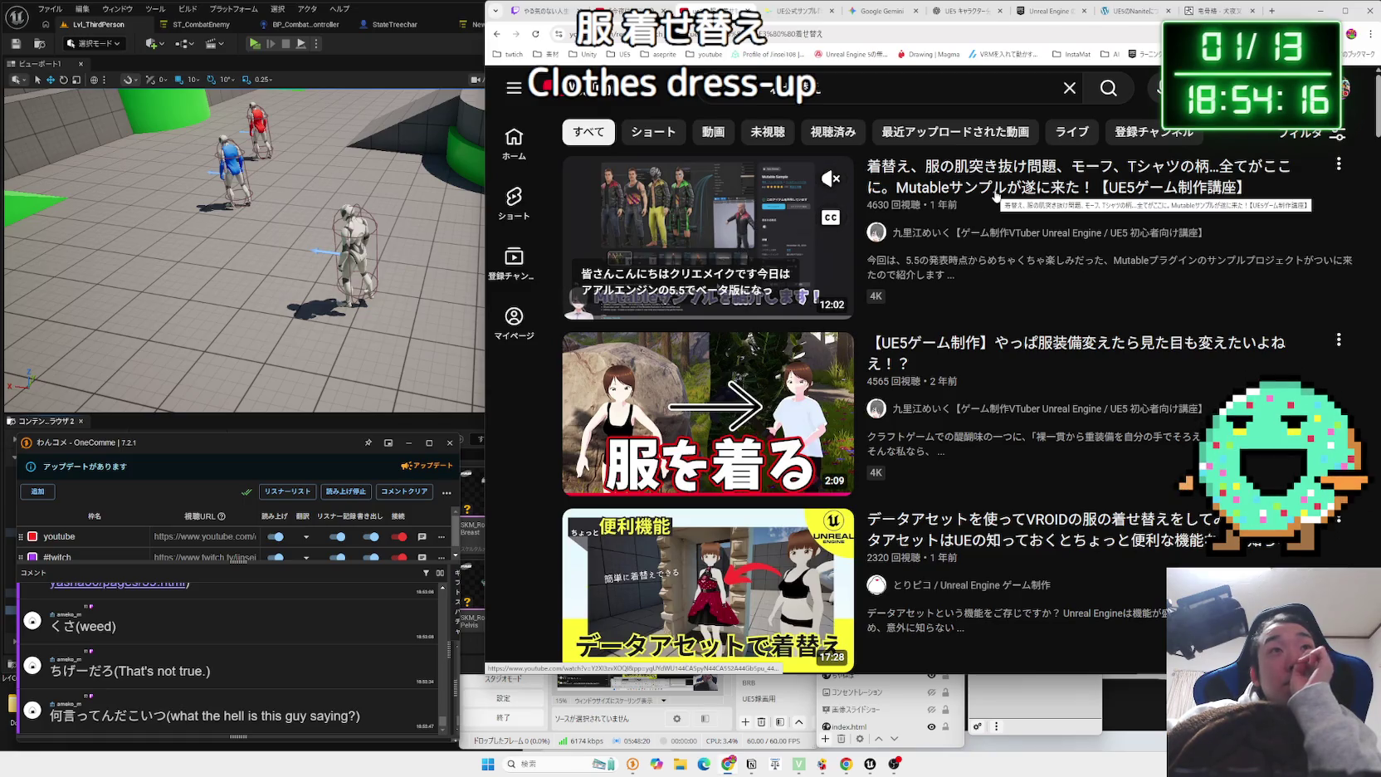
scroll(996, 196, down, 3)
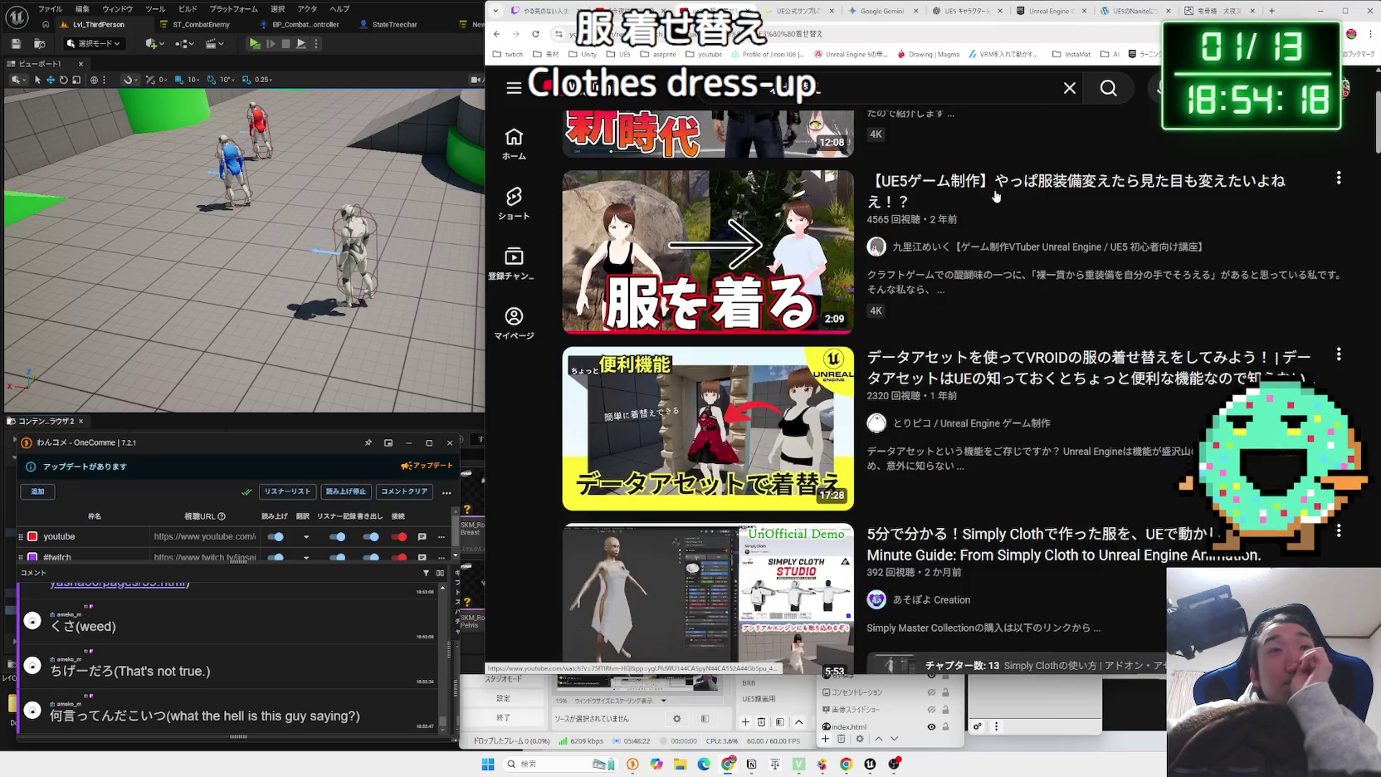
scroll(996, 284, down, 2)
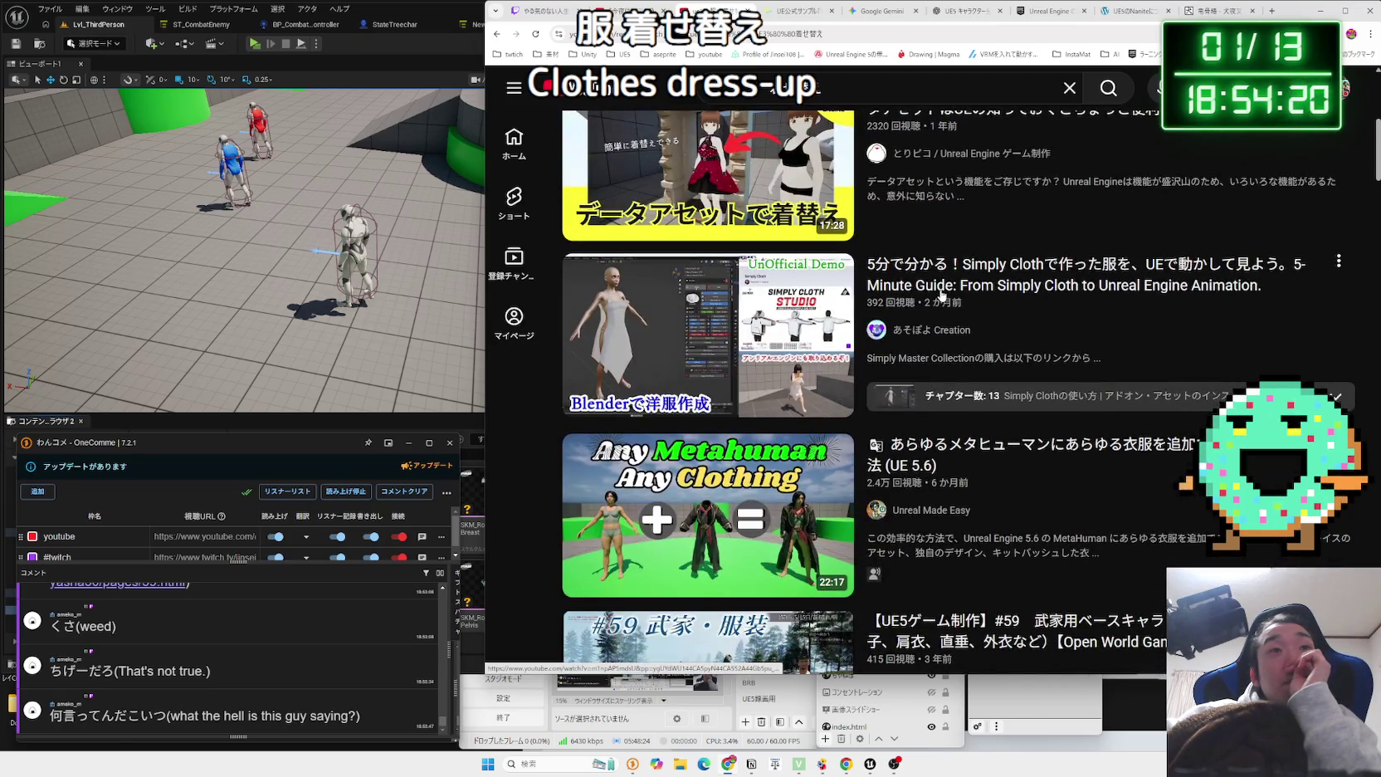
mouse_move(660, 349)
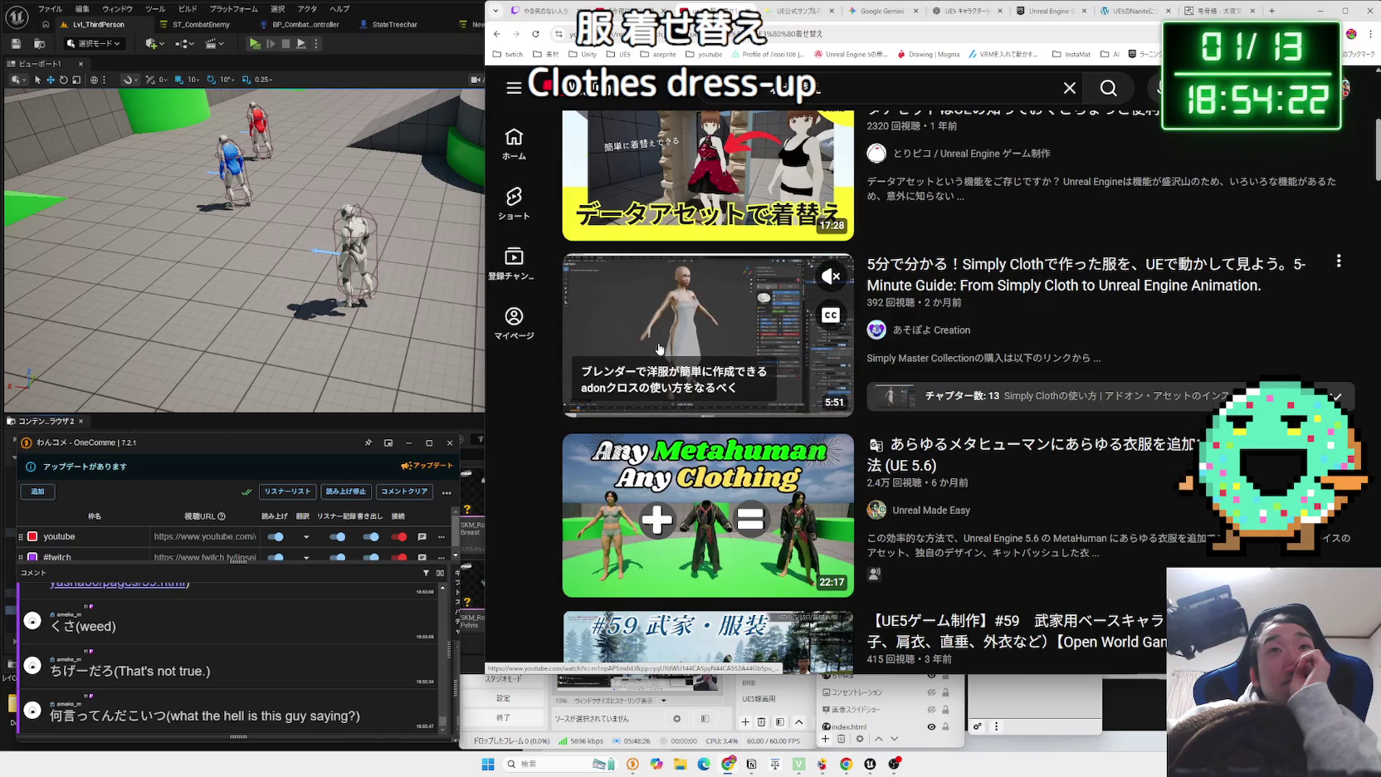
scroll(954, 274, down, 1)
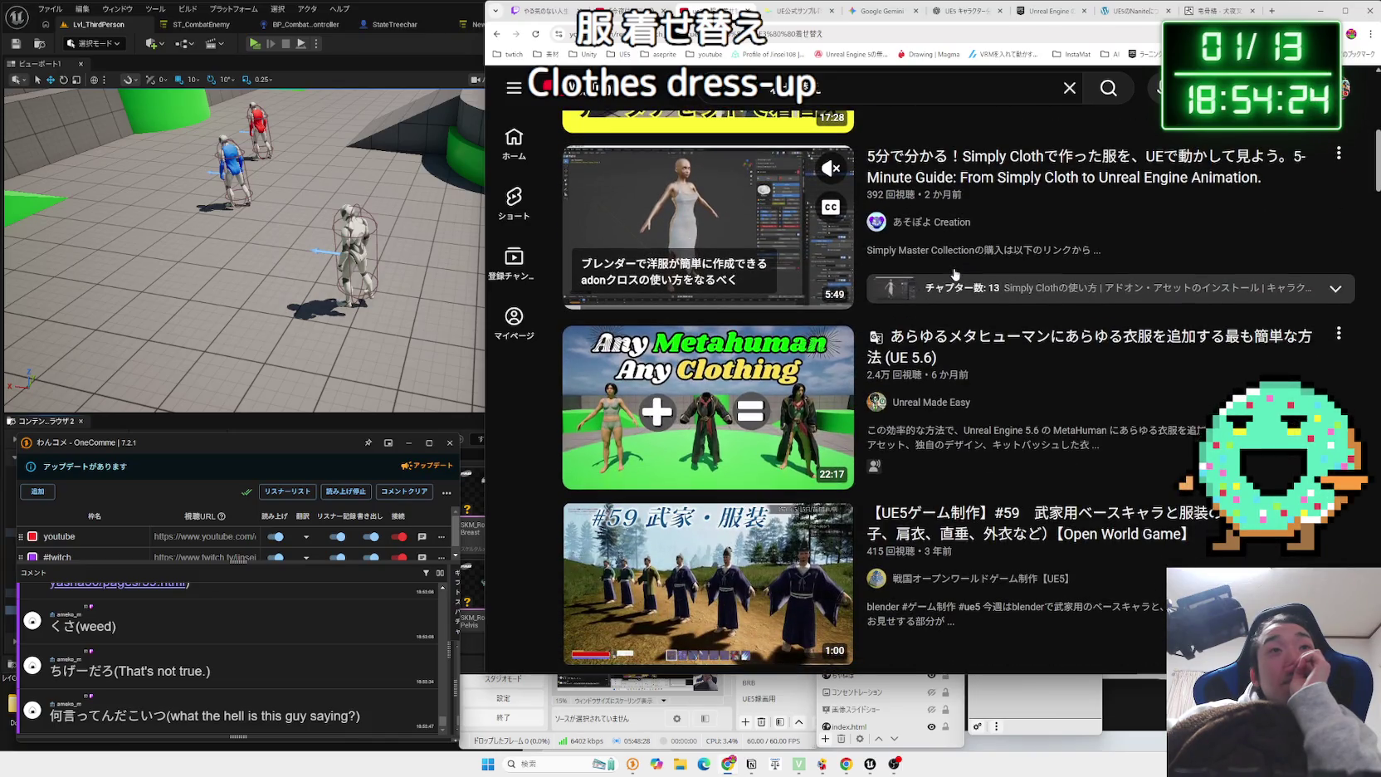
scroll(955, 274, down, 1)
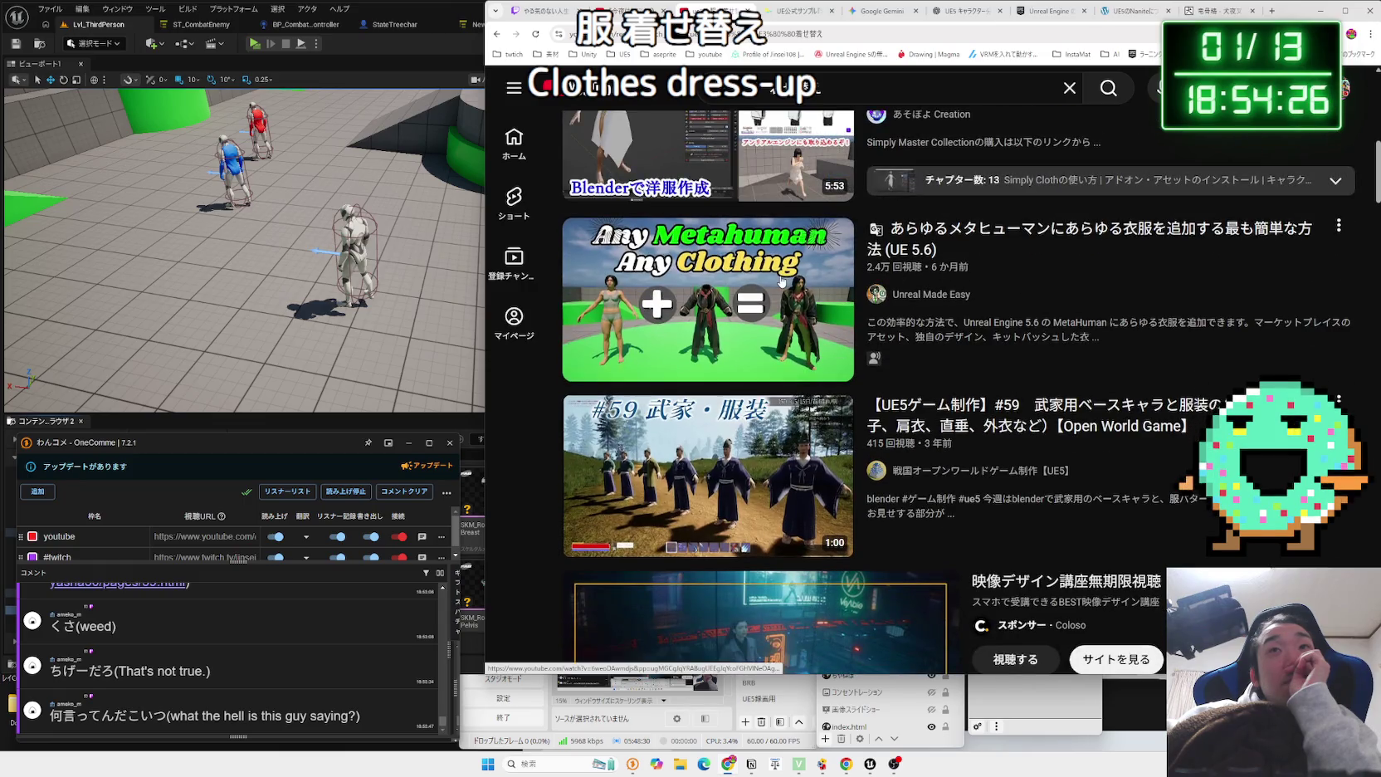
mouse_move(781, 281)
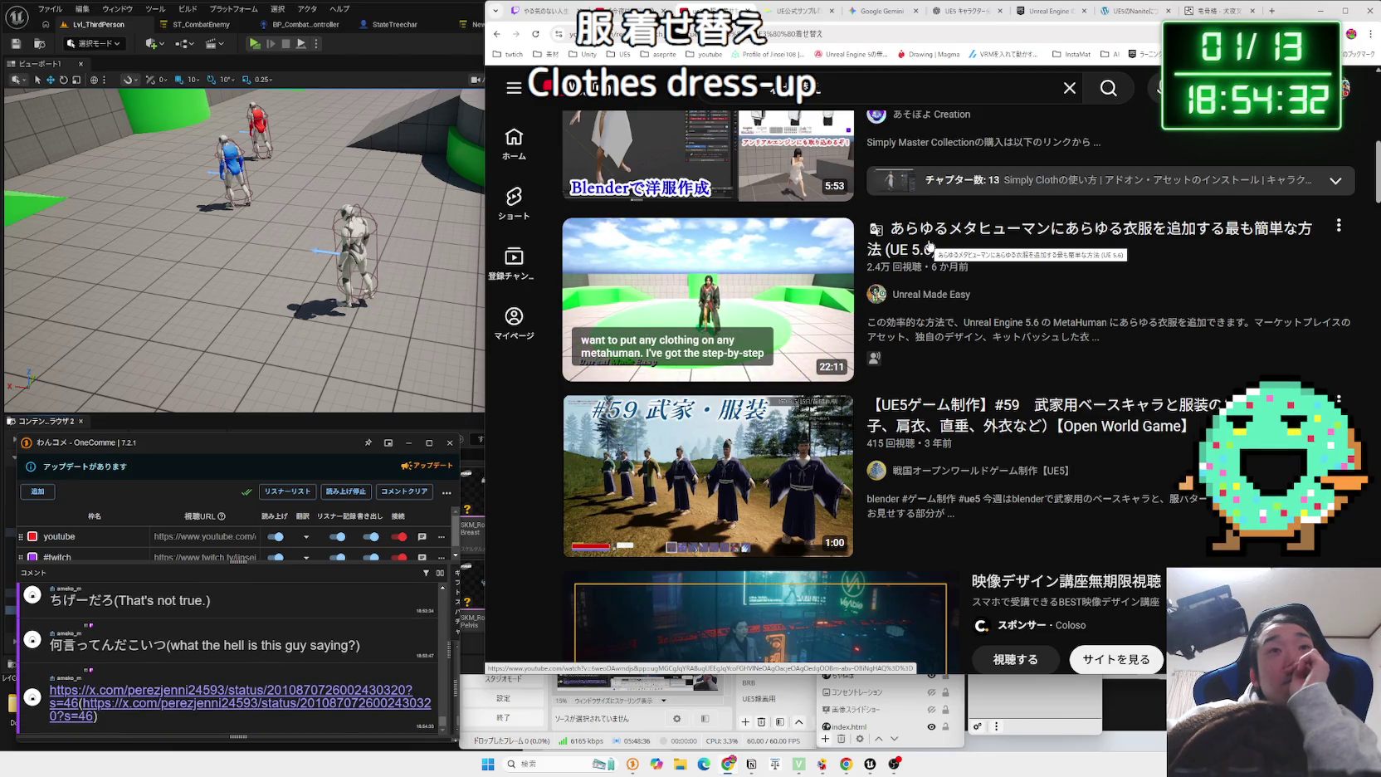
click(230, 691)
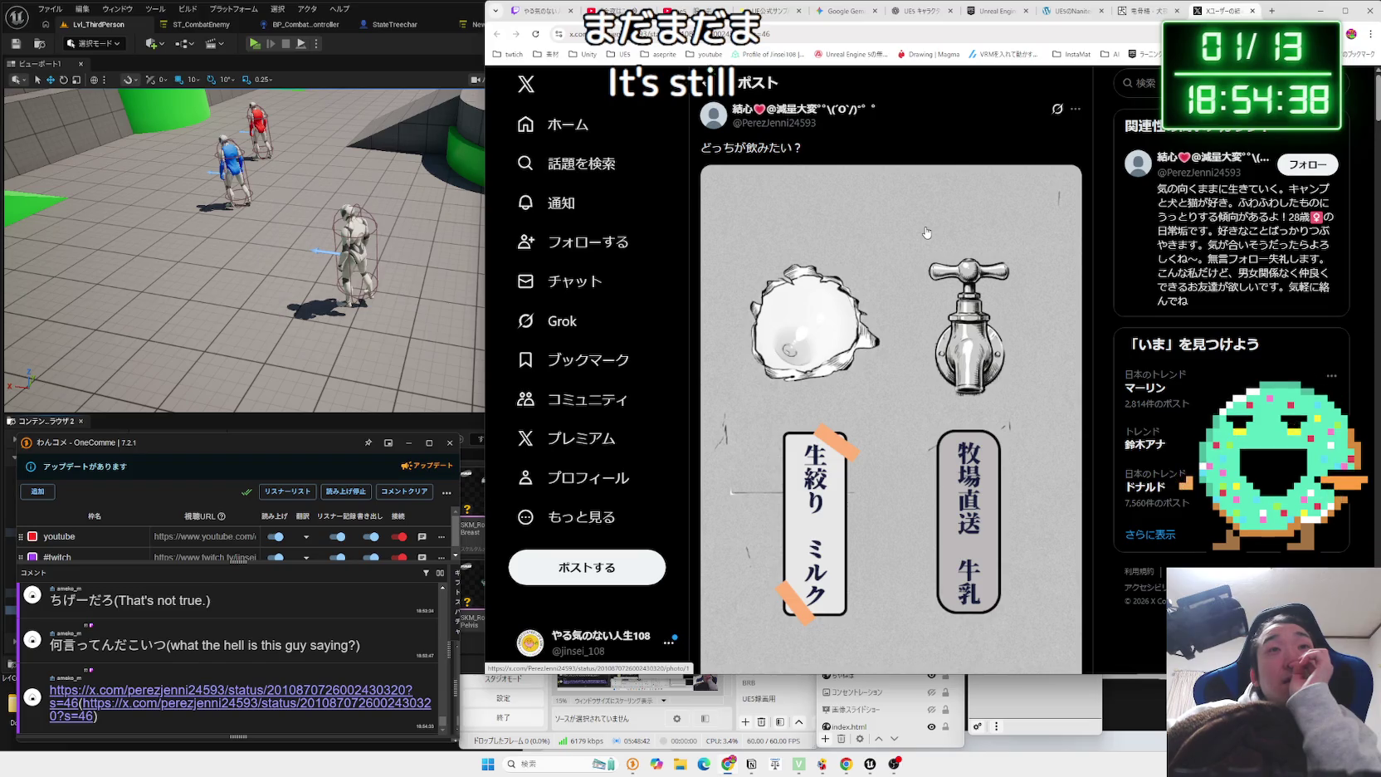
Scroll down the どっちが飲みたい？ post to see its milk illustration and replies.
scroll(926, 232, down, 2)
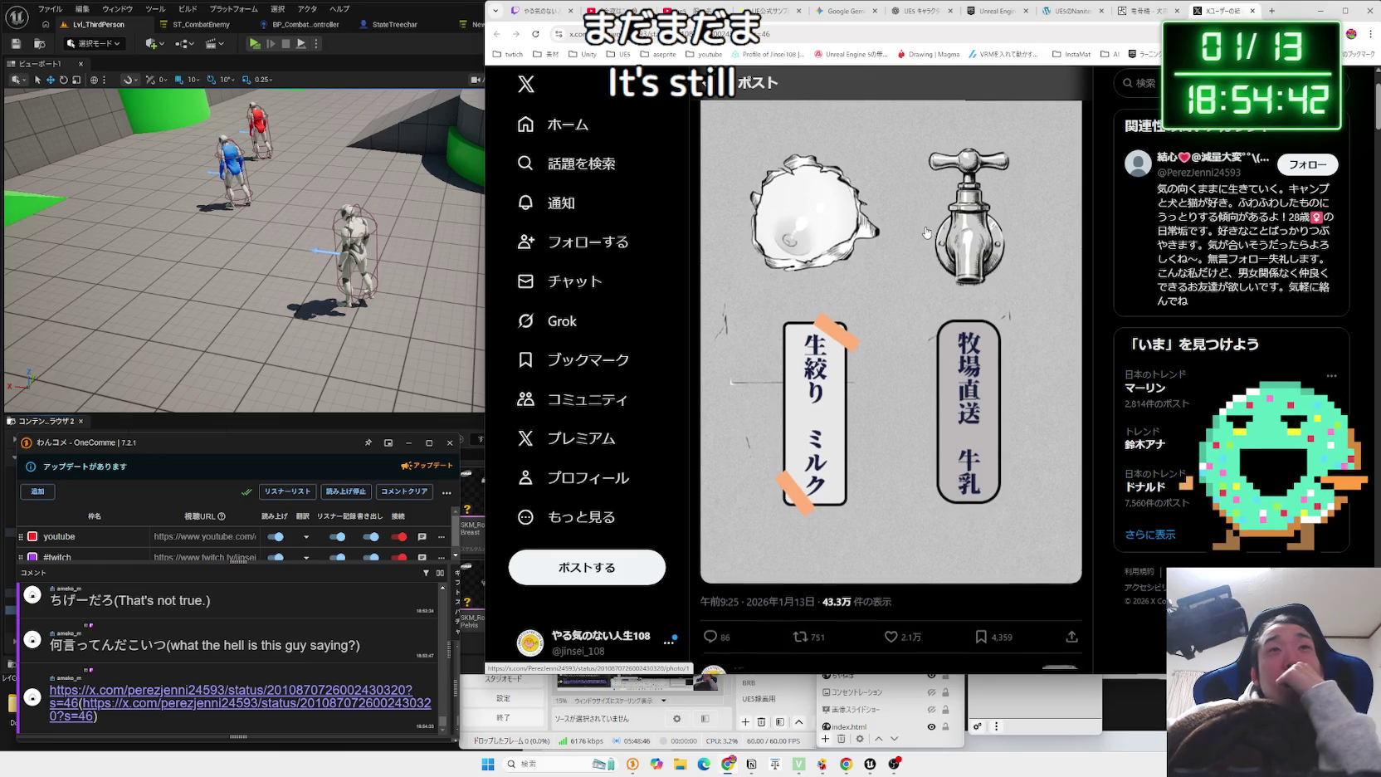
scroll(926, 232, down, 2)
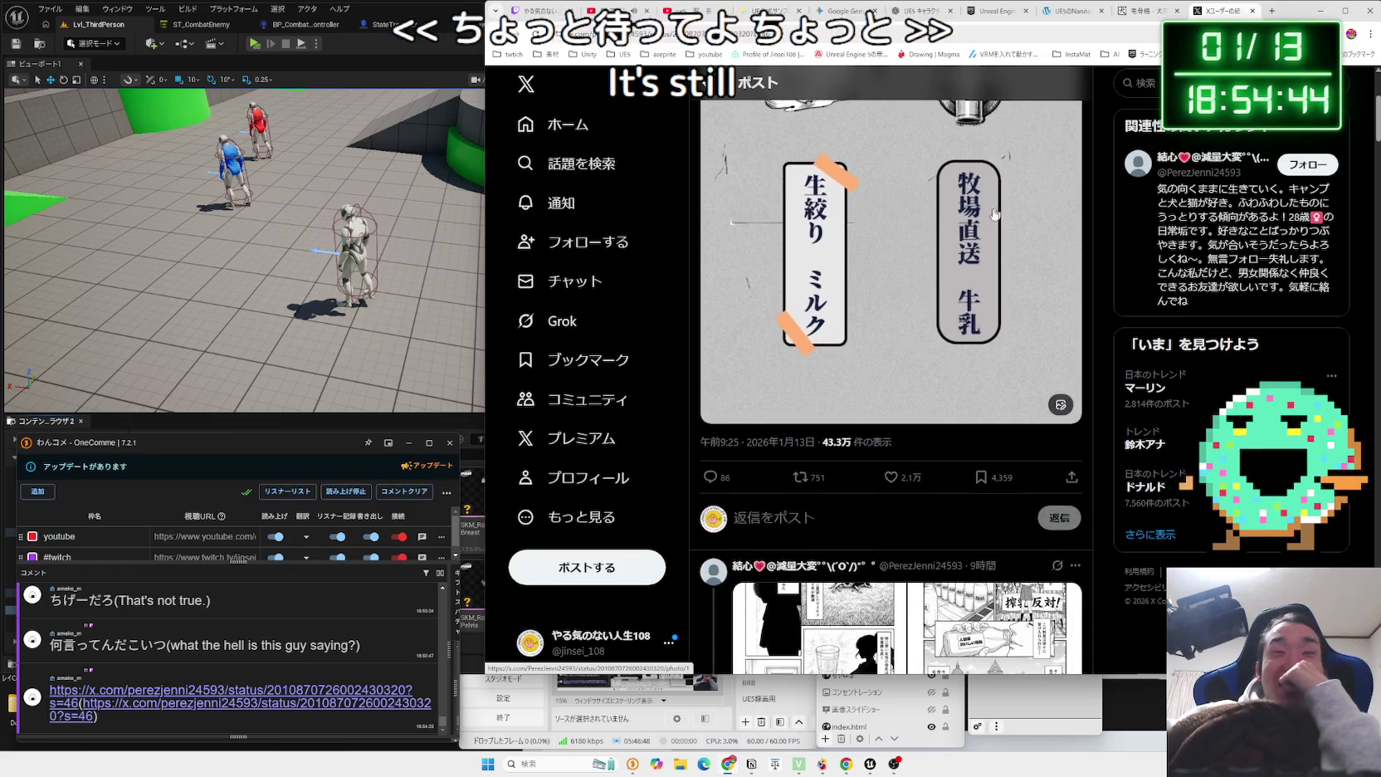